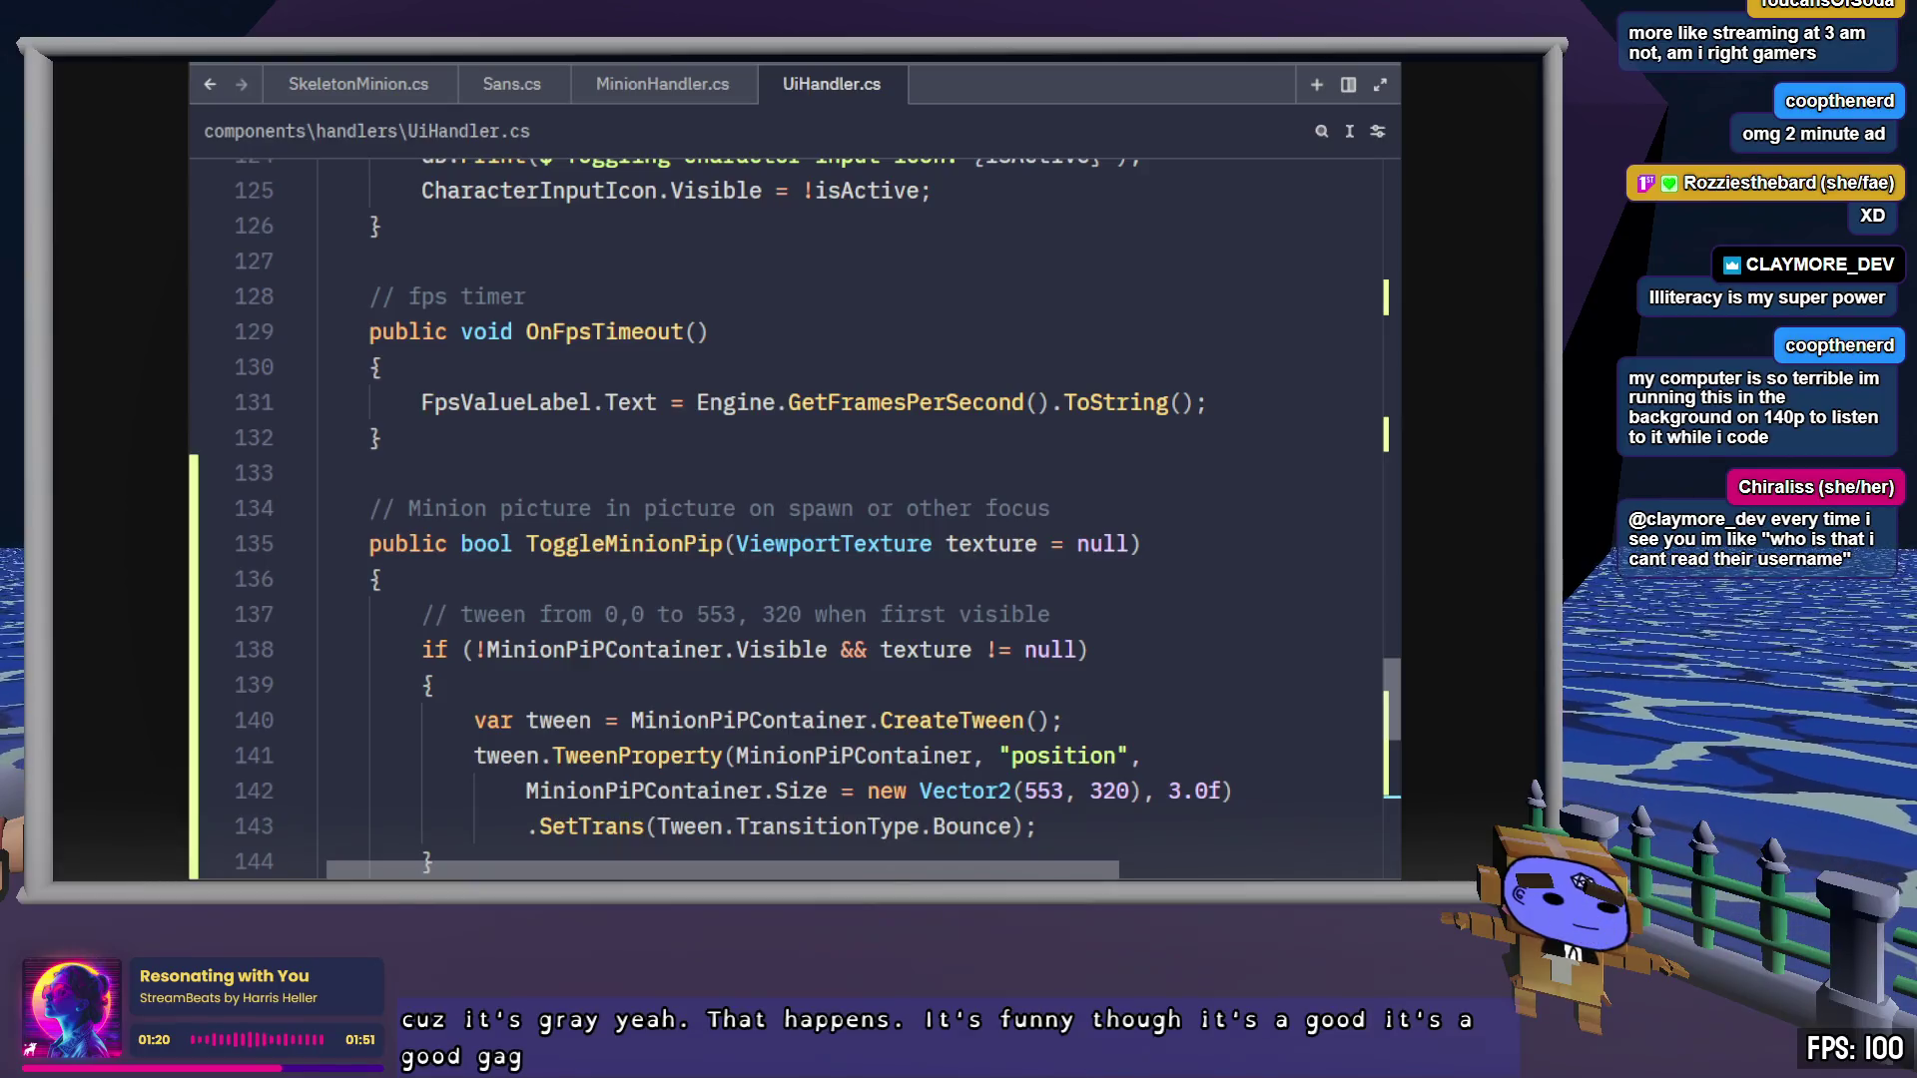
Select the four-line tween block, the var tween line plus its TweenProperty call, on lines 140–143
double_click(950, 720)
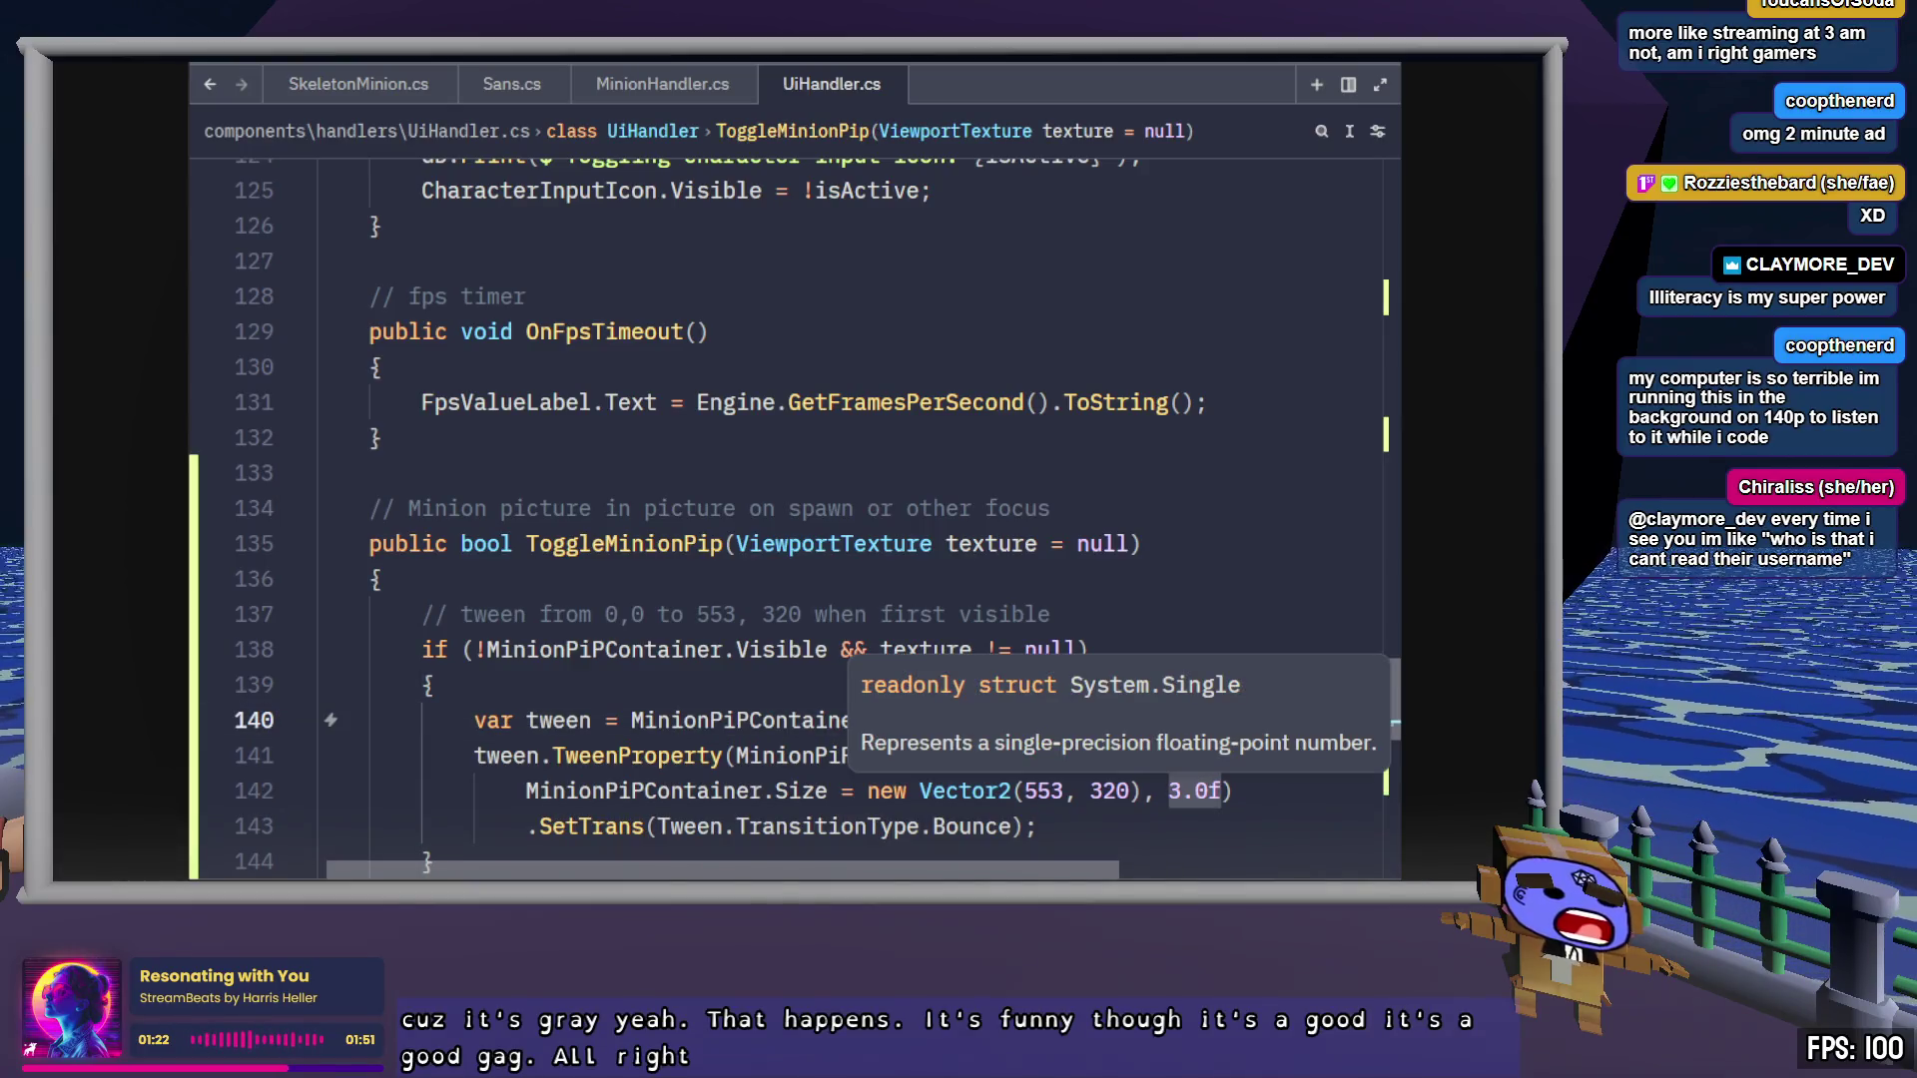
click(1121, 818)
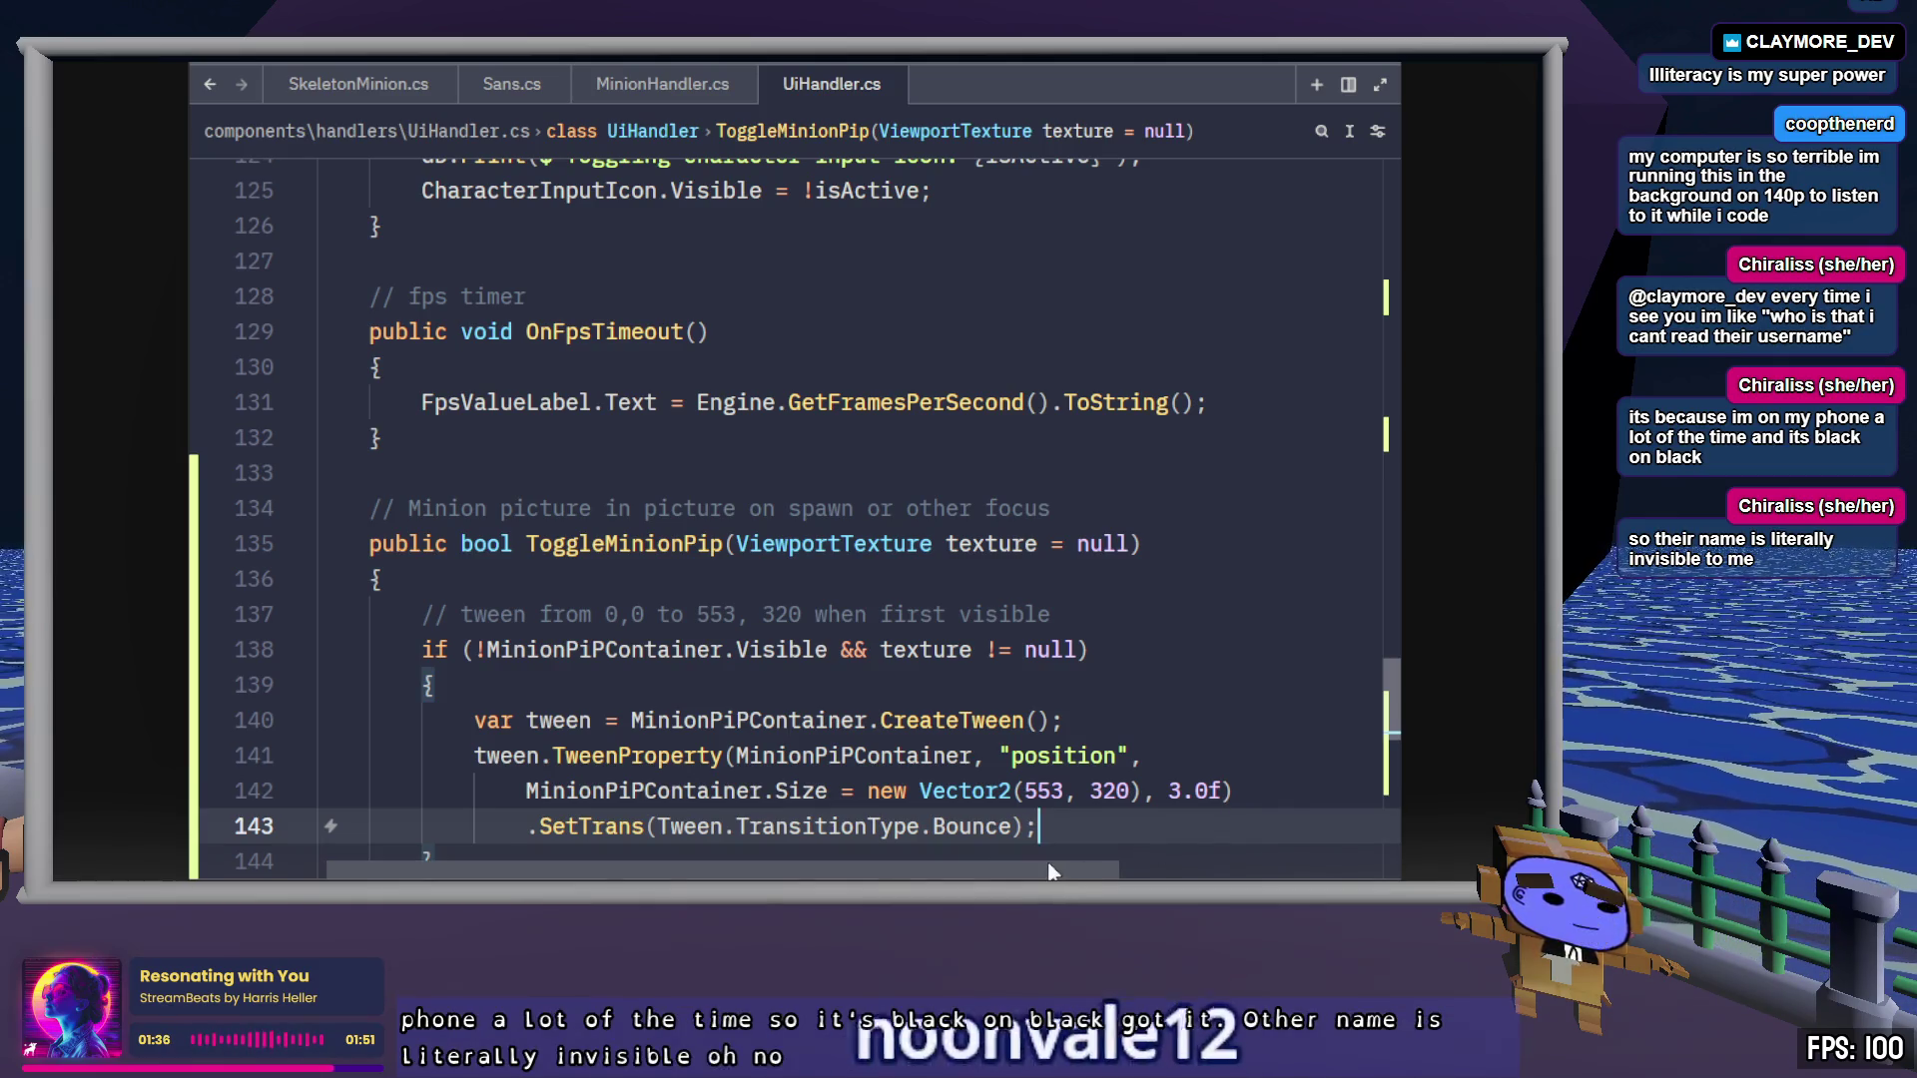
scroll(1039, 833, down, 2)
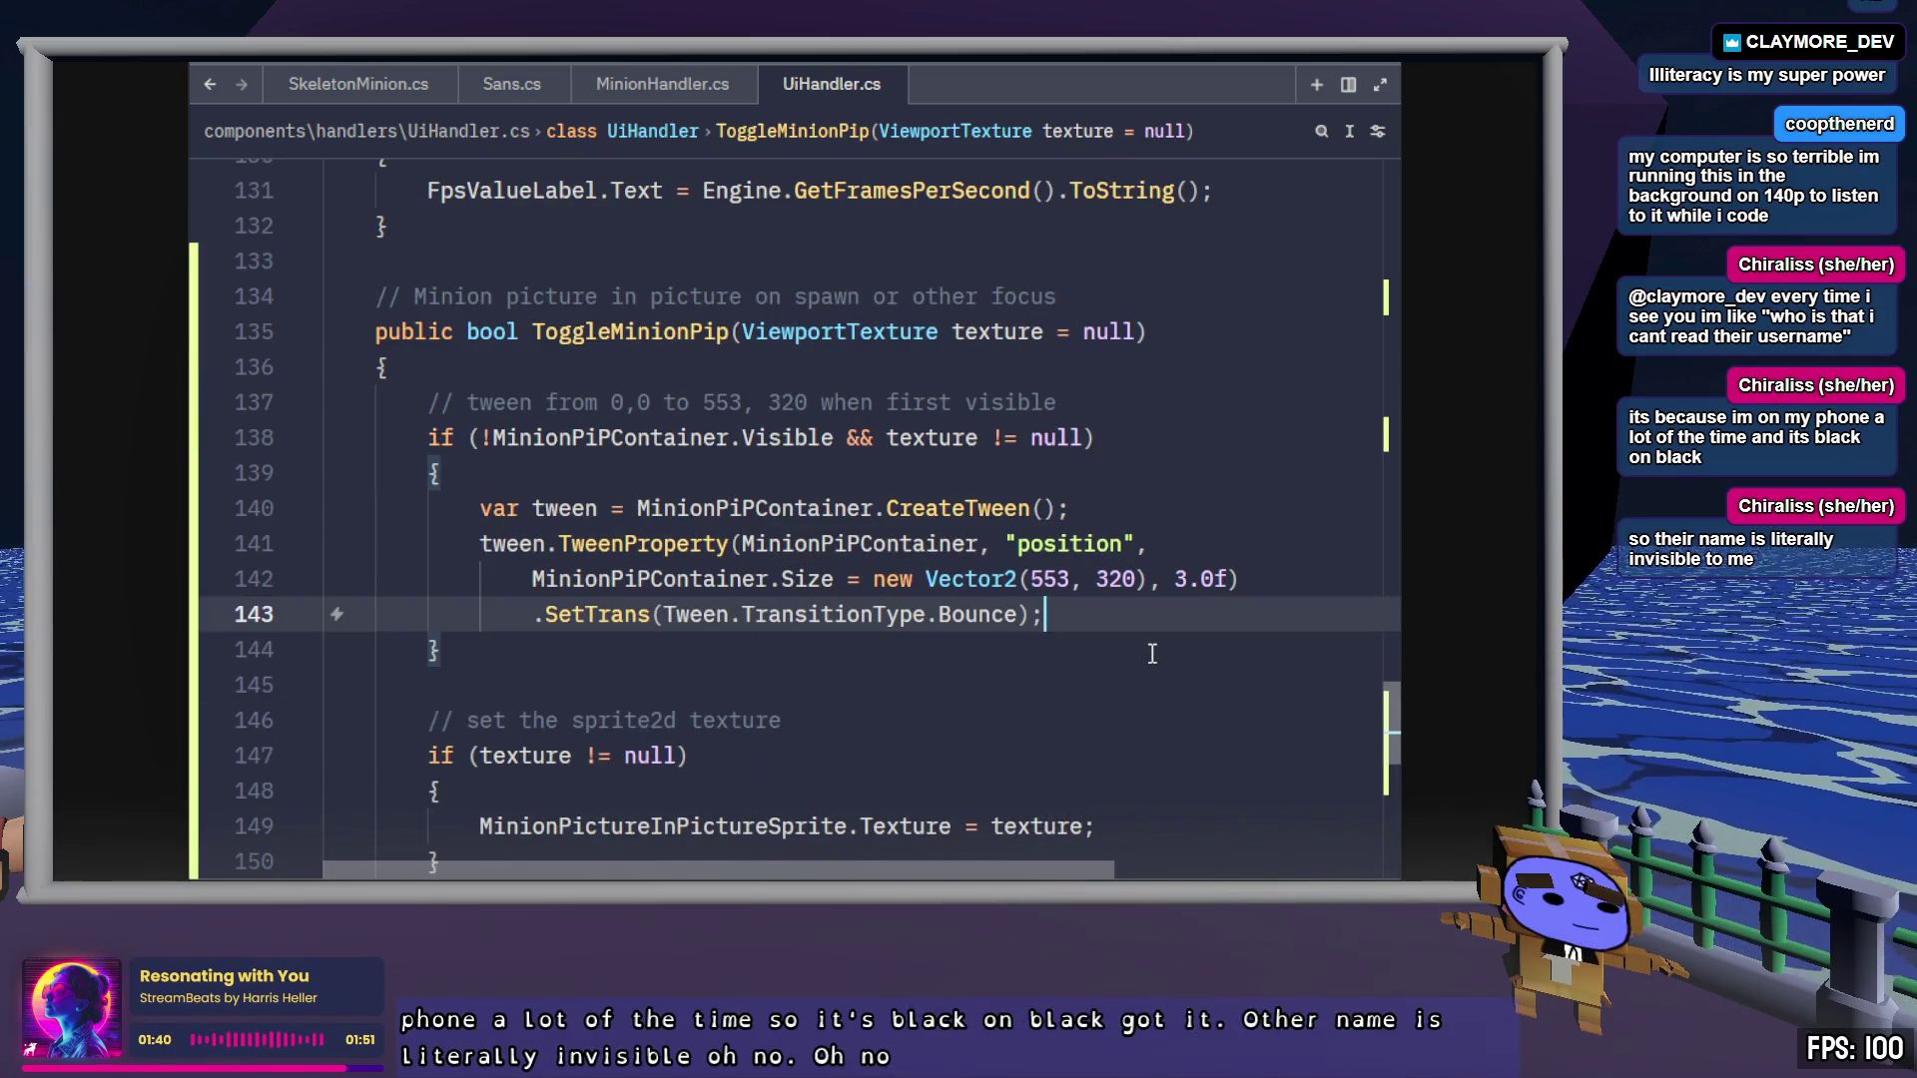
scroll(1153, 653, down, 3)
scroll(1152, 653, up, 1)
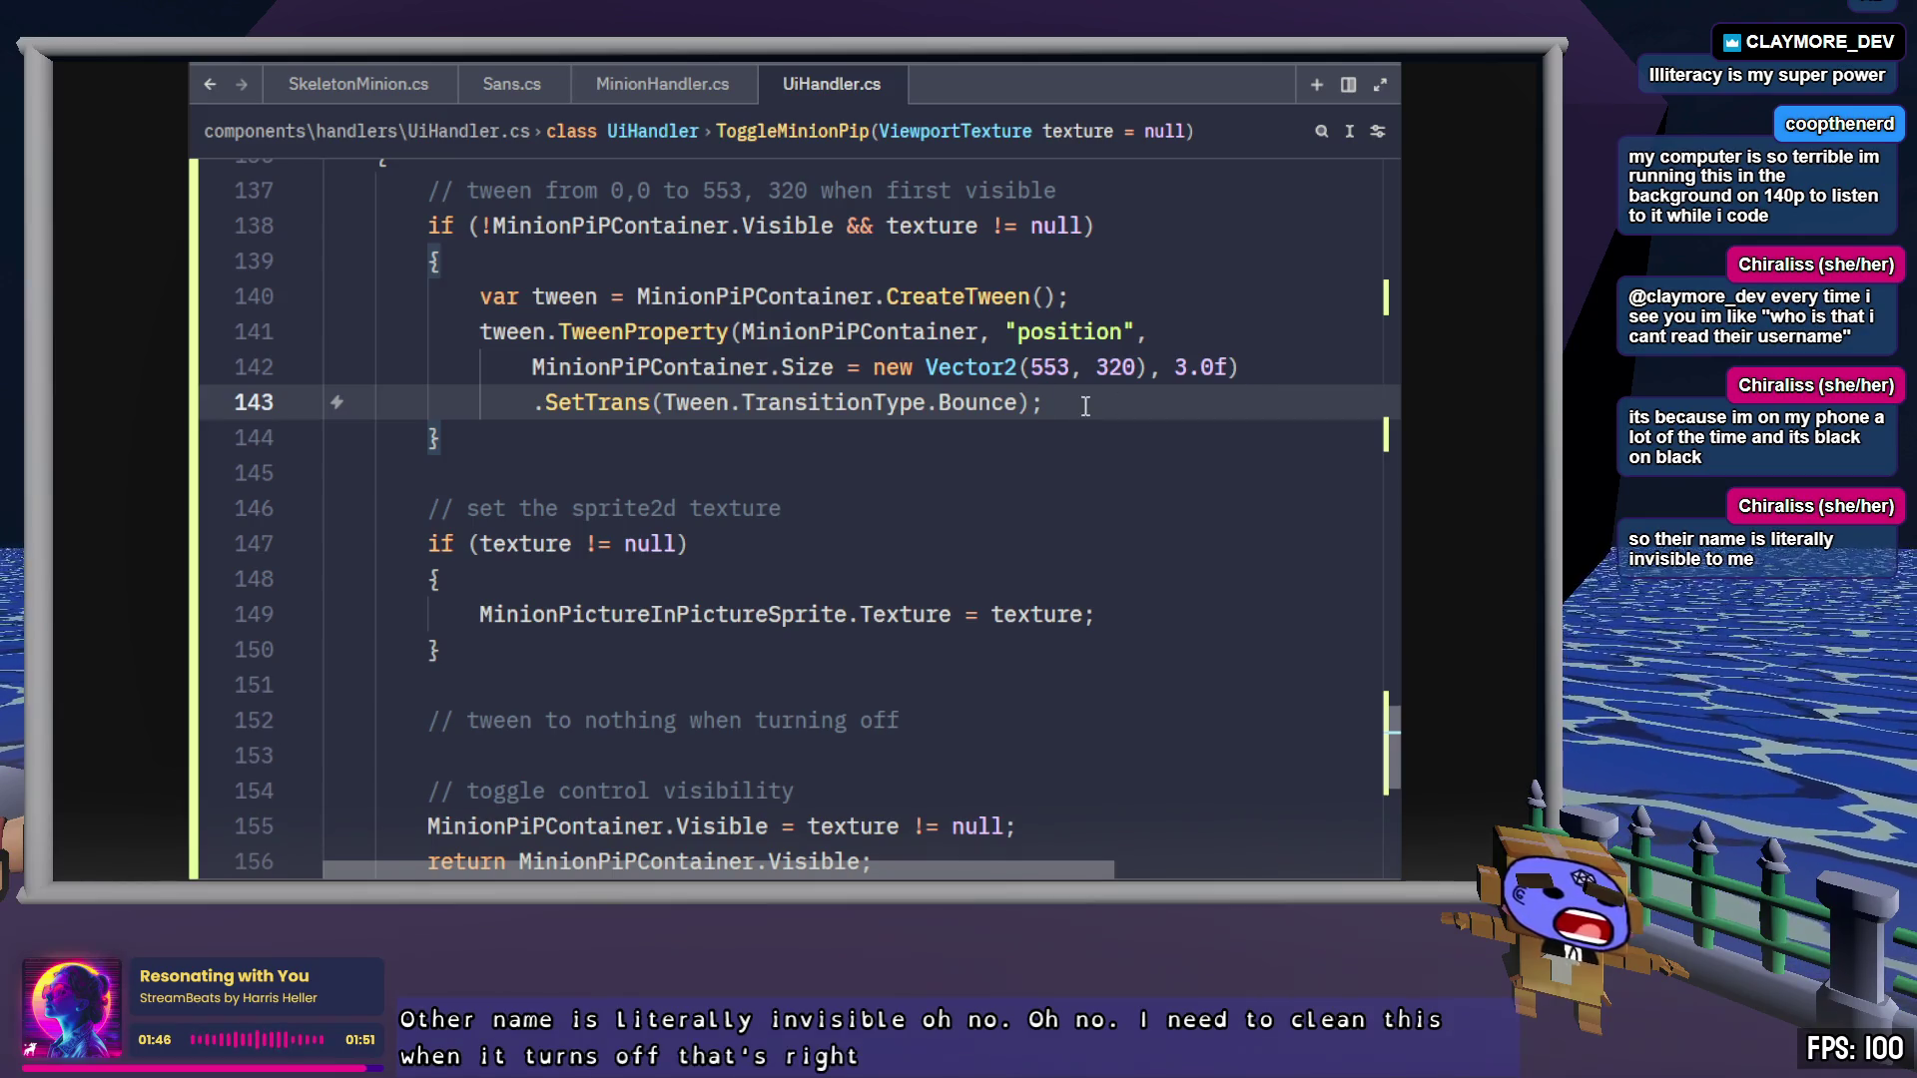
drag(1082, 406, 478, 329)
mouse_move(1079, 411)
mouse_down()
mouse_move(436, 296)
mouse_move(481, 295)
mouse_up()
Paste two copies of the tween block below, separated by blank lines, and dedent their var lines
key(ctrl+c)
key(Right)
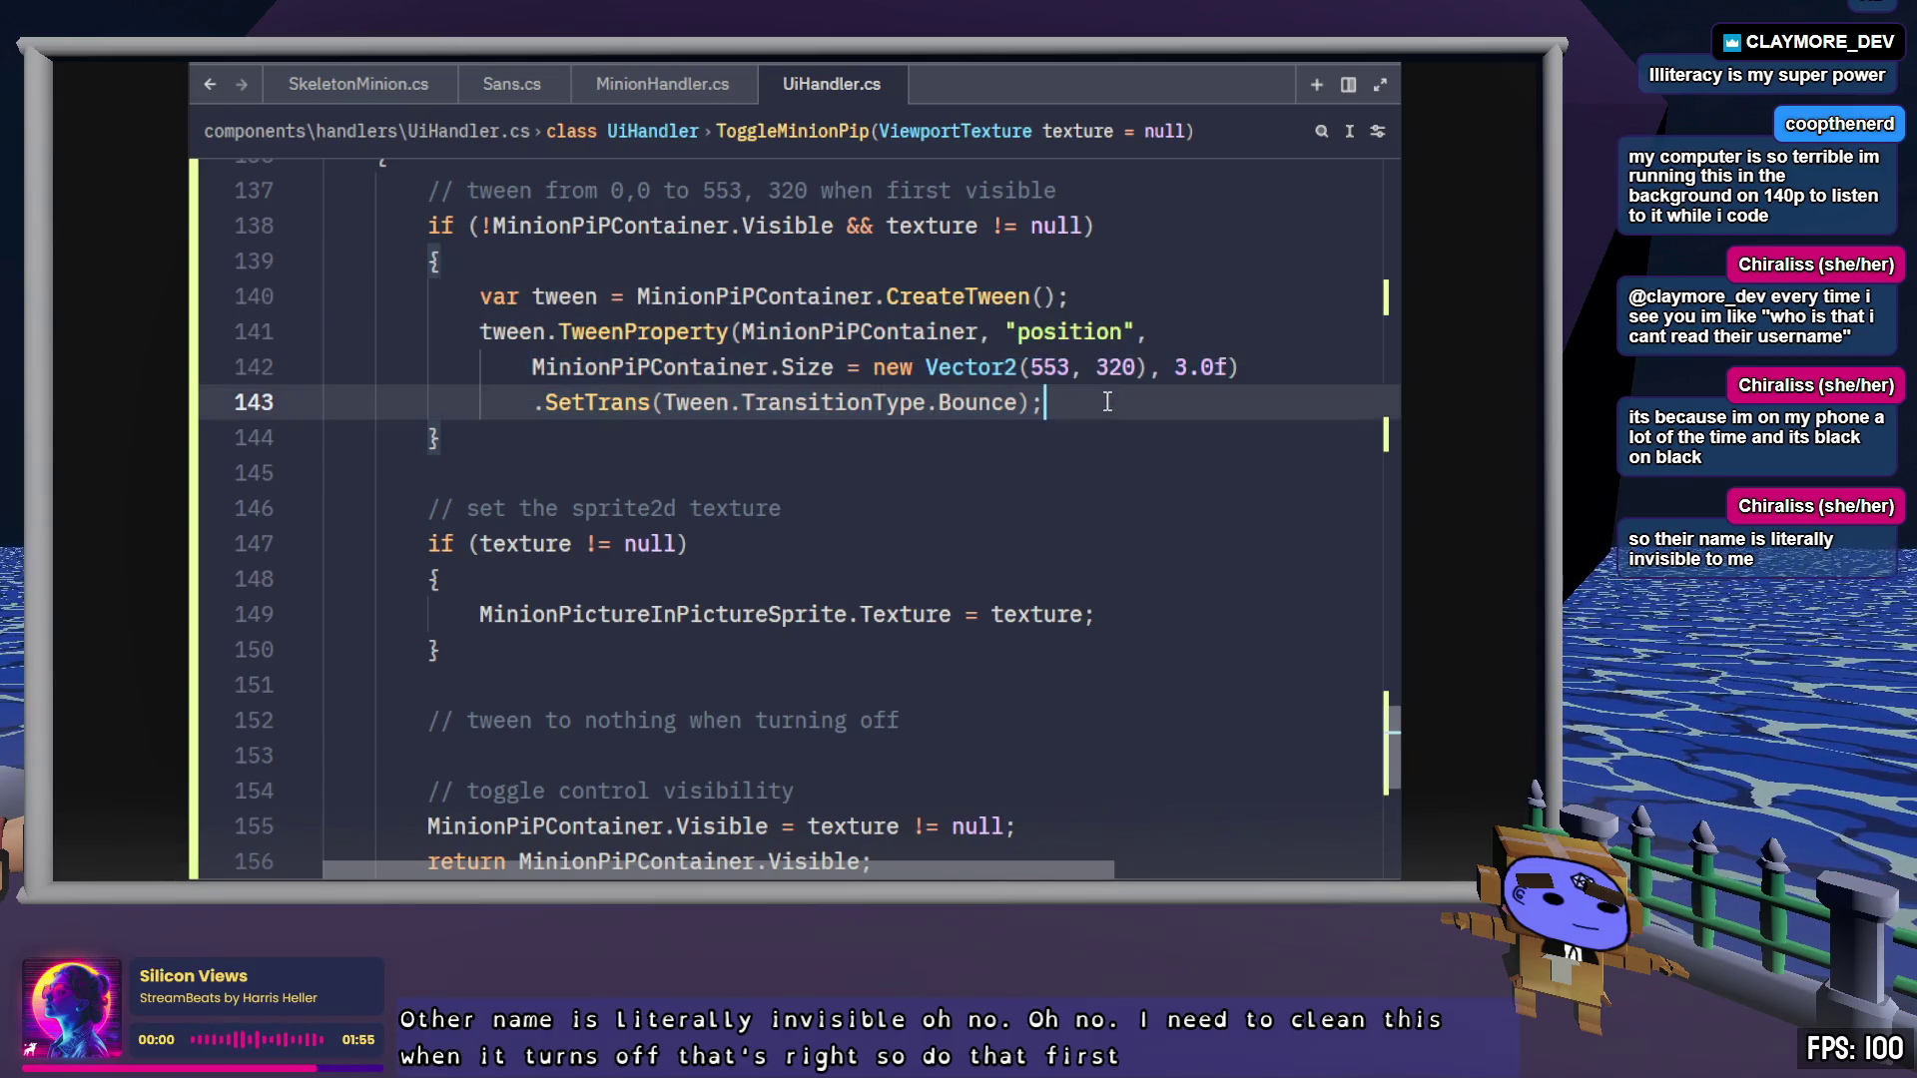
key(Return)
key(Return)
key(ctrl+v)
key(Return)
key(Return)
key(ctrl+v)
key(Up)
key(Up)
key(Up)
key(Home)
key(shift+Tab)
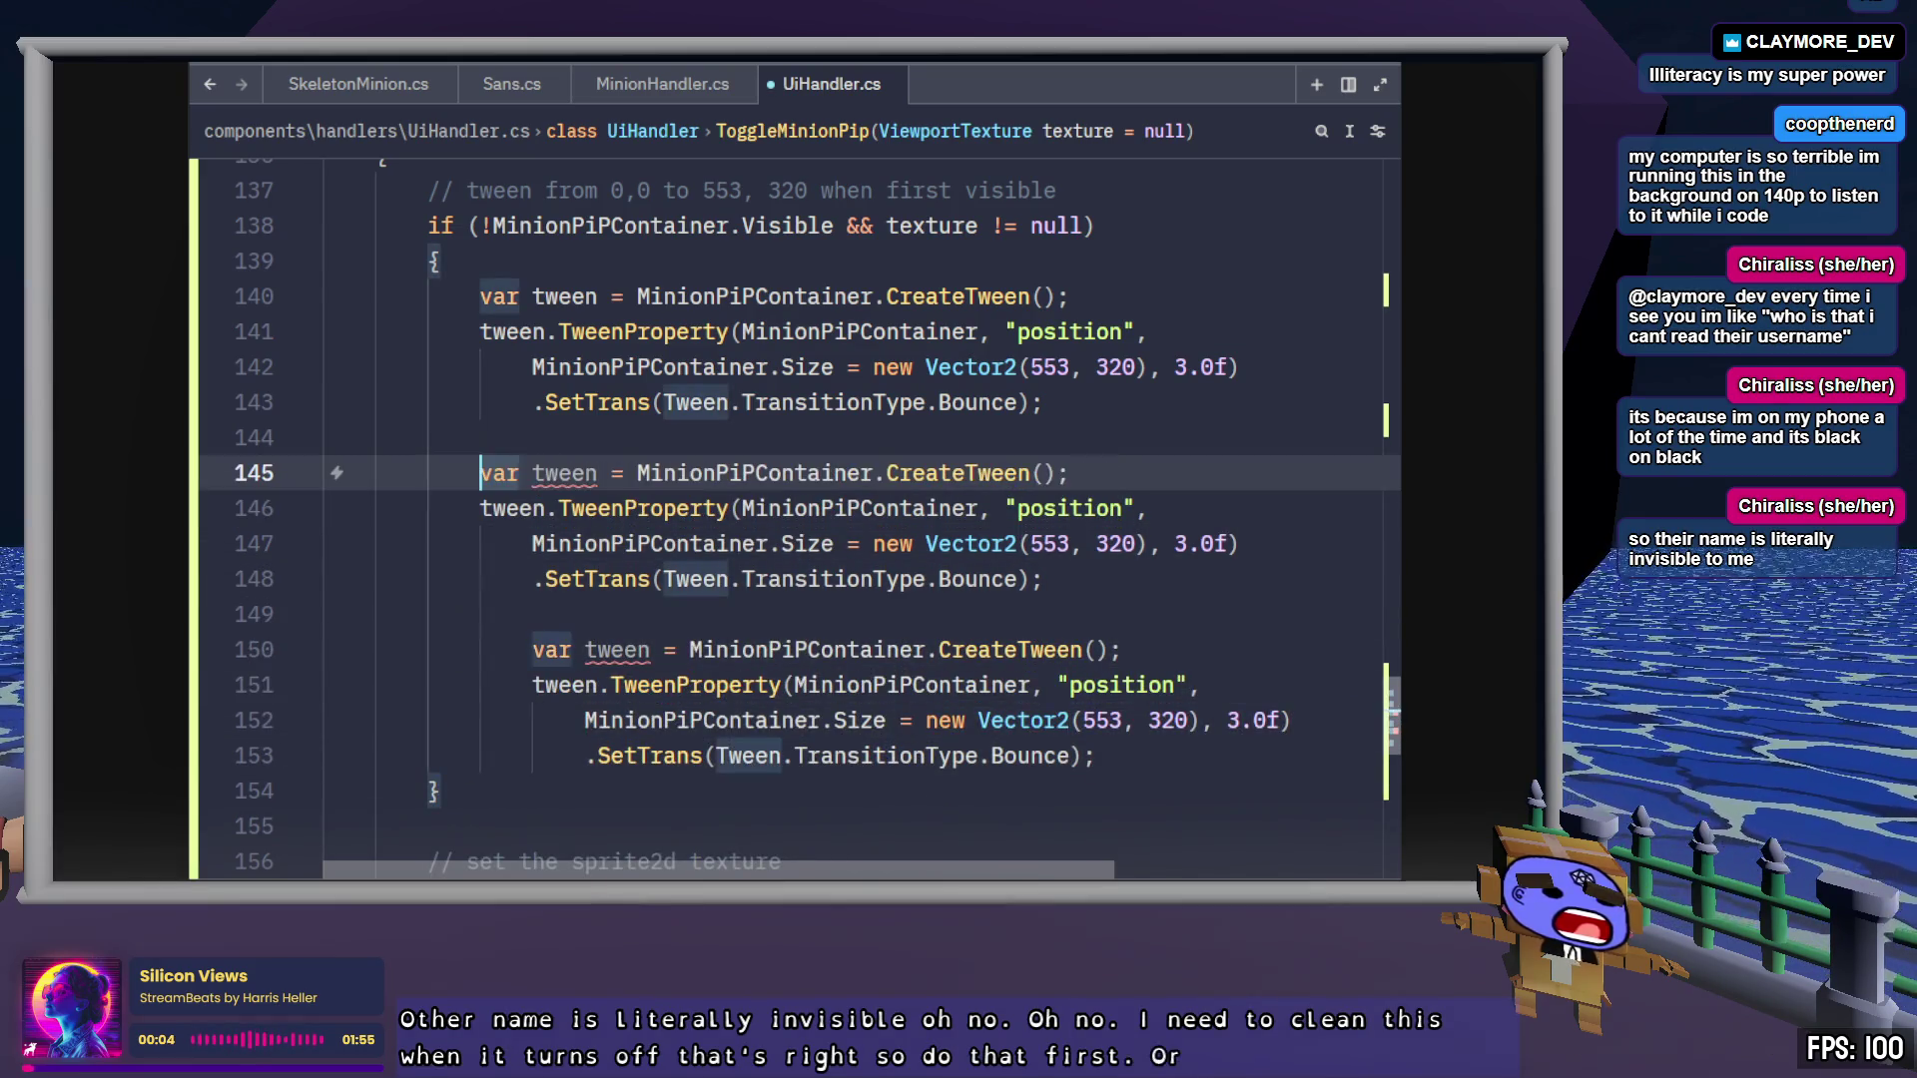
key(Down)
key(Down)
key(Down)
key(shift+Tab)
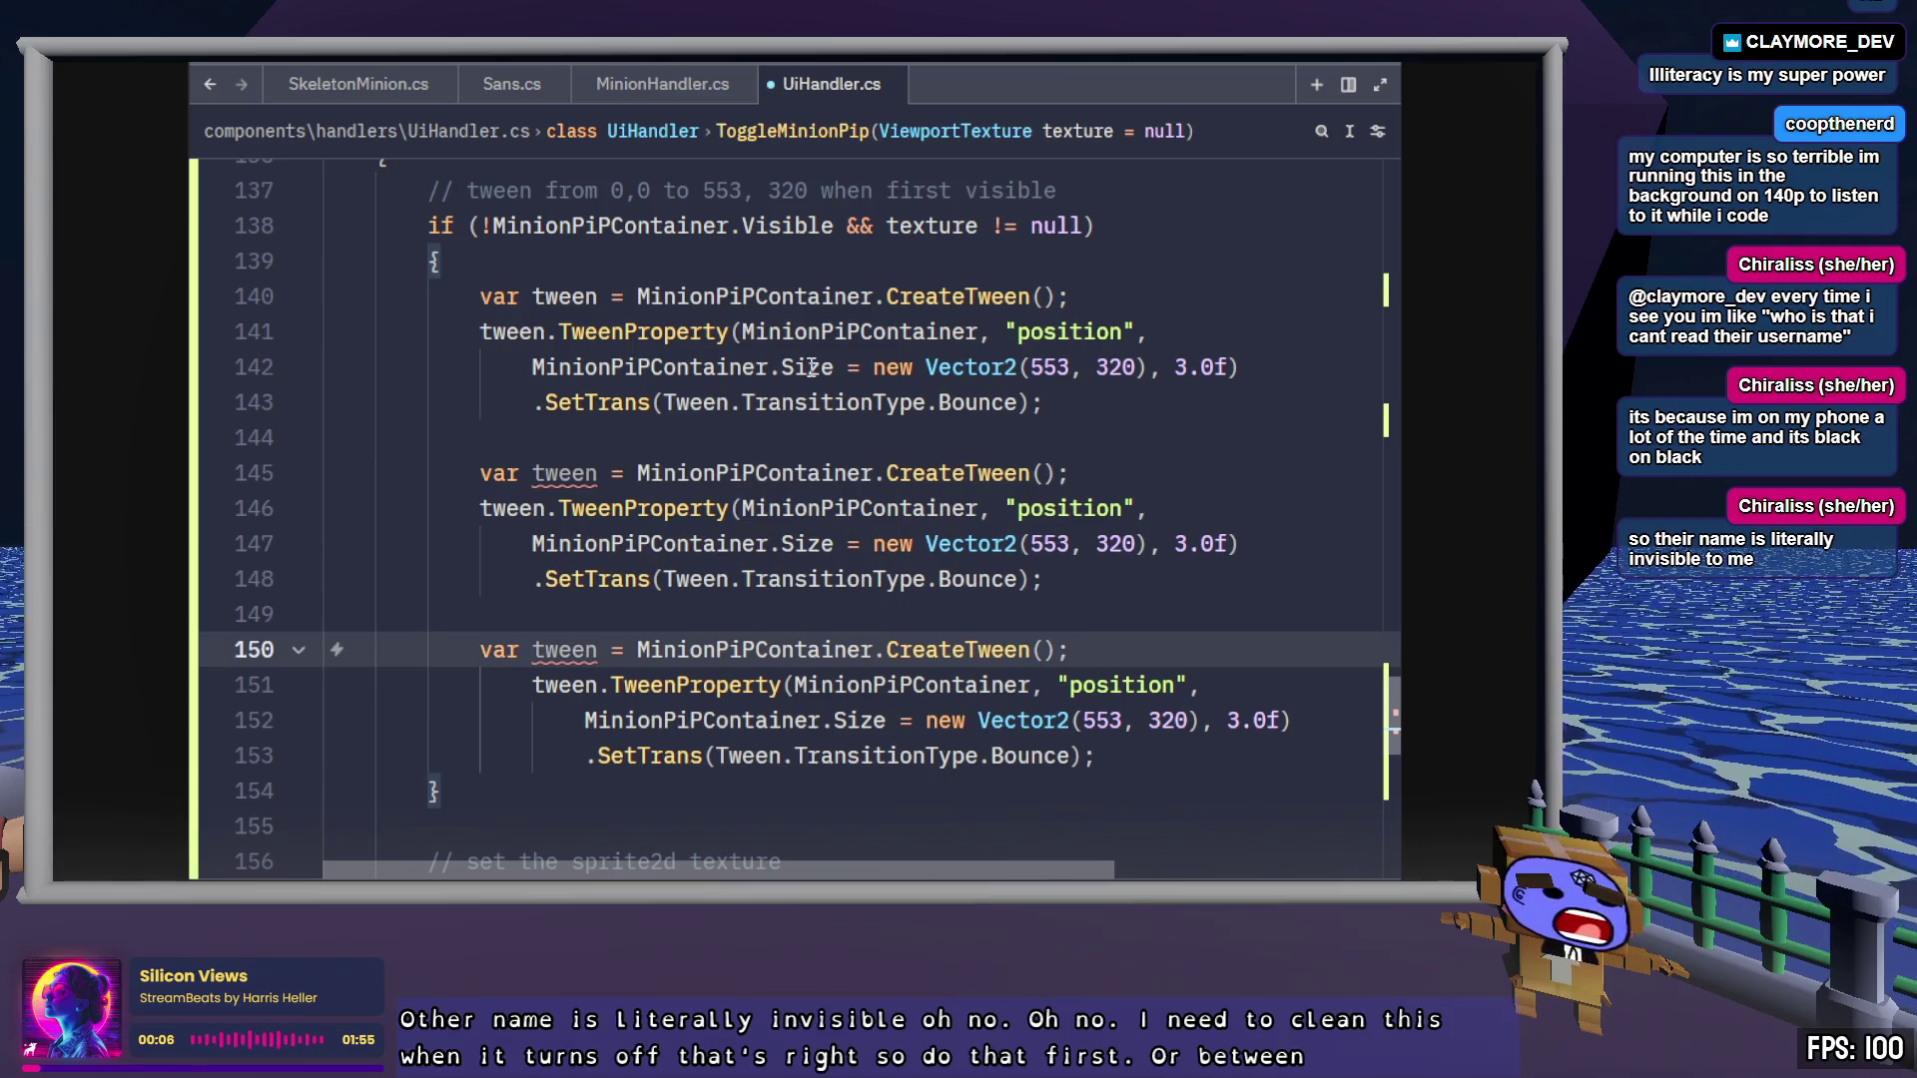
Rename the copied variables to tween2 and tween3
click(598, 476)
text(2)
click(599, 654)
text(3)
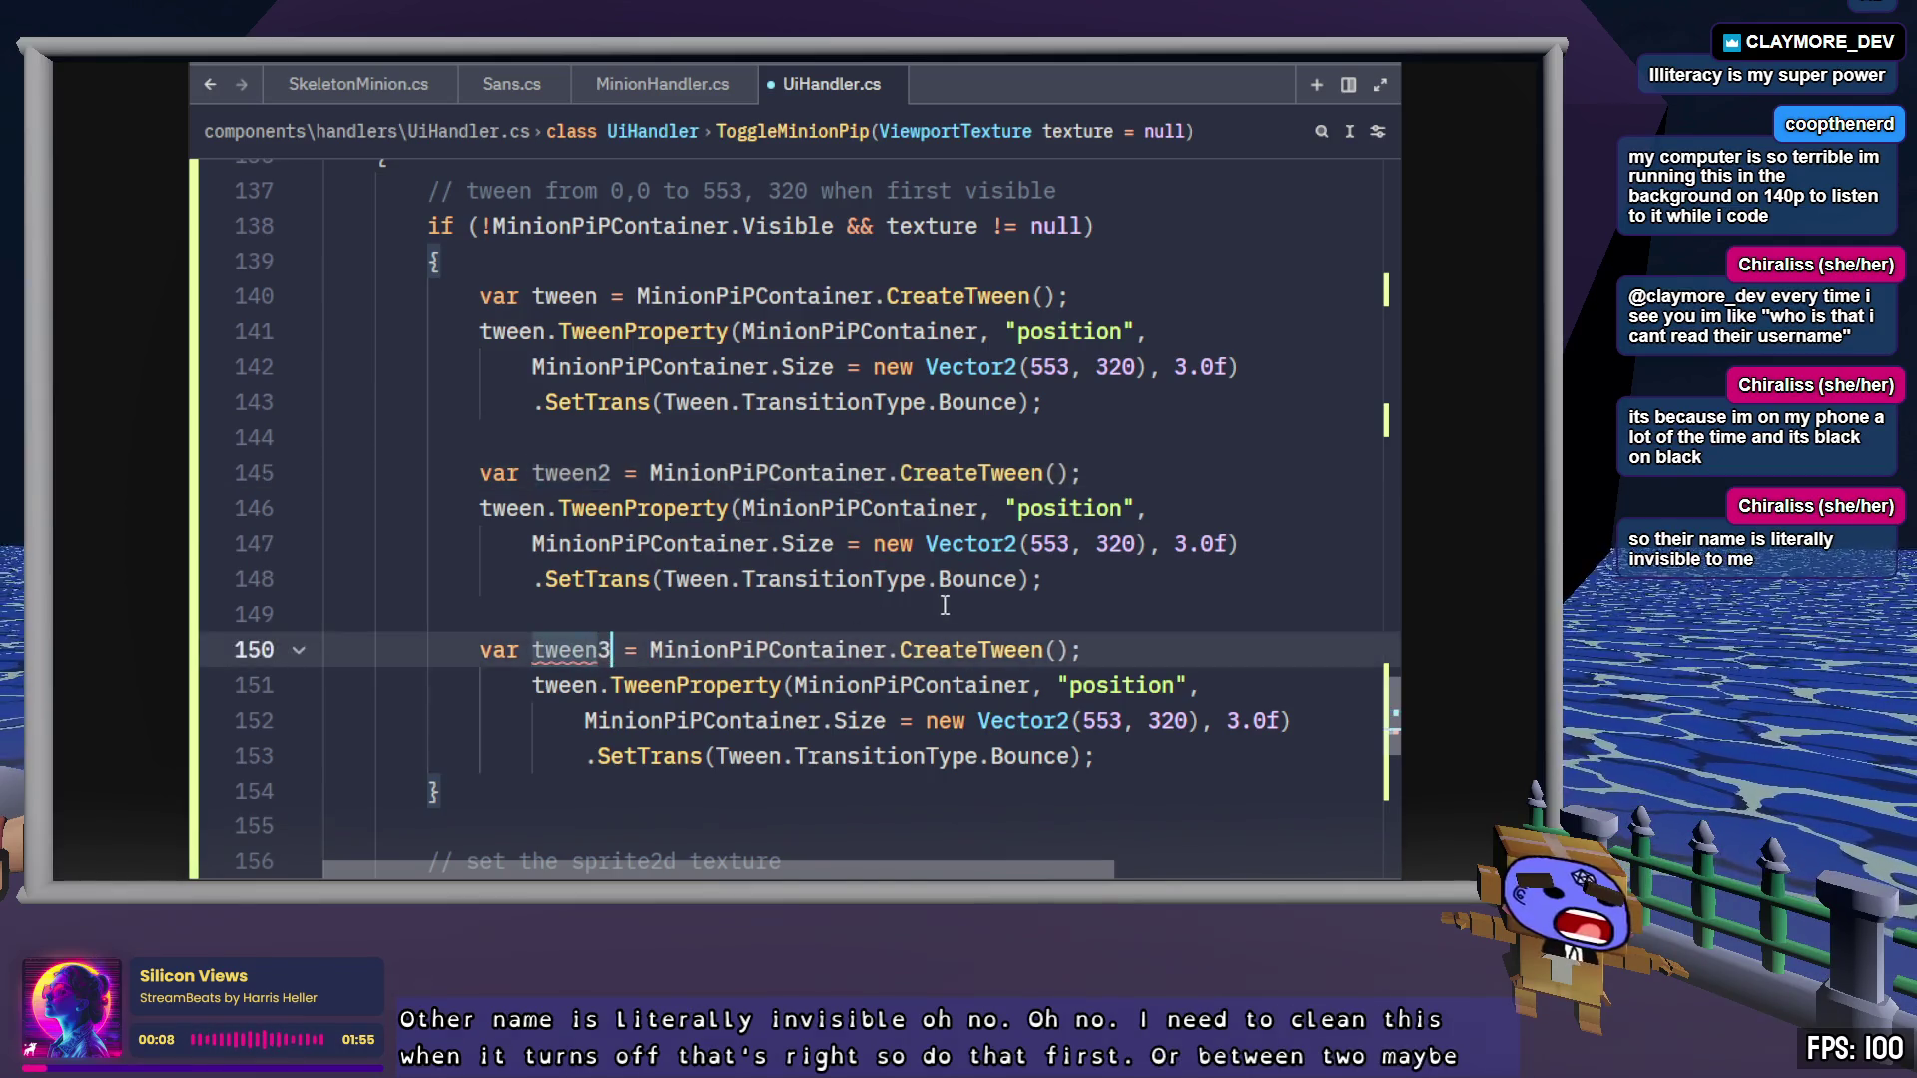
key(End)
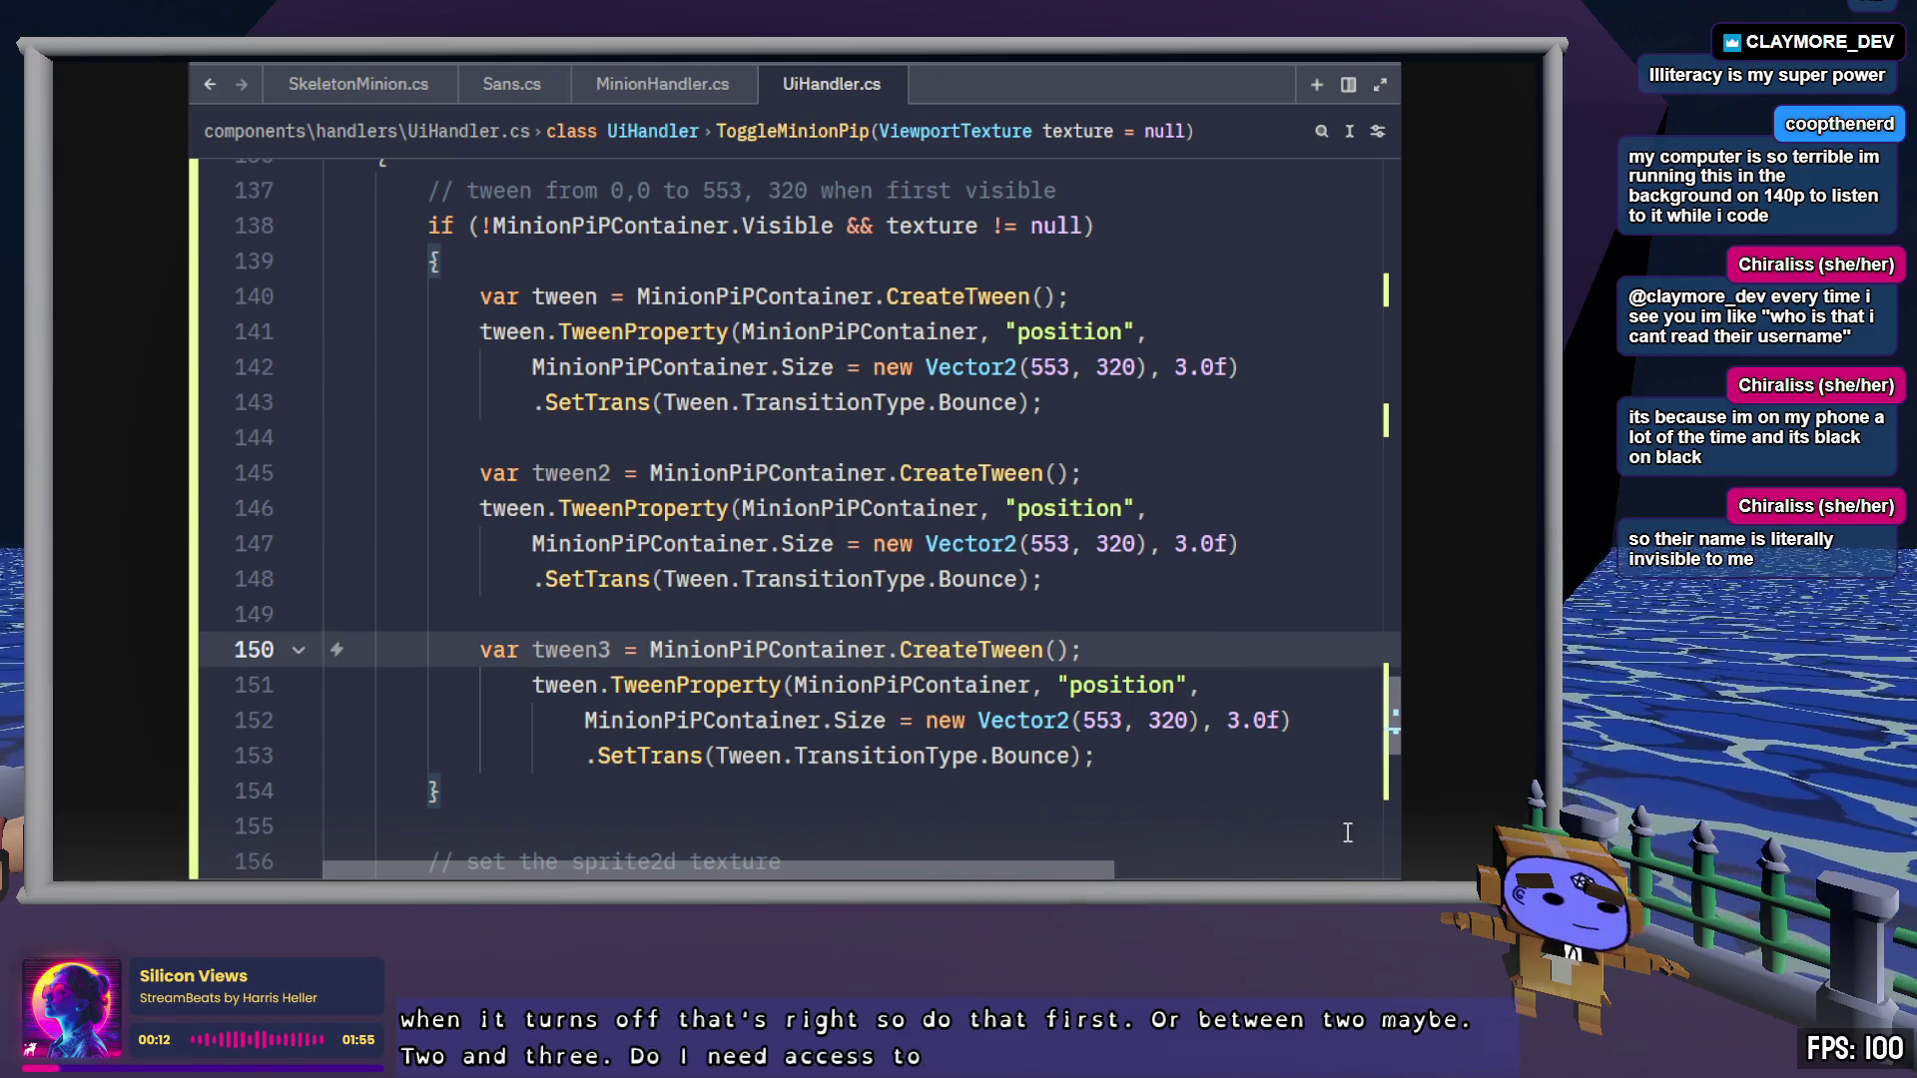
scroll(1039, 721, up, 3)
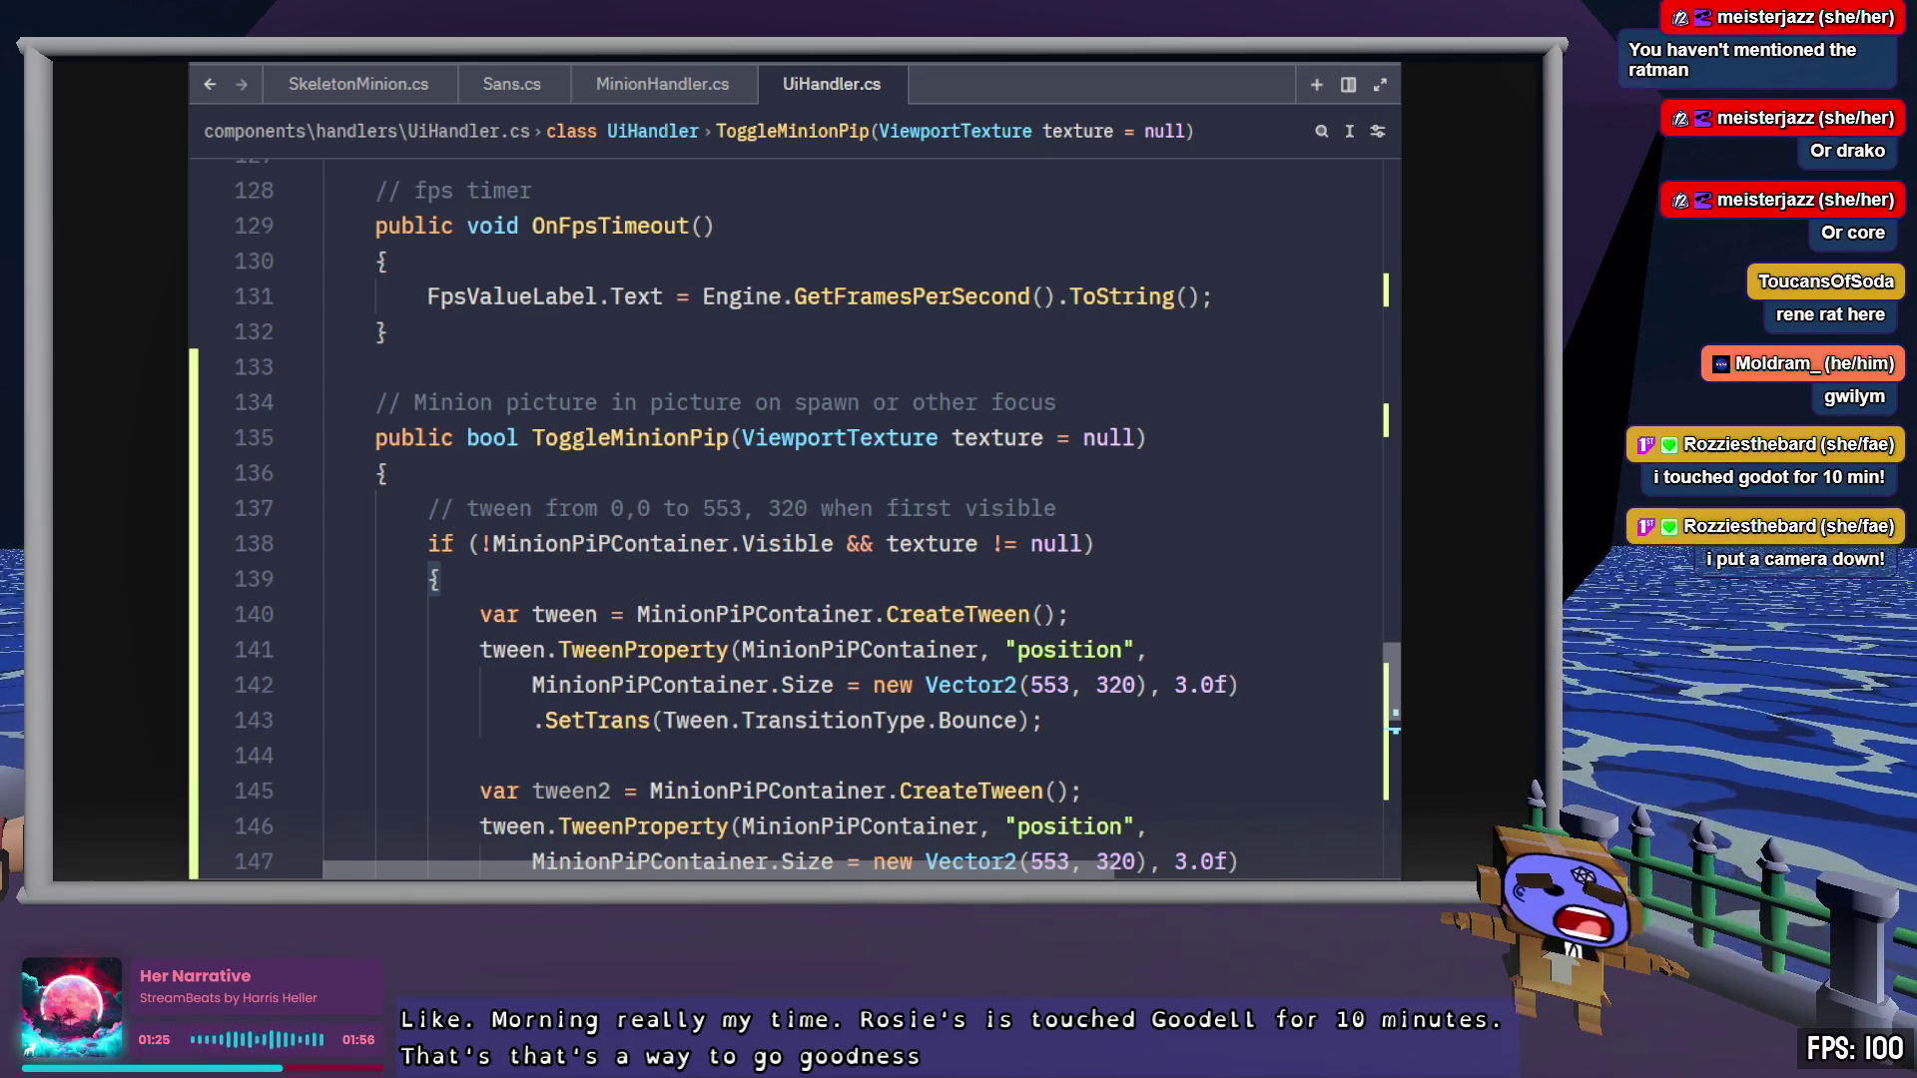
key(alt+Tab)
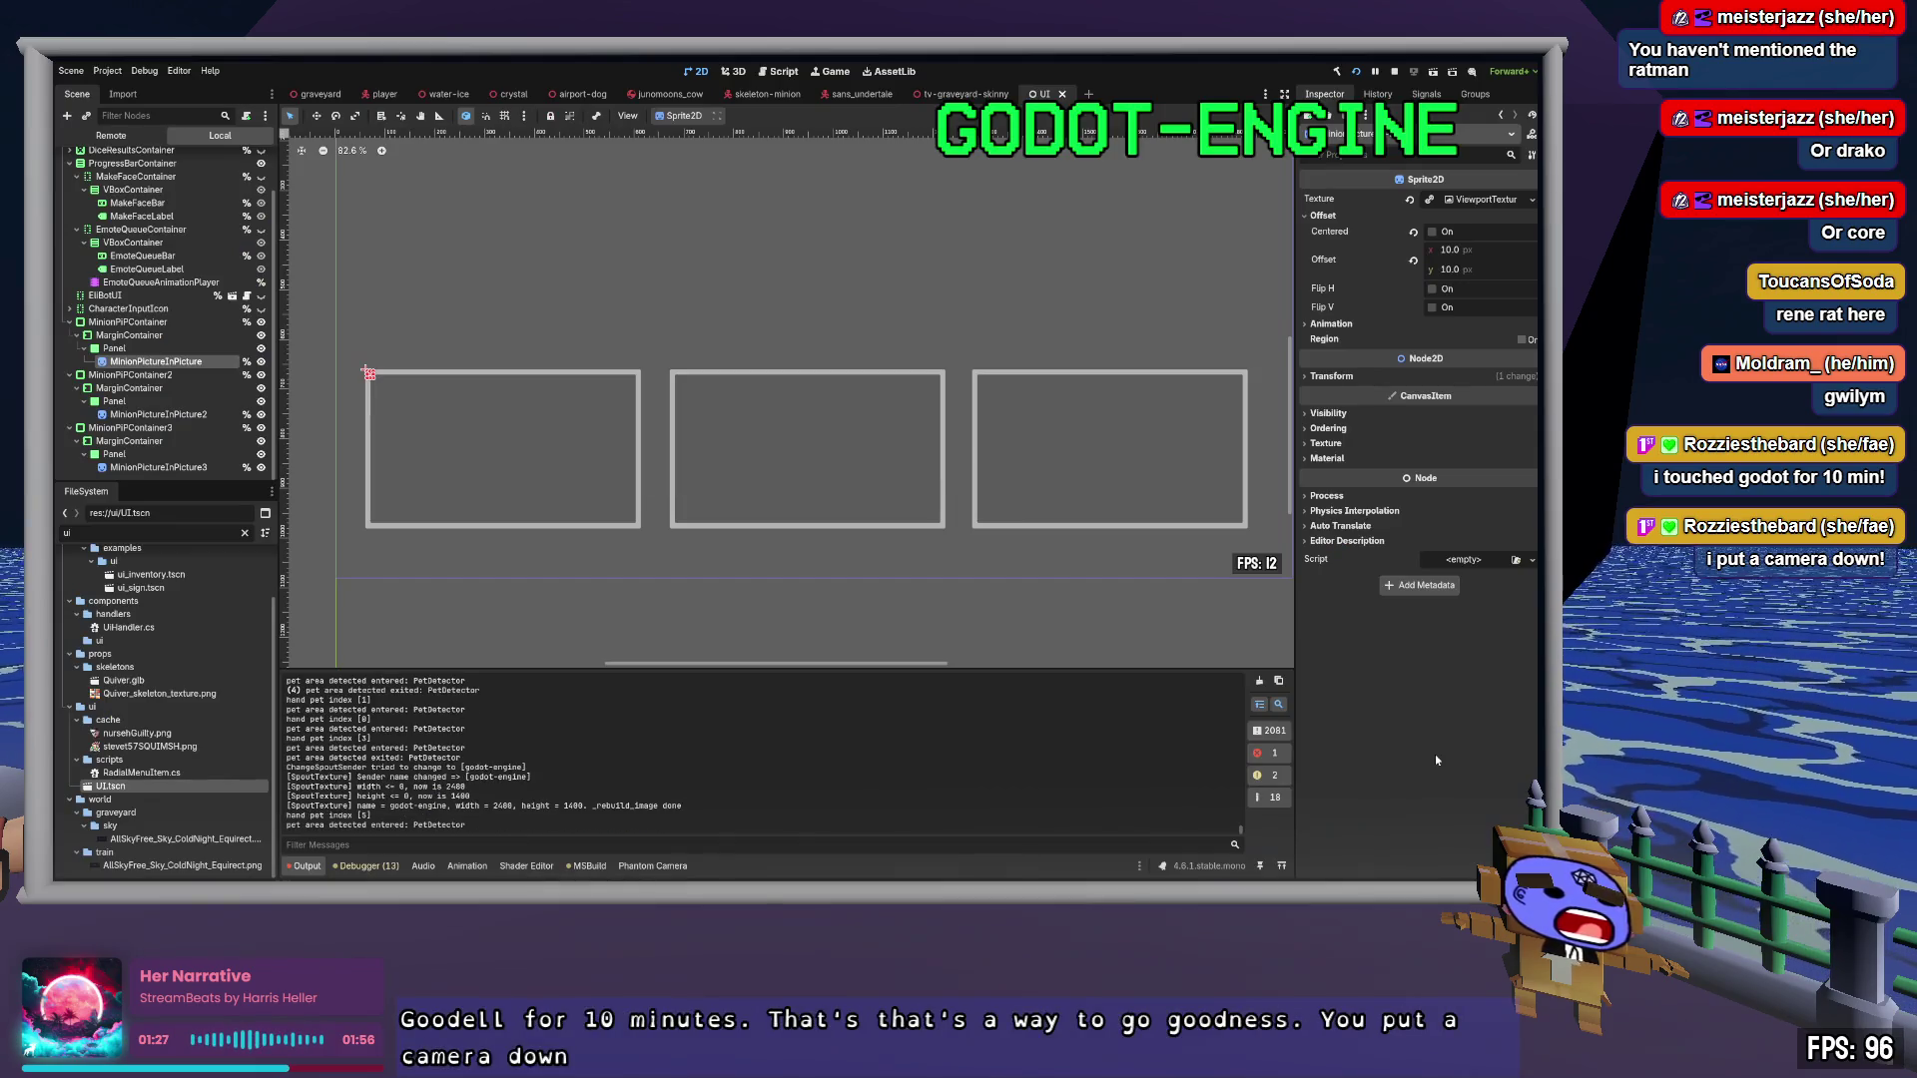
Open the graveyard scene tab in Godot, scroll its Scene tree to the top, and return to Zed
click(314, 94)
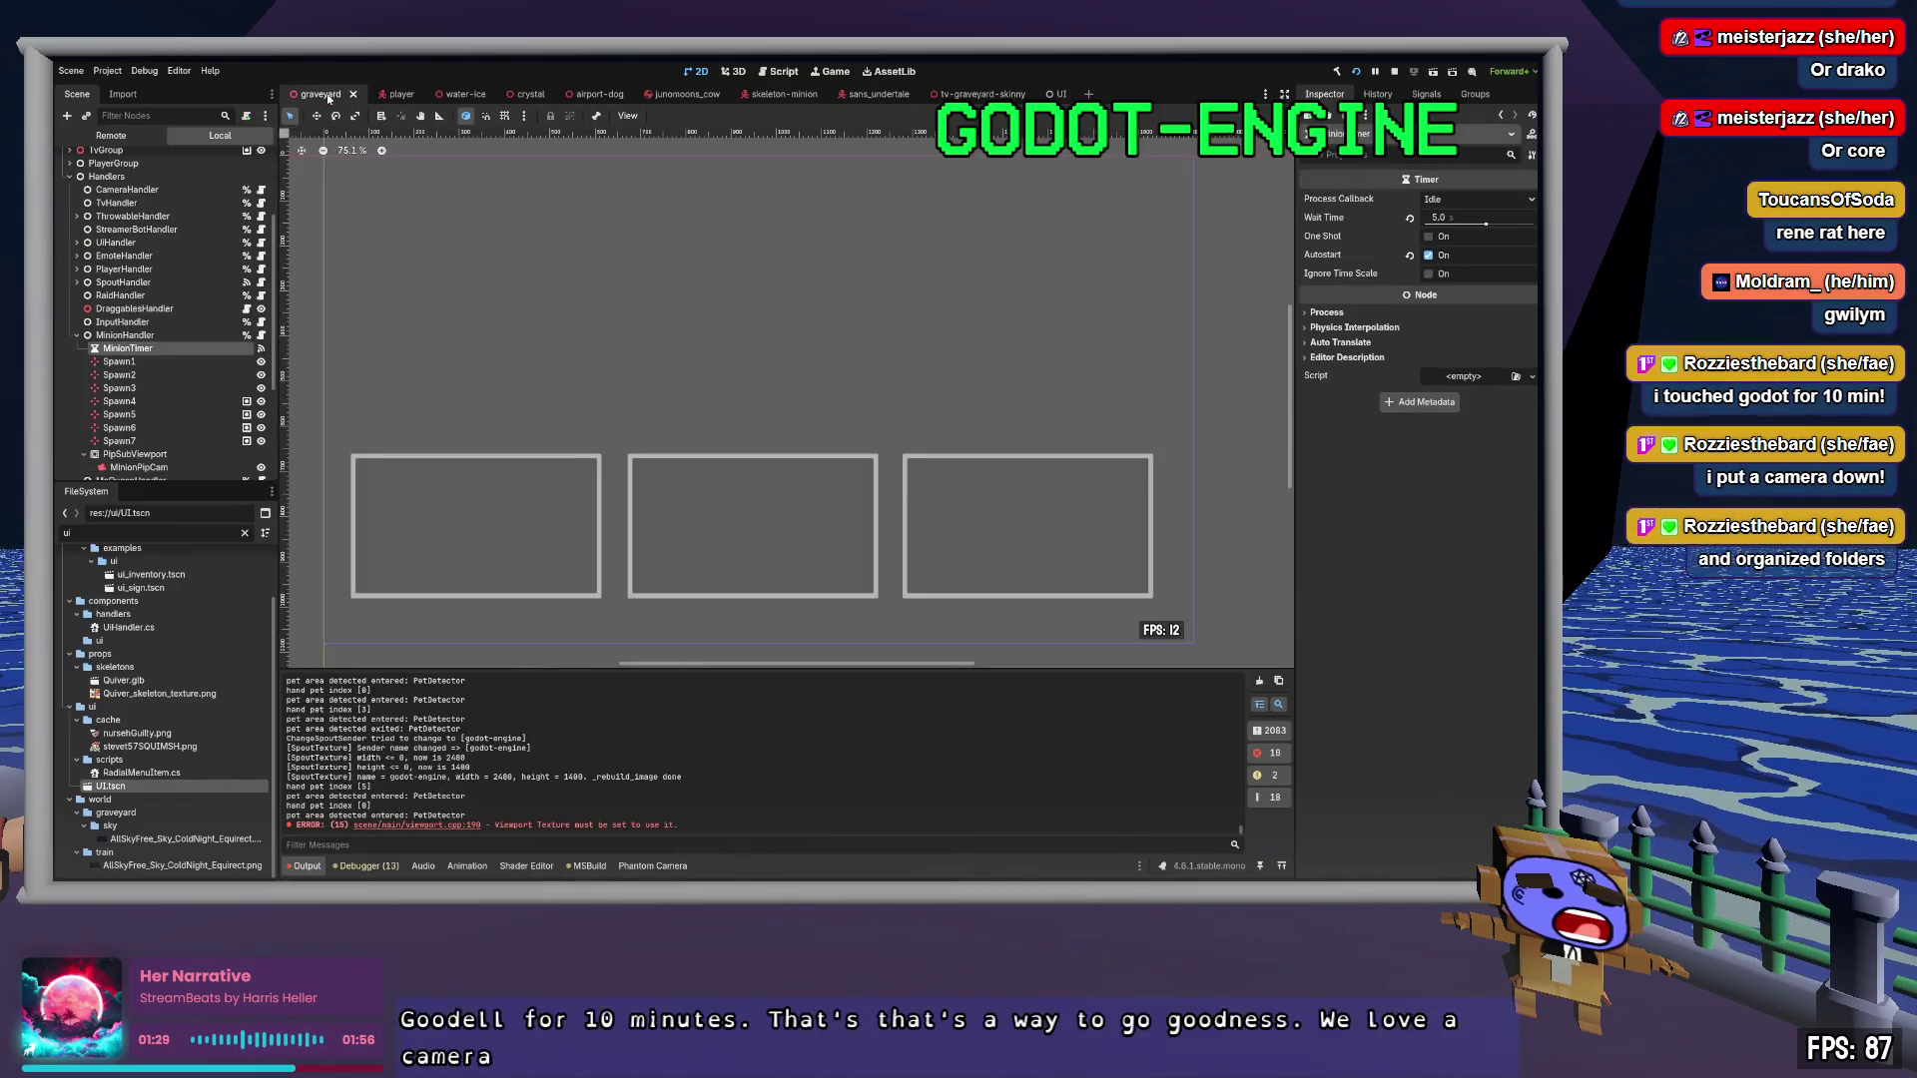
scroll(194, 286, up, 5)
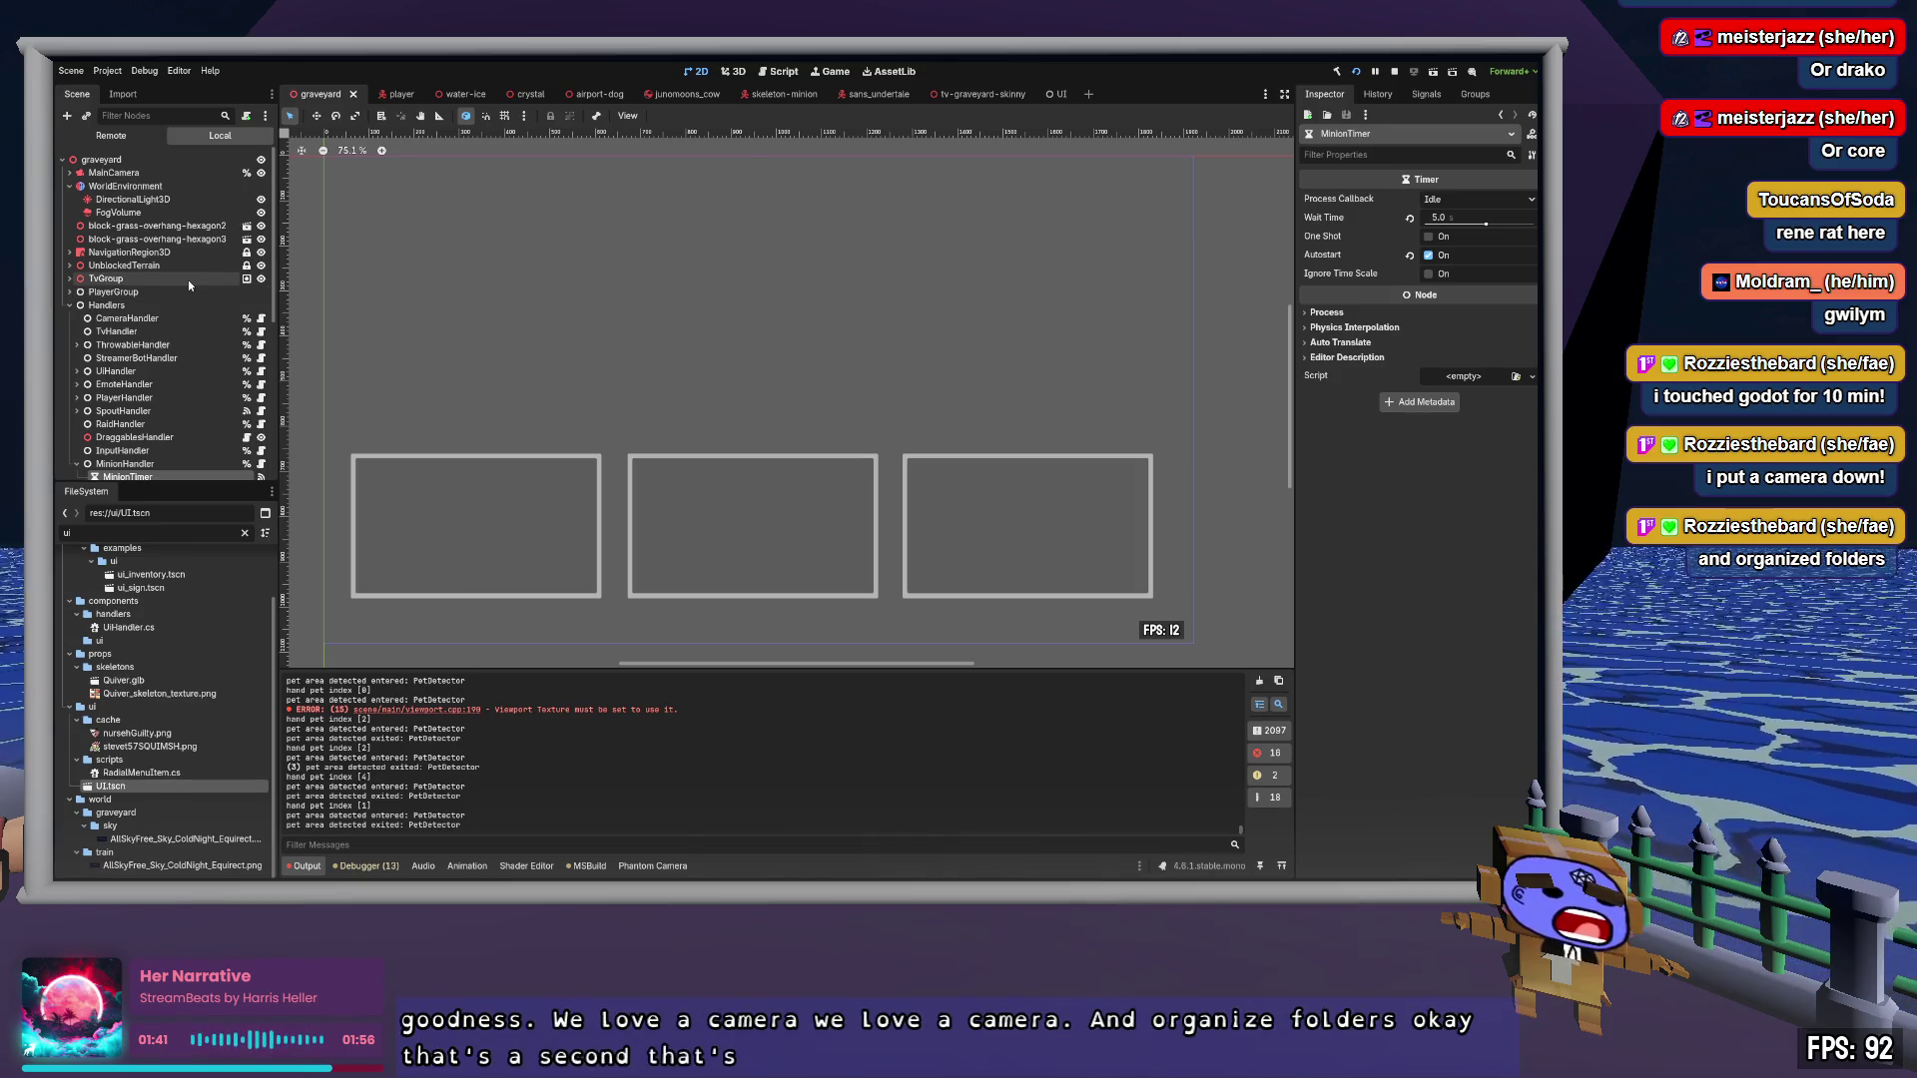
key(alt+Tab)
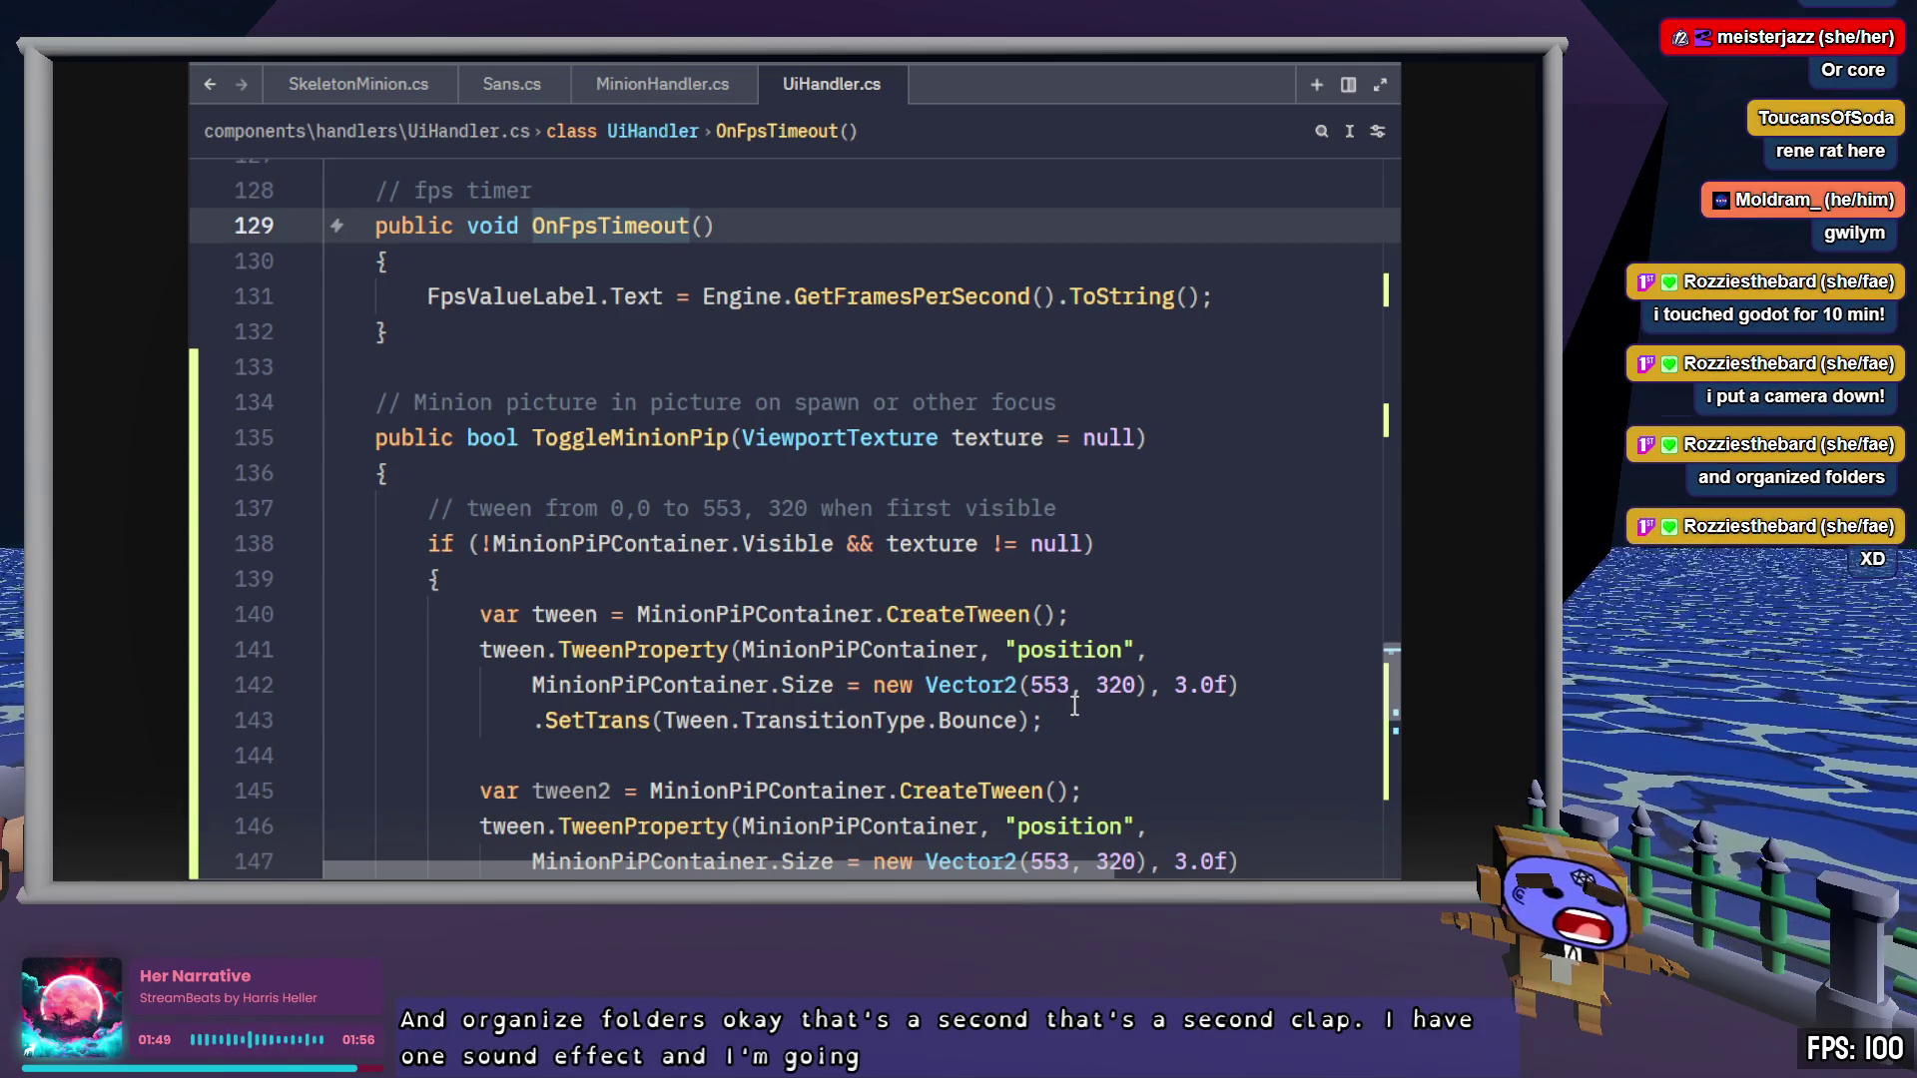
Highlight every use of tween in ToggleMinionPip to review where it is referenced
scroll(1073, 706, down, 2)
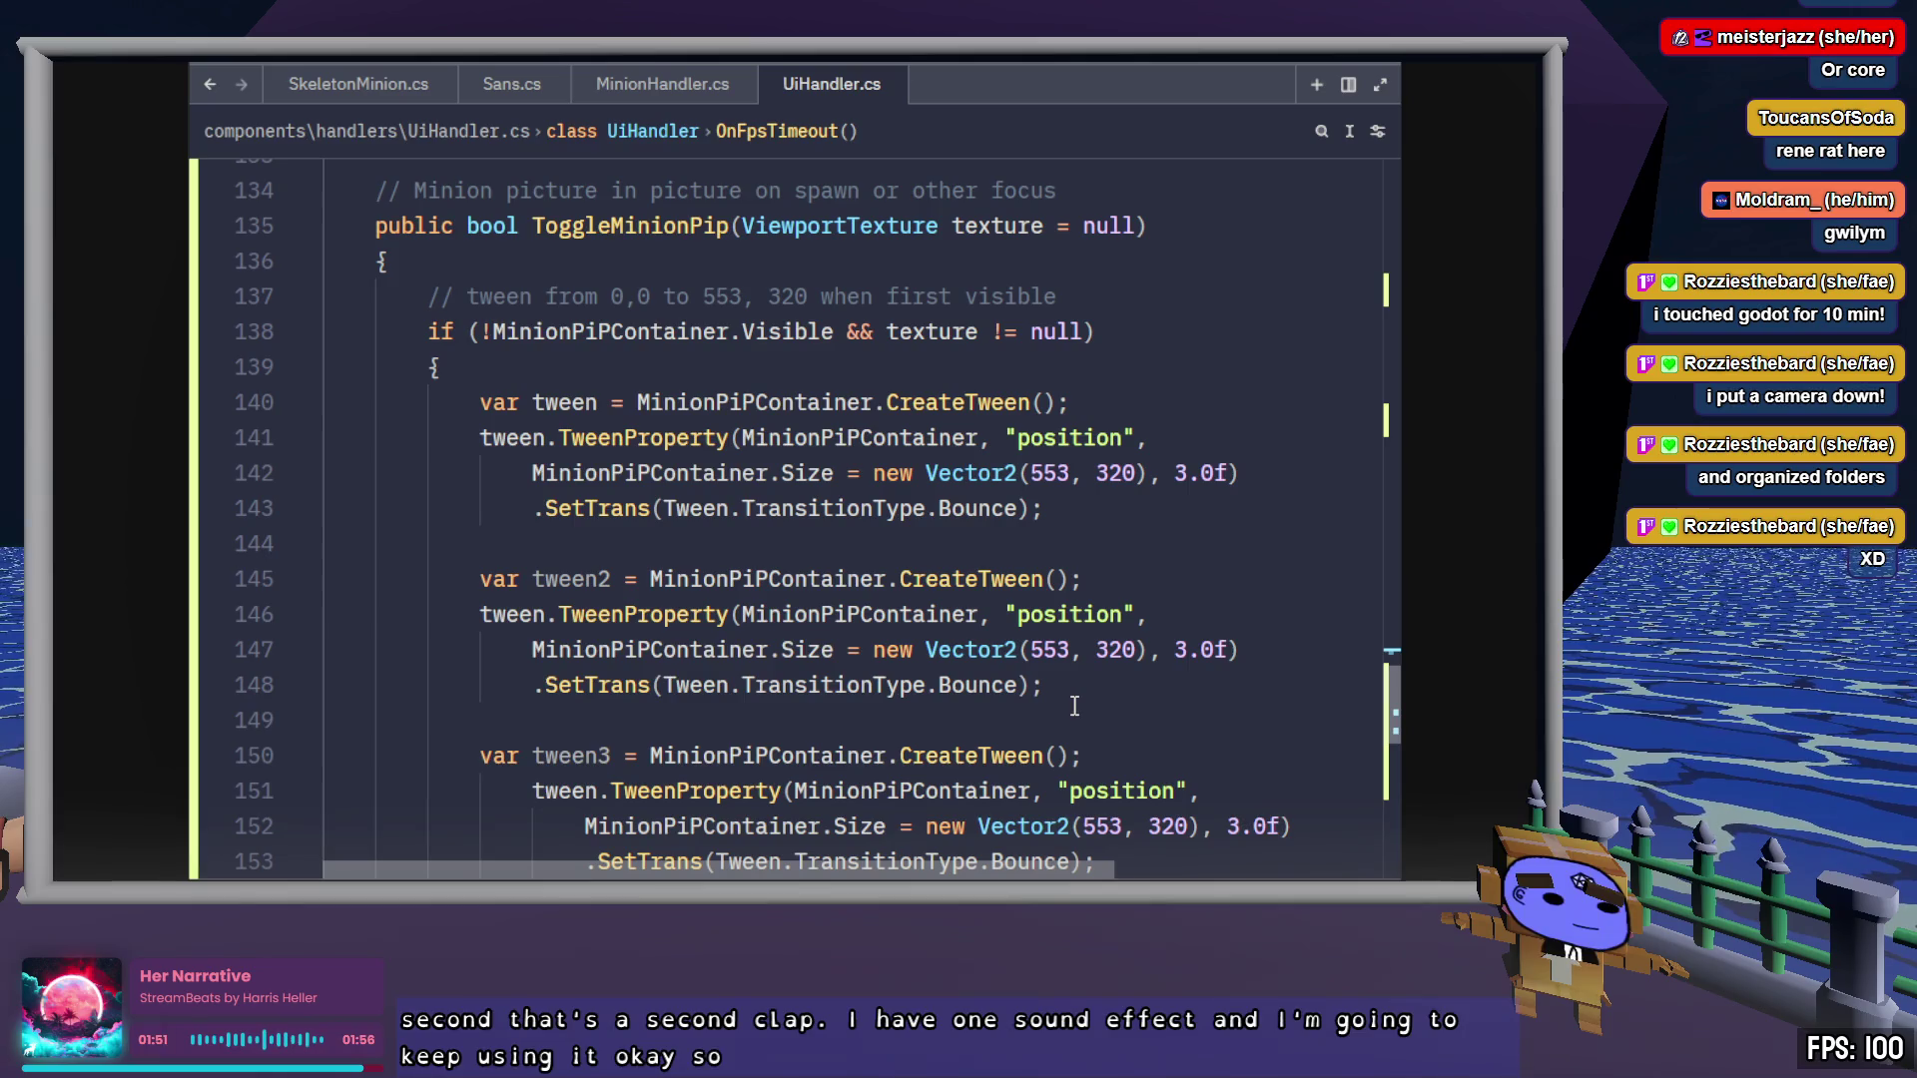
scroll(1083, 704, down, 1)
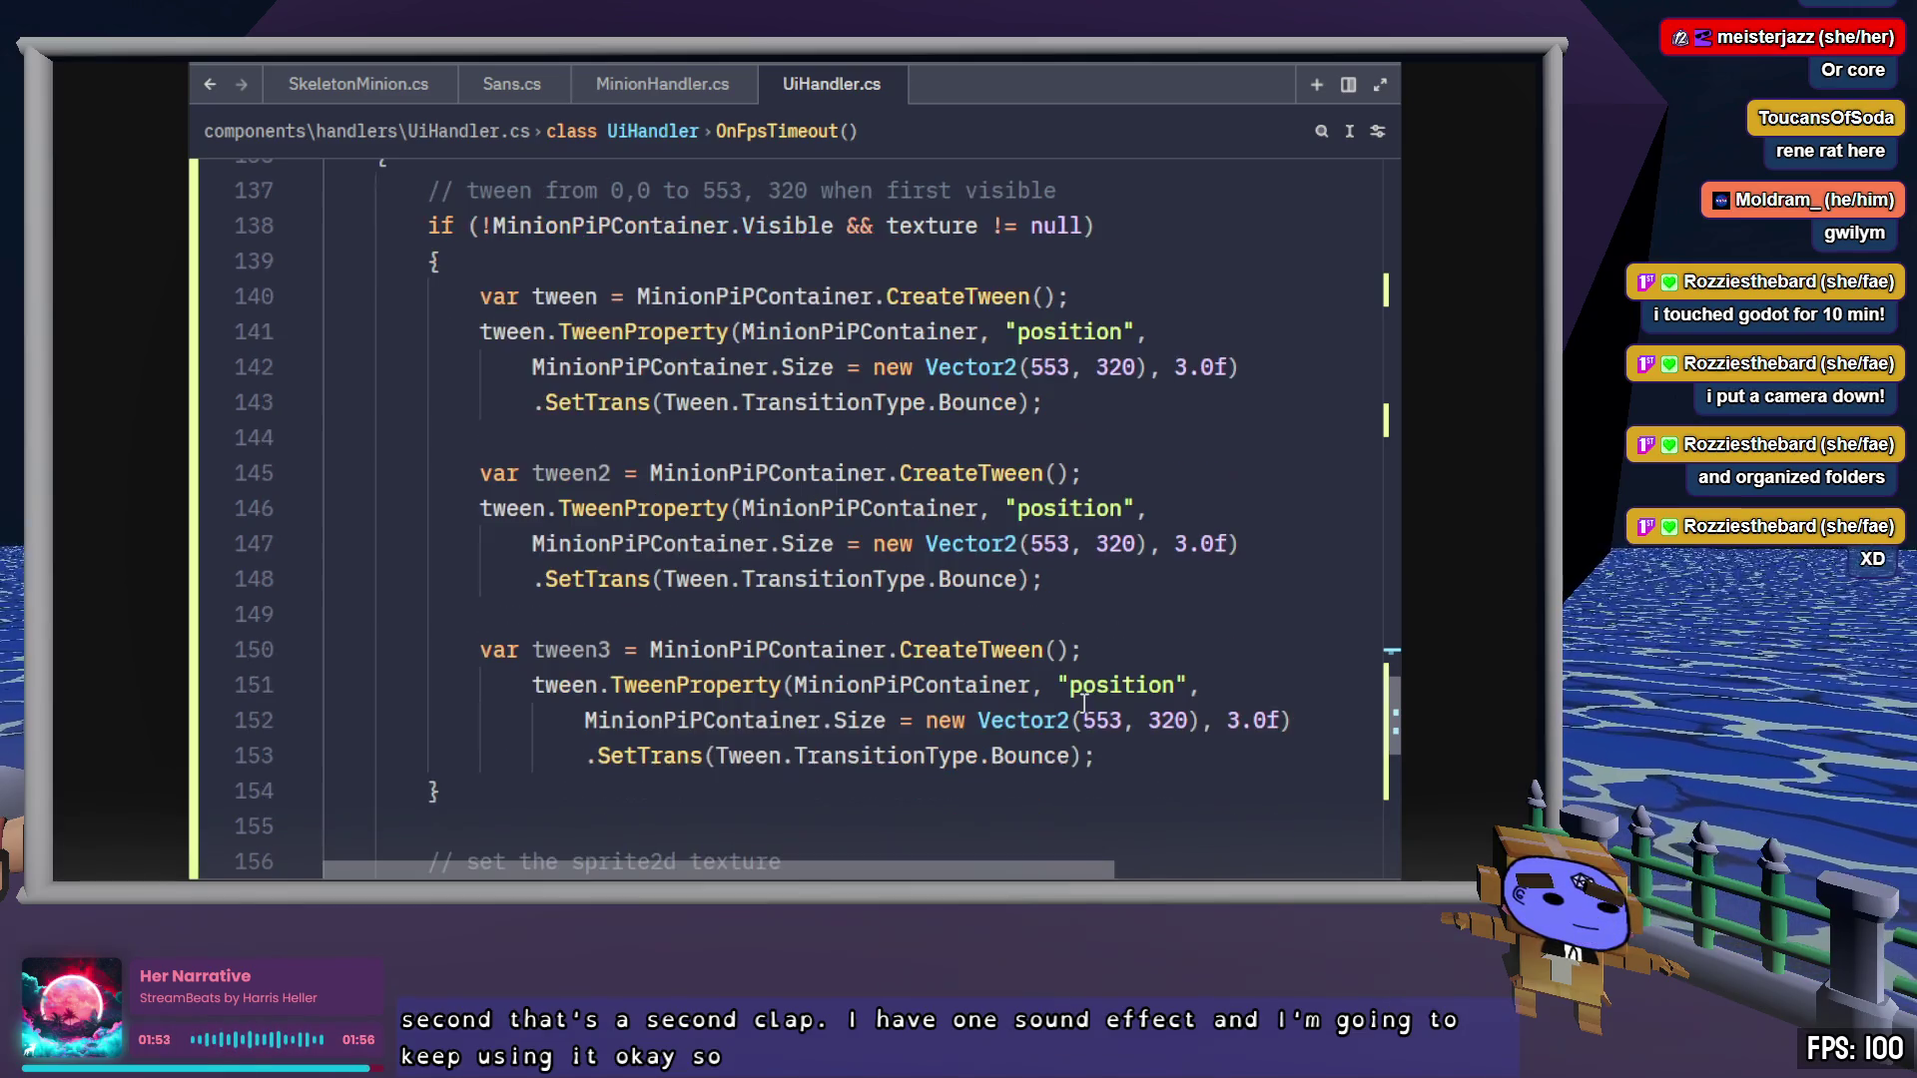
scroll(1083, 704, up, 1)
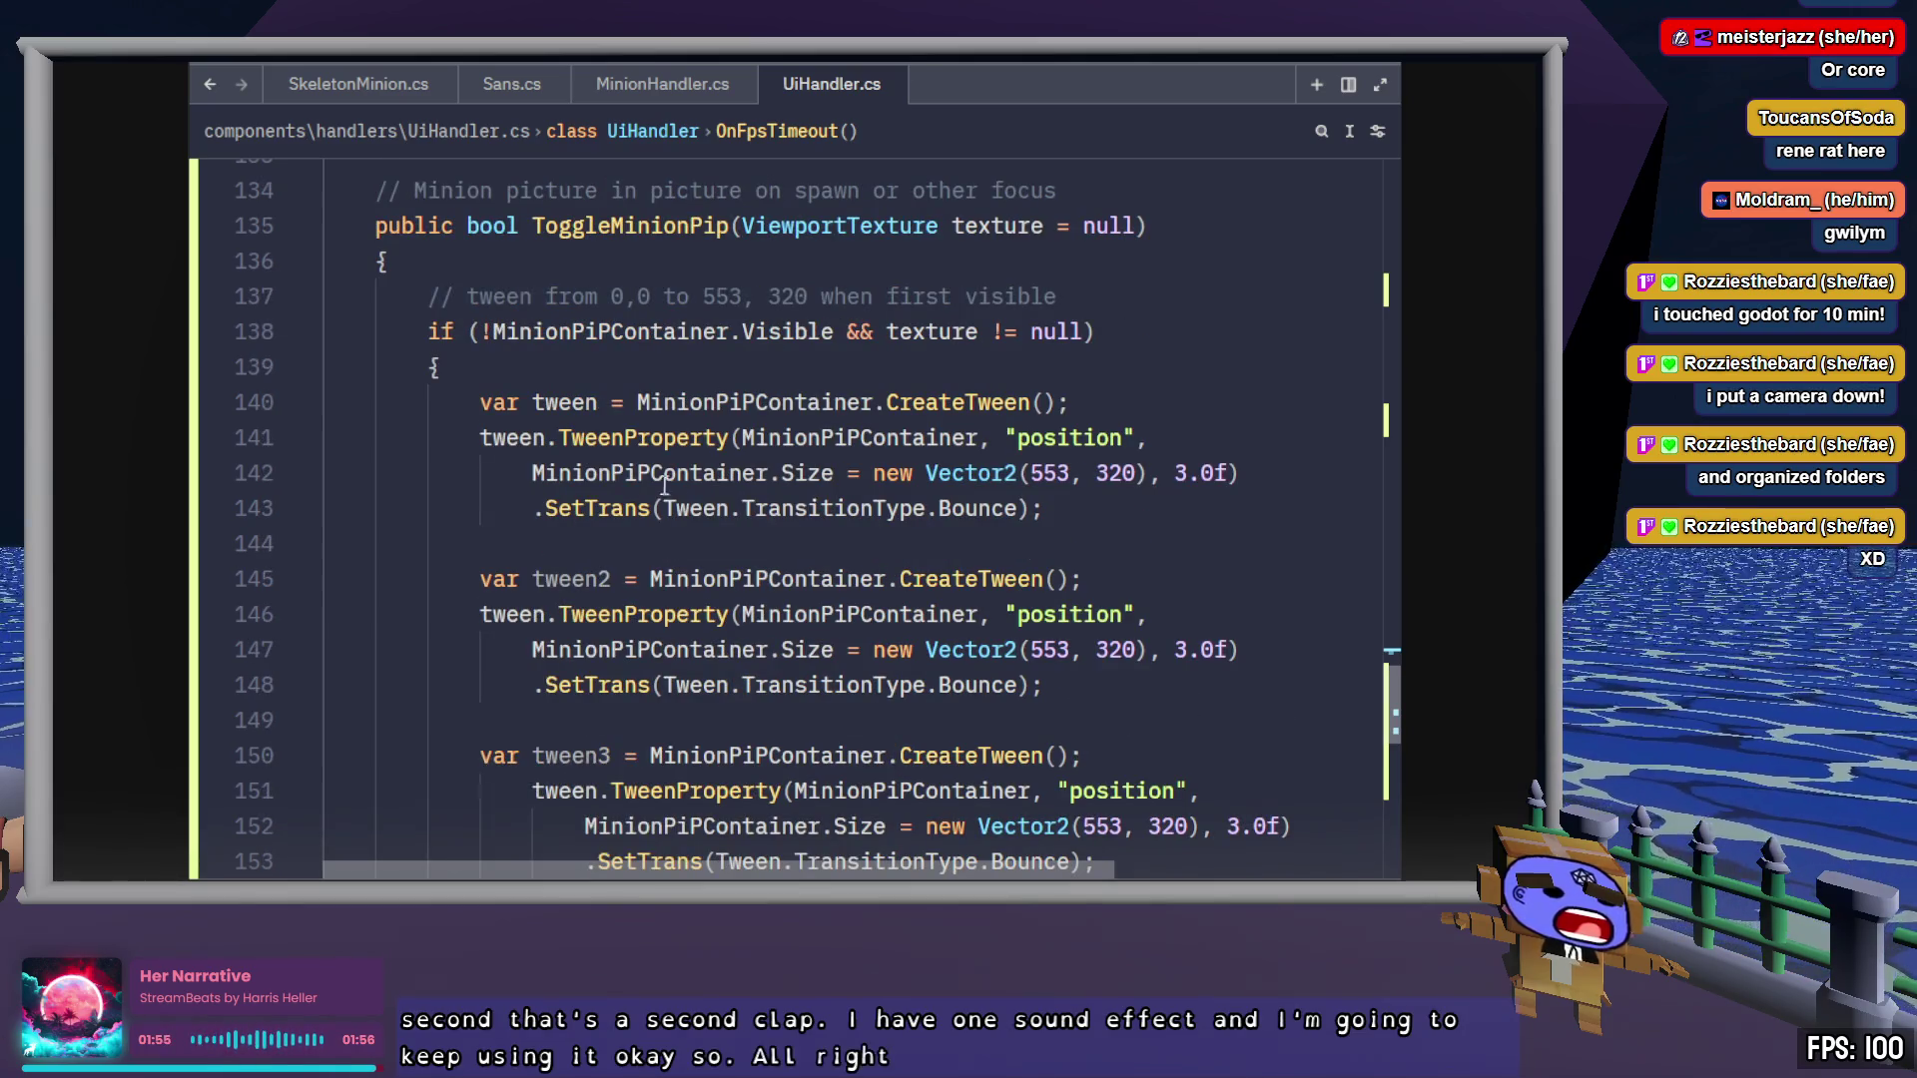
double_click(565, 402)
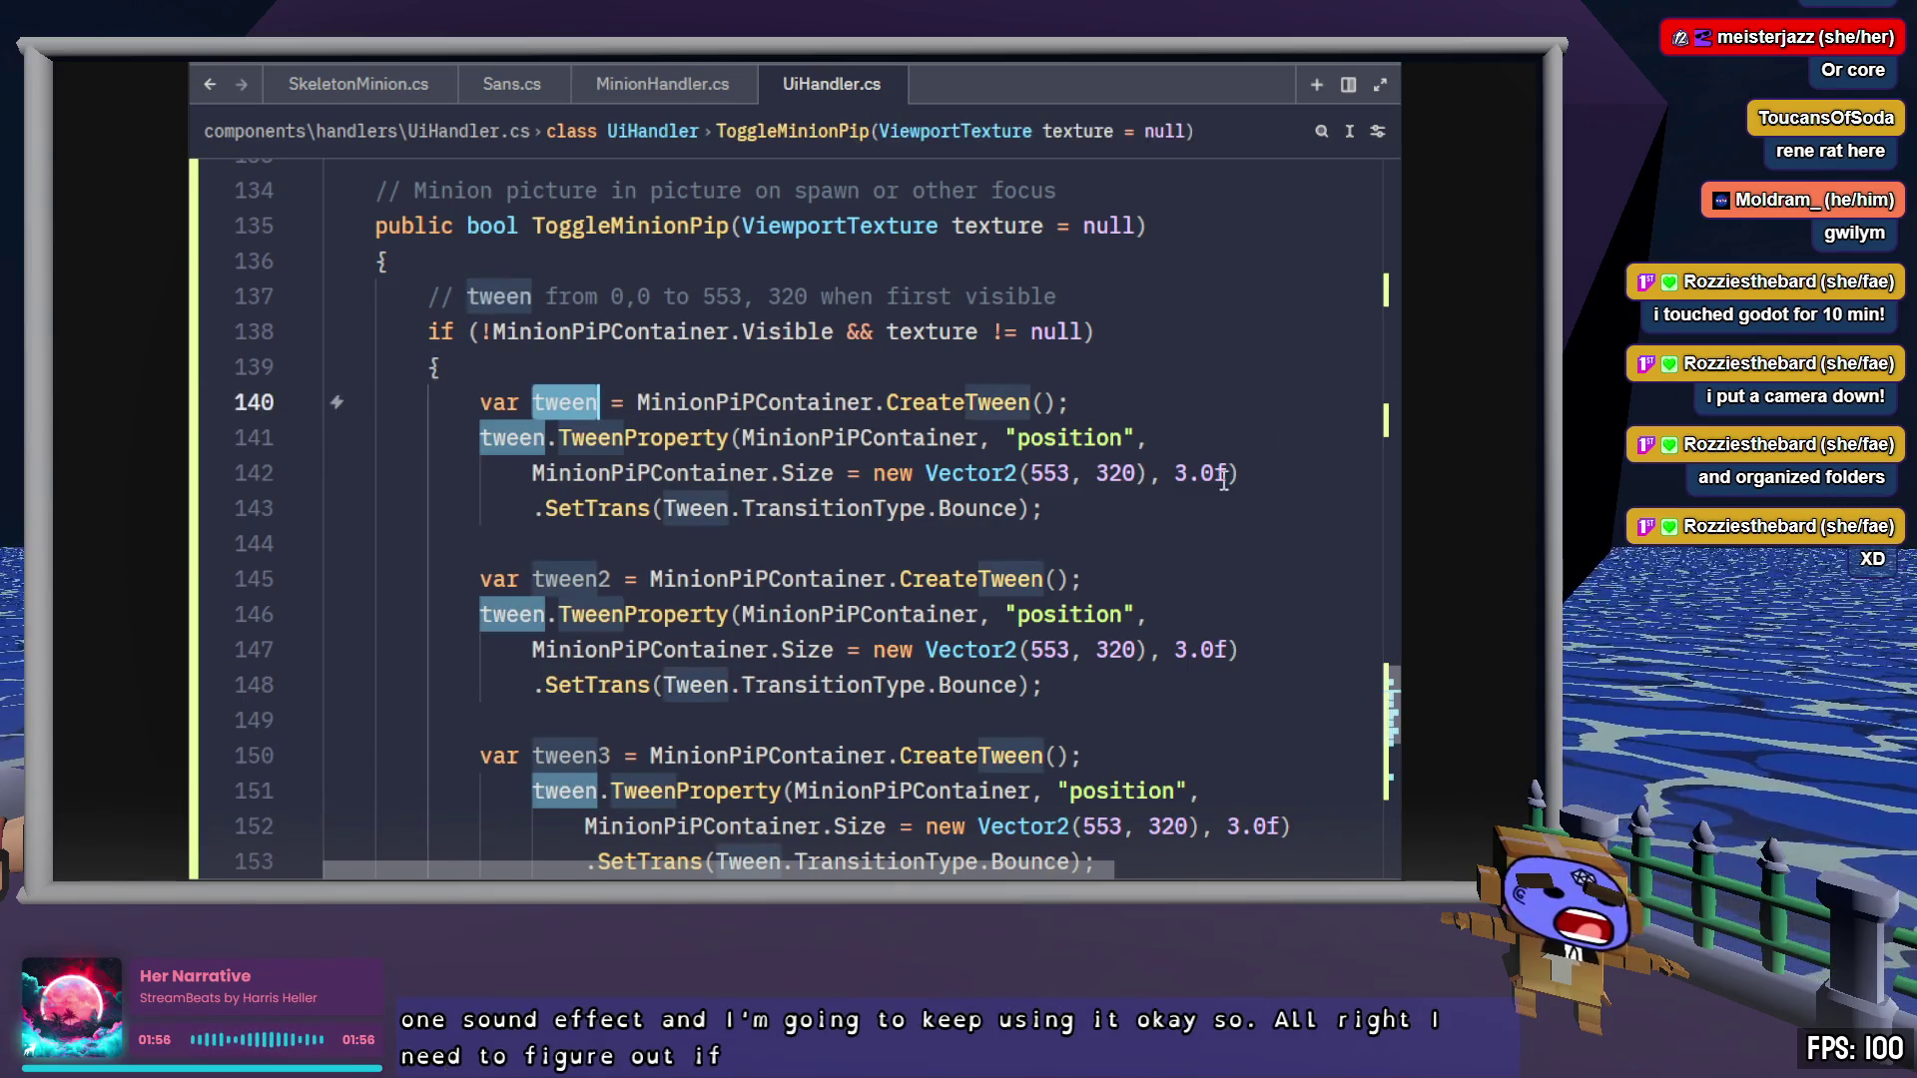
scroll(1261, 484, down, 7)
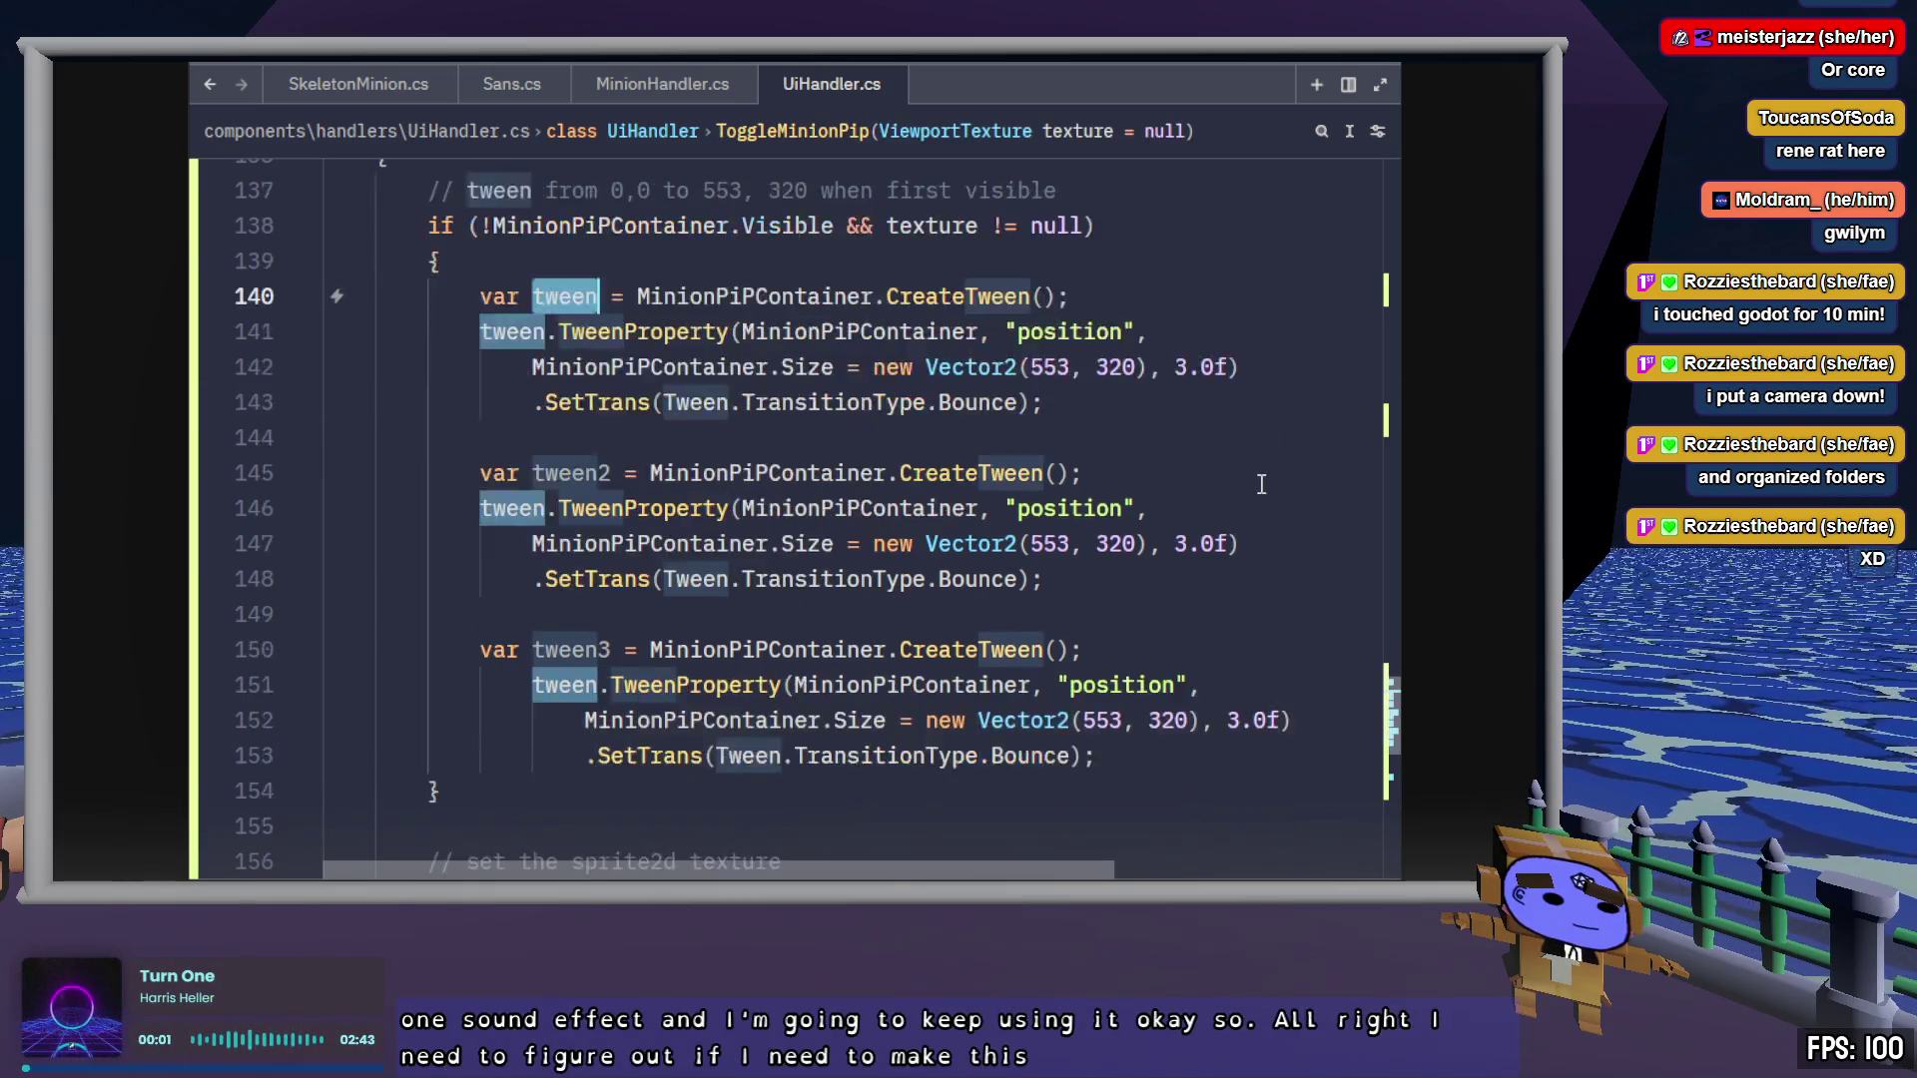
scroll(1261, 485, up, 7)
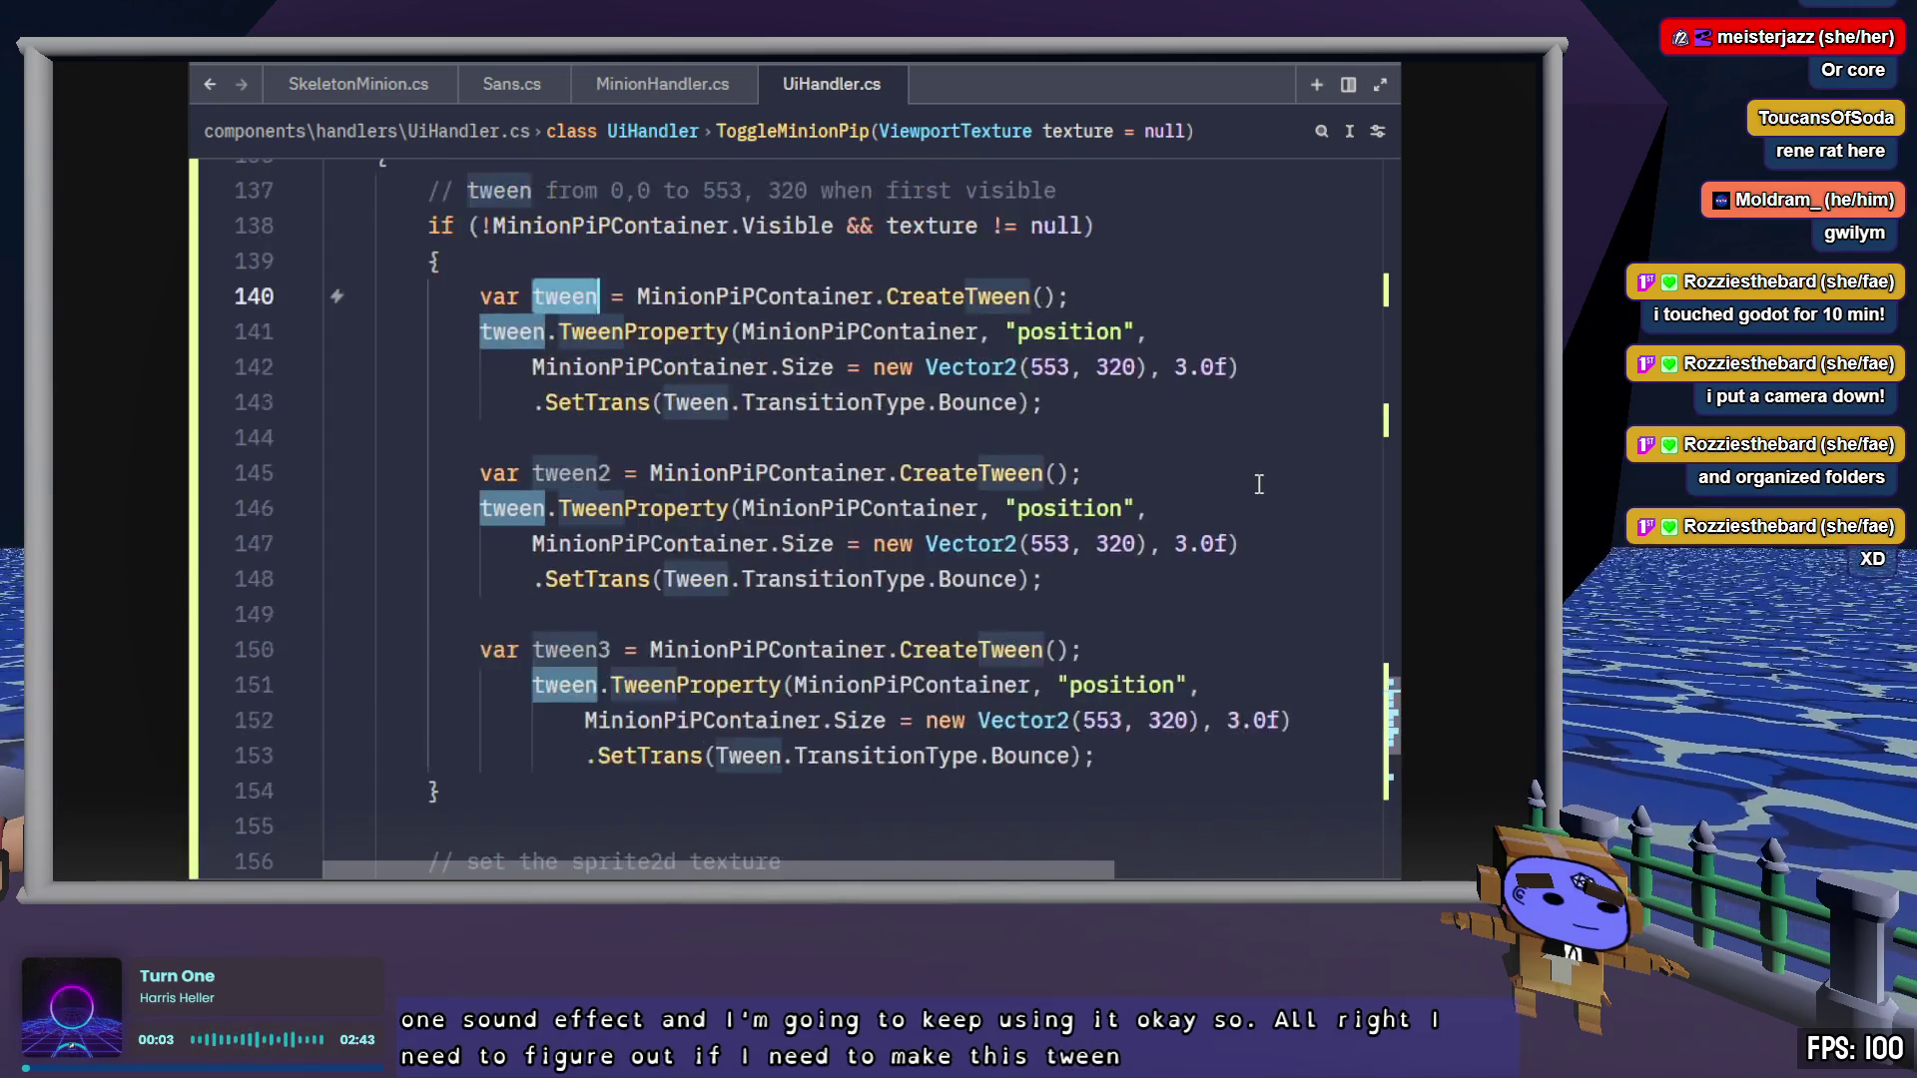
Move the tween, tween2 and tween3 declarations above the if statement, dedented, followed by a blank line
key(End)
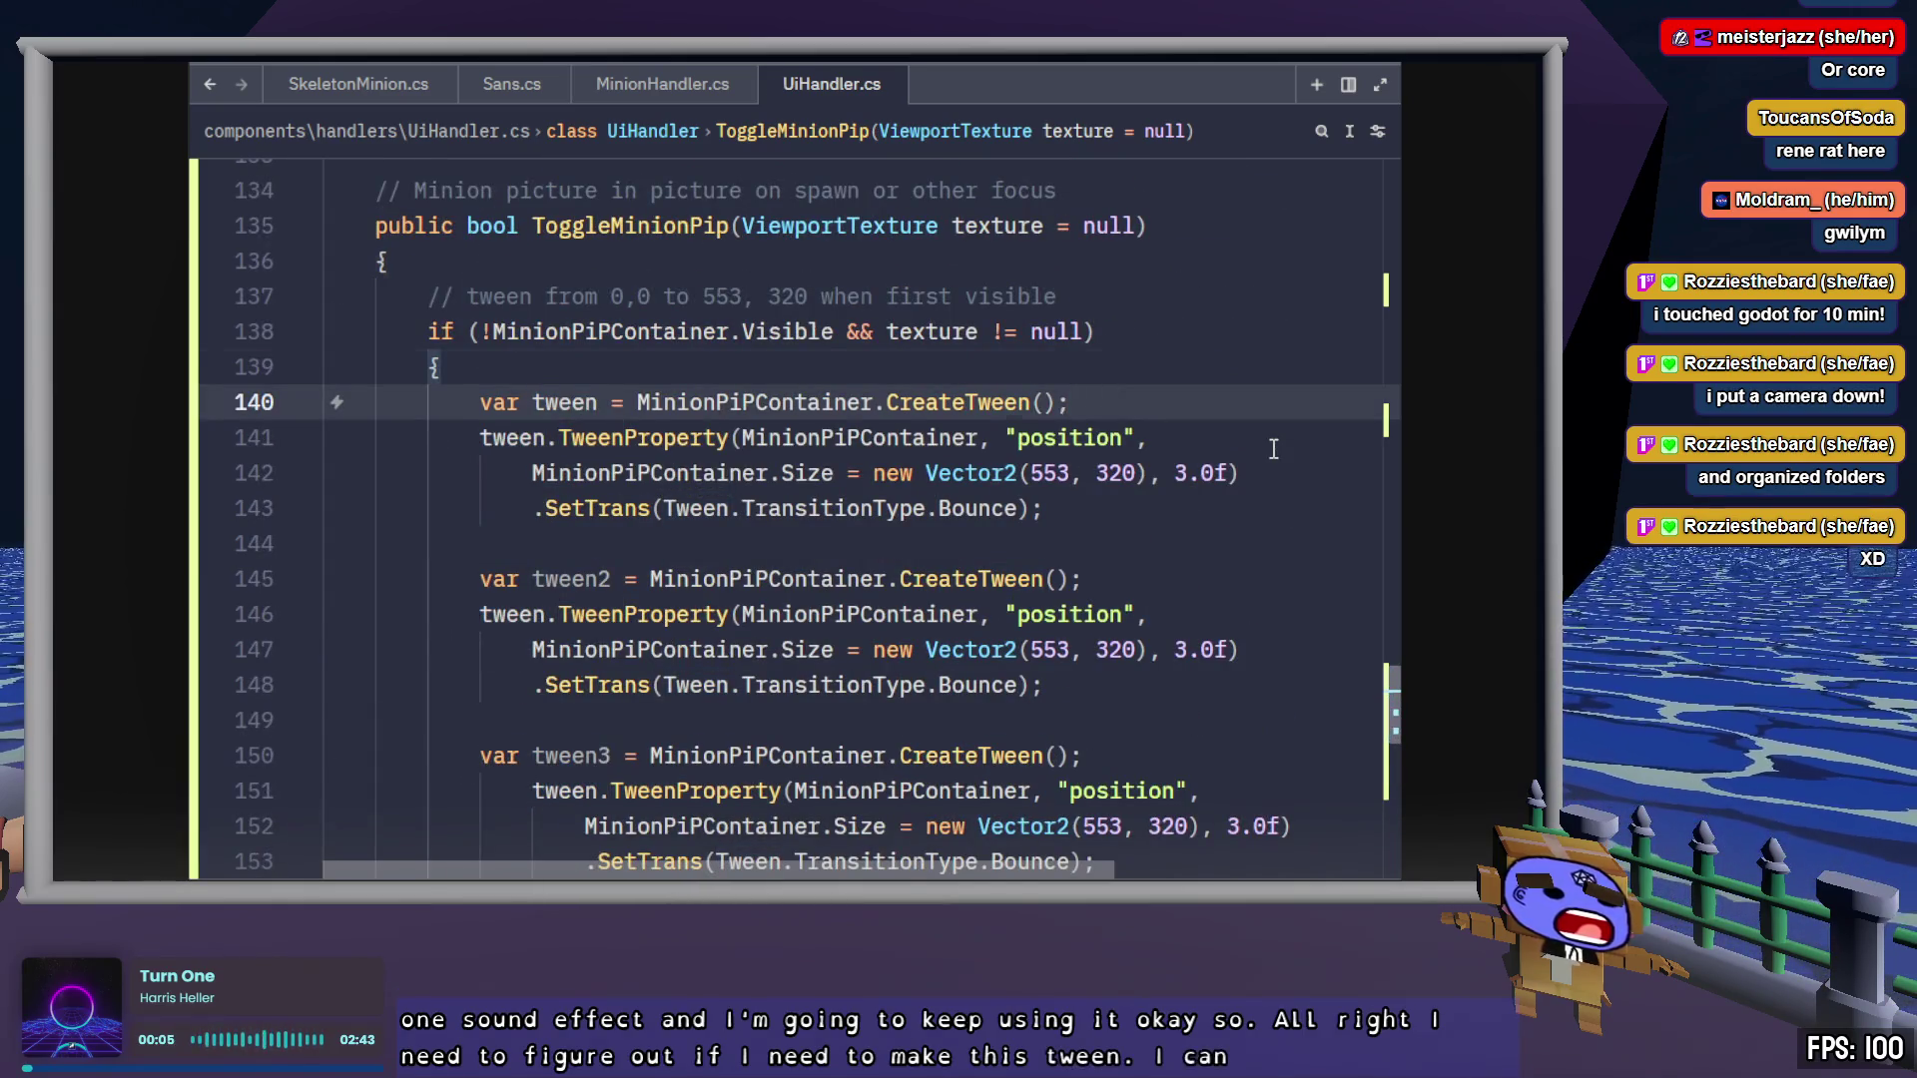
key(alt+Up)
key(alt+Up)
key(alt+Up)
key(shift+Tab)
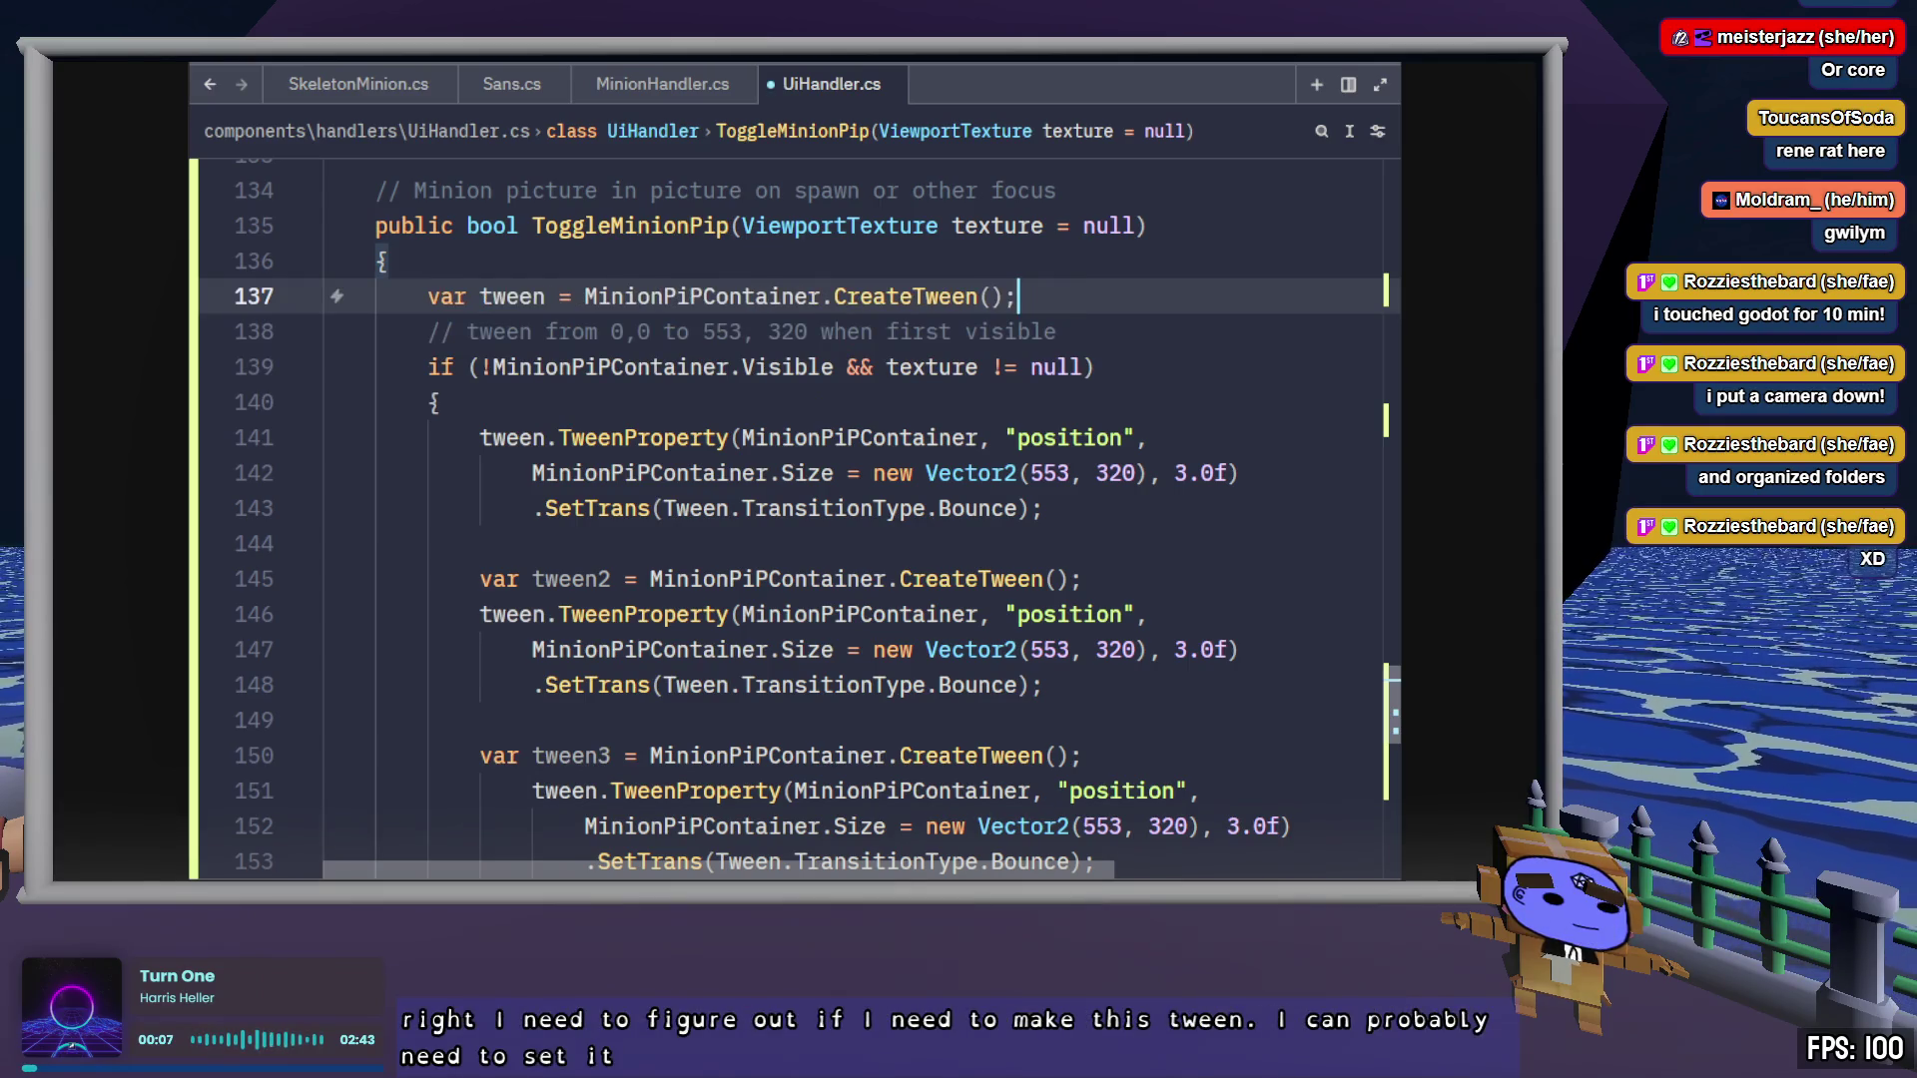
key(Down)
key(Down)
key(Down)
key(alt+Up)
key(alt+Up)
key(alt+Up)
key(alt+Up)
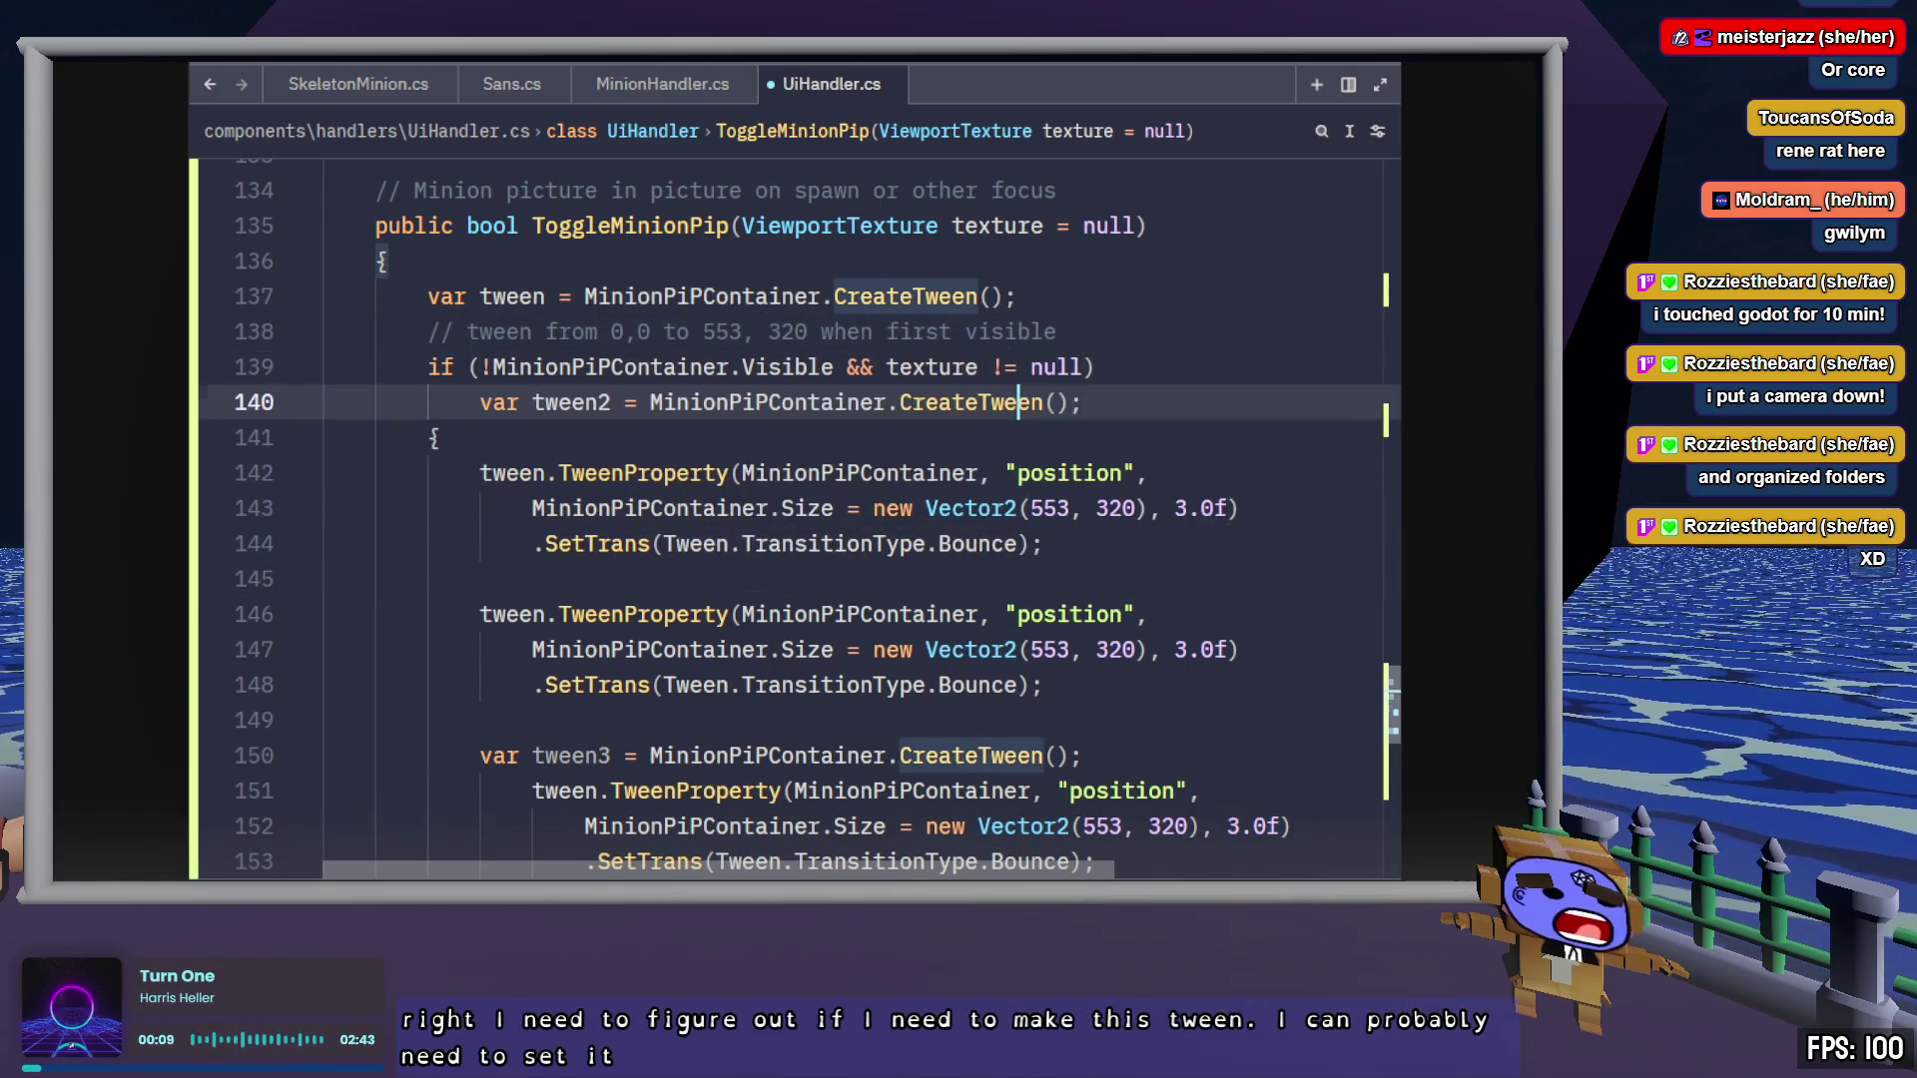
key(shift+Tab)
key(Down)
key(Down)
key(Down)
key(Down)
key(Down)
key(Down)
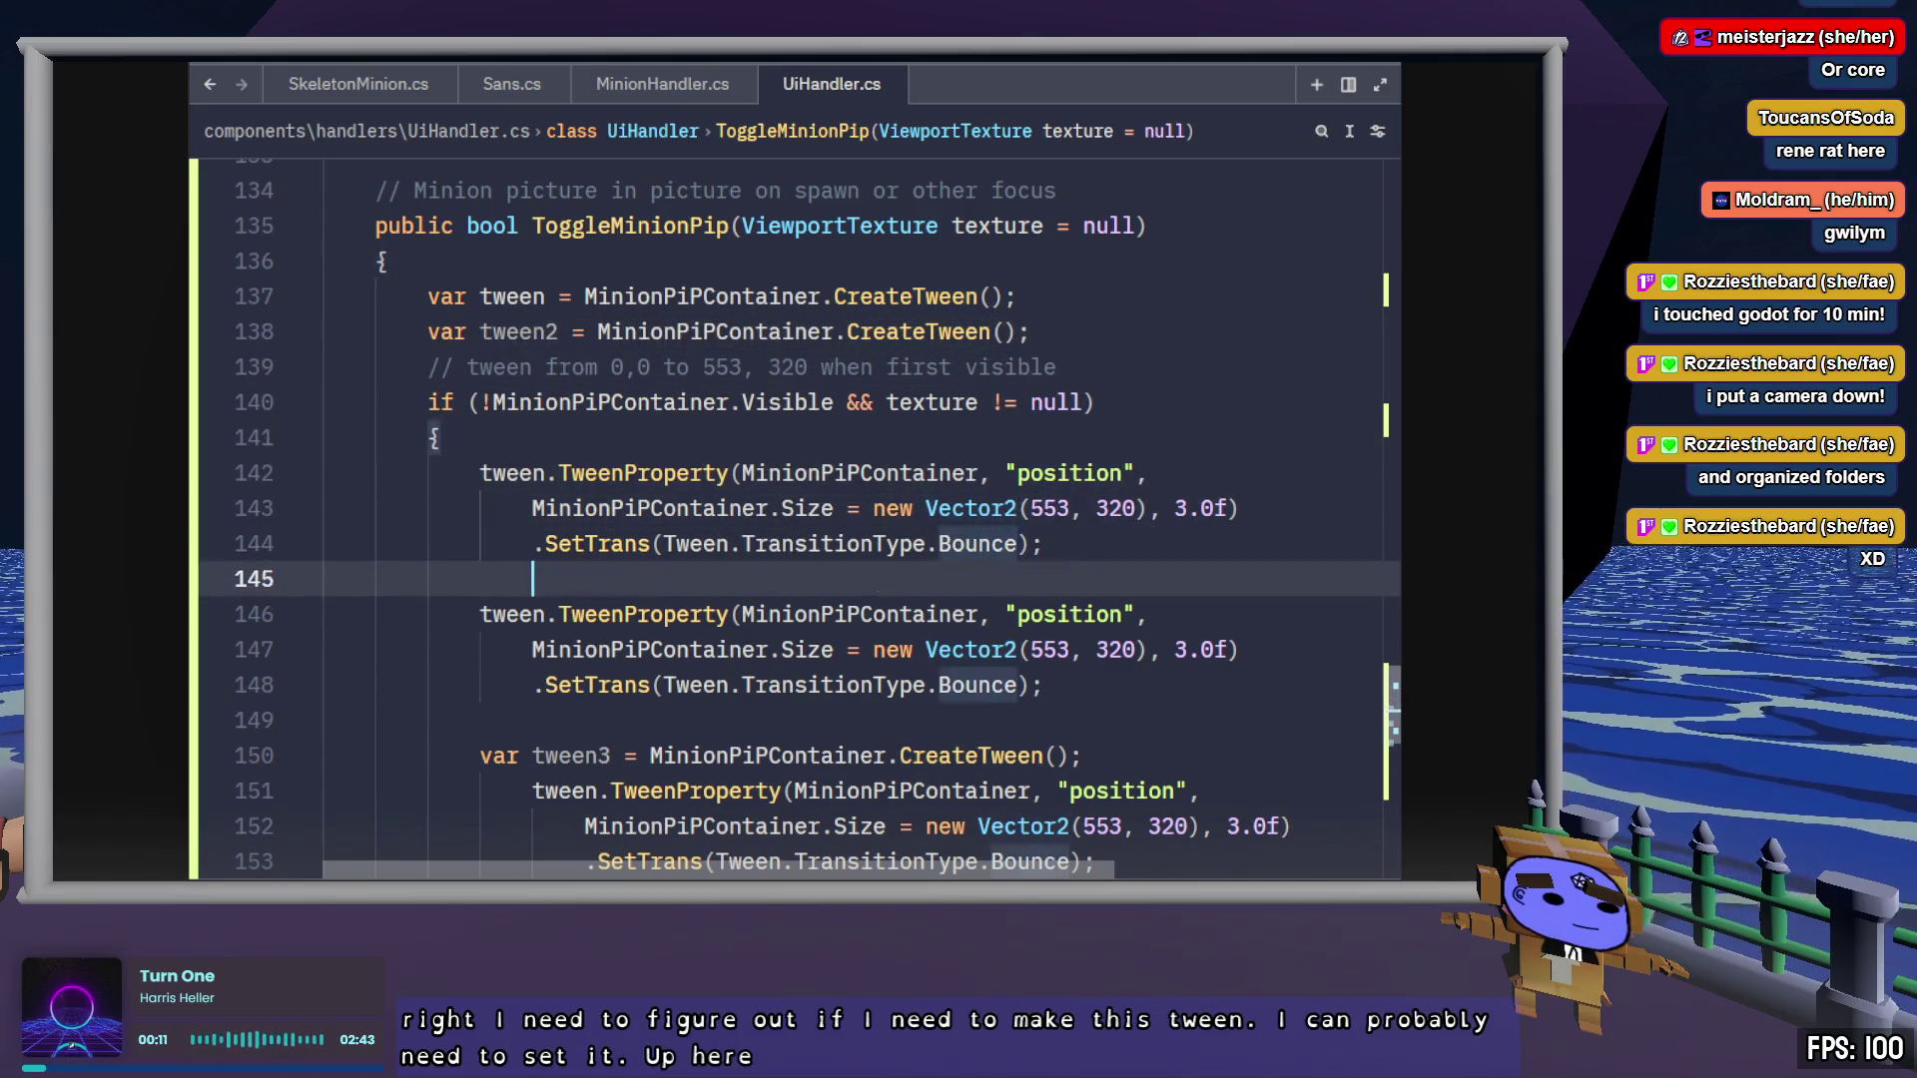
key(alt+Up)
key(alt+Up)
key(alt+Up)
key(alt+Up)
key(alt+Up)
key(alt+Up)
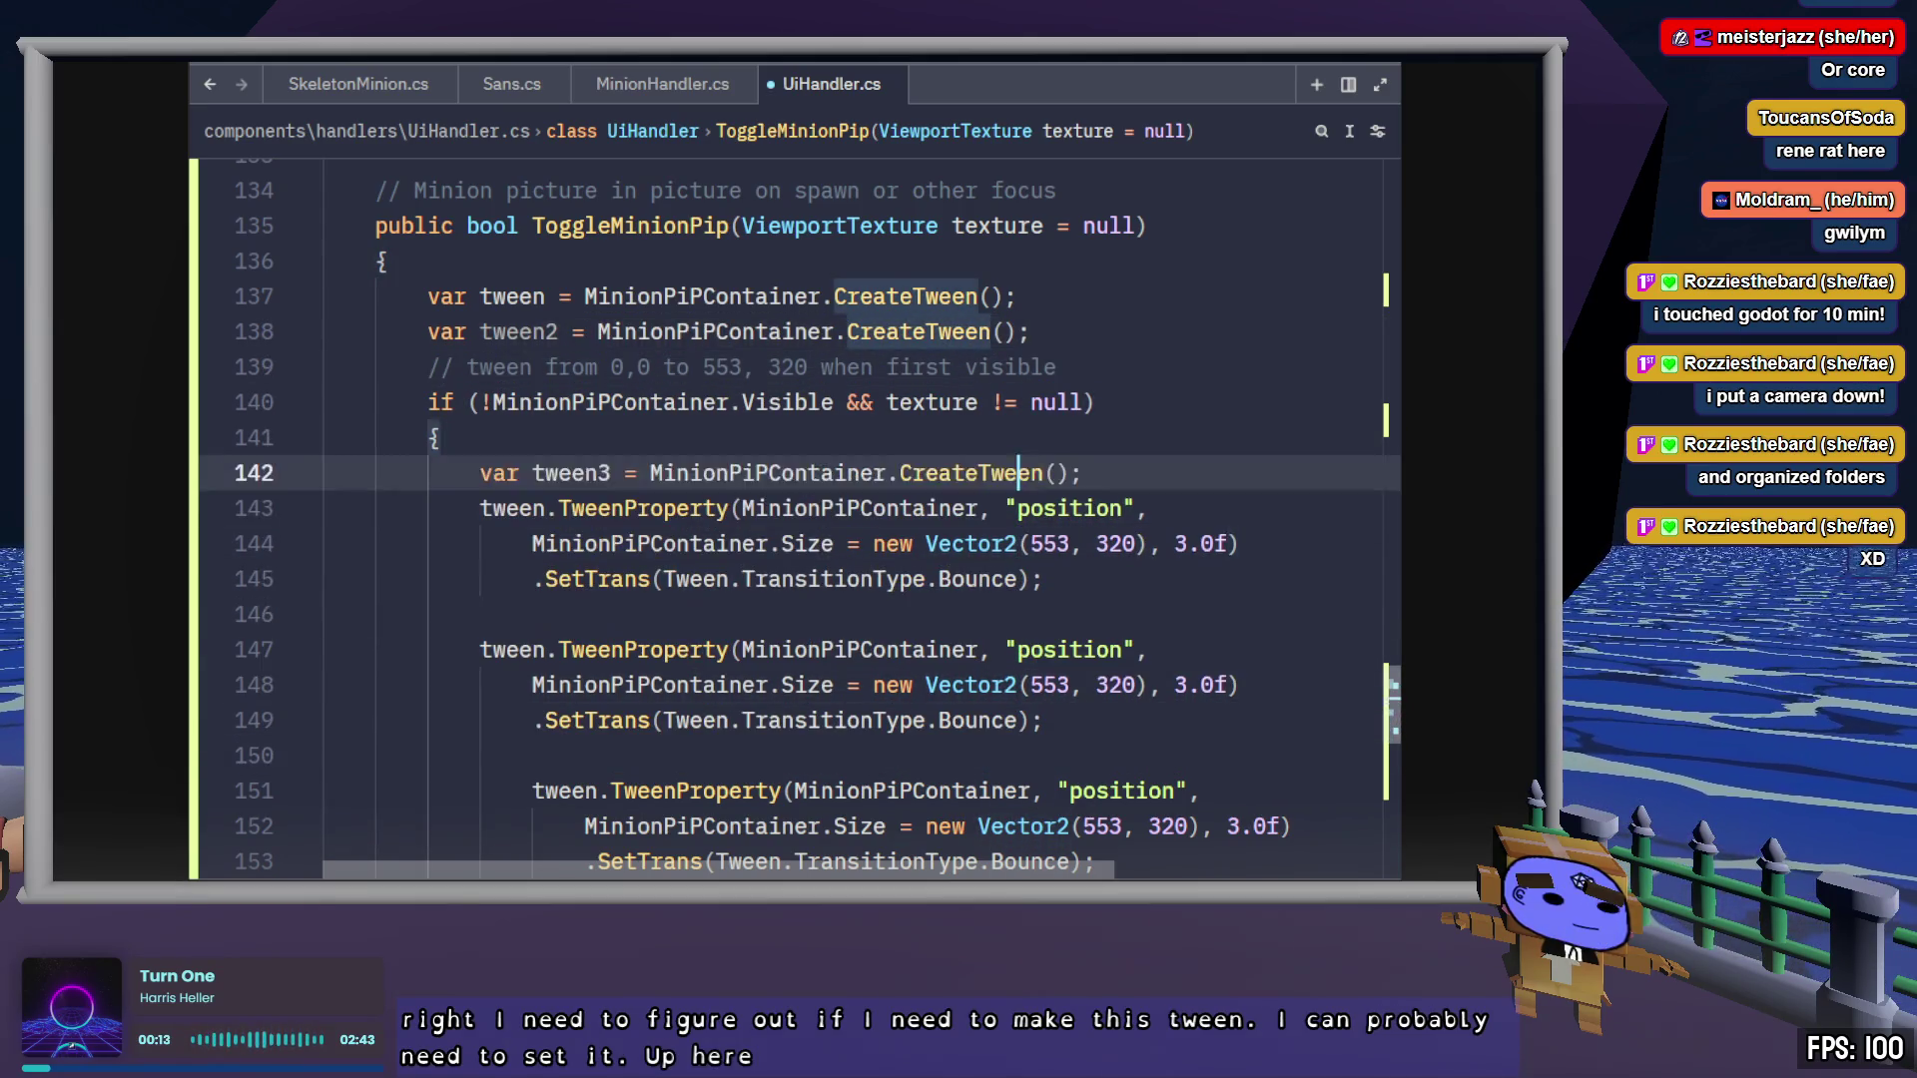
key(alt+Up)
key(alt+Up)
key(alt+Up)
key(shift+Tab)
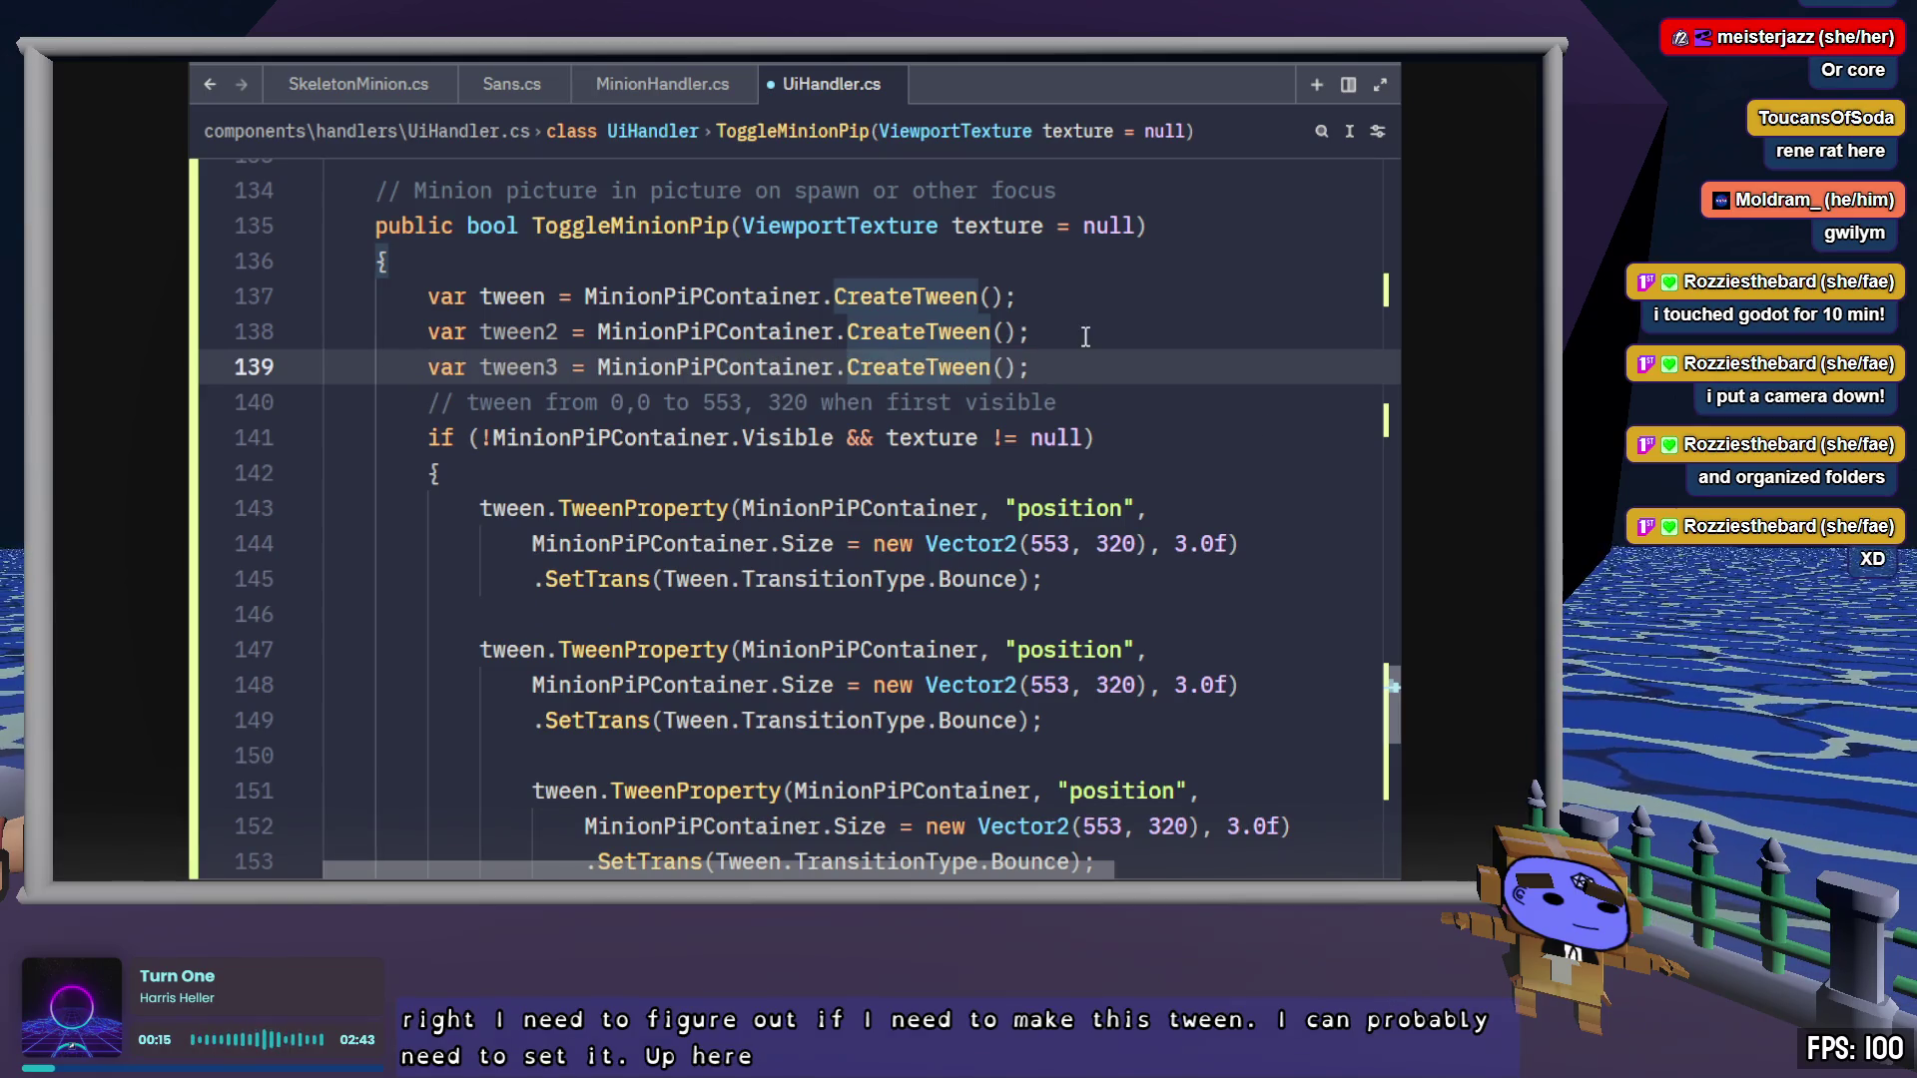
click(1070, 368)
key(Return)
Replace tween with tween2 on line 148 and tween3 on line 152, unindenting line 152
double_click(517, 331)
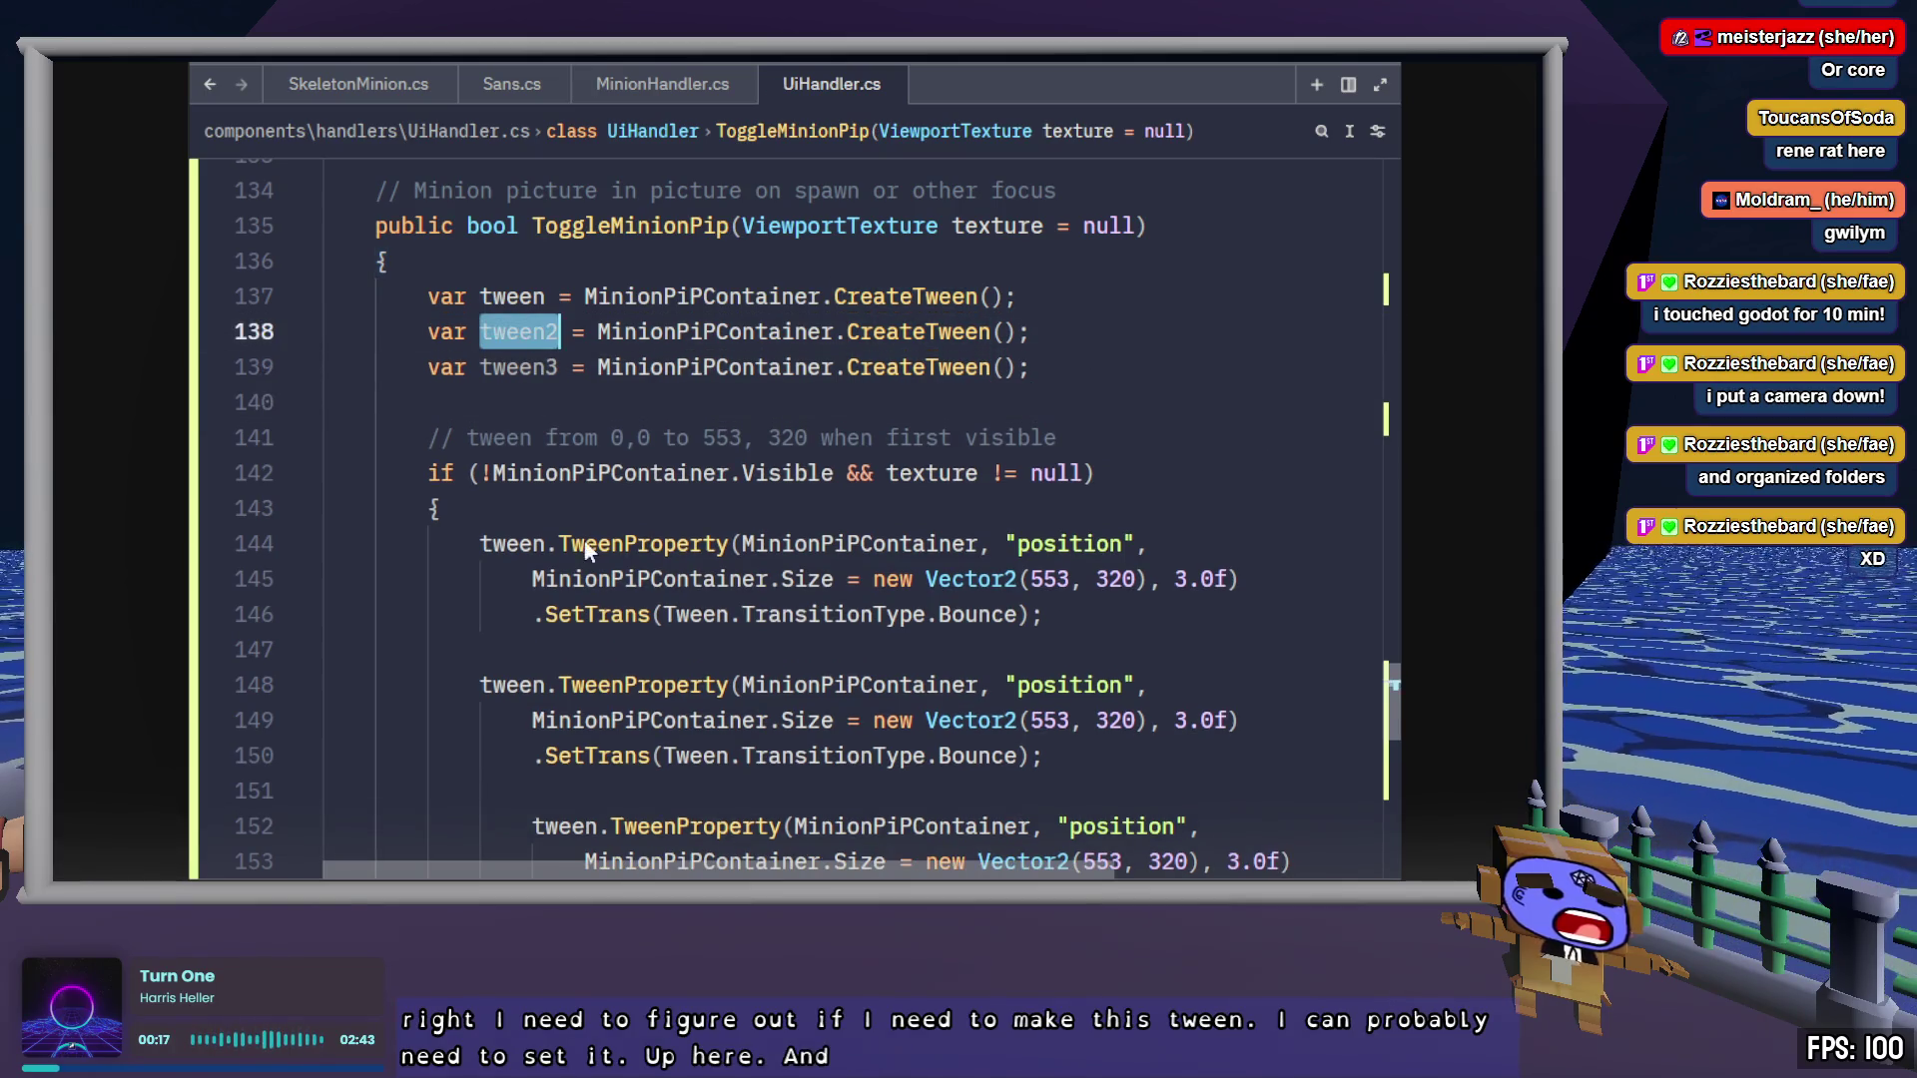
key(ctrl+c)
double_click(516, 684)
key(ctrl+v)
scroll(515, 684, down, 1)
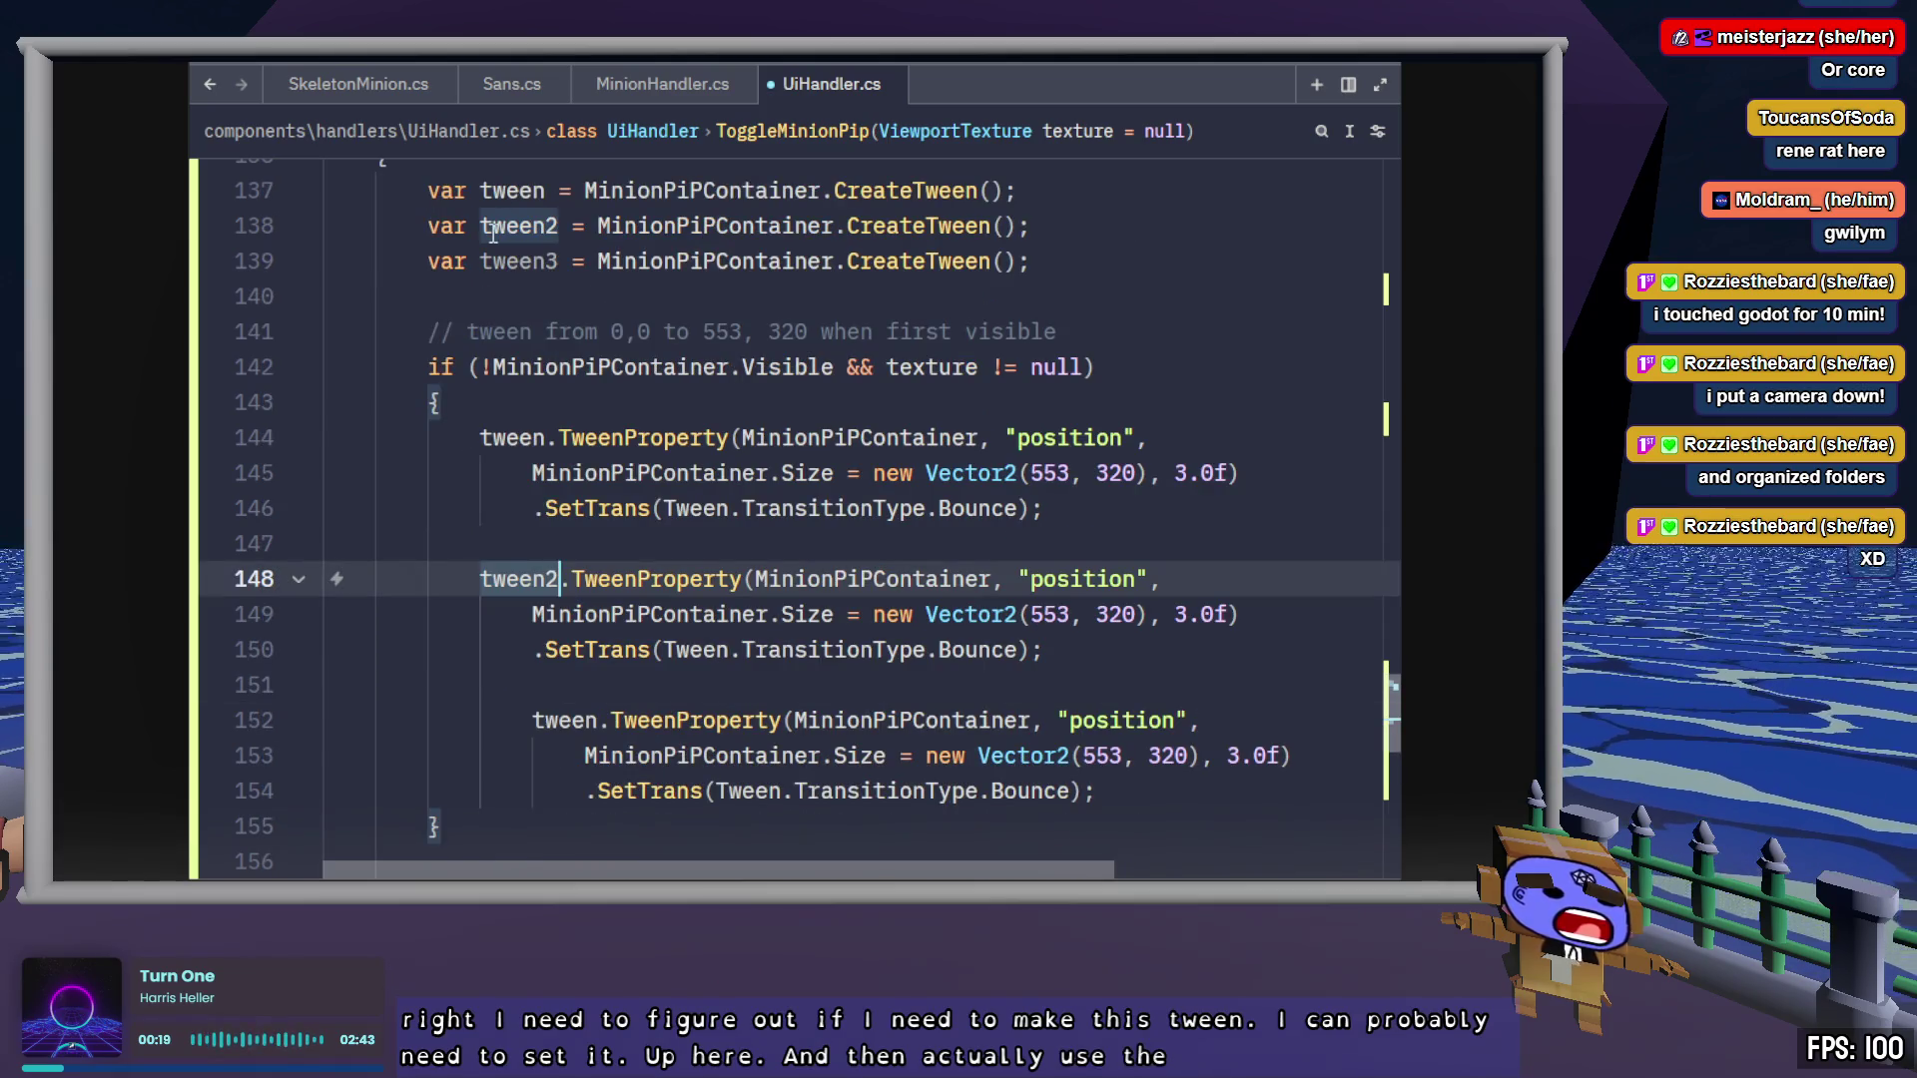
double_click(517, 260)
key(ctrl+c)
double_click(569, 720)
key(ctrl+v)
key(Home)
key(BackSpace)
key(Down)
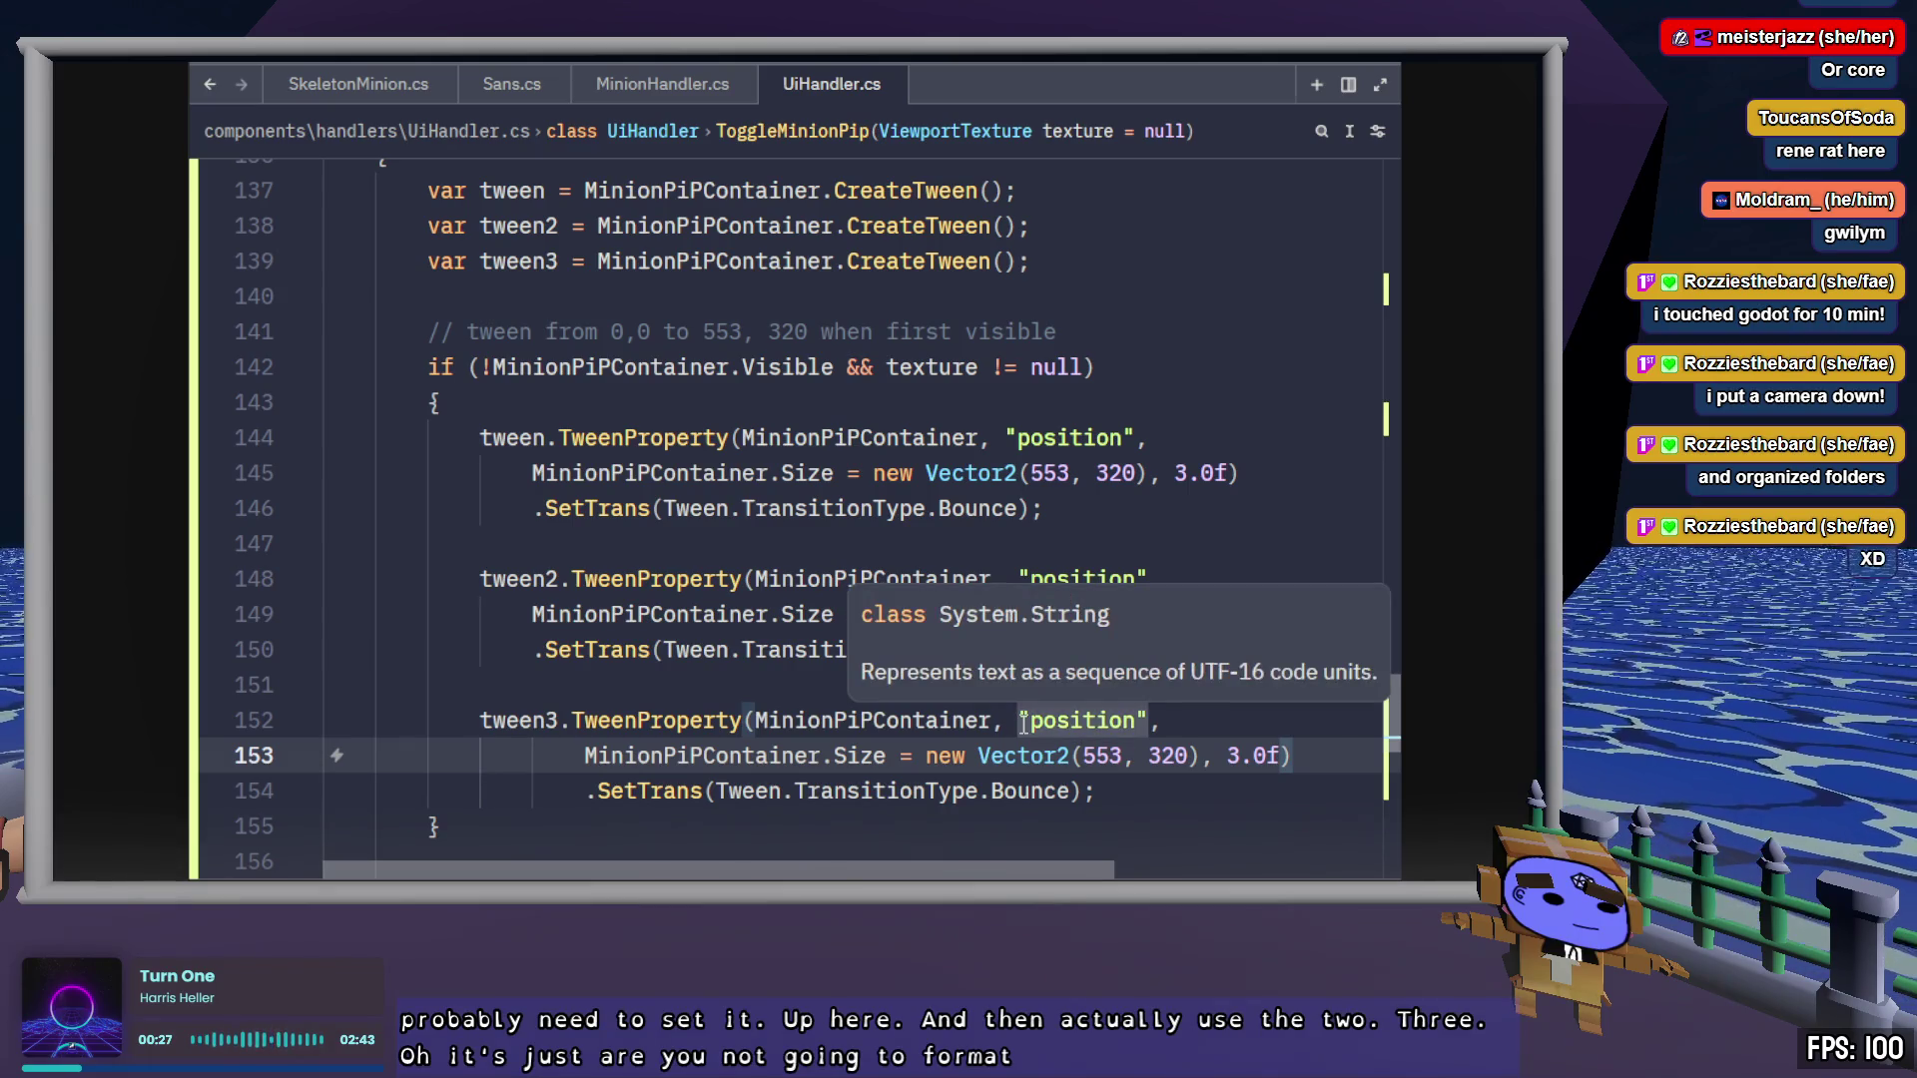
Unindent lines 153 and 154 of the tween3 call by one level after a failed 'format' command search
key(ctrl+p)
text(format)
key(BackSpace)
key(BackSpace)
key(BackSpace)
key(Escape)
key(ctrl+shift+p)
text(format)
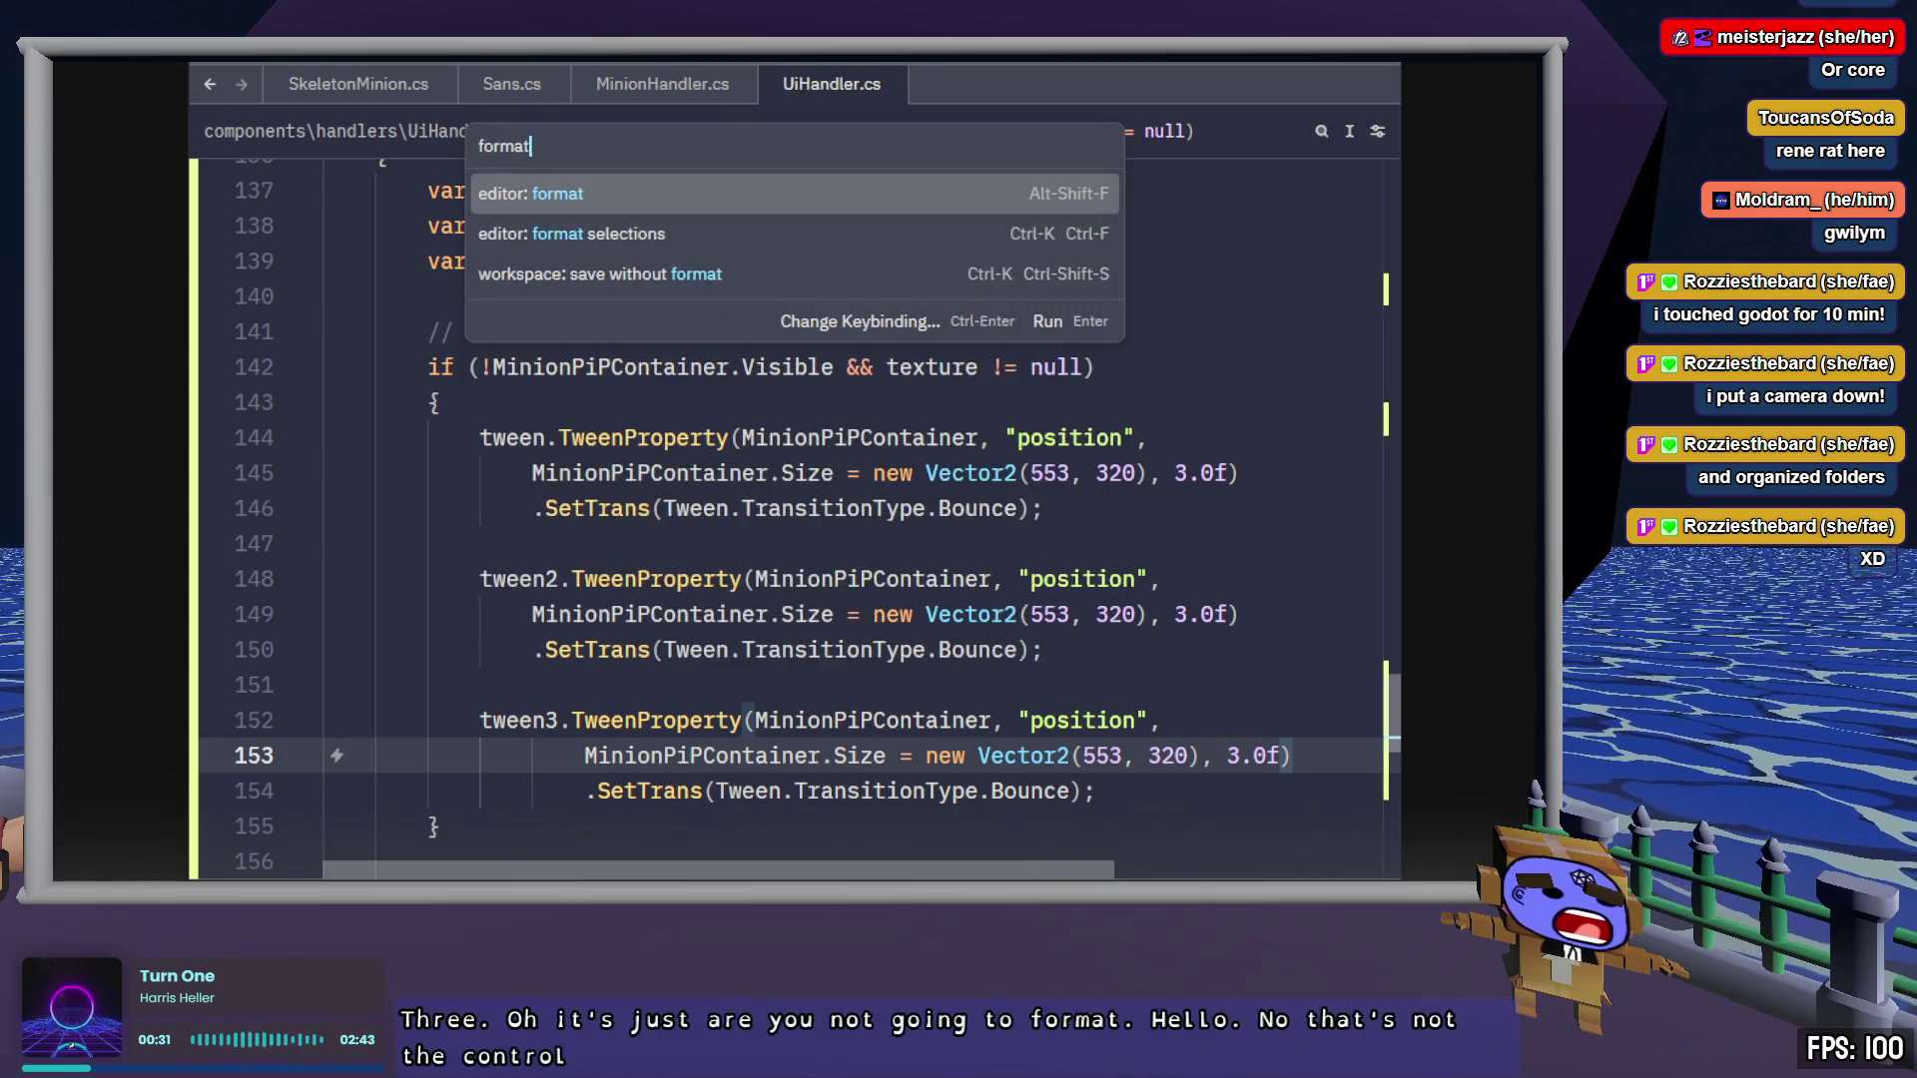
key(Return)
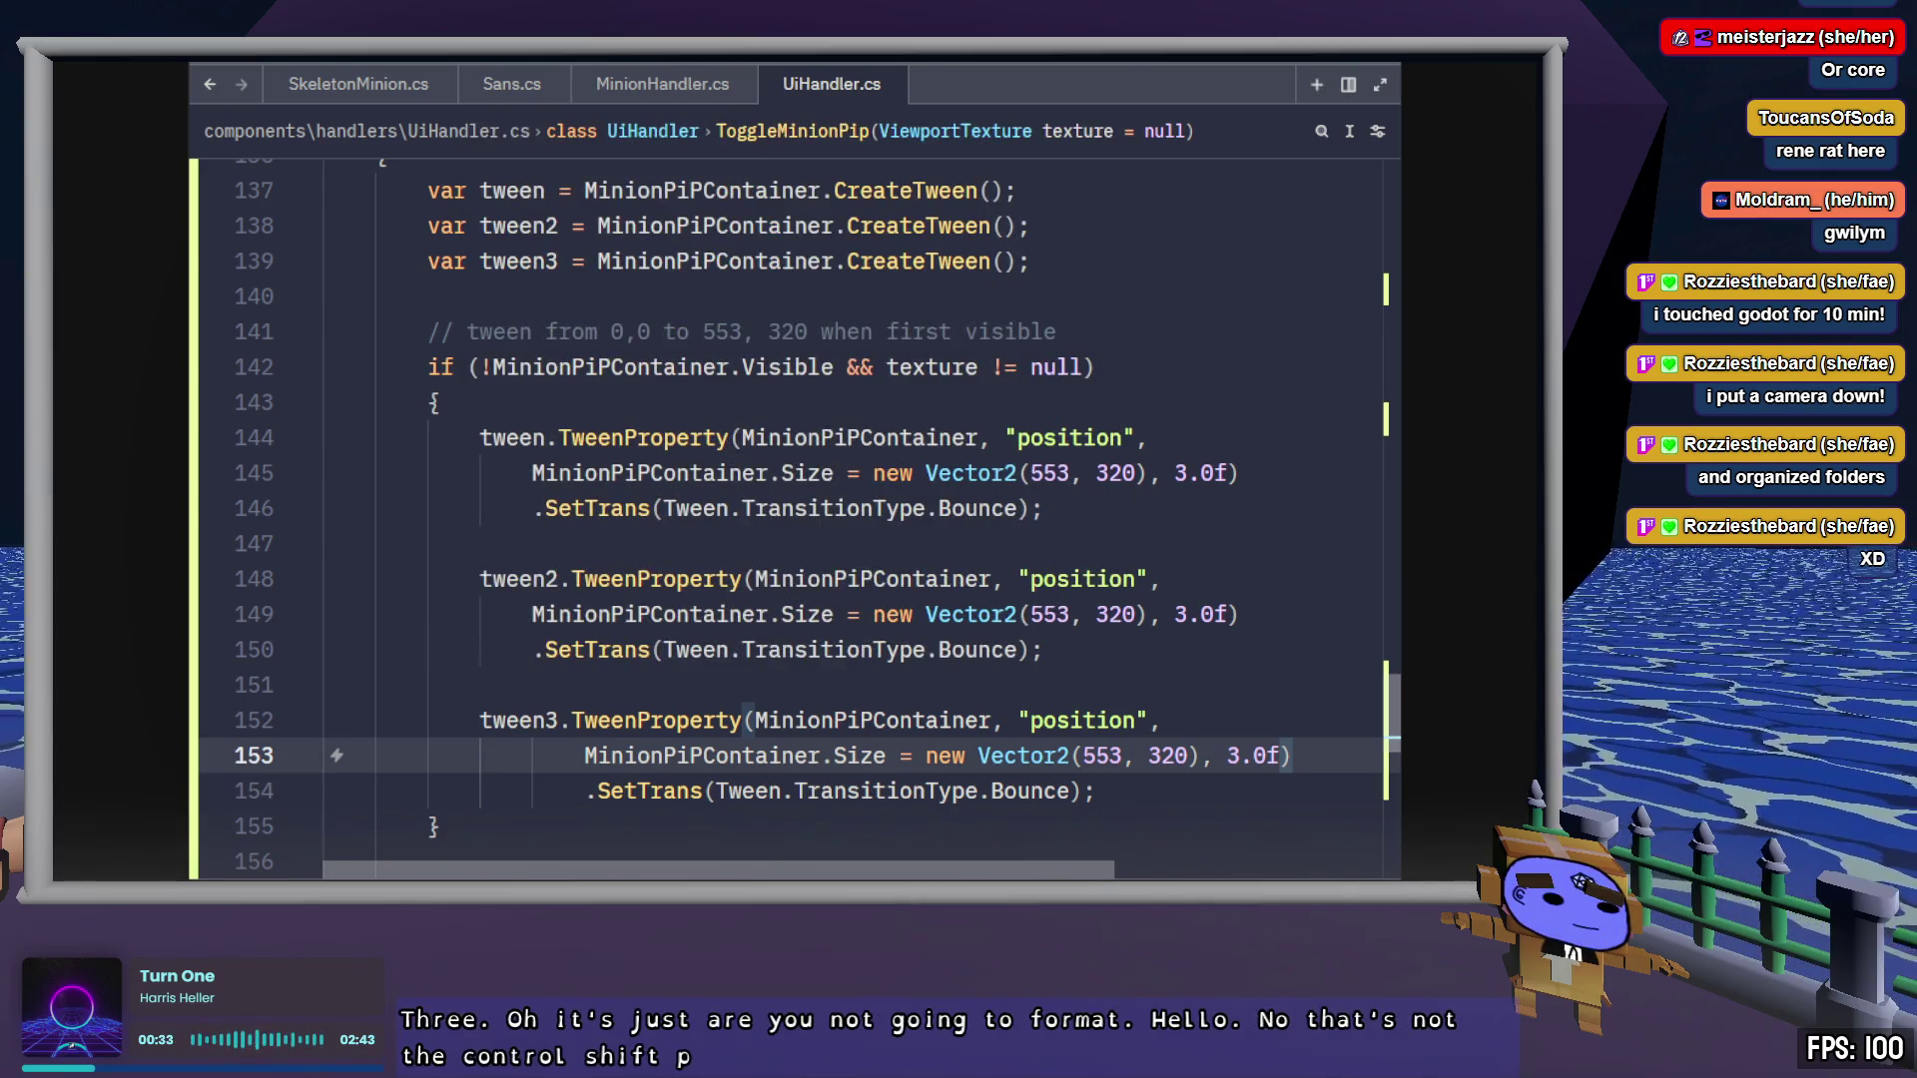
key(shift+Tab)
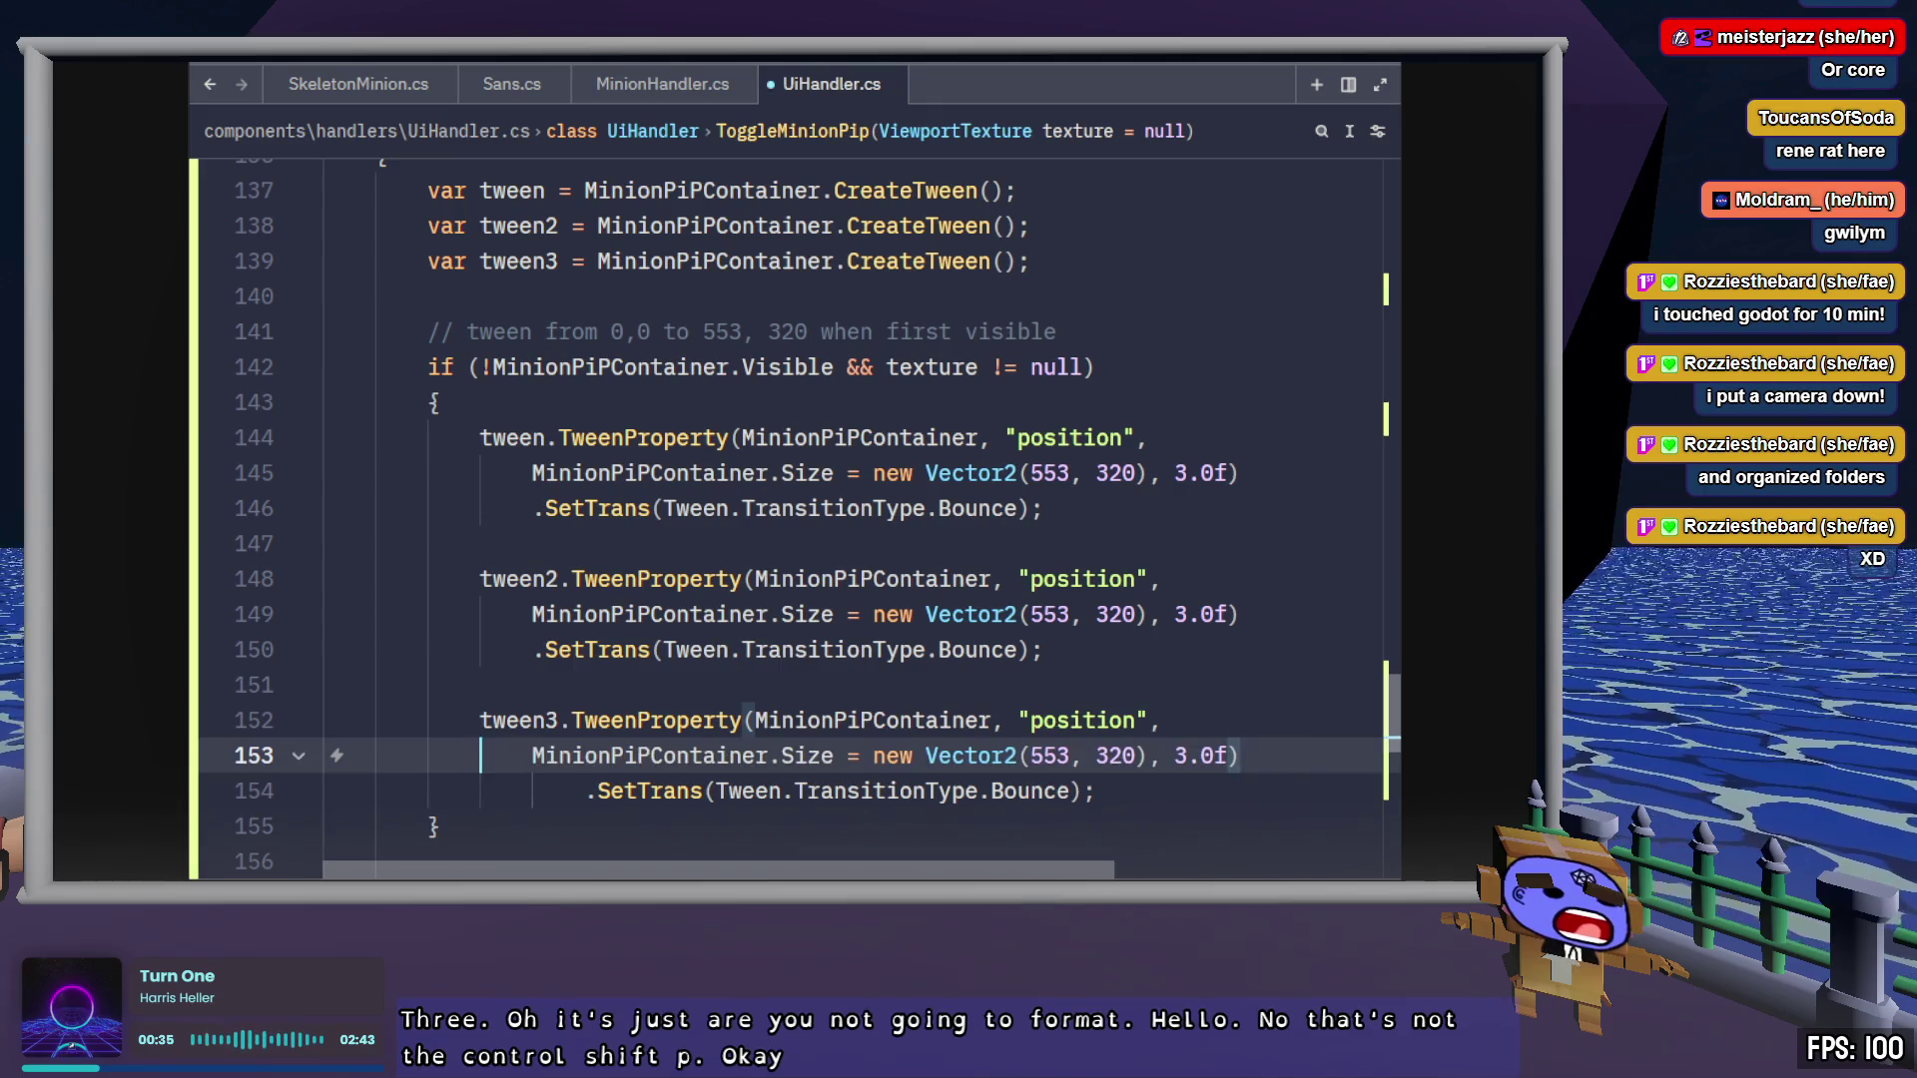
key(Down)
key(shift+Tab)
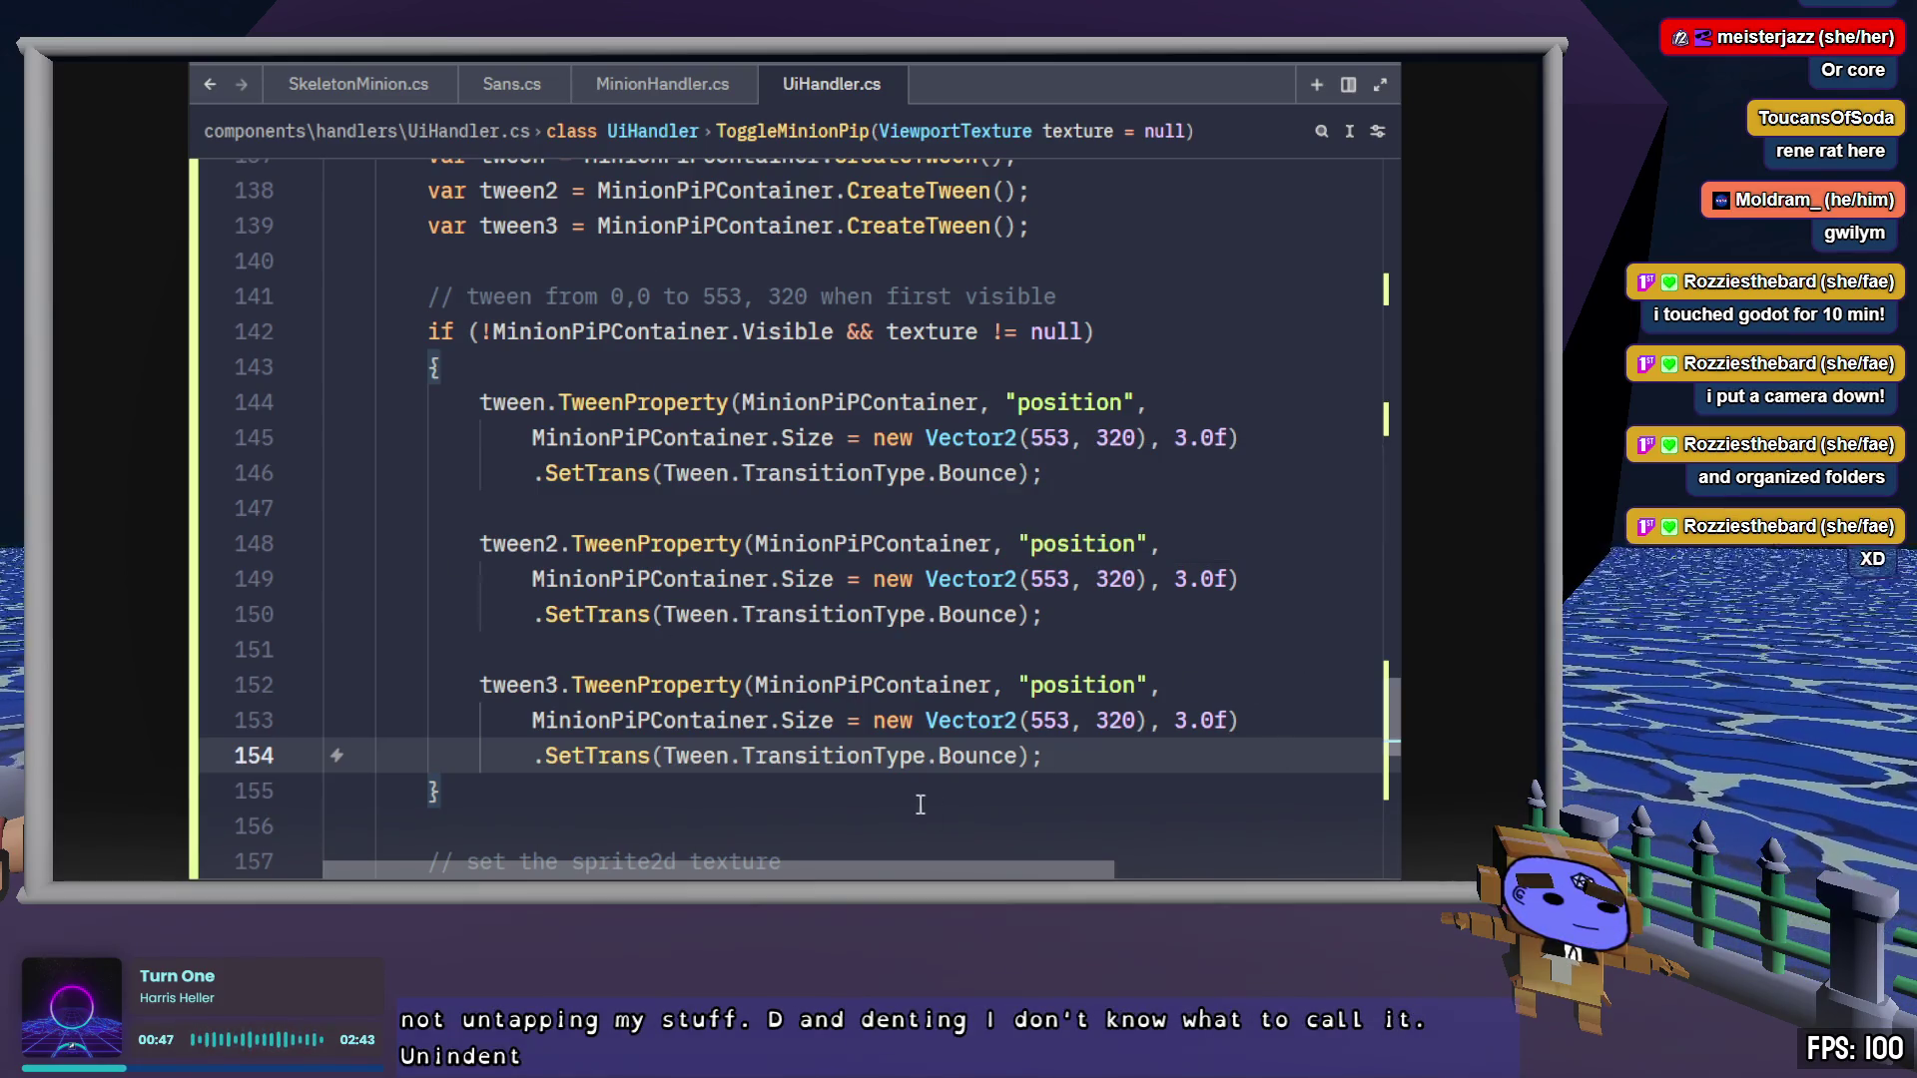
Highlight all uses of tween3 and tween to check the three tween blocks
double_click(525, 226)
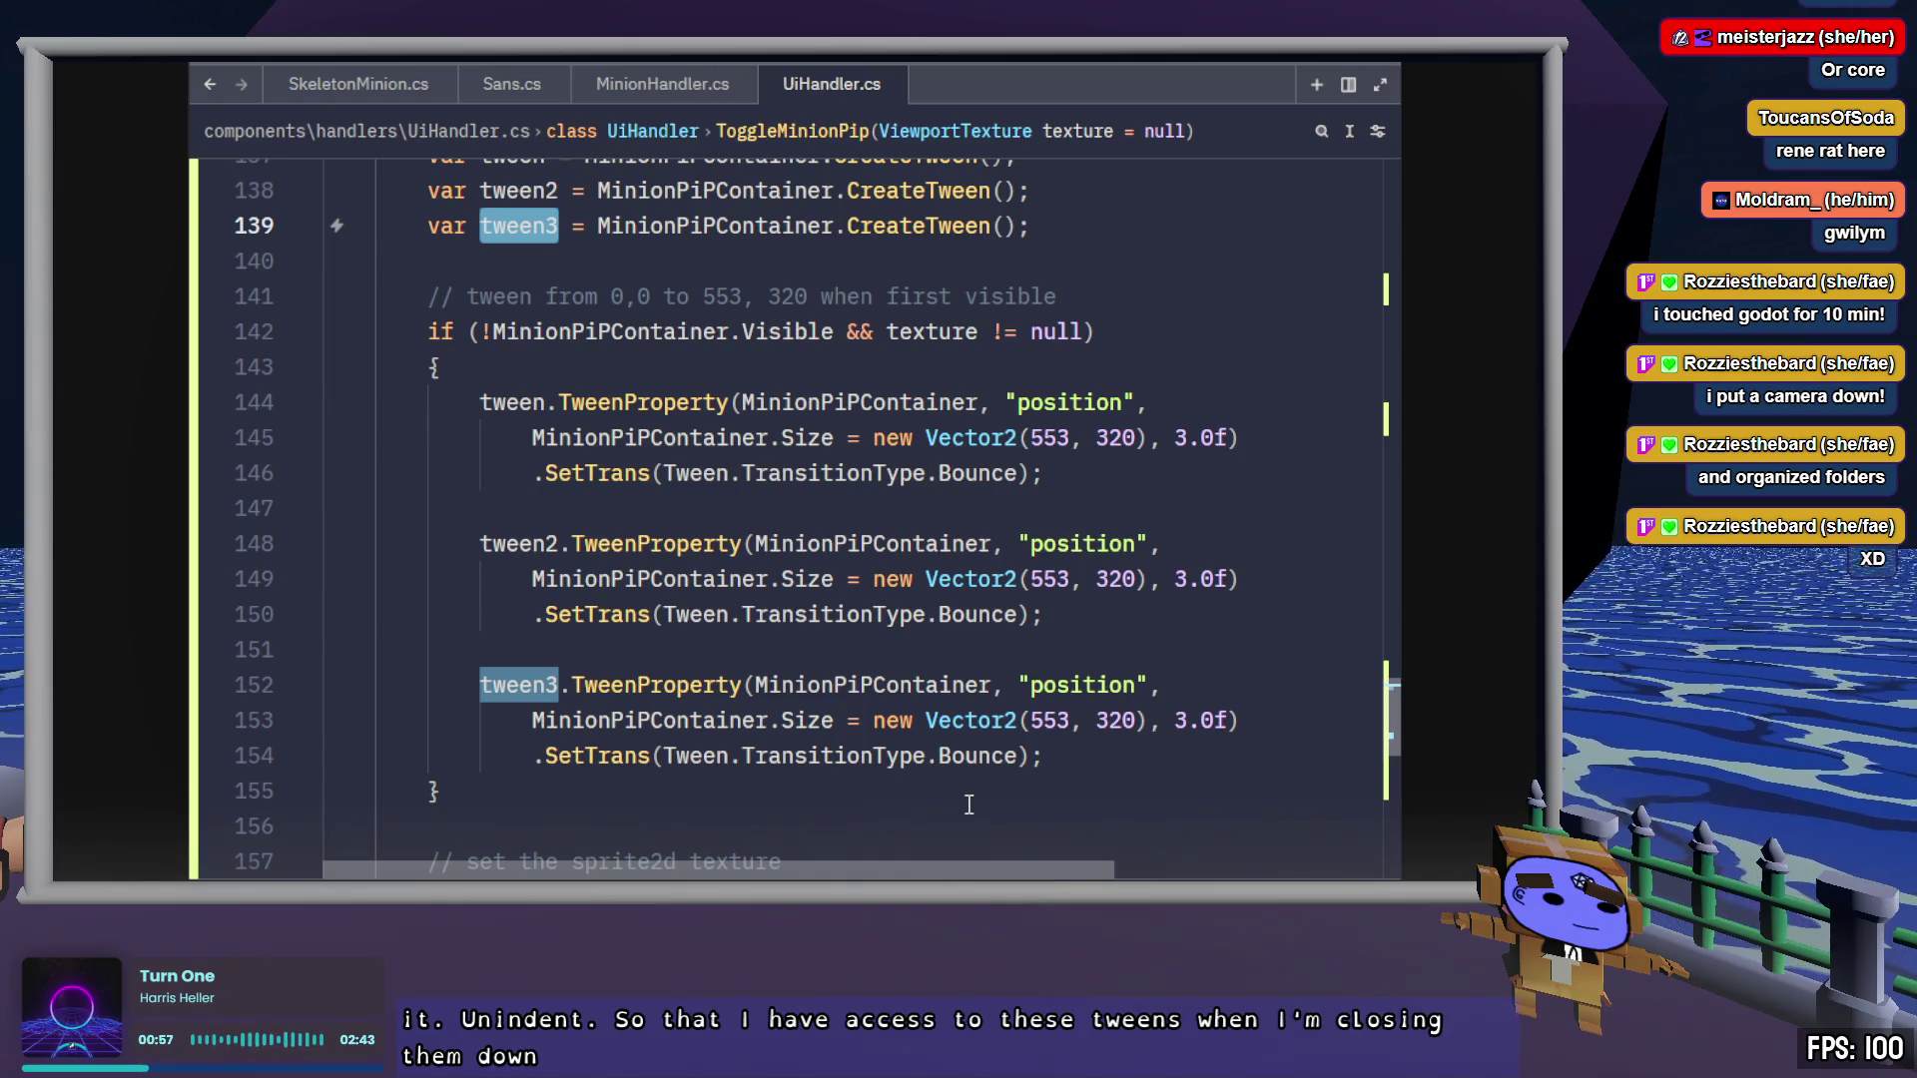
scroll(767, 602, up, 2)
double_click(500, 366)
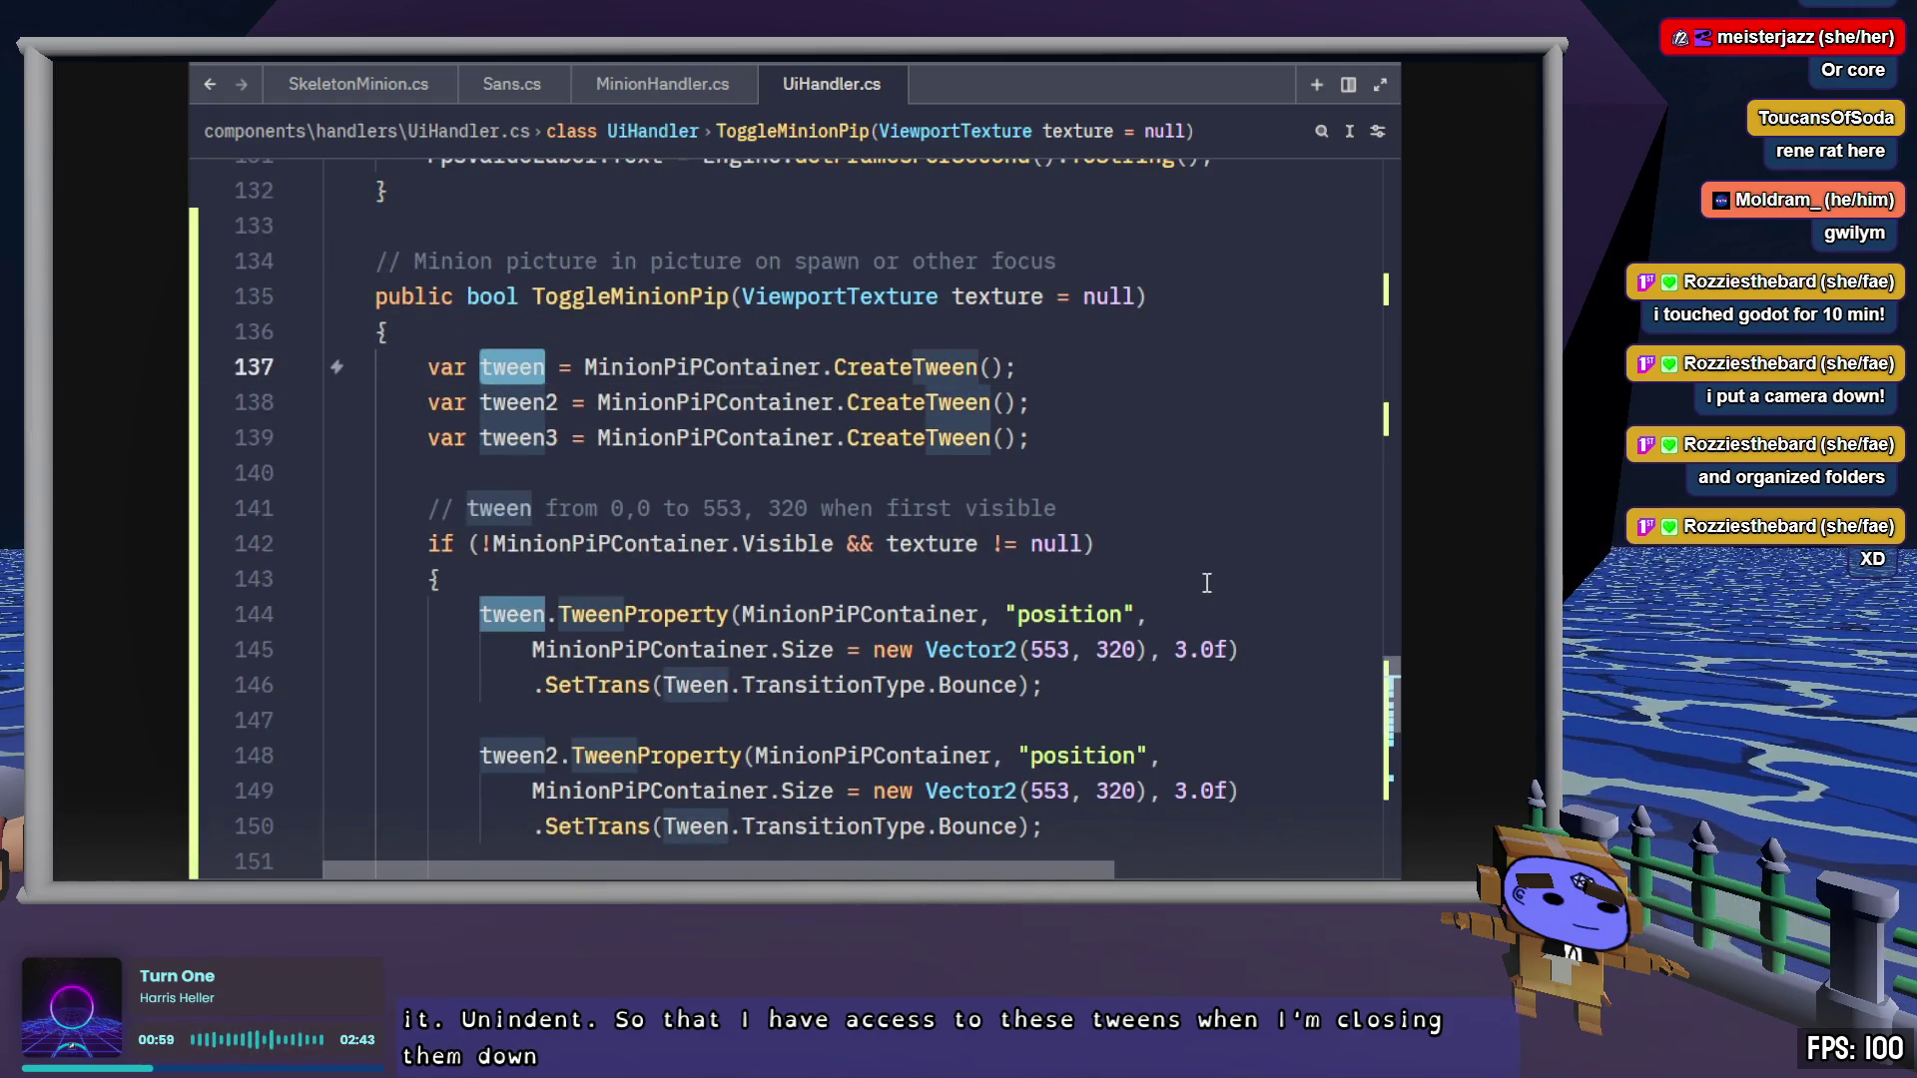
Change line 150's transition from Bounce to Elastic and line 154's to Spring, then save
scroll(1206, 582, down, 2)
click(983, 477)
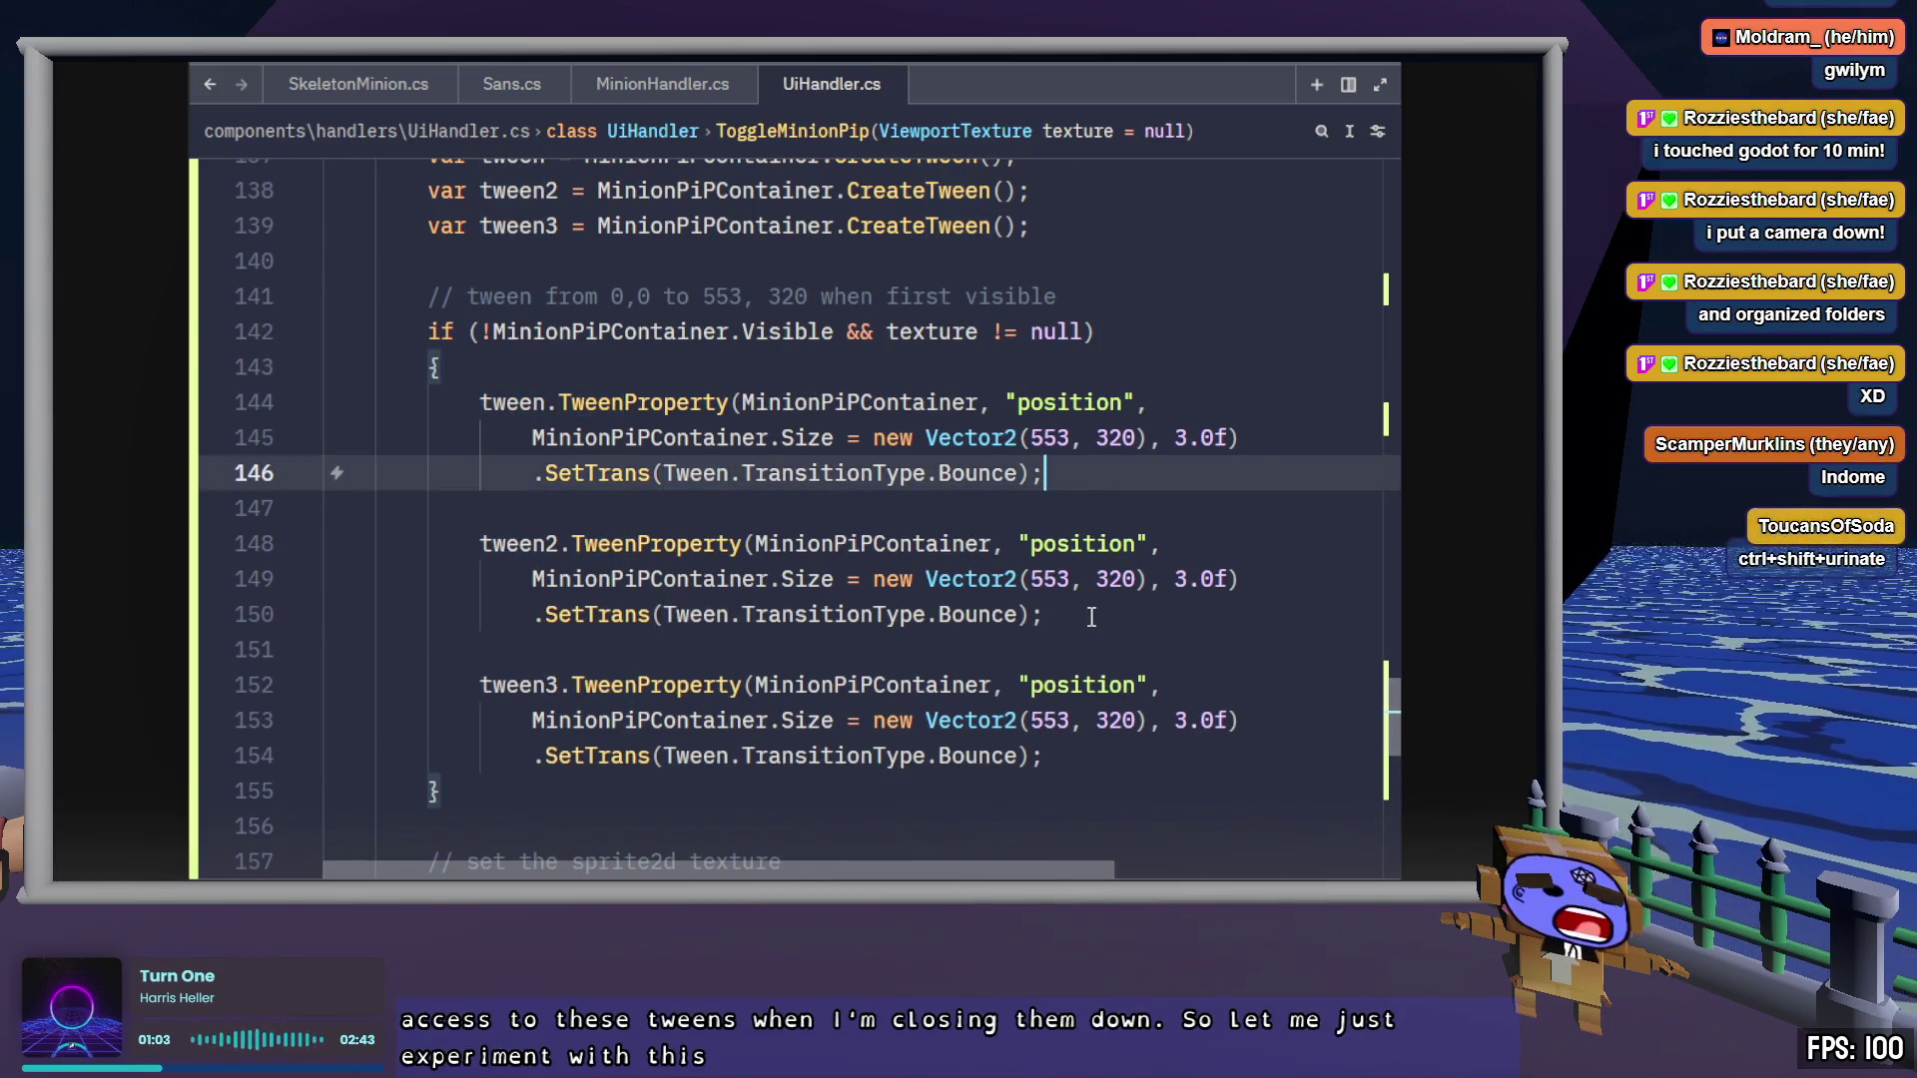
click(982, 612)
double_click(985, 612)
text(Ela)
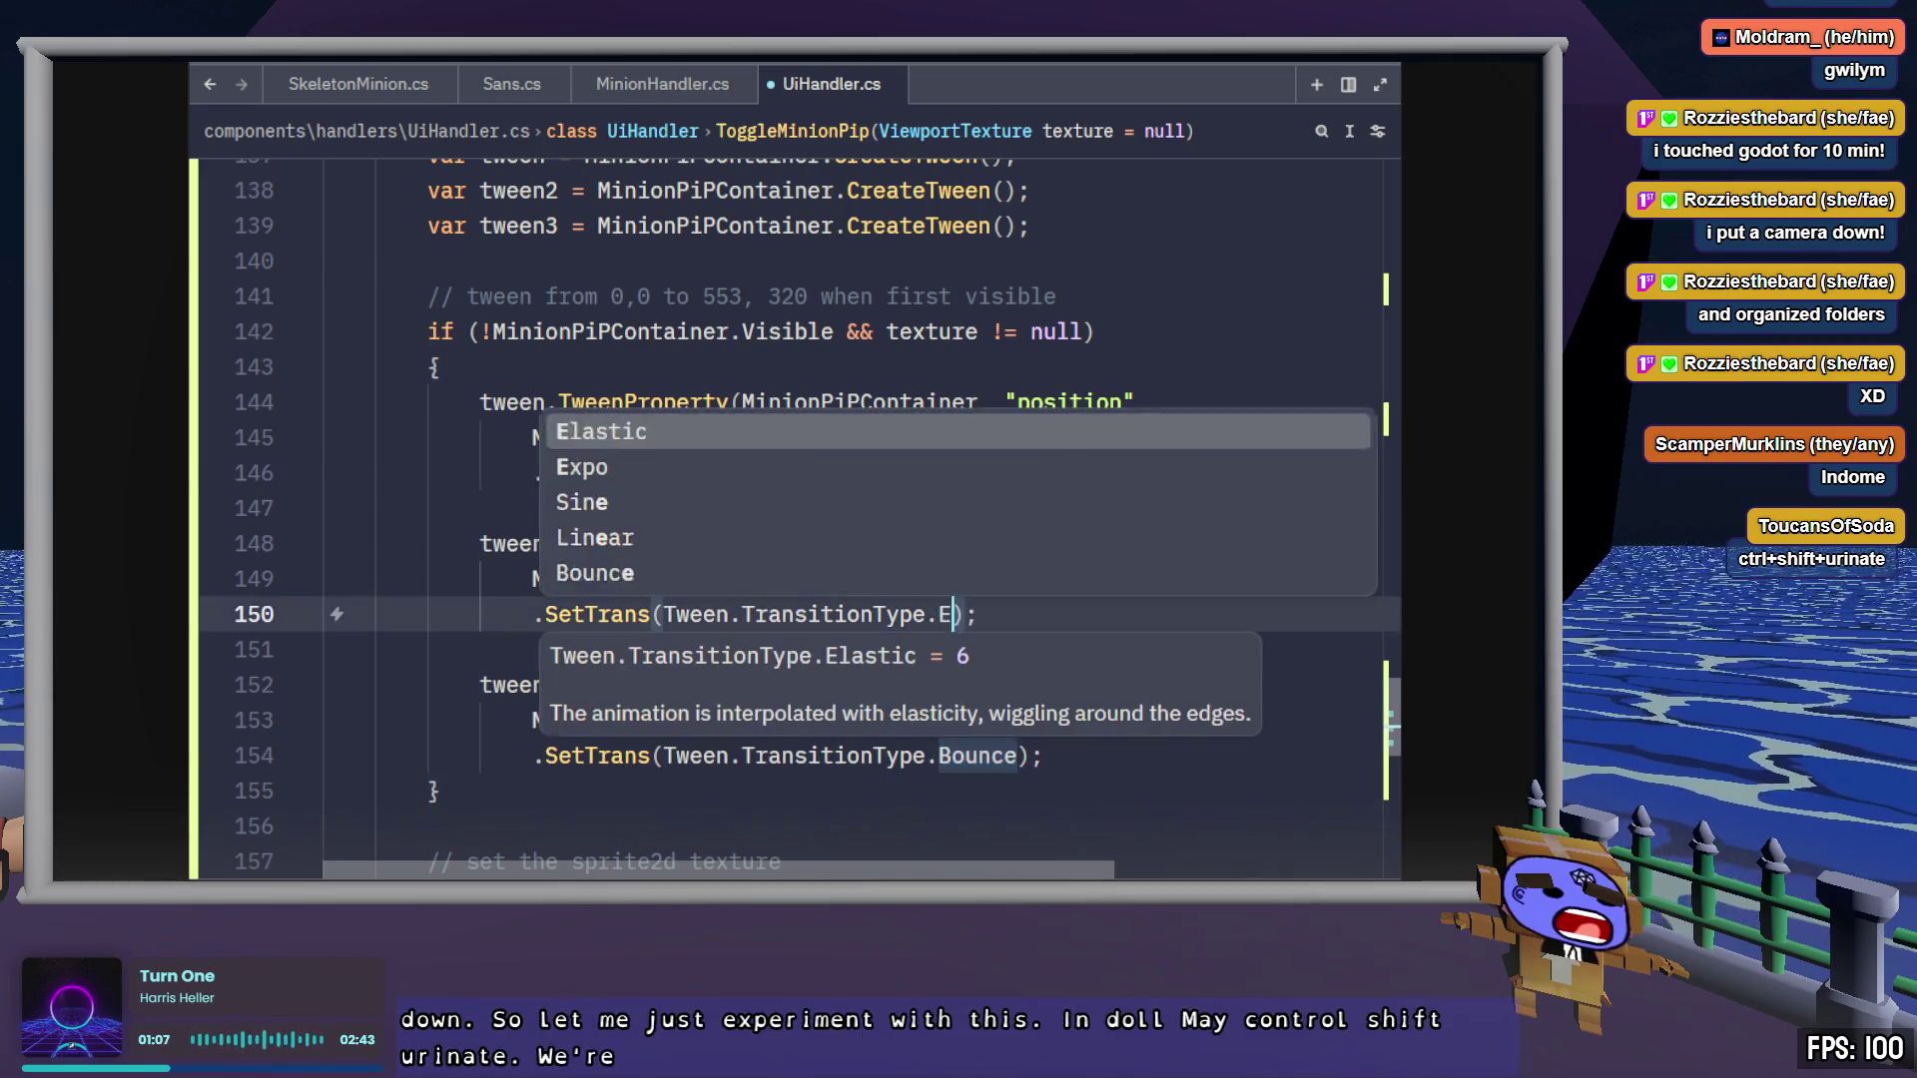
key(Tab)
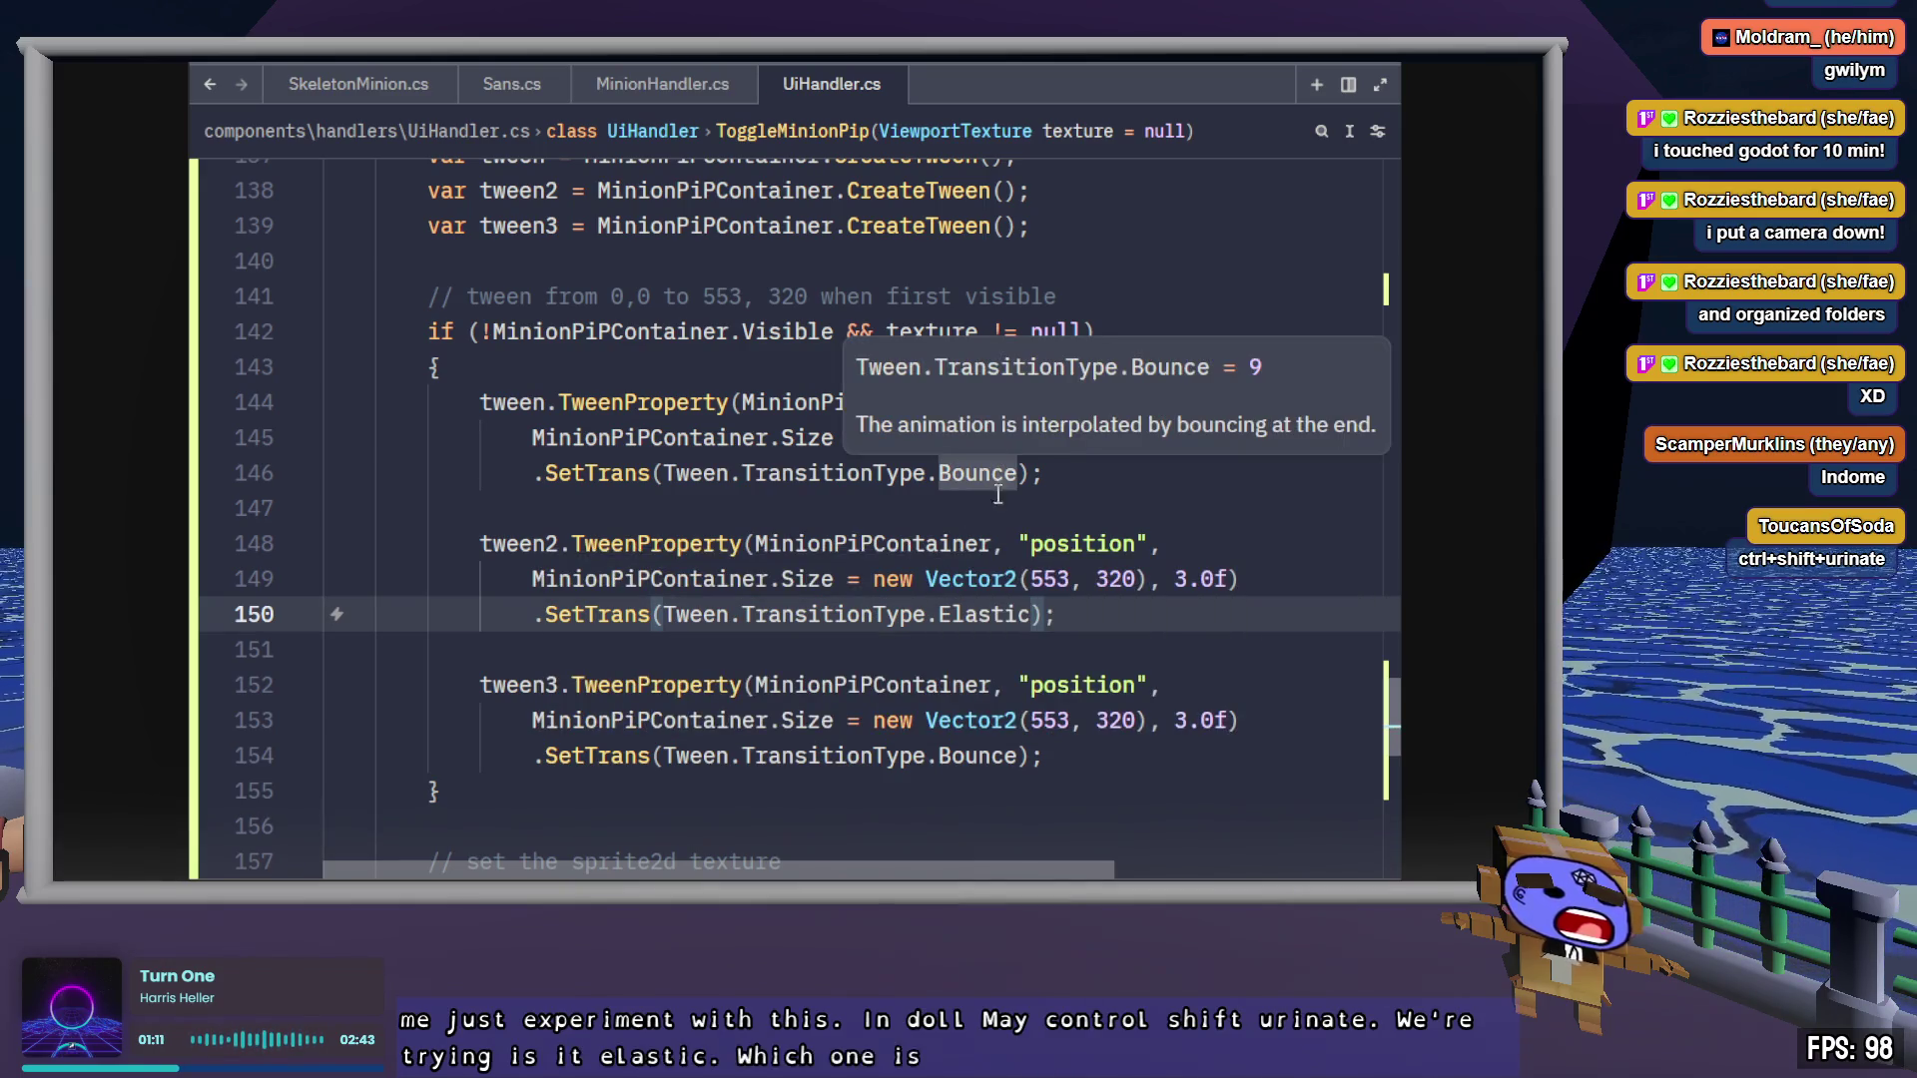
double_click(975, 754)
text(spring)
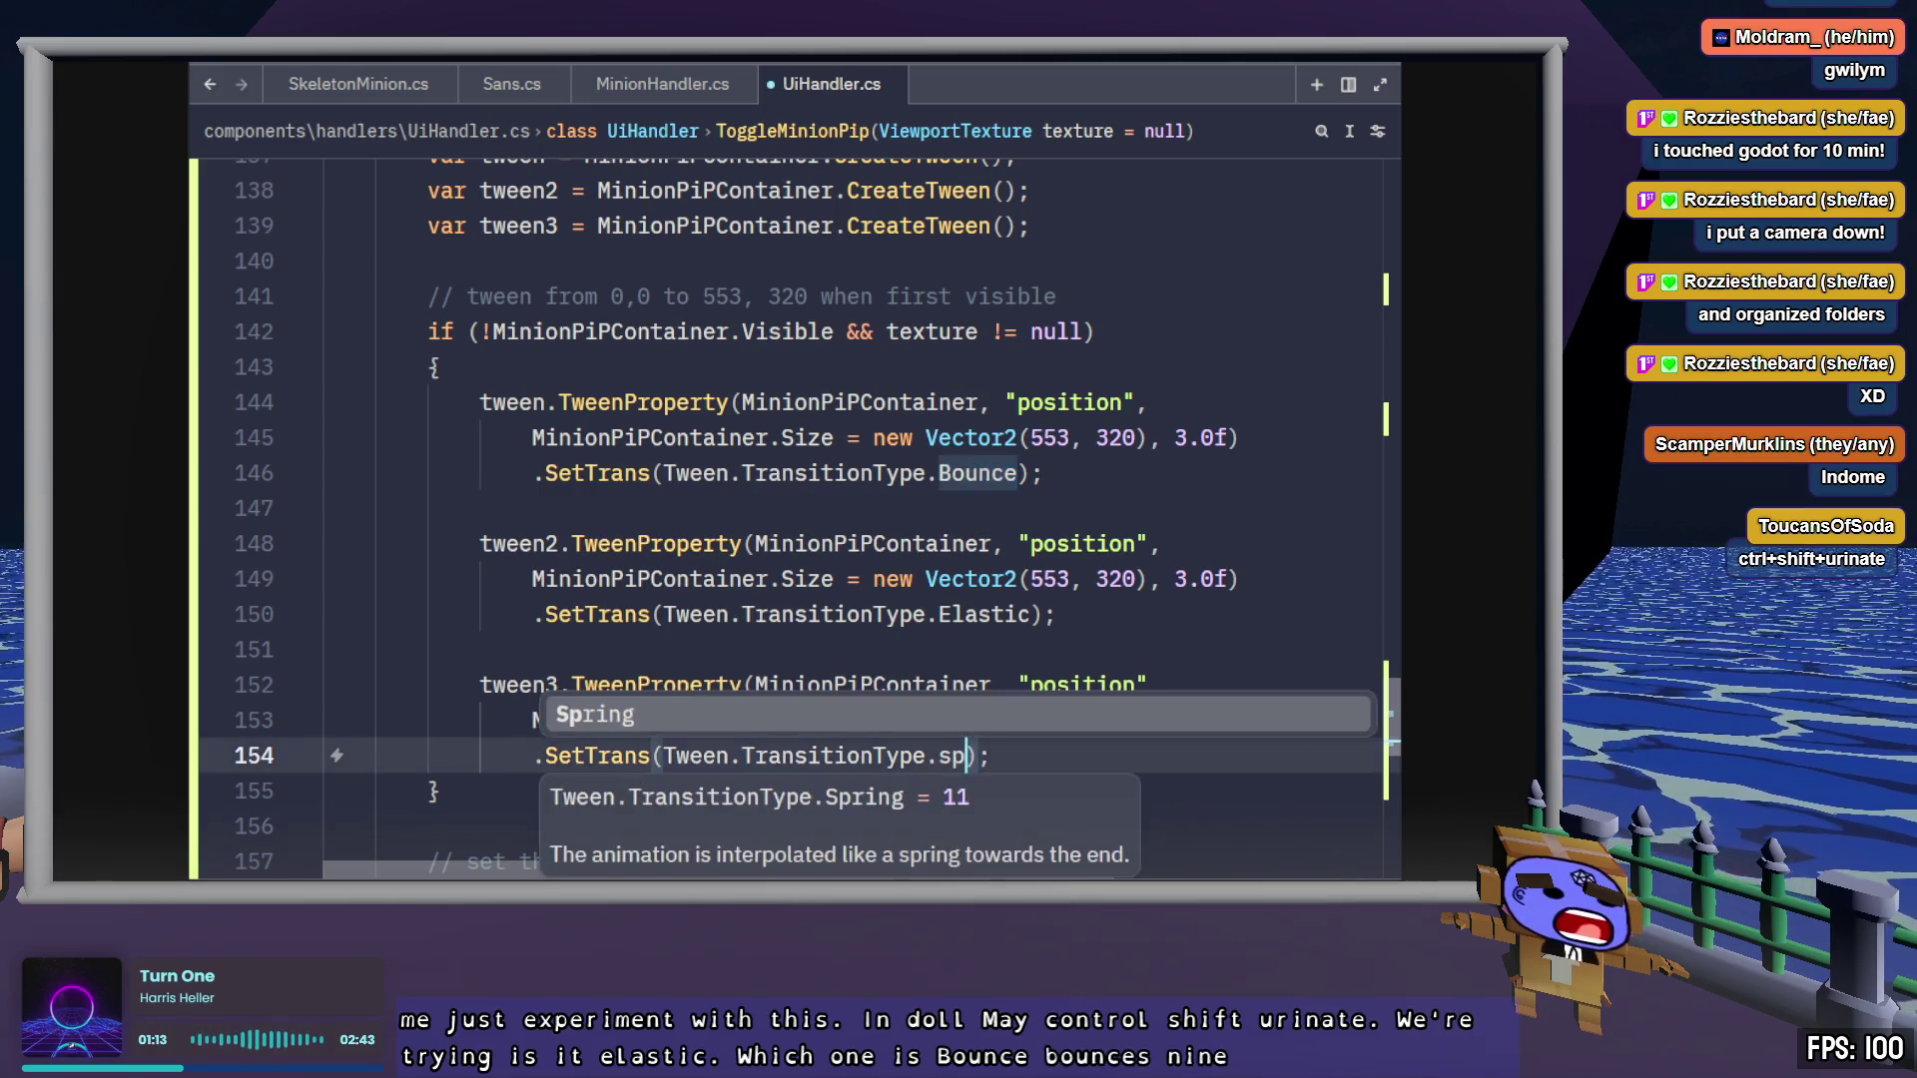
key(Tab)
key(ctrl+s)
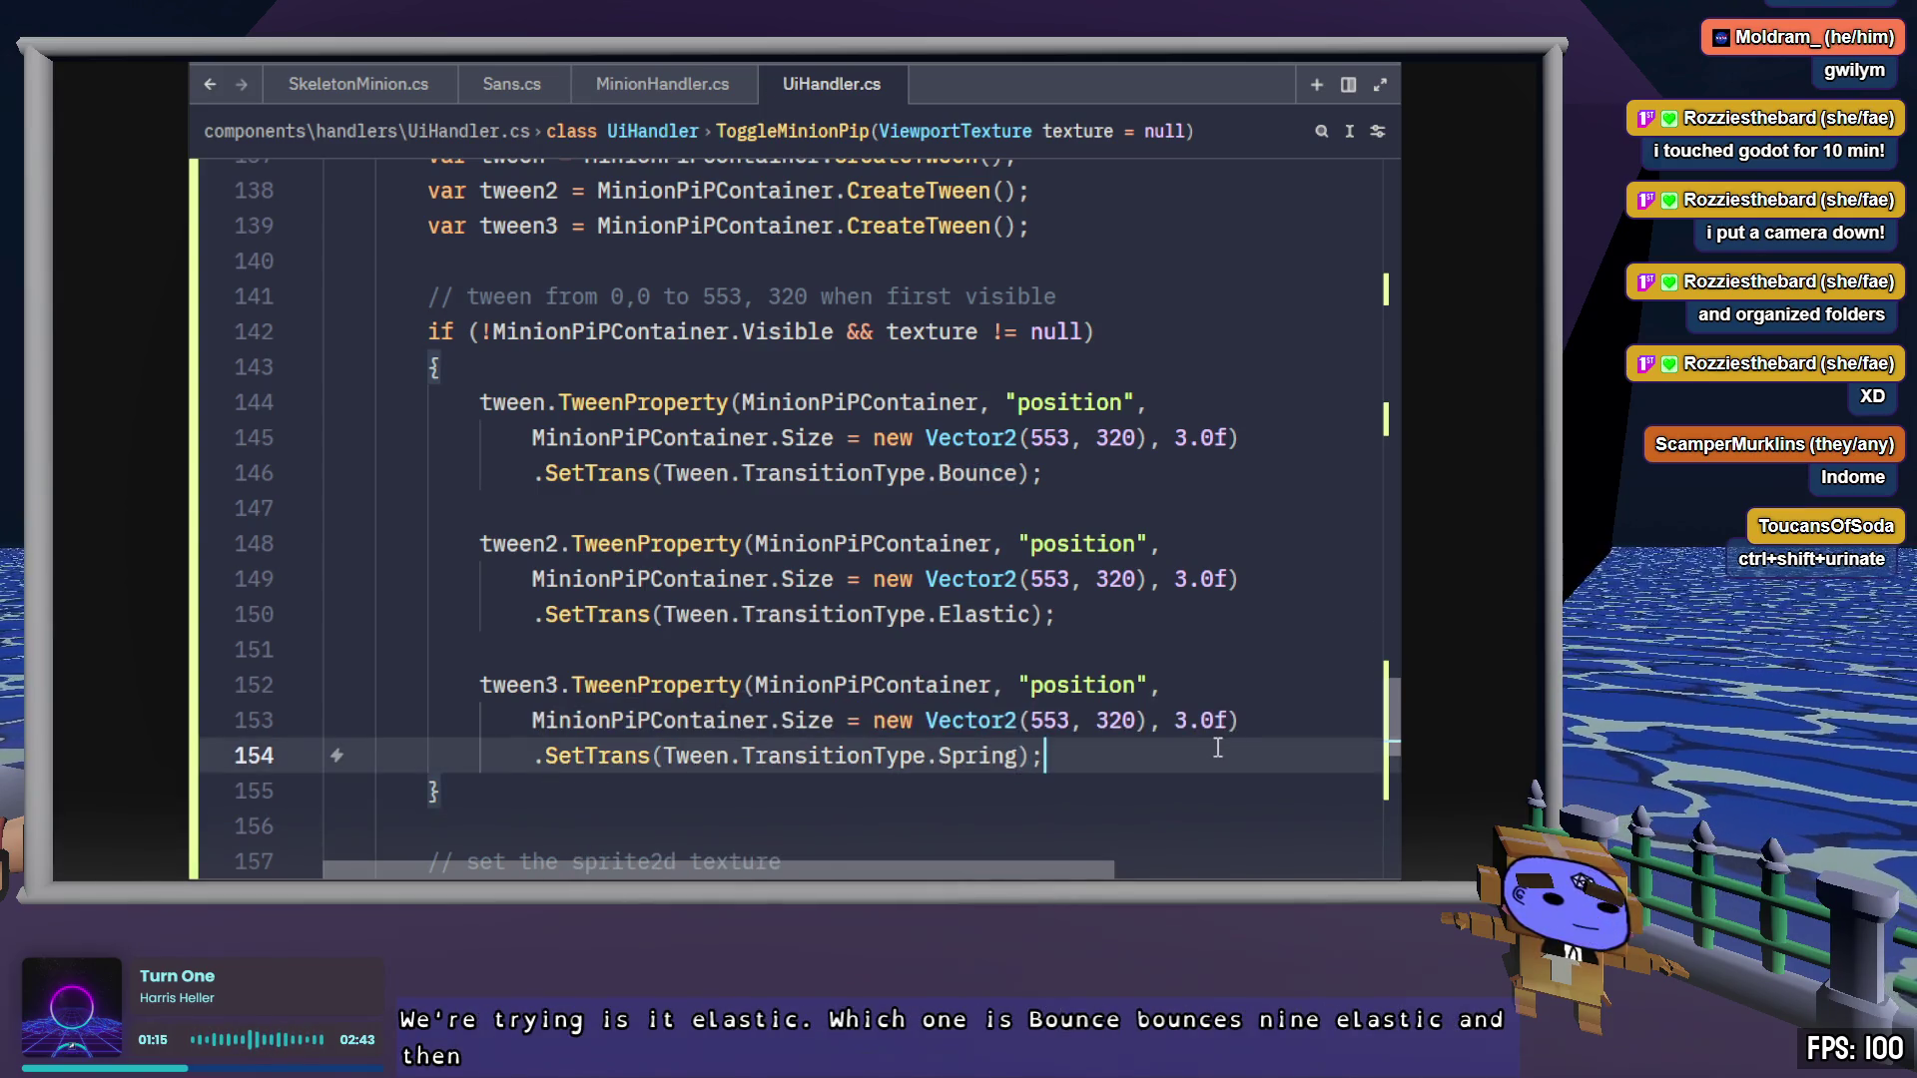
Change all three tween durations from 3.0f to 5.0f and save
scroll(1218, 747, down, 1)
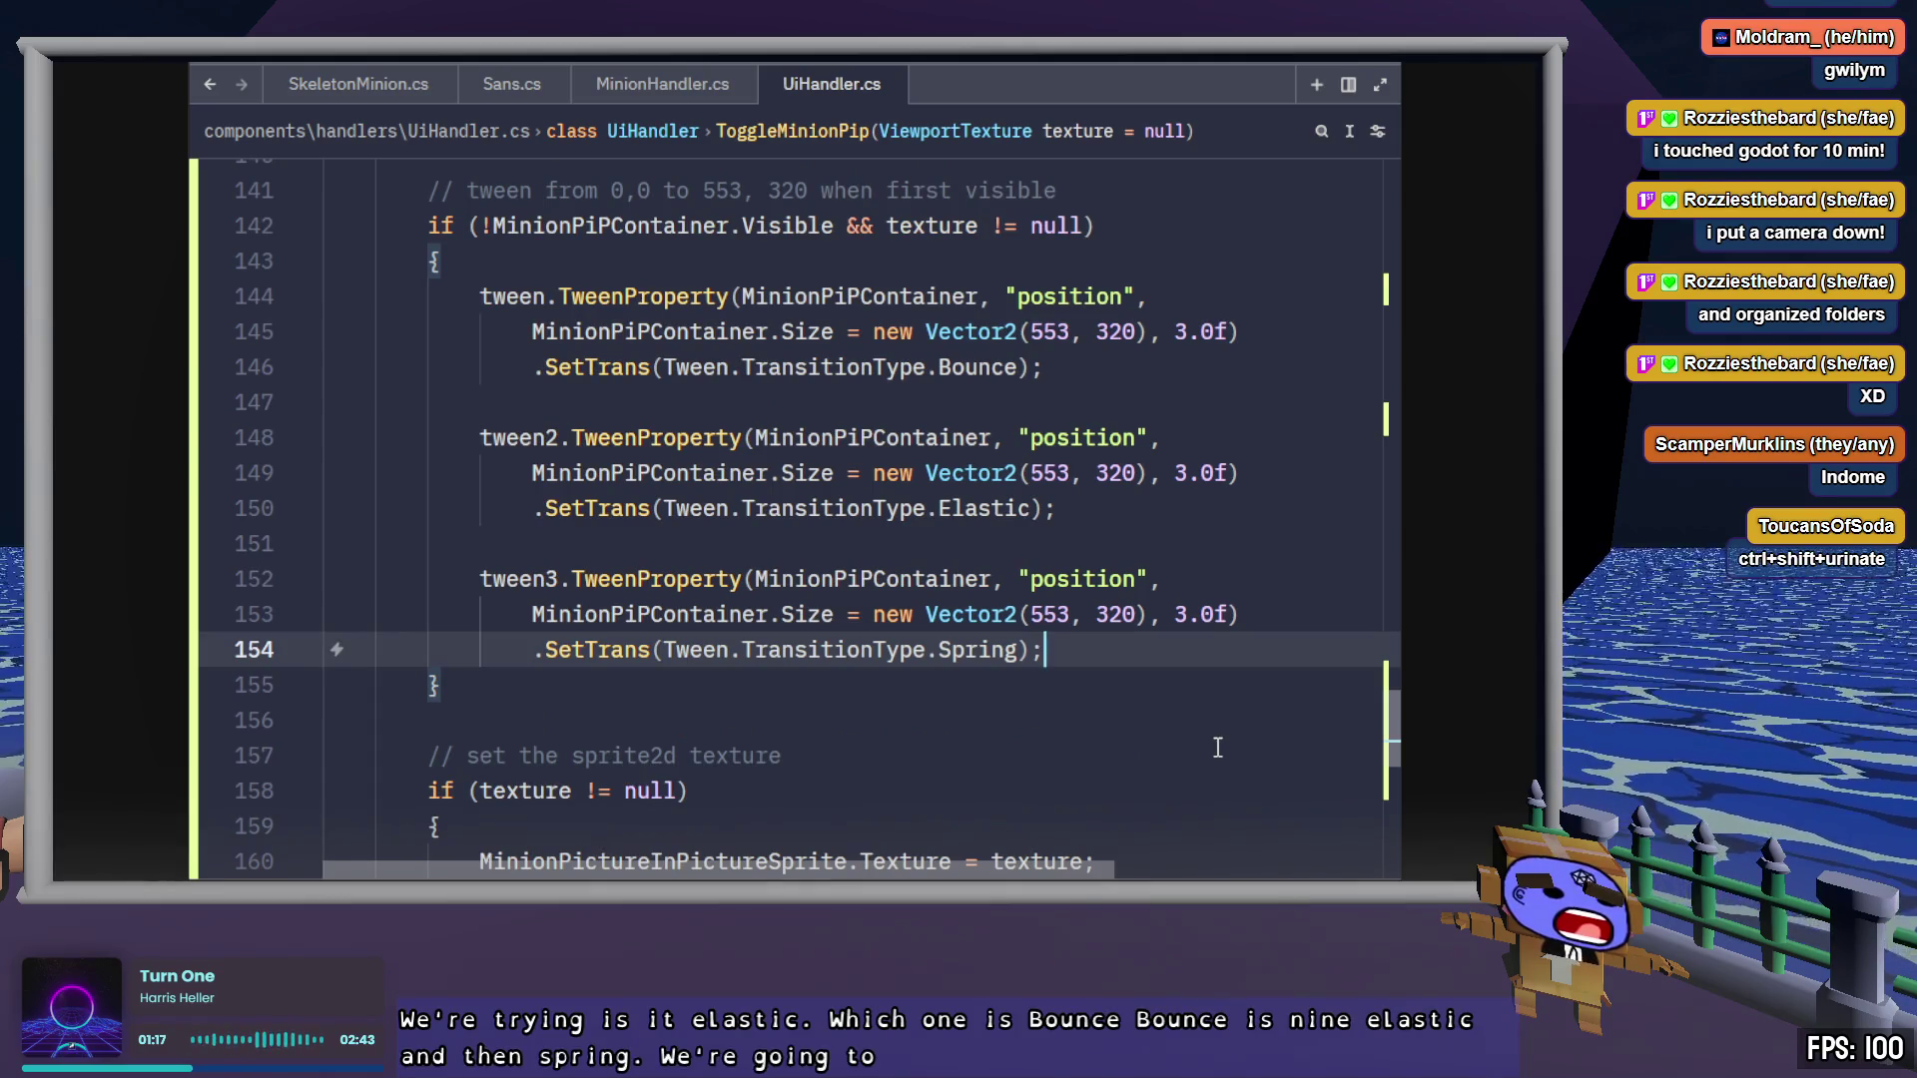
click(1175, 331)
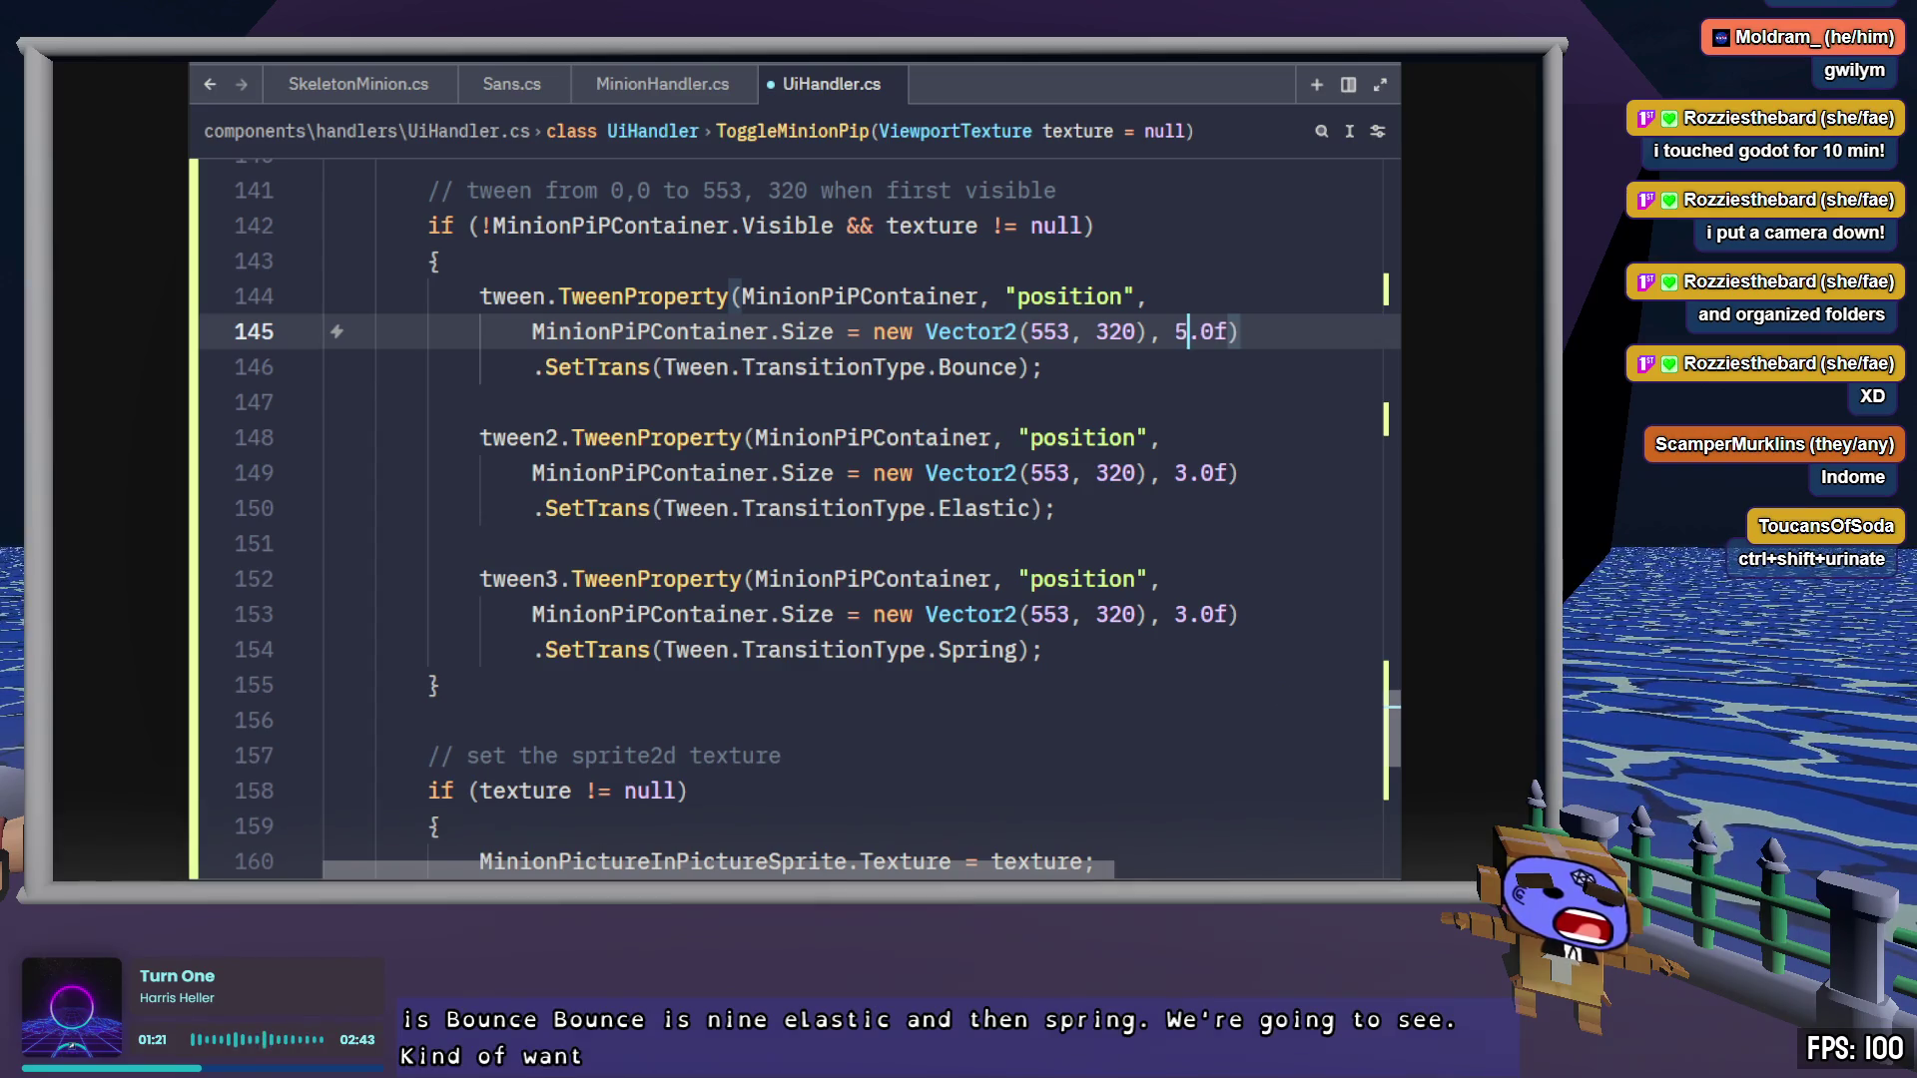
key(Delete)
text(5)
key(Down)
key(Down)
key(Down)
key(Delete)
key(BackSpace)
text(5.)
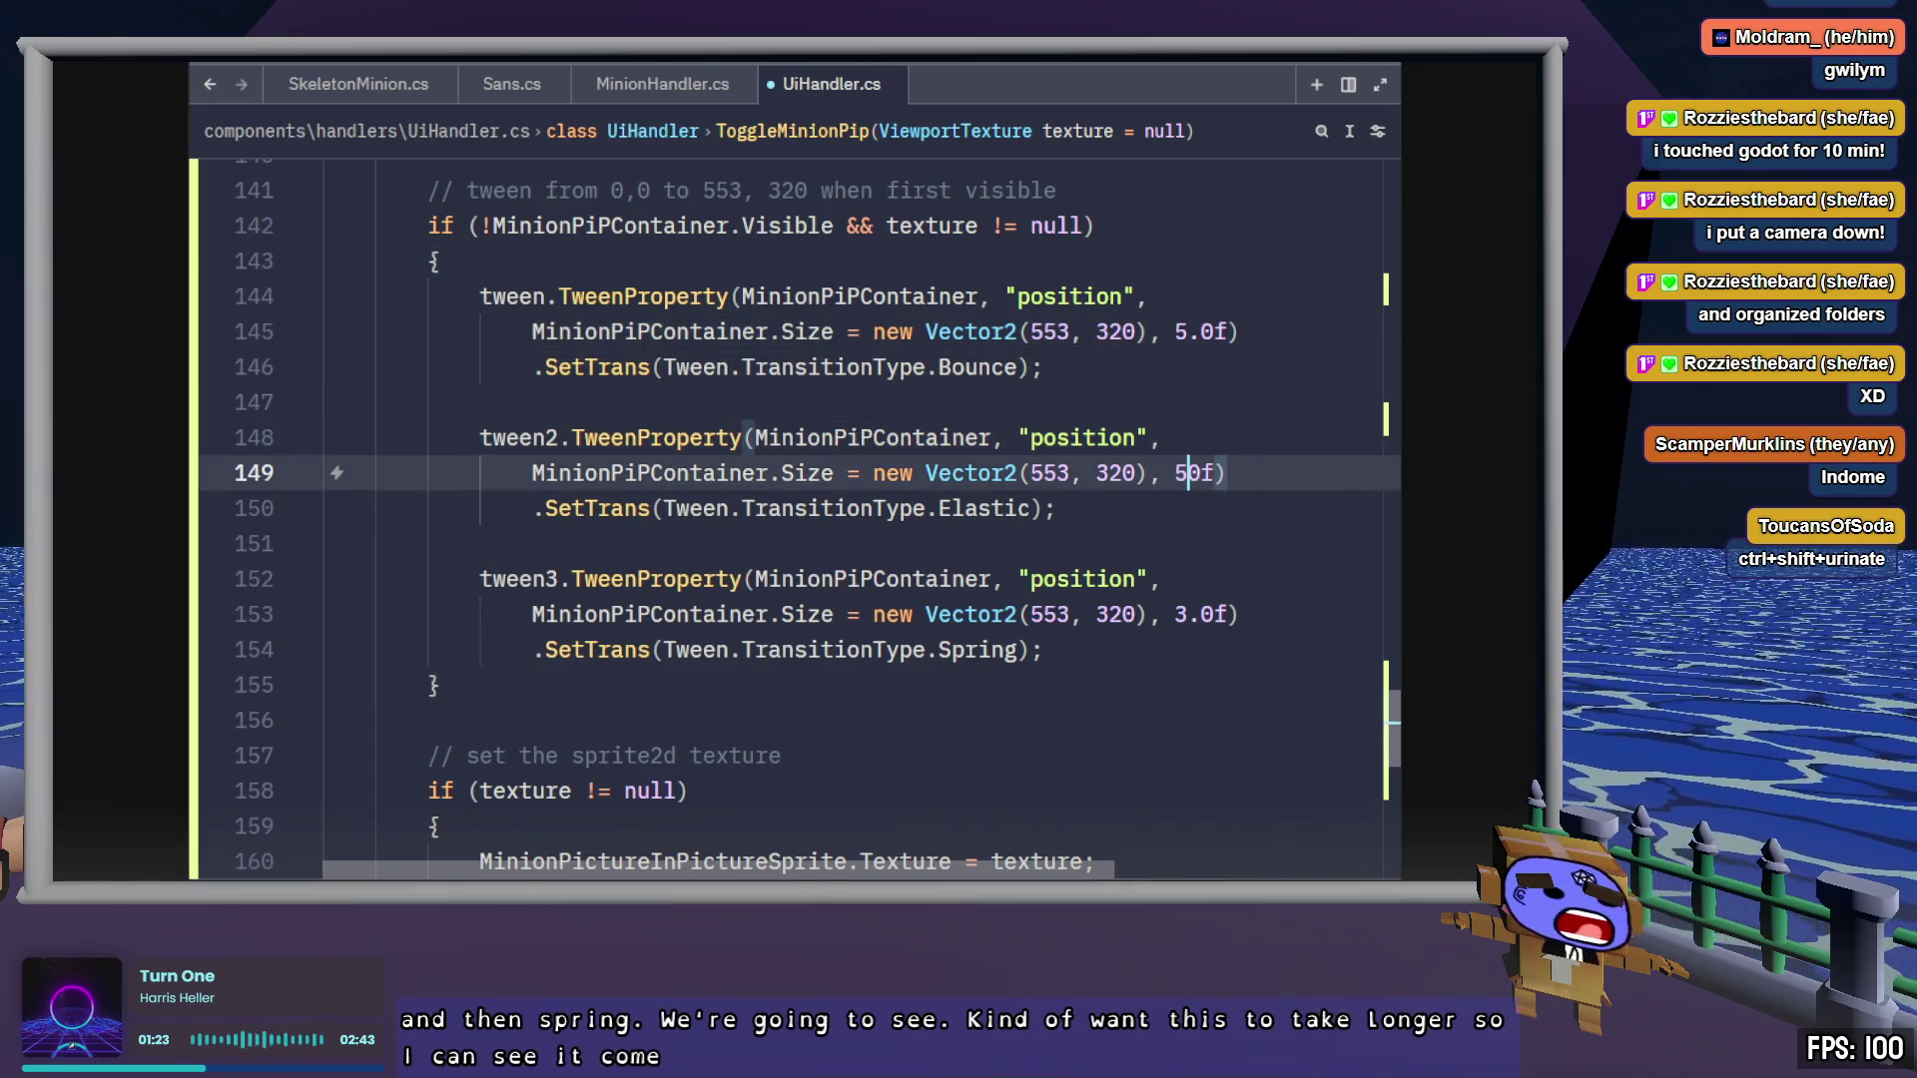
key(Down)
key(Down)
key(Down)
key(Down)
key(Up)
key(Left)
key(BackSpace)
text(5)
key(ctrl+s)
click(1131, 641)
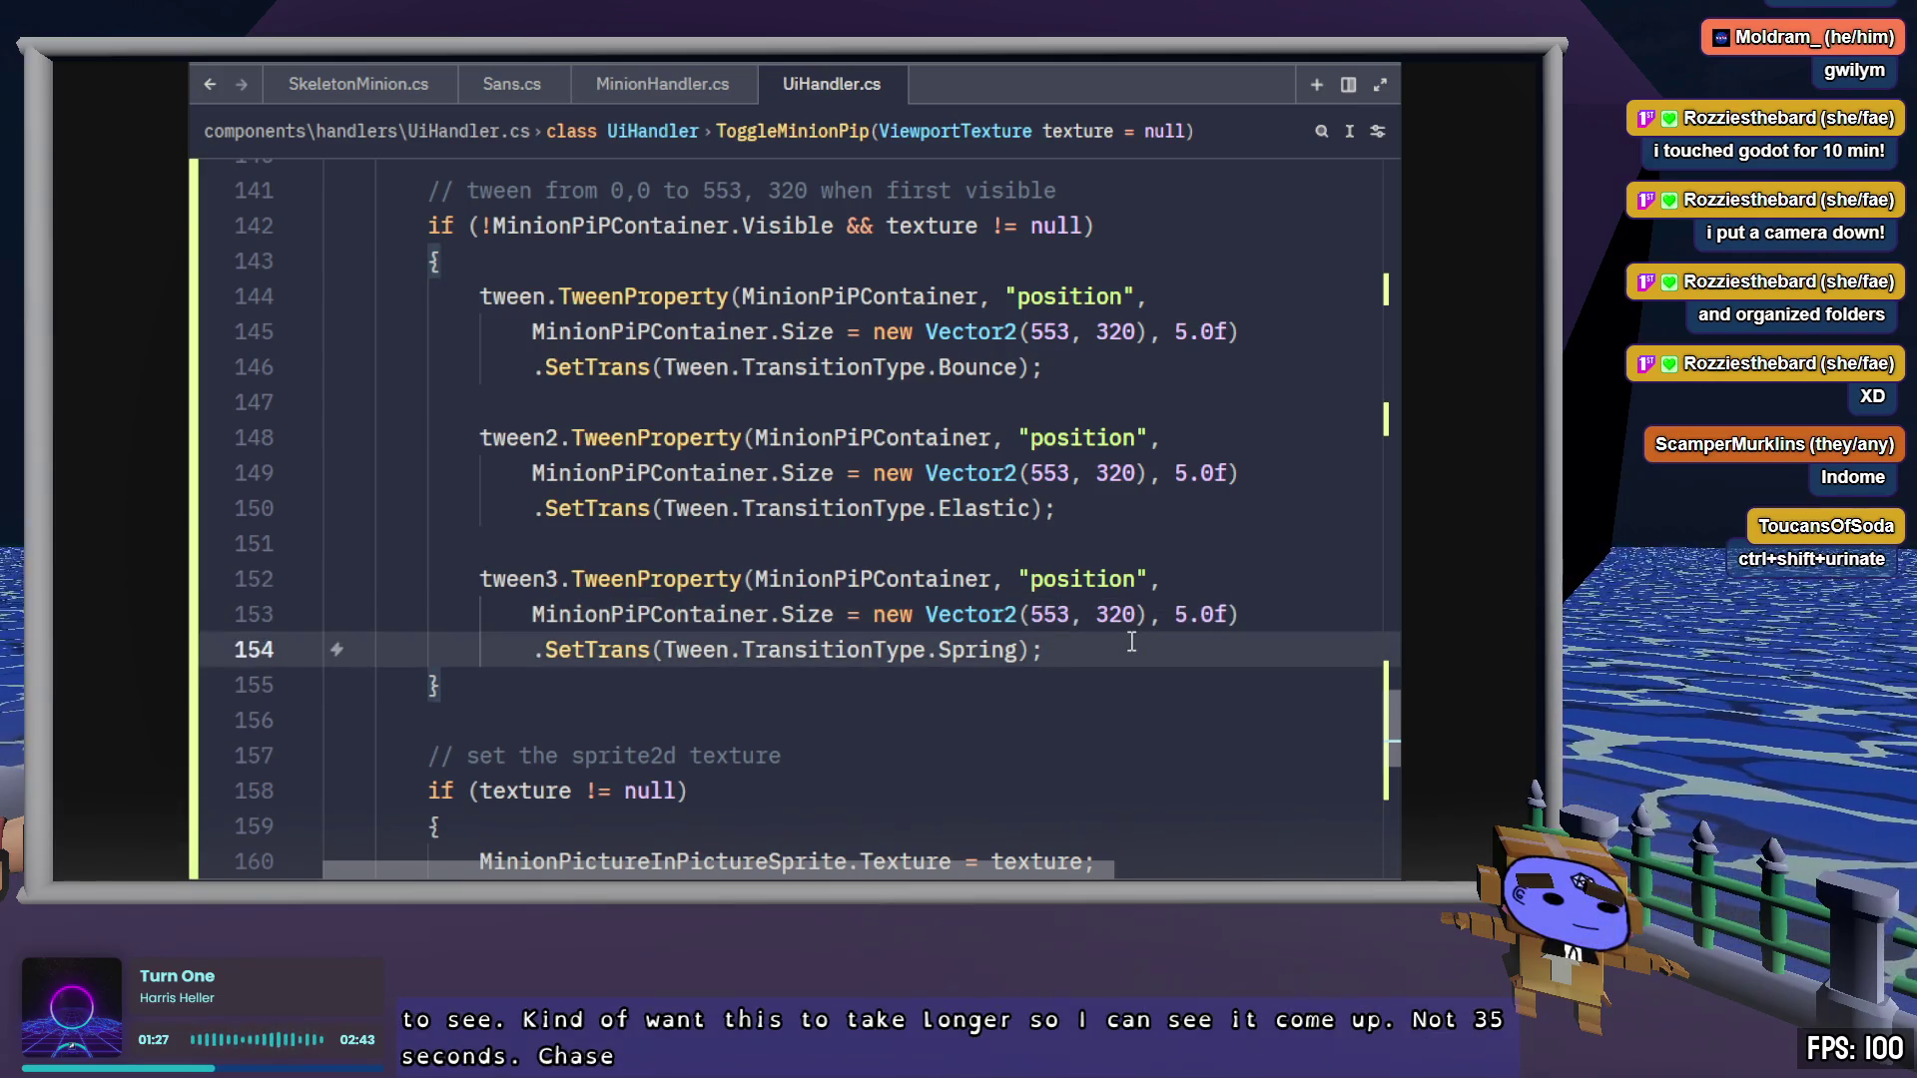
scroll(1131, 641, up, 2)
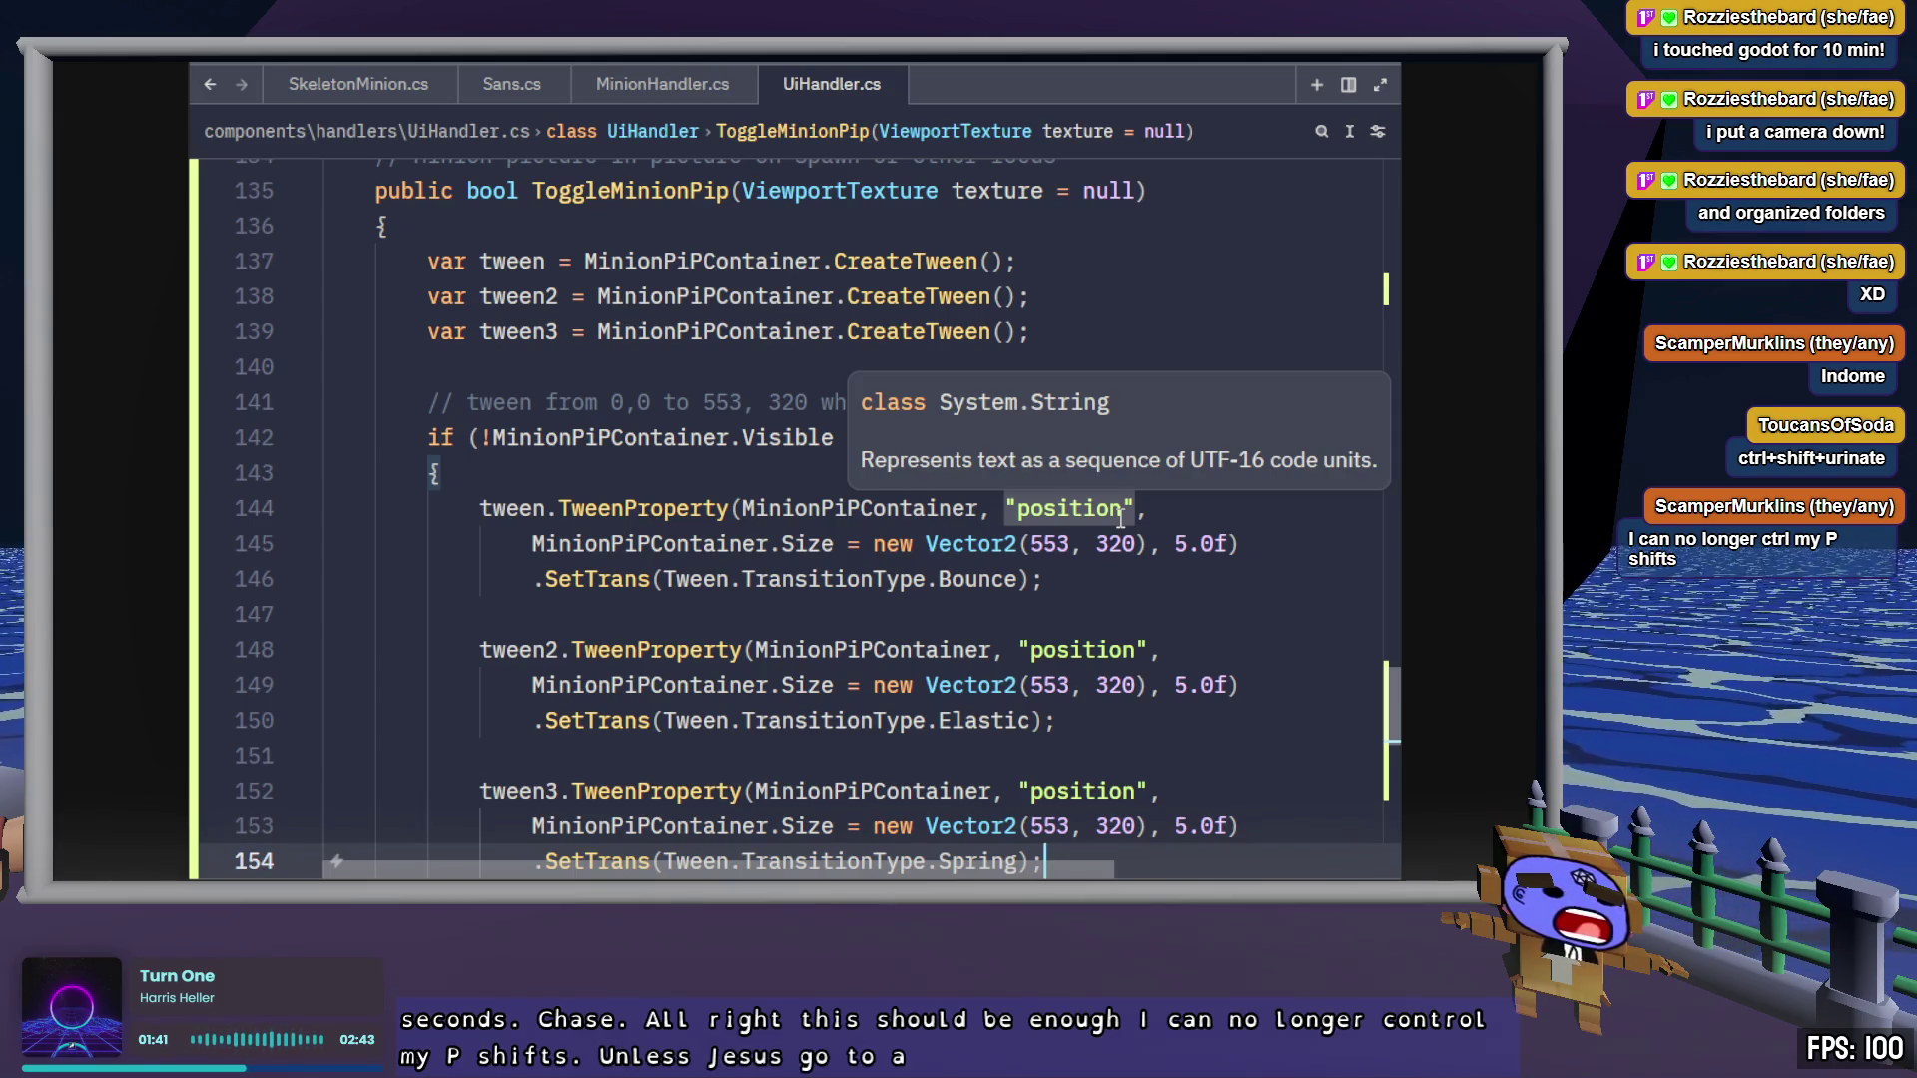
click(1109, 575)
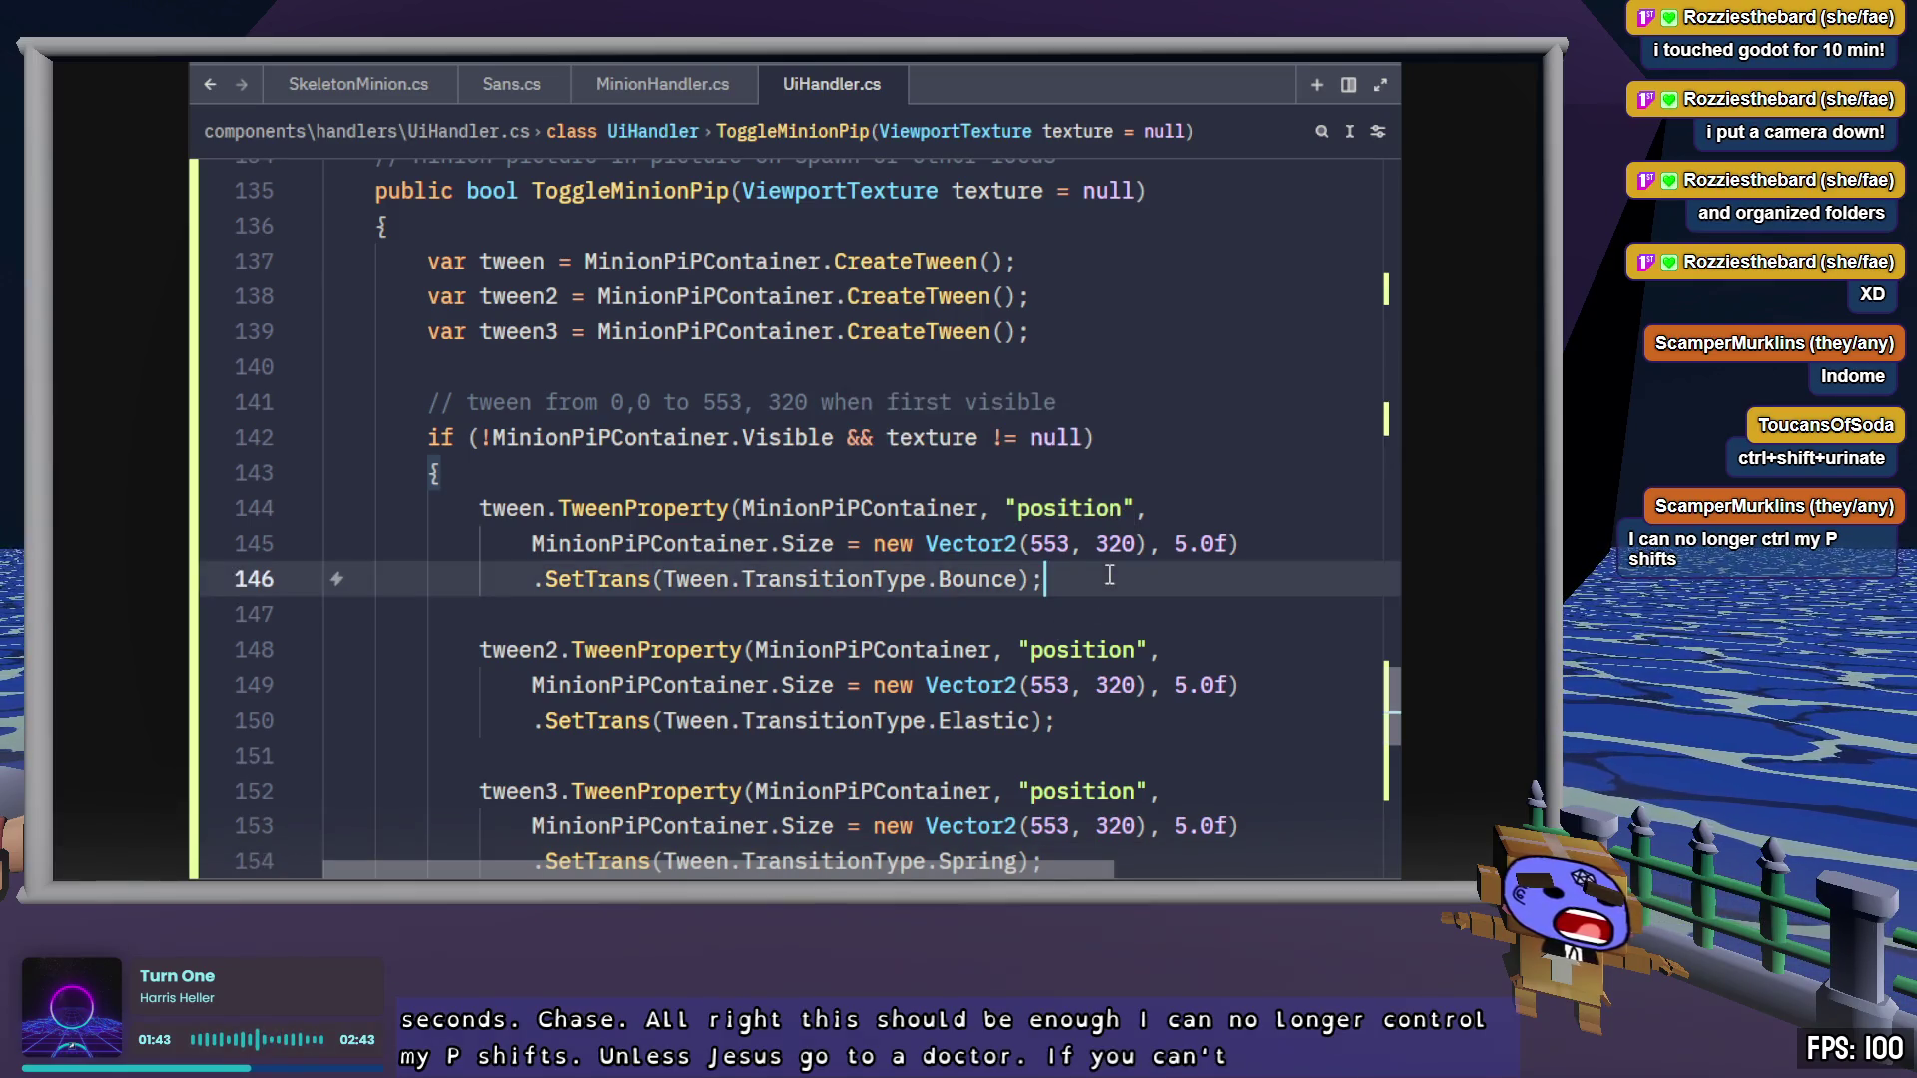
key(ctrl+shift+p)
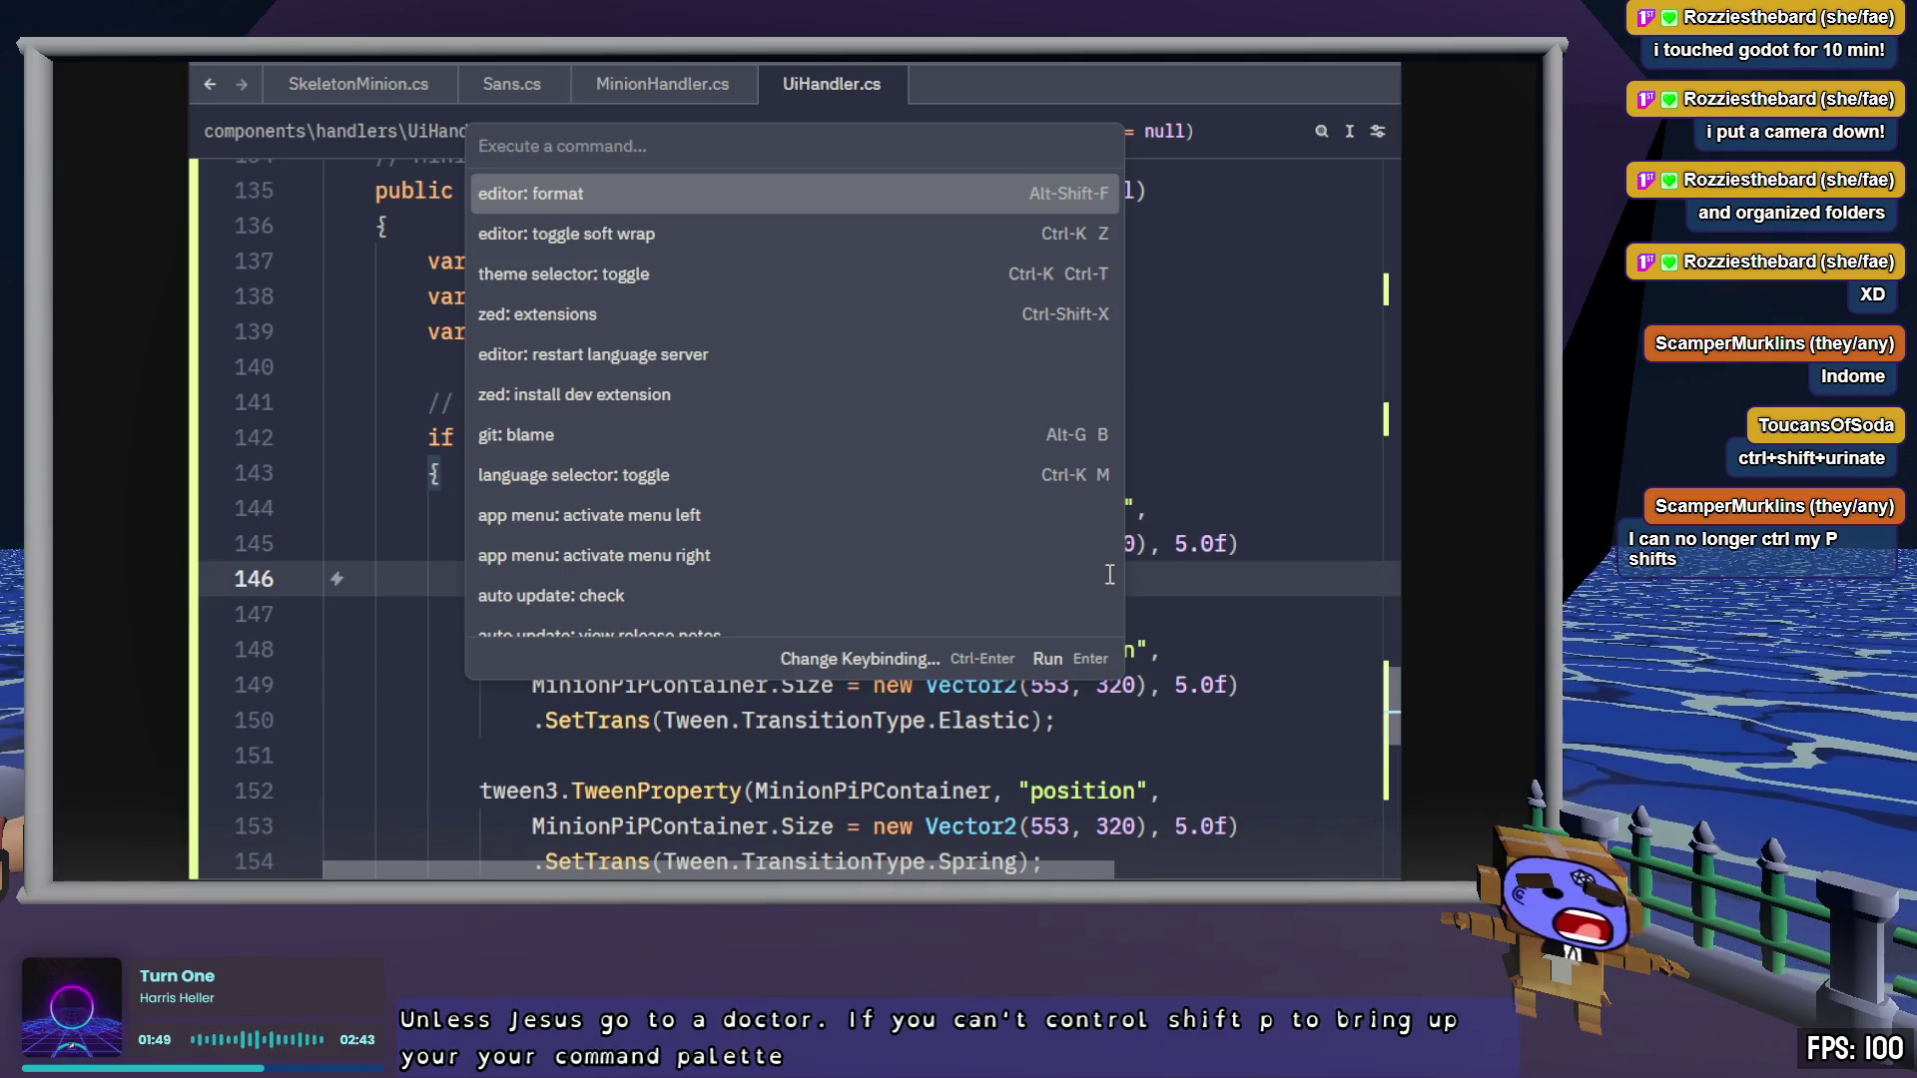
key(Escape)
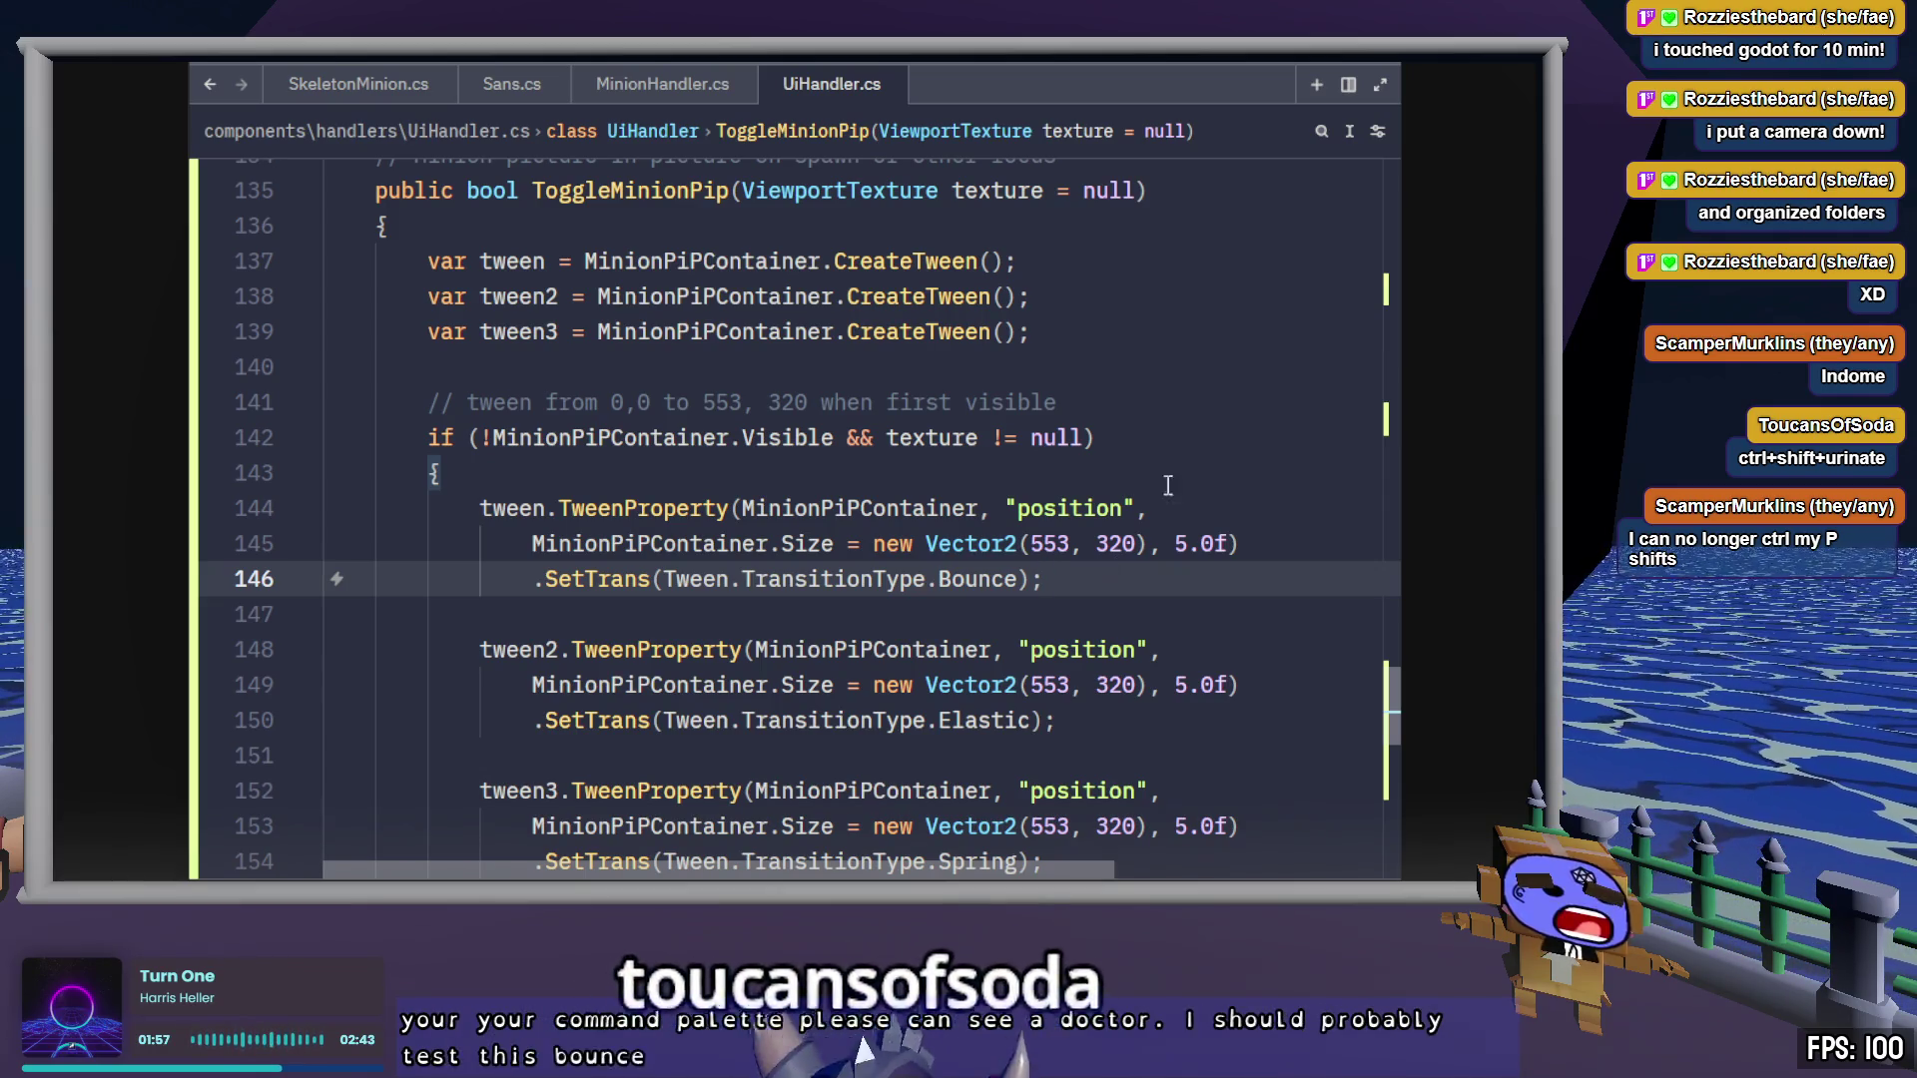
mouse_move(1126, 665)
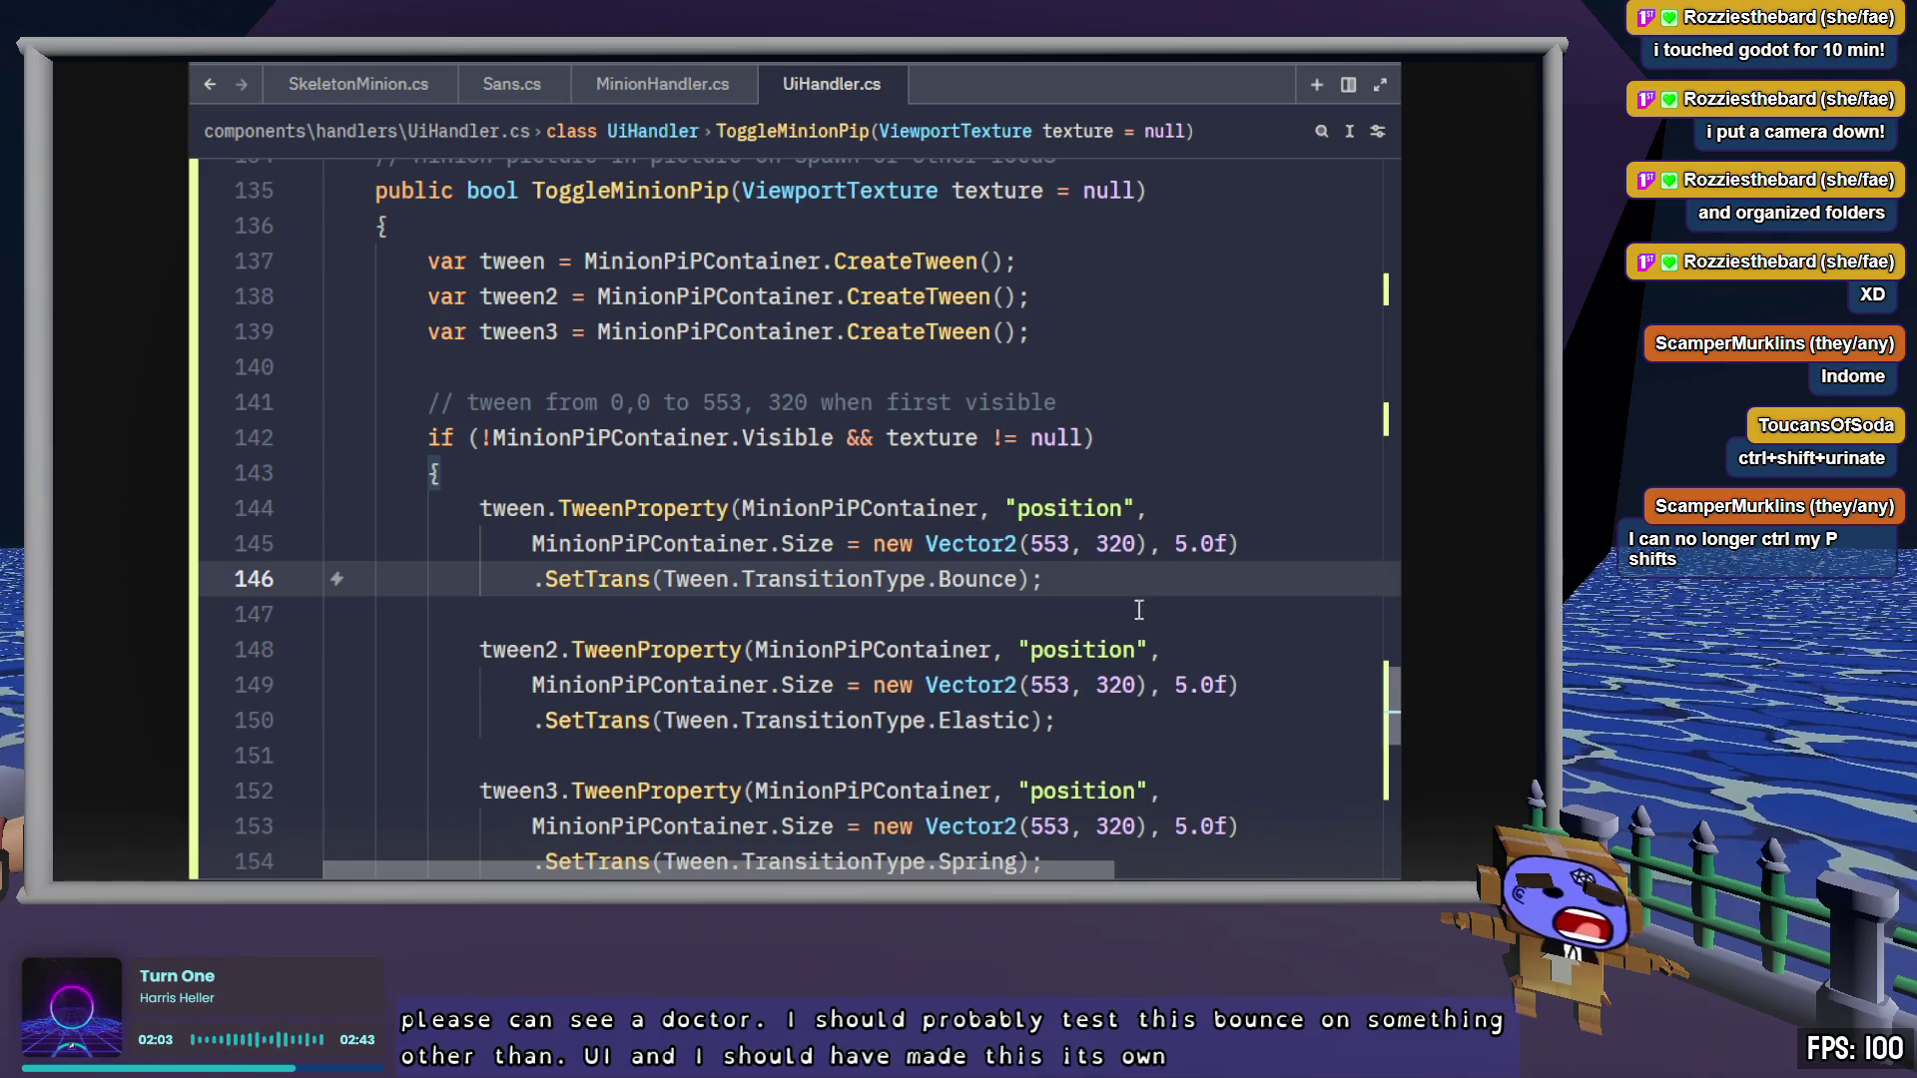
scroll(1138, 603, down, 1)
click(992, 544)
Point tween2 at MinionPiPContainer2 and tween3 at MinionPiPContainer3
text(2)
click(770, 720)
click(770, 579)
text(2)
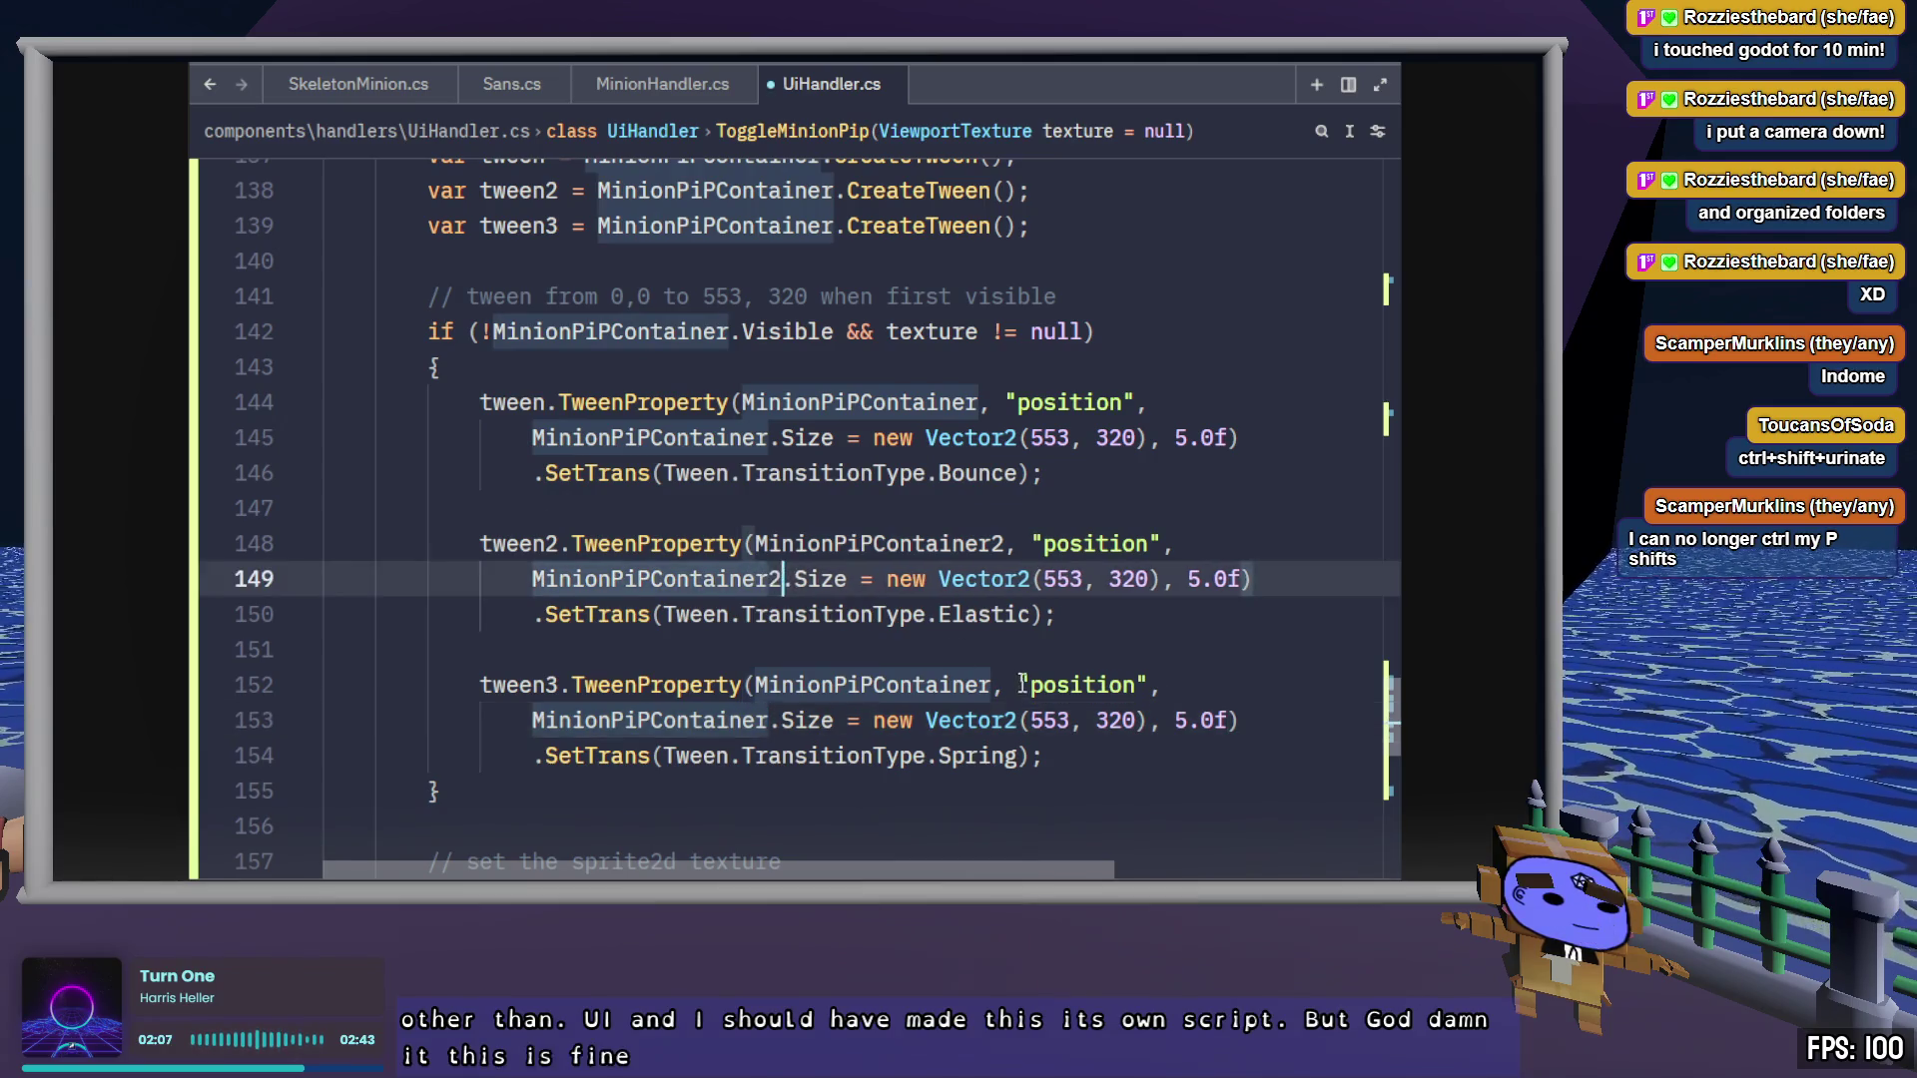
click(991, 685)
text(3)
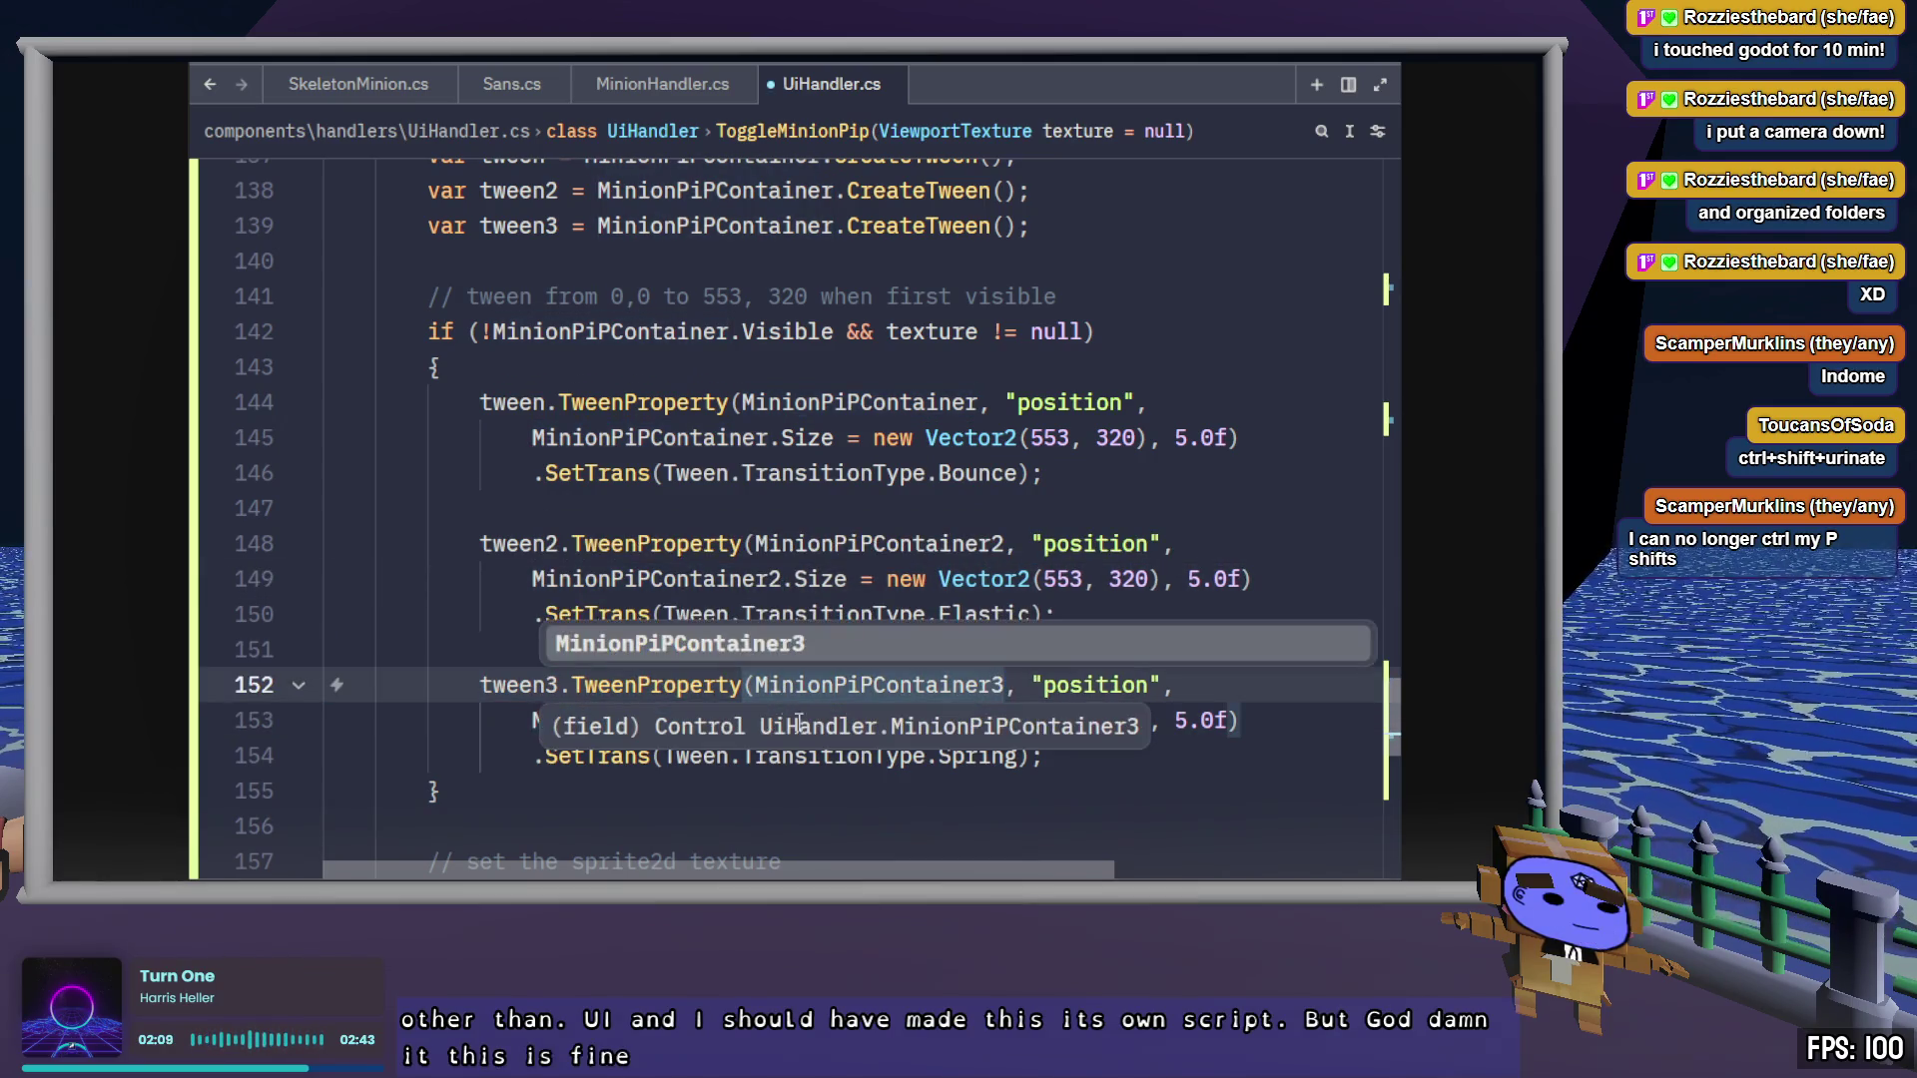
click(764, 789)
click(772, 720)
text(3)
click(1258, 506)
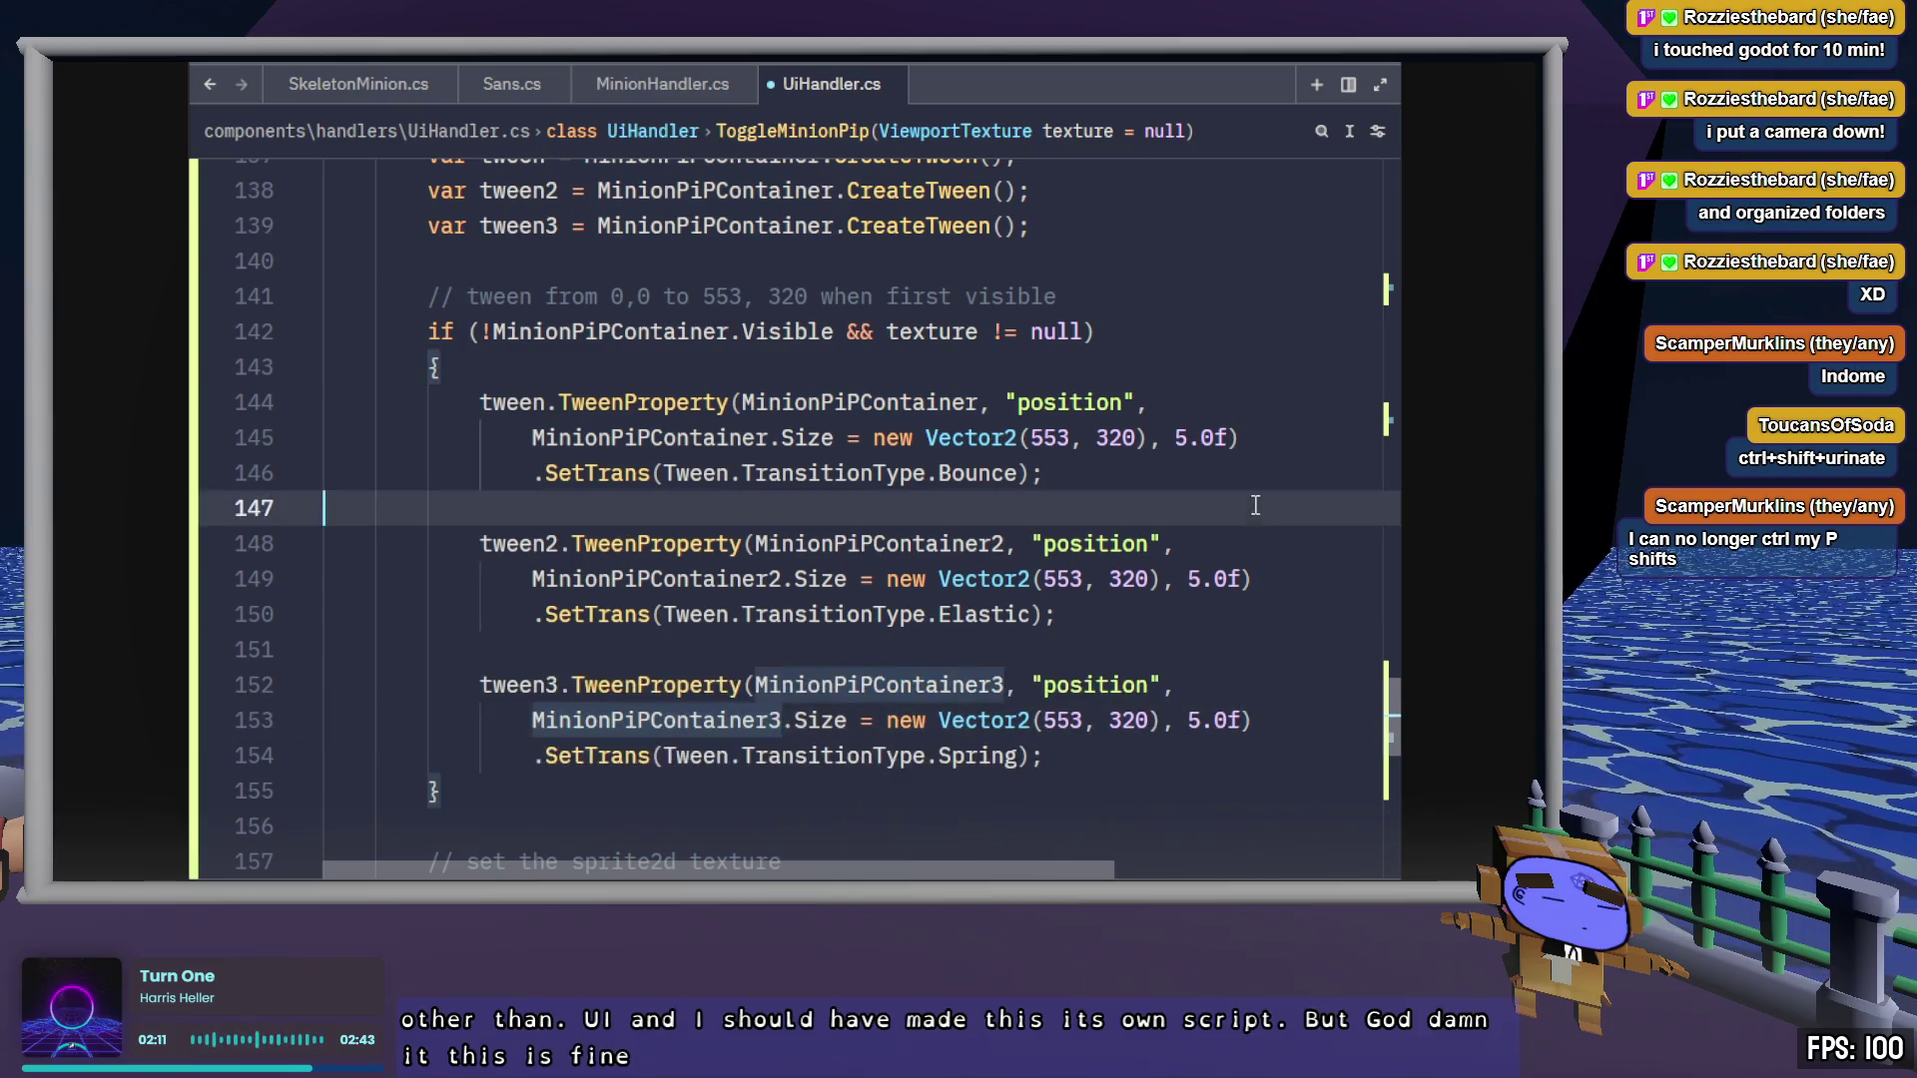
Change the tween durations to 7.0f and save UiHandler.cs
key(Up)
key(Up)
key(Left)
key(Left)
key(Left)
key(BackSpace)
text(7)
click(1202, 579)
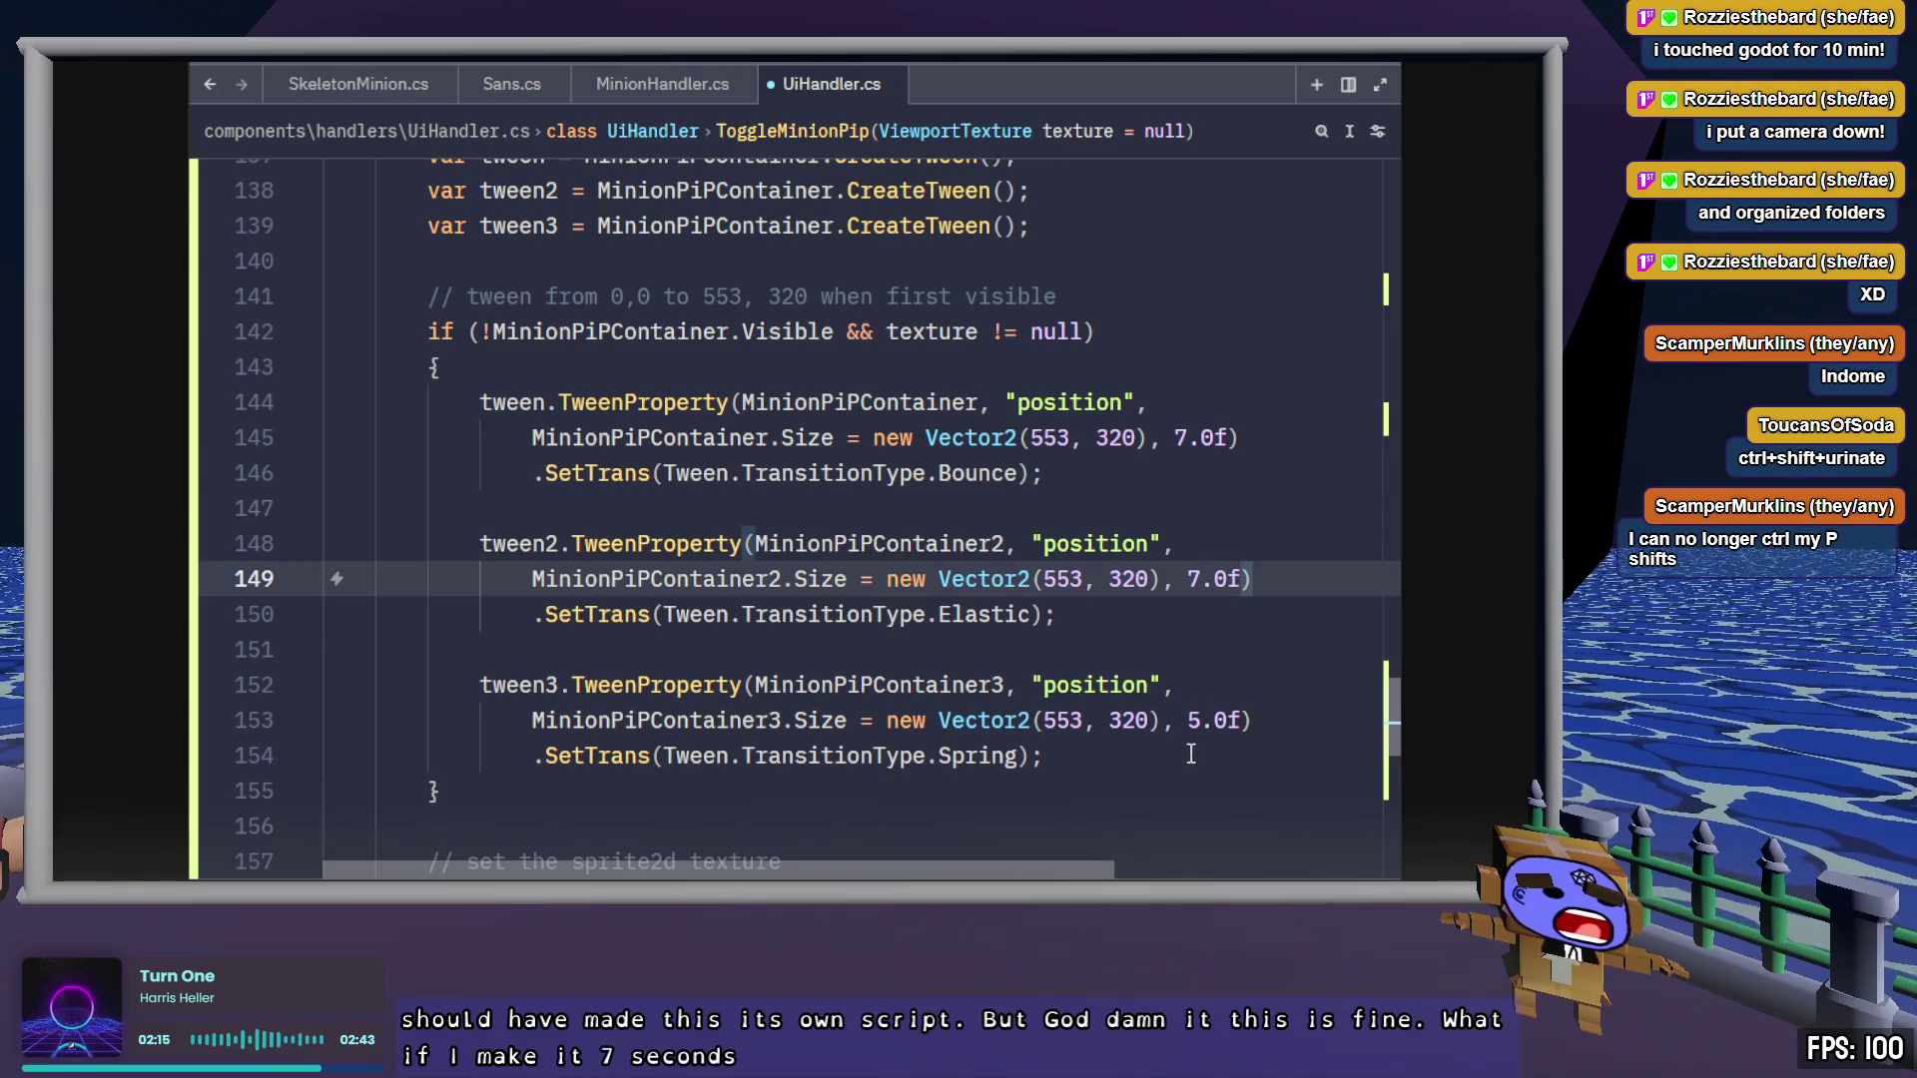
double_click(1194, 720)
text(7)
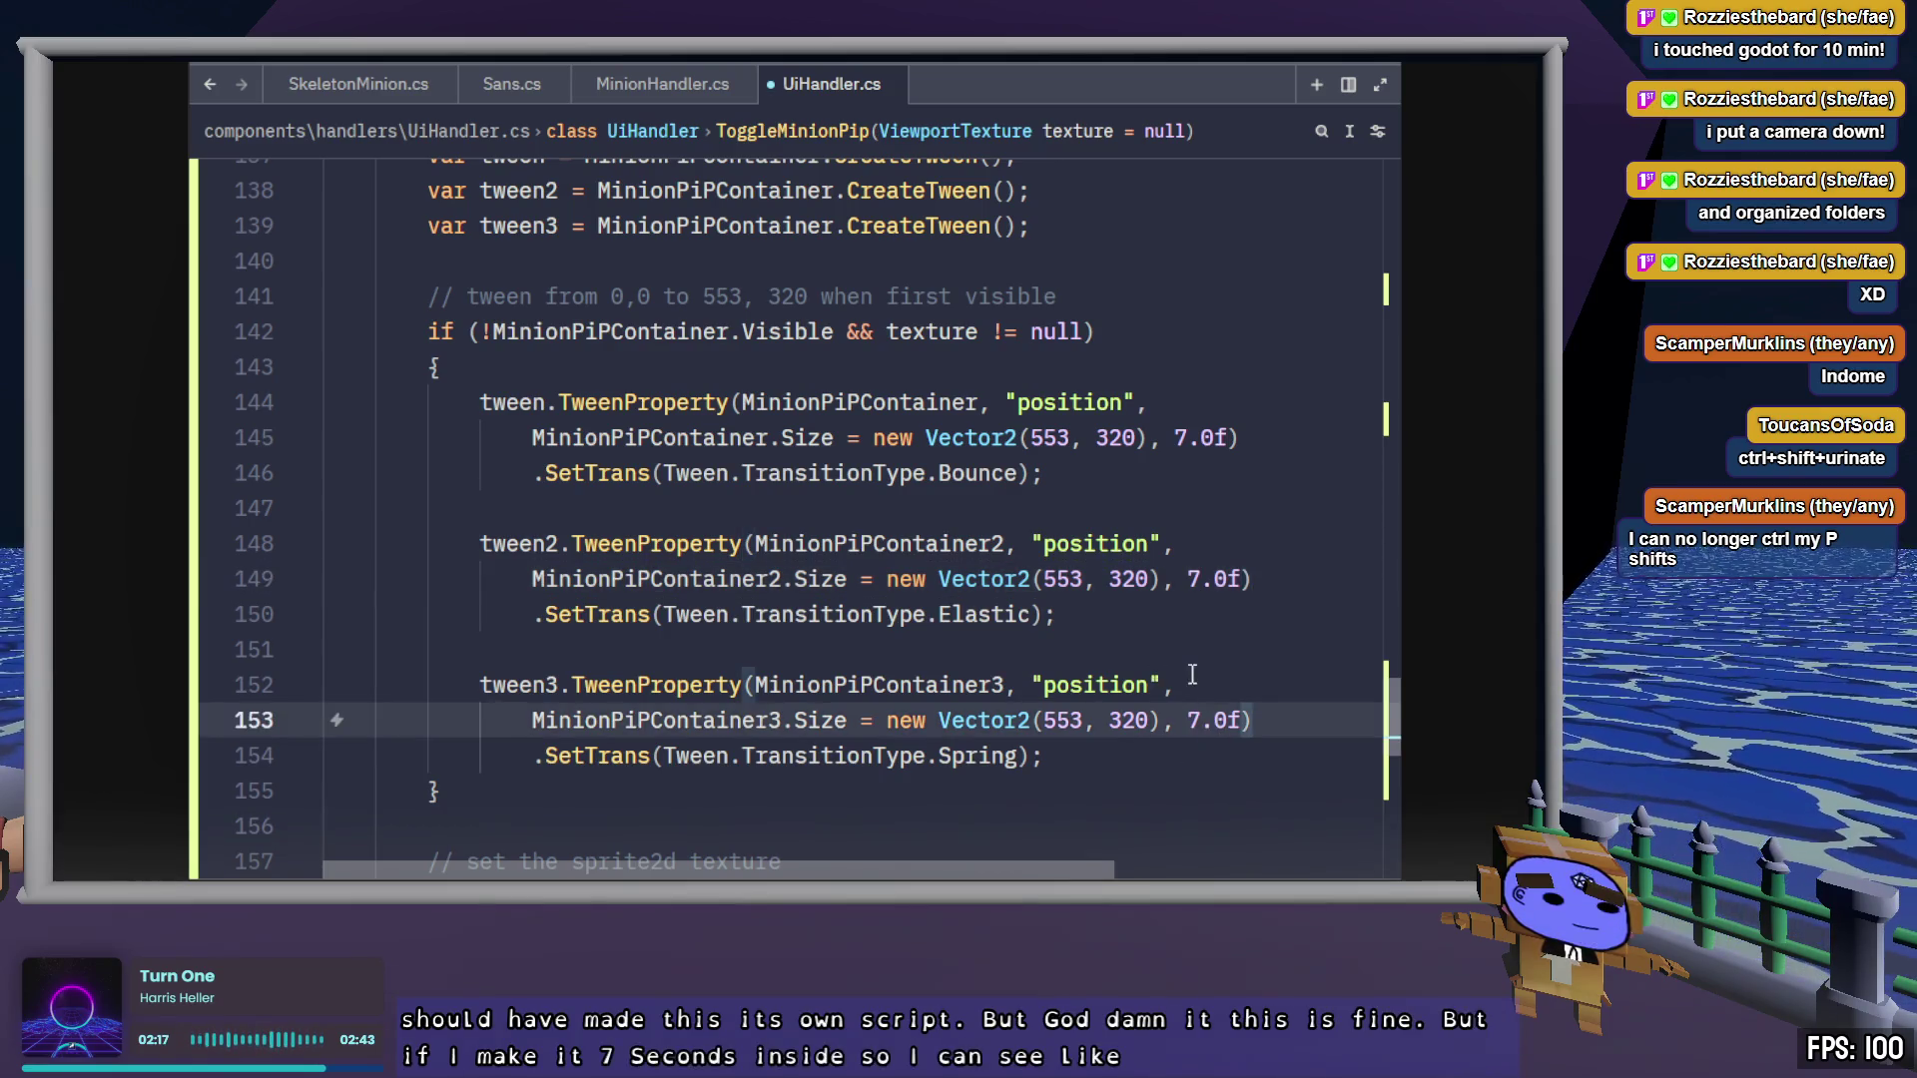
key(ctrl+s)
click(1192, 682)
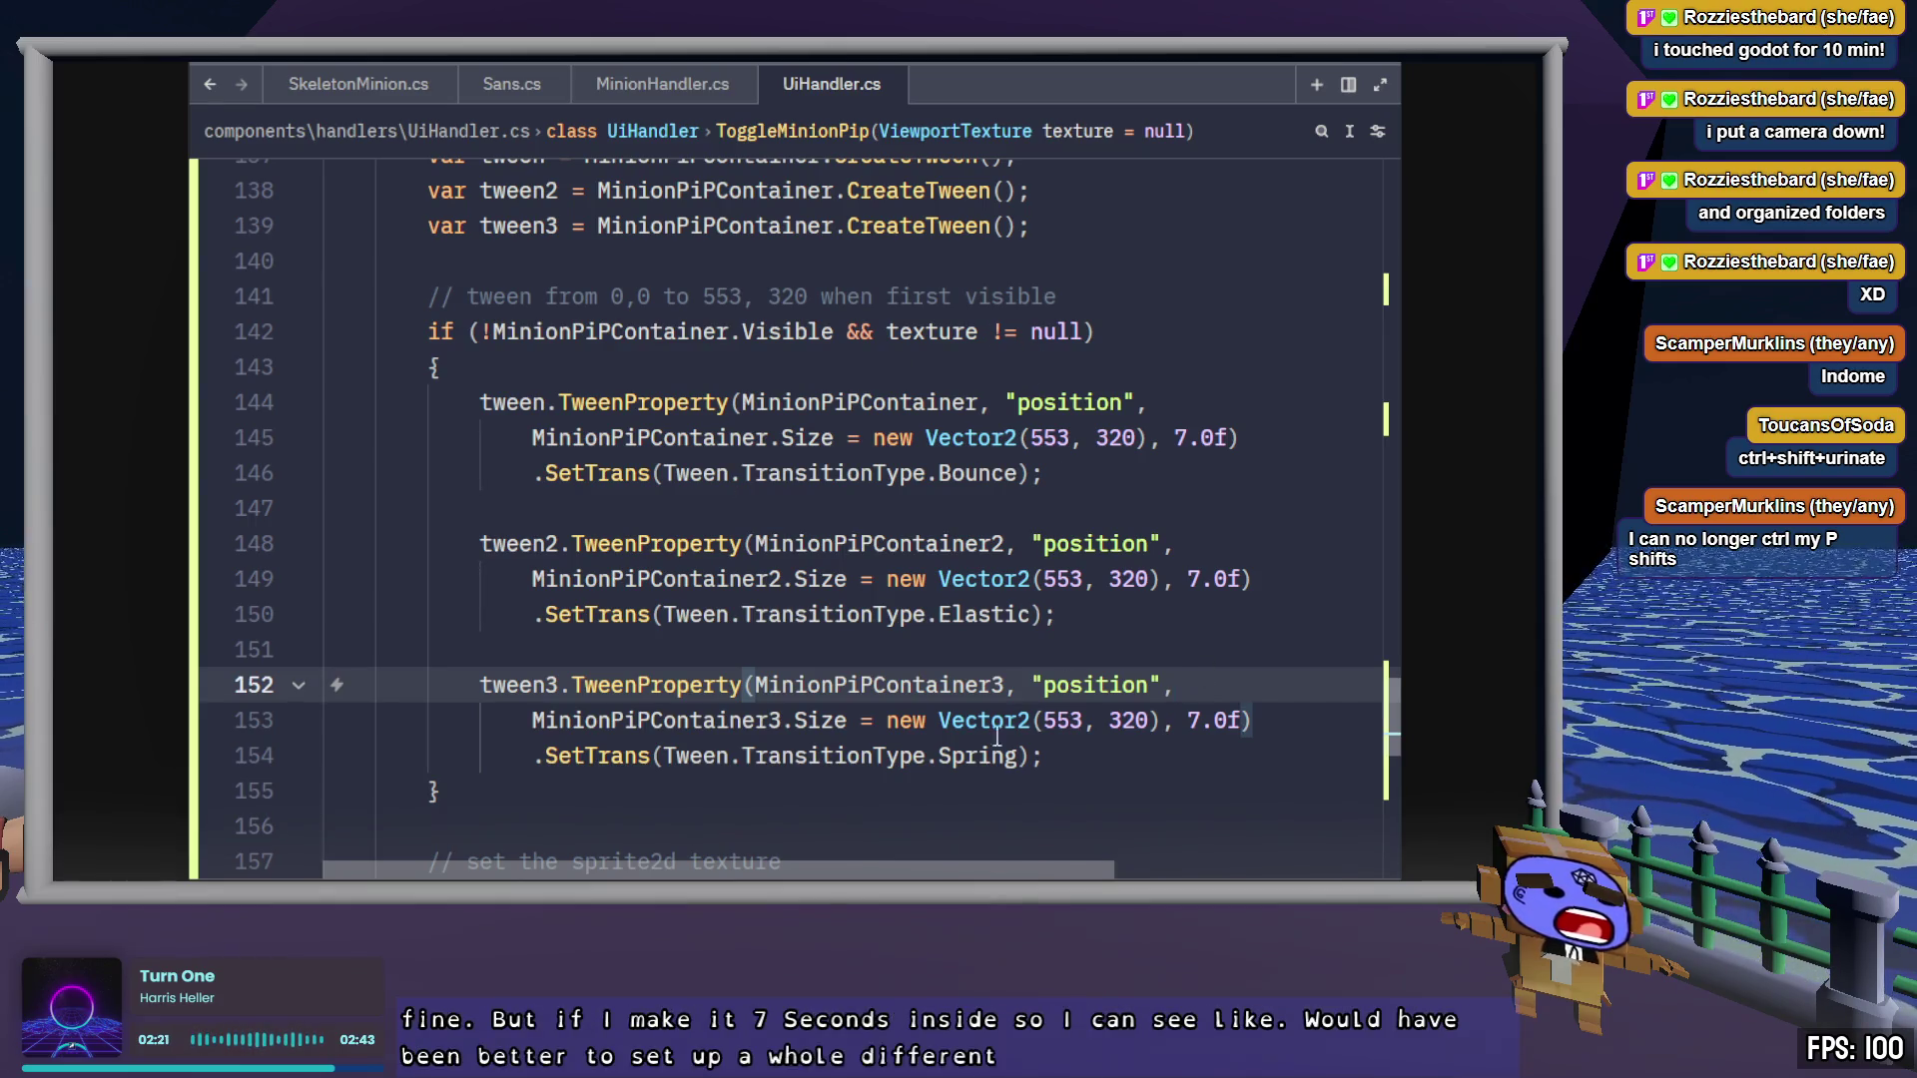
scroll(999, 739, down, 4)
scroll(1117, 755, down, 1)
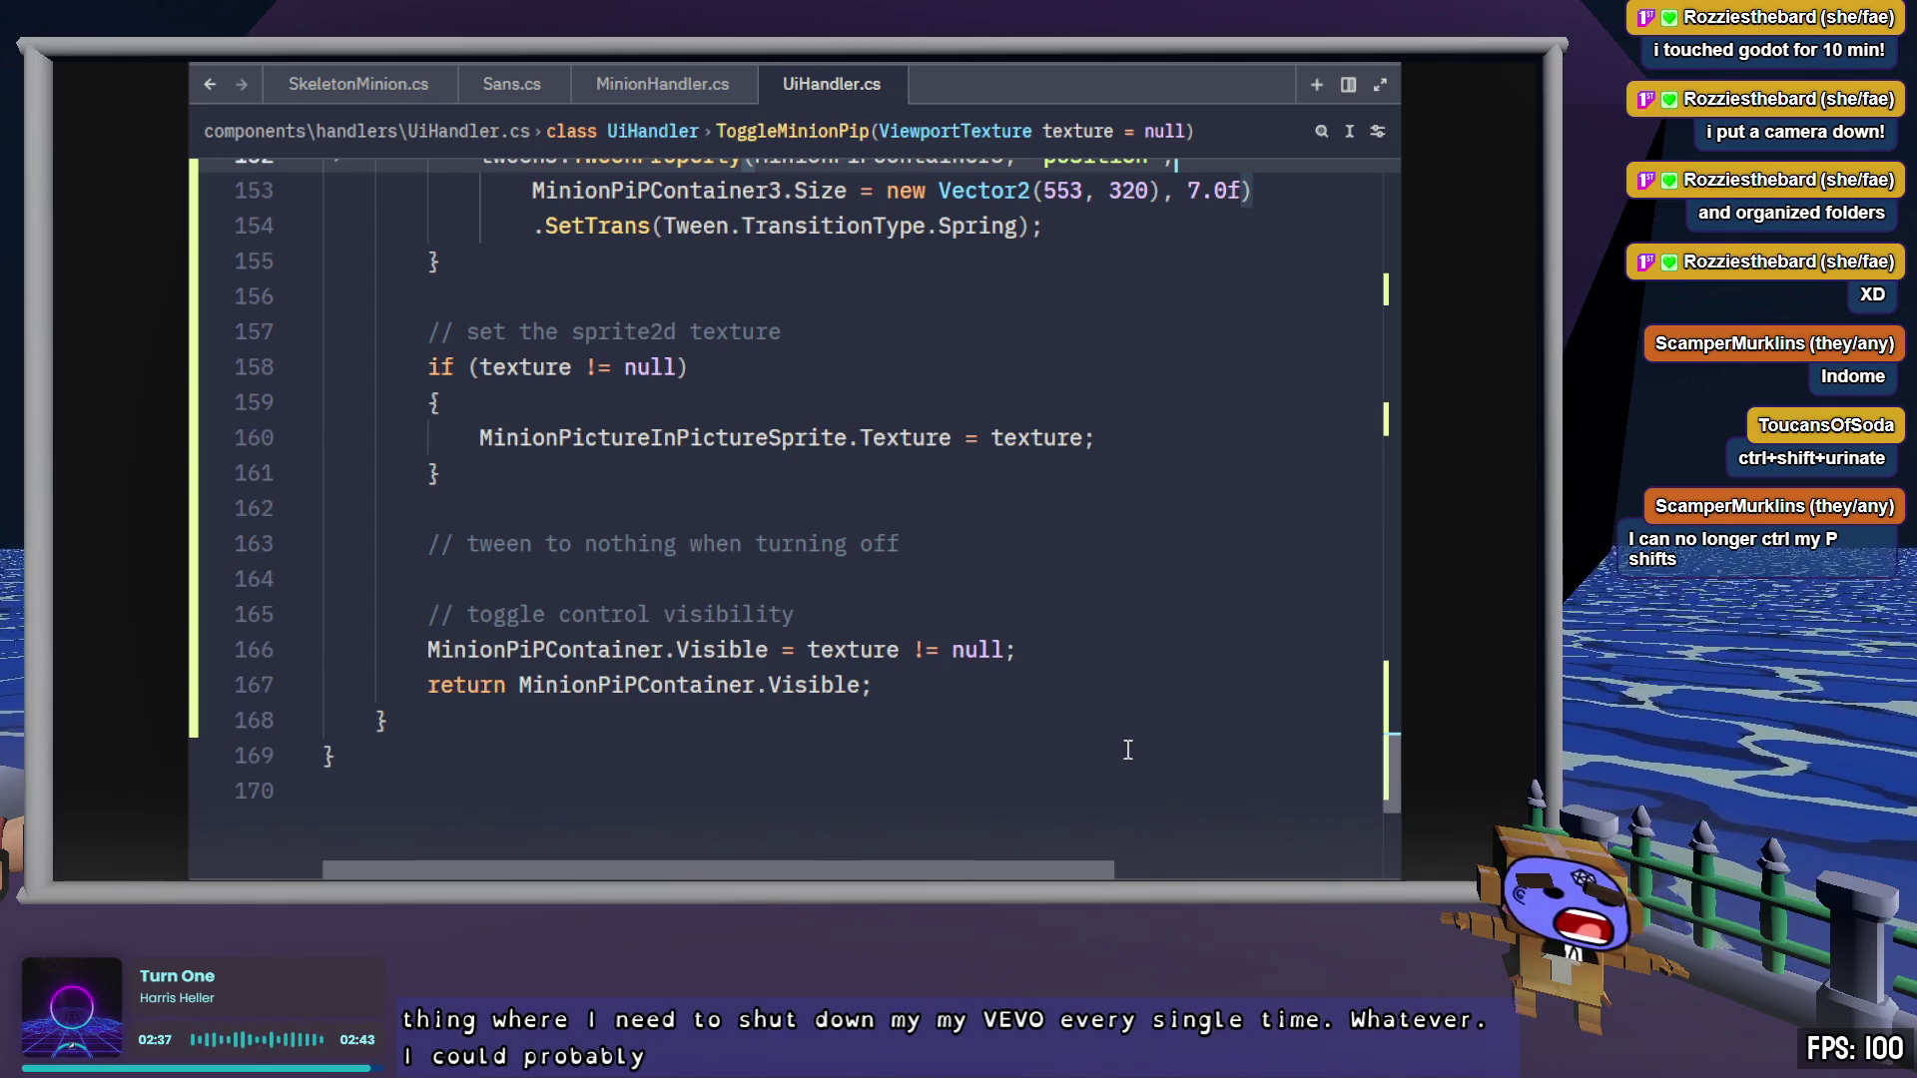
key(alt+Tab)
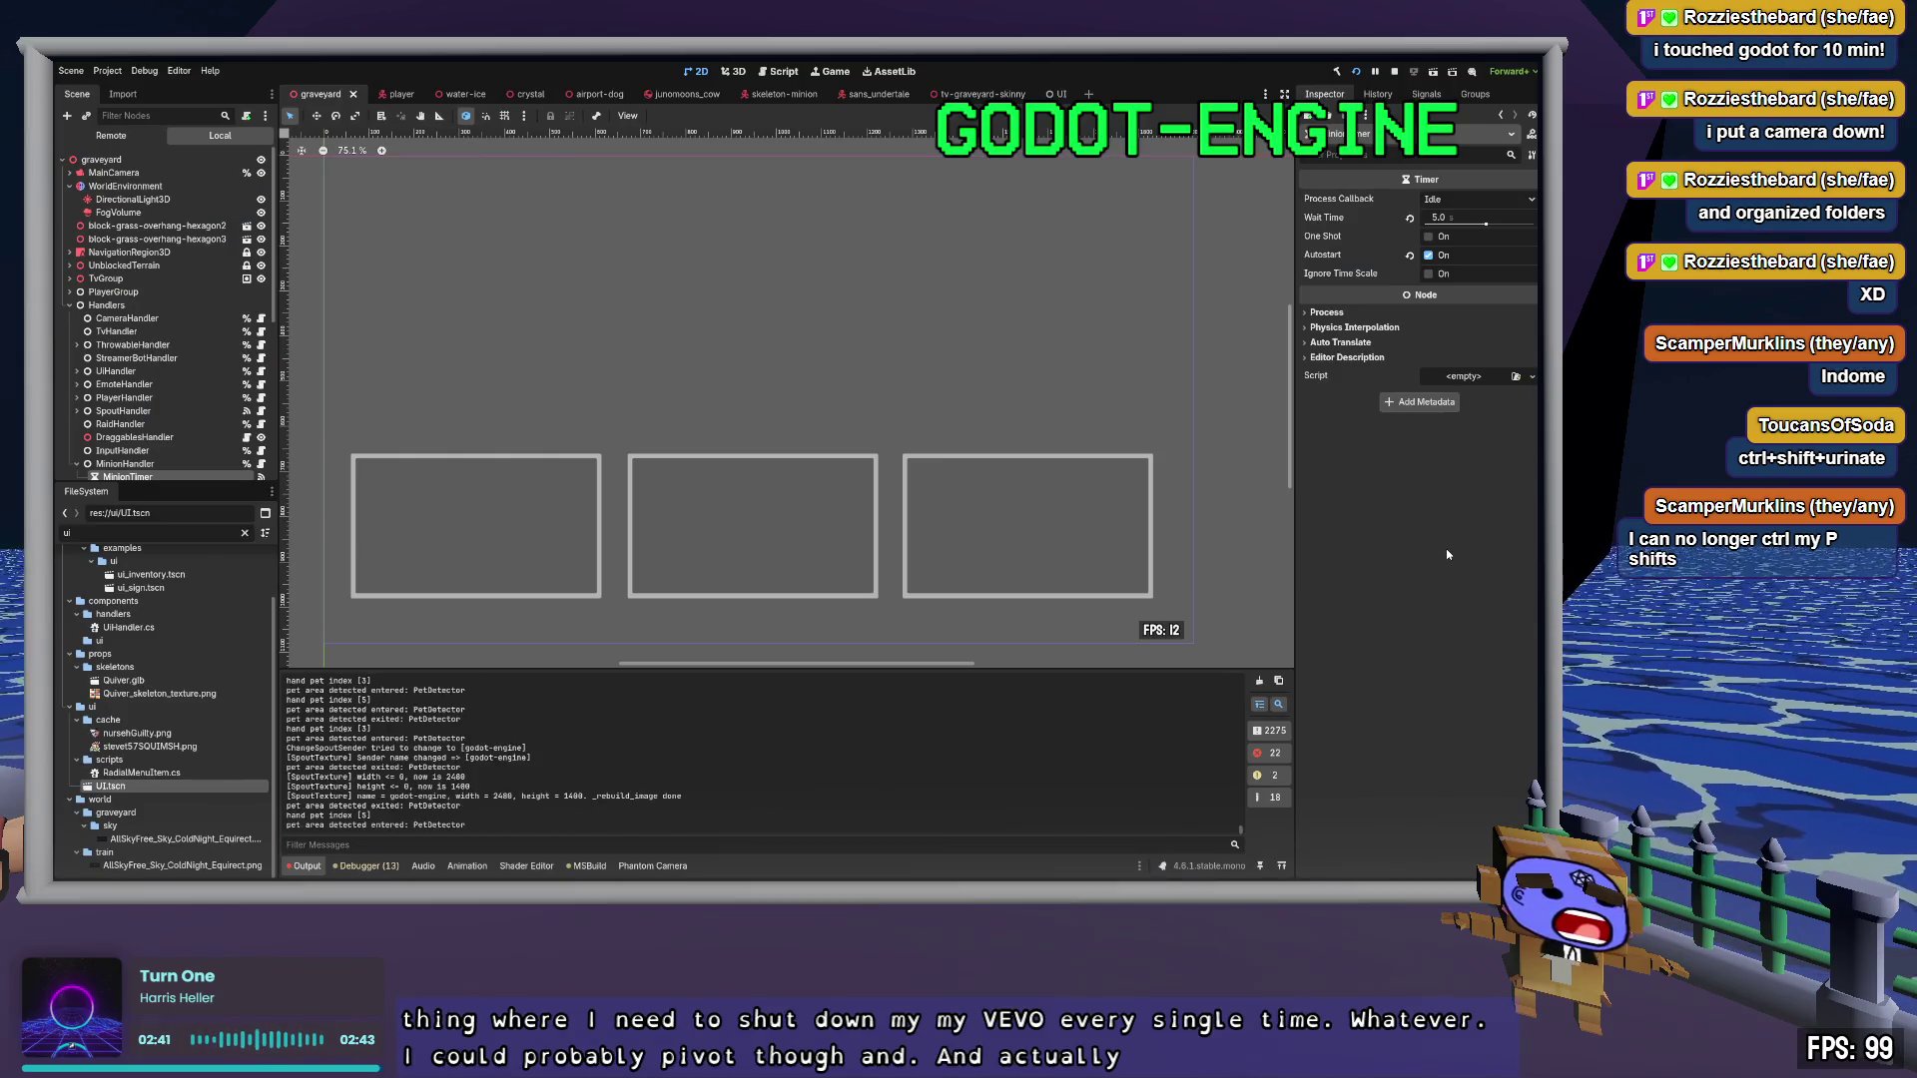
Open the UI scene in Godot, select its UI root node, and return to UiHandler.cs
click(1059, 95)
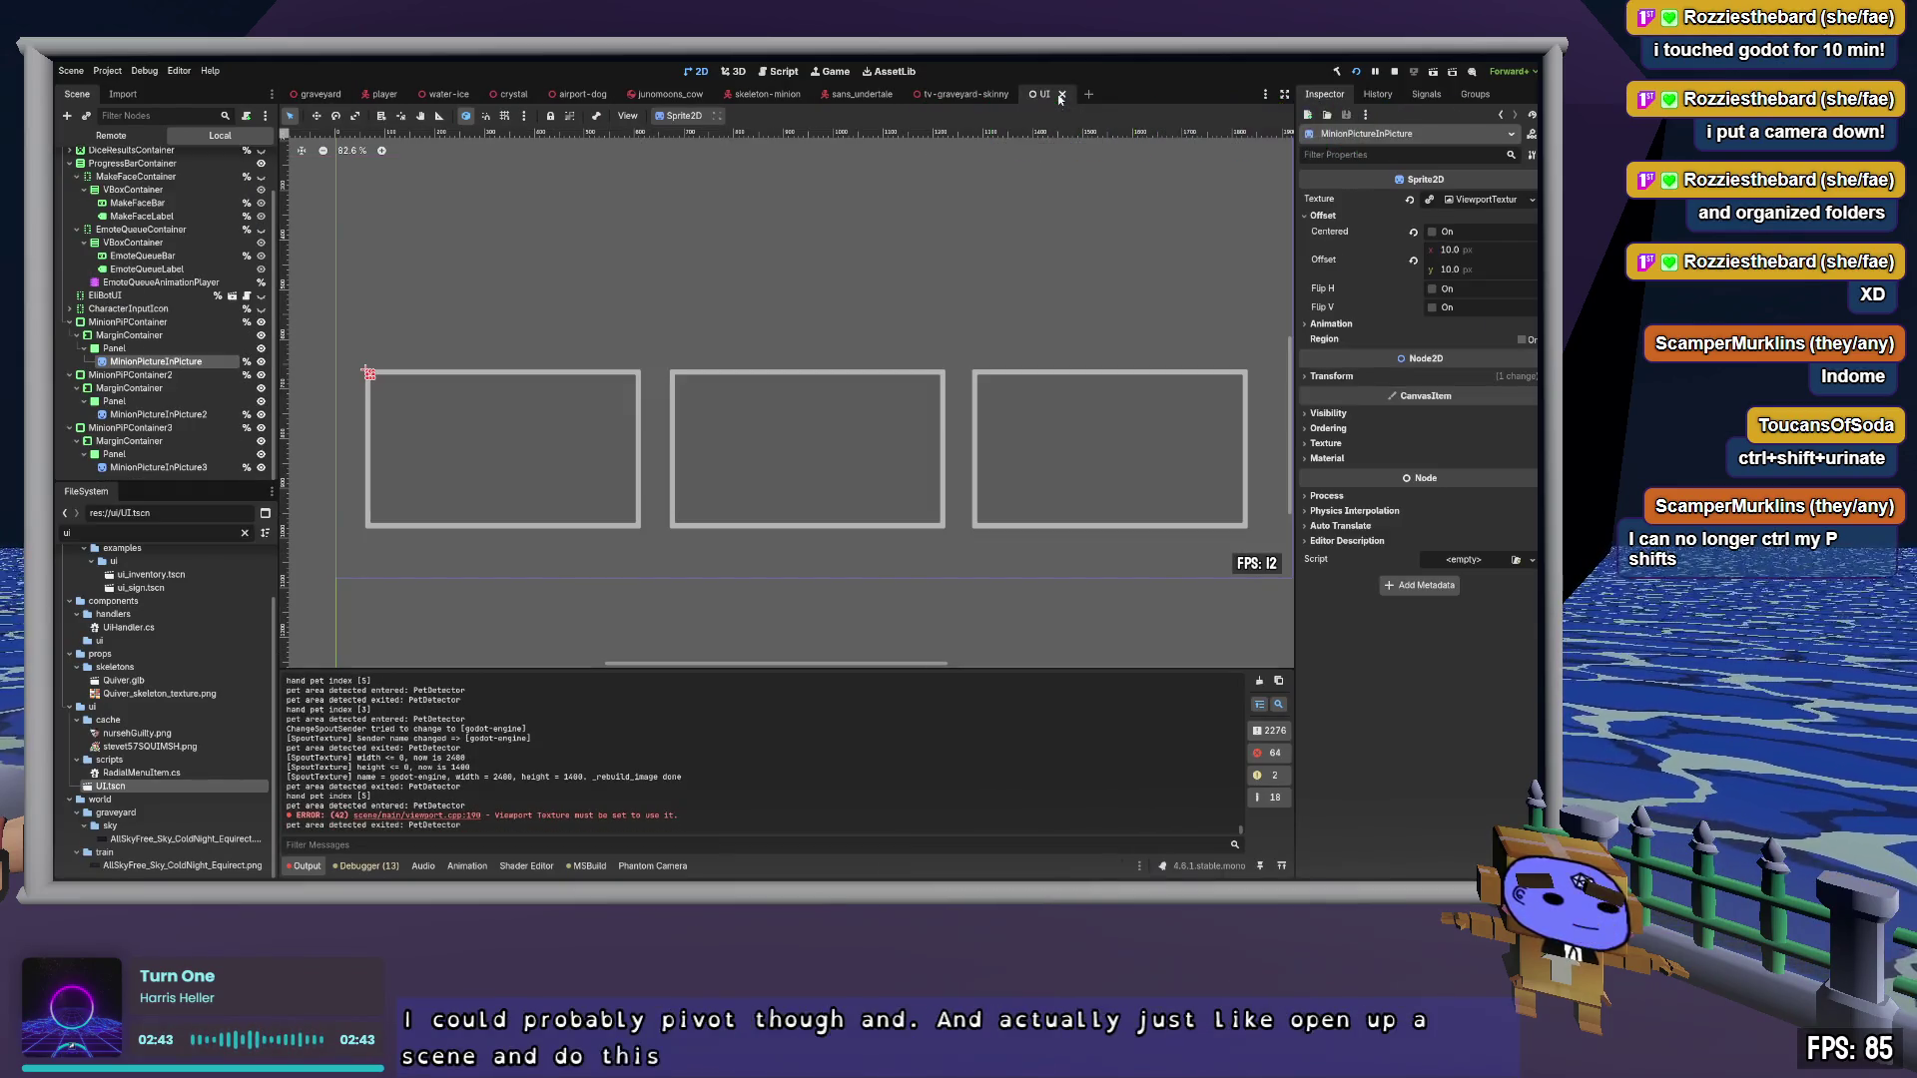
scroll(221, 313, up, 2)
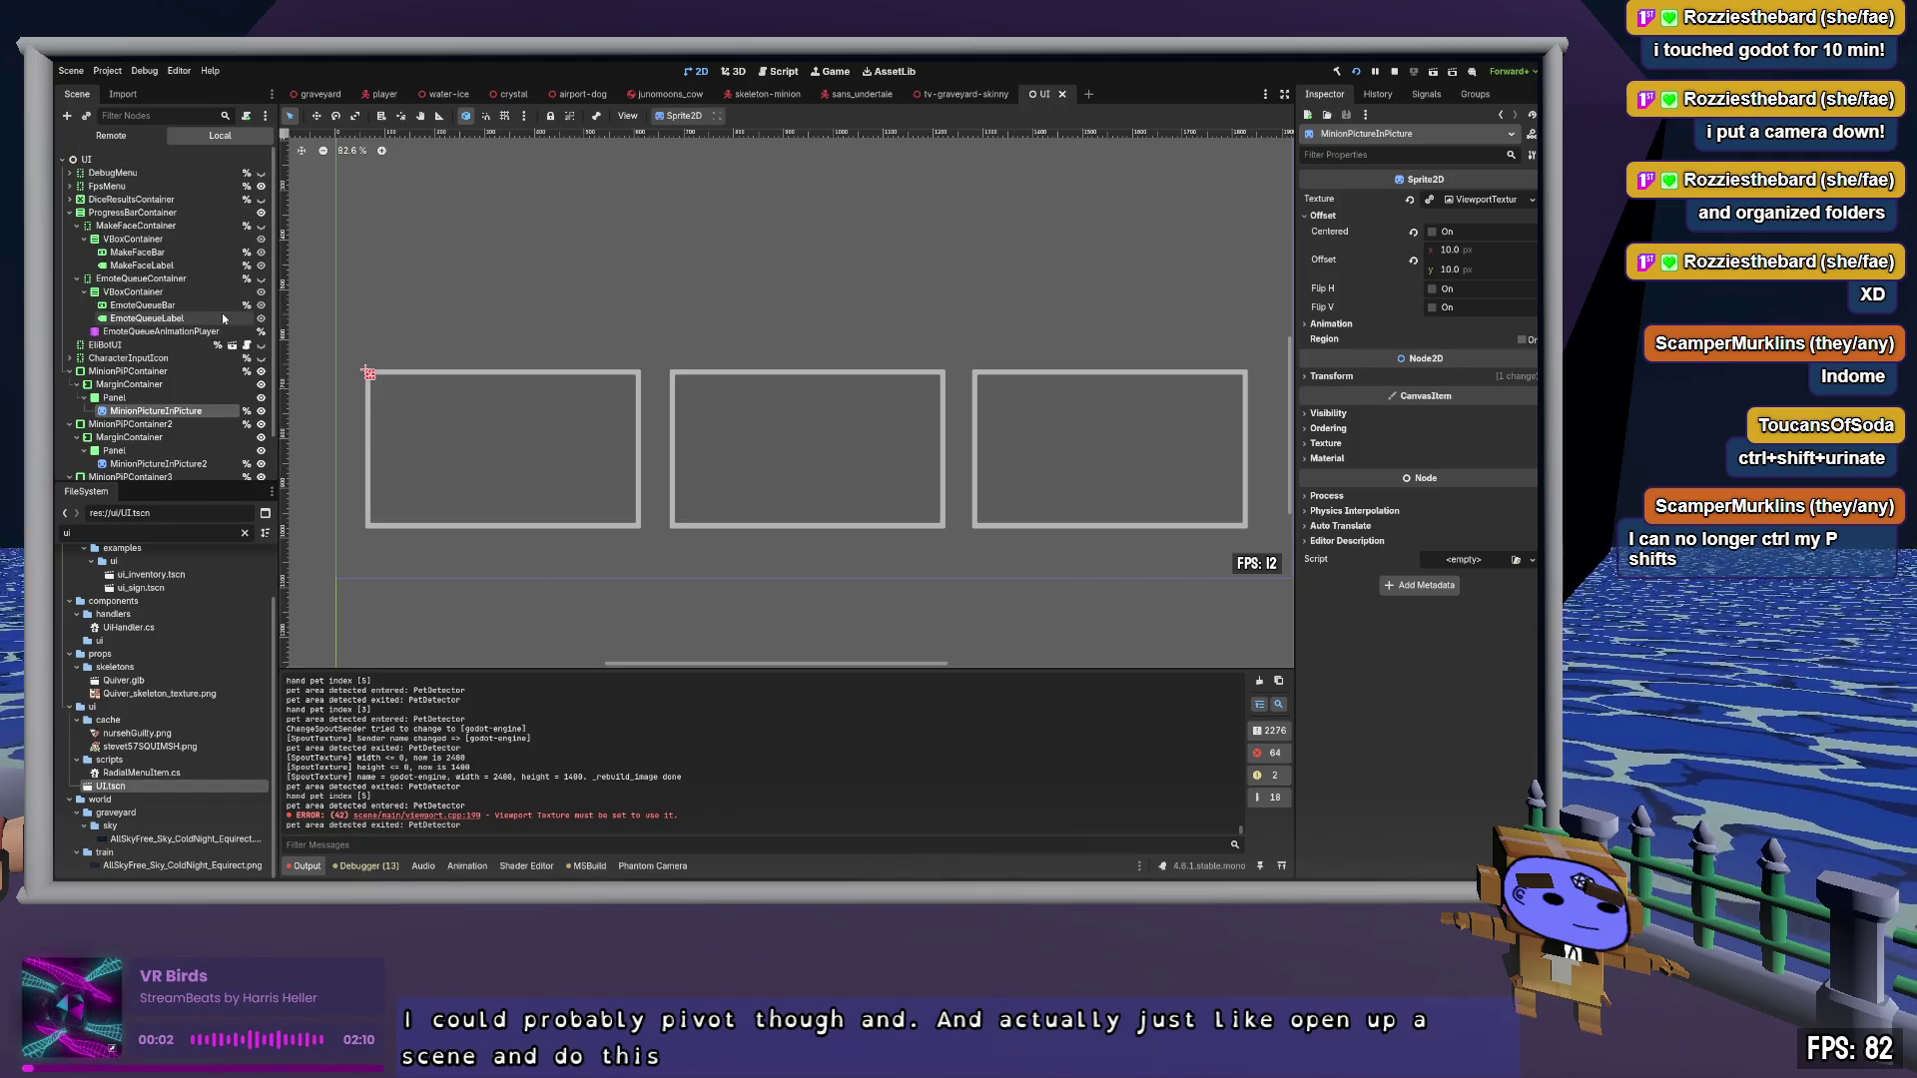
click(152, 158)
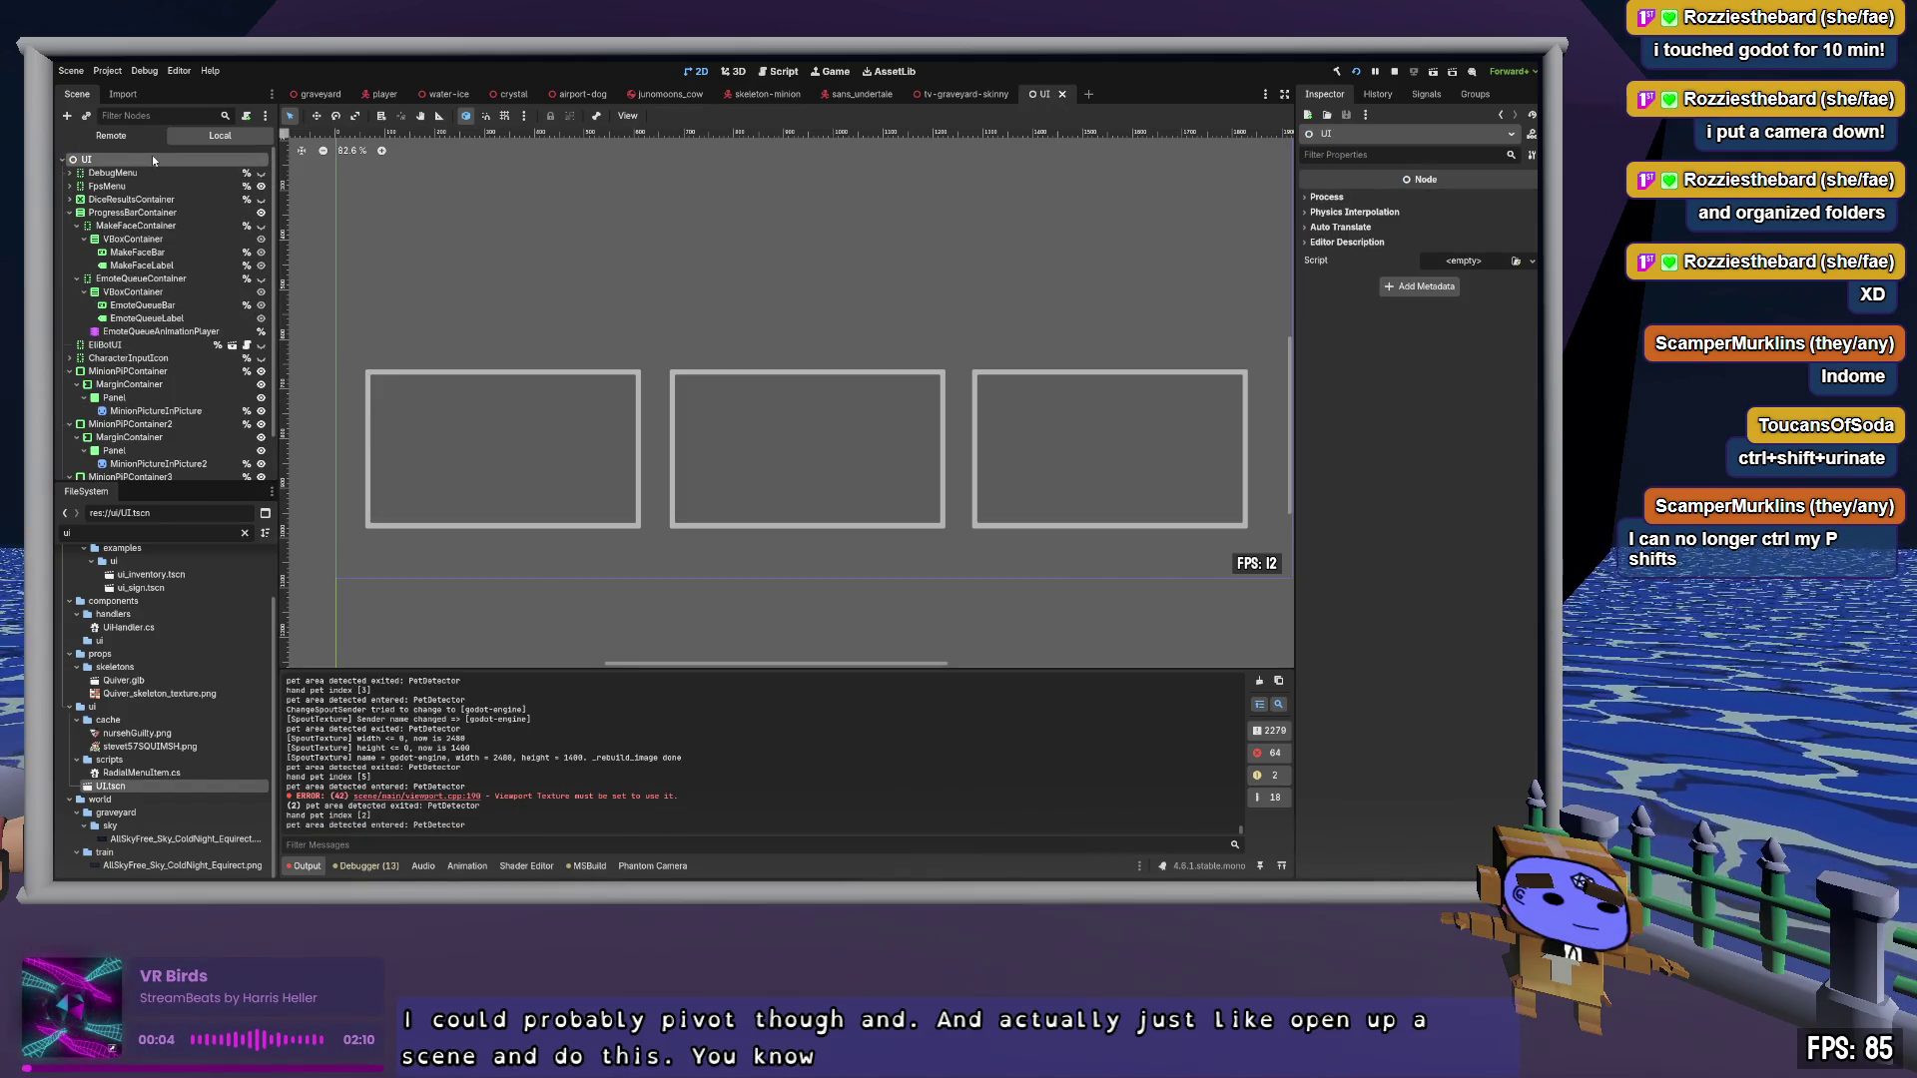
key(alt+Tab)
scroll(1096, 731, up, 5)
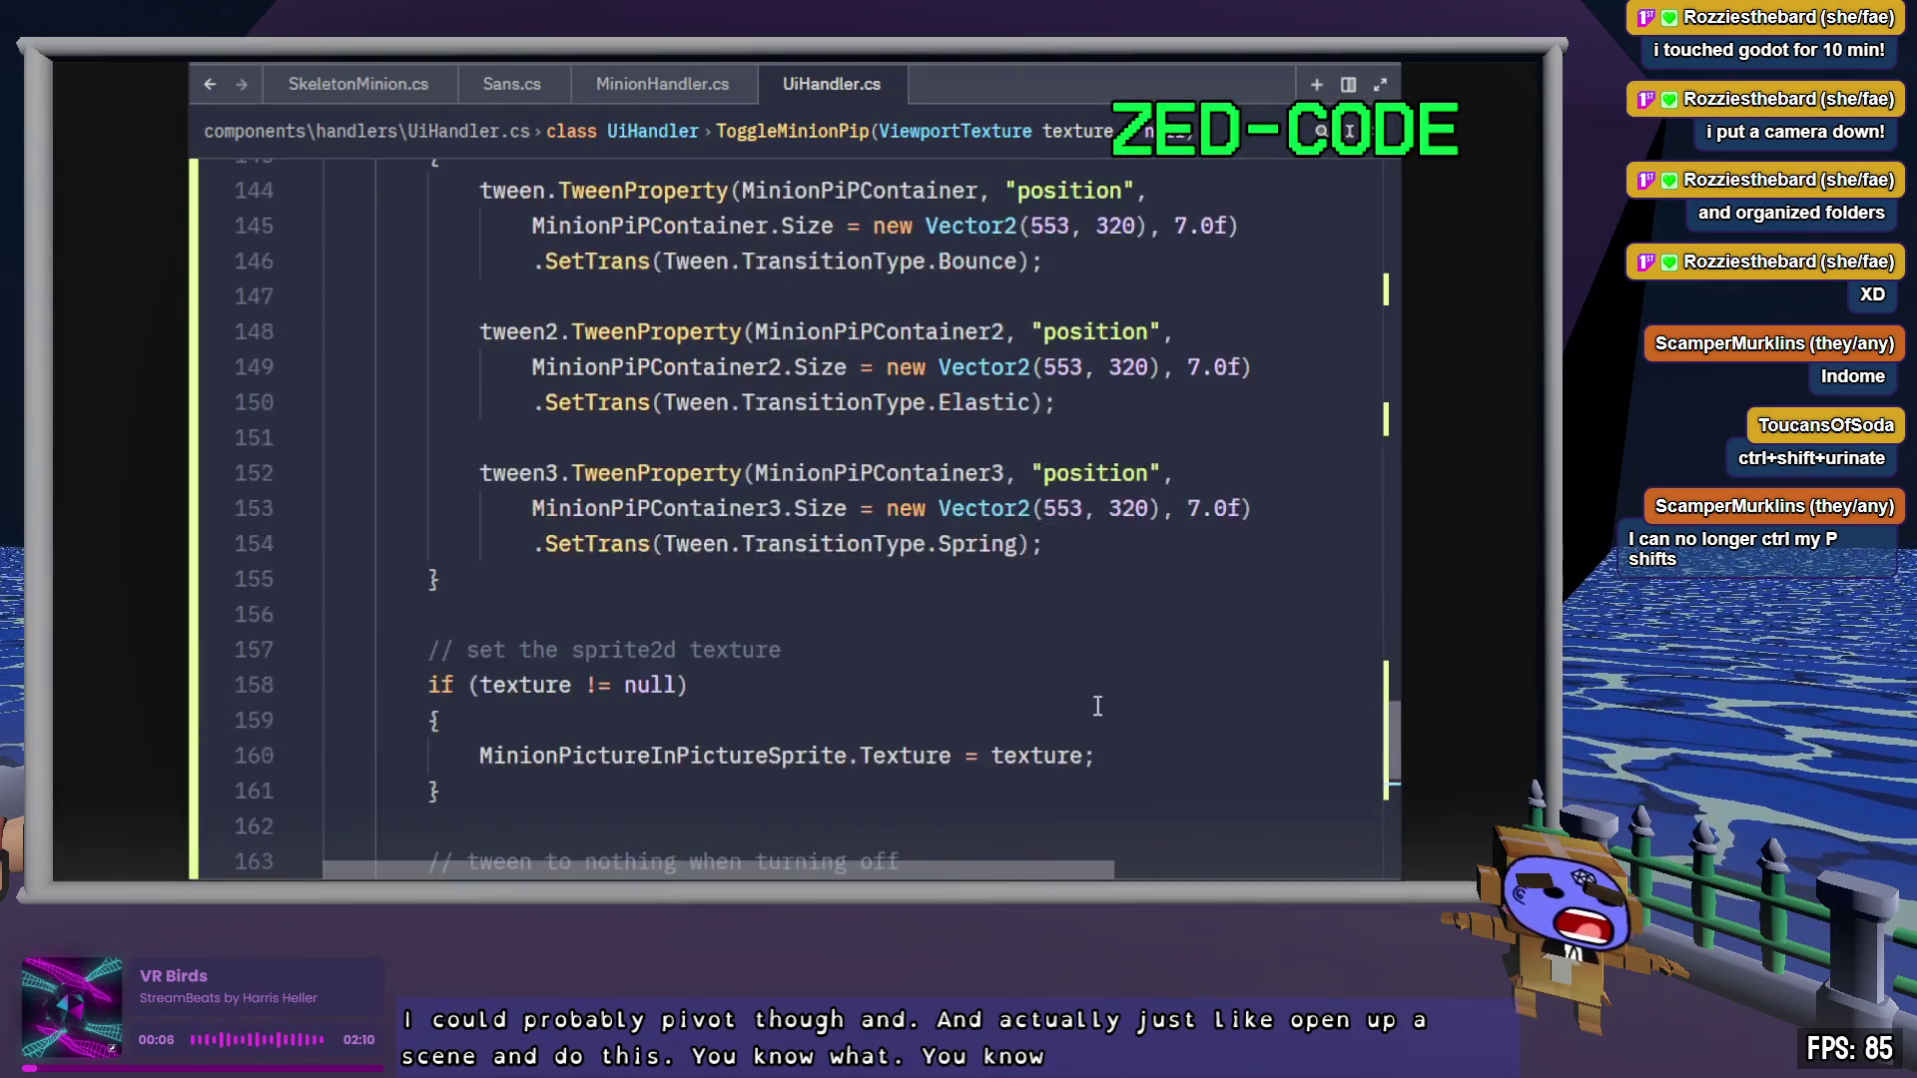
Delete the tween2 and tween3 blocks and their declarations from ToggleMinionPip
scroll(1097, 730, down, 1)
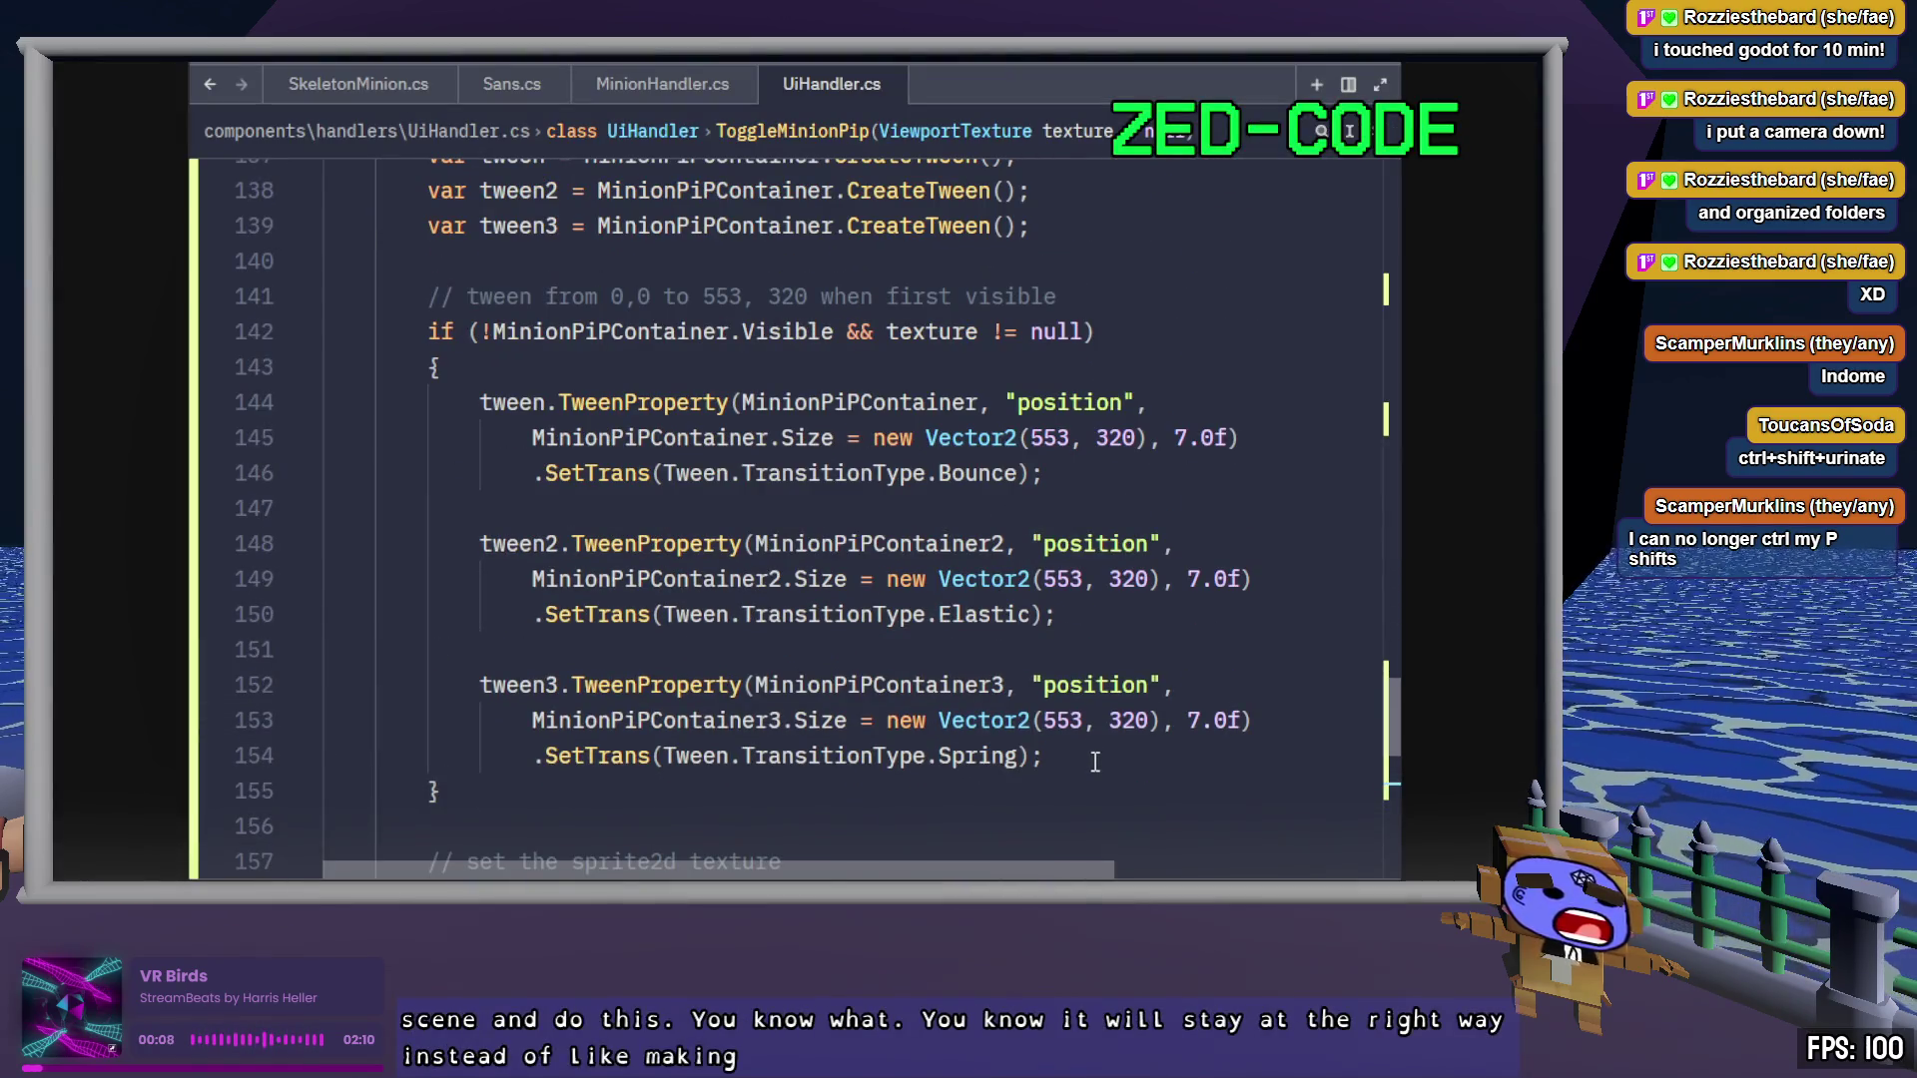
drag(1094, 753, 1127, 470)
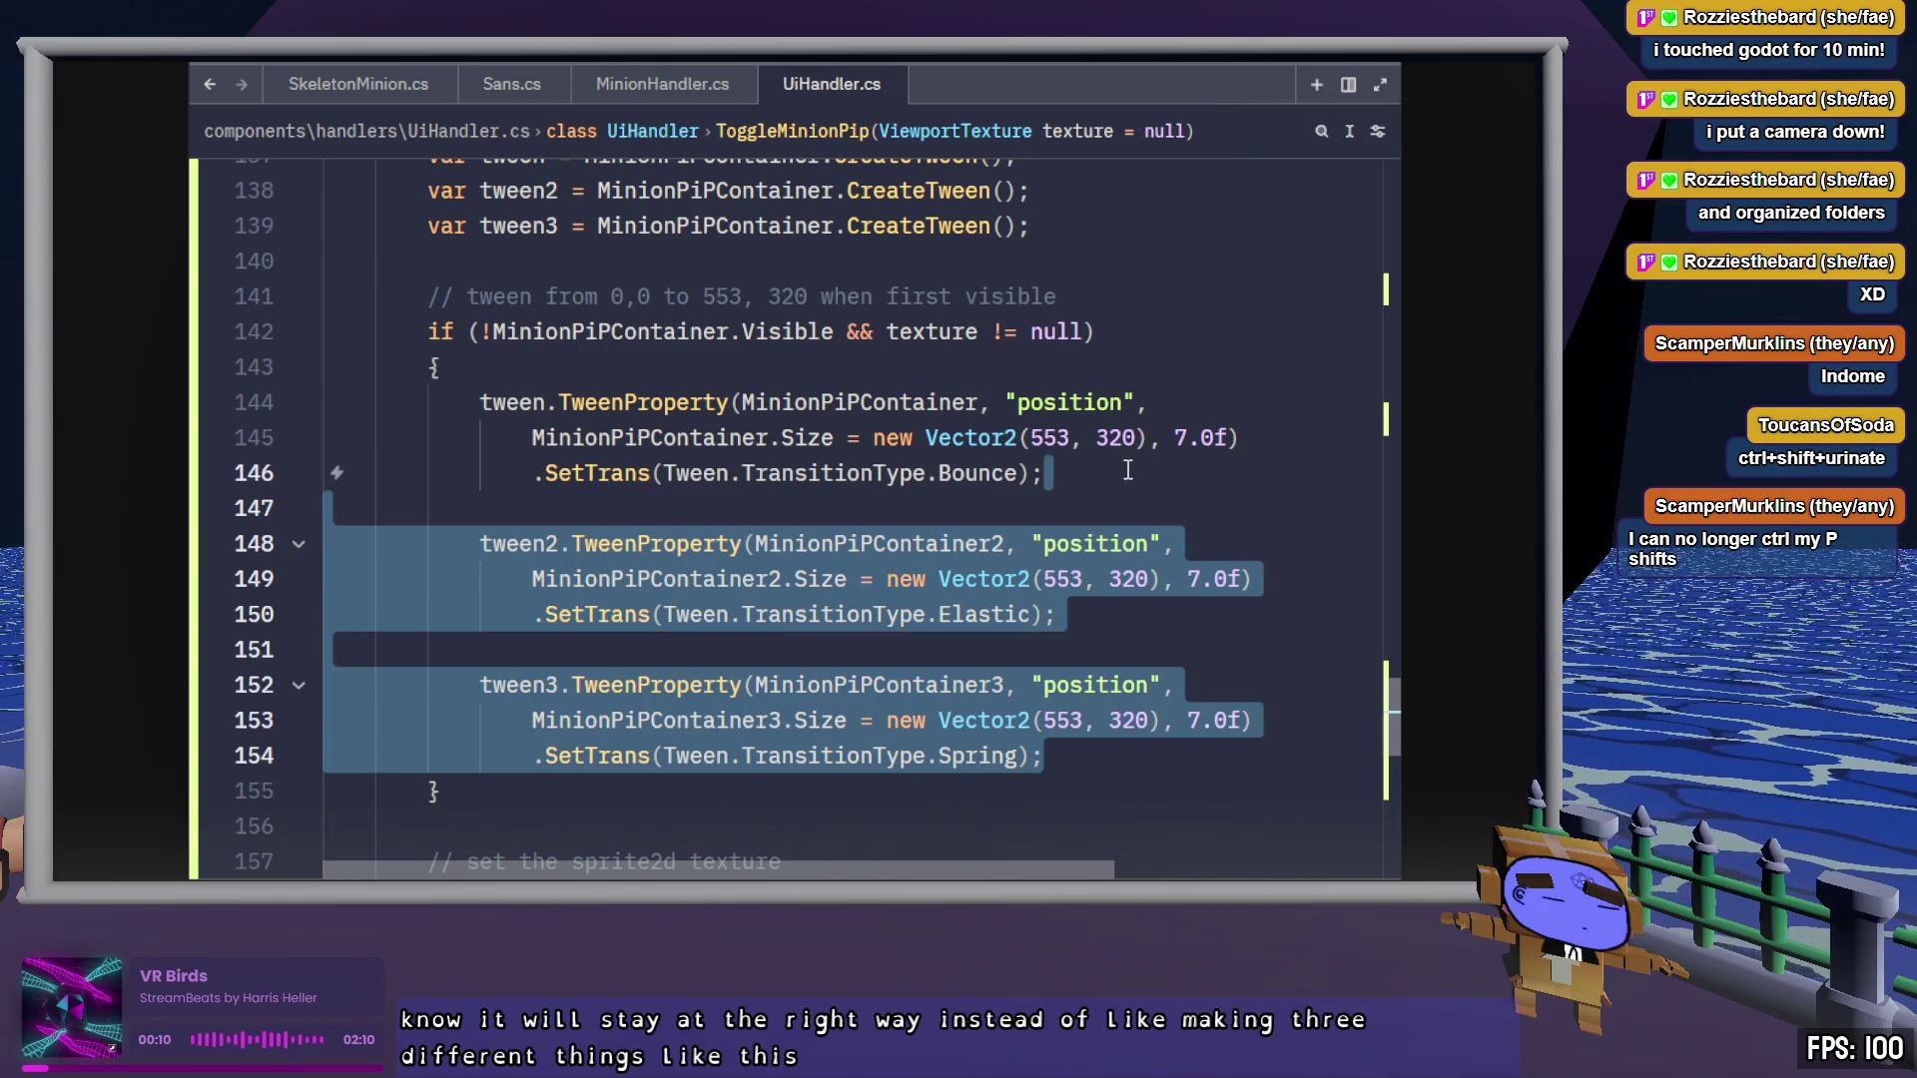
key(BackSpace)
scroll(1127, 470, up, 4)
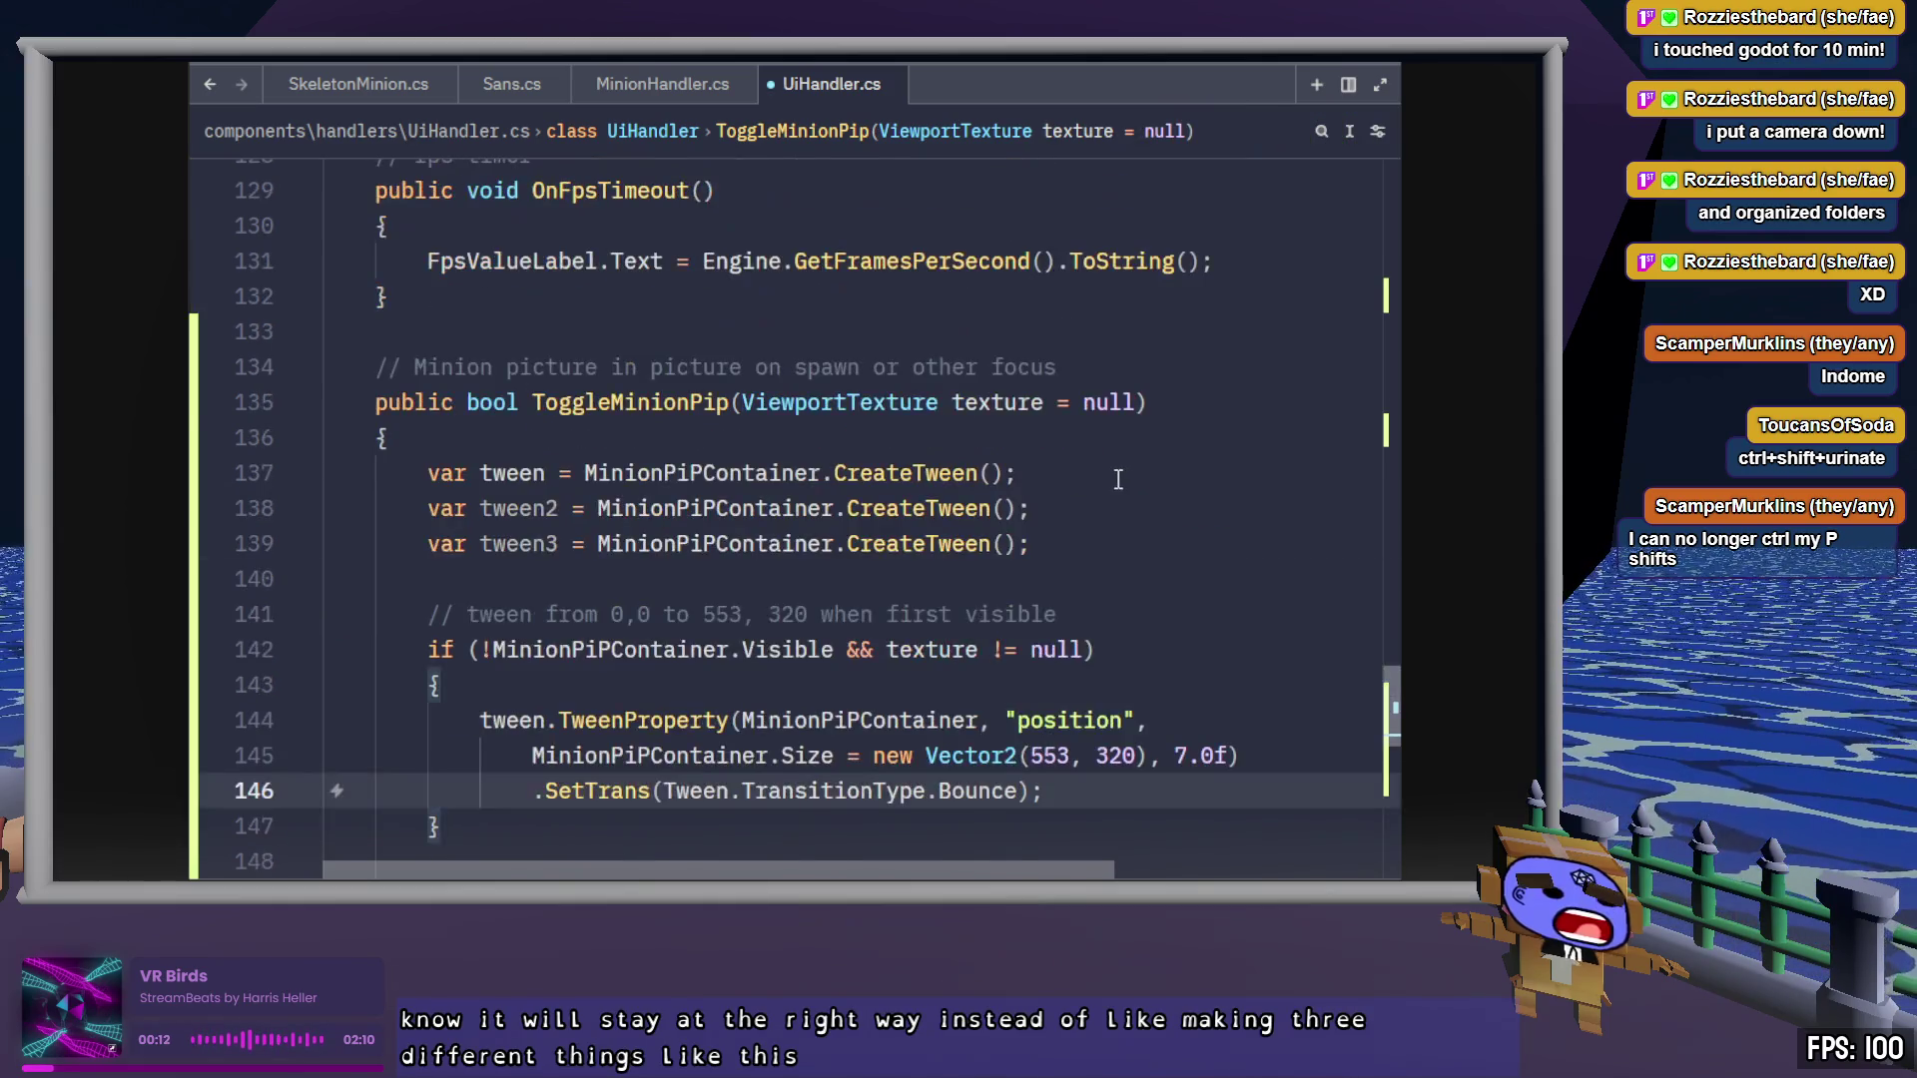
drag(1058, 650, 1018, 579)
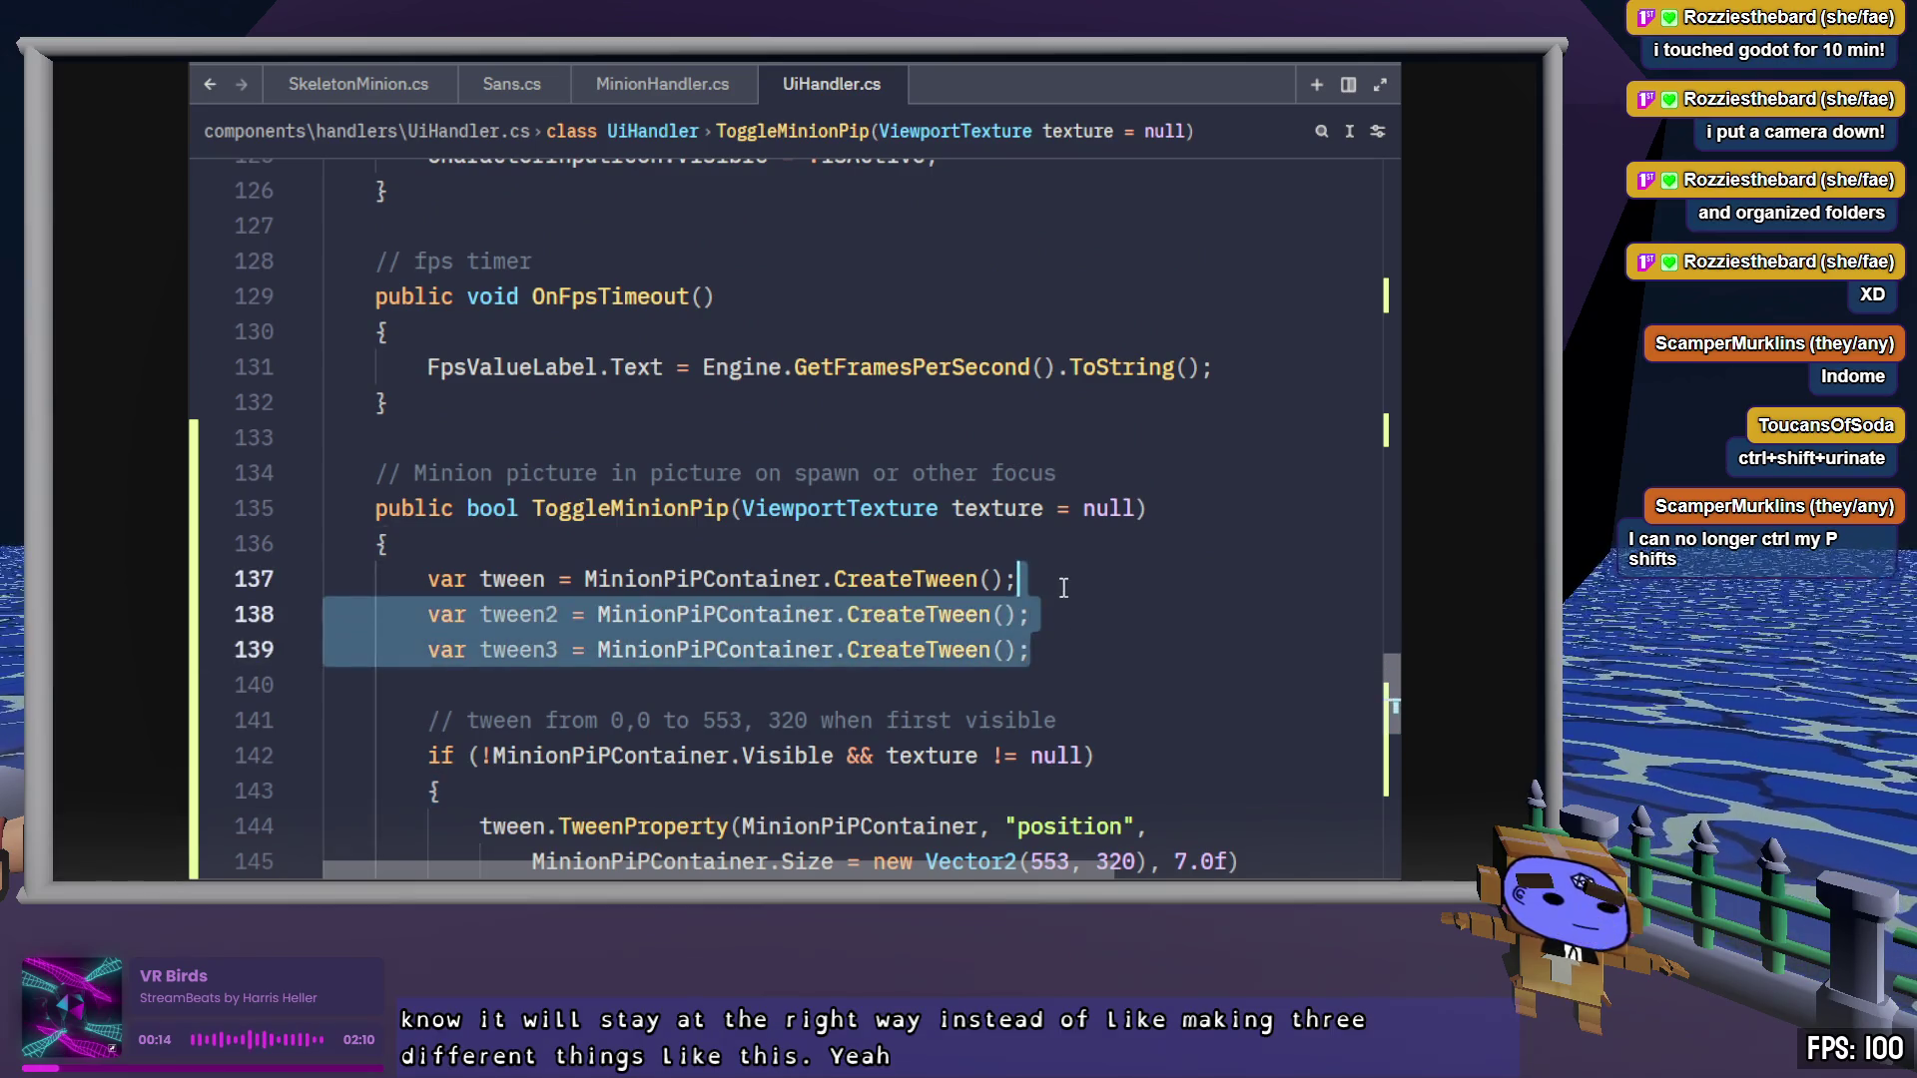
key(BackSpace)
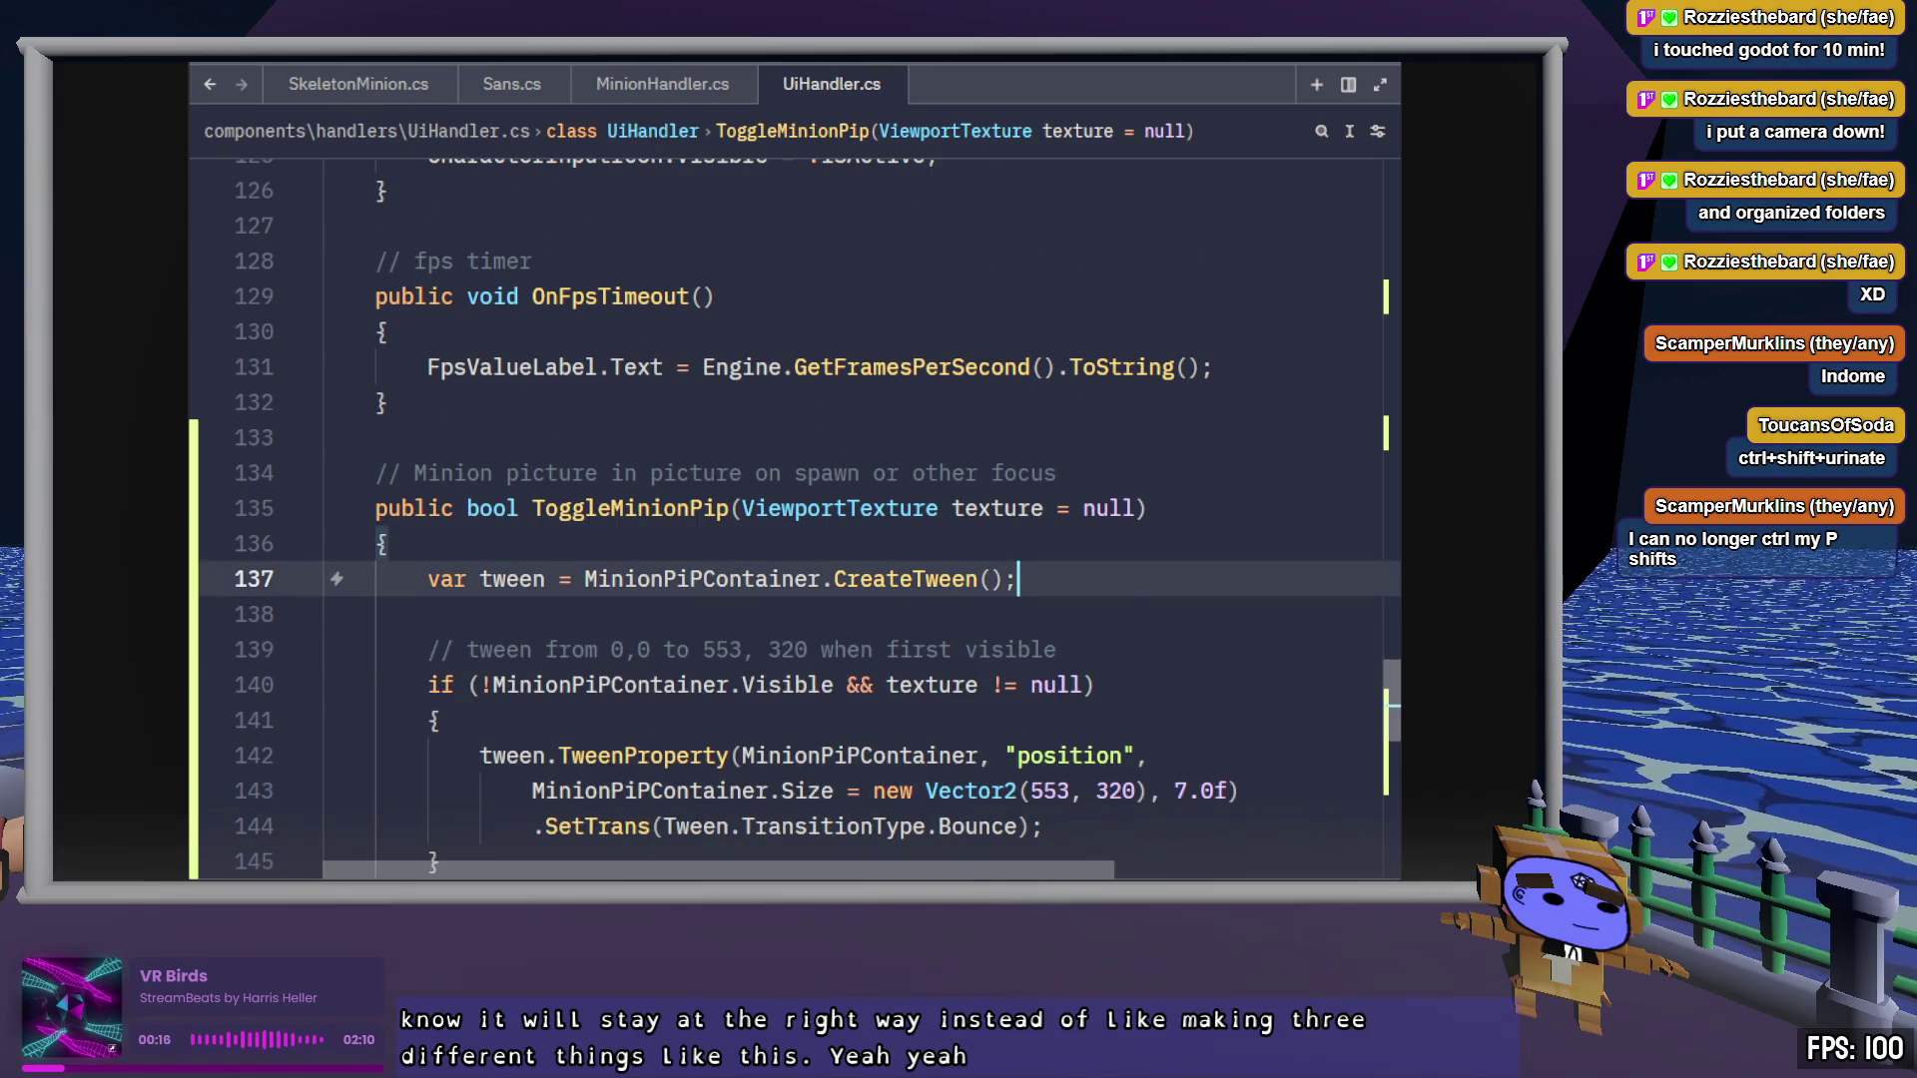
Remove MinionPIPContainer3 and MinionPIPContainer2 from Godot's UI scene
key(alt+Tab)
click(130, 375)
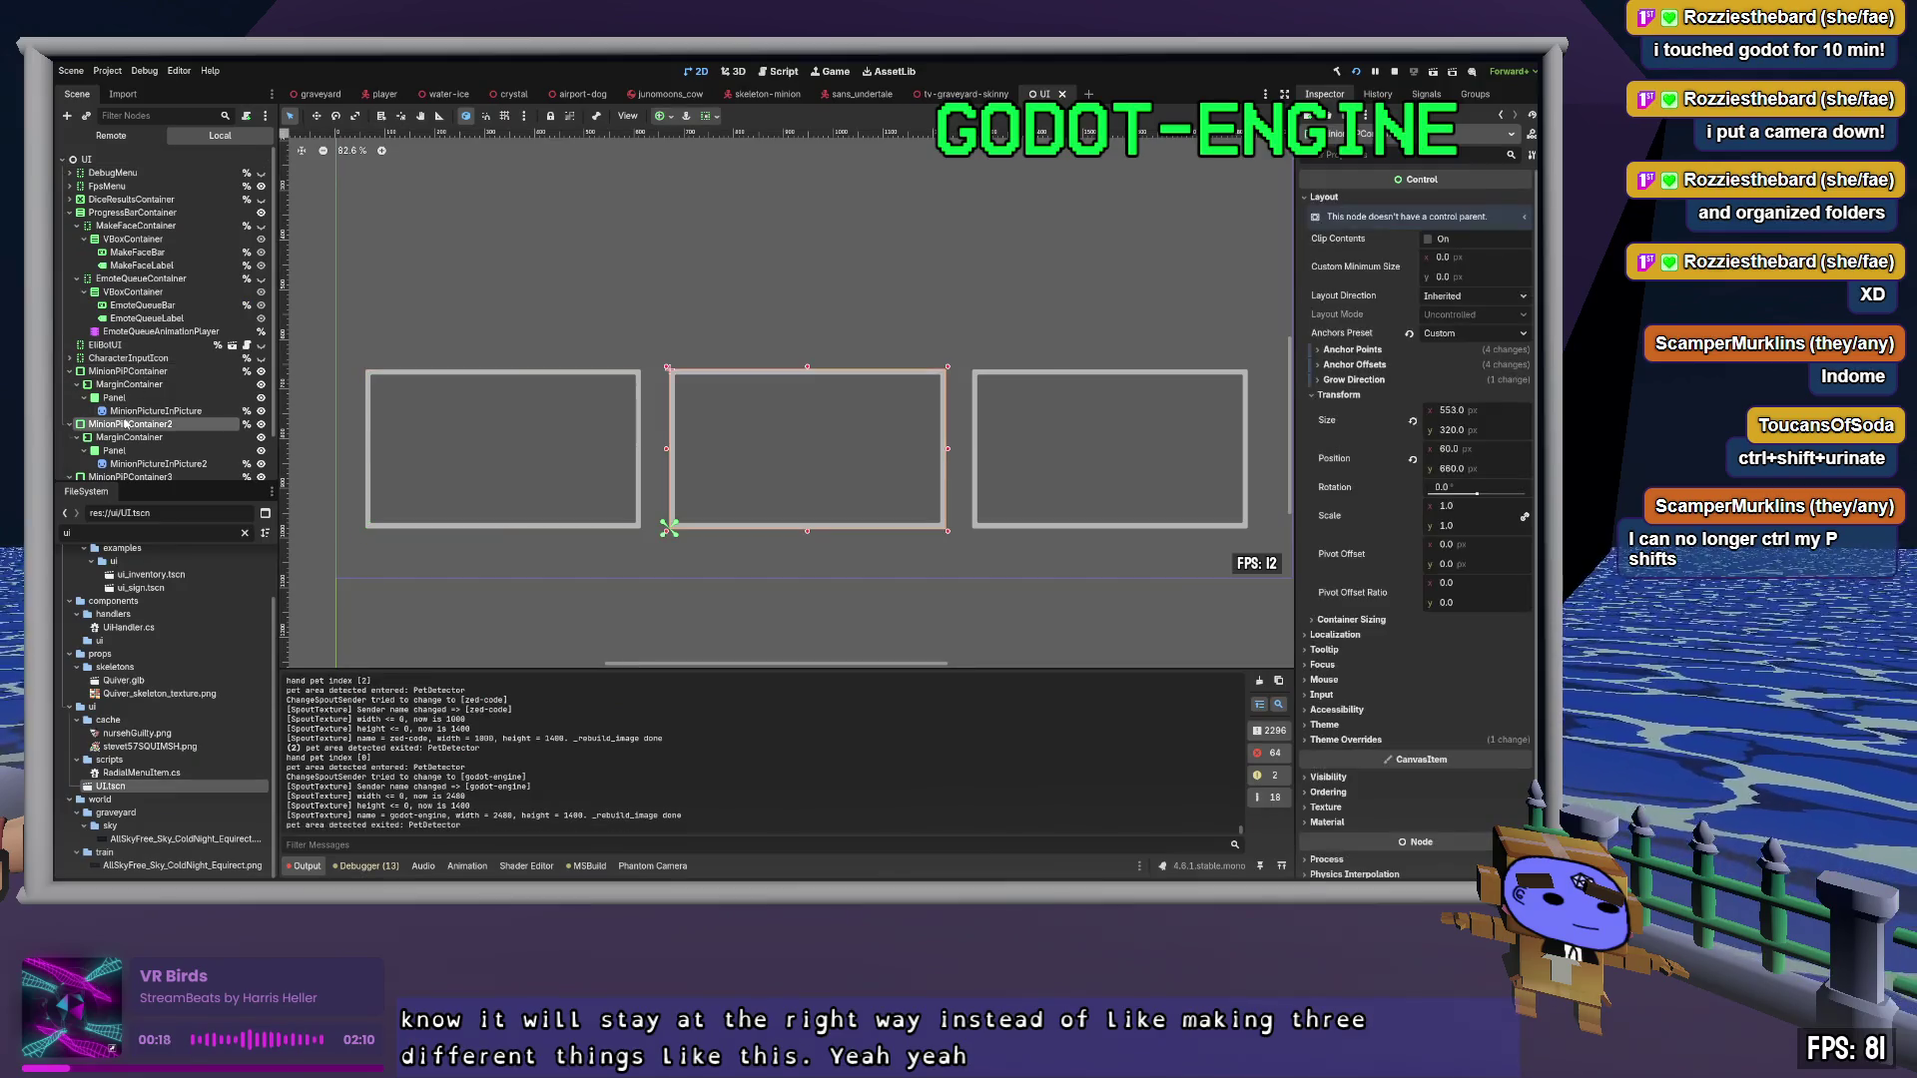
click(126, 428)
key(Delete)
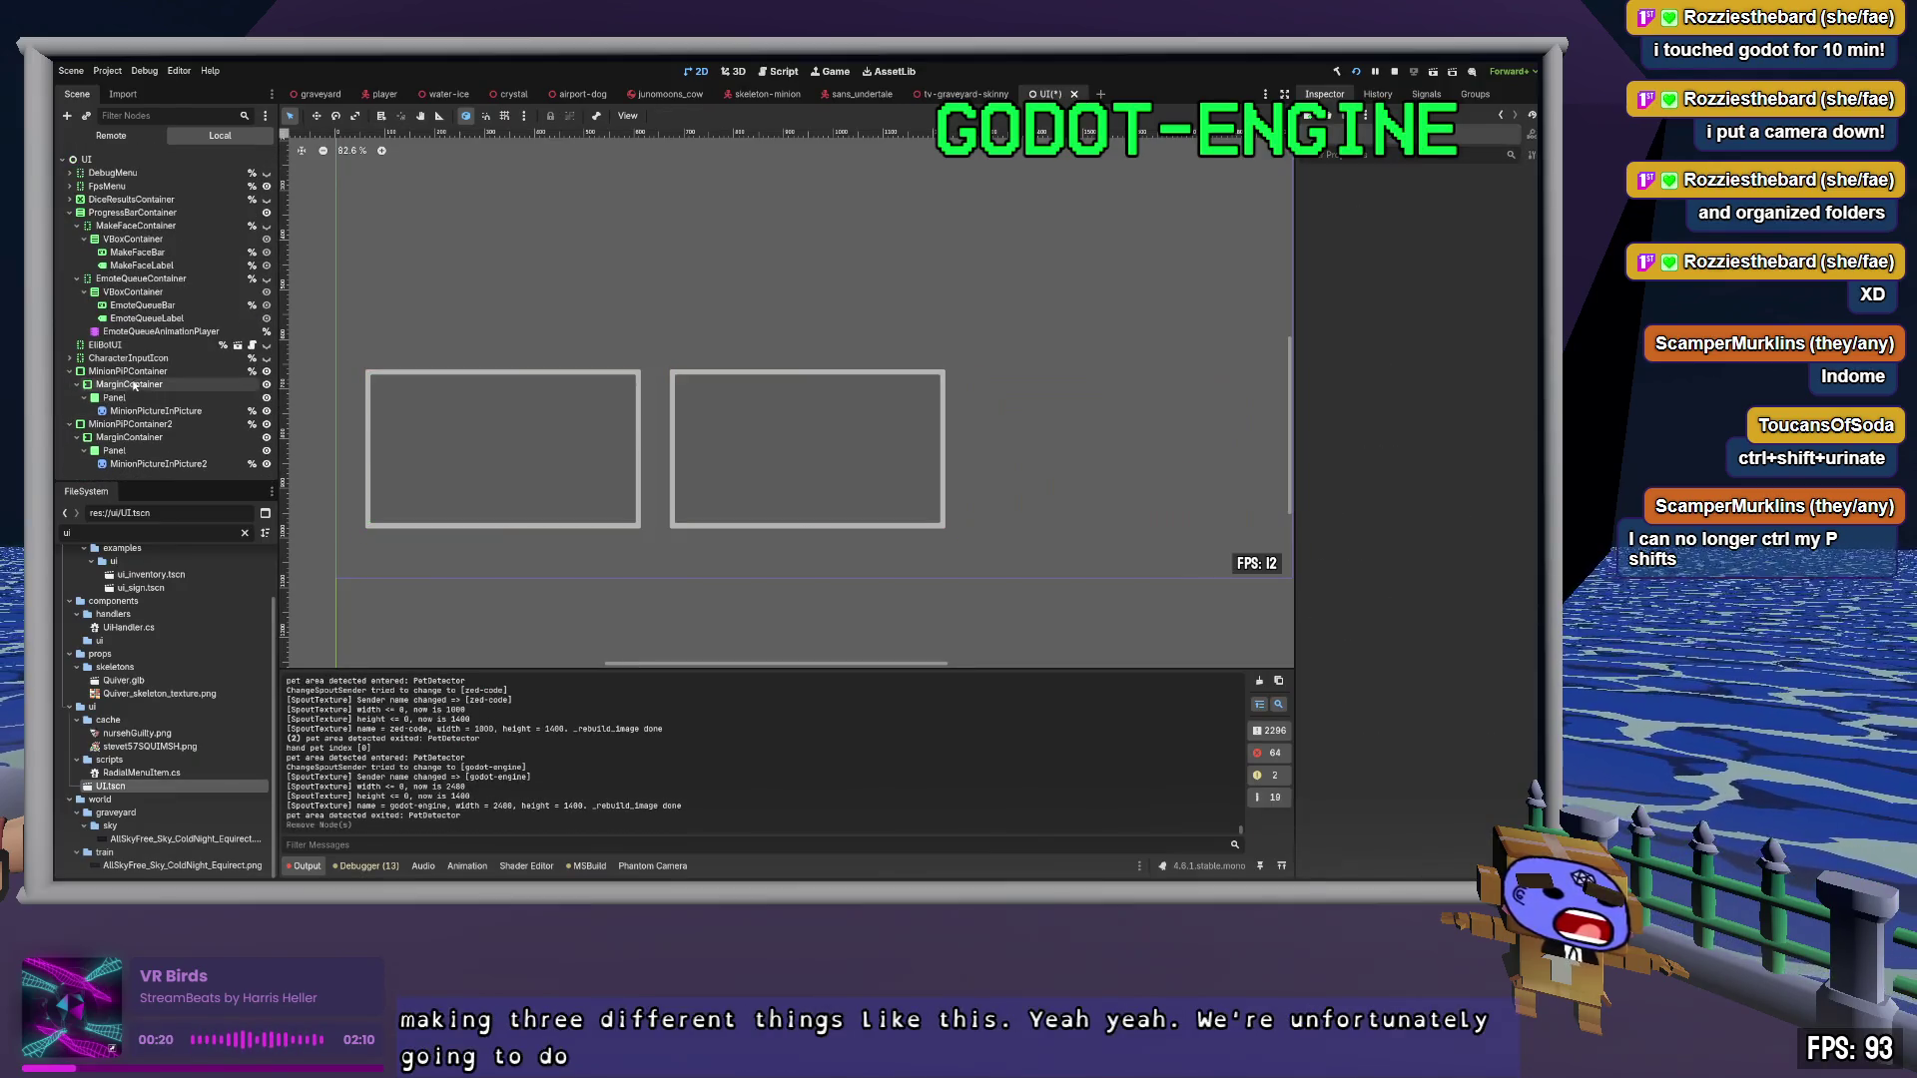
click(138, 424)
key(Delete)
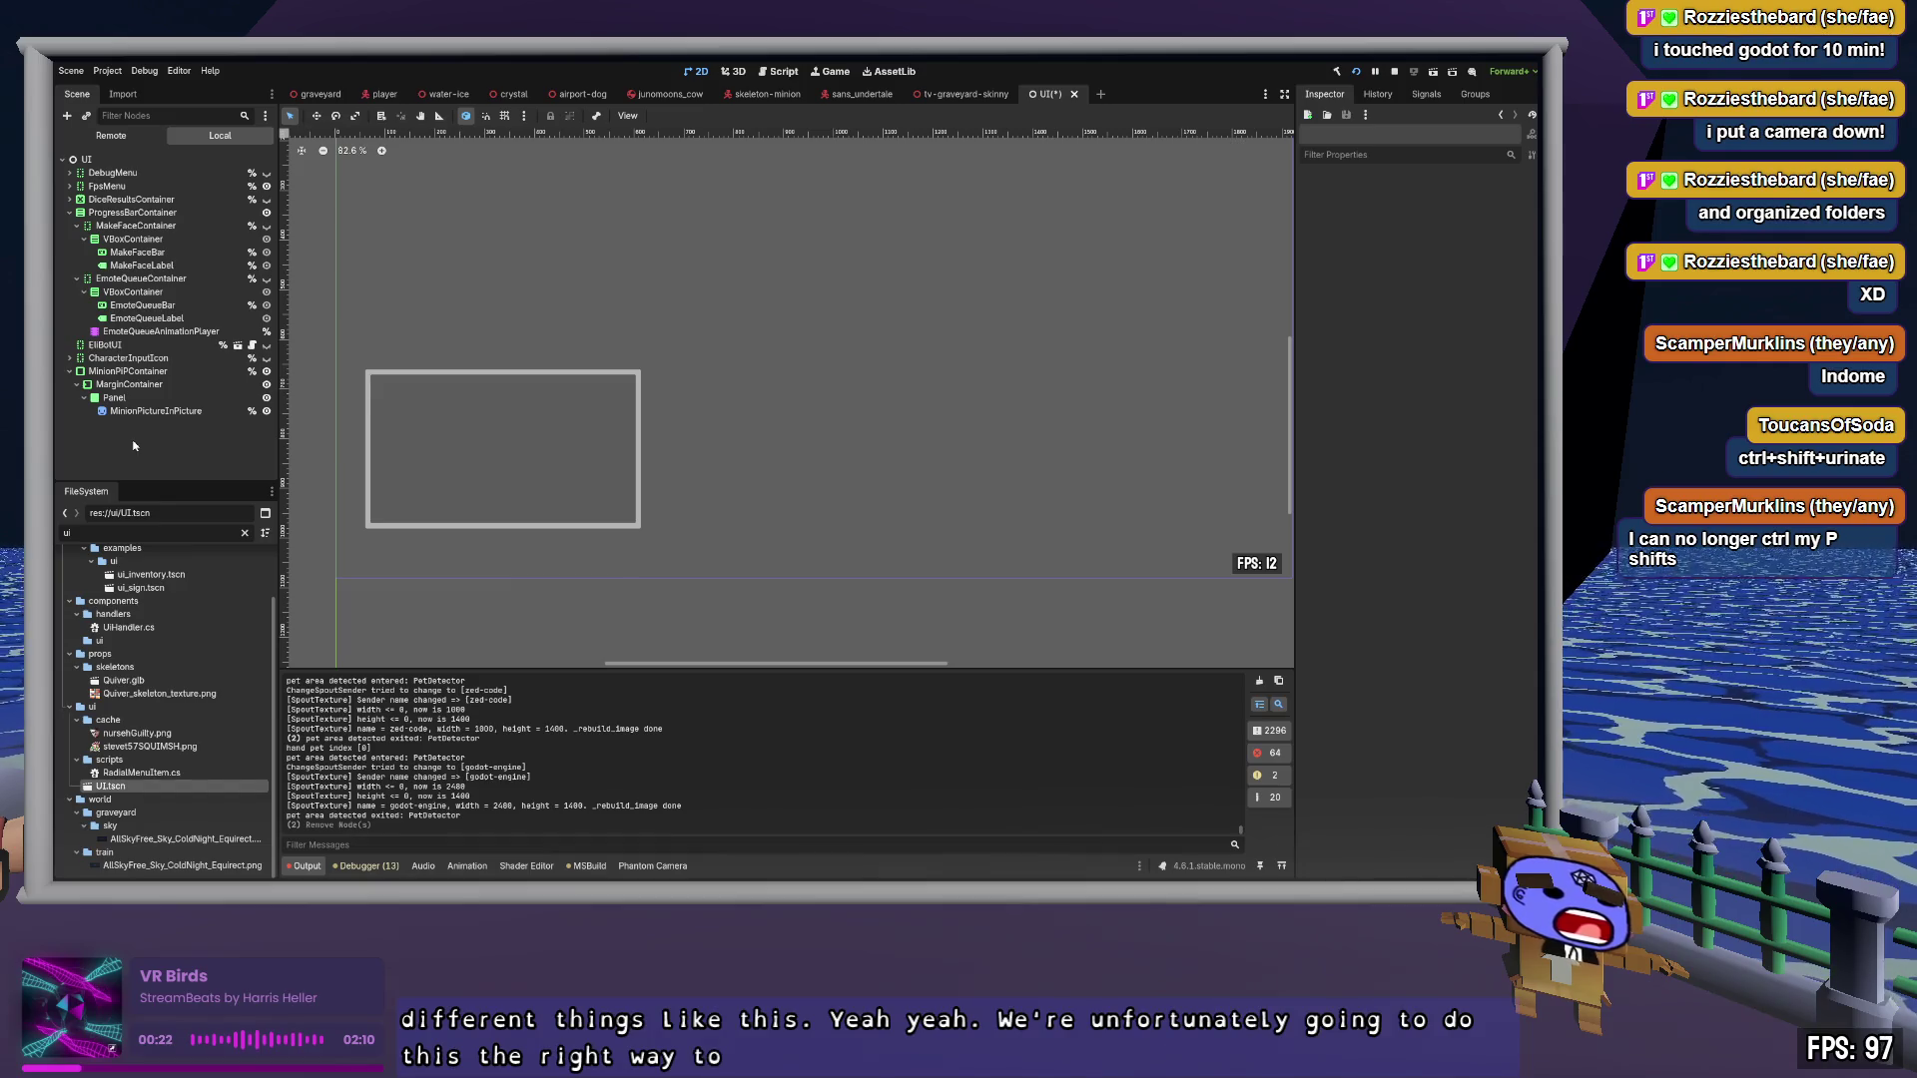
click(88, 160)
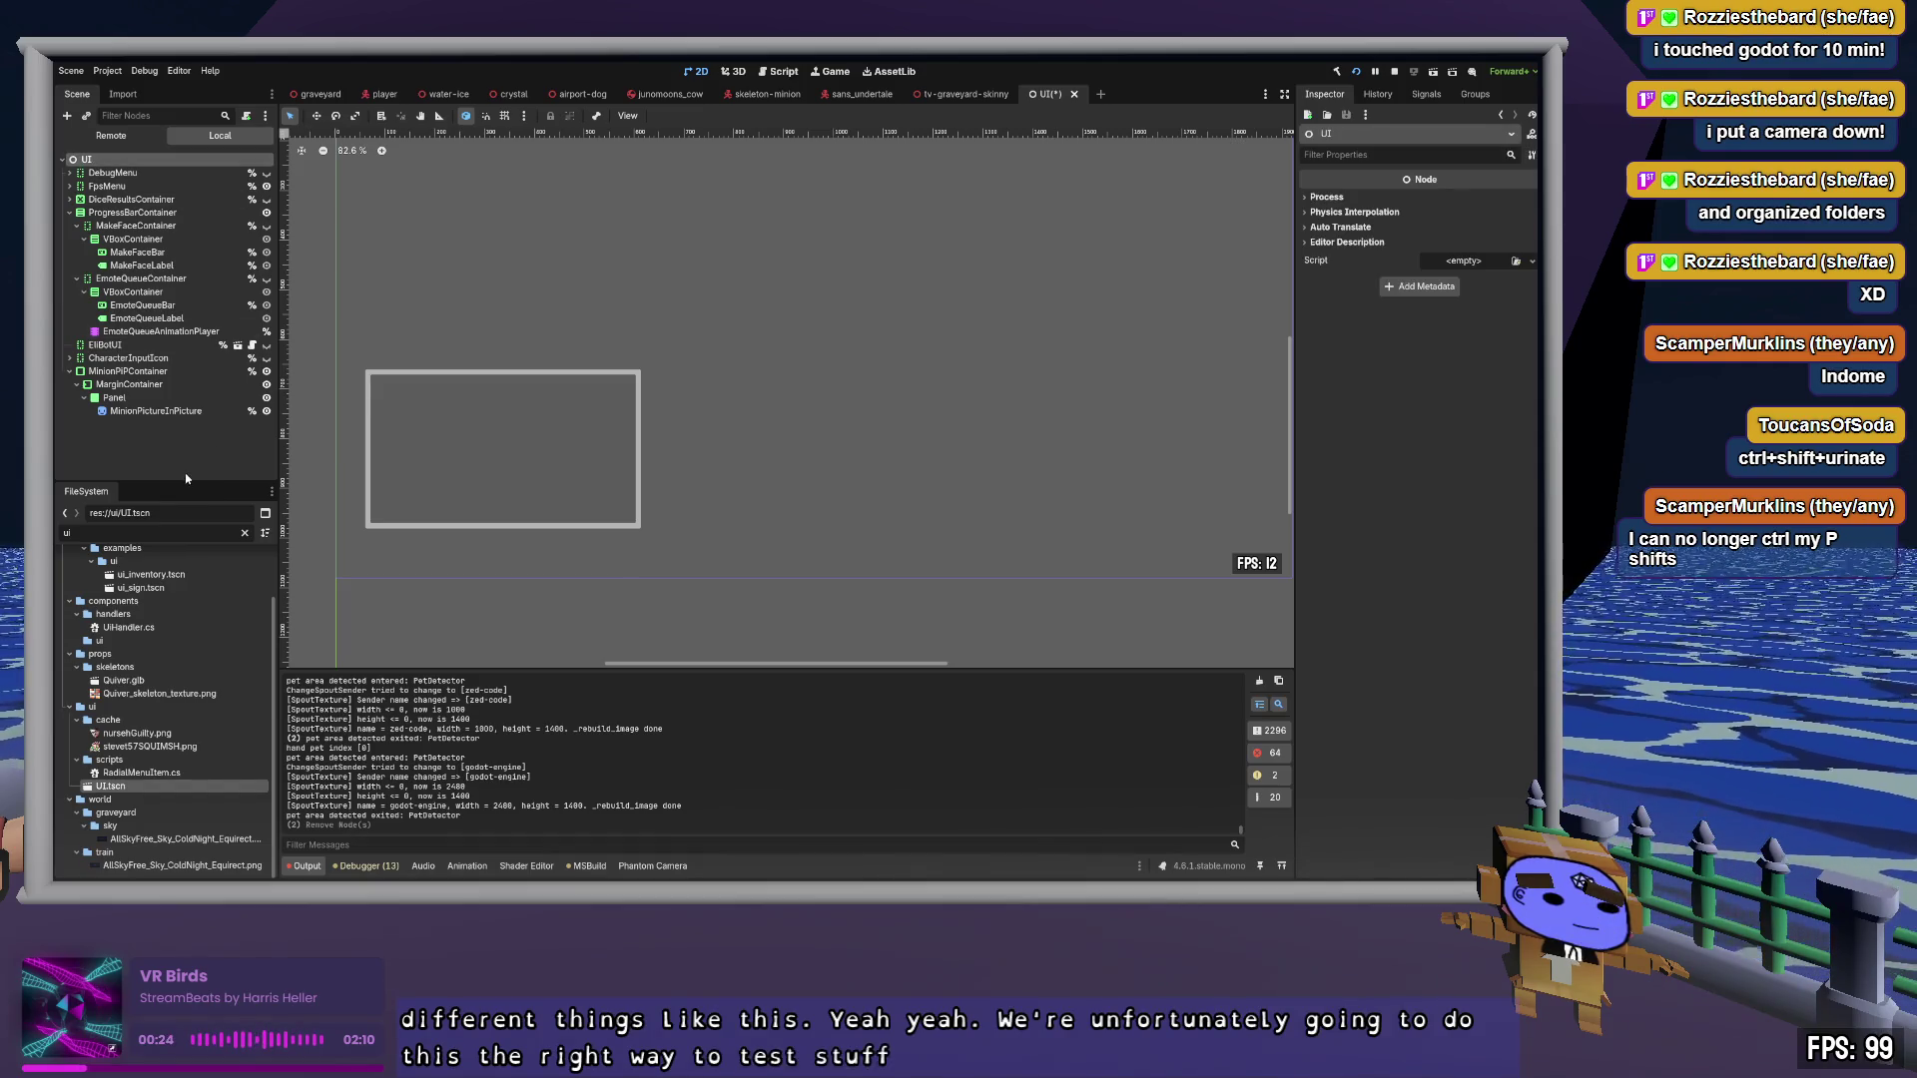
Create a new User Interface scene and add a Panel under its Control root
click(1101, 94)
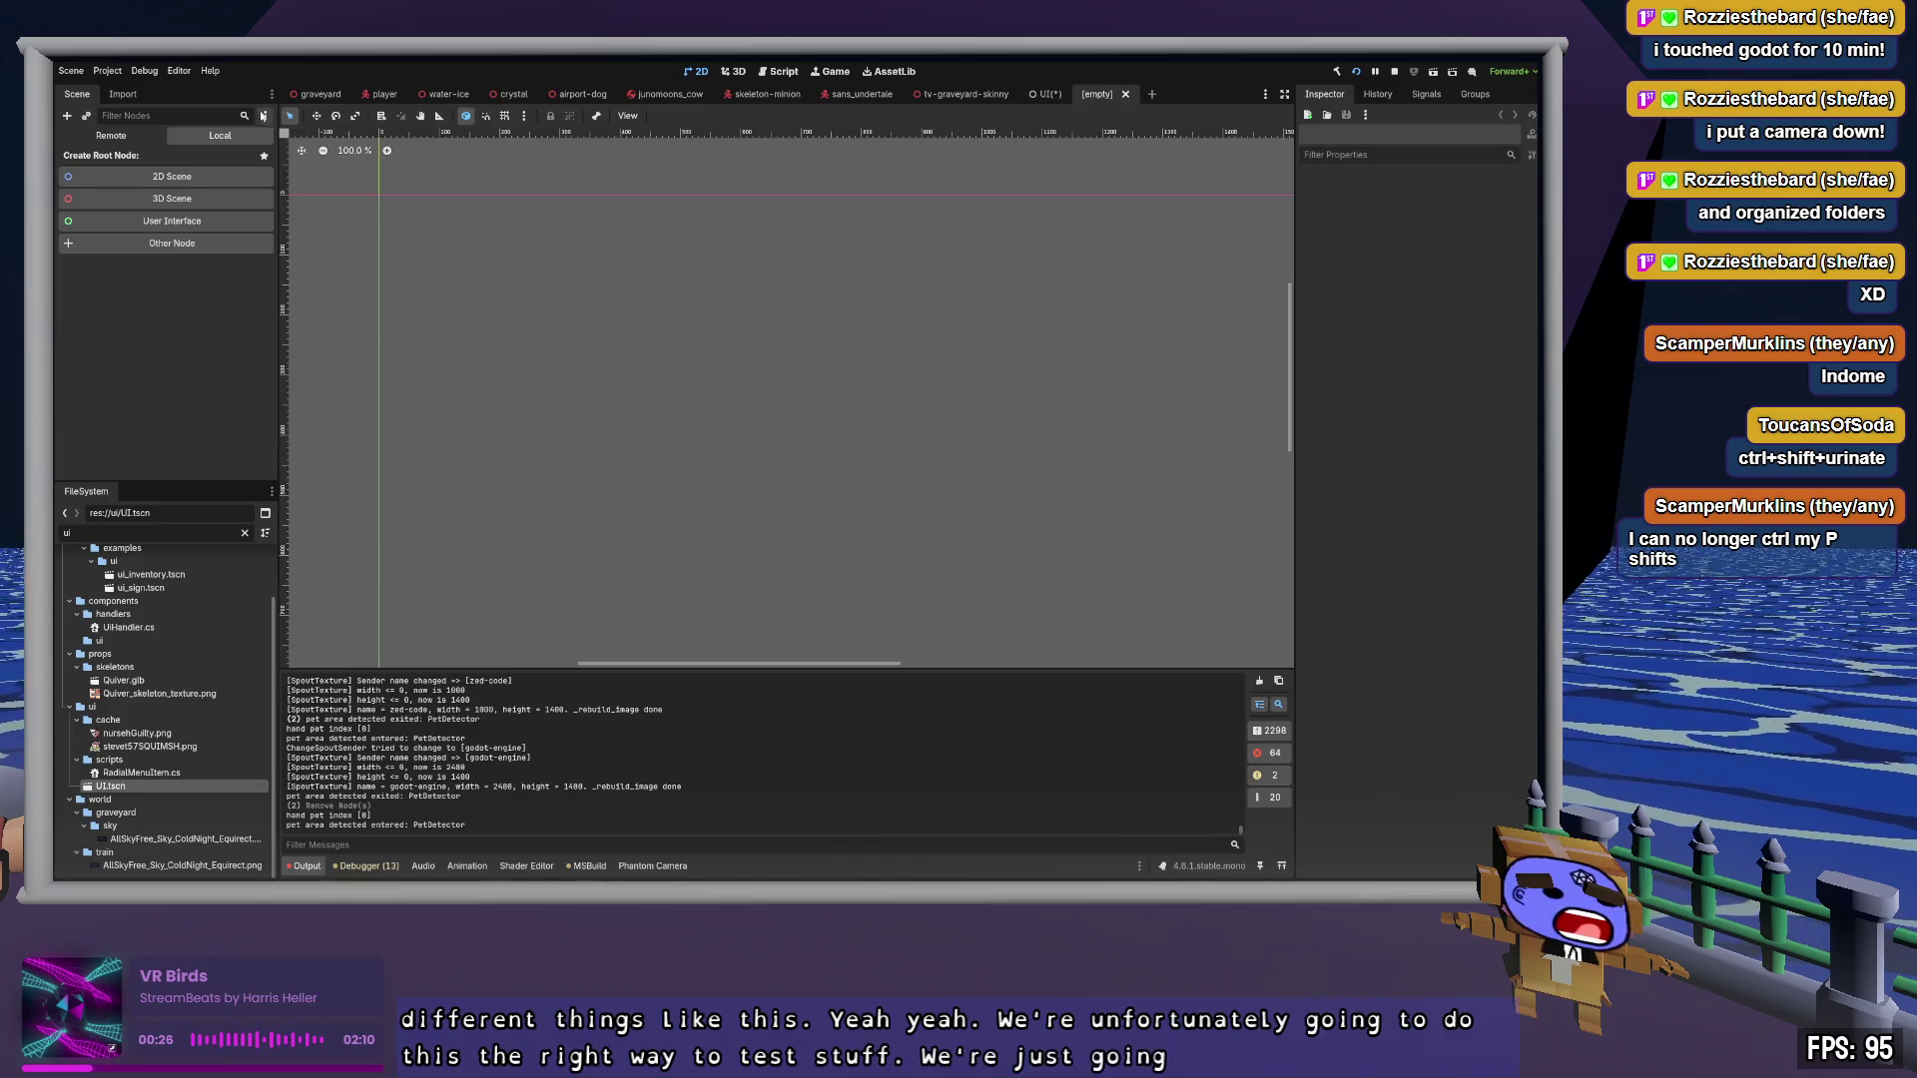
click(195, 220)
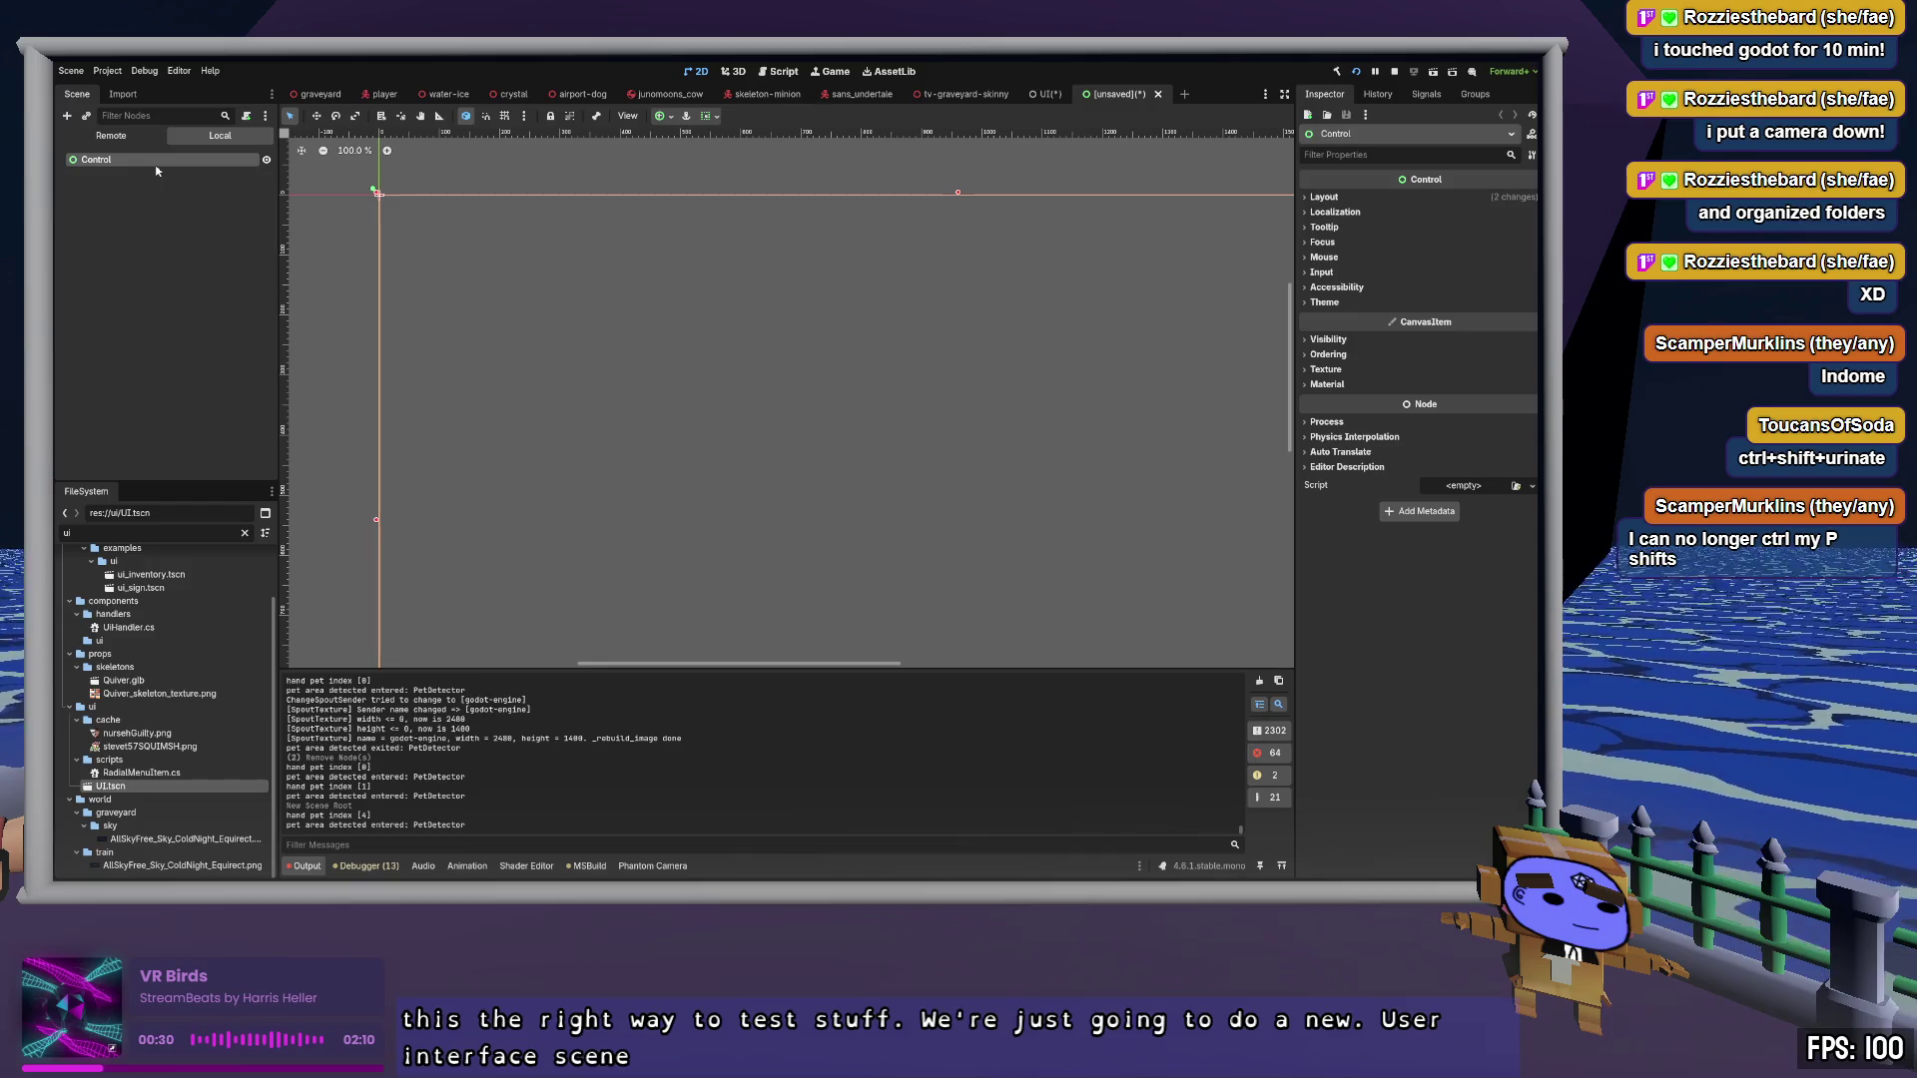
key(ctrl+a)
text(Panel)
key(Return)
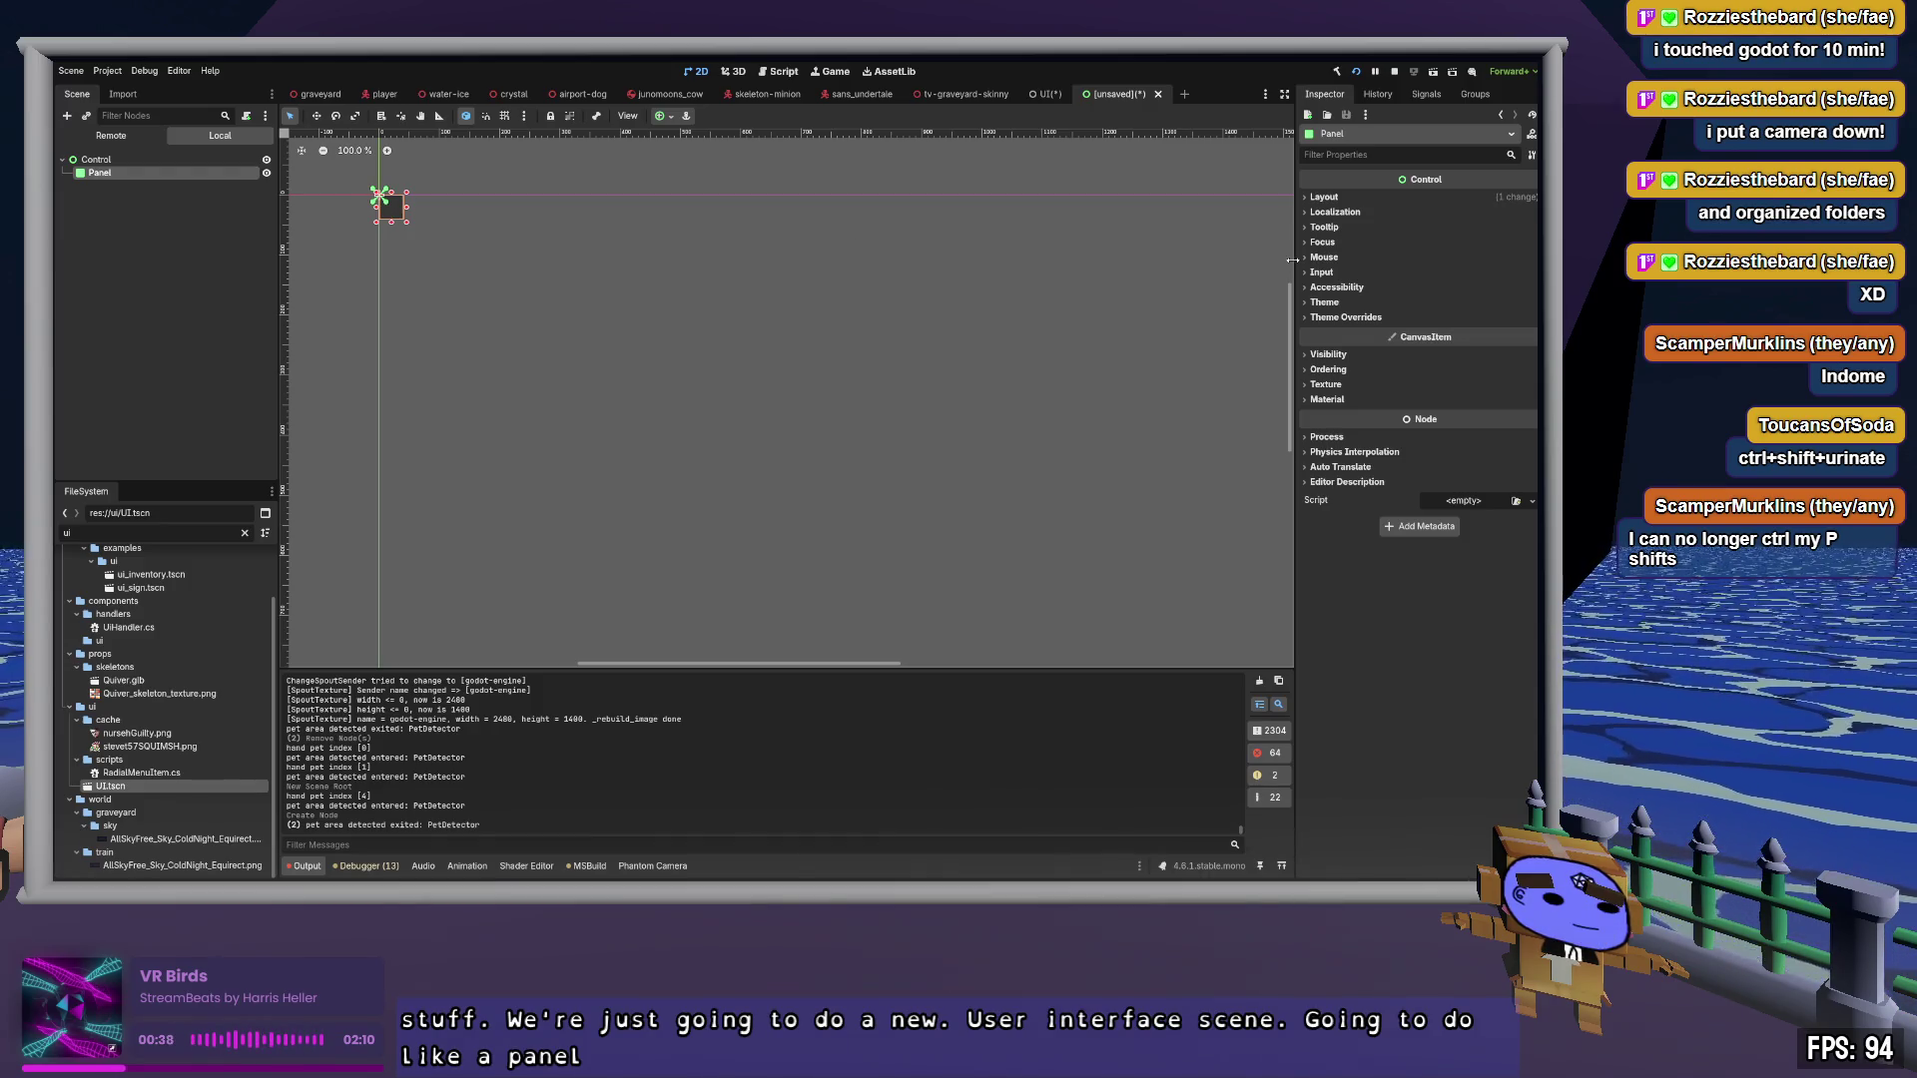
Give Panel a 200×200 custom minimum size and duplicate it into Panel2 and Panel3
click(1347, 199)
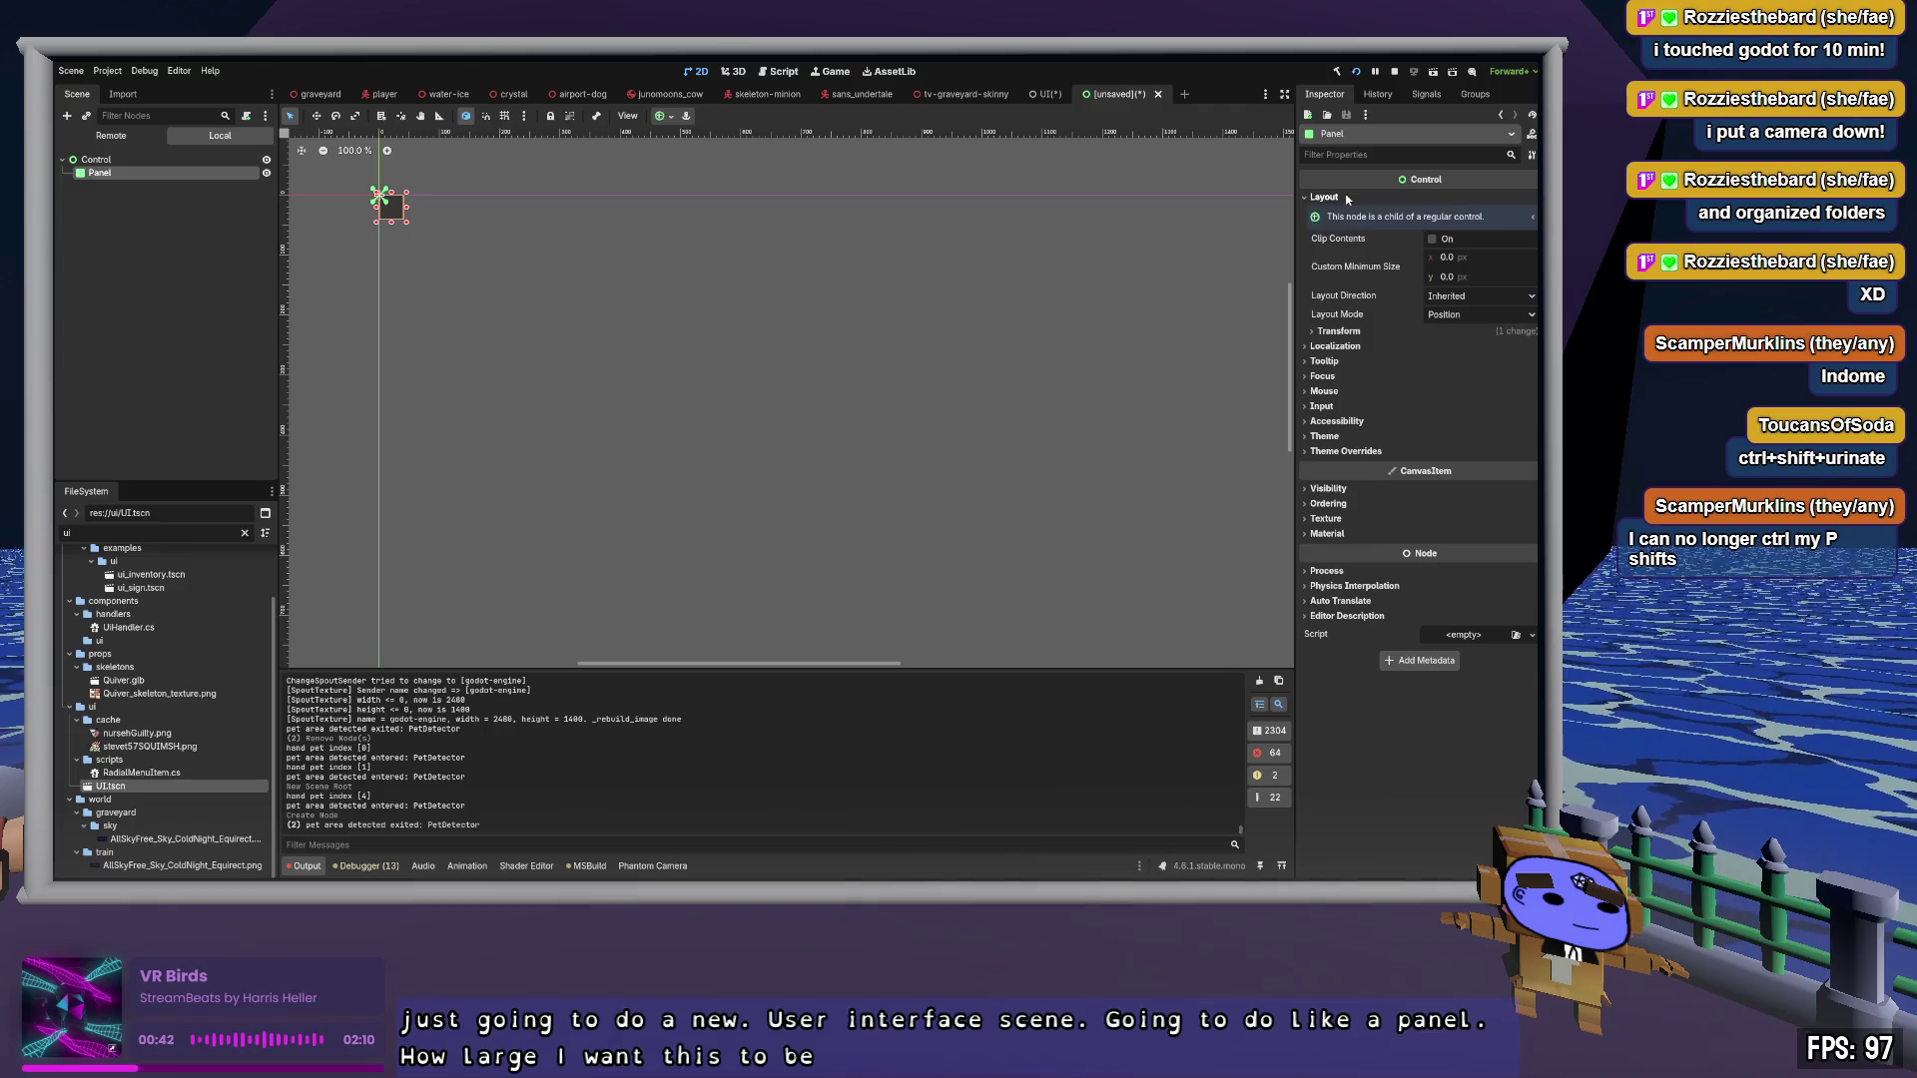
click(1487, 258)
text(200)
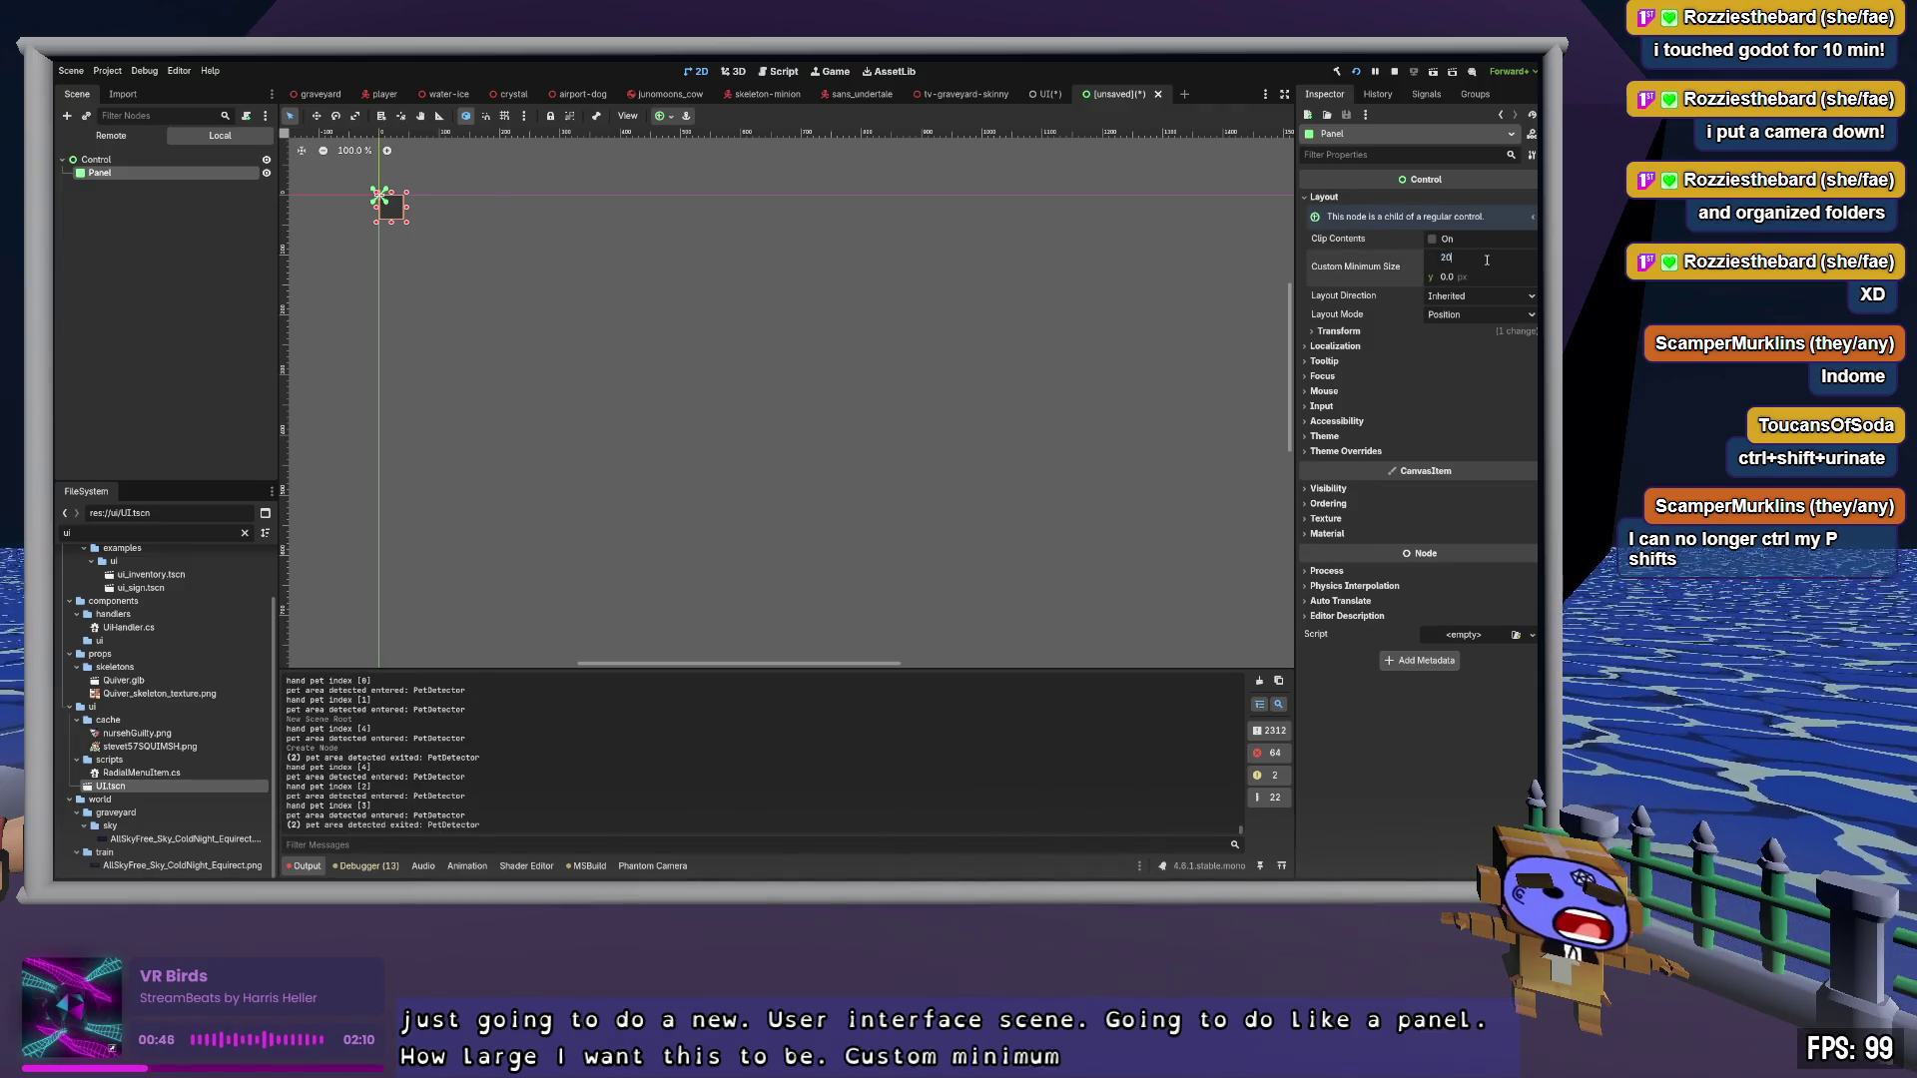
key(Tab)
text(200)
key(Tab)
key(ctrl+d)
key(ctrl+d)
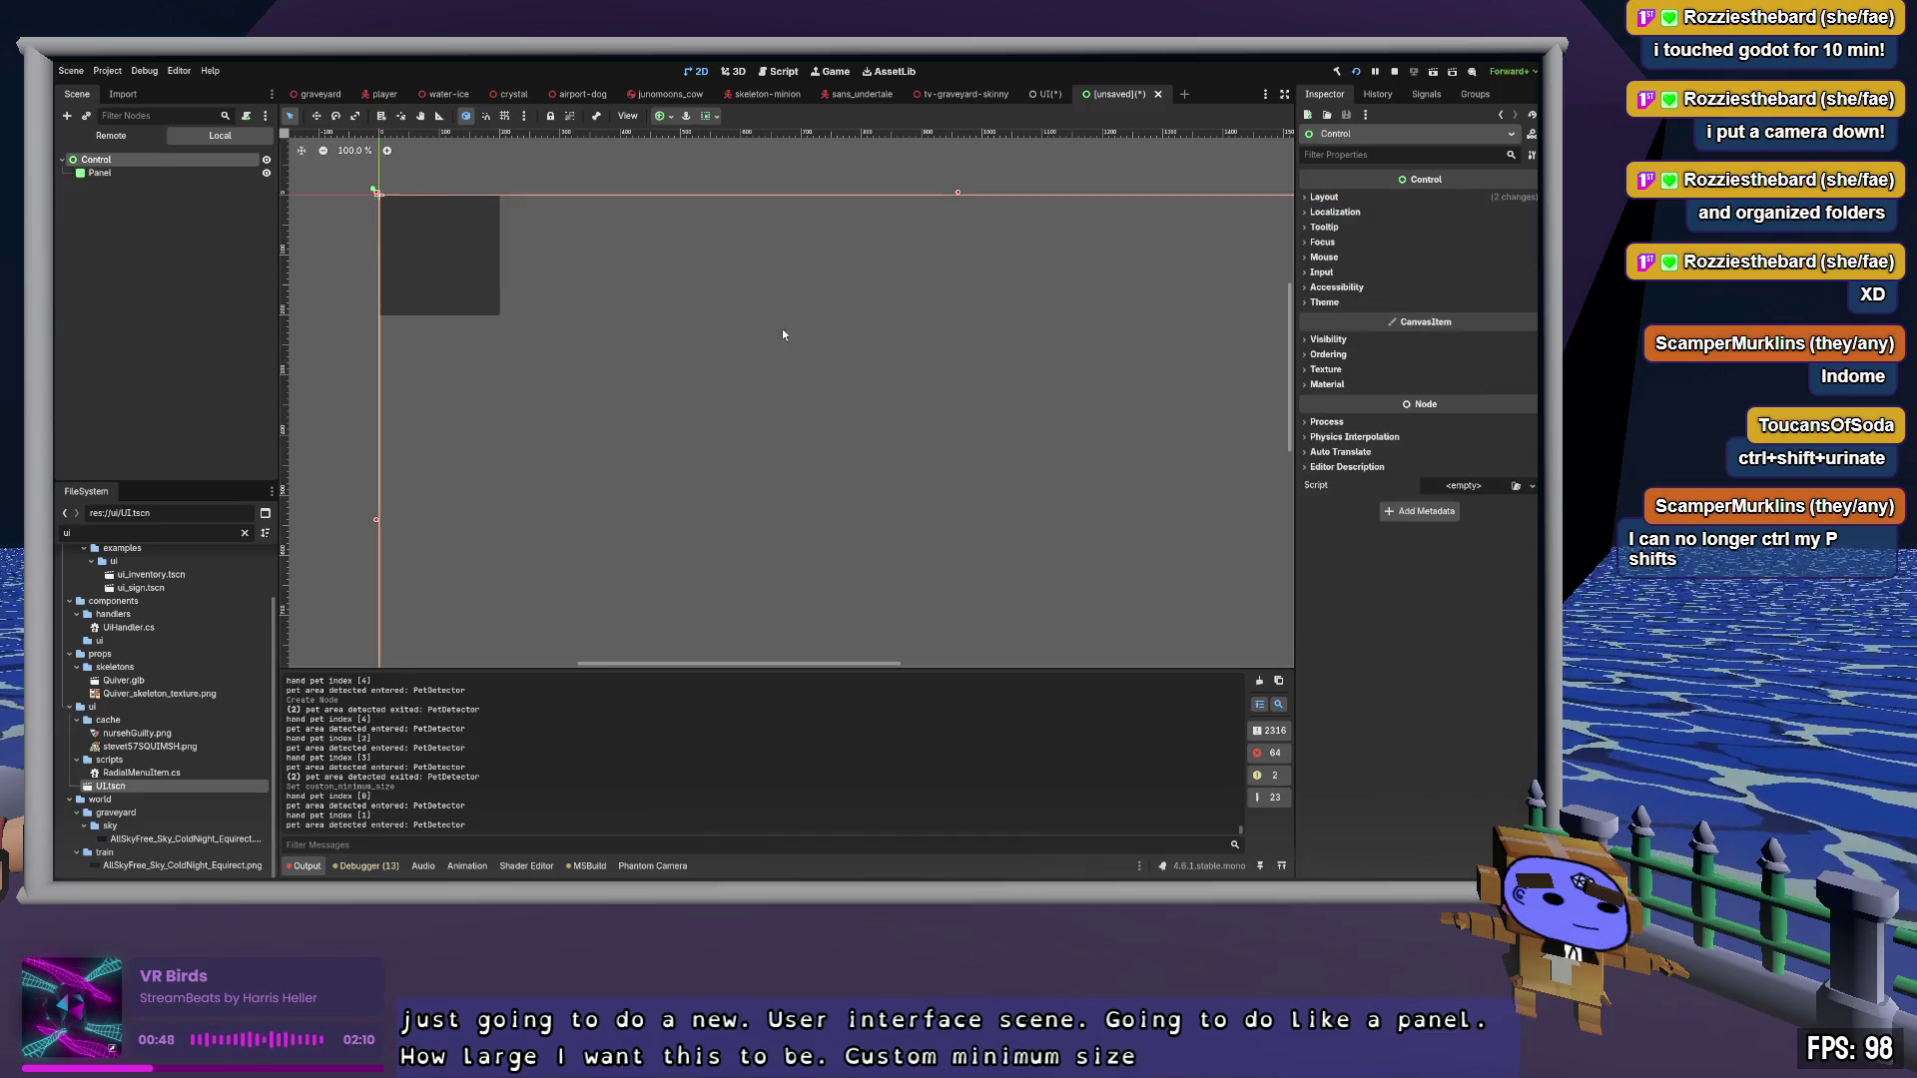
click(105, 187)
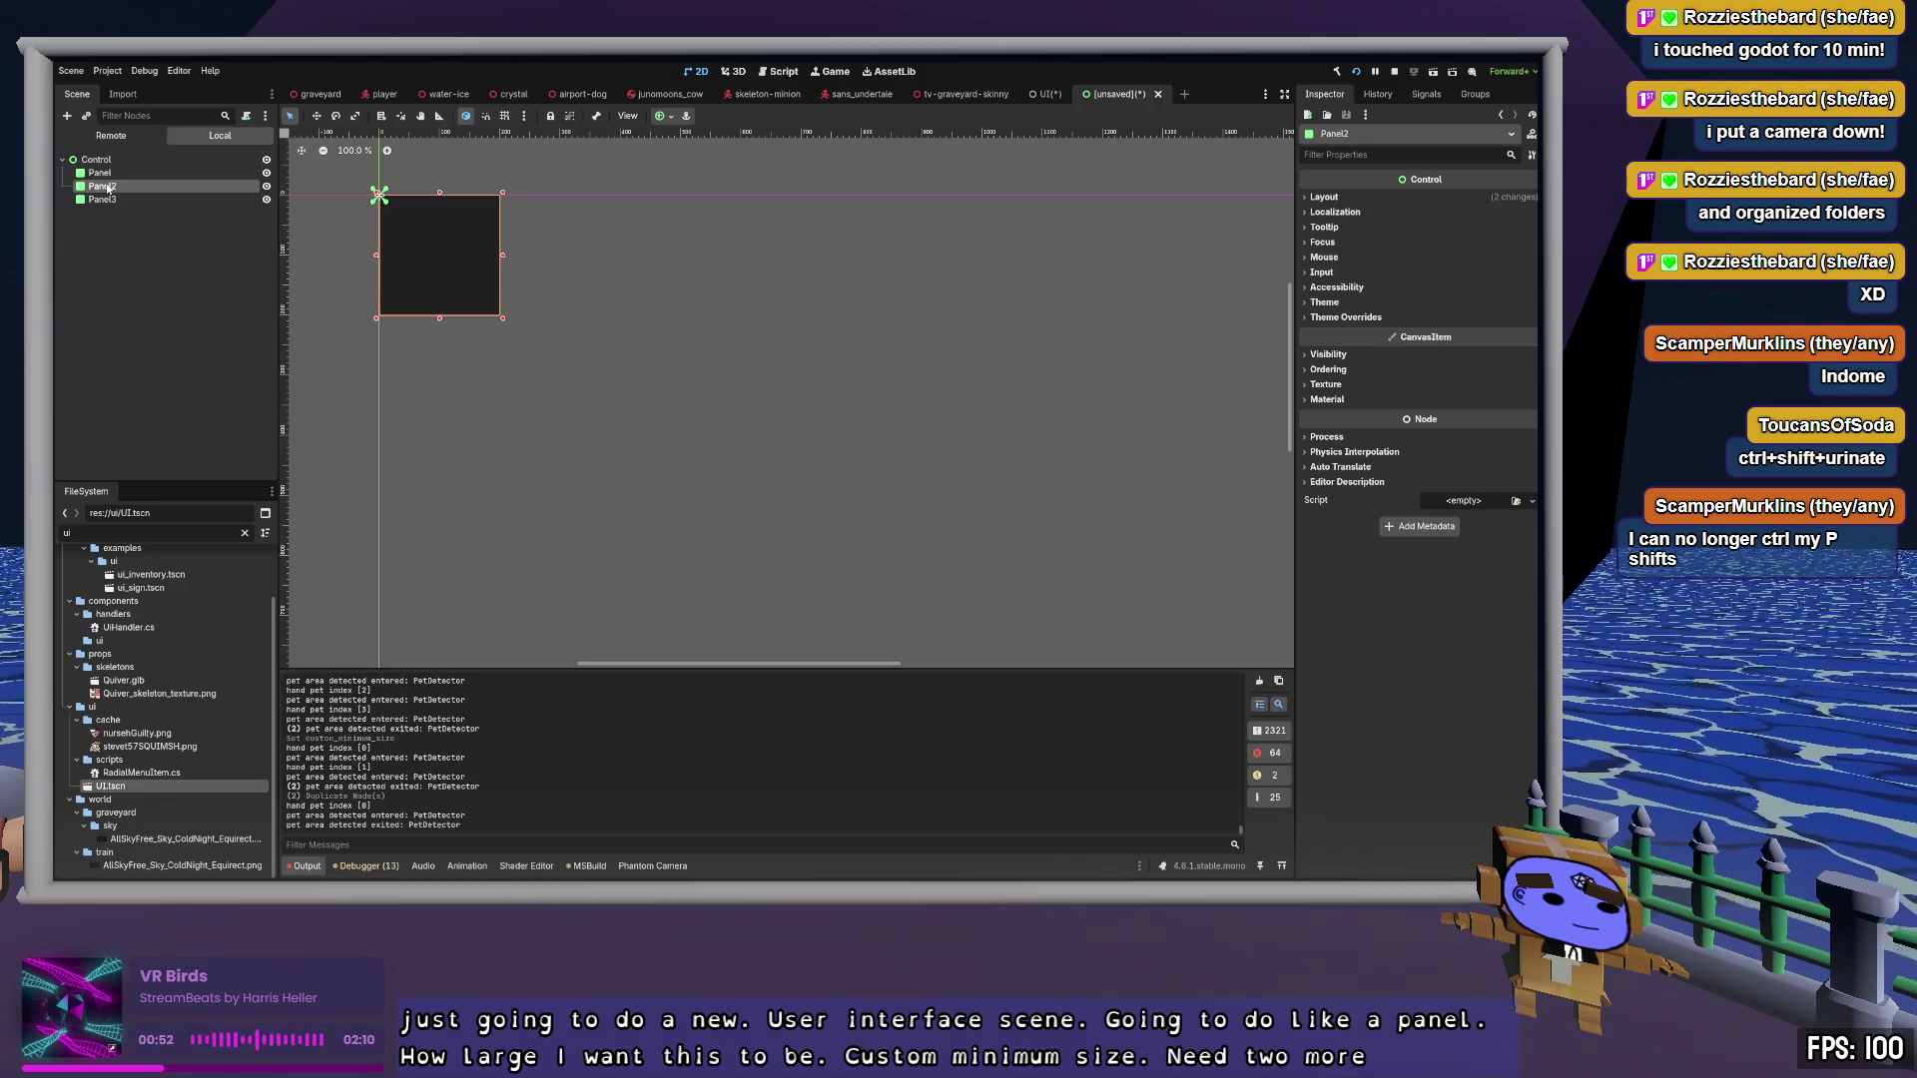
Drag Panel2 to the right of Panel and Panel3 further right beside Panel2
click(320, 118)
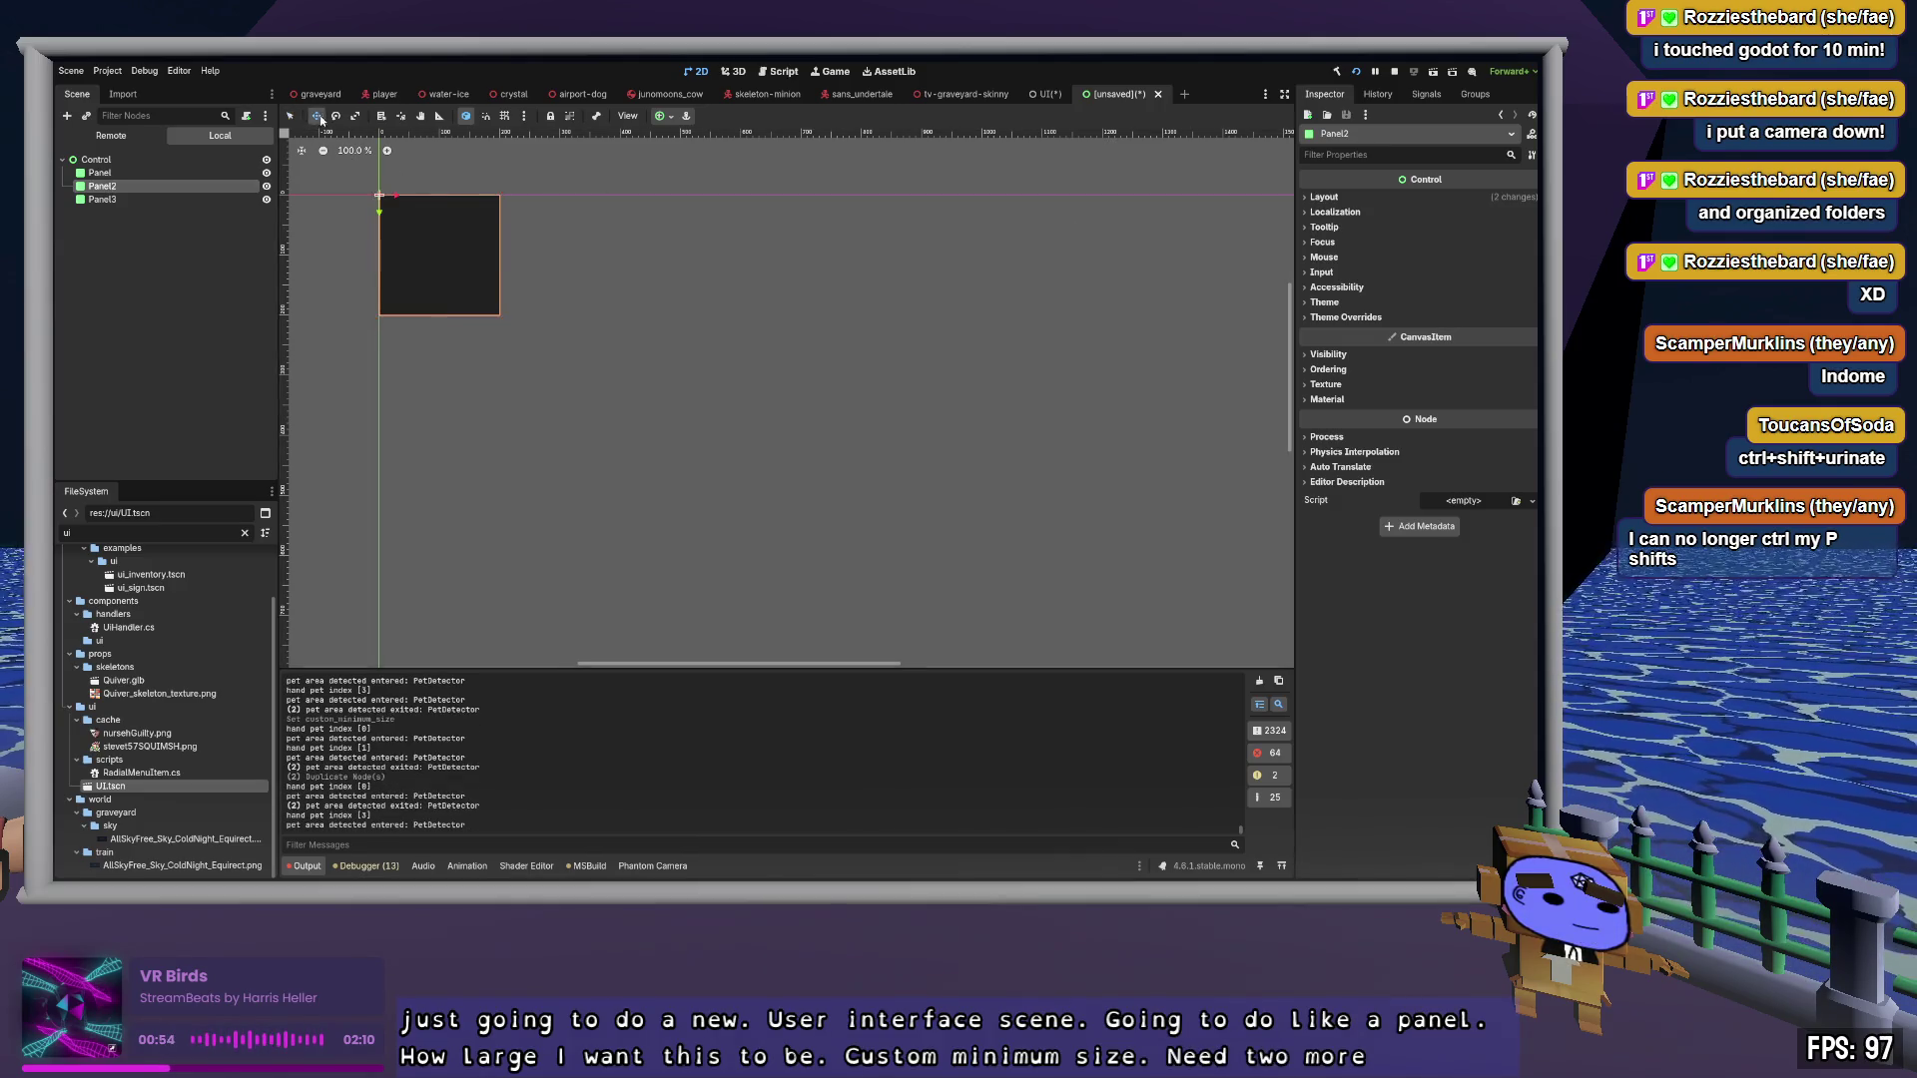
mouse_move(397, 200)
mouse_down()
mouse_move(646, 199)
mouse_move(583, 200)
mouse_up()
click(106, 200)
drag(396, 195, 771, 196)
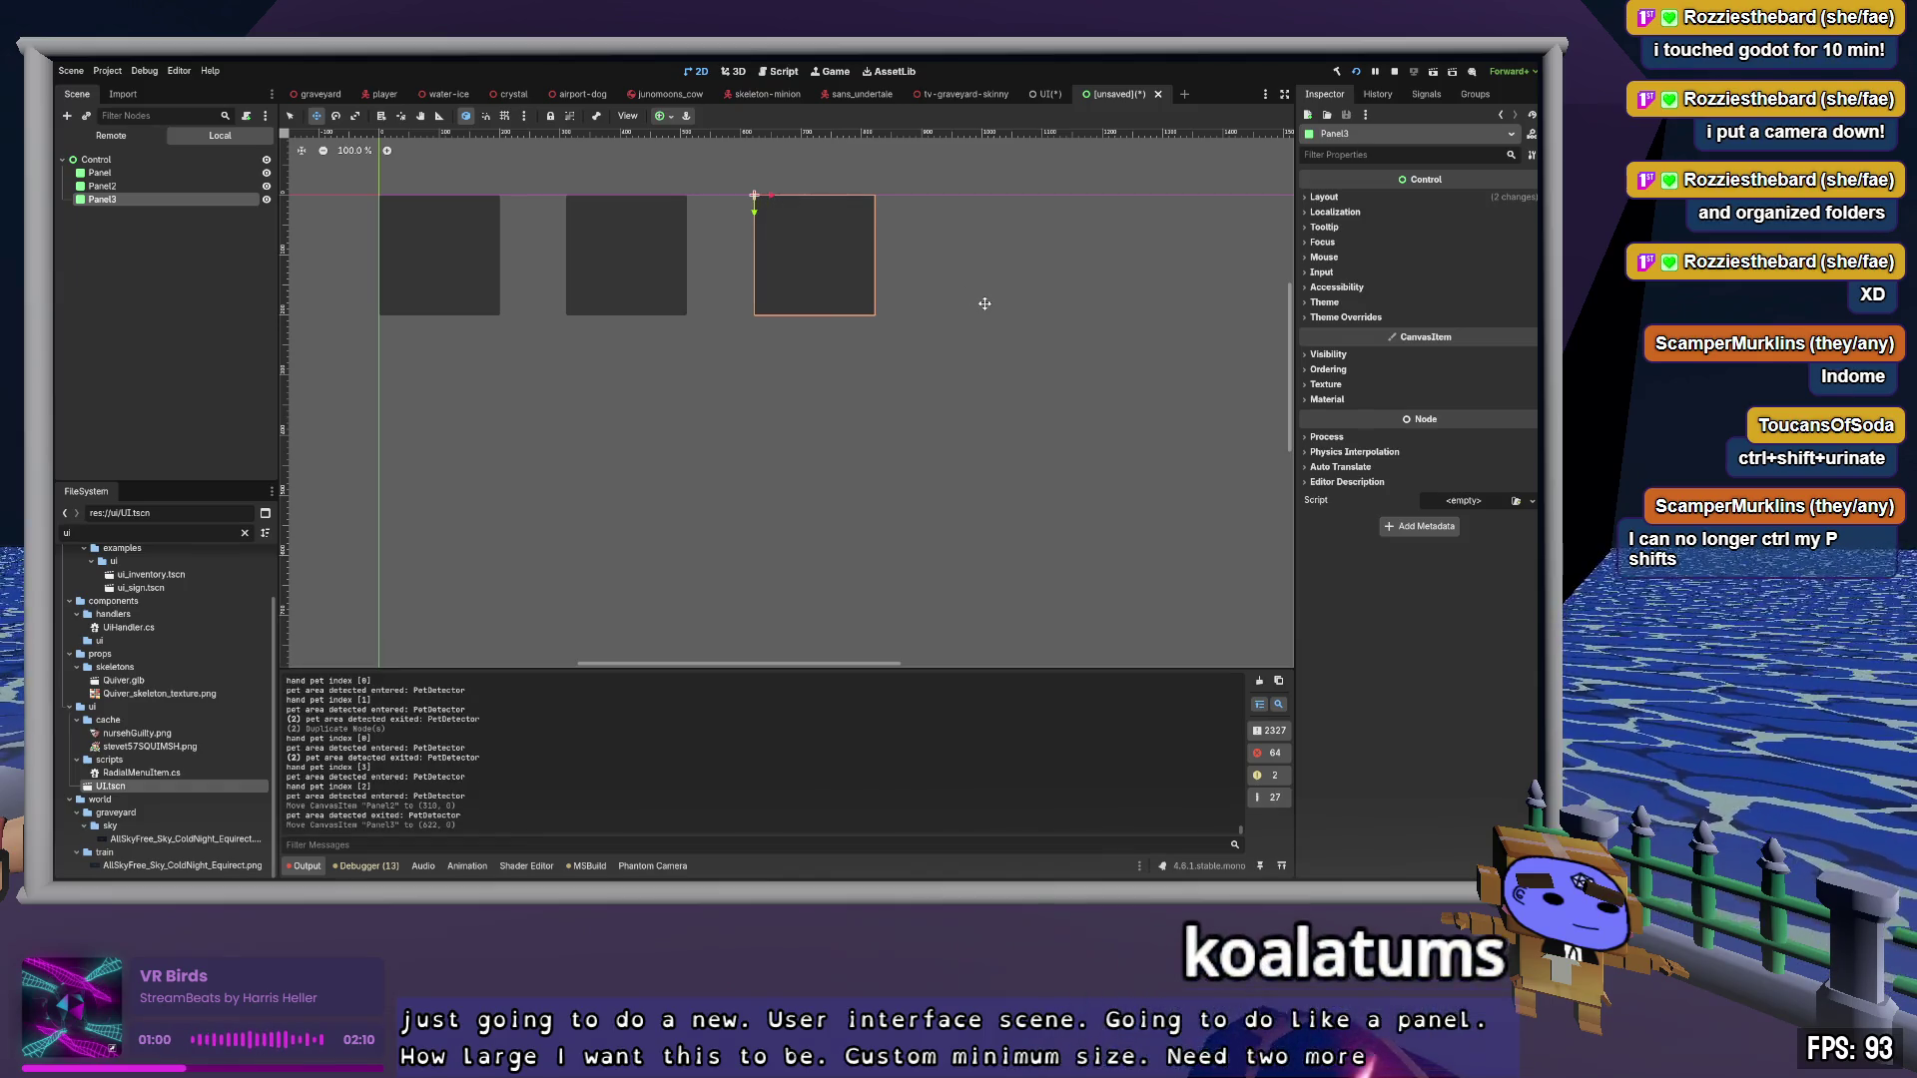
Move Panel and Panel2 down on the canvas, nudging Panel2 slightly back up
drag(381, 214, 381, 343)
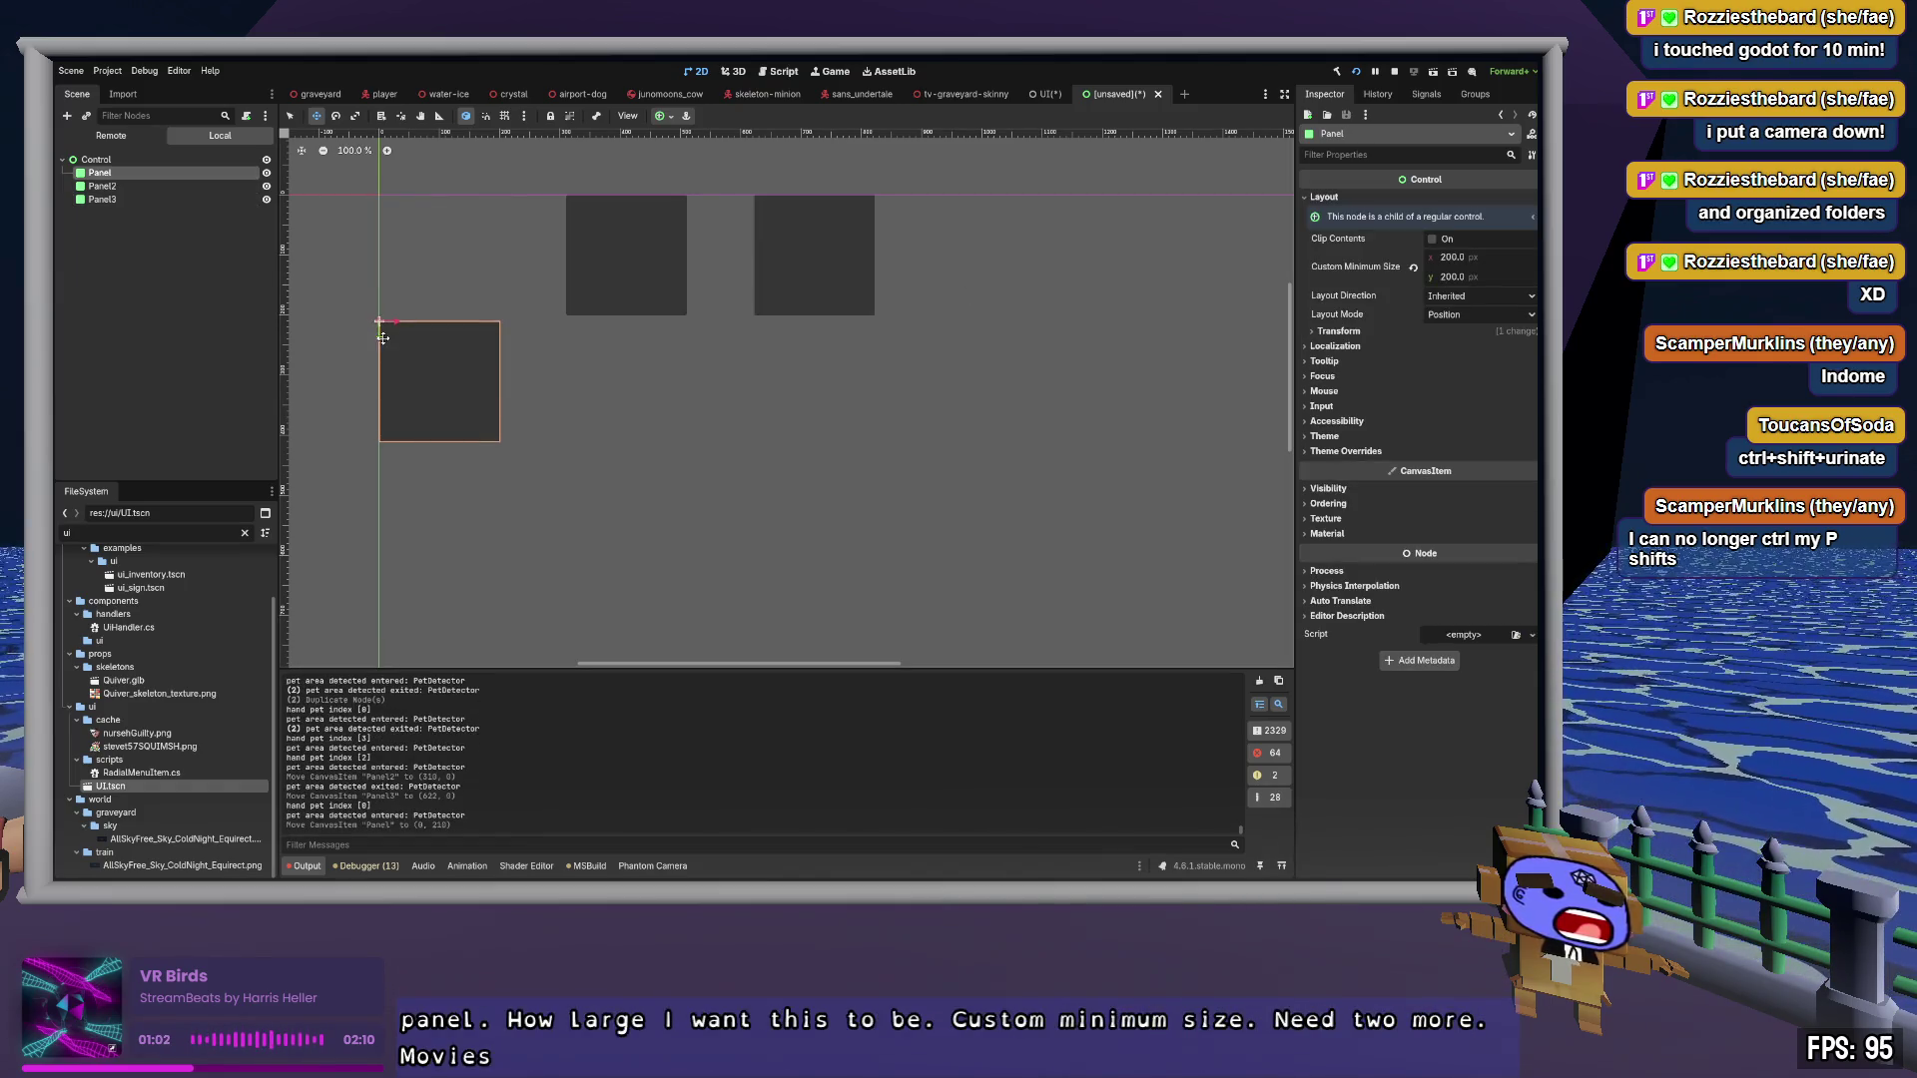
click(135, 187)
drag(567, 210, 572, 340)
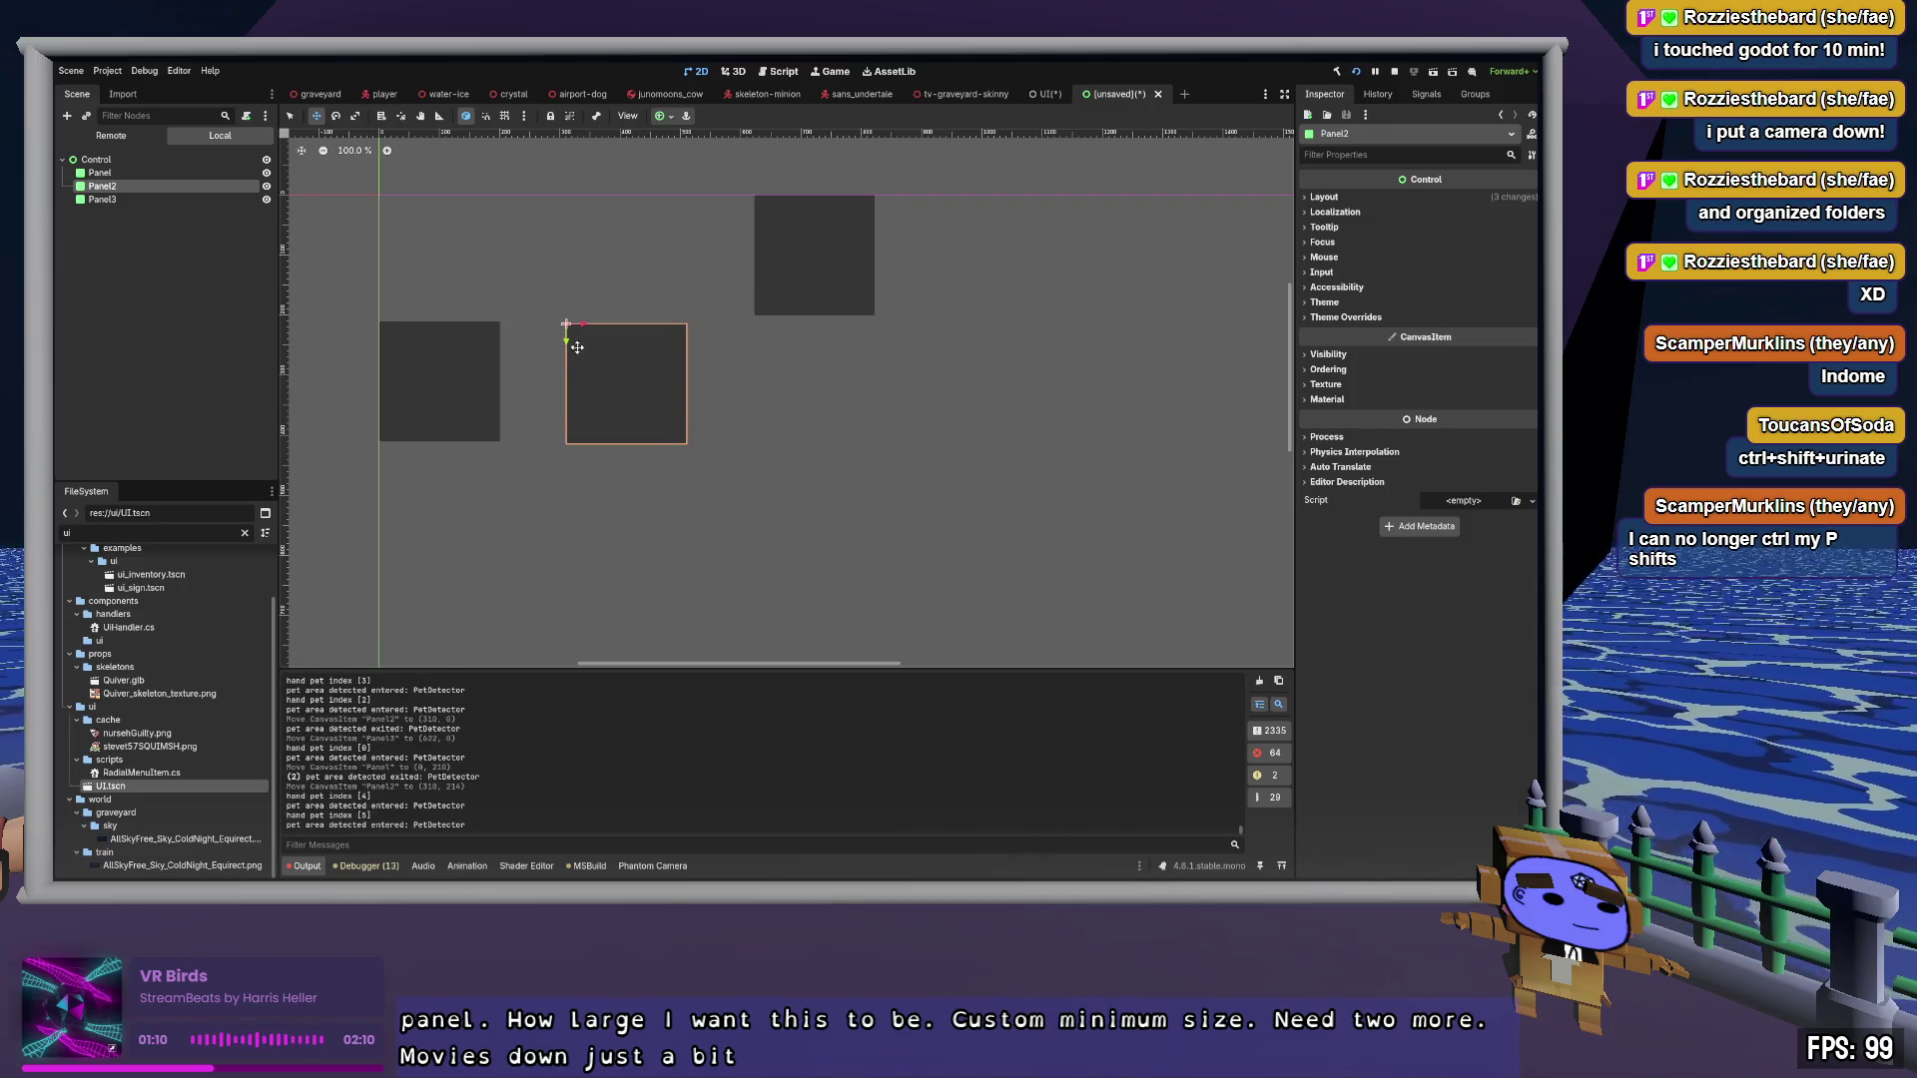
mouse_move(566, 341)
mouse_down()
mouse_move(578, 208)
mouse_move(590, 338)
mouse_move(569, 199)
mouse_move(562, 329)
mouse_up()
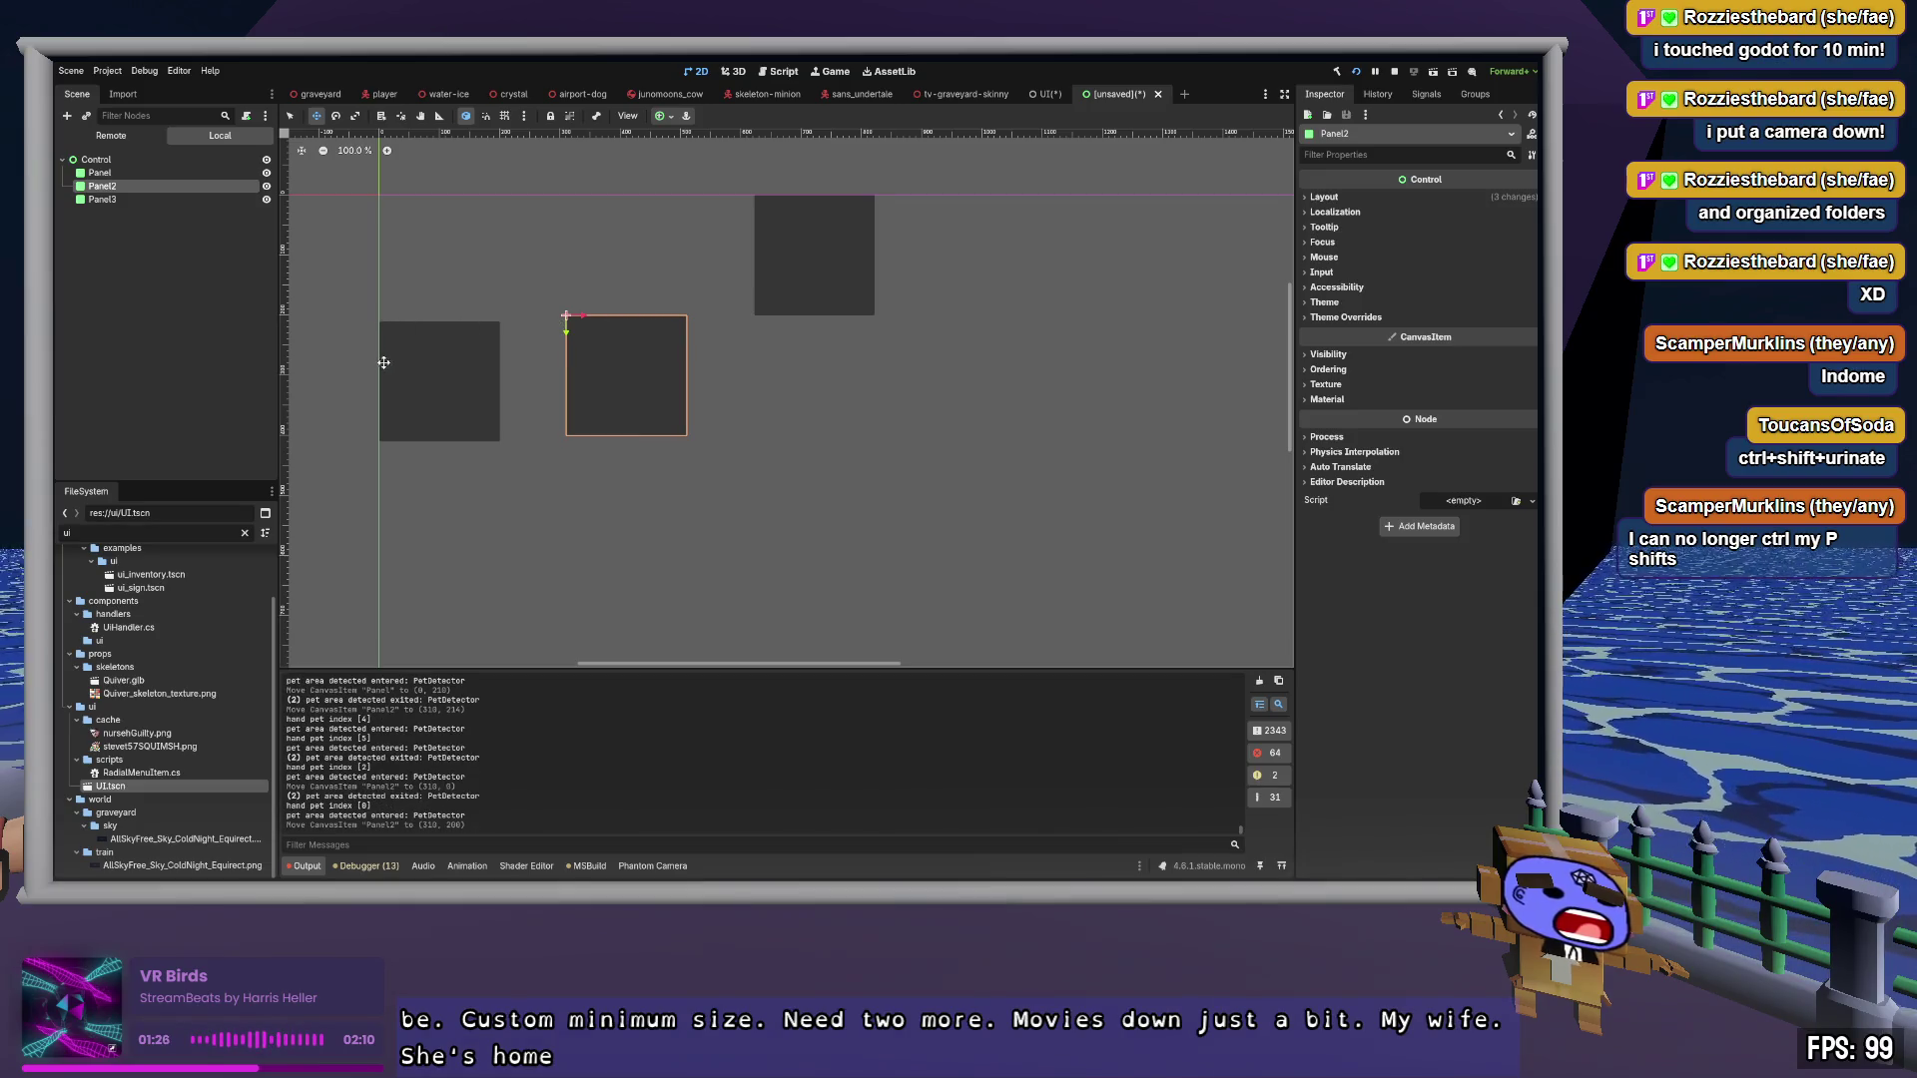
click(158, 174)
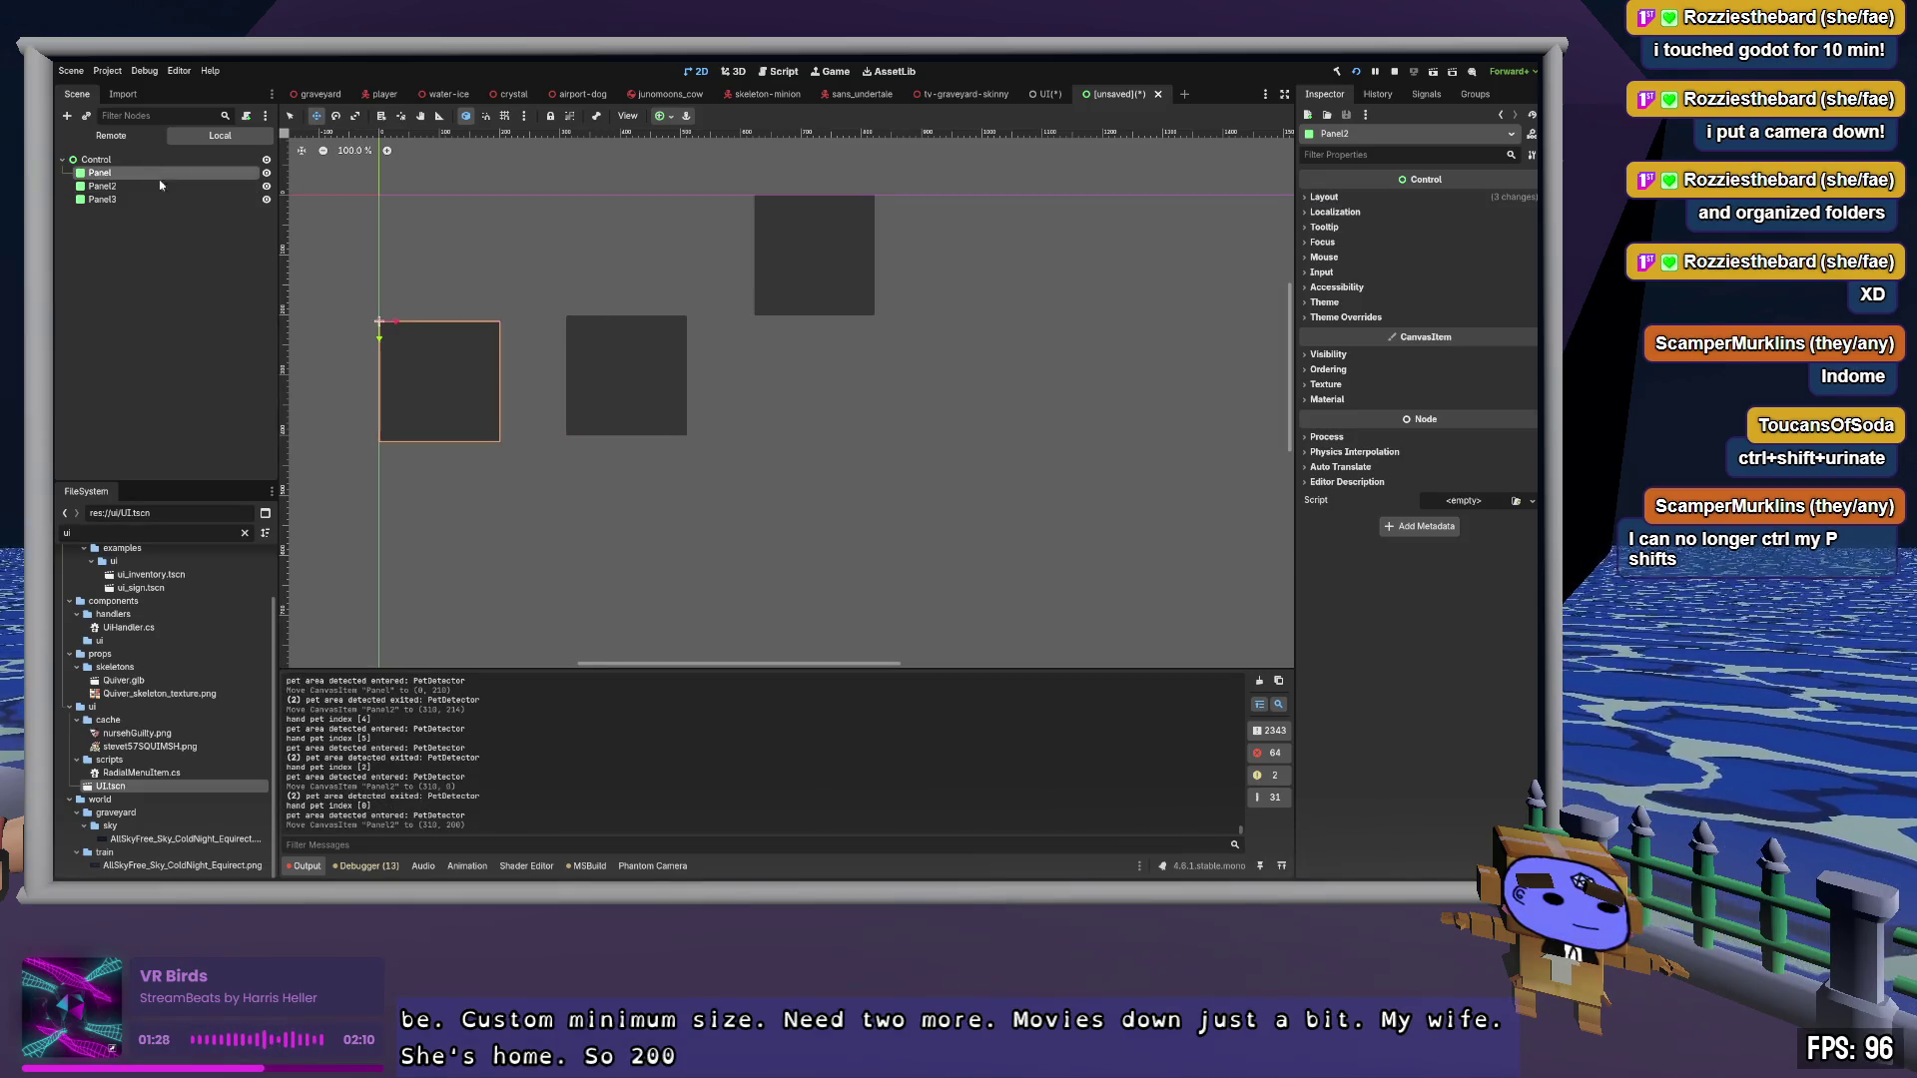
Drag Panel and Panel3 to the same height as Panel2
mouse_move(383, 326)
mouse_down()
mouse_move(380, 205)
mouse_move(399, 336)
mouse_up()
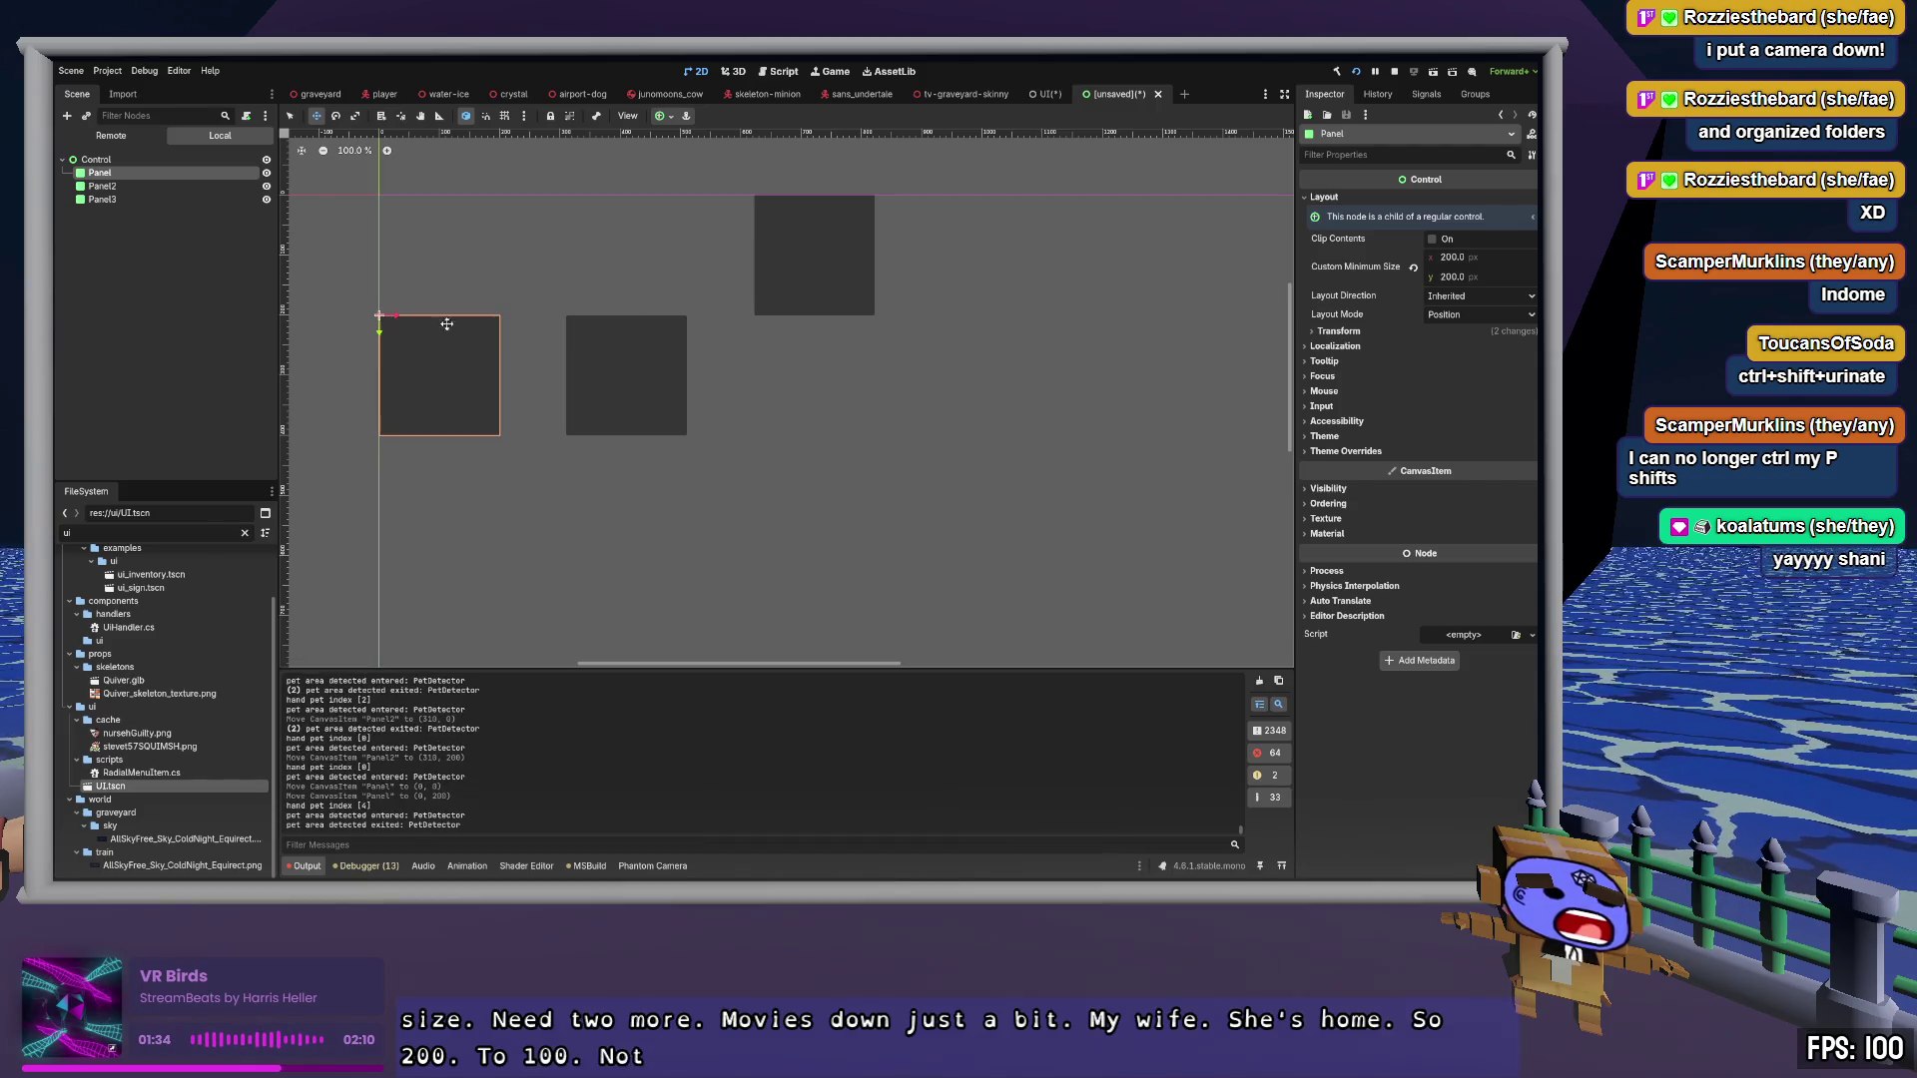
click(175, 199)
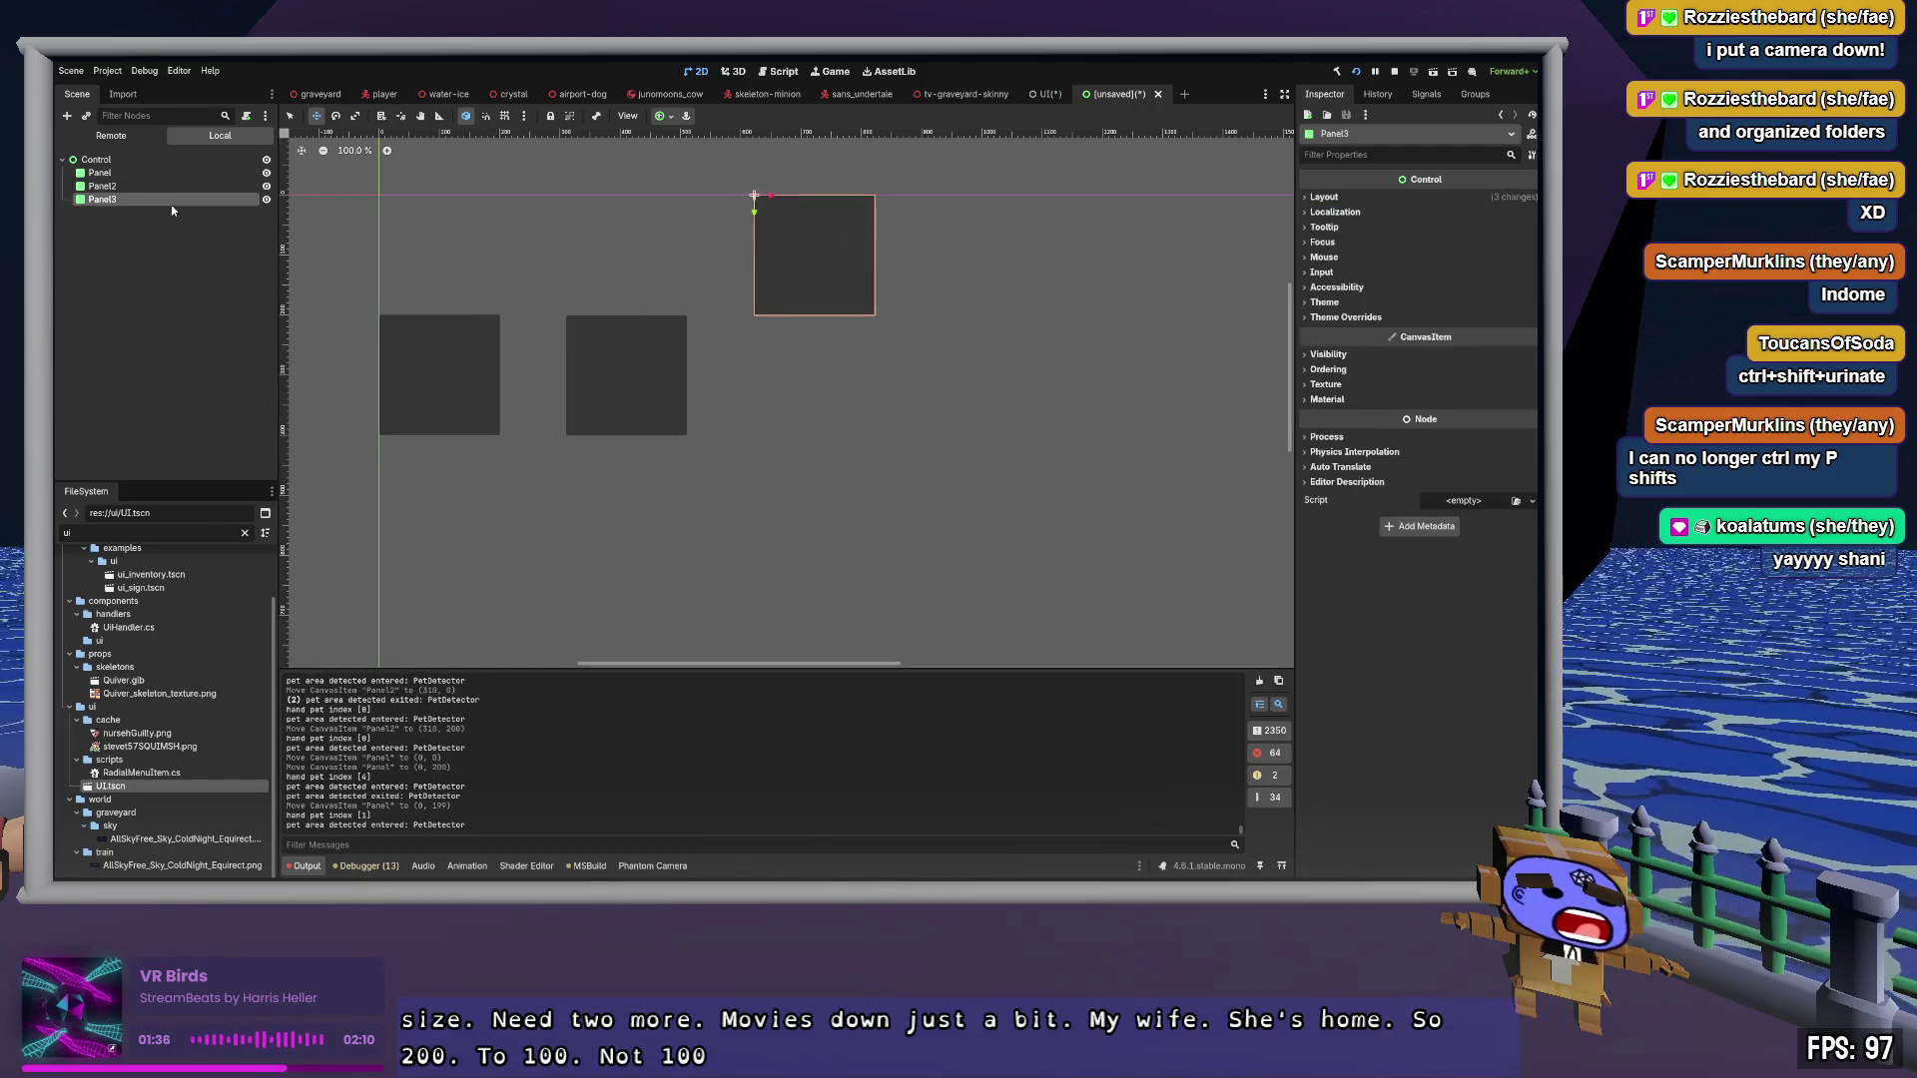
drag(756, 213, 754, 333)
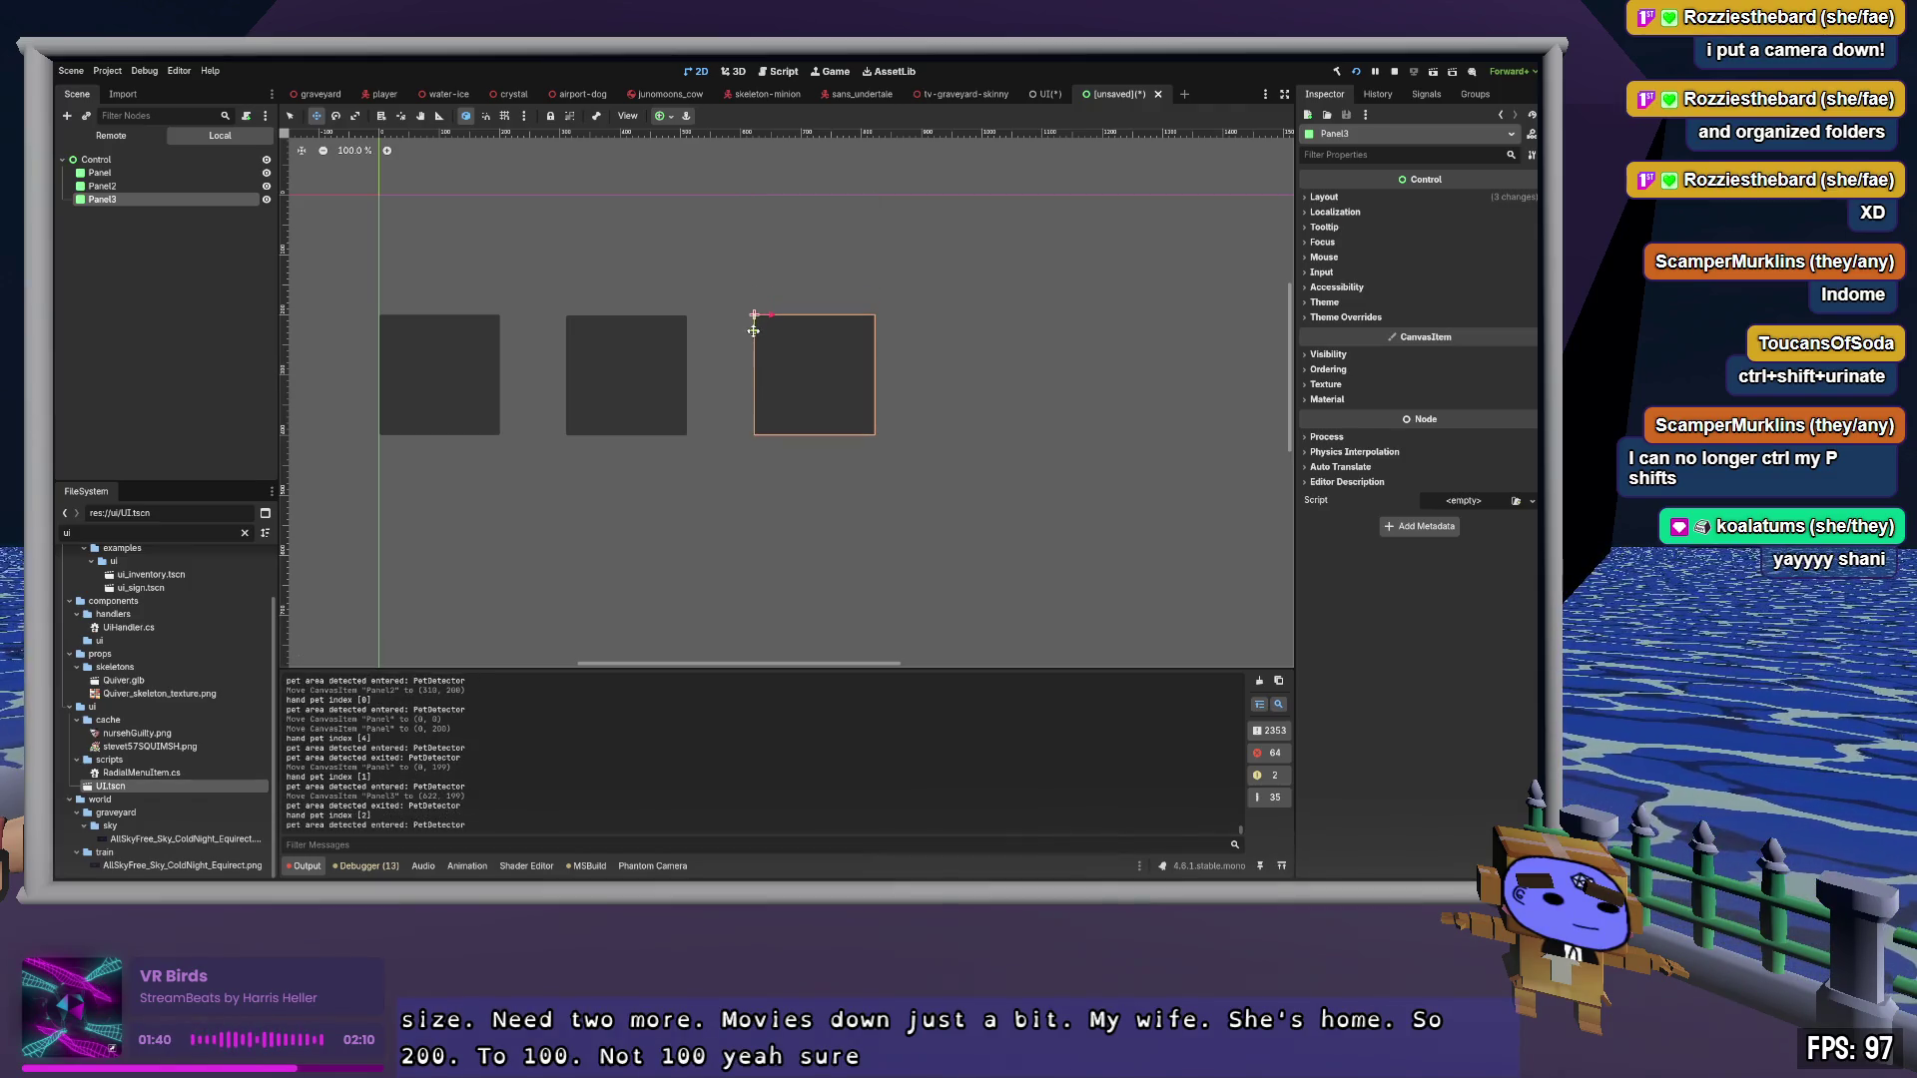
Set Panel3's Transform position to 622, 200 in the Inspector's Layout section
click(1343, 199)
click(1343, 199)
click(1347, 212)
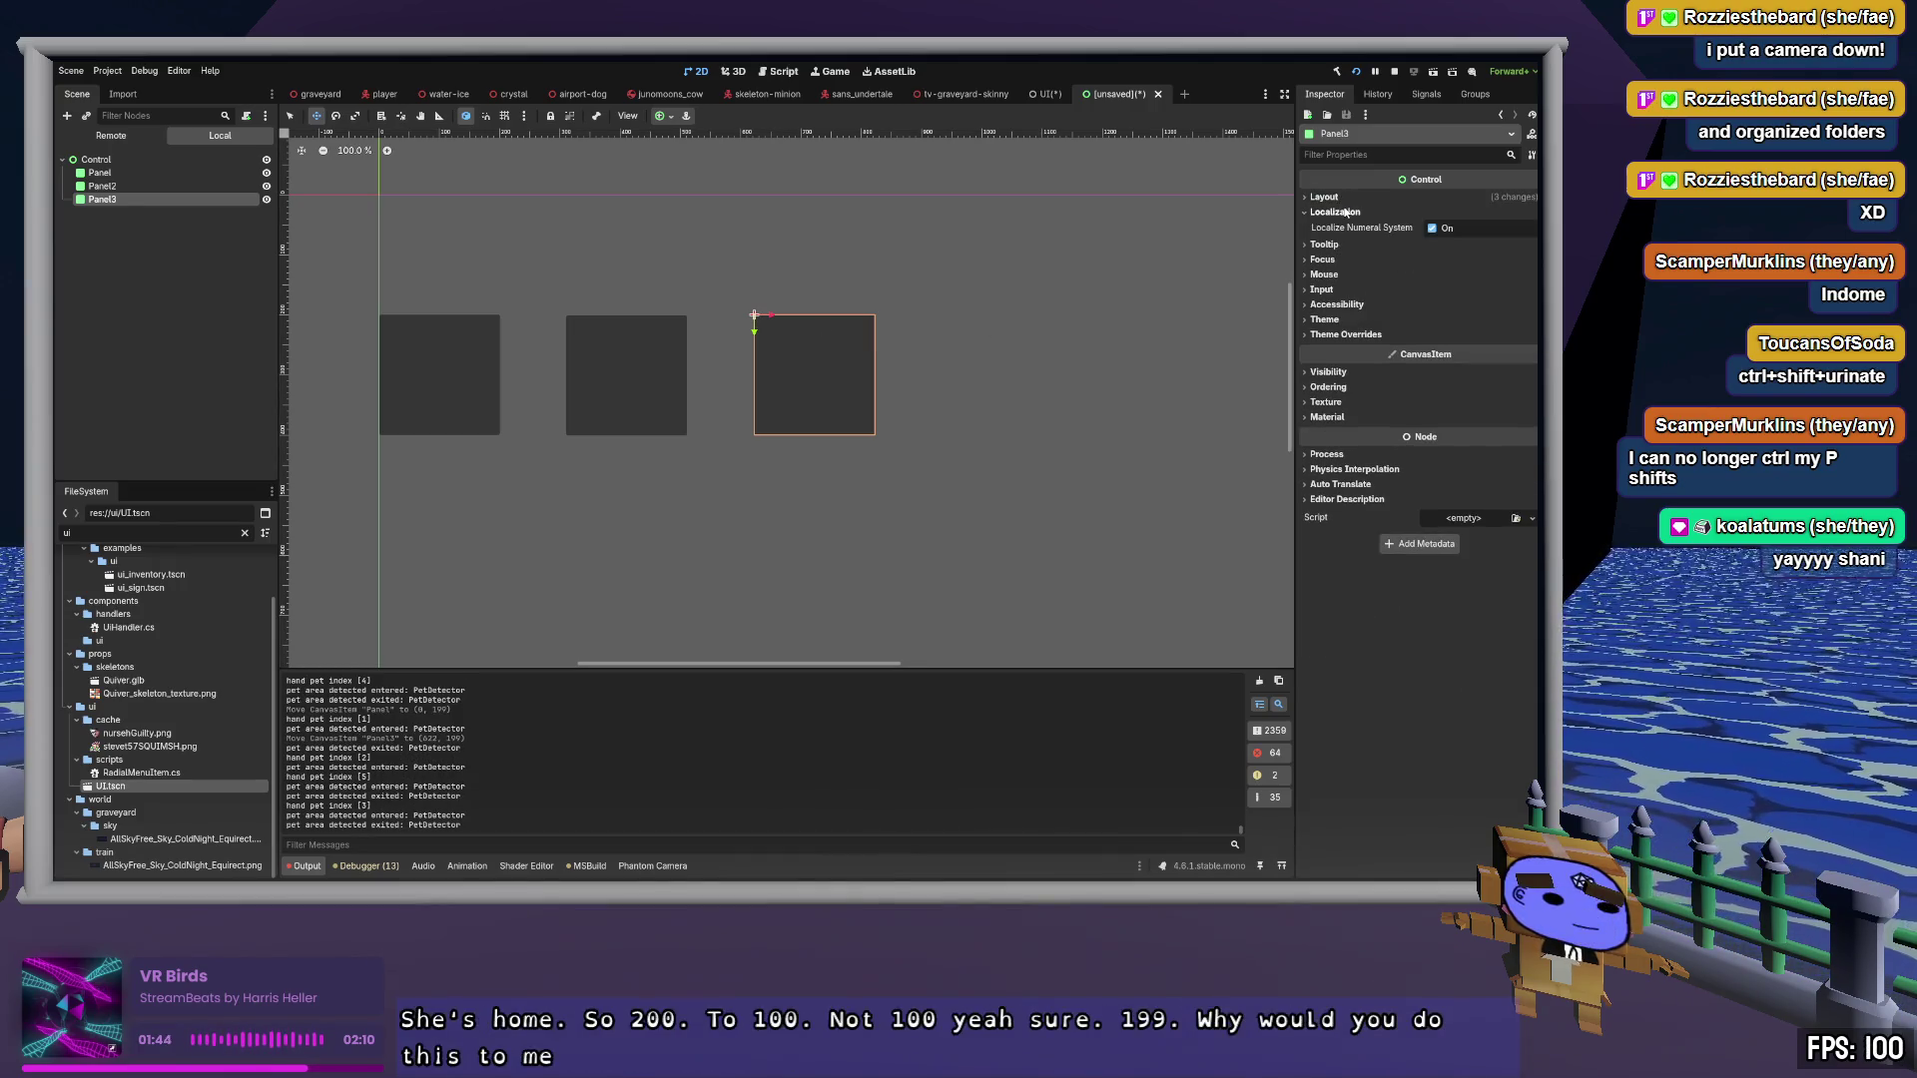
click(1347, 213)
click(1328, 197)
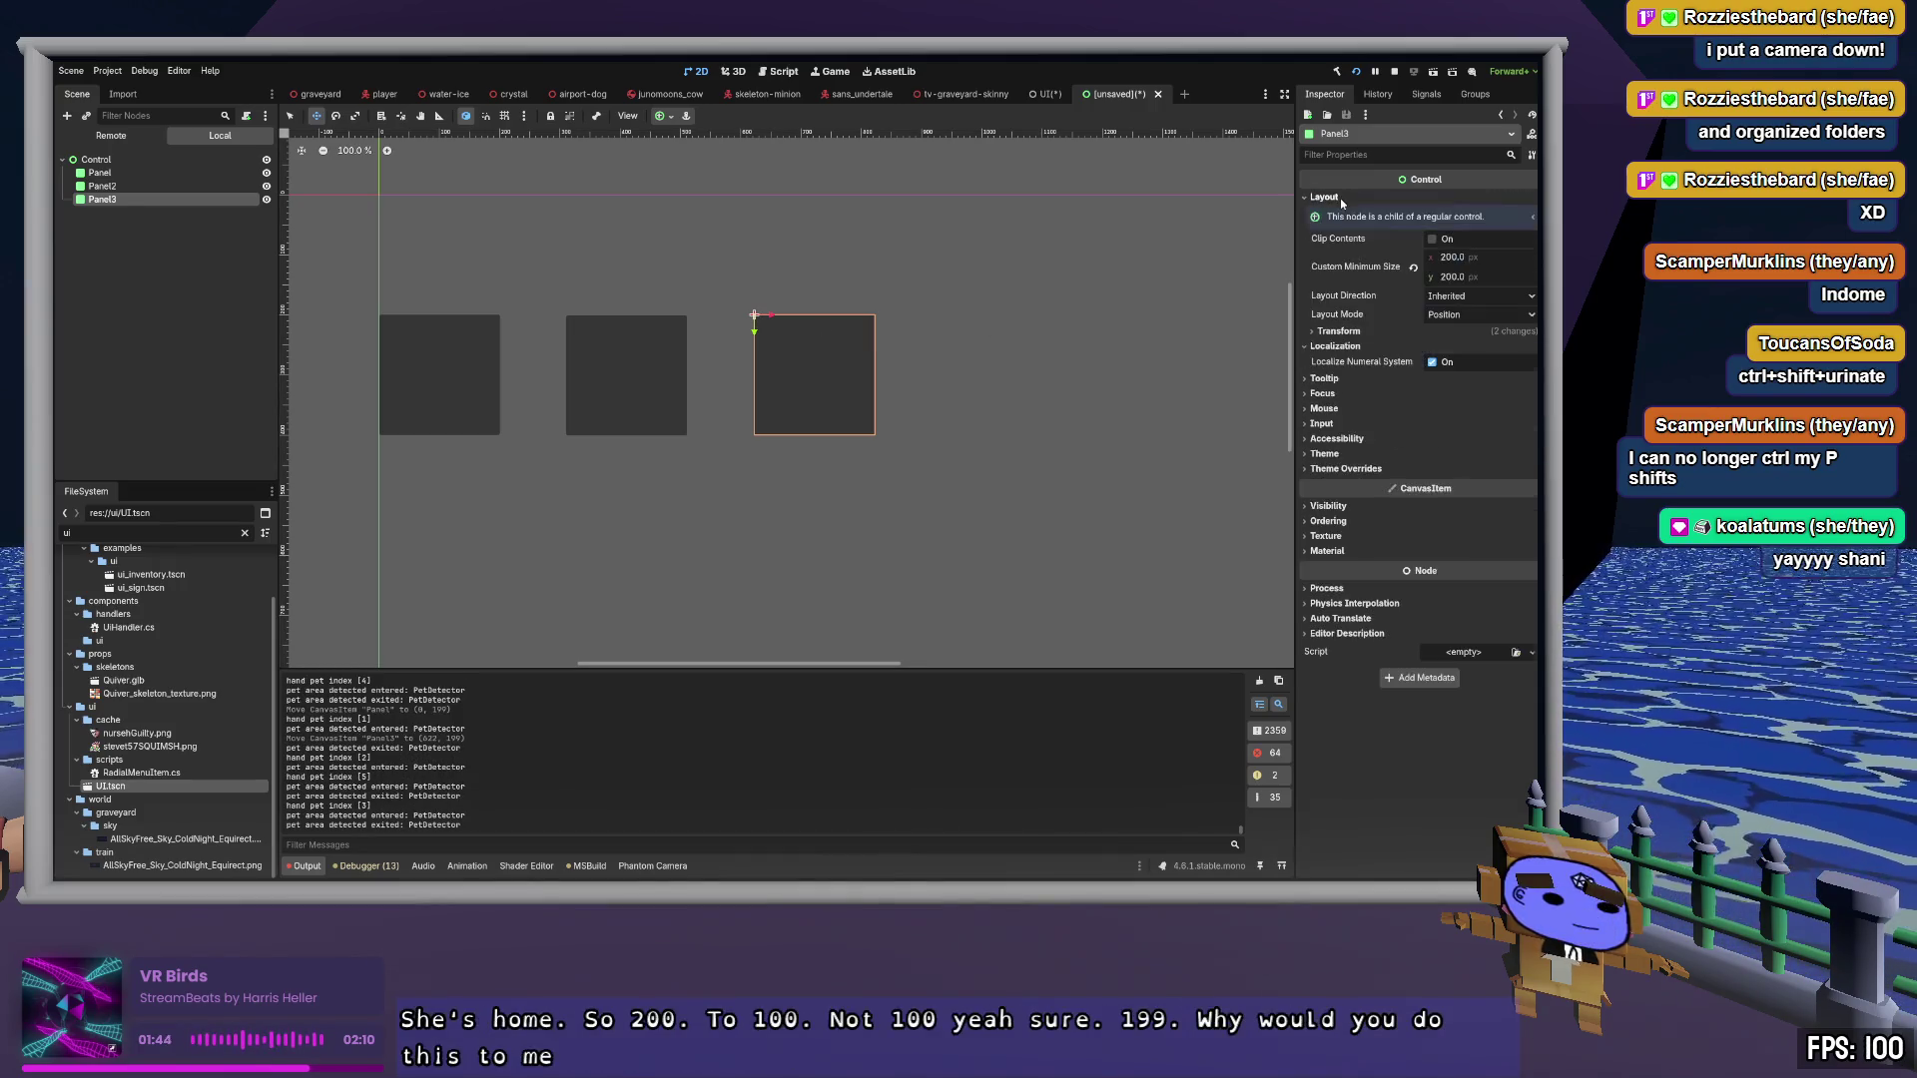
click(1336, 332)
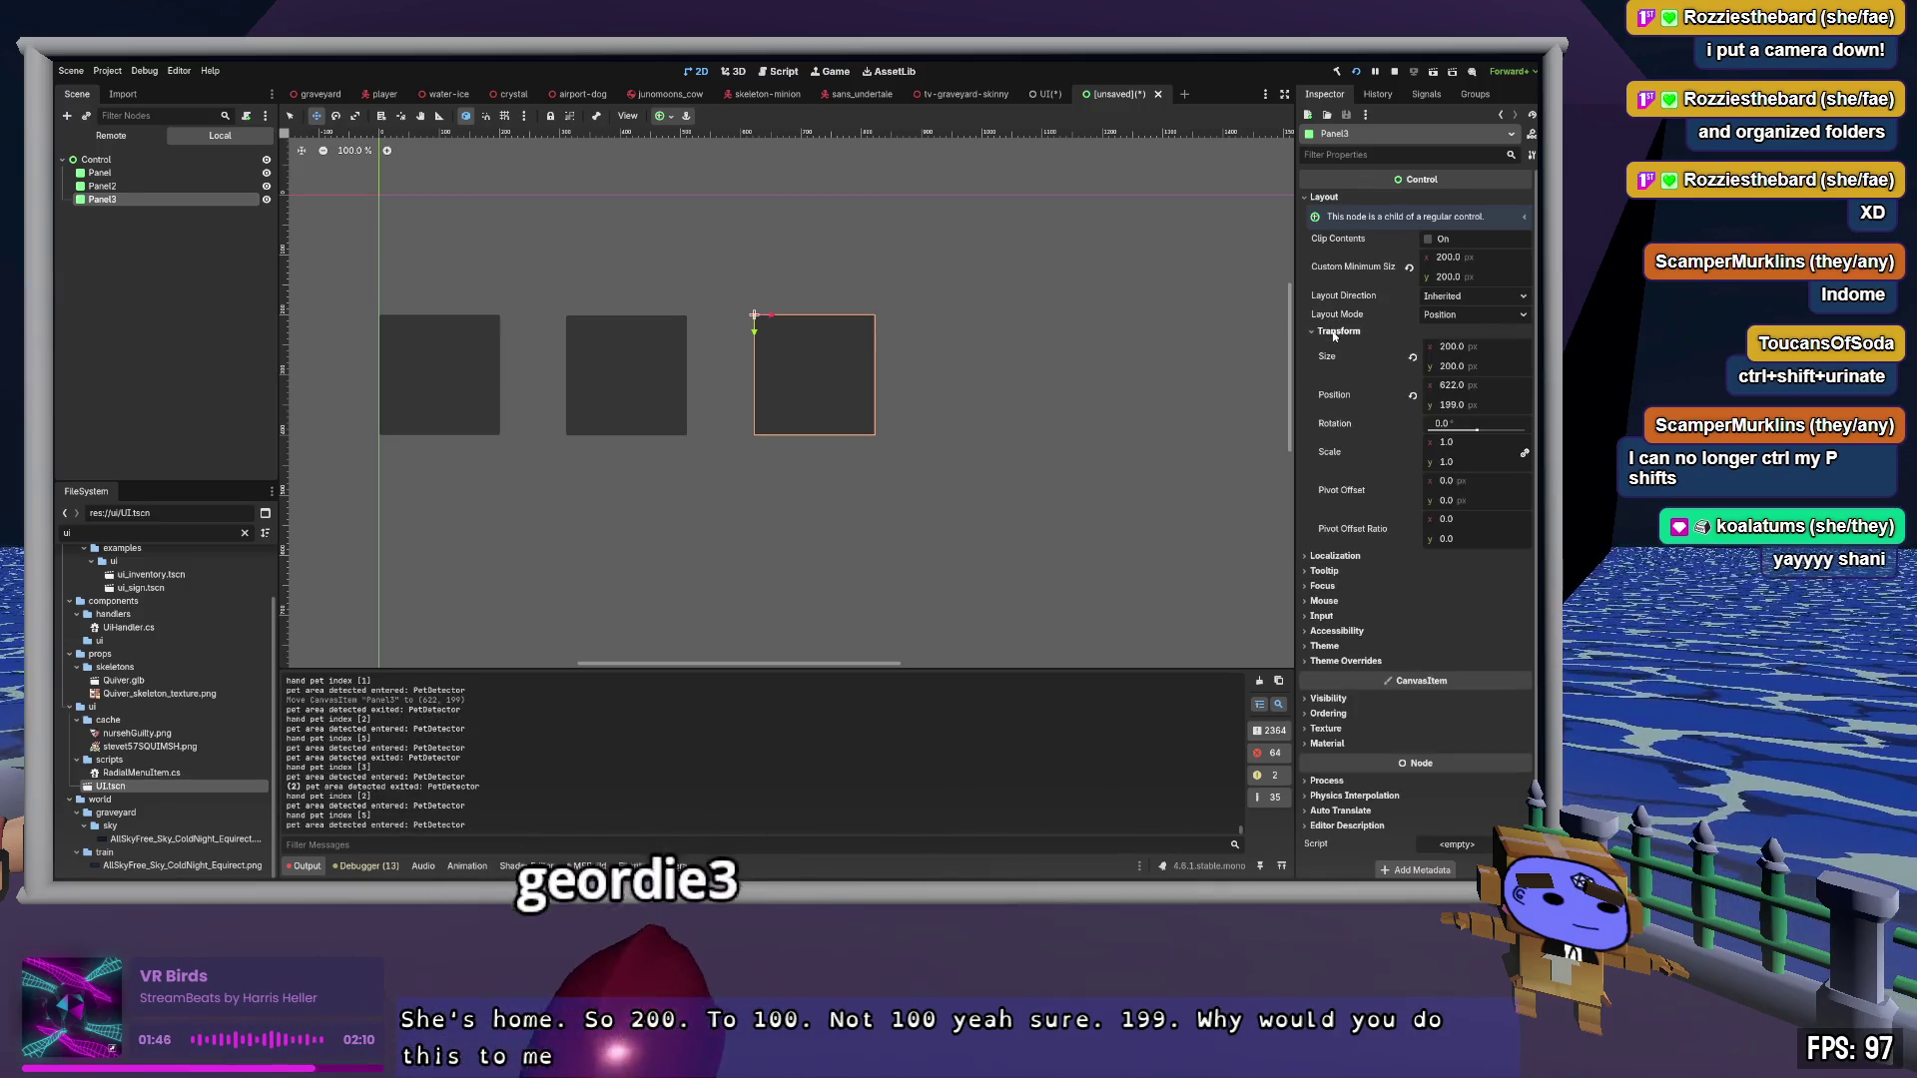
click(1453, 404)
text(200)
key(Return)
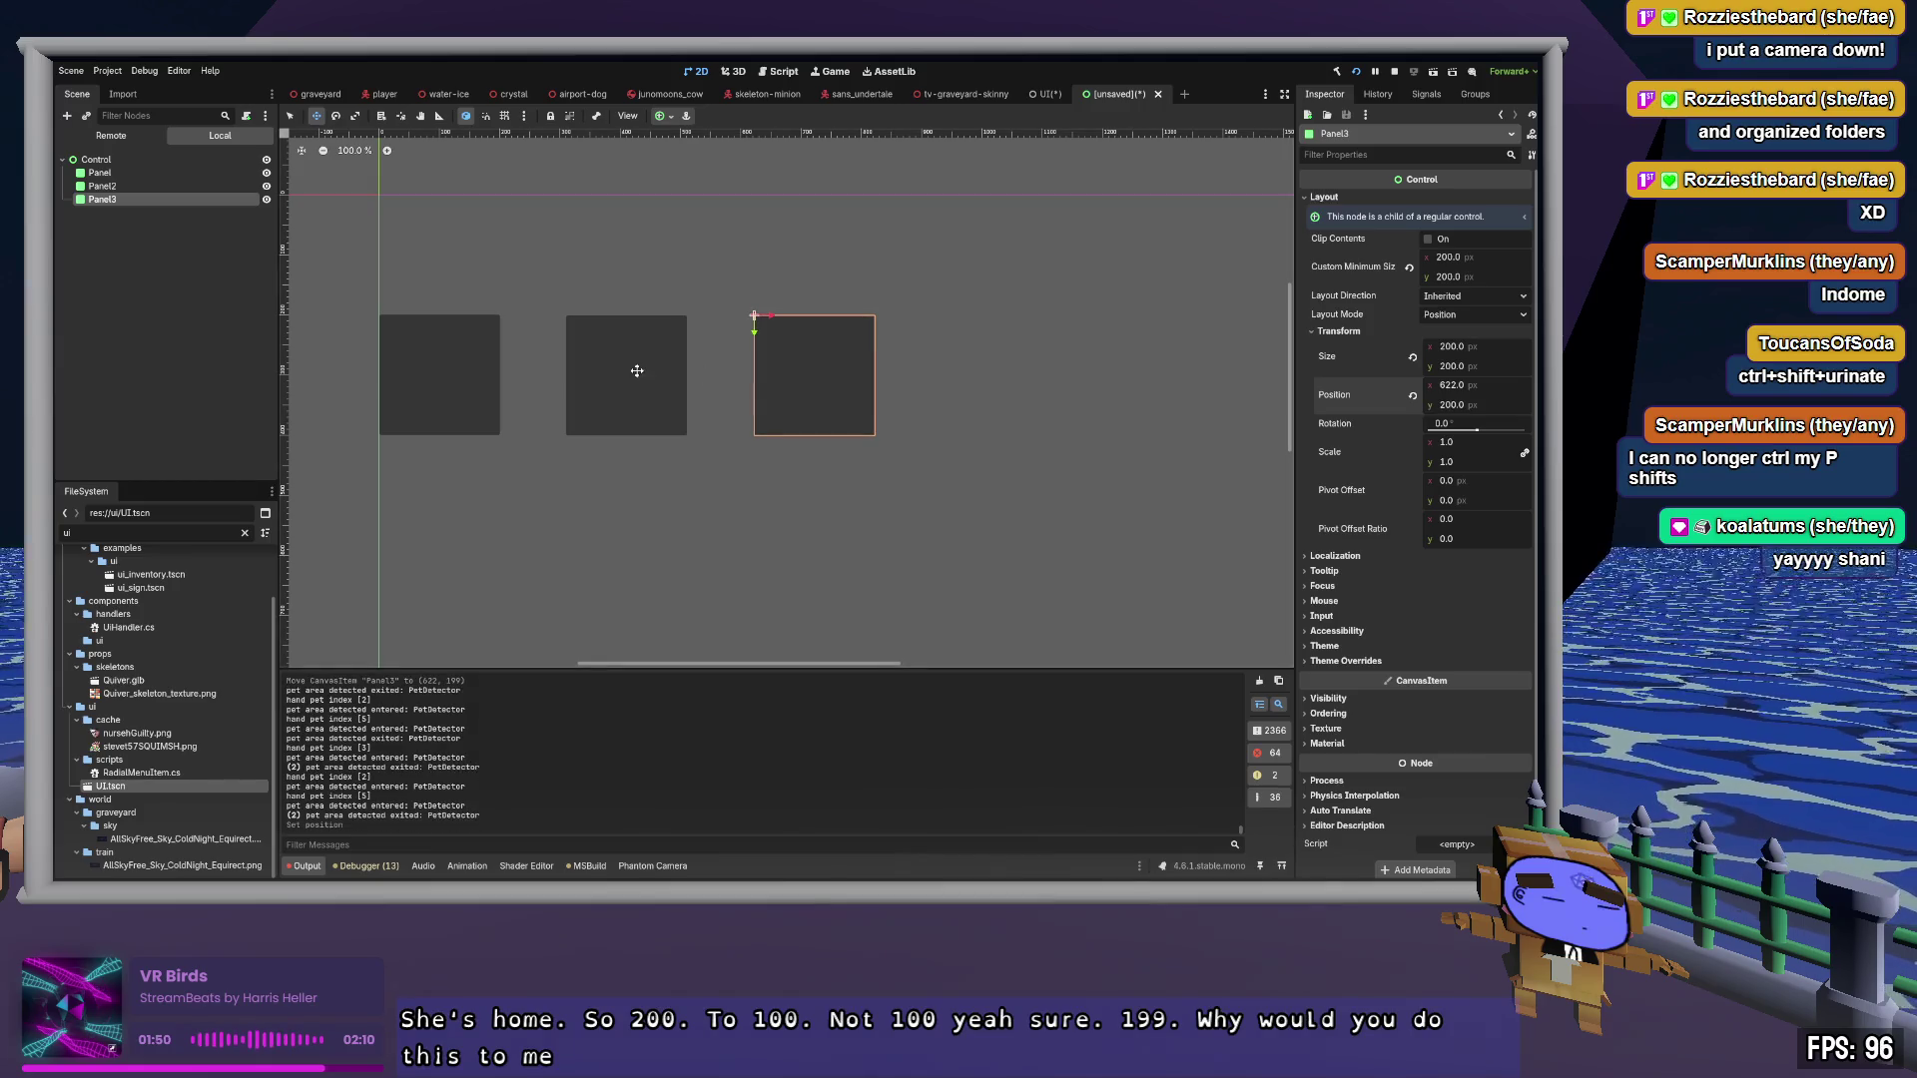
Check Panel2's Transform size and position values, then select the root Control
click(123, 186)
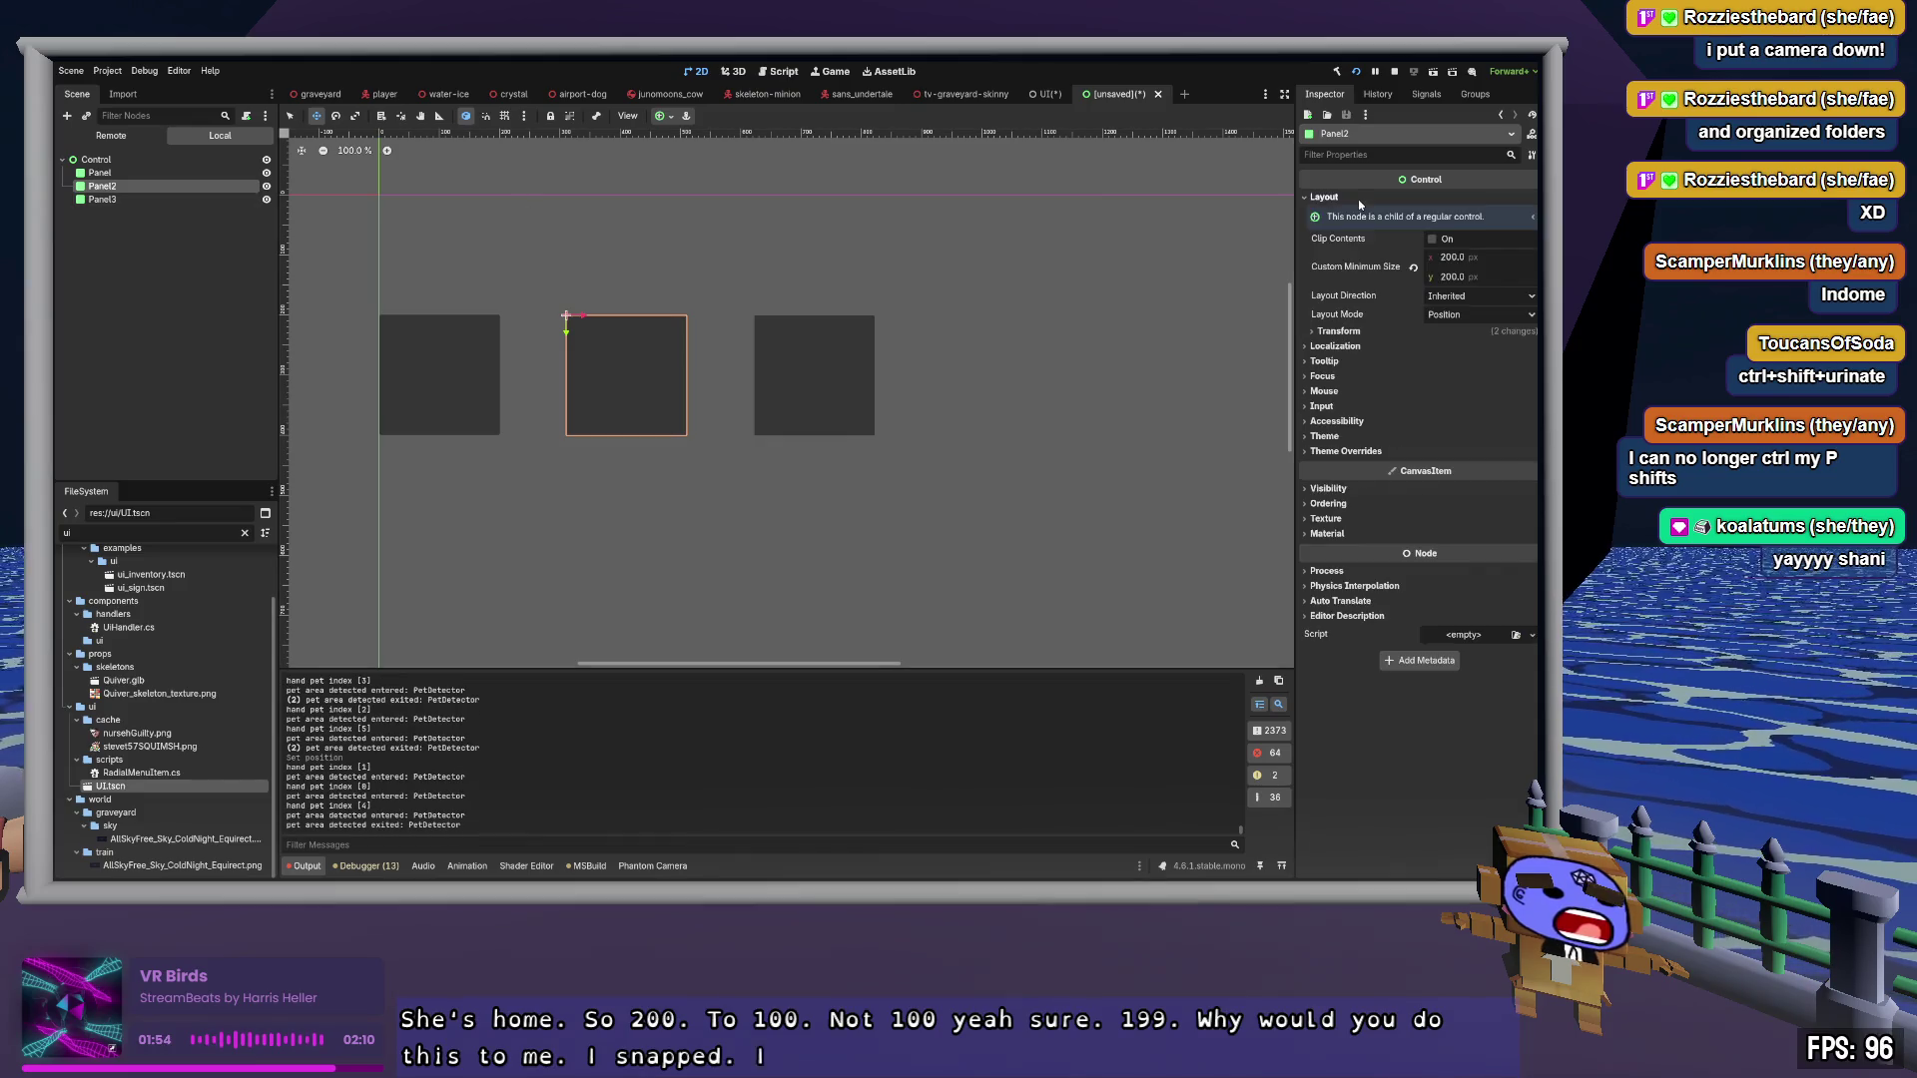
click(1324, 197)
click(1339, 332)
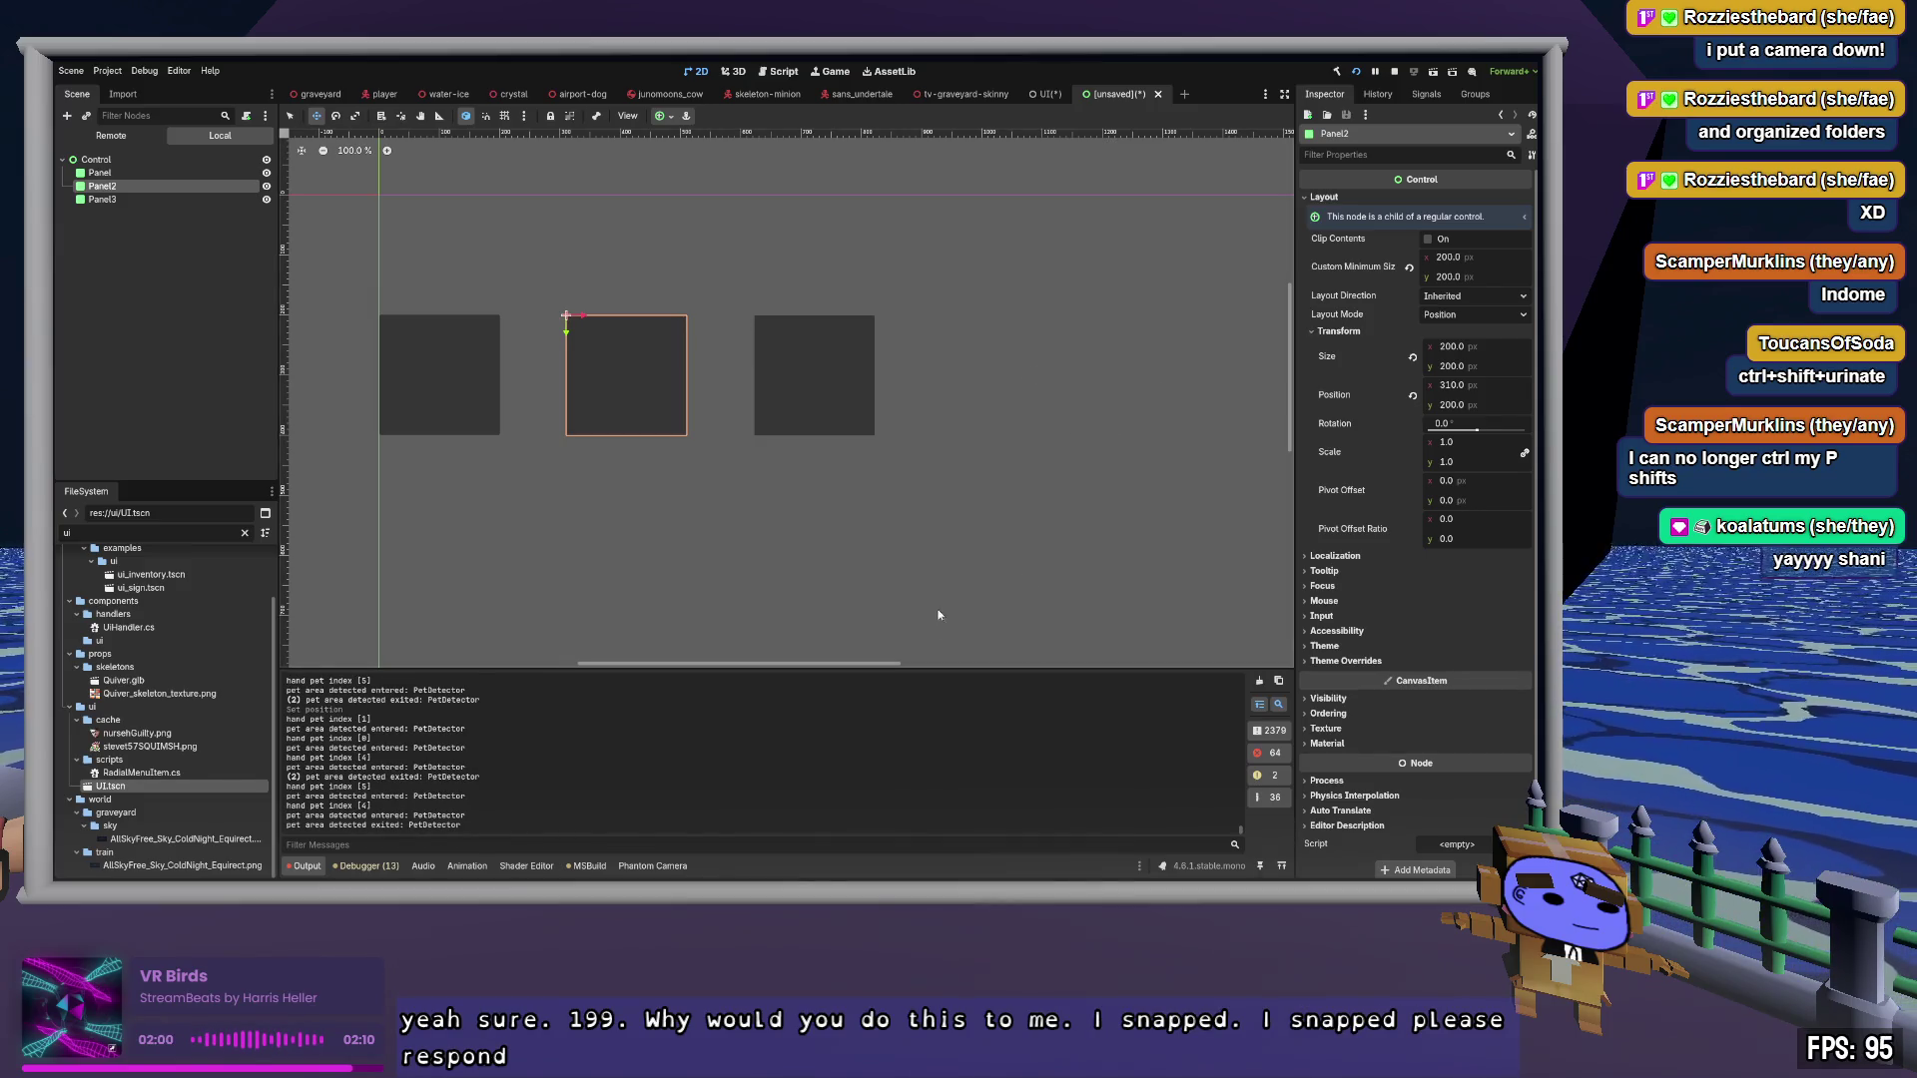
click(96, 160)
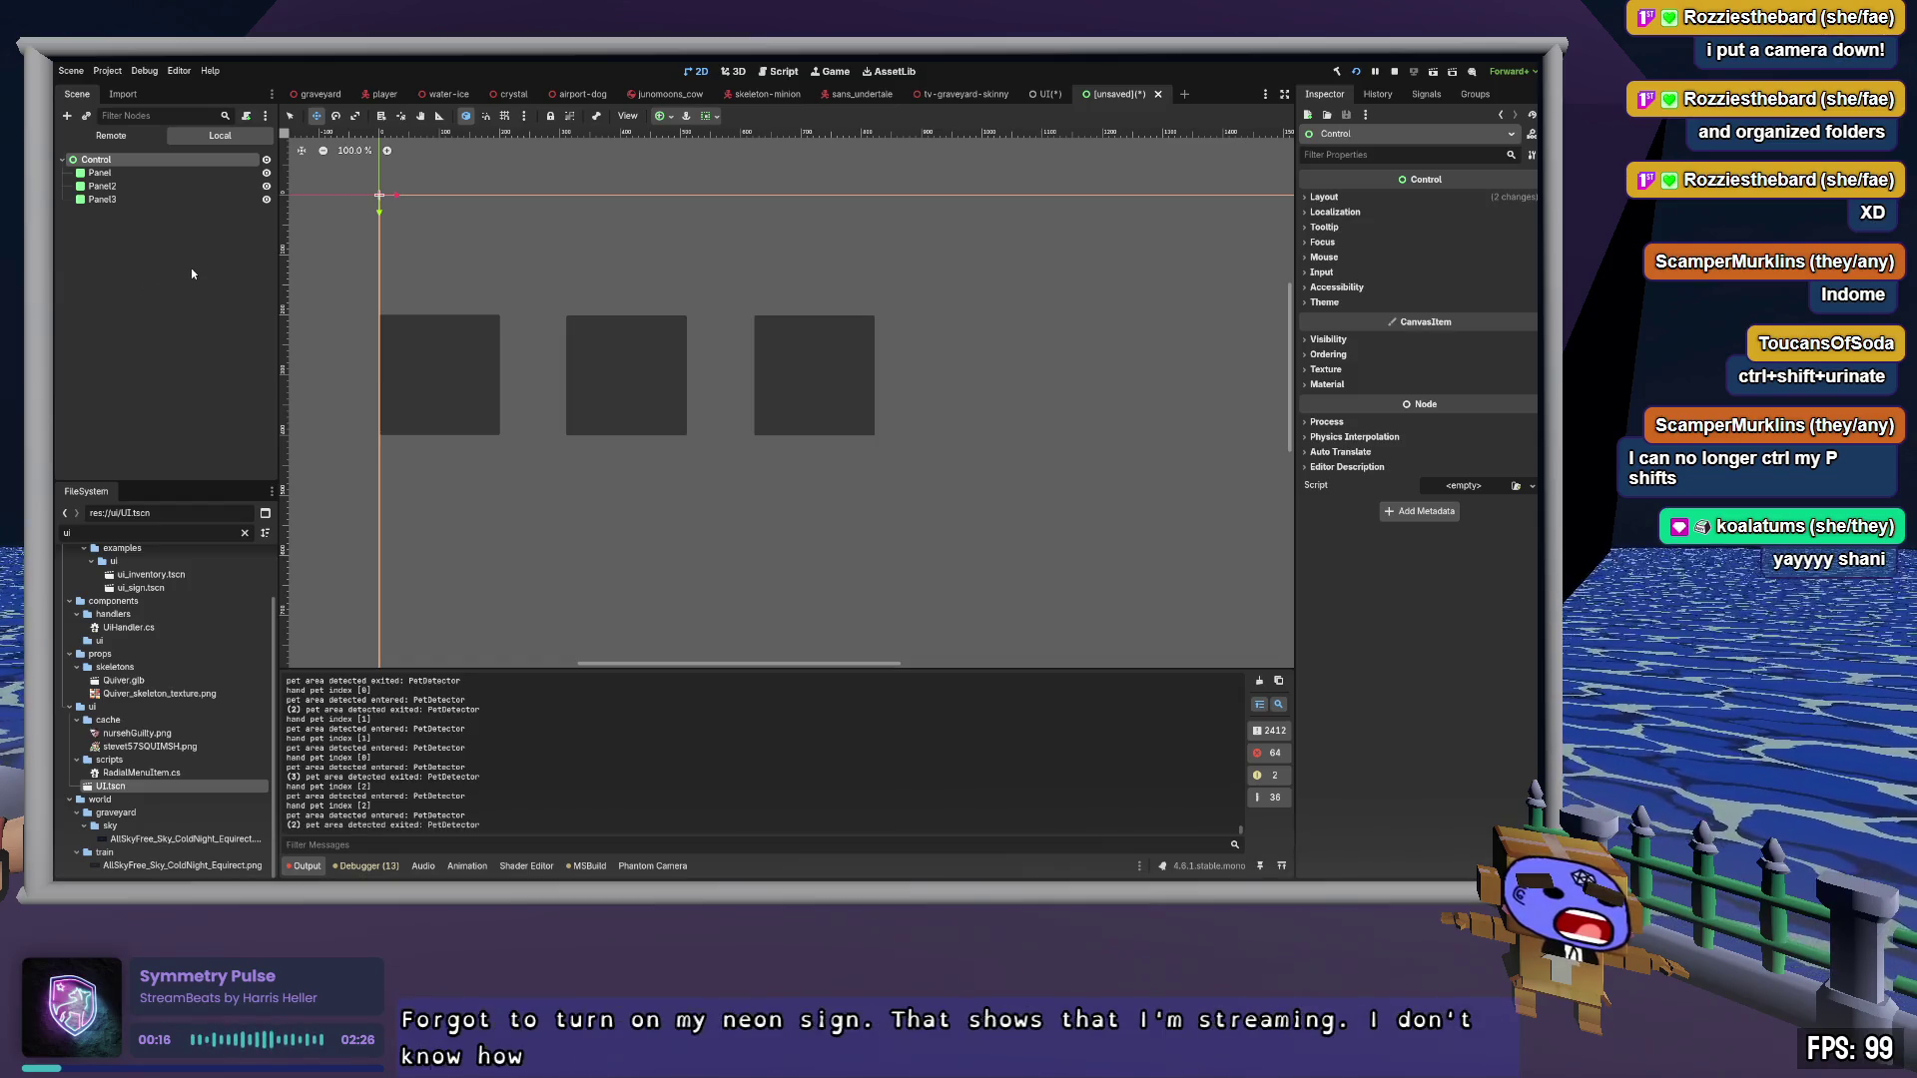
click(154, 174)
Drag Panel, Panel2 and Panel3 right as one group, then reselect Panel alone
shift+click(135, 196)
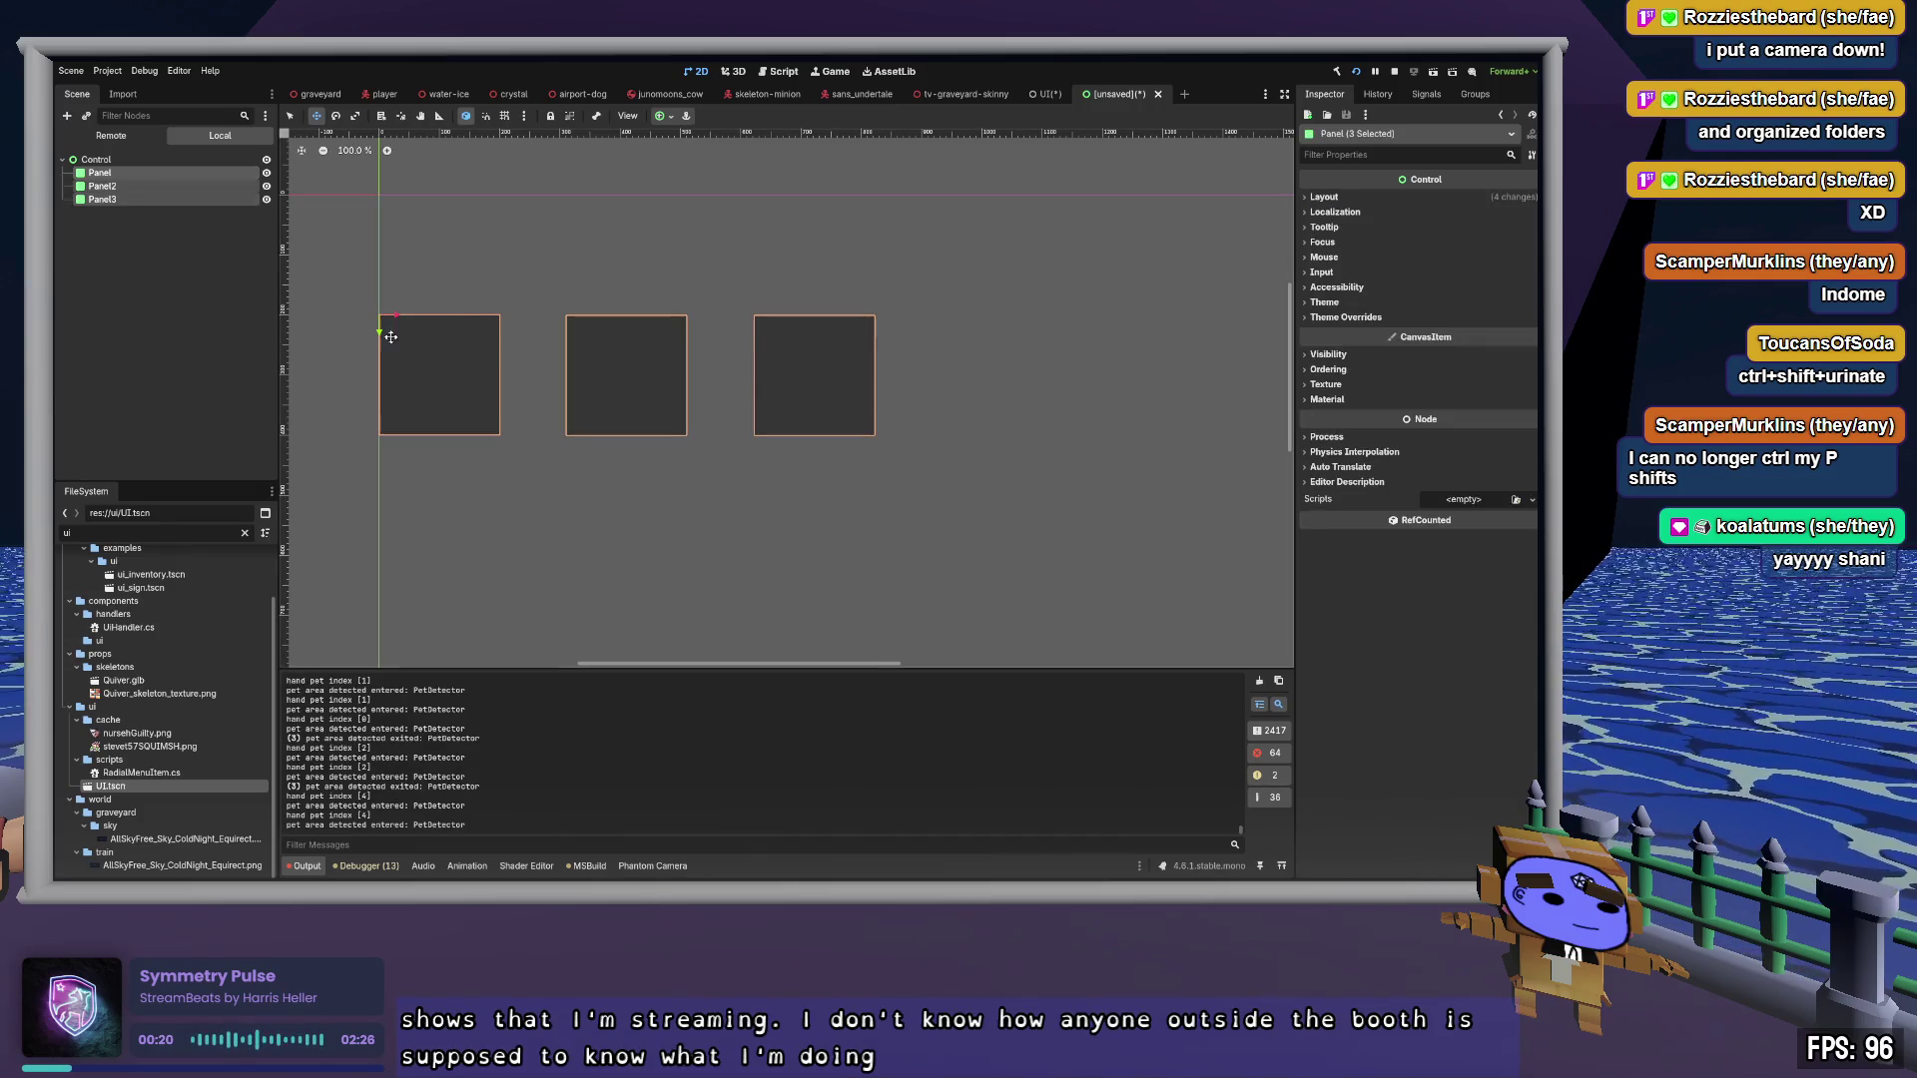
mouse_move(397, 314)
mouse_down()
mouse_move(557, 317)
mouse_move(516, 321)
mouse_up()
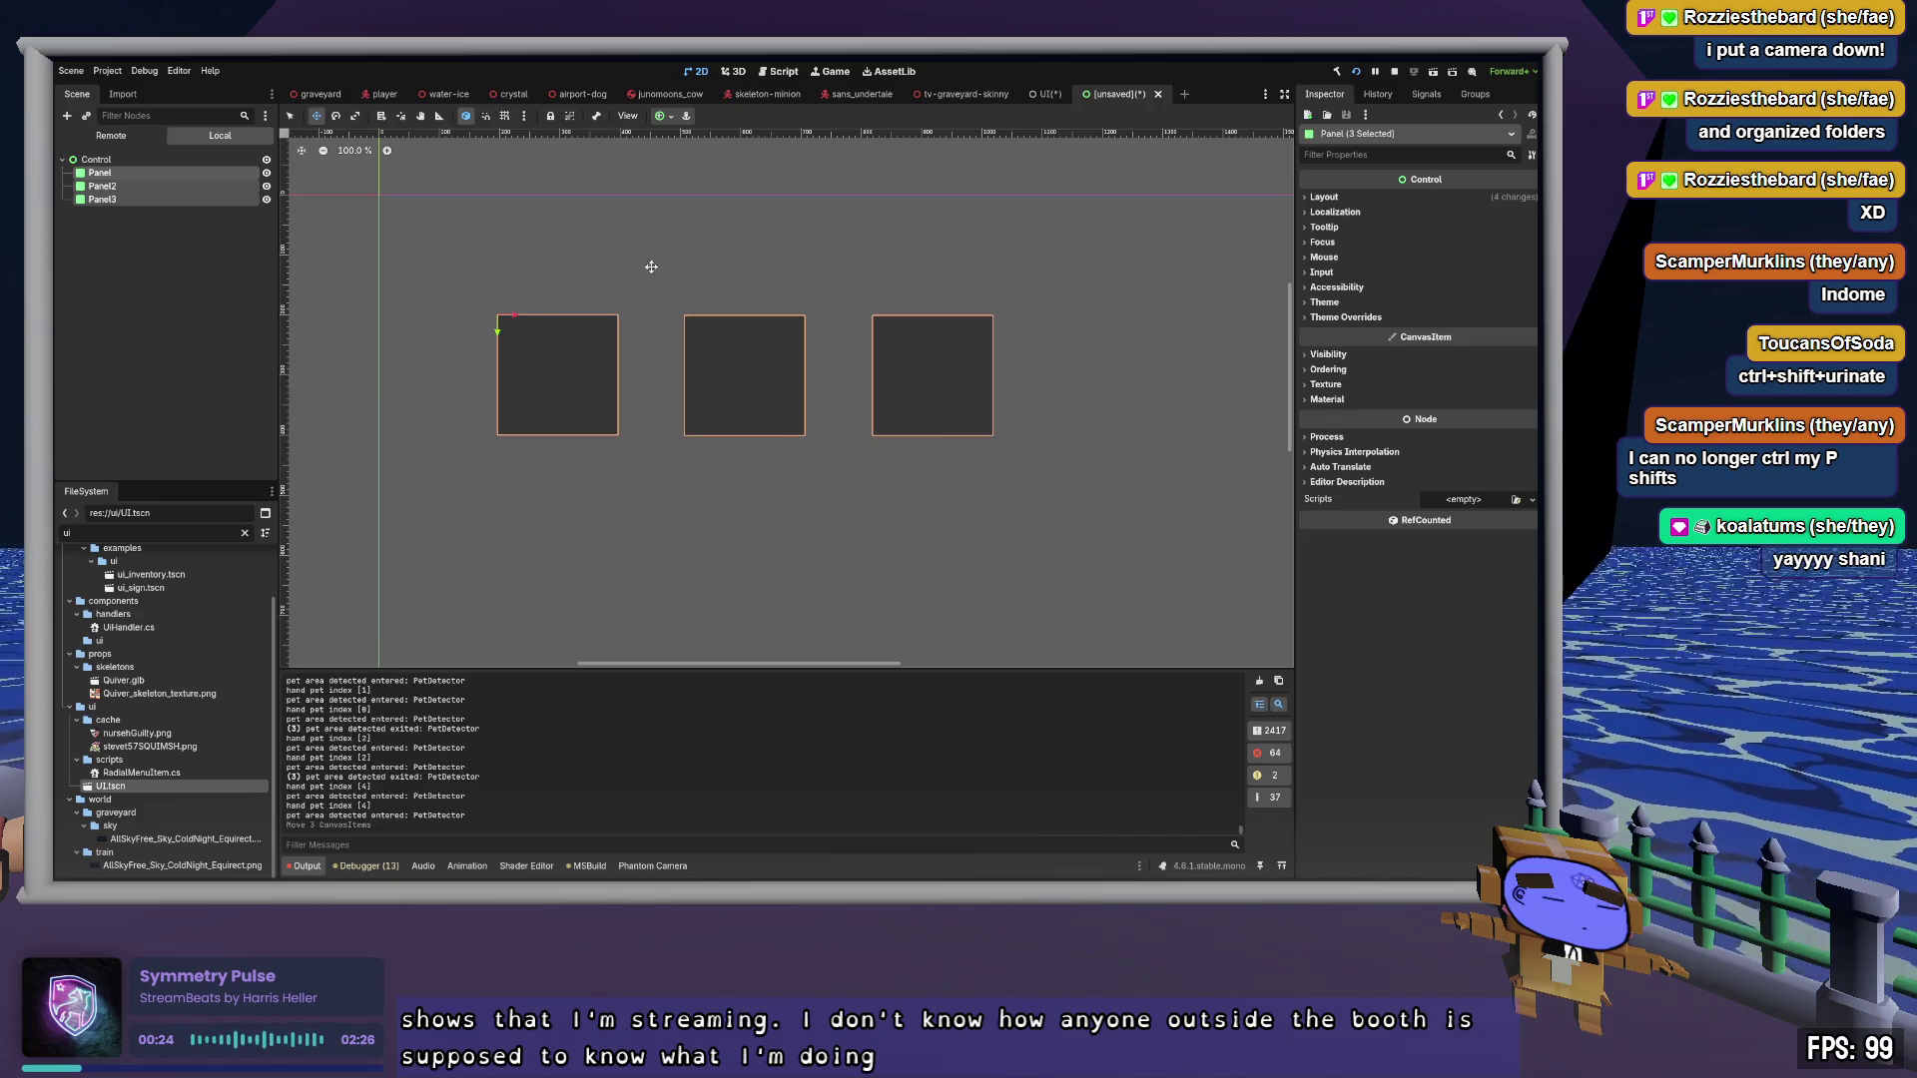
click(122, 172)
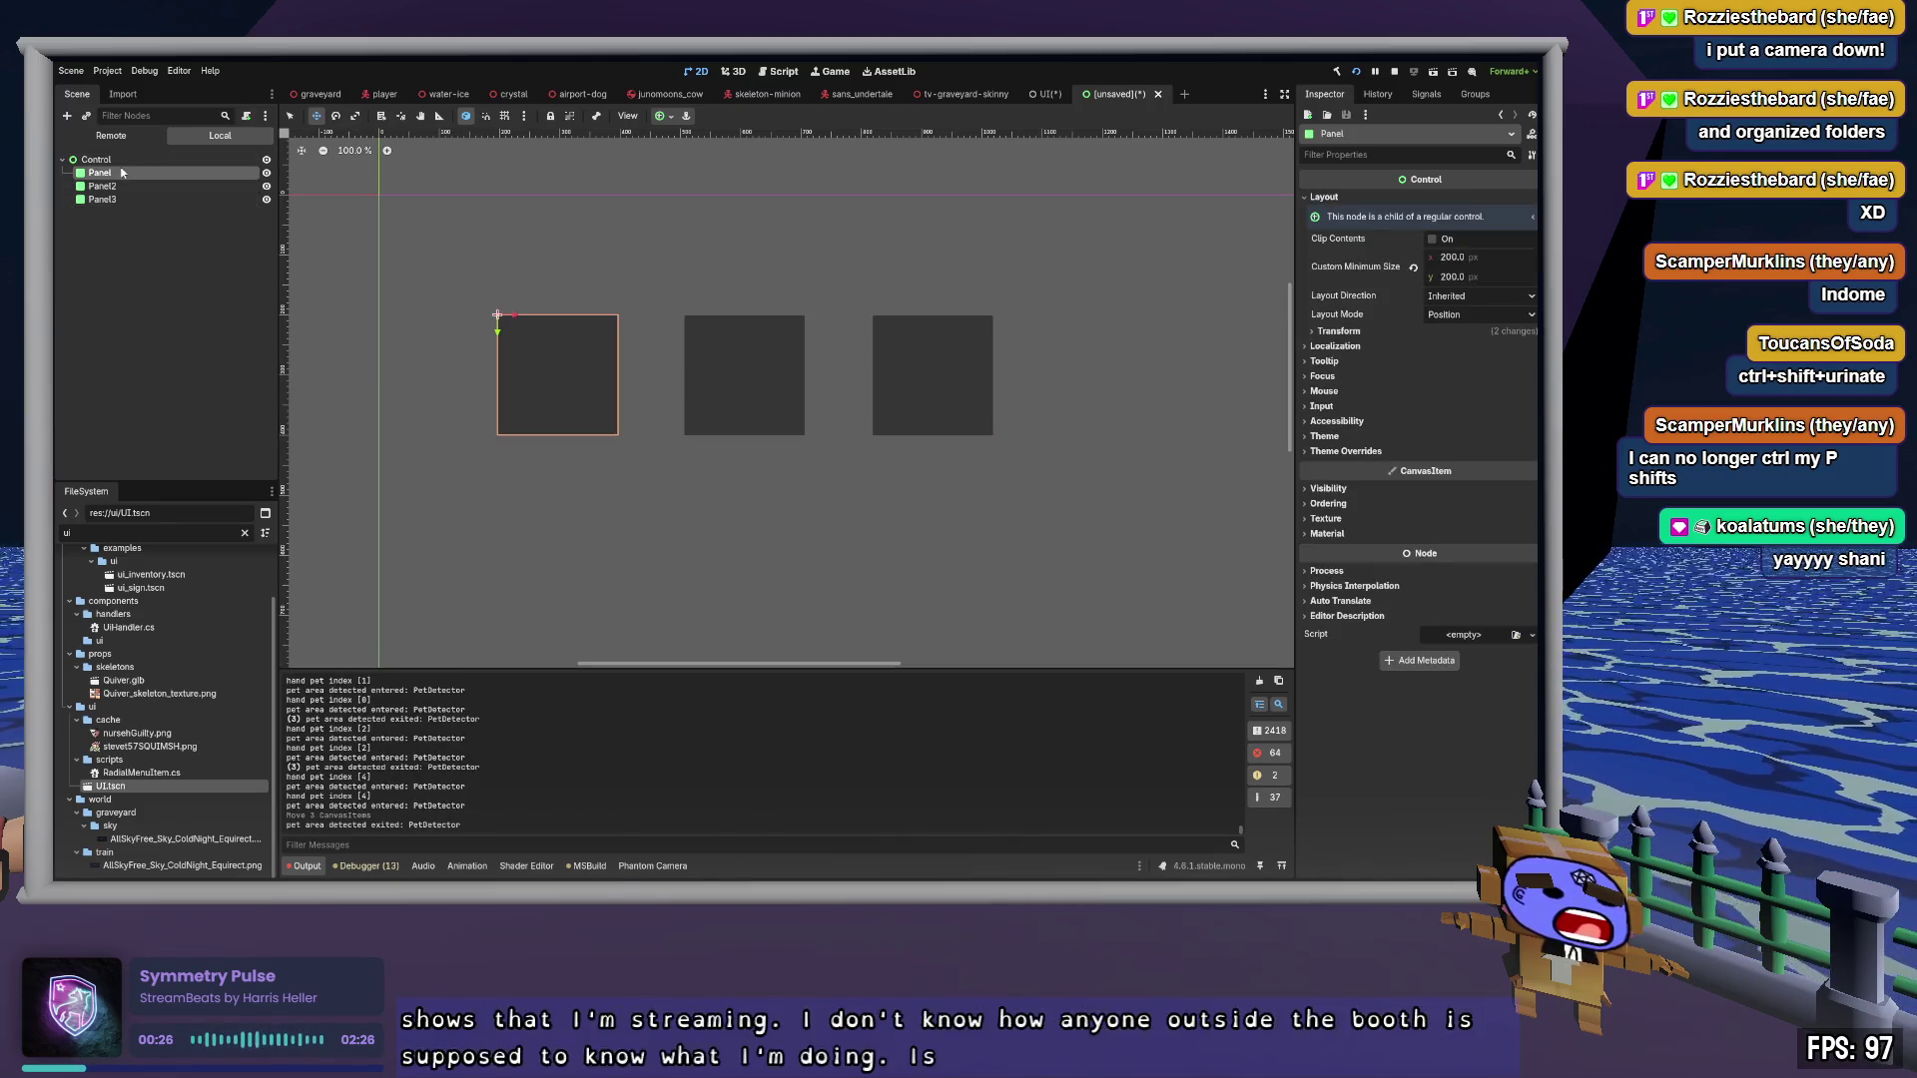
scroll(1040, 399, down, 5)
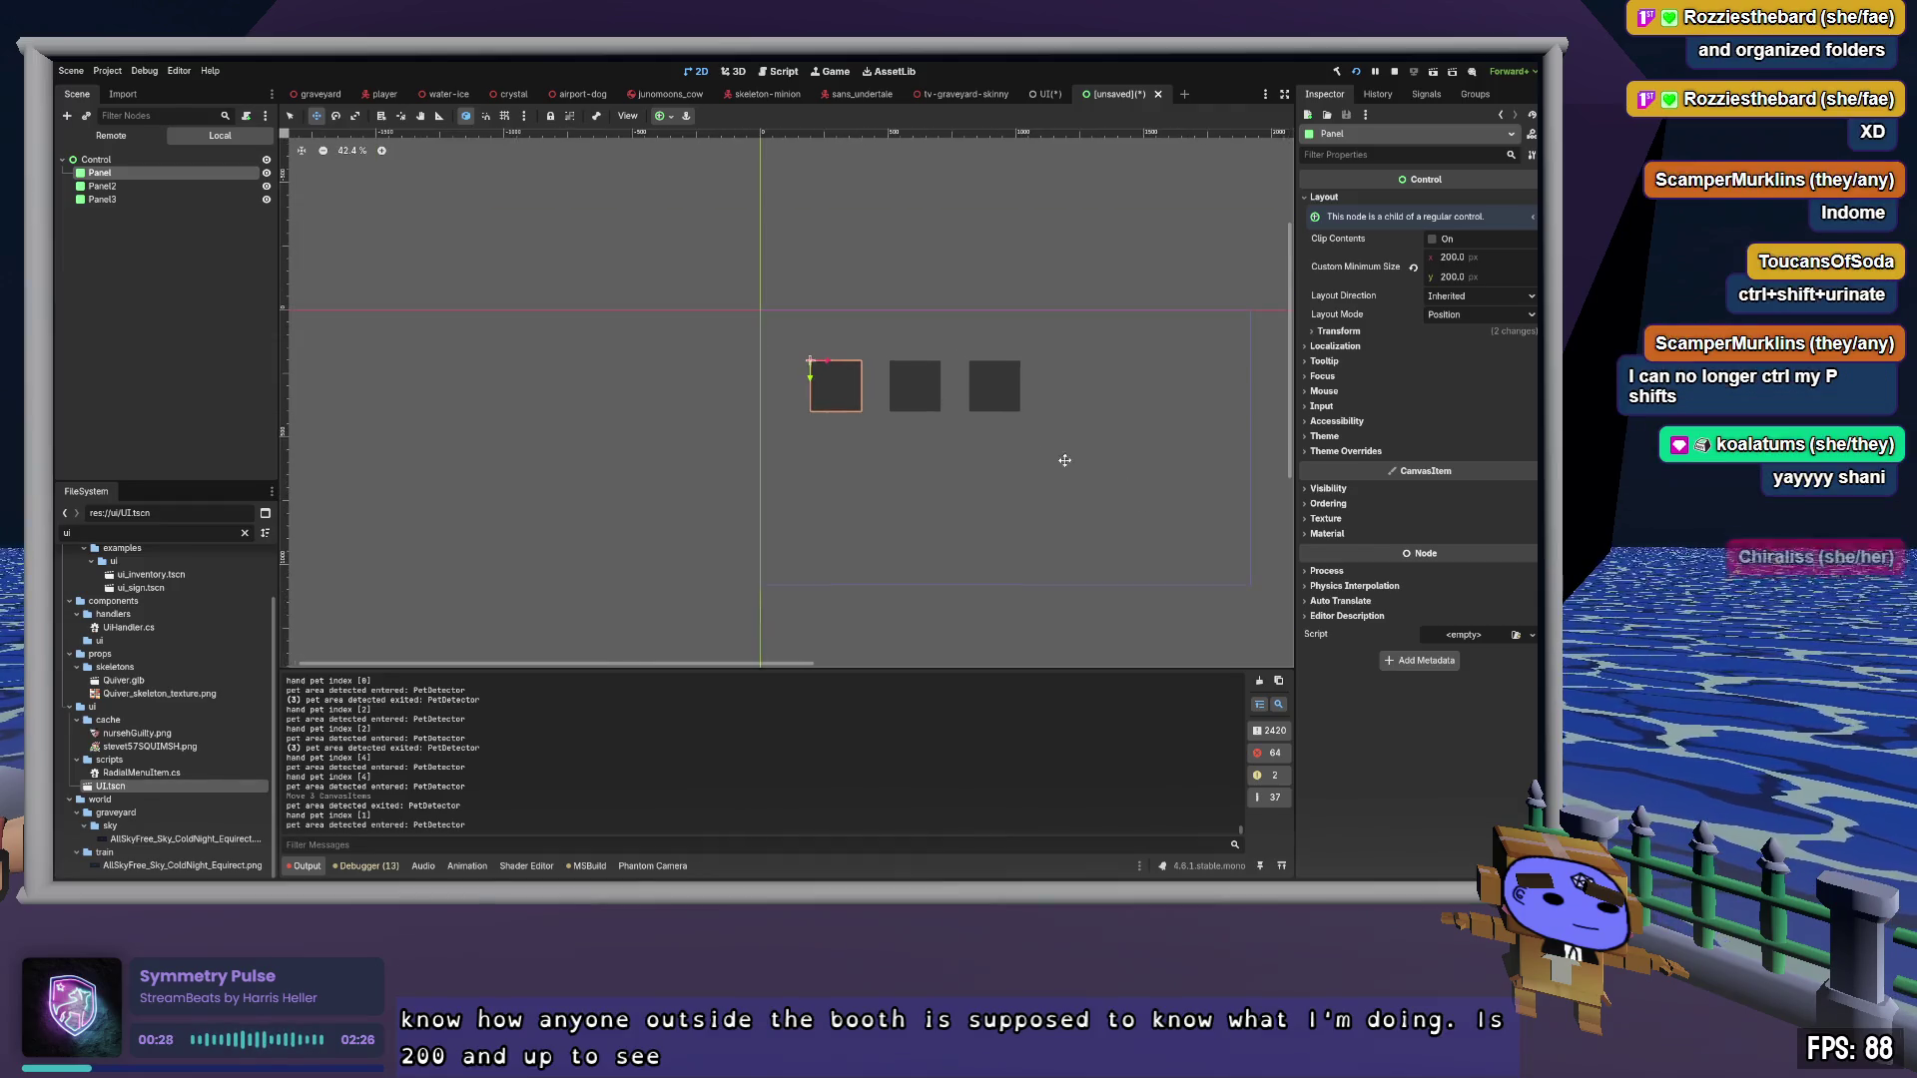
scroll(999, 439, up, 5)
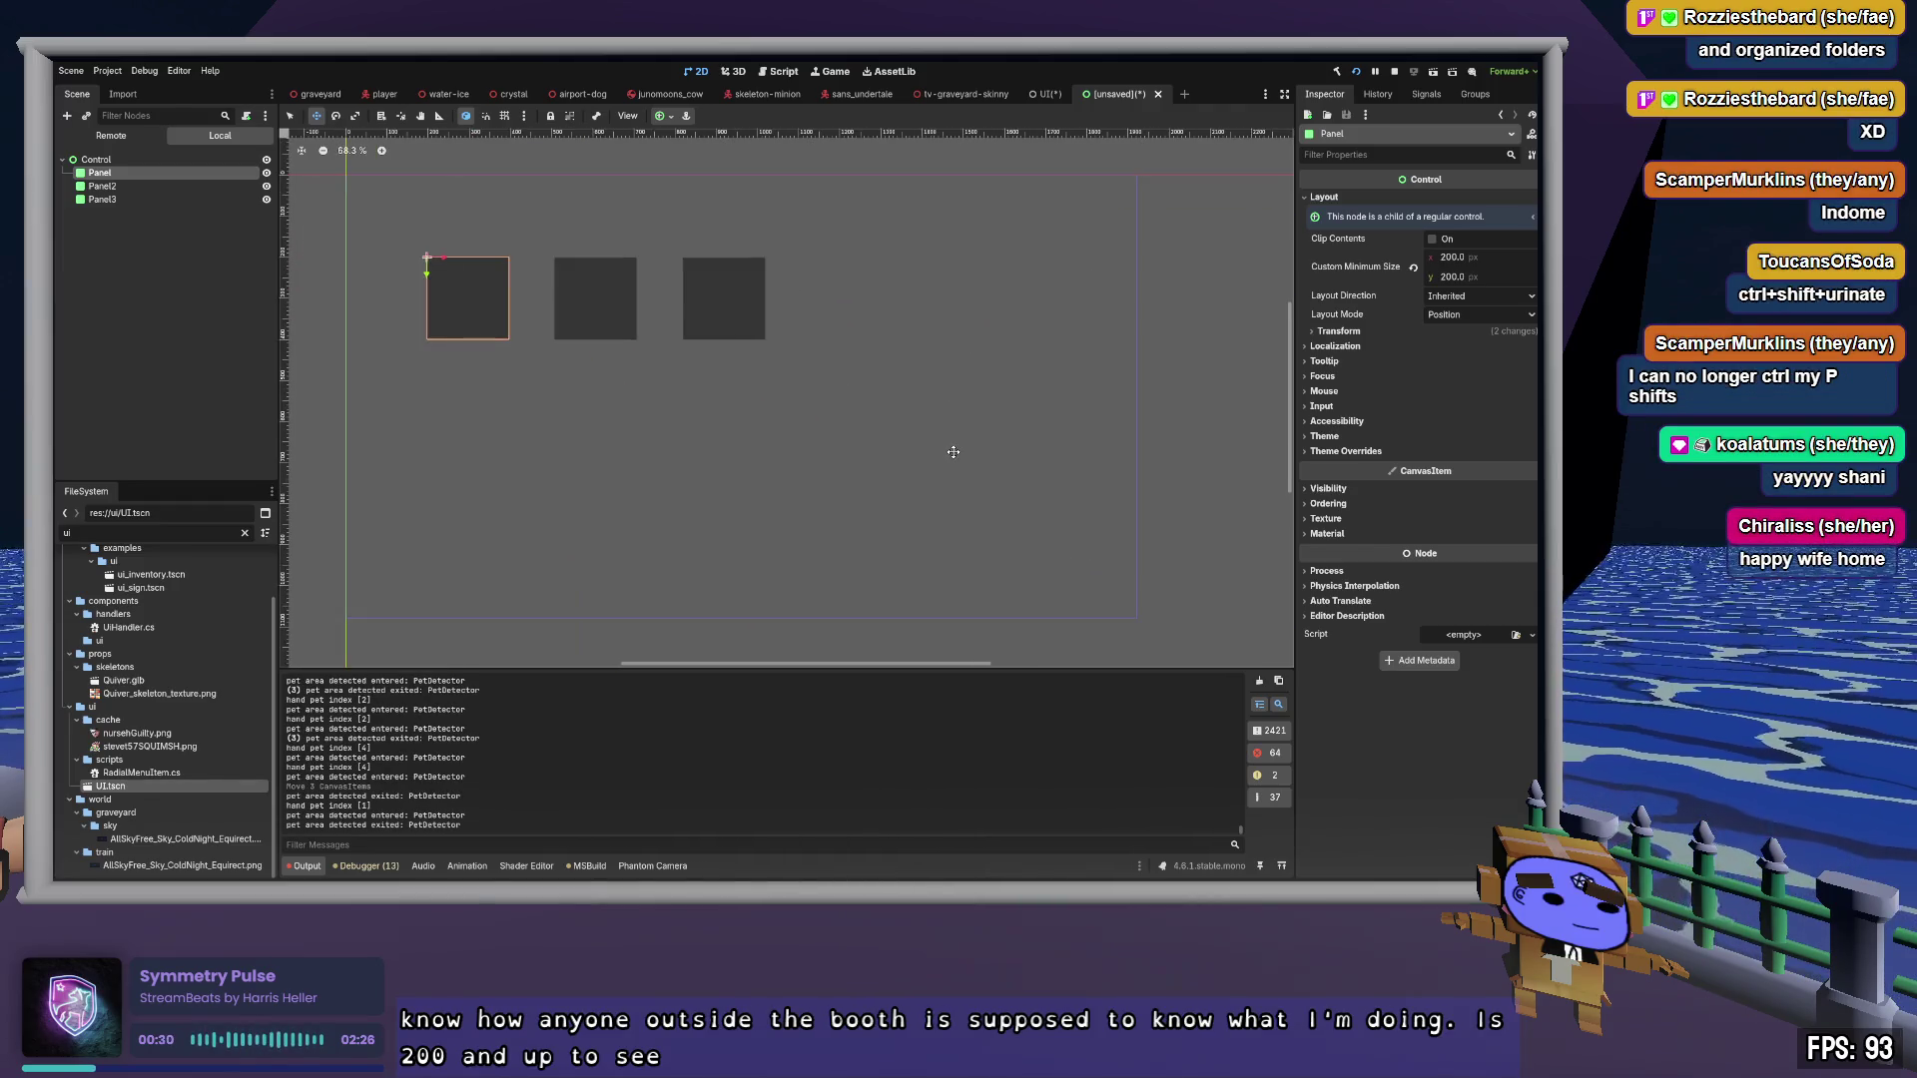
scroll(954, 452, left, 2)
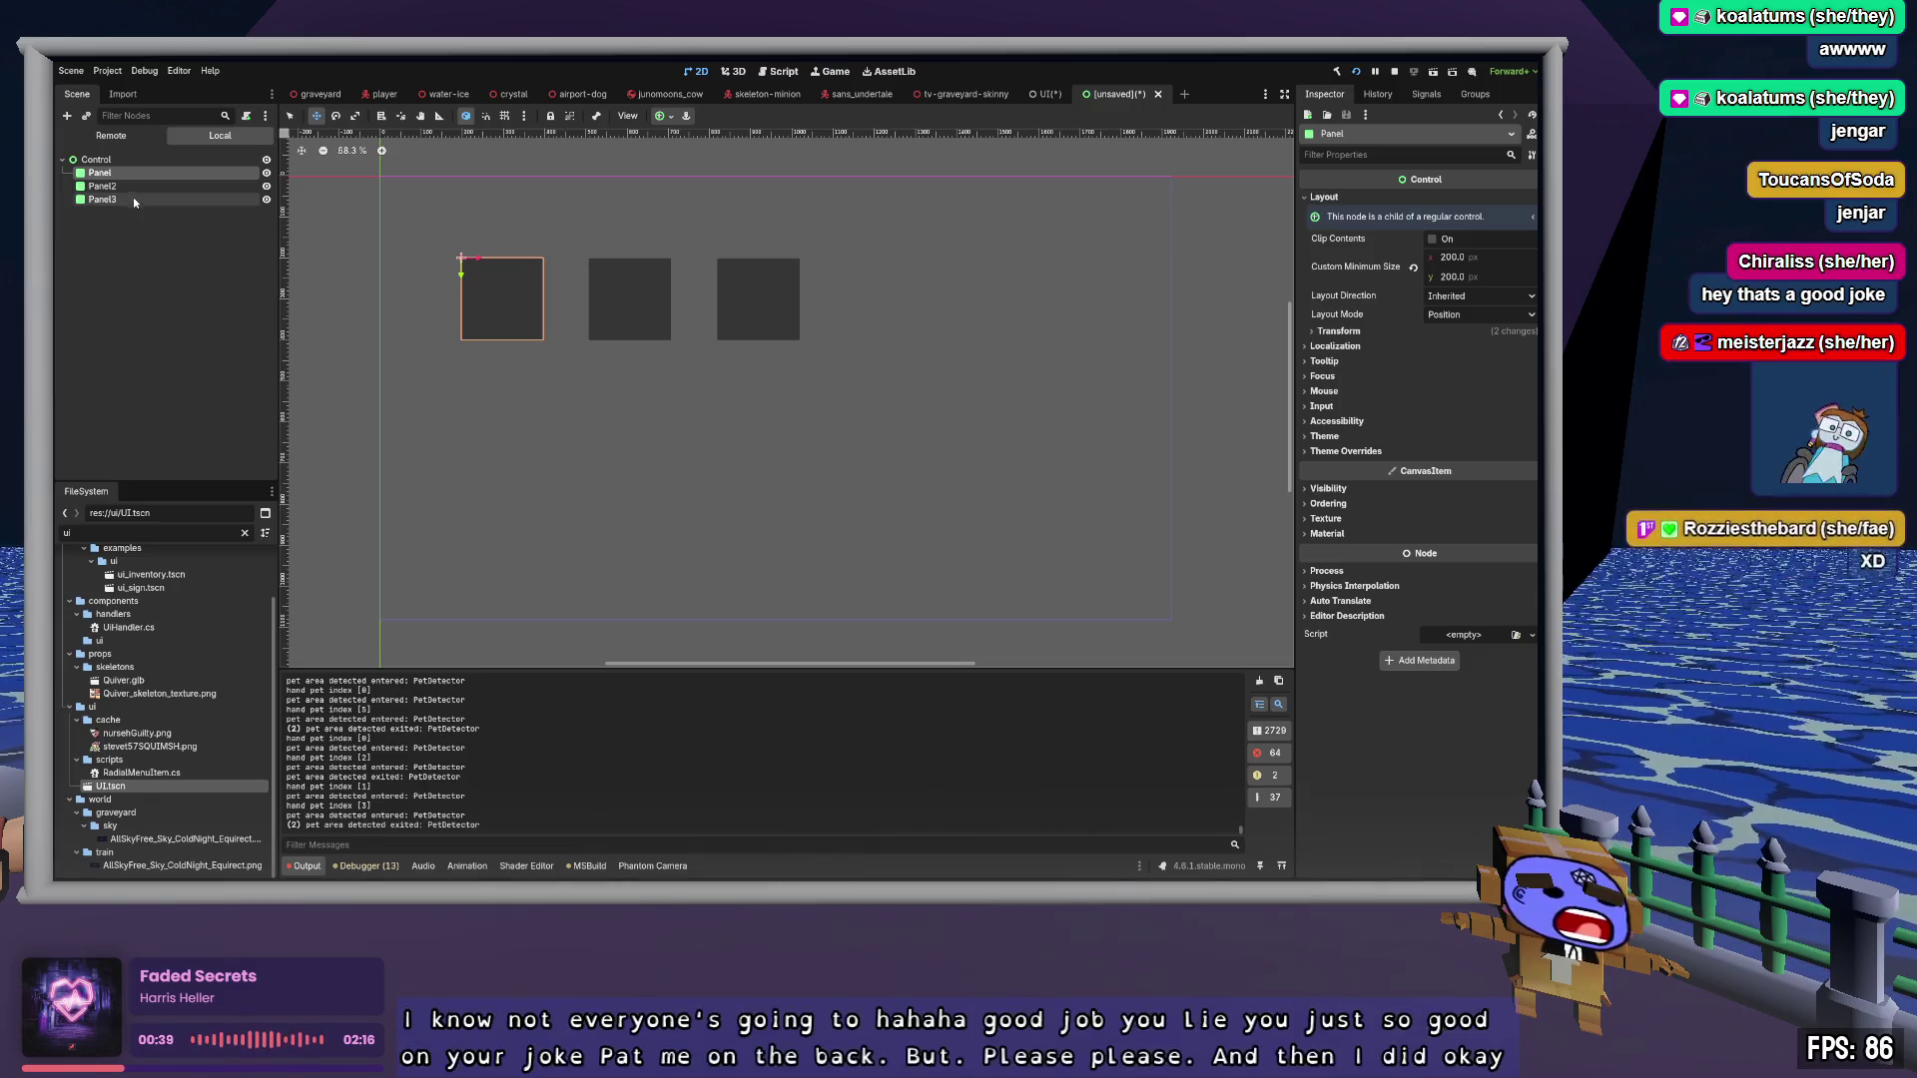
Select the root Control node of the three-panel scene
click(139, 160)
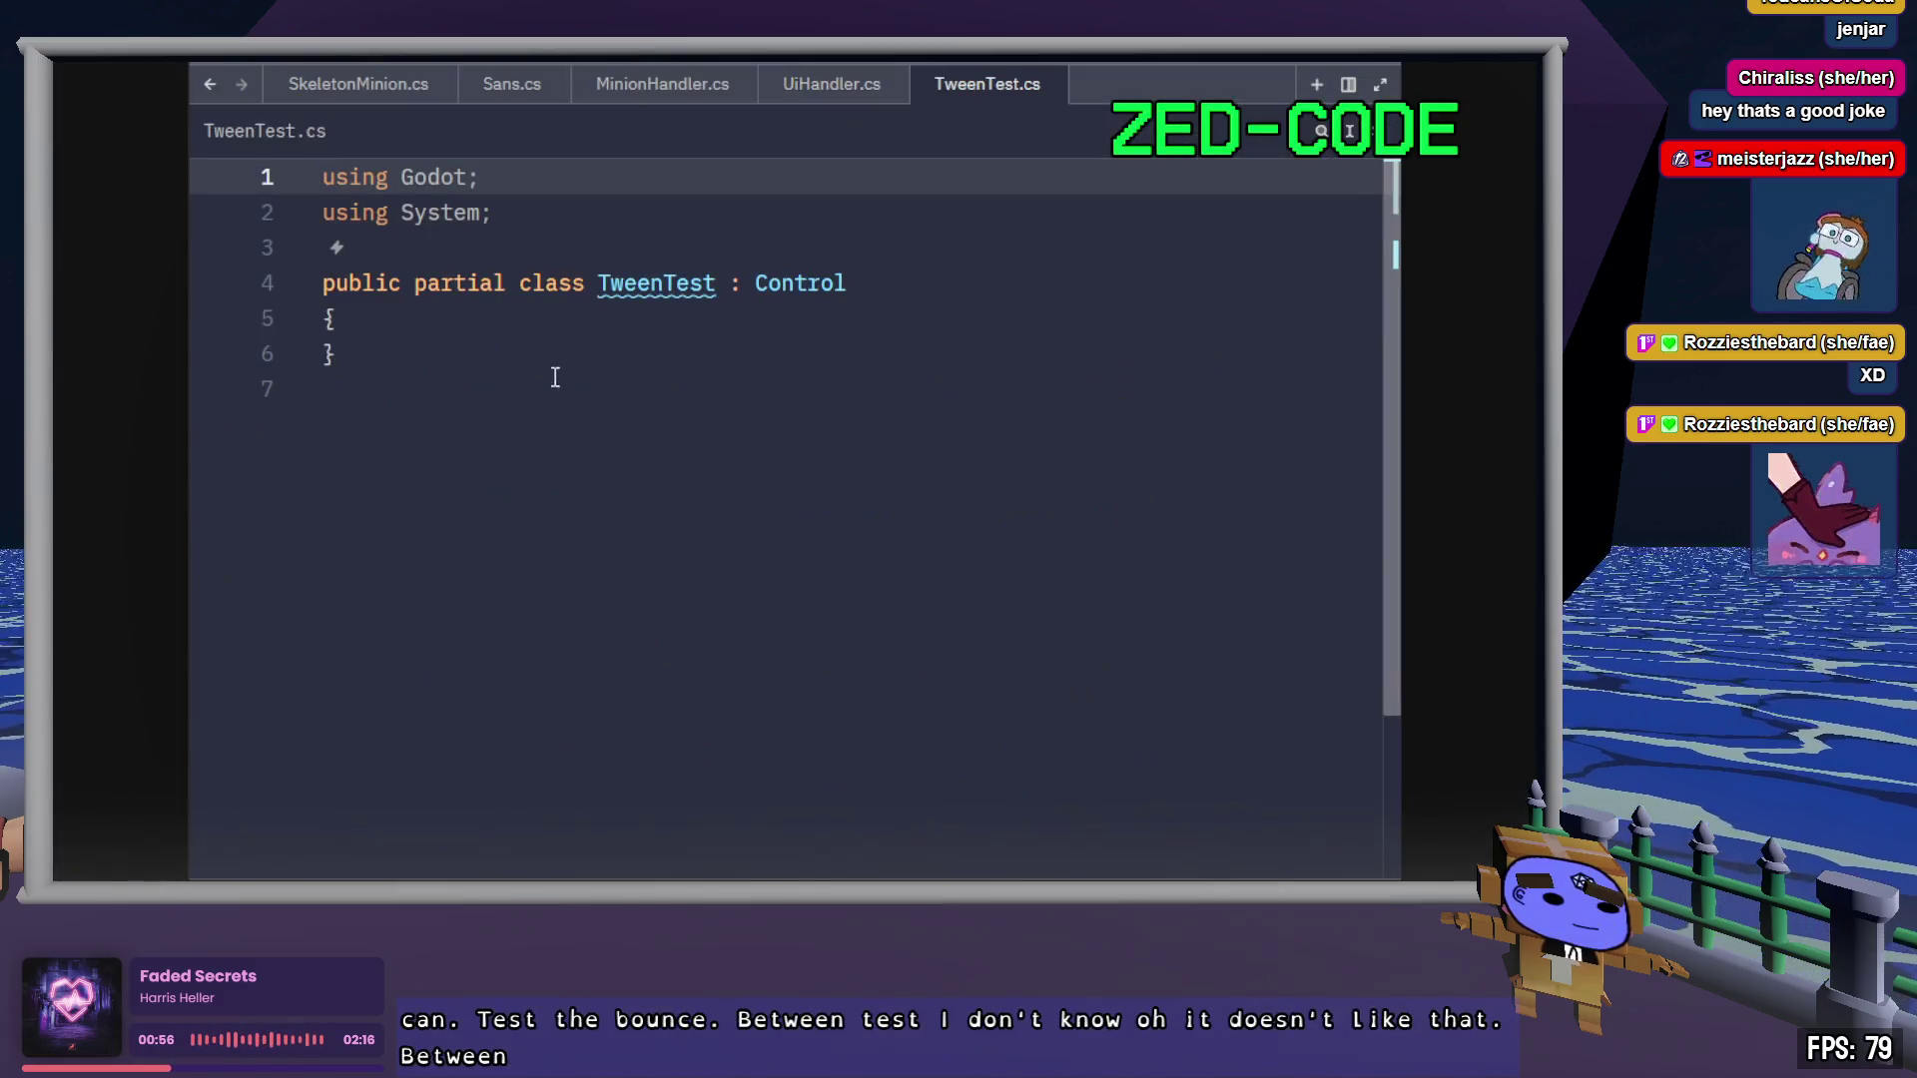
Switch to Zed showing the empty TweenTest class in TweenTest.cs
click(498, 315)
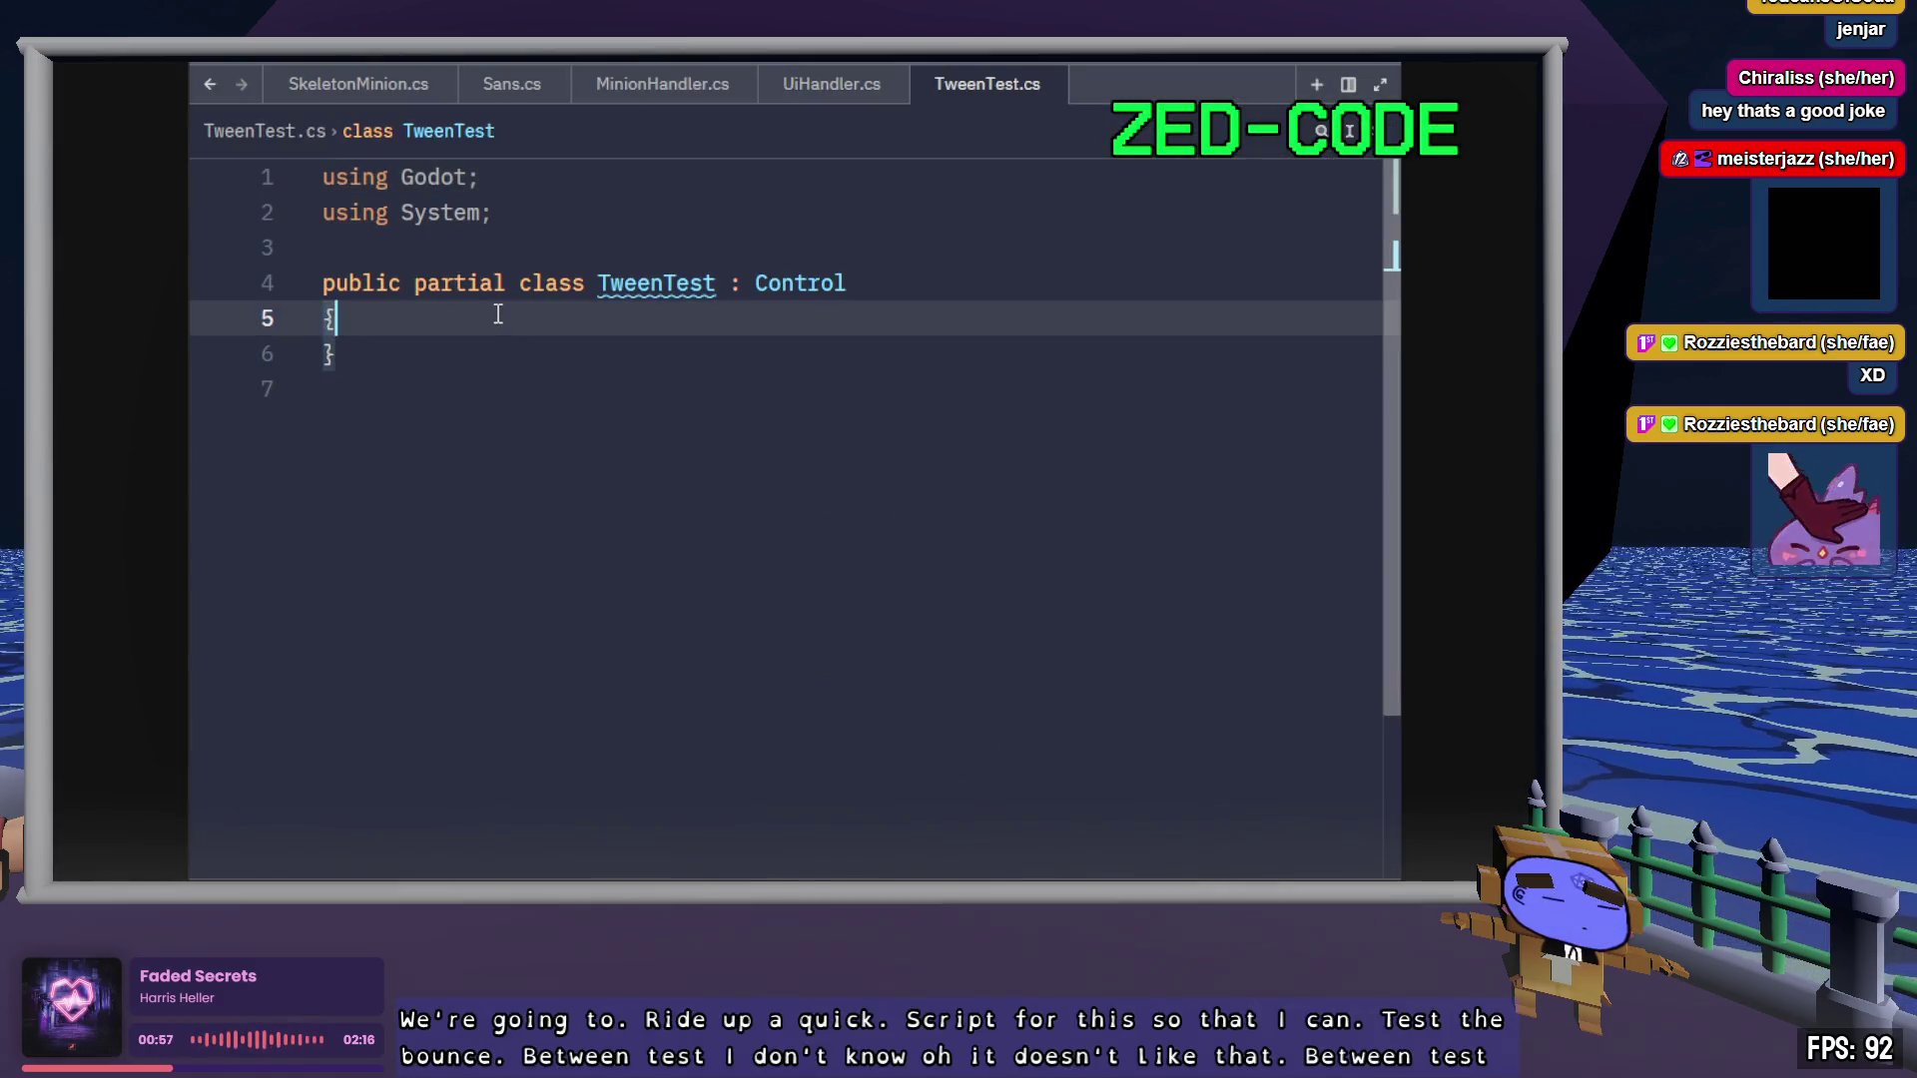
Add an [Export] public Panel ElasticPanel; field inside the class
key(Return)
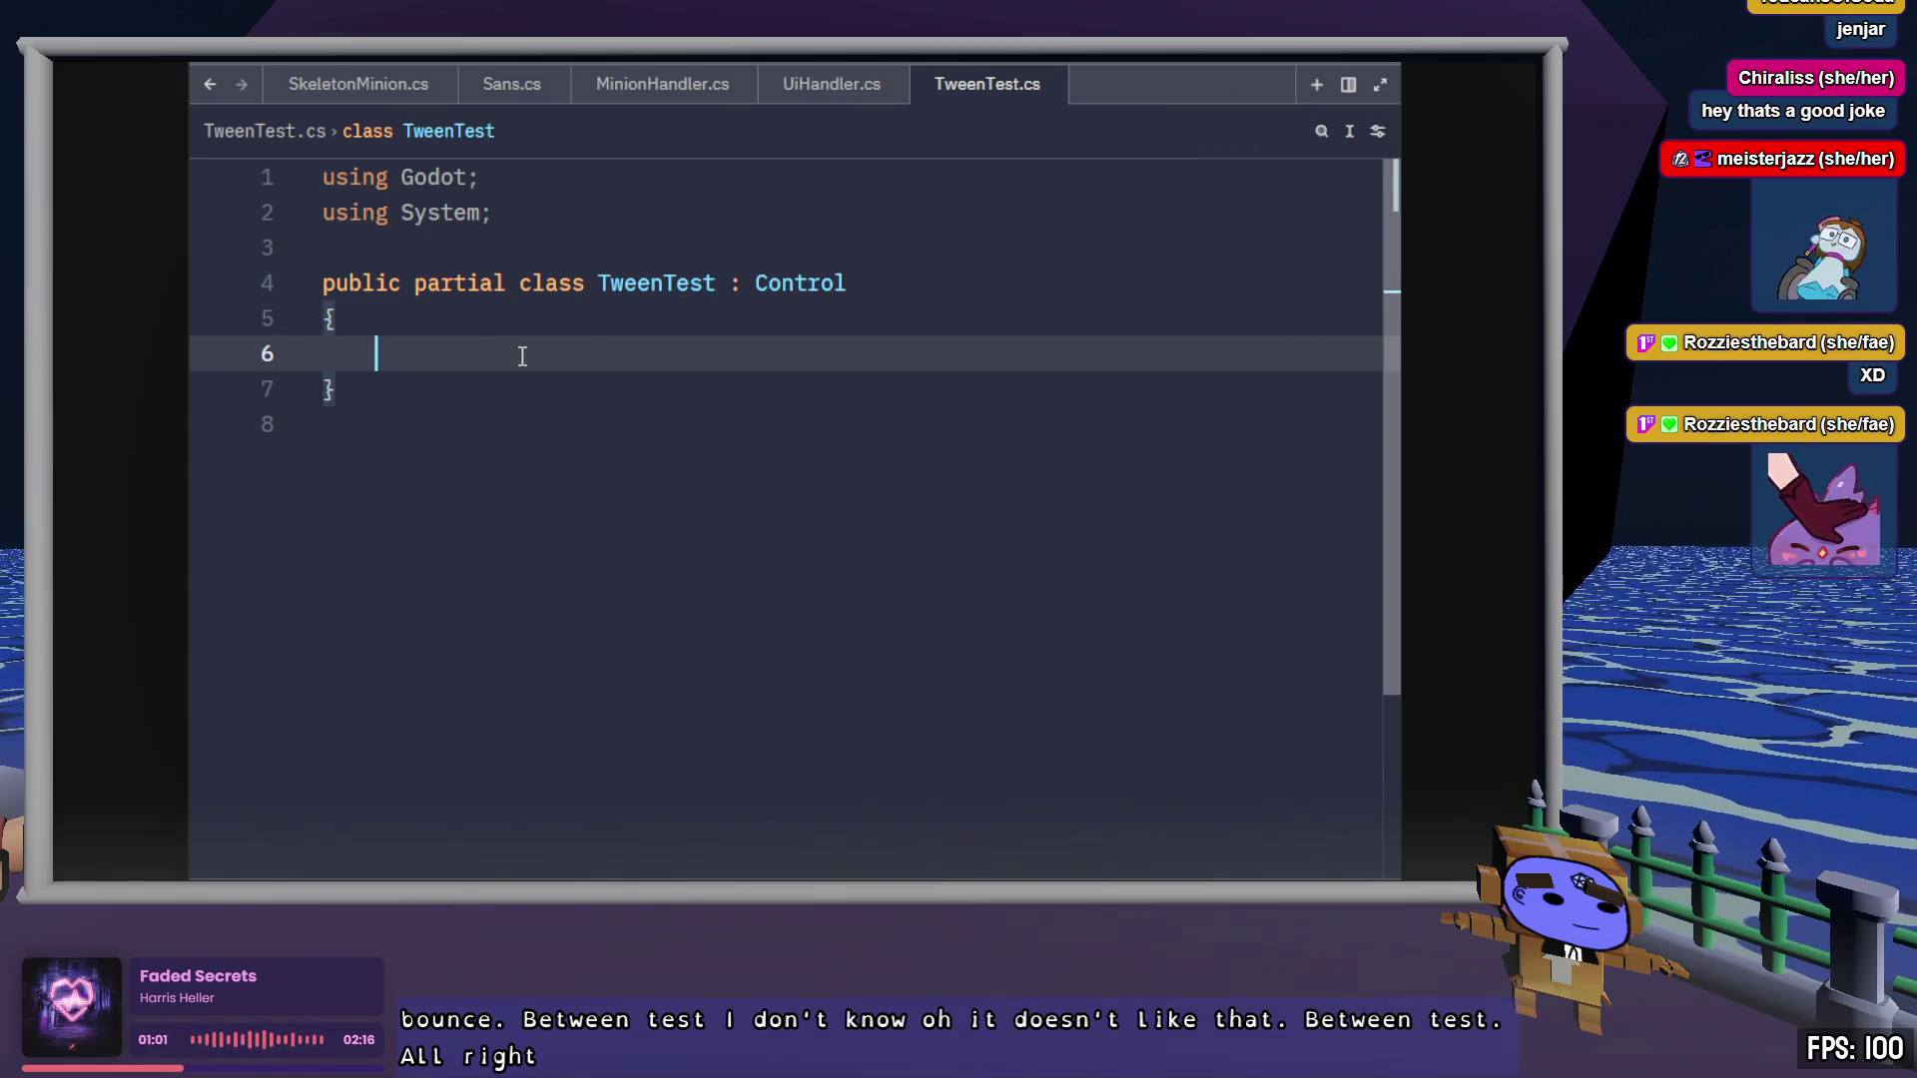
text([Exp)
key(Tab)
key(End)
key(Return)
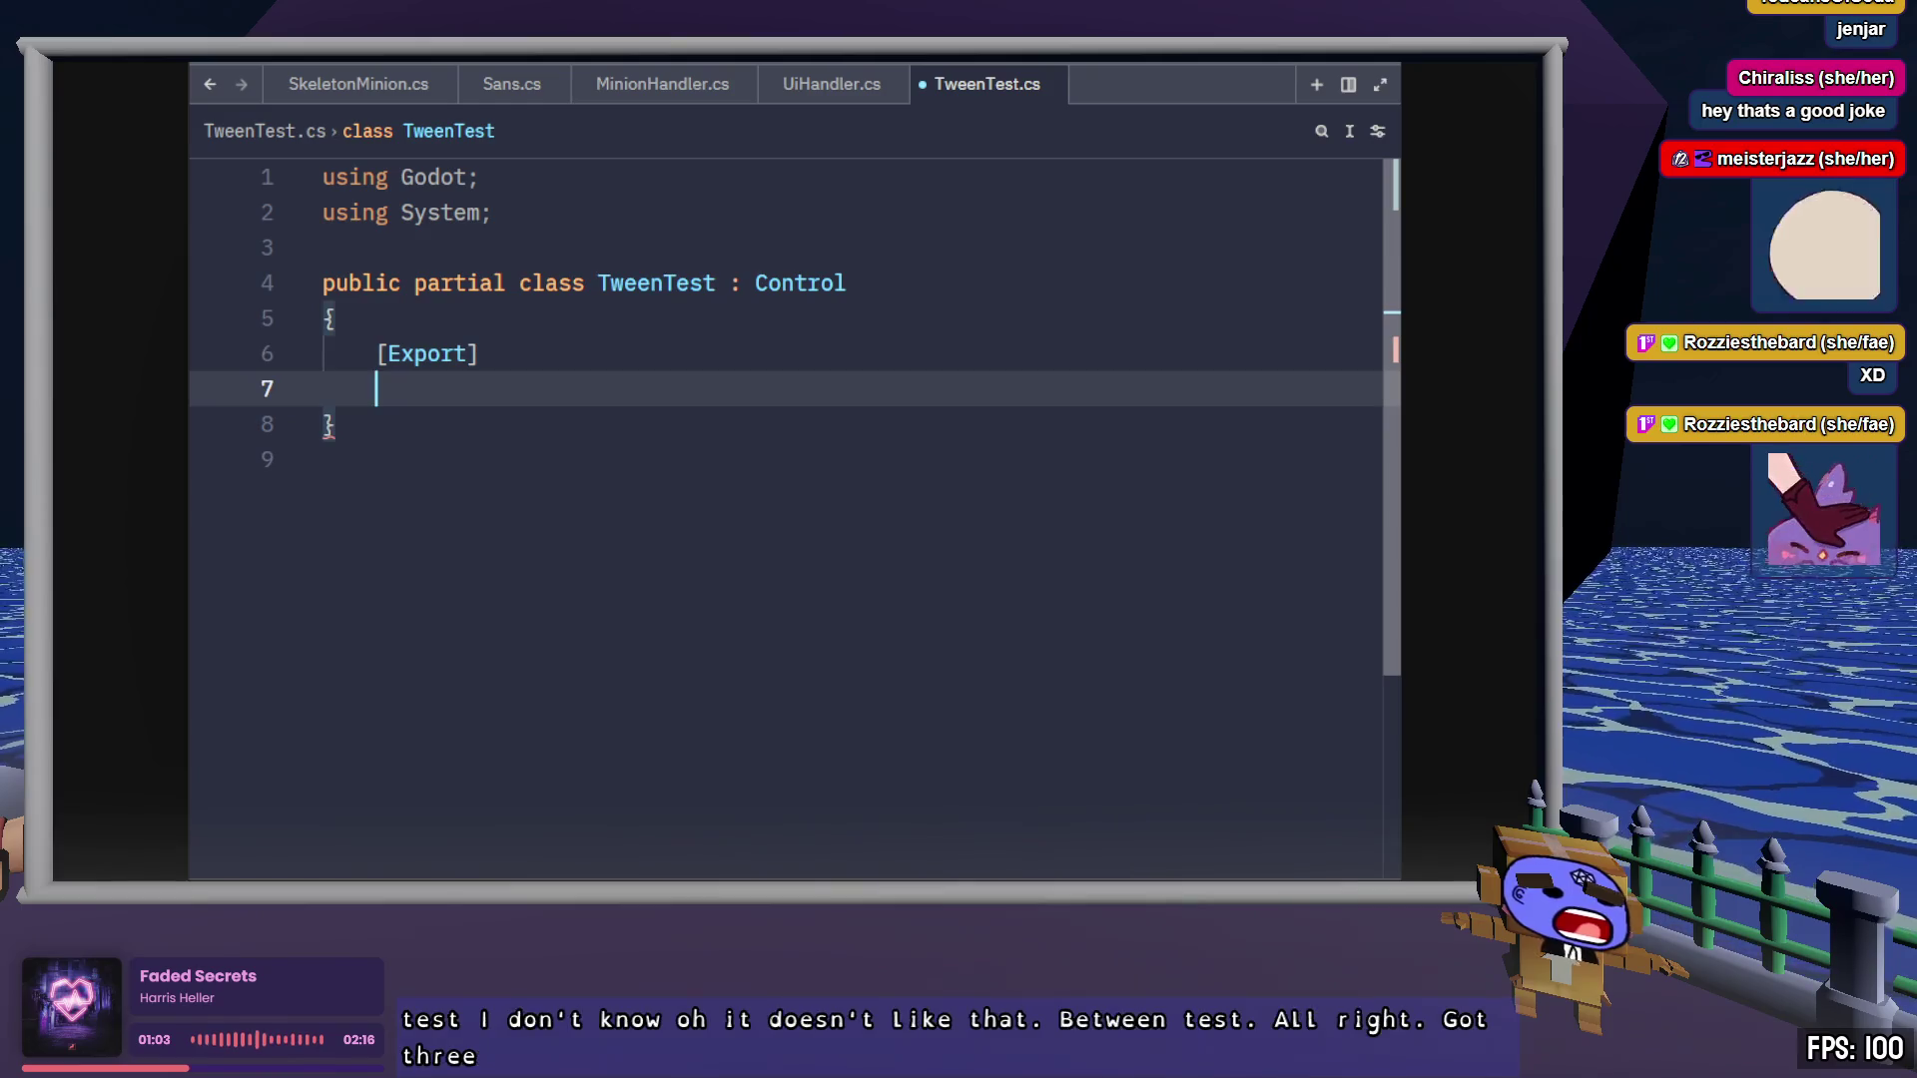
text(p)
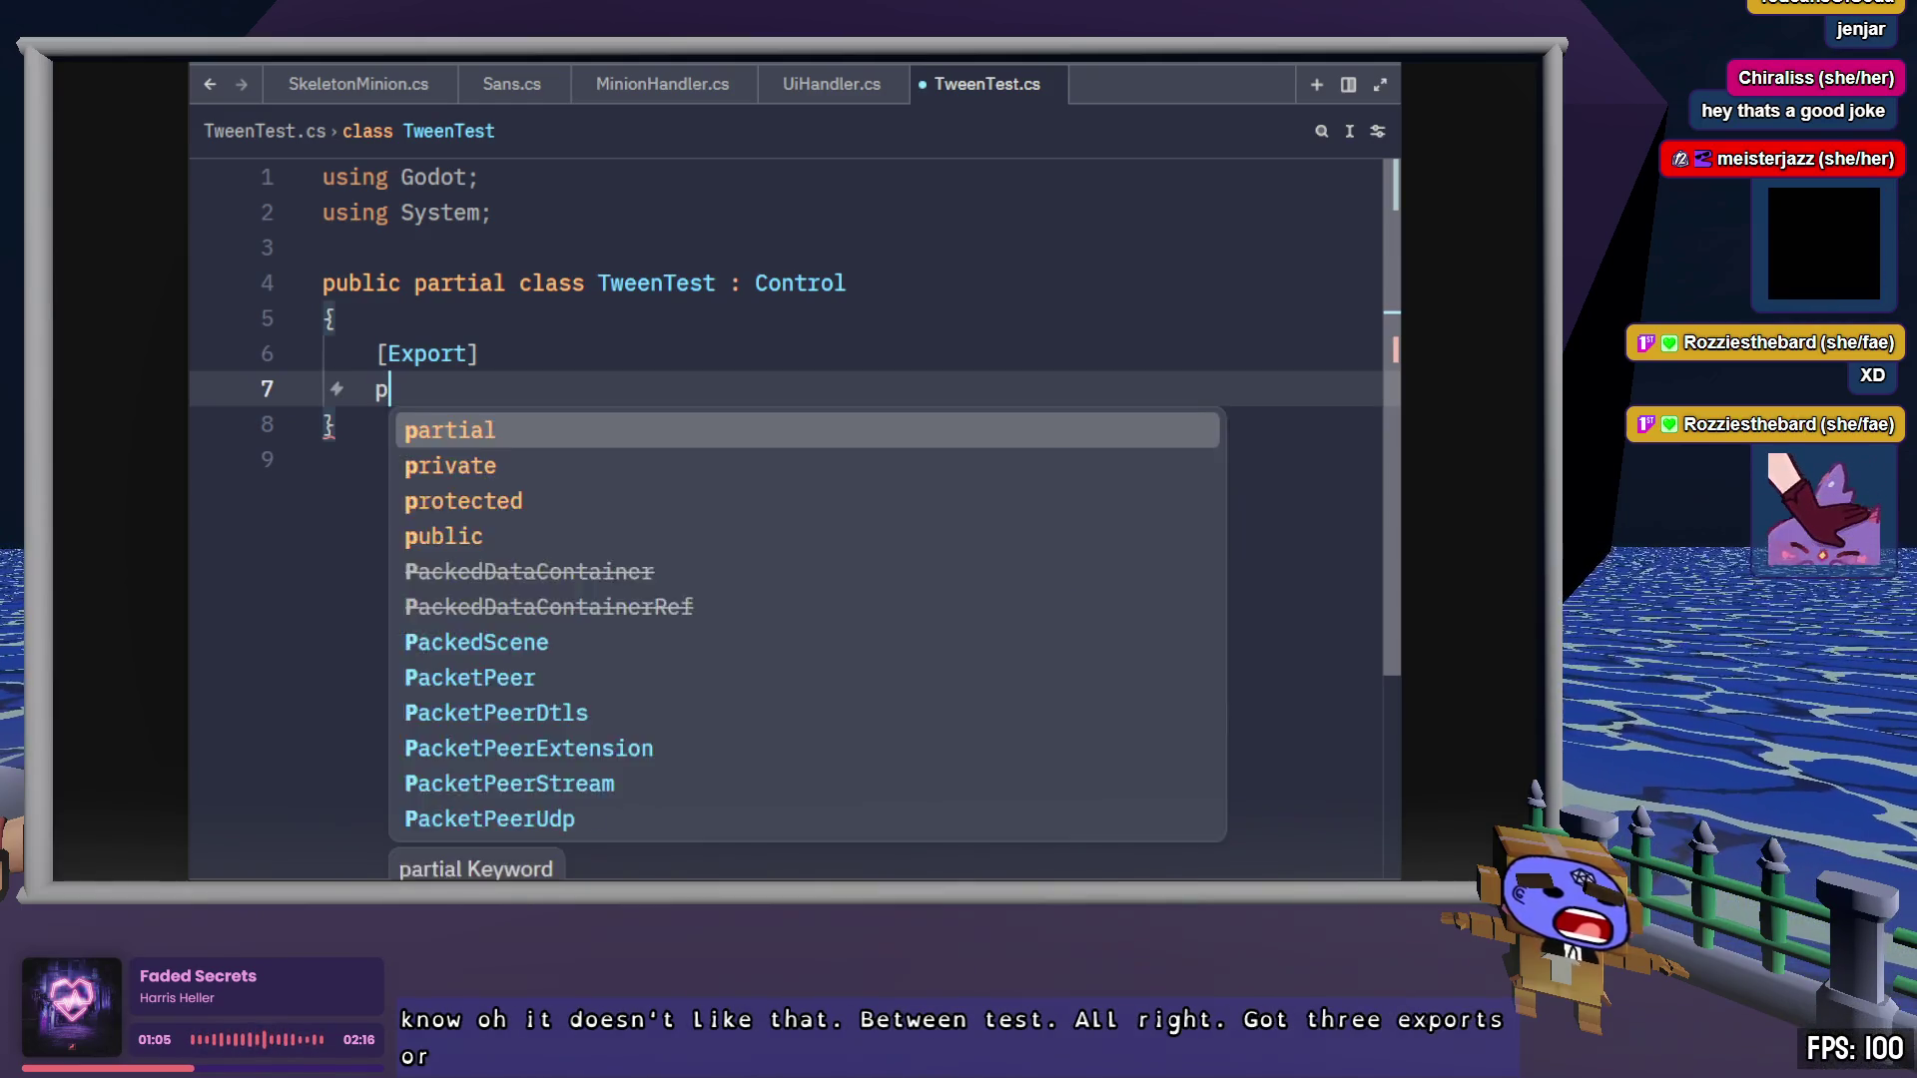
text(ublic Panel)
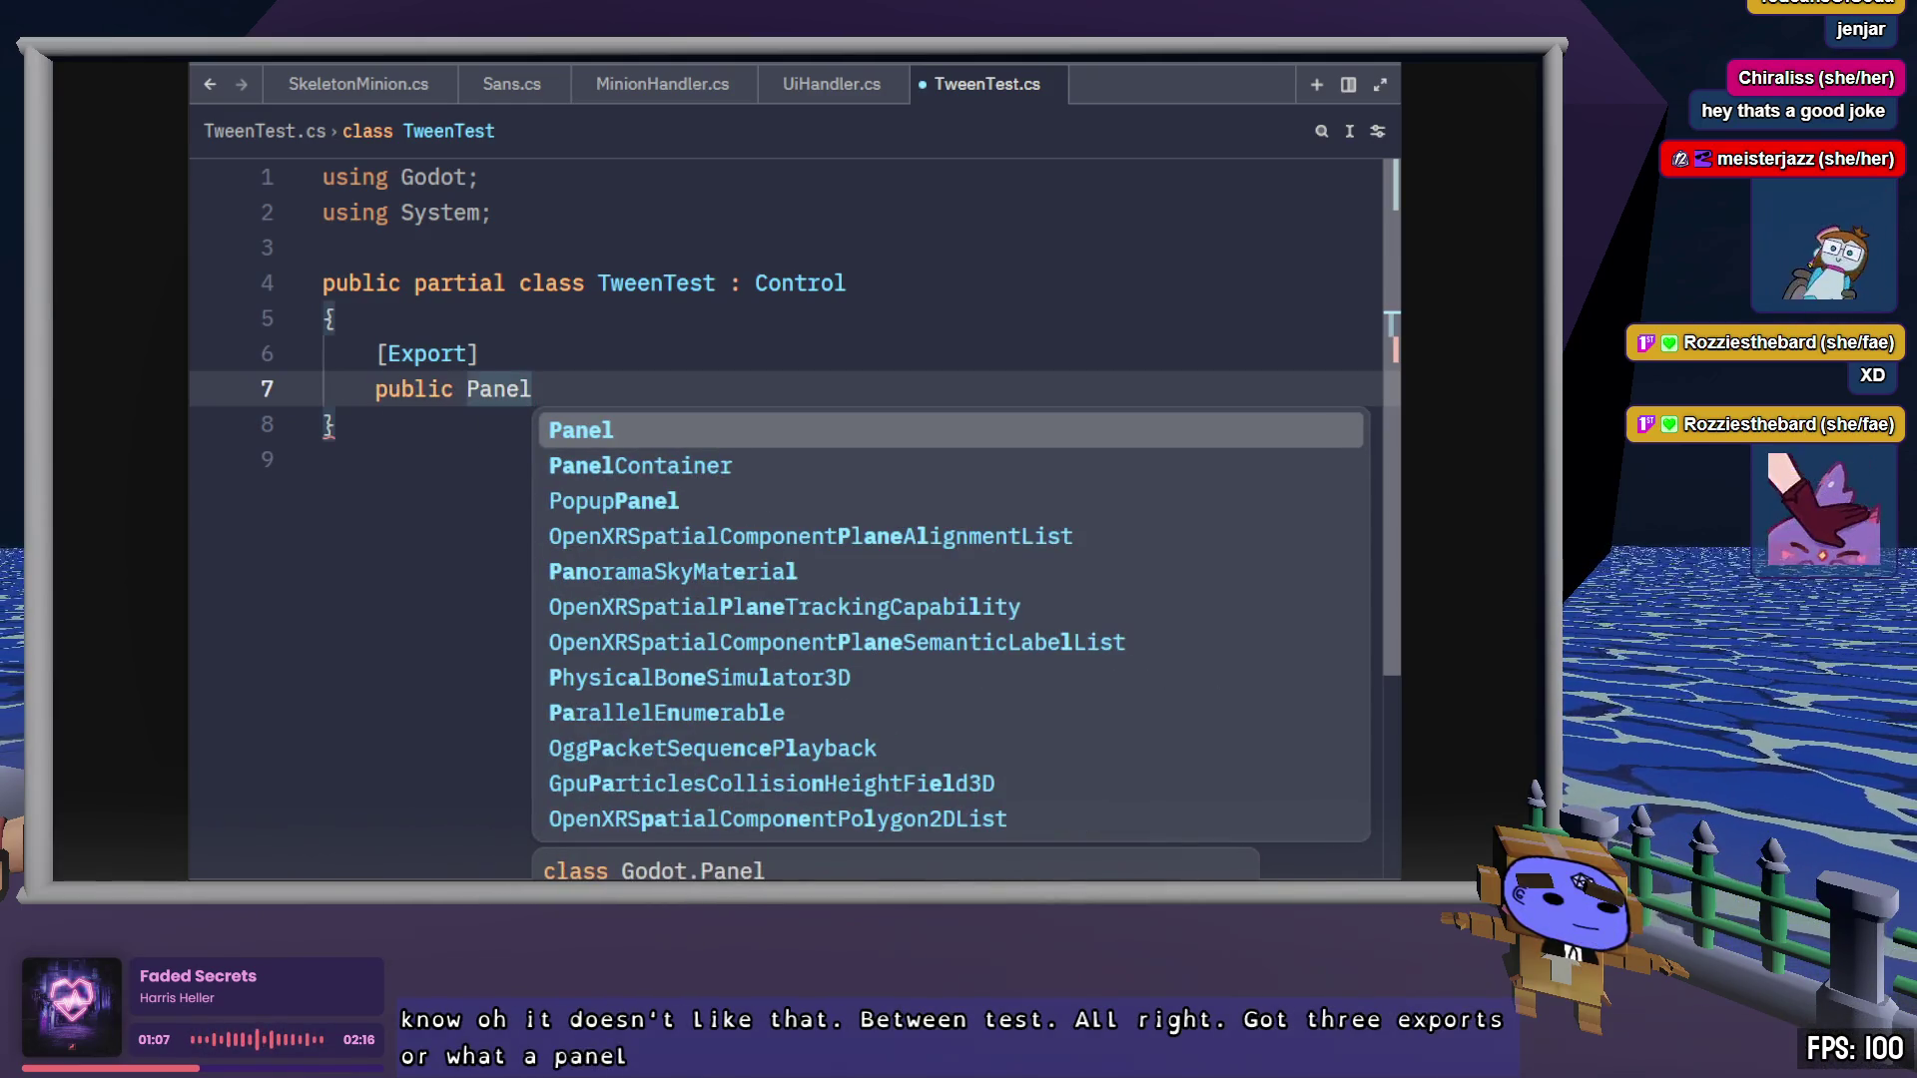
text( elast)
key(BackSpace)
key(BackSpace)
key(BackSpace)
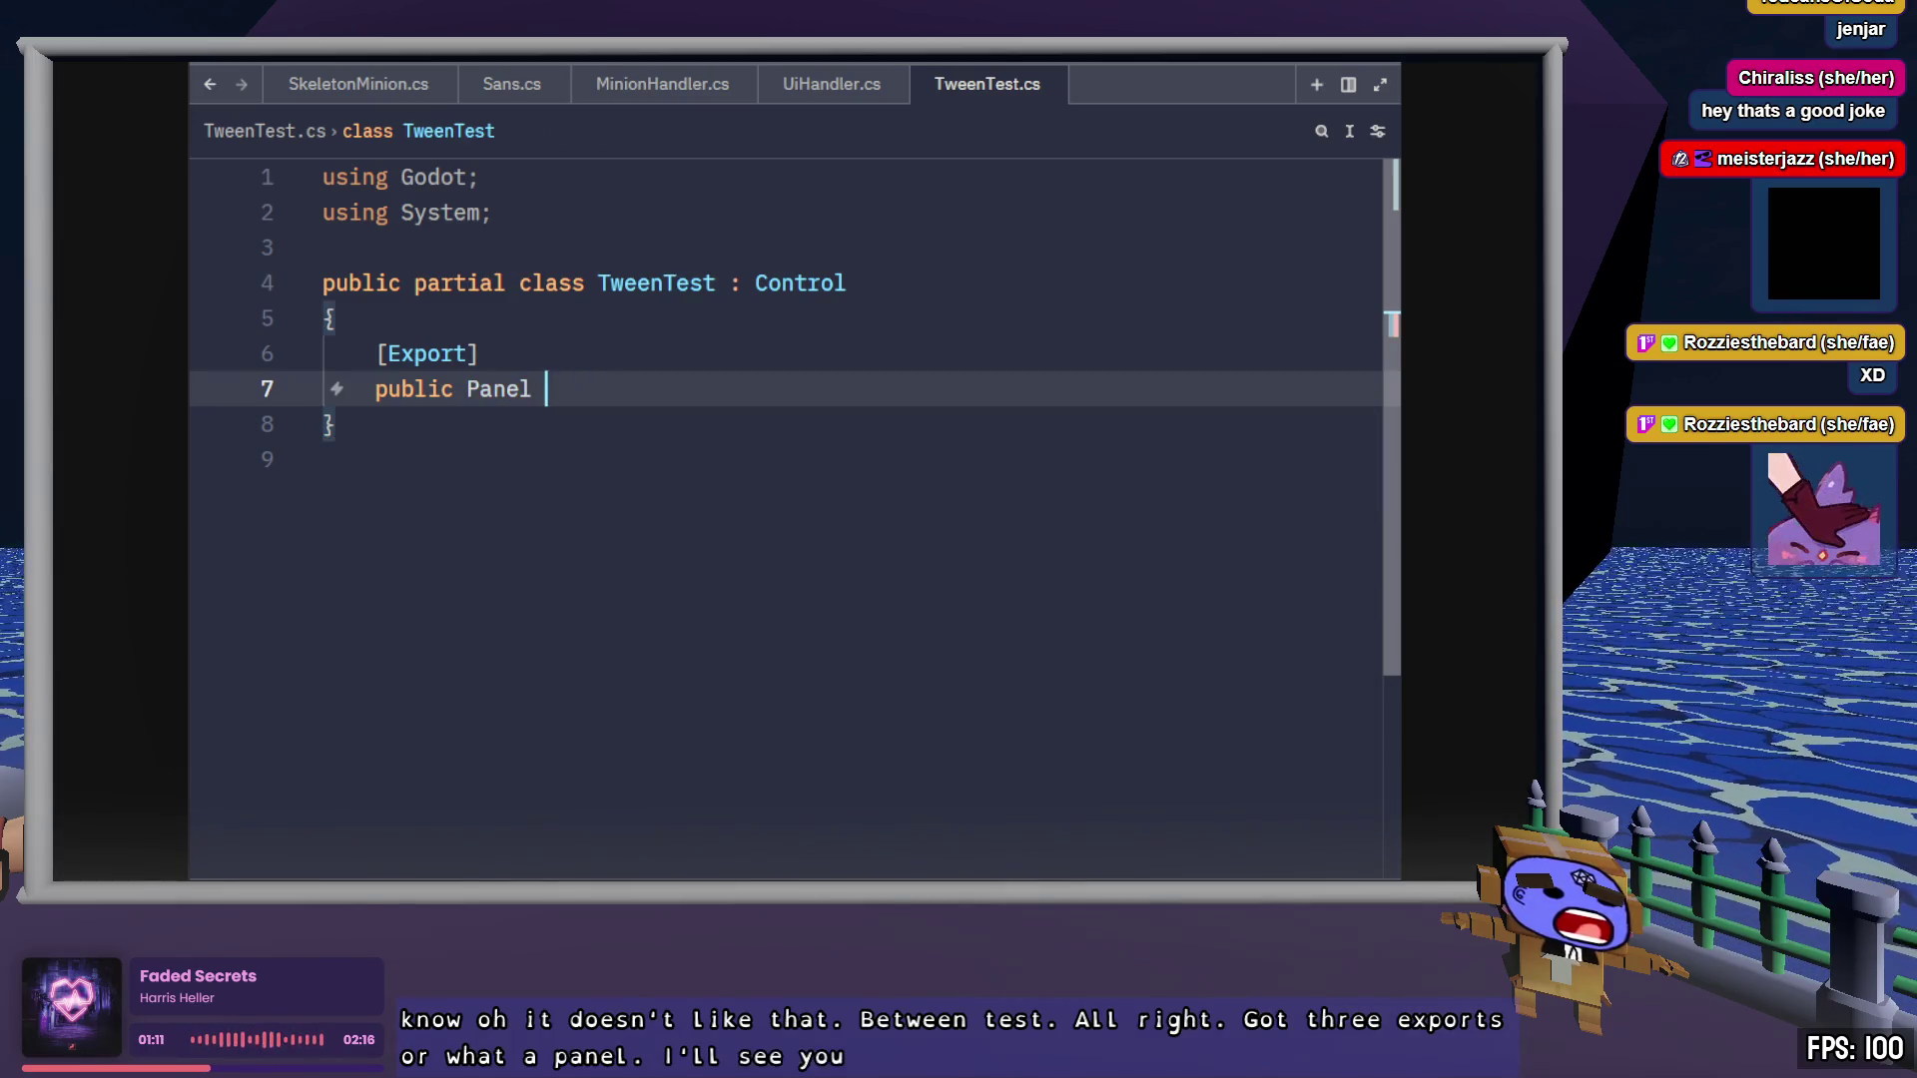
text(ElasticPanel)
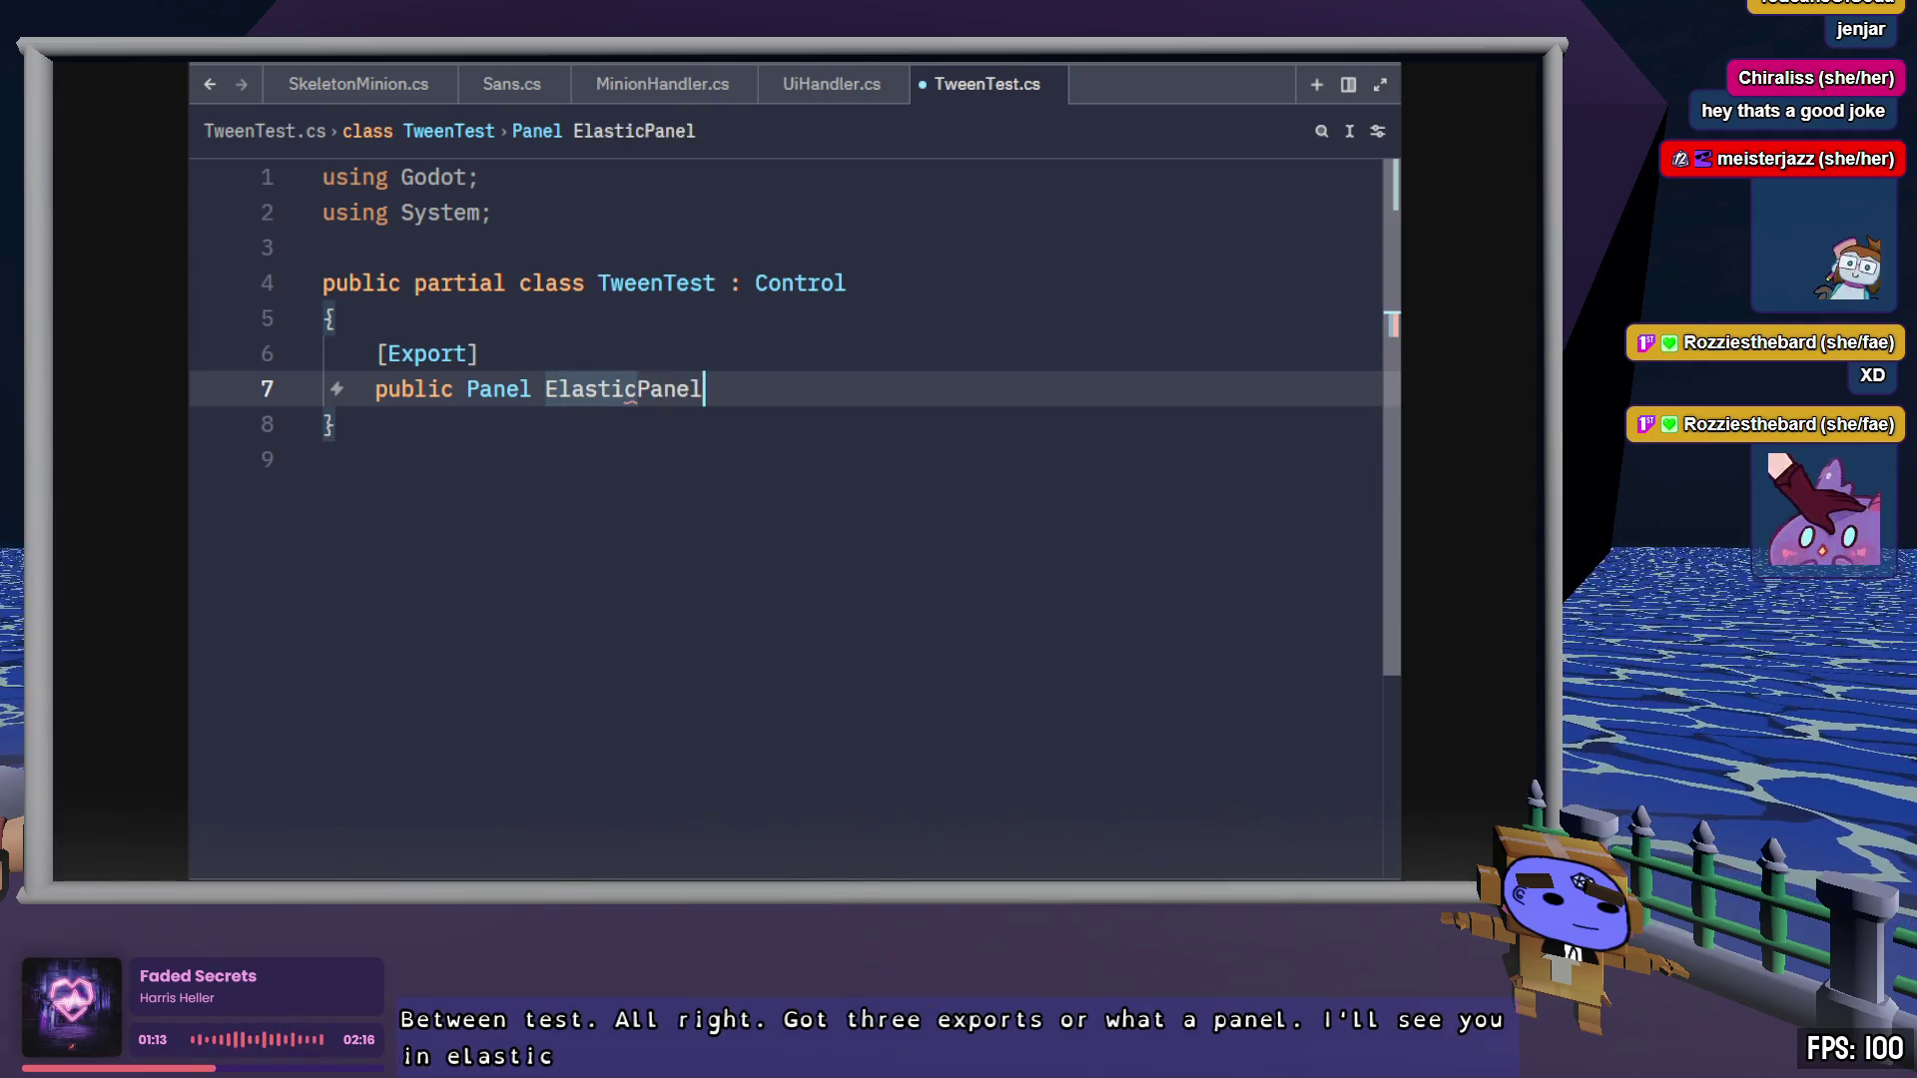
text(;)
Copy the [Export] ElasticPanel field block and paste two copies below it
click(481, 354)
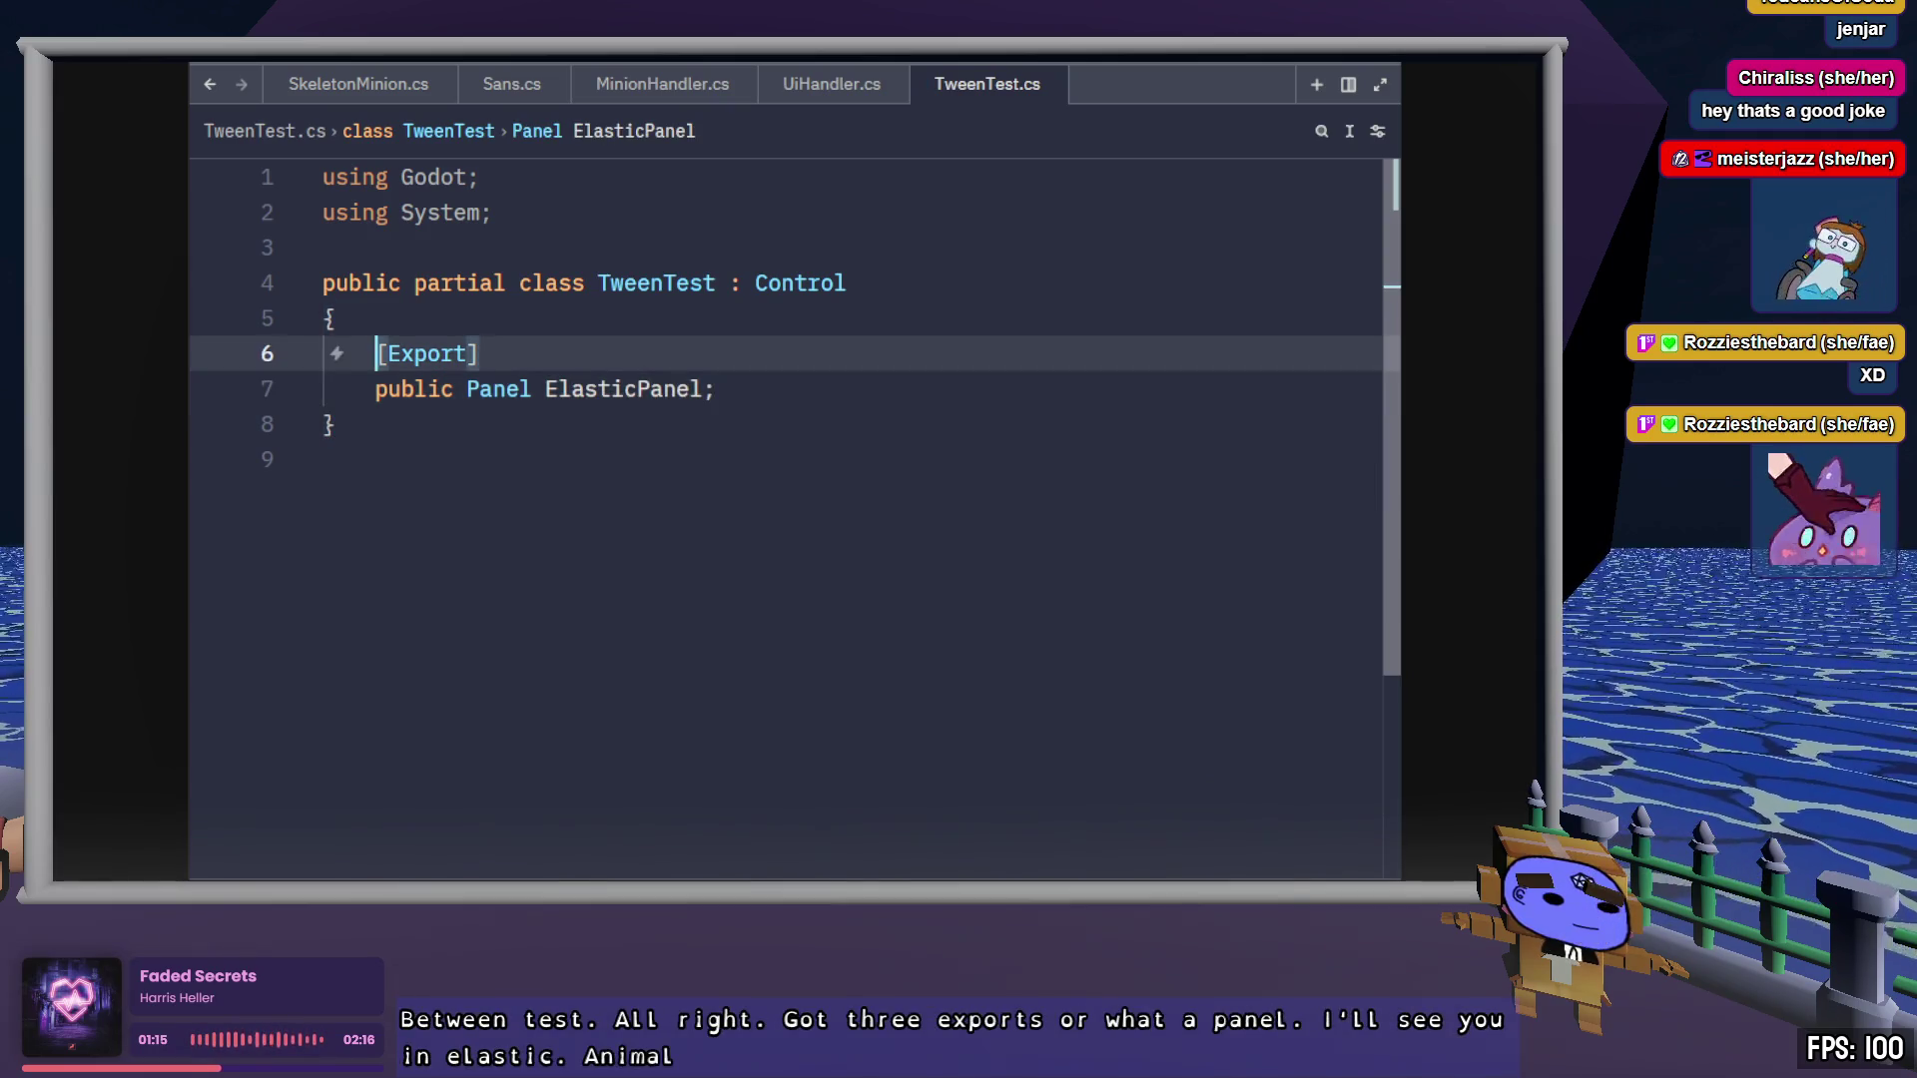
key(shift+Down)
key(shift+End)
key(ctrl+c)
key(Right)
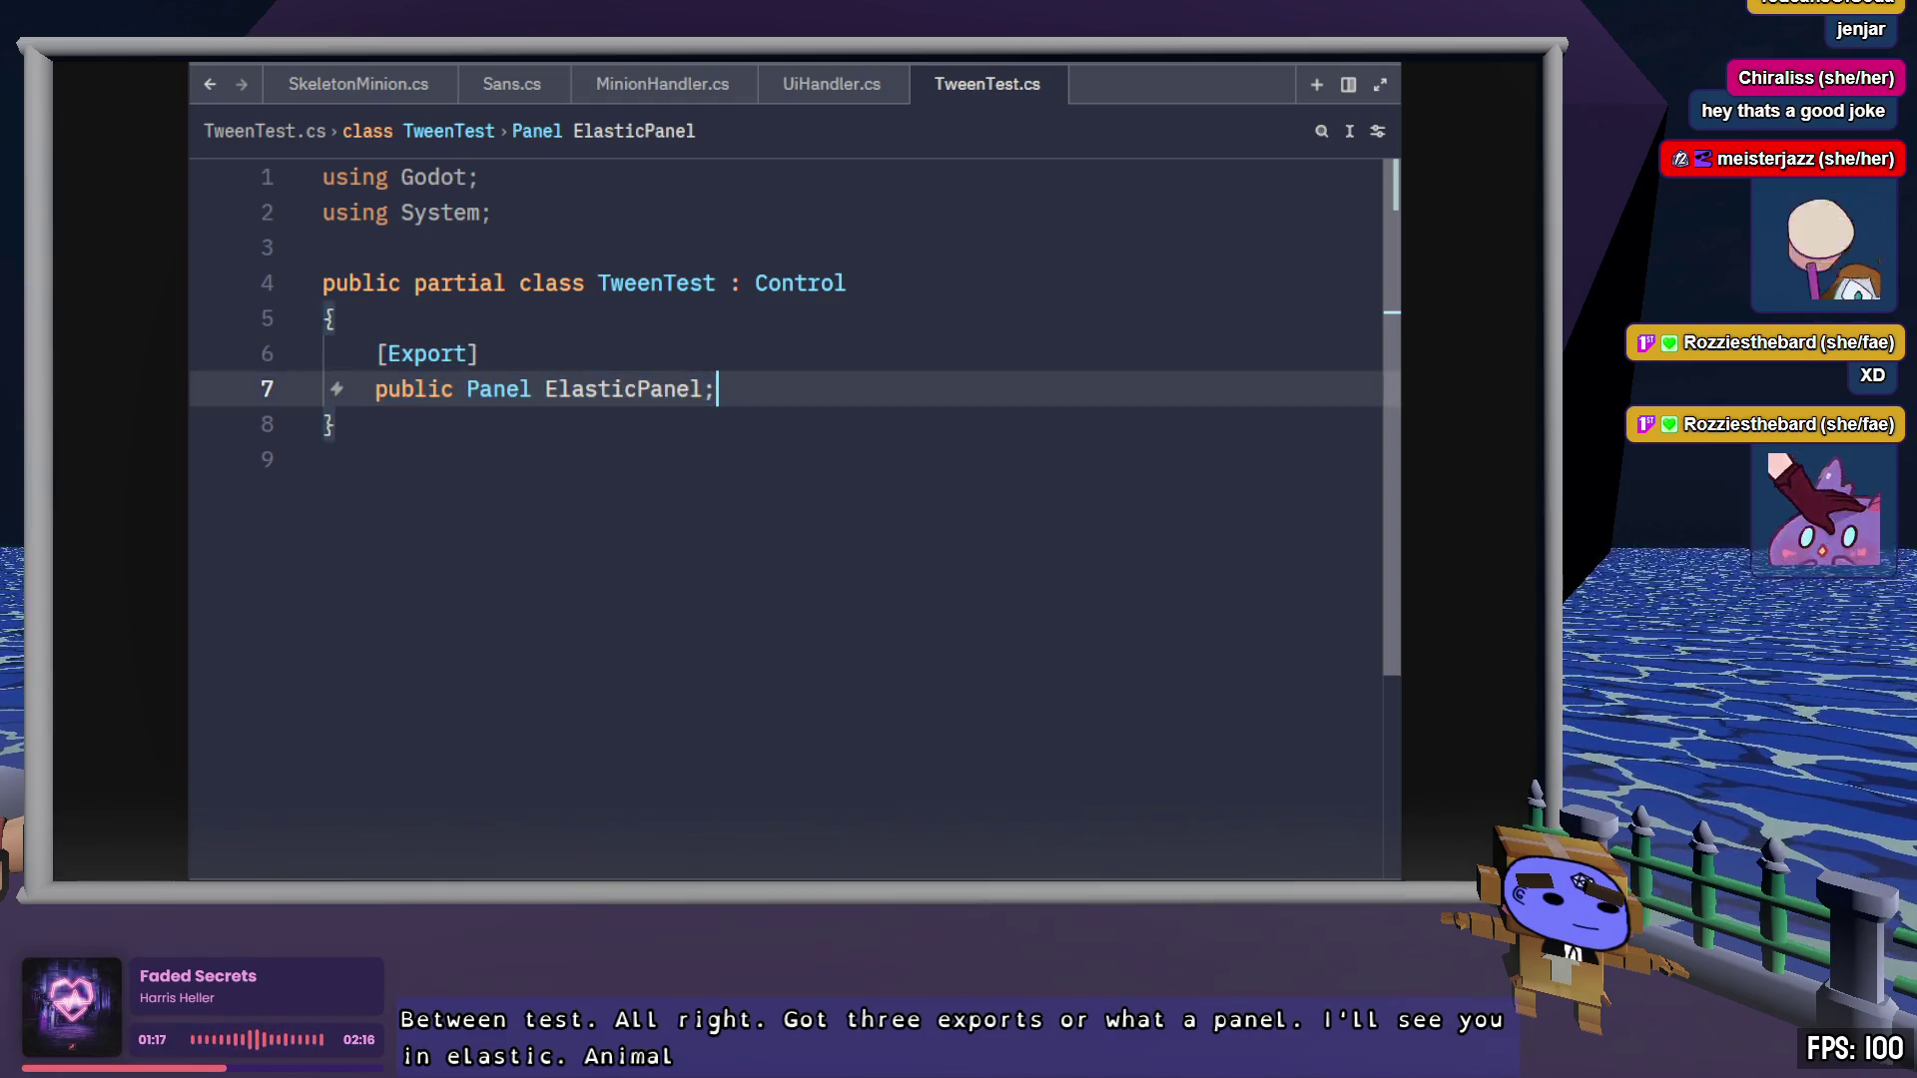
key(Return)
key(Return)
key(ctrl+v)
key(Return)
key(Return)
key(ctrl+v)
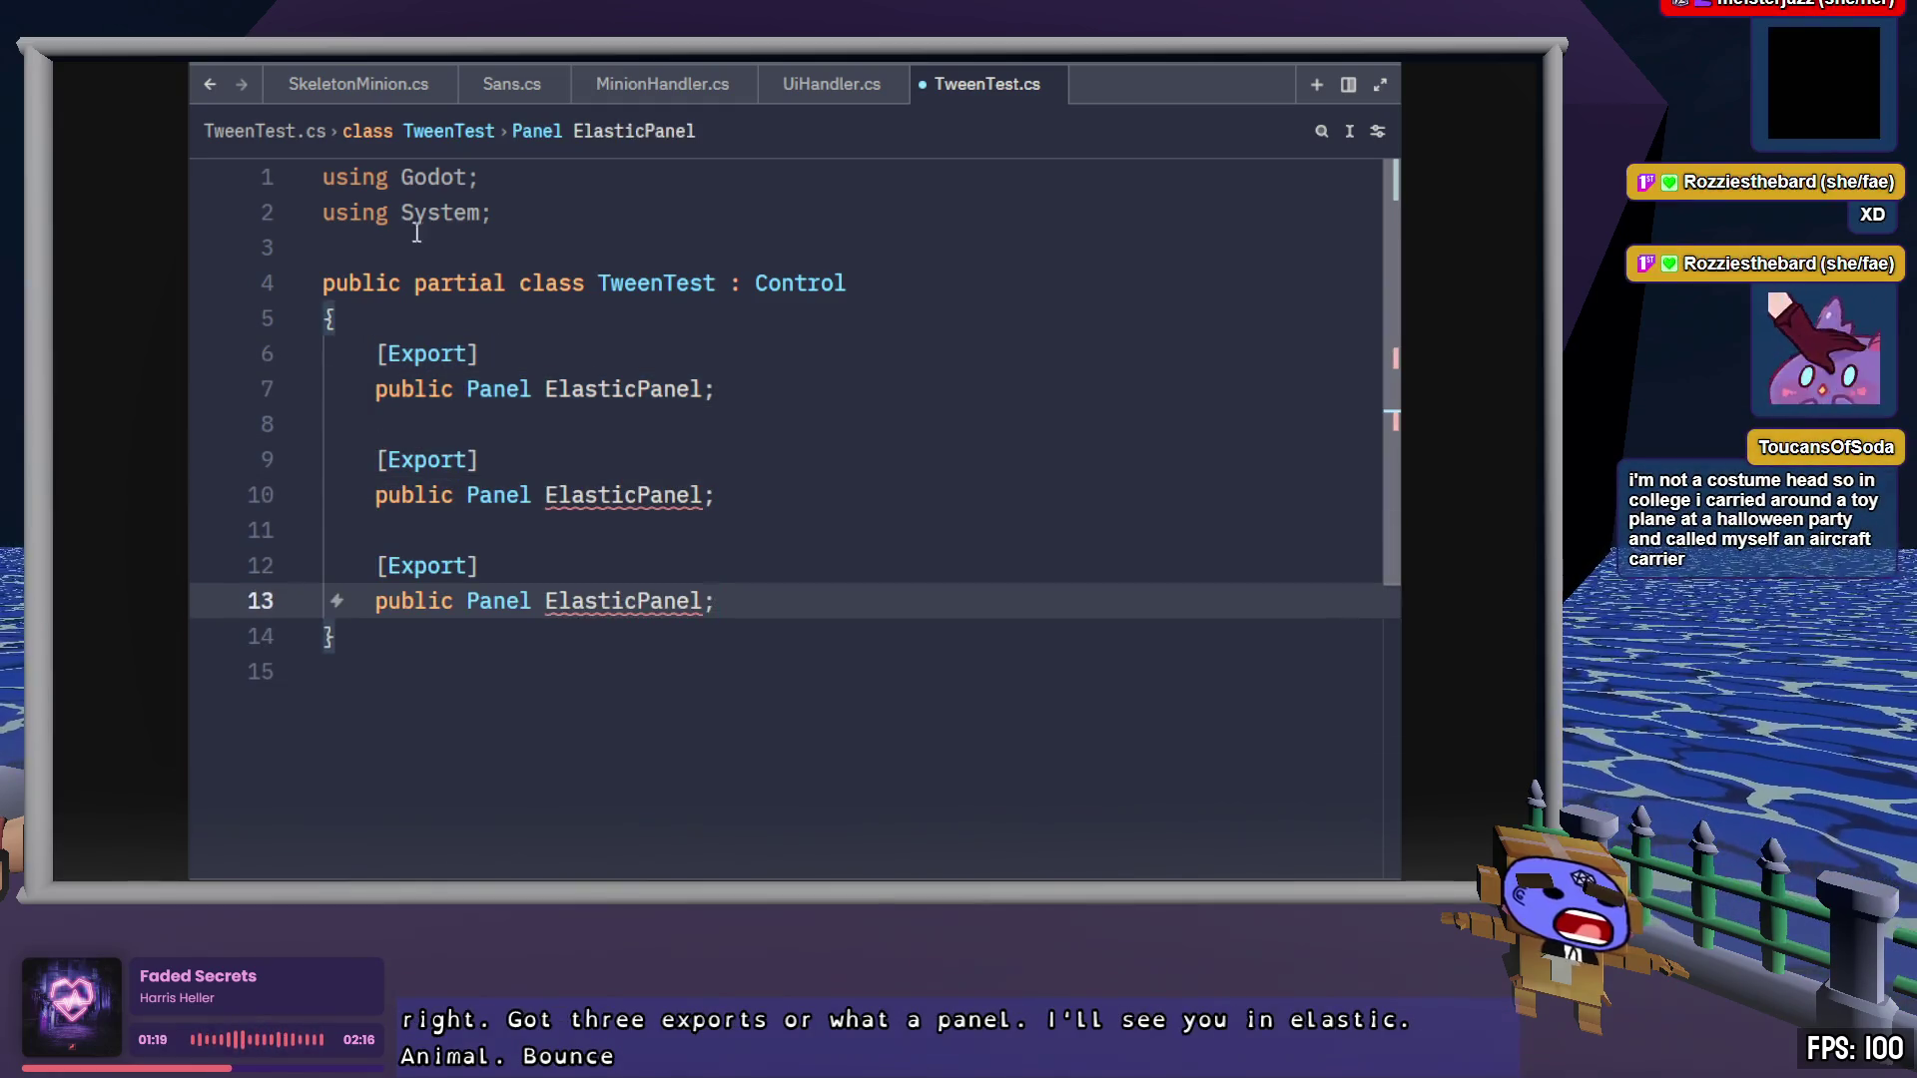
Rename the copies to BouncePanel and SpringPanel and save TweenTest.cs
key(Up)
key(Up)
key(Up)
key(ctrl+Left)
key(ctrl+BackSpace)
text(Bounce)
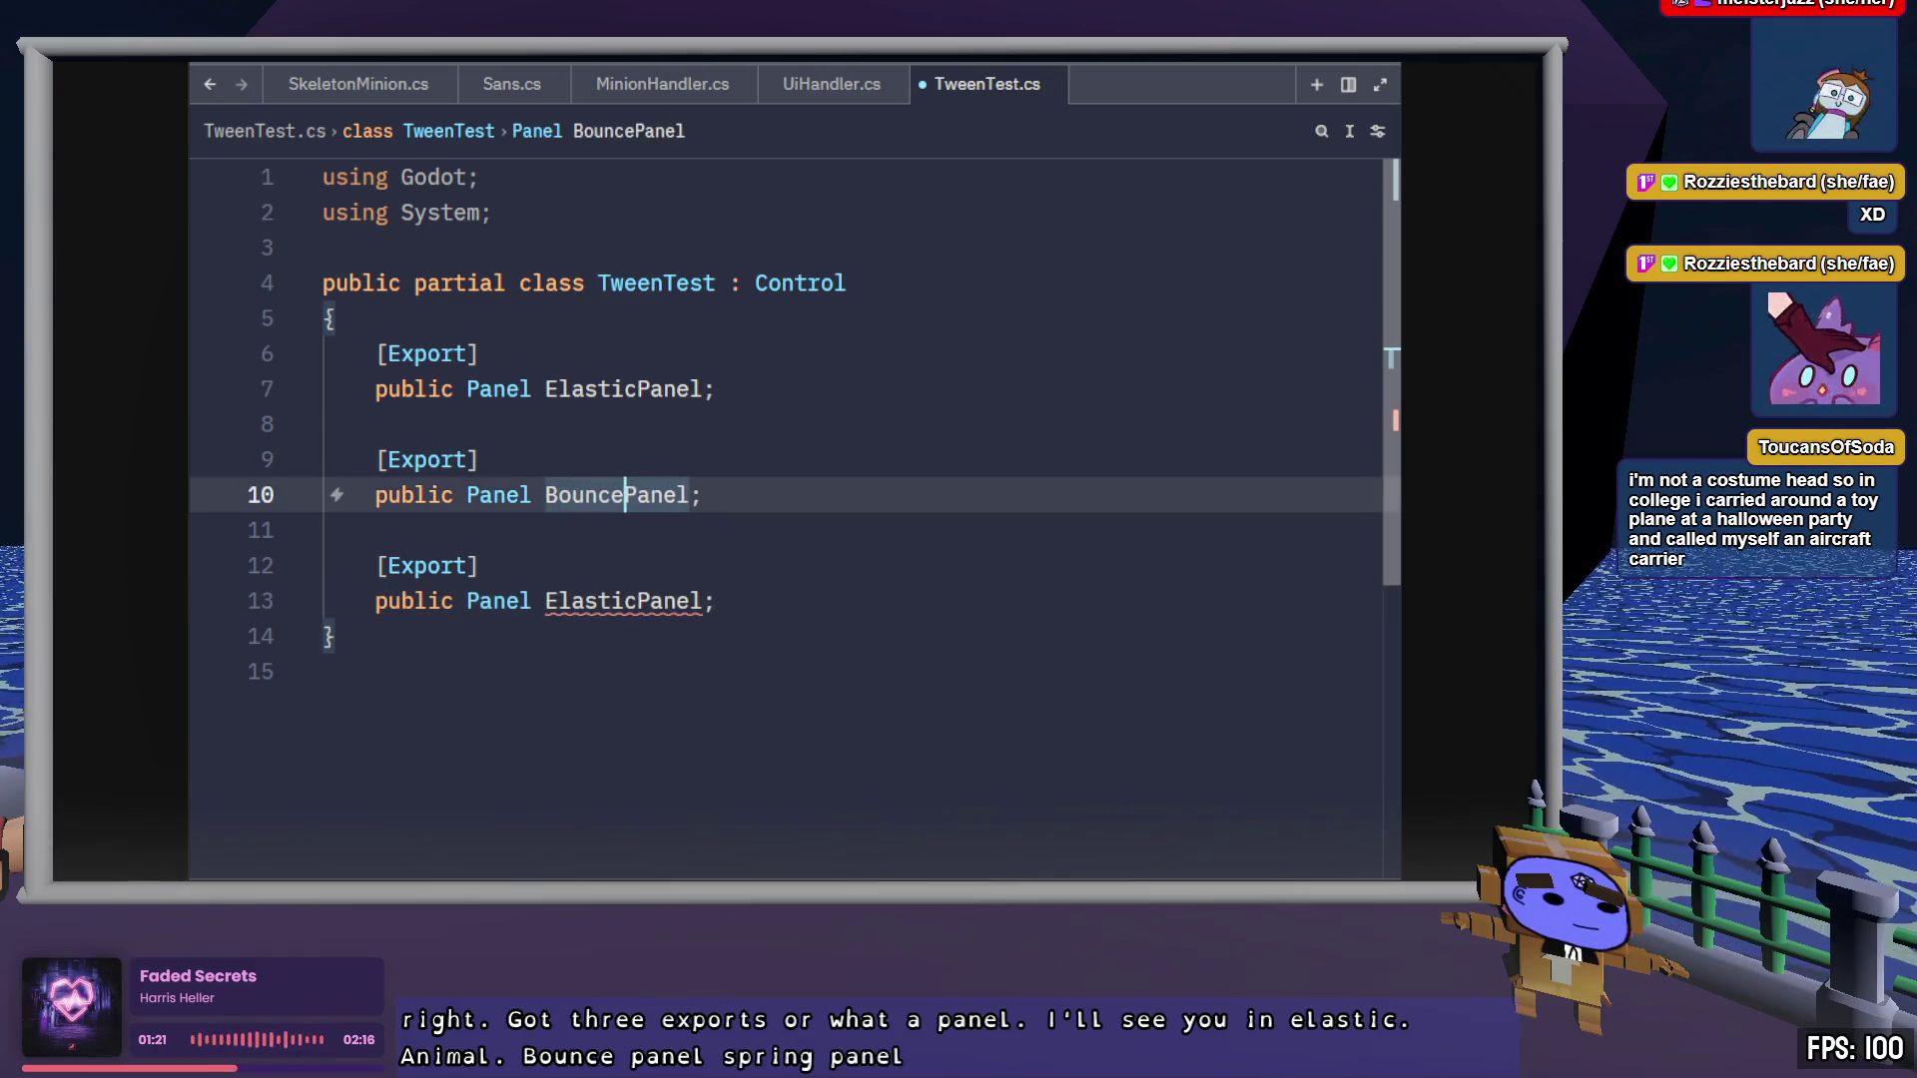
key(Down)
key(Down)
key(Down)
key(Delete)
key(ctrl+BackSpace)
text(Spring)
key(End)
key(ctrl+s)
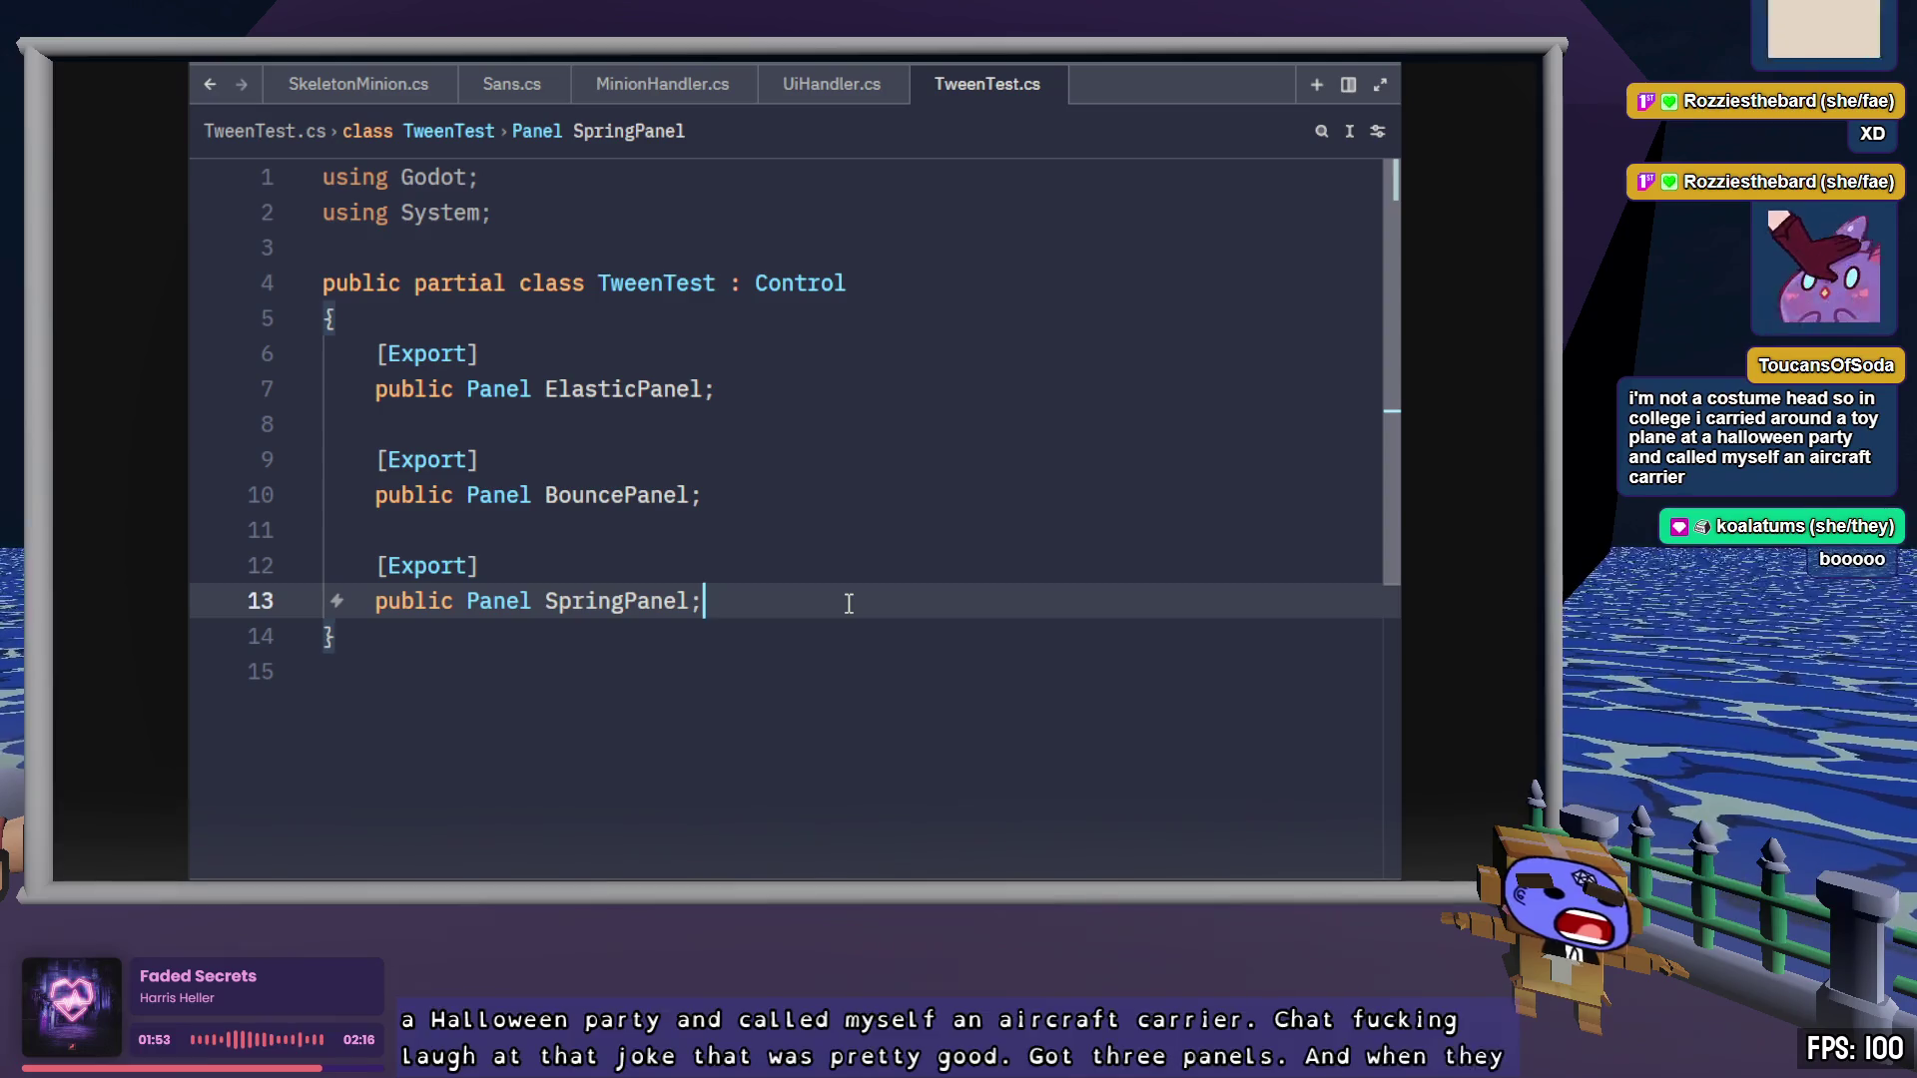
Type the public override void _Read() signature with an opening brace below the fields
key(Return)
key(Return)
text(public )
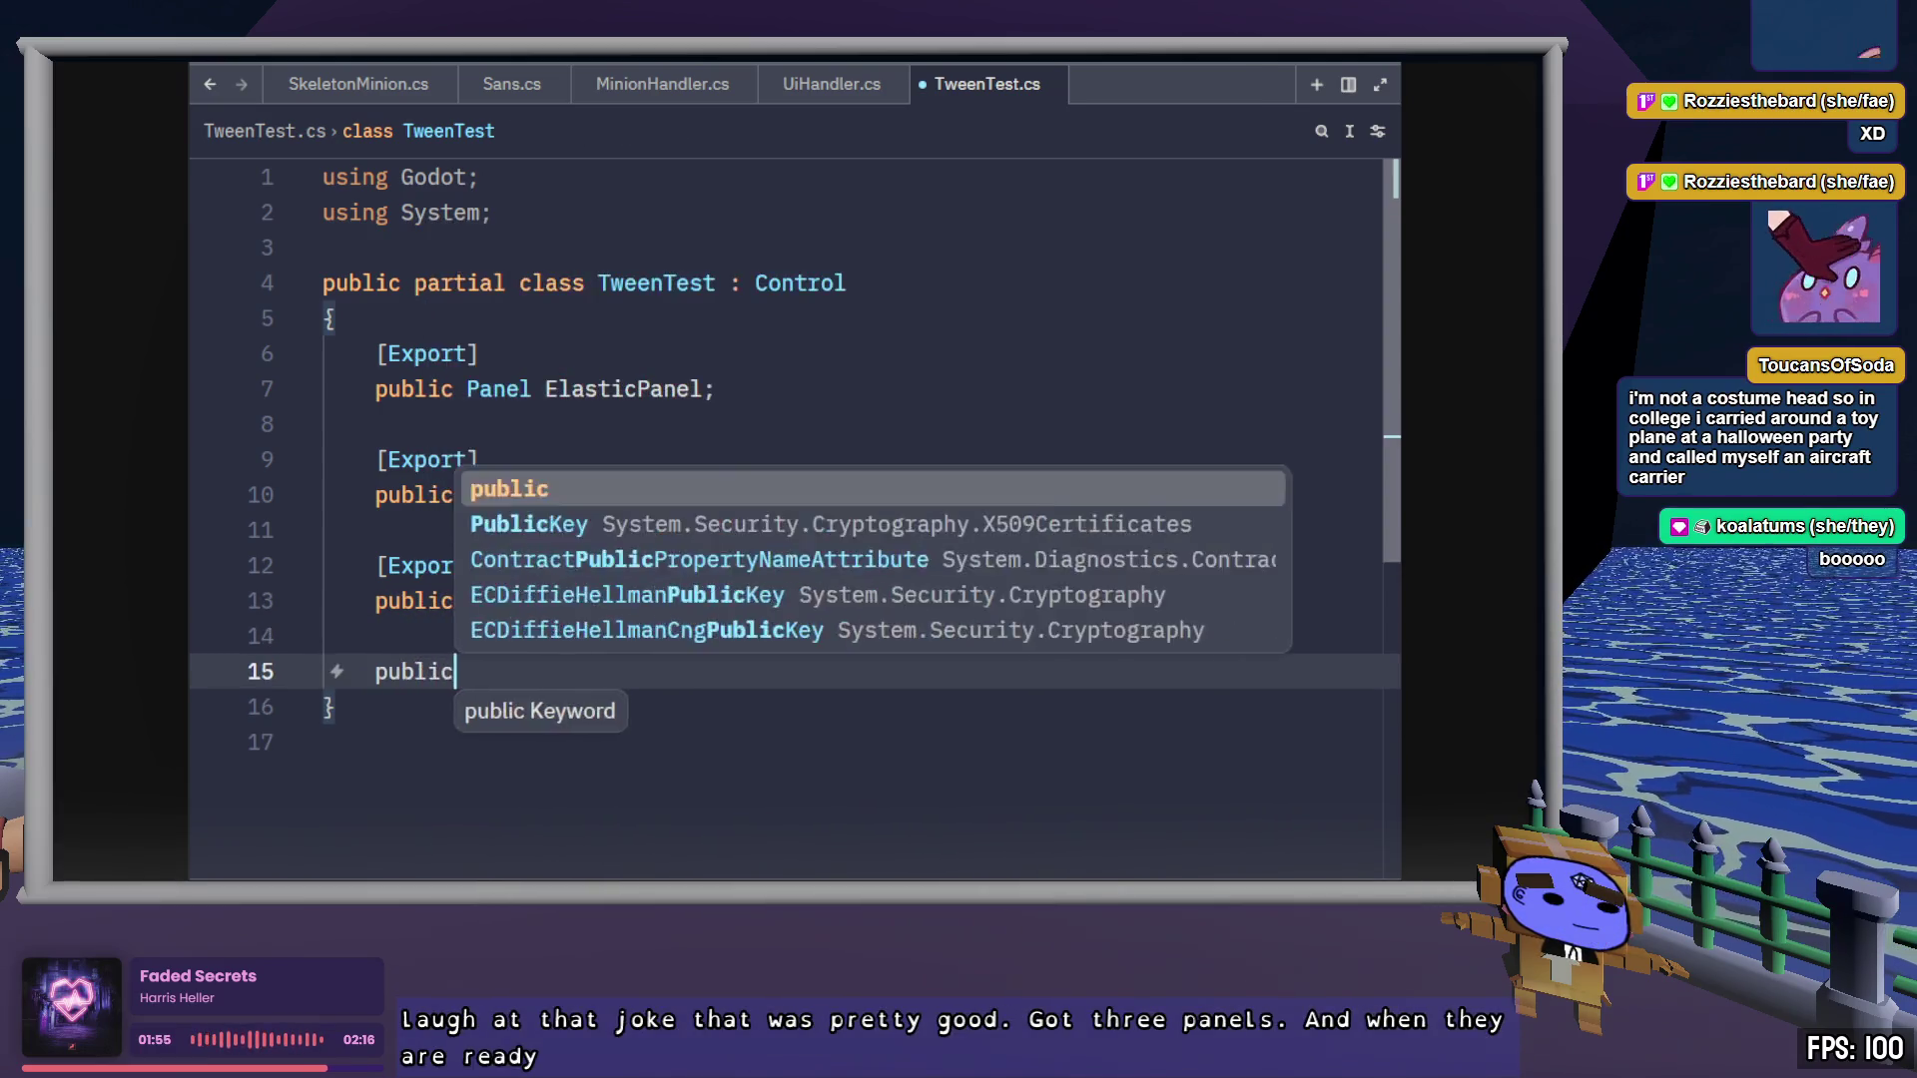
text(void override)
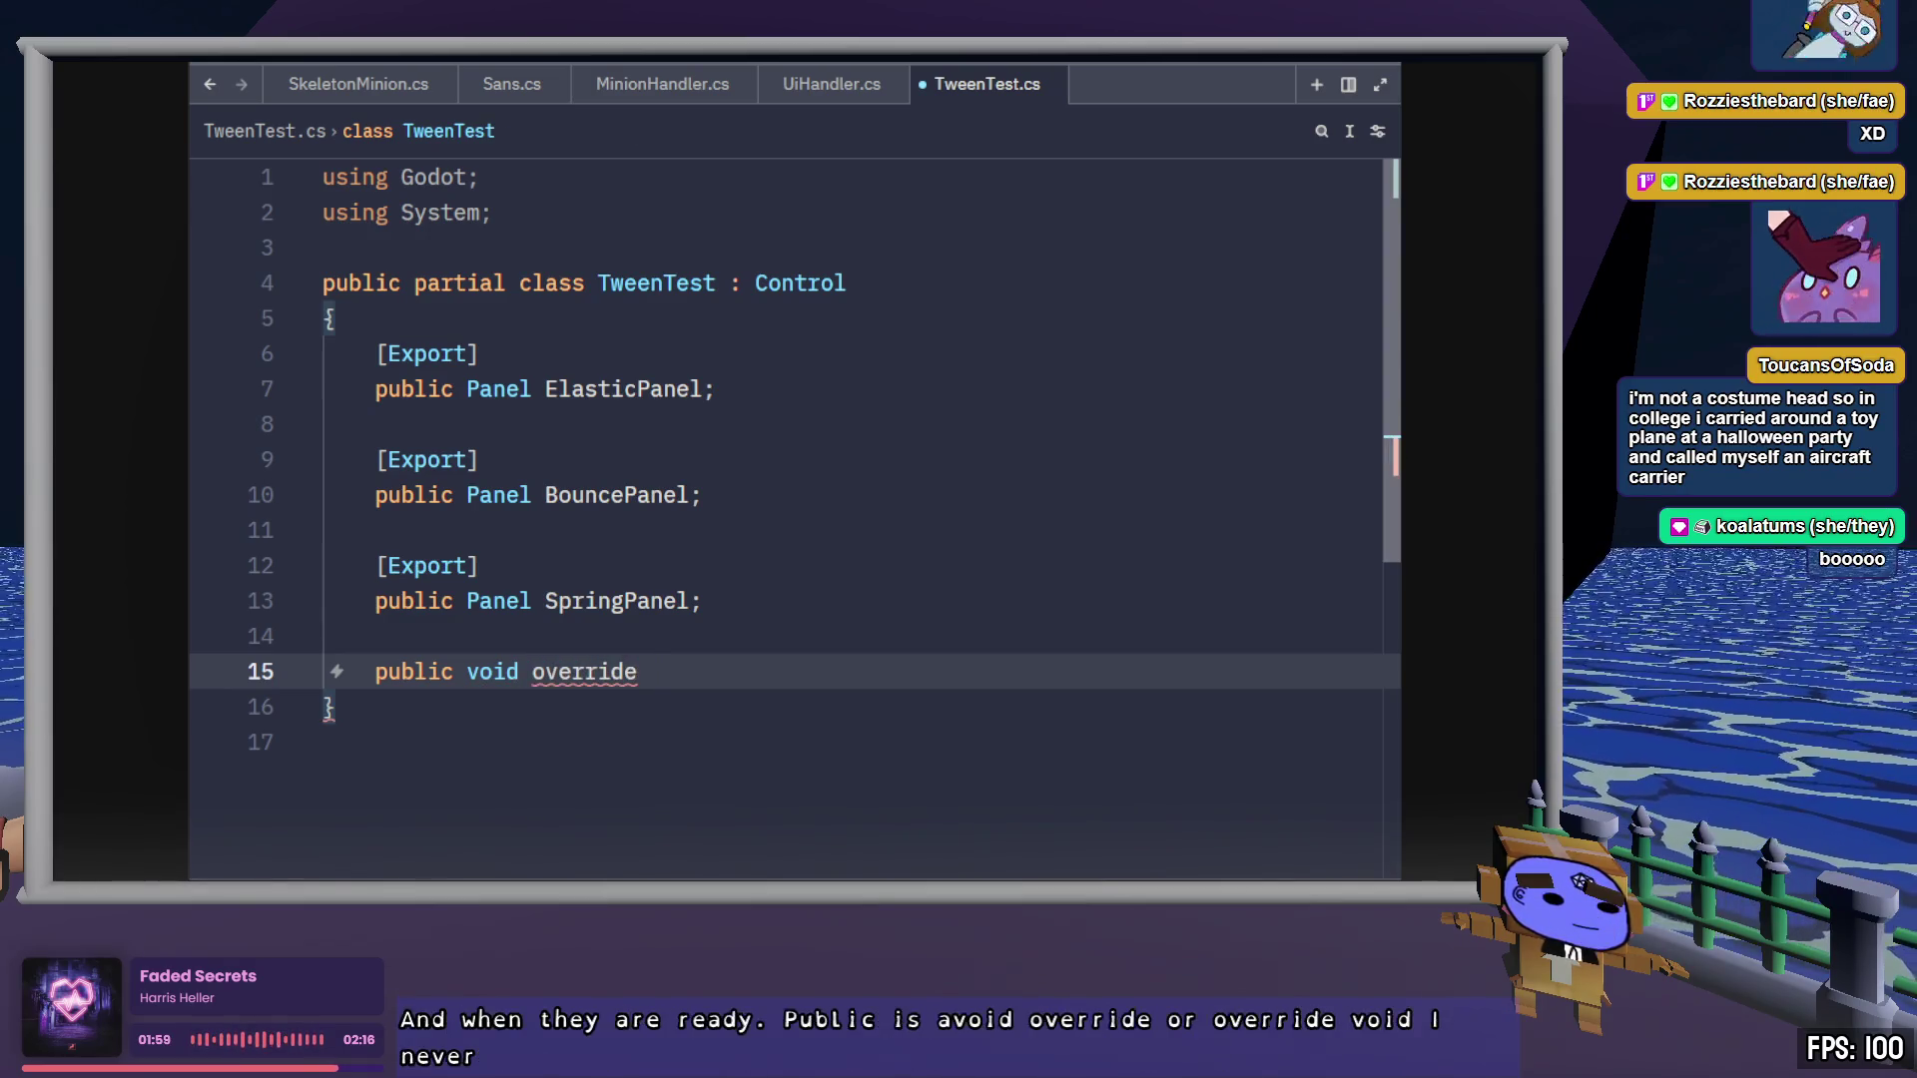
key(ctrl+BackSpace)
key(ctrl+BackSpace)
text(override v)
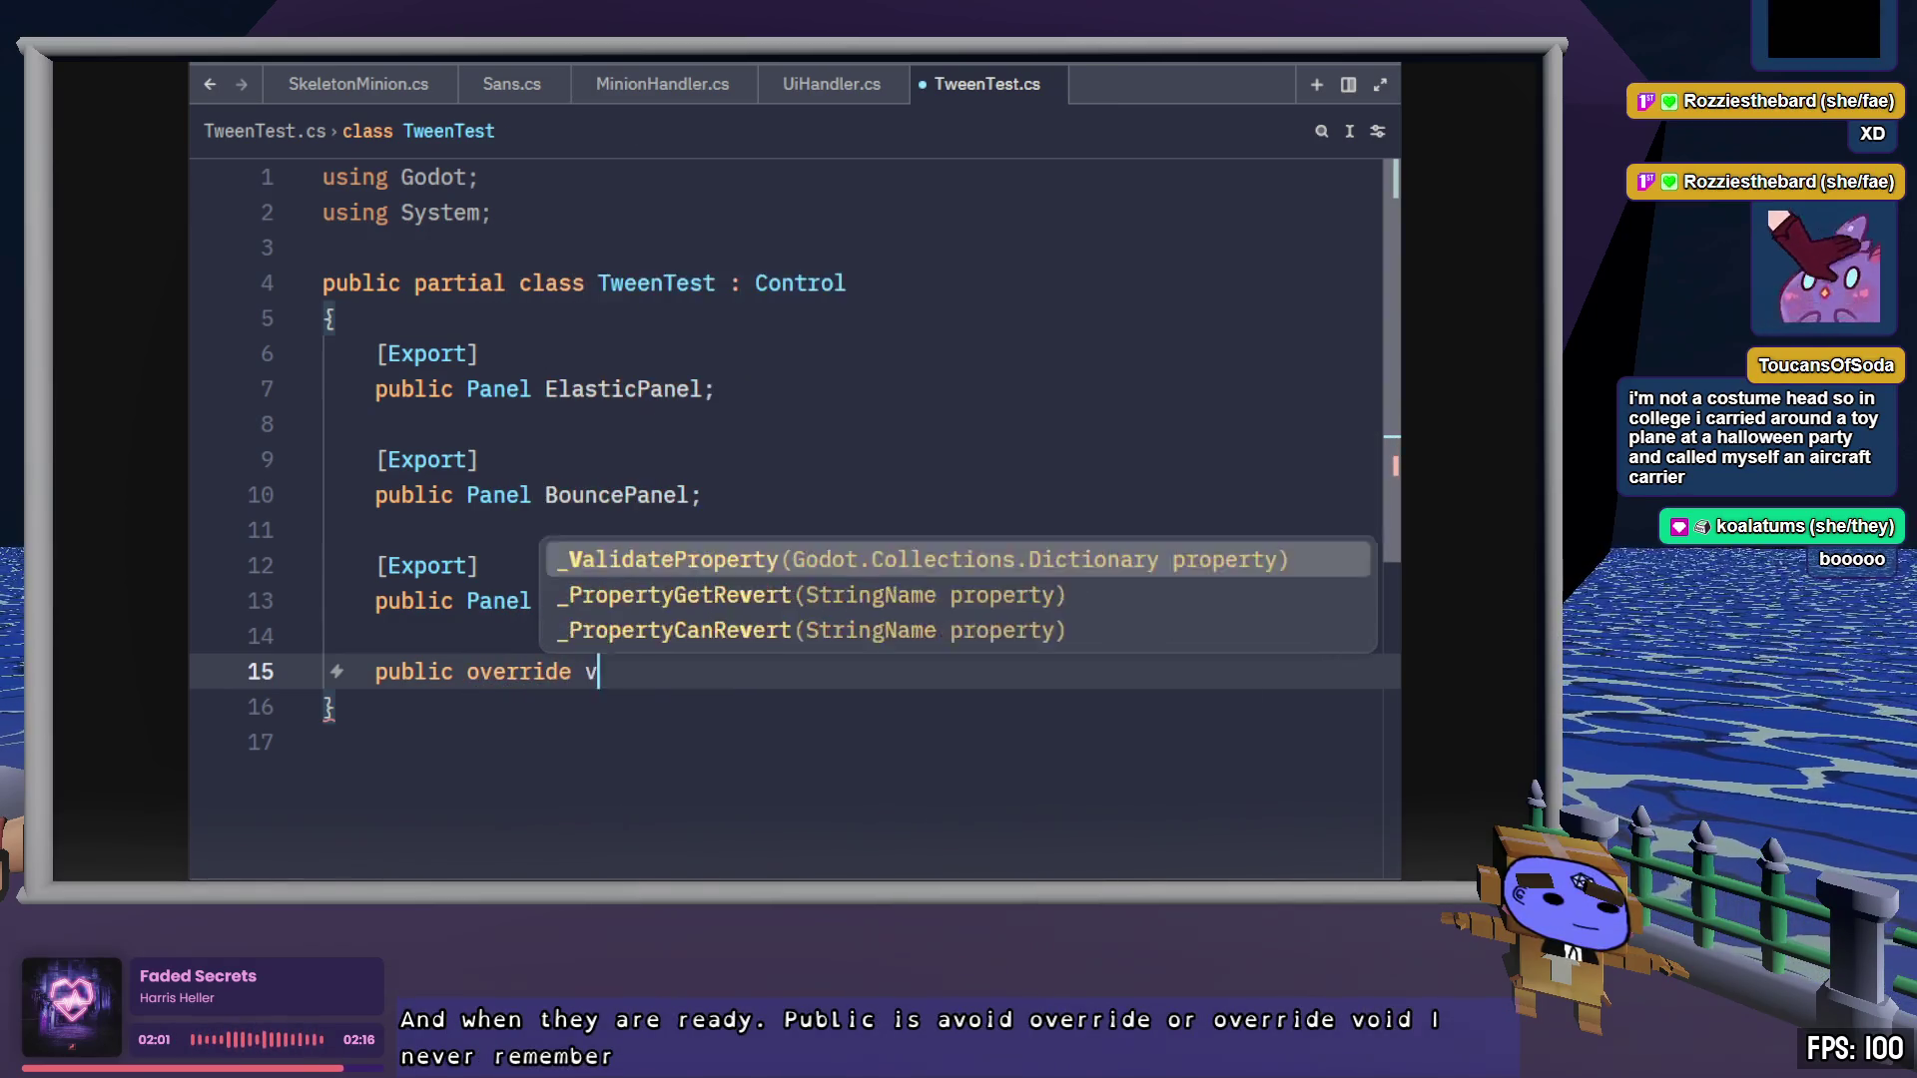
text(oid _Read()
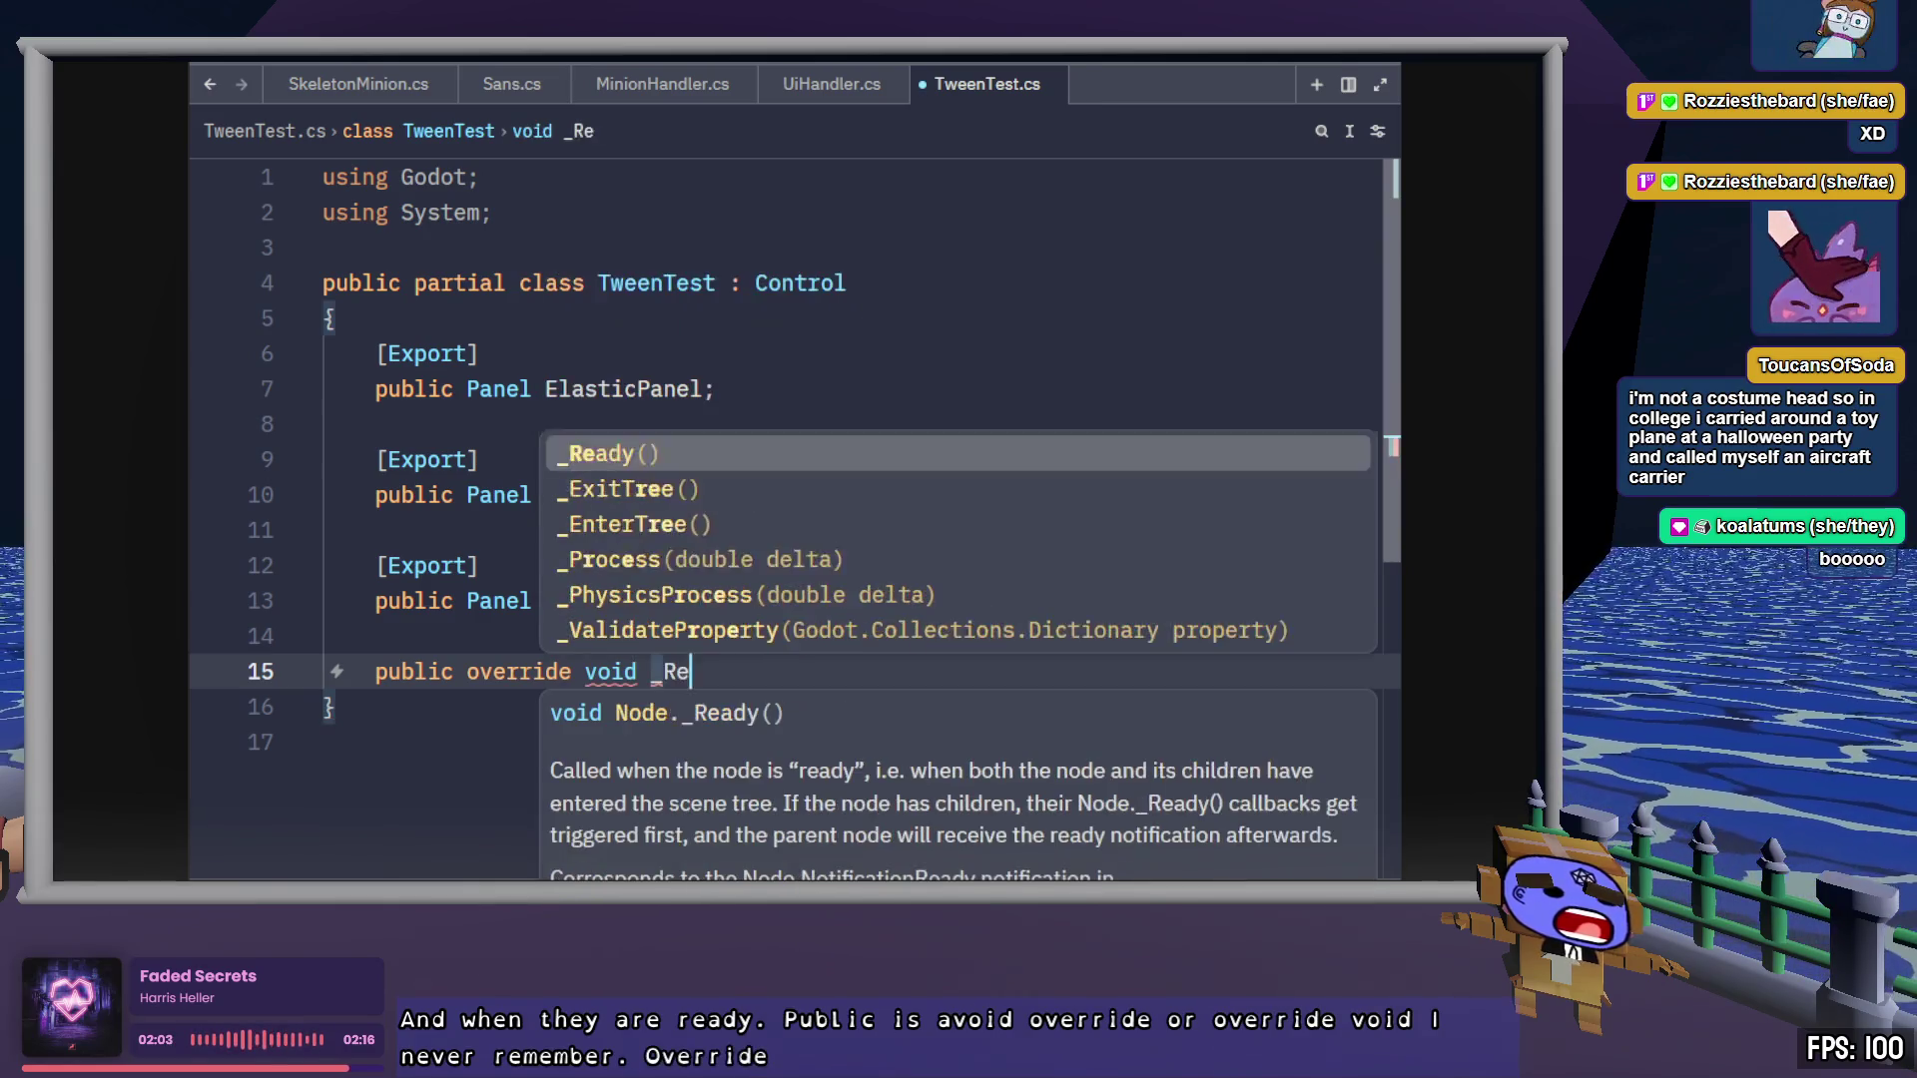
key(BackSpace)
text(ead())
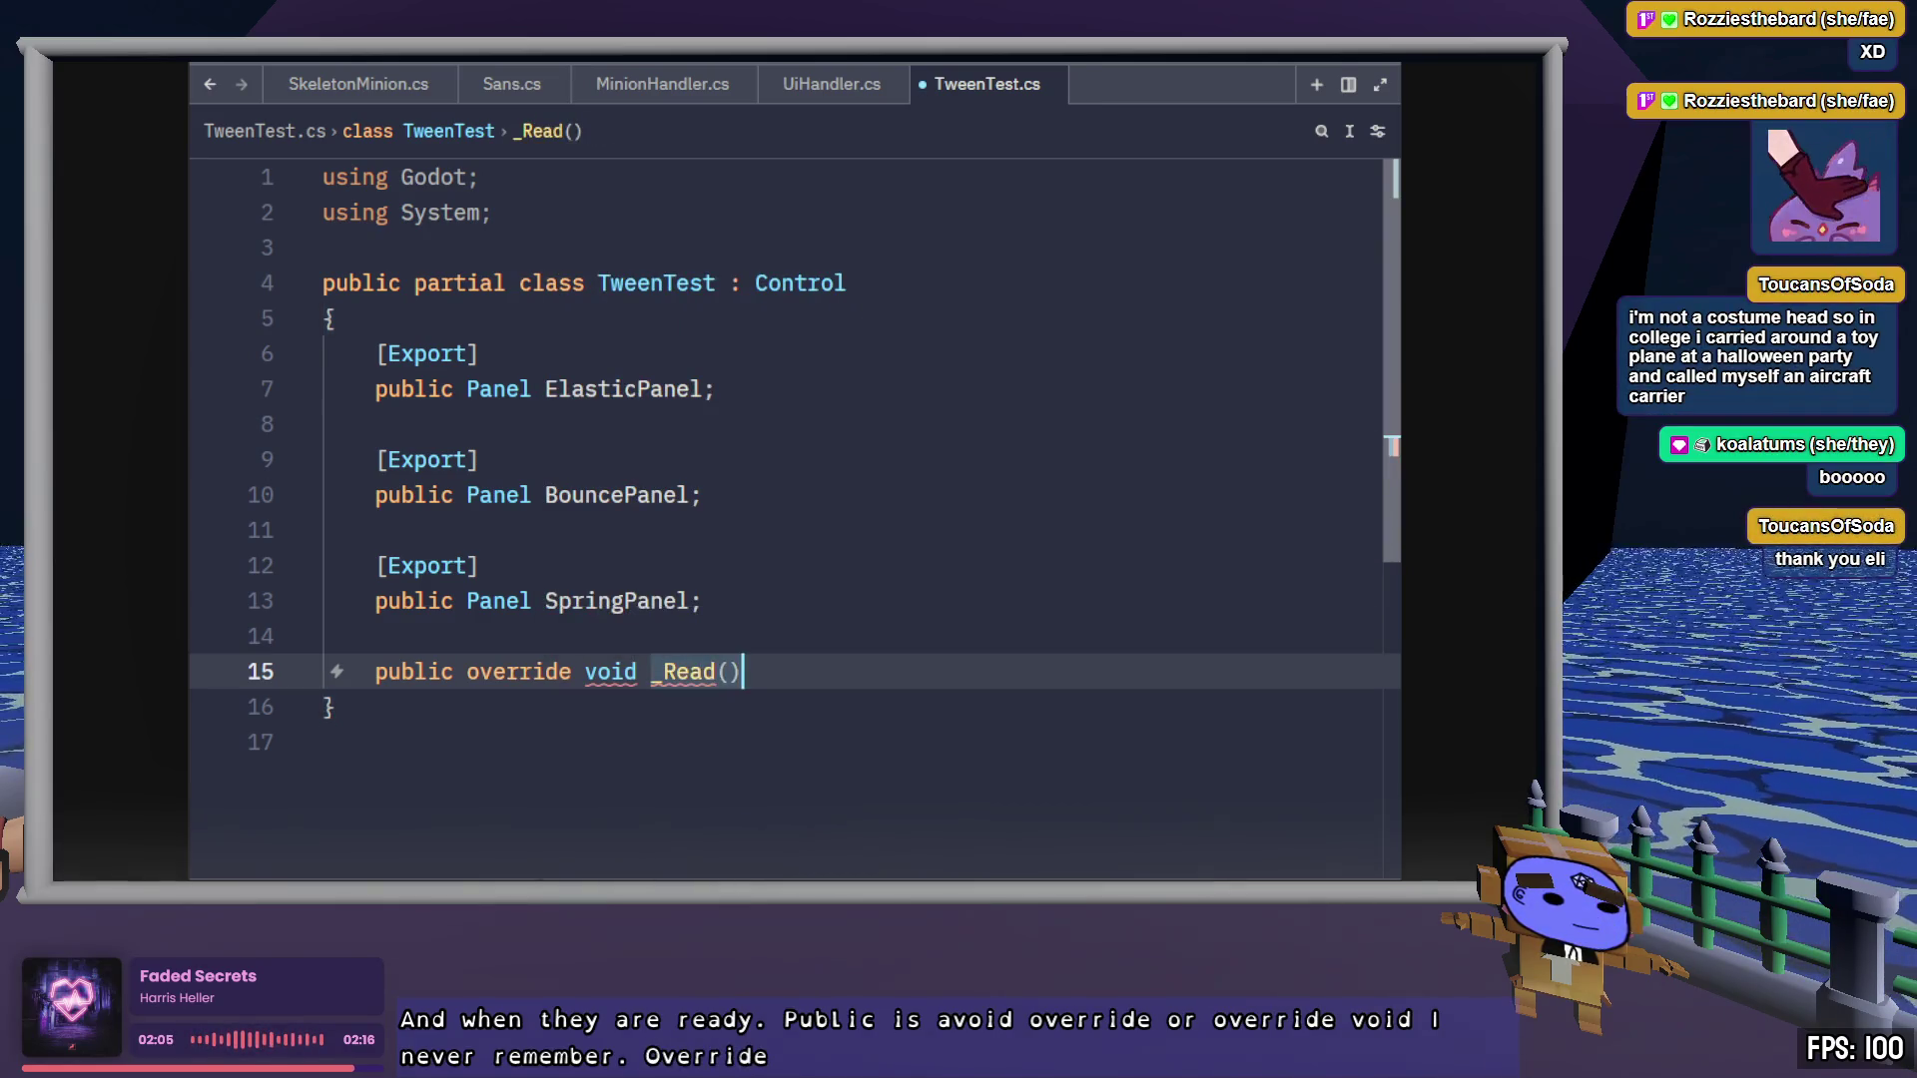
key(Return)
text({)
key(Return)
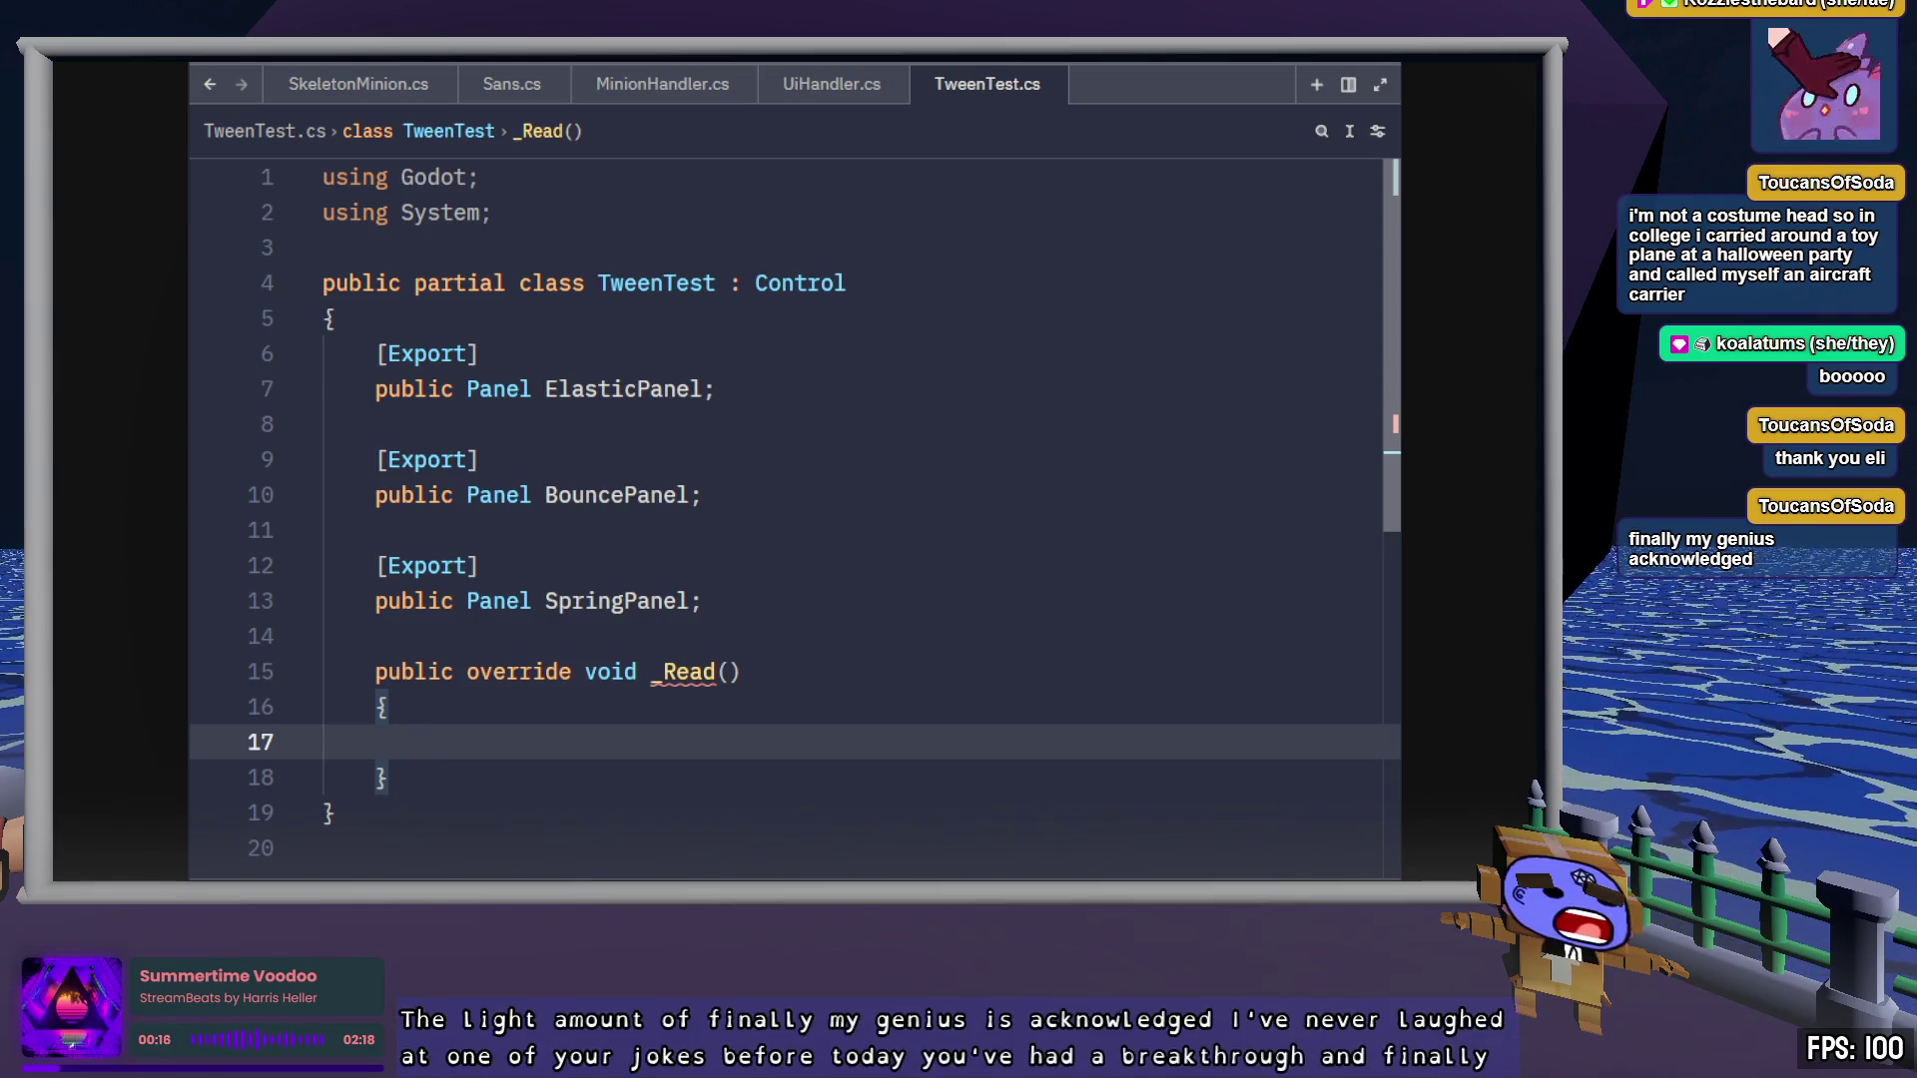
Correct the method name from _Read to _Ready and return to the empty body
key(Up)
click(717, 672)
text(y)
key(Down)
key(Down)
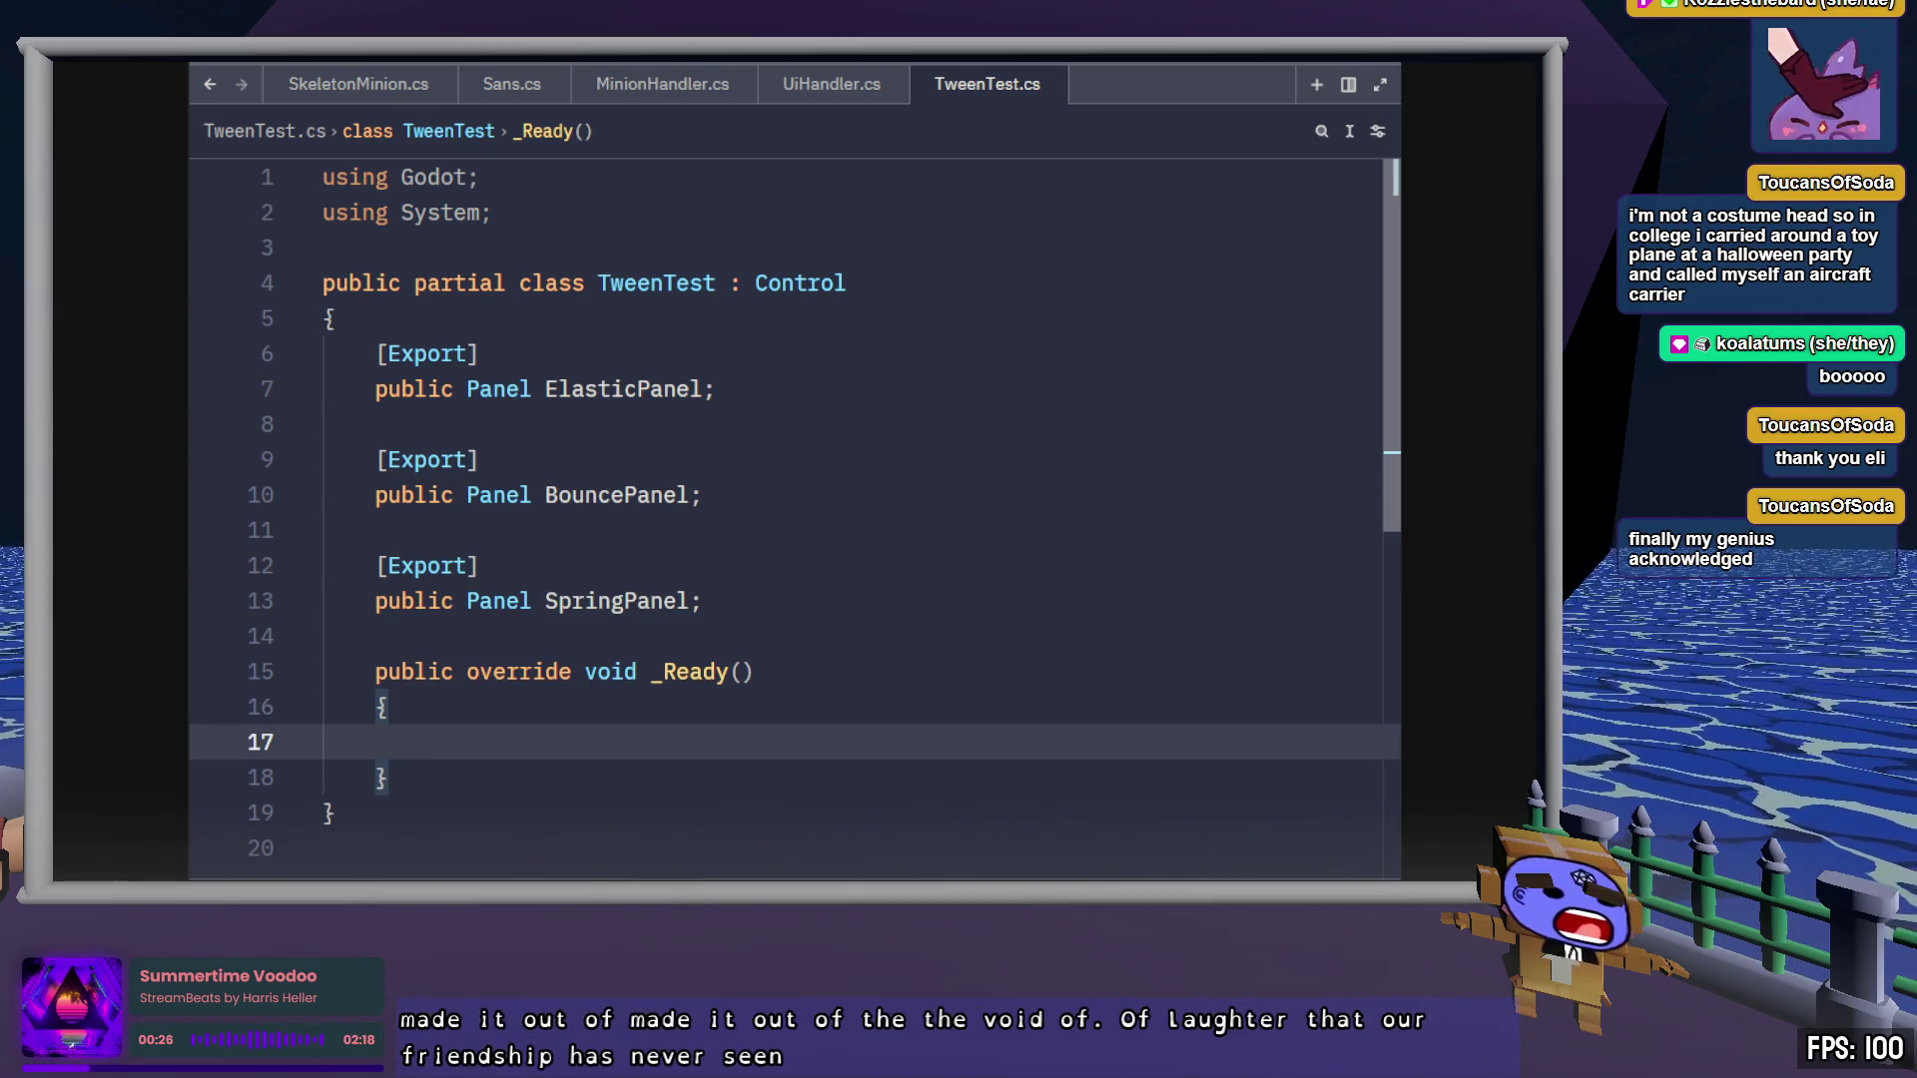
double_click(664, 391)
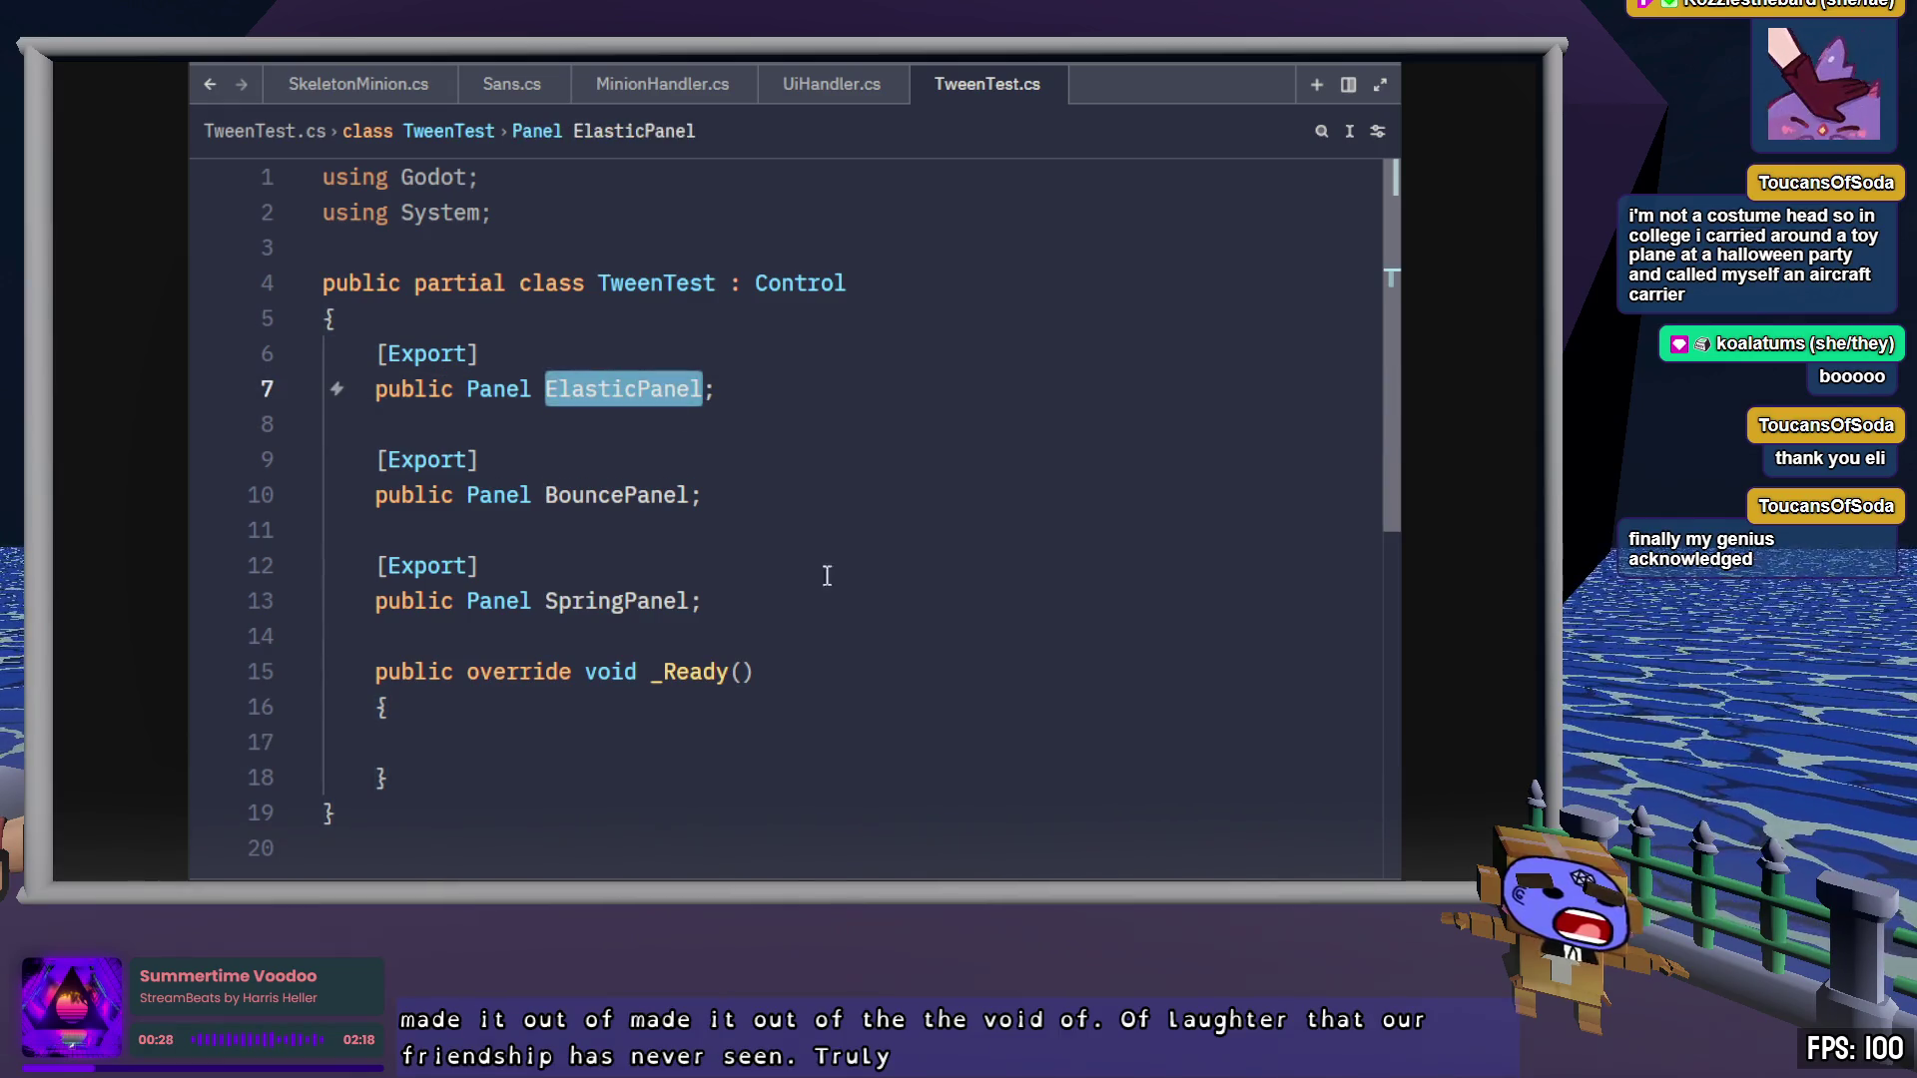
click(701, 738)
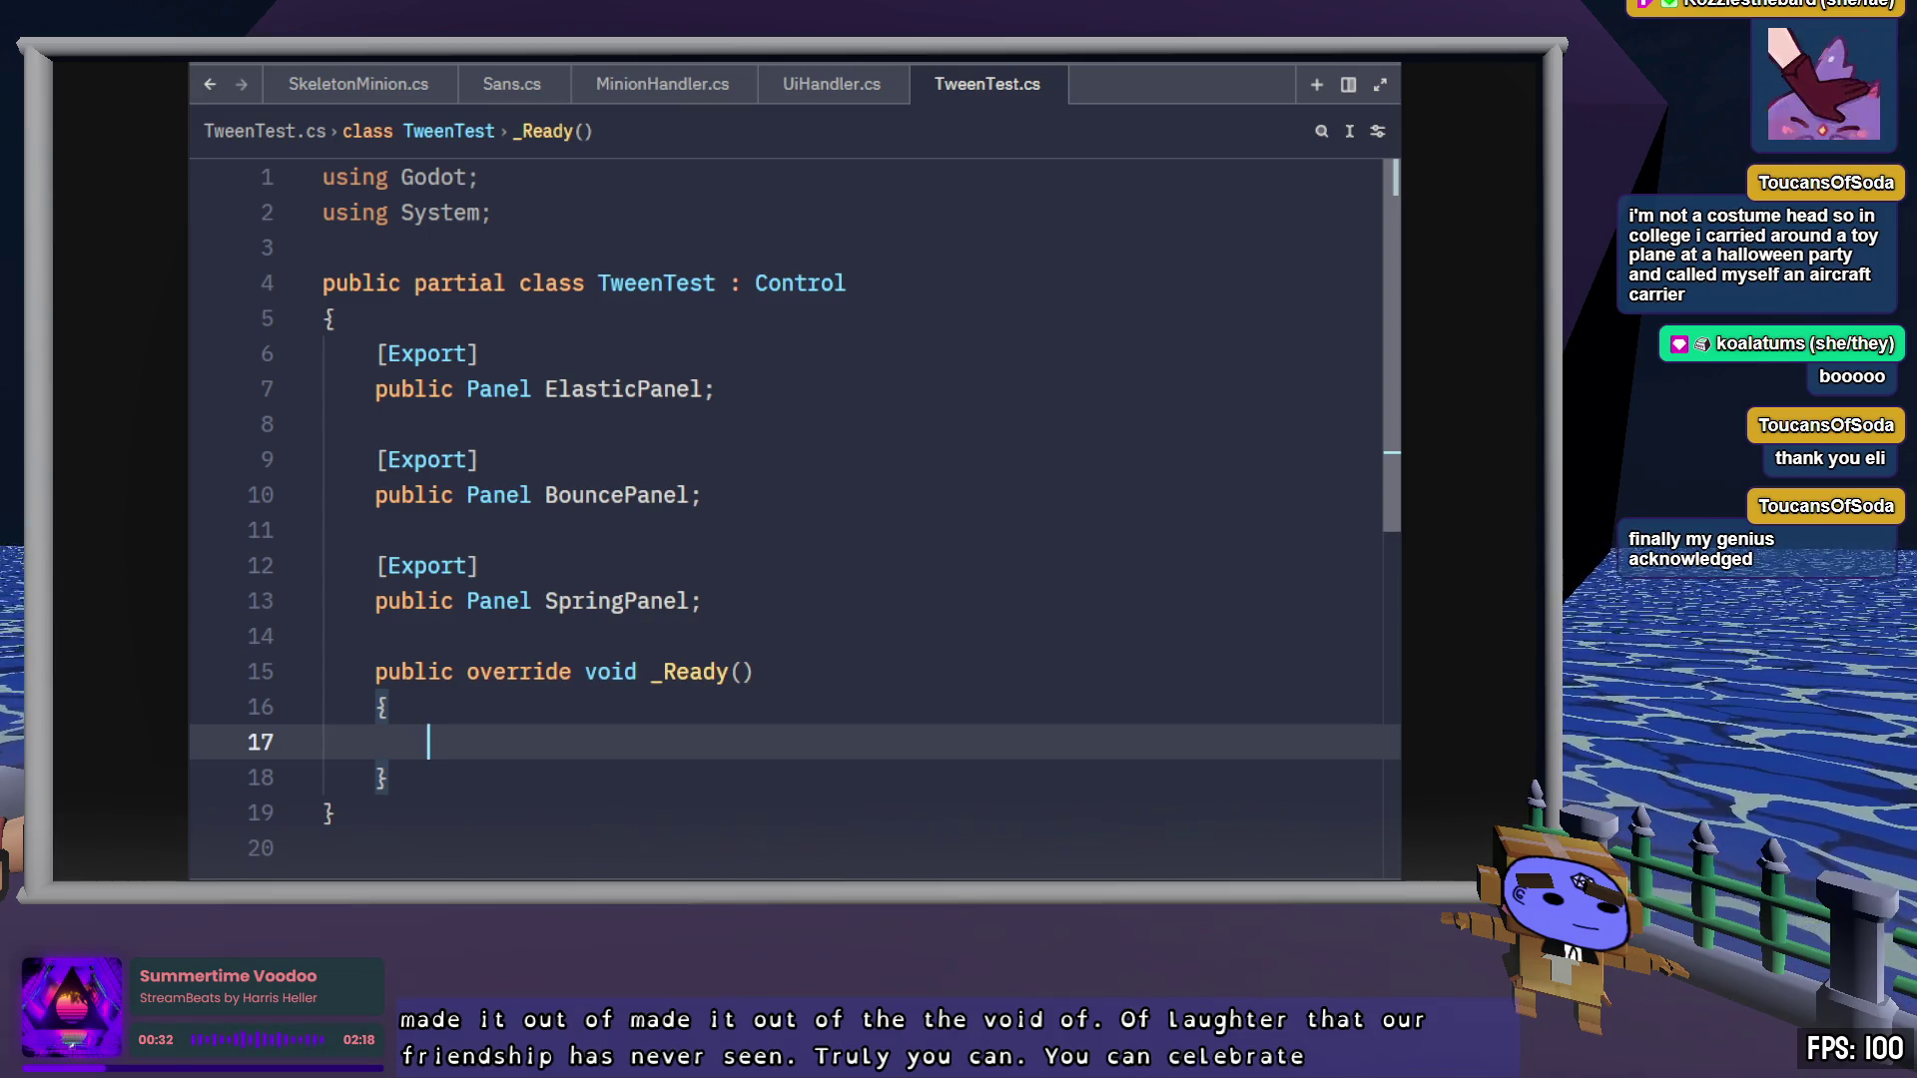
Copy the TweenProperty call from UiHandler.cs lines 142–144 into the _Ready body
click(856, 98)
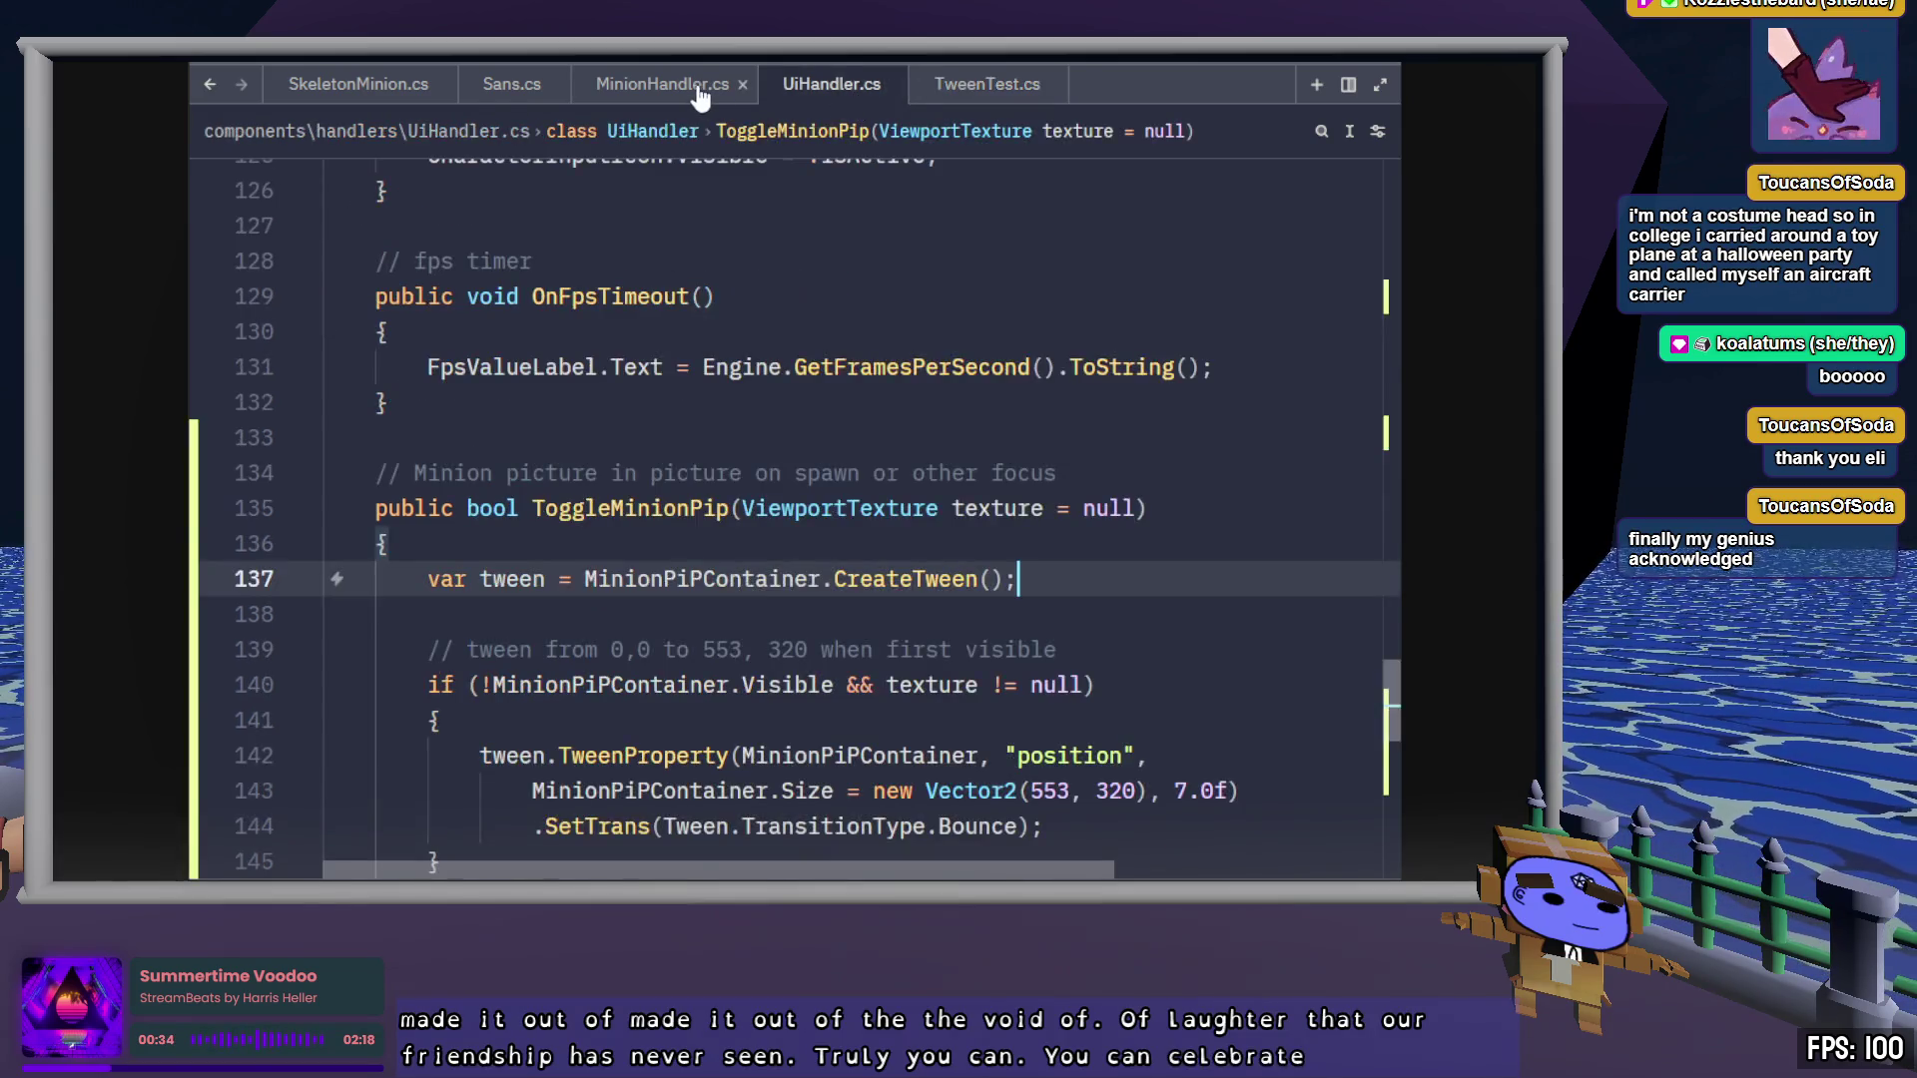
click(699, 97)
click(841, 97)
scroll(956, 731, down, 3)
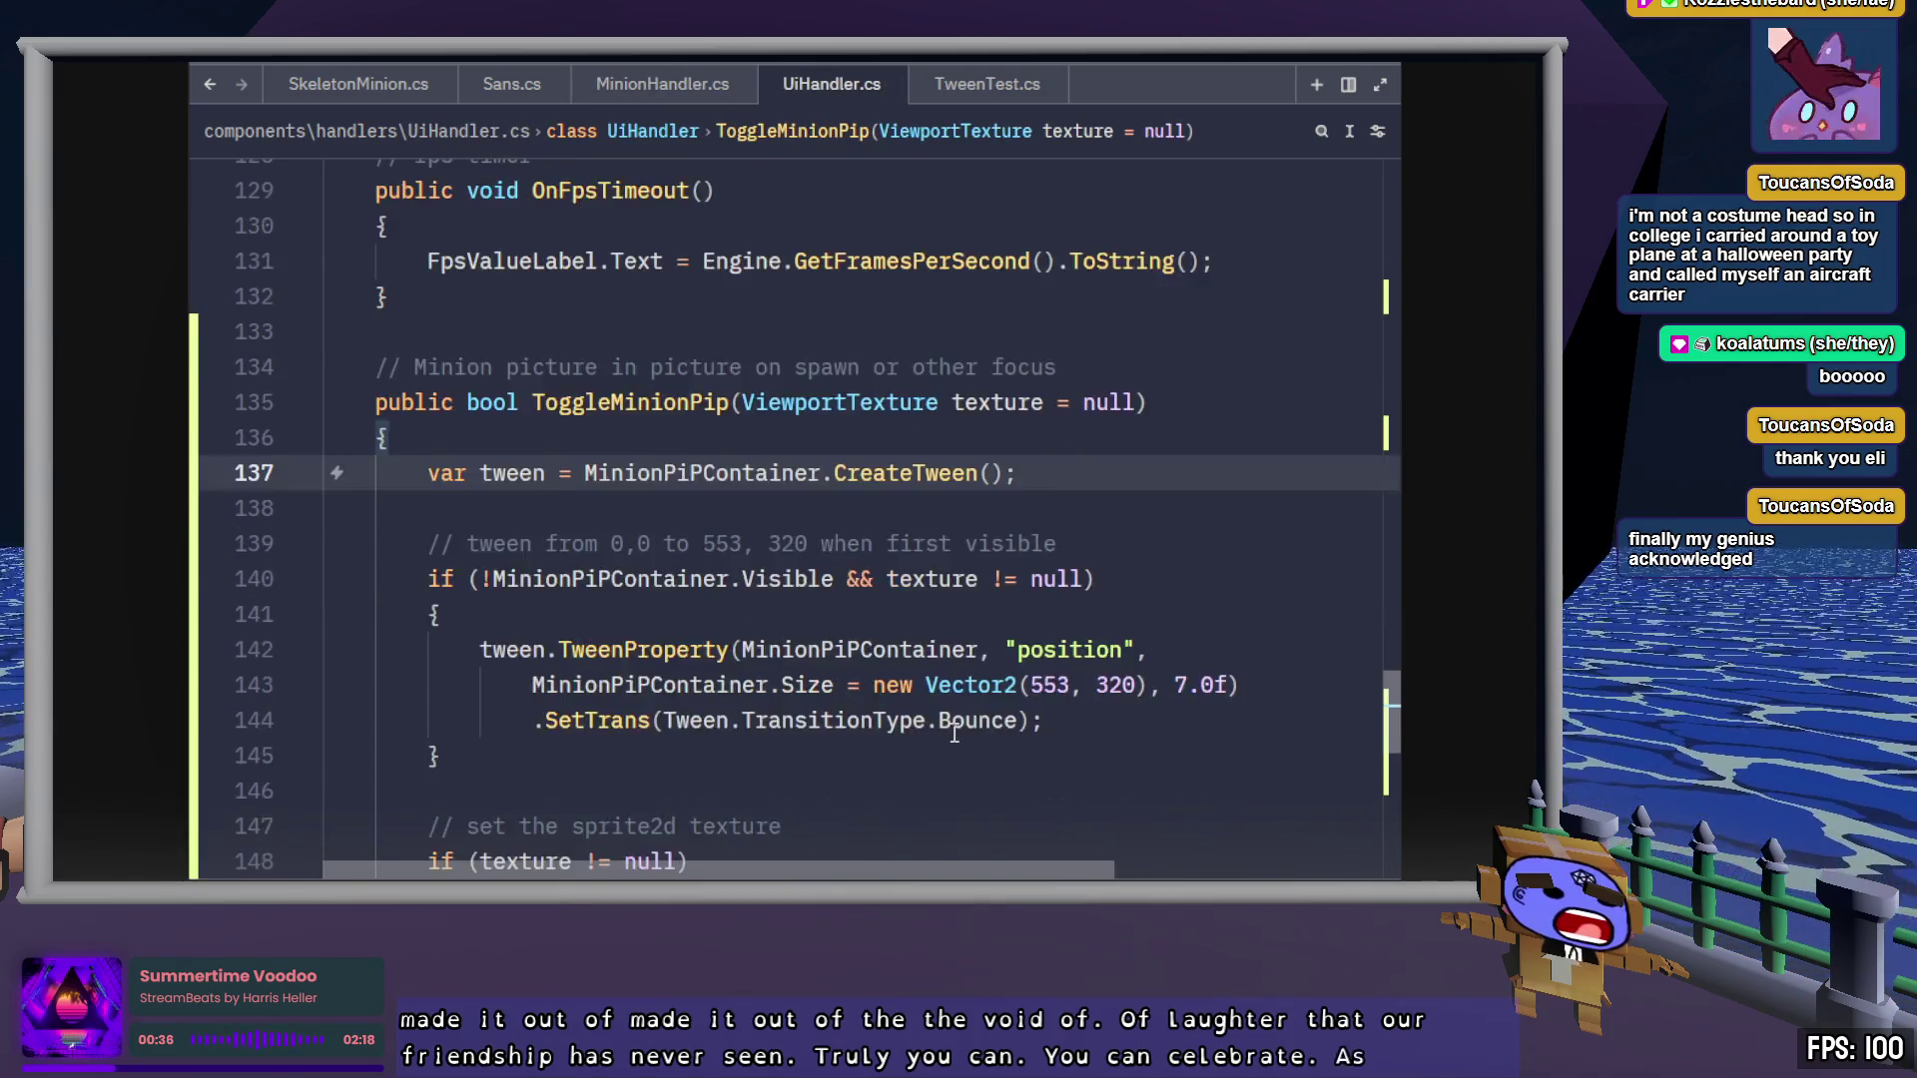
scroll(955, 732, down, 6)
scroll(957, 728, up, 5)
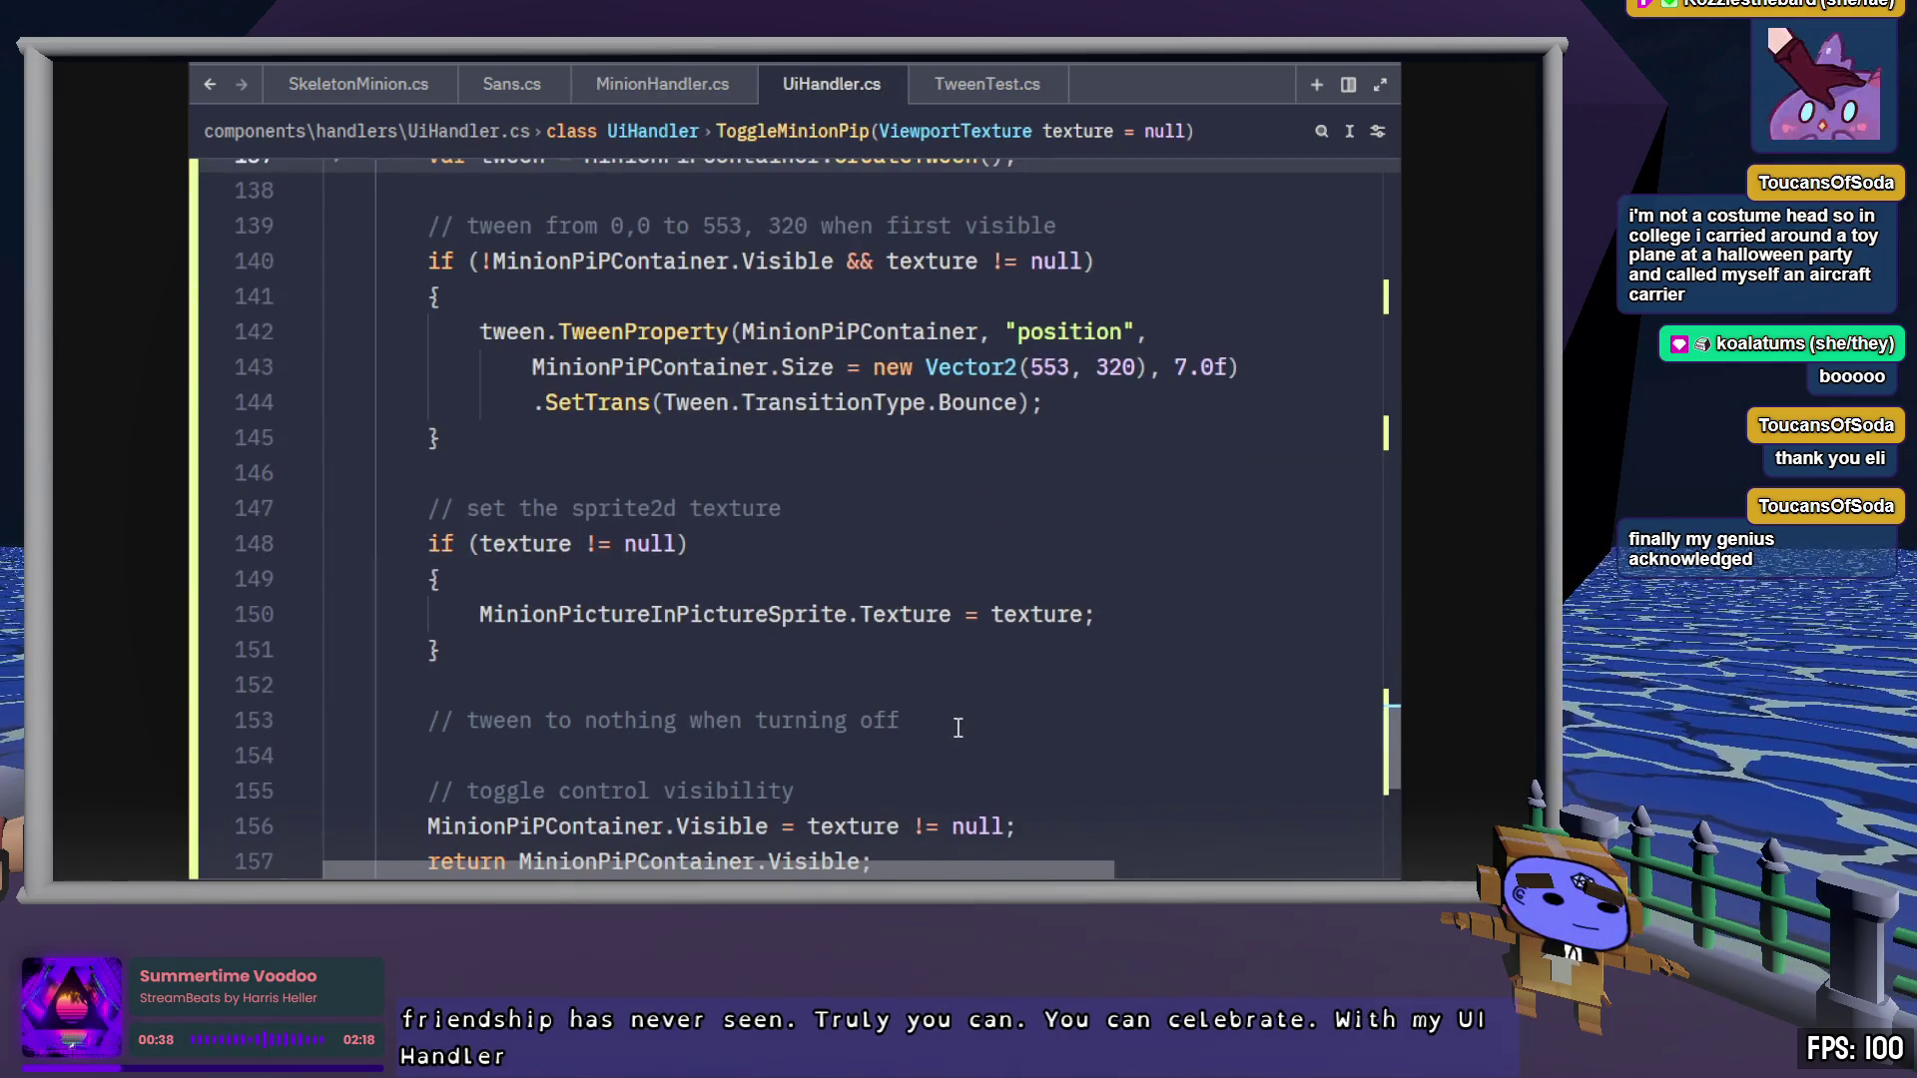
scroll(955, 728, up, 1)
mouse_move(1065, 502)
mouse_down()
mouse_move(484, 440)
mouse_move(439, 405)
mouse_move(480, 437)
mouse_up()
click(949, 86)
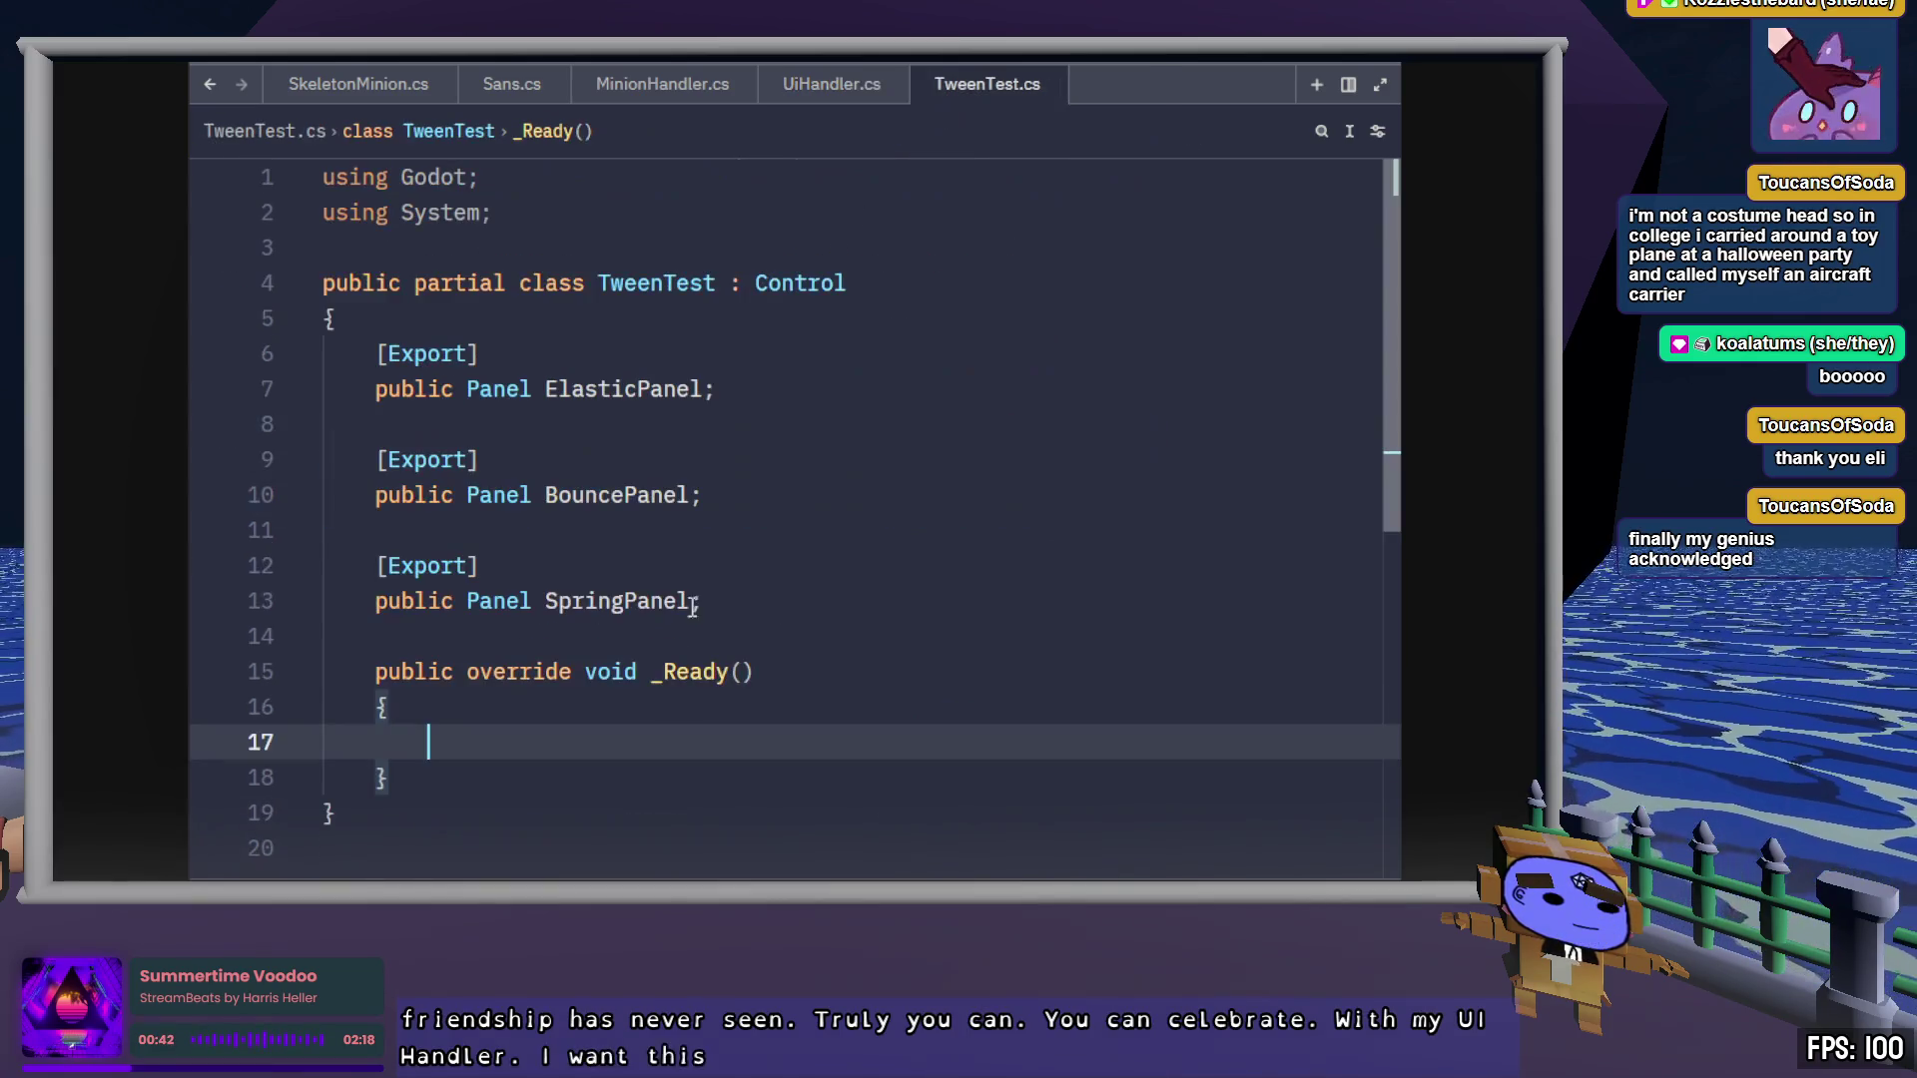
text(tween.TweenProperty(MinionPiPContainer, "position",             MinionPiPContainer.Size = new Vector2(553, 320), 7.0f)             .SetTrans(Tween.TransitionType.Bounce);)
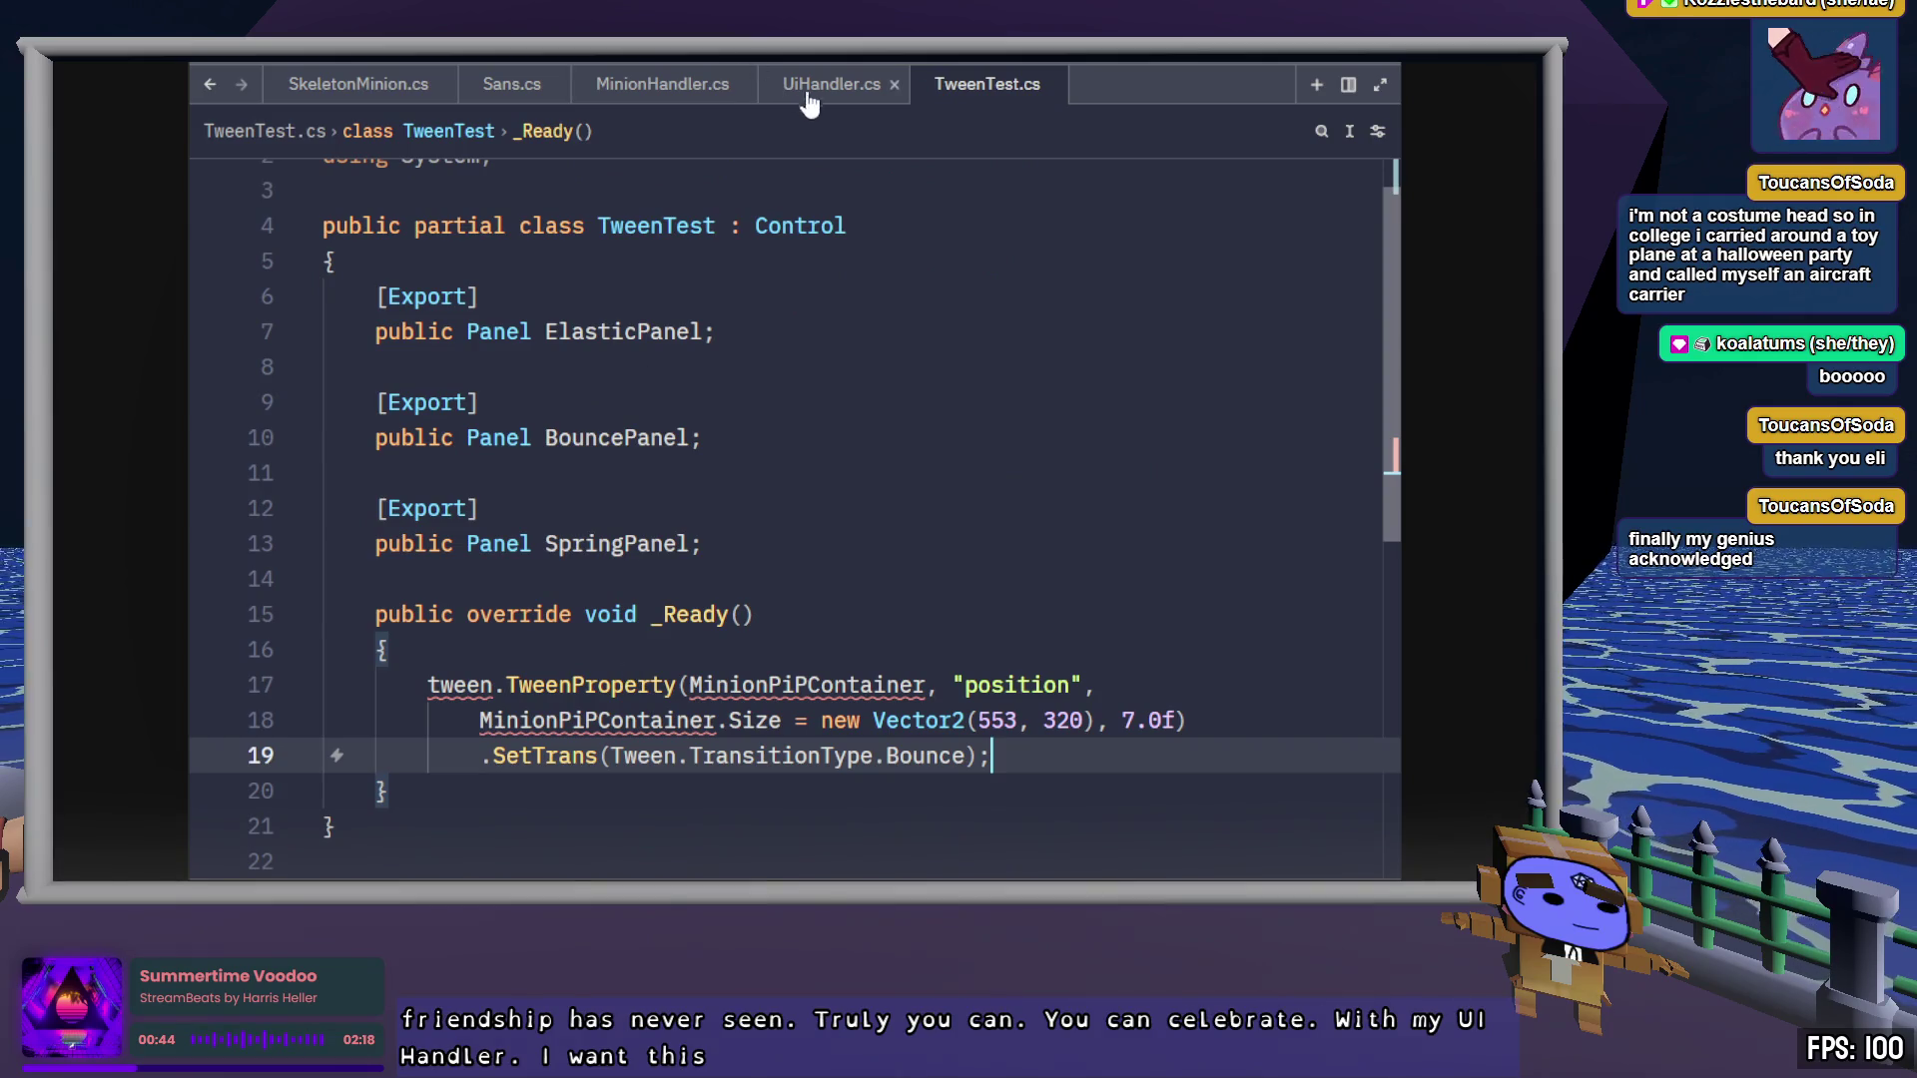
Copy the CreateTween line 137 from UiHandler.cs to the top of _Ready
click(809, 100)
scroll(833, 519, up, 3)
click(1082, 581)
key(shift+Home)
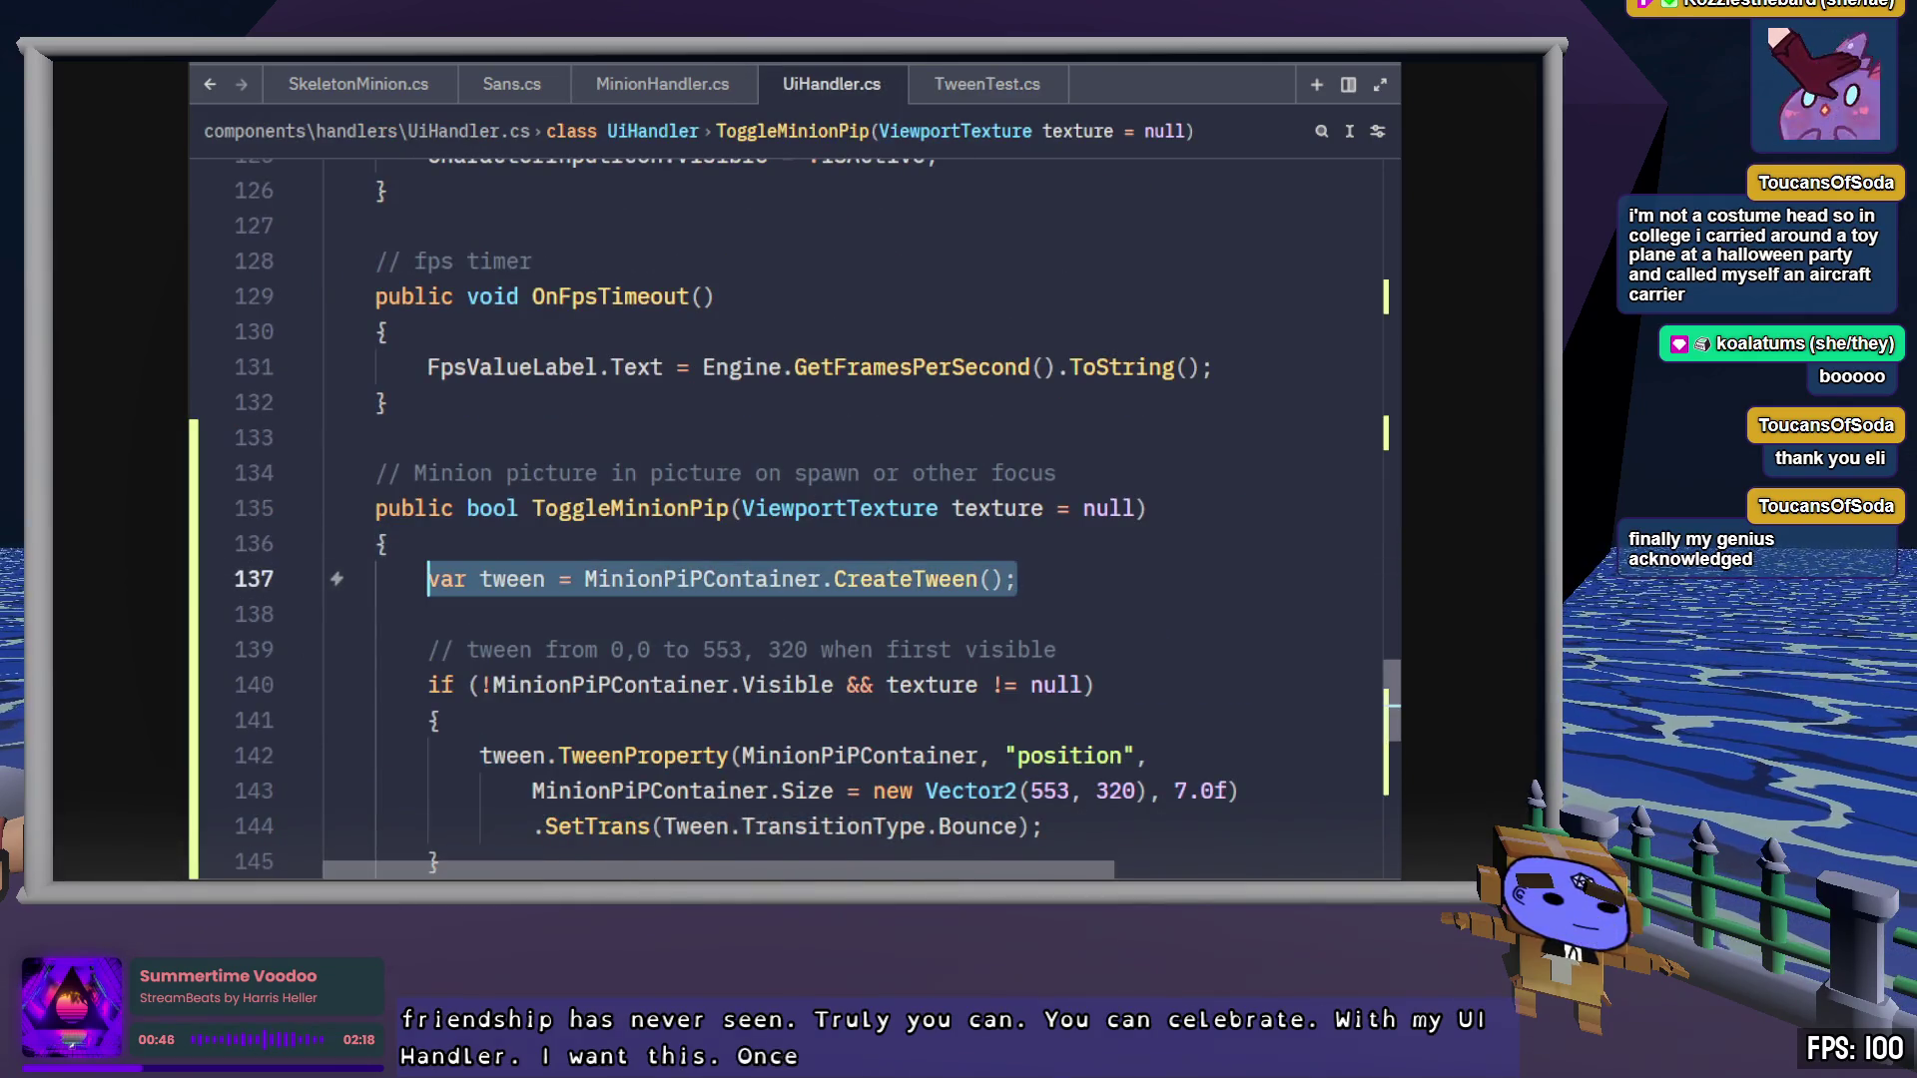
key(ctrl+c)
click(996, 84)
click(779, 649)
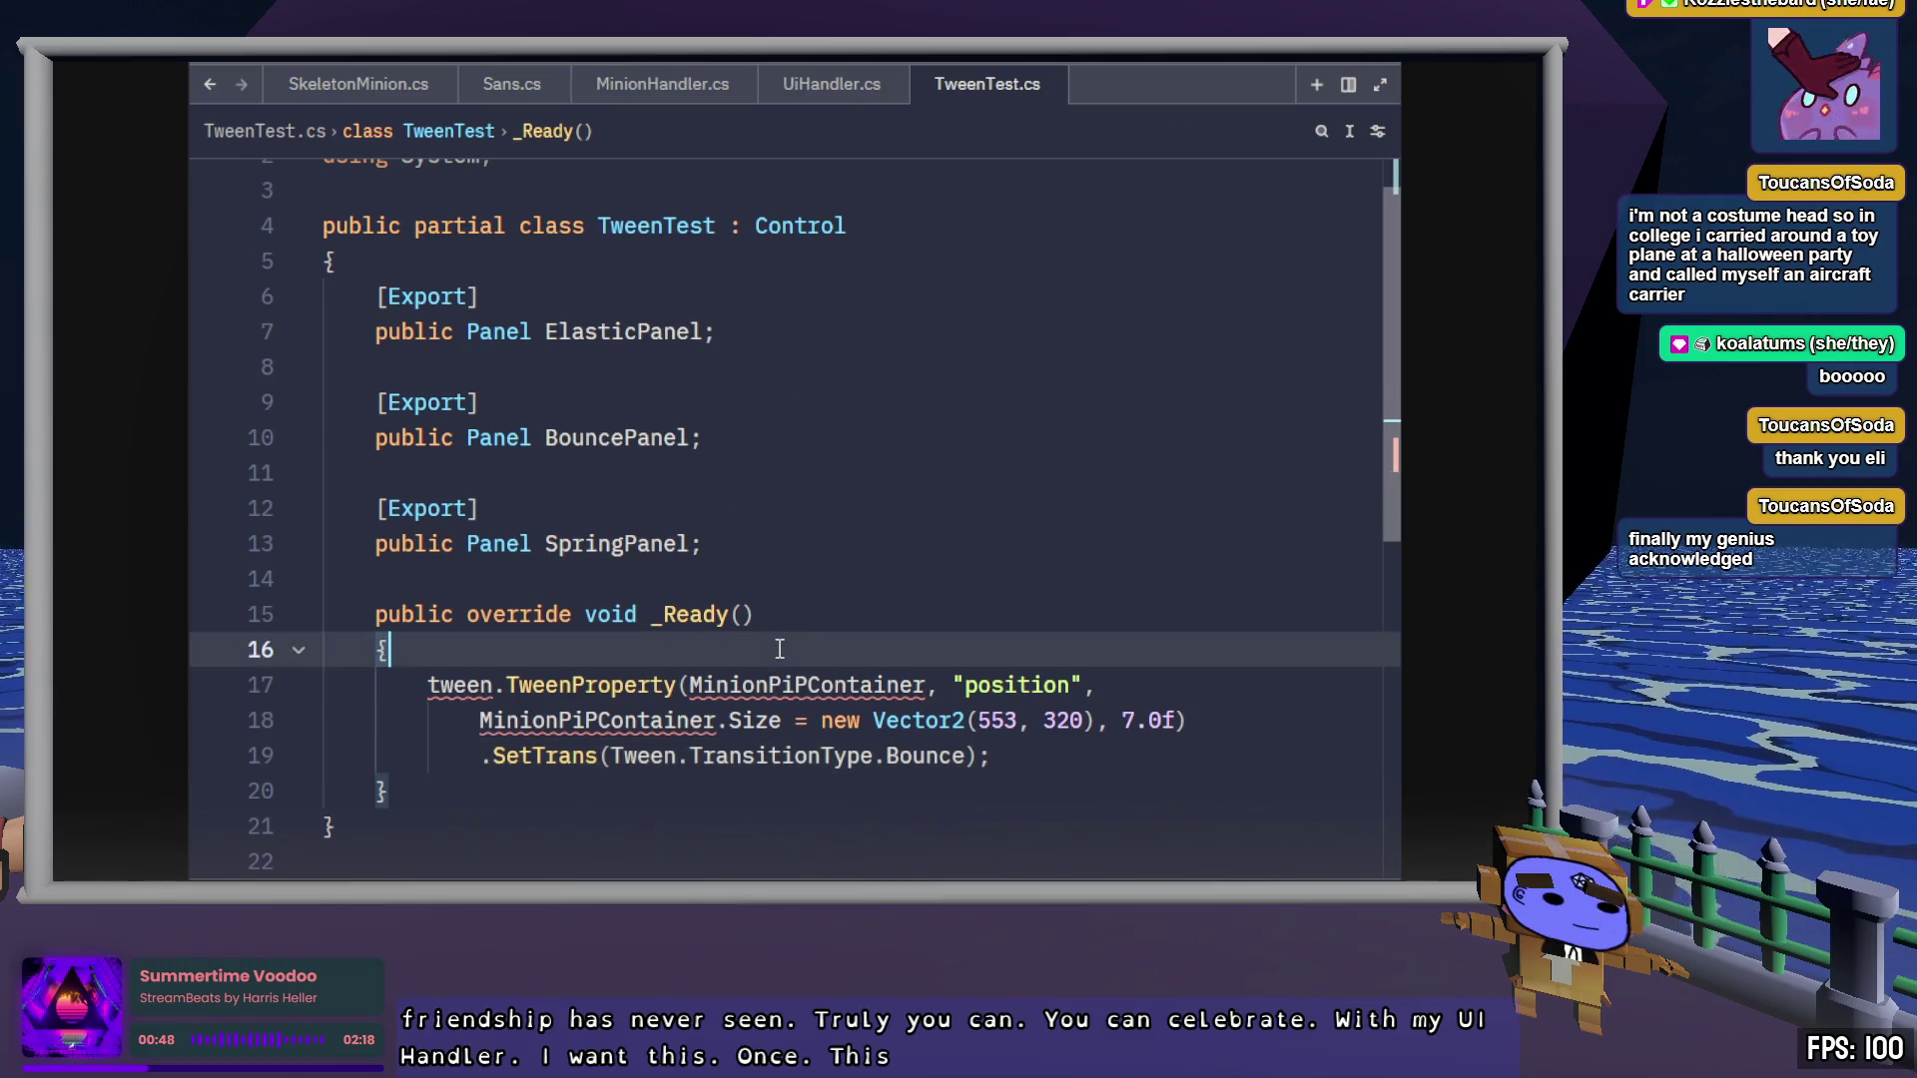
key(Return)
key(ctrl+v)
scroll(771, 667, down, 1)
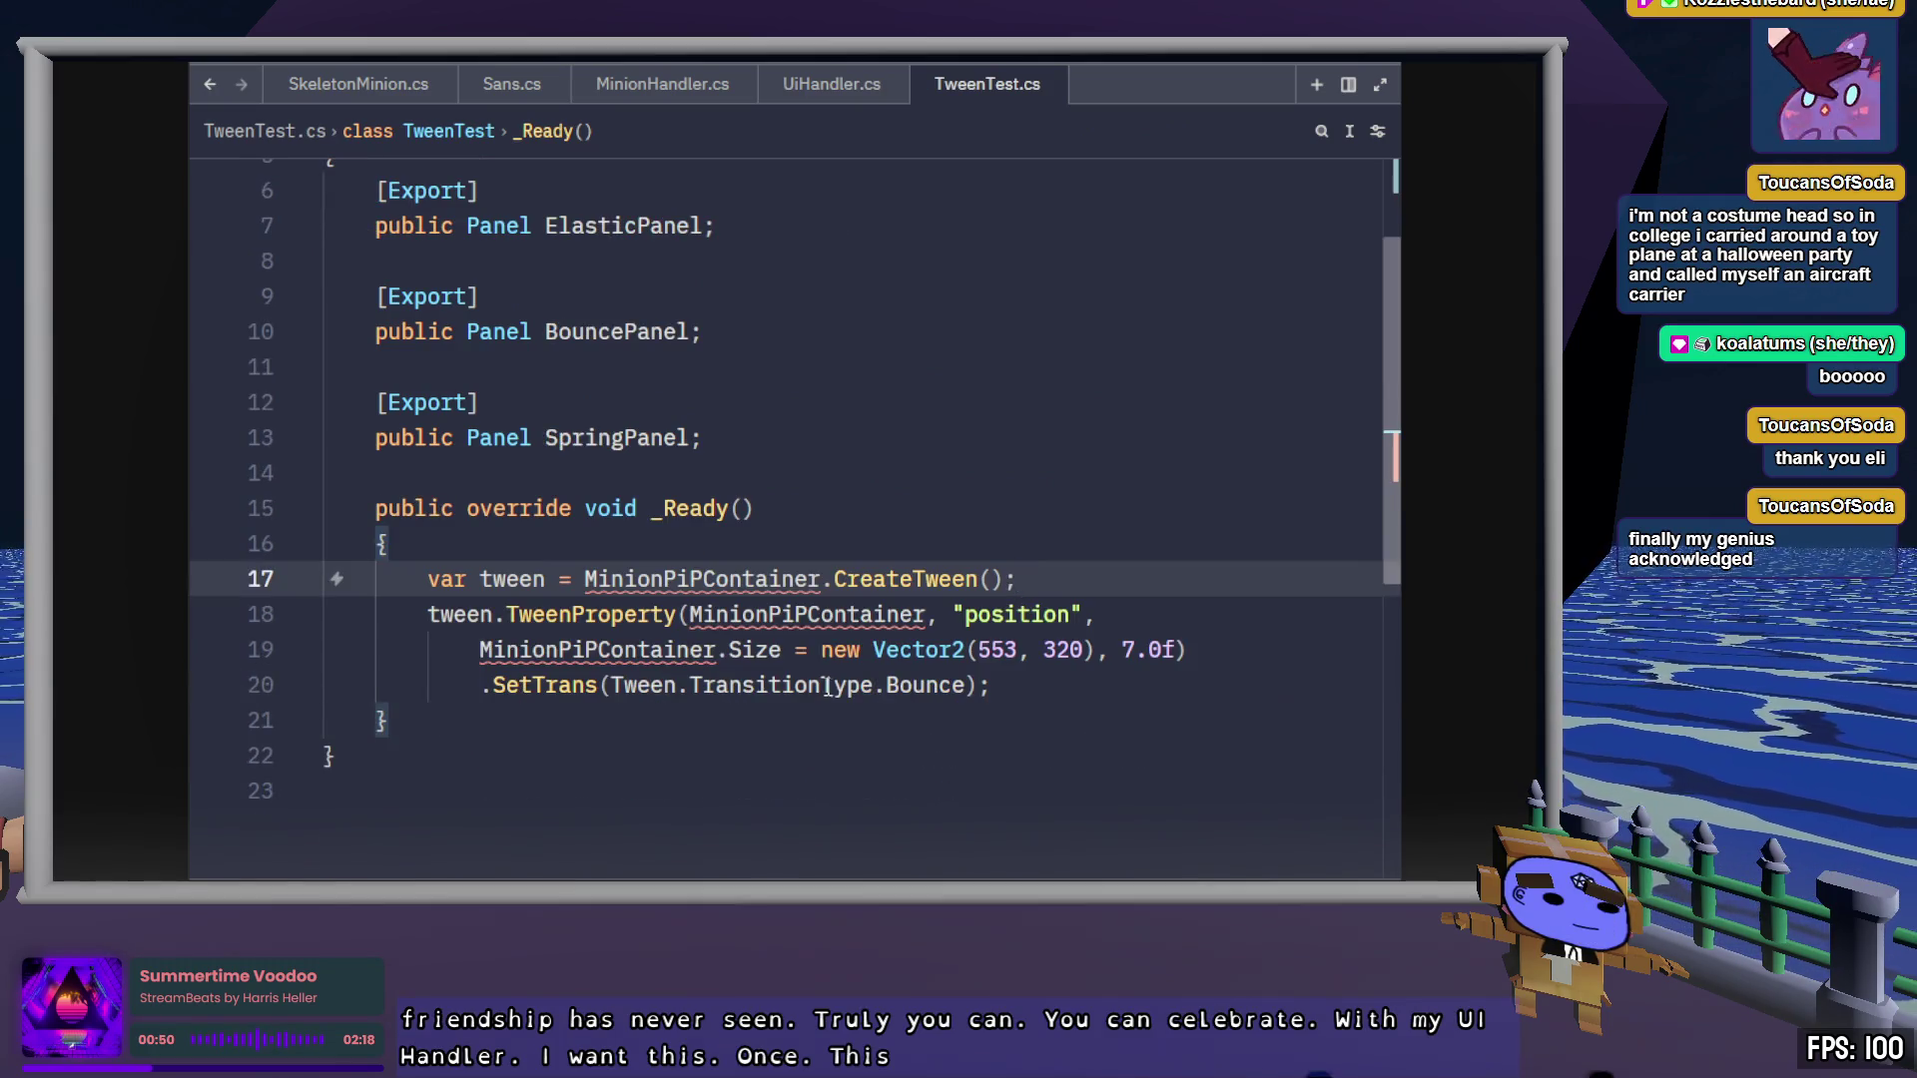
Replace MinionPiPContainer with ElasticPanel on lines 17, 18 and 19
double_click(599, 226)
key(ctrl+c)
double_click(727, 579)
key(ctrl+v)
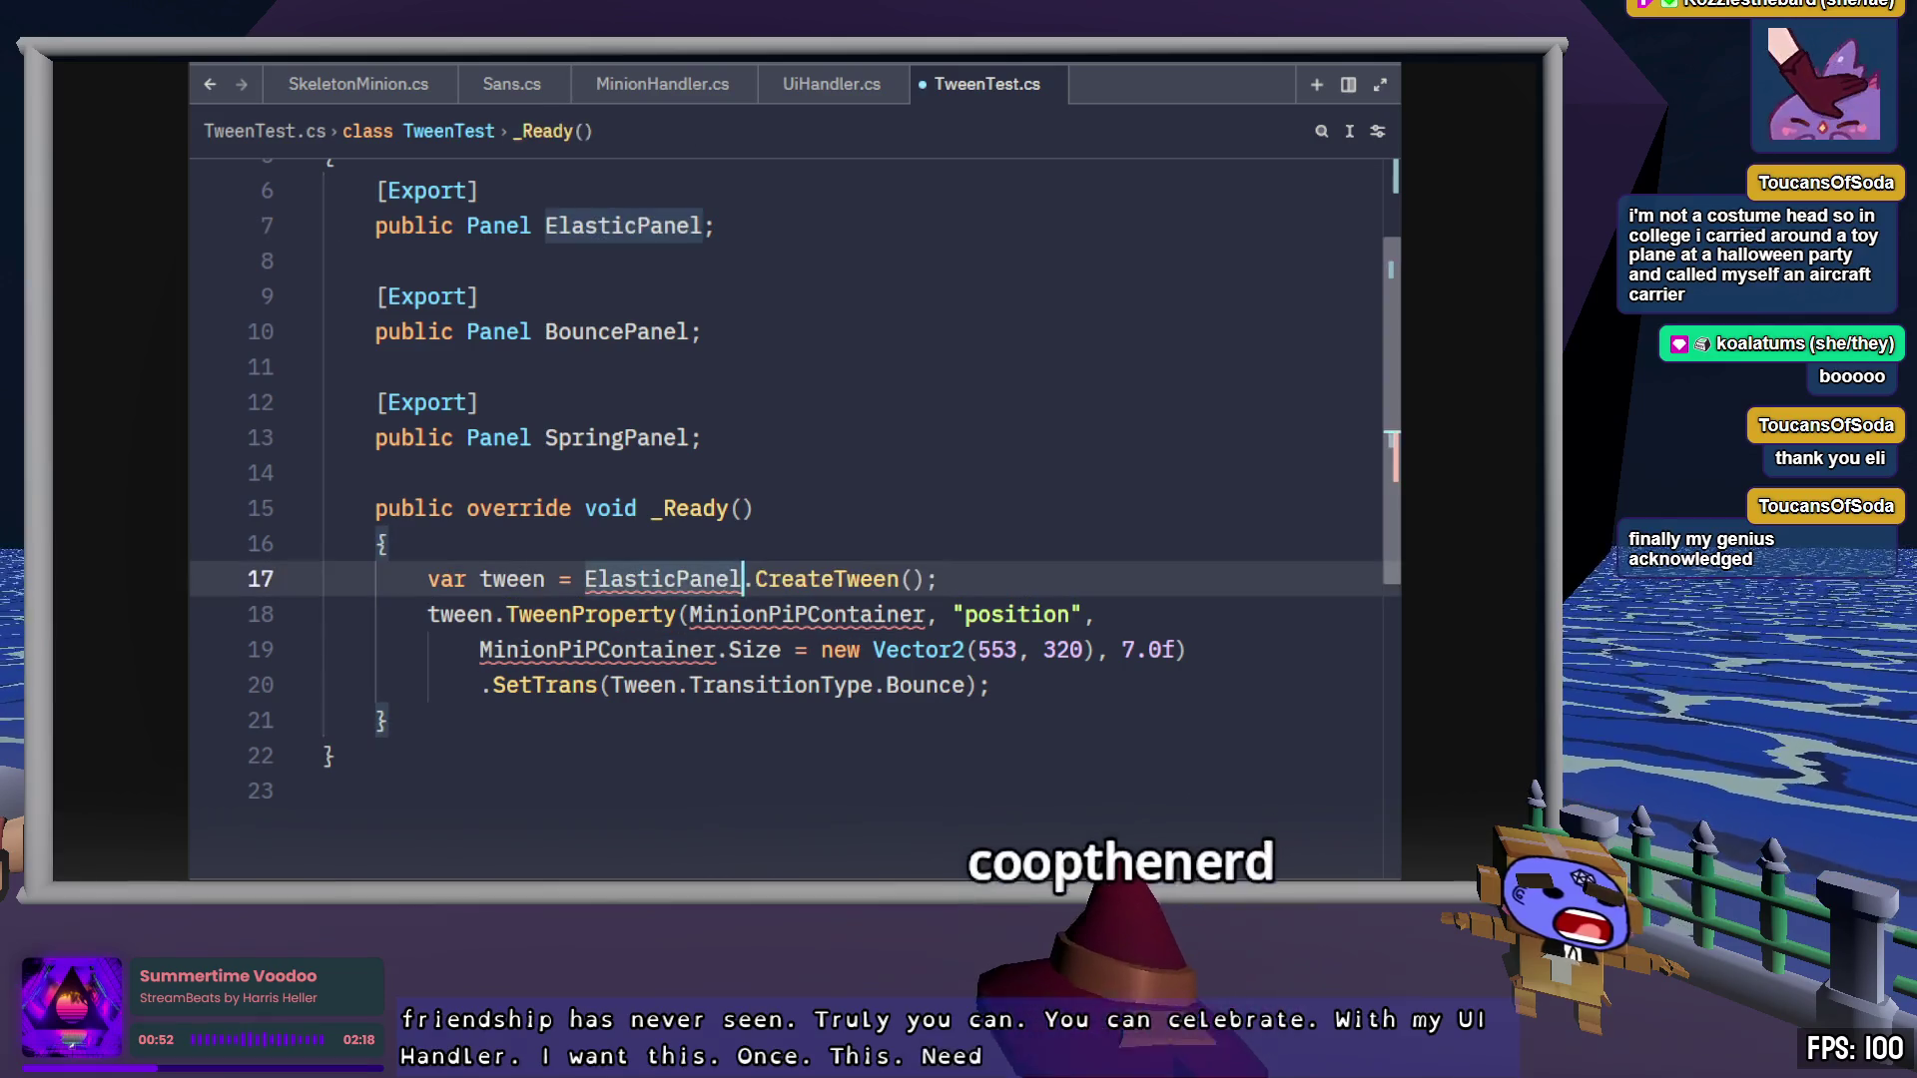
double_click(698, 614)
key(ctrl+v)
click(629, 648)
double_click(629, 649)
key(ctrl+v)
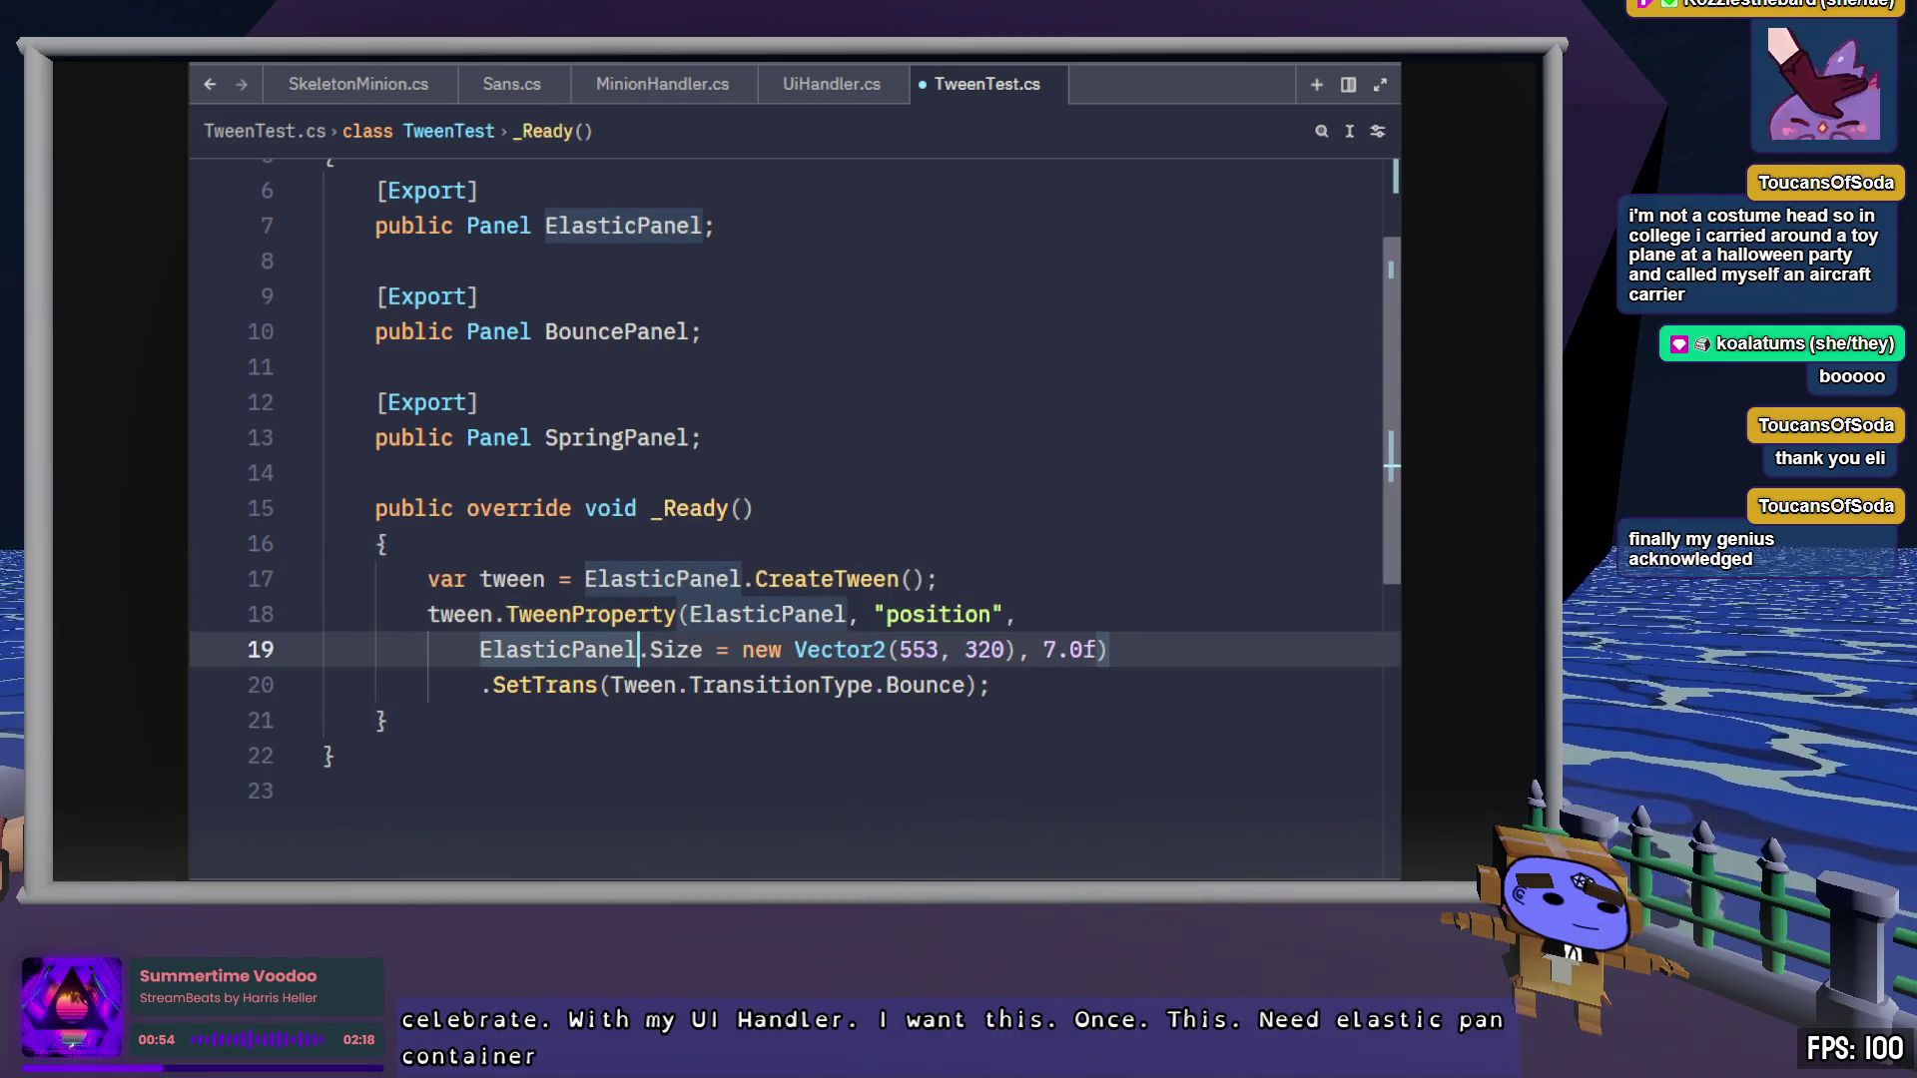
click(958, 685)
Rewrite the Vector2 values on line 19 in place of 553 and 320, and save
double_click(918, 649)
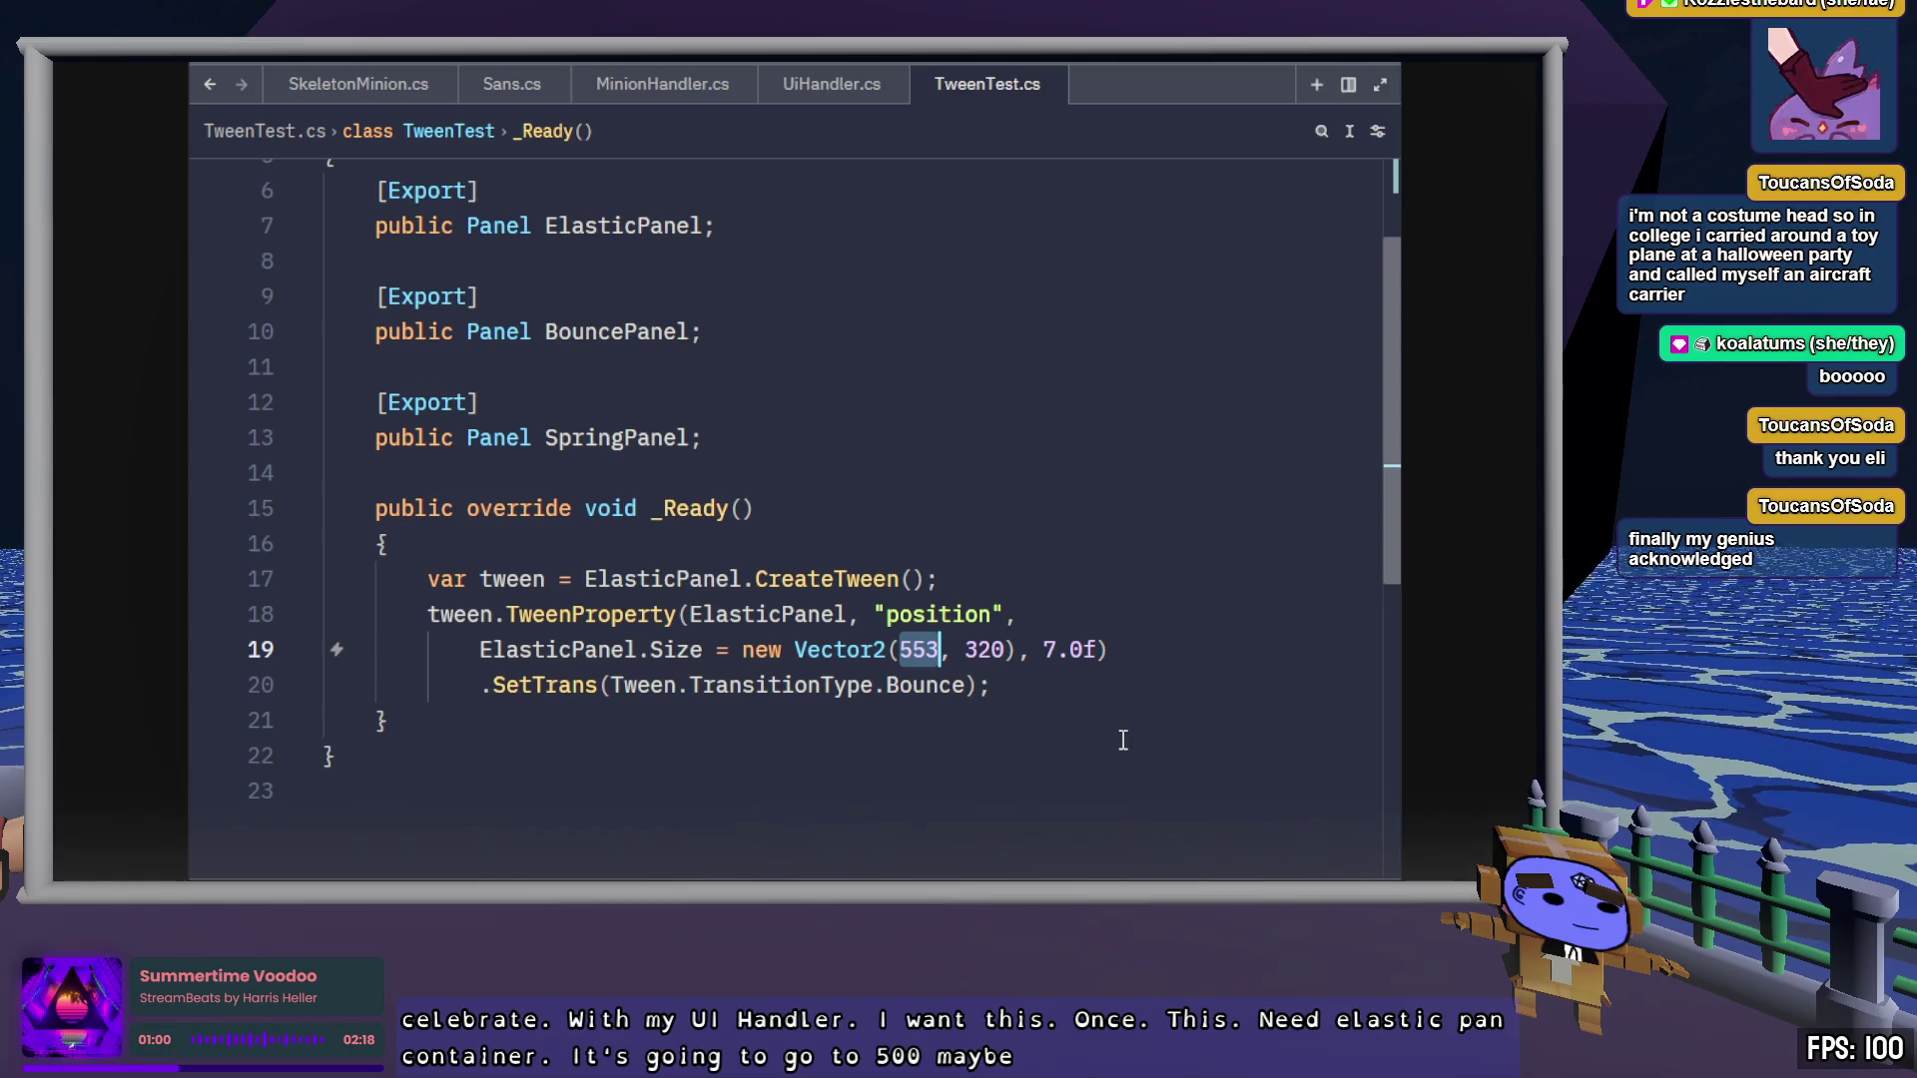
text(200)
key(Right)
key(Right)
key(Delete)
key(Delete)
key(BackSpace)
key(Left)
key(Left)
key(Left)
key(BackSpace)
text(3)
key(Right)
key(Right)
key(Right)
text(30)
key(Left)
key(Left)
key(End)
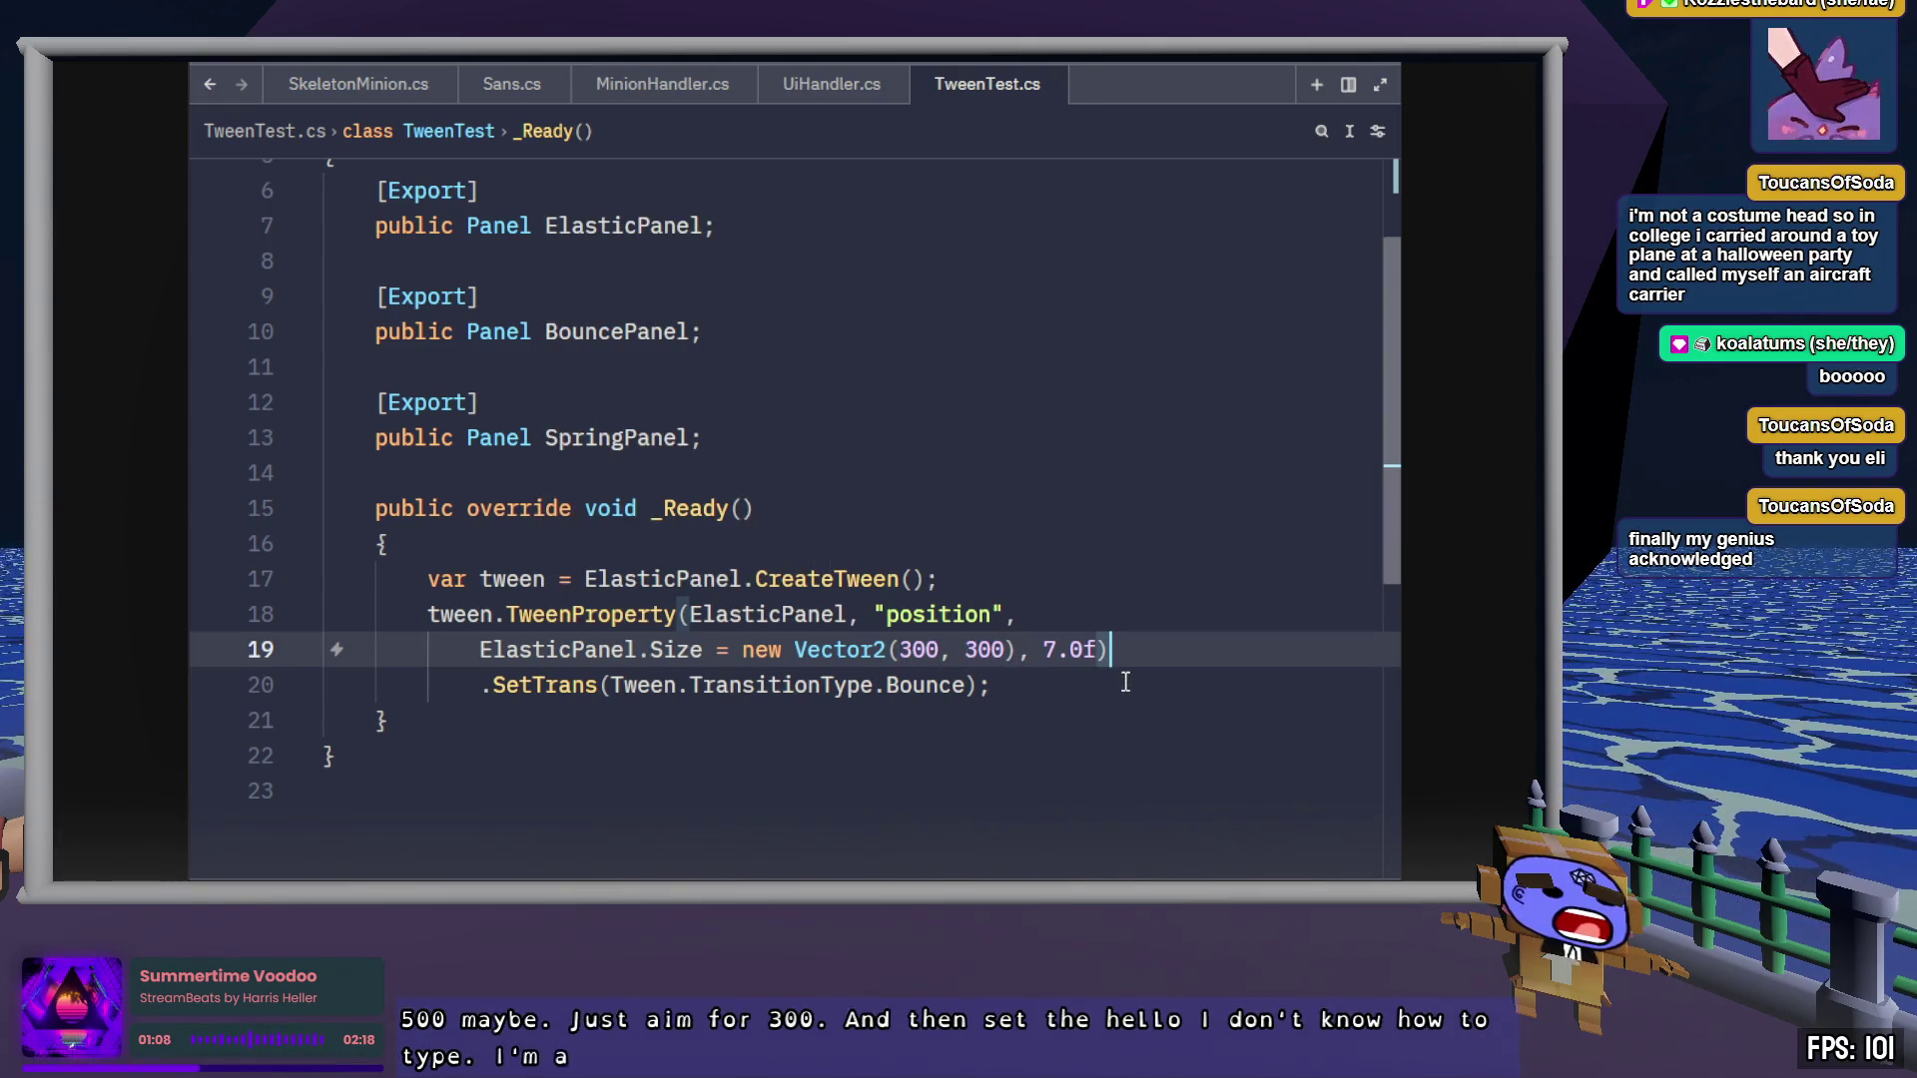
click(1125, 682)
key(ctrl+s)
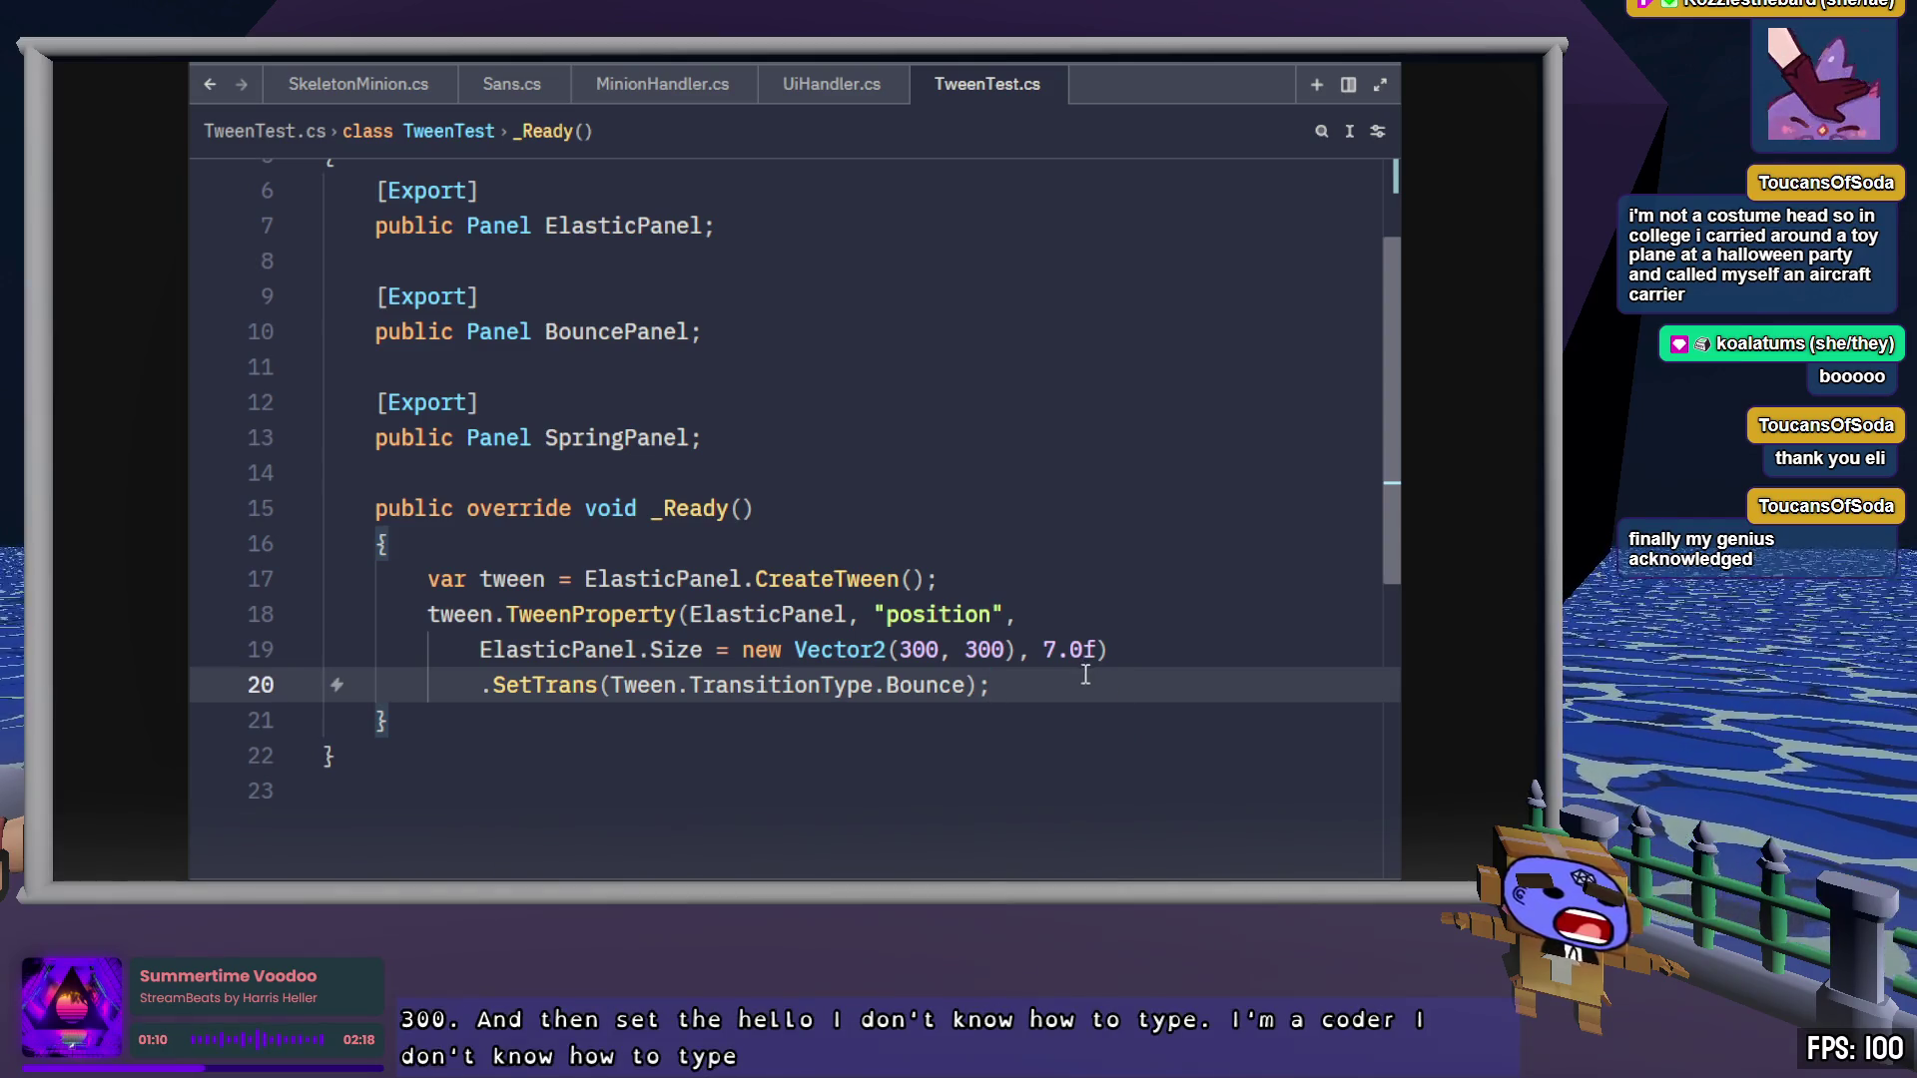
Change the SetTrans transition on line 20 from Bounce to Elastic
double_click(932, 674)
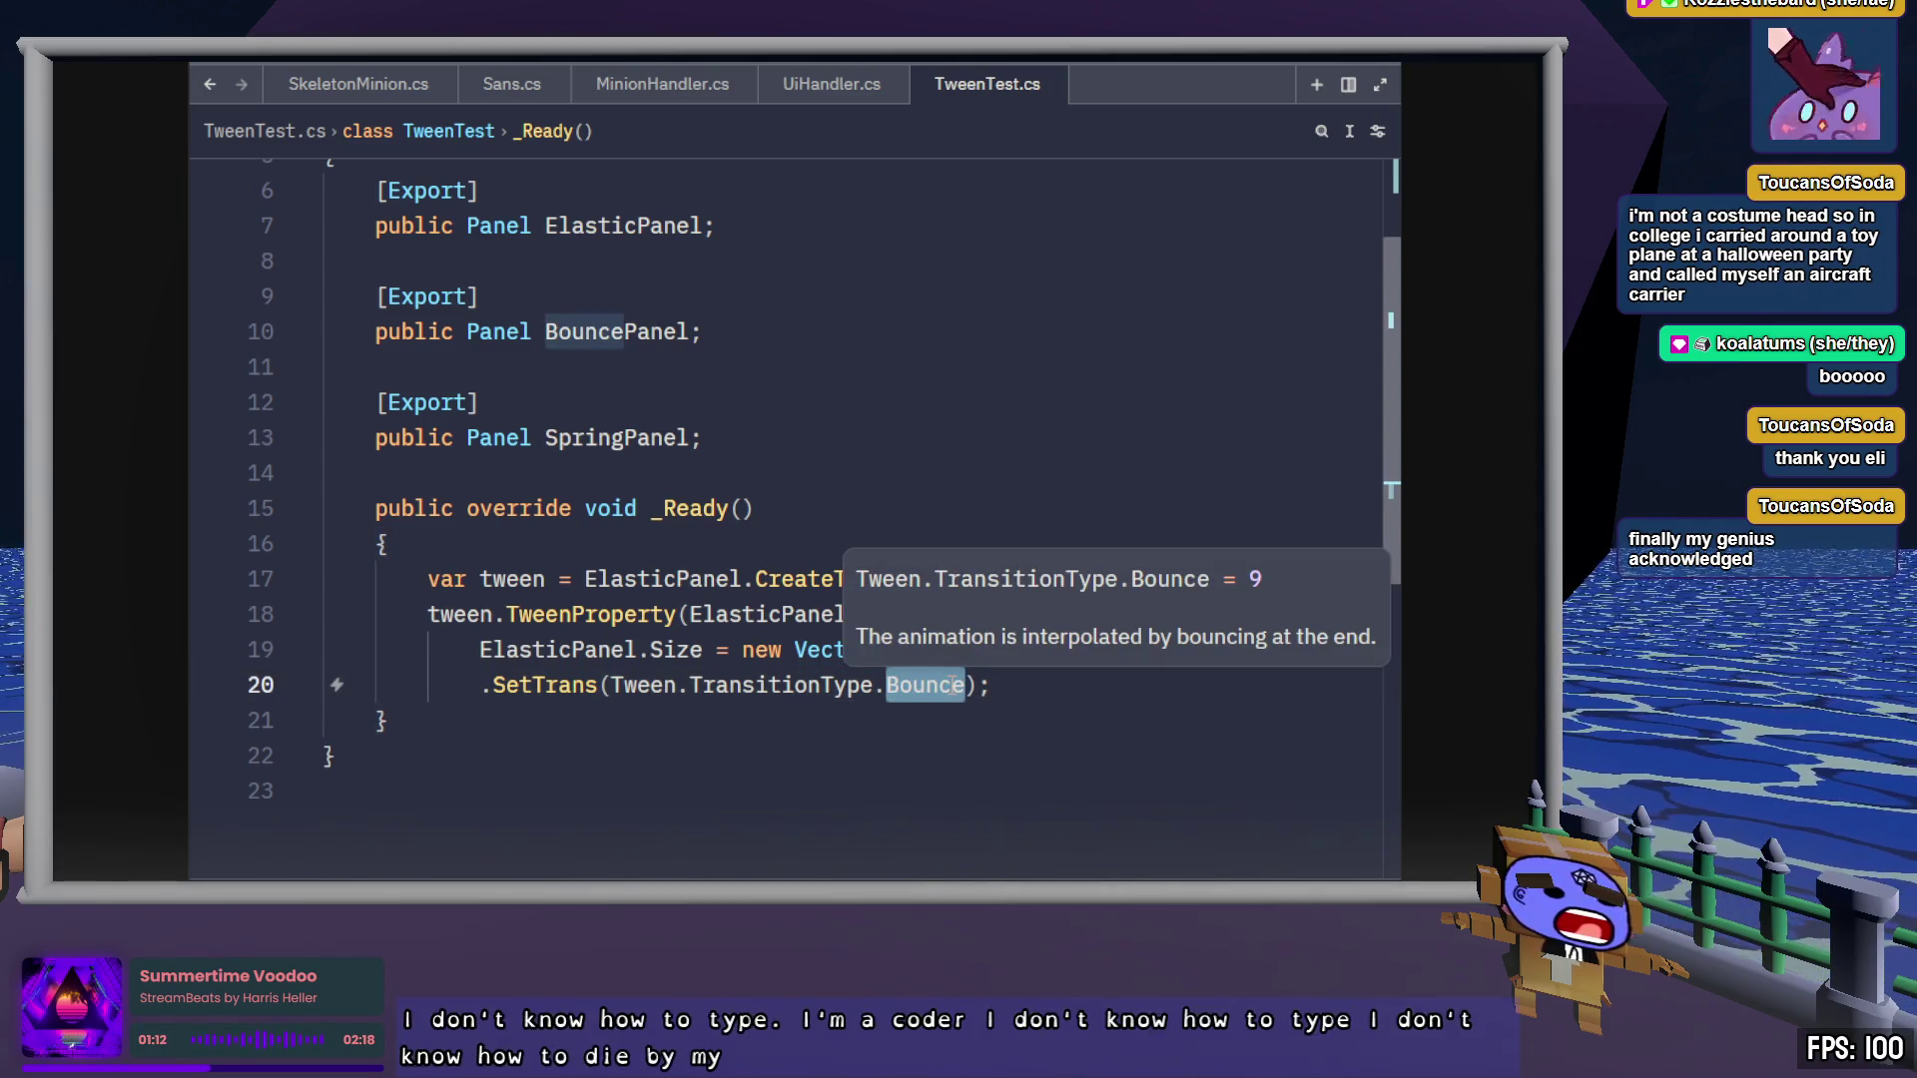
text(ElasticPa)
key(BackSpace)
key(BackSpace)
key(BackSpace)
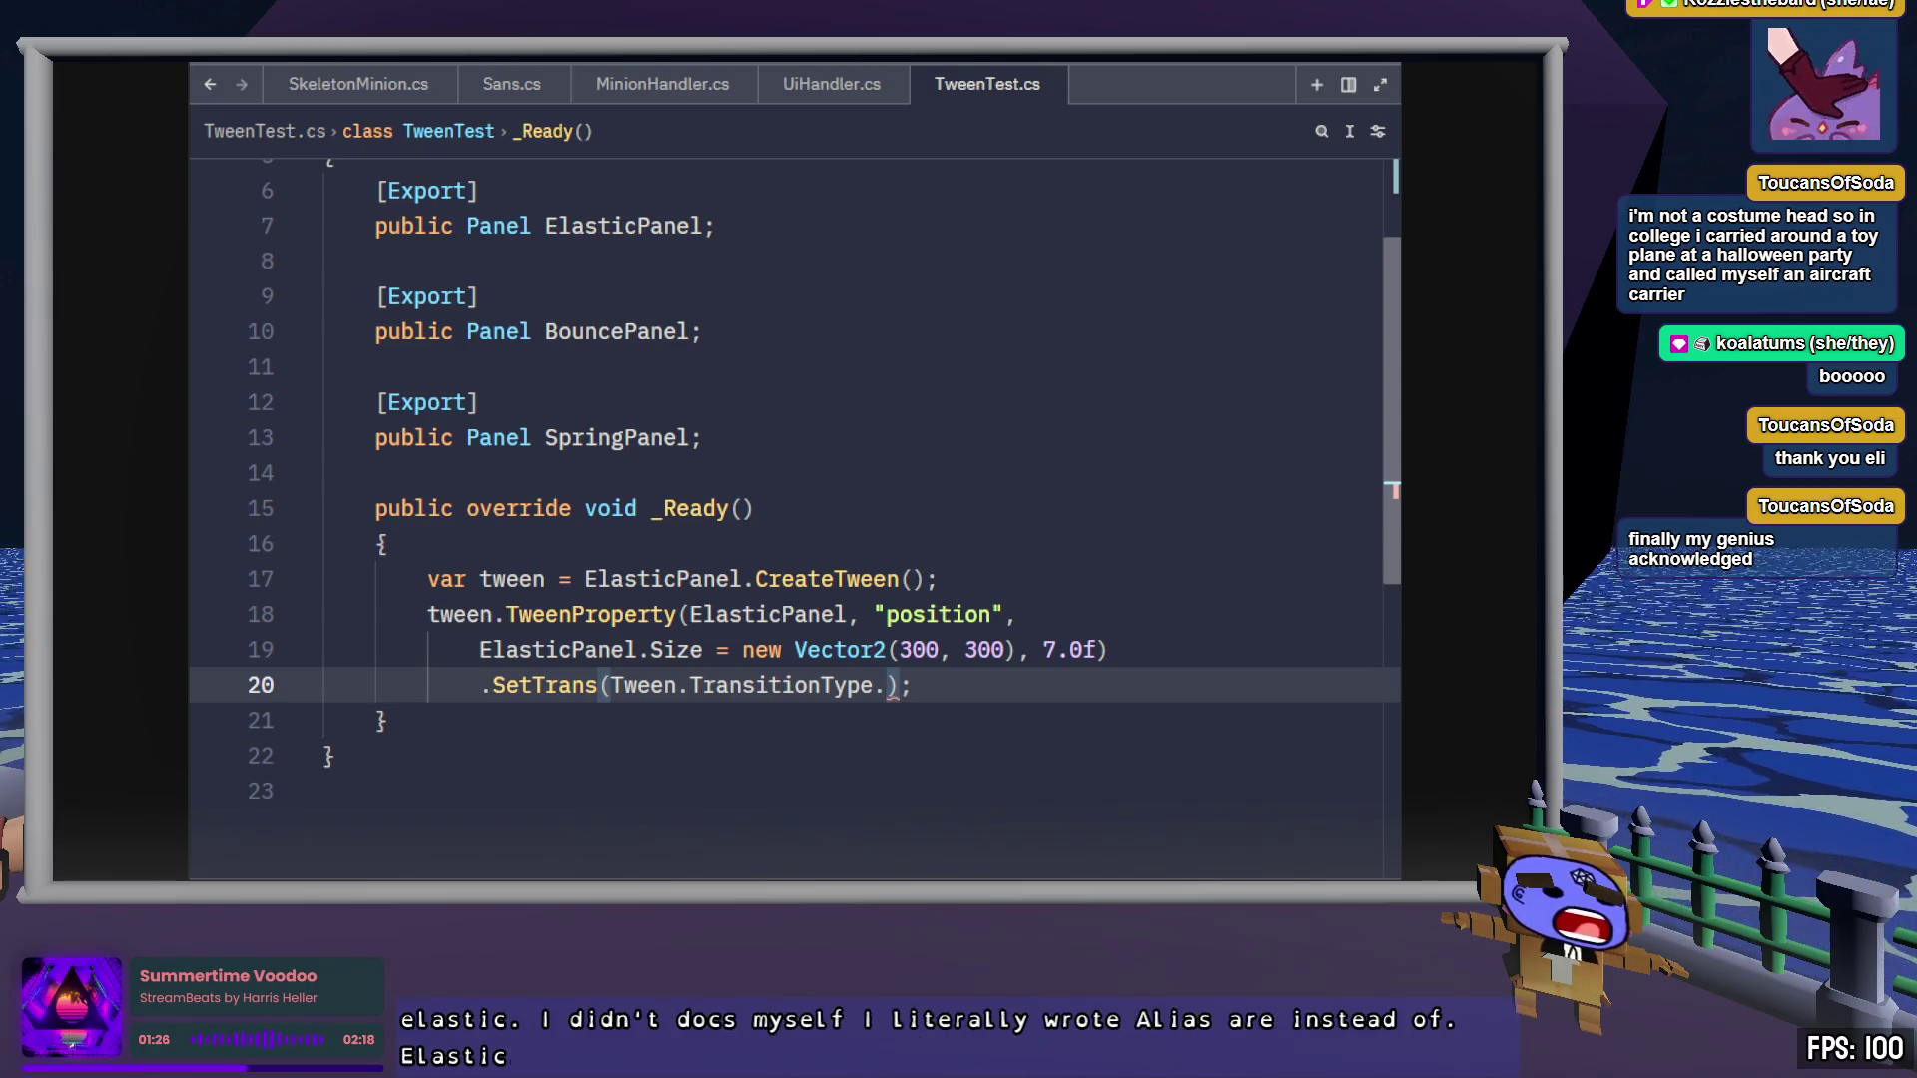
text(Elastic)
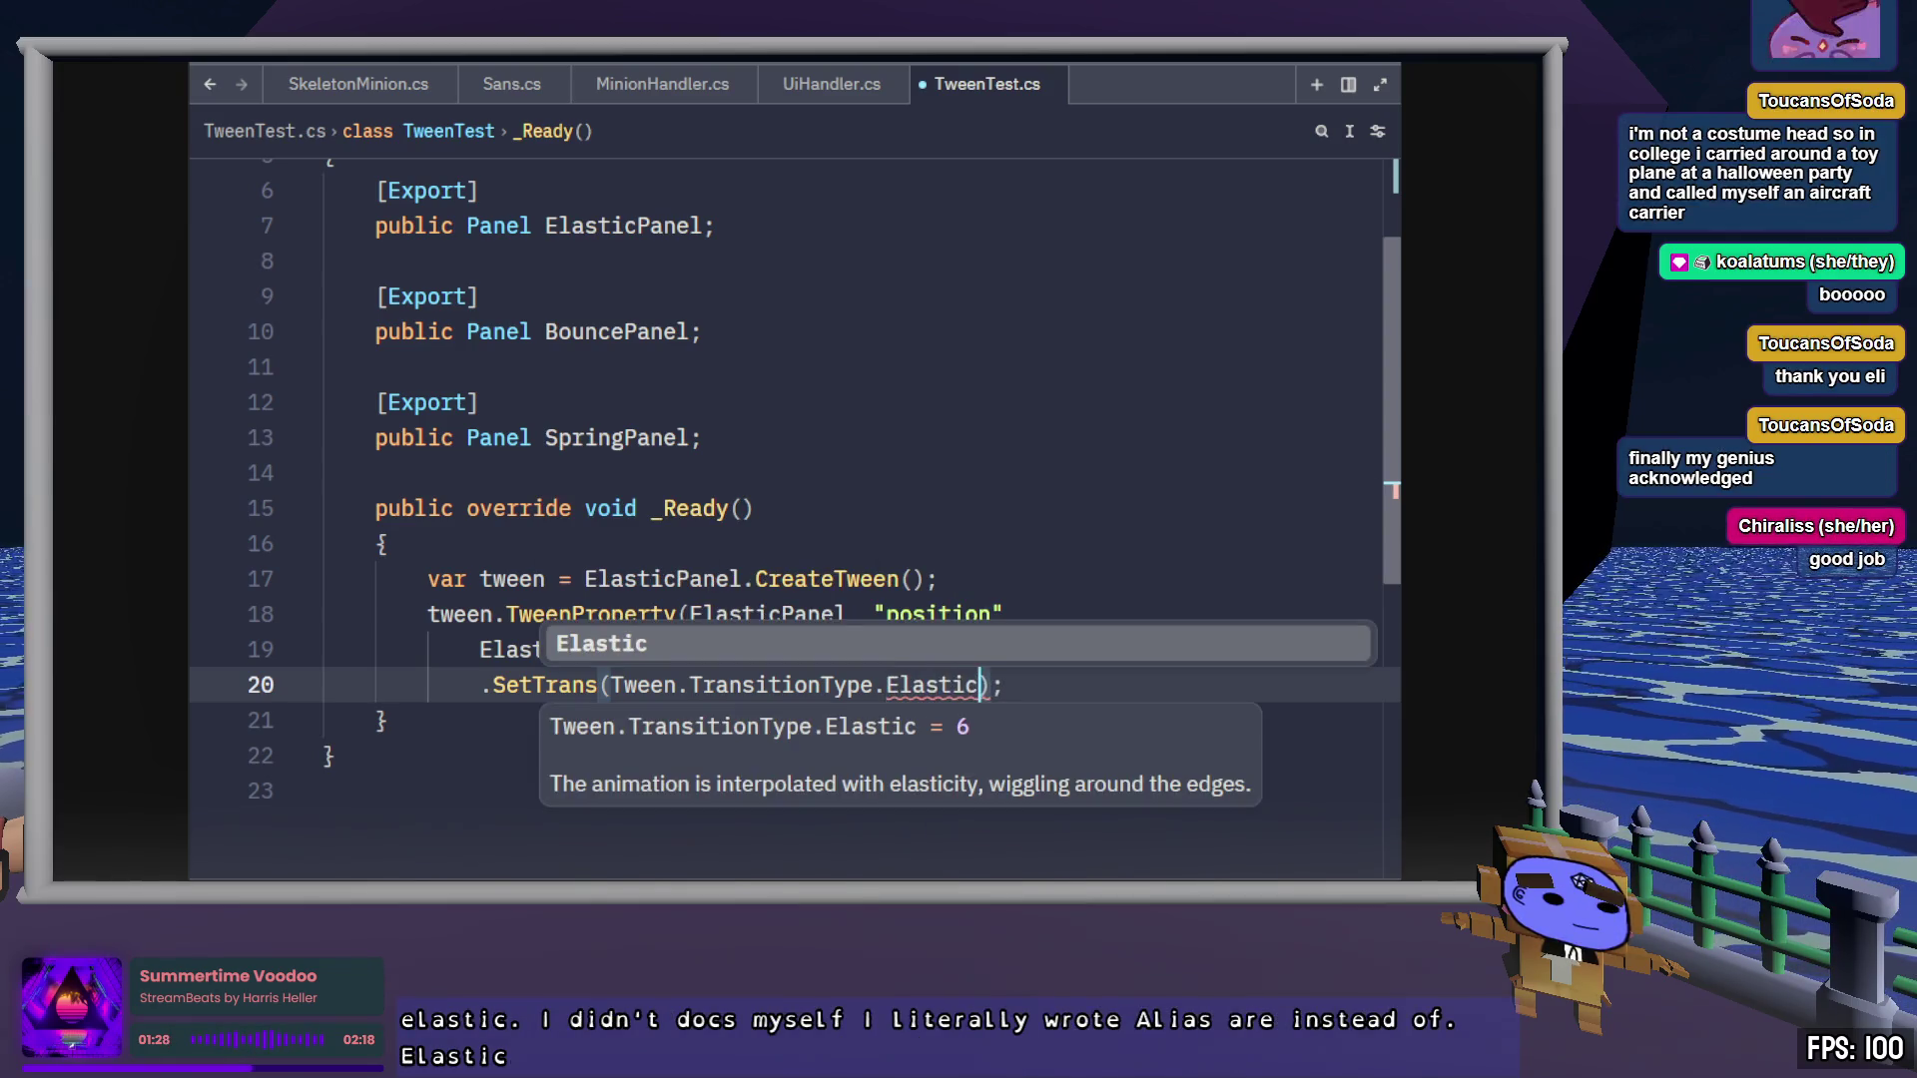
key(End)
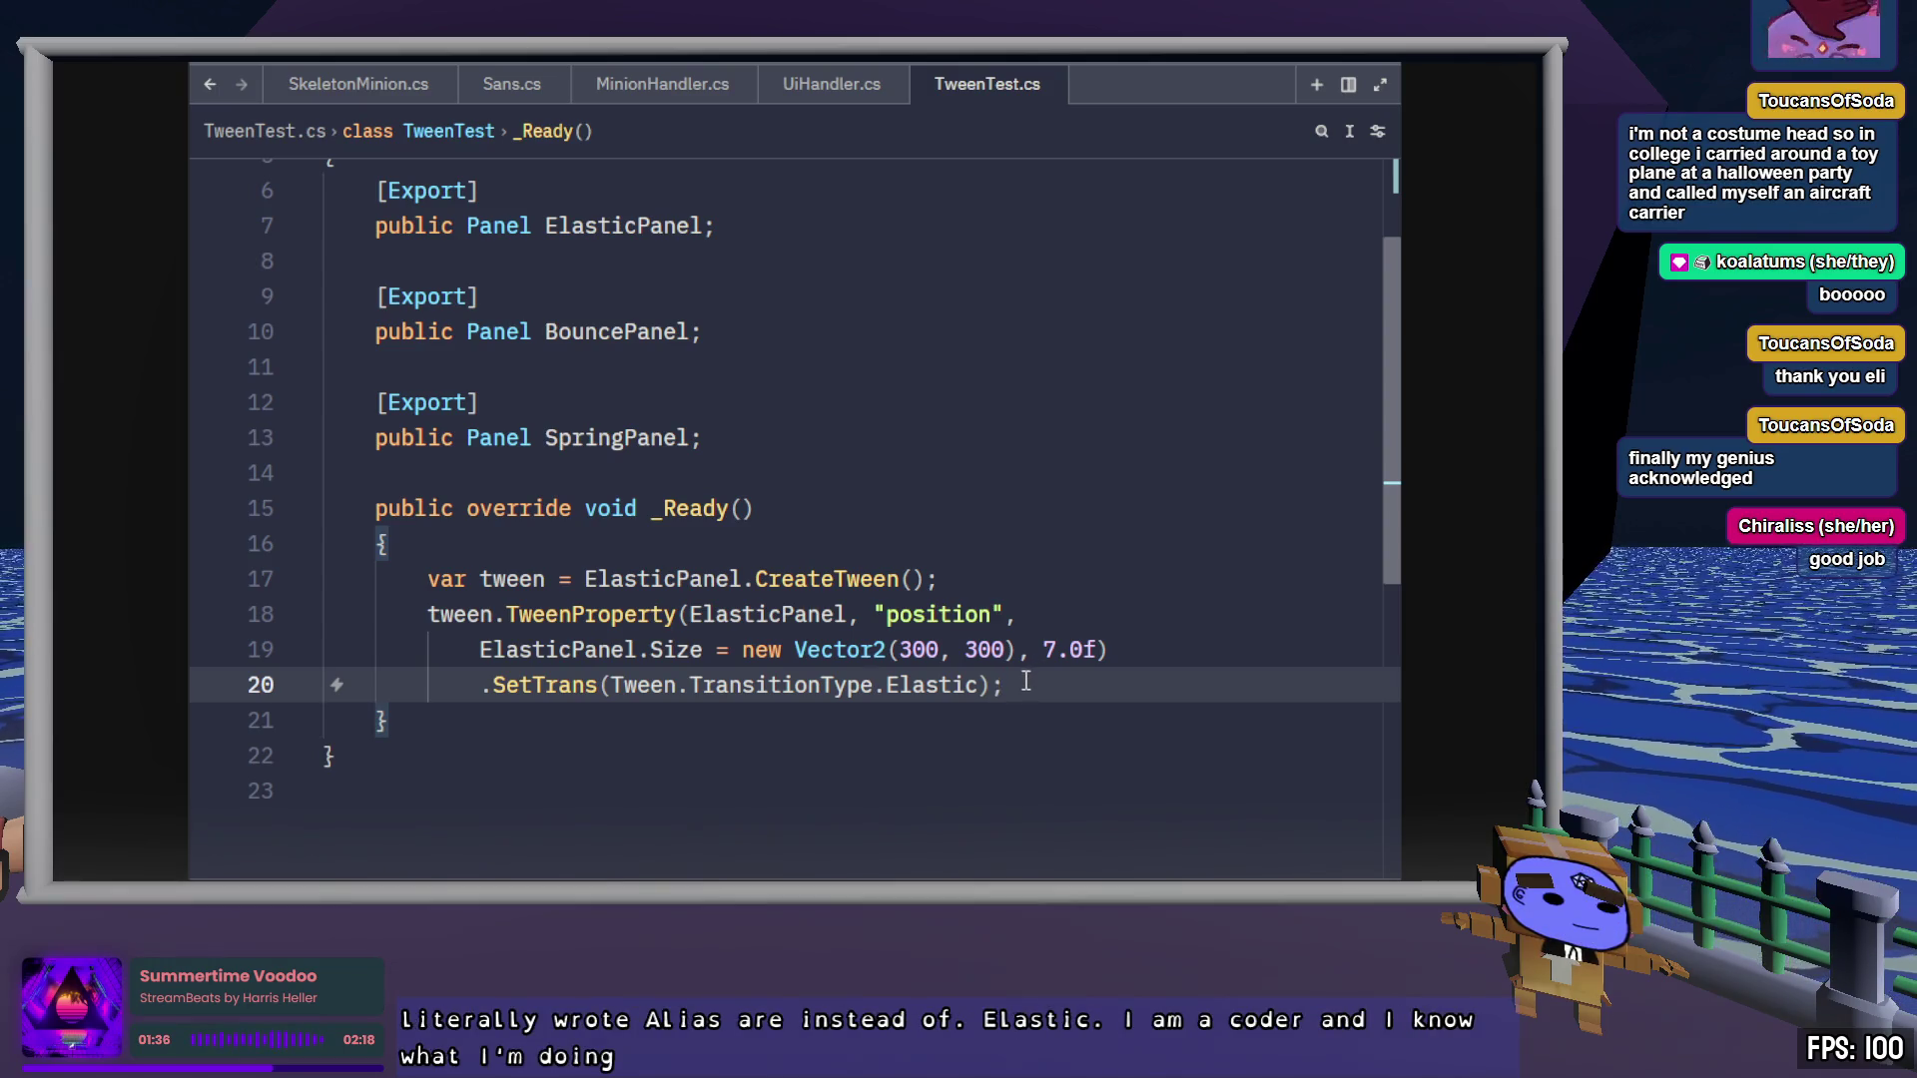
Add an empty tween.TweenCallback() line below SetTrans and save TweenTest.cs
key(Return)
text(tween.call)
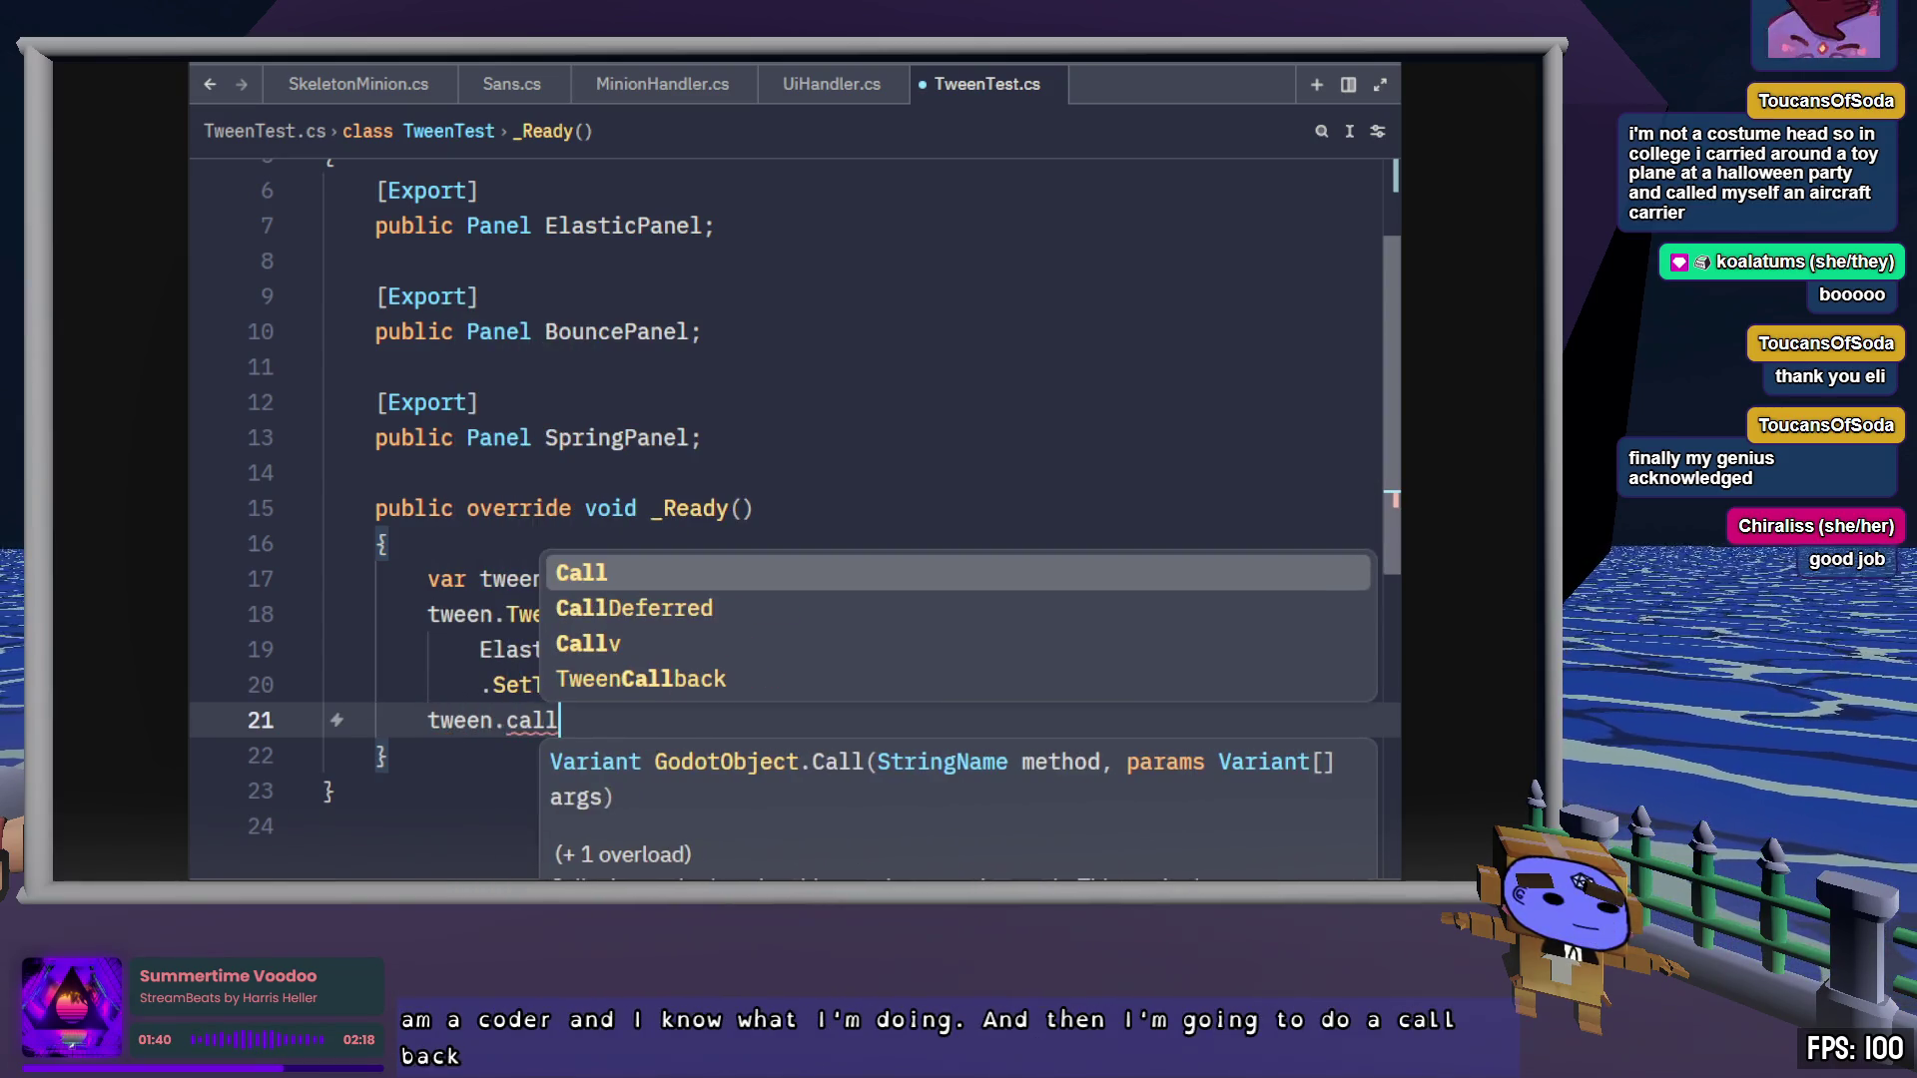
key(Down)
key(Down)
key(Down)
key(Return)
text(()
key(Escape)
key(ctrl+s)
click(849, 614)
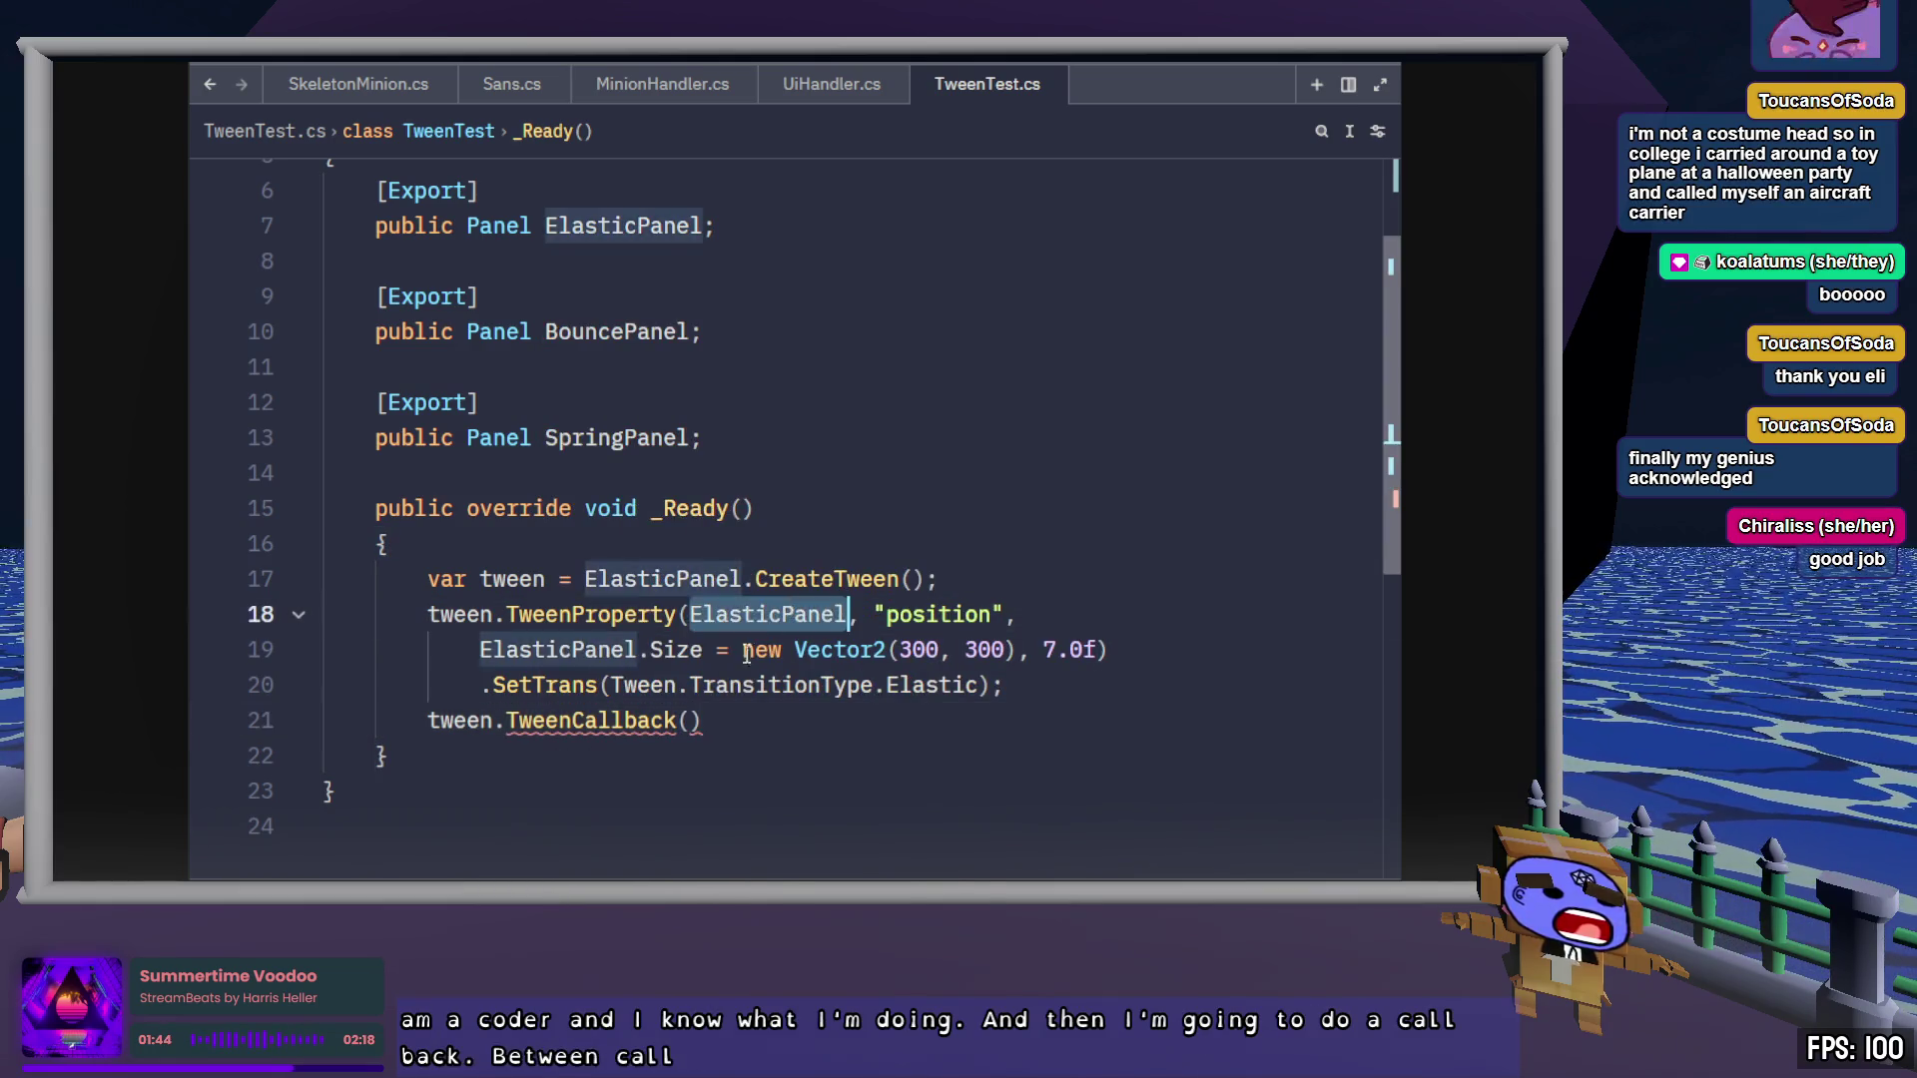
click(692, 720)
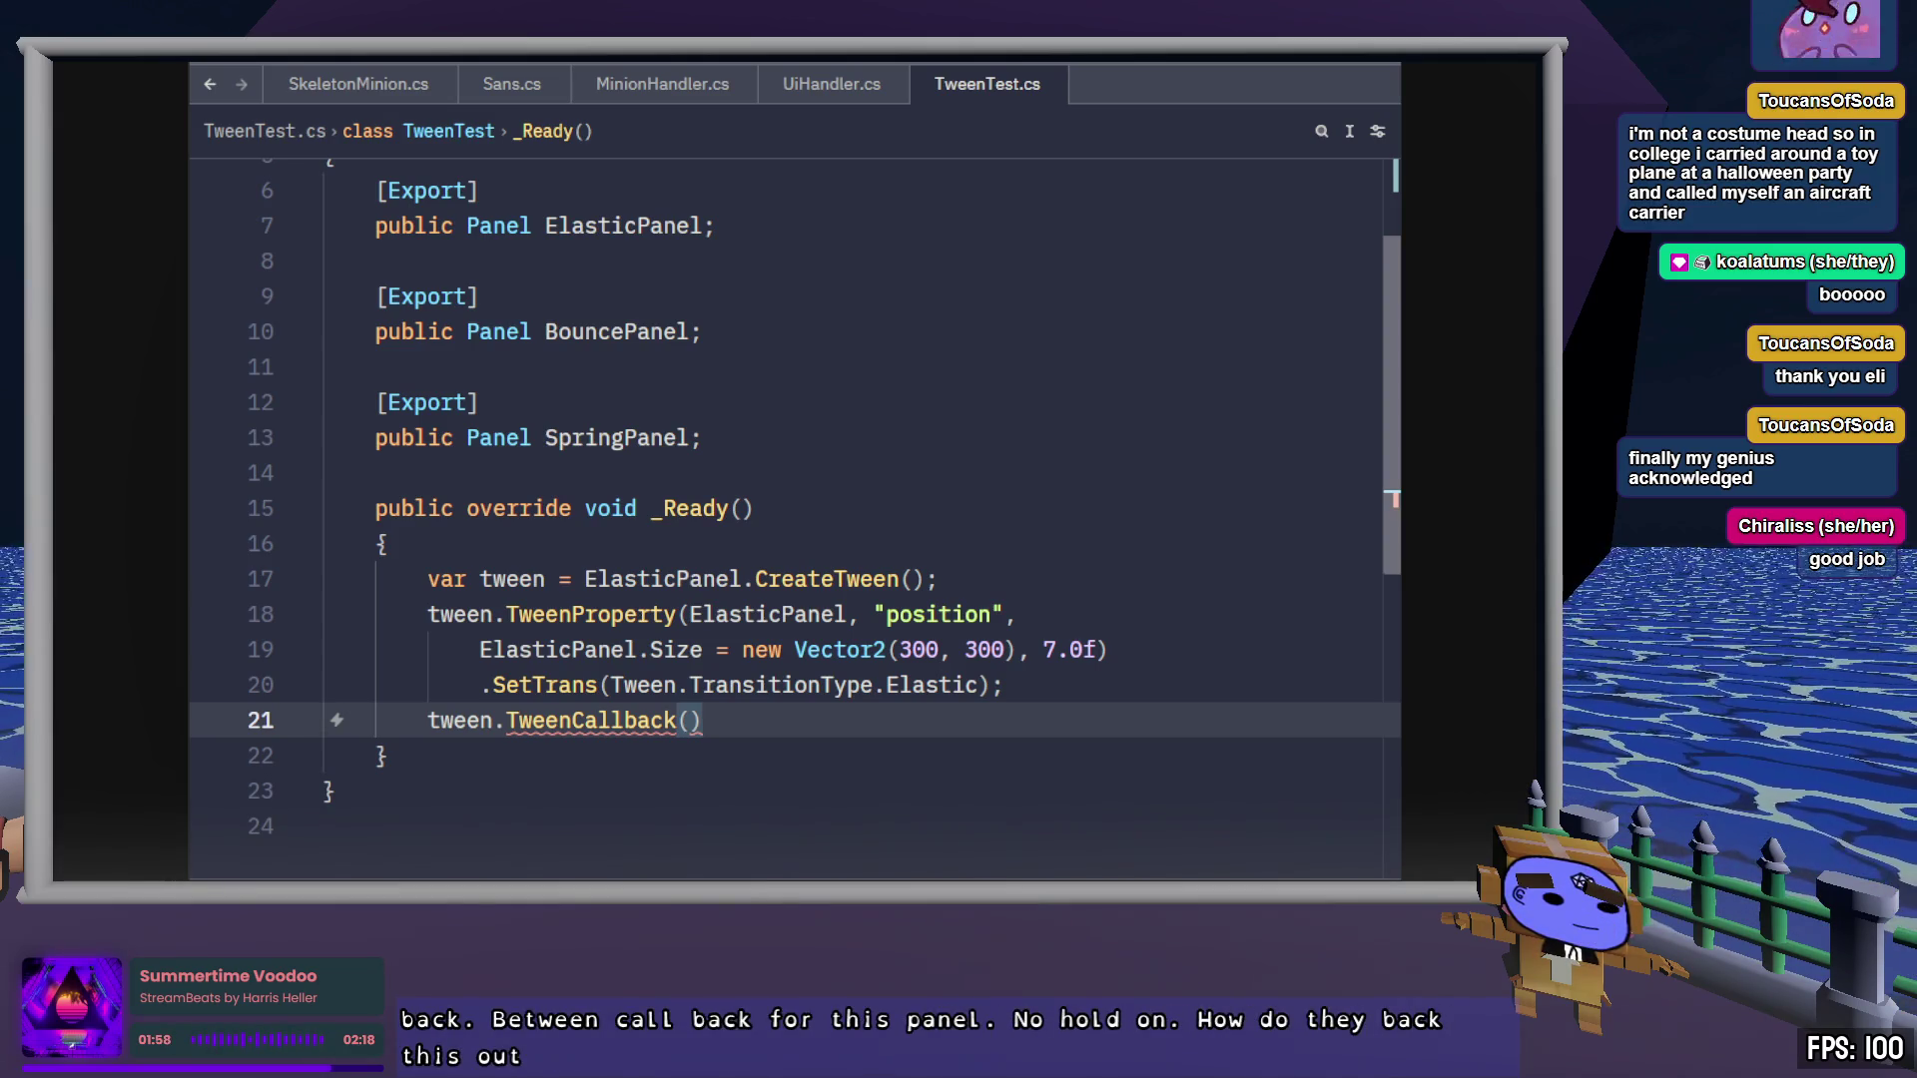
Back in the Godot Tween docs, read the C# TweenCallback example using Callable.From
key(alt+Tab)
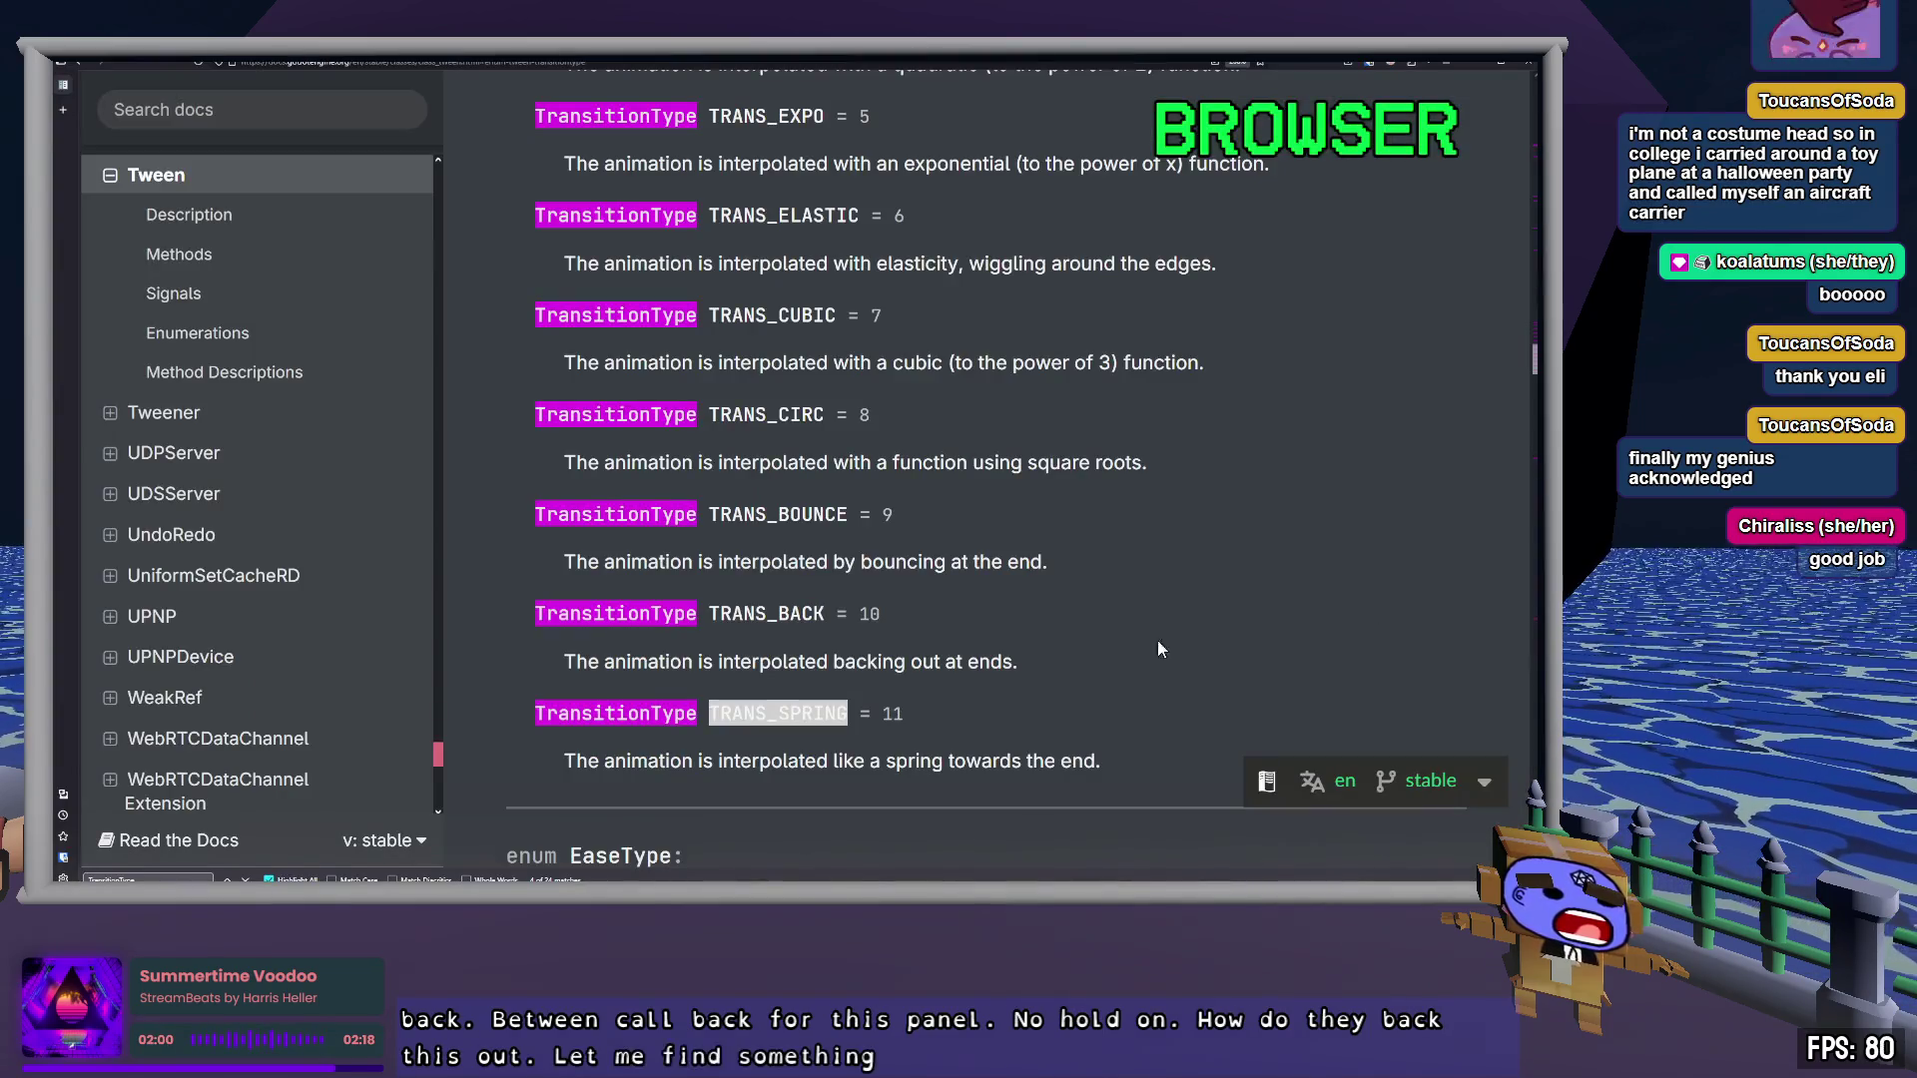
scroll(1121, 599, up, 5)
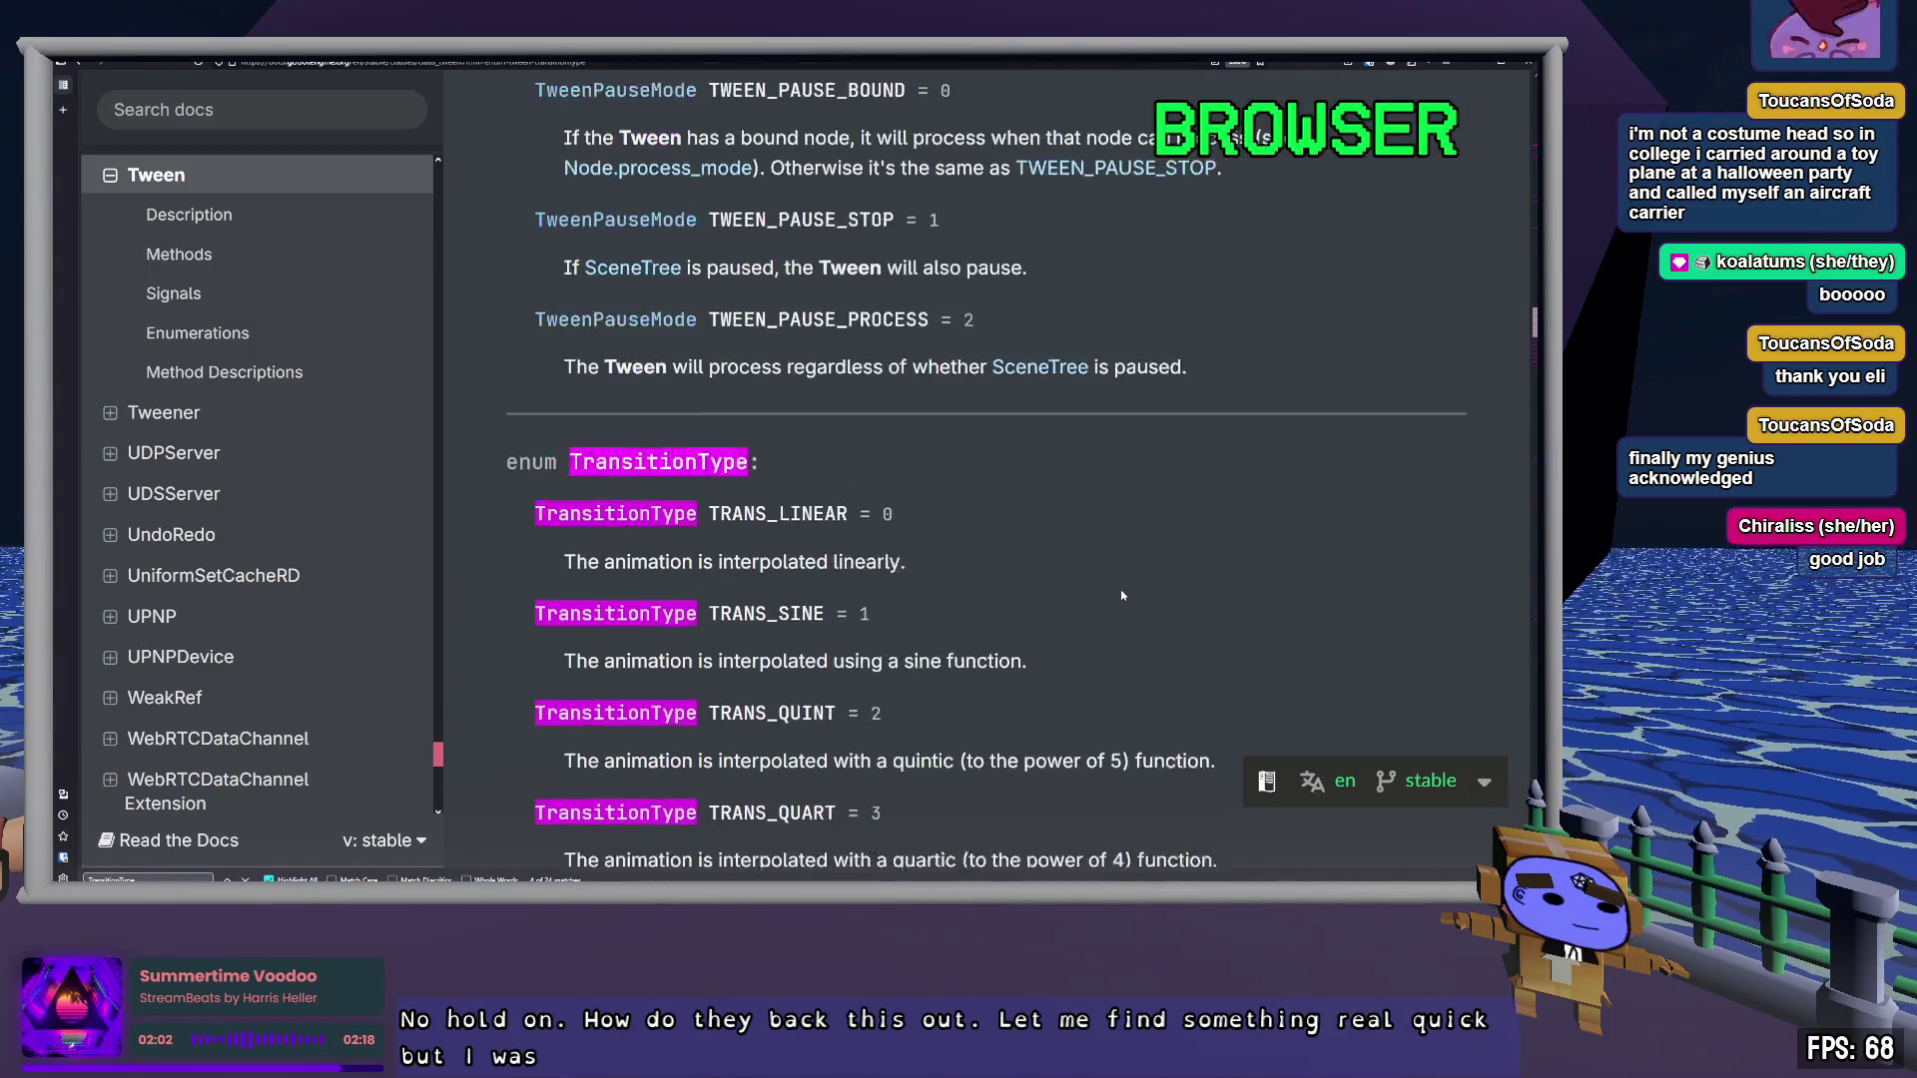
key(Escape)
scroll(1120, 591, up, 5)
scroll(1120, 596, down, 5)
scroll(1120, 595, up, 10)
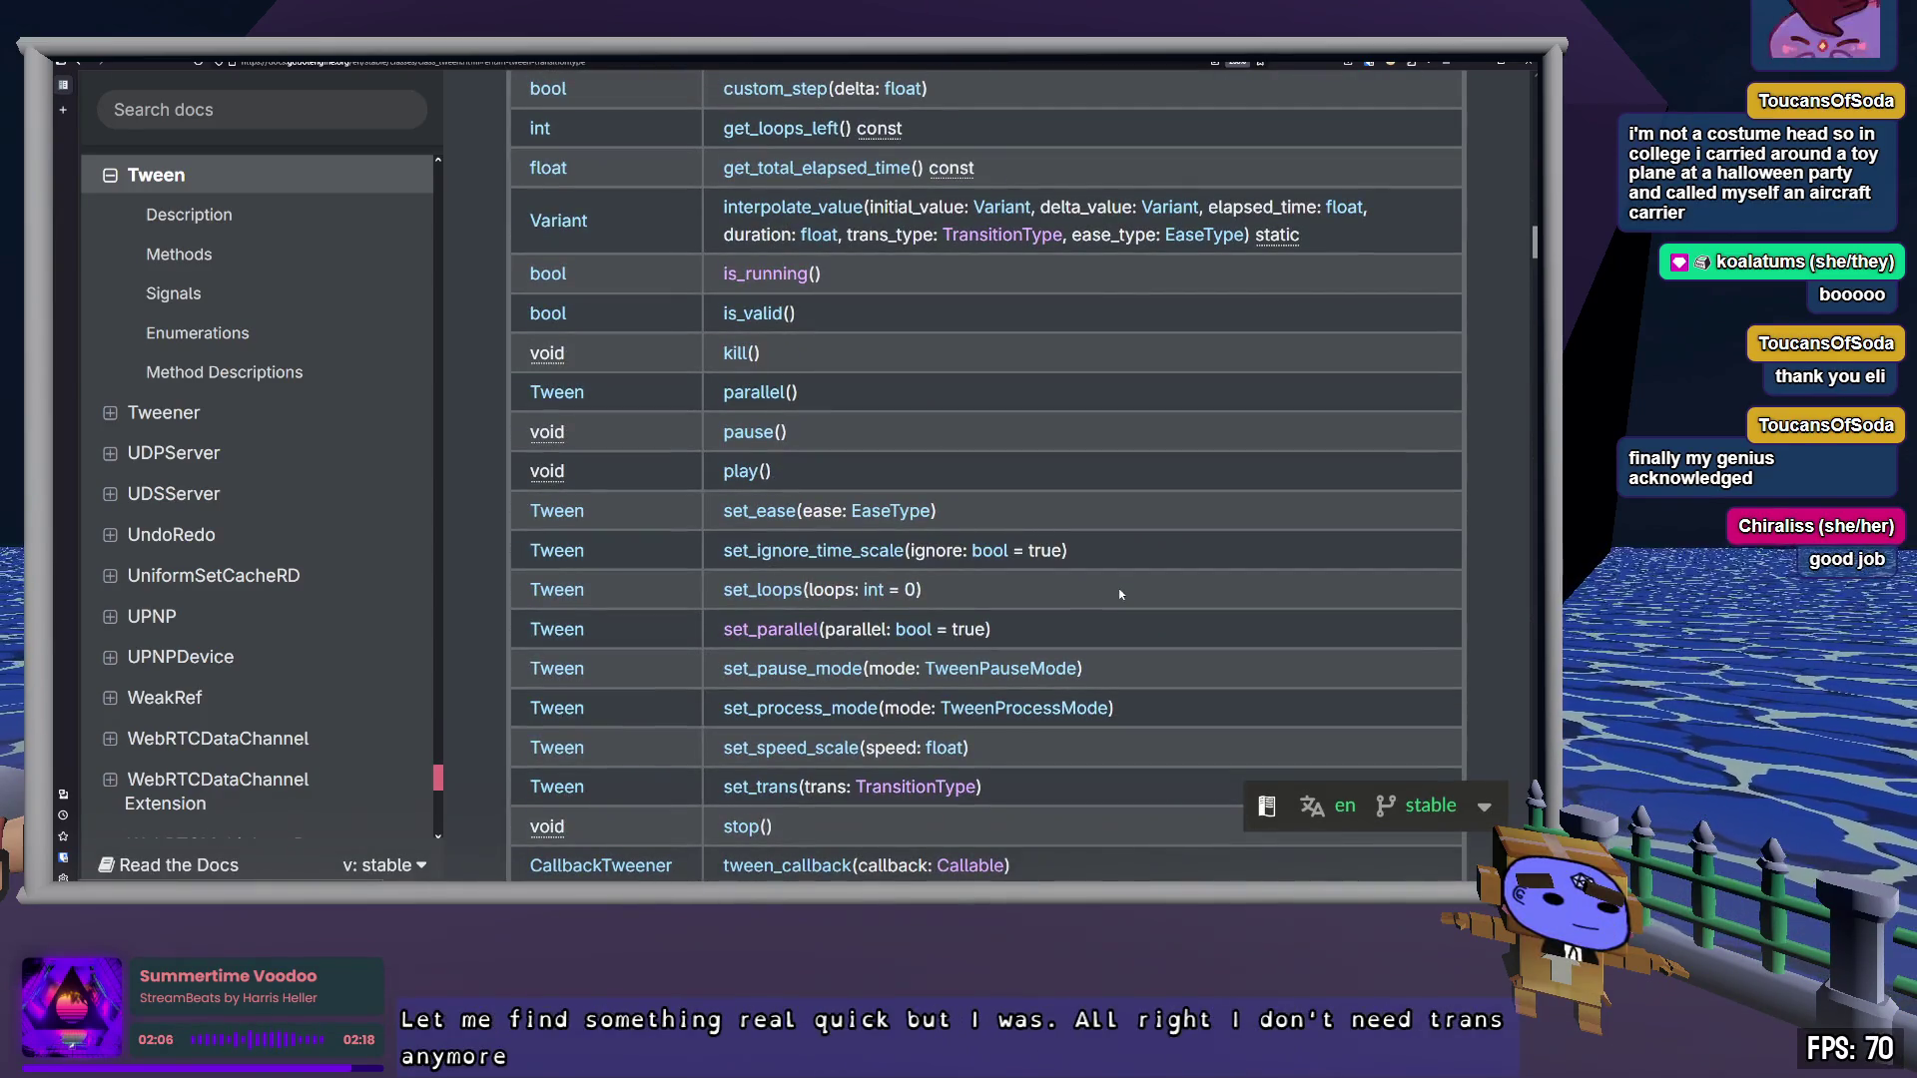
scroll(1120, 594, up, 10)
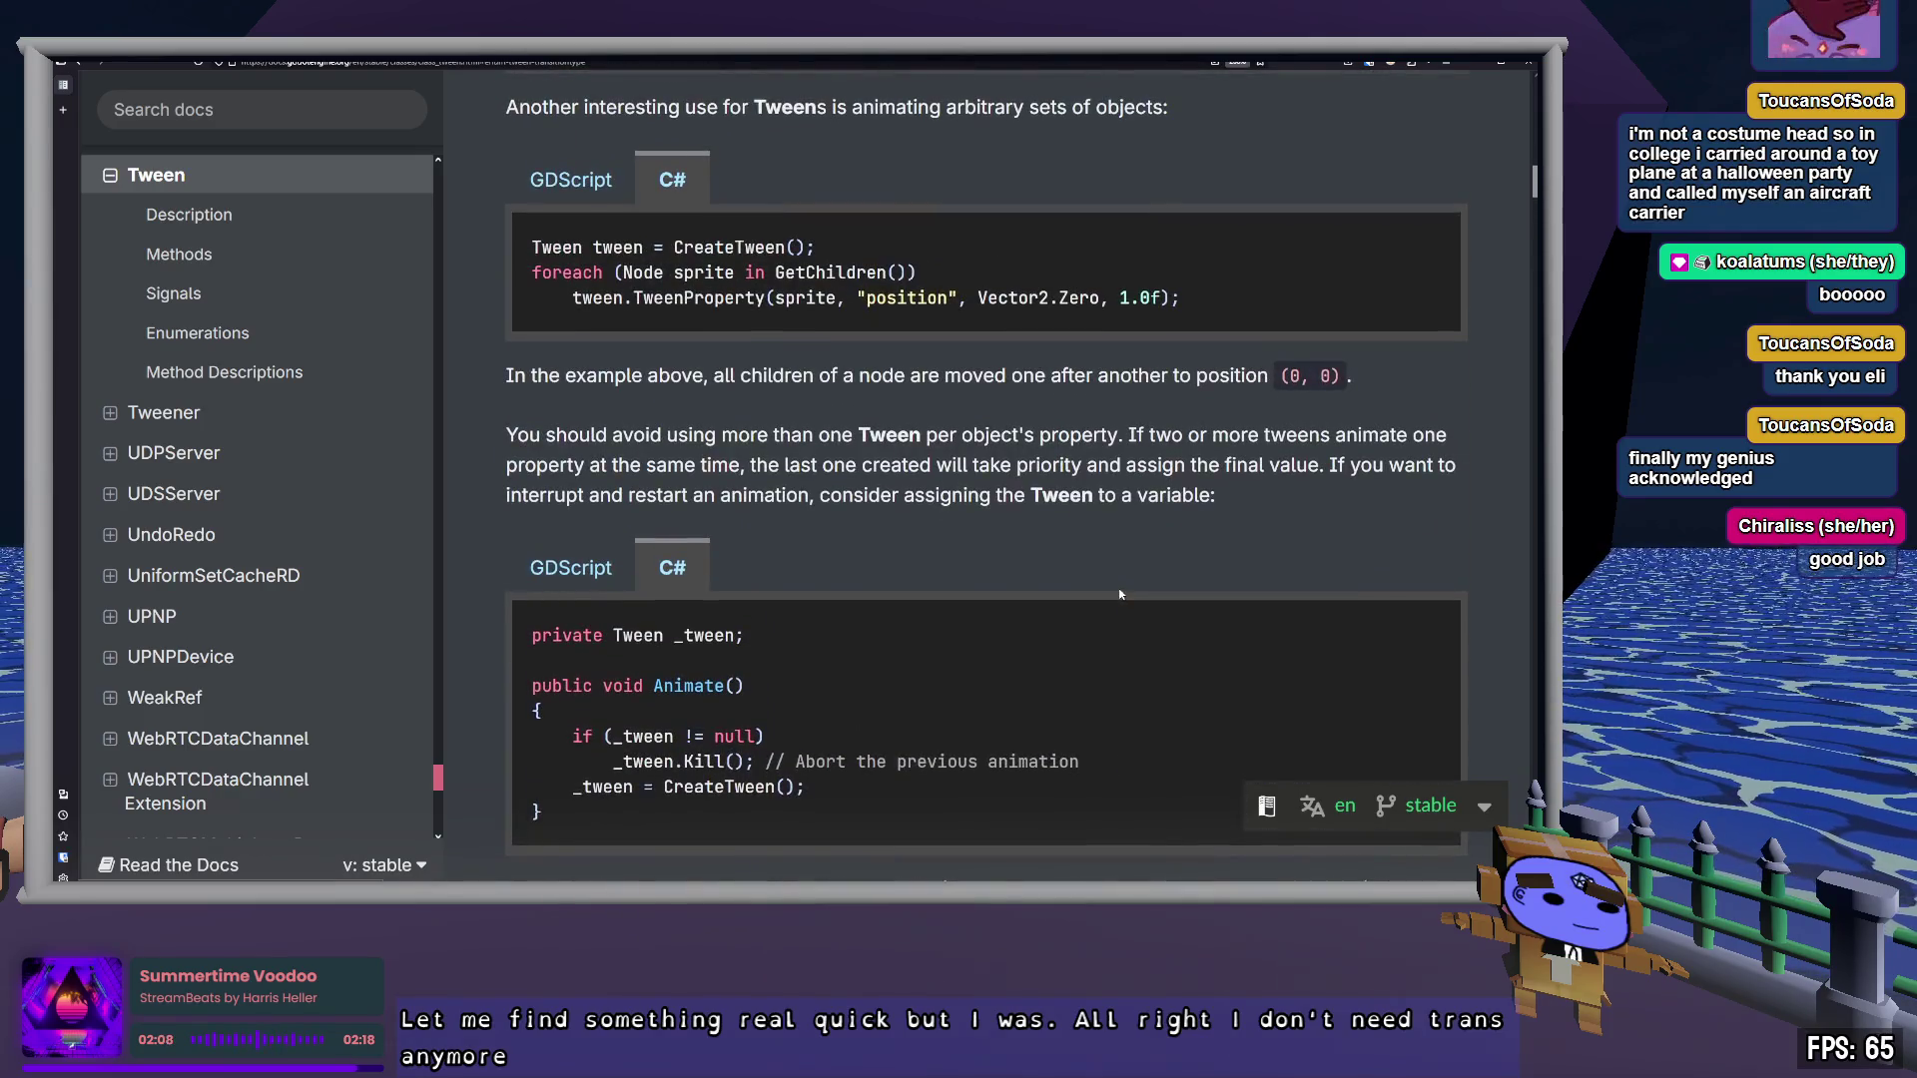
scroll(1111, 518, up, 3)
scroll(1100, 499, up, 2)
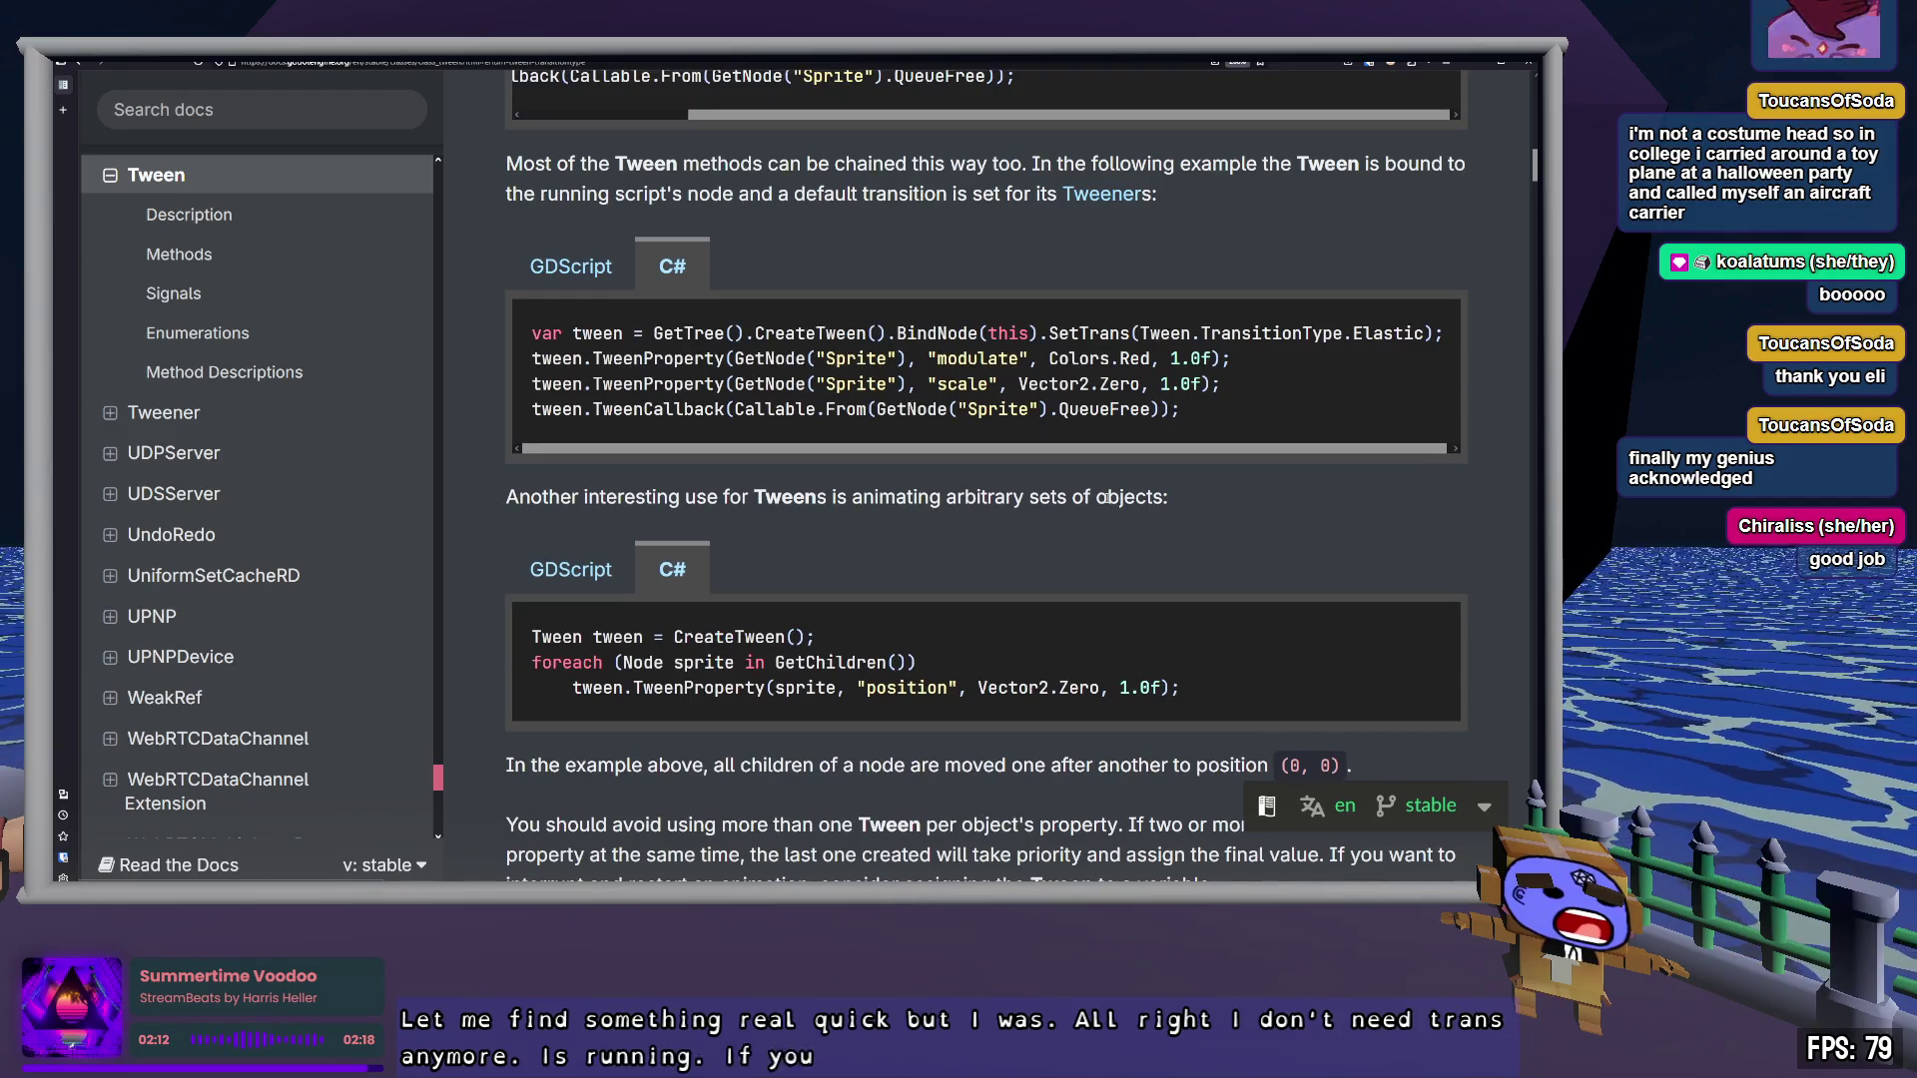
drag(734, 410, 1288, 422)
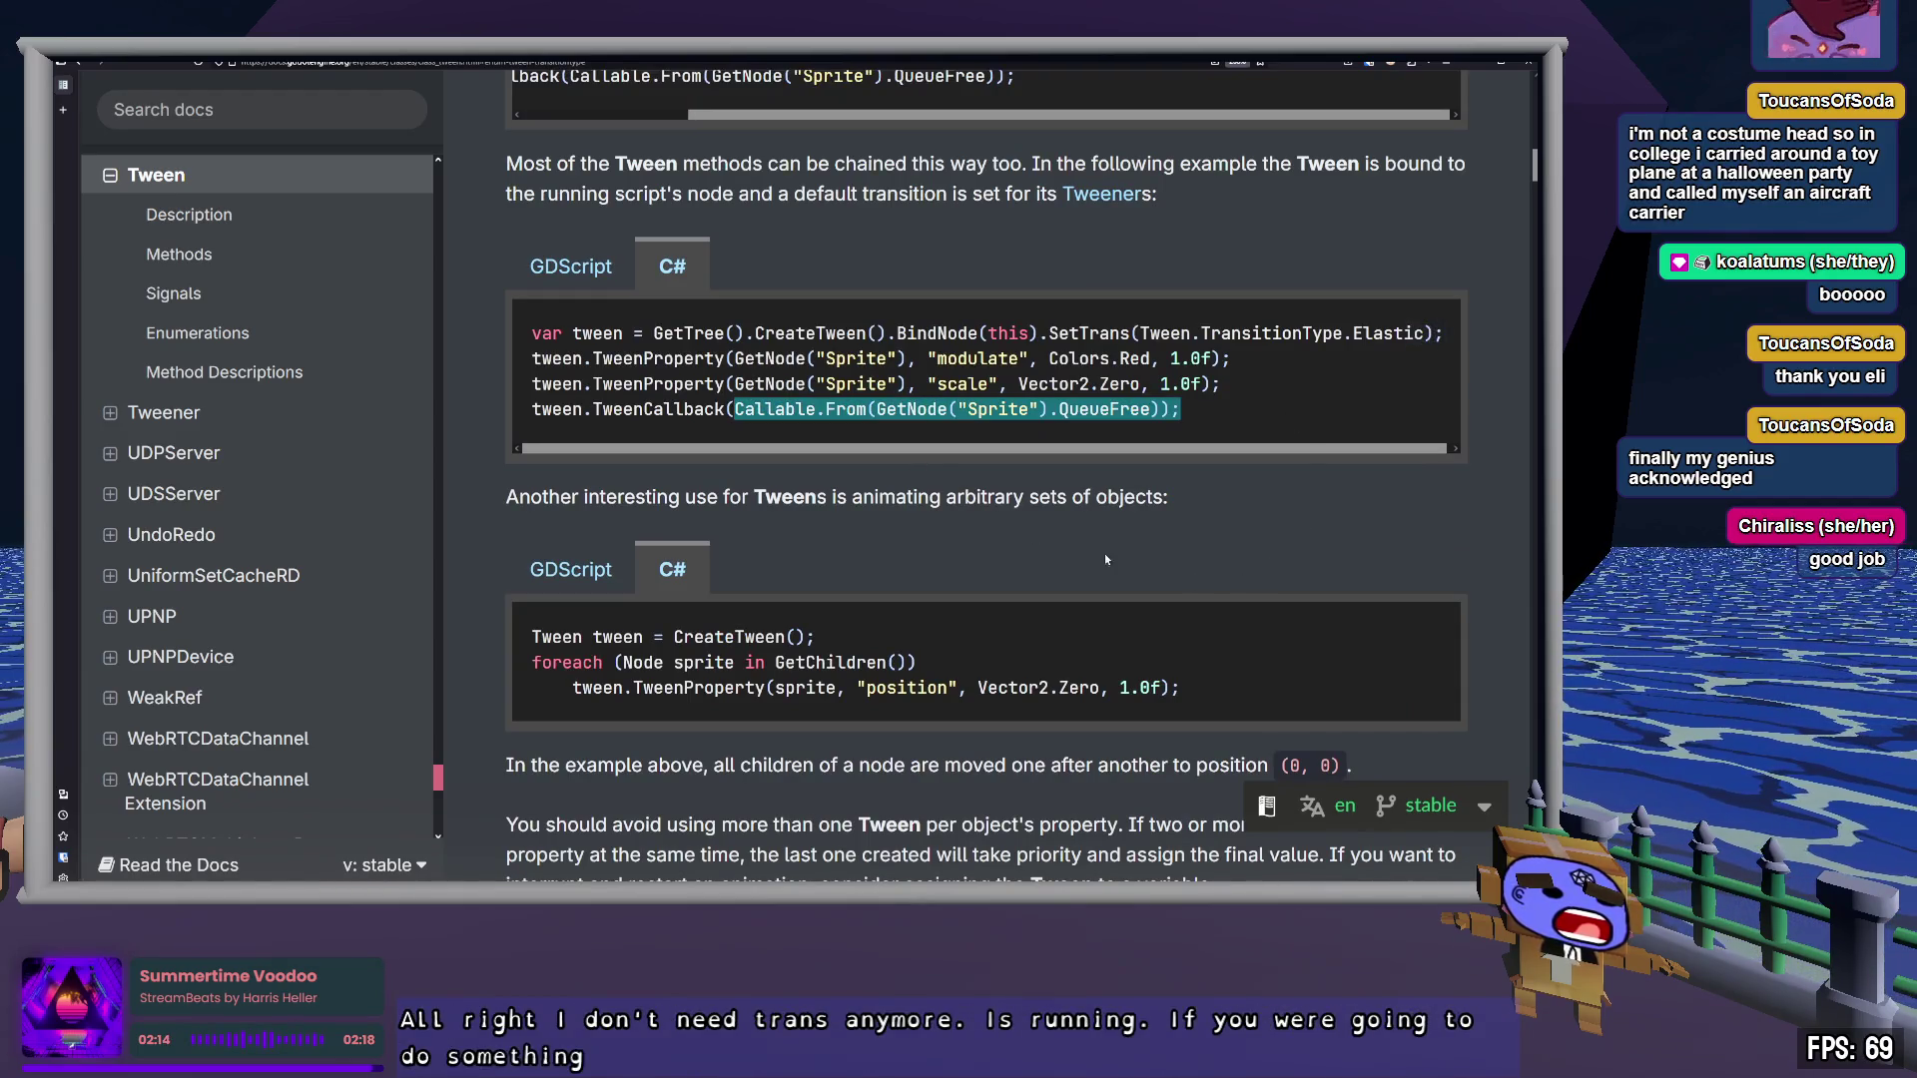
drag(1049, 409, 897, 409)
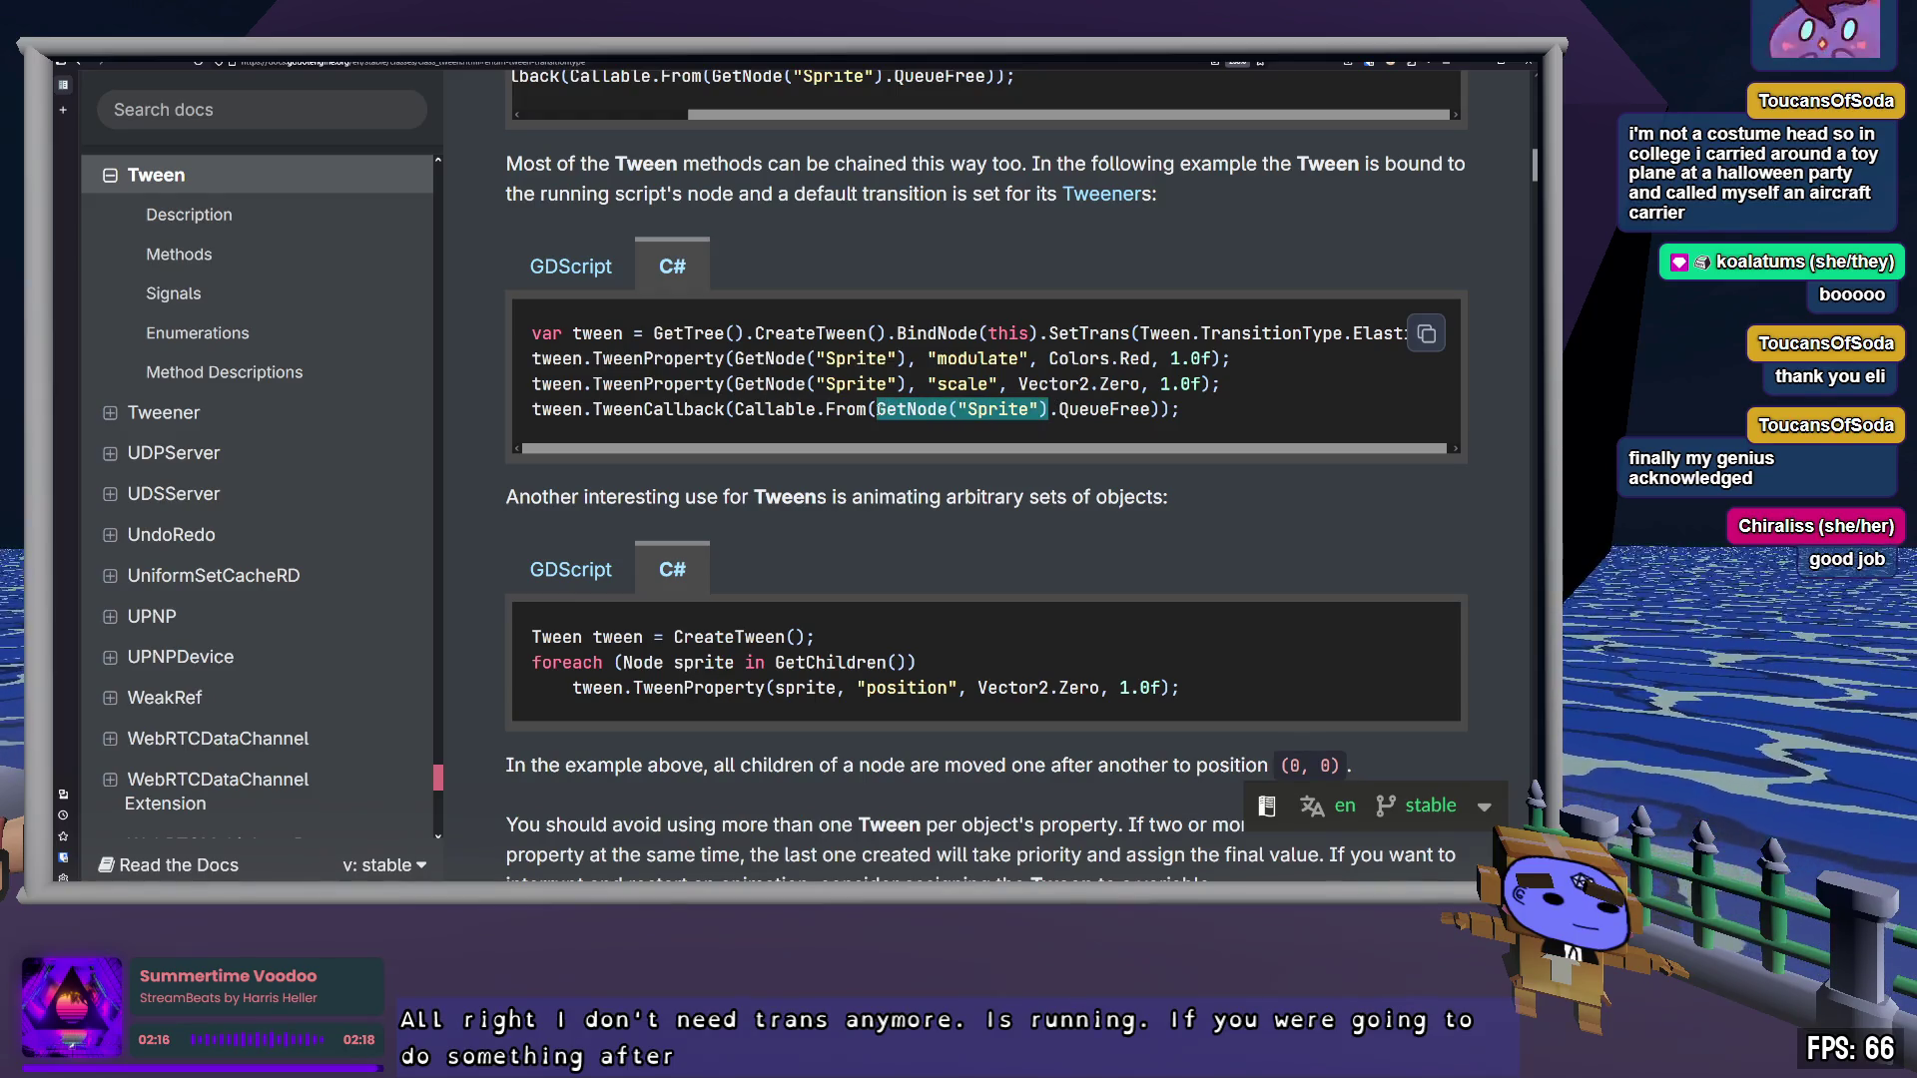
scroll(1143, 599, up, 2)
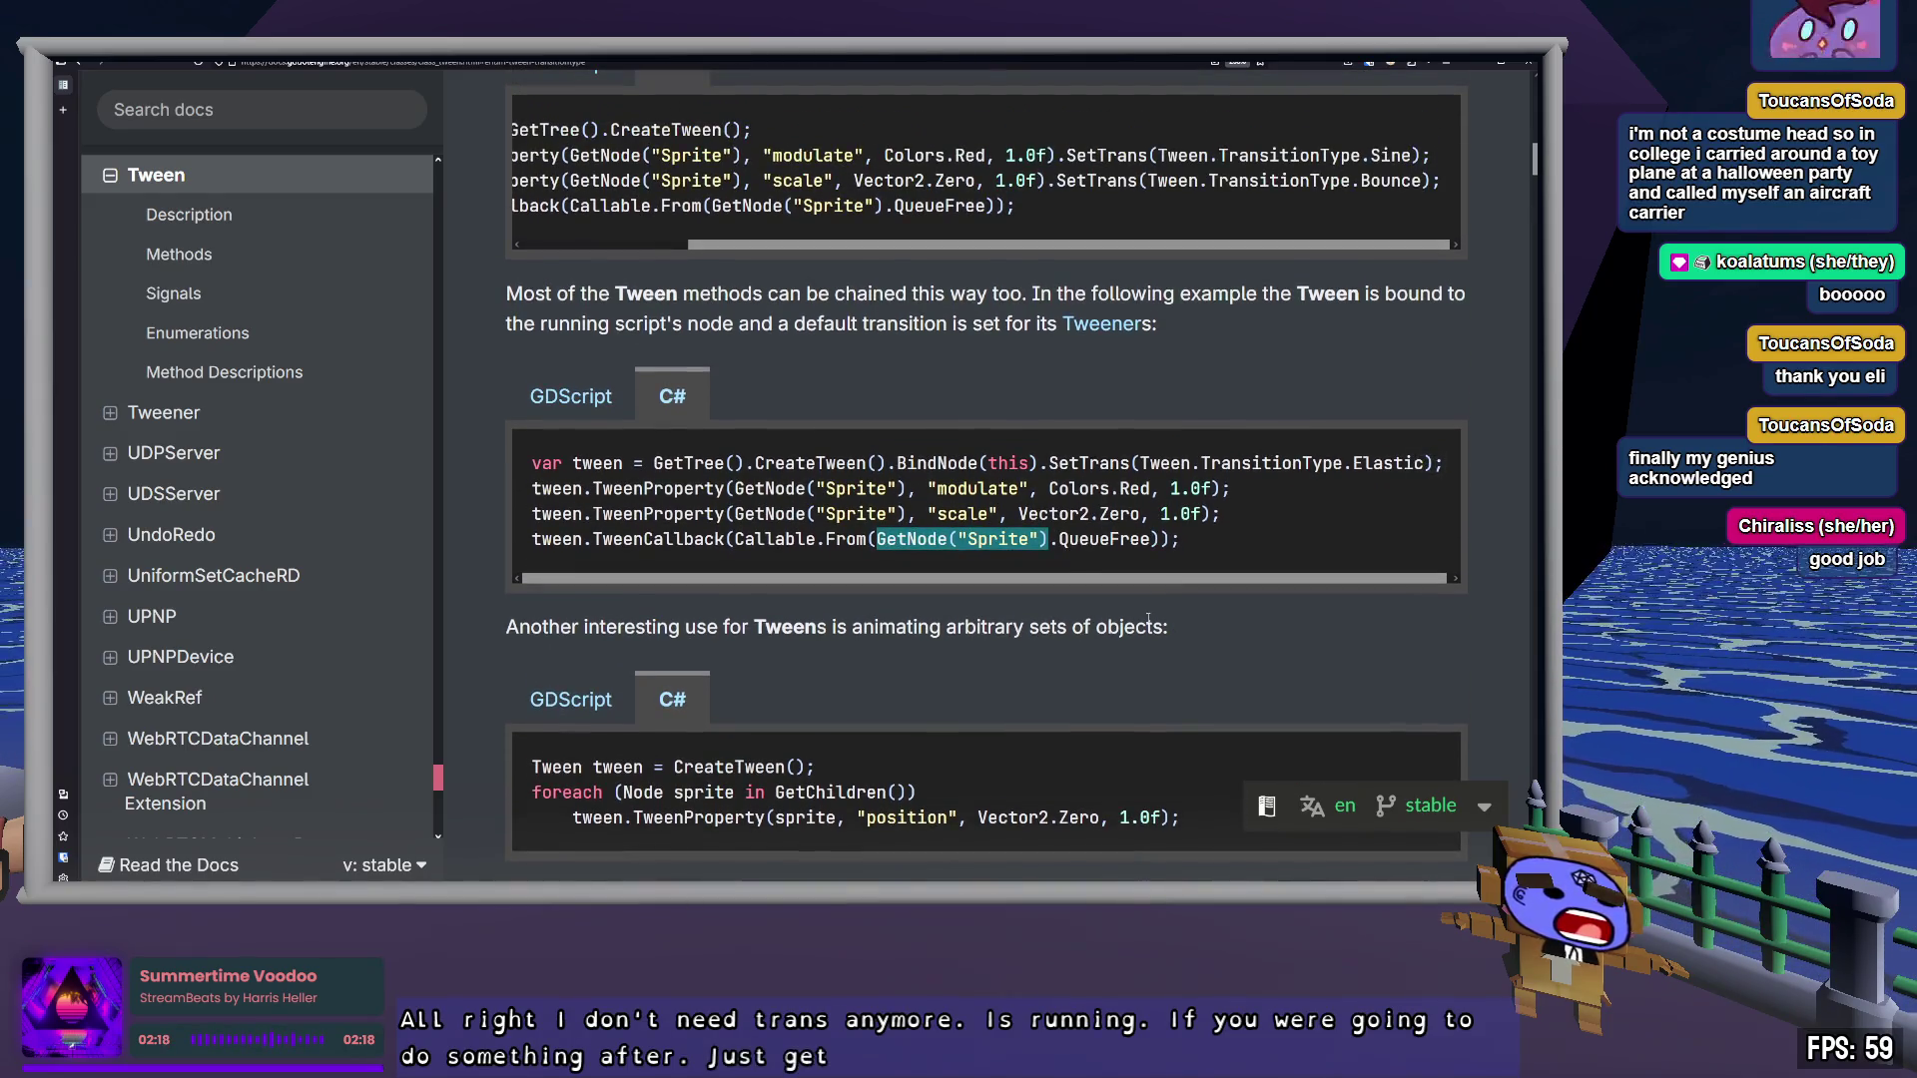
click(1148, 621)
Study the chained scale TweenProperty C# example and open the in-page search
scroll(1148, 619, up, 3)
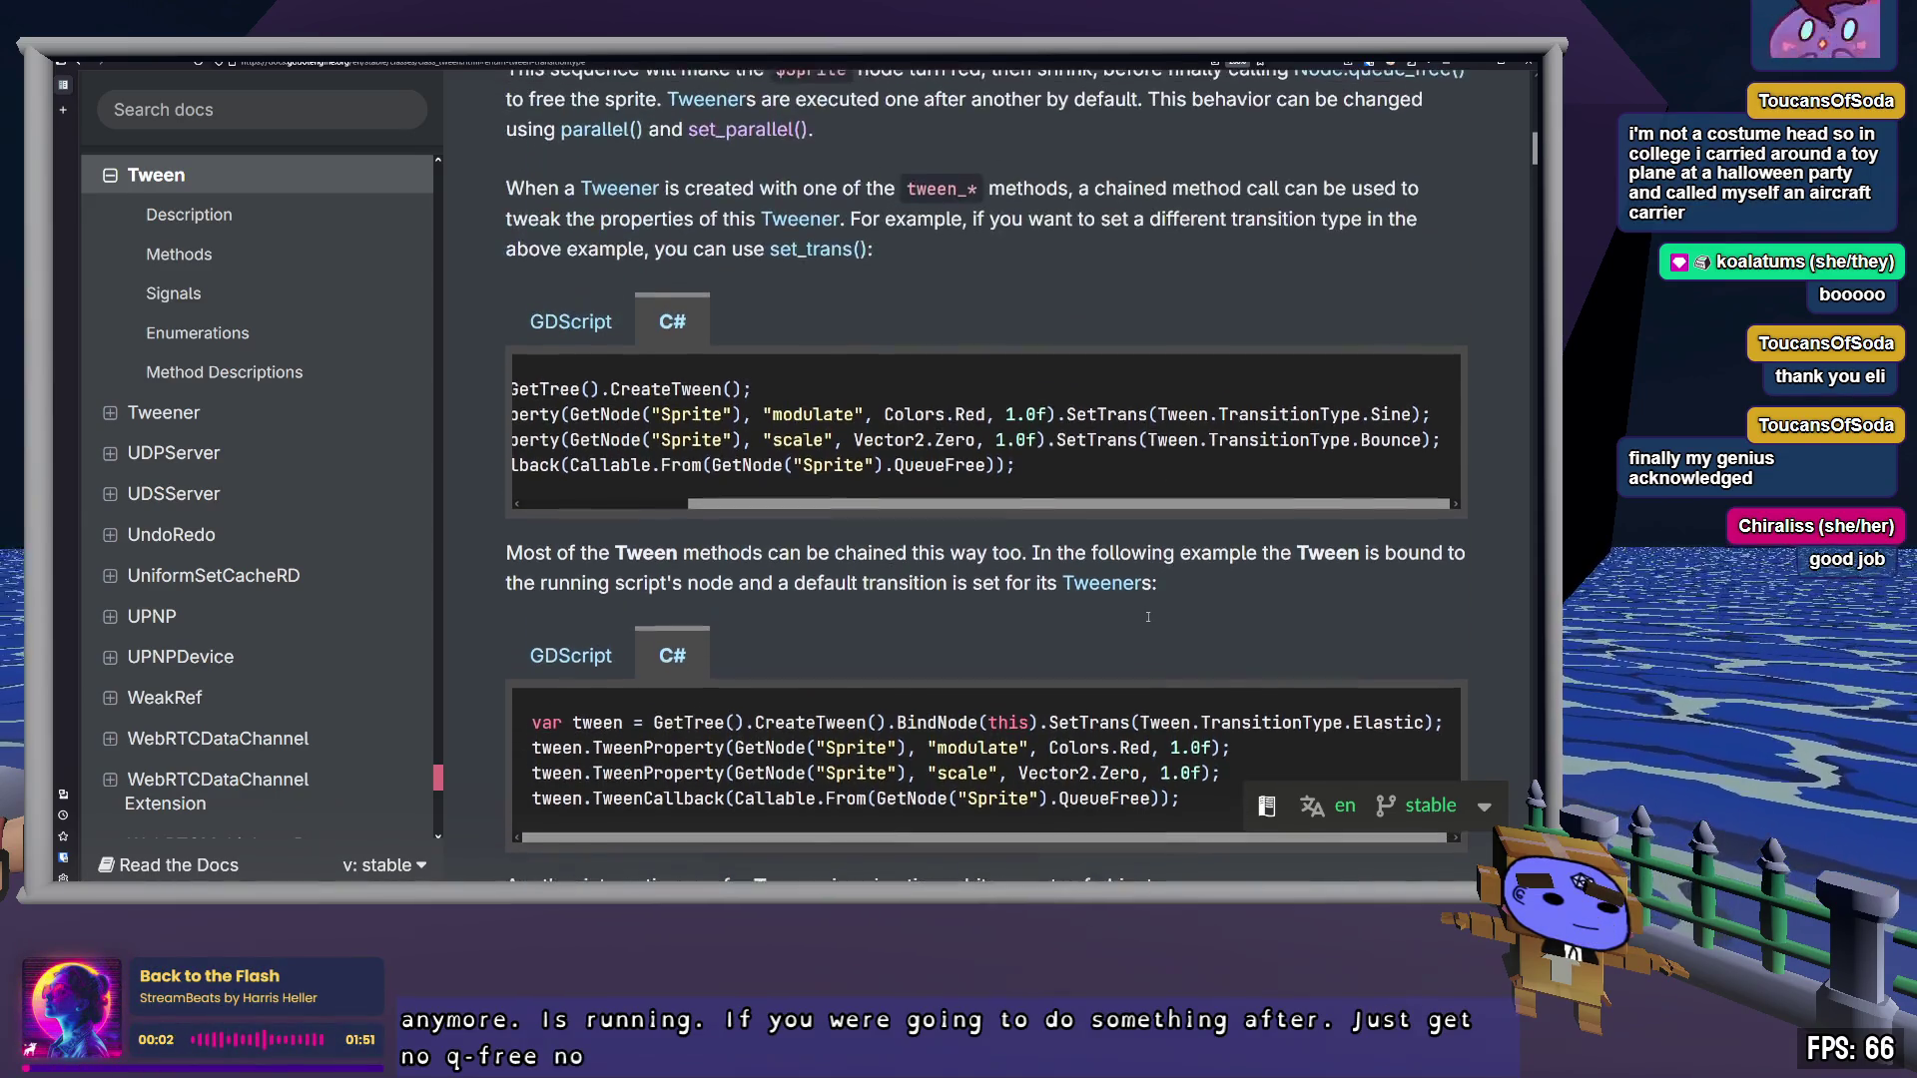
scroll(1148, 621, up, 5)
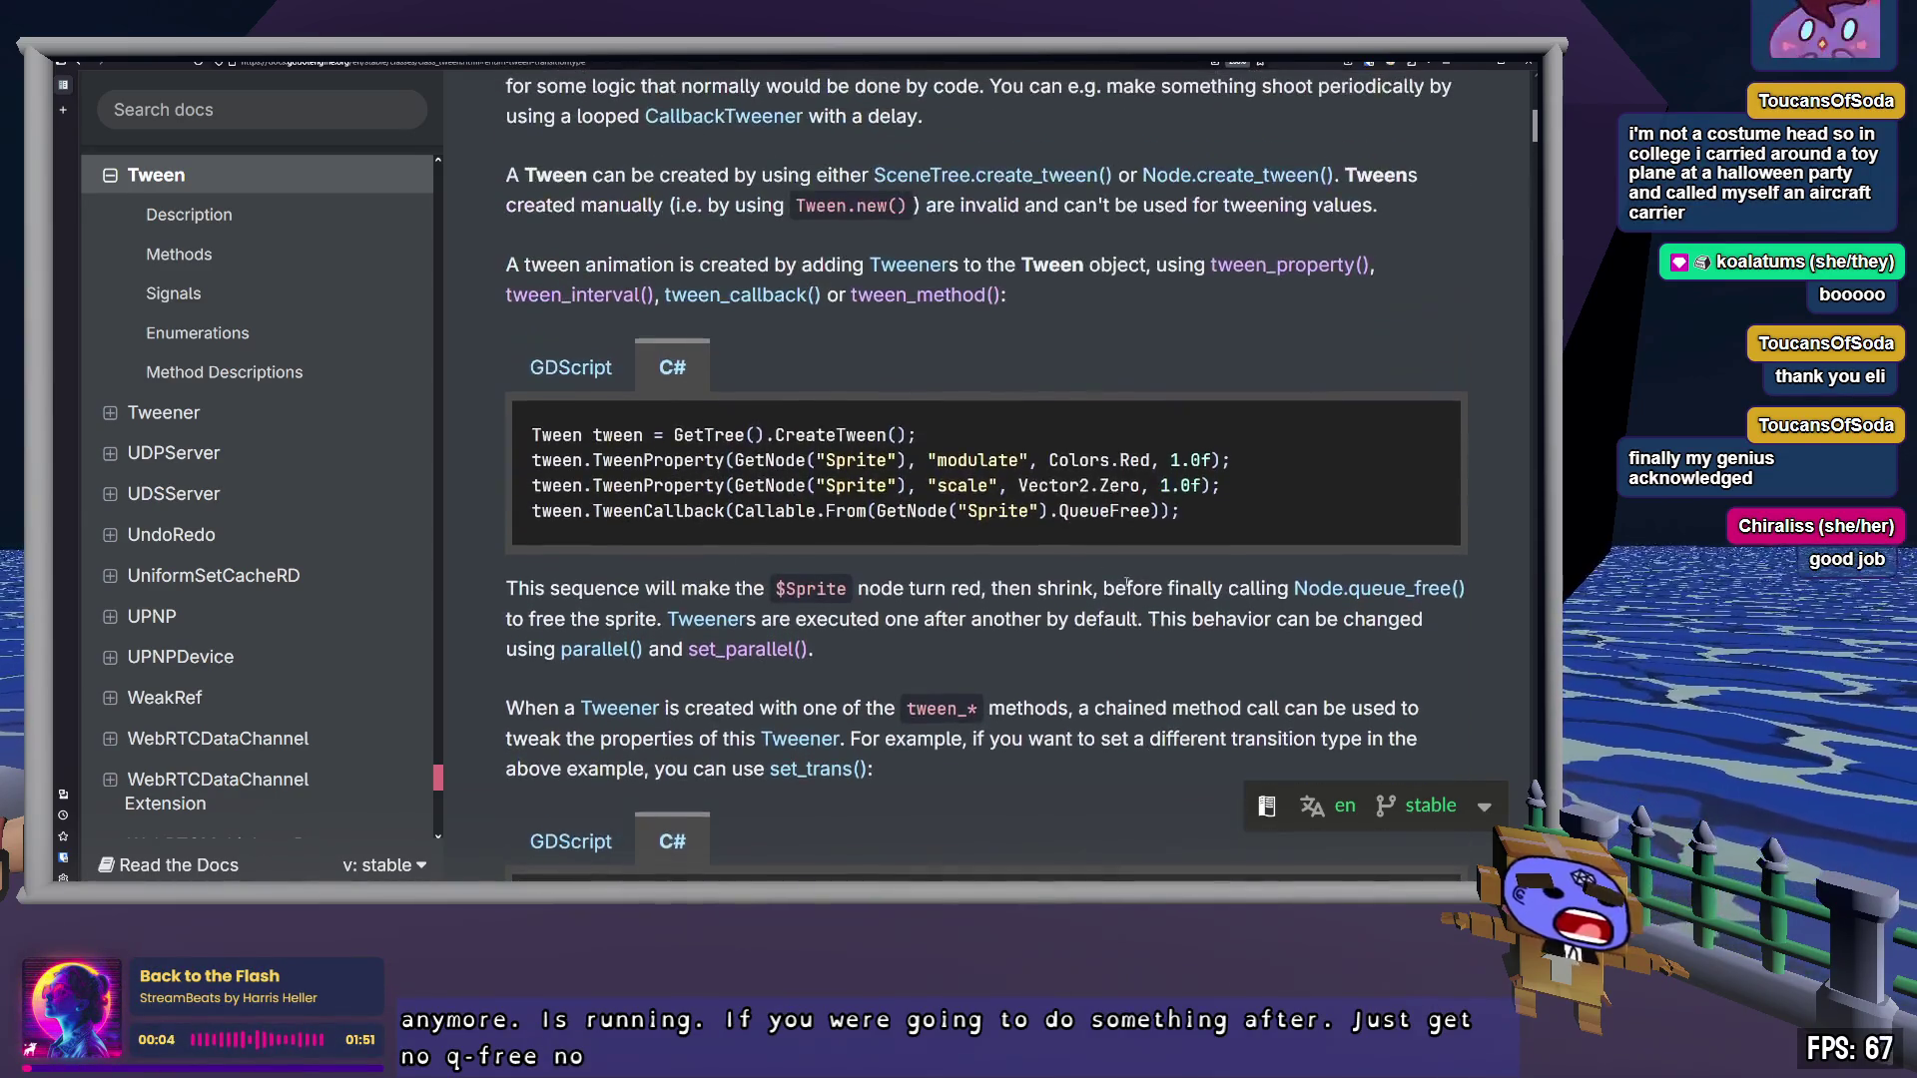
drag(875, 512, 1151, 511)
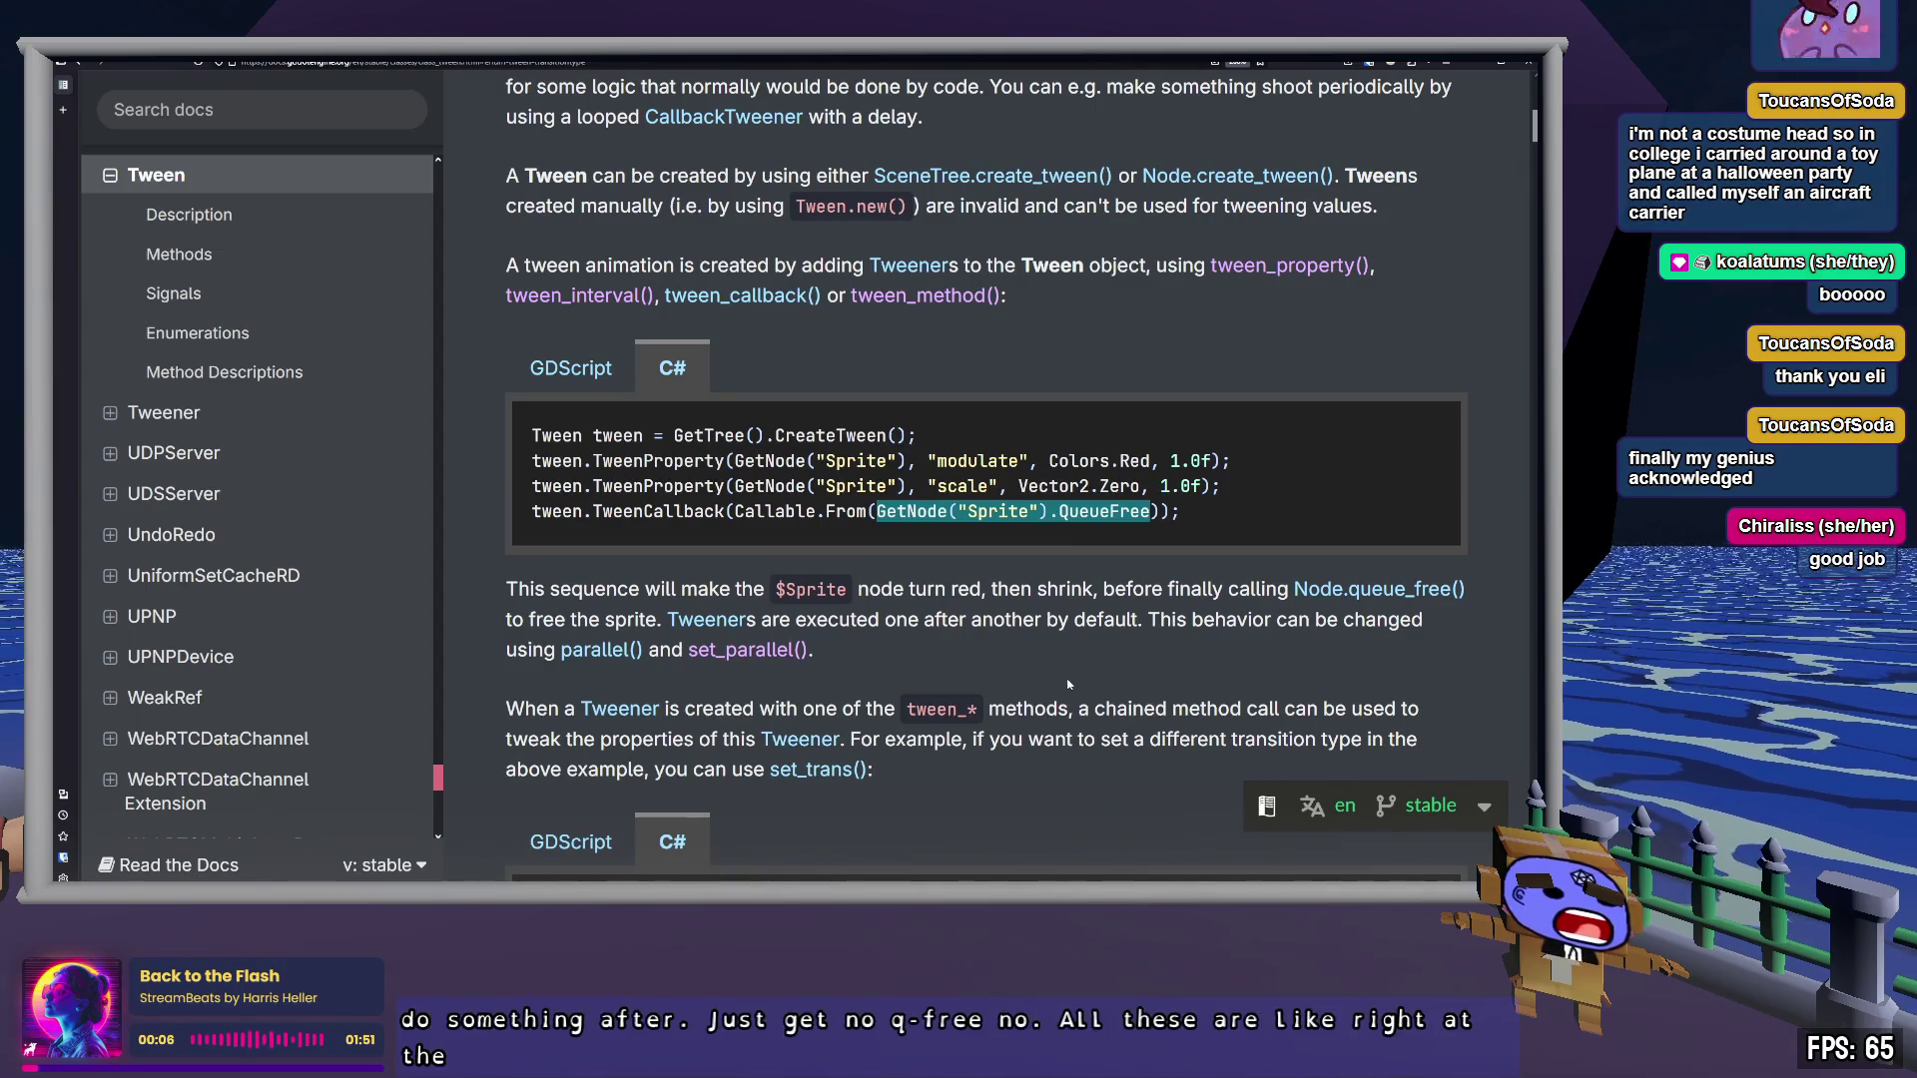
scroll(1059, 684, up, 6)
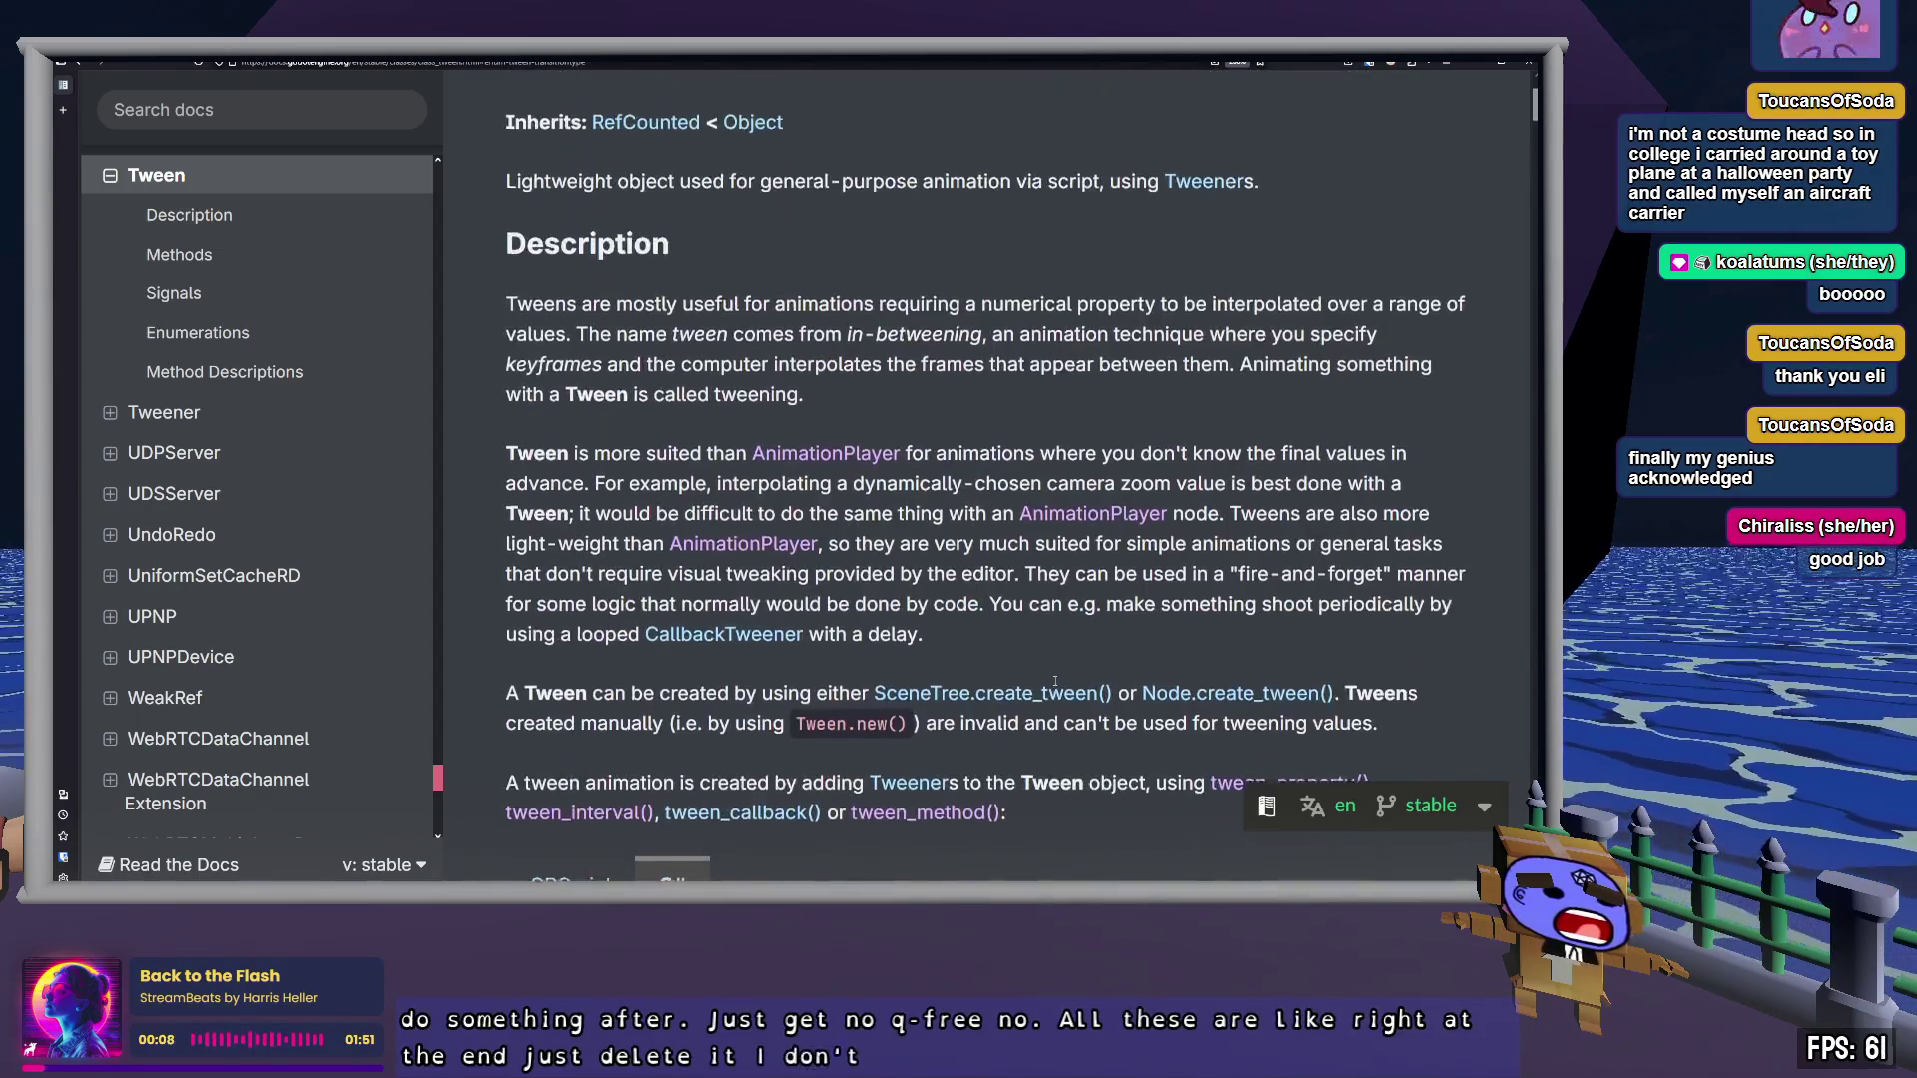
scroll(1057, 687, down, 5)
scroll(1056, 687, down, 3)
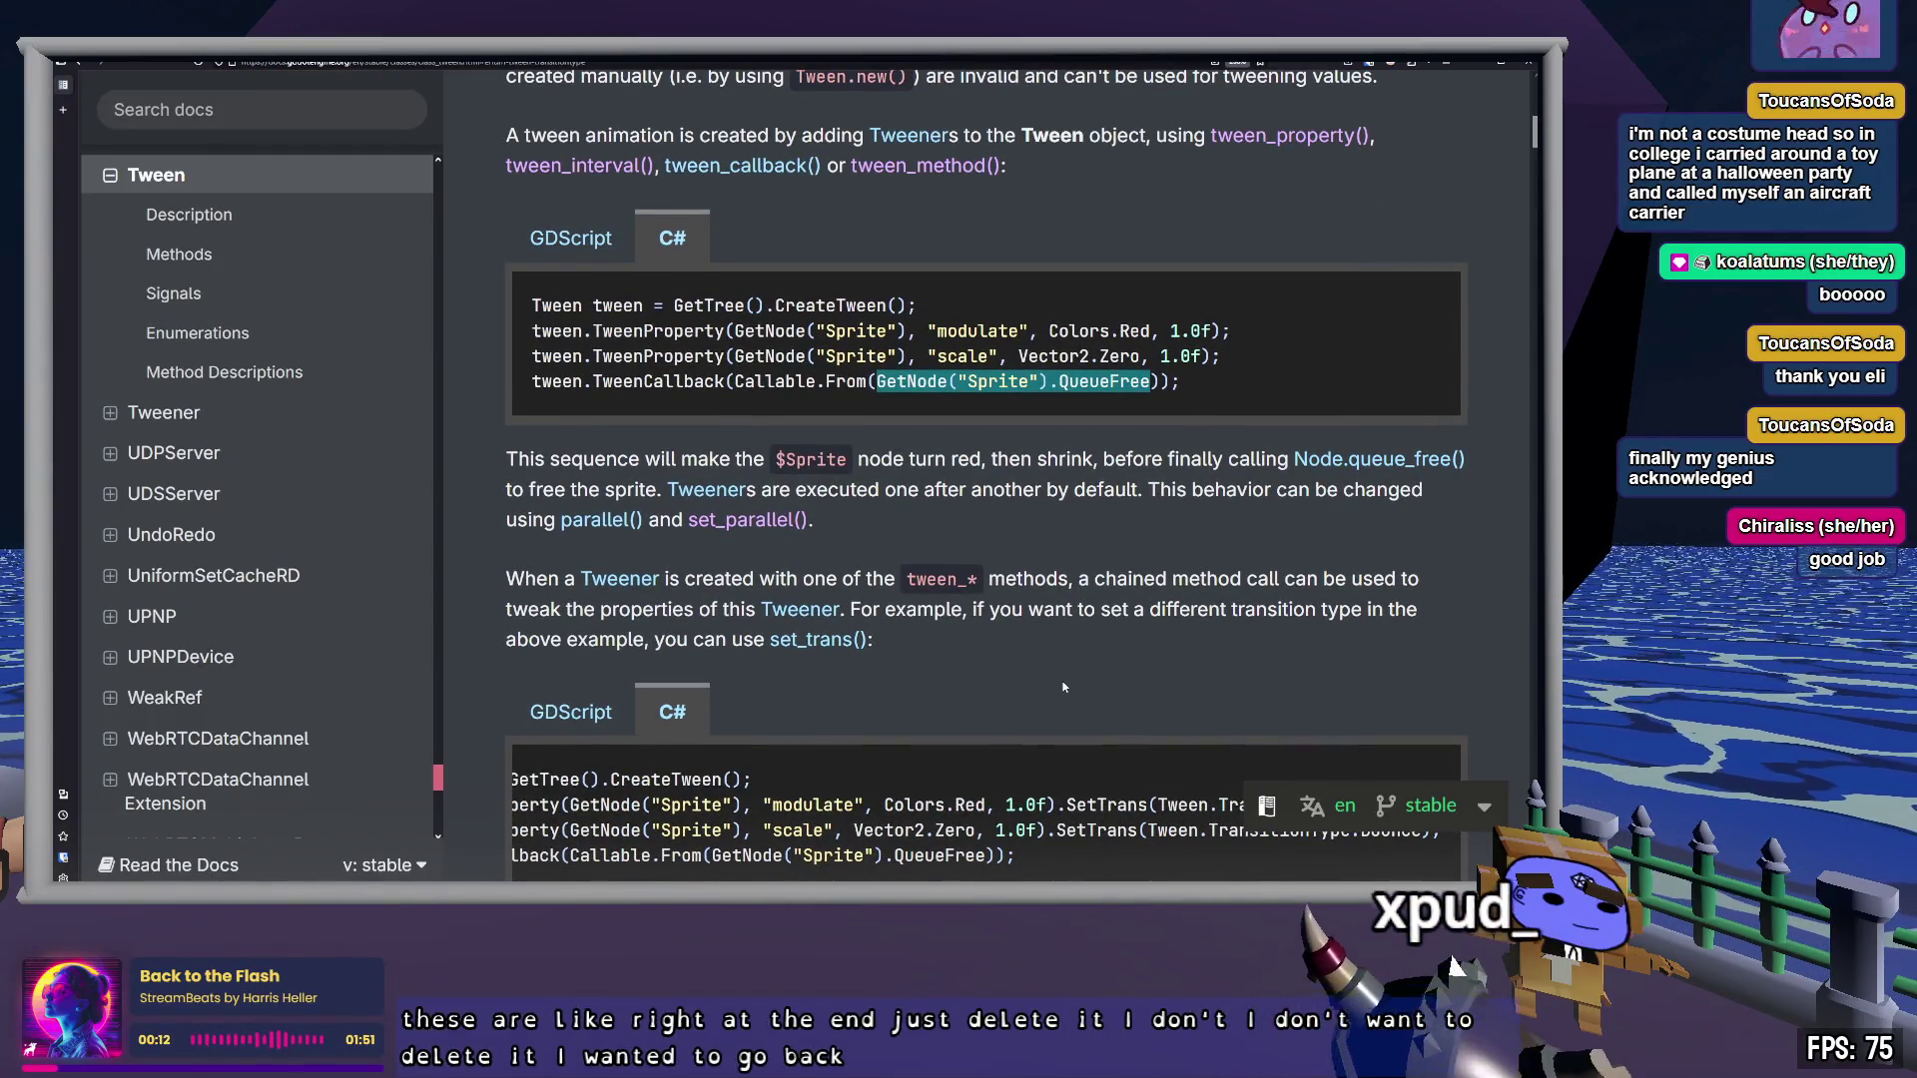
drag(593, 356, 1263, 353)
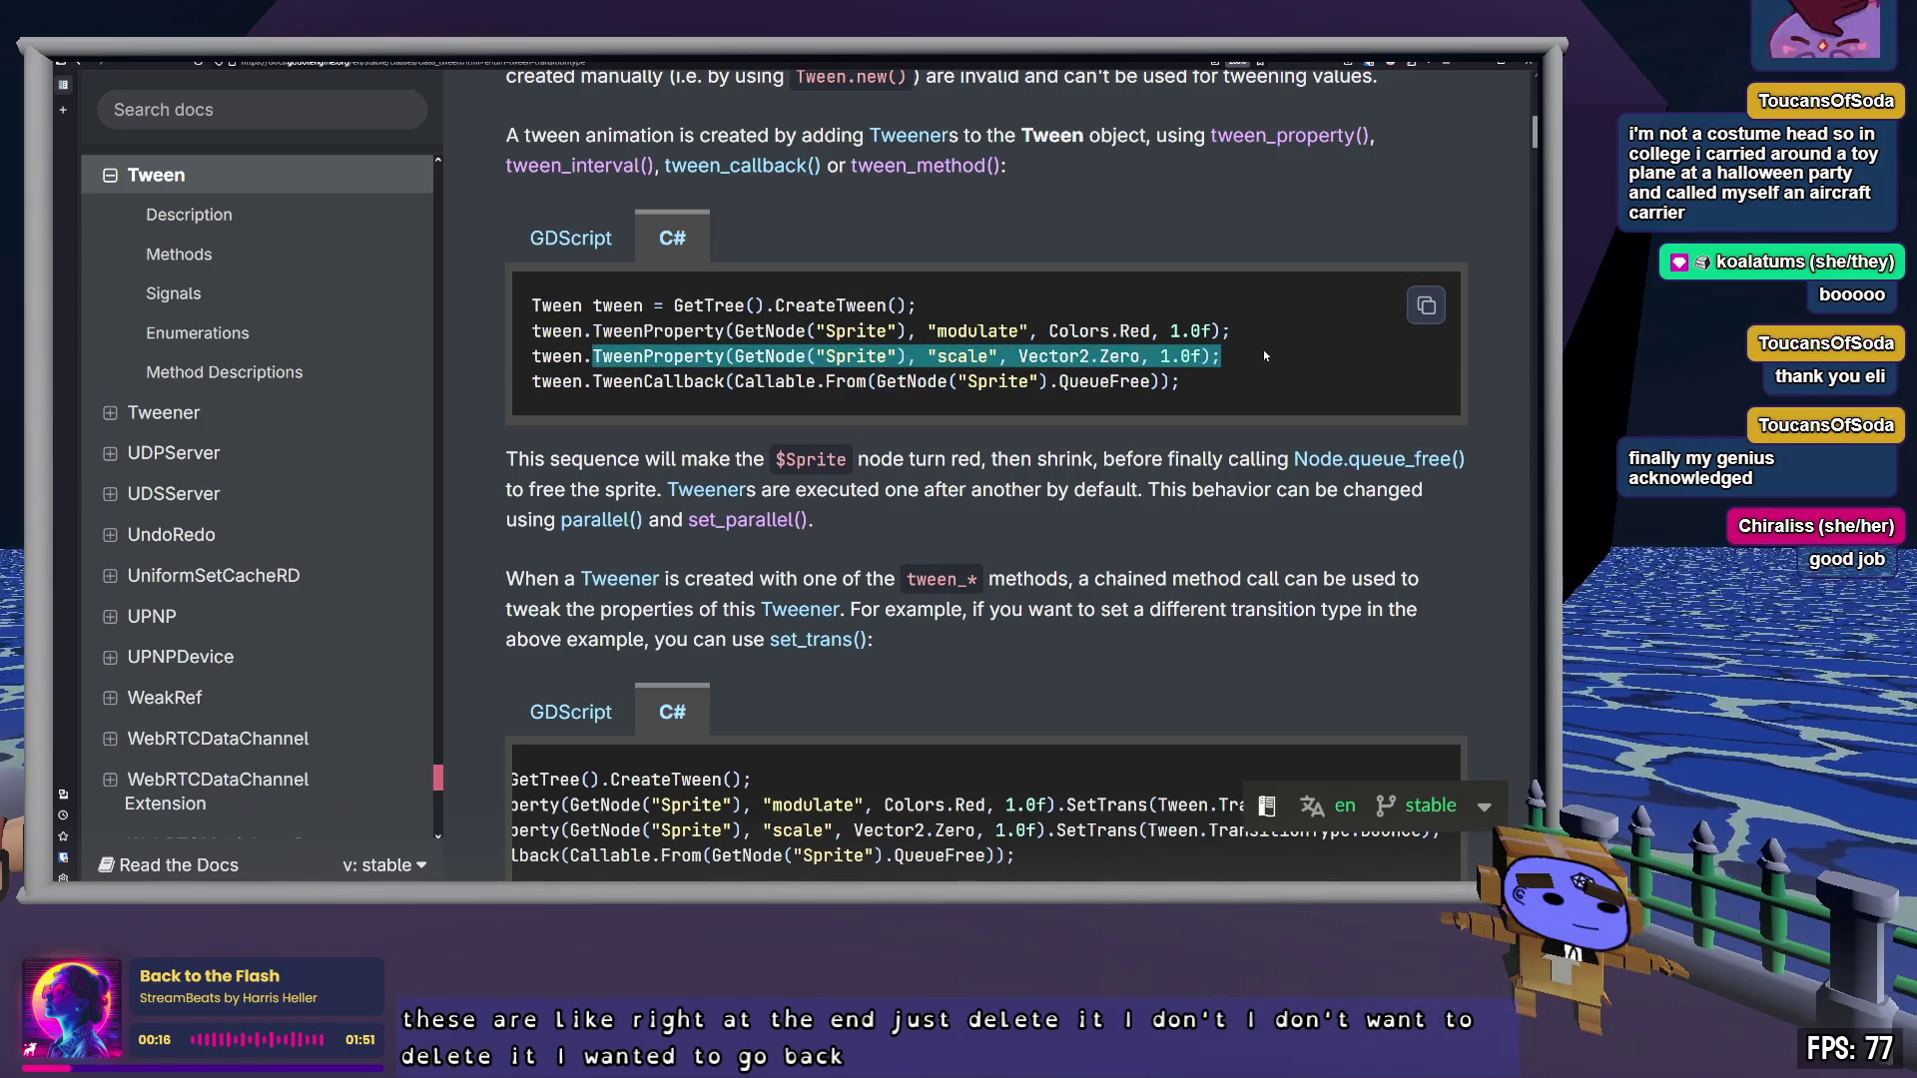
click(1263, 356)
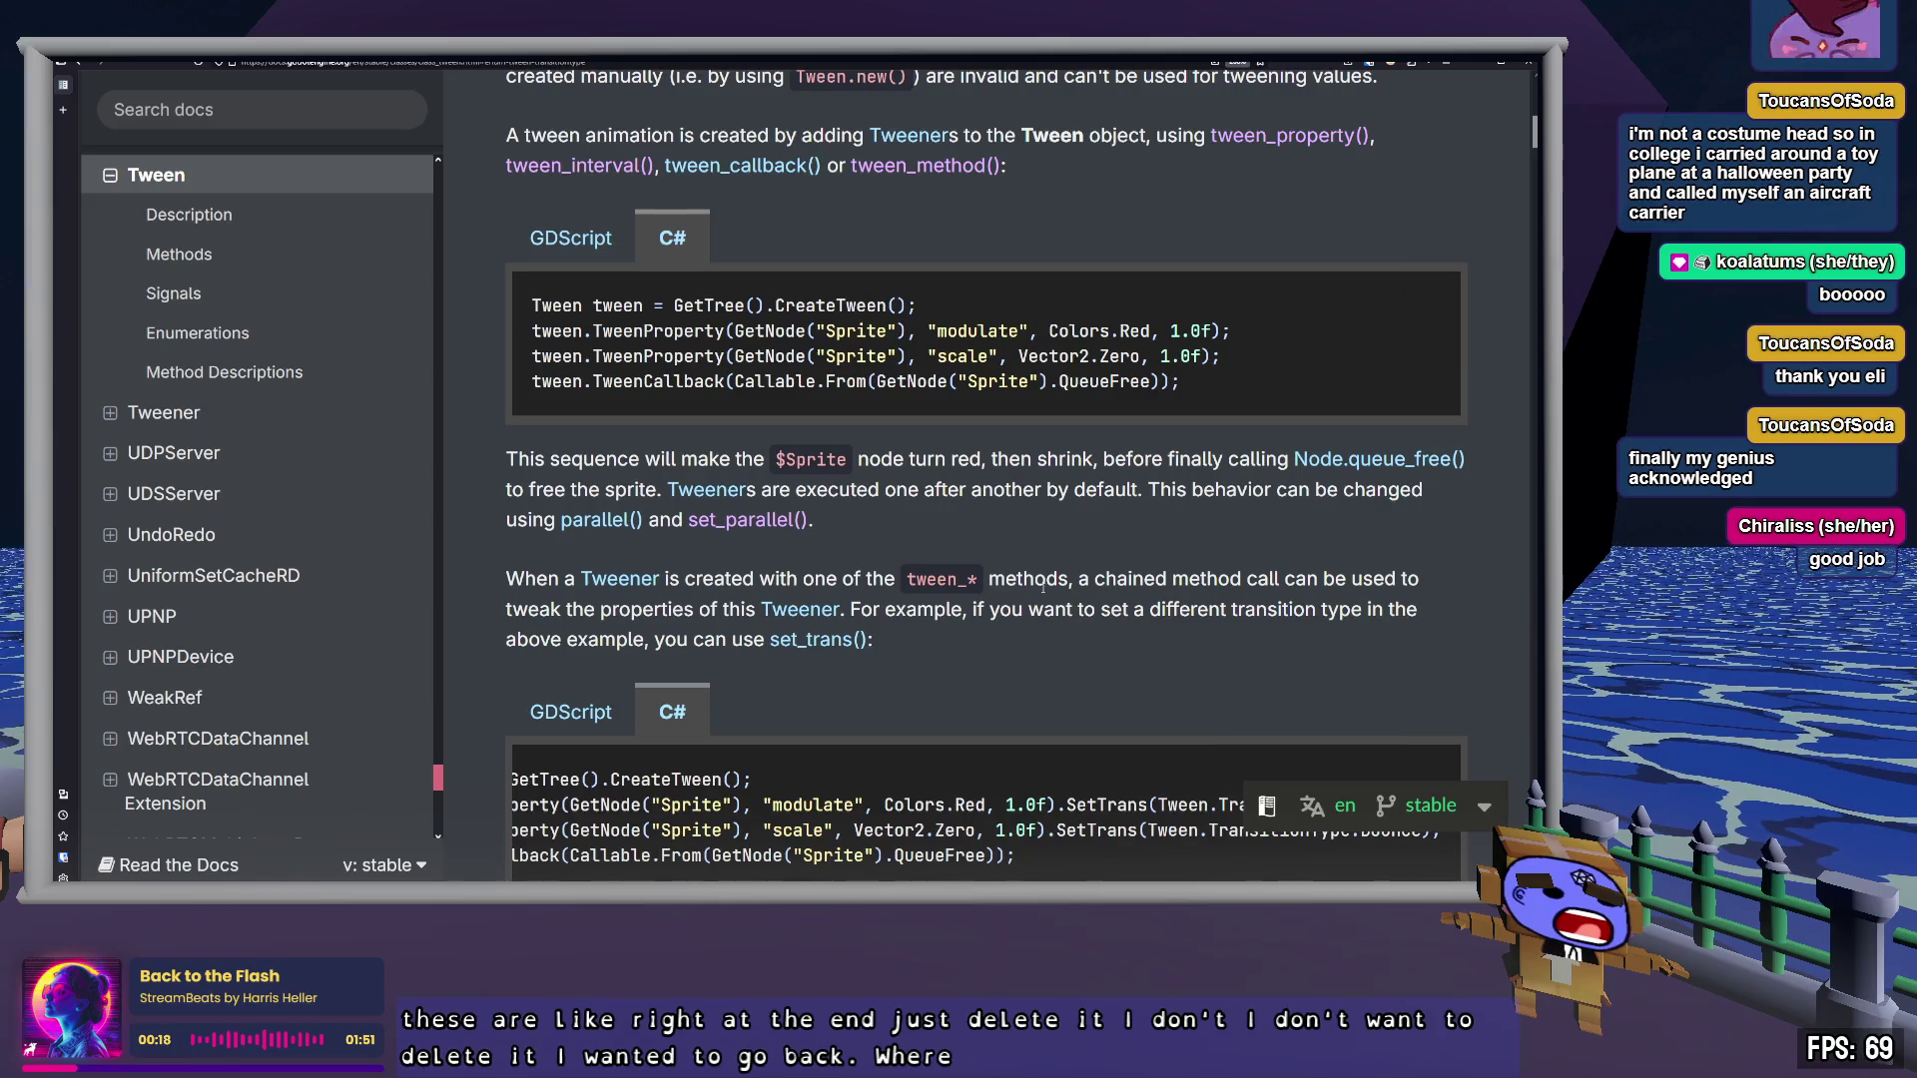
scroll(1060, 592, up, 5)
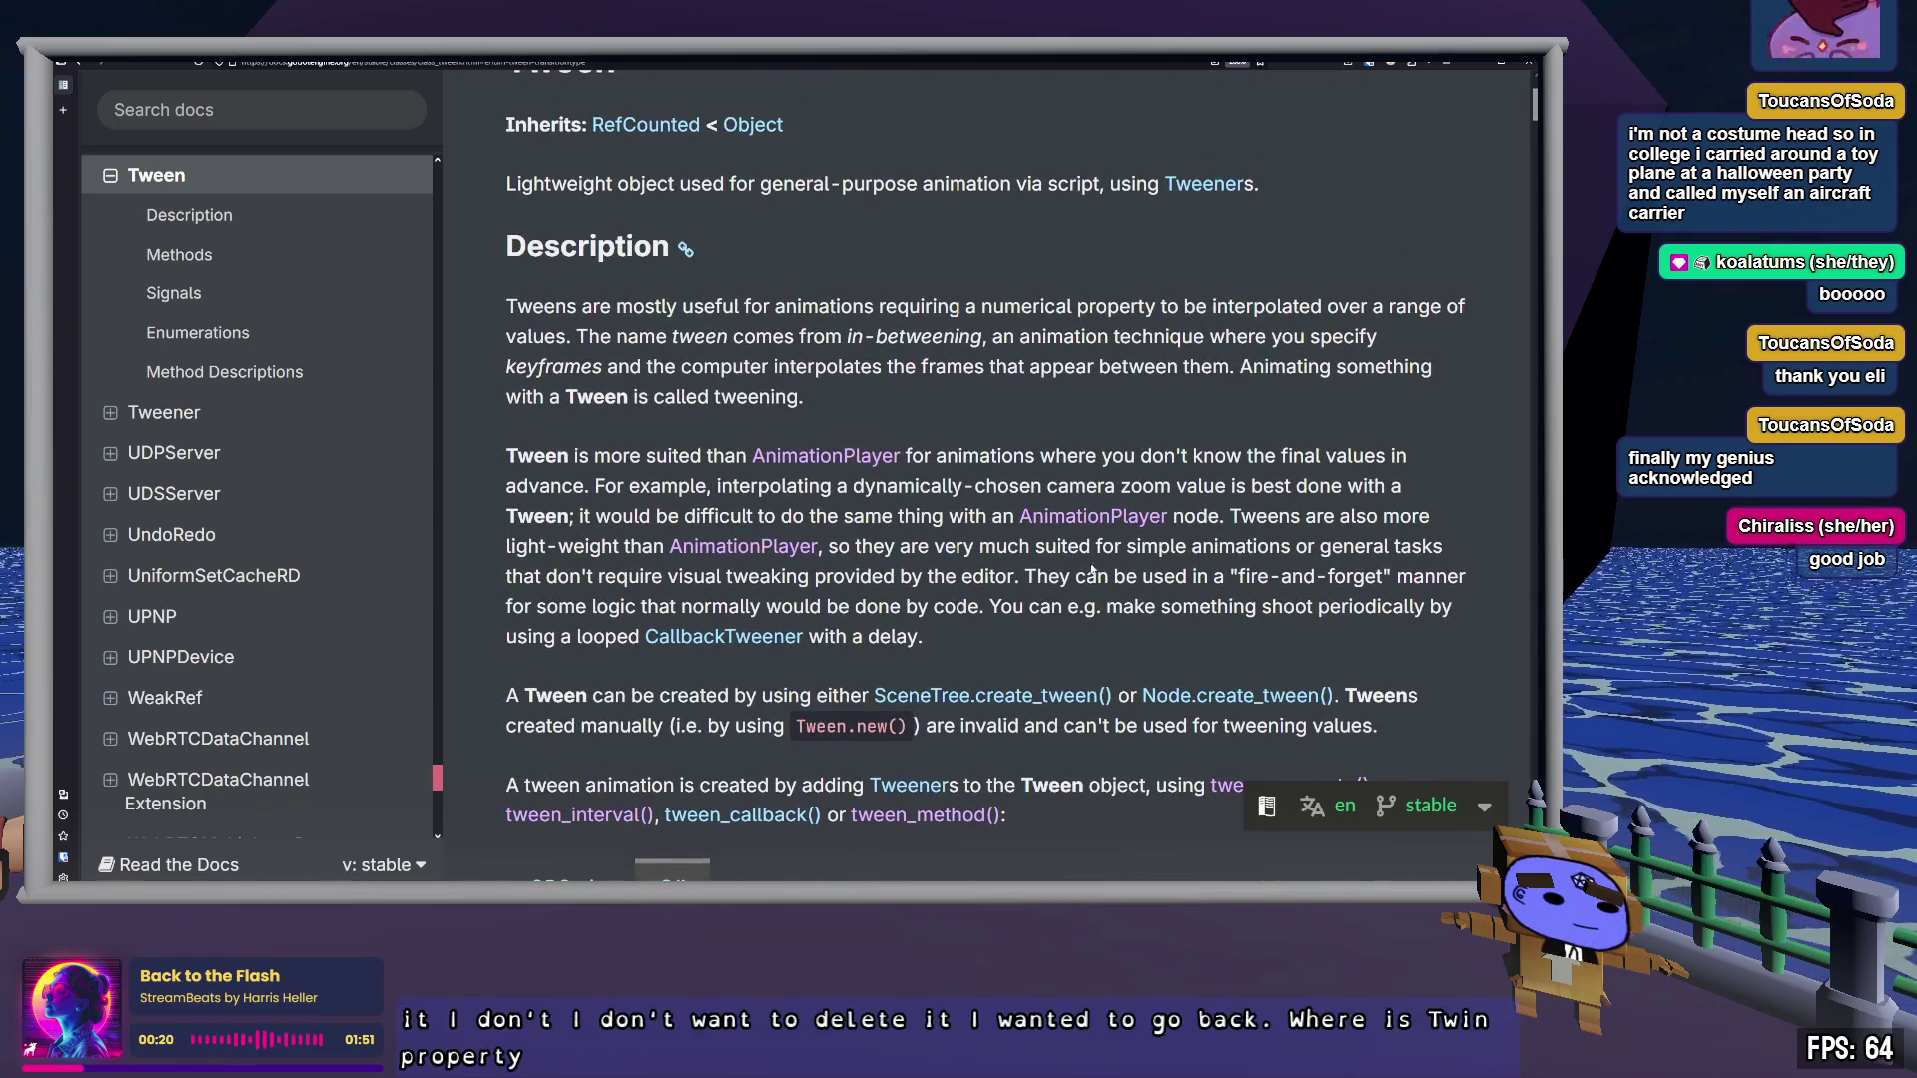
scroll(1048, 604, down, 4)
key(ctrl+f)
Search the page for 'property', read the tween_property description, and return to Zed
text(property)
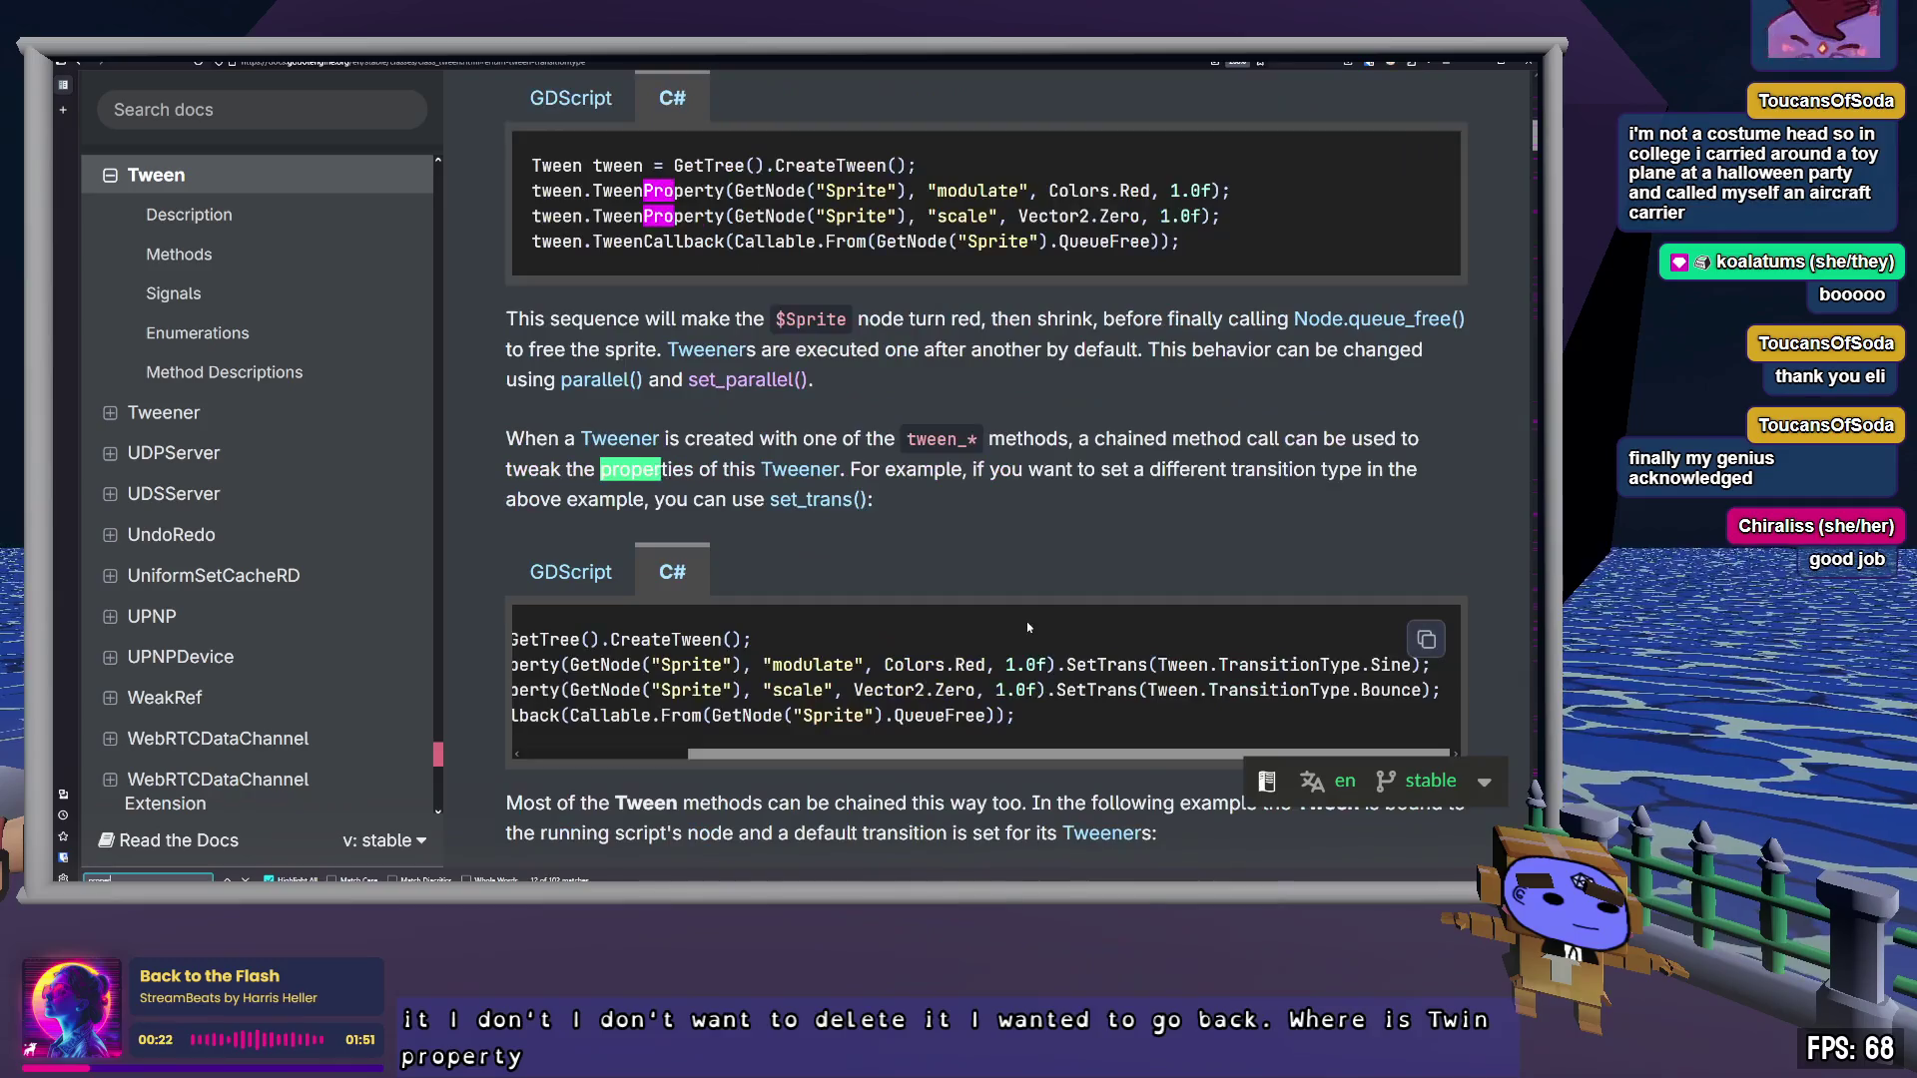
key(Return)
key(Return)
key(Return)
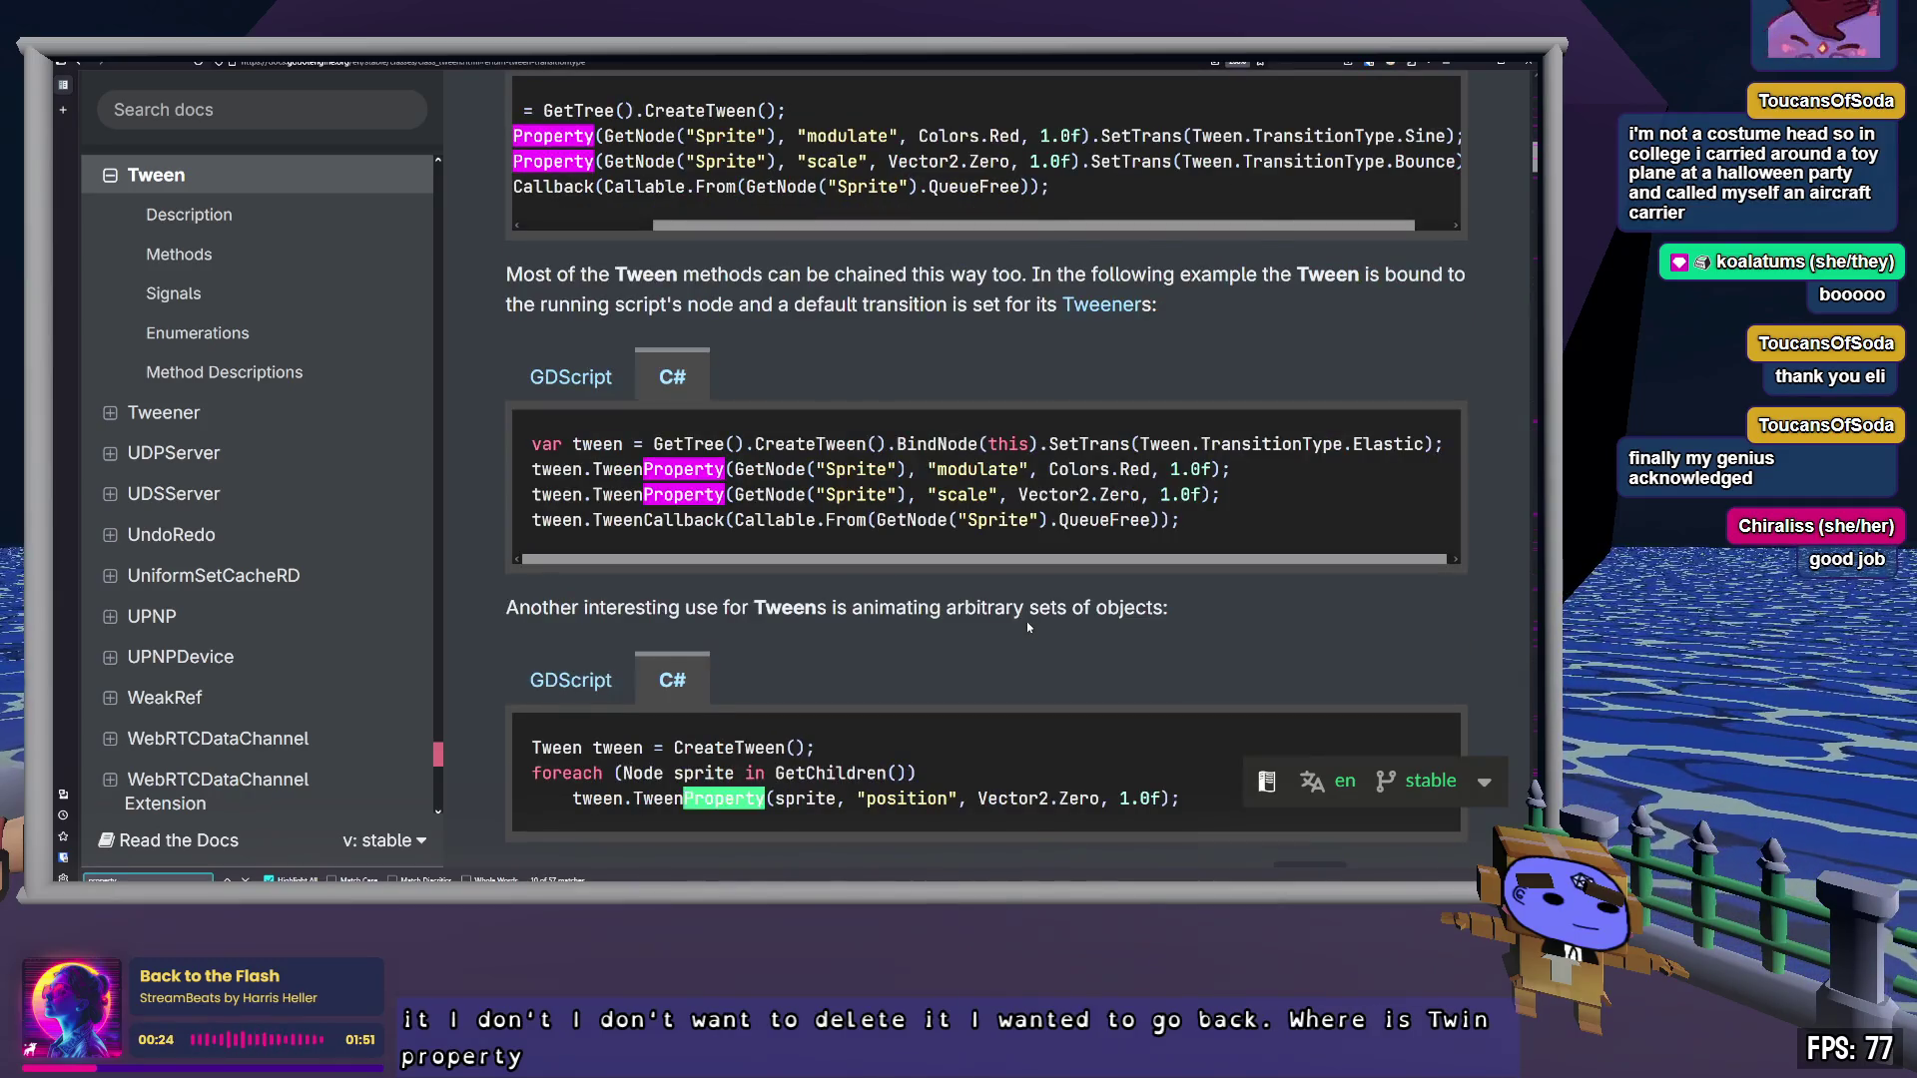
key(Return)
key(Return)
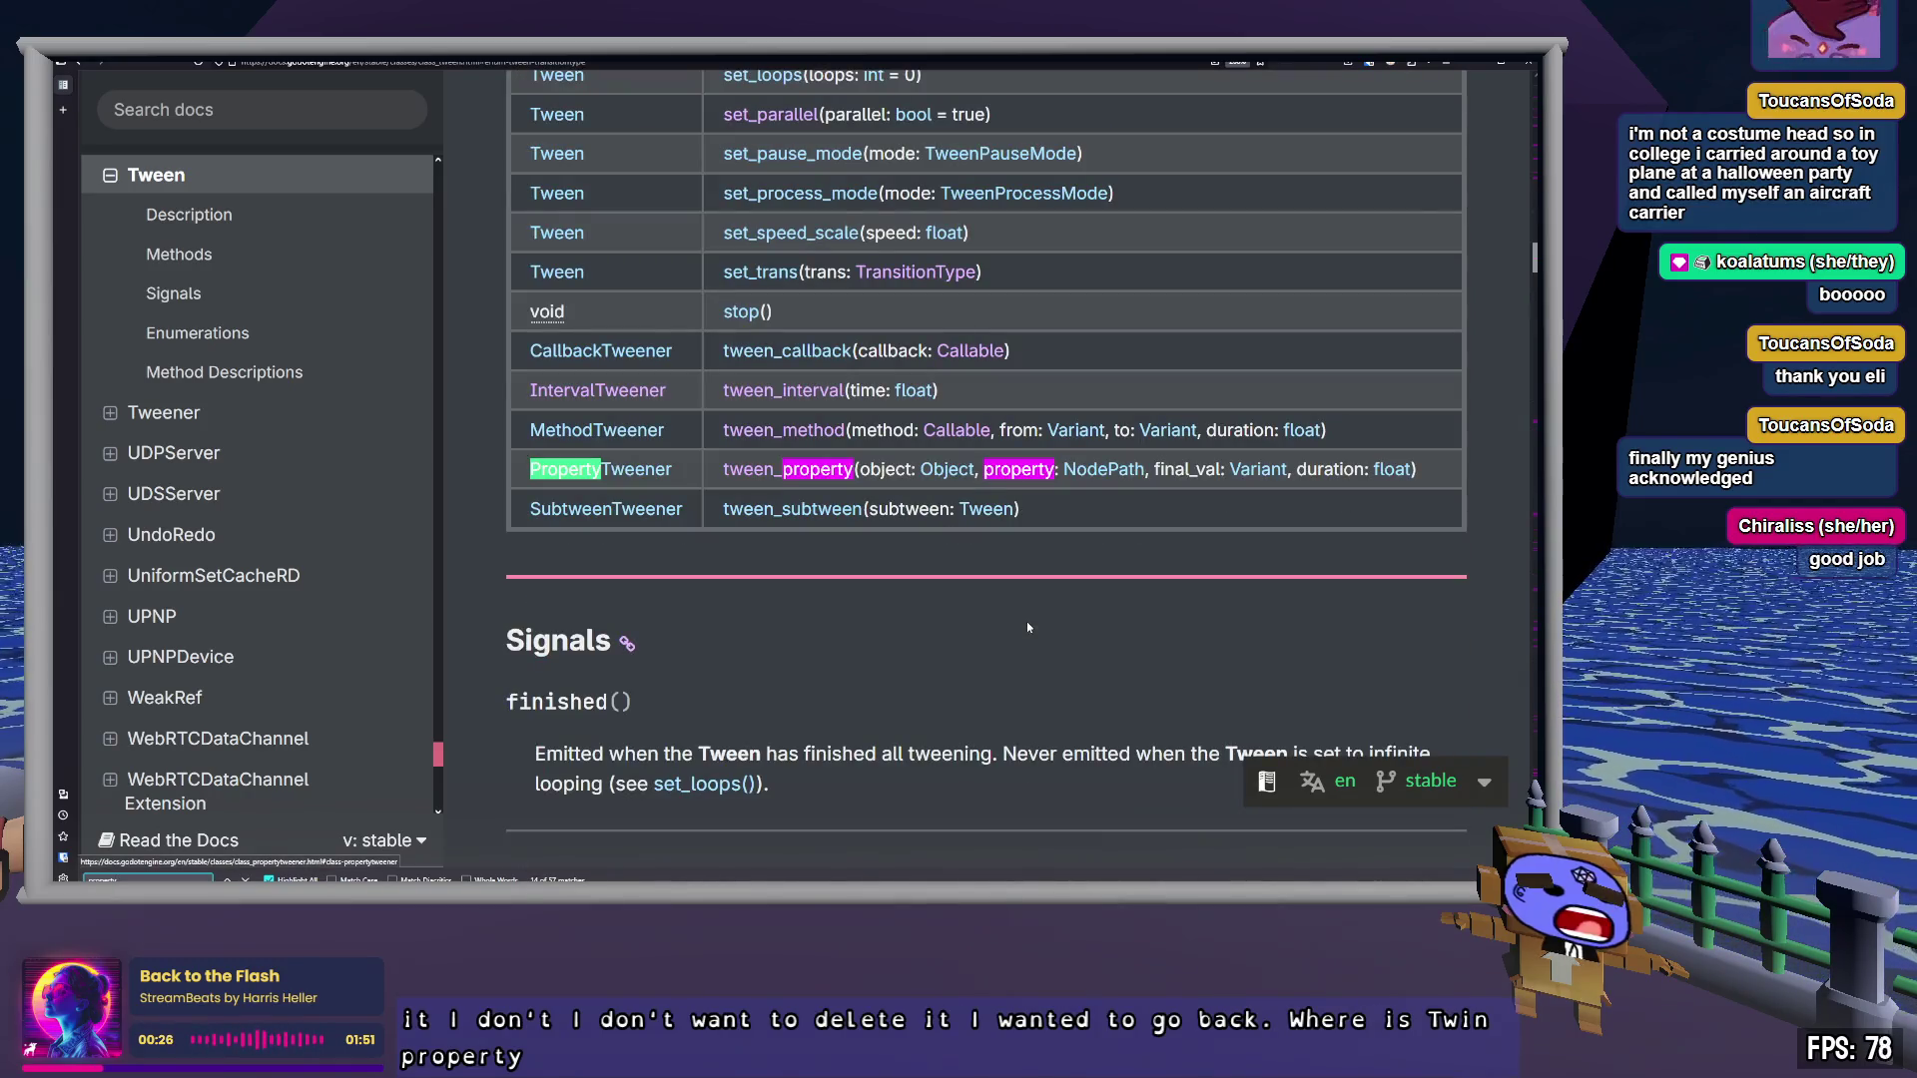
click(822, 473)
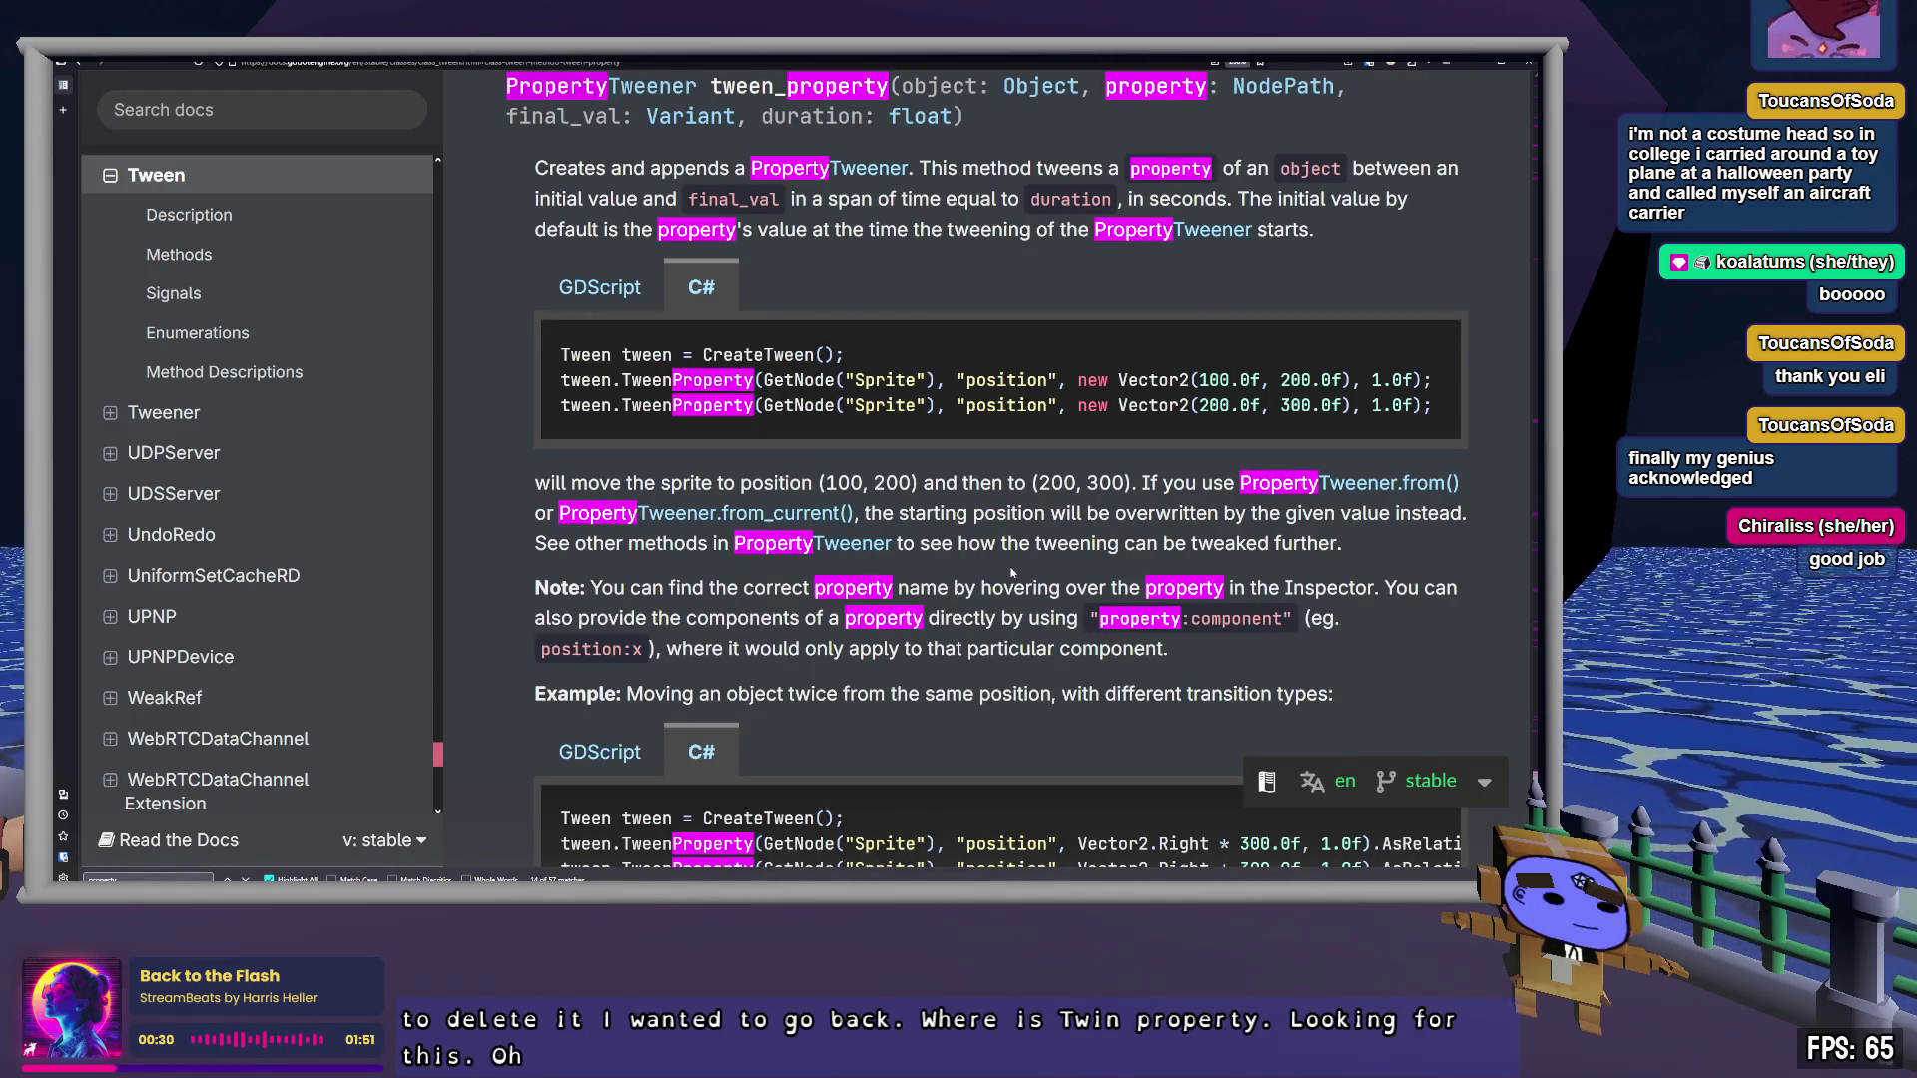
key(Escape)
scroll(1011, 572, up, 10)
scroll(1014, 577, down, 8)
scroll(1015, 577, down, 3)
scroll(1014, 577, up, 3)
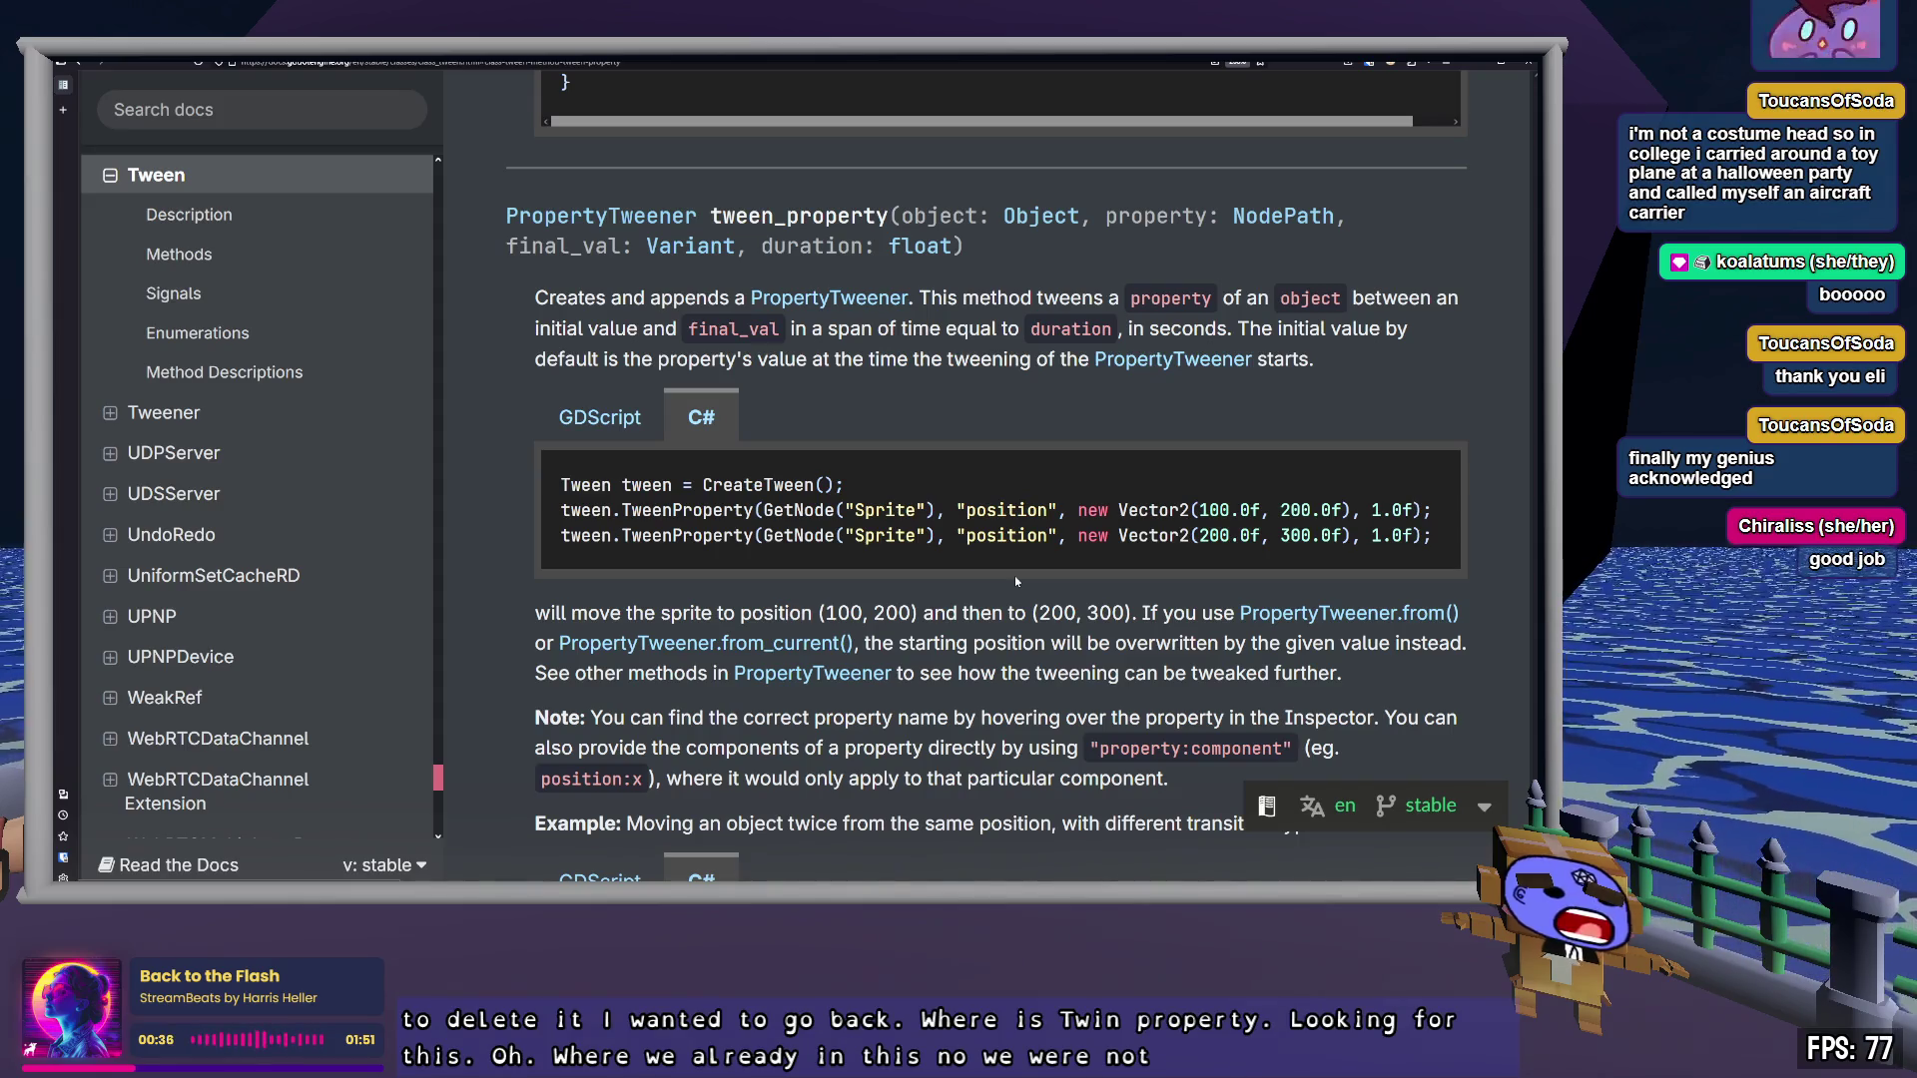
key(alt+Tab)
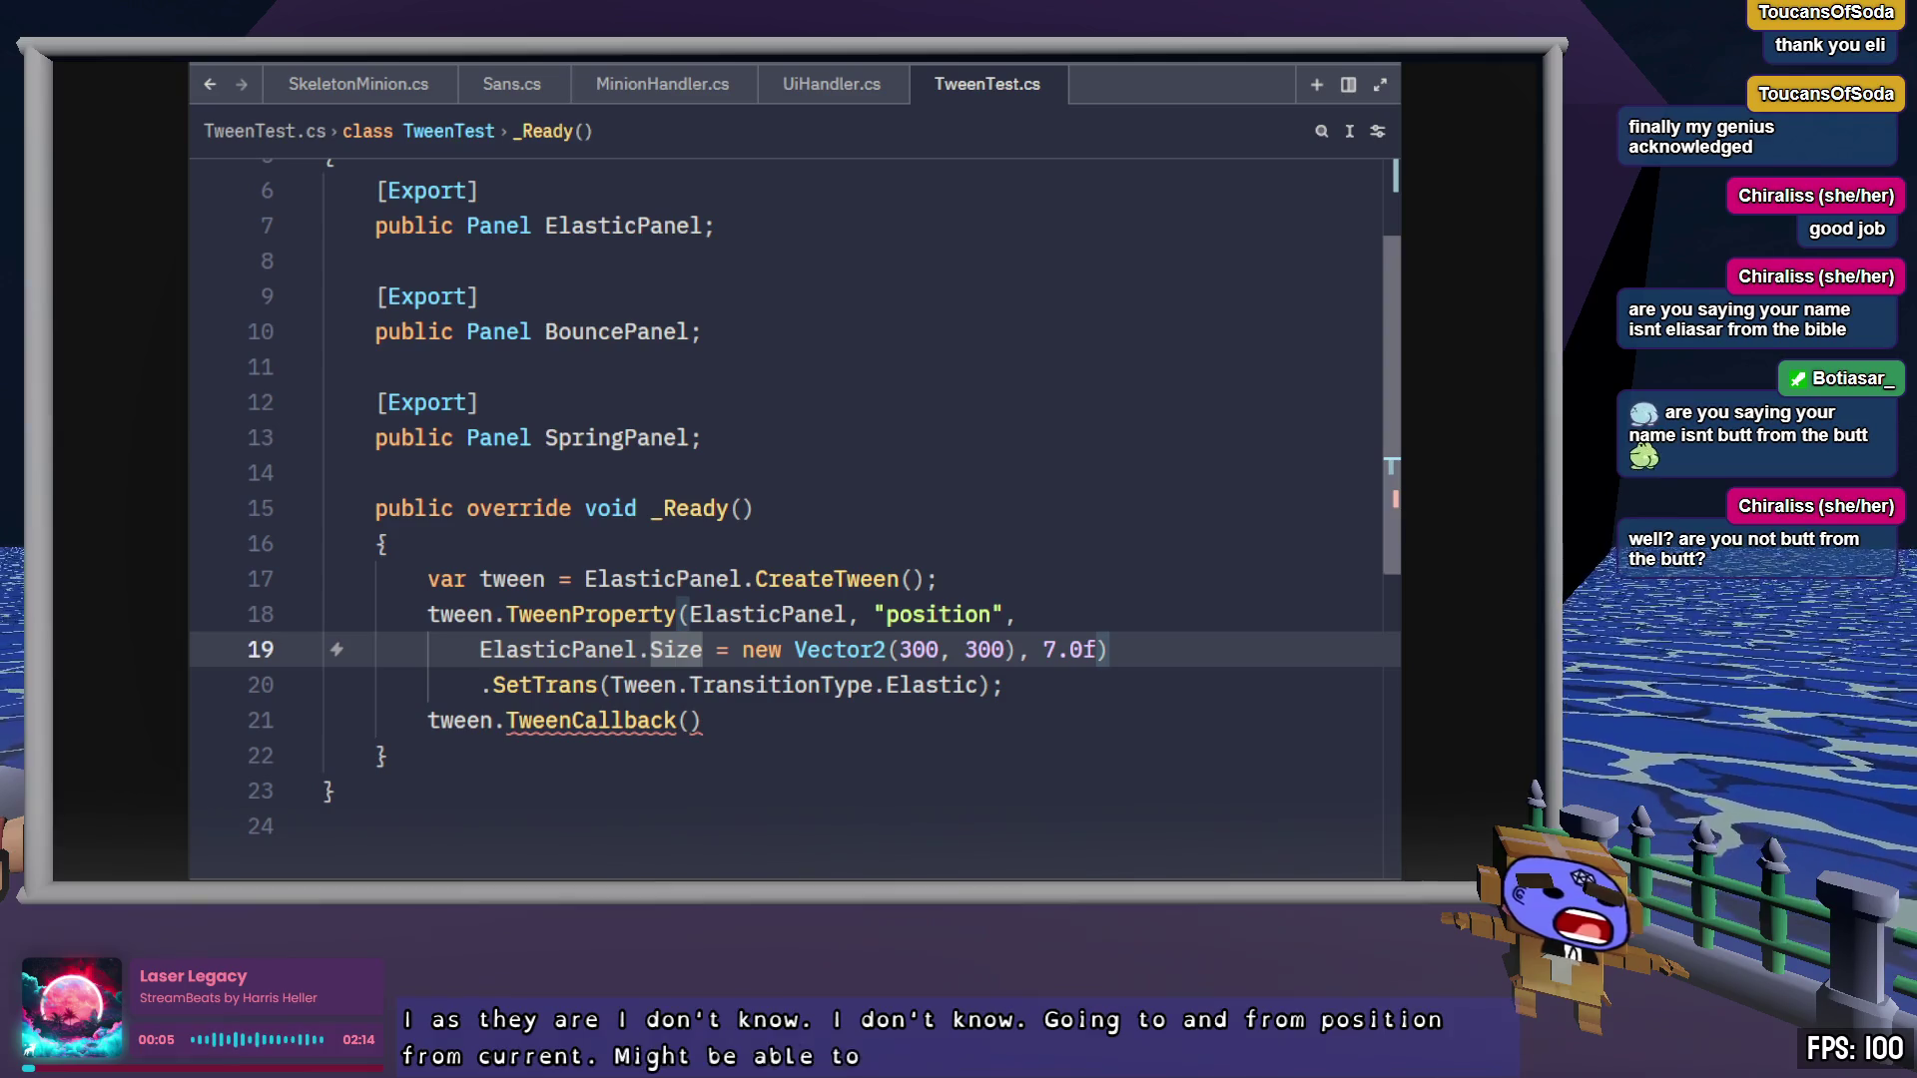
Insert a .FromCurrent() line after the 7.0f TweenProperty call and save TweenTest.cs
key(Down)
key(Down)
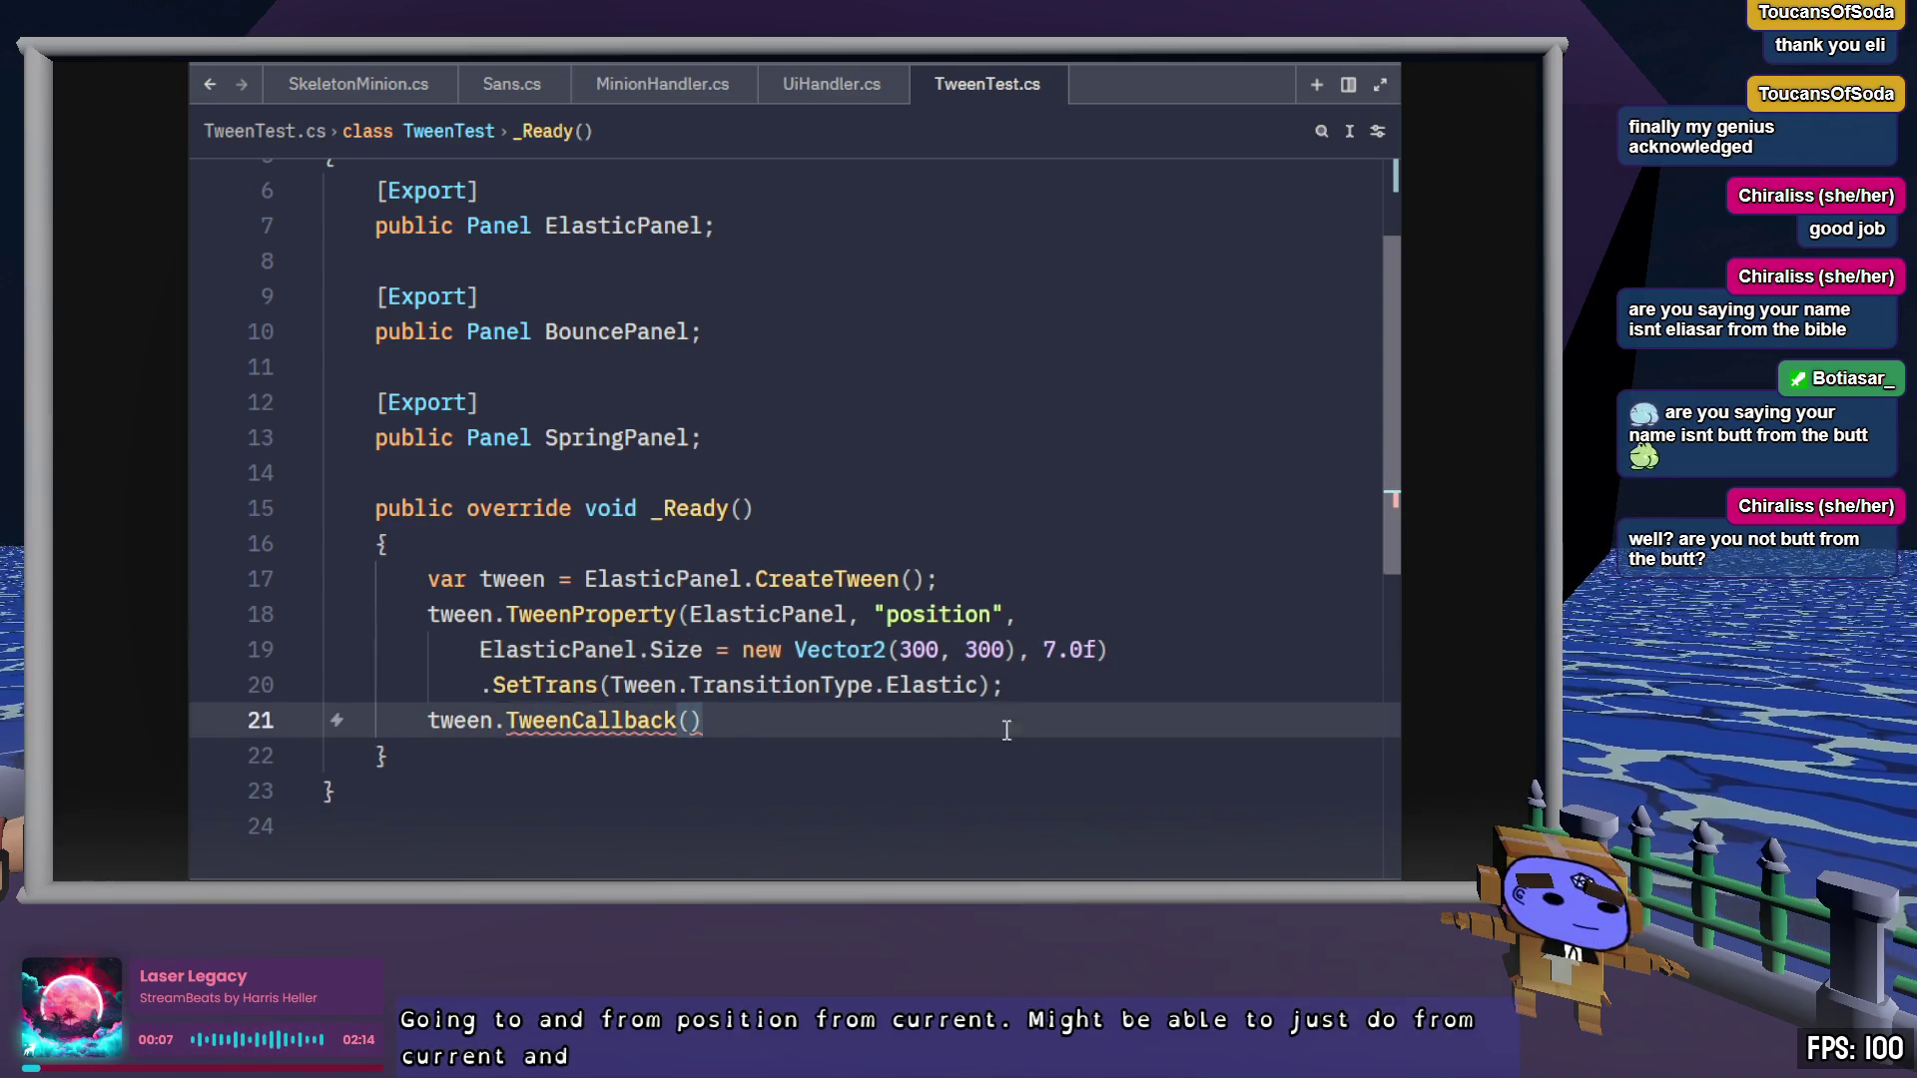
click(1138, 650)
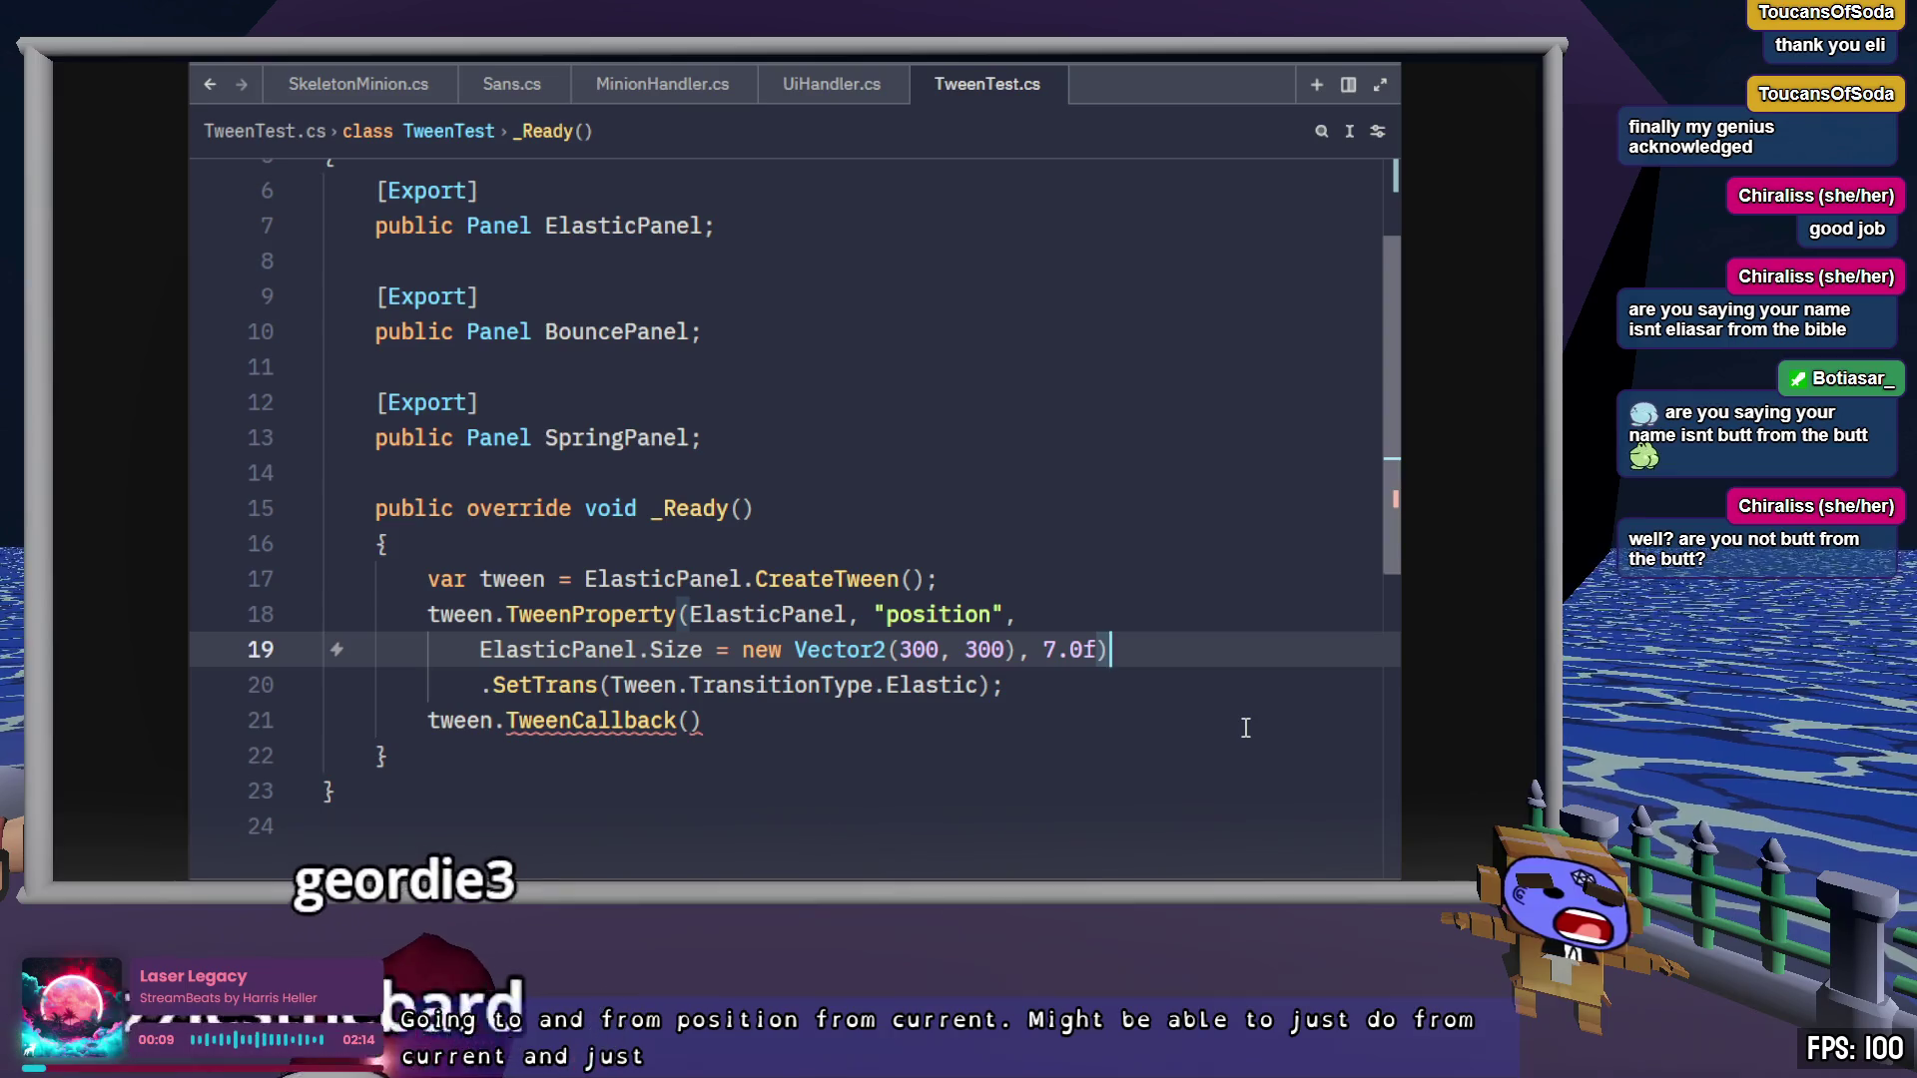
key(Return)
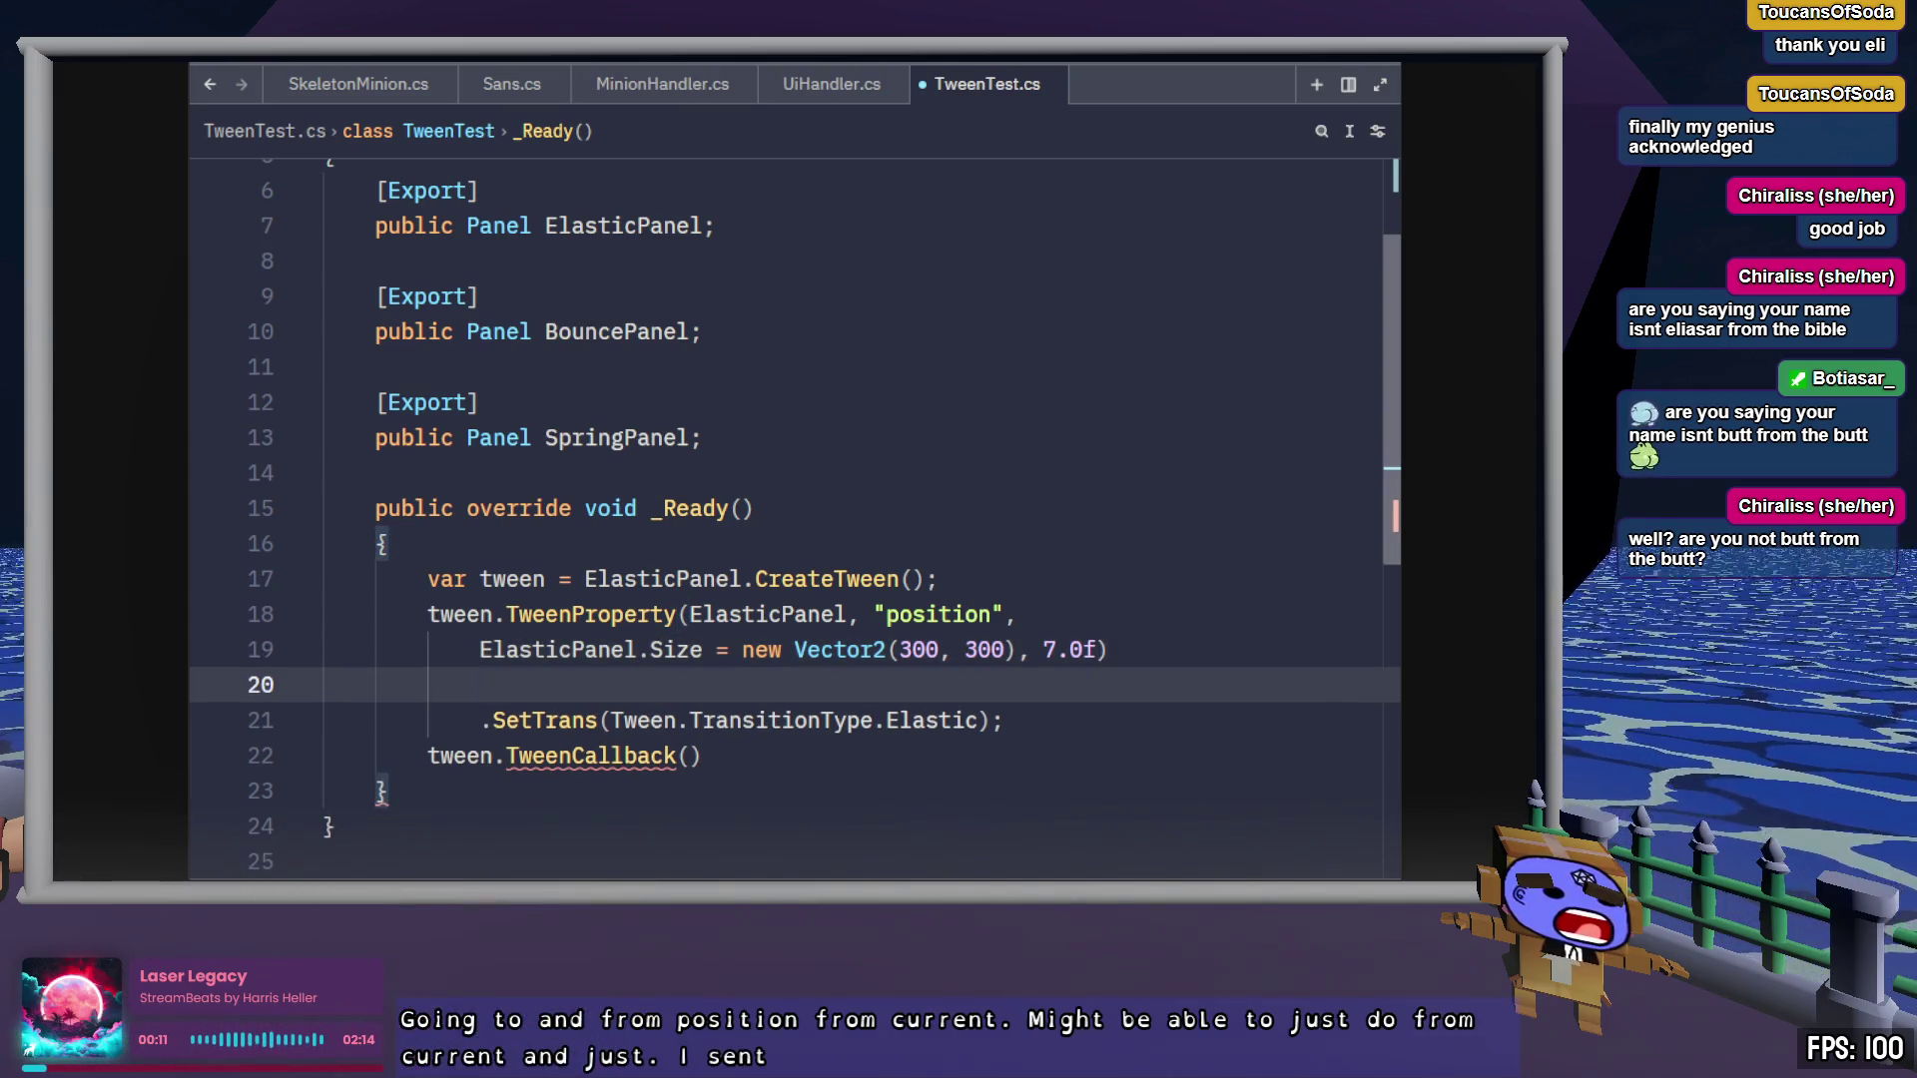
text(.From)
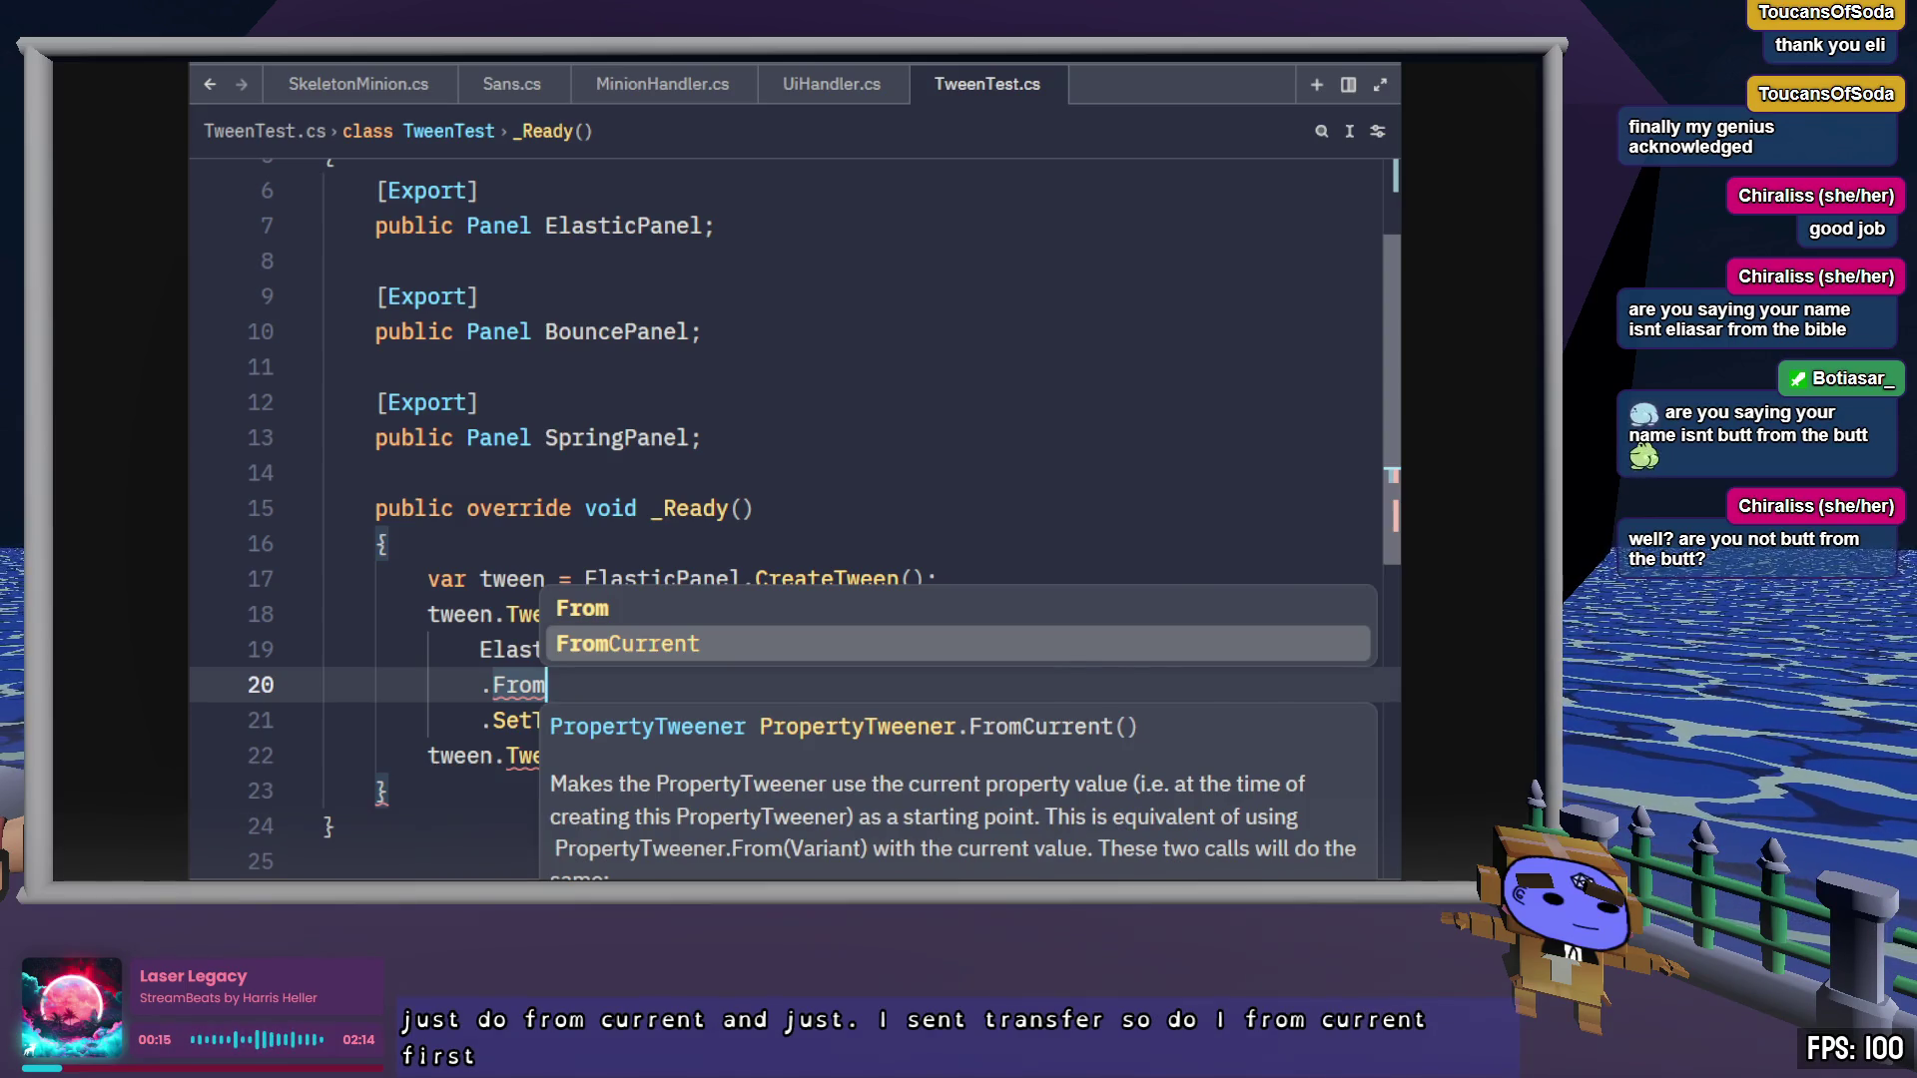
key(Return)
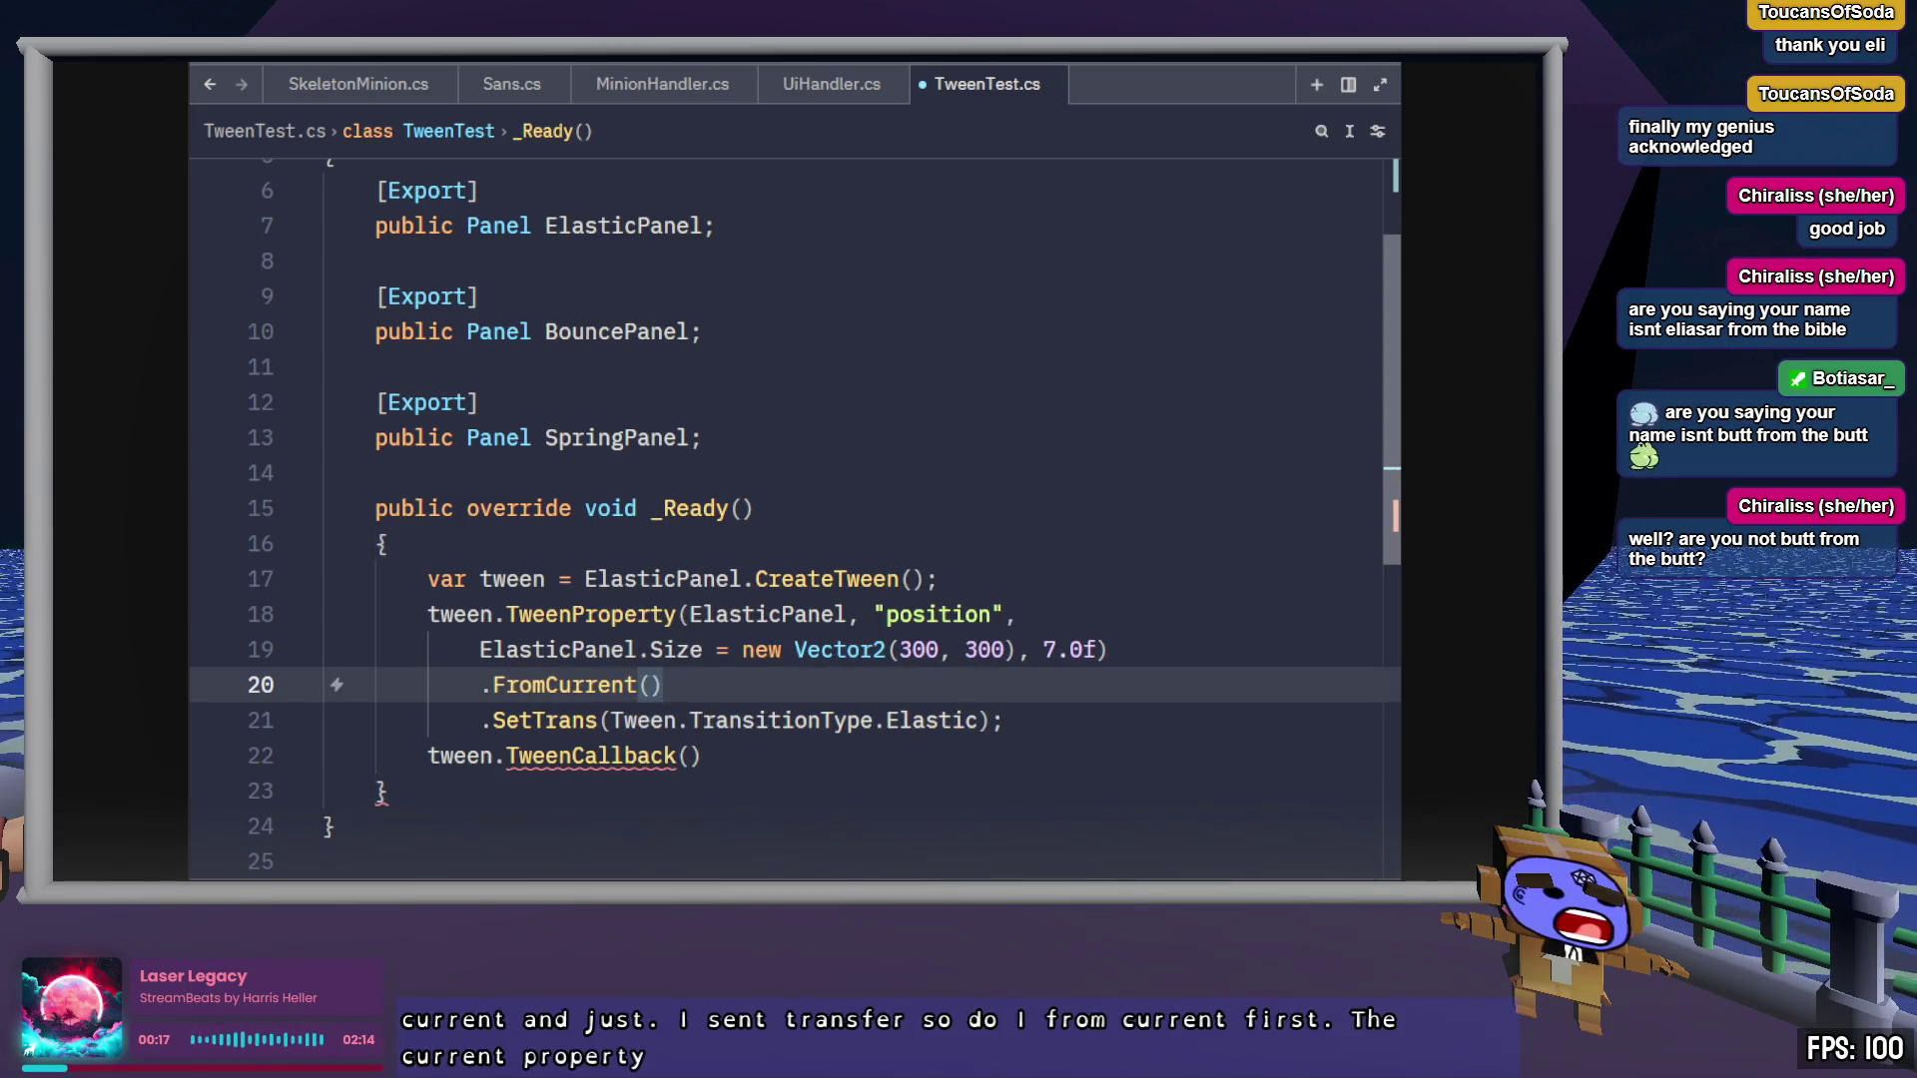
key(Down)
key(ctrl+s)
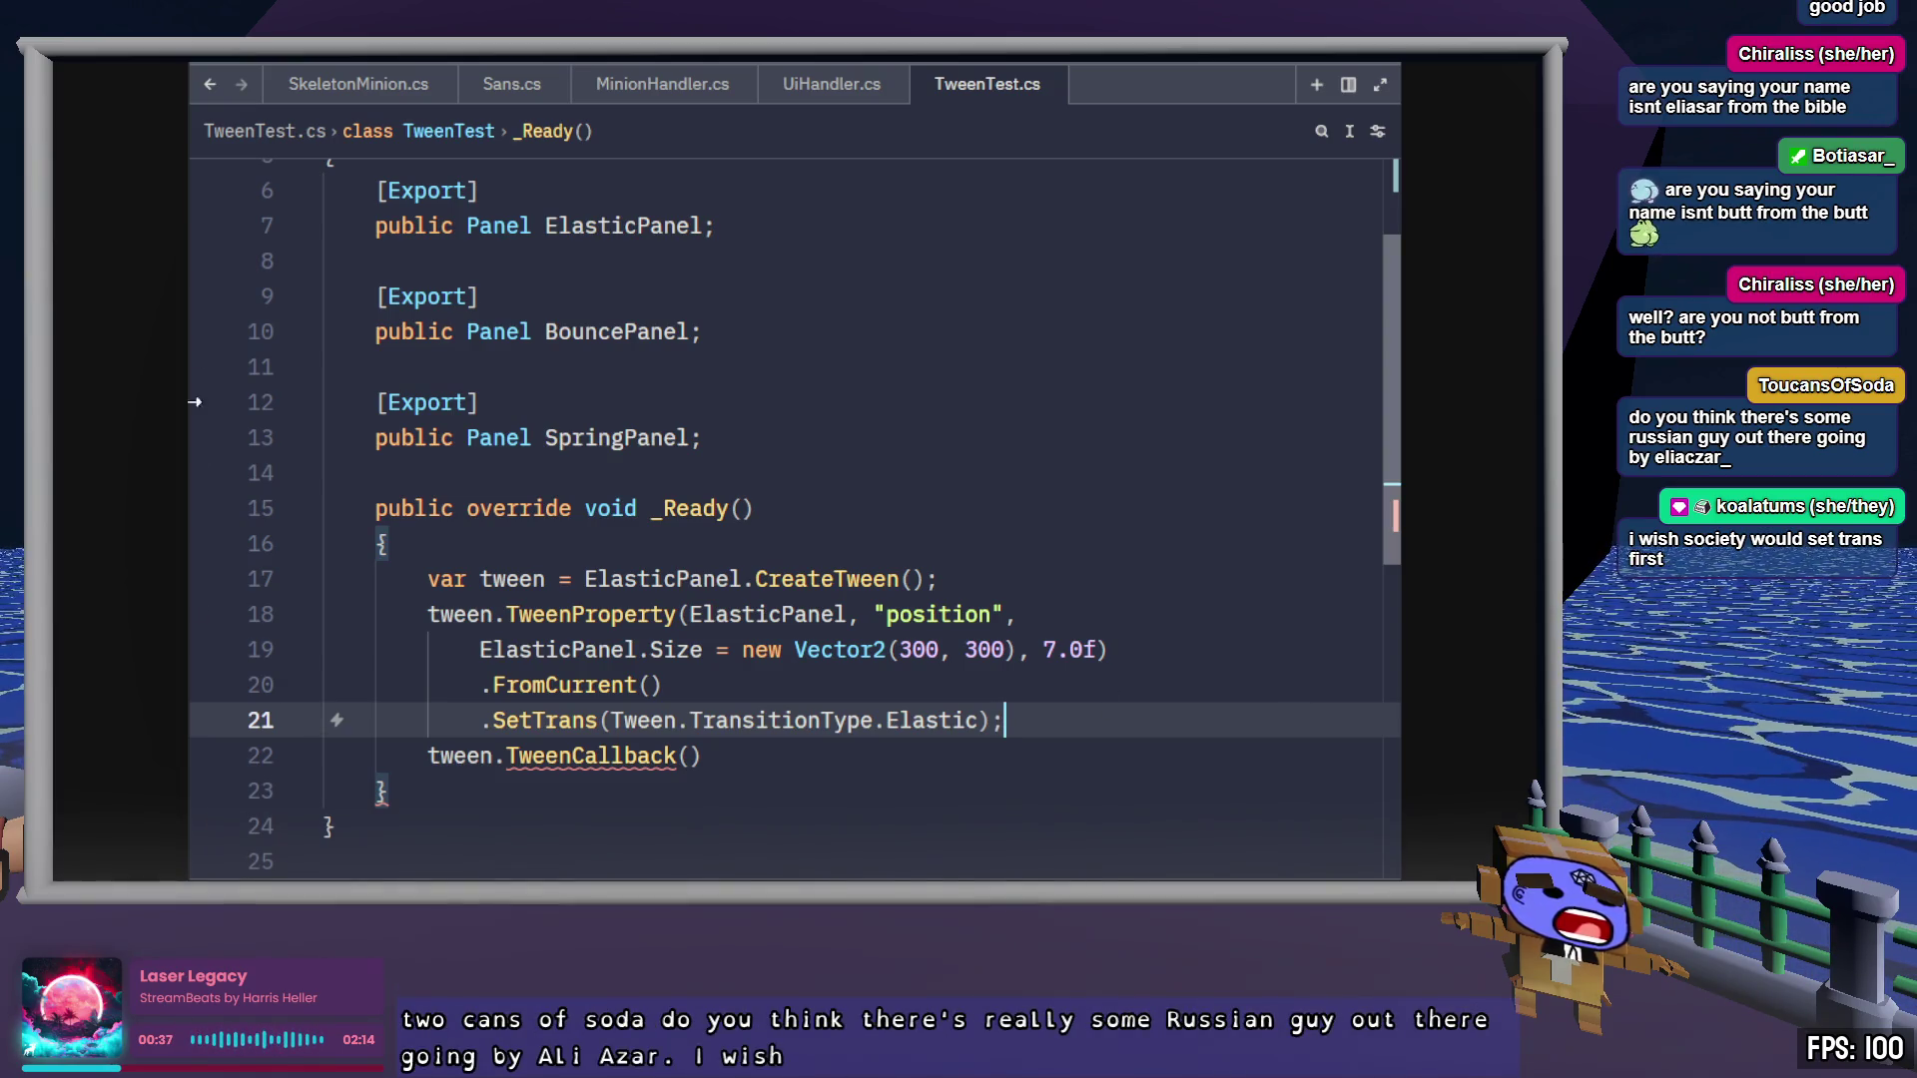
Move .FromCurrent() below .SetTrans, shift the semicolon onto it, and save
key(Up)
key(alt+Down)
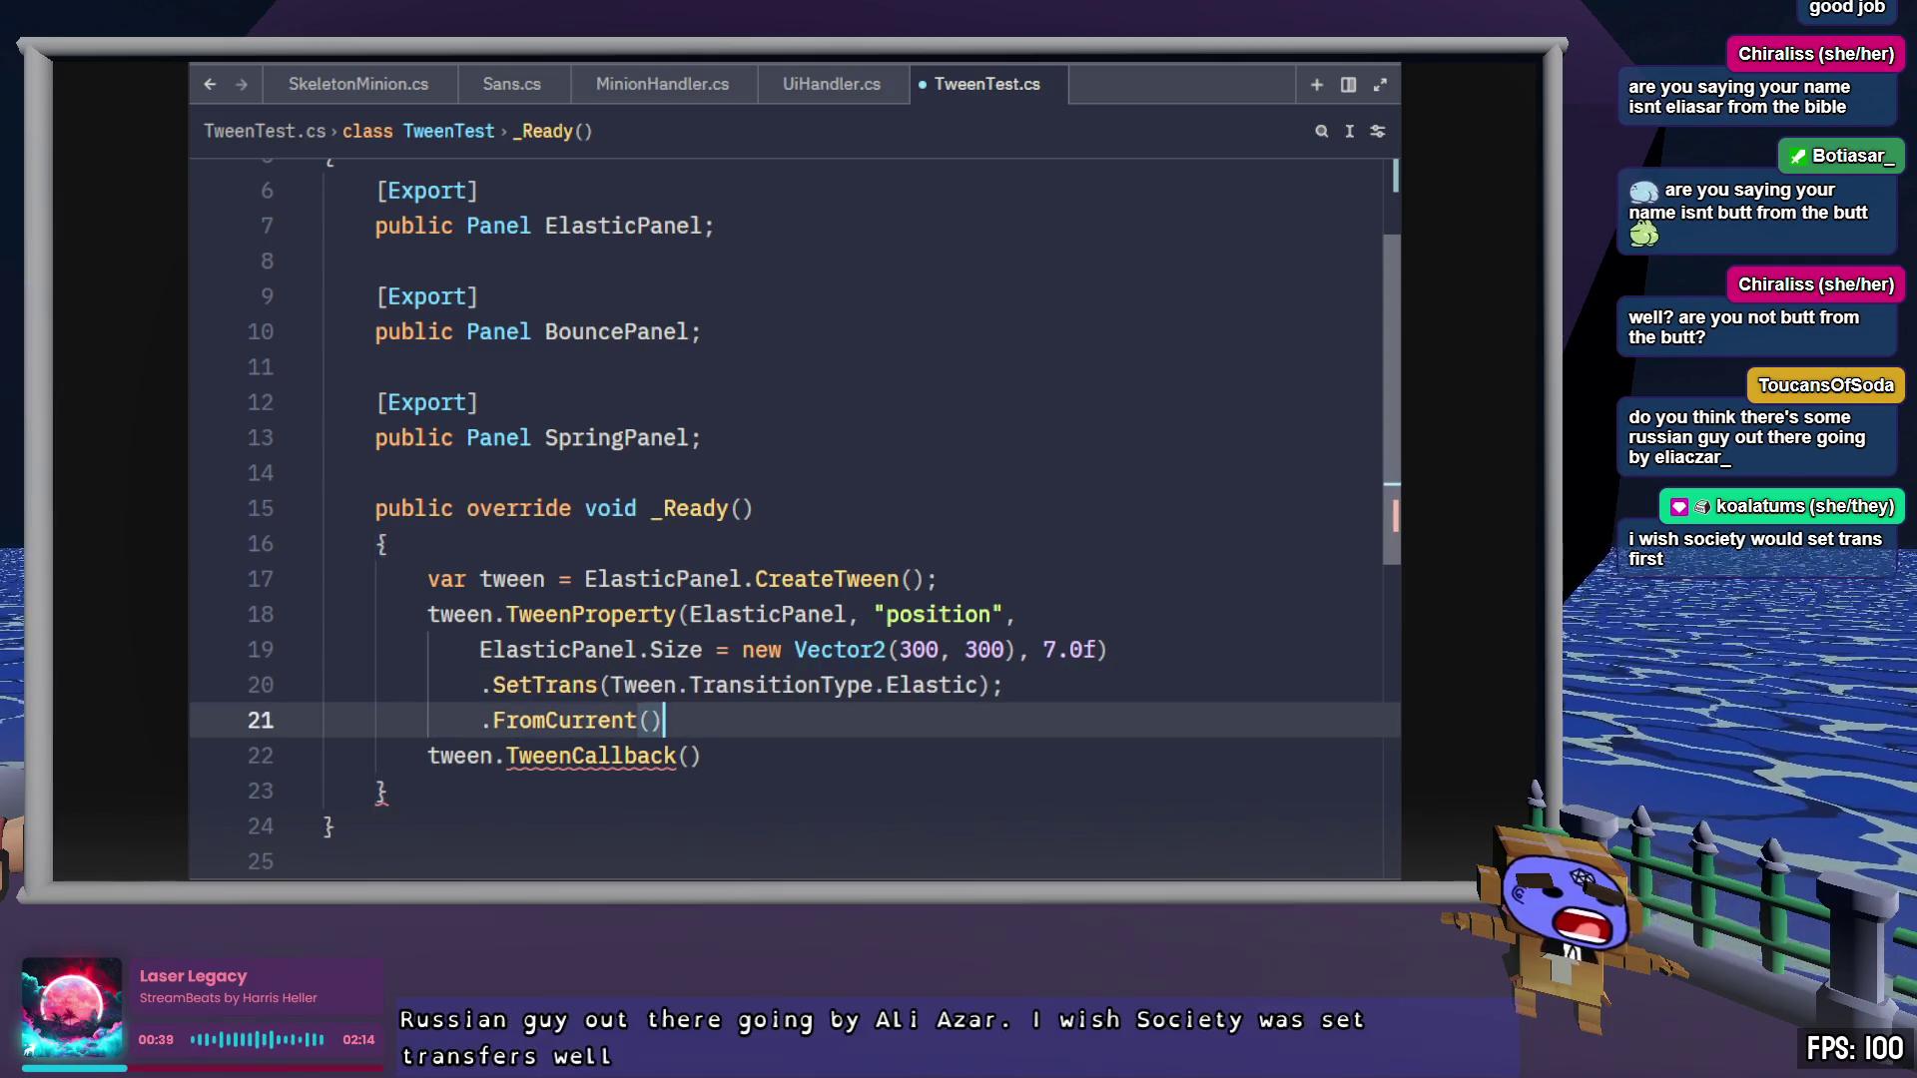
key(Up)
key(End)
key(BackSpace)
key(Down)
text(;)
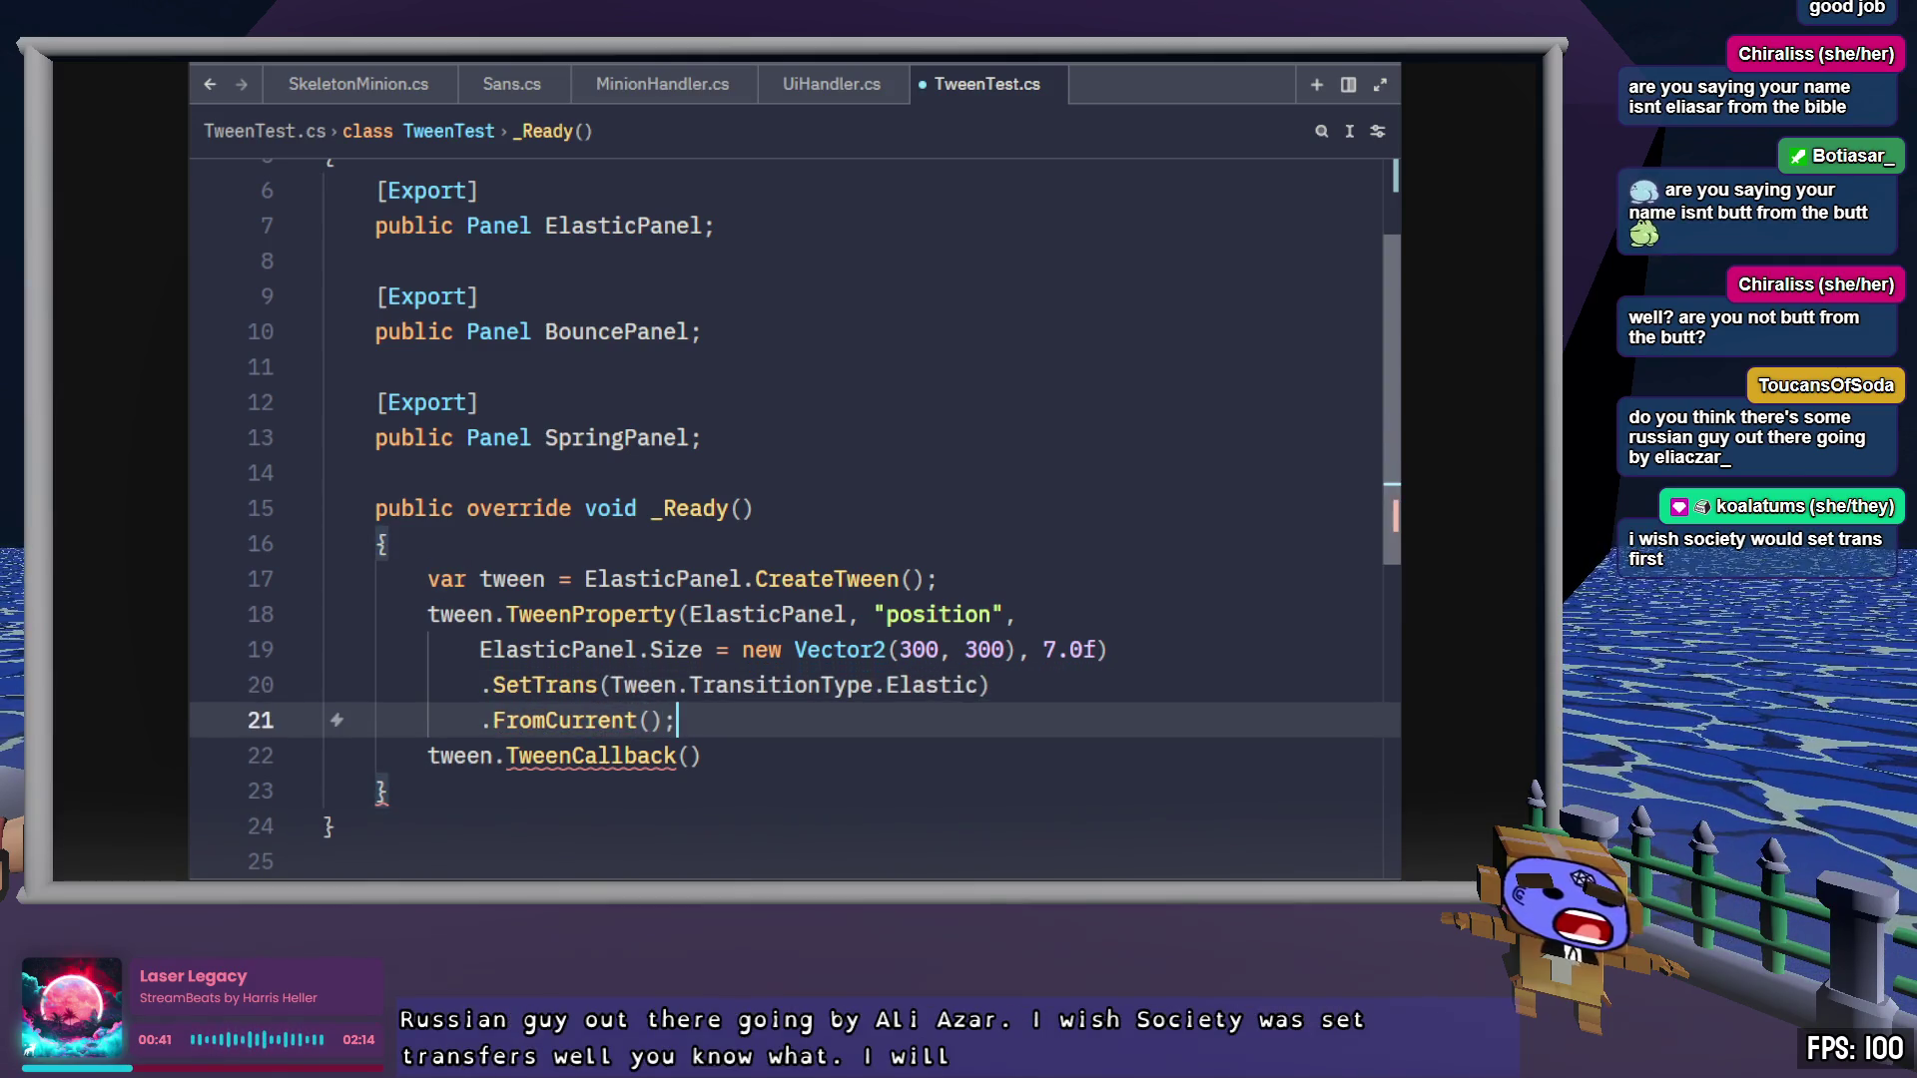
key(ctrl+s)
key(Up)
key(End)
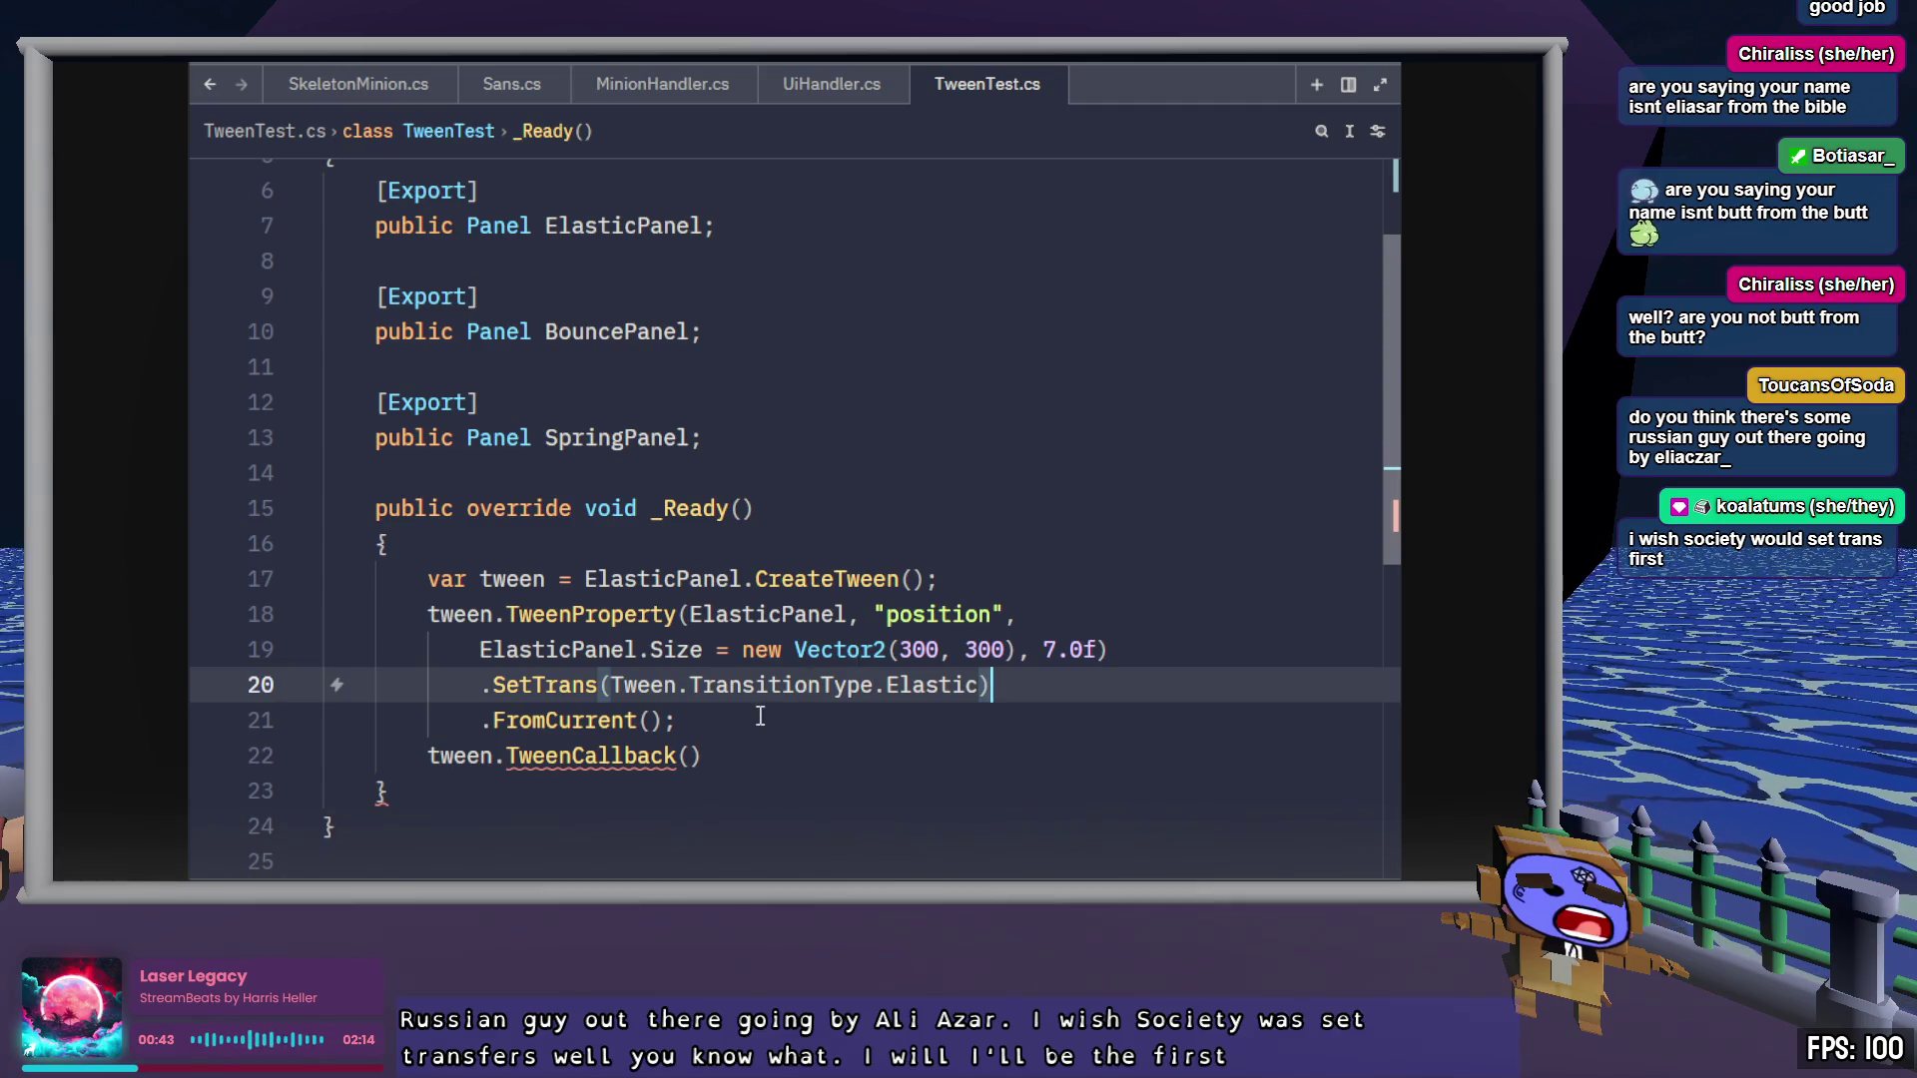
key(Down)
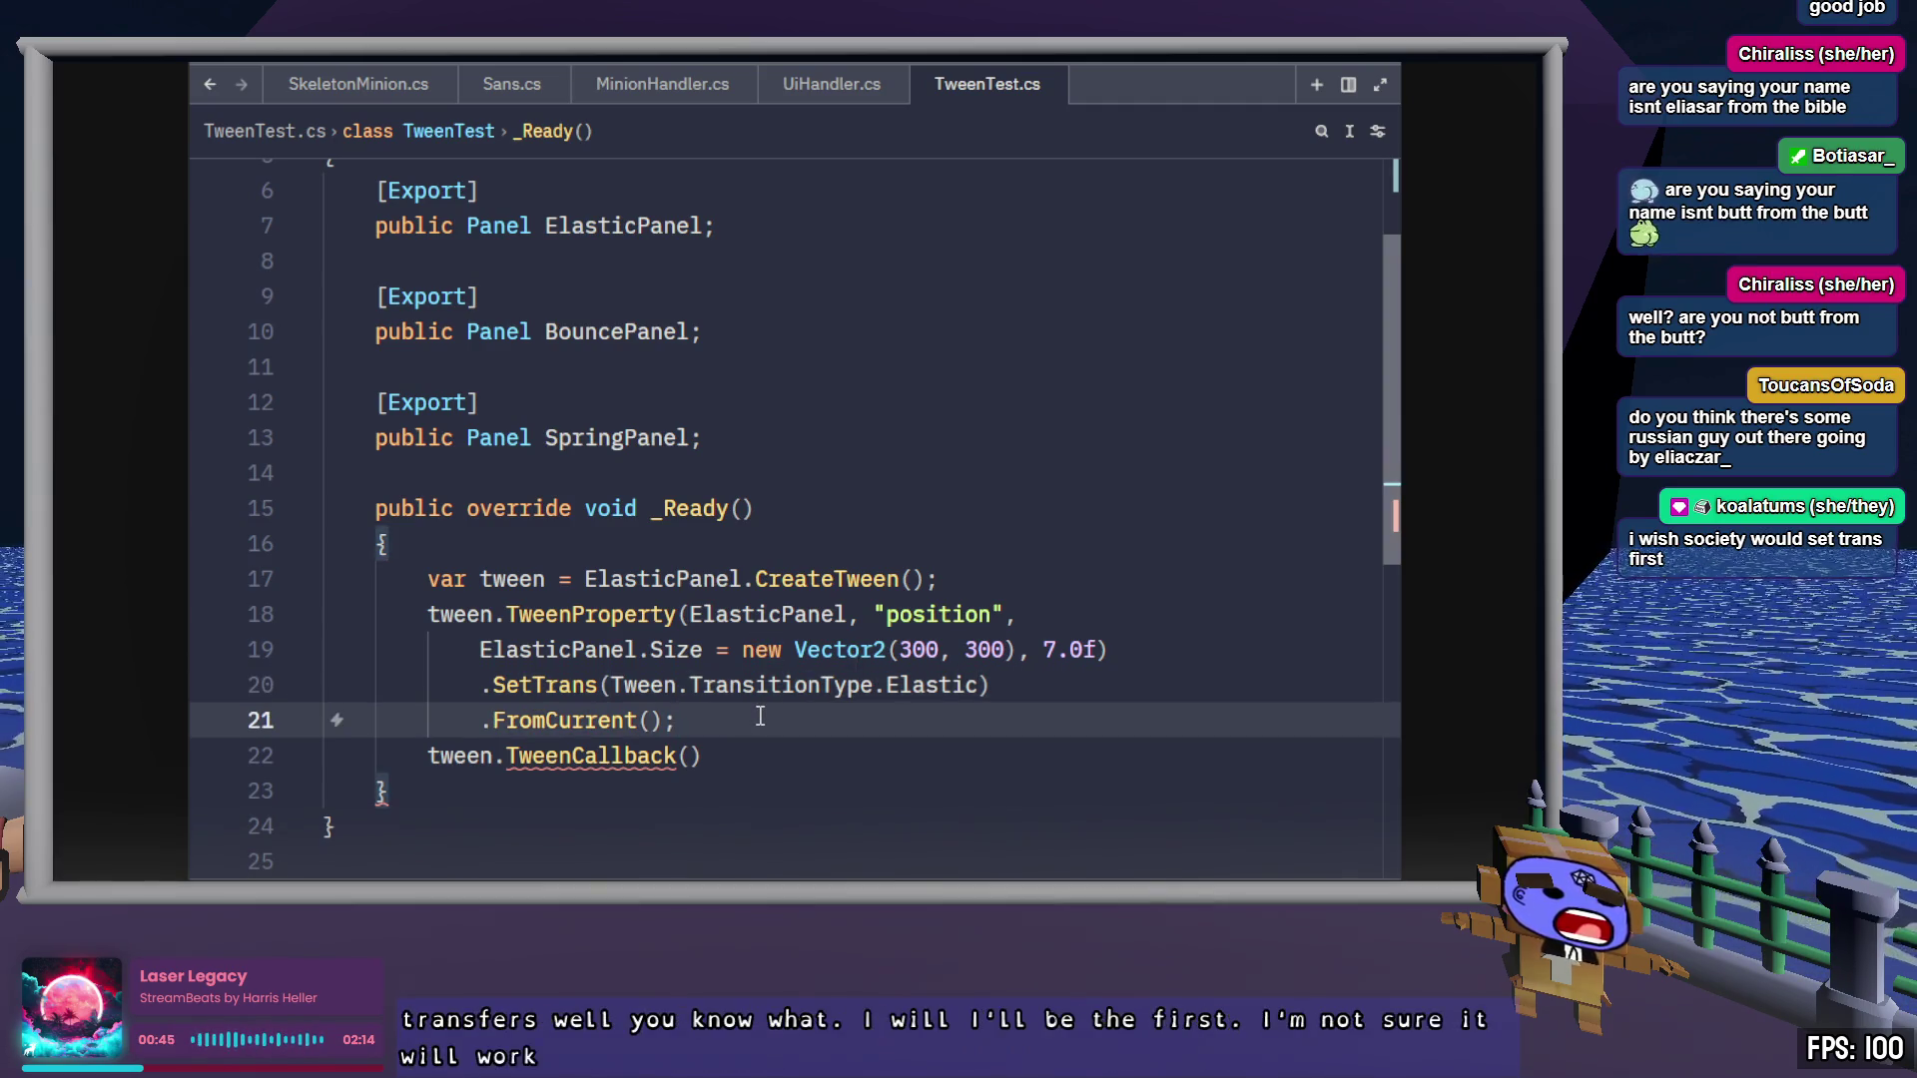
Review the 7.0f duration and the TweenCallback line before returning to the Godot docs
mouse_move(550, 715)
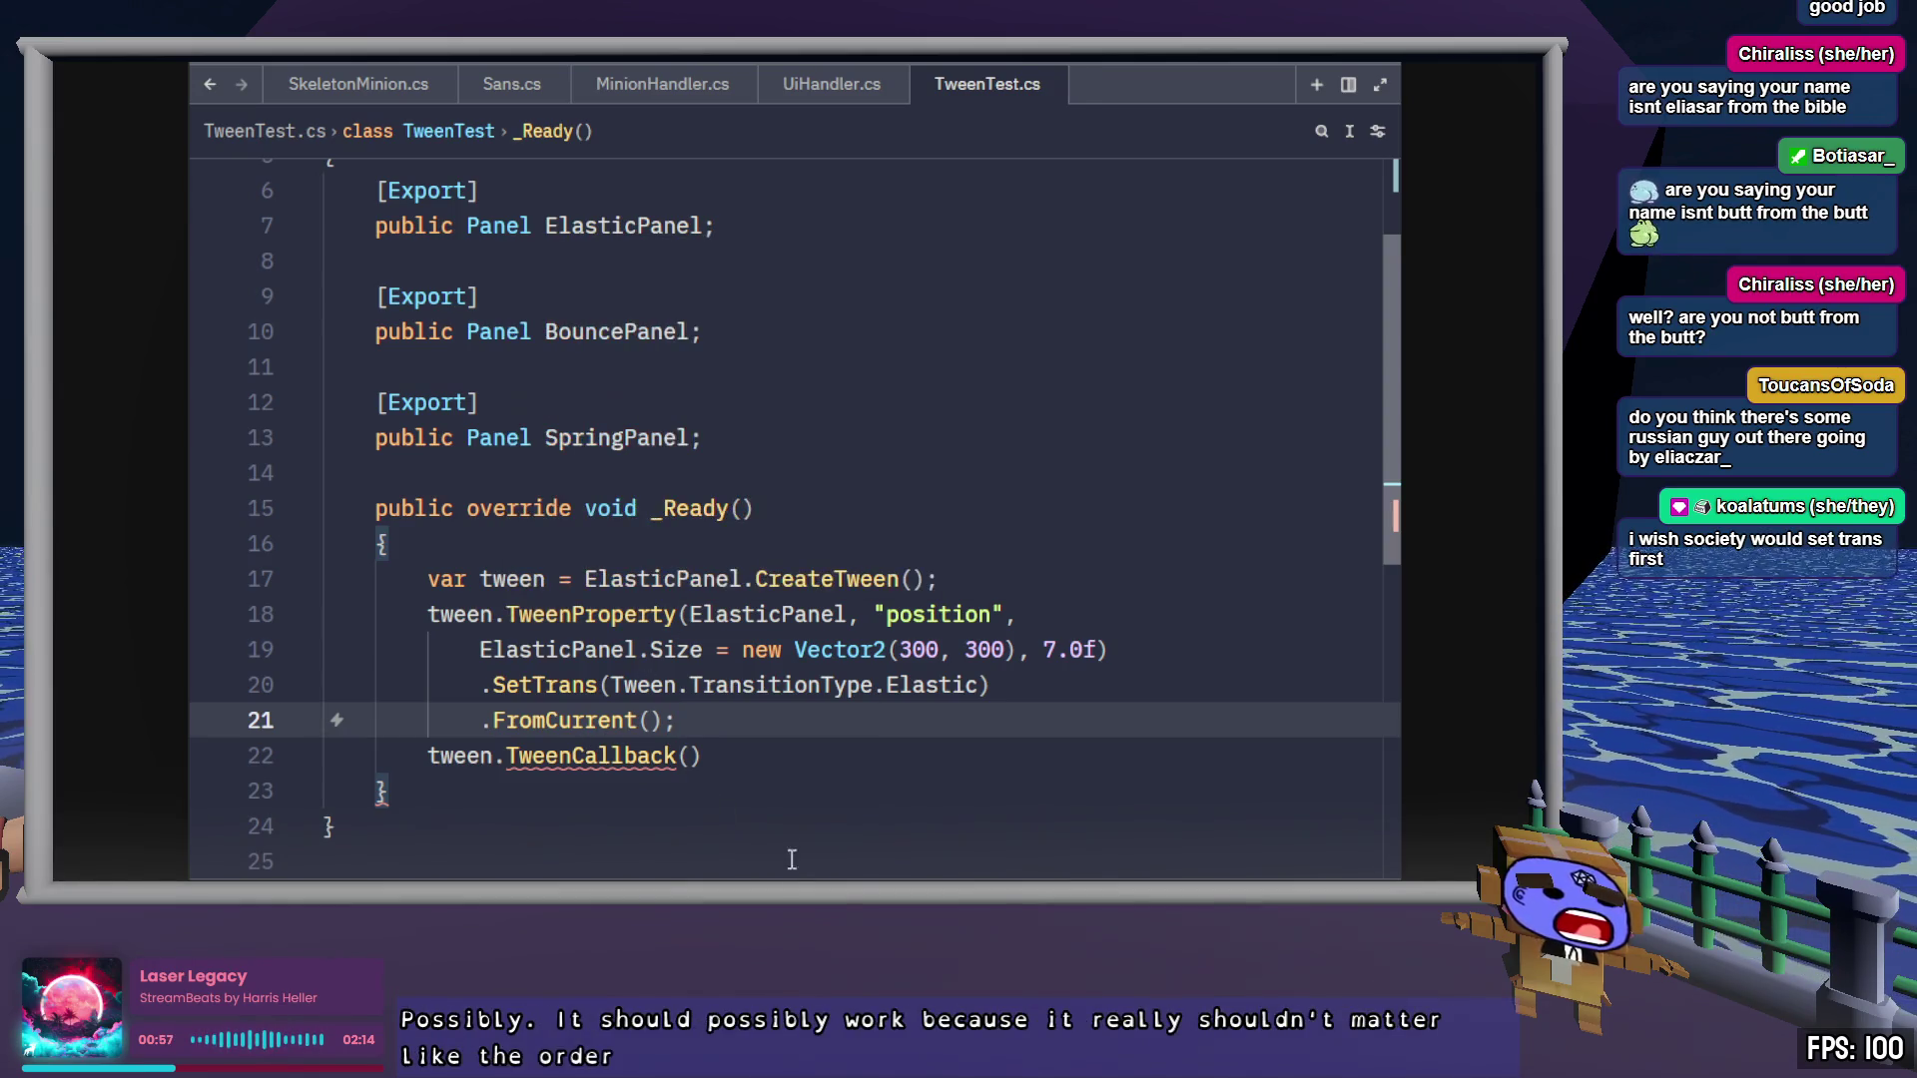
click(757, 753)
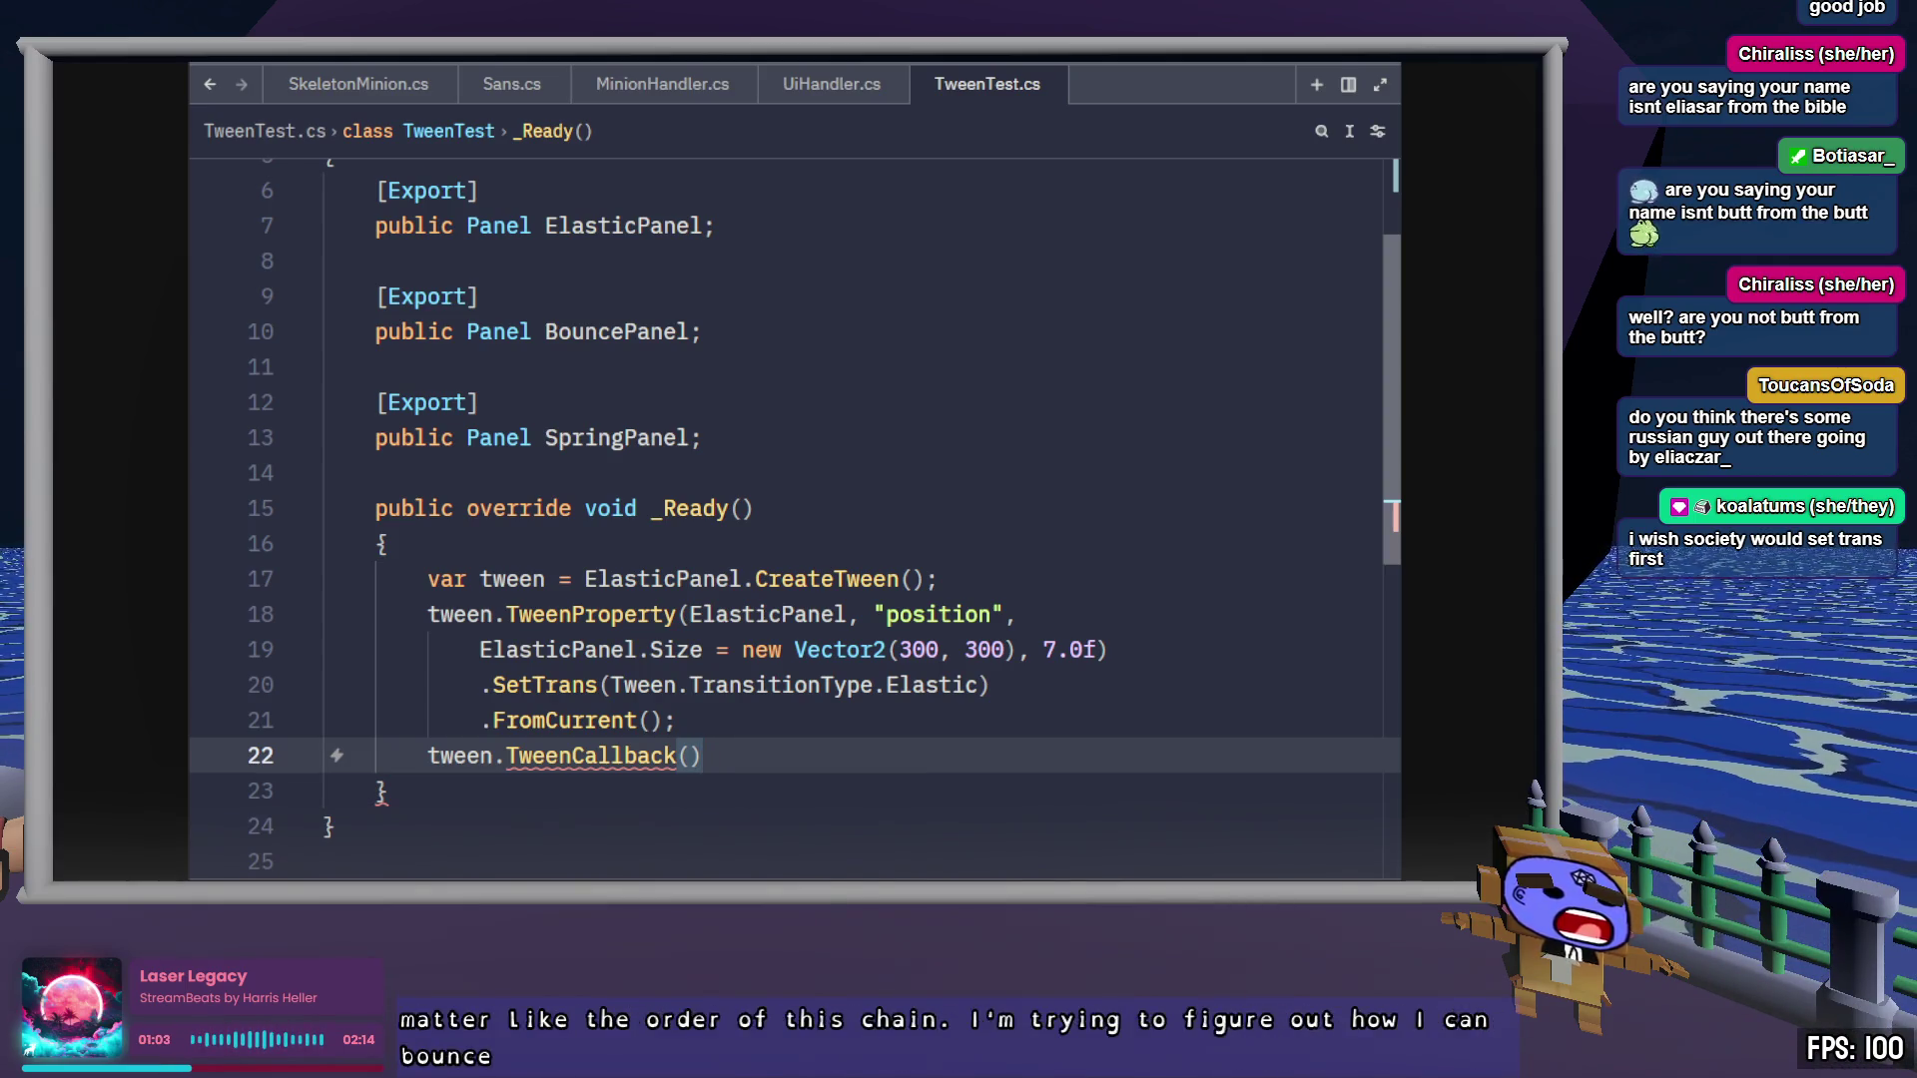
drag(1043, 650, 1096, 650)
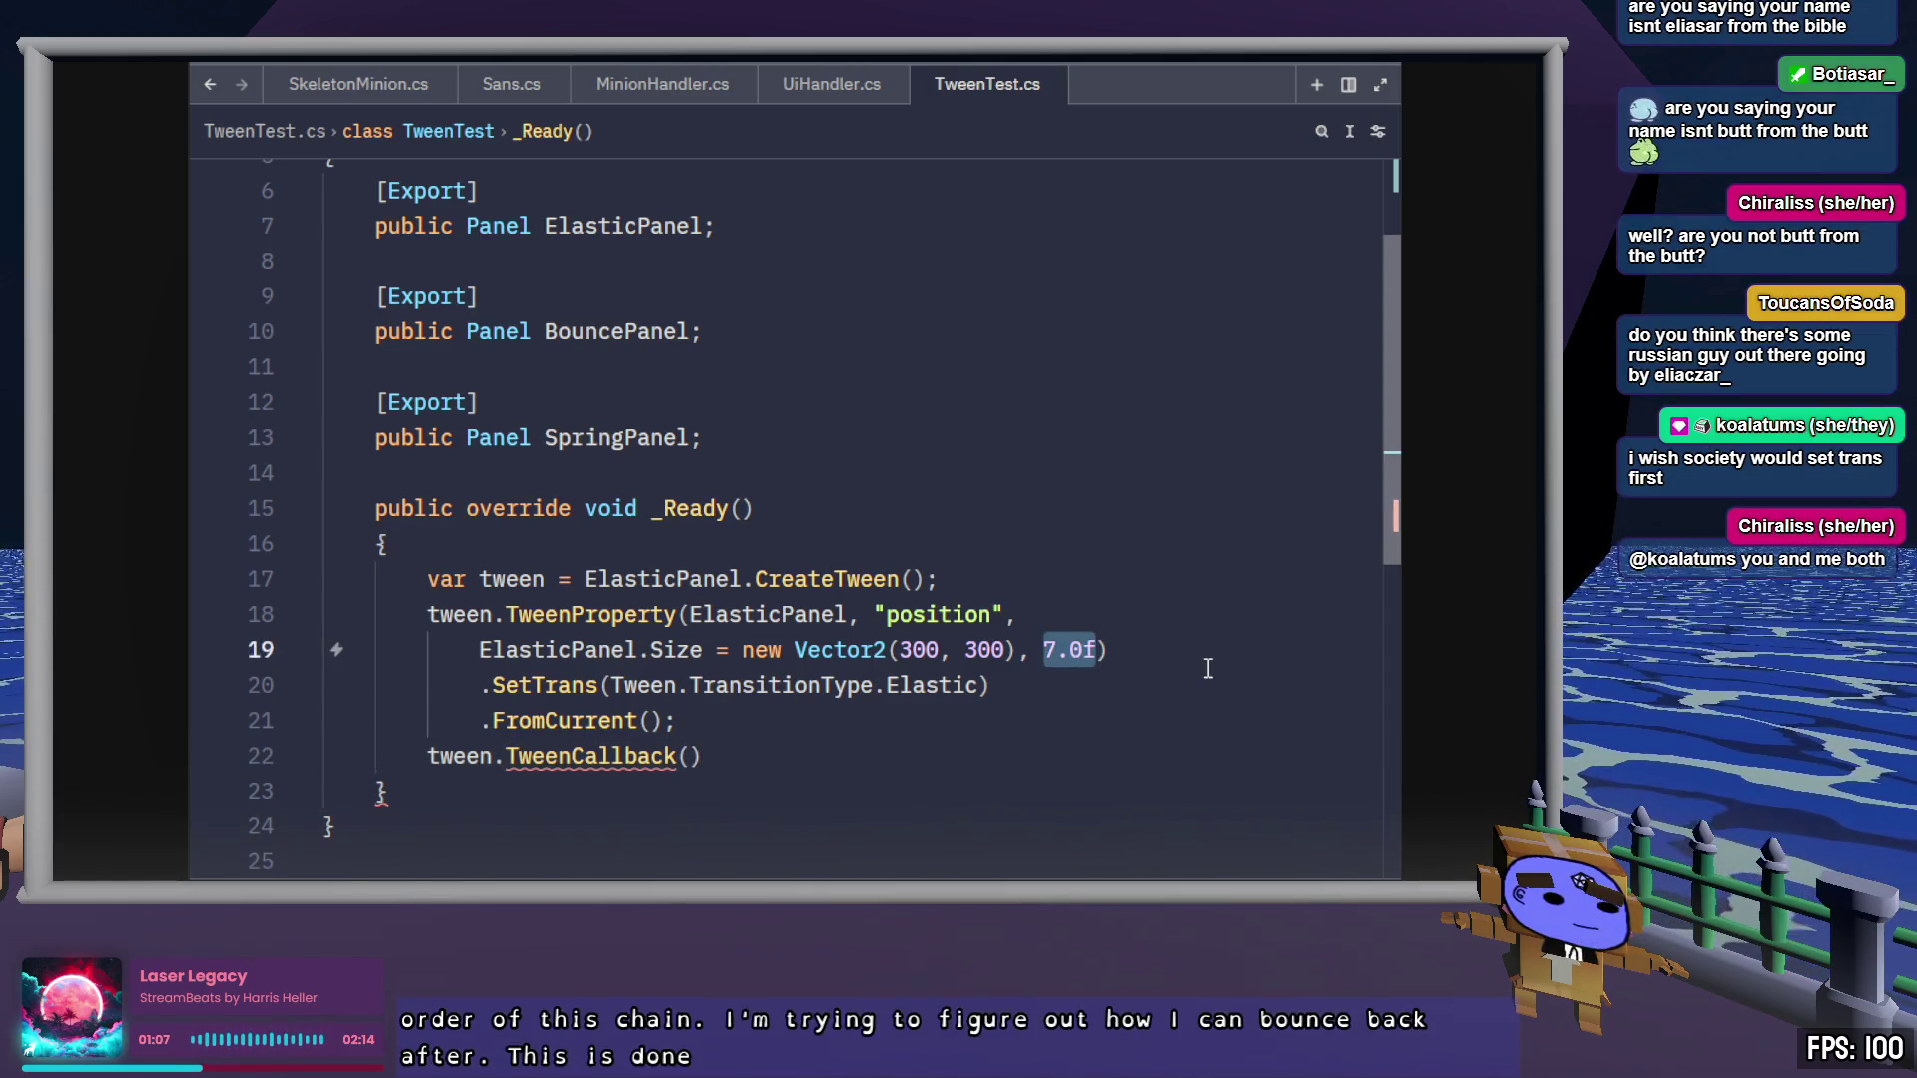
click(913, 750)
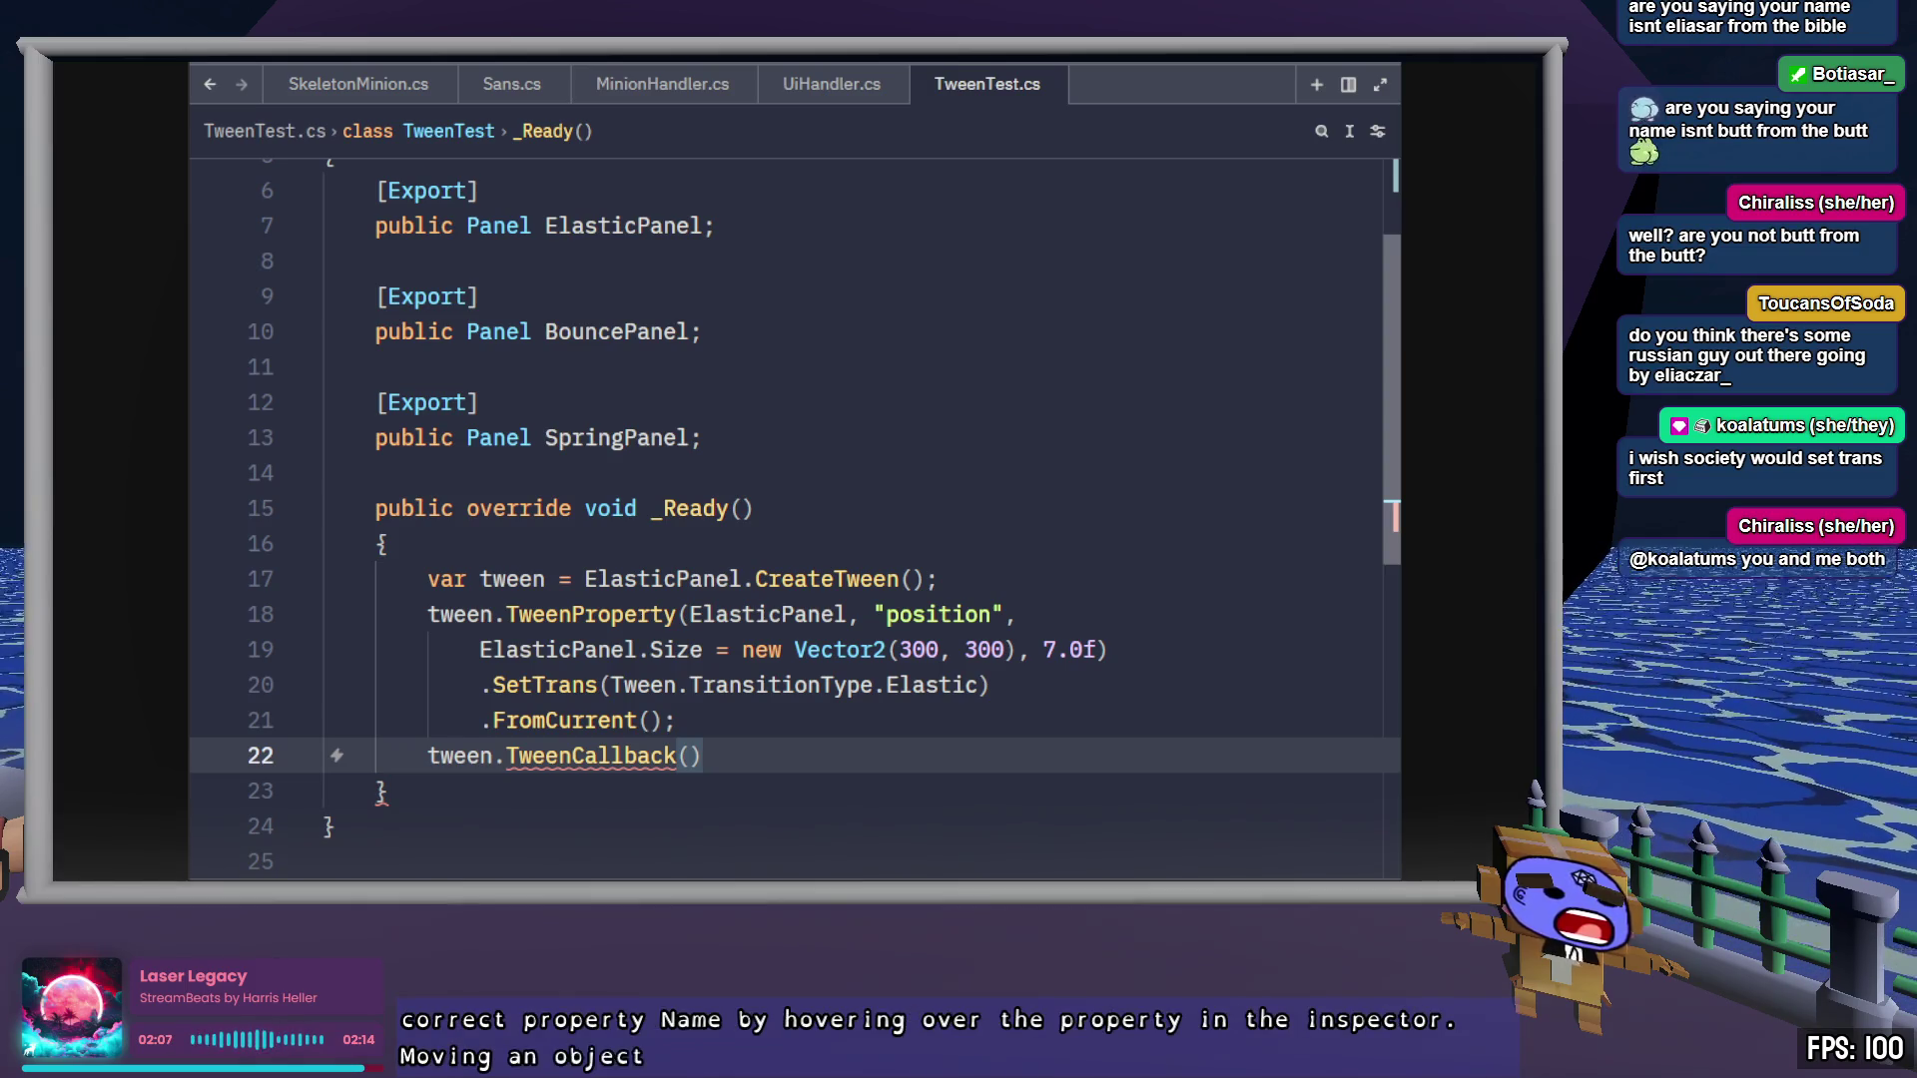
key(alt+Tab)
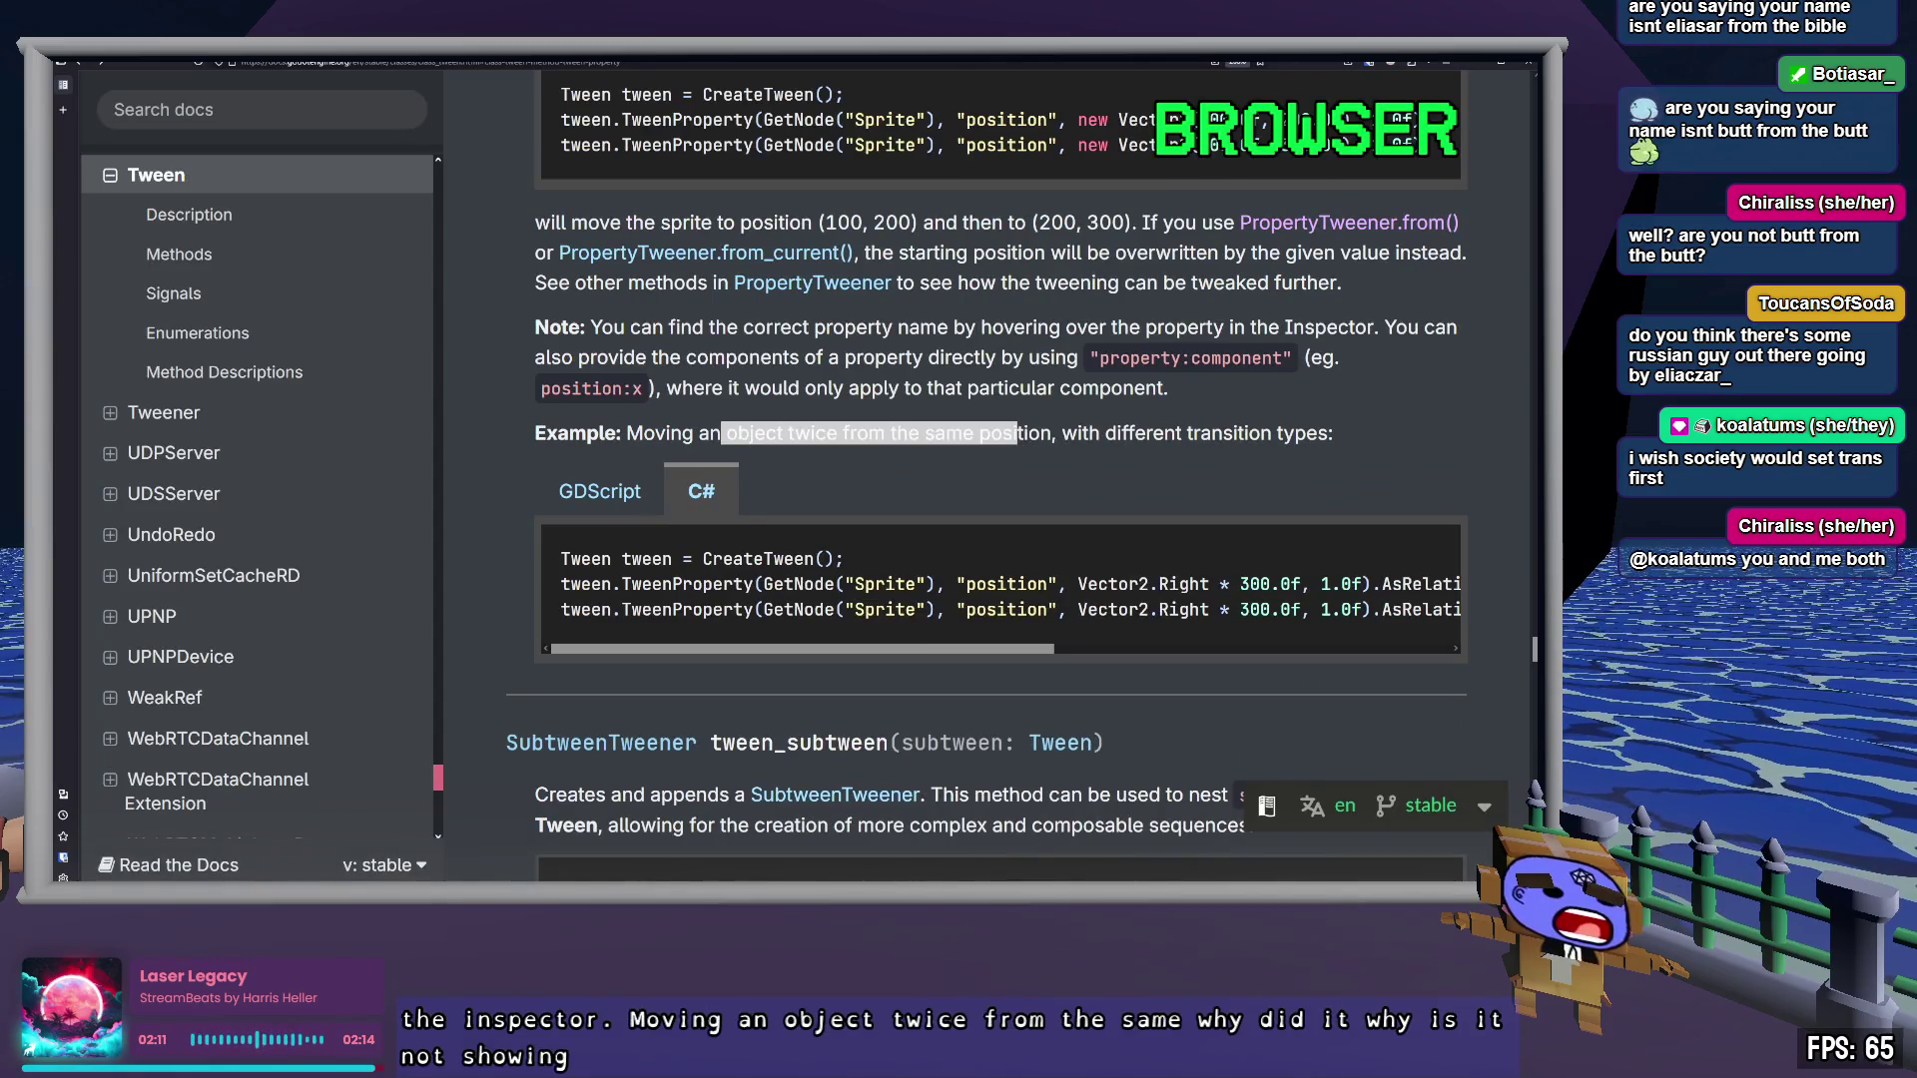
Read the tween_property C# example code, picking out its AsRelative call
click(784, 769)
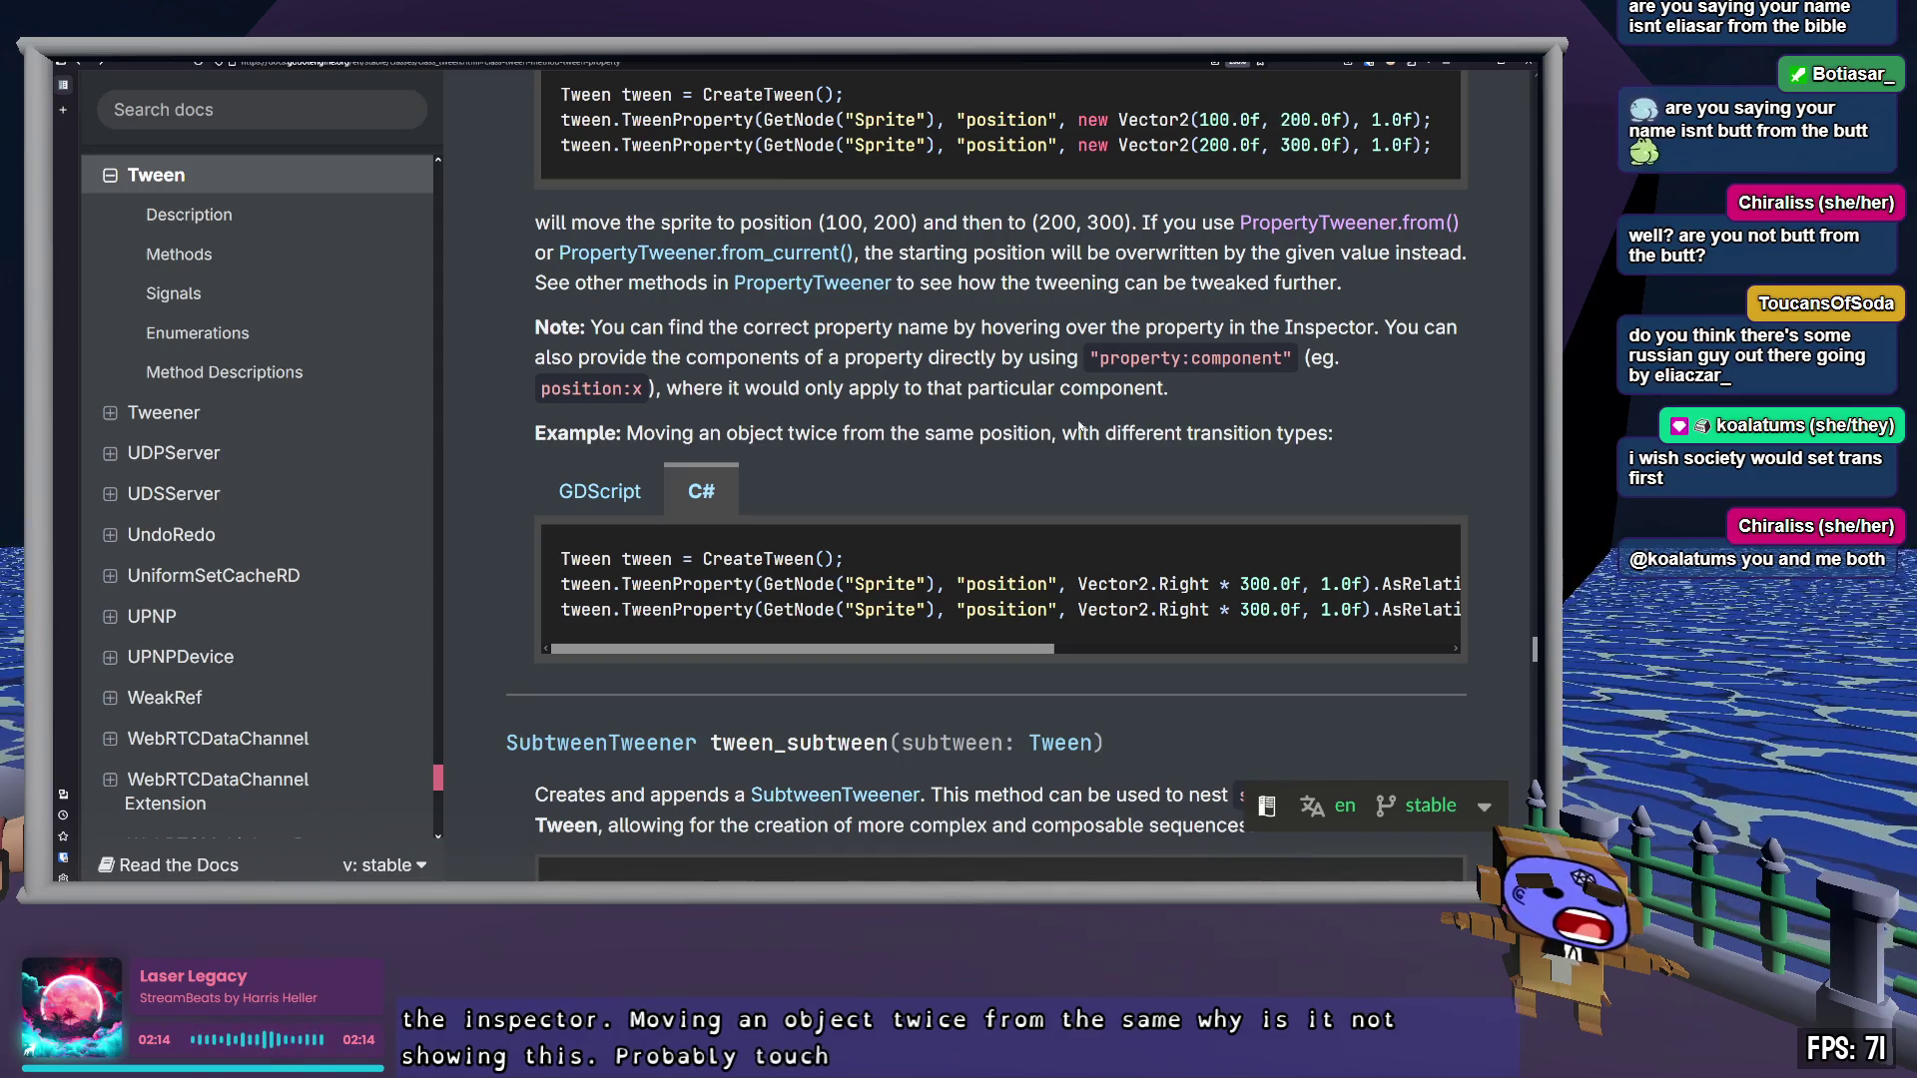
drag(1000, 649, 1050, 650)
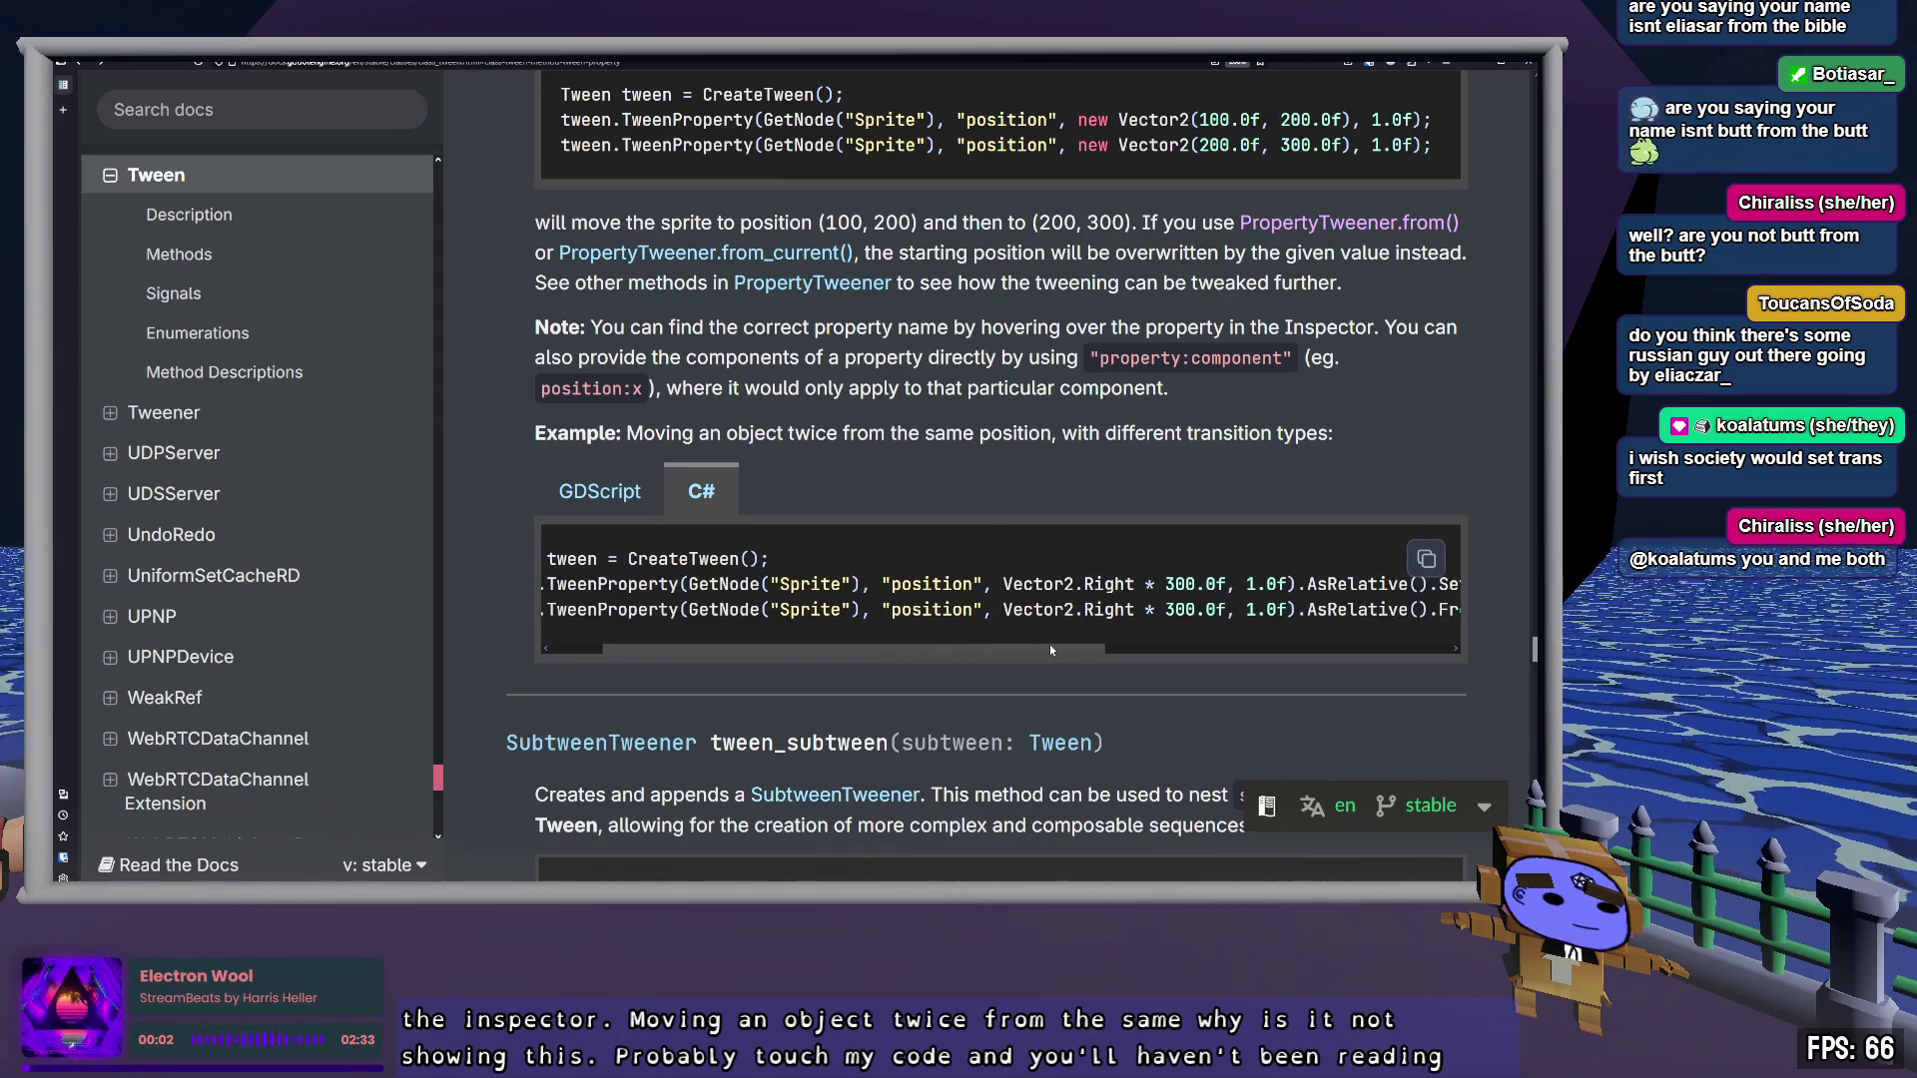
drag(844, 432, 1305, 432)
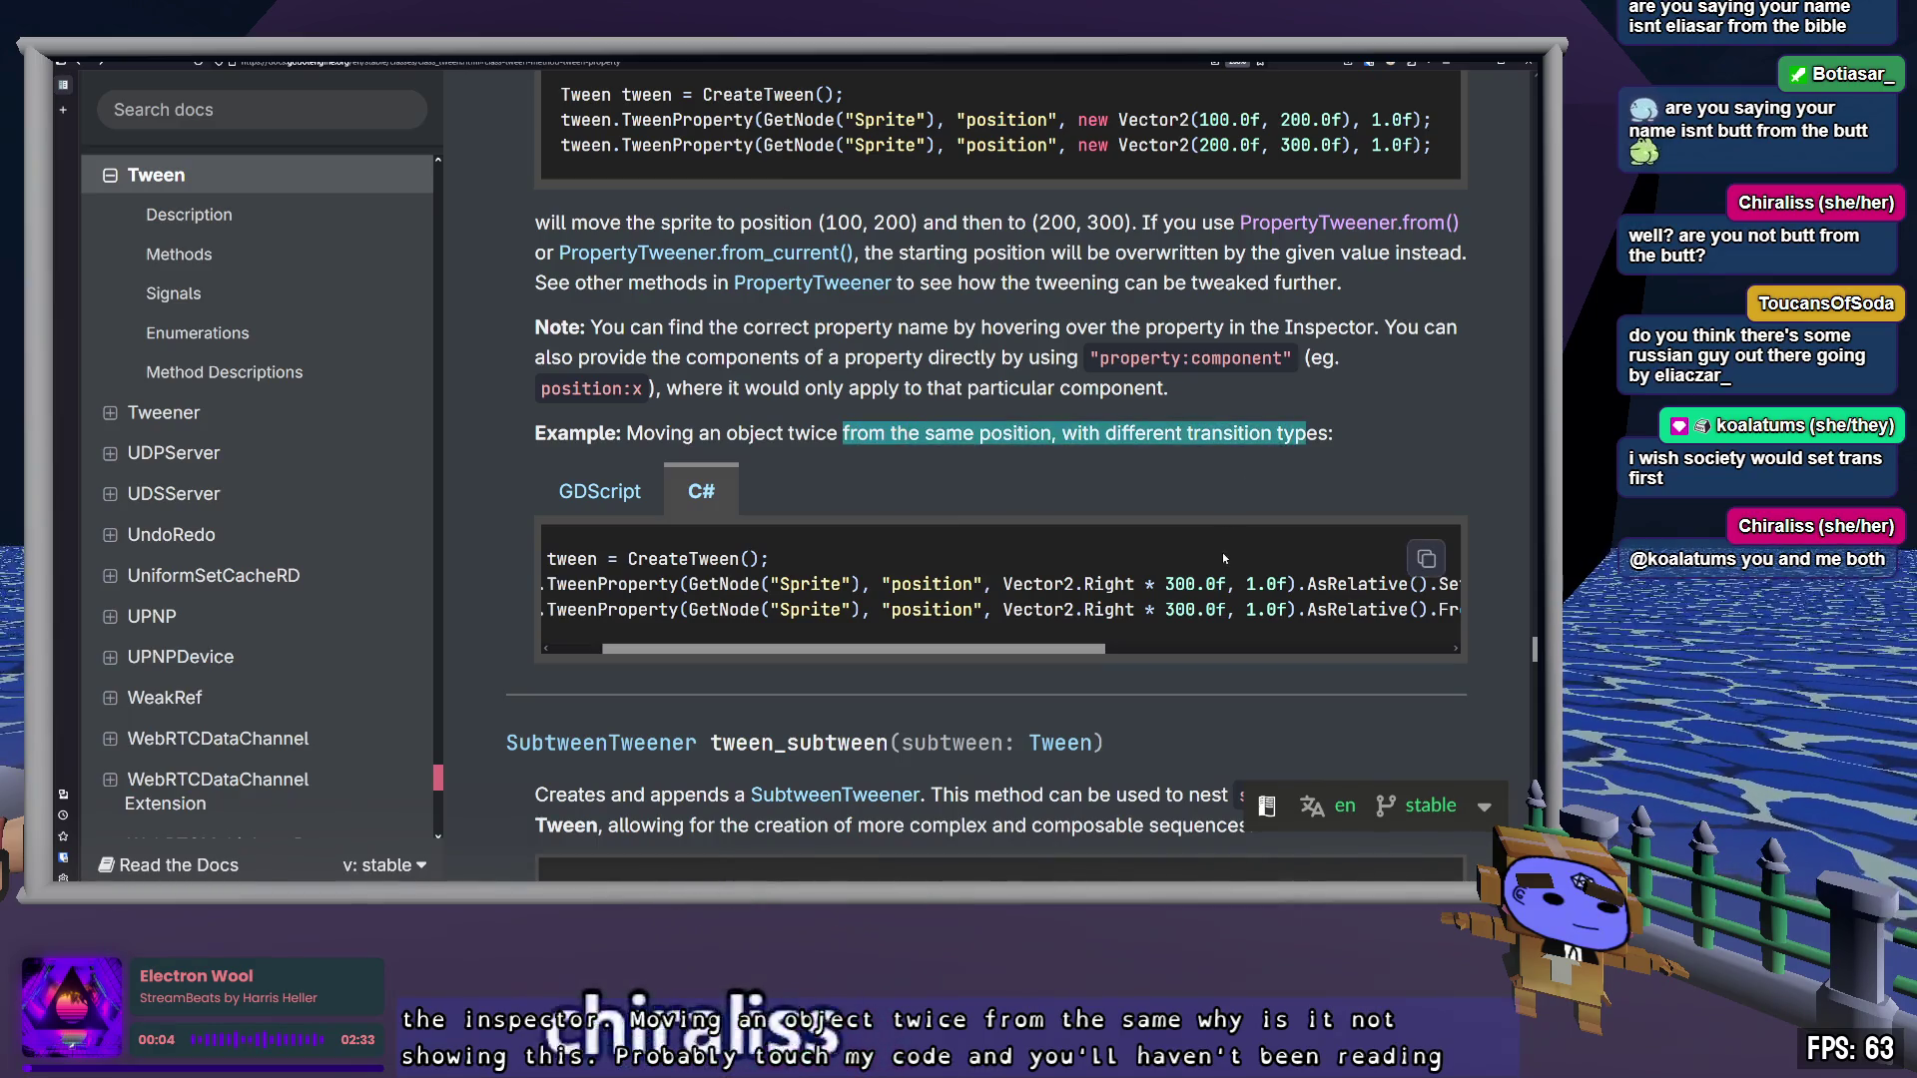
drag(1077, 649, 1422, 657)
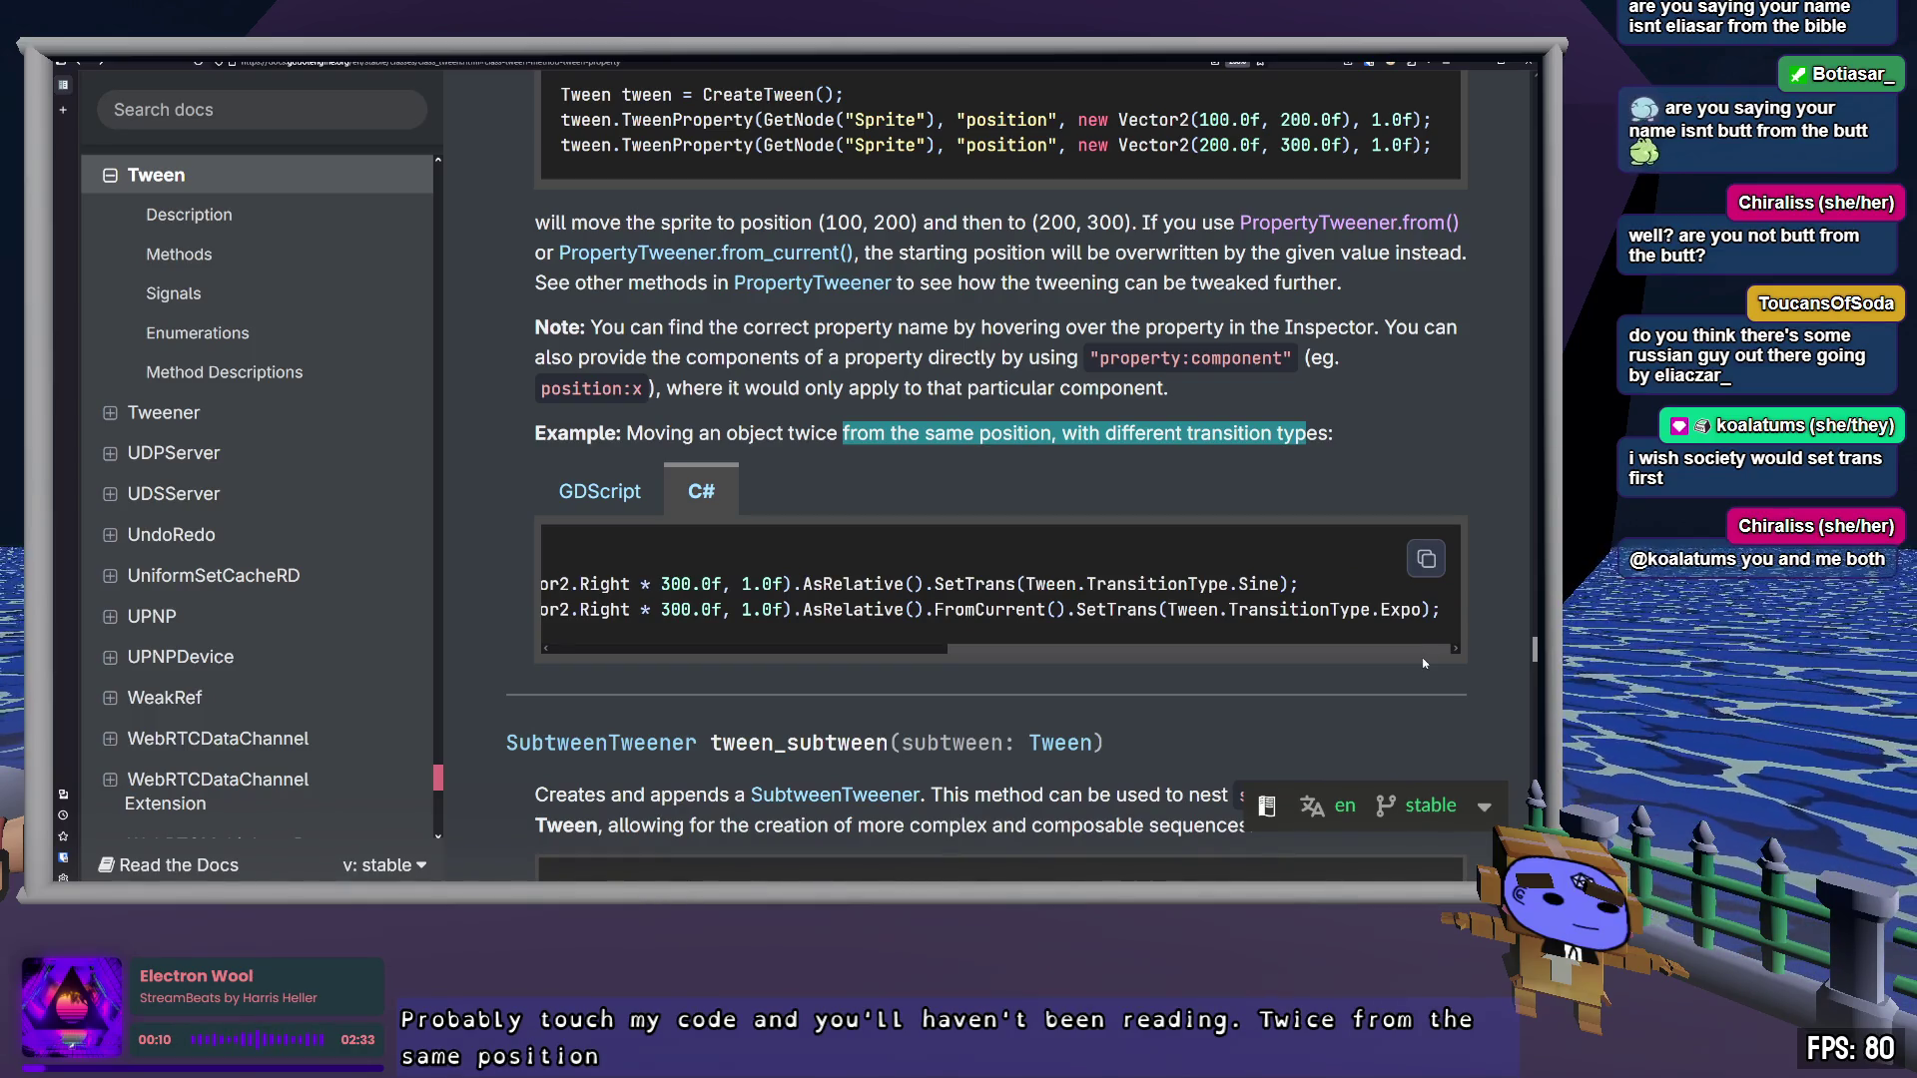
double_click(876, 583)
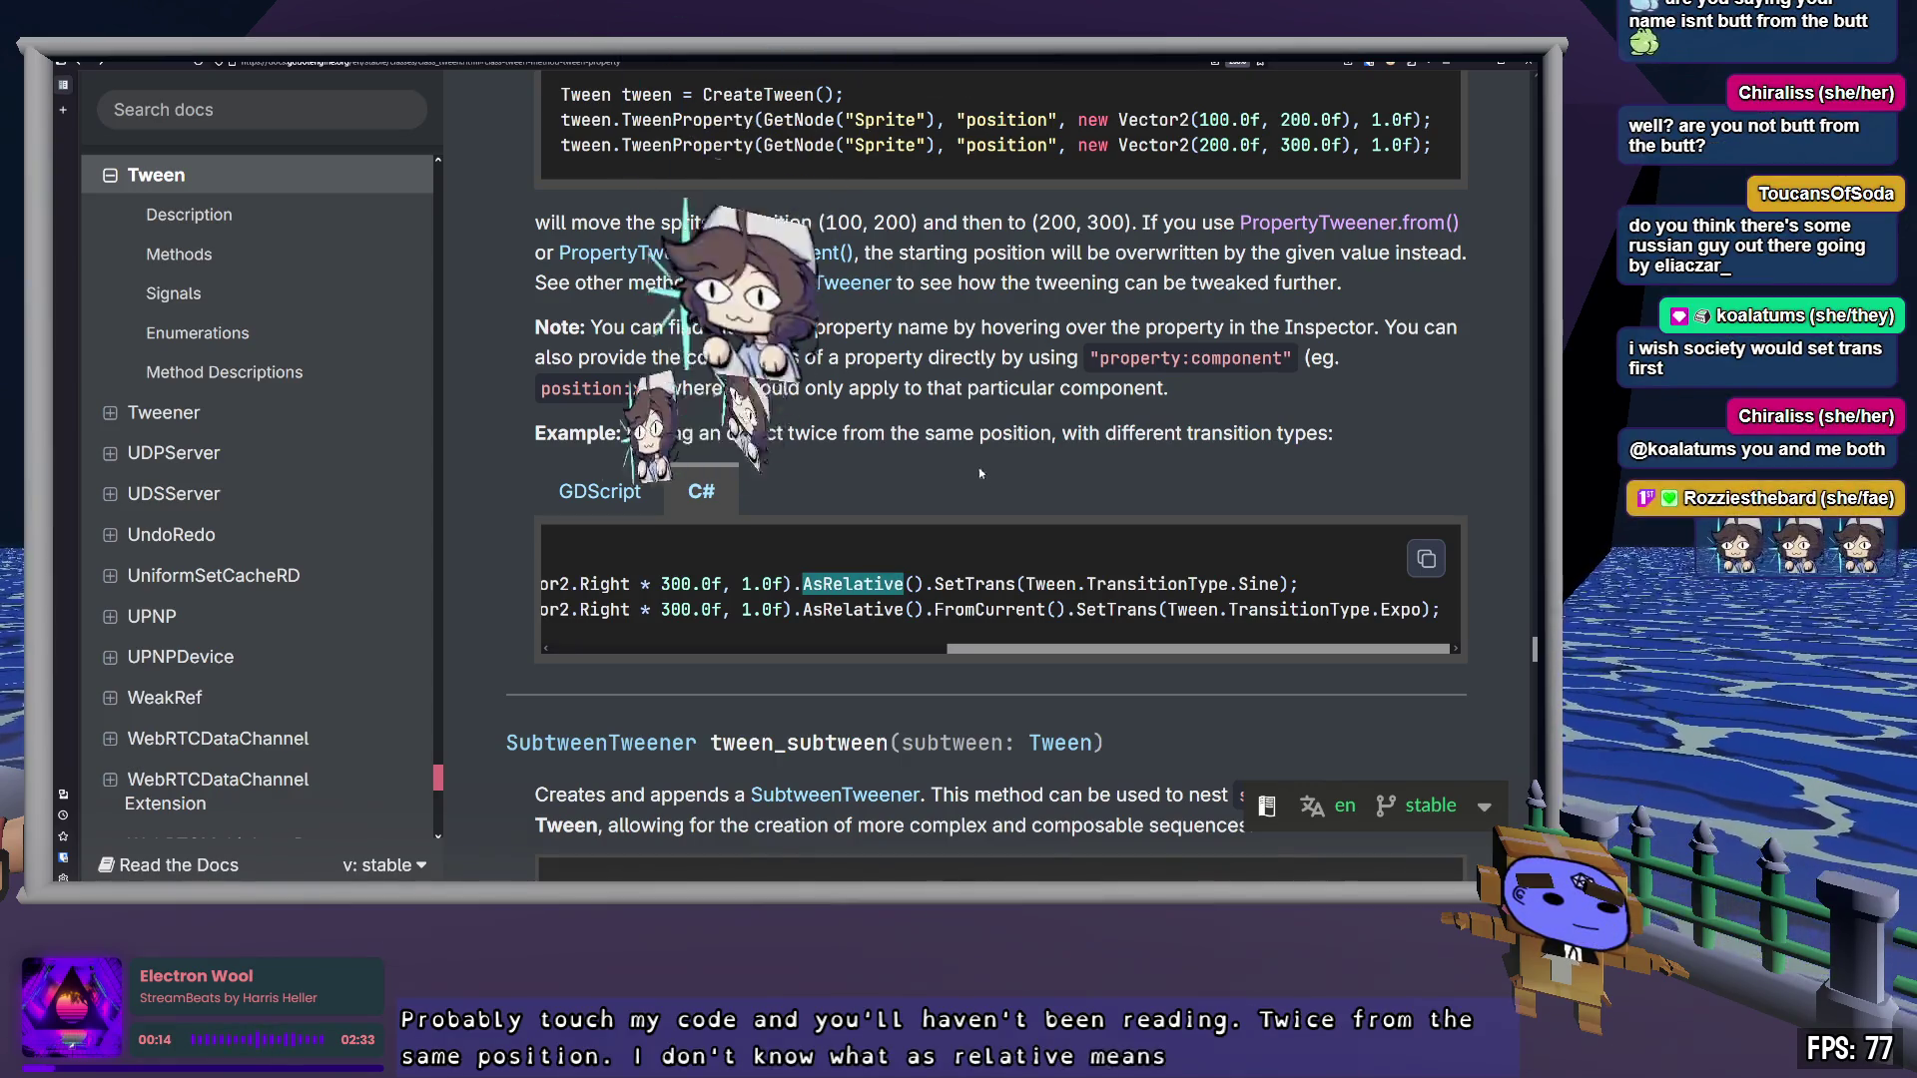
Search the page for AsRelative, step through its matches, and open the PropertyTweener reference
key(ctrl+f)
key(Return)
key(Return)
key(Return)
key(Return)
key(Return)
key(shift+Return)
key(shift+Return)
key(Return)
key(Return)
key(Return)
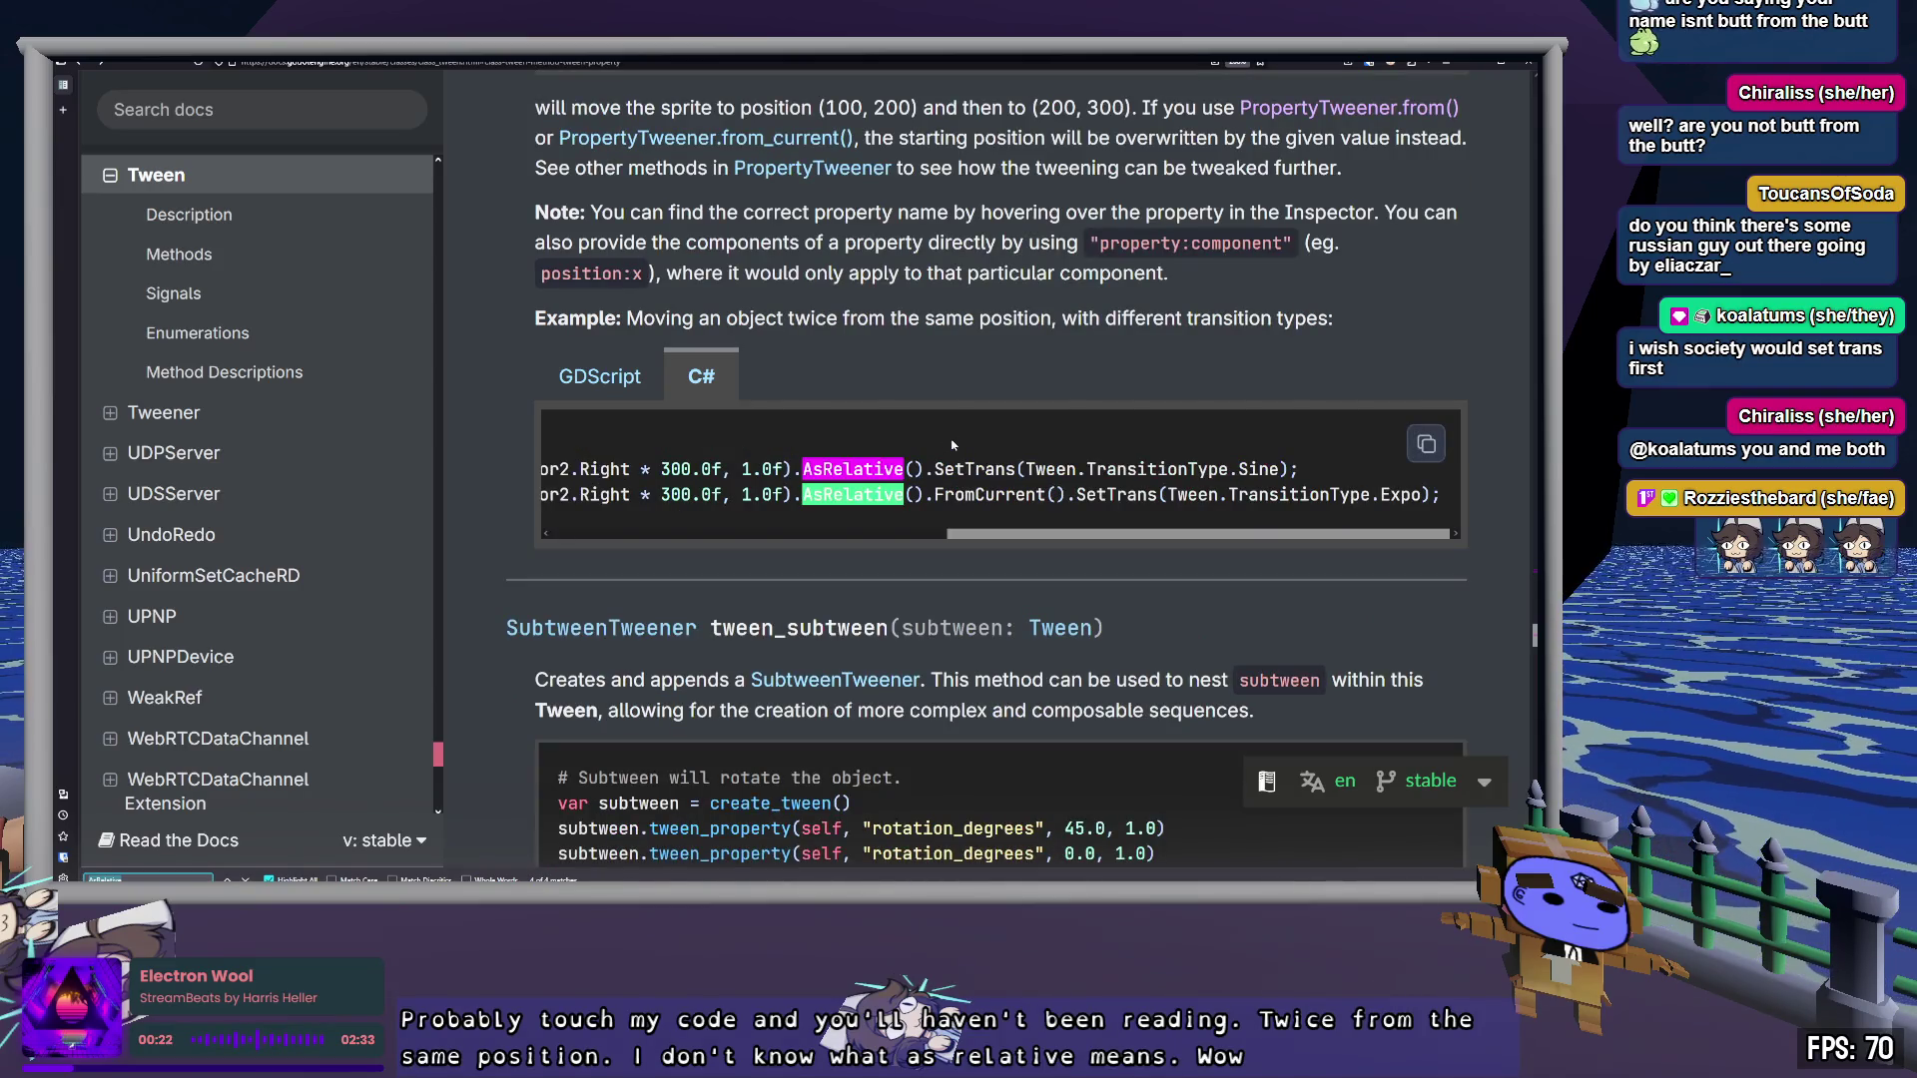
key(Return)
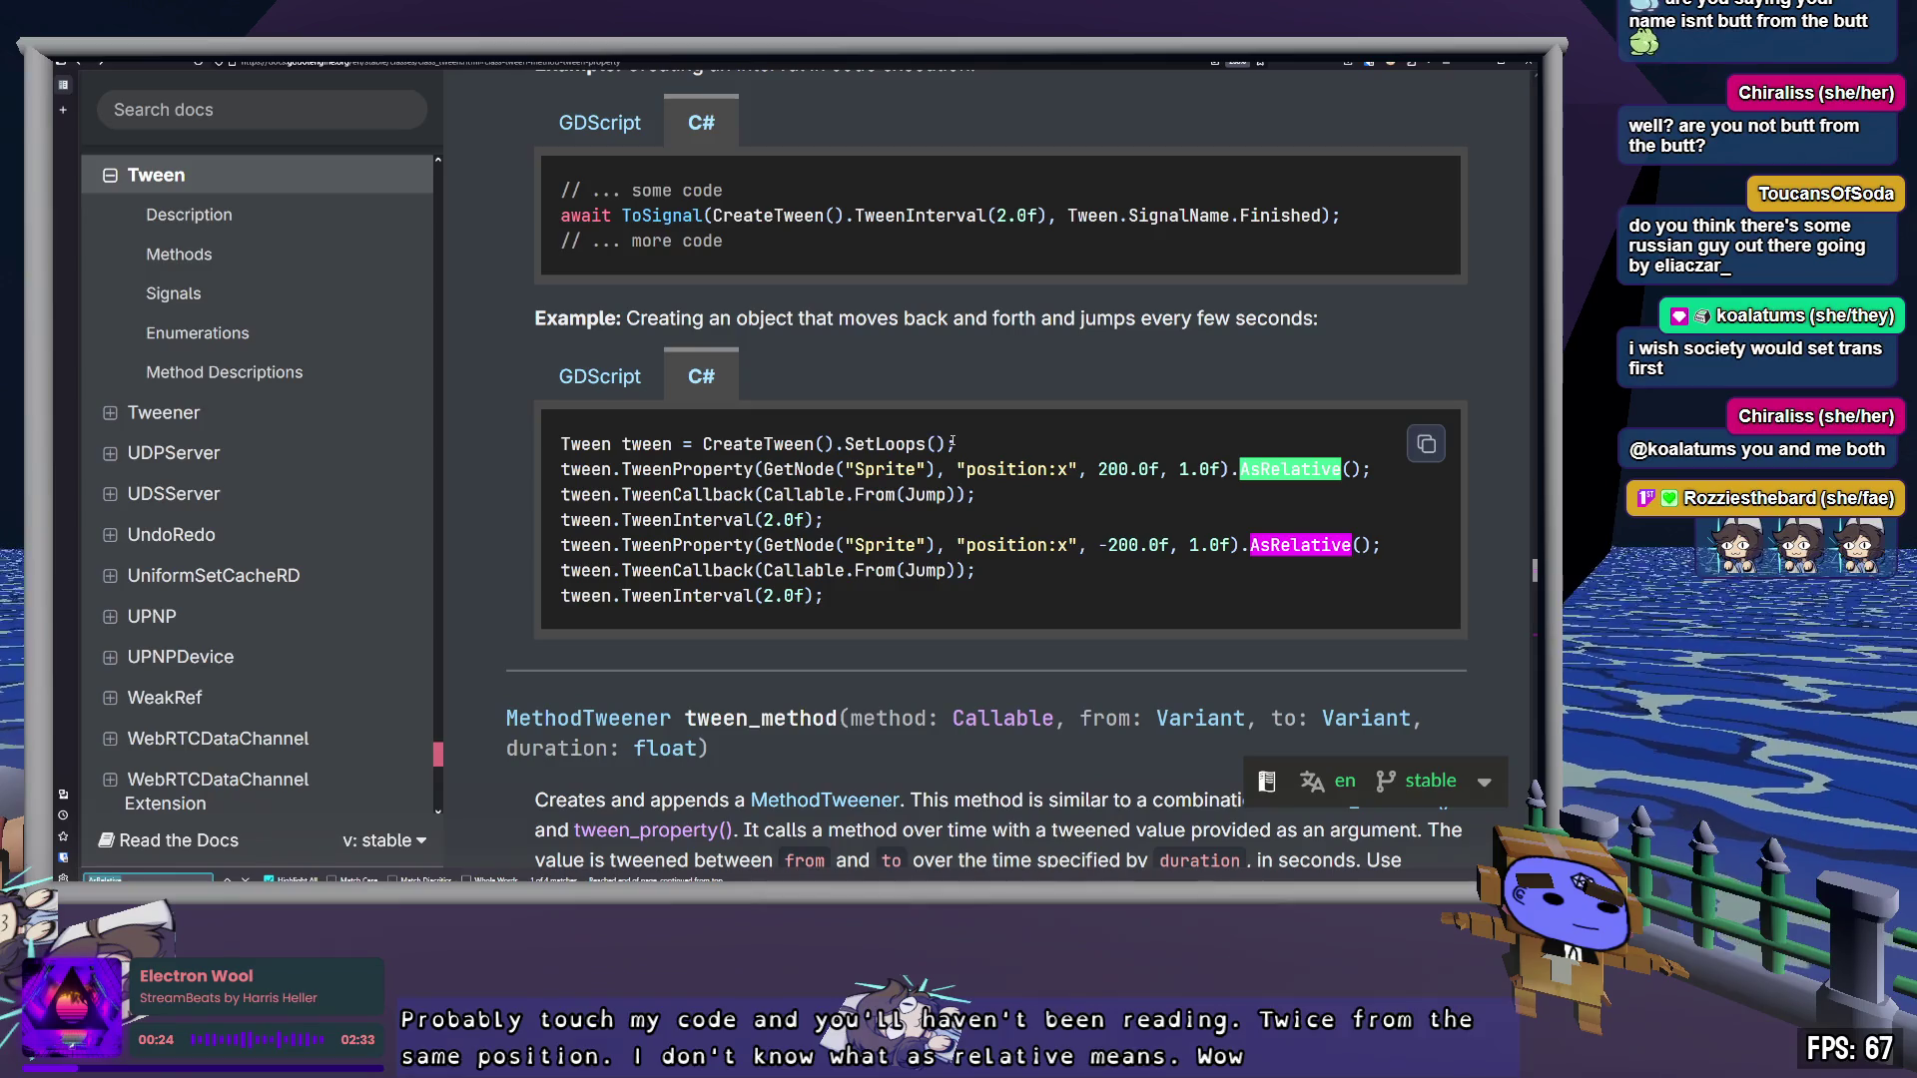
key(Return)
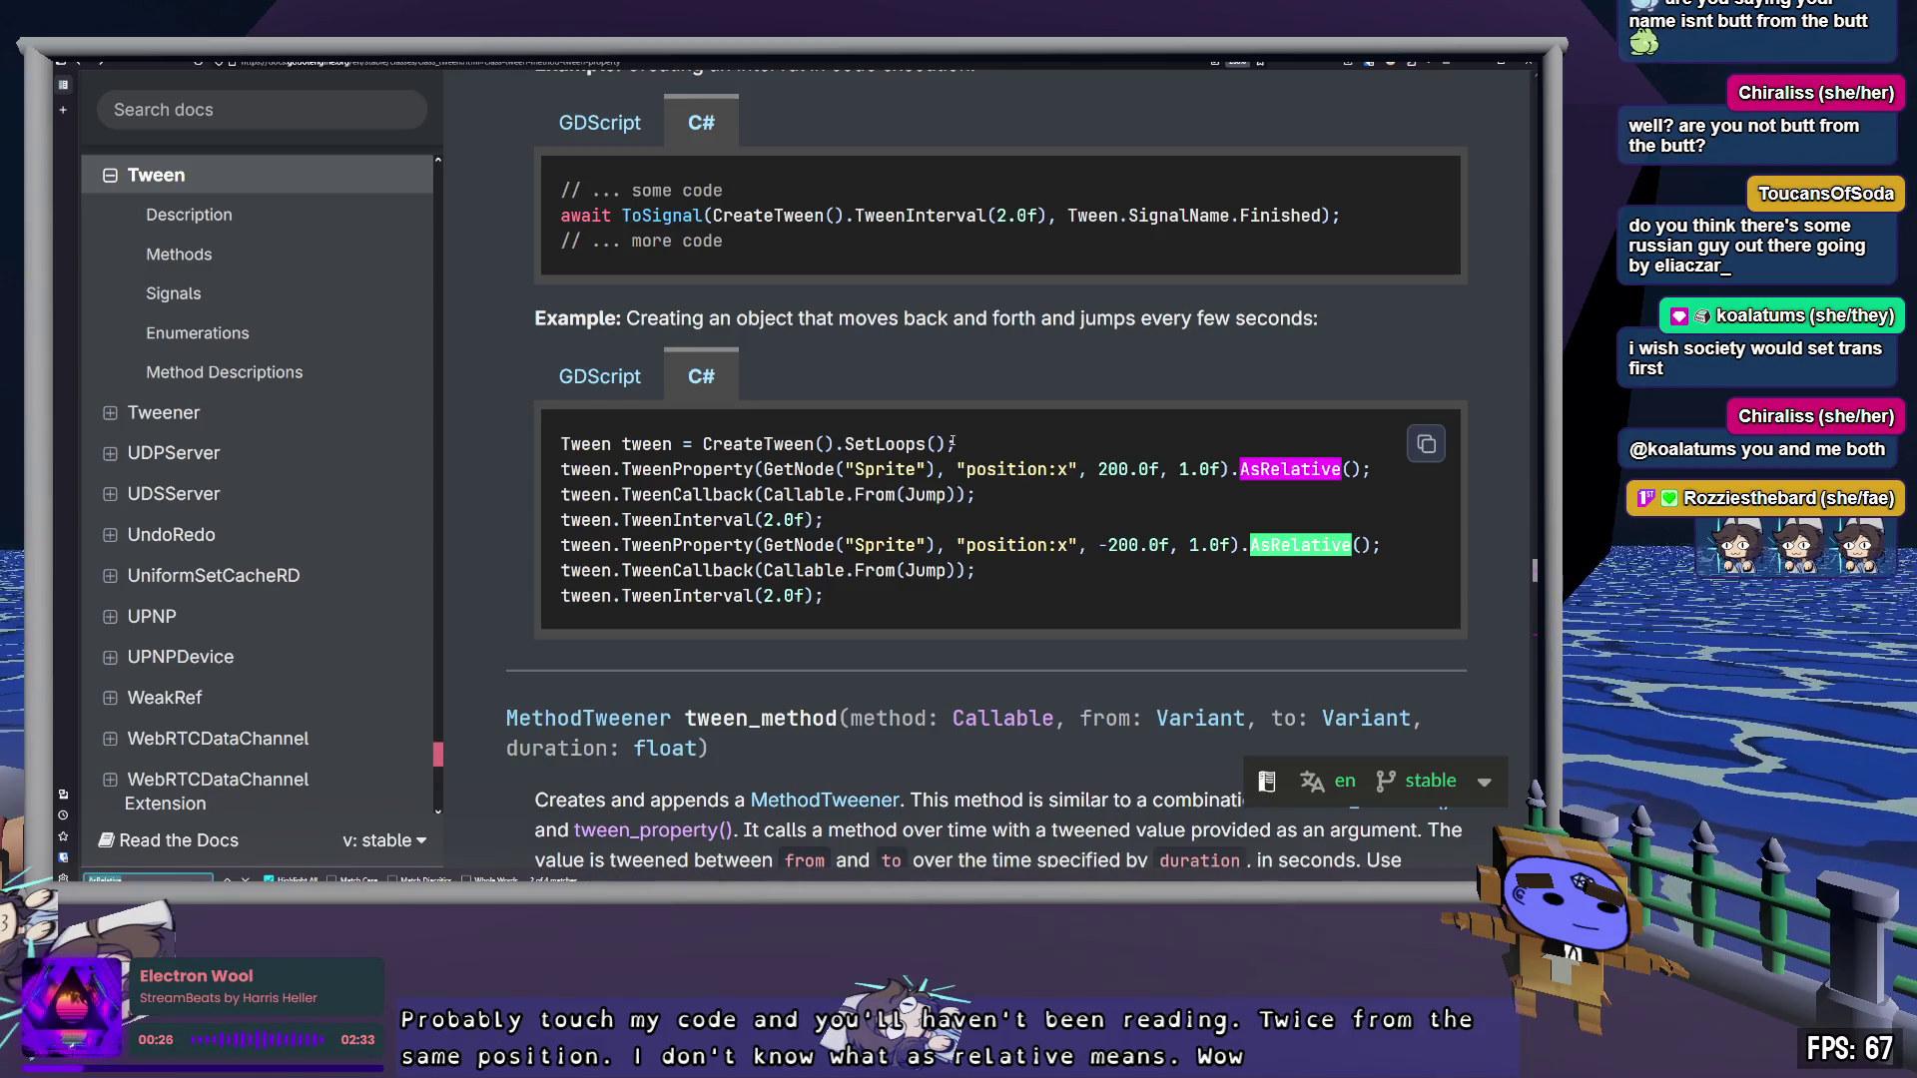
key(Return)
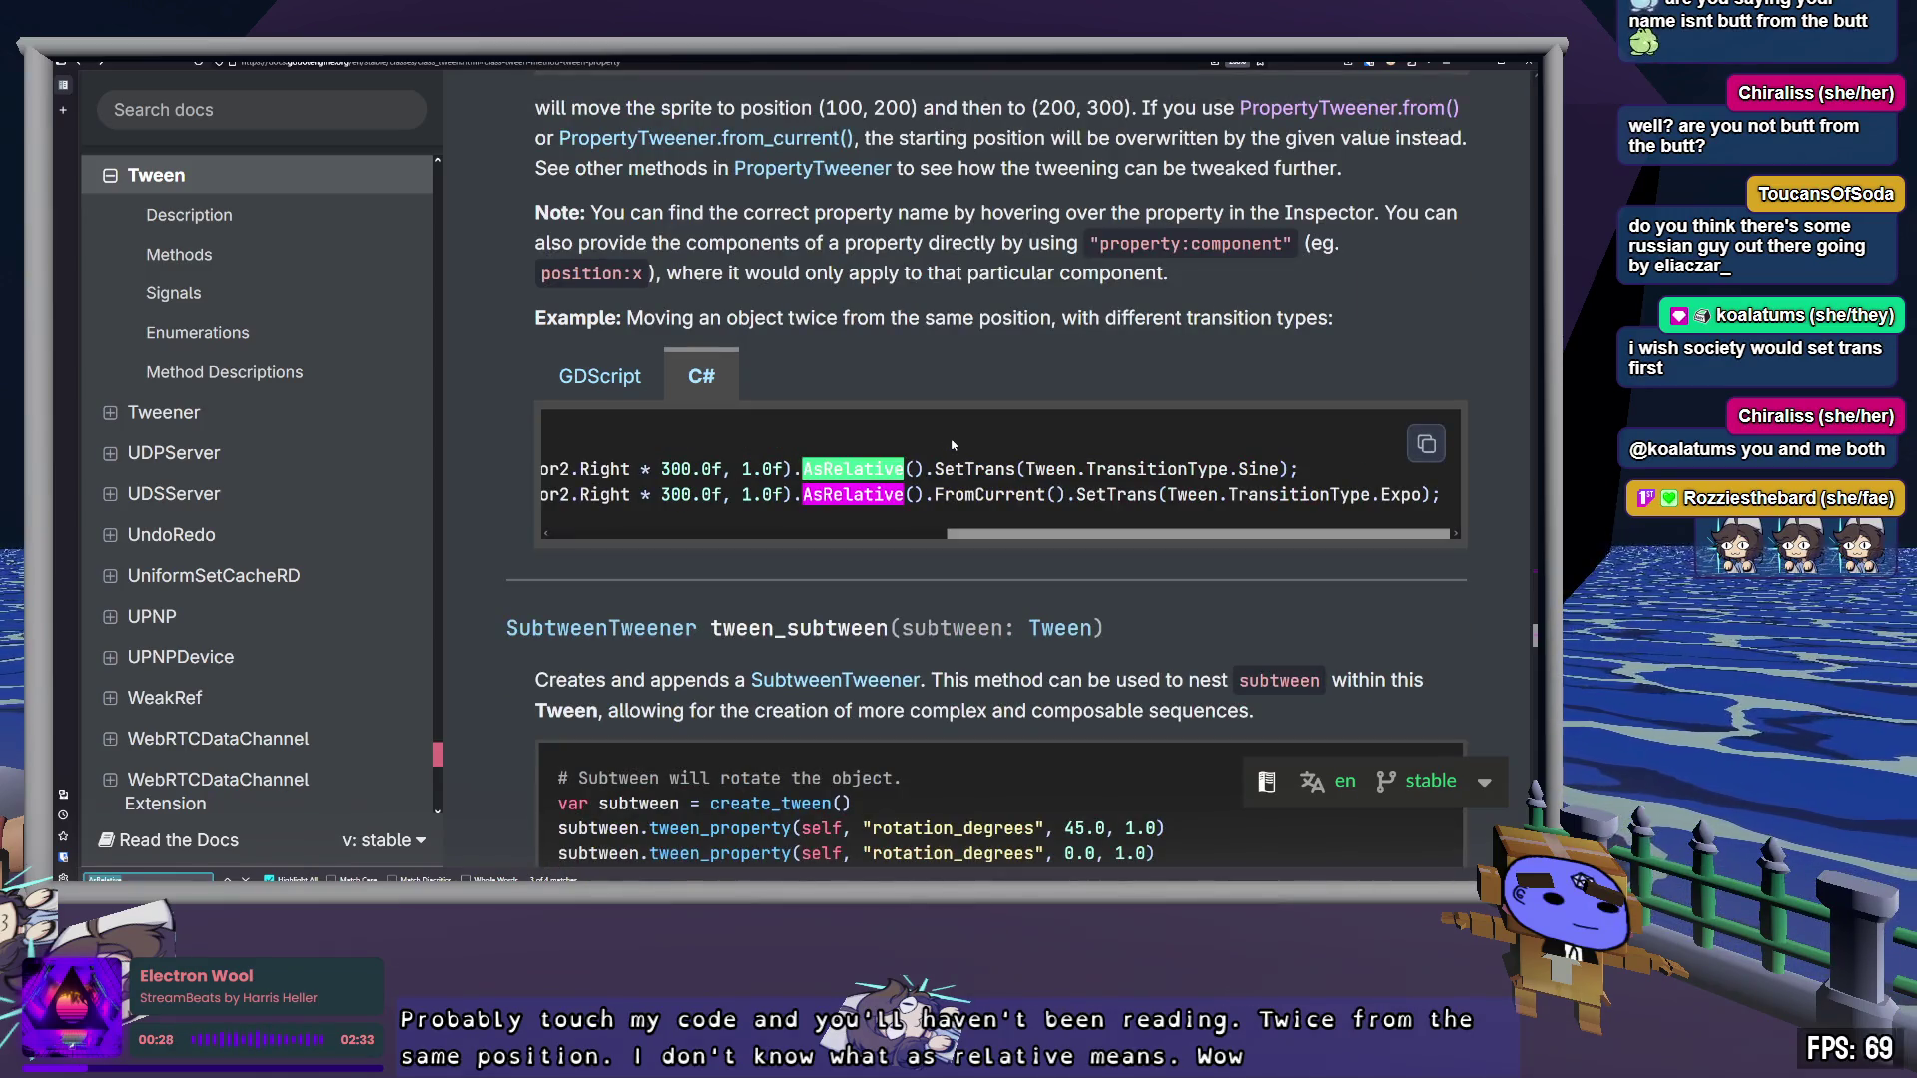
scroll(958, 439, down, 2)
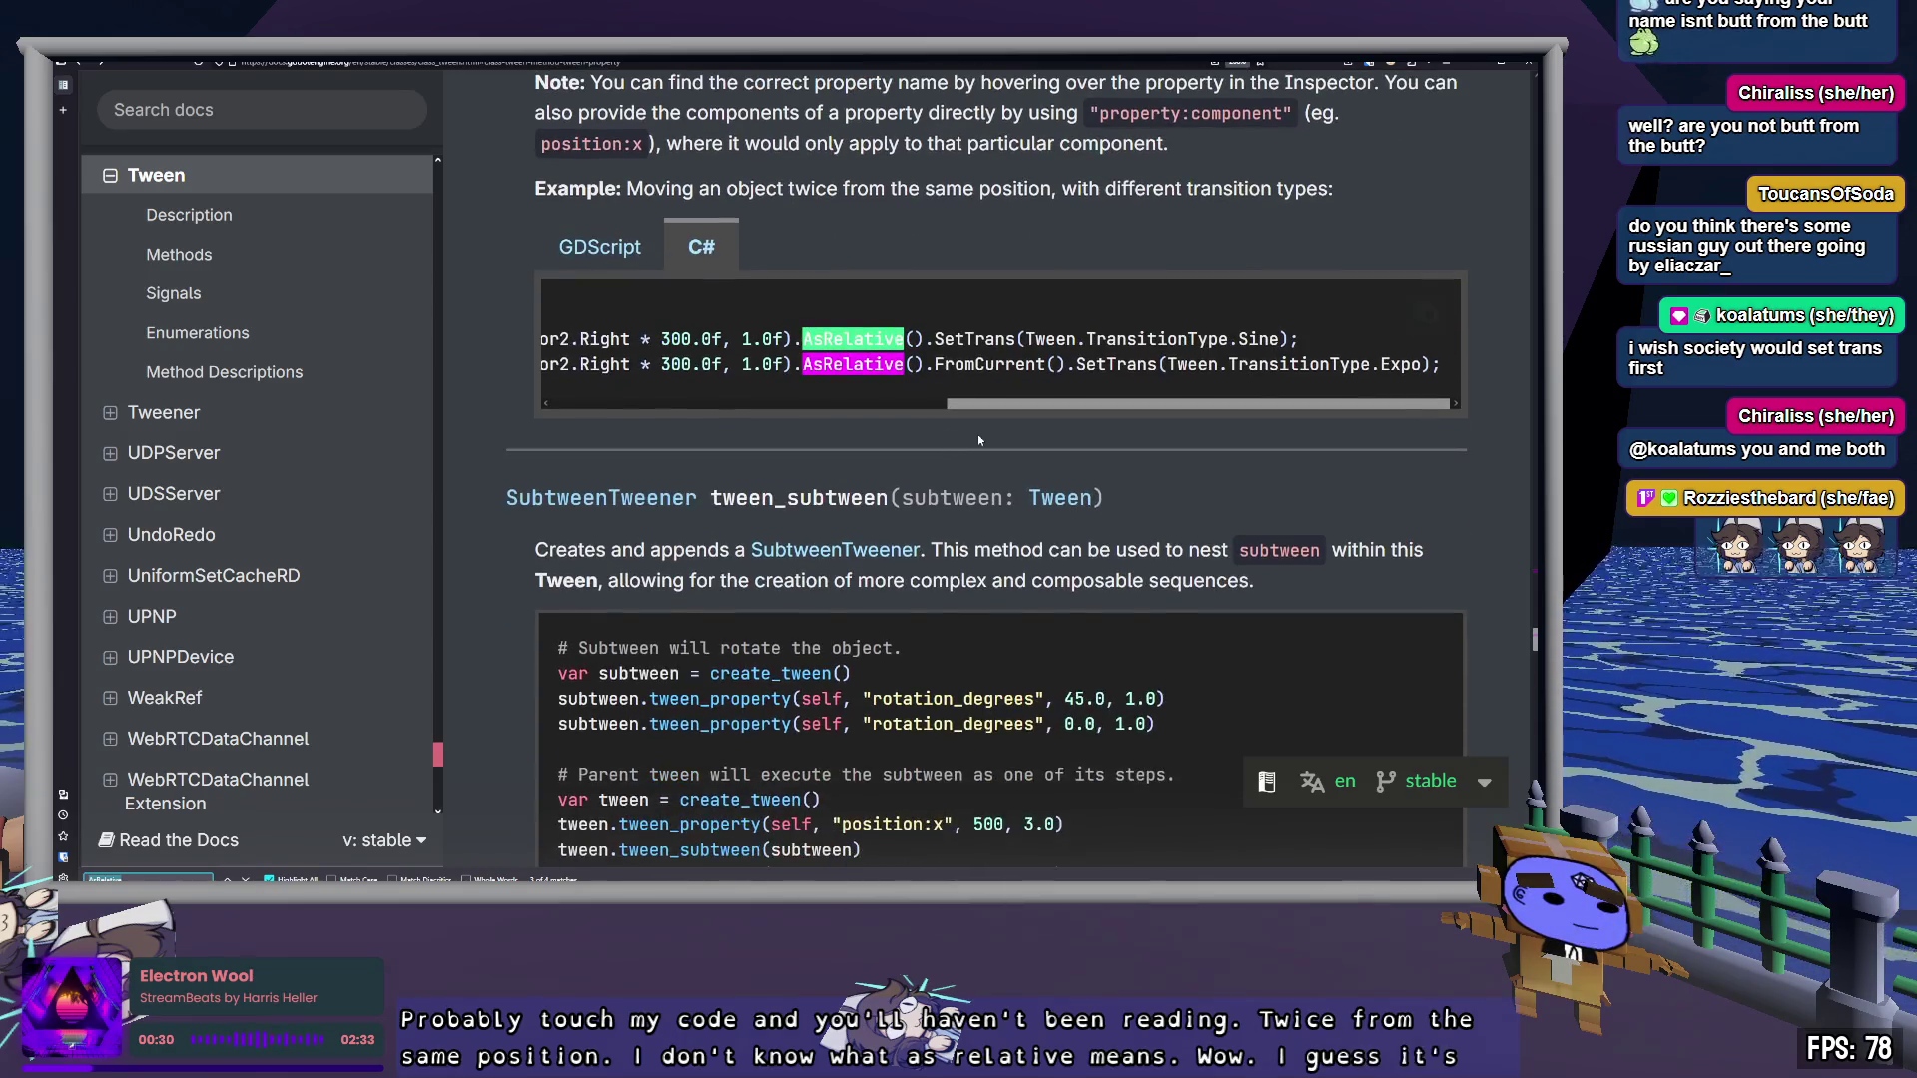
scroll(979, 439, up, 5)
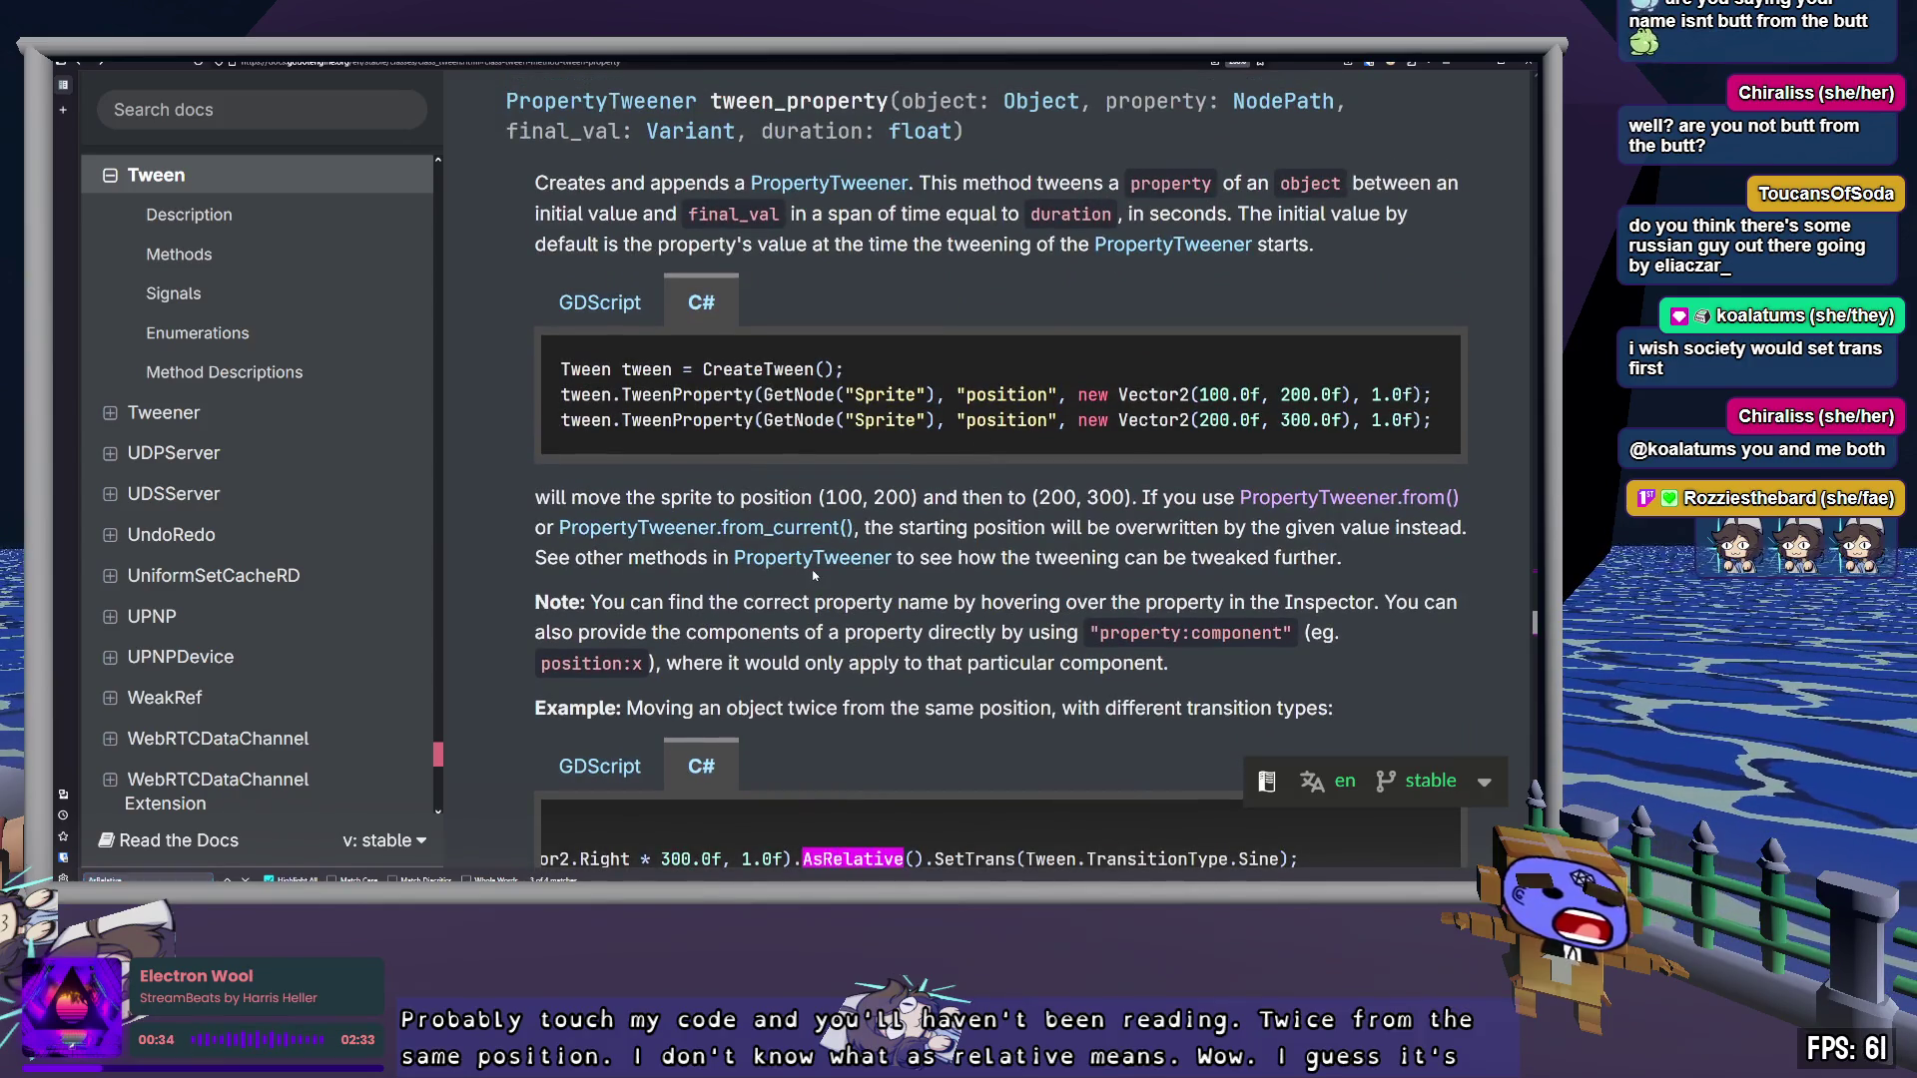
click(829, 559)
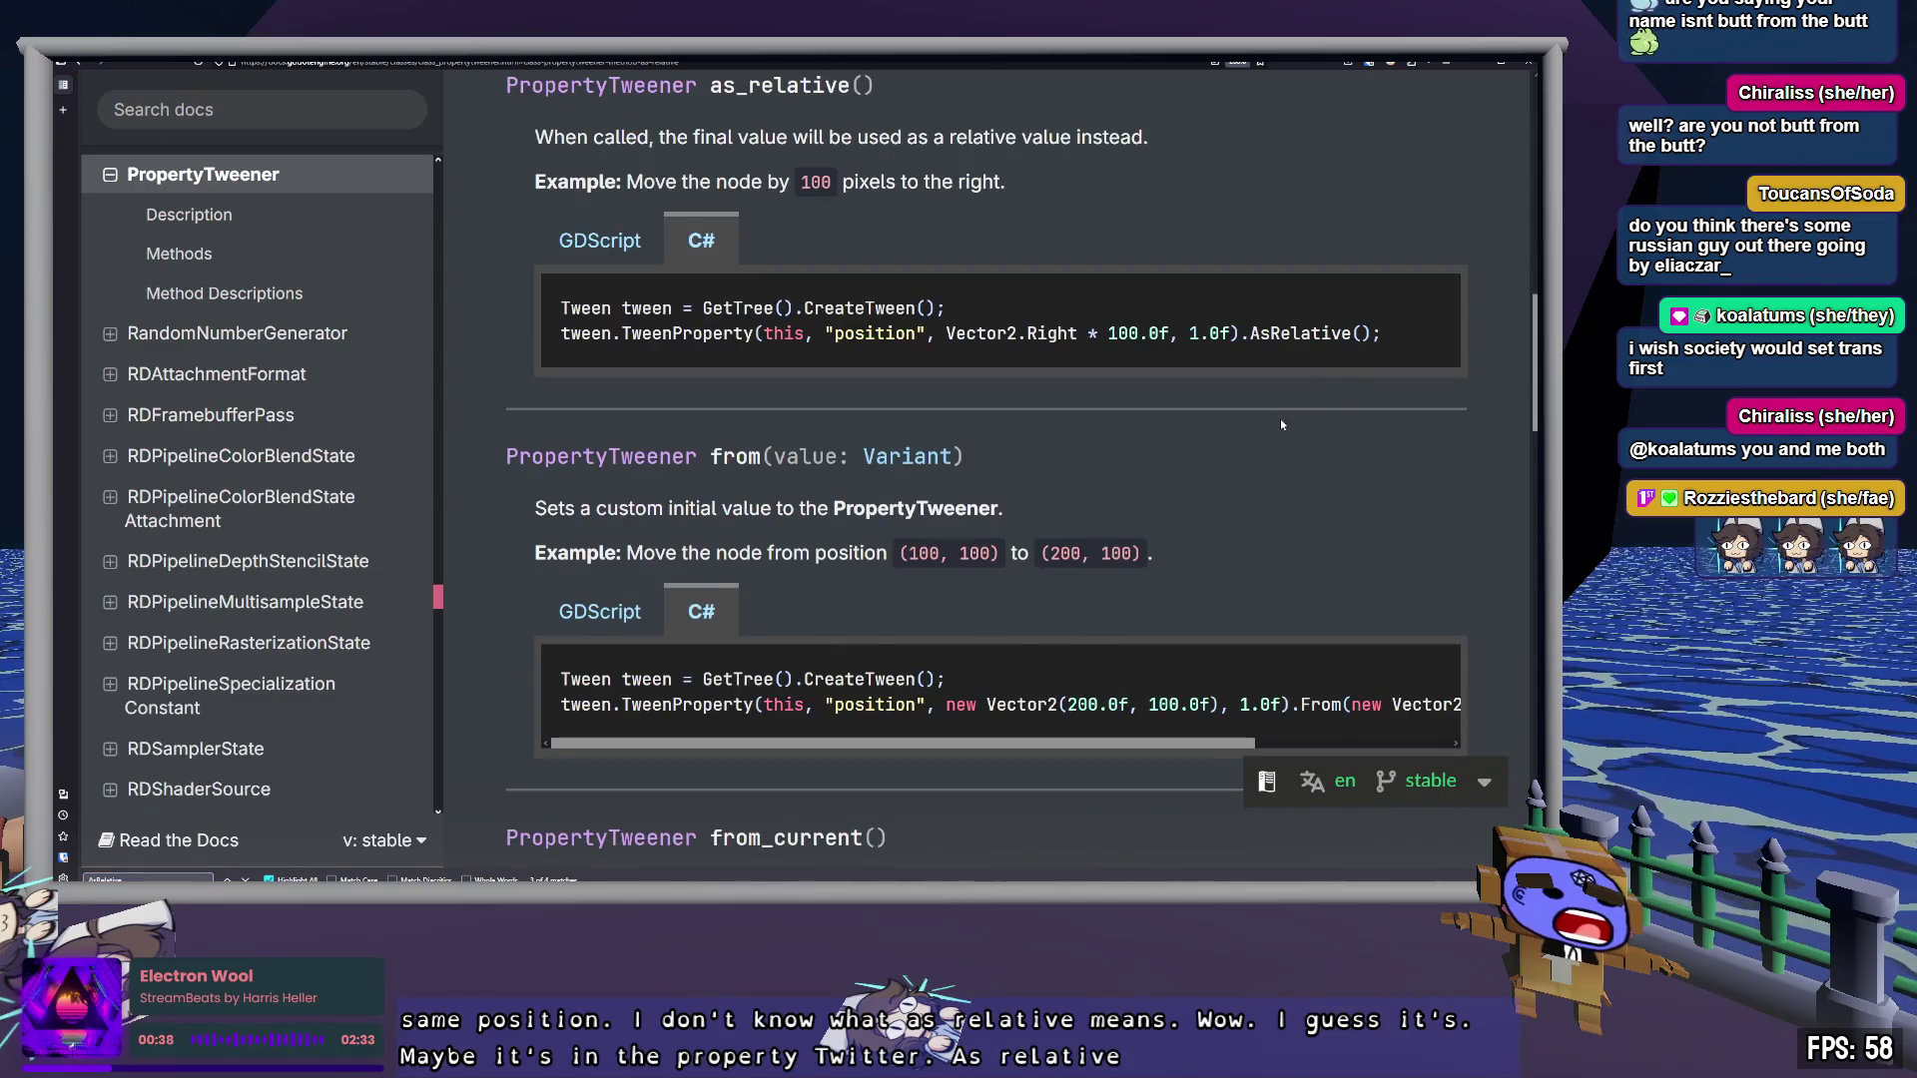
scroll(1142, 403, up, 1)
drag(635, 266, 1120, 266)
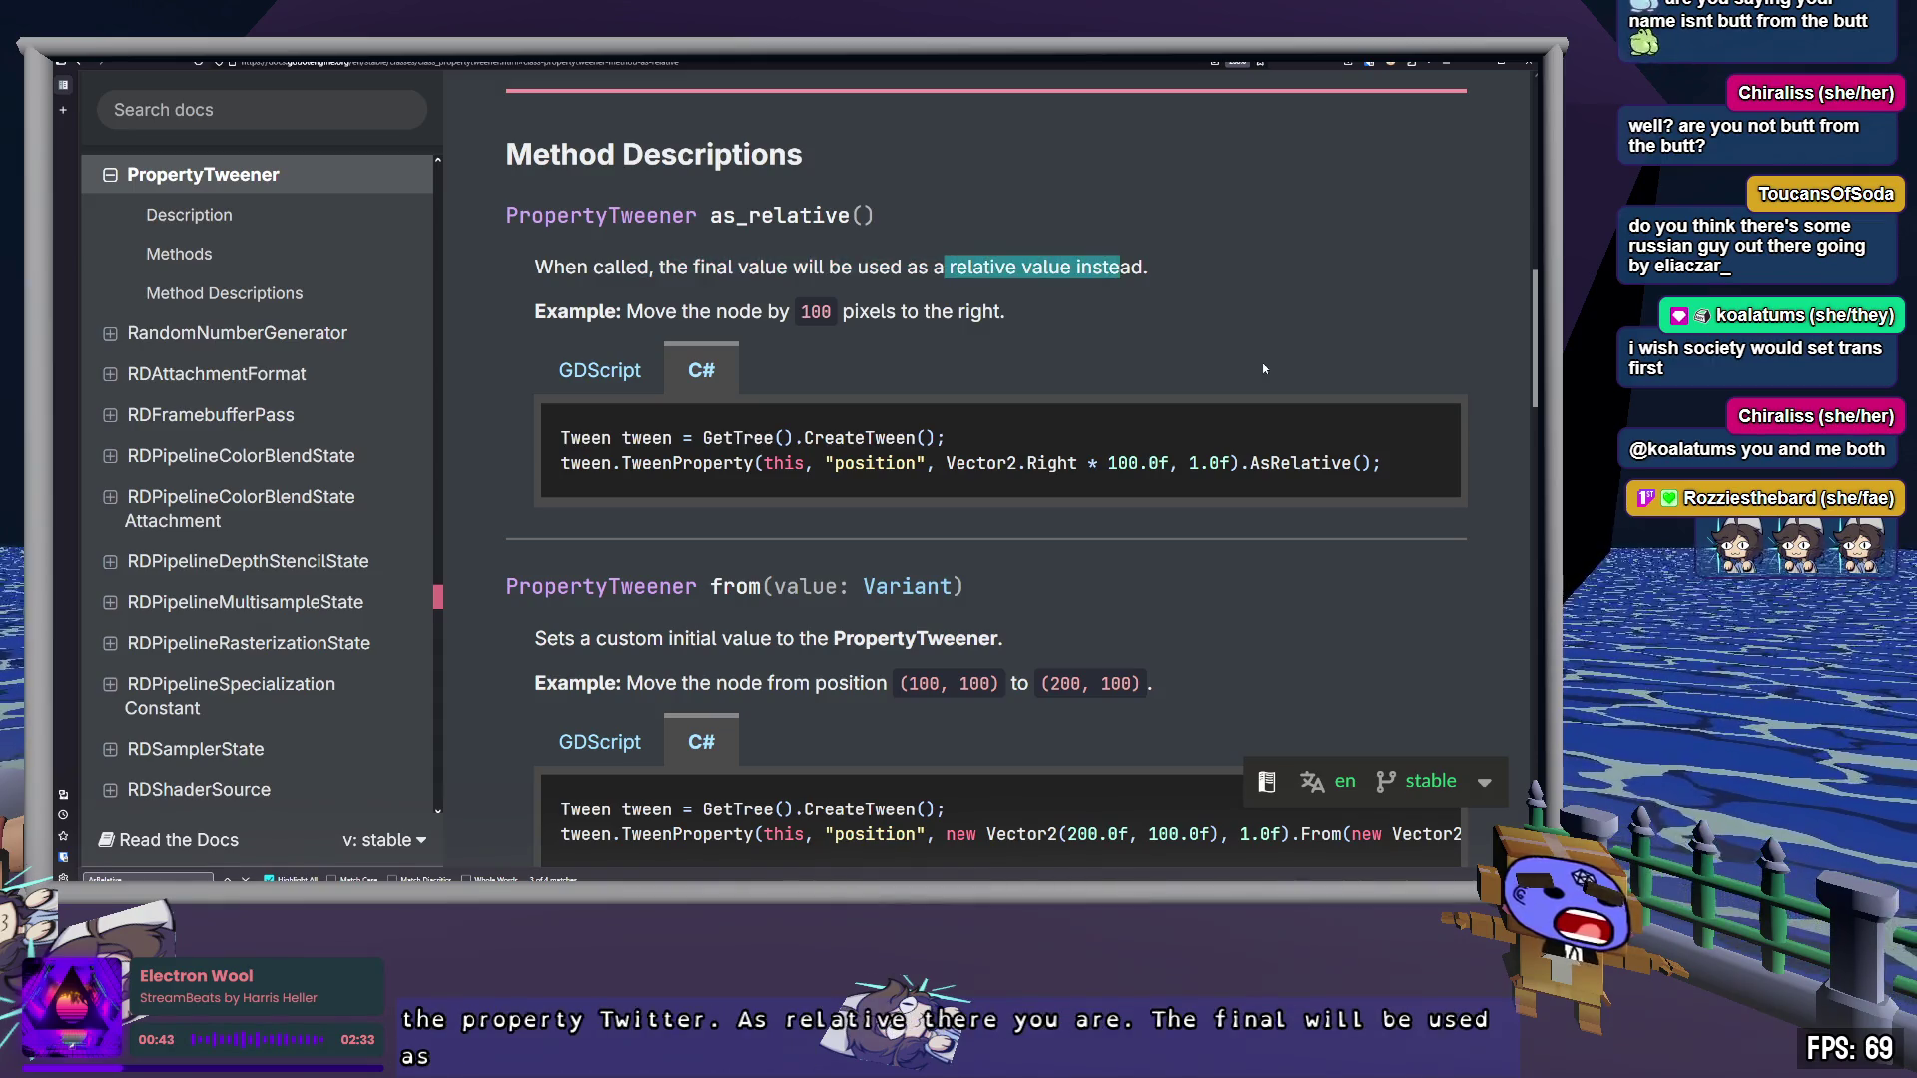
click(1398, 321)
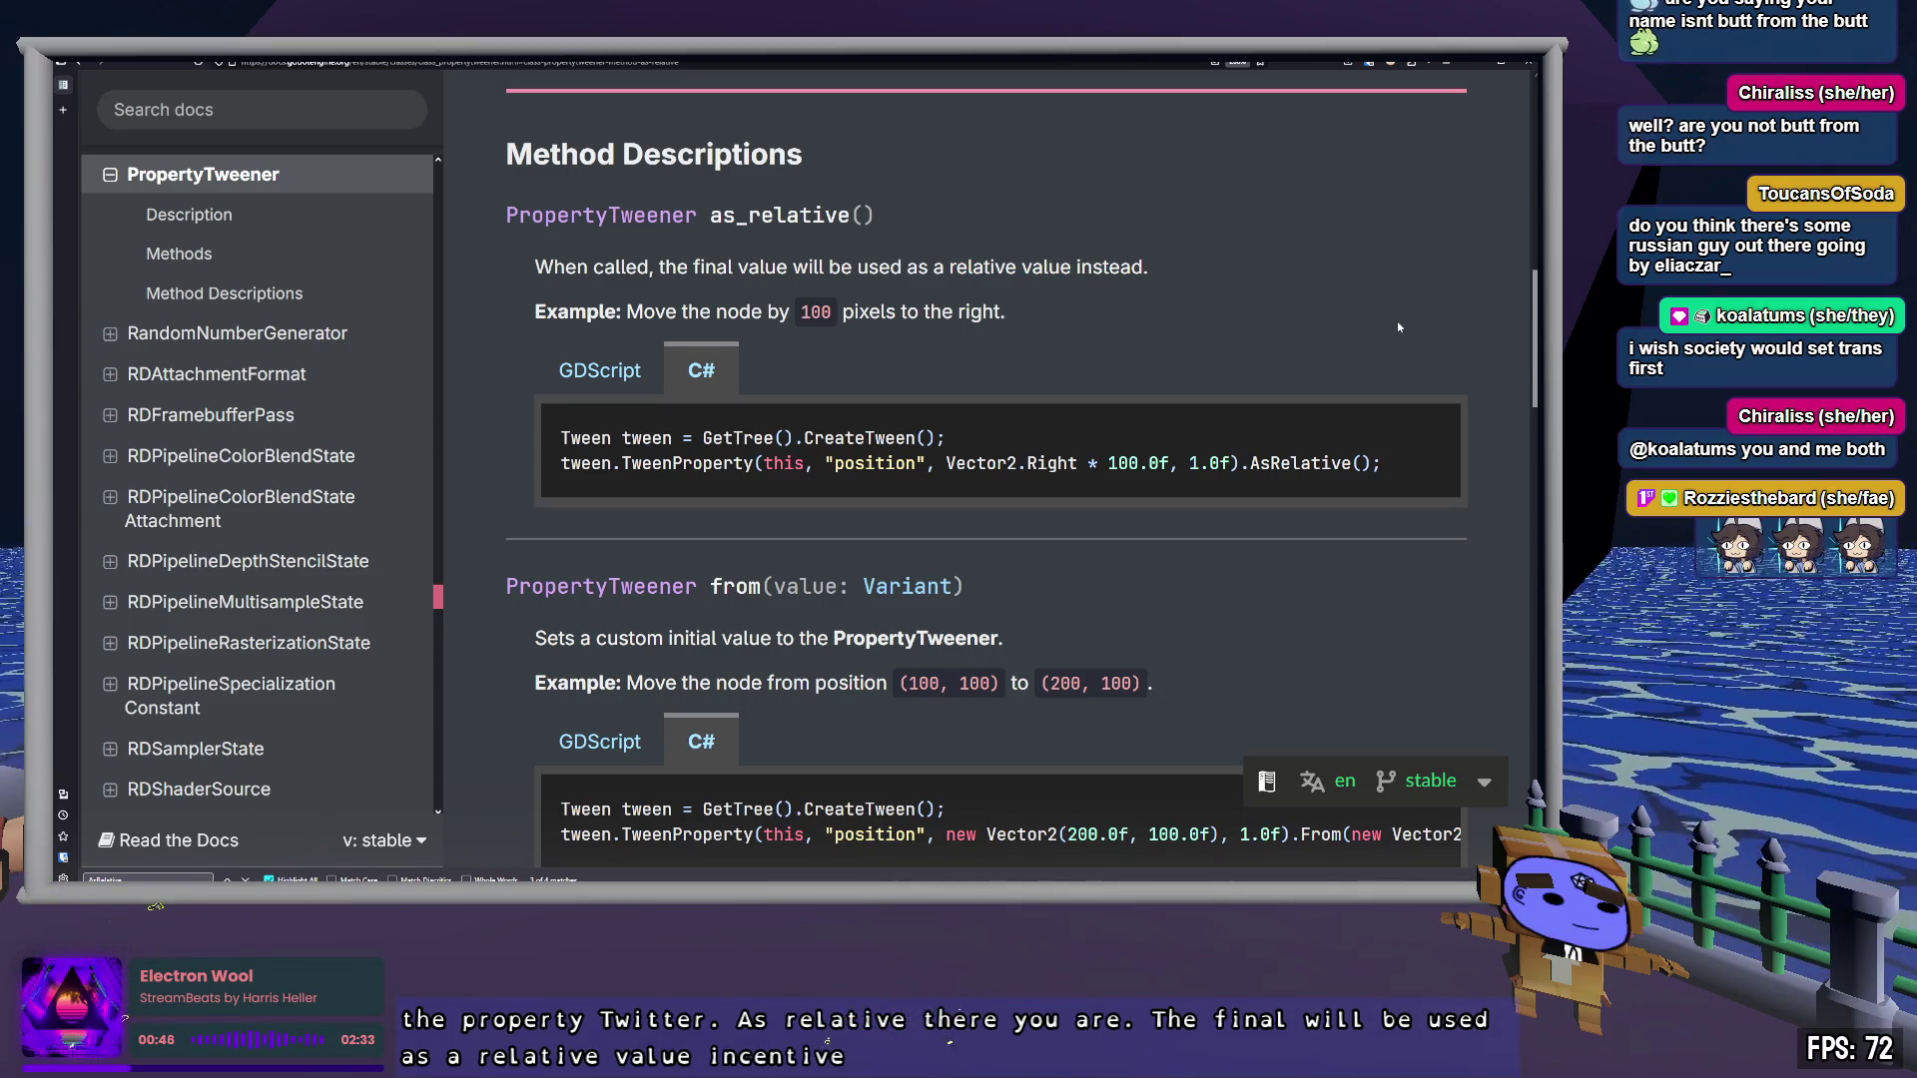
drag(701, 307, 966, 312)
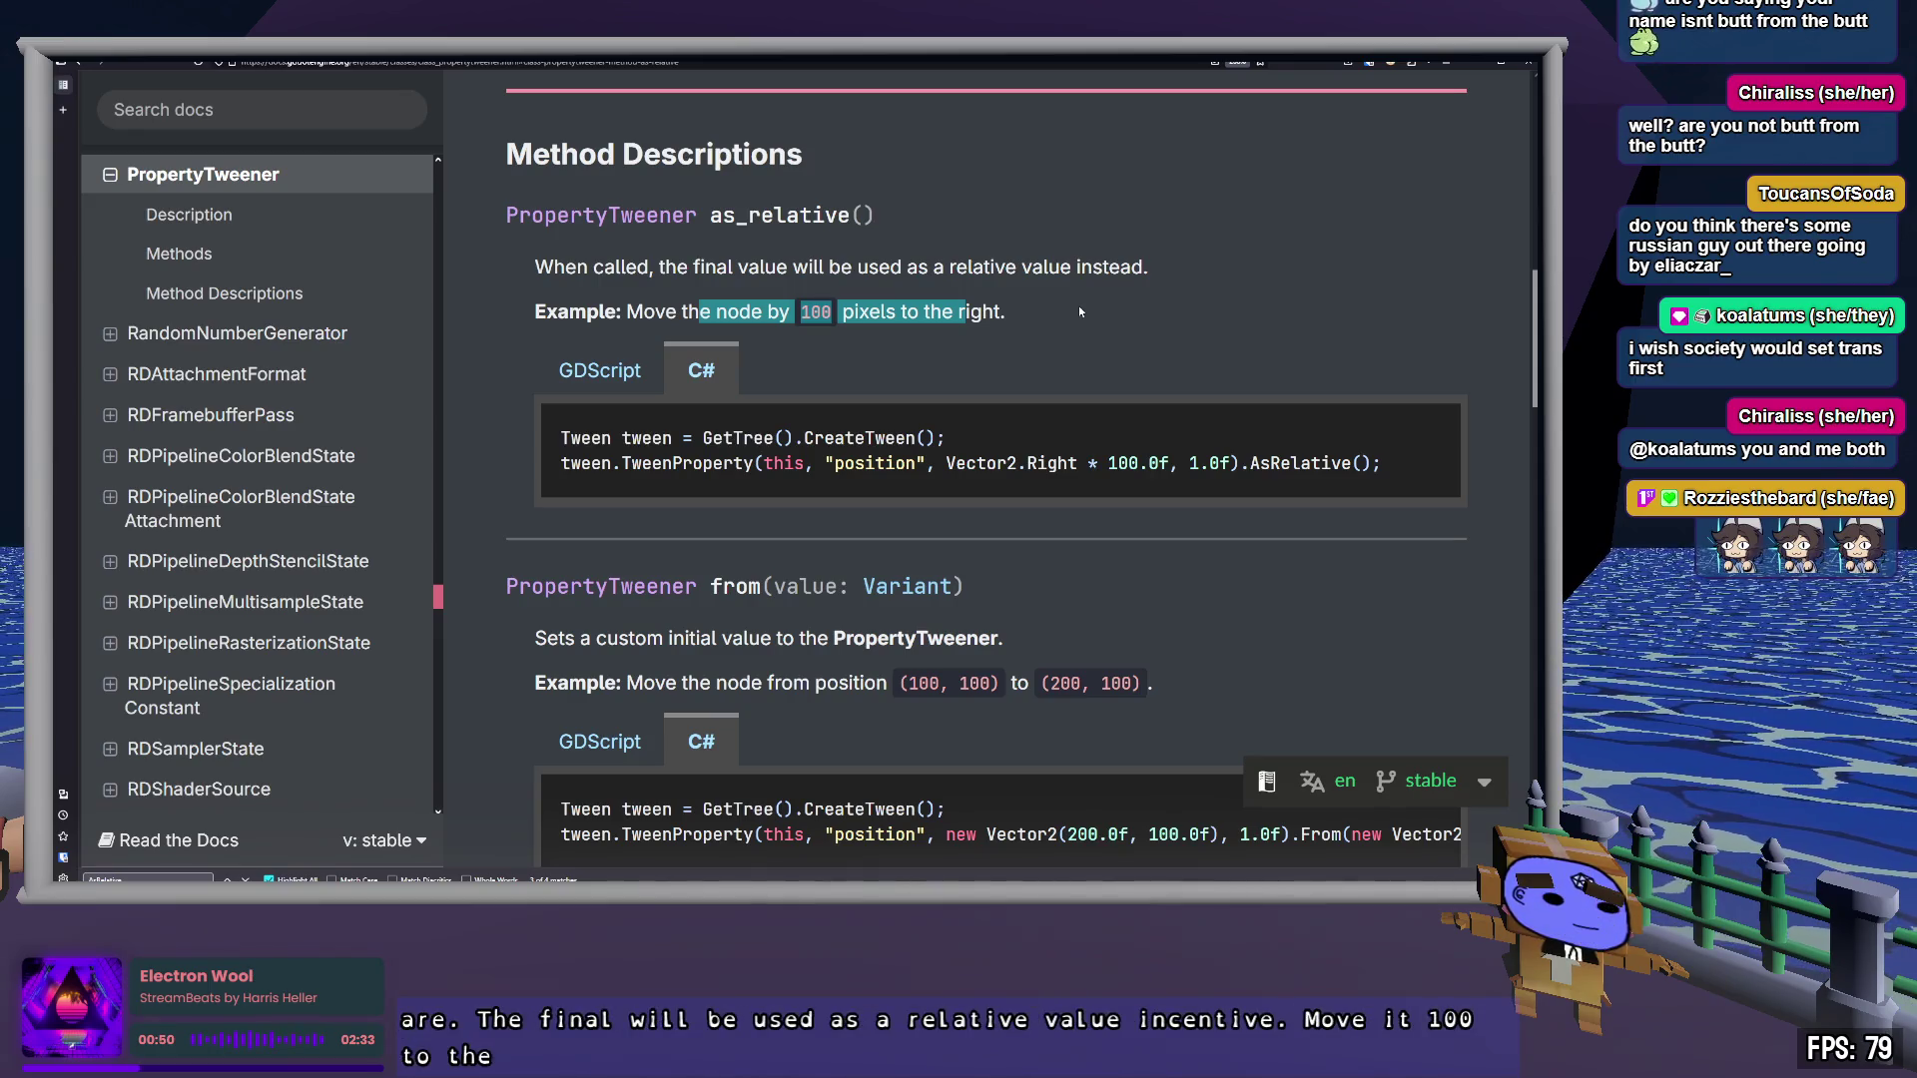
double_click(1298, 463)
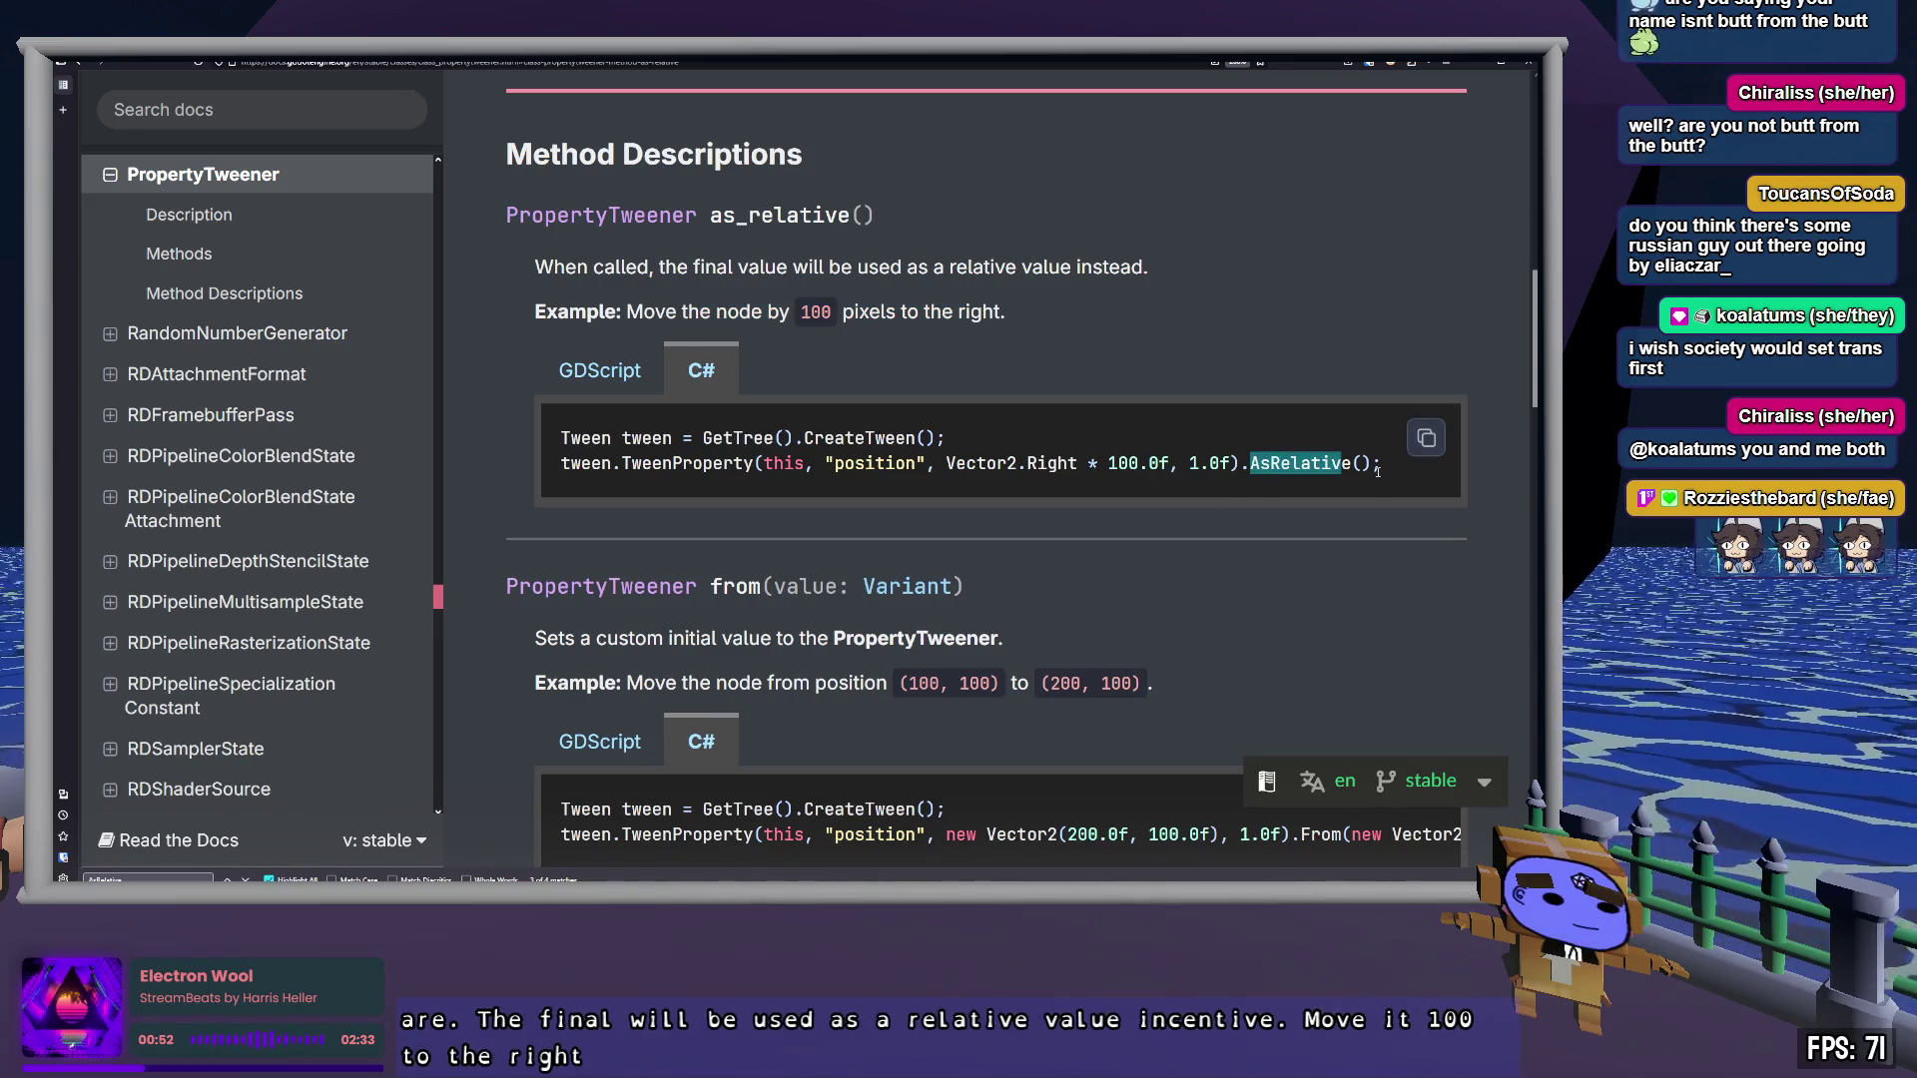
click(1378, 470)
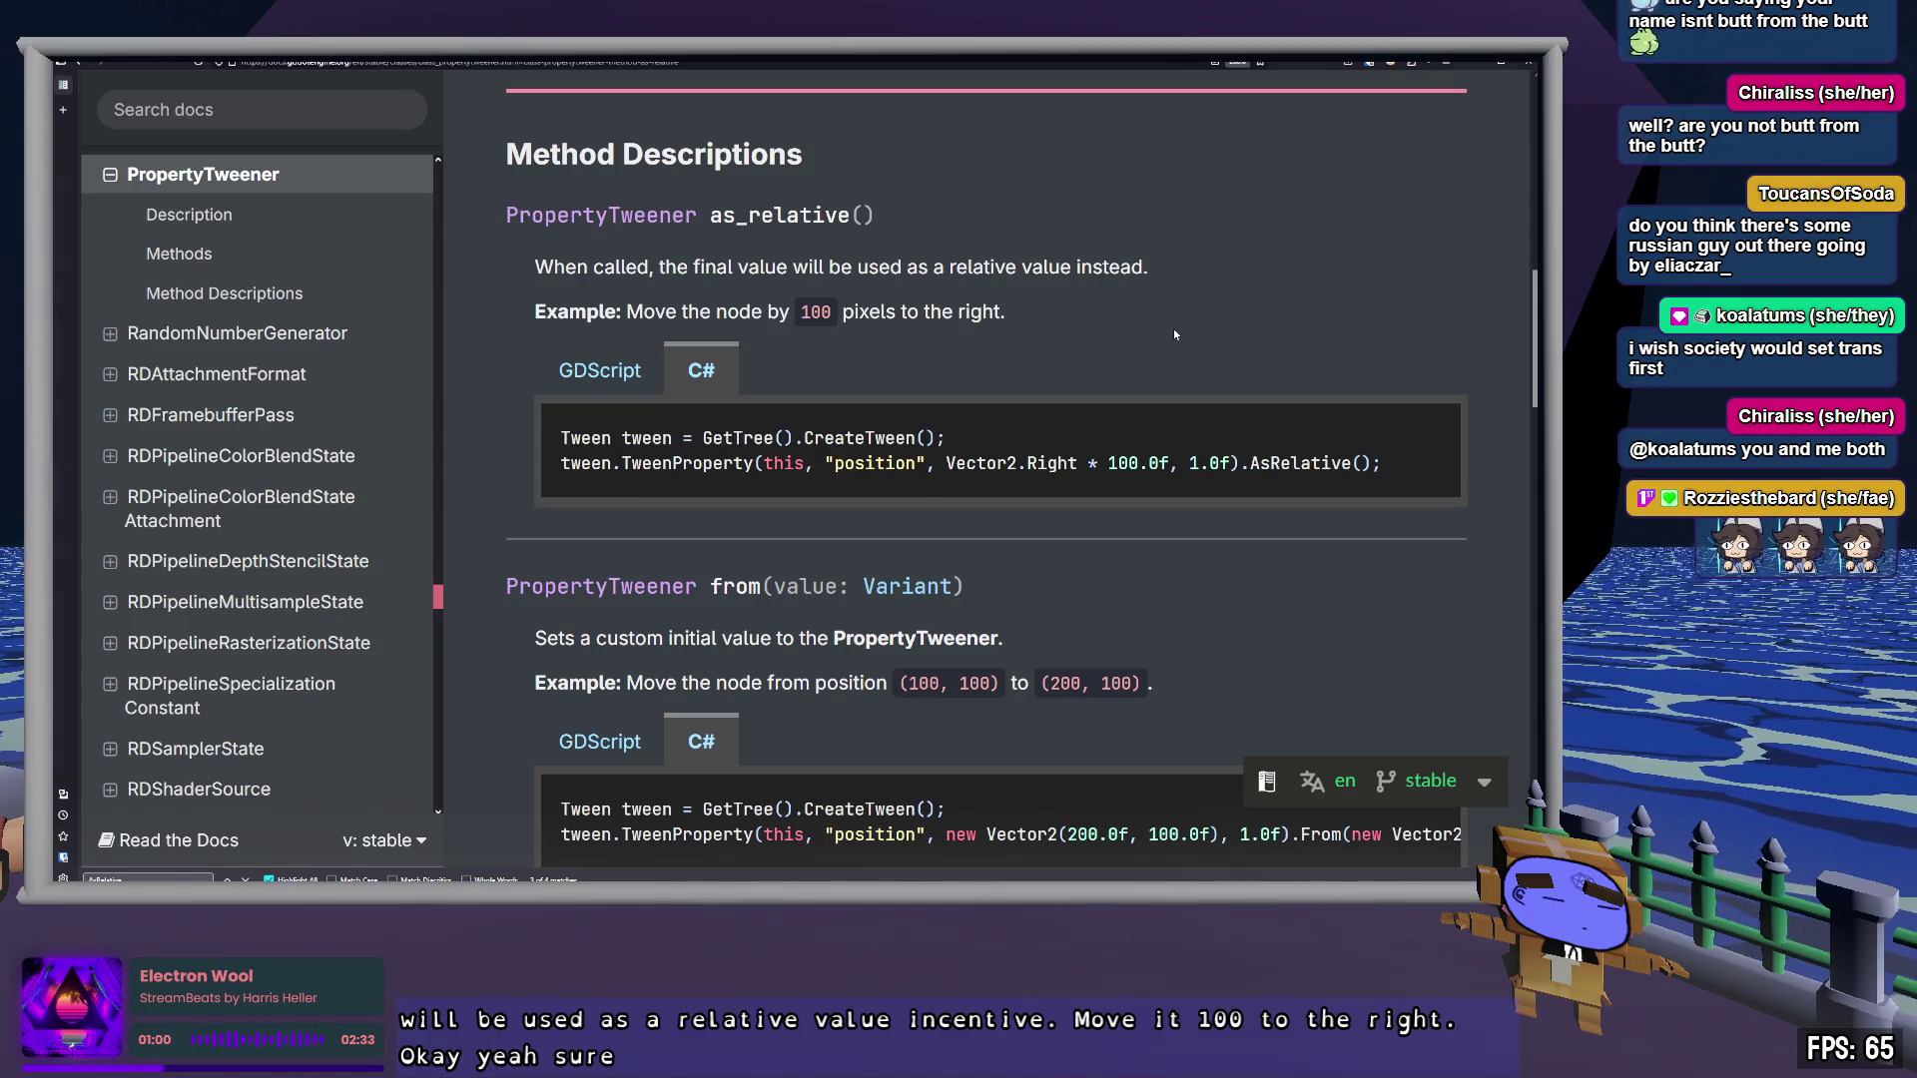
scroll(1175, 333, up, 20)
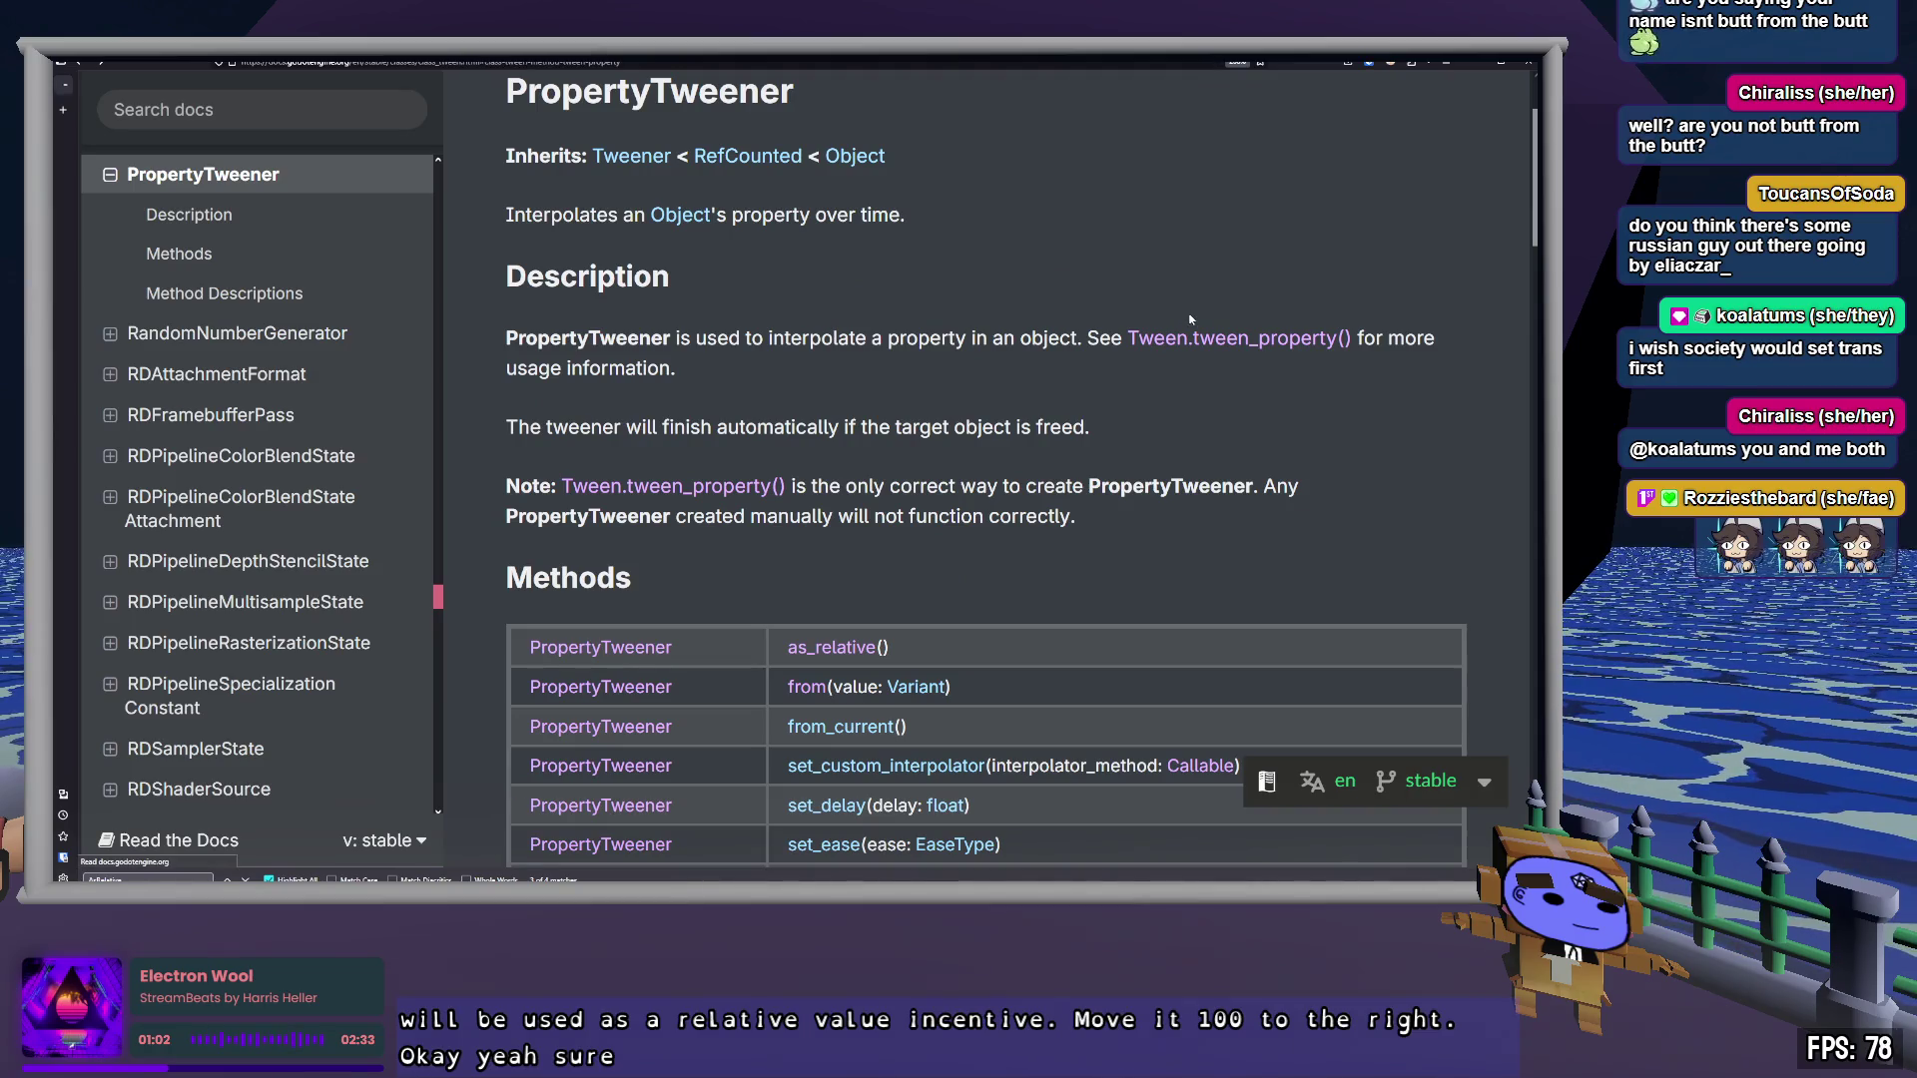
click(1196, 335)
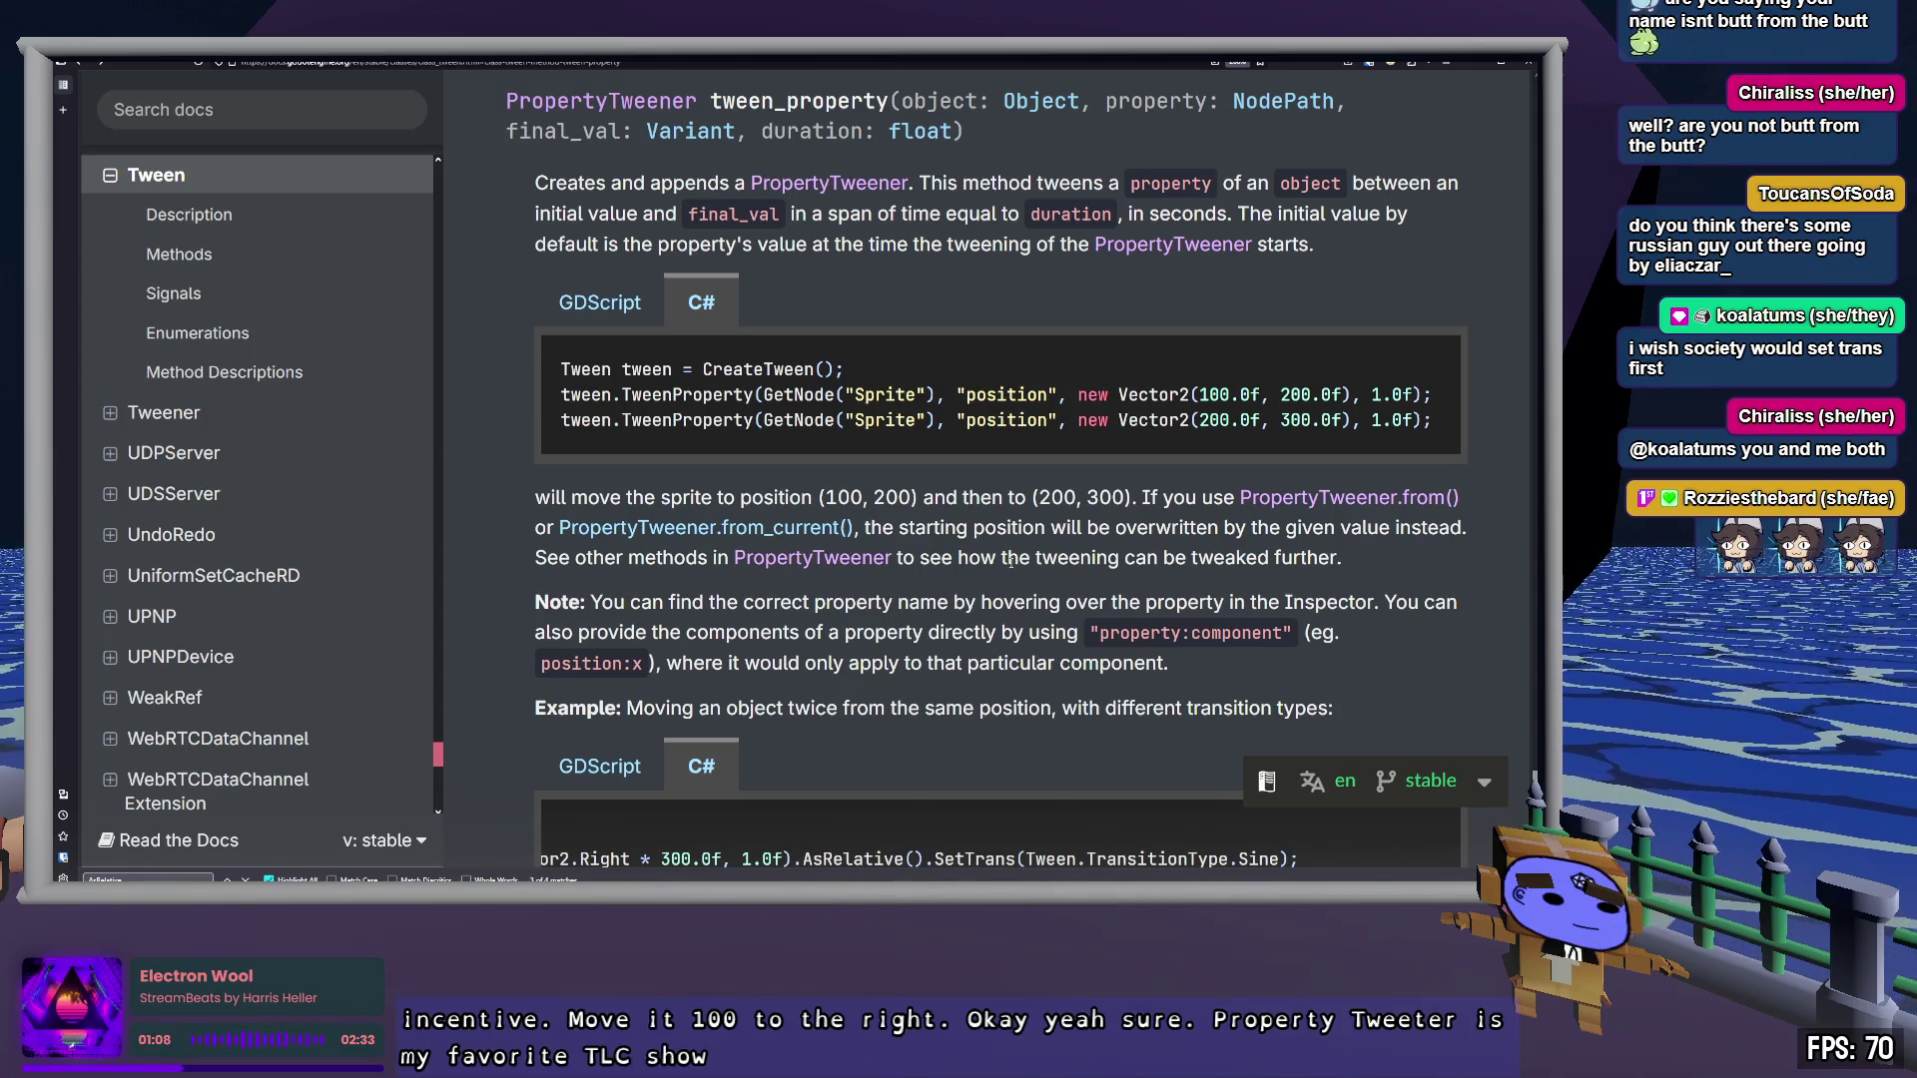
Scroll to the tween_subtween method and read its description of subtweens
scroll(1011, 561, down, 5)
scroll(585, 395, left, 5)
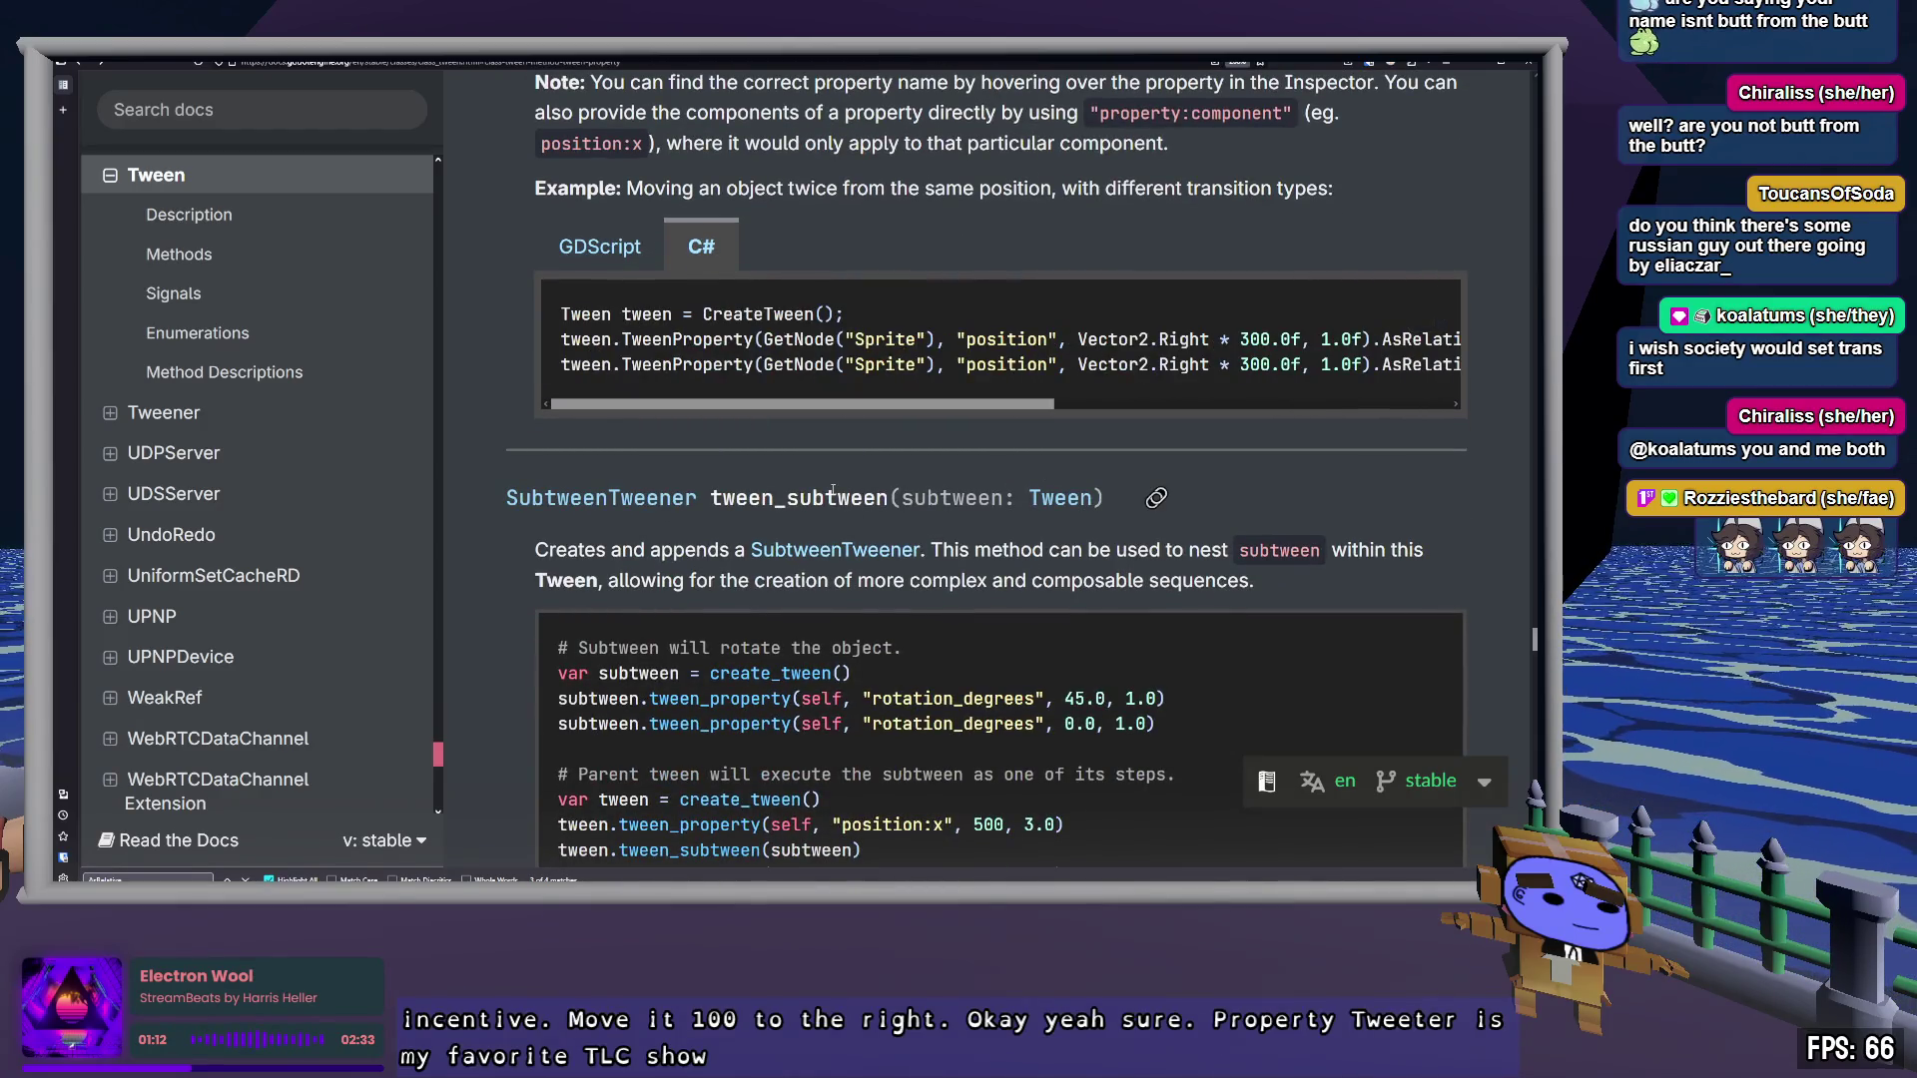
double_click(799, 497)
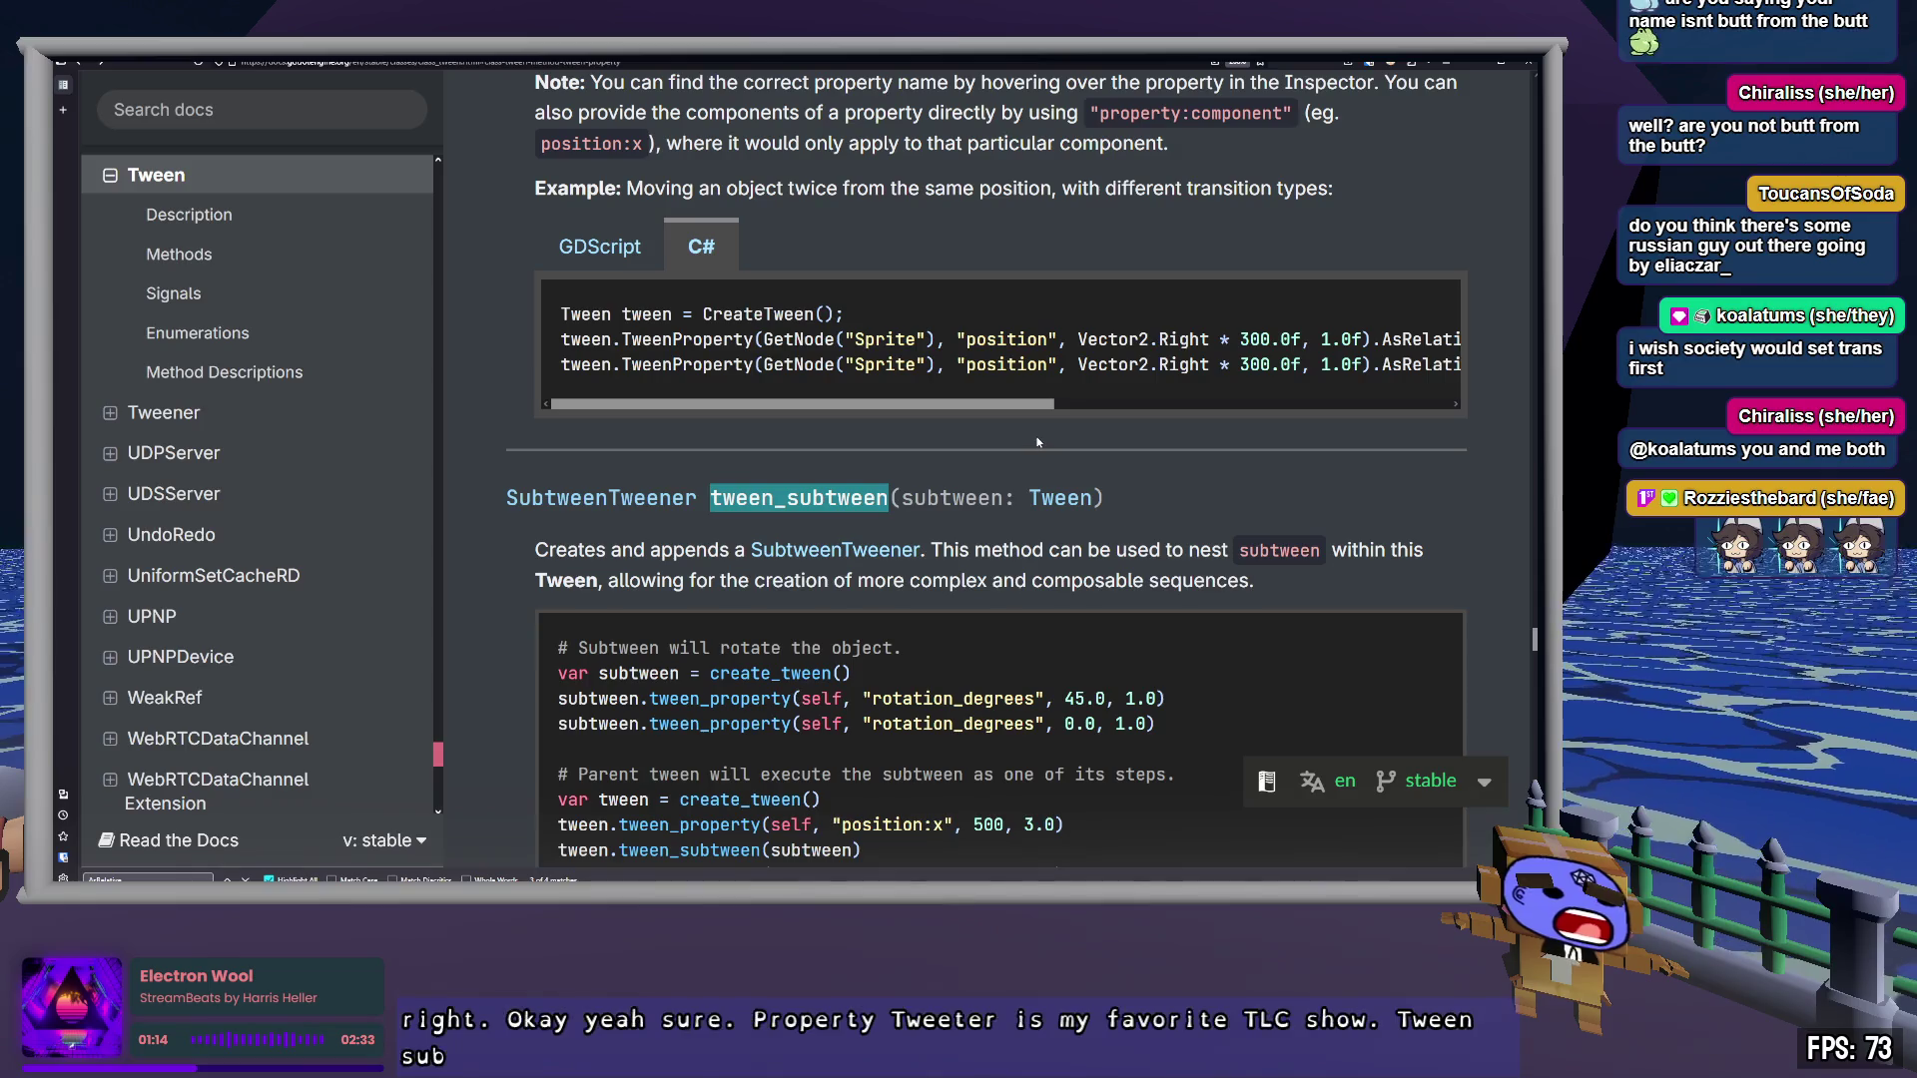
scroll(1036, 445, down, 1)
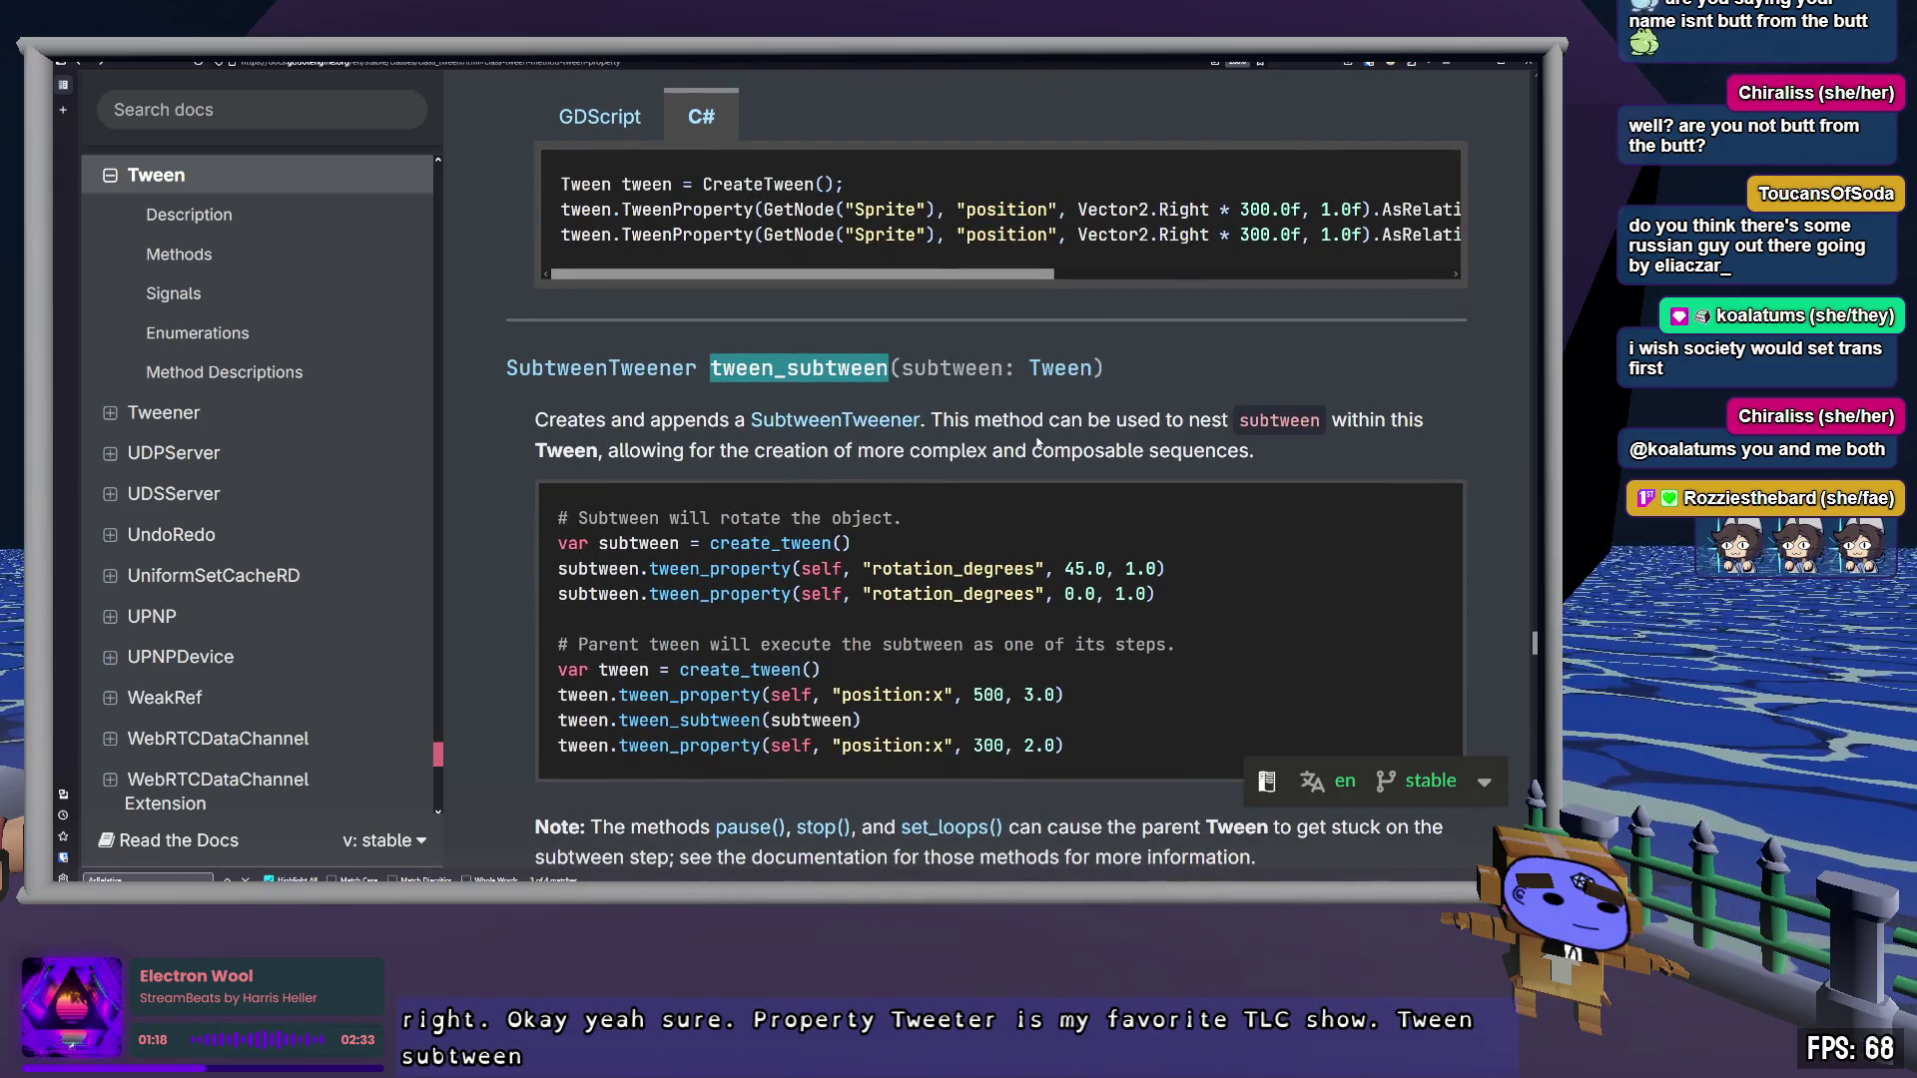
click(1275, 457)
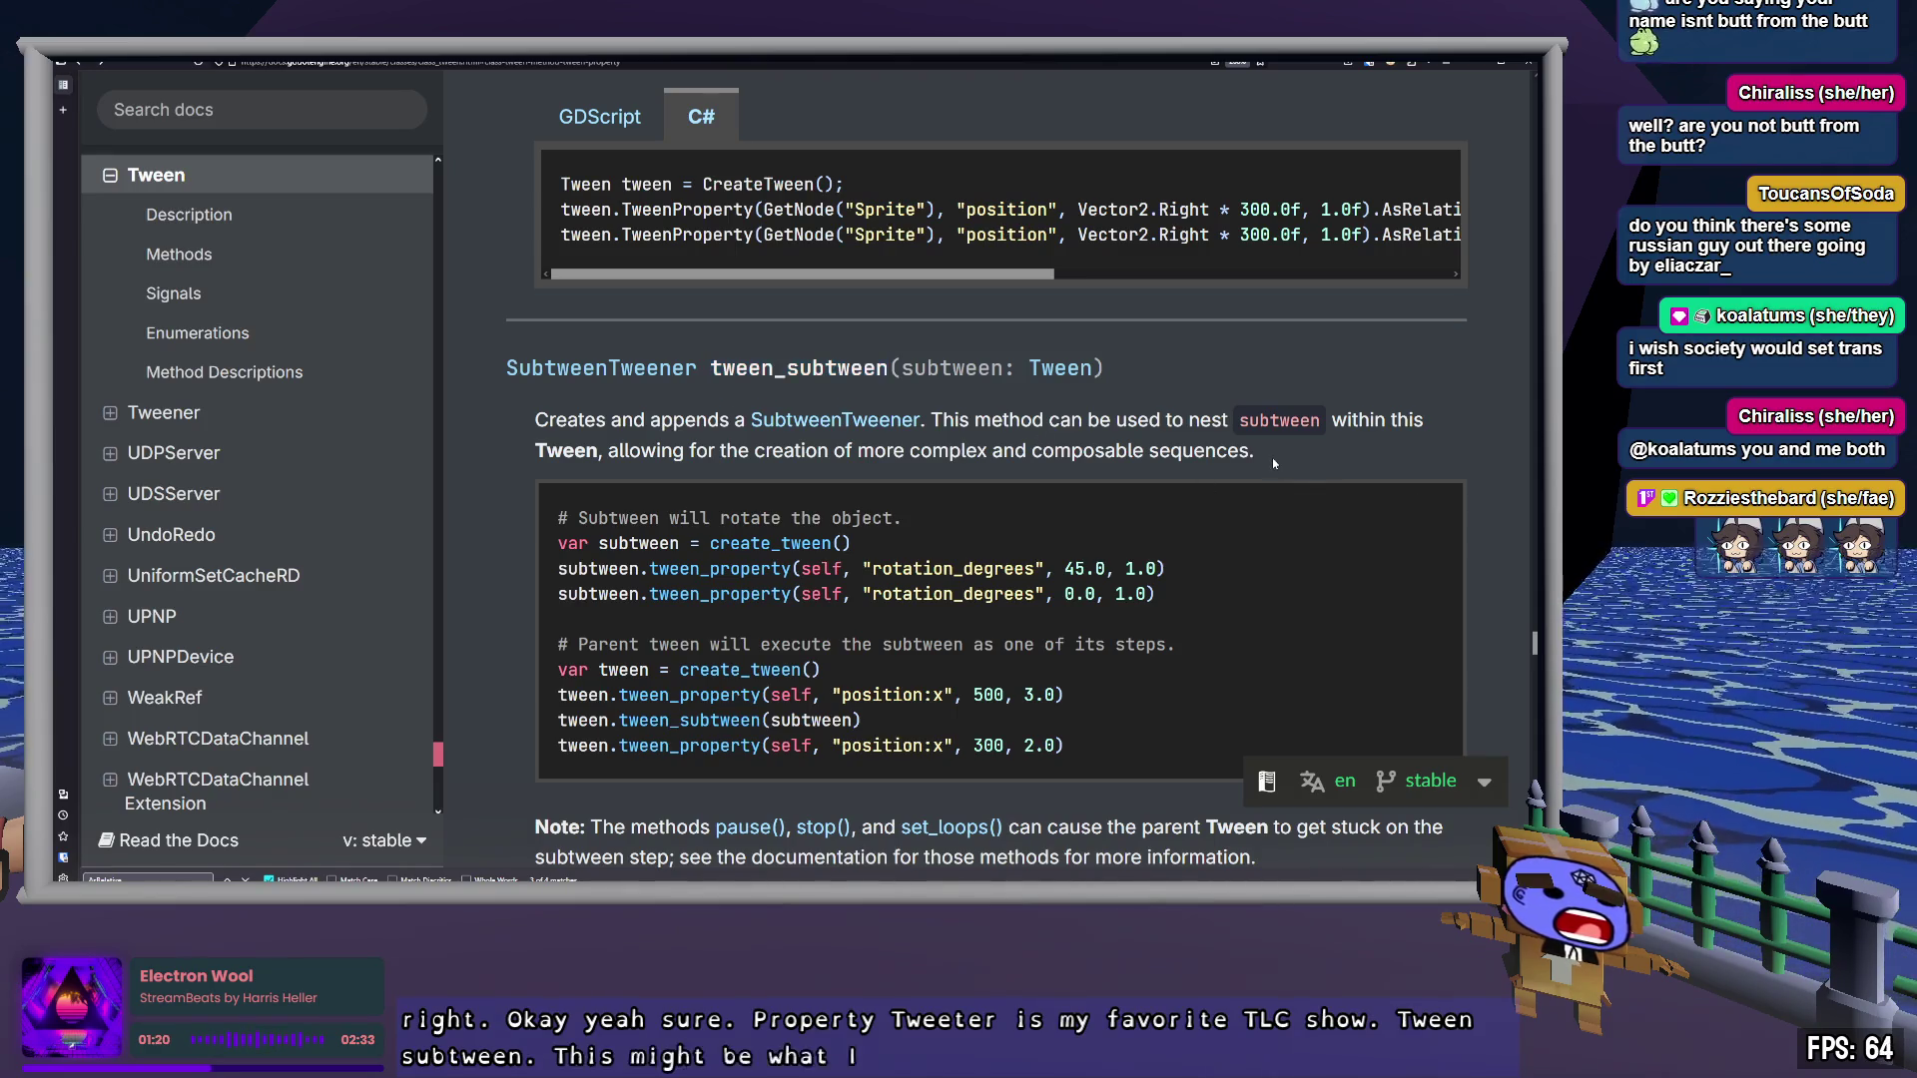
double_click(1279, 420)
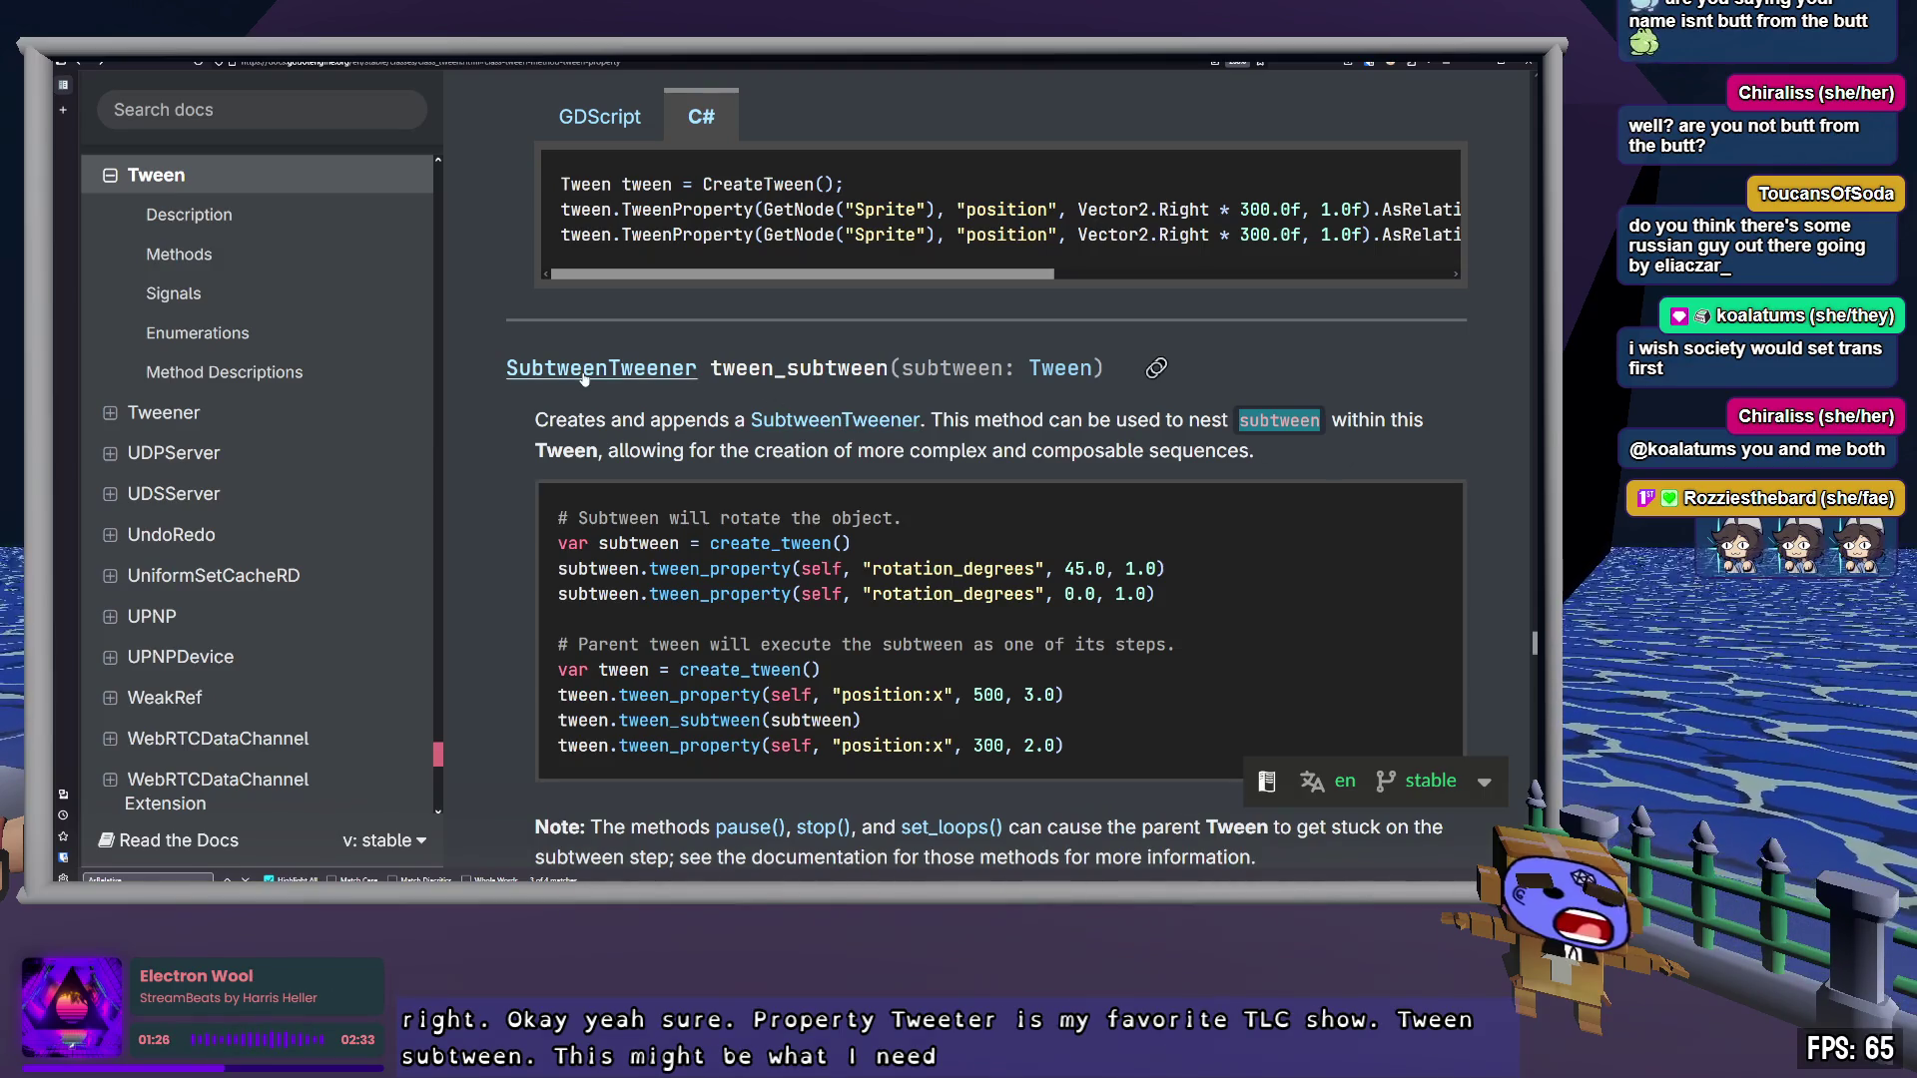
click(1120, 424)
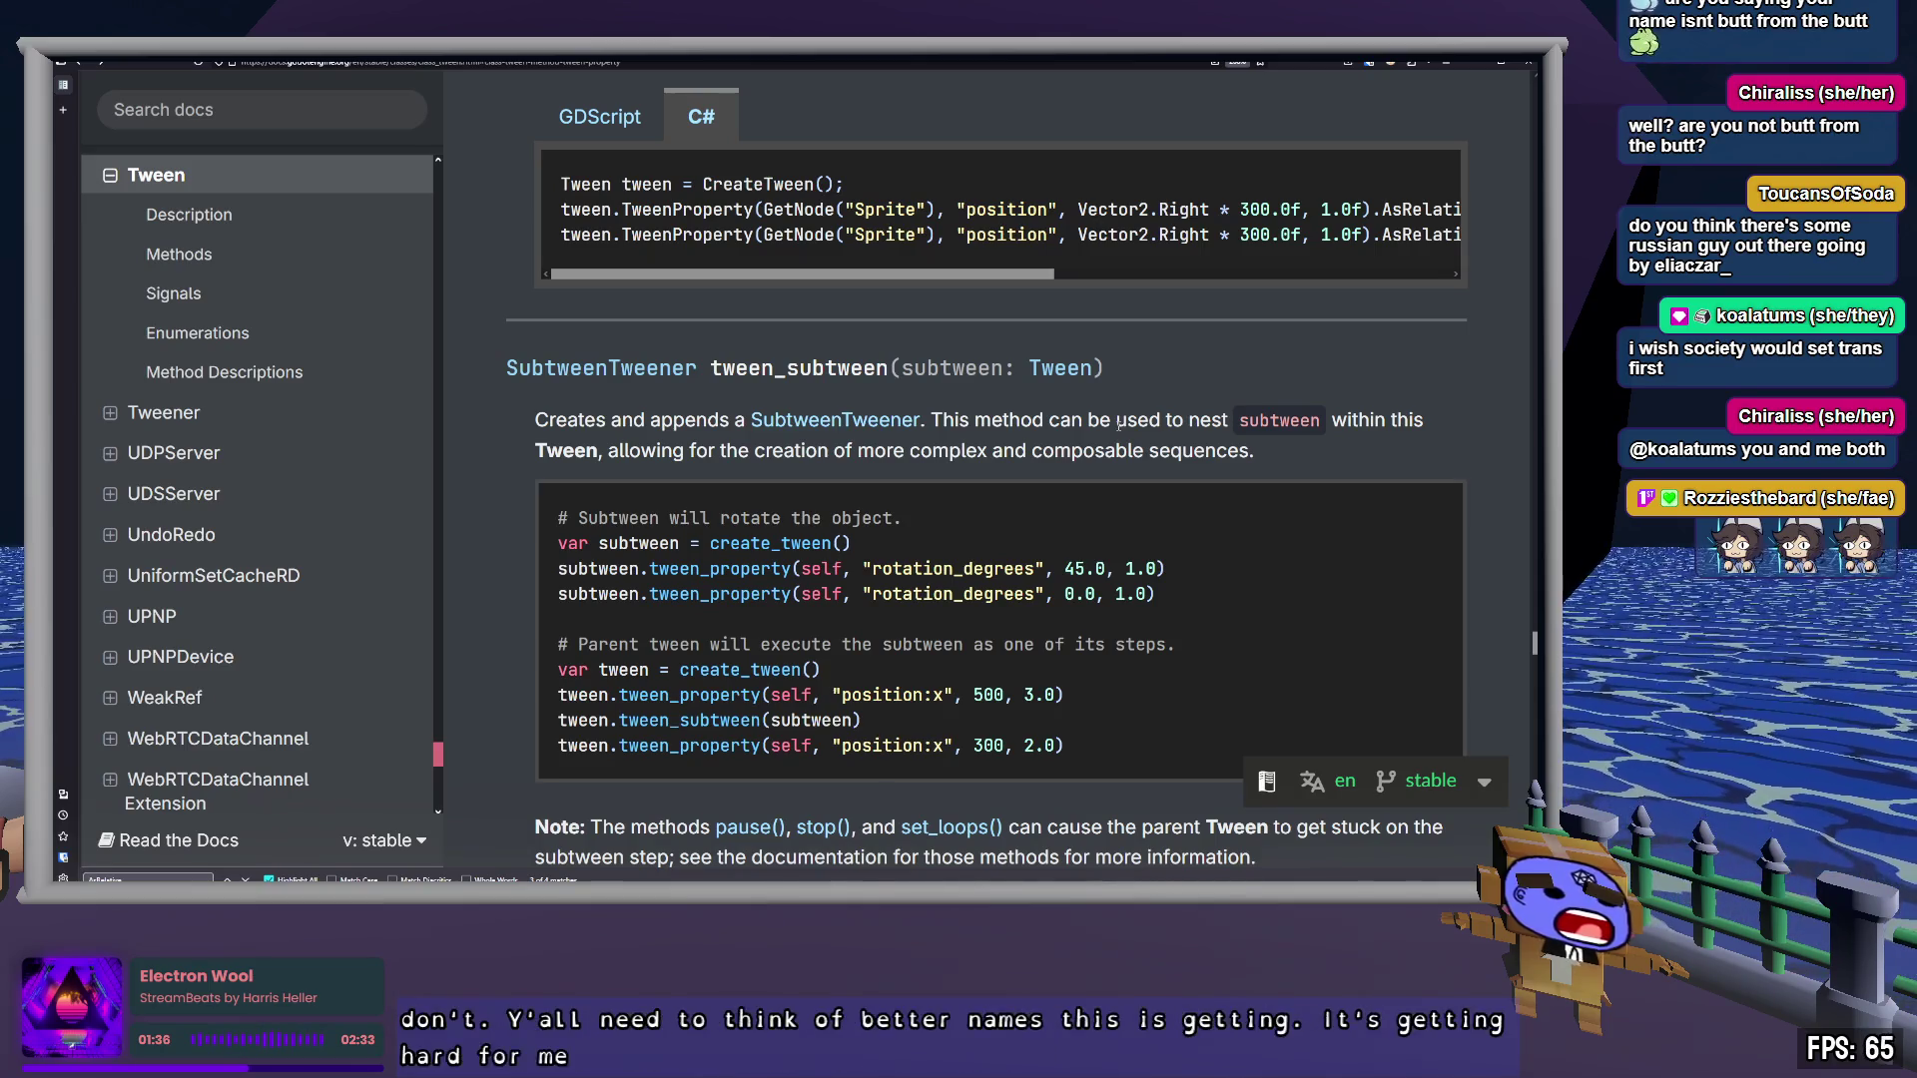
Read the nested-subtween example code down to the tween_subtween(subtween) call
drag(781, 543, 832, 543)
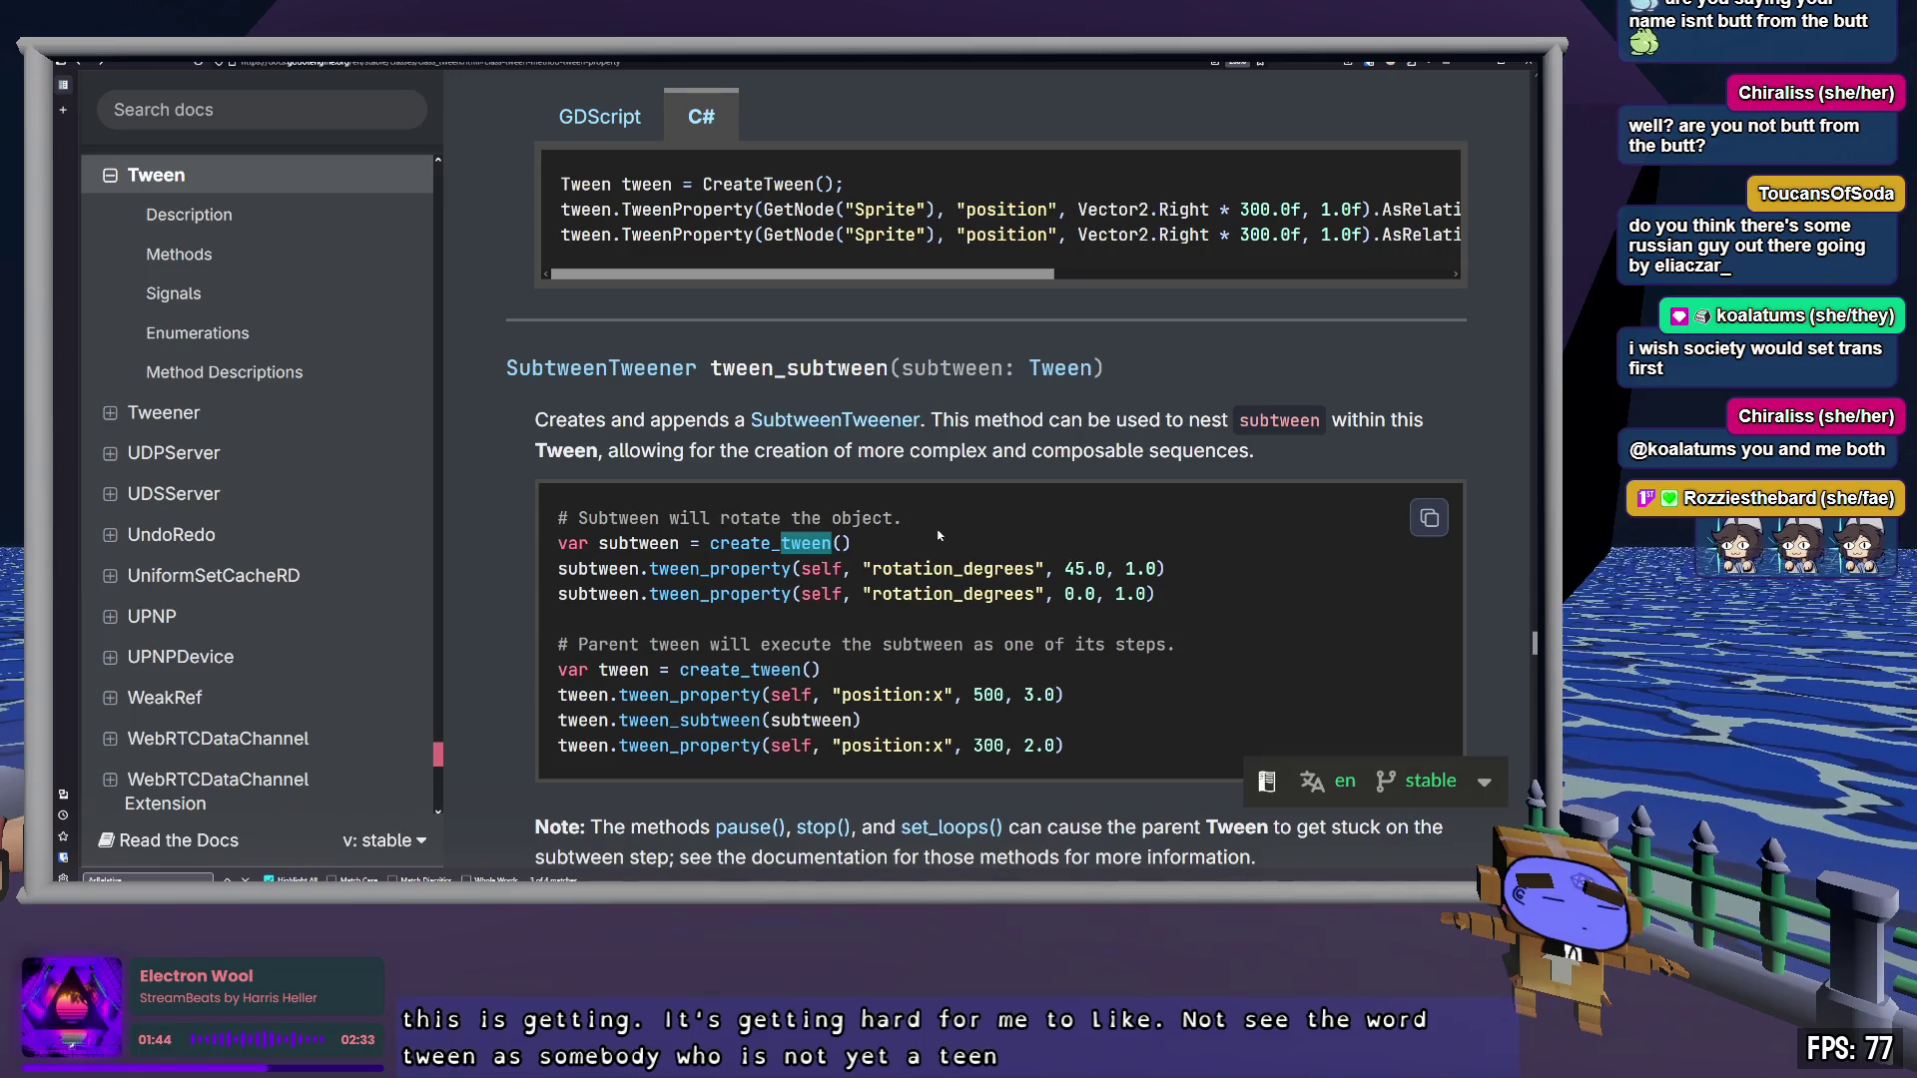
double_click(618, 517)
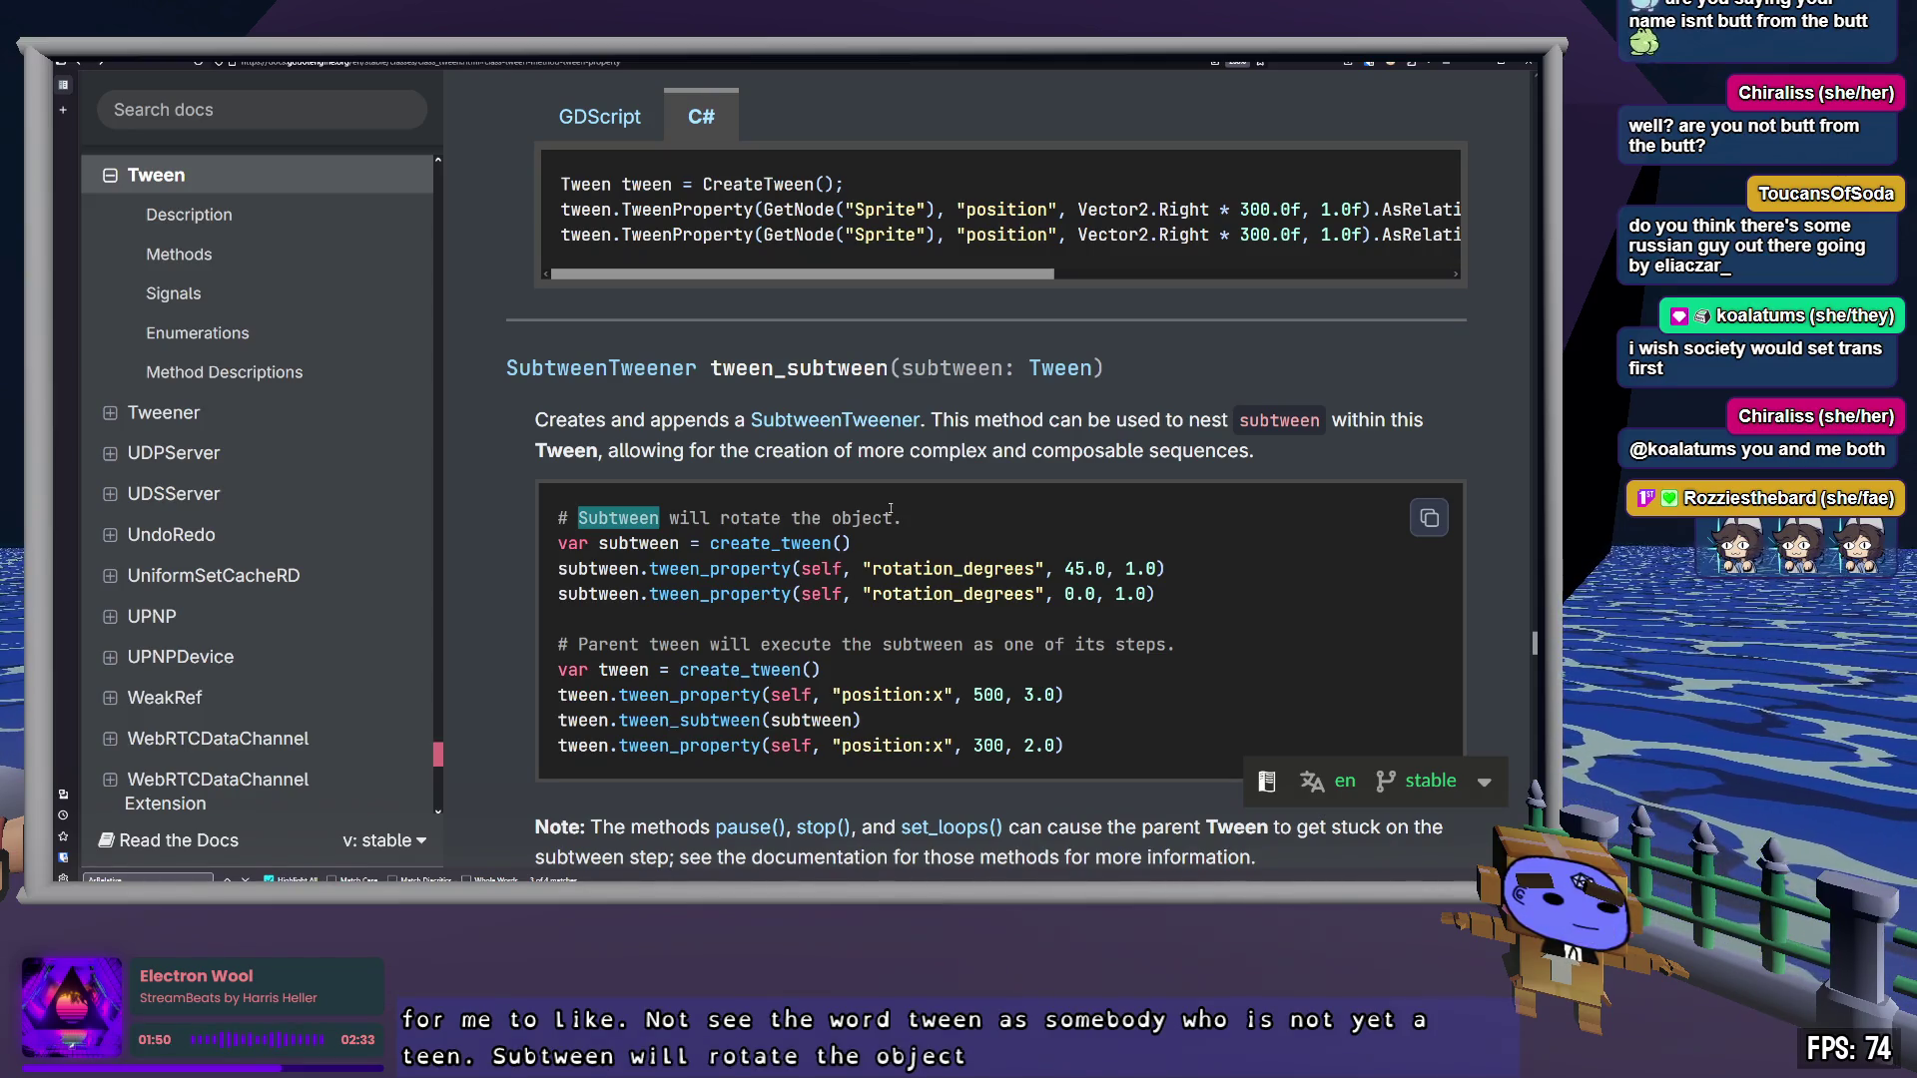
drag(608, 644, 995, 644)
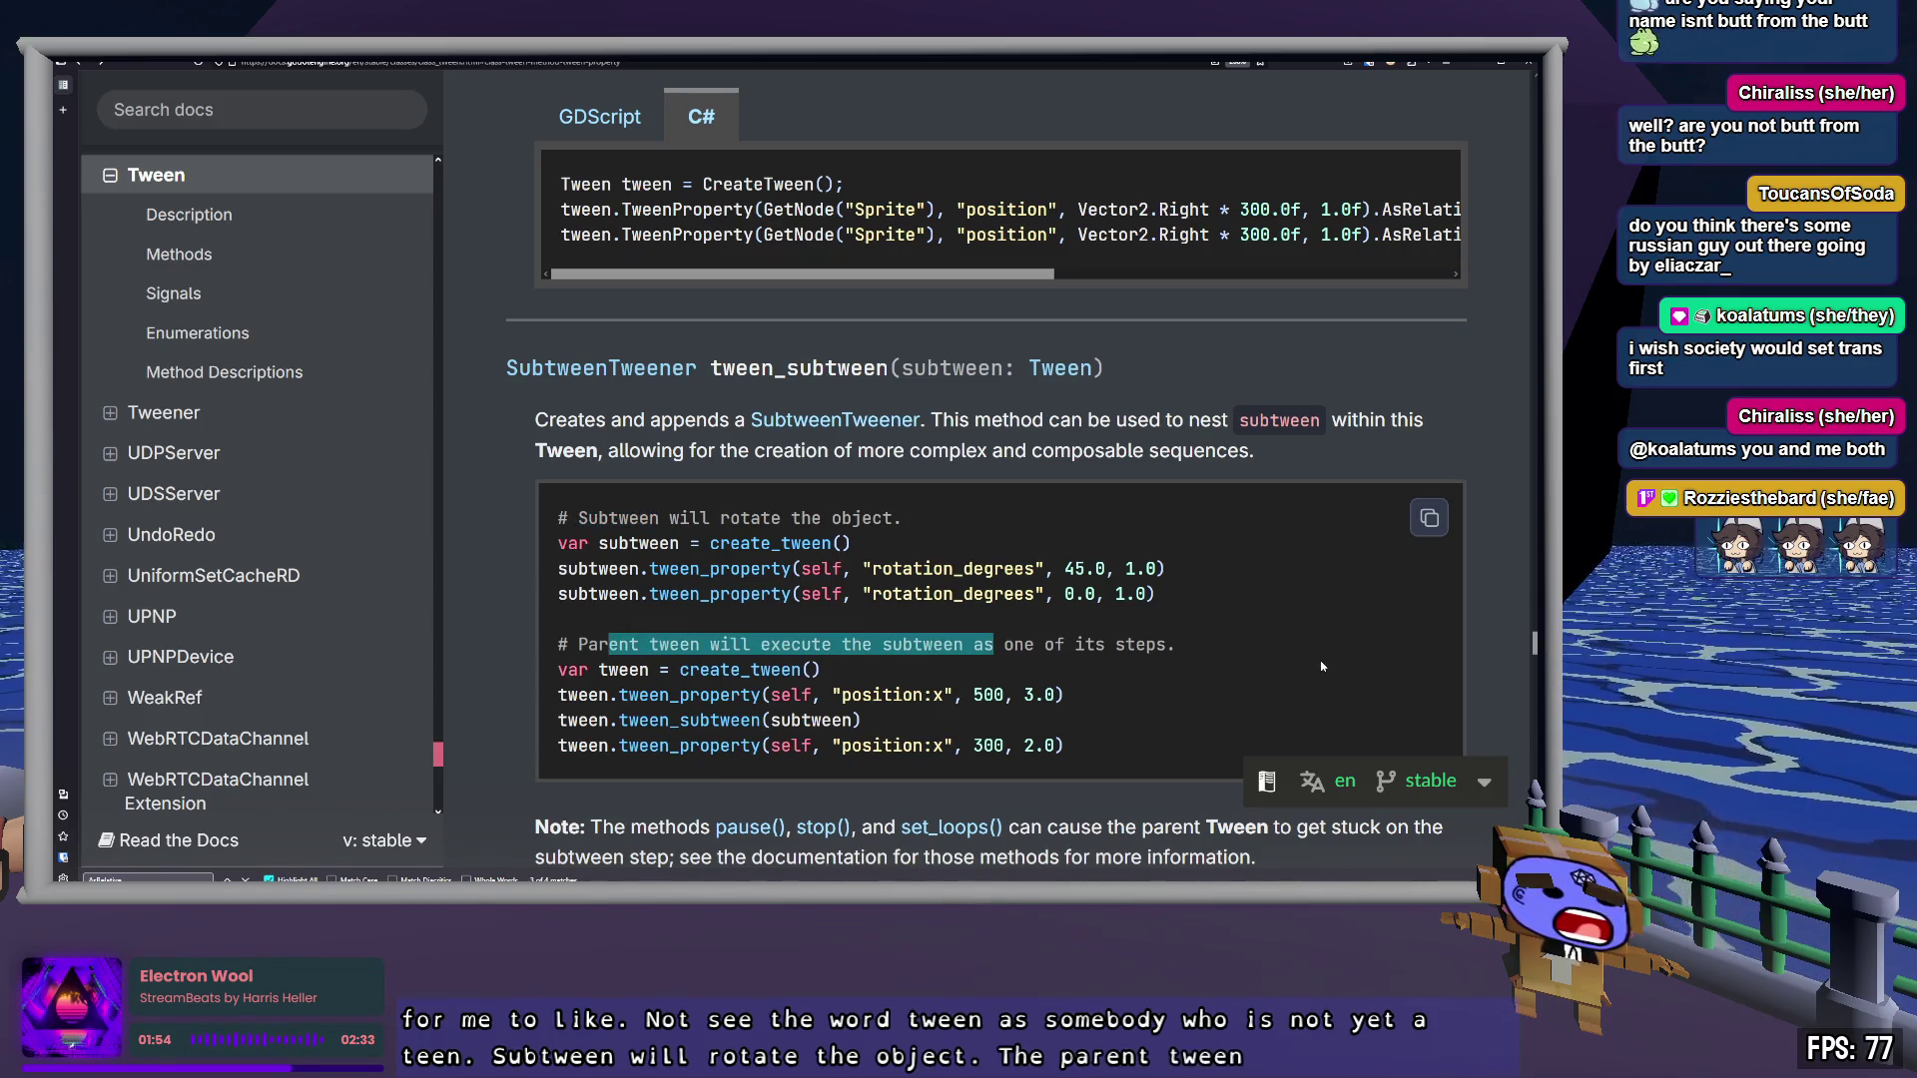
click(1056, 657)
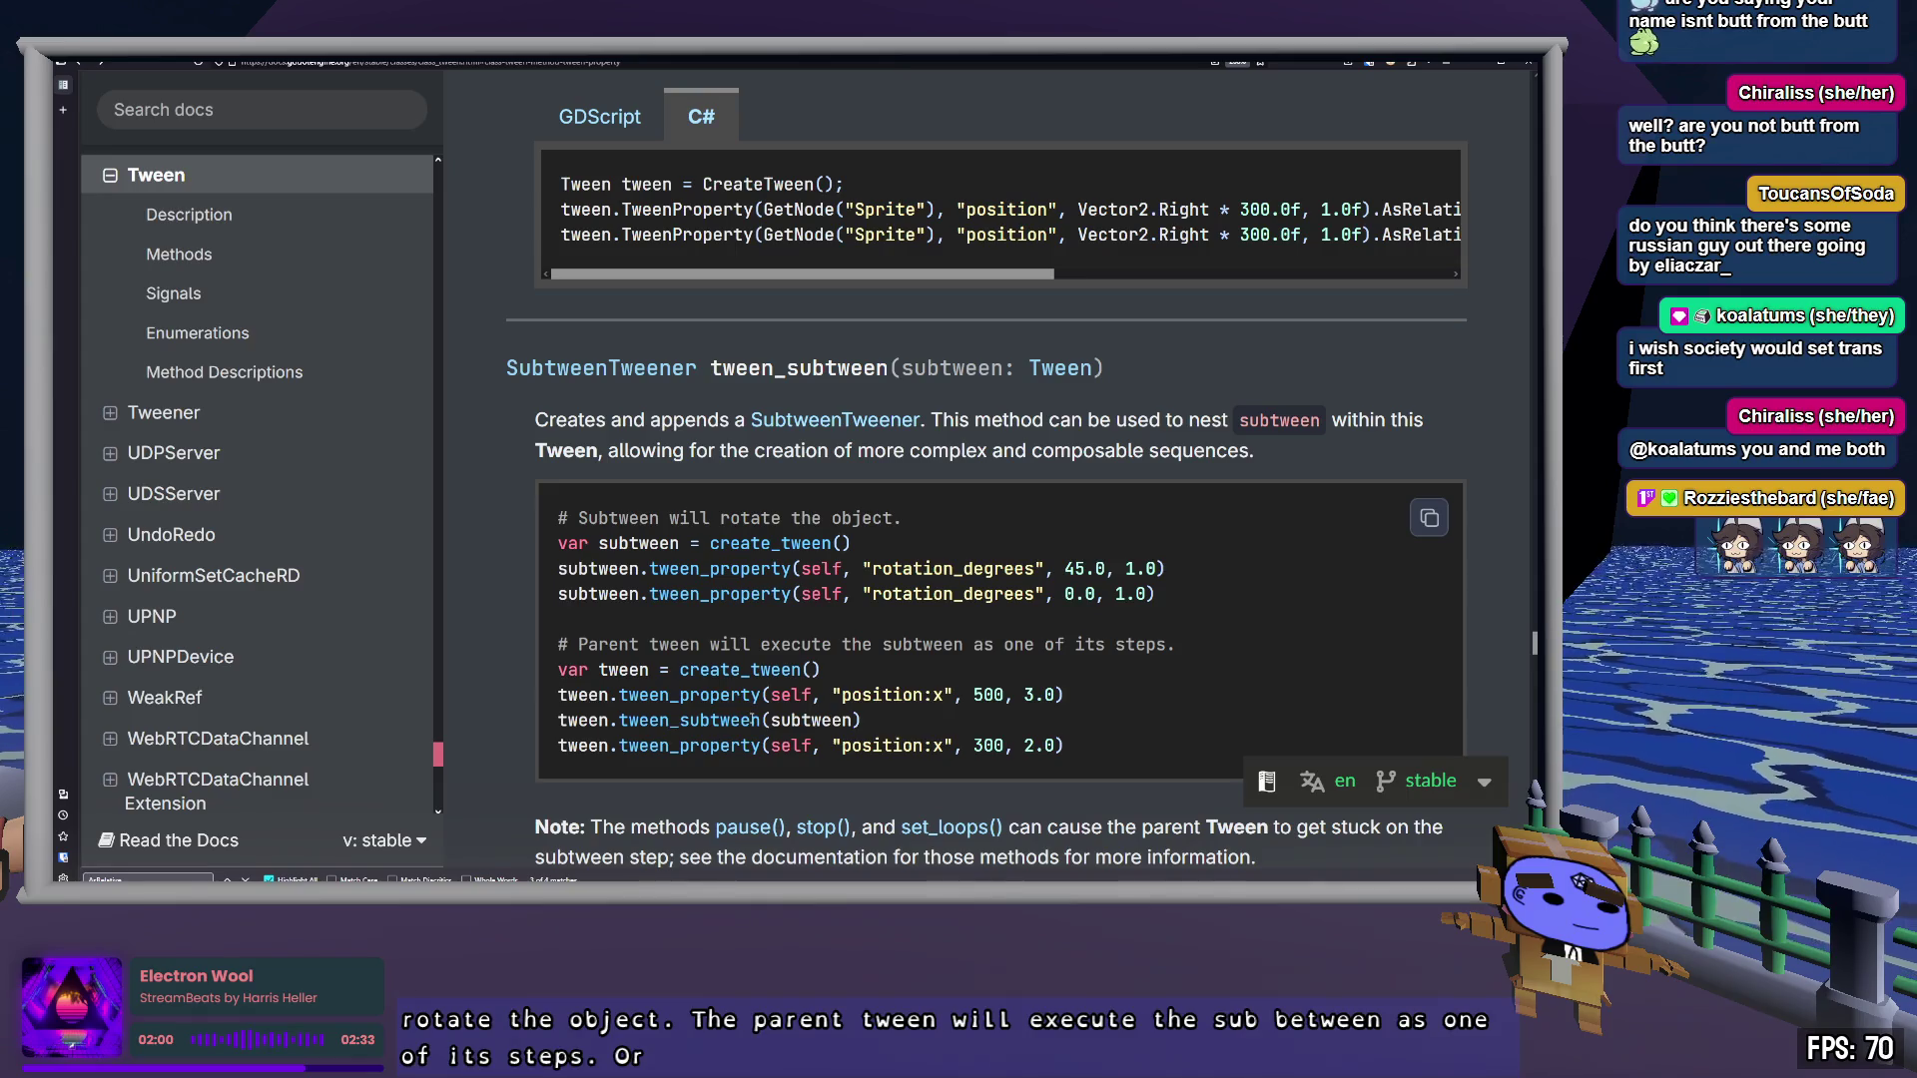
drag(557, 720, 863, 720)
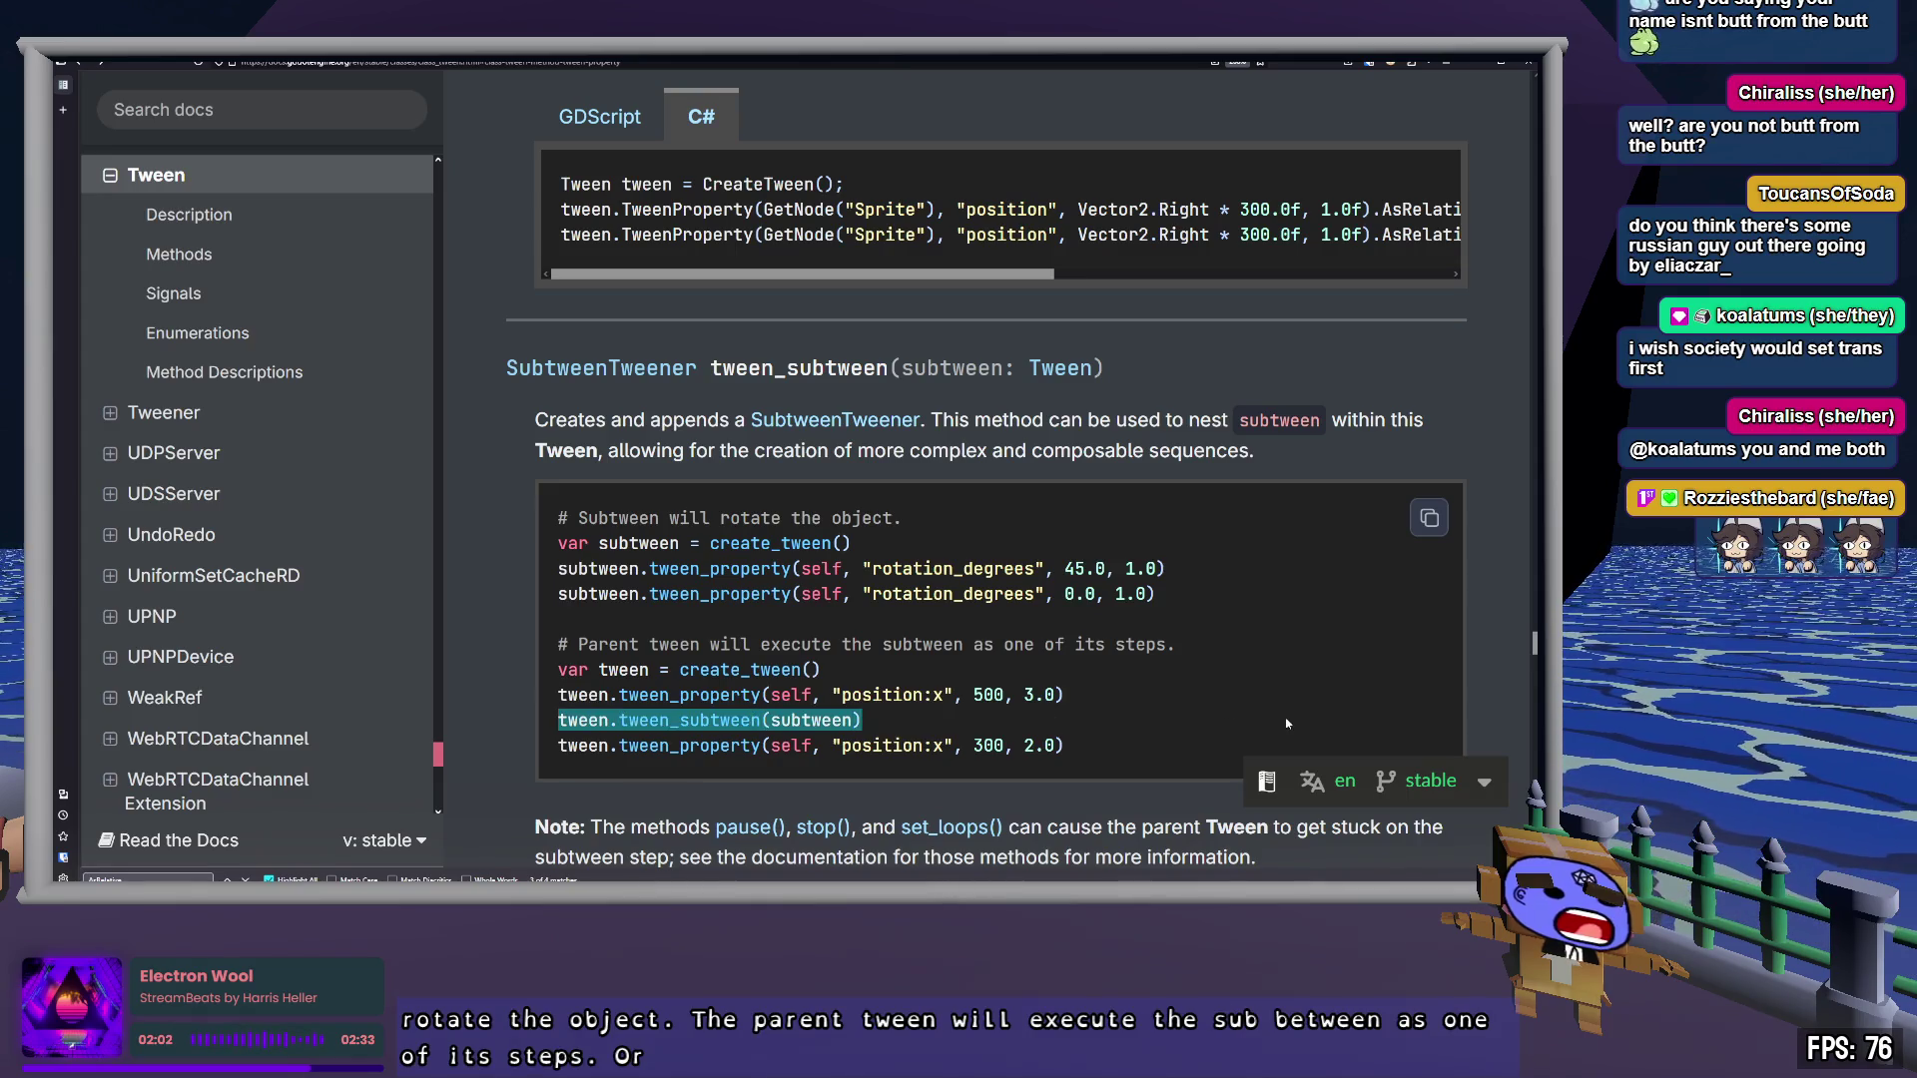
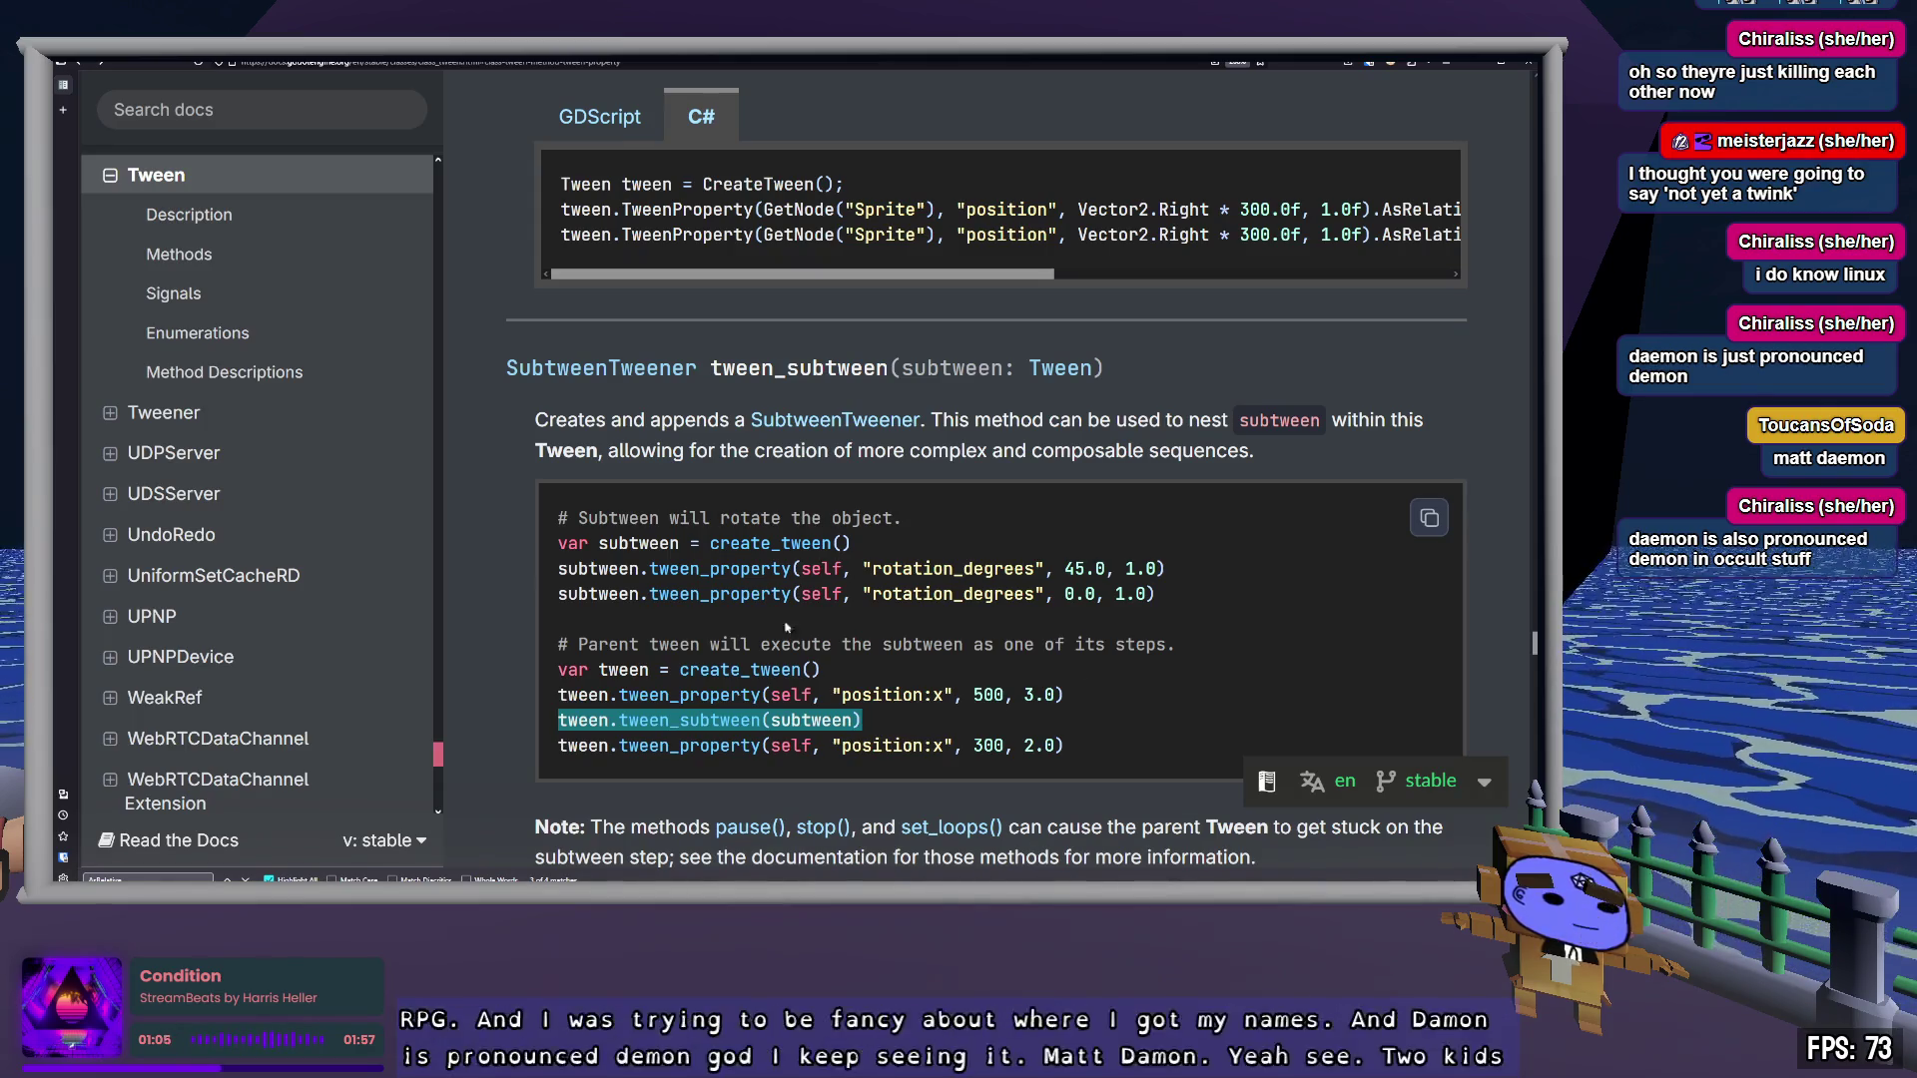
Delete the unfinished TweenCallback line from _Ready and save the script
triple_click(699, 544)
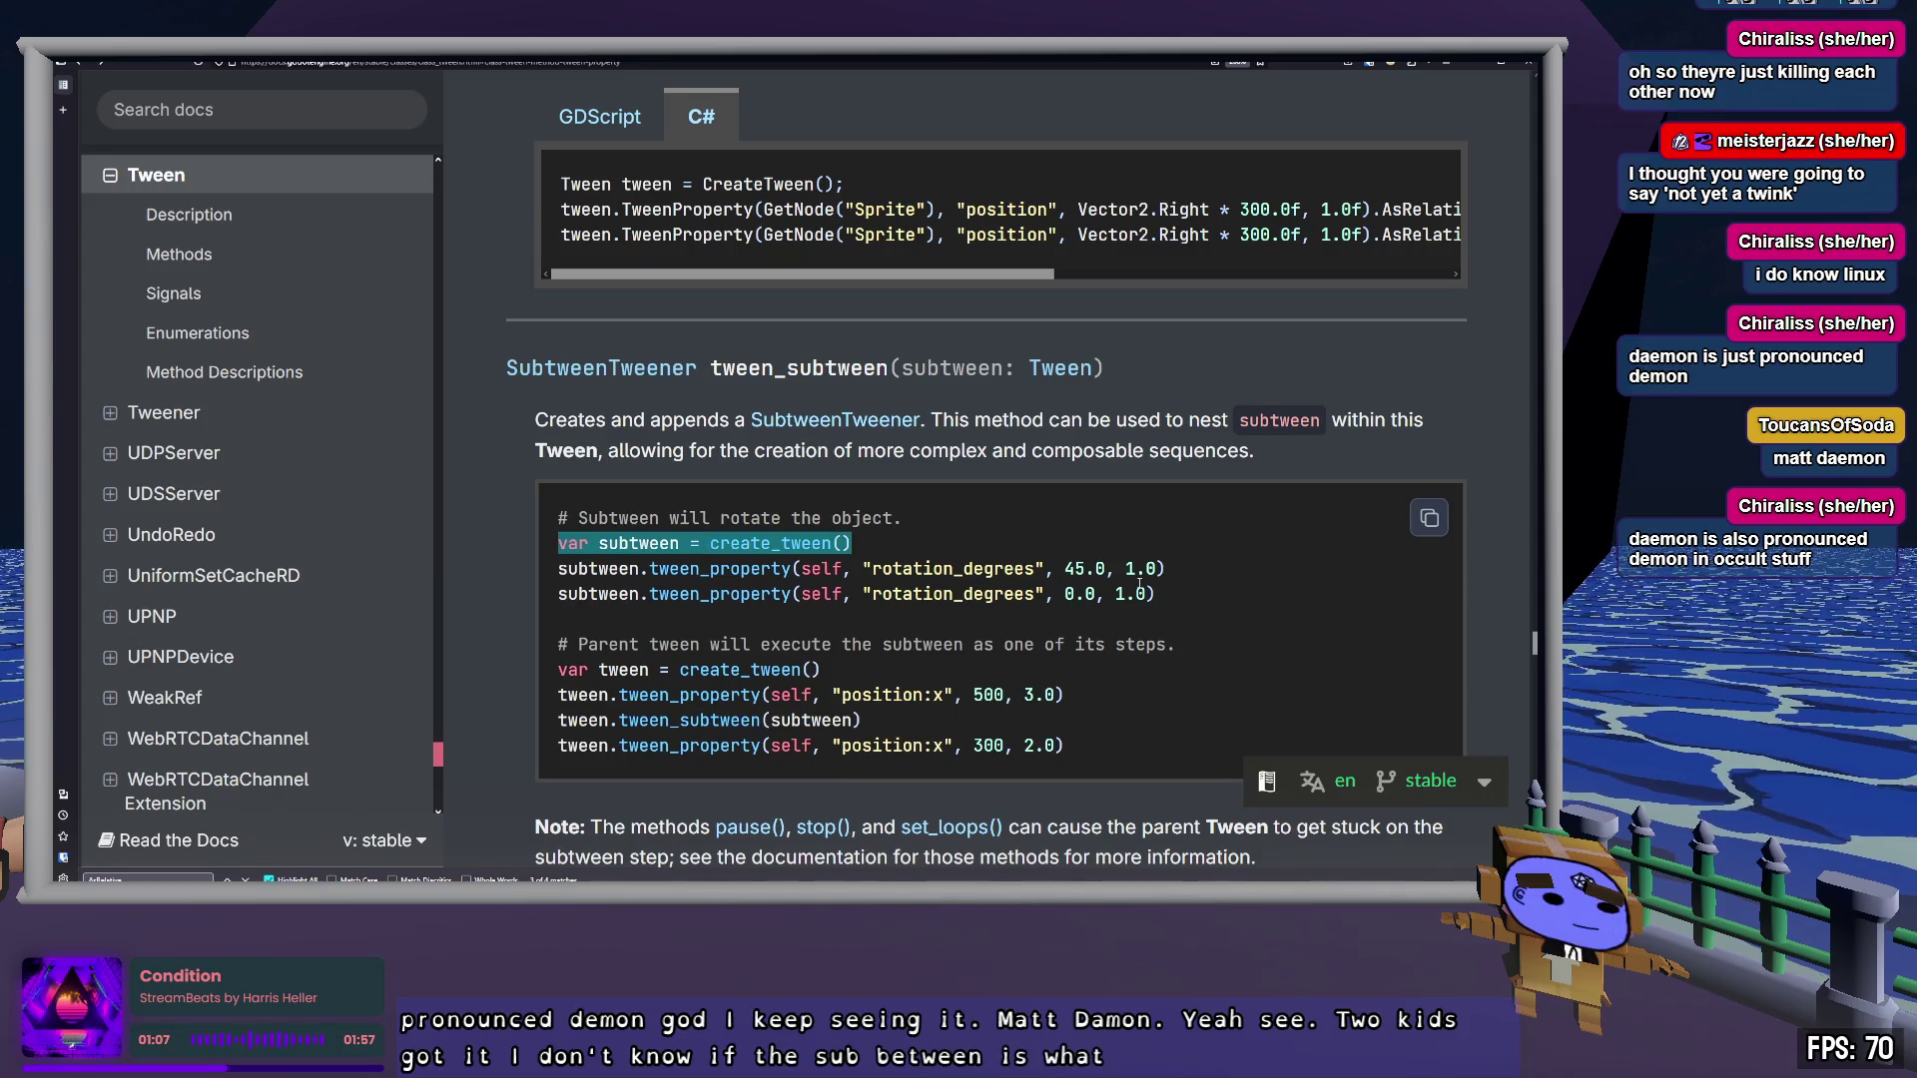
double_click(879, 695)
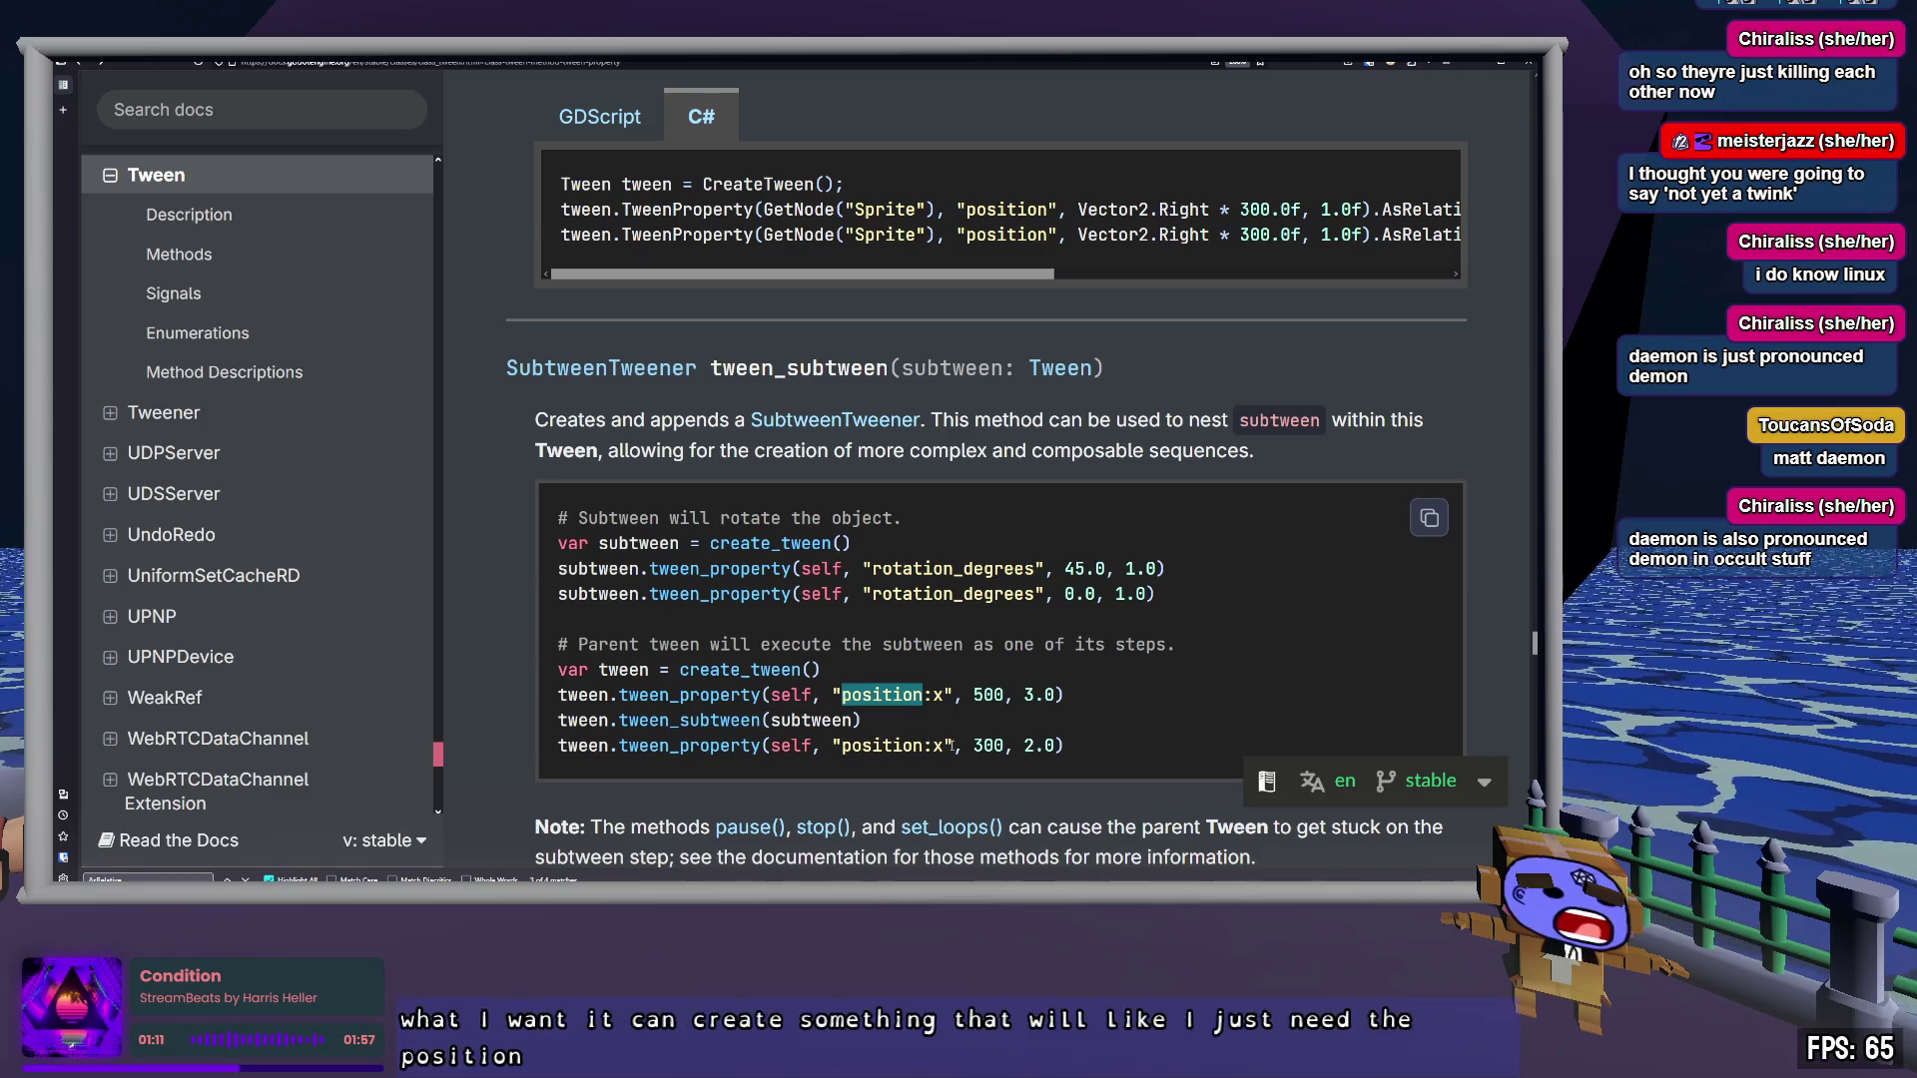
key(alt+Tab)
key(shift+Up)
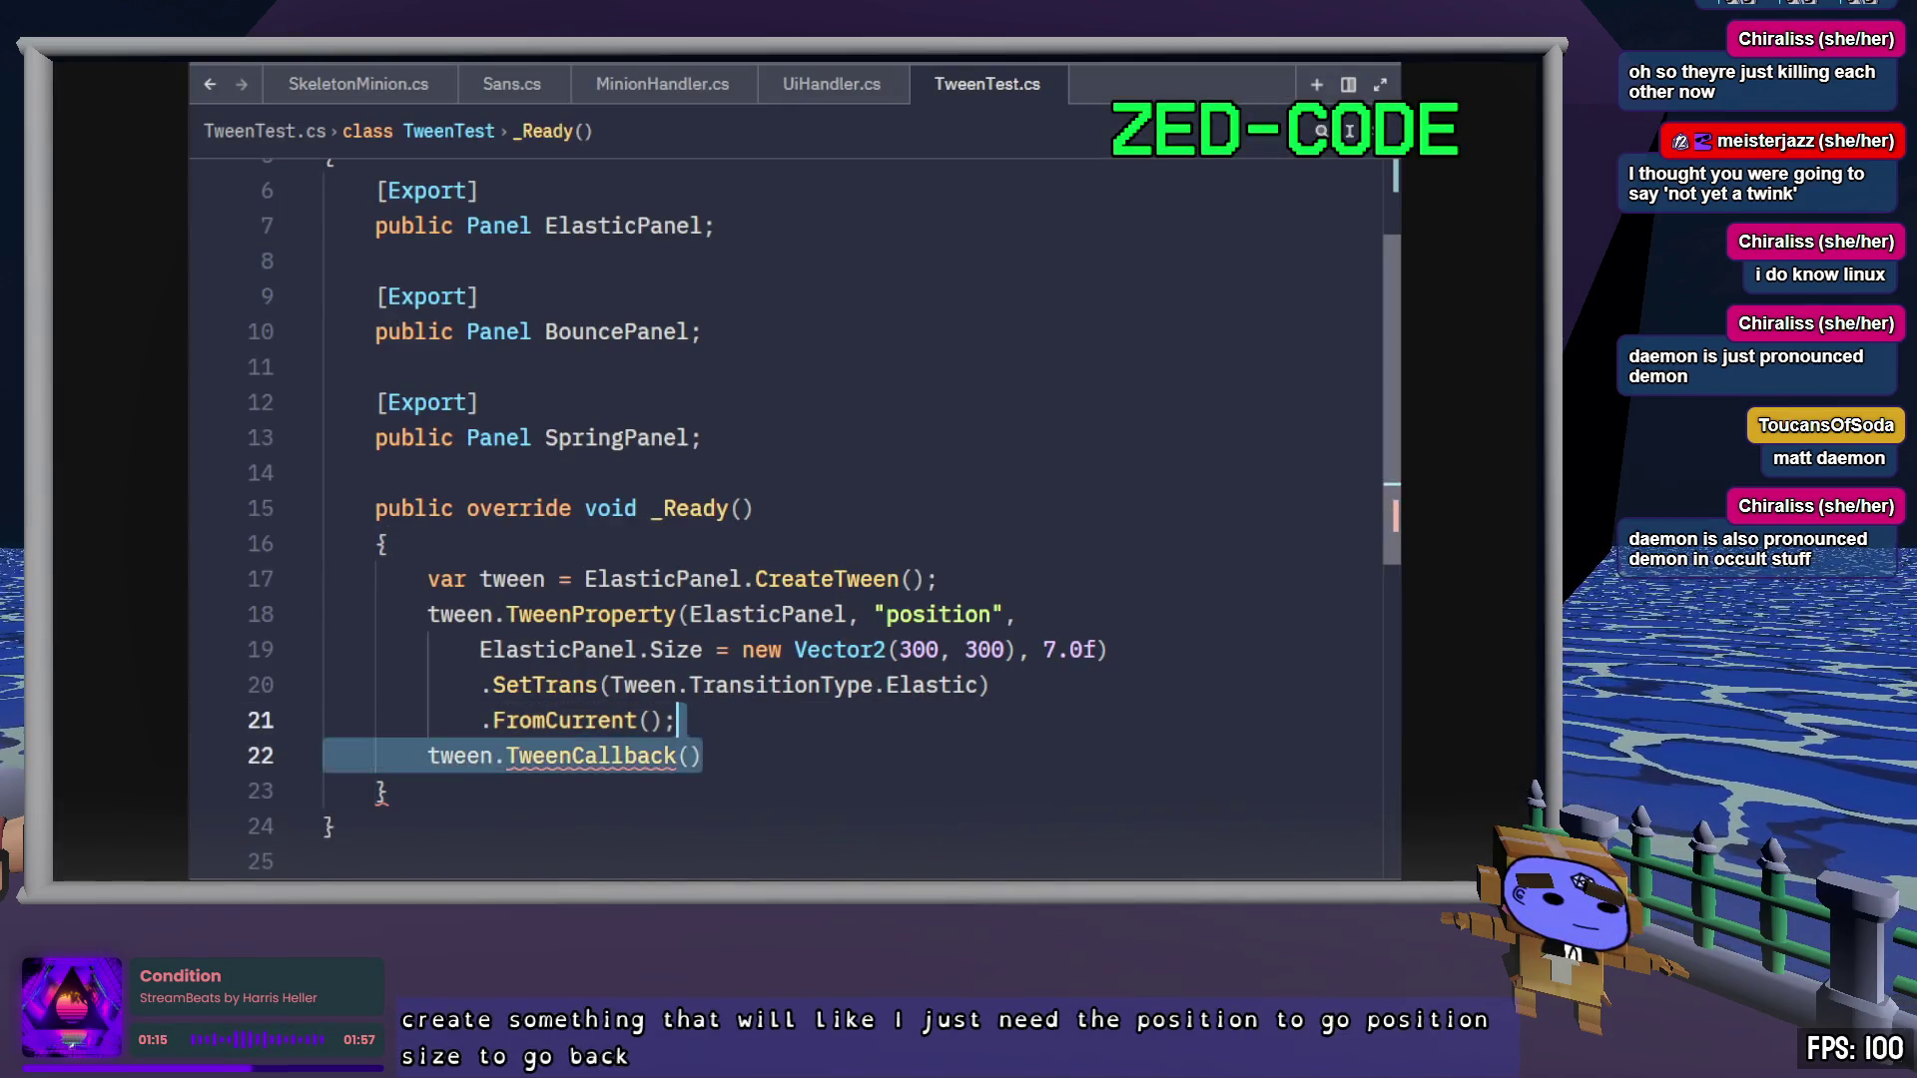
key(BackSpace)
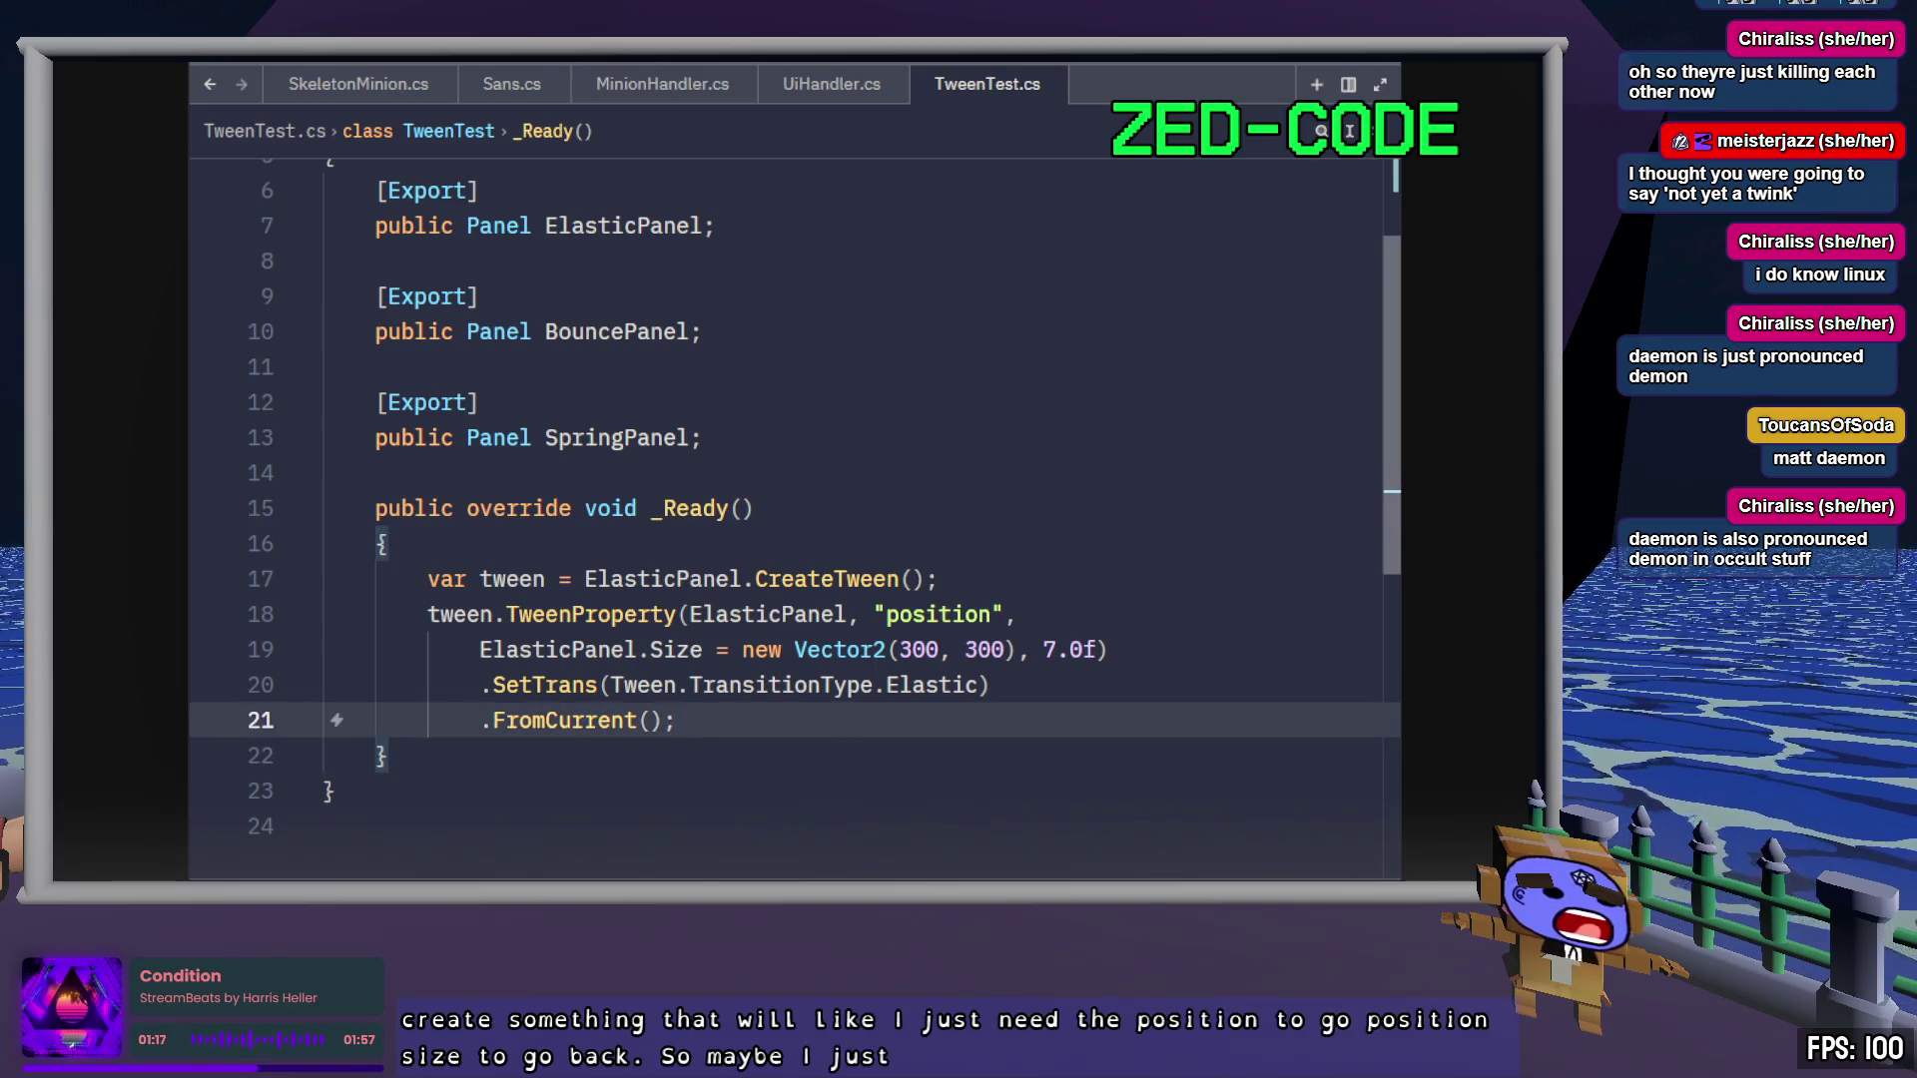
key(Return)
key(ctrl+s)
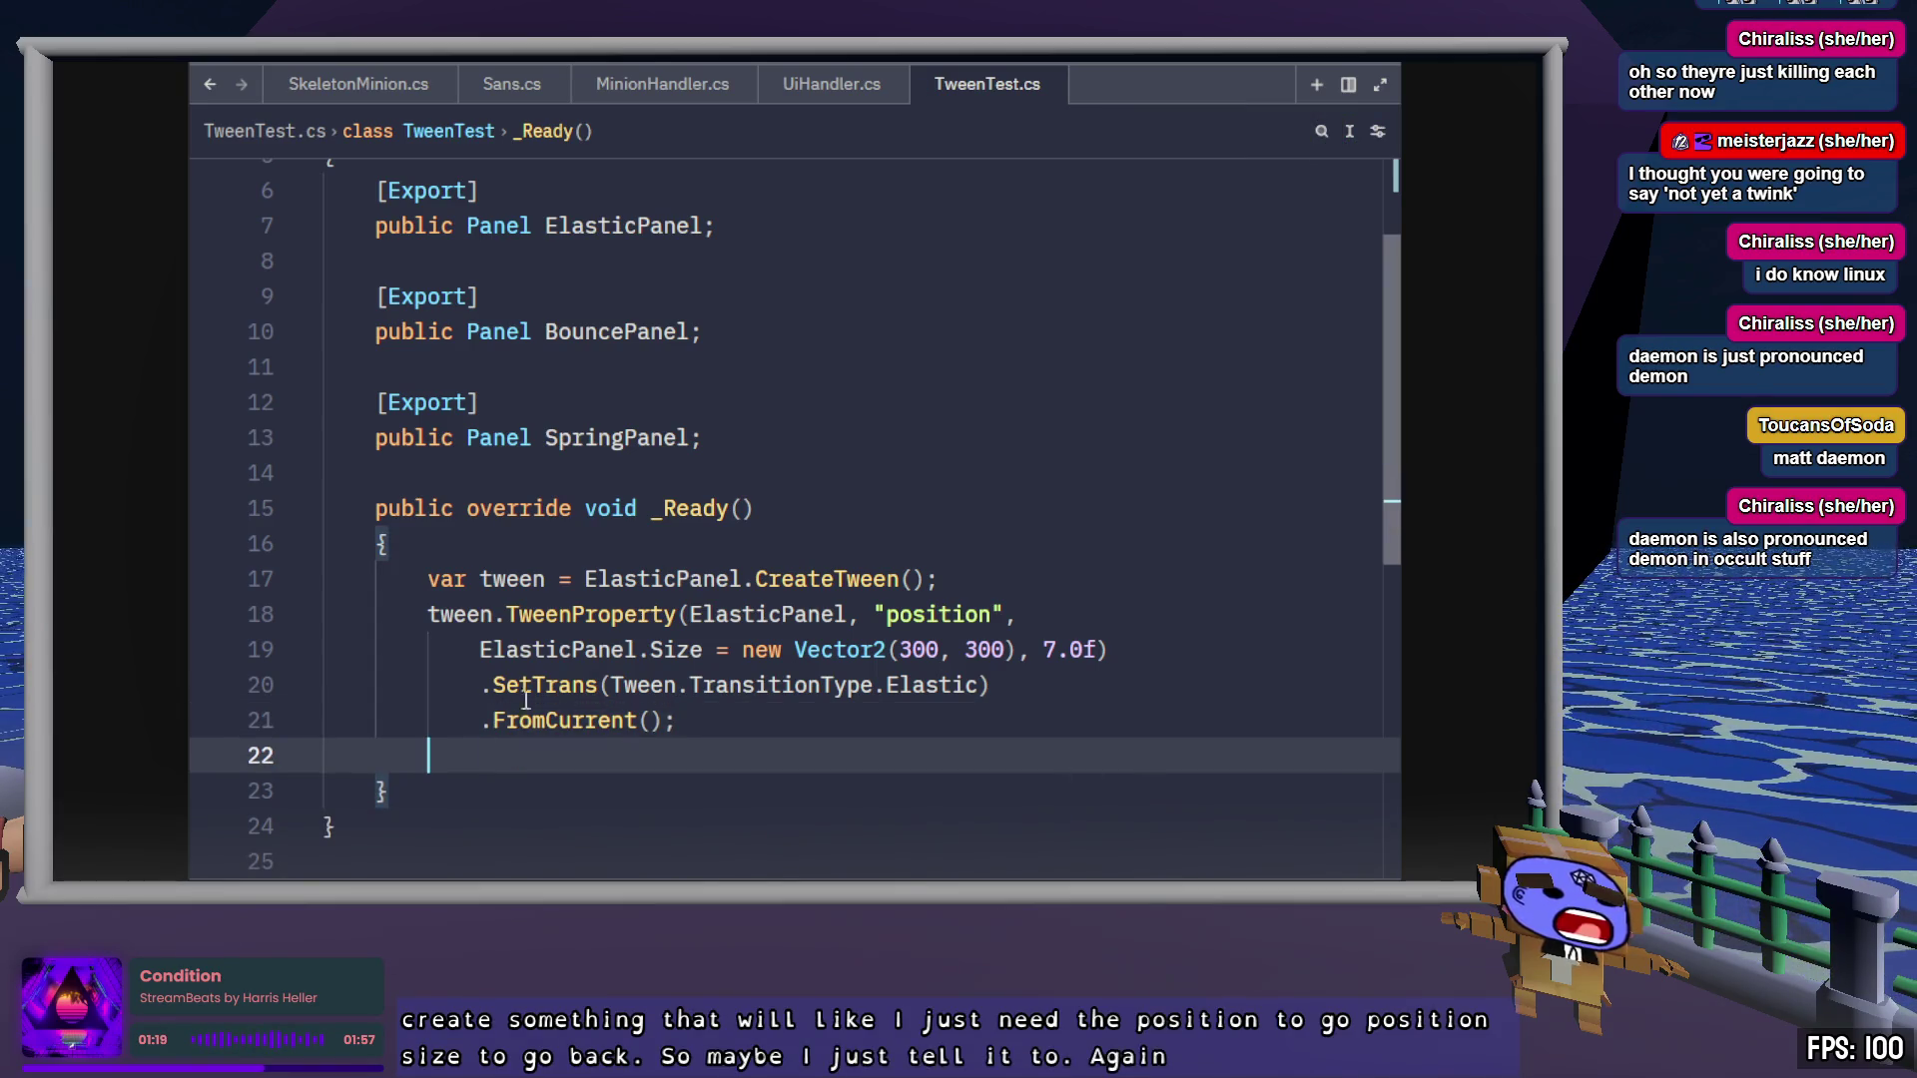
Duplicate the position TweenProperty statement directly below the original
drag(693, 718, 428, 615)
key(ctrl+c)
click(550, 774)
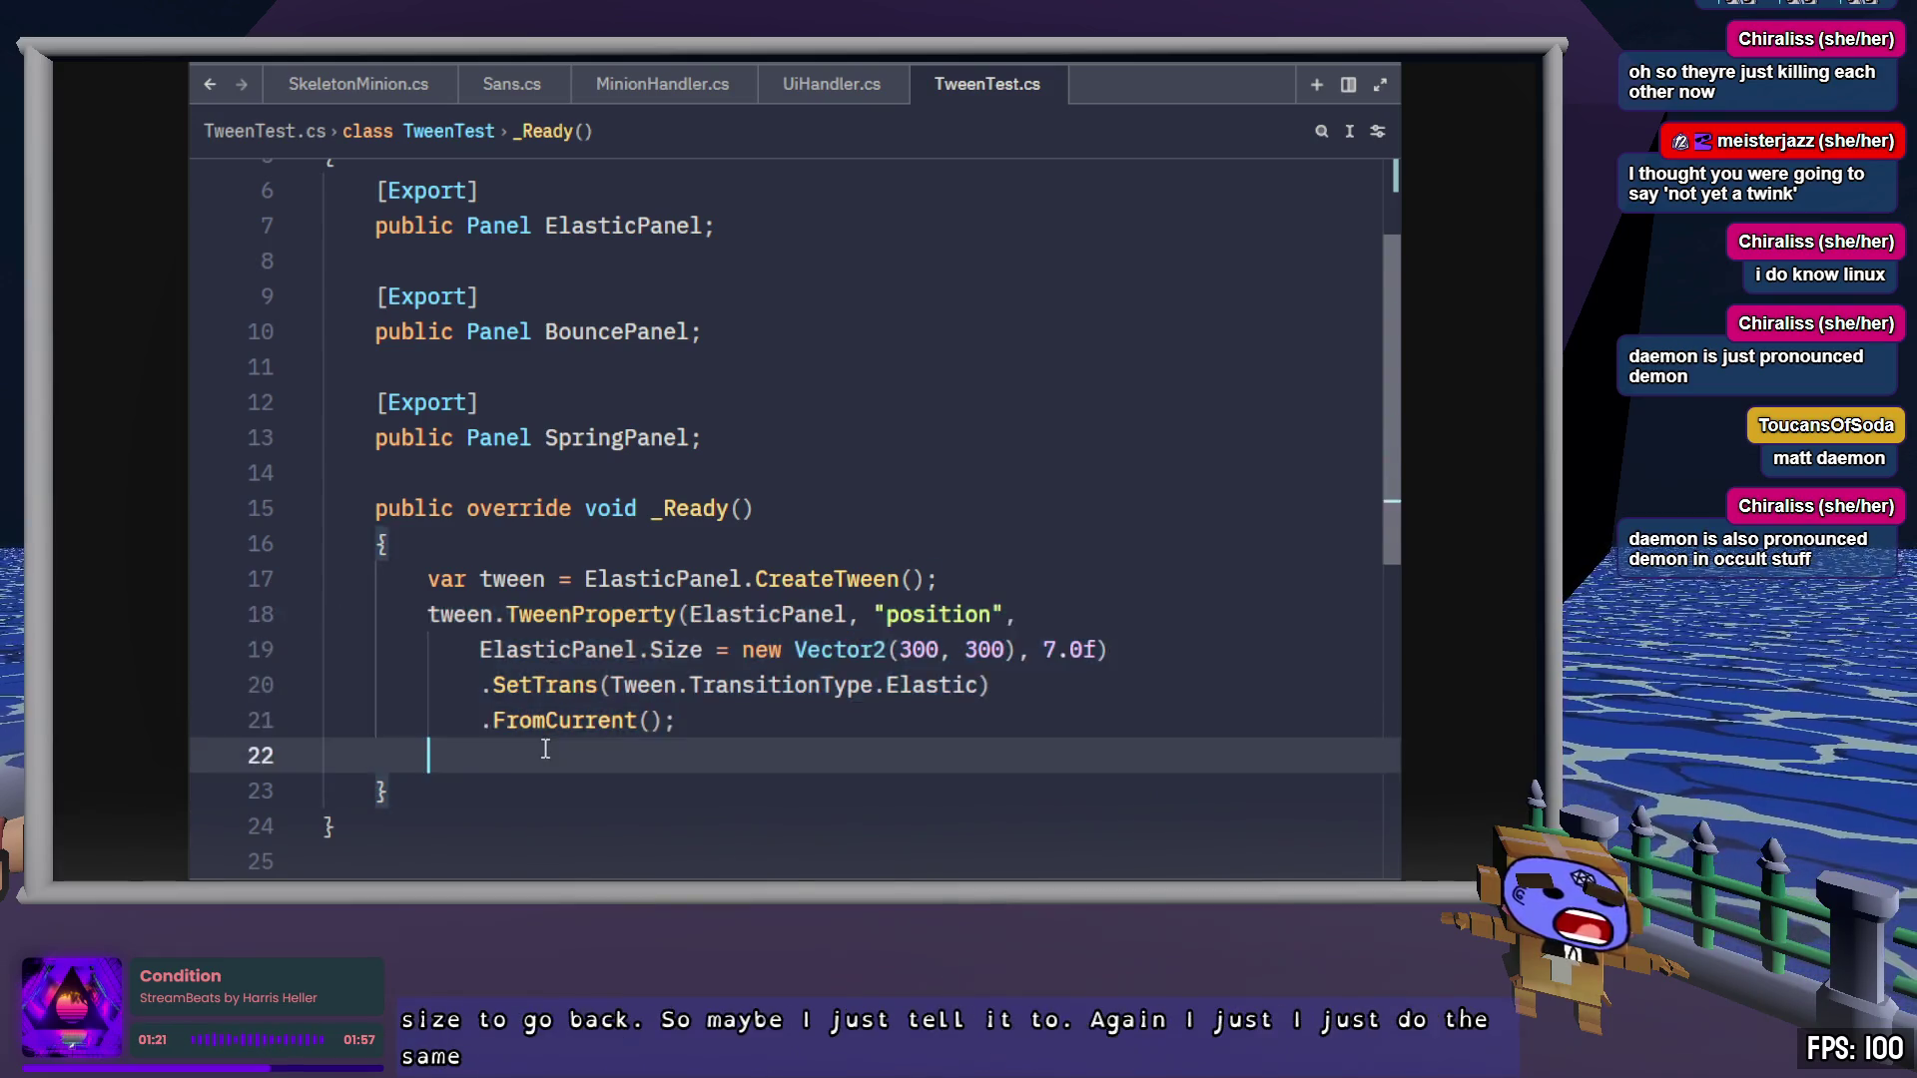
key(ctrl+v)
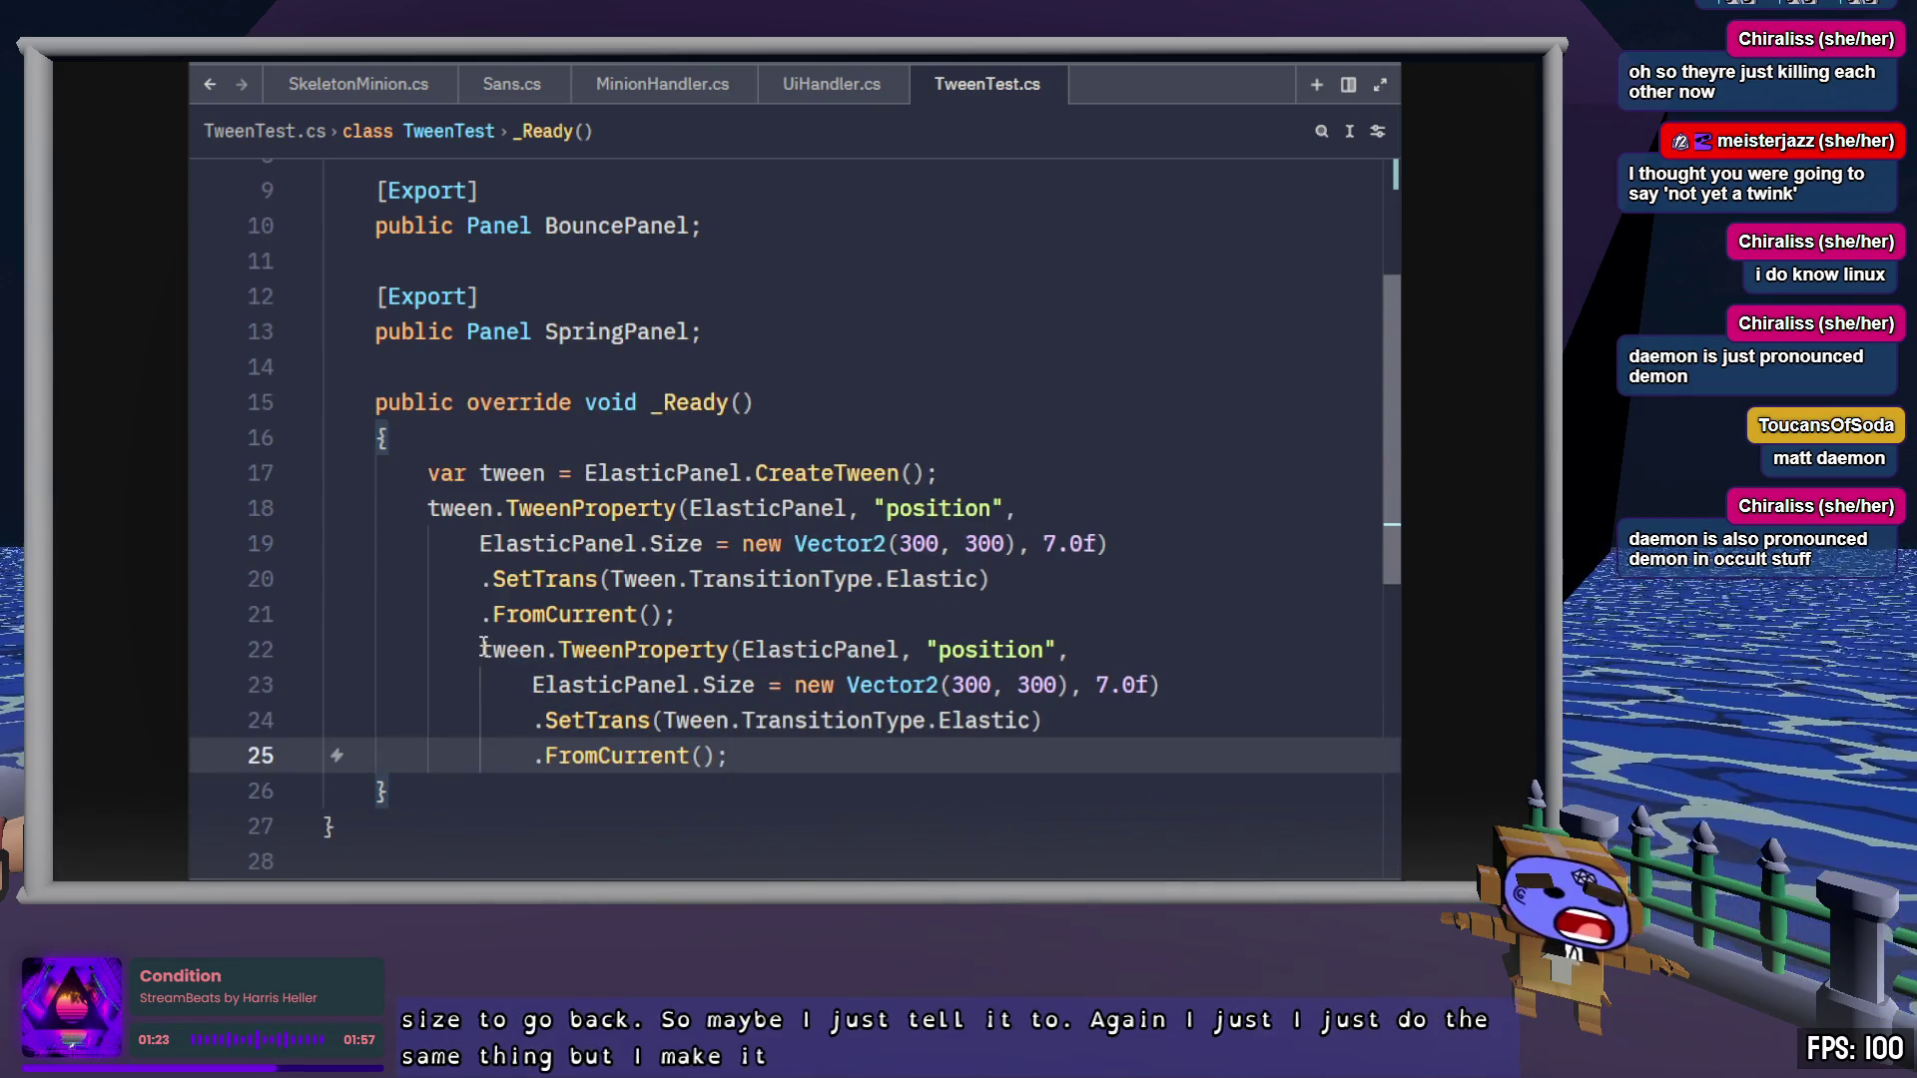
shift+click(480, 661)
key(shift+Tab)
click(735, 611)
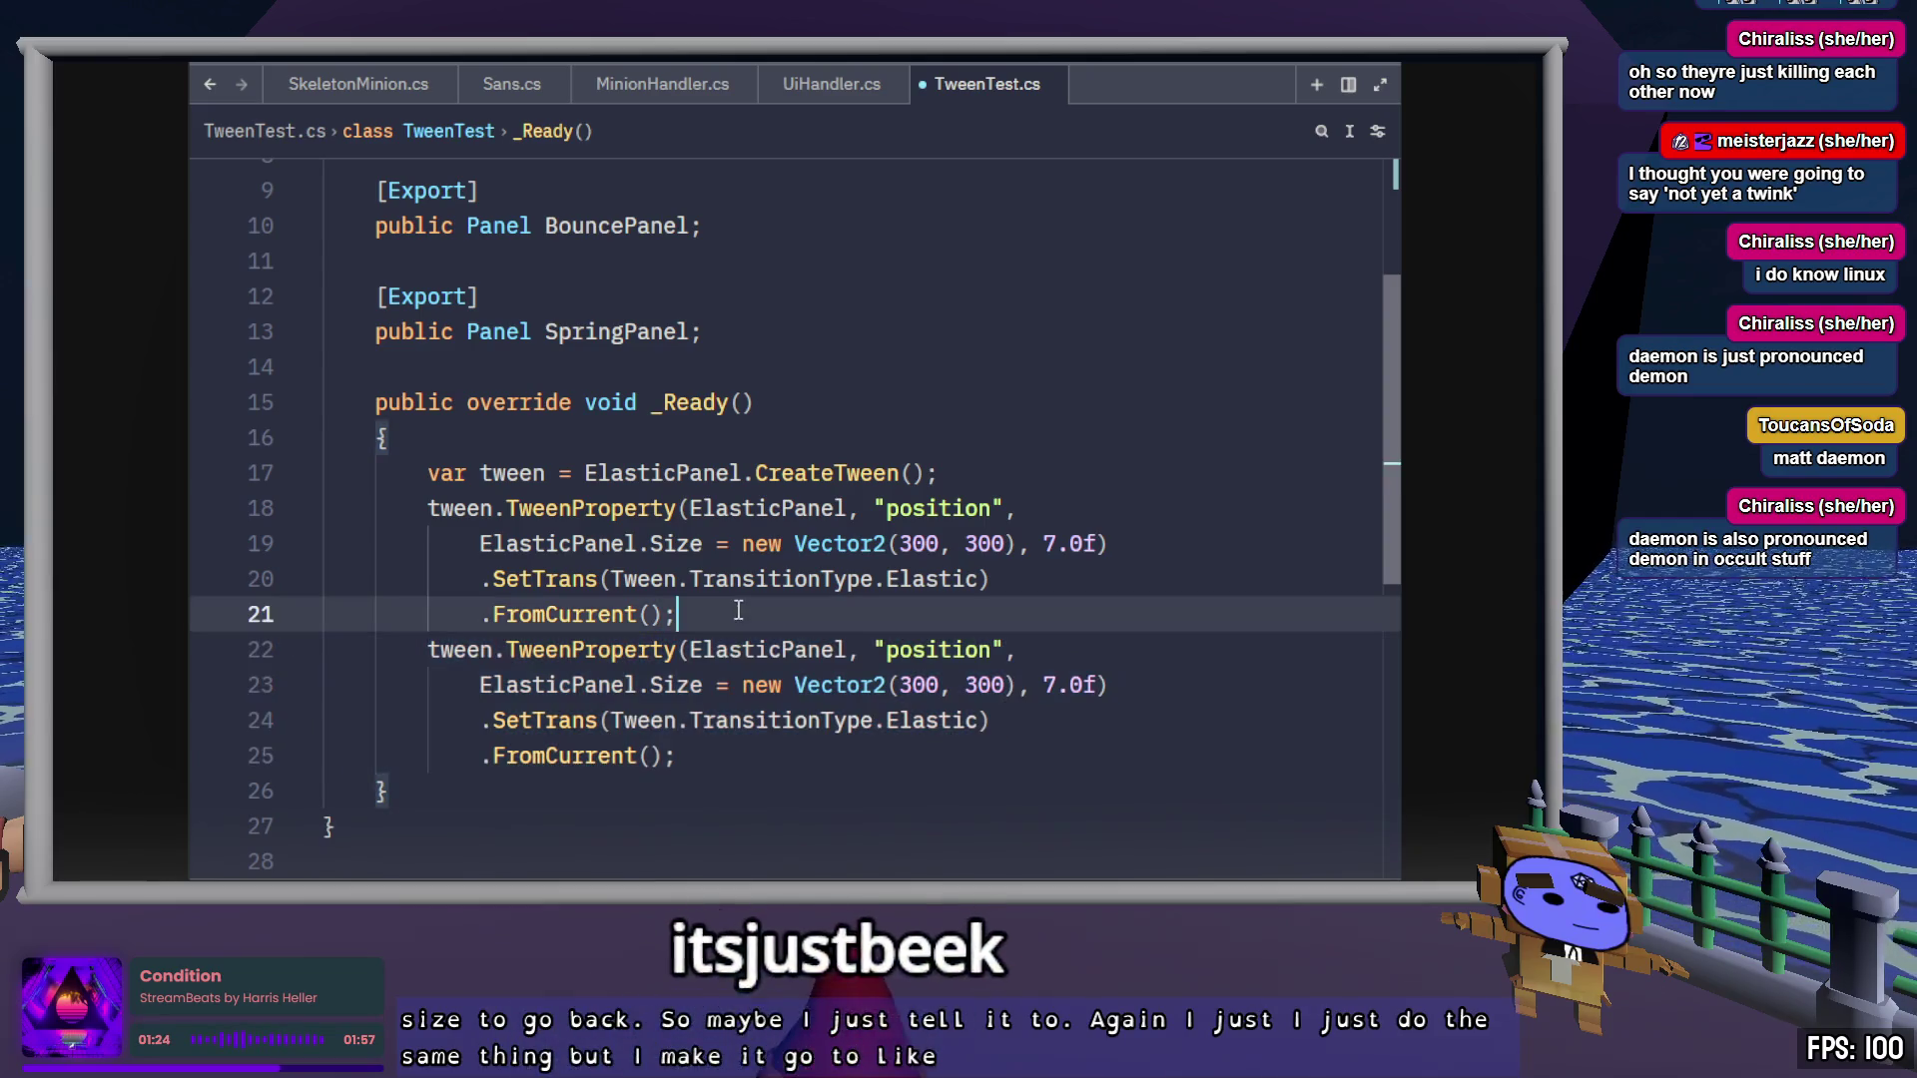
Change the duplicated tween's target size to Vector2(100, 100) and save
click(904, 685)
key(Delete)
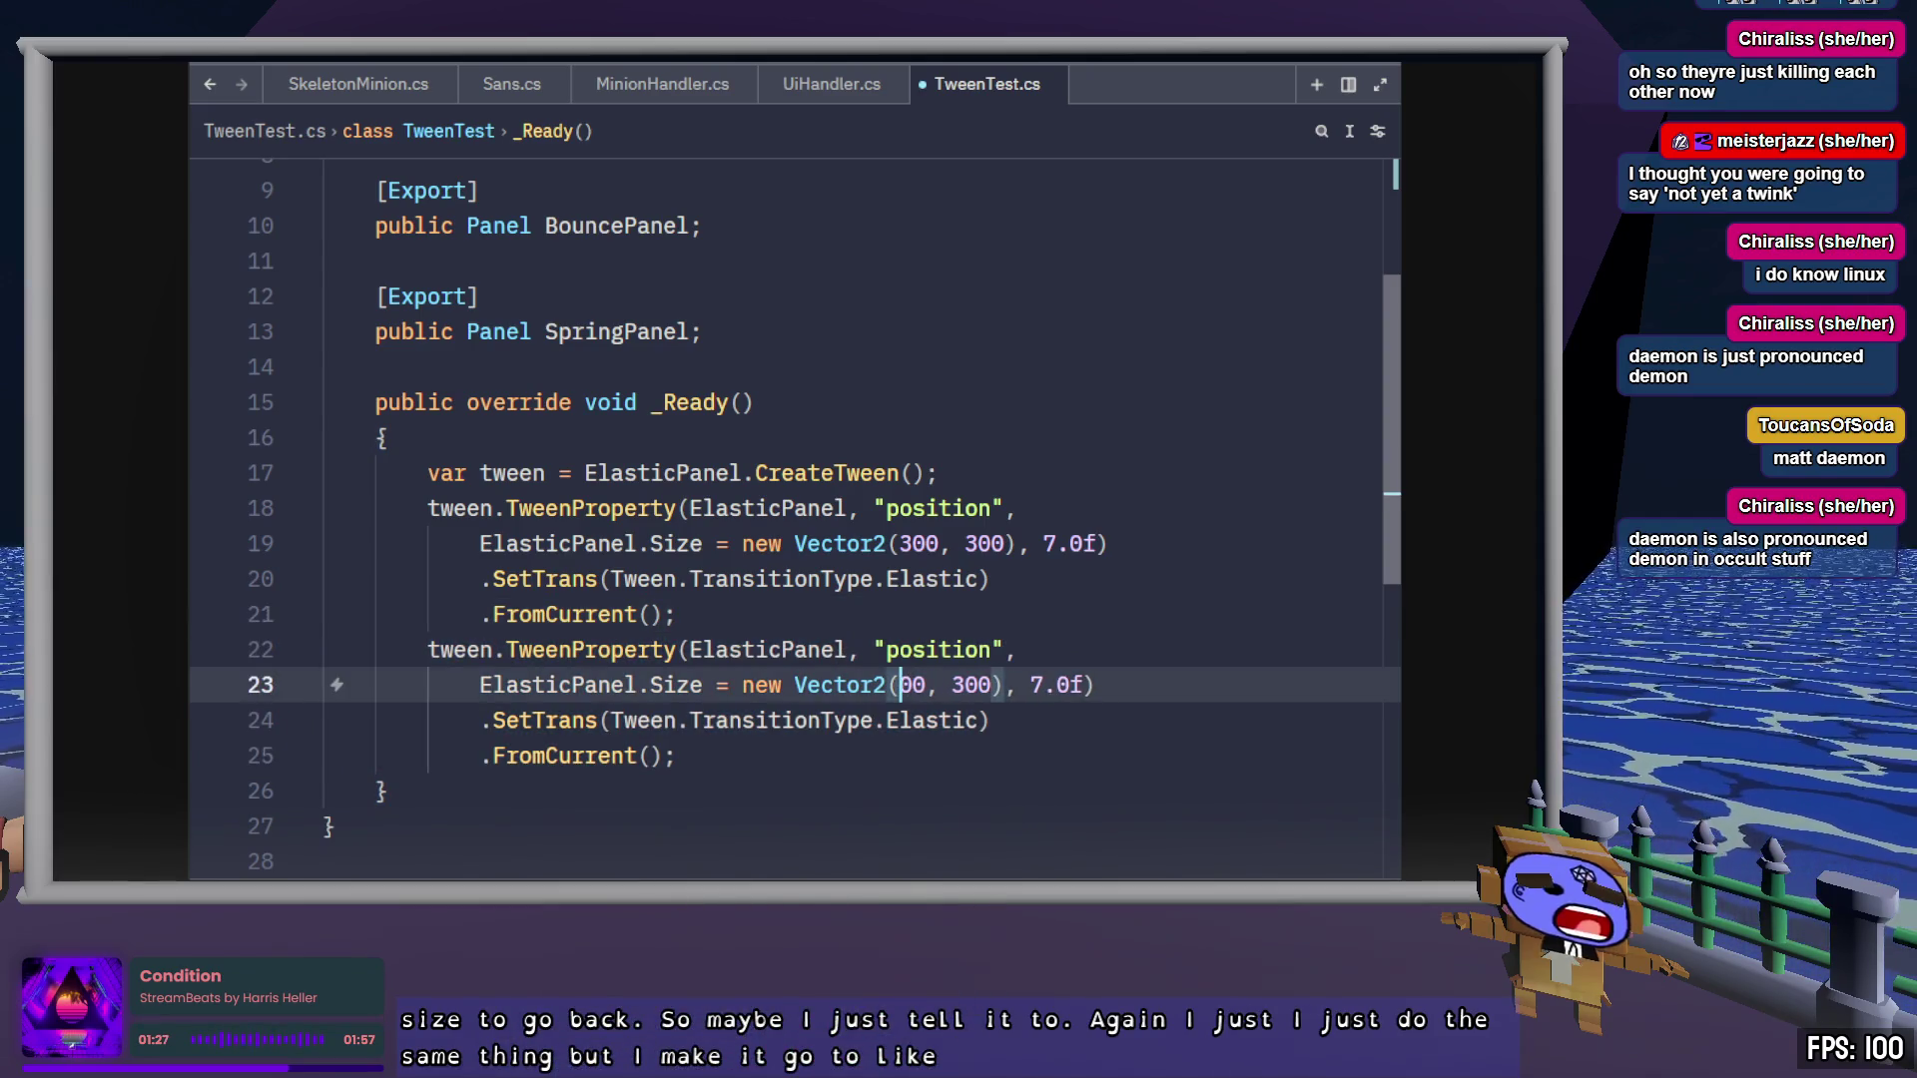
key(ctrl+s)
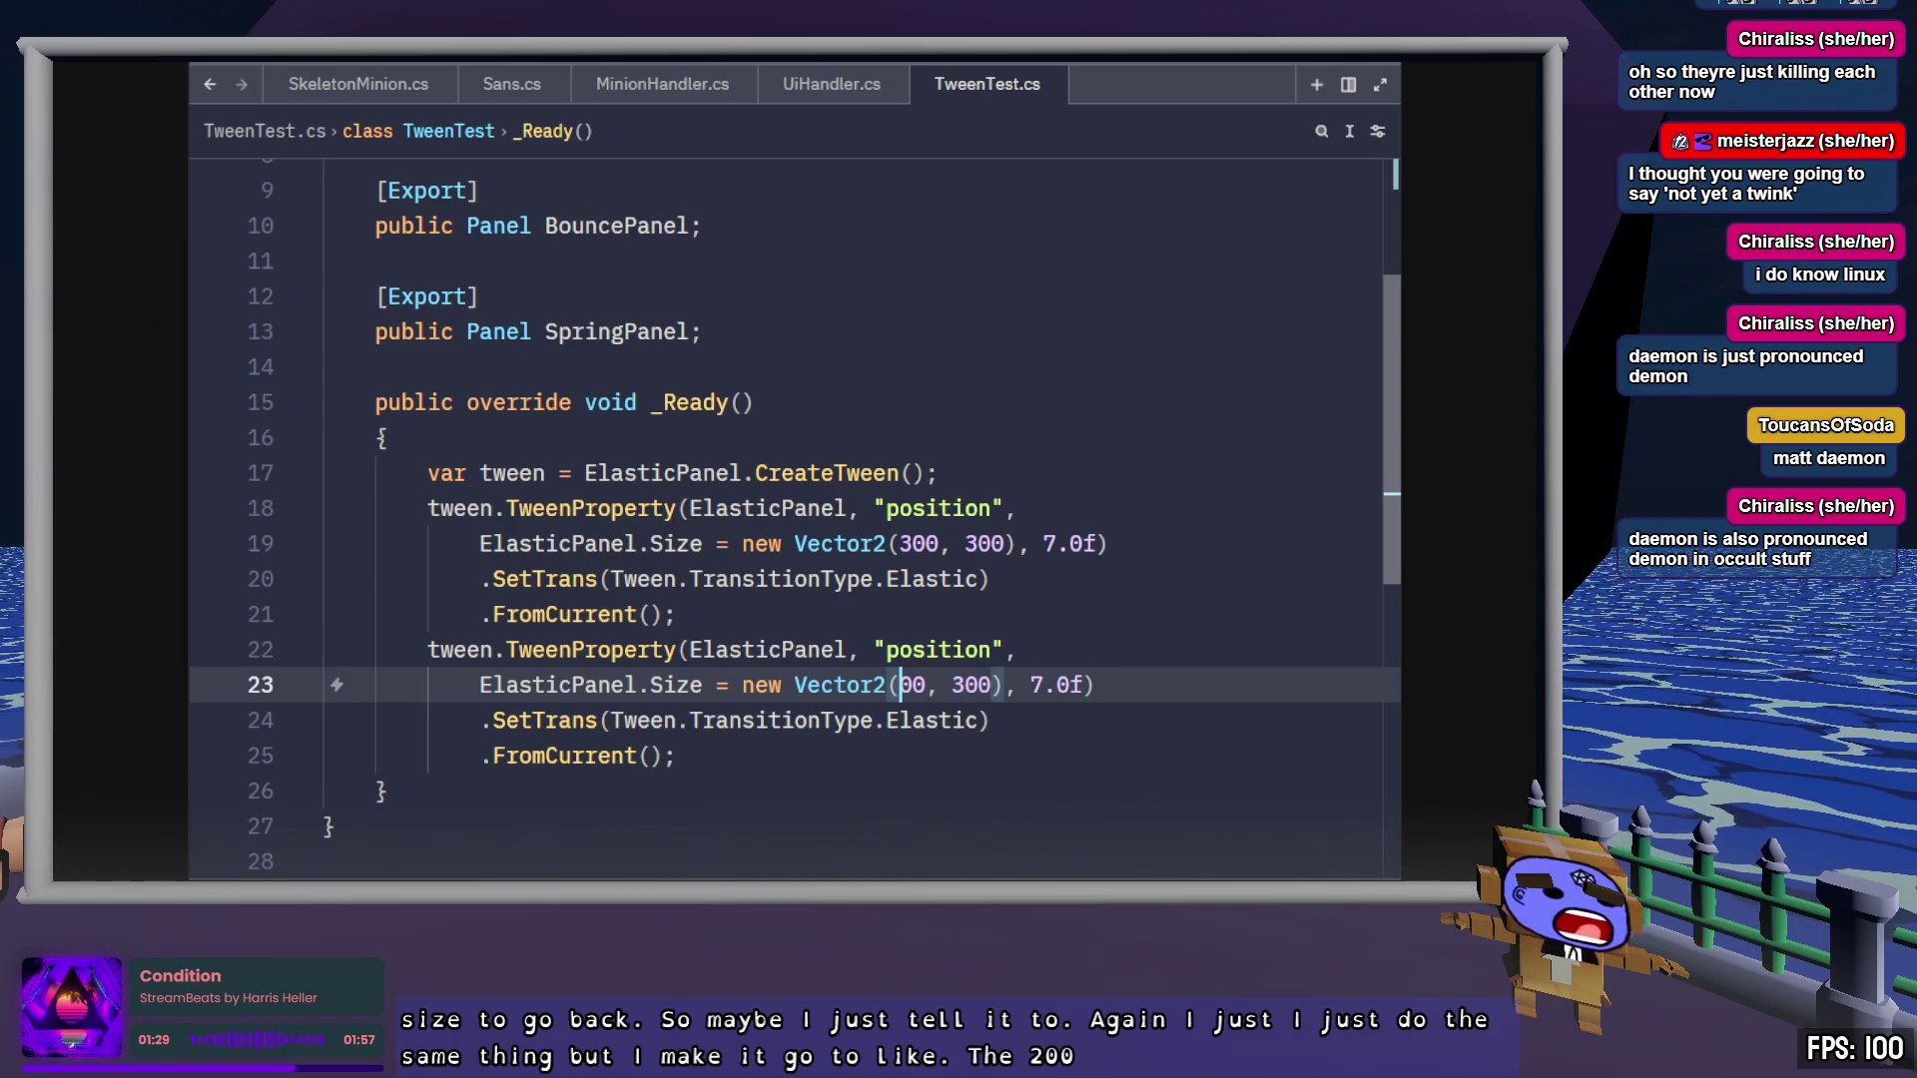
text(1)
key(Right)
key(Right)
key(Right)
key(BackSpace)
text(1)
key(End)
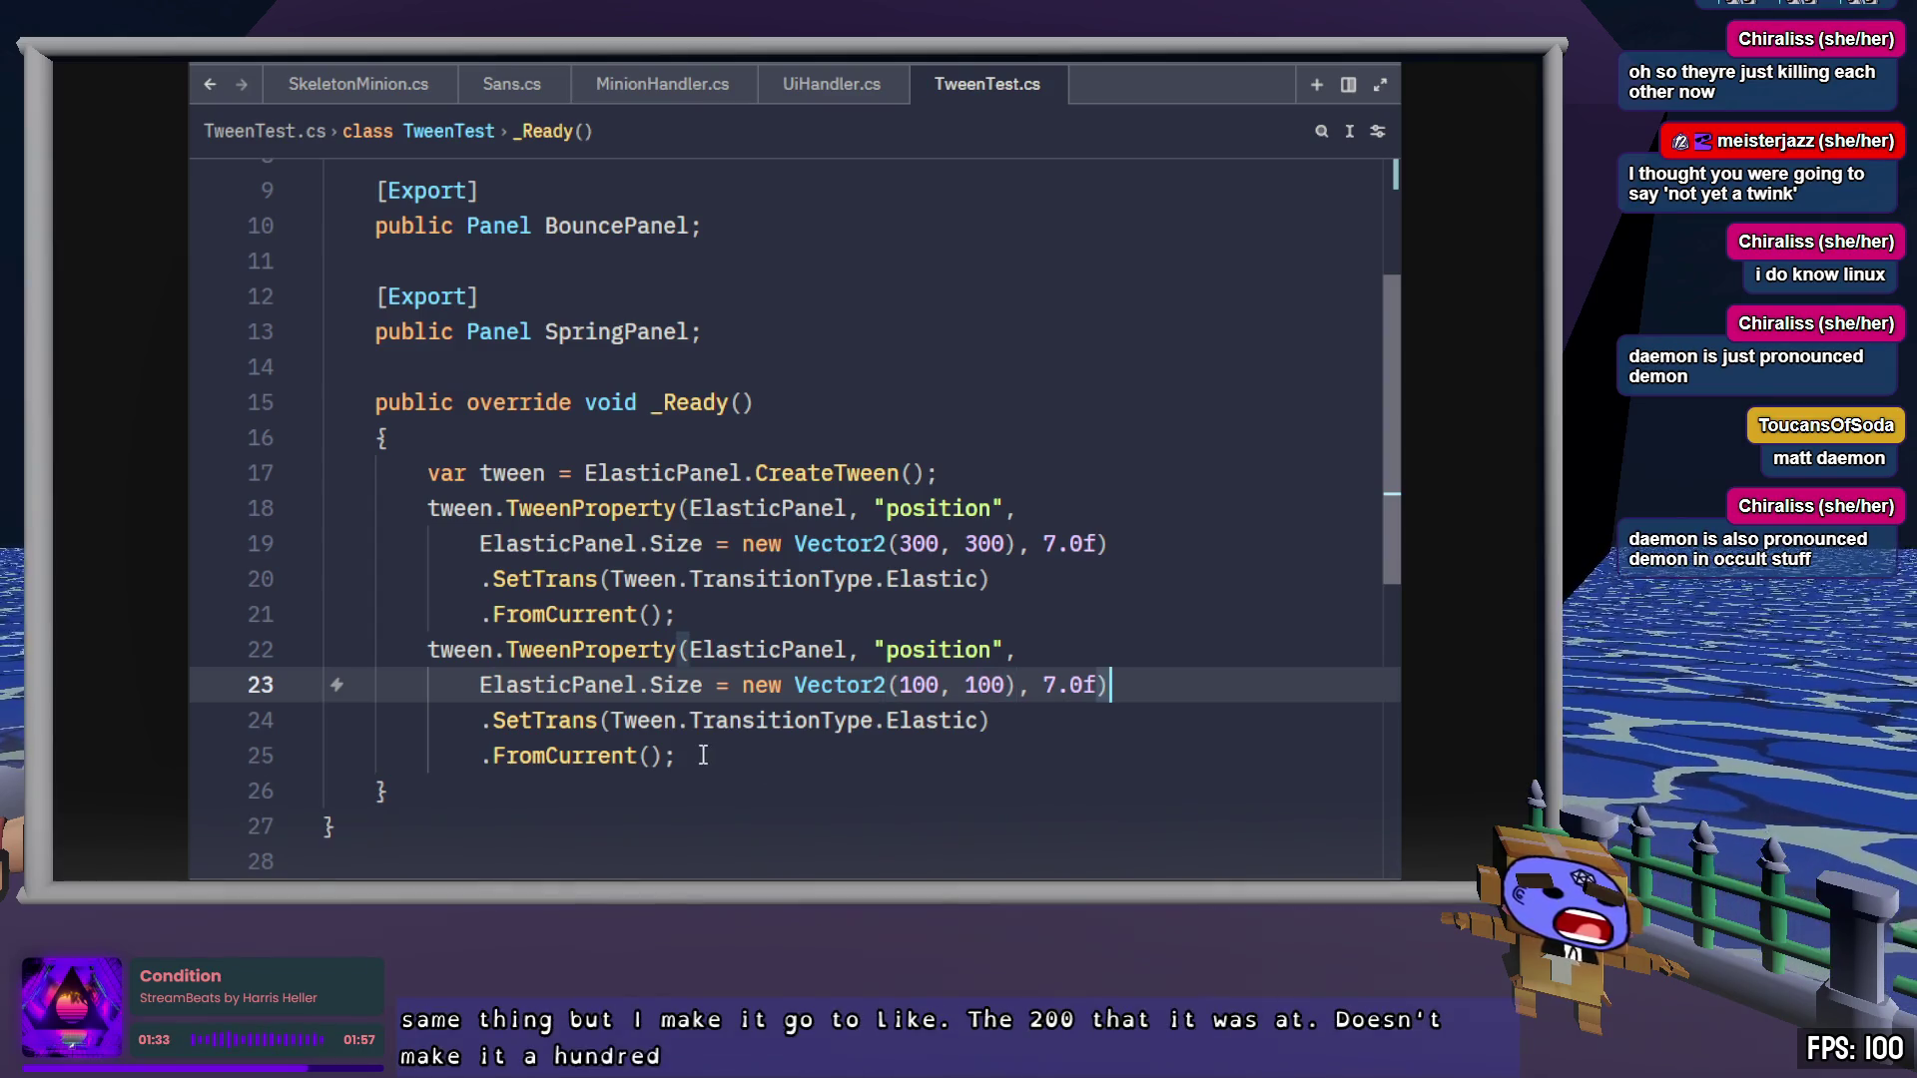
click(702, 755)
key(ctrl+s)
Paste a copy of the whole tween block below the original
drag(667, 726, 439, 474)
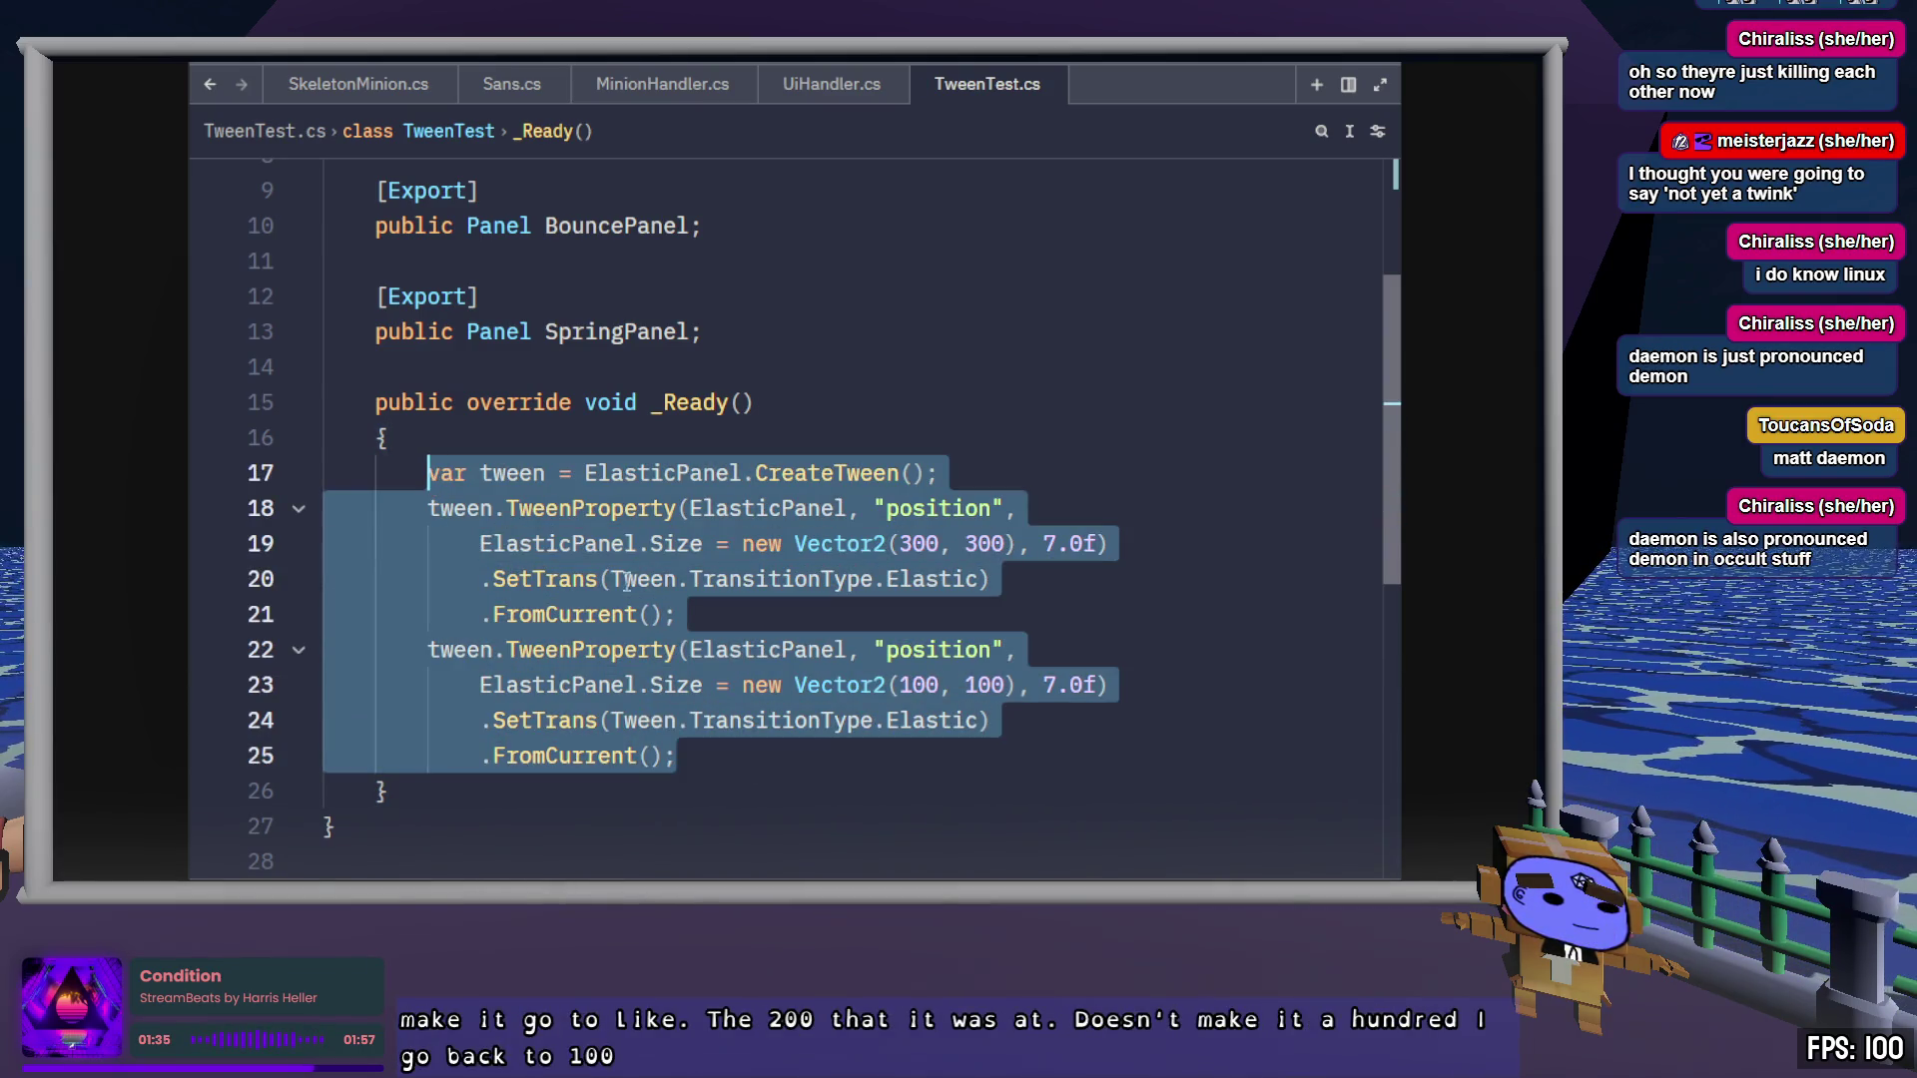
click(769, 756)
key(Return)
key(Return)
text(var tween = ElasticPanel.CreateTween();             tween.TweenProperty(ElasticPanel, "position",                 ElasticPanel.Size = new Vector2(300, 300), 7.0f)                 .SetTrans(Tween.TransitionType.Elastic)                 .FromCurrent();             tween.TweenProperty(ElasticPanel, "position",                 ElasticPanel.Size = new Vector2(100, 100), 7.0f)                 .SetTrans(Tween.TransitionType.Elastic)                 .FromCurrent();)
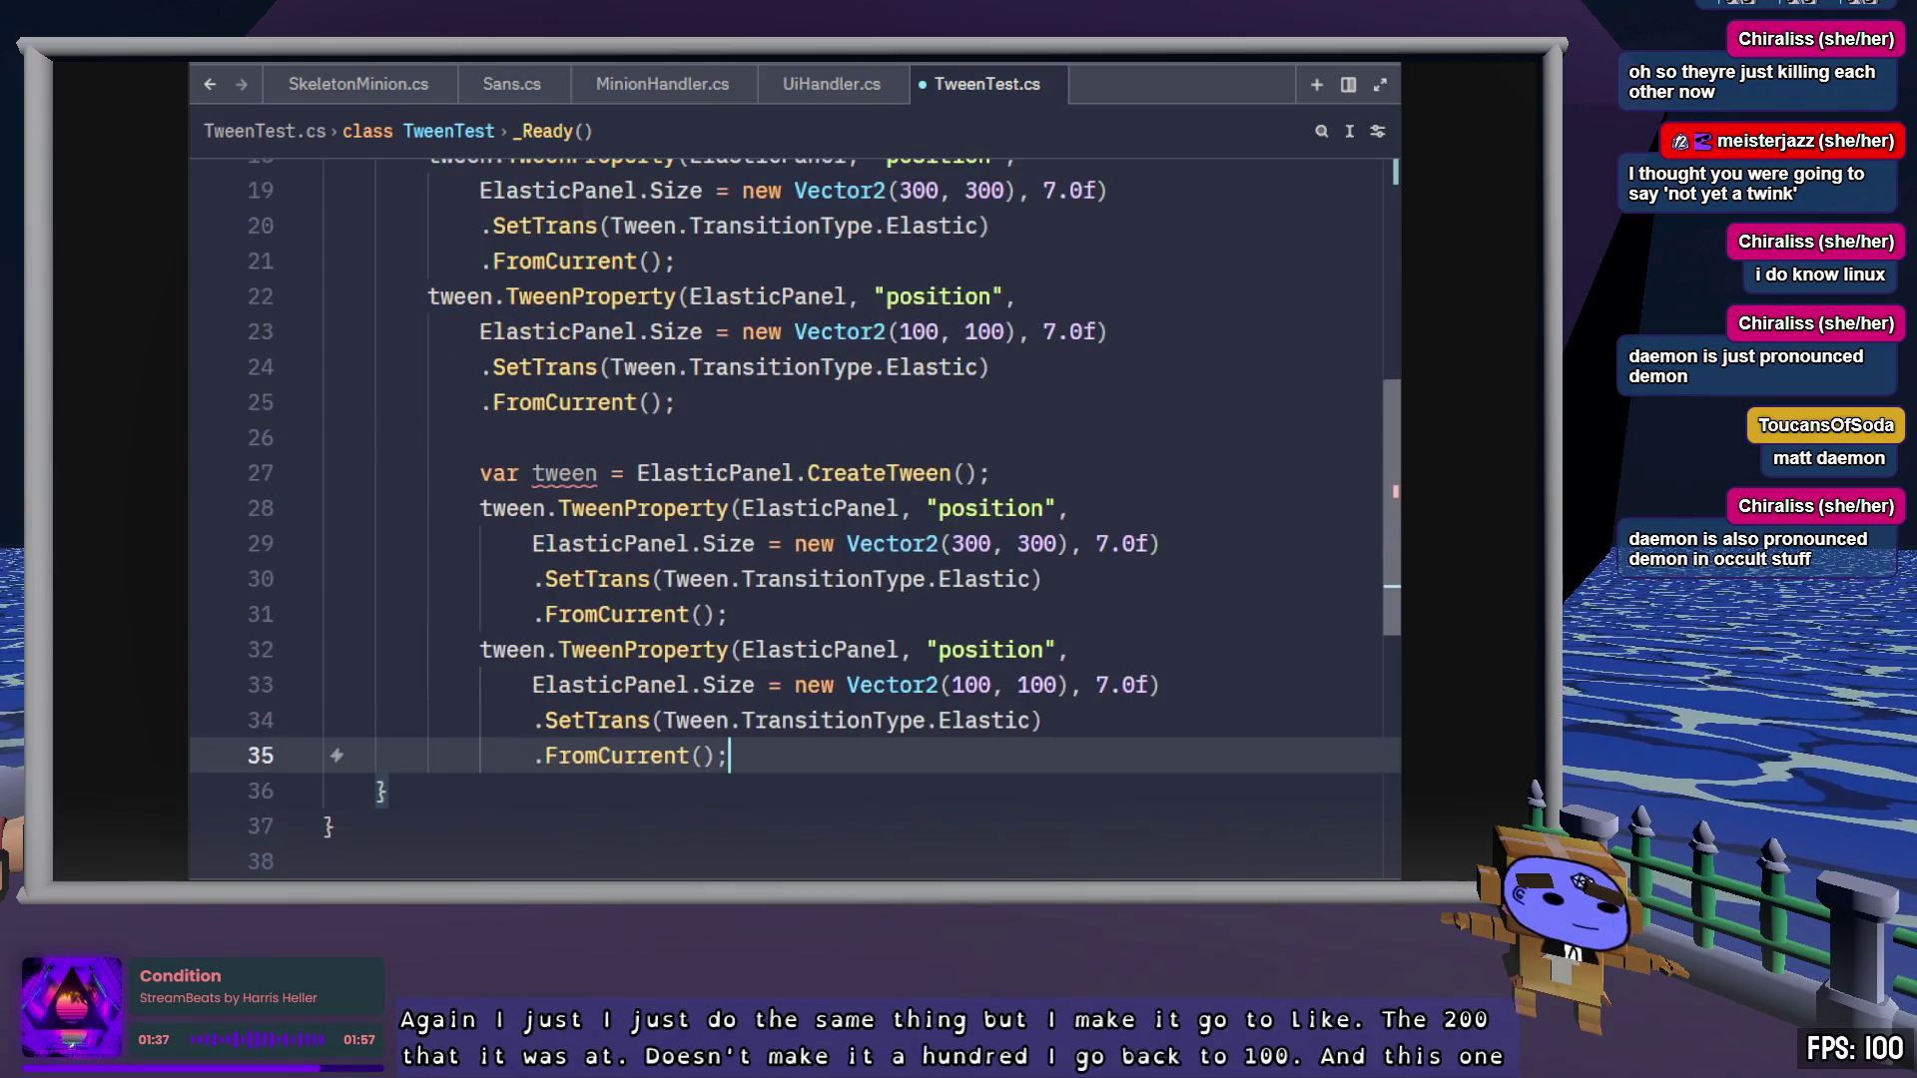
drag(730, 756, 730, 473)
key(shift+Tab)
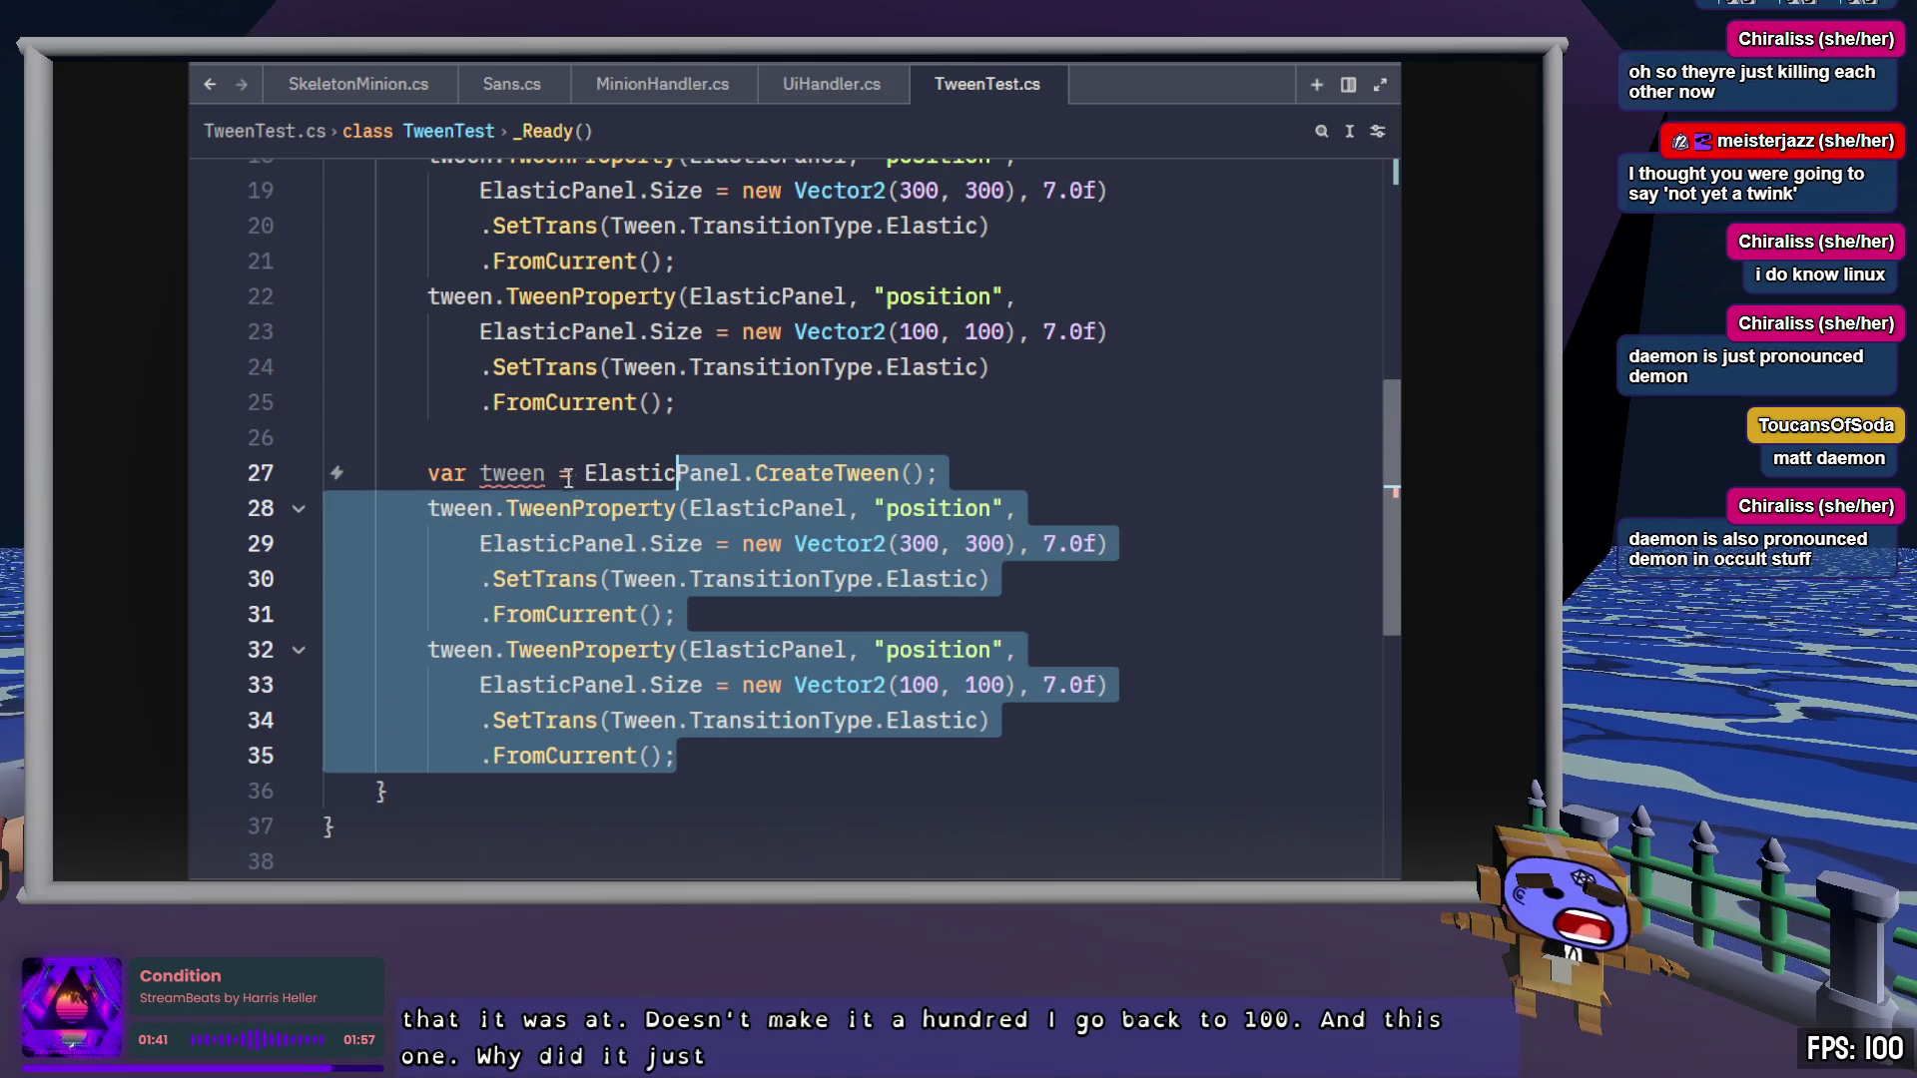
Rename the copied block's variable and its TweenProperty calls to tween2, then save
click(546, 473)
text(2)
click(500, 509)
text(2)
click(809, 508)
click(505, 650)
text(2)
click(839, 754)
key(ctrl+s)
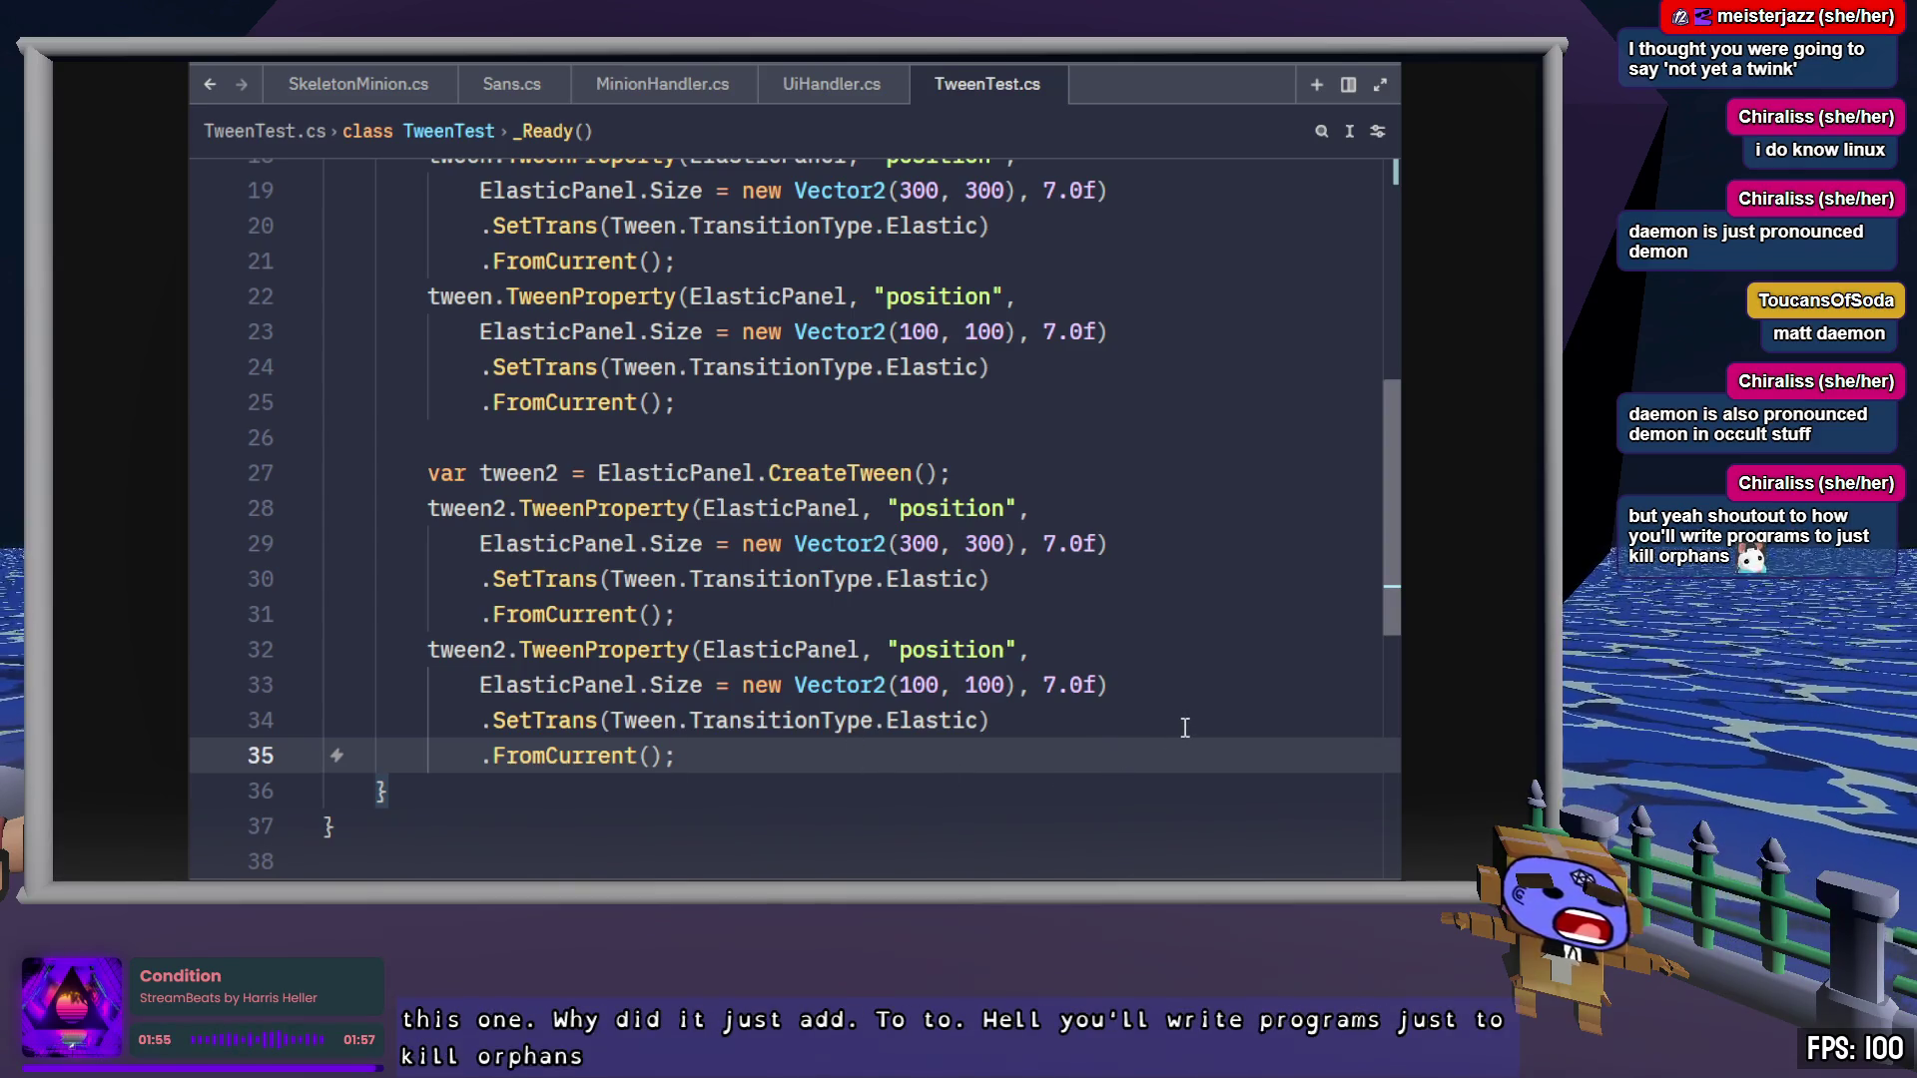
scroll(1184, 727, up, 6)
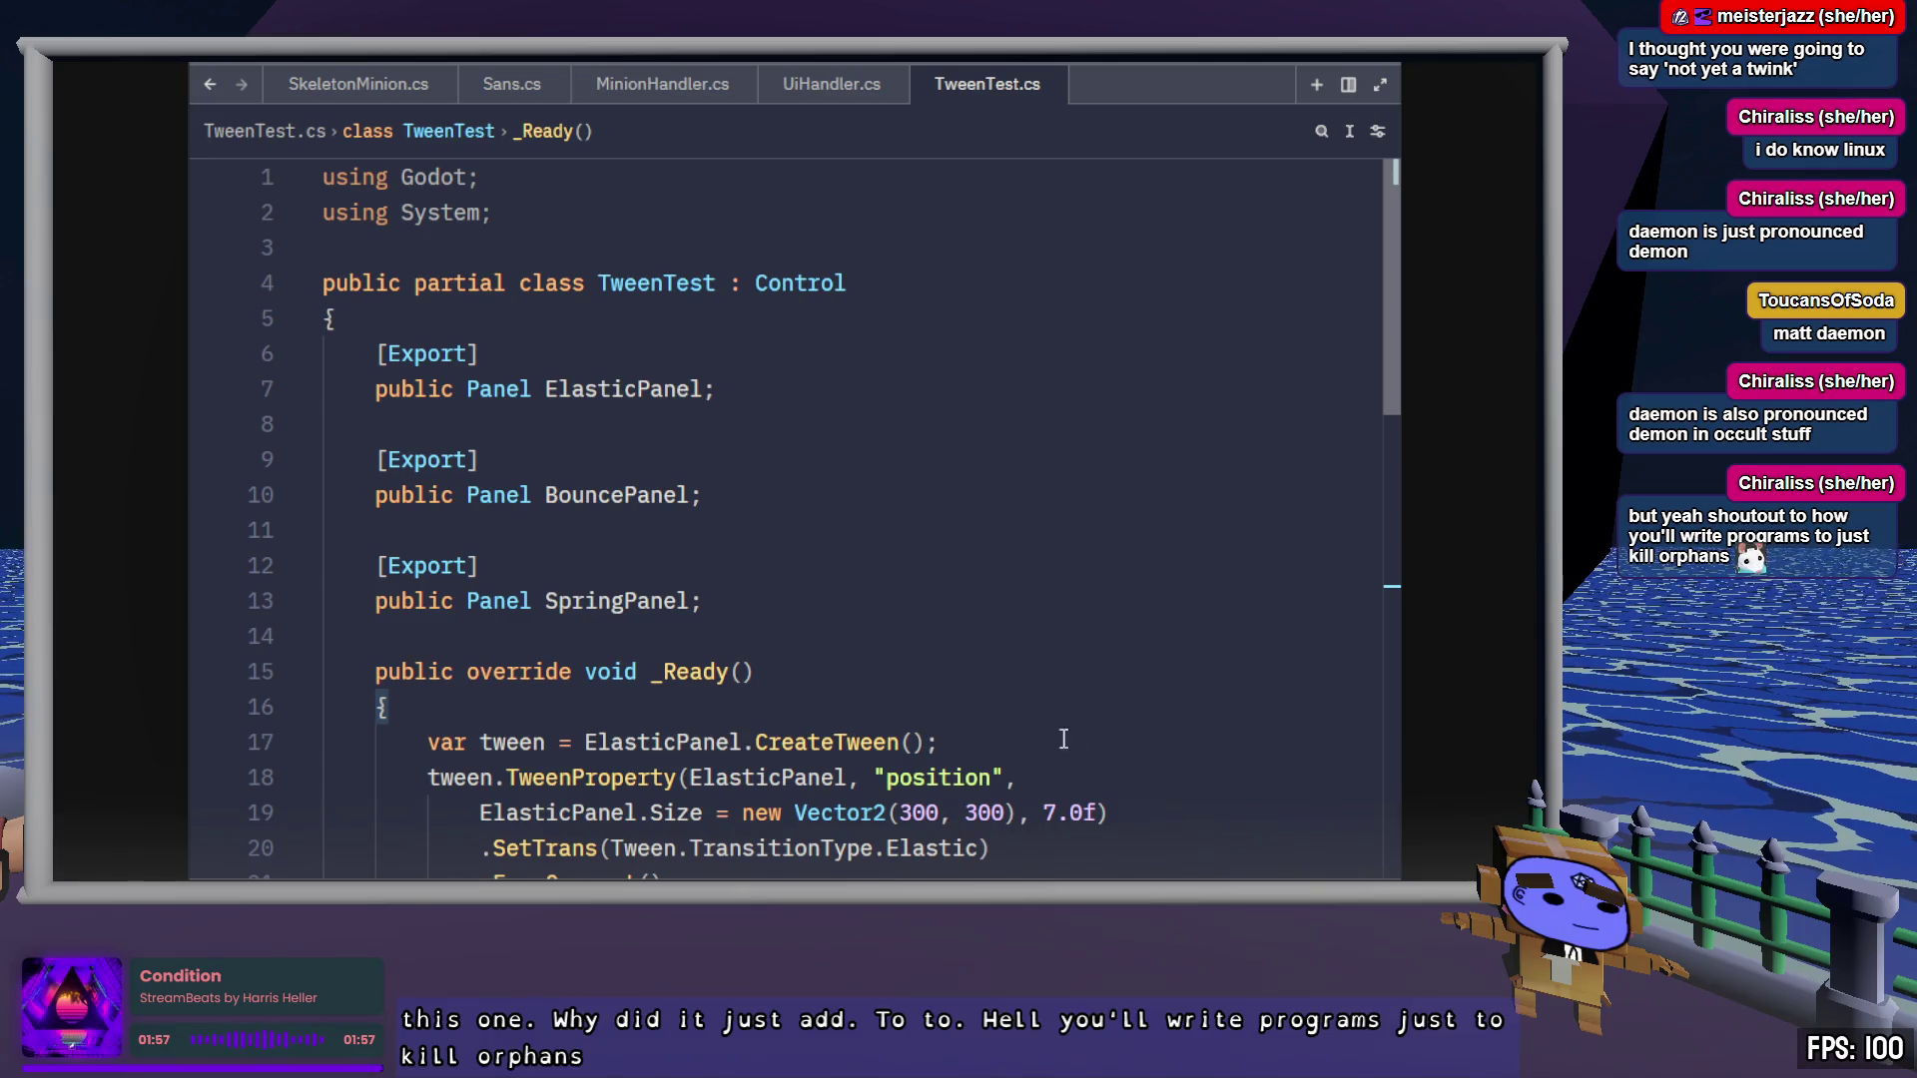
Remove the unnecessary using directives at the top of TweenTest.cs
click(476, 164)
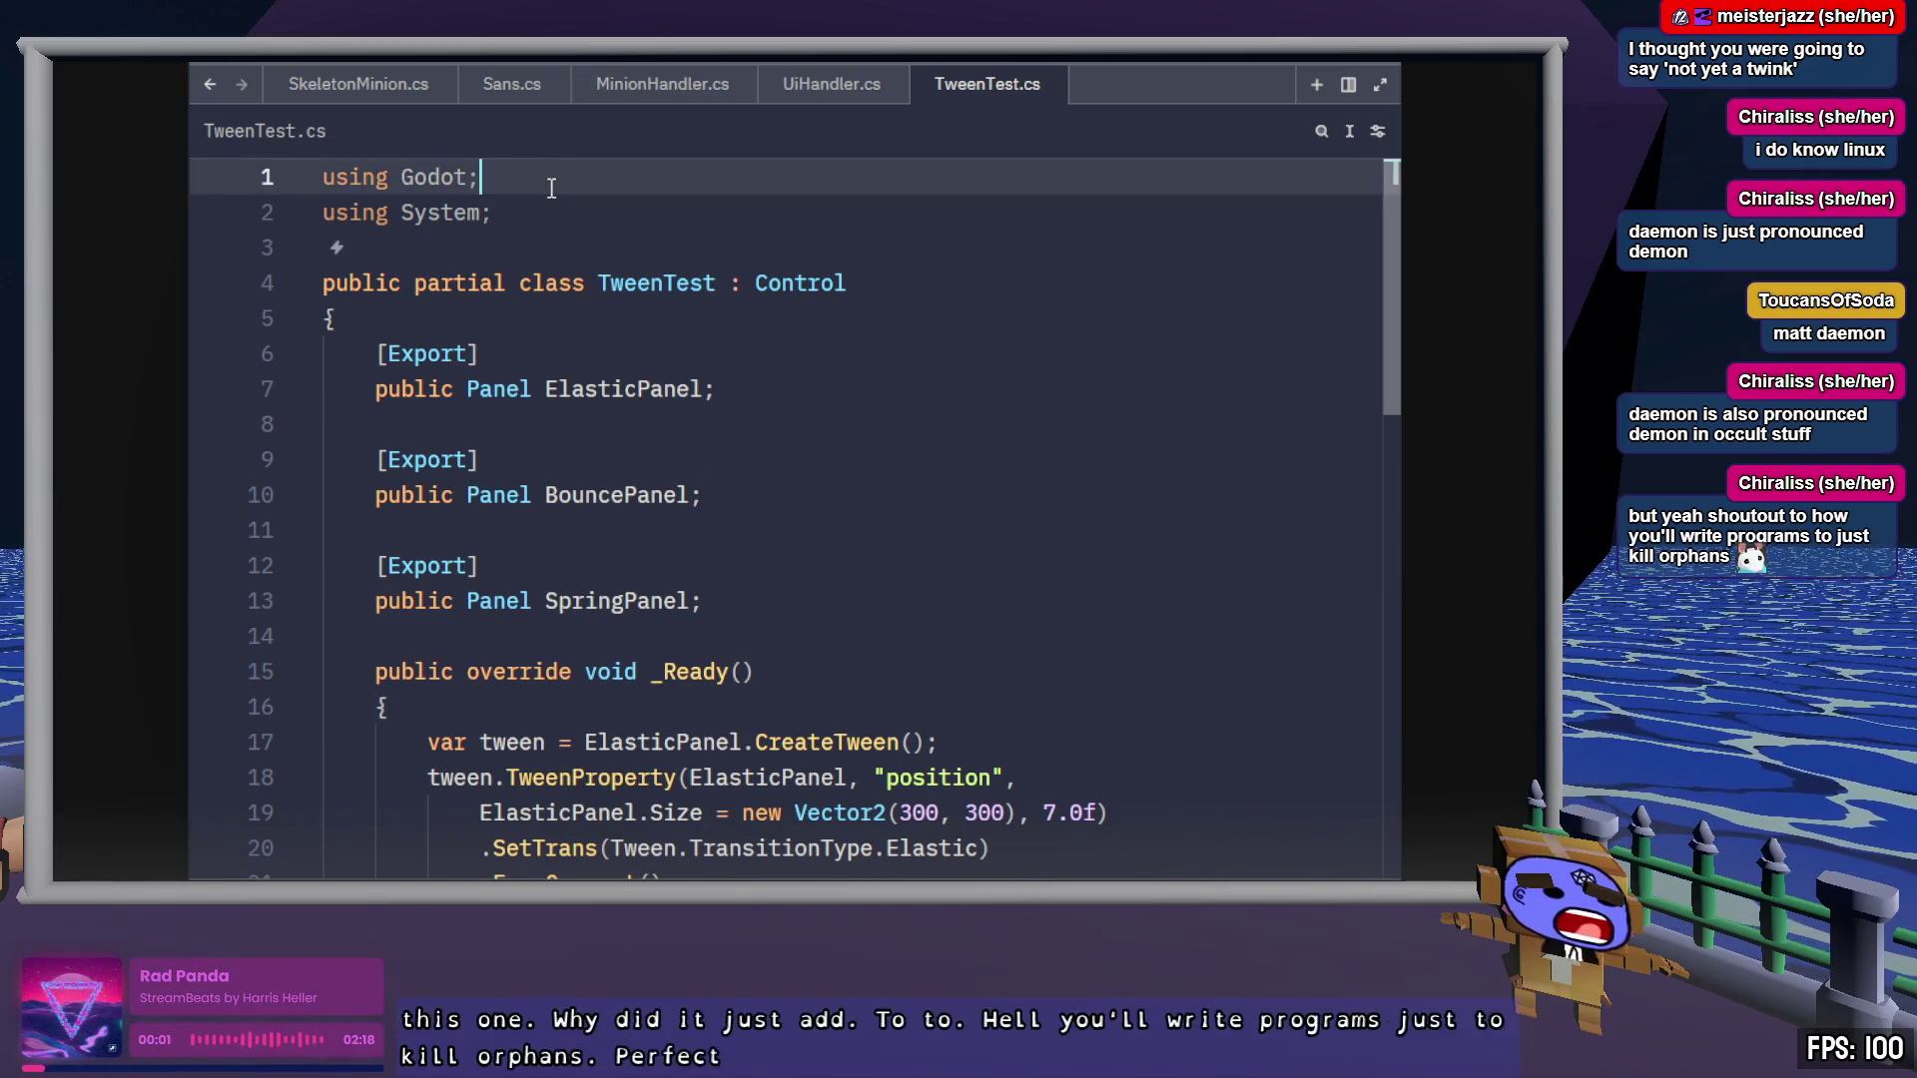
key(ctrl+period)
key(Return)
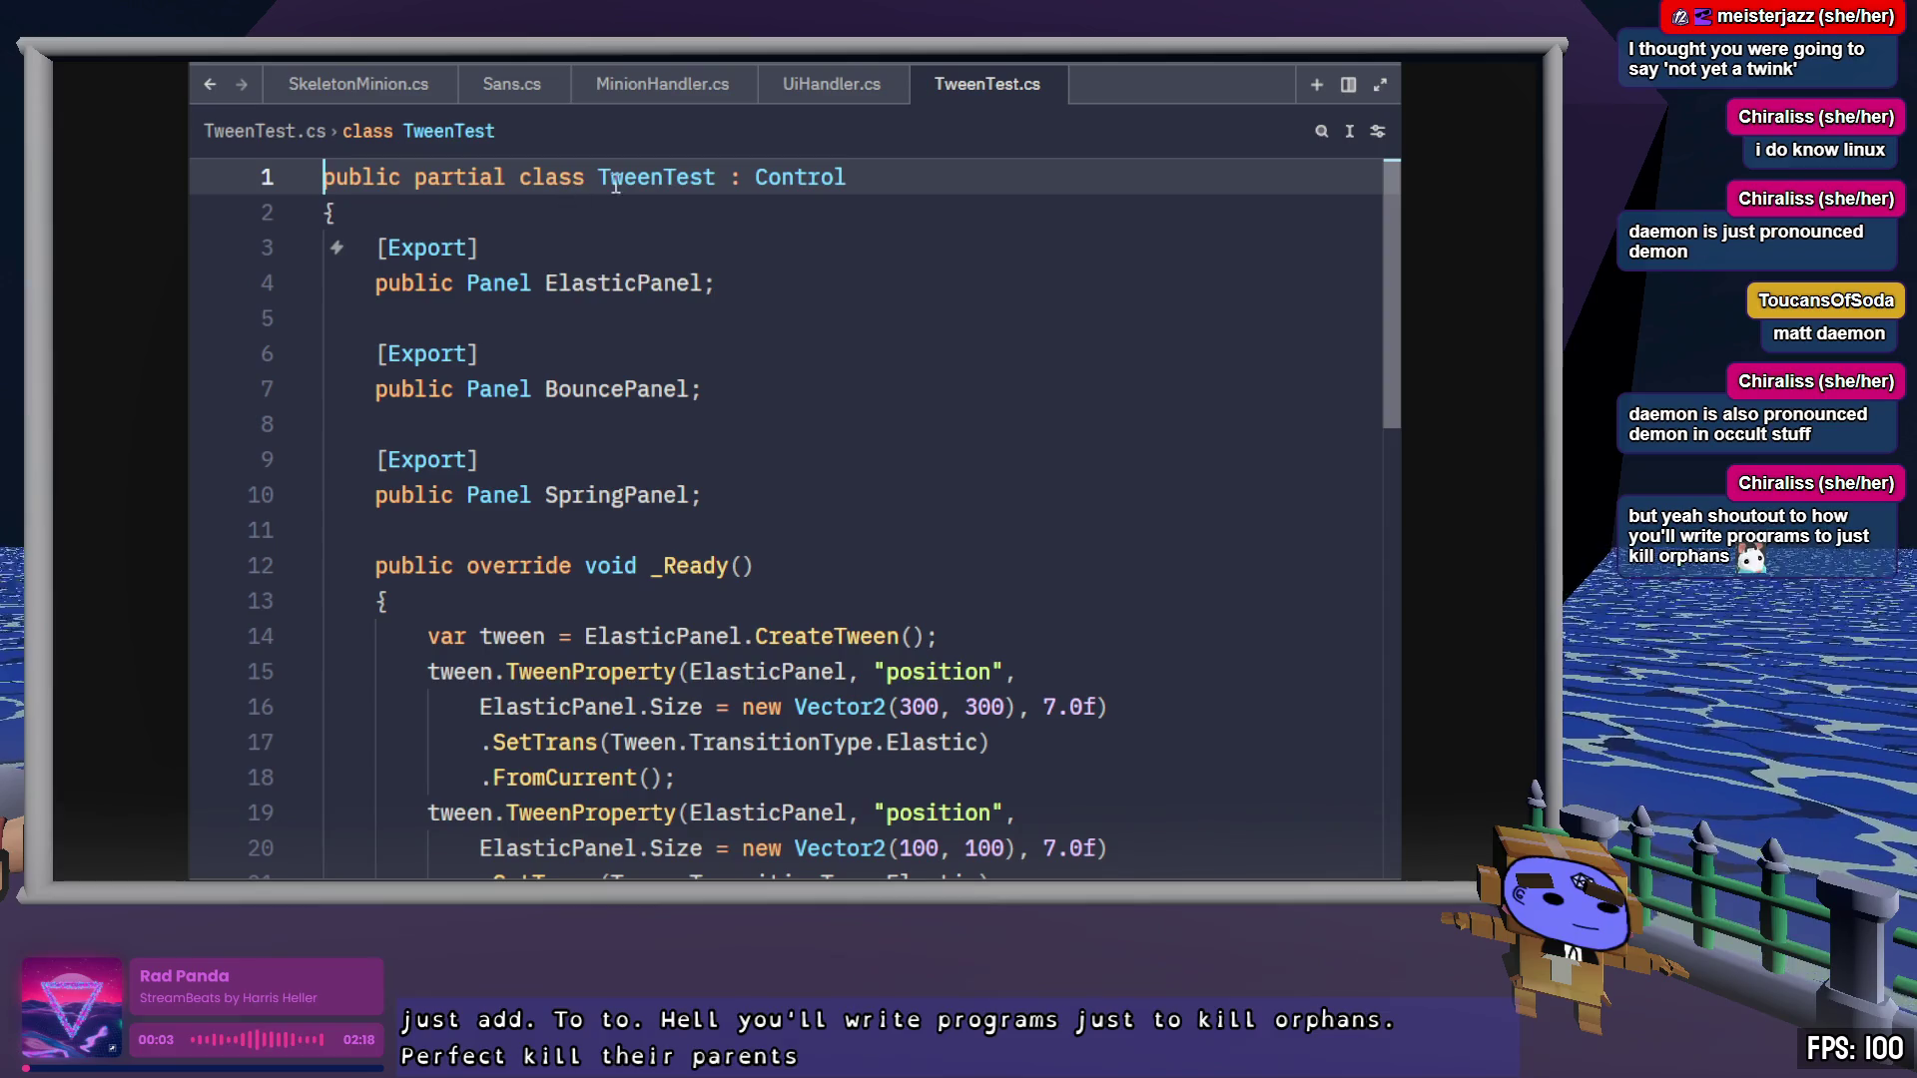
Retarget tween2's three lines to BouncePanel, set its transition to Bounce, and save
double_click(633, 388)
key(ctrl+c)
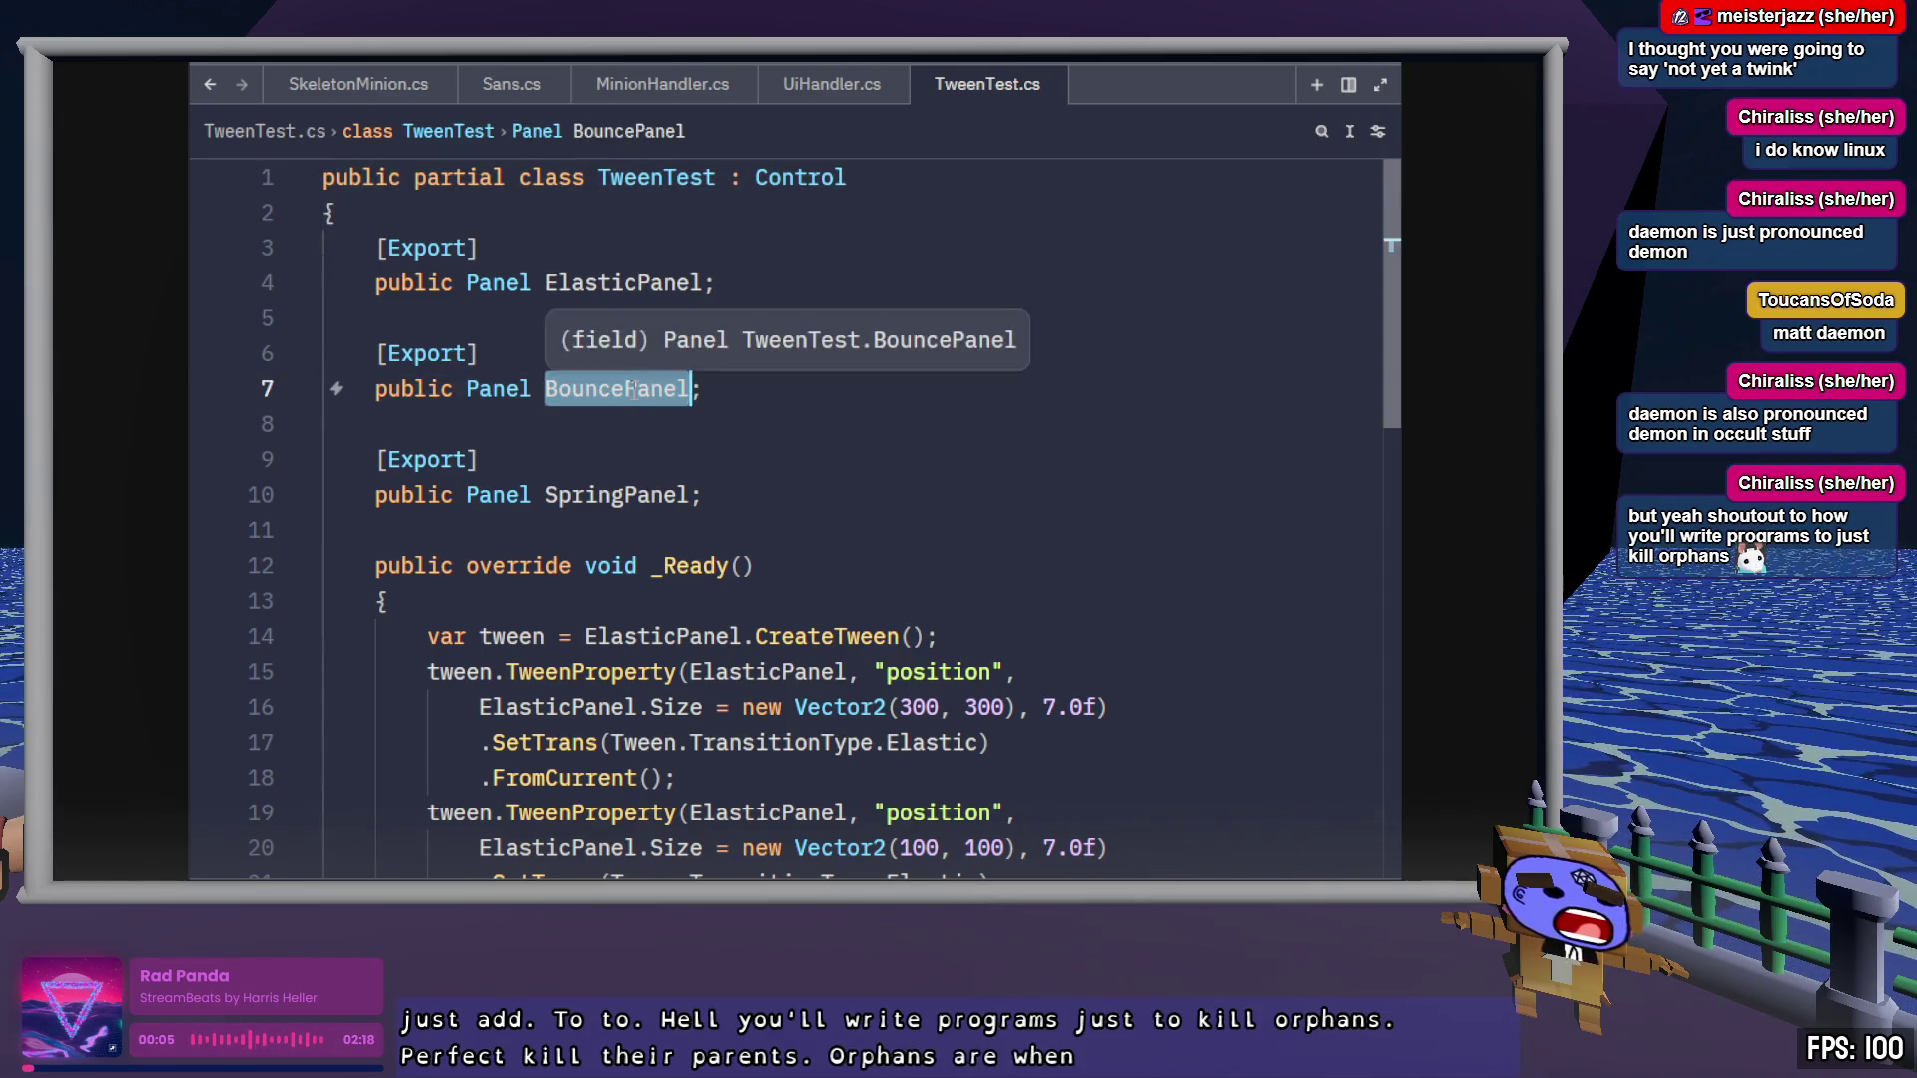
scroll(633, 389, down, 5)
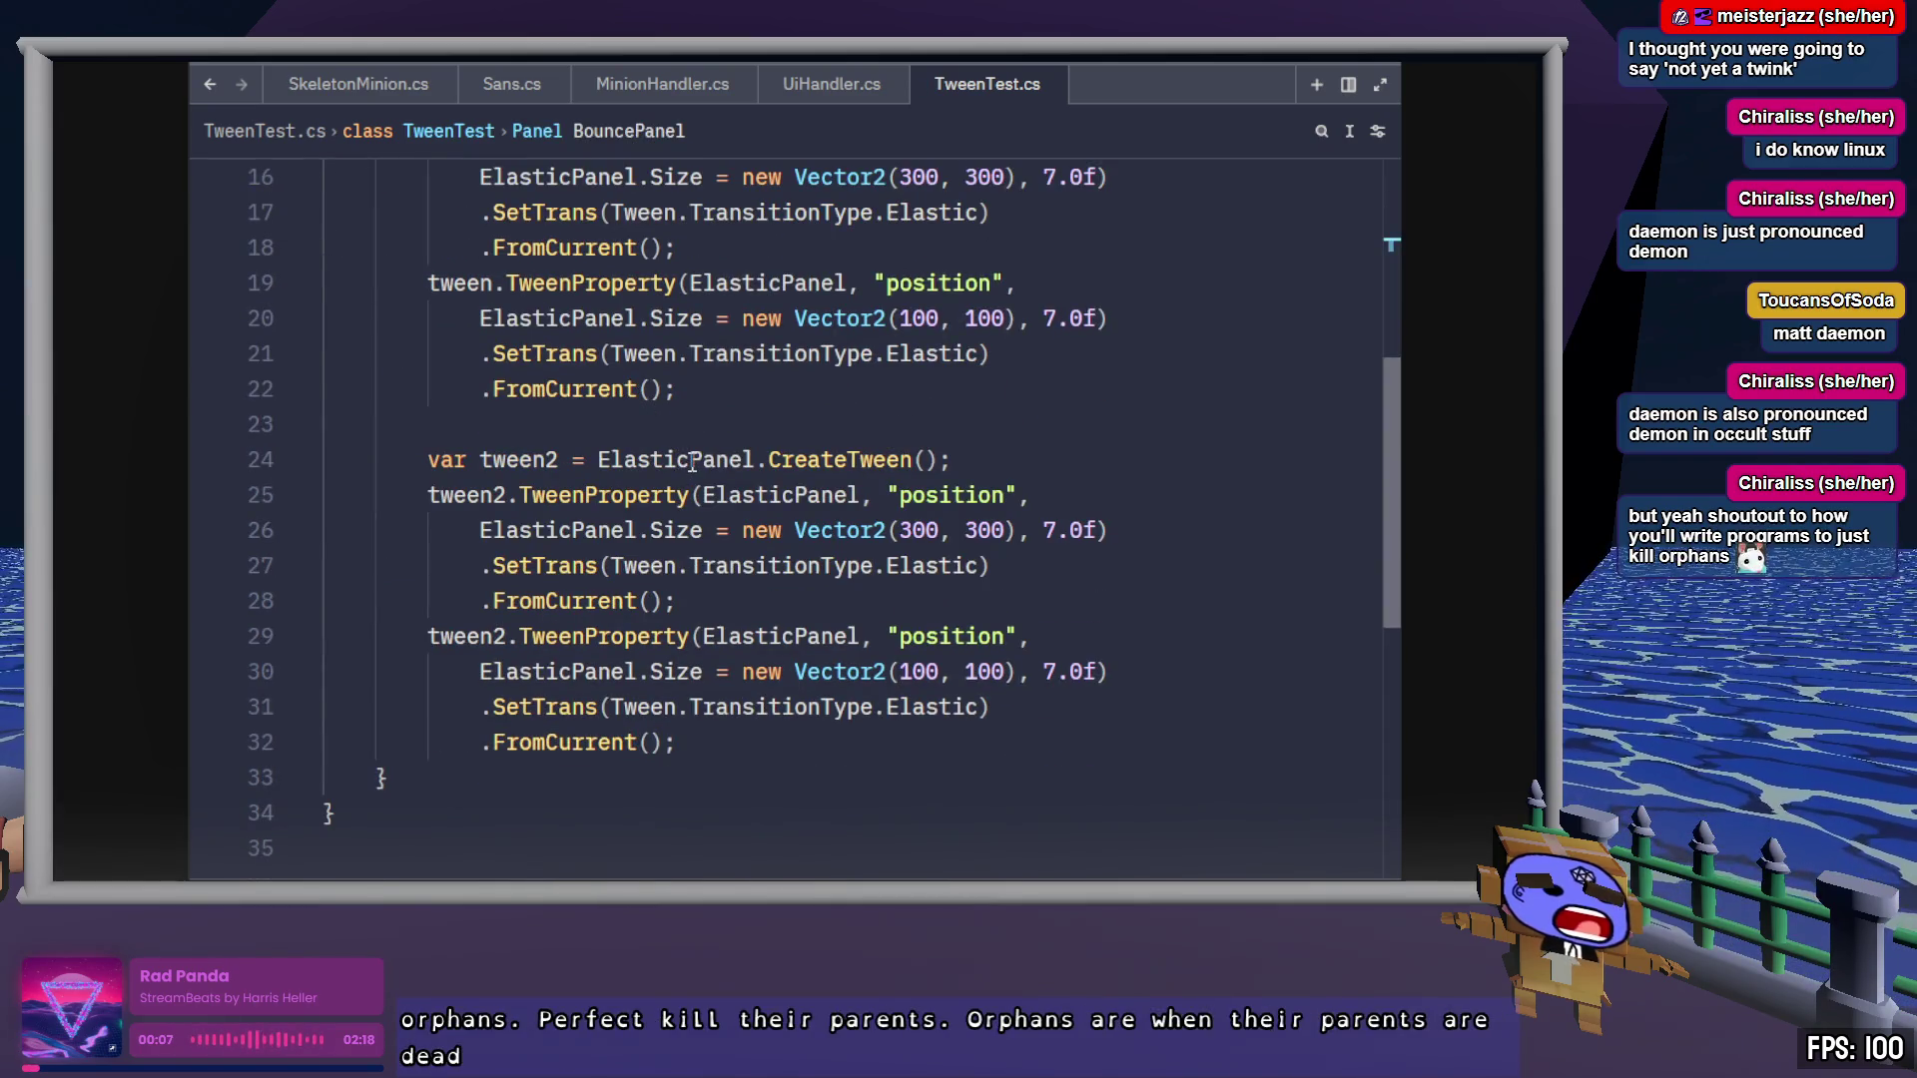
double_click(675, 460)
key(ctrl+v)
double_click(773, 495)
key(ctrl+v)
double_click(635, 530)
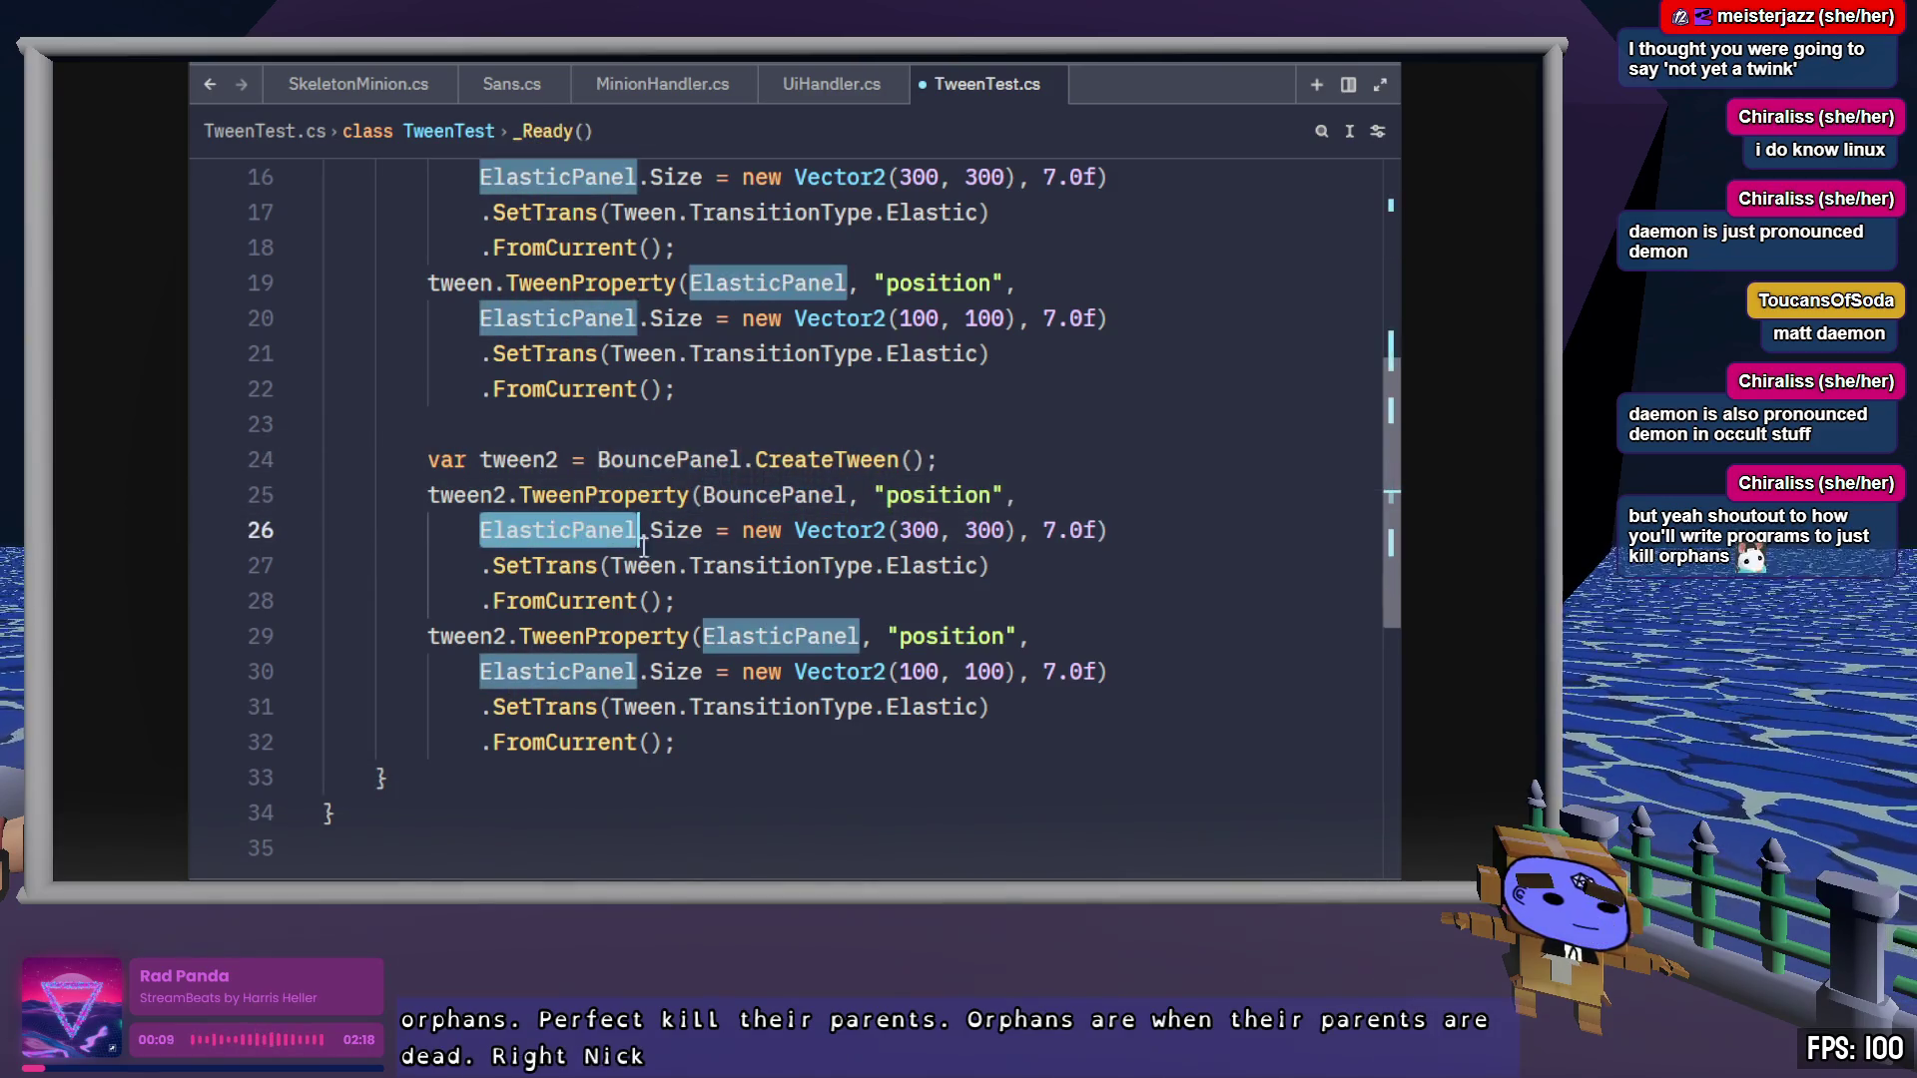
key(ctrl+v)
click(926, 567)
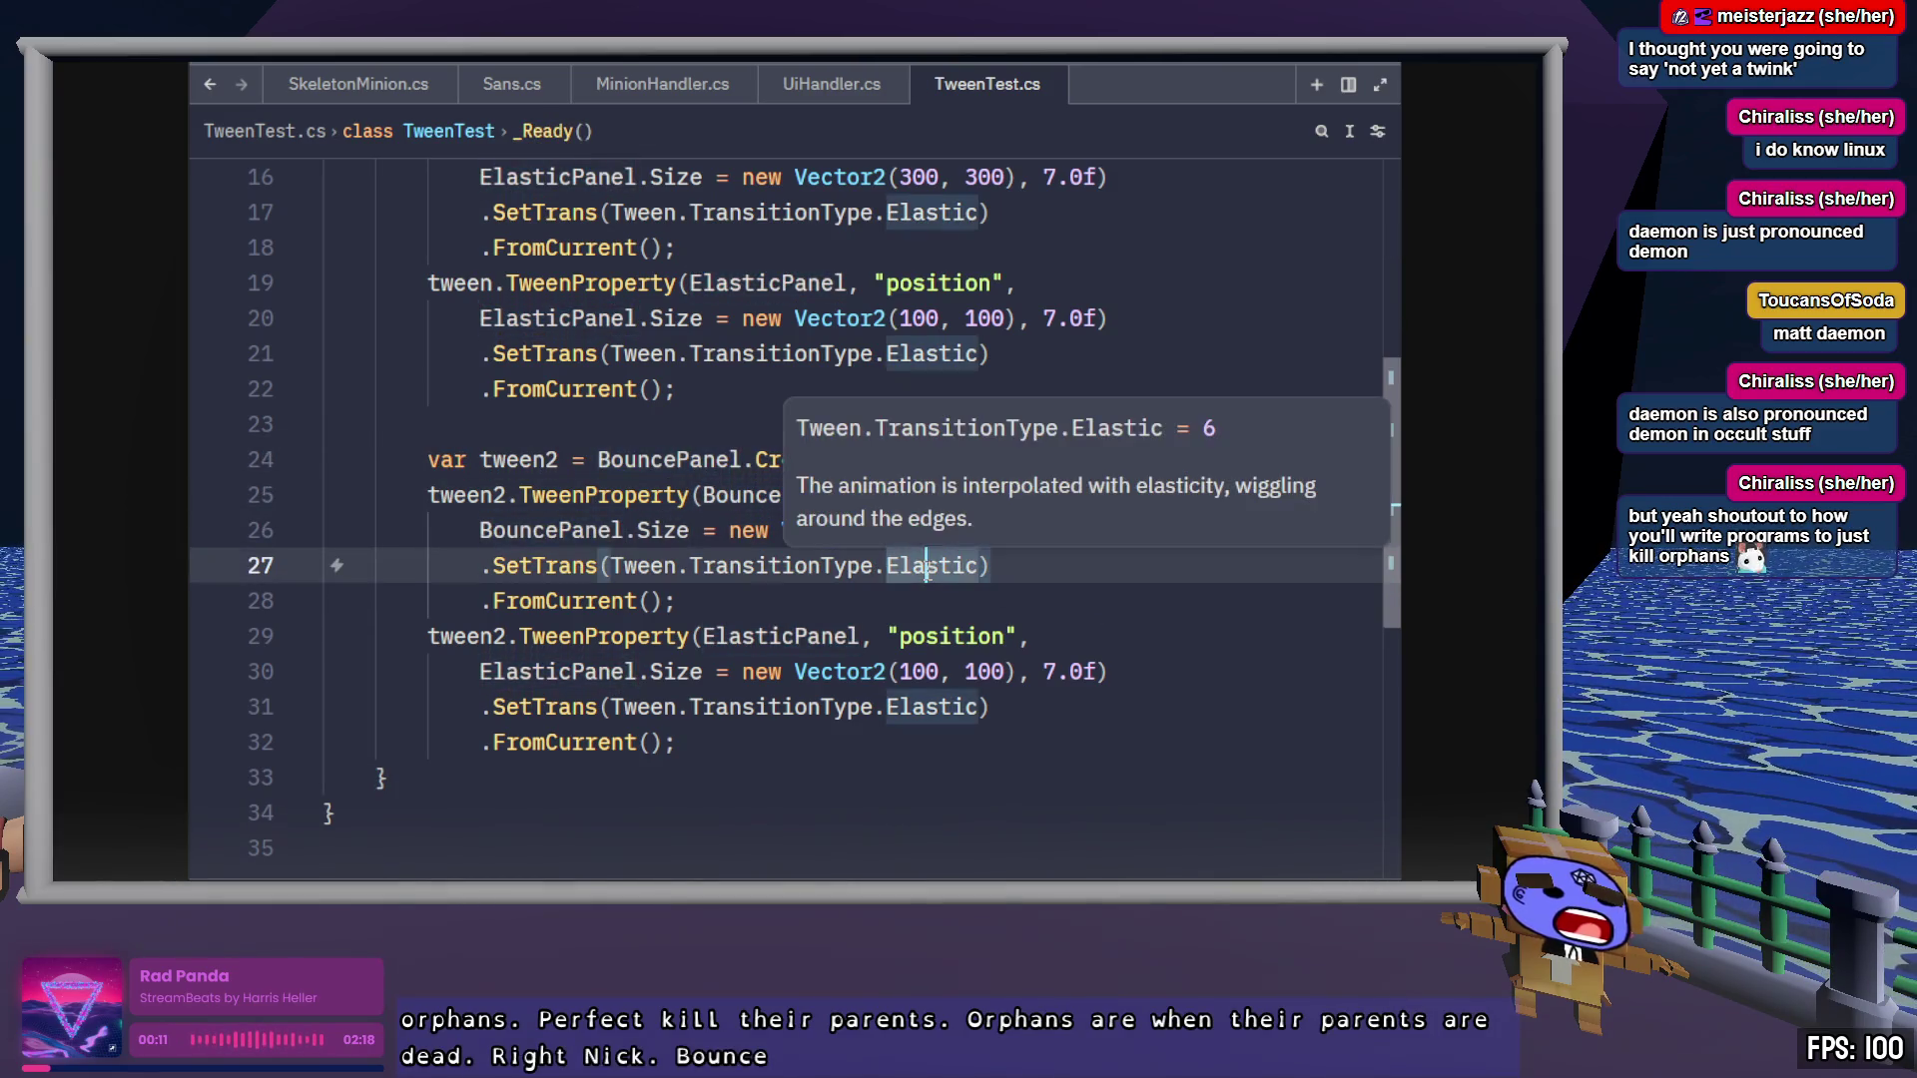
double_click(926, 566)
text(Bounc)
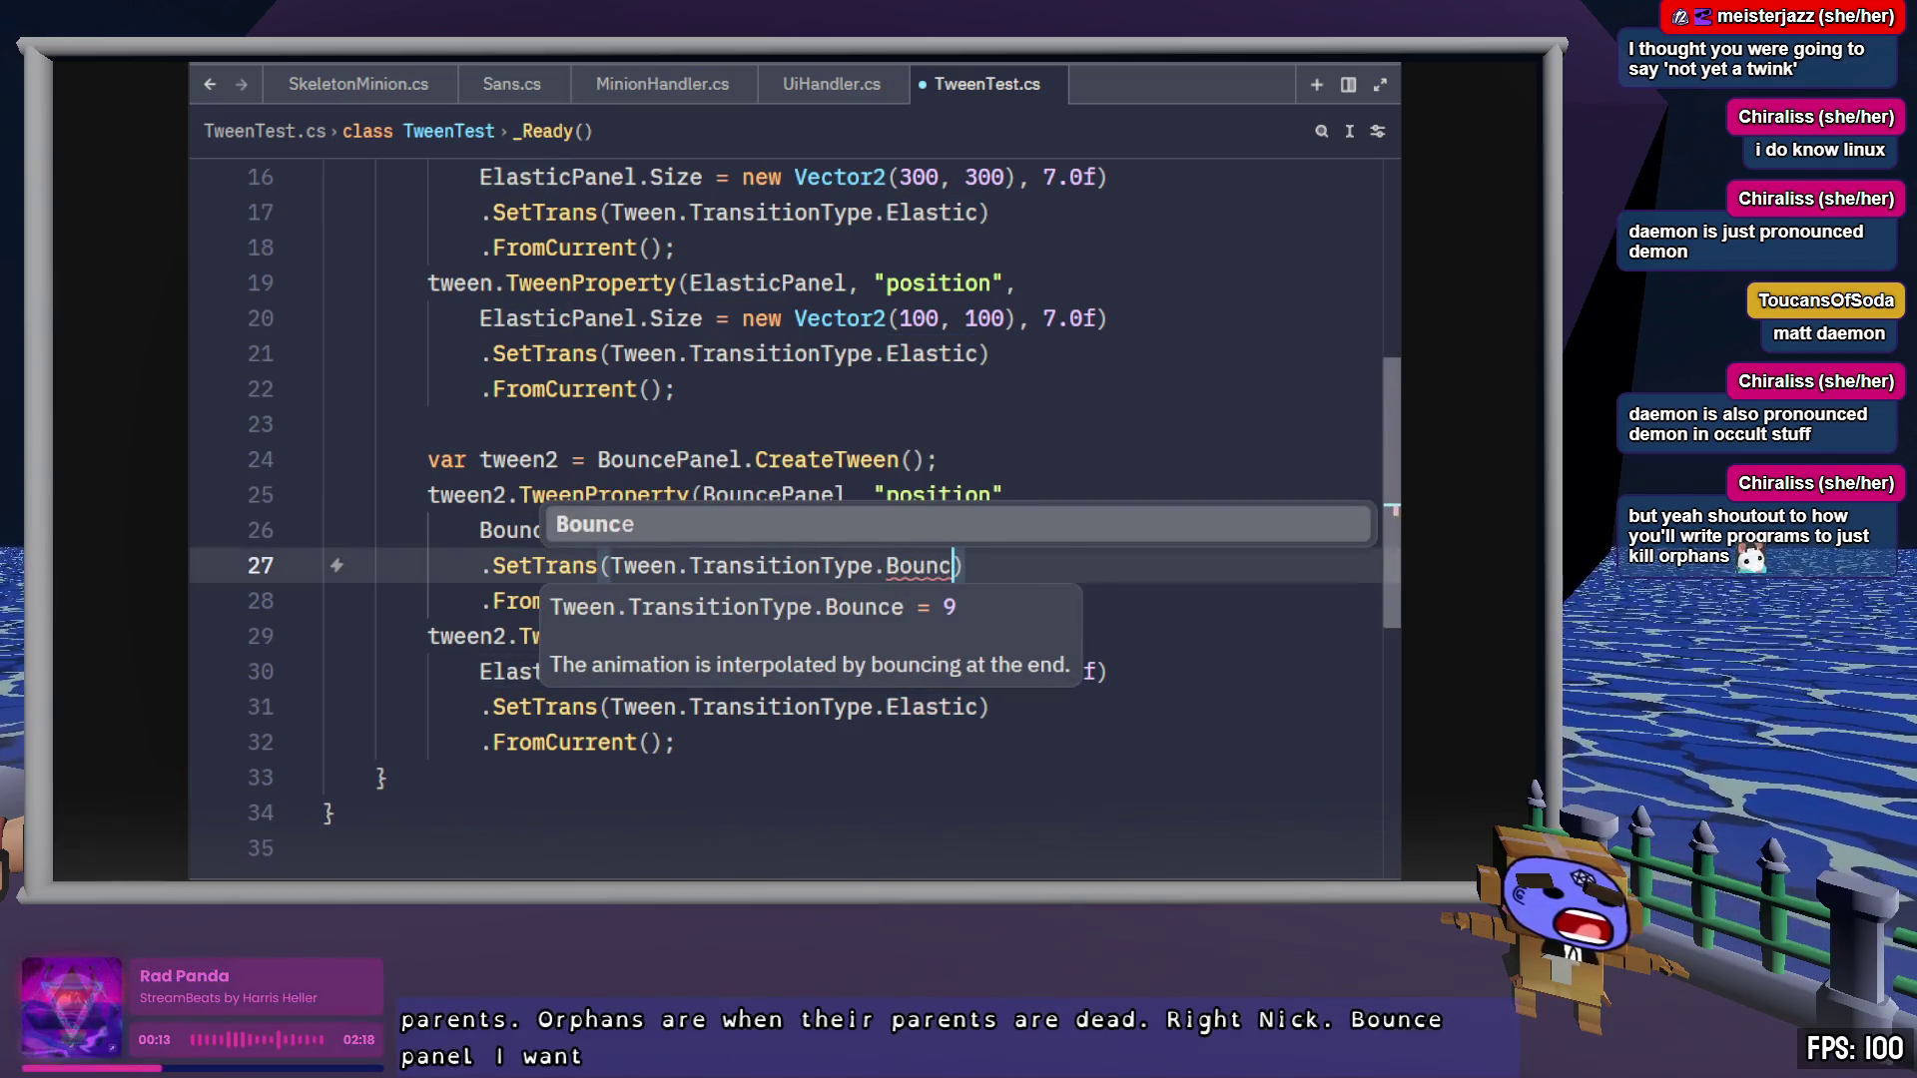
key(Return)
key(ctrl+s)
Paste a copy of the tween2 block below it as lines 34–42
scroll(838, 530, up, 5)
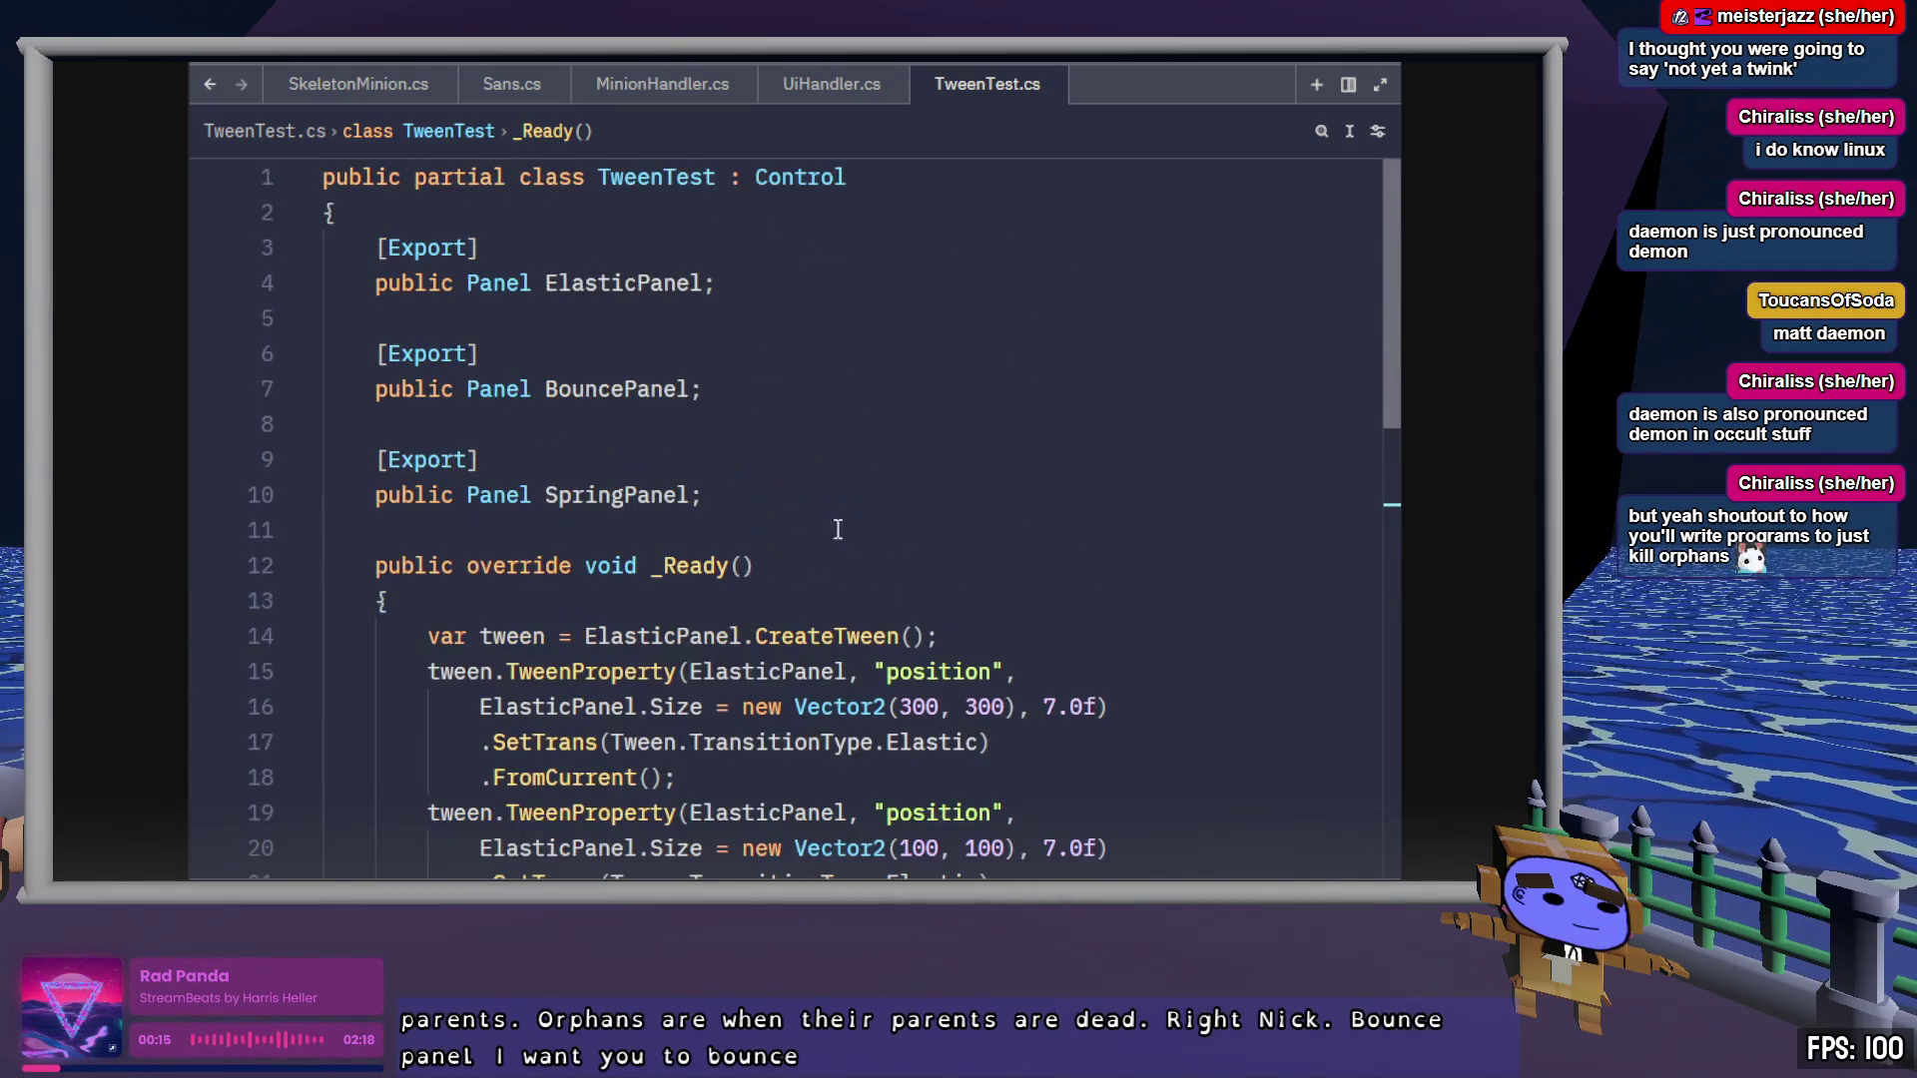
click(596, 495)
scroll(573, 616, down, 5)
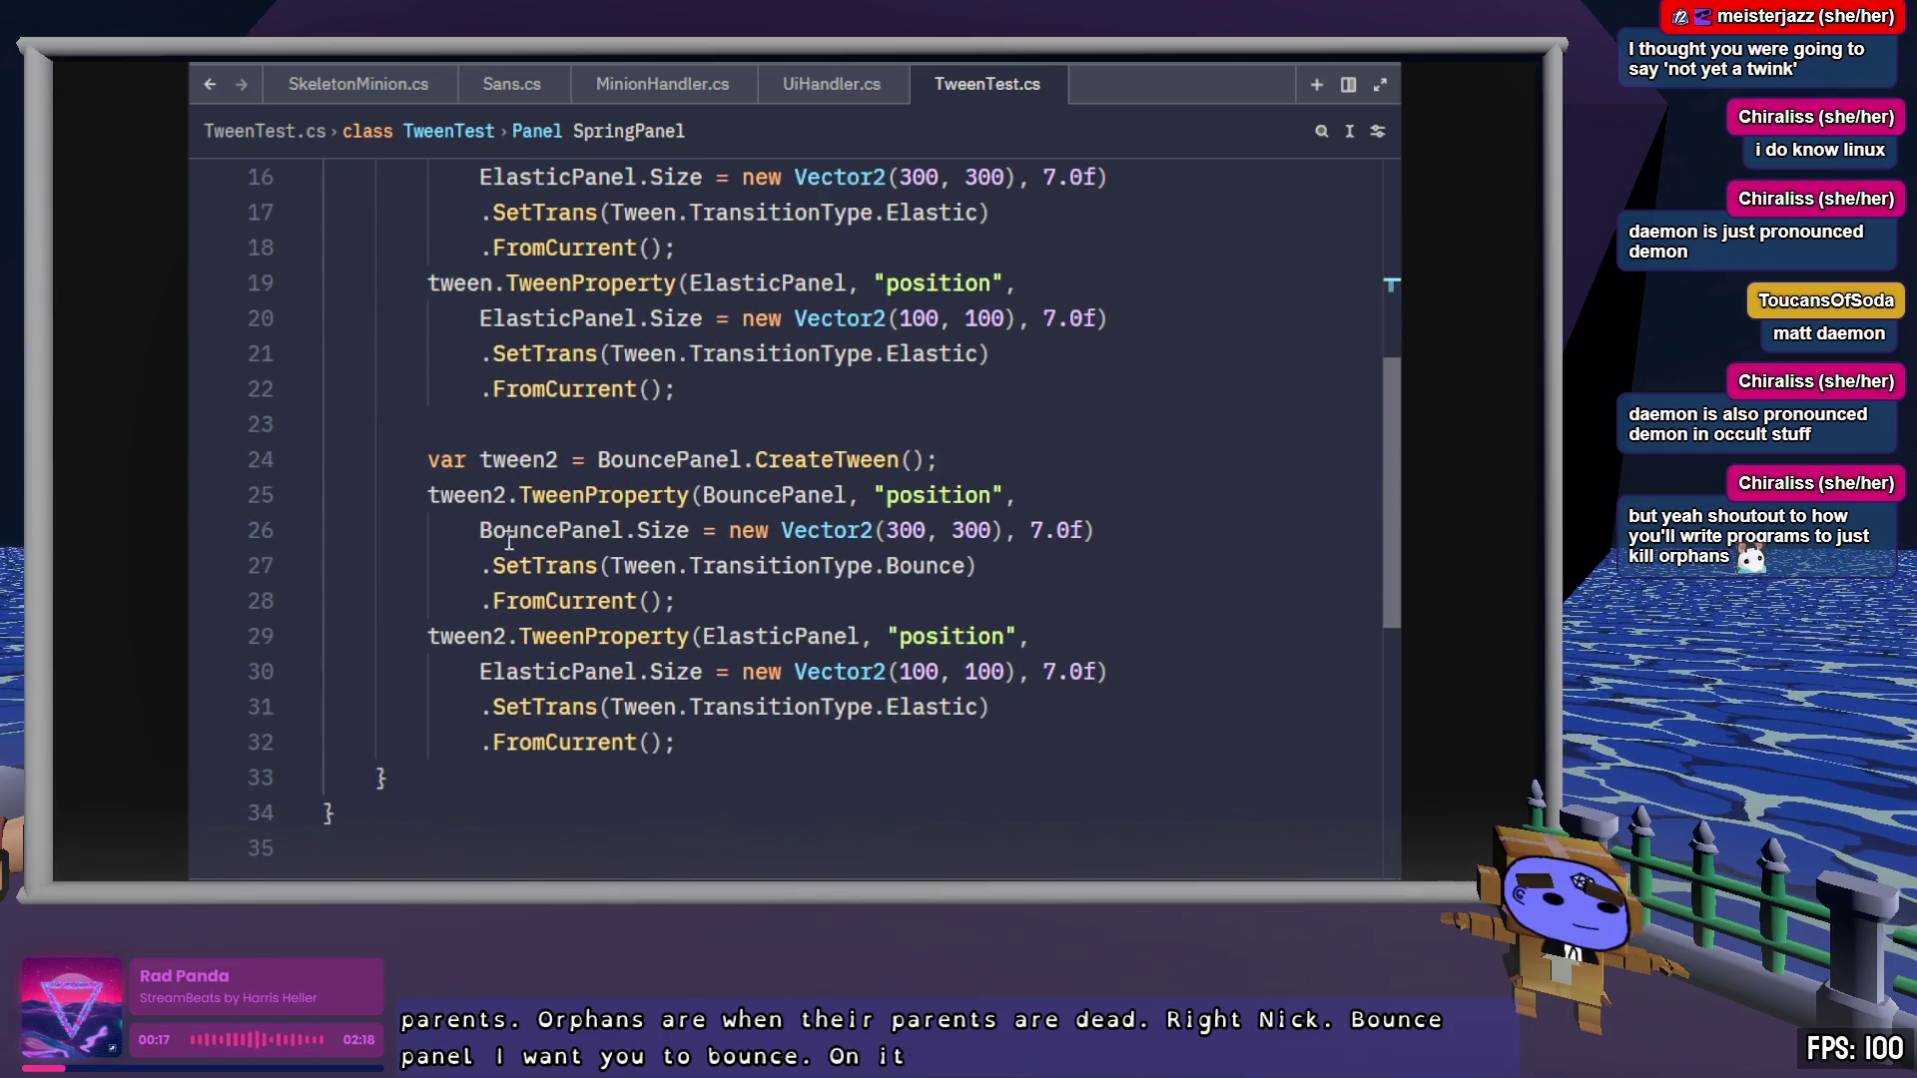
drag(685, 742, 427, 459)
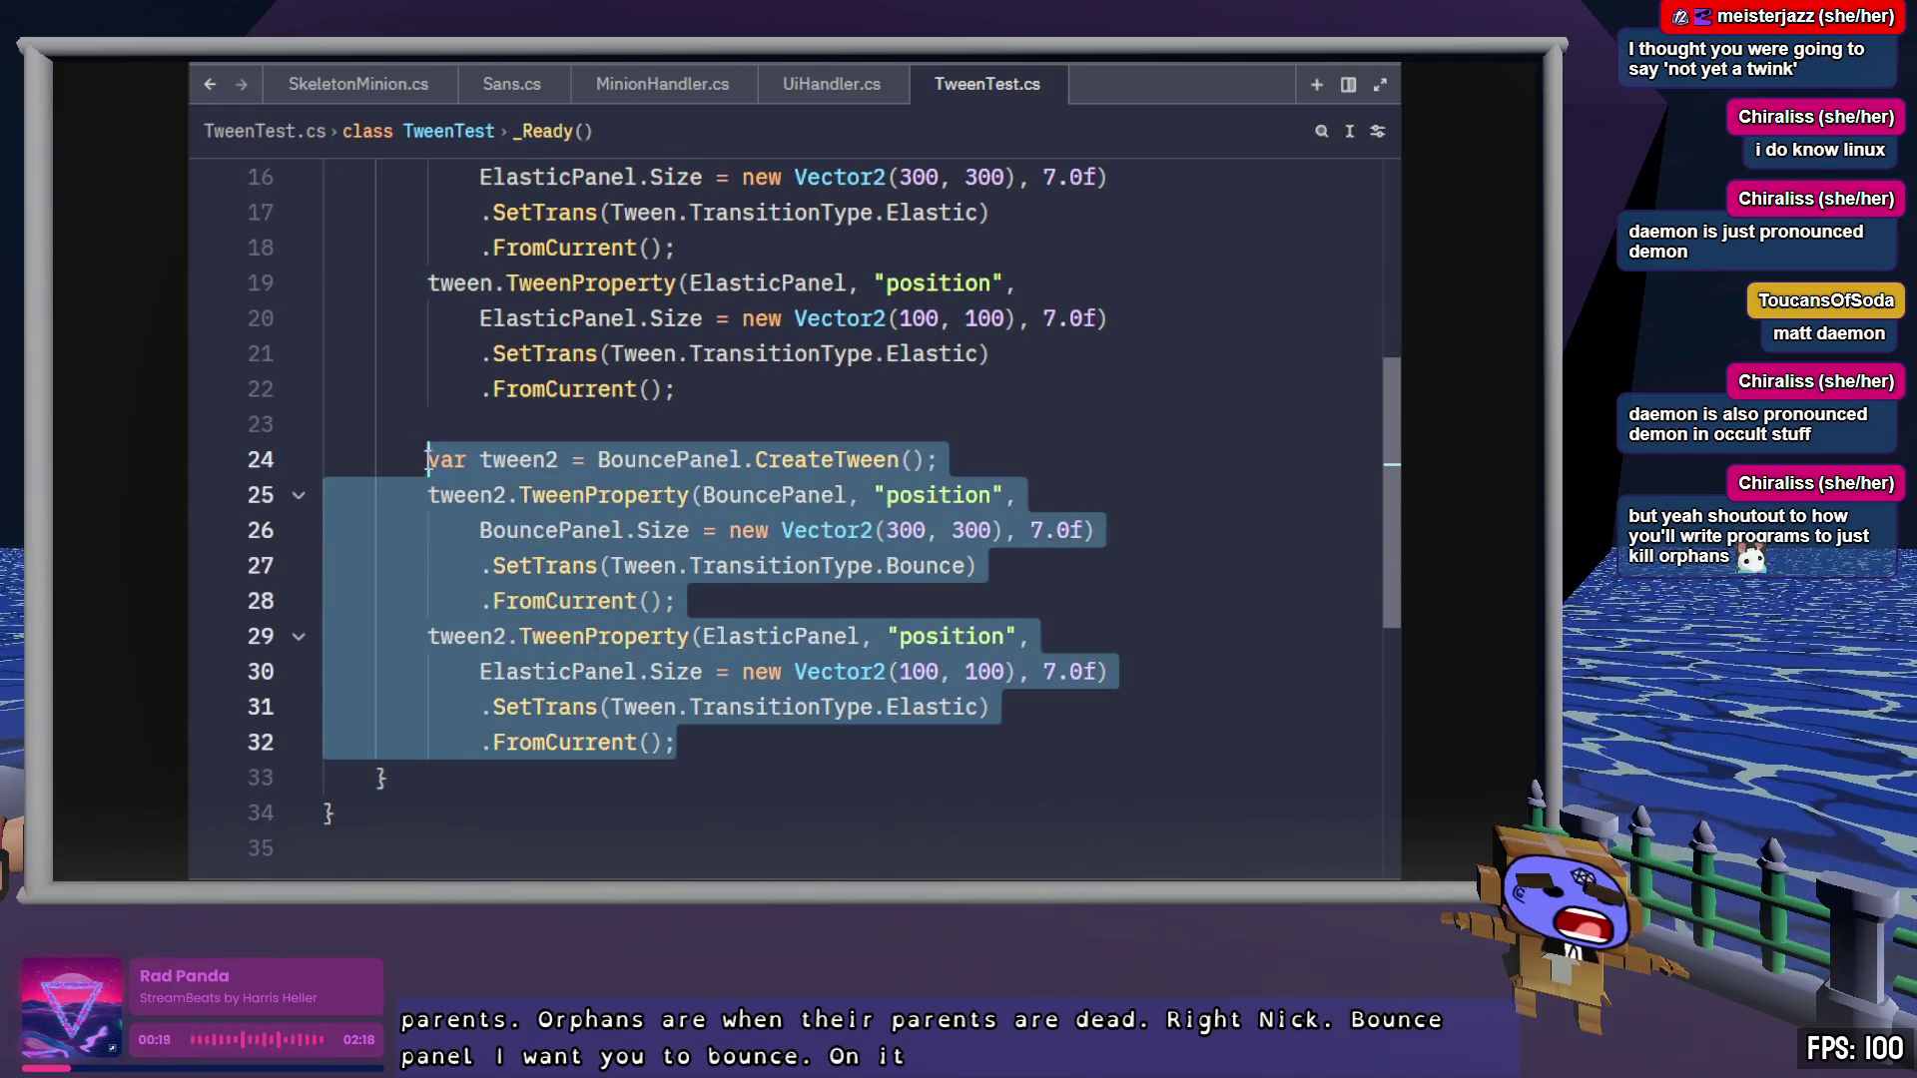
click(796, 739)
key(Return)
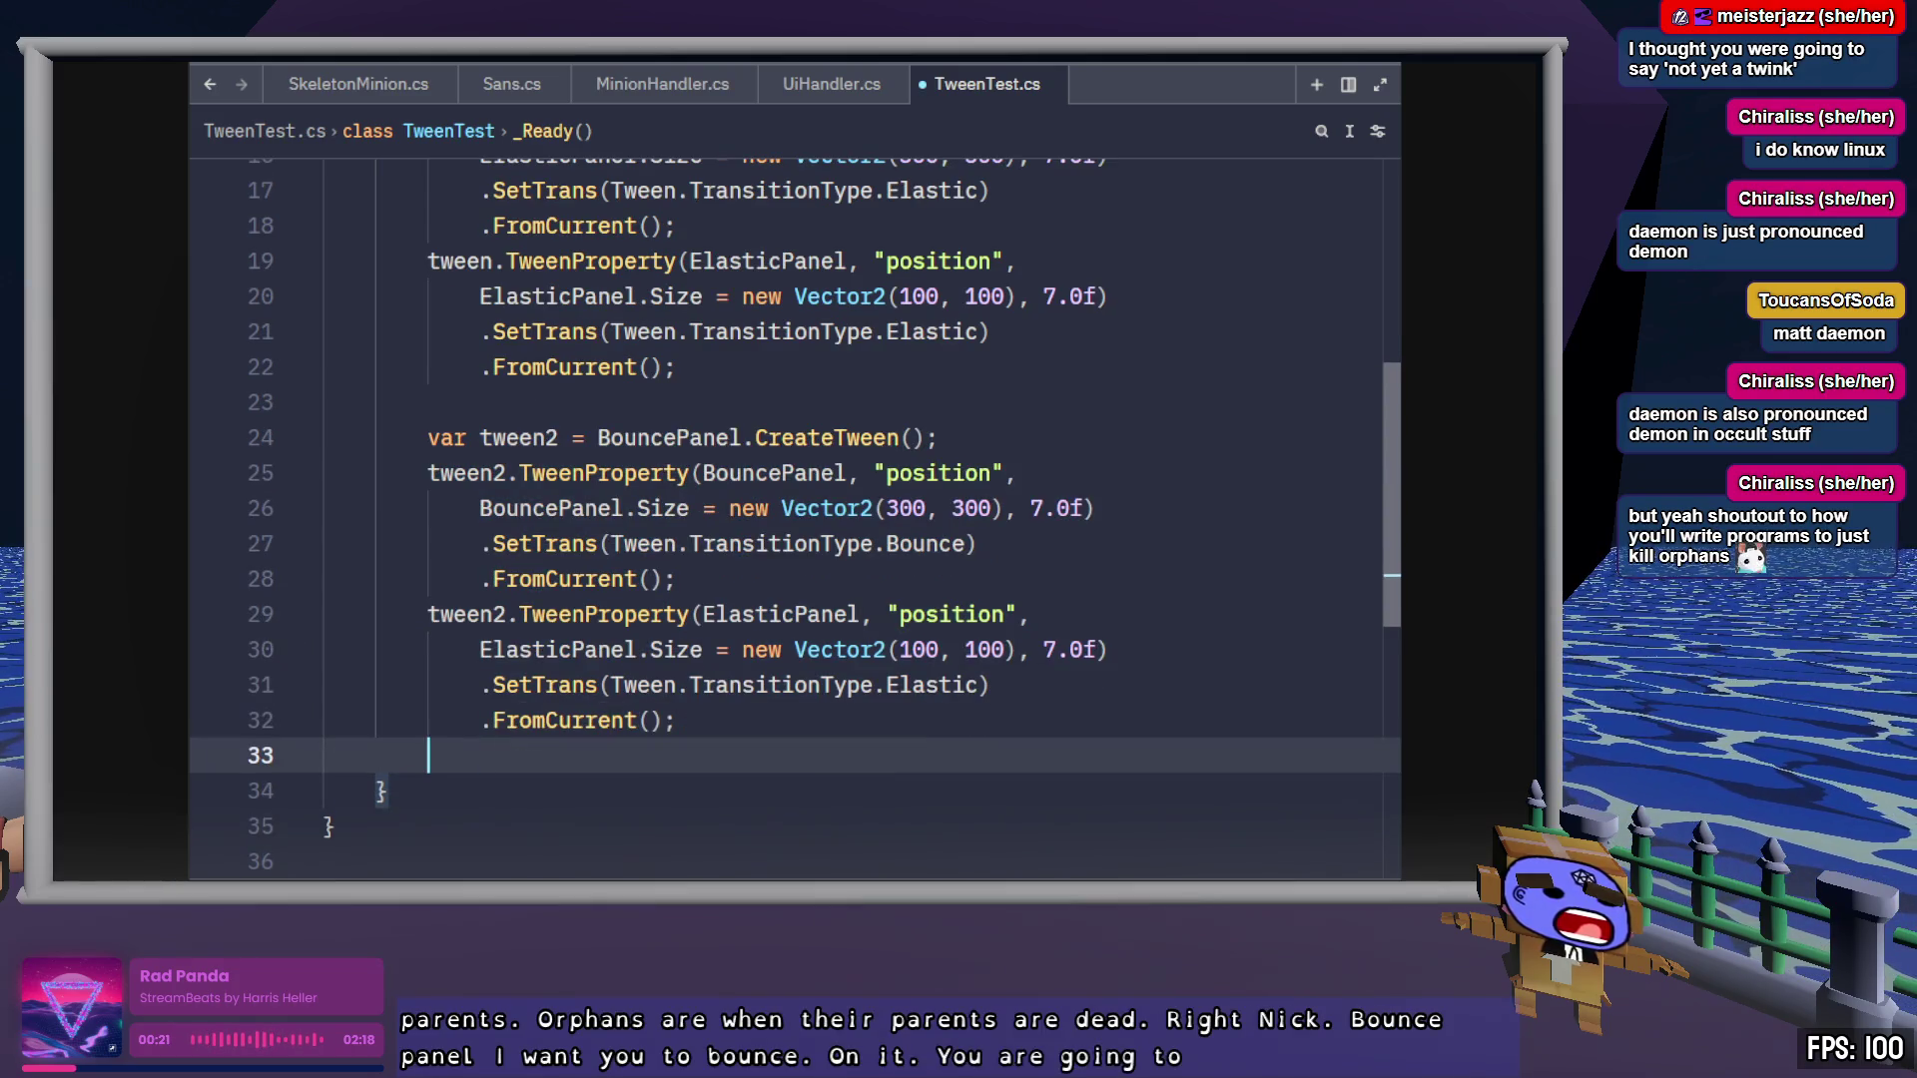
key(Return)
key(ctrl+v)
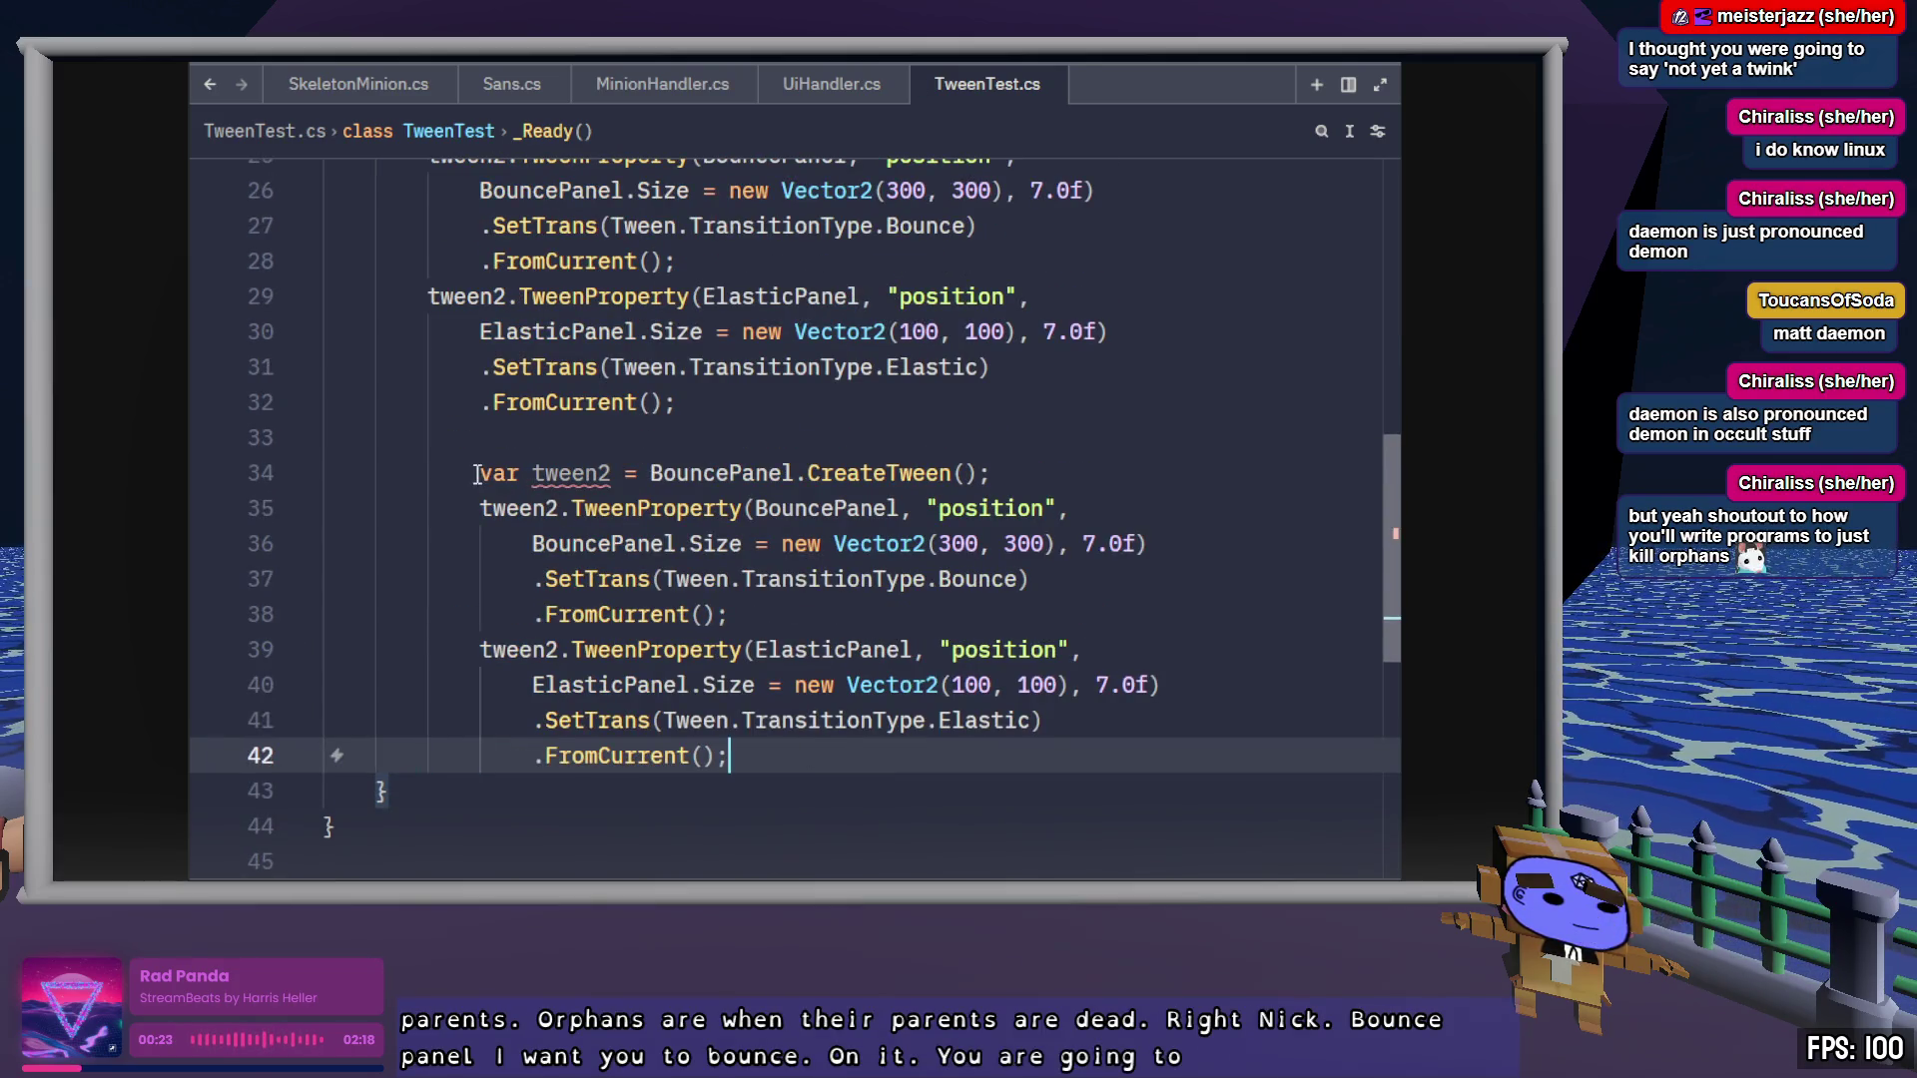
shift+click(477, 473)
key(shift+Tab)
Rename the copied block's variable and tween calls to tween3
double_click(517, 473)
text(tween3)
click(520, 508)
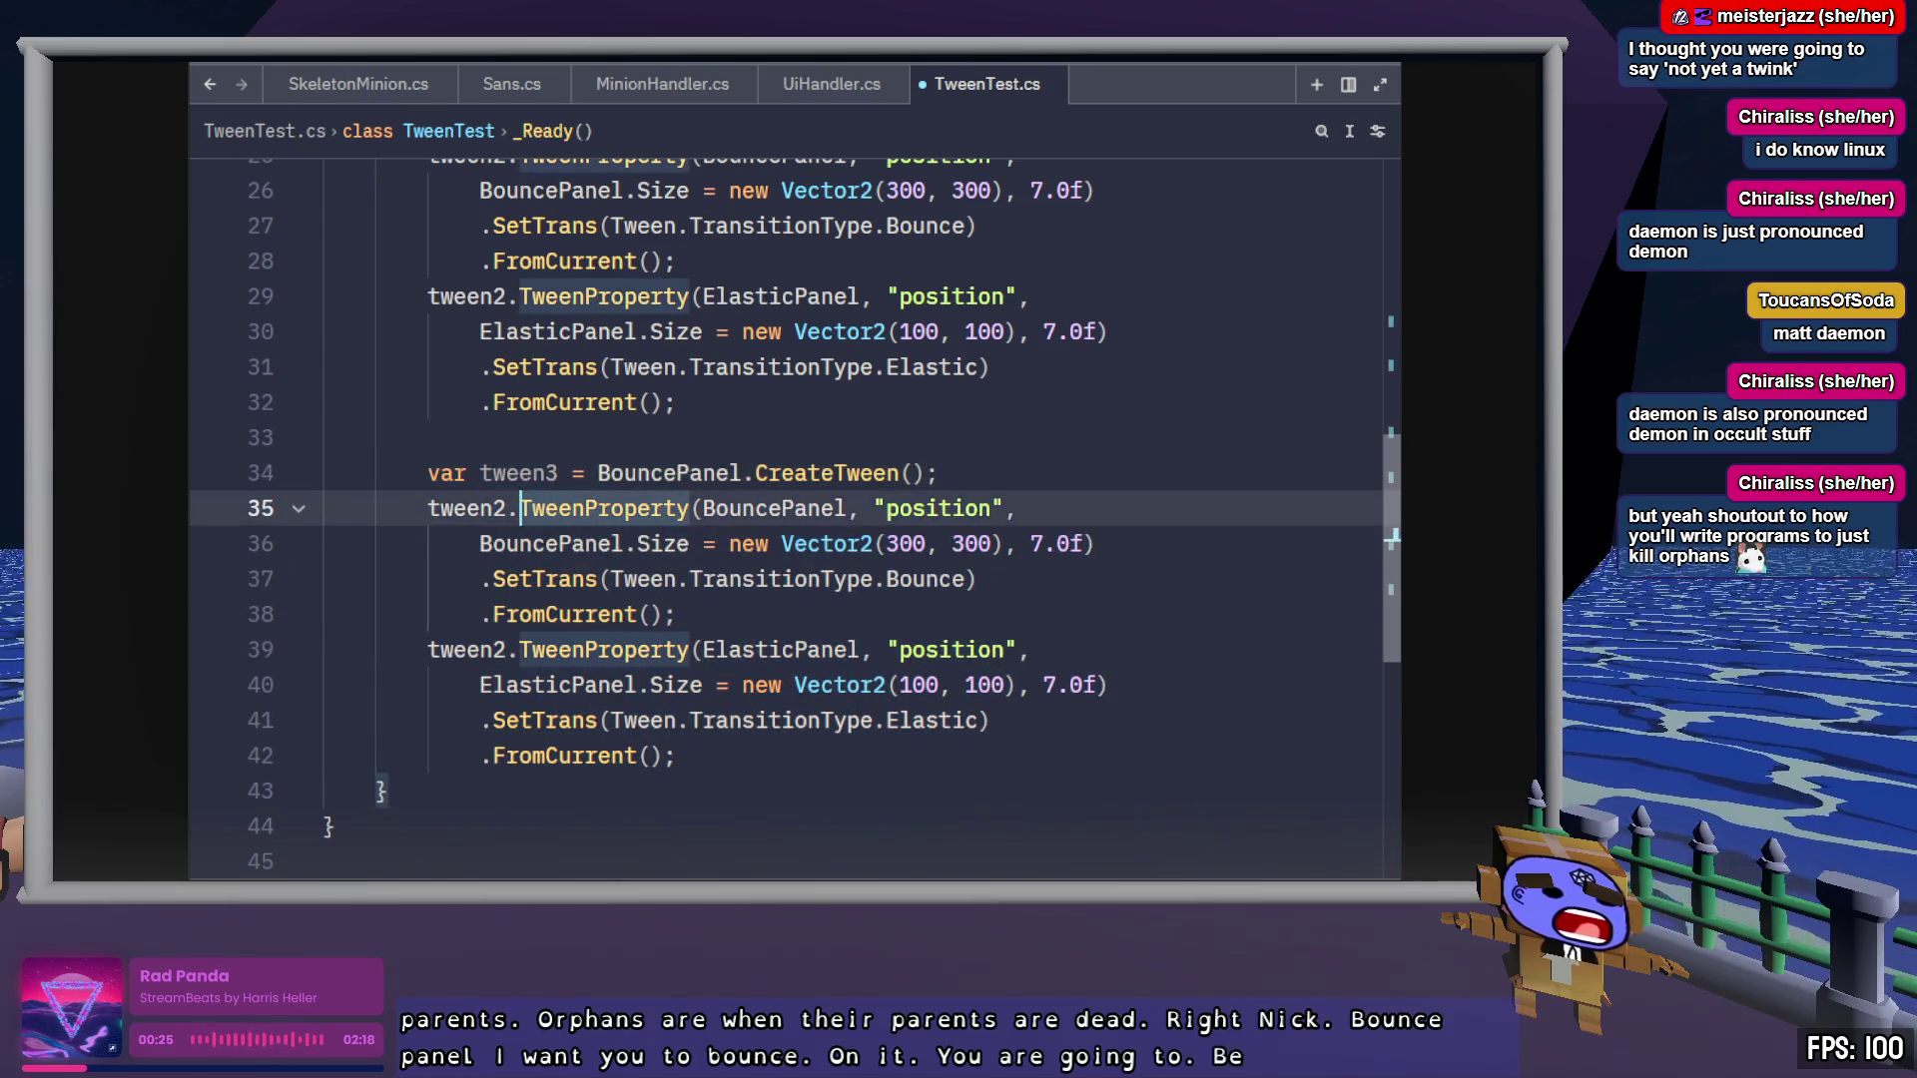
double_click(467, 508)
text(tween3)
key(Down)
key(Down)
key(Down)
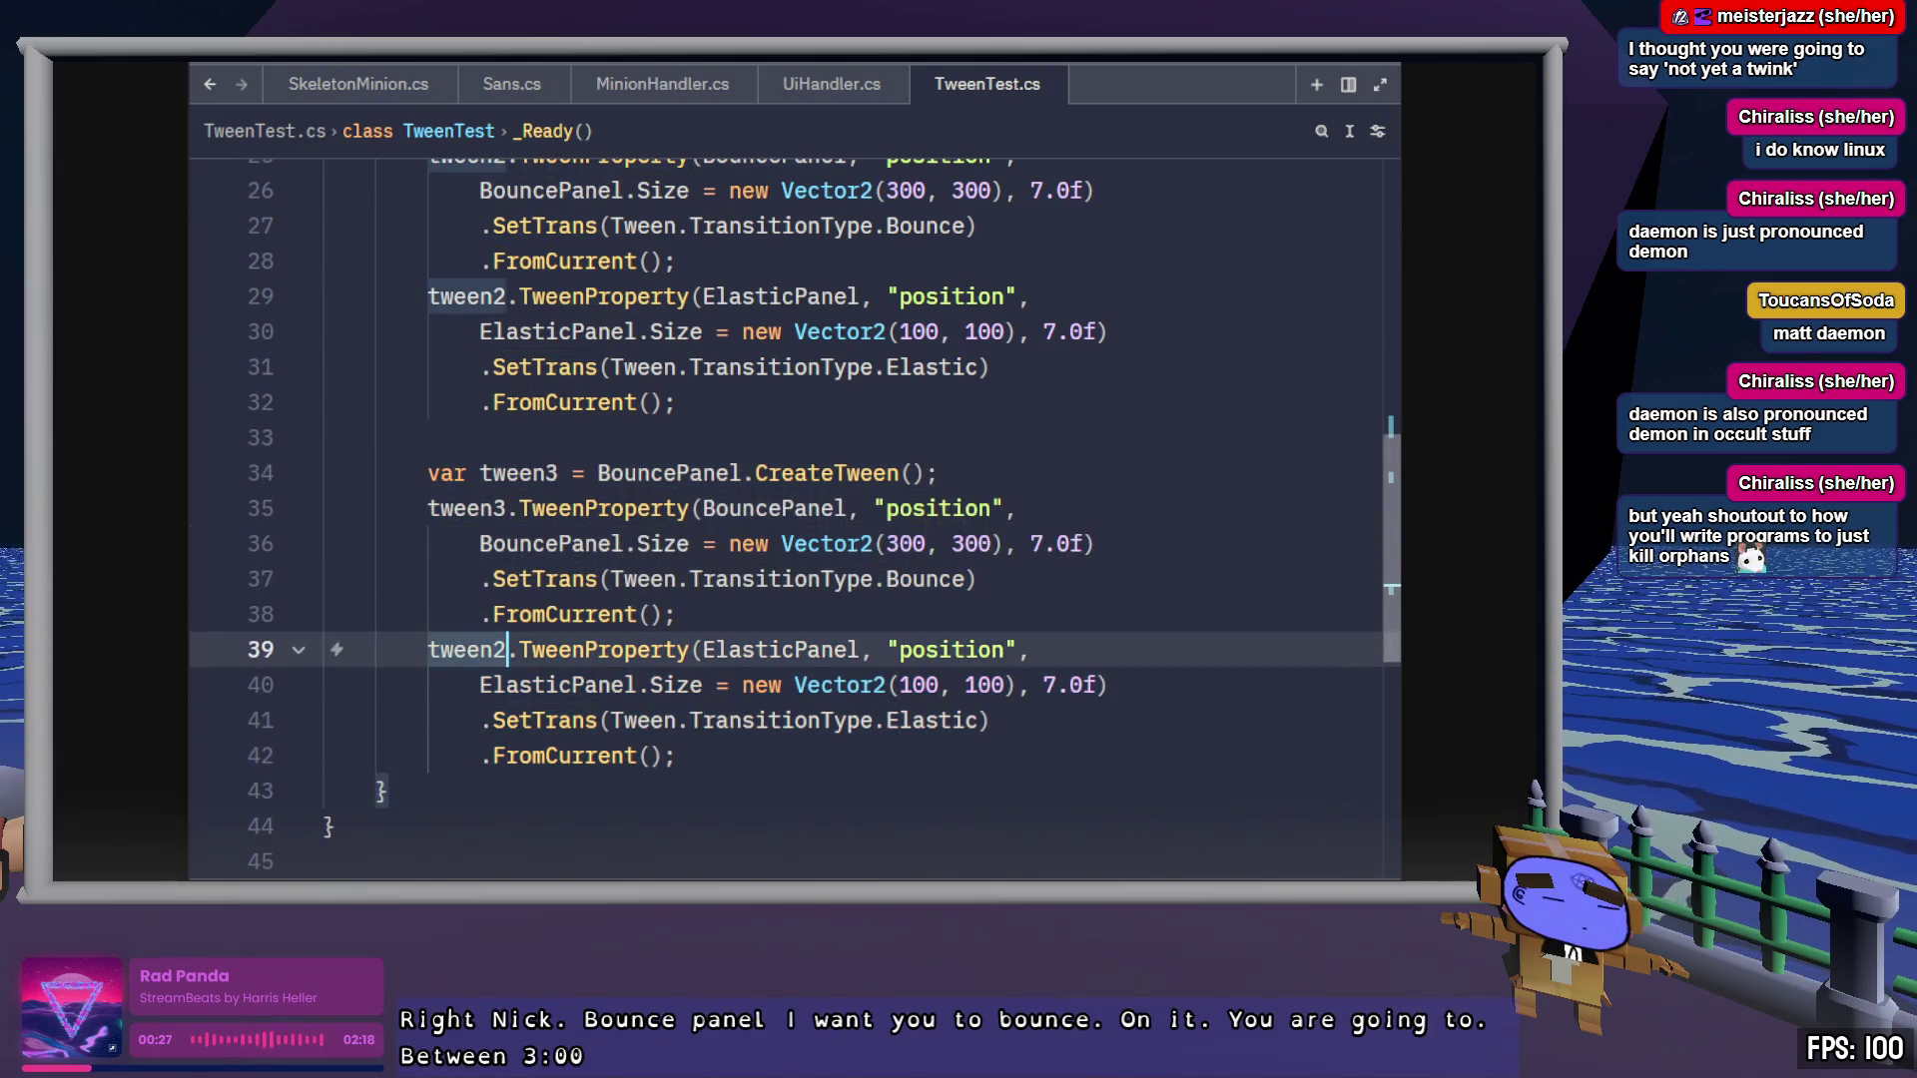
key(BackSpace)
text(3)
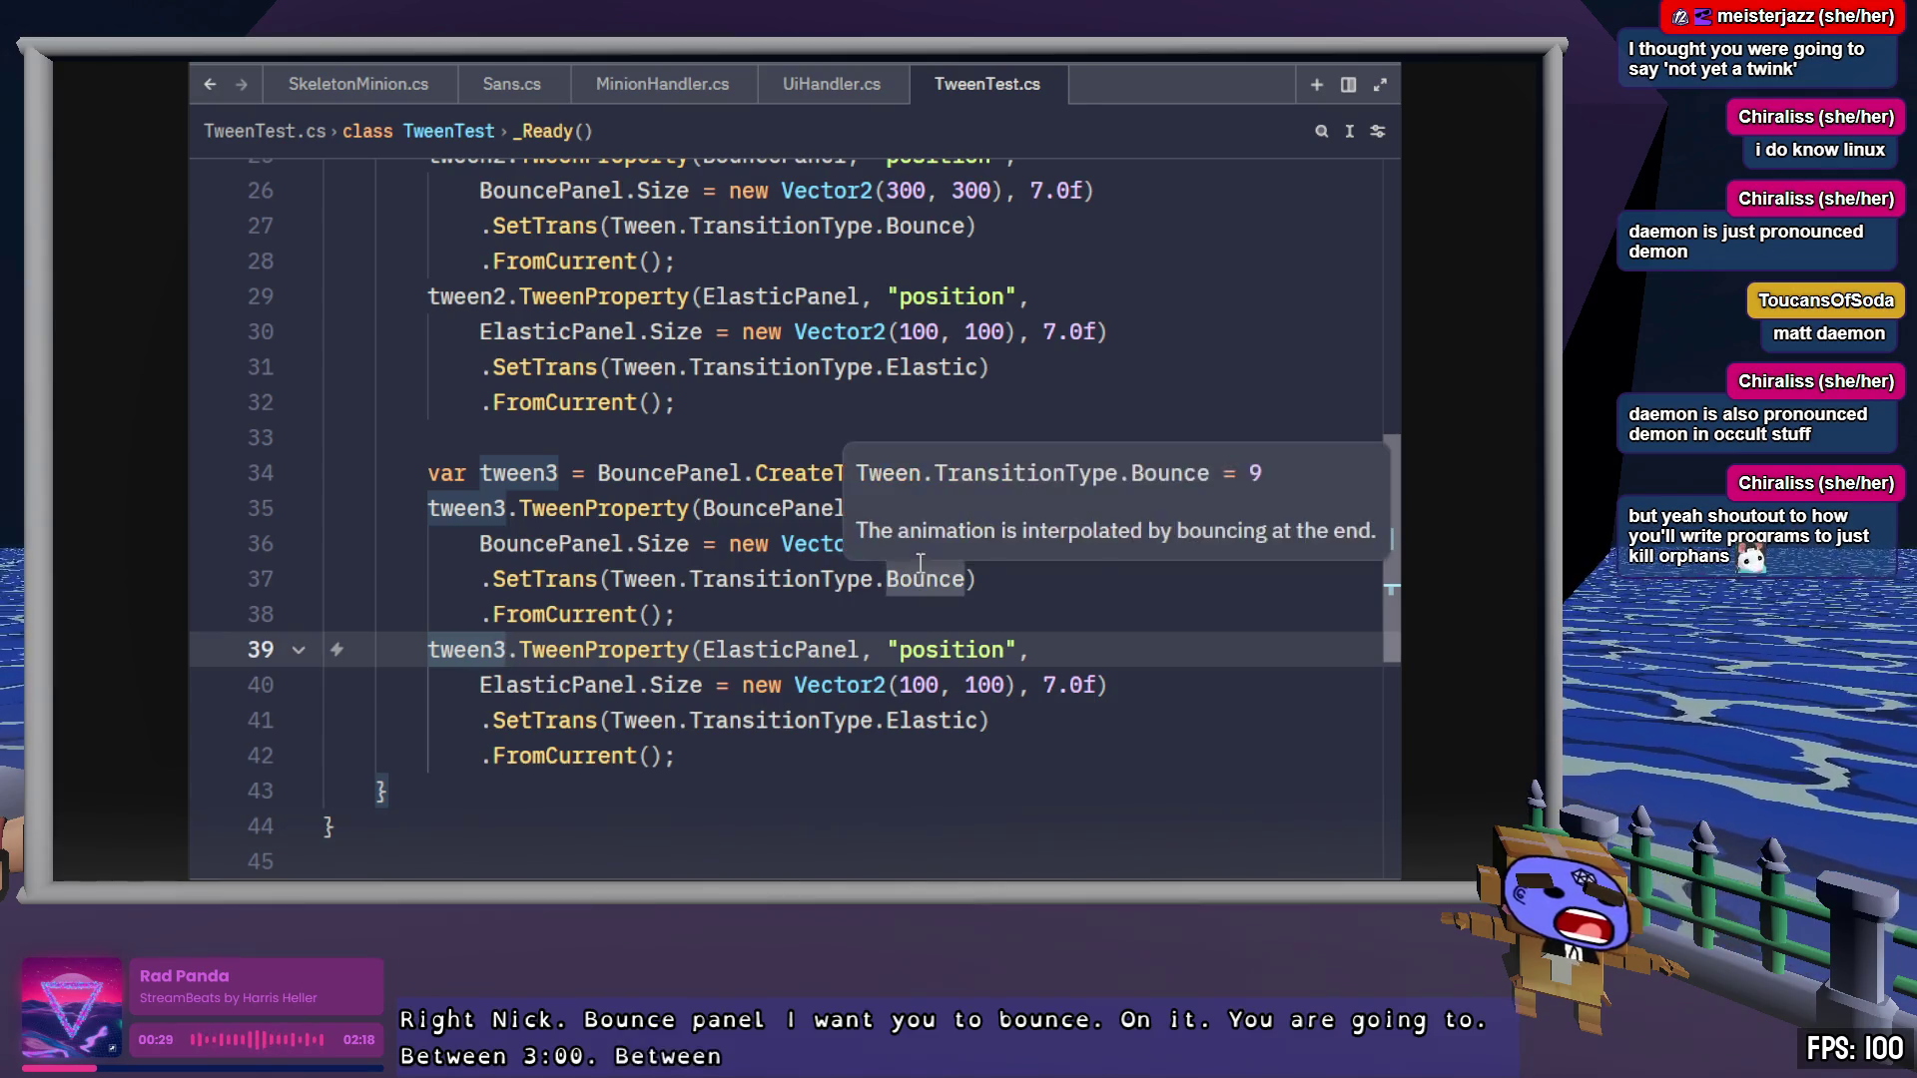
scroll(919, 564, up, 3)
scroll(863, 638, up, 5)
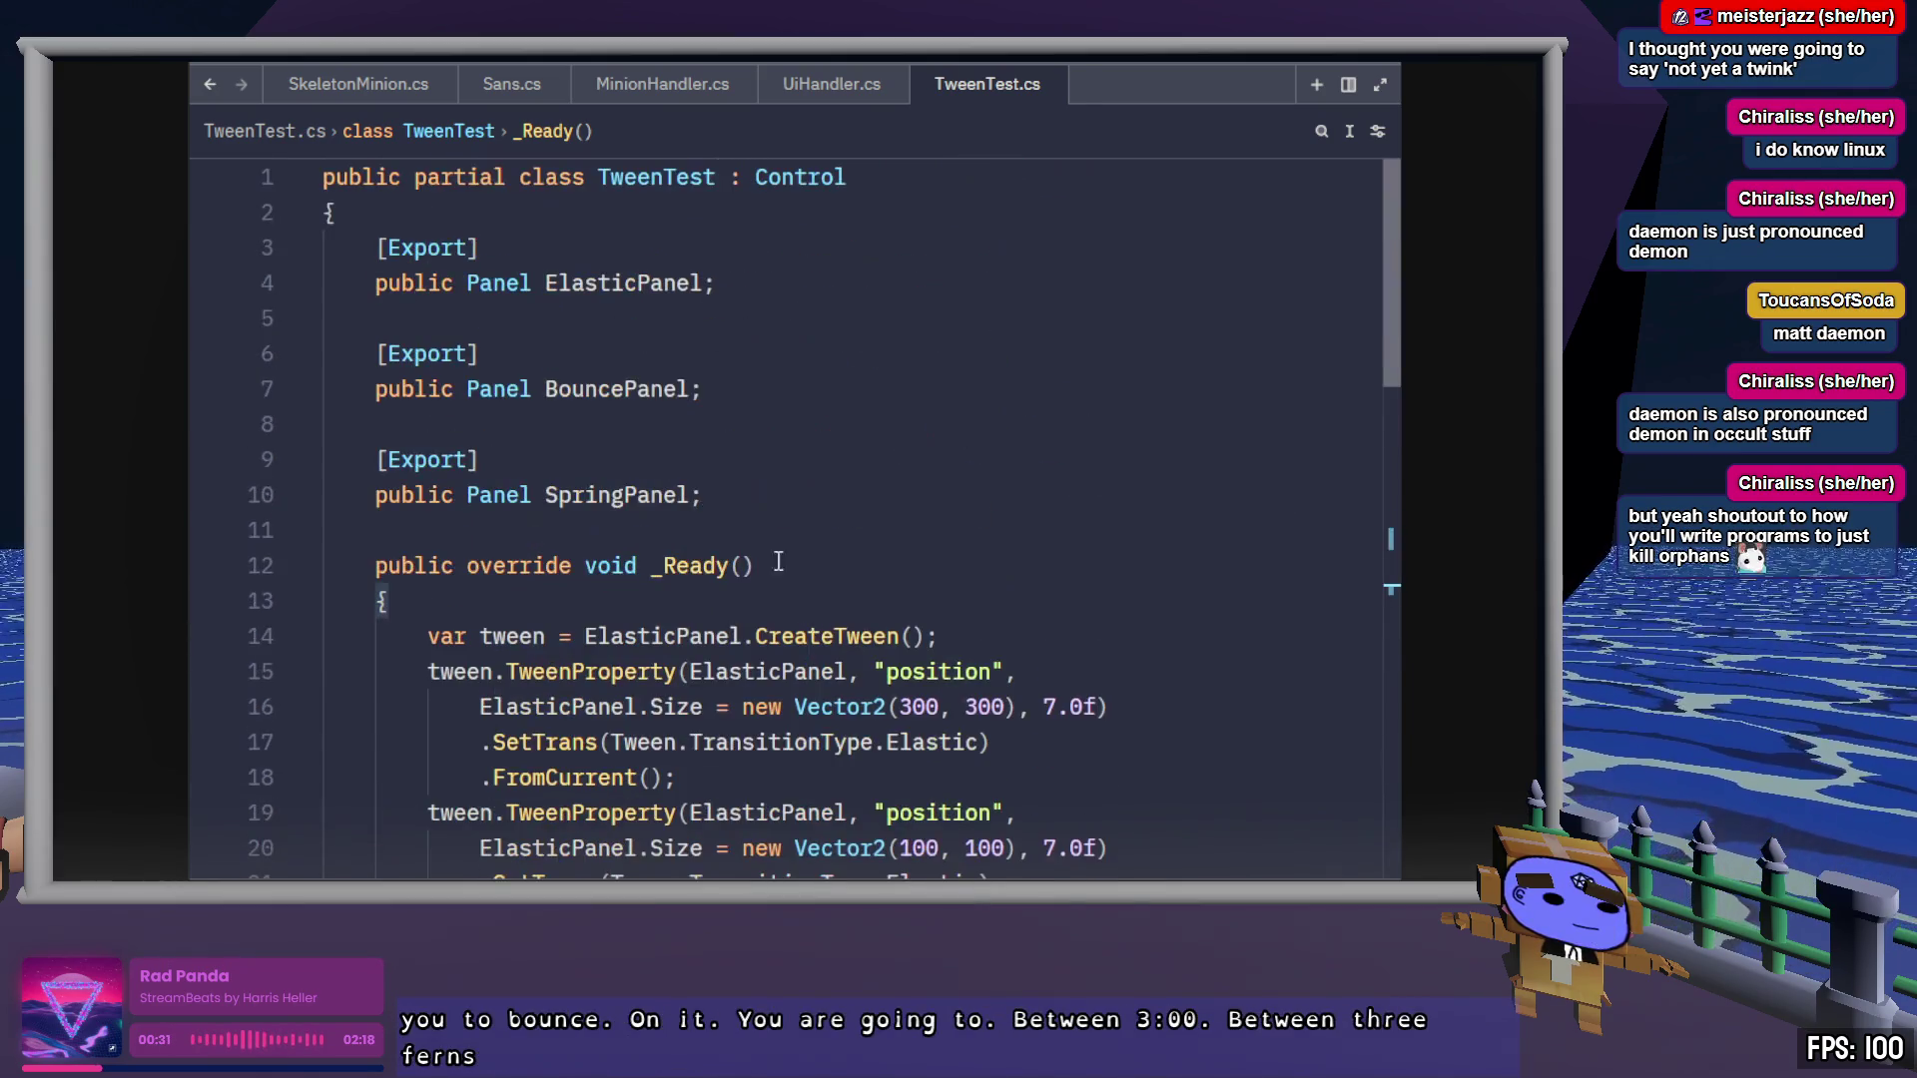
Create tween3 from SpringPanel and point its first step at SpringPanel
click(620, 492)
scroll(620, 492, down, 6)
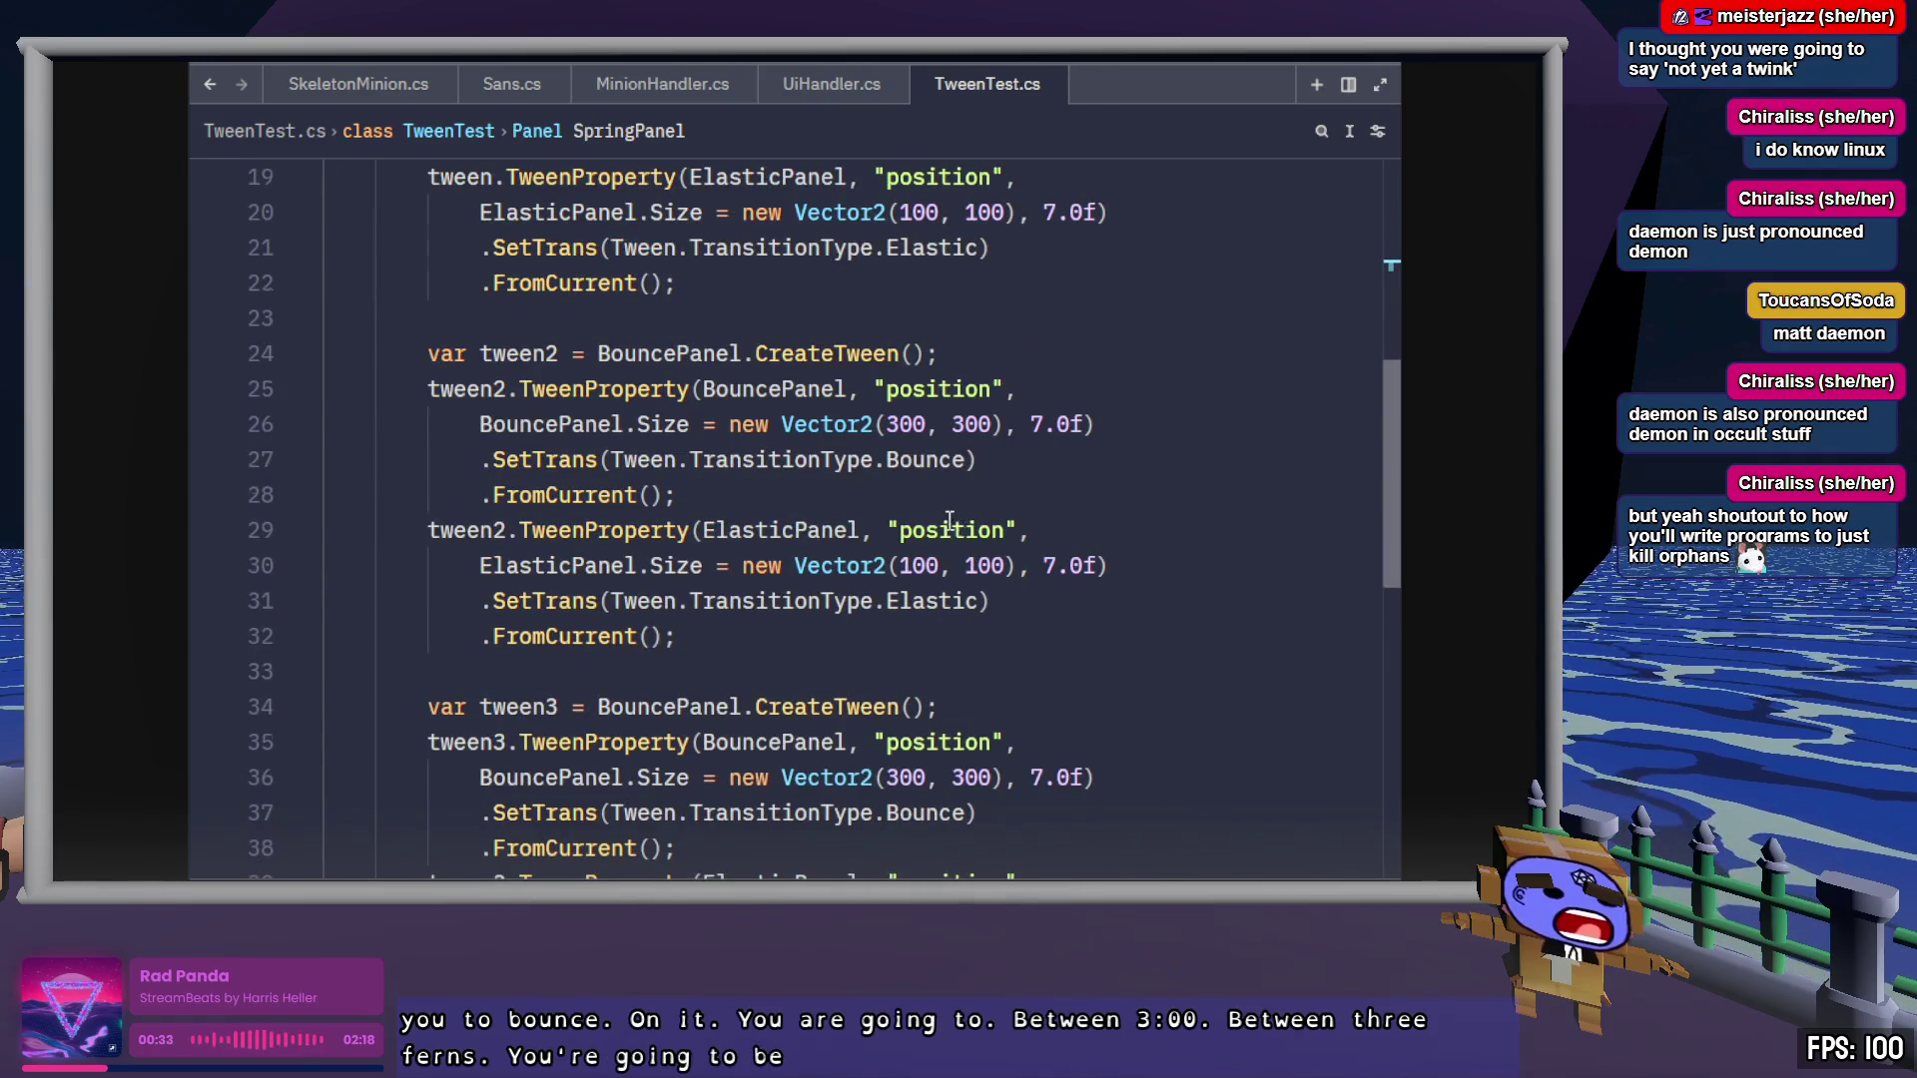
scroll(948, 524, down, 1)
scroll(880, 597, down, 1)
double_click(789, 530)
text(SpringPanel)
double_click(551, 565)
text(SpringPanel)
double_click(689, 495)
text(SpringPanel)
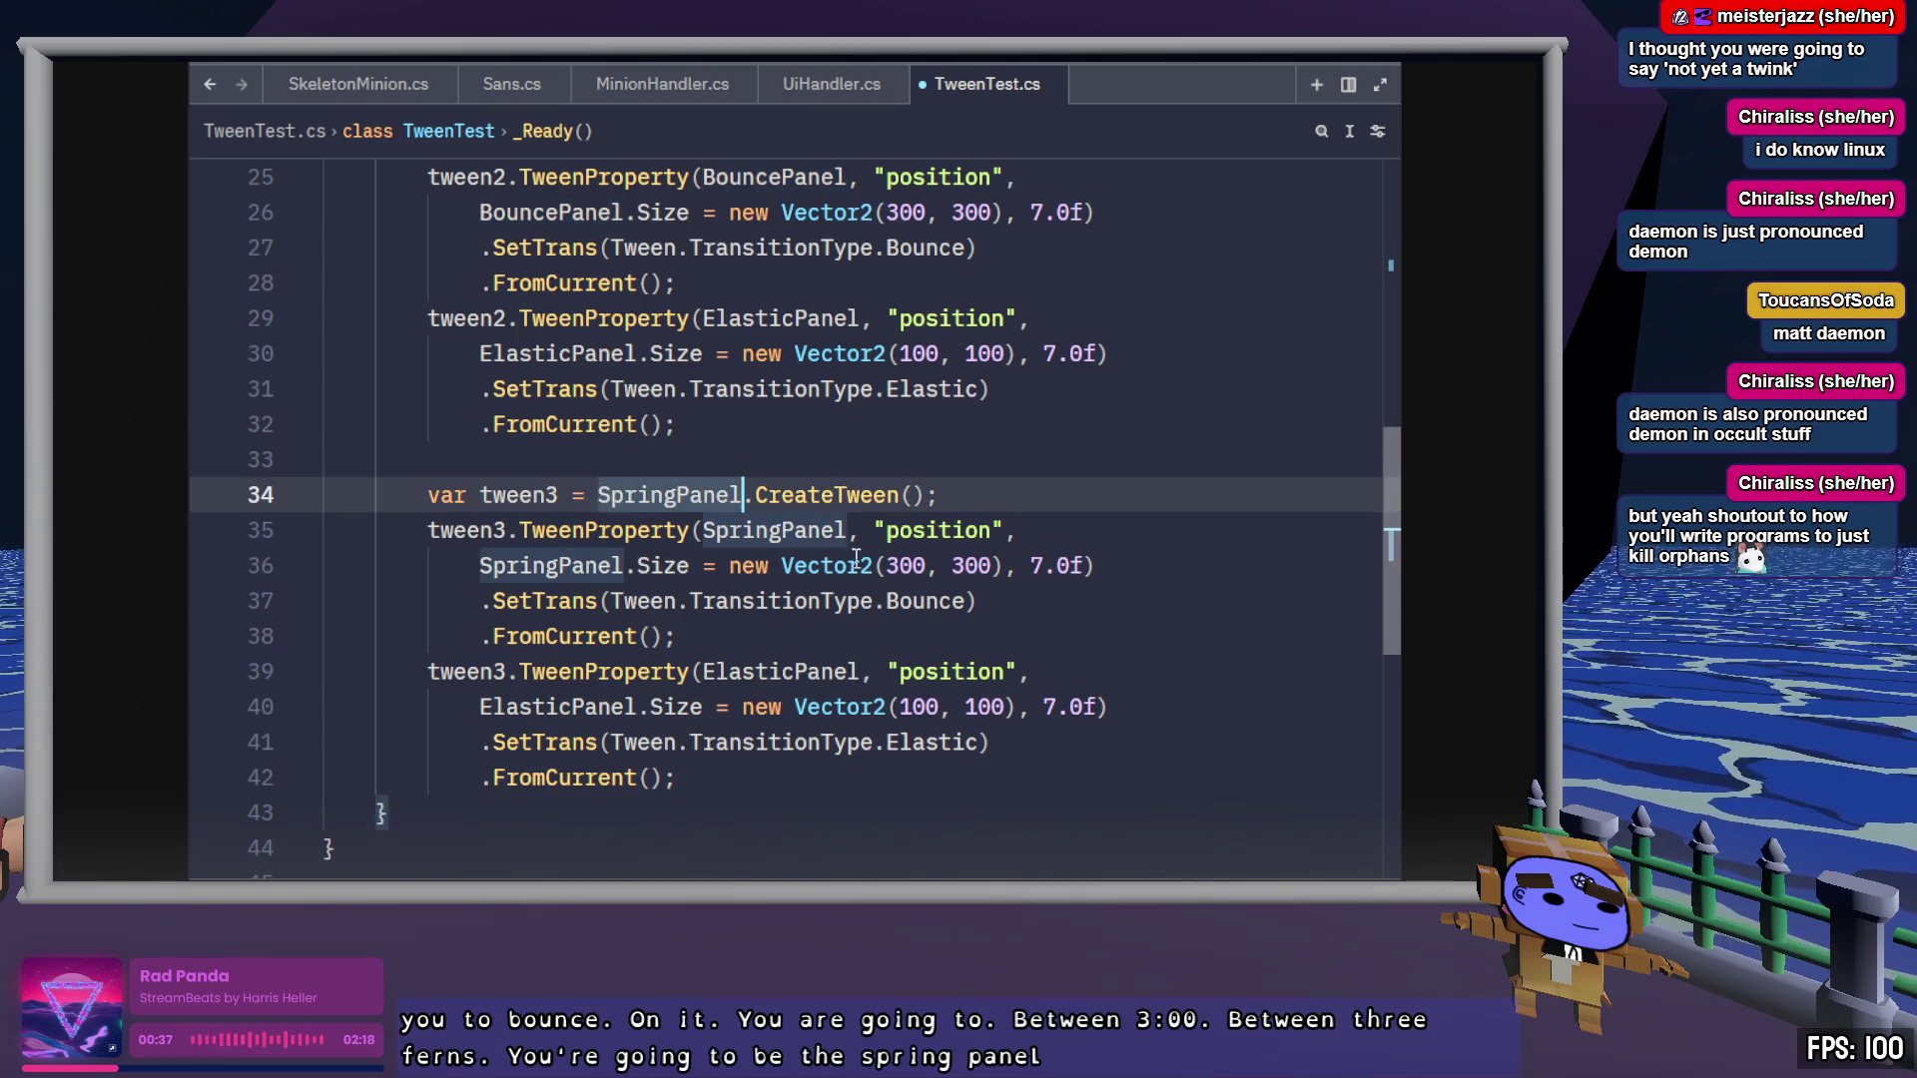
Point tween3's second step at SpringPanel instead of ElasticPanel
double_click(764, 672)
text(SpringPanel)
click(536, 706)
double_click(536, 706)
text(SpringPanel)
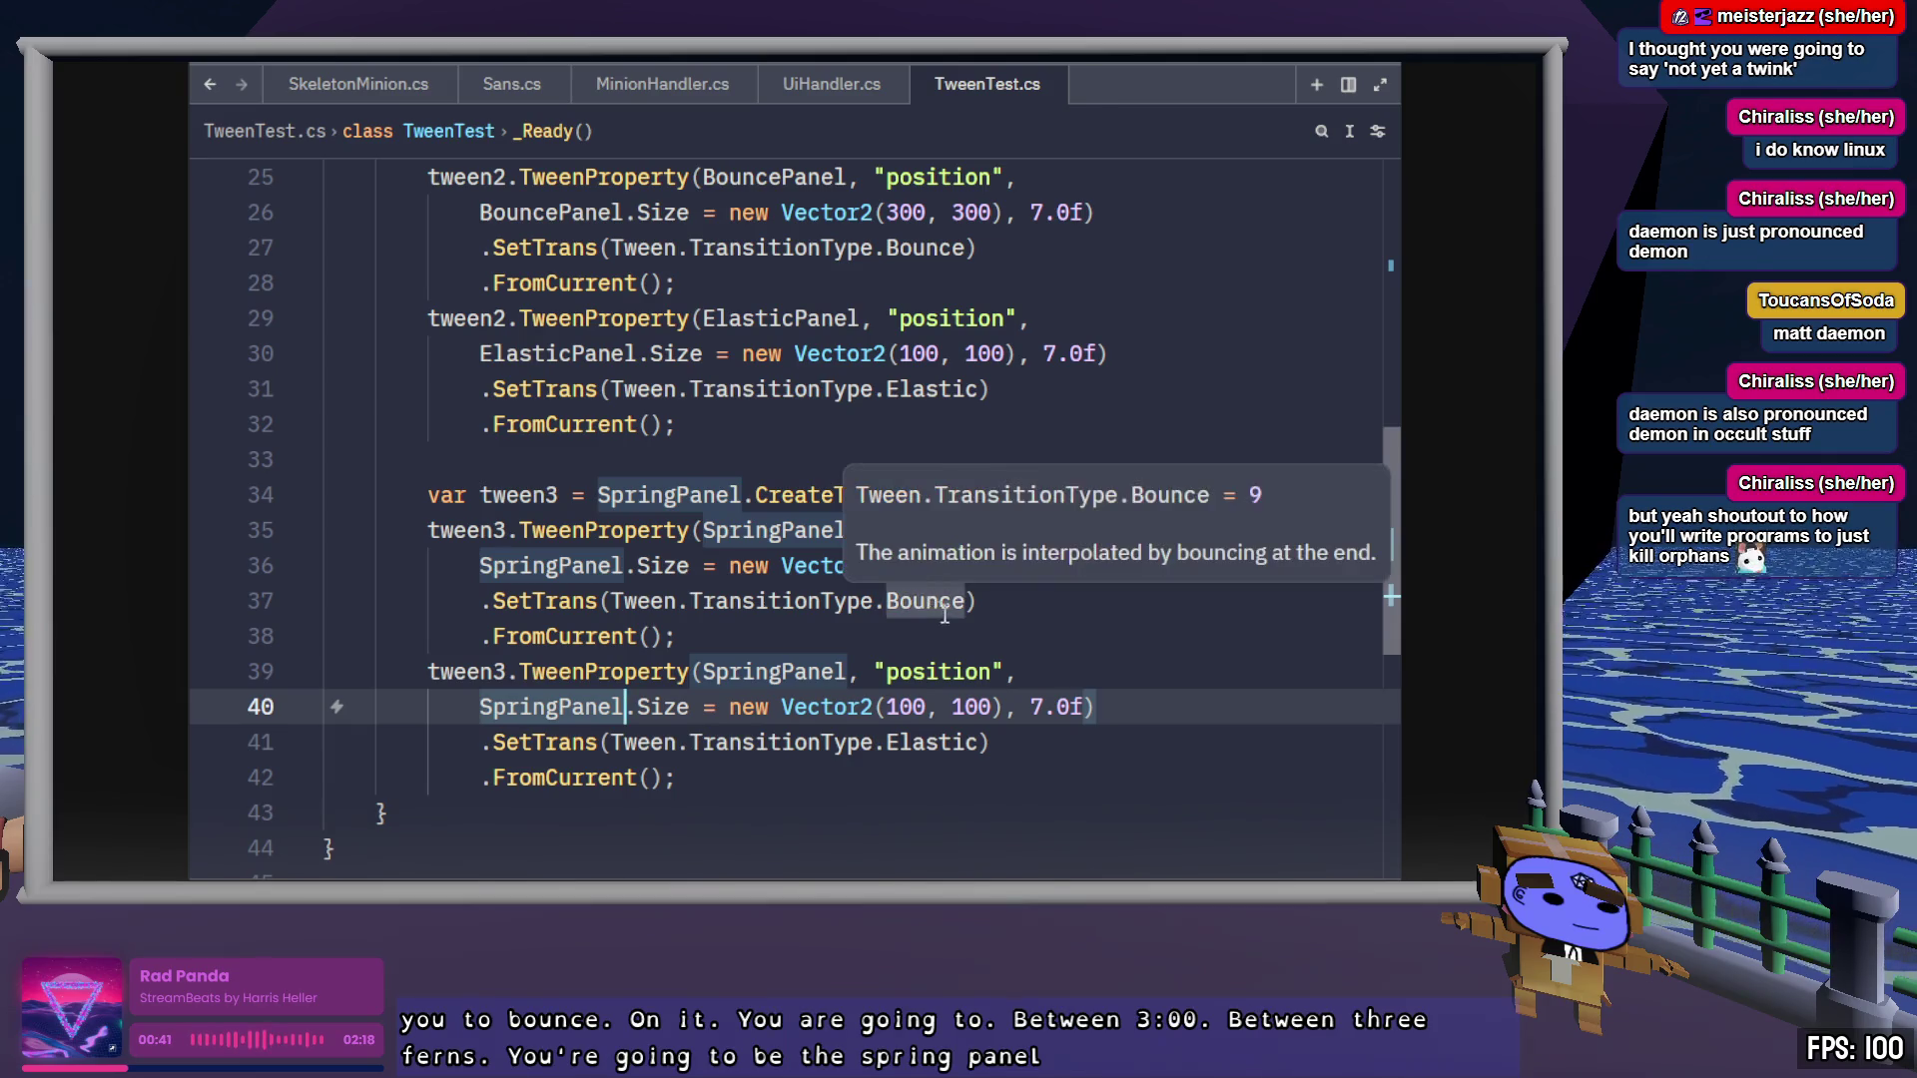
scroll(944, 611, up, 5)
scroll(969, 667, down, 1)
Change tween2's second transition from Elastic to Bounce
click(954, 707)
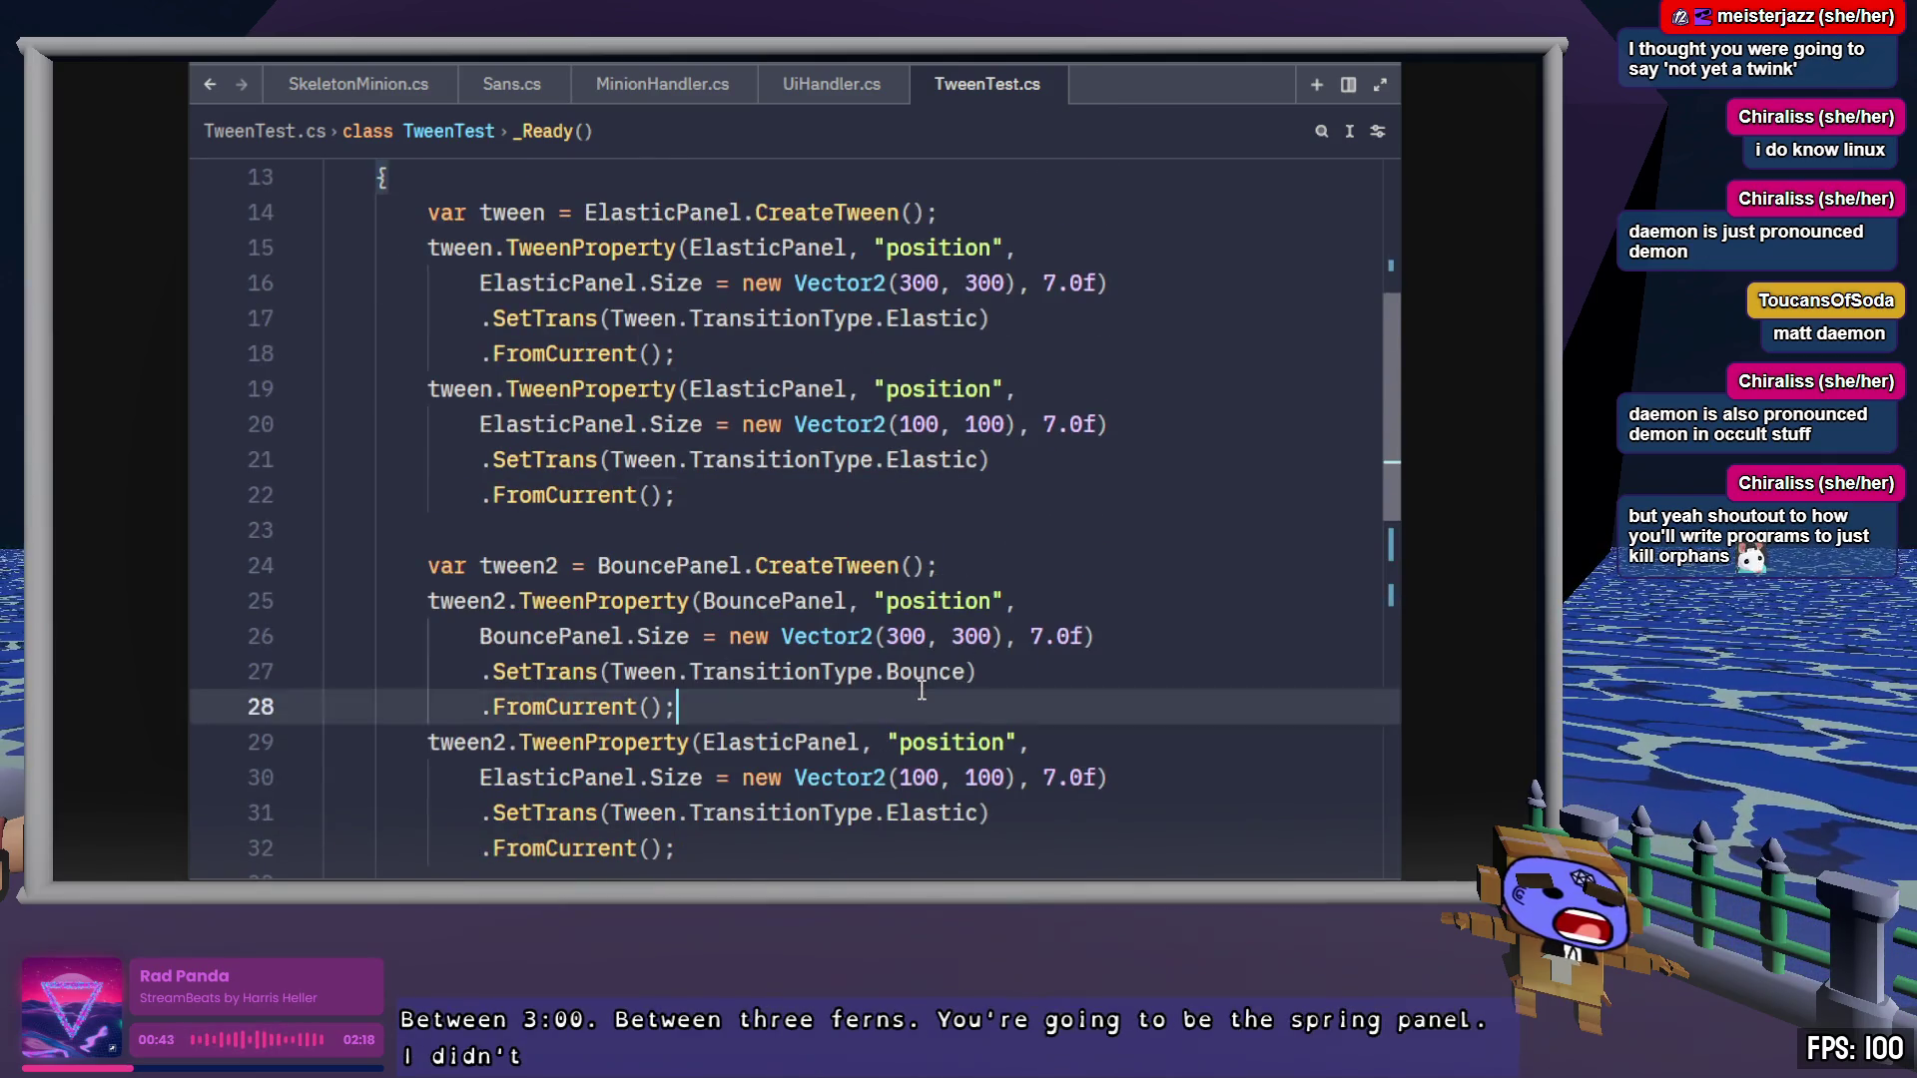
double_click(944, 671)
key(ctrl+c)
double_click(940, 810)
text(Bounce)
Set both of tween3's transitions to Spring, save TweenTest.cs, and switch back to Godot
scroll(941, 798, down, 4)
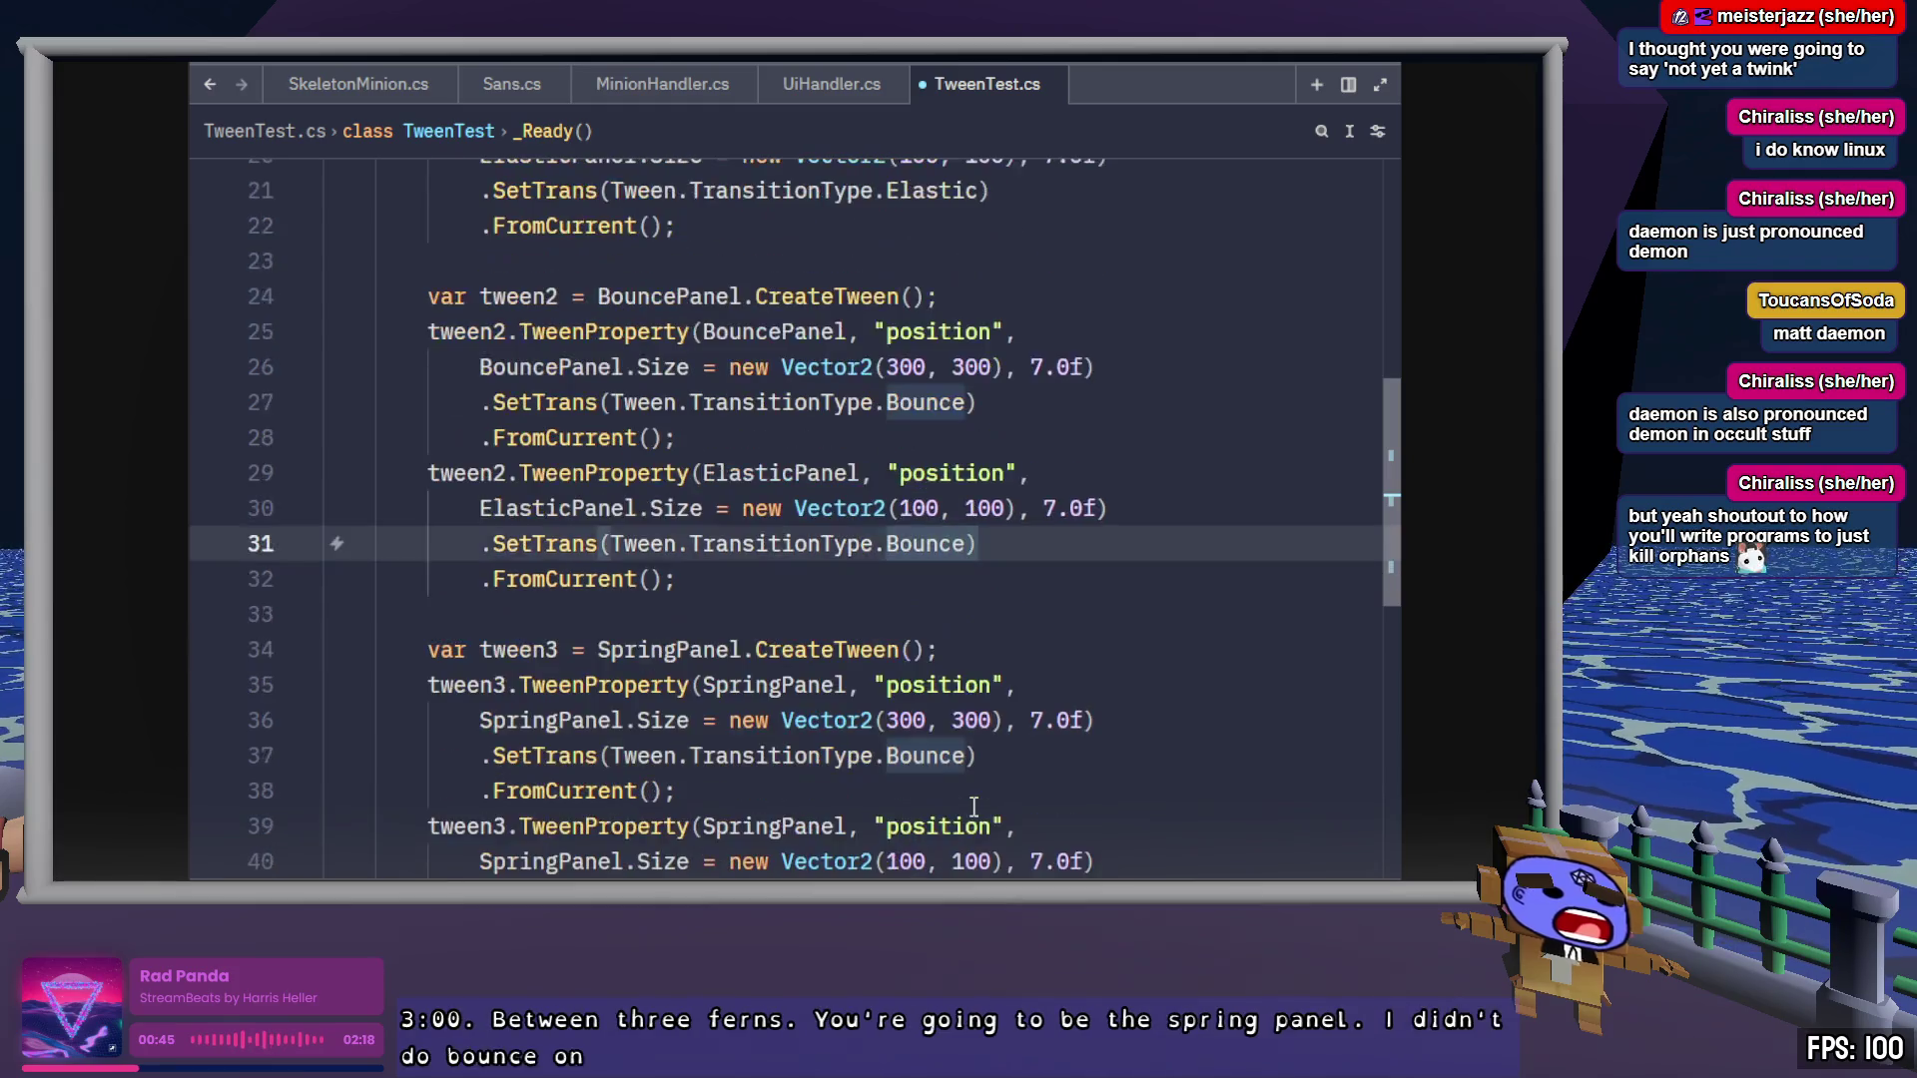
double_click(943, 649)
key(ctrl+v)
text(Spring)
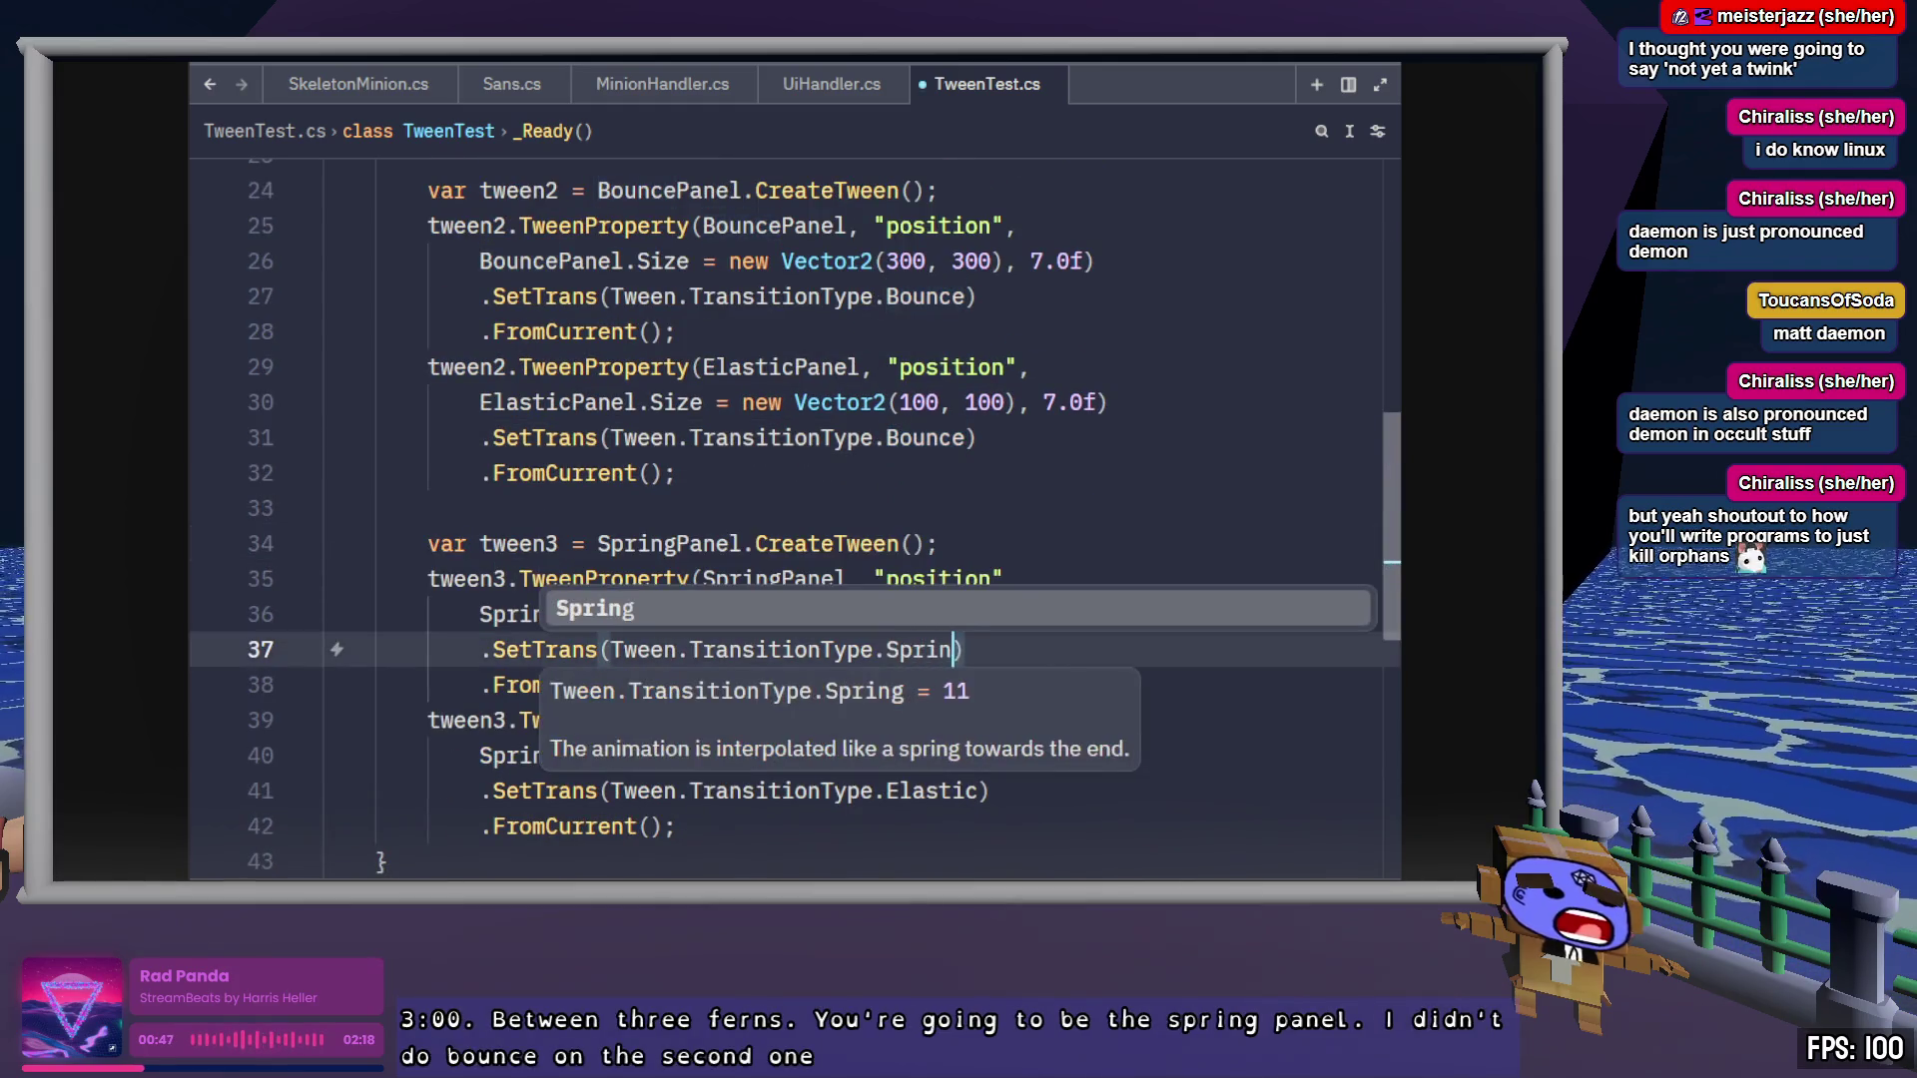
key(ctrl+s)
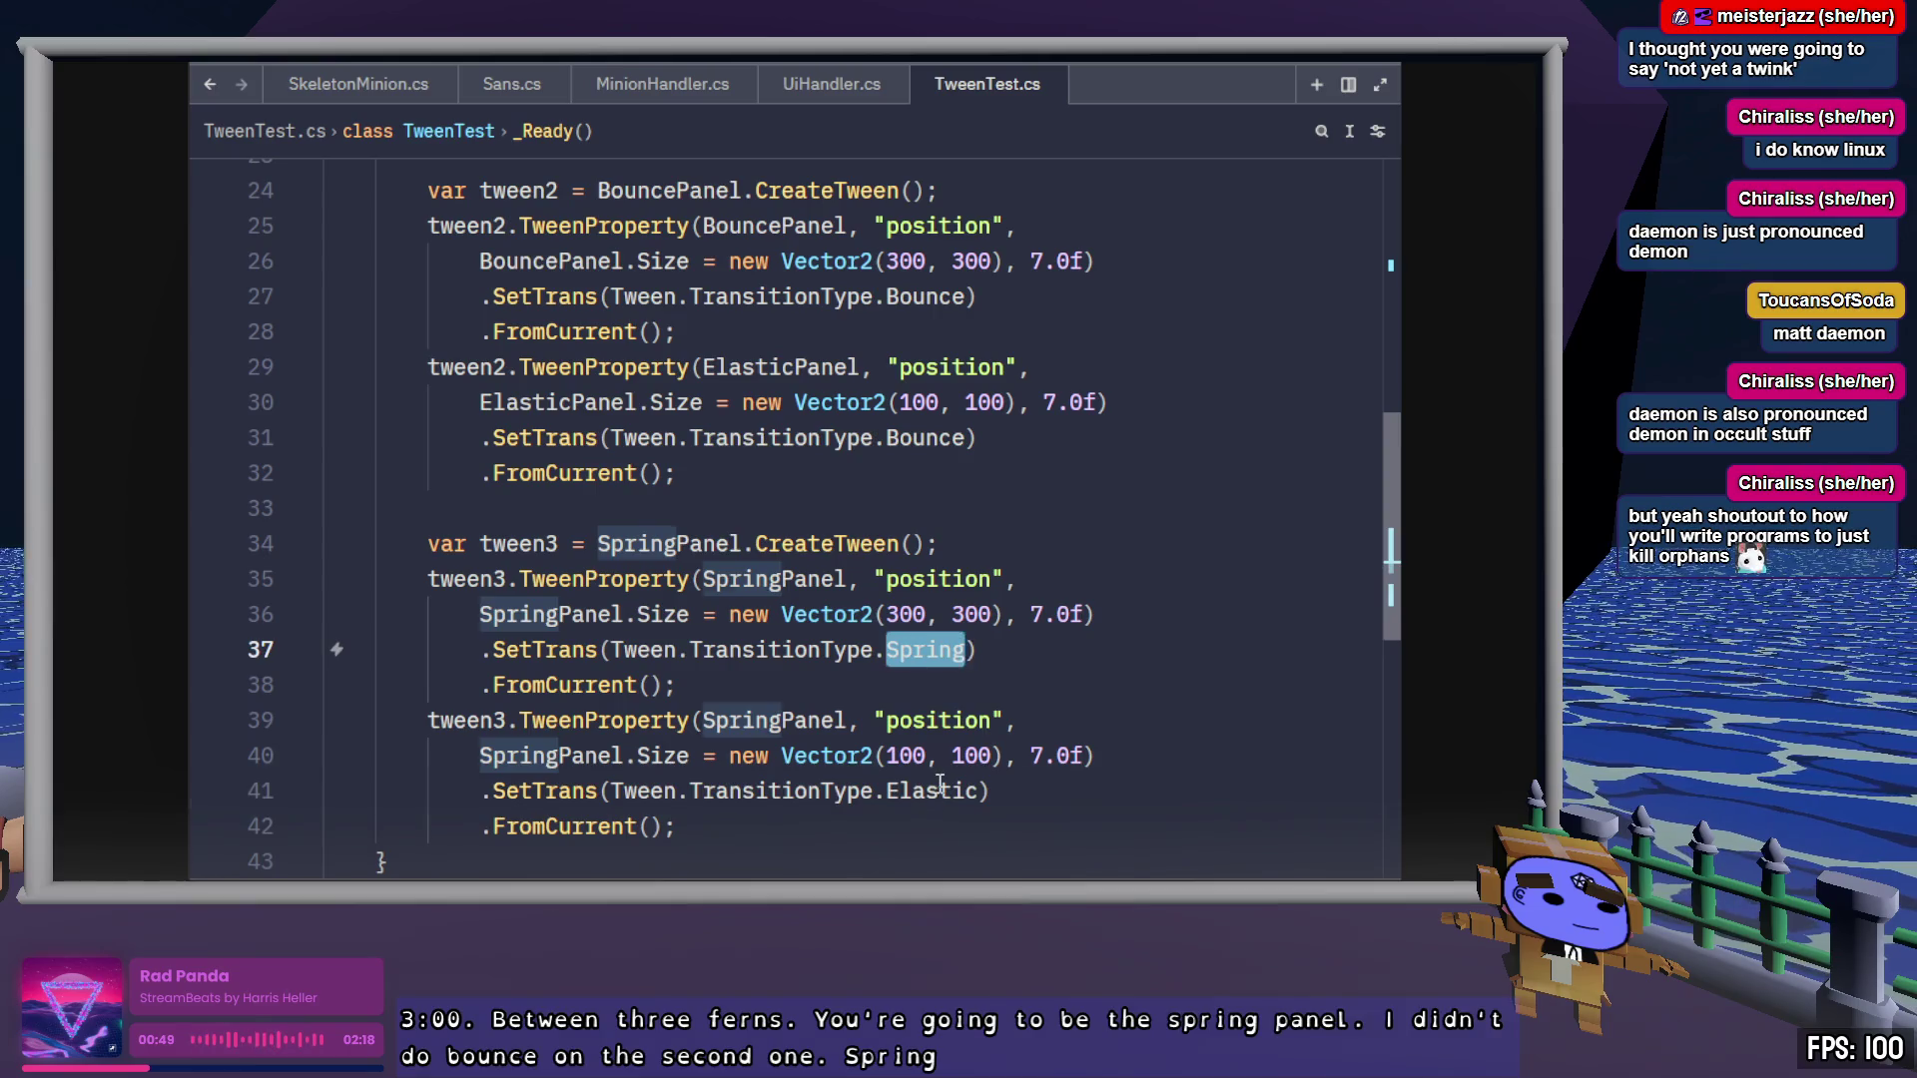
double_click(941, 791)
text(Spring)
scroll(1046, 795, down, 1)
key(ctrl+s)
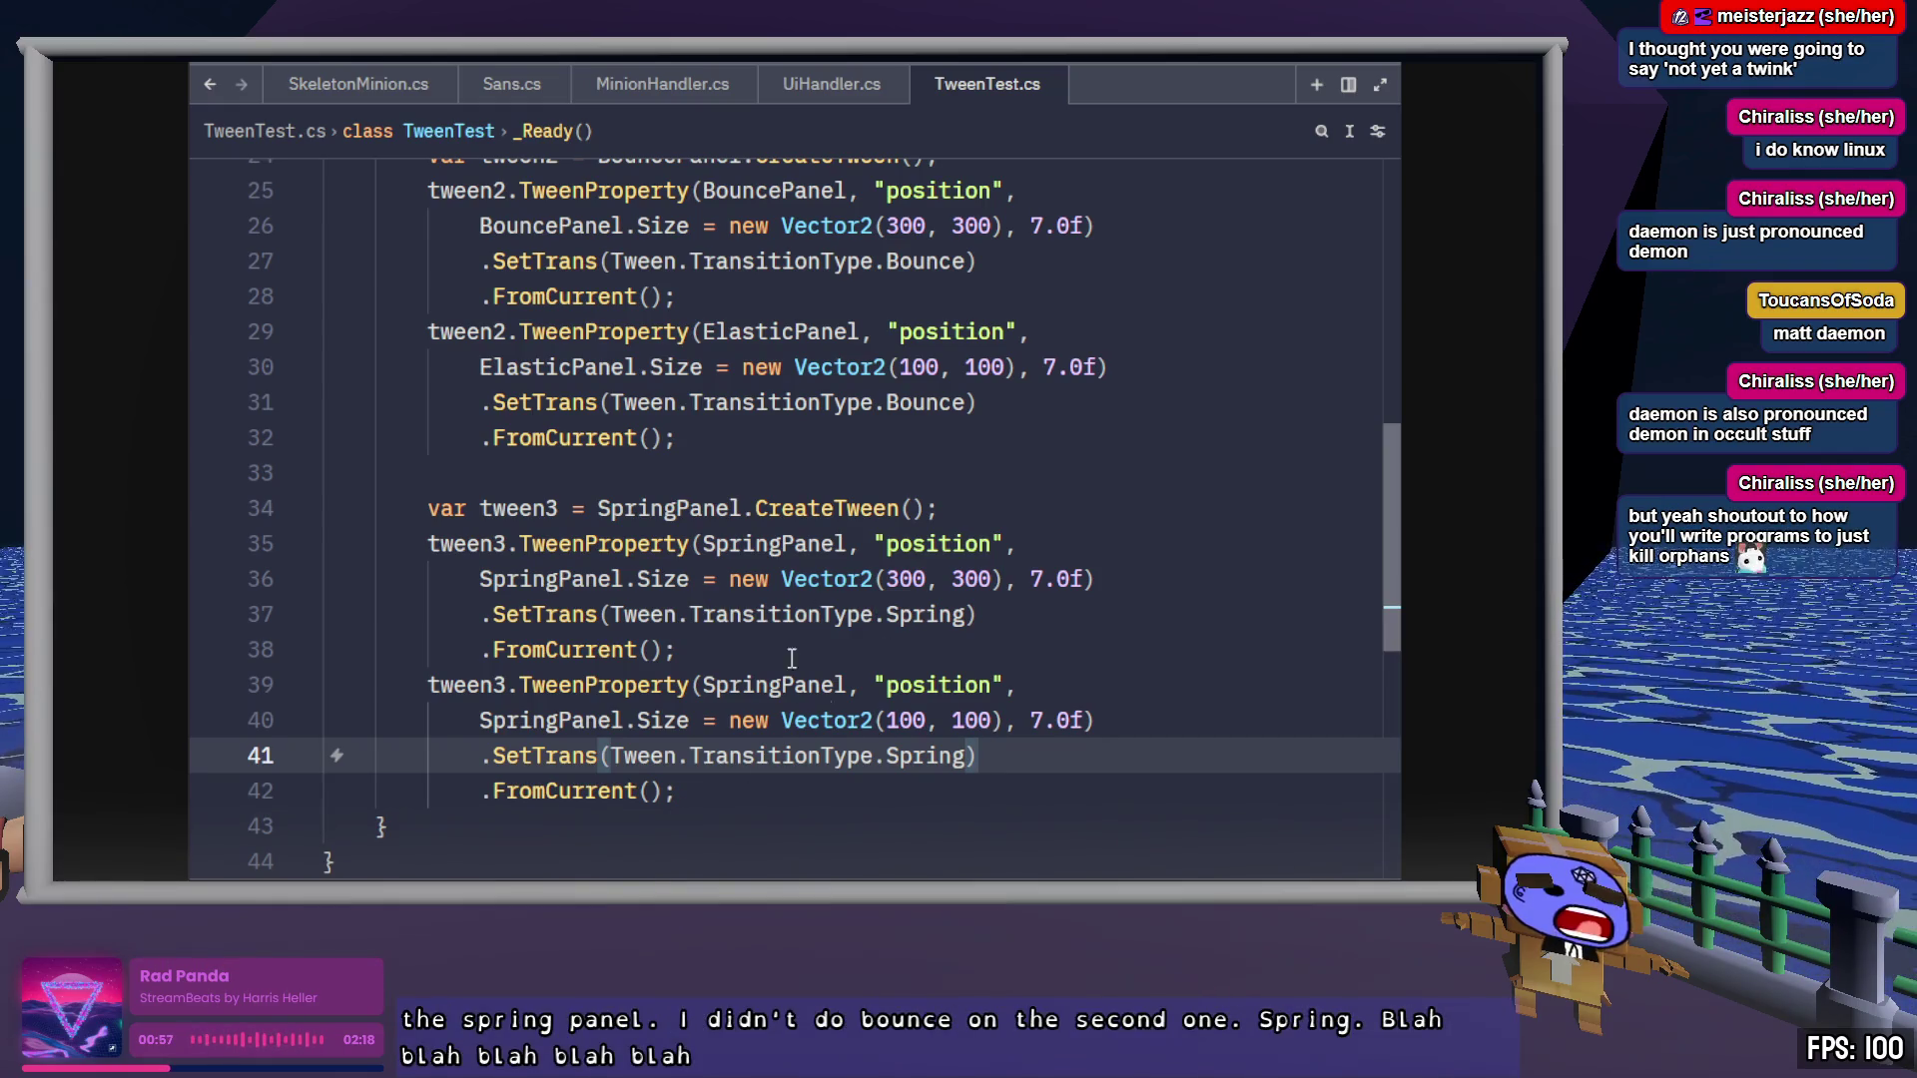
scroll(831, 824, up, 8)
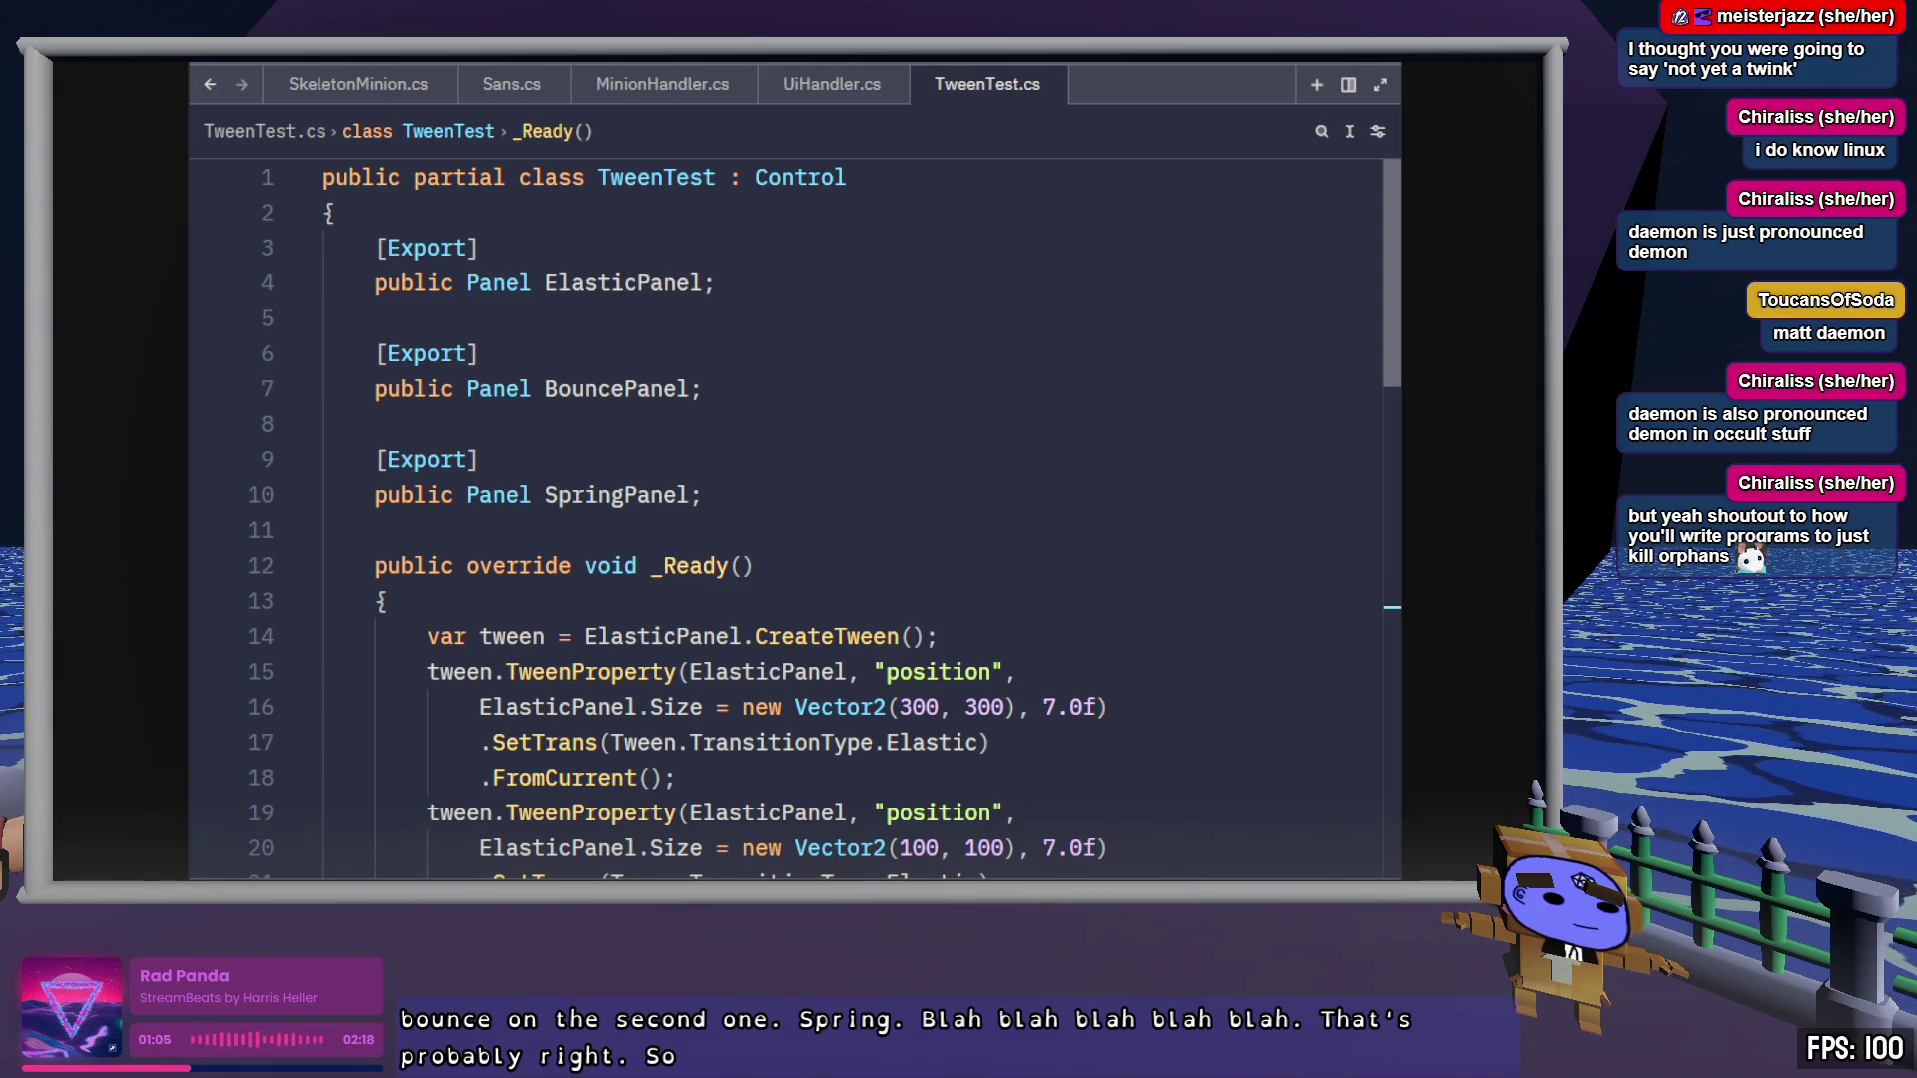
key(alt+Tab)
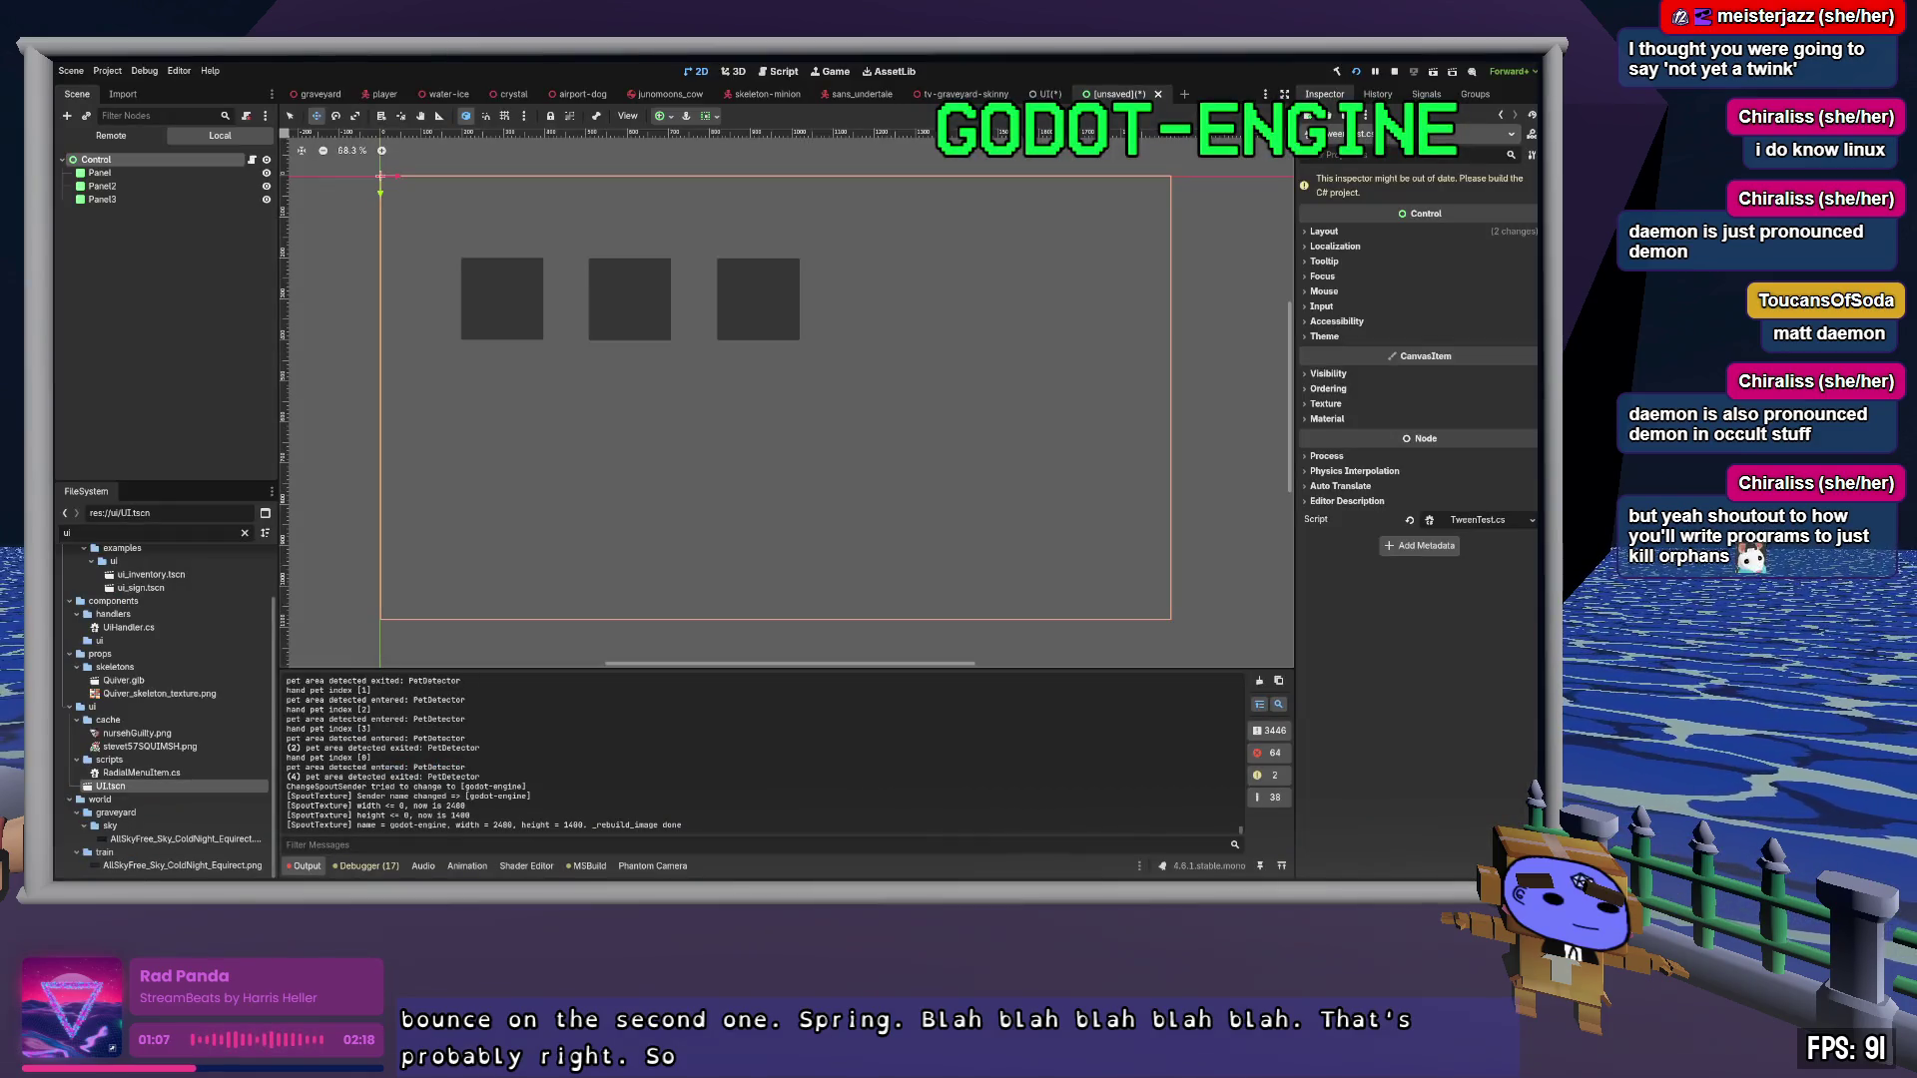
Run the project, then drag Panel2 and Panel3 onto the Control's Bounce Panel and Spring Panel exports
click(1339, 72)
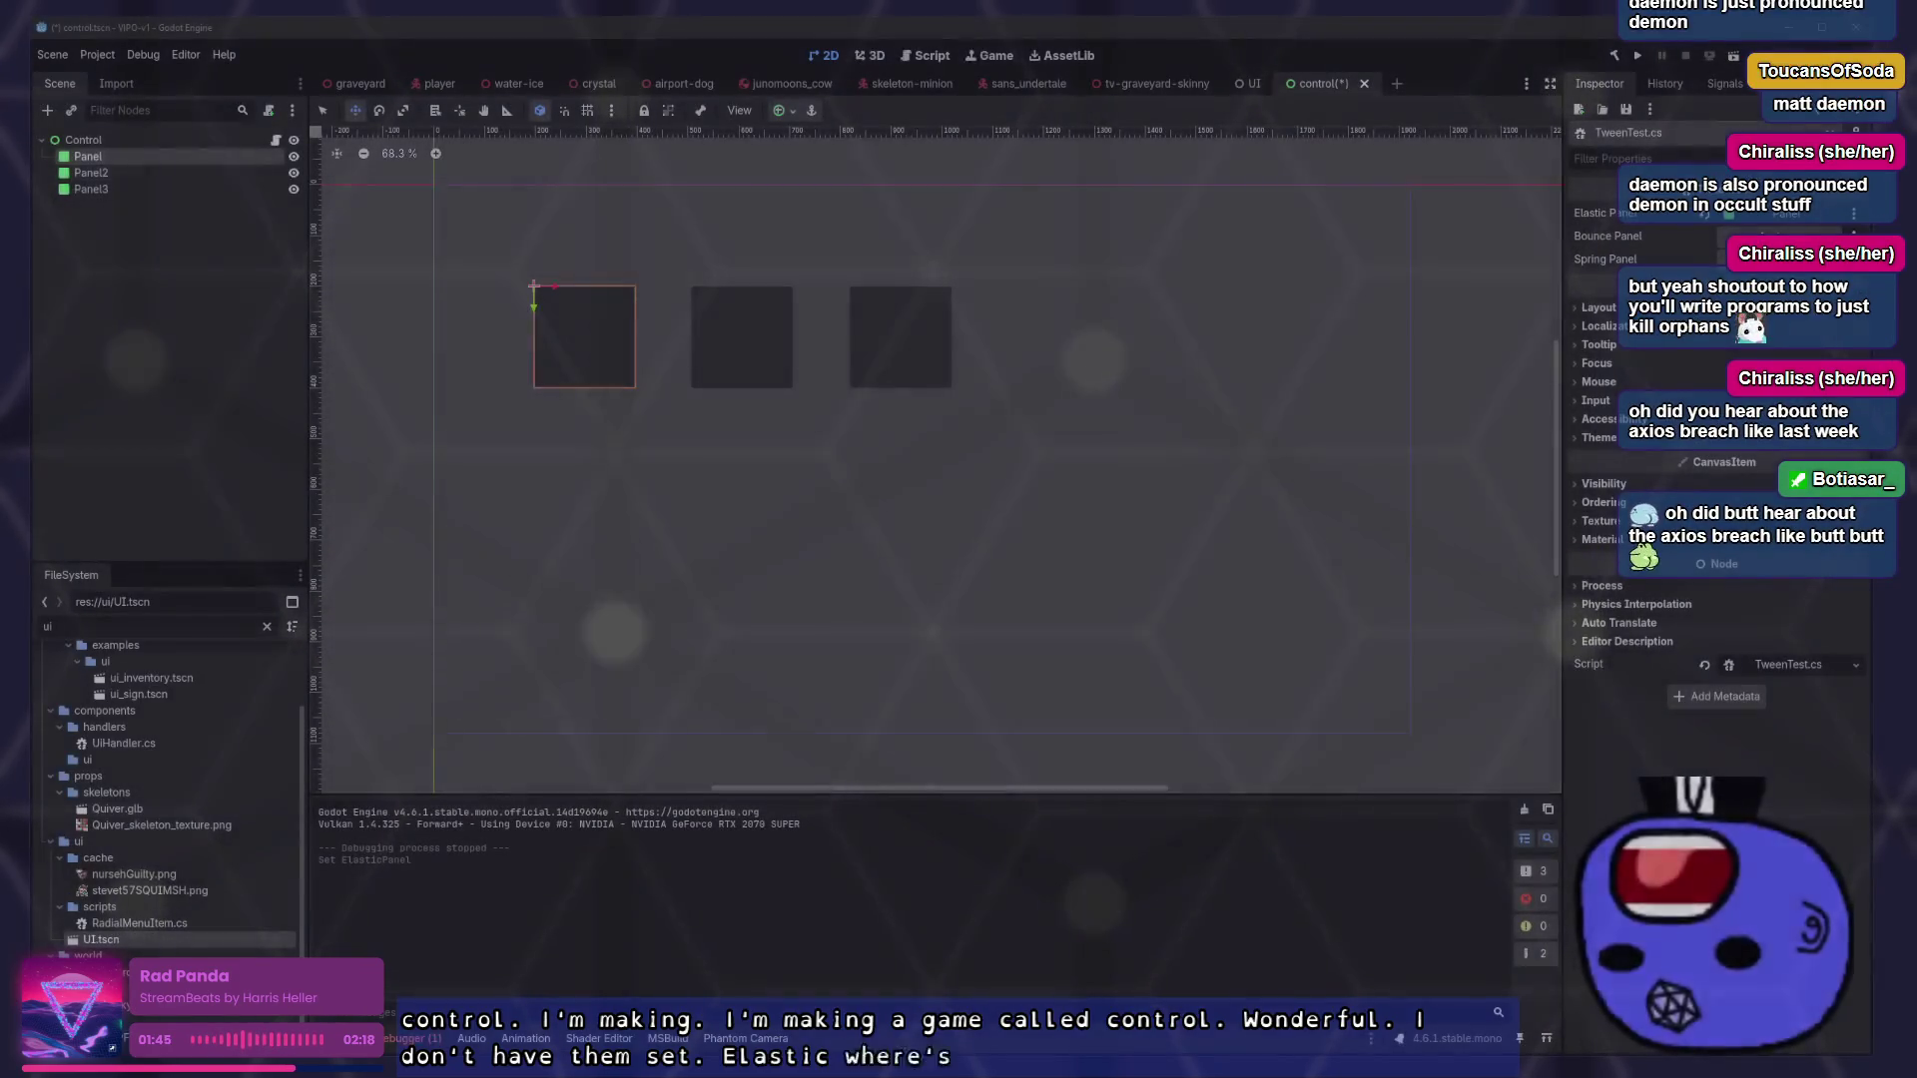
click(741, 336)
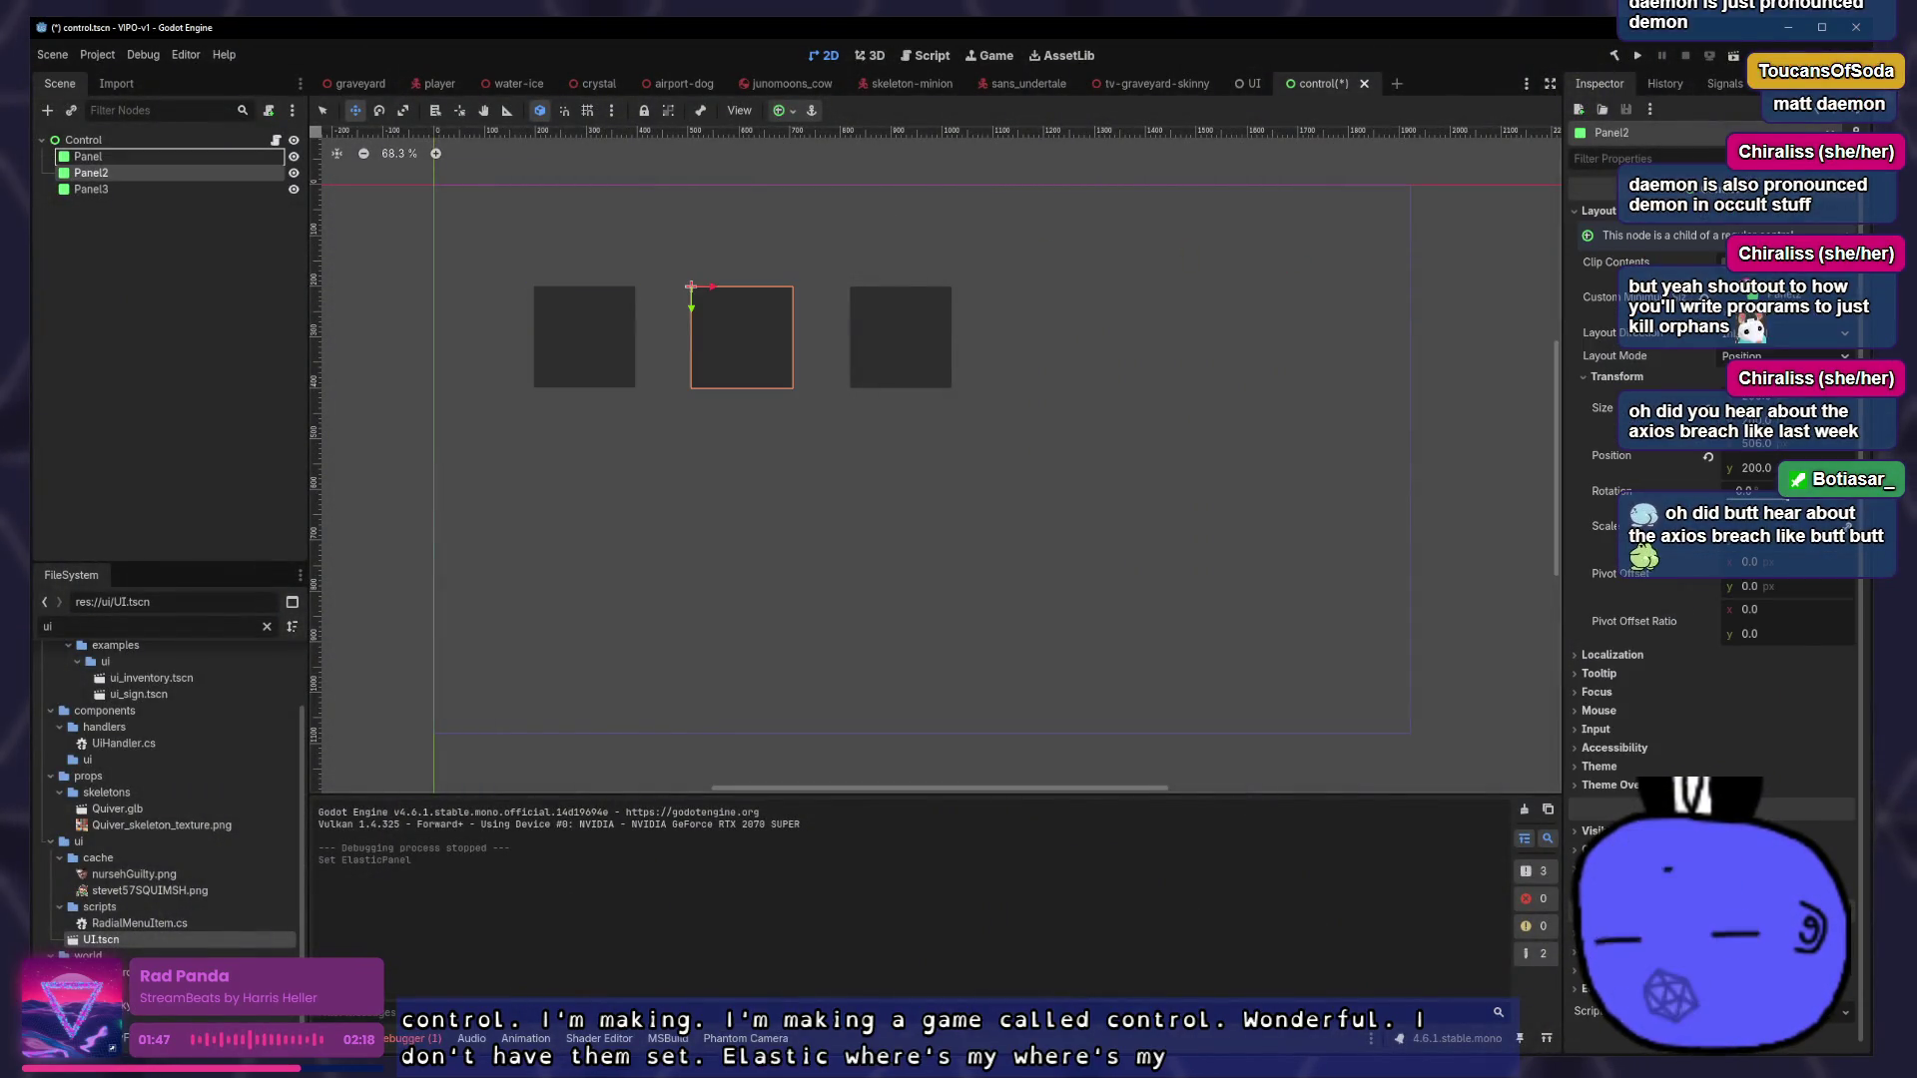
click(84, 140)
drag(89, 181, 1768, 236)
drag(90, 189, 1777, 259)
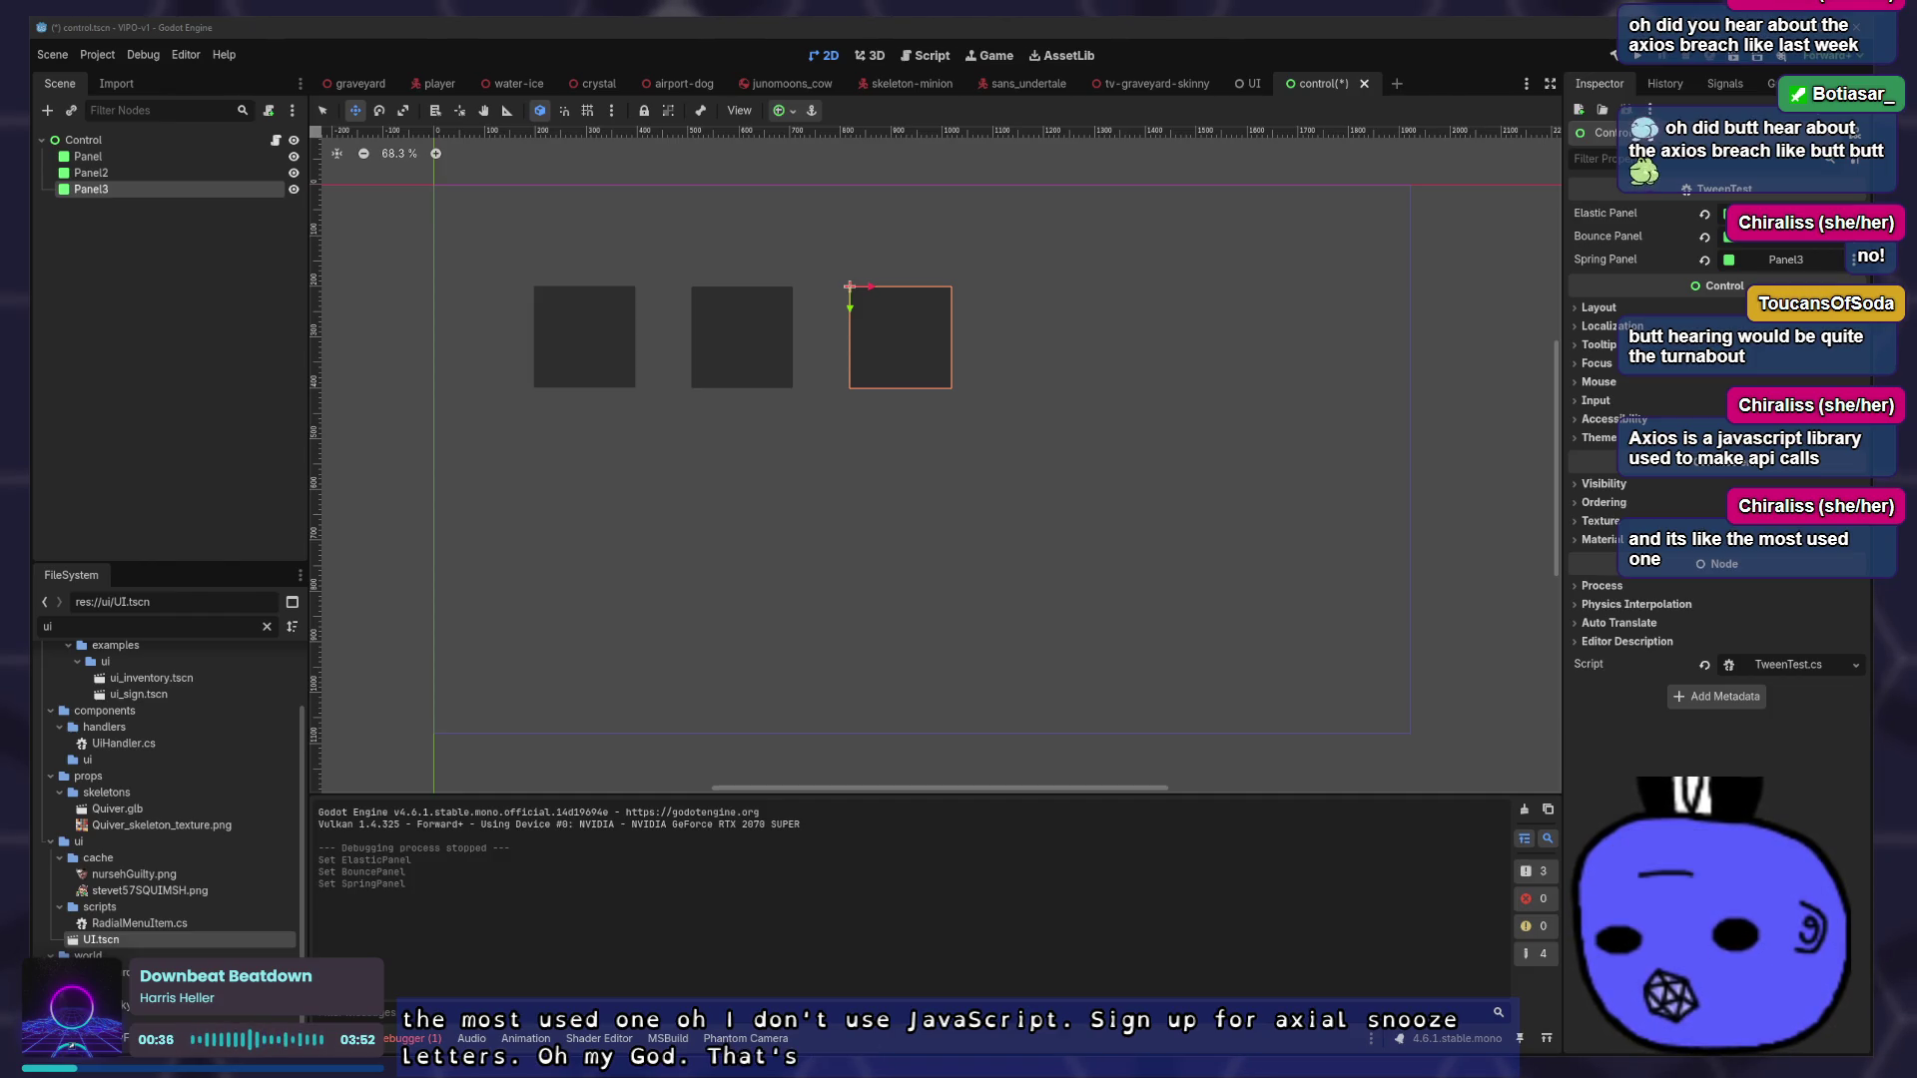
click(150, 412)
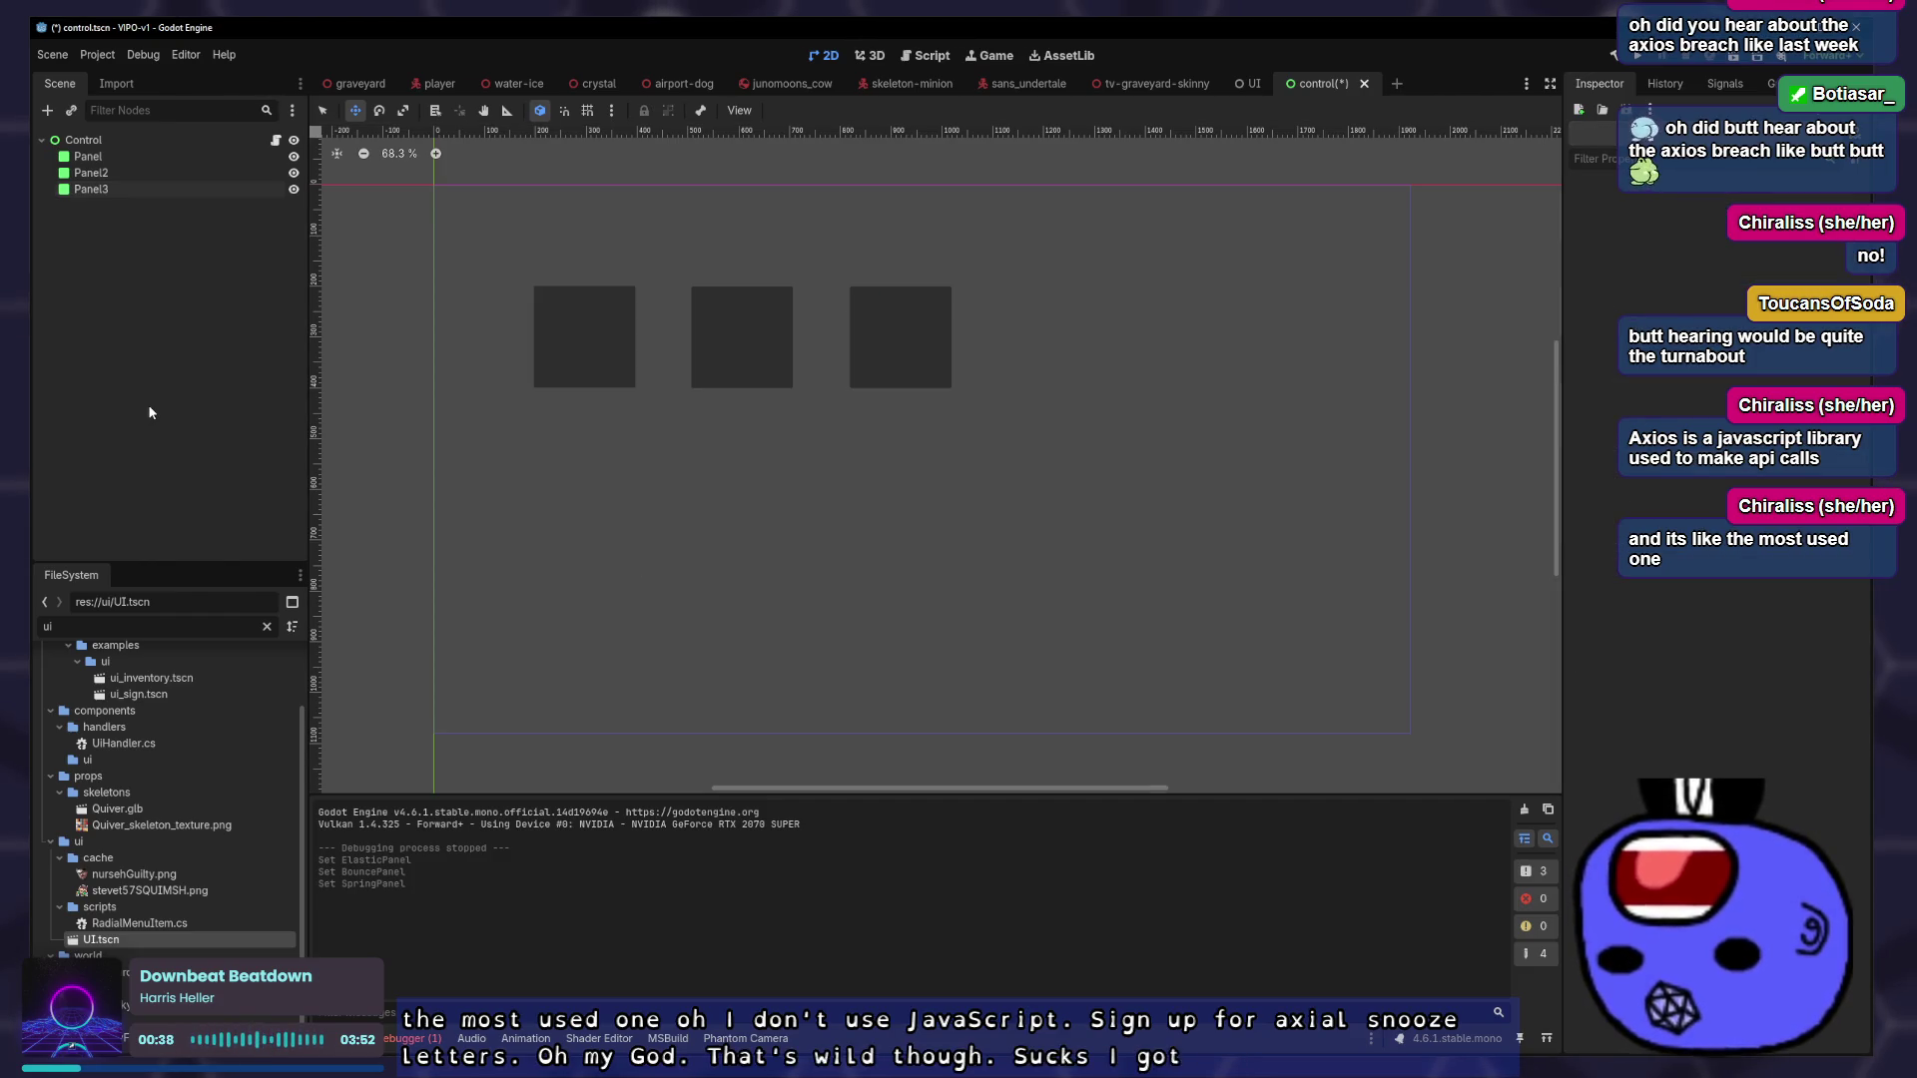
Save and run the scene with F6, then expand the first panel's Transform properties
key(F6)
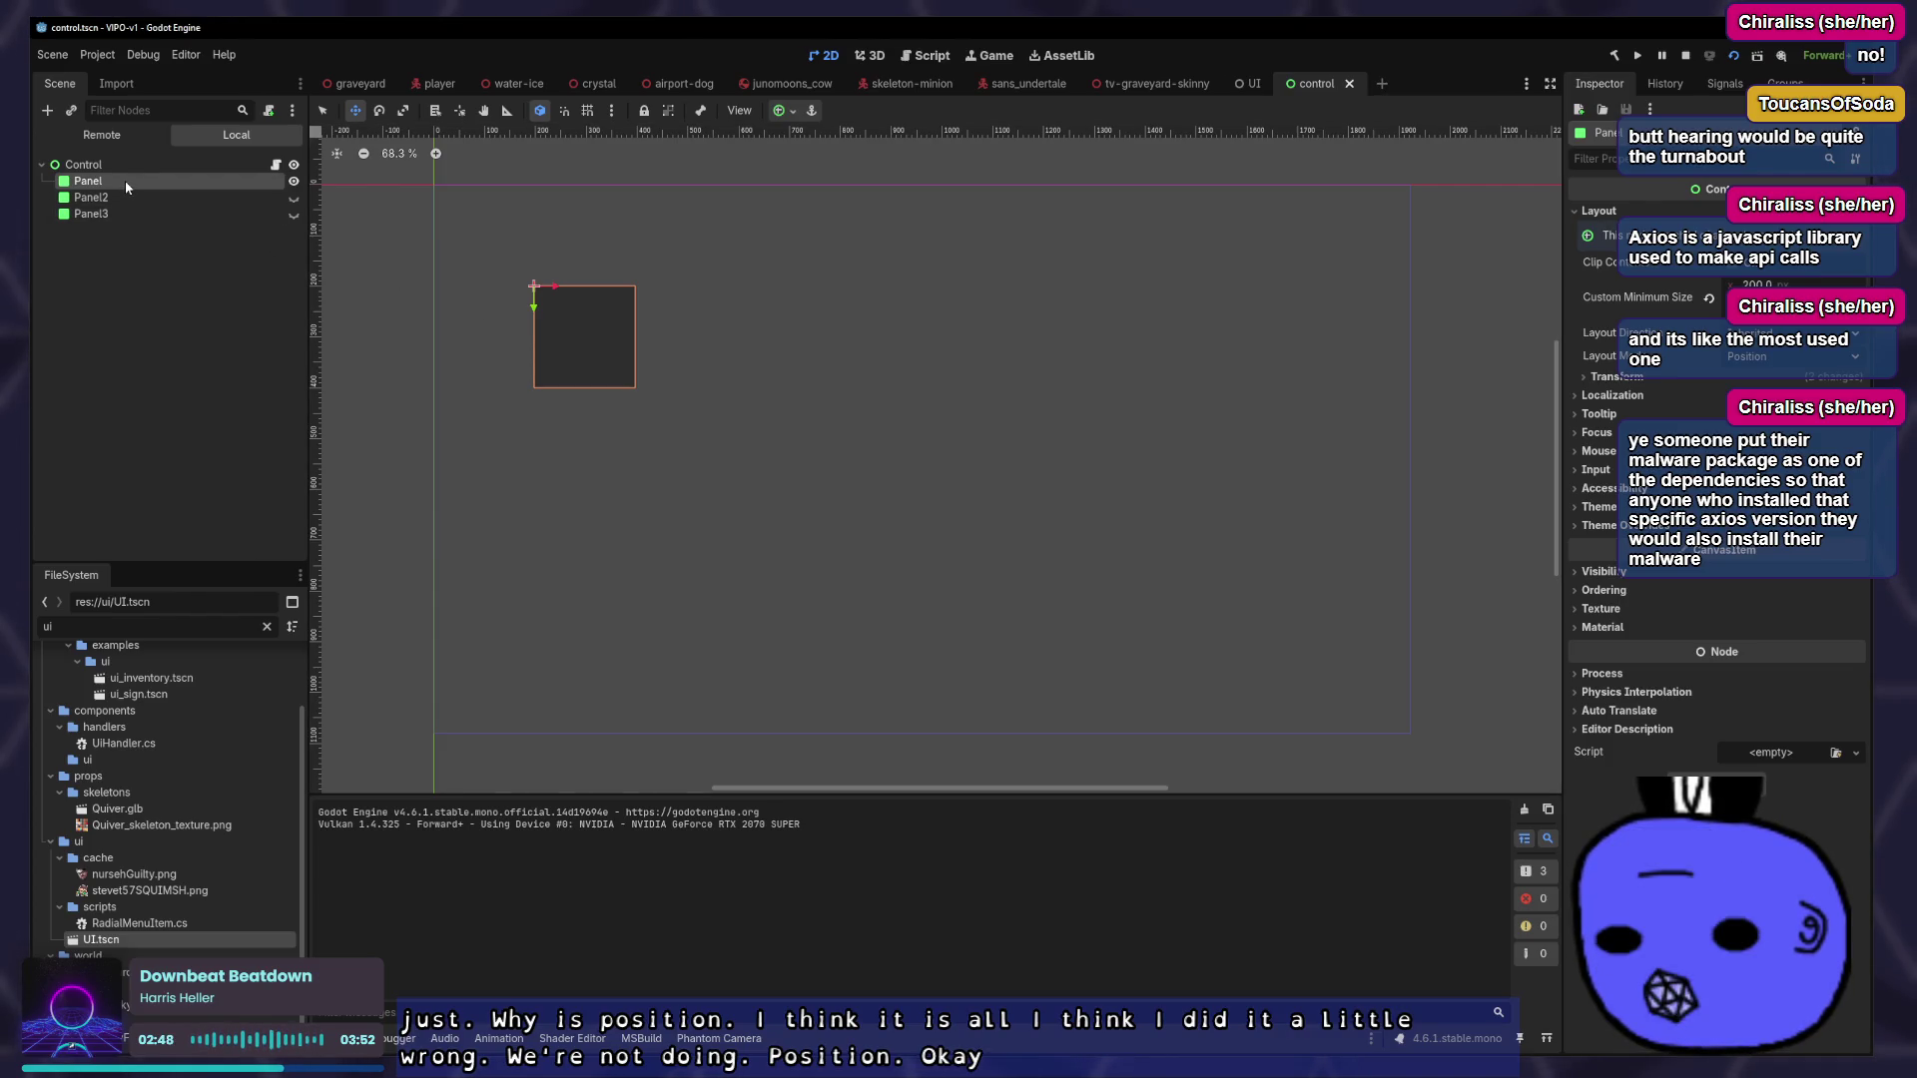
click(1613, 377)
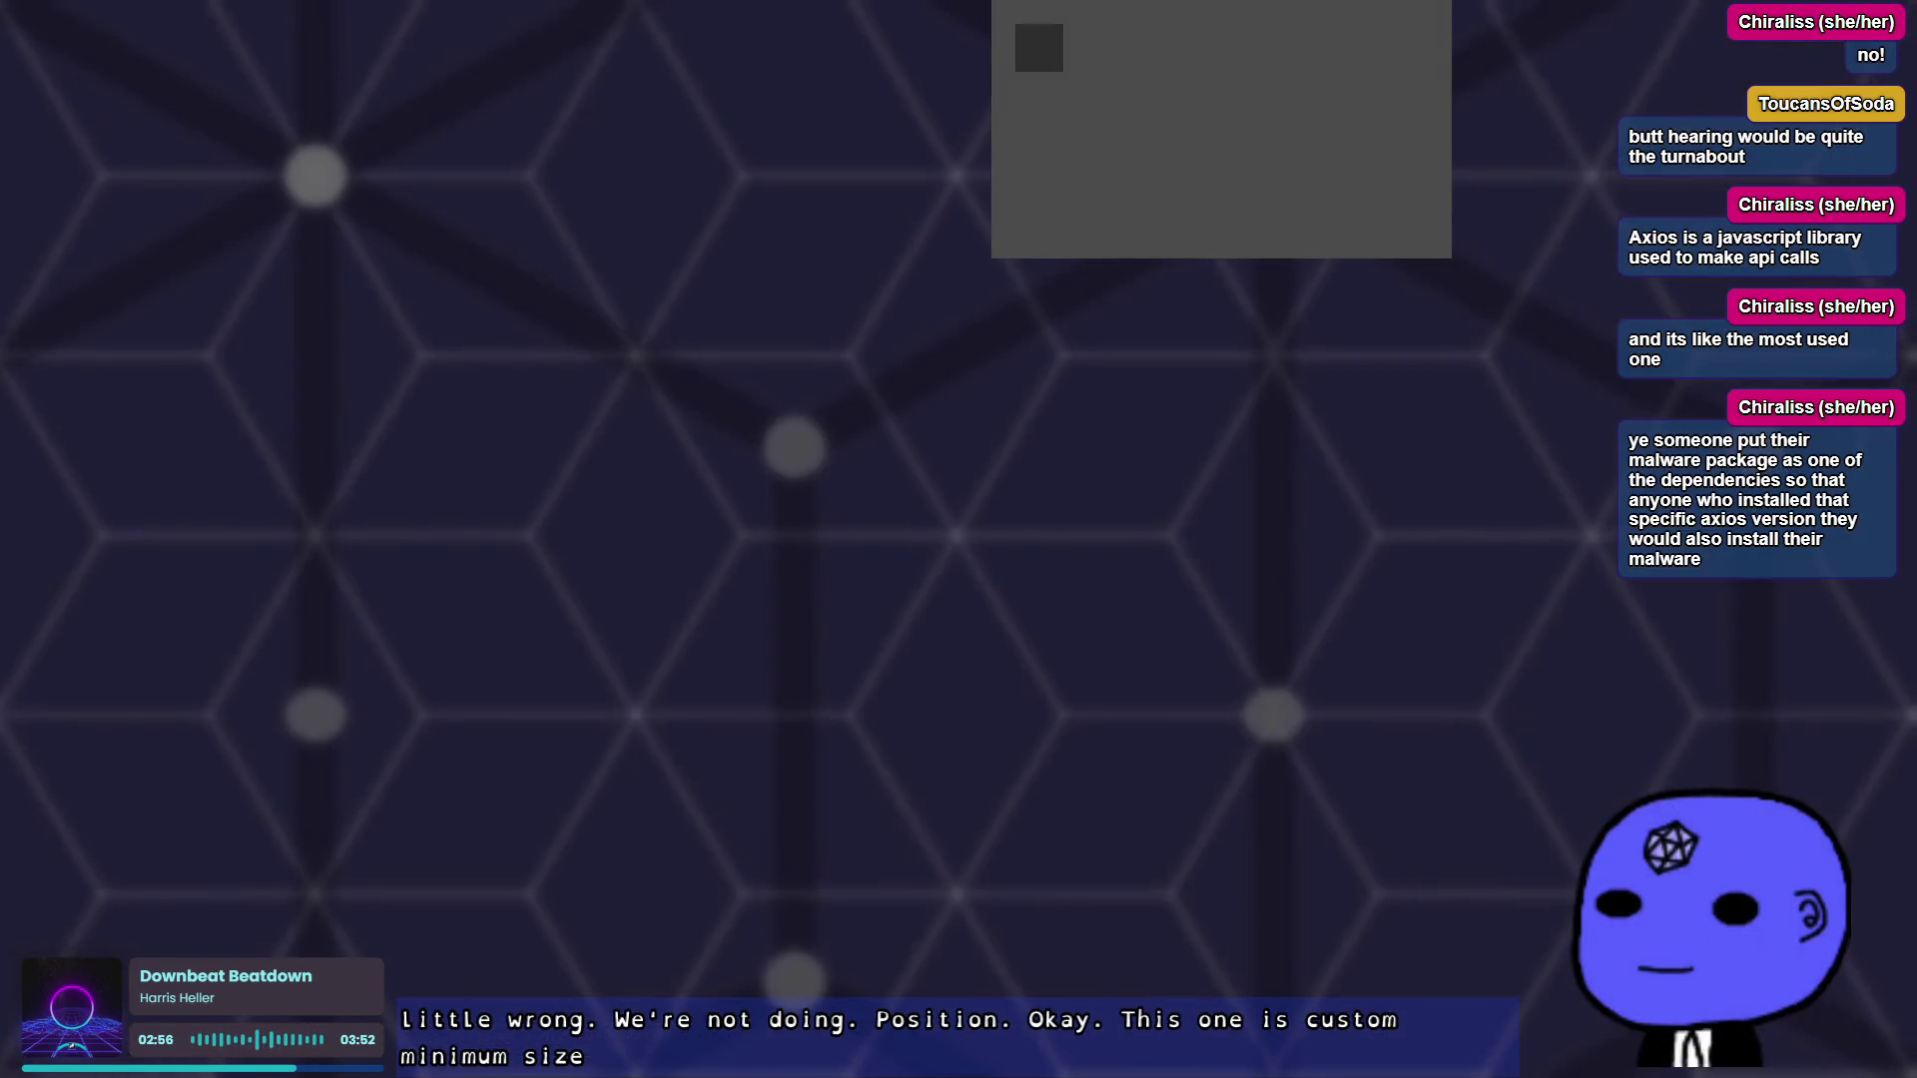
Replace "position" with "custom_minimum_size" in the tween2 and tween3 calls and save
double_click(654, 225)
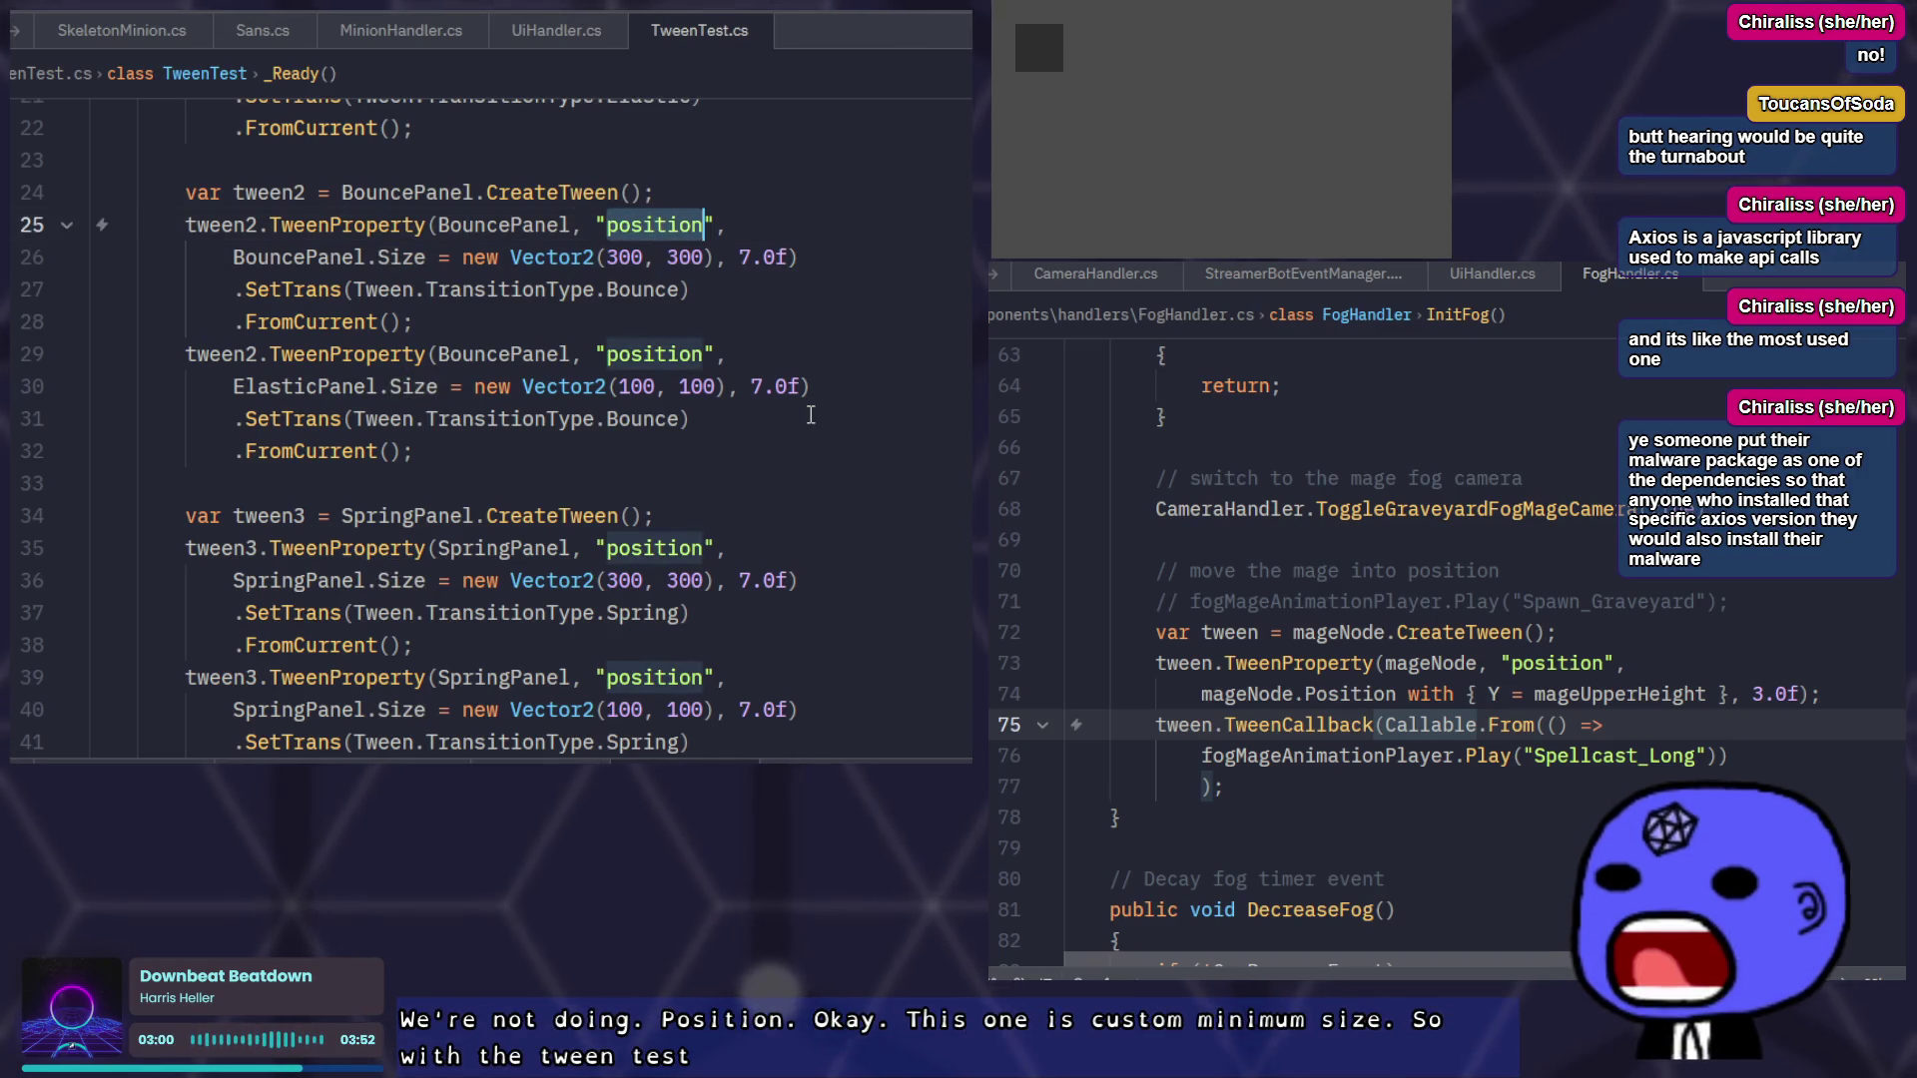
text(custom_minimum_size)
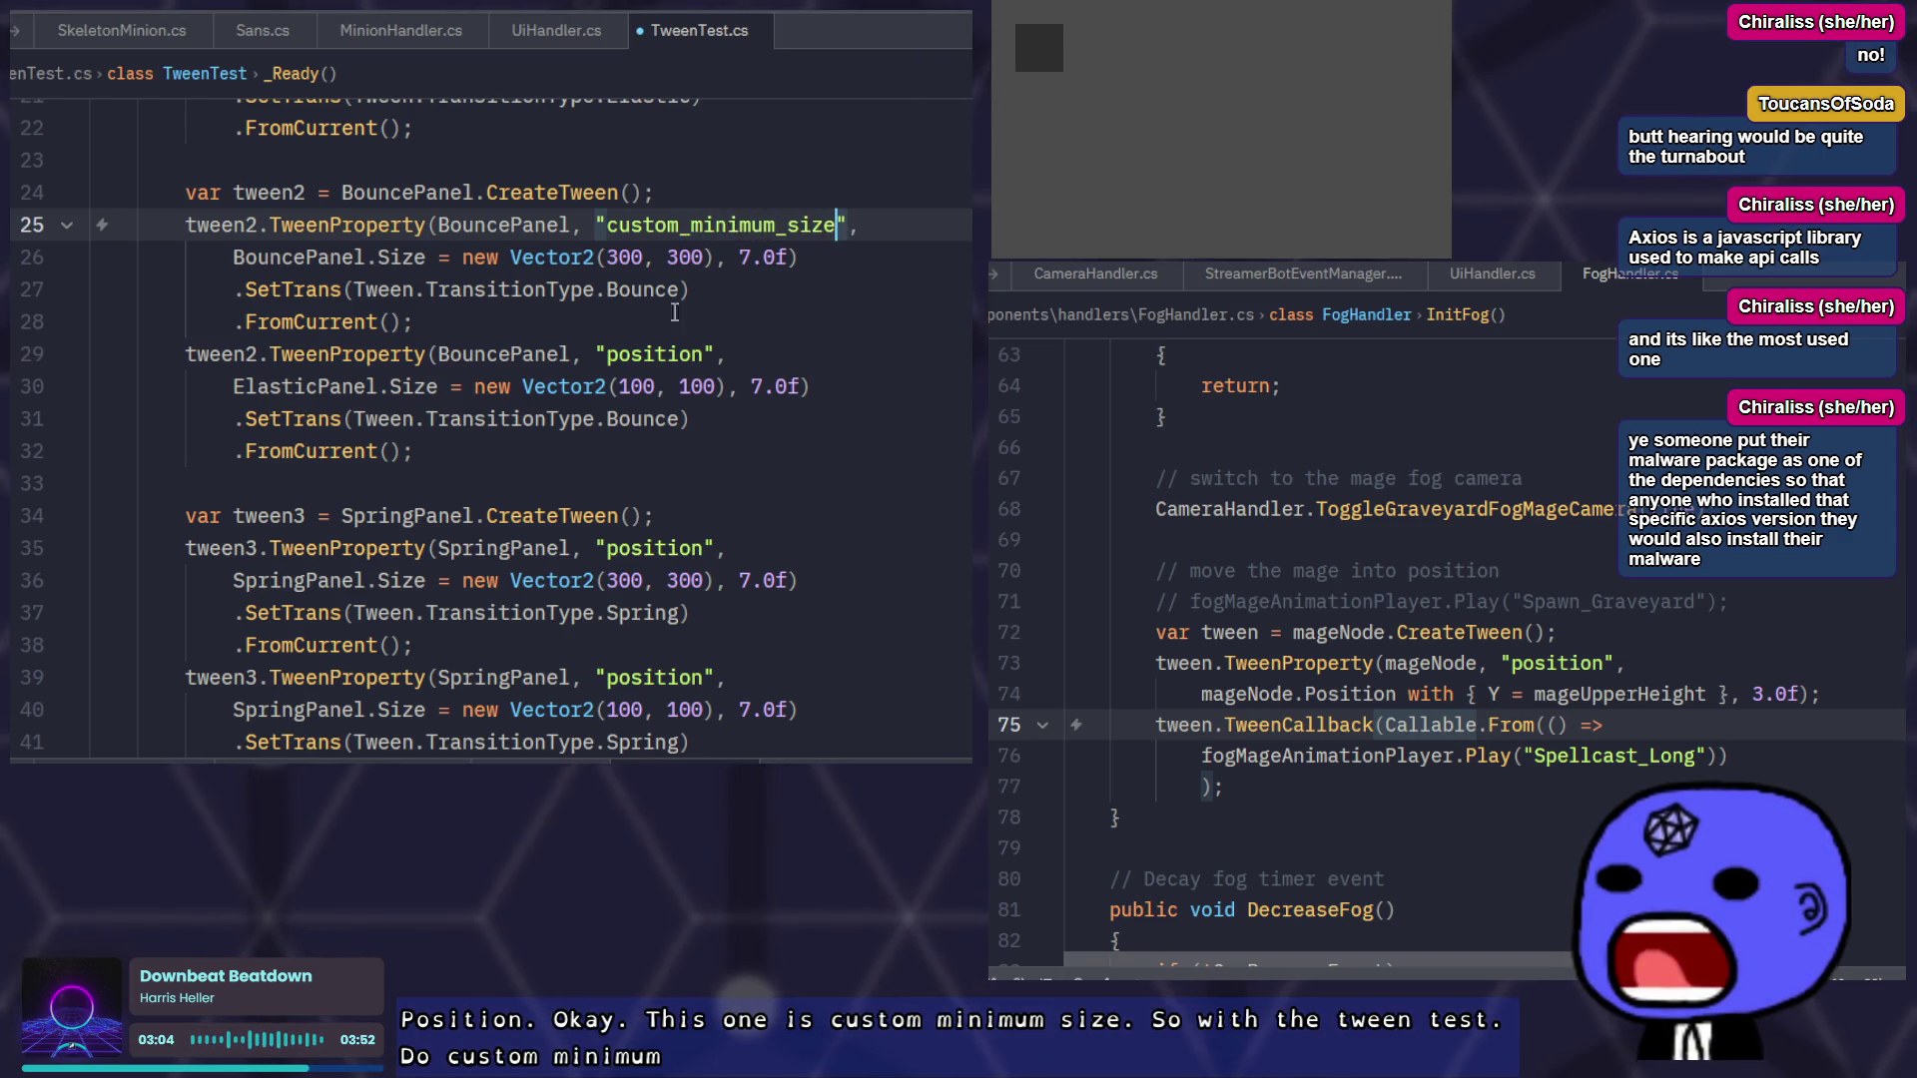
key(ctrl+s)
double_click(648, 354)
text(custom_minimum_size)
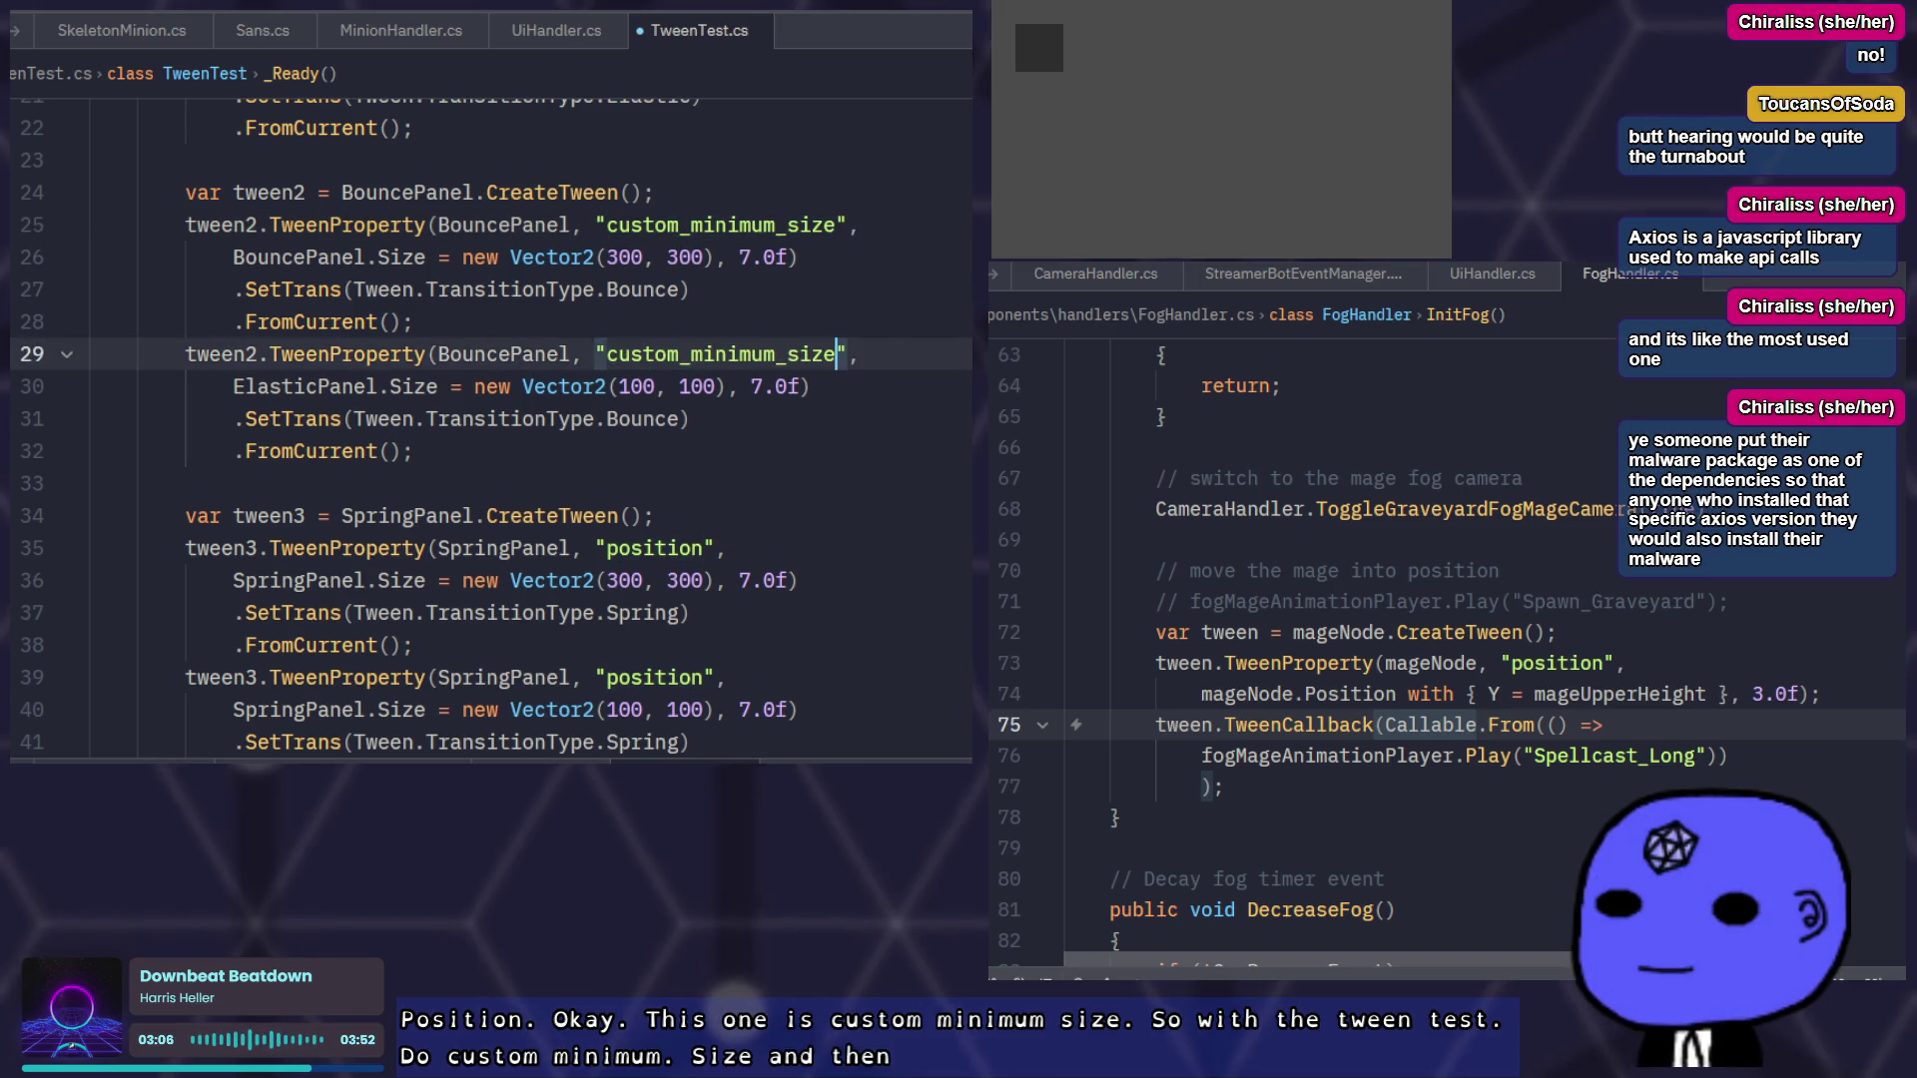
double_click(654, 548)
text(custom_minimum_size)
double_click(685, 677)
text(custom_minimum_size)
scroll(685, 667, down, 1)
click(915, 646)
key(ctrl+s)
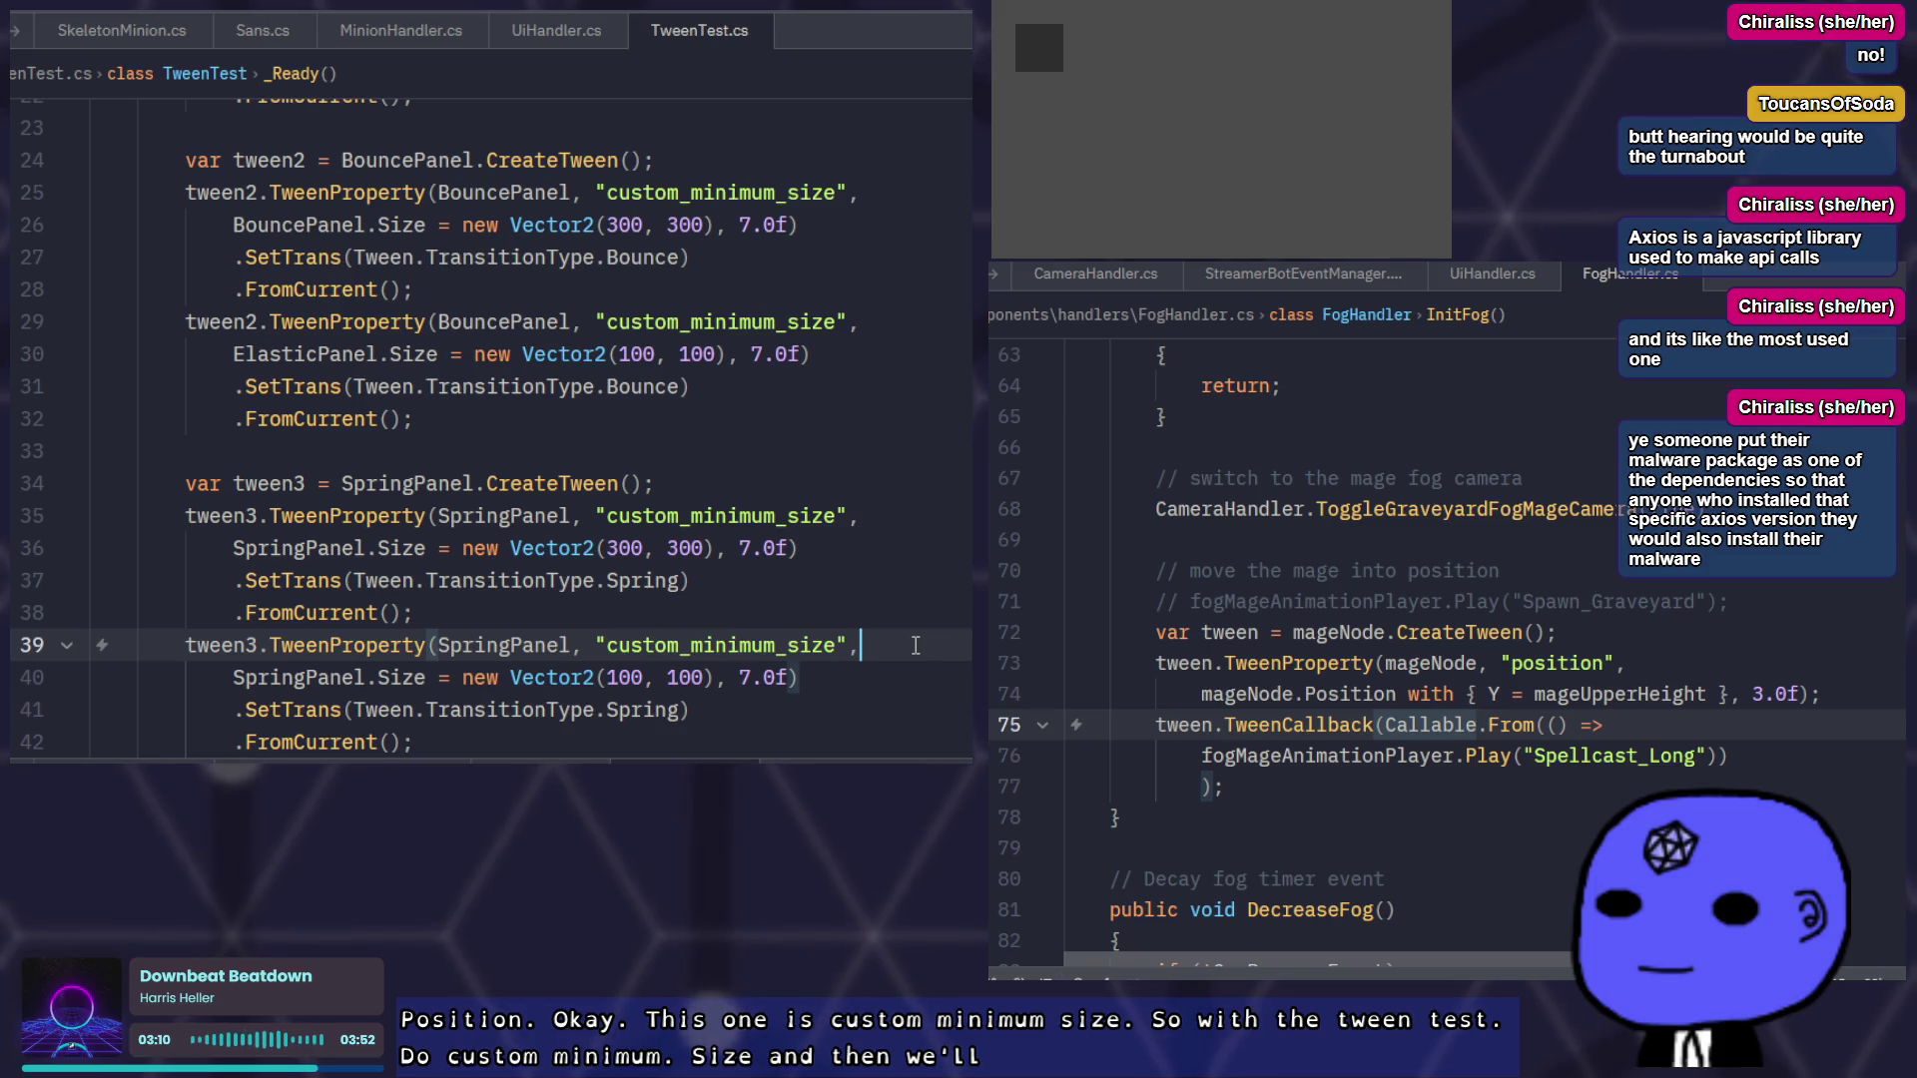
Change the first tween's "position" properties on lines 15 and 19 to custom_minimum_size and save
scroll(916, 646, down, 2)
scroll(931, 632, up, 4)
scroll(930, 632, up, 2)
double_click(649, 258)
text(custom_minimum_size)
double_click(676, 386)
text(custom_minimum_size)
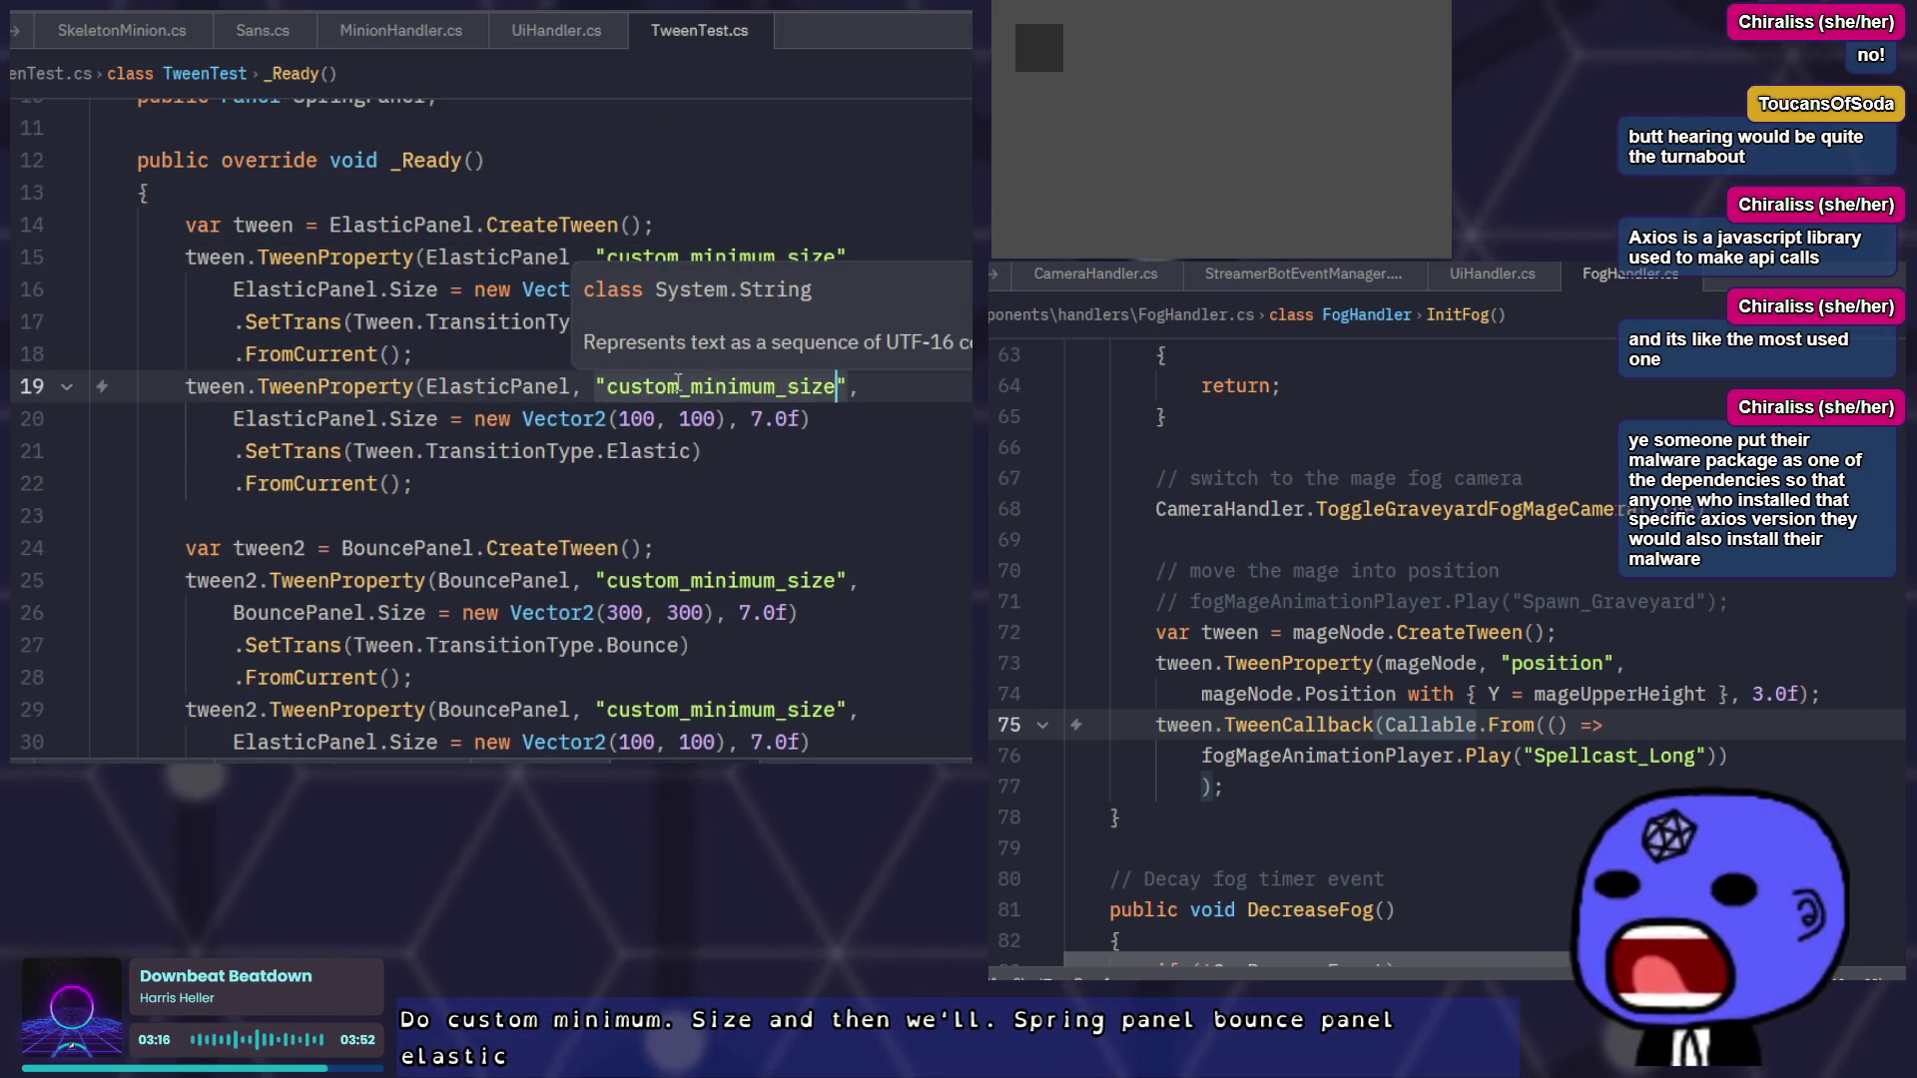
click(620, 479)
key(ctrl+s)
click(344, 418)
click(758, 452)
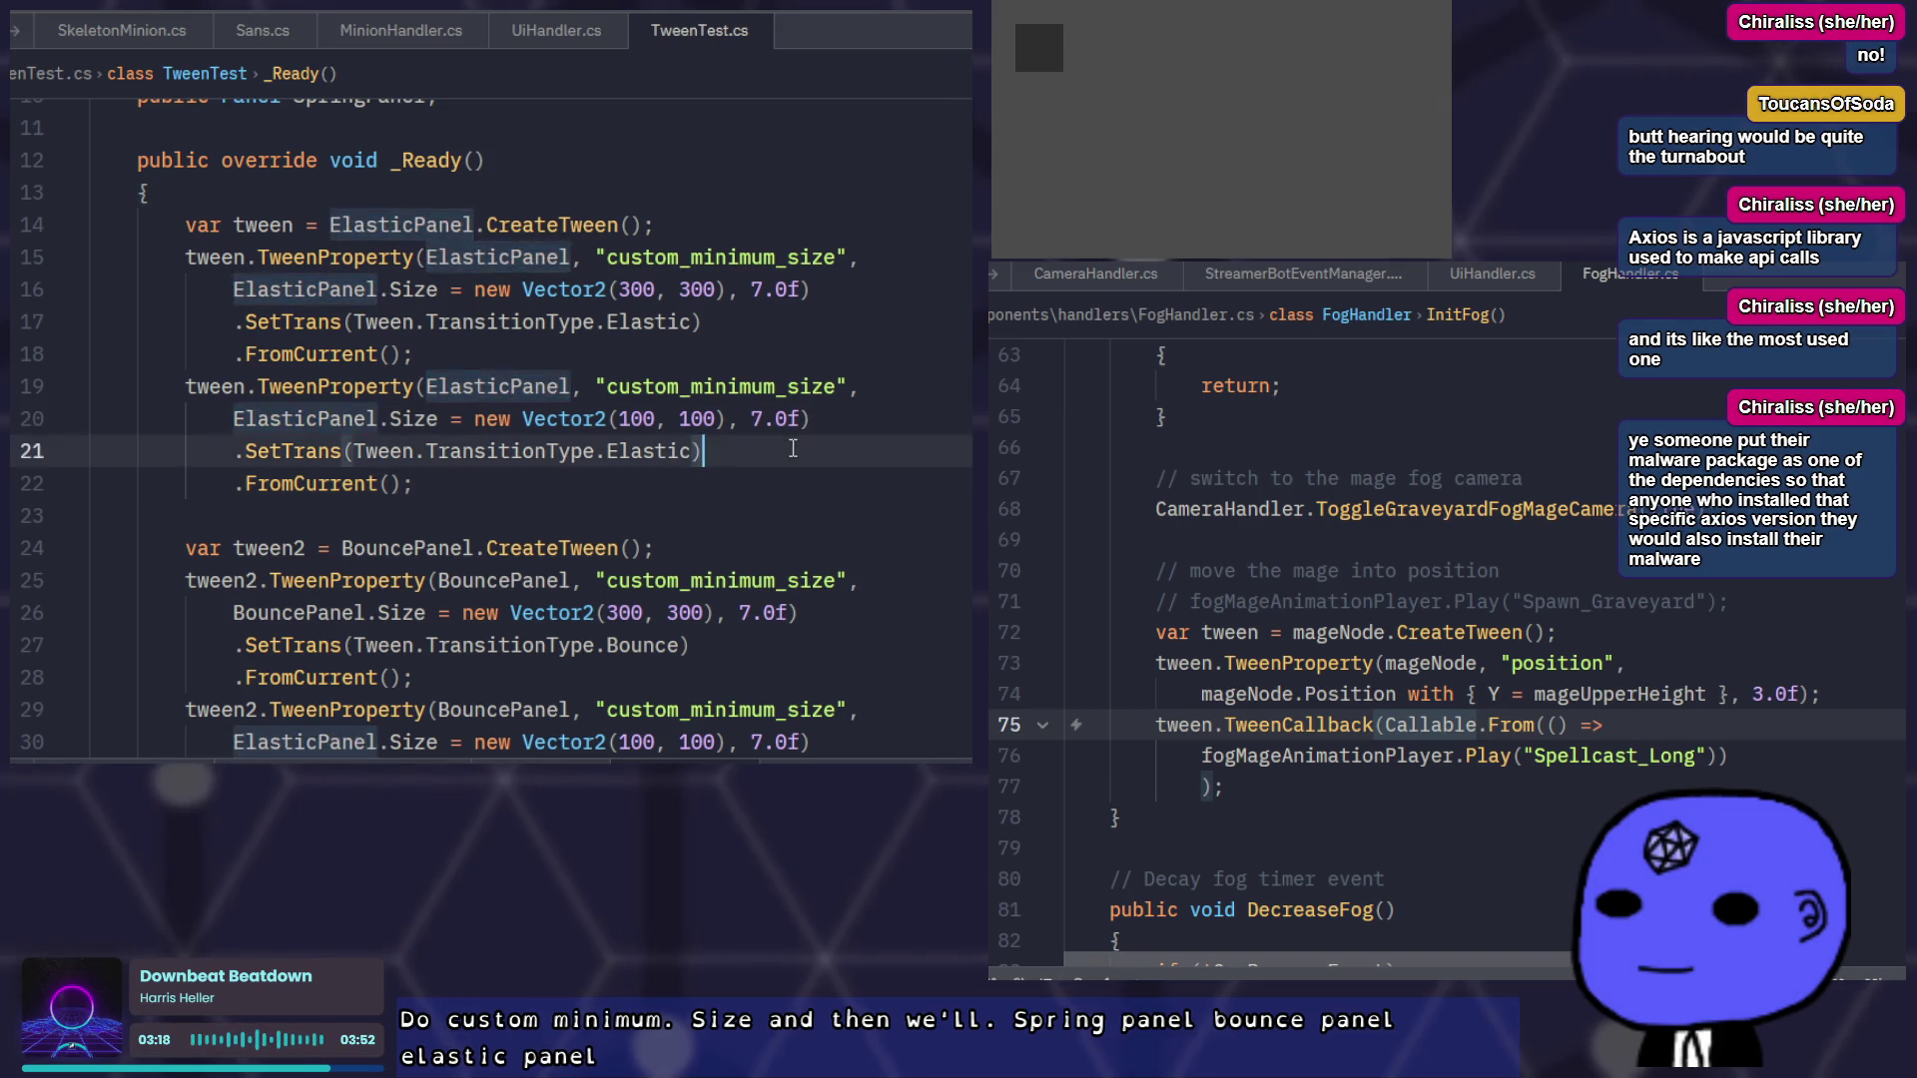
click(717, 488)
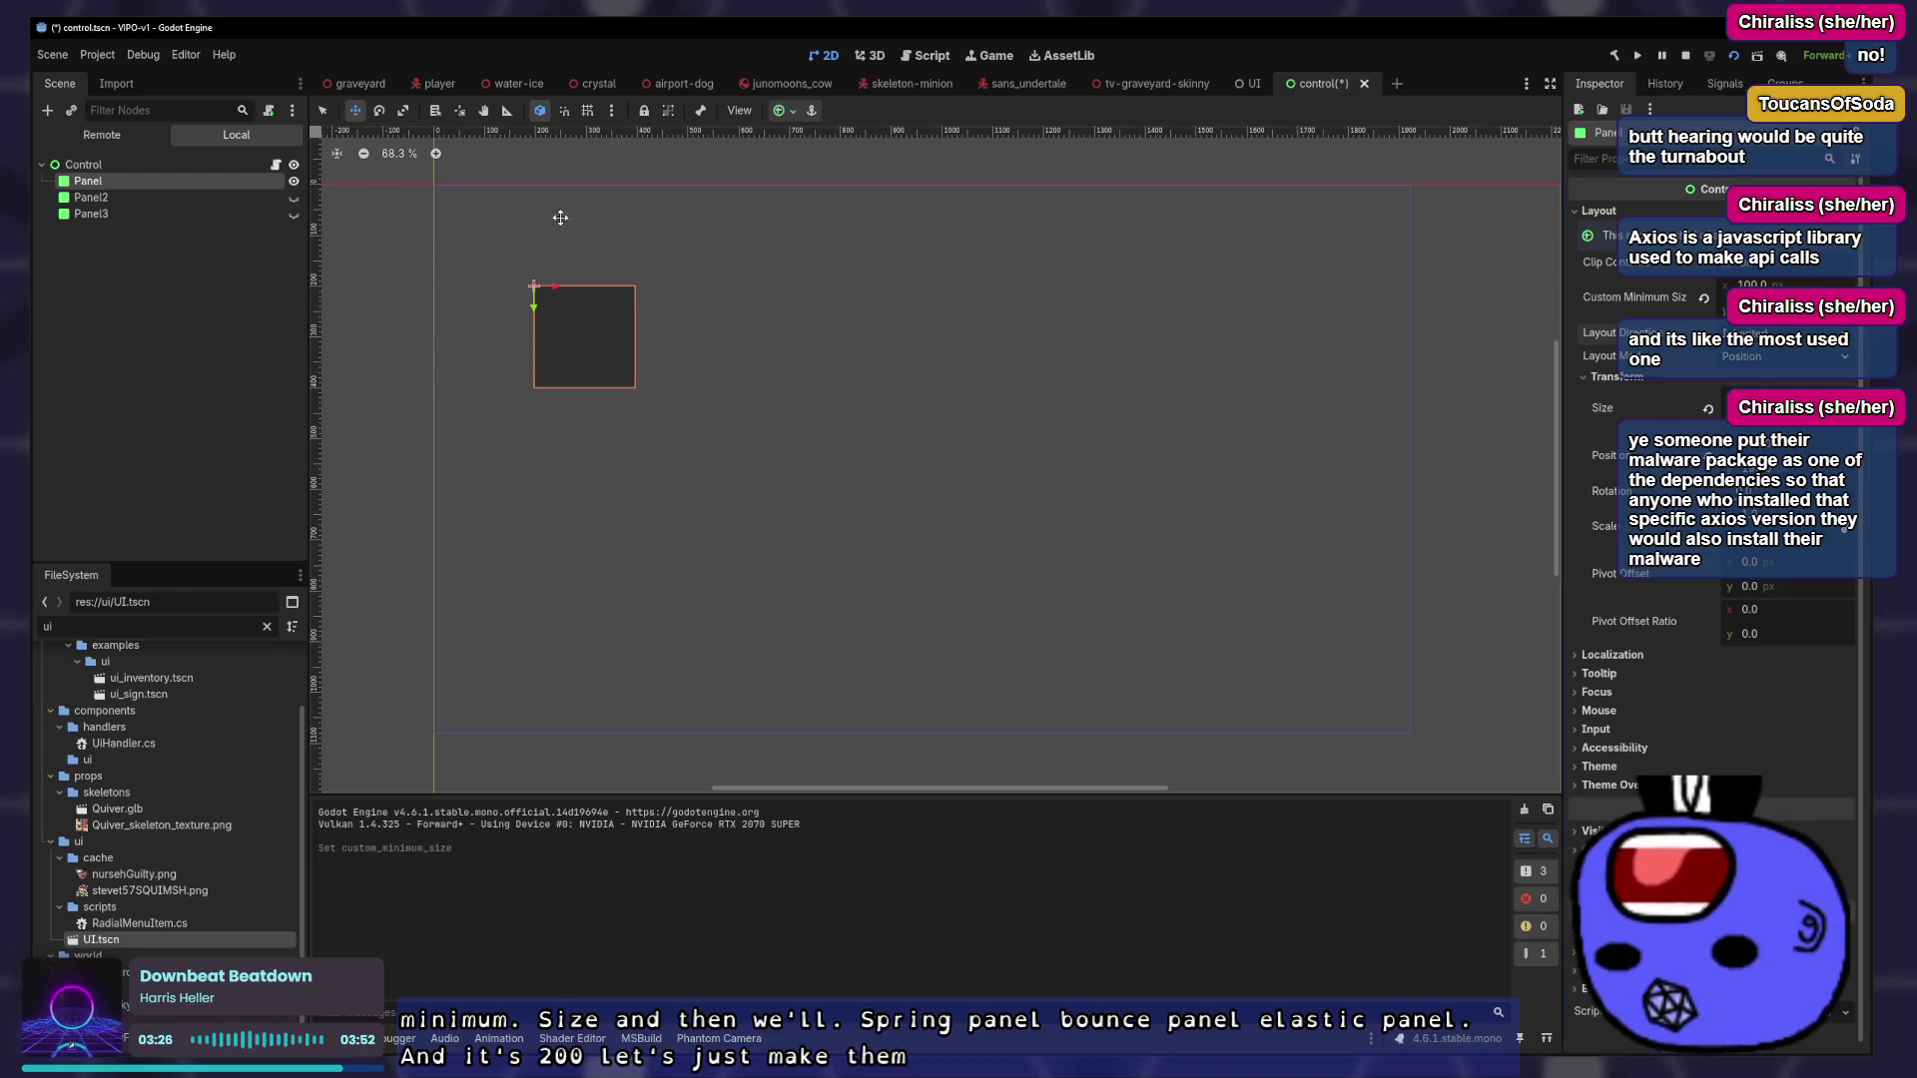
Make Panel2 and Panel3 visible again and select the root Control node
click(239, 201)
click(294, 198)
click(294, 213)
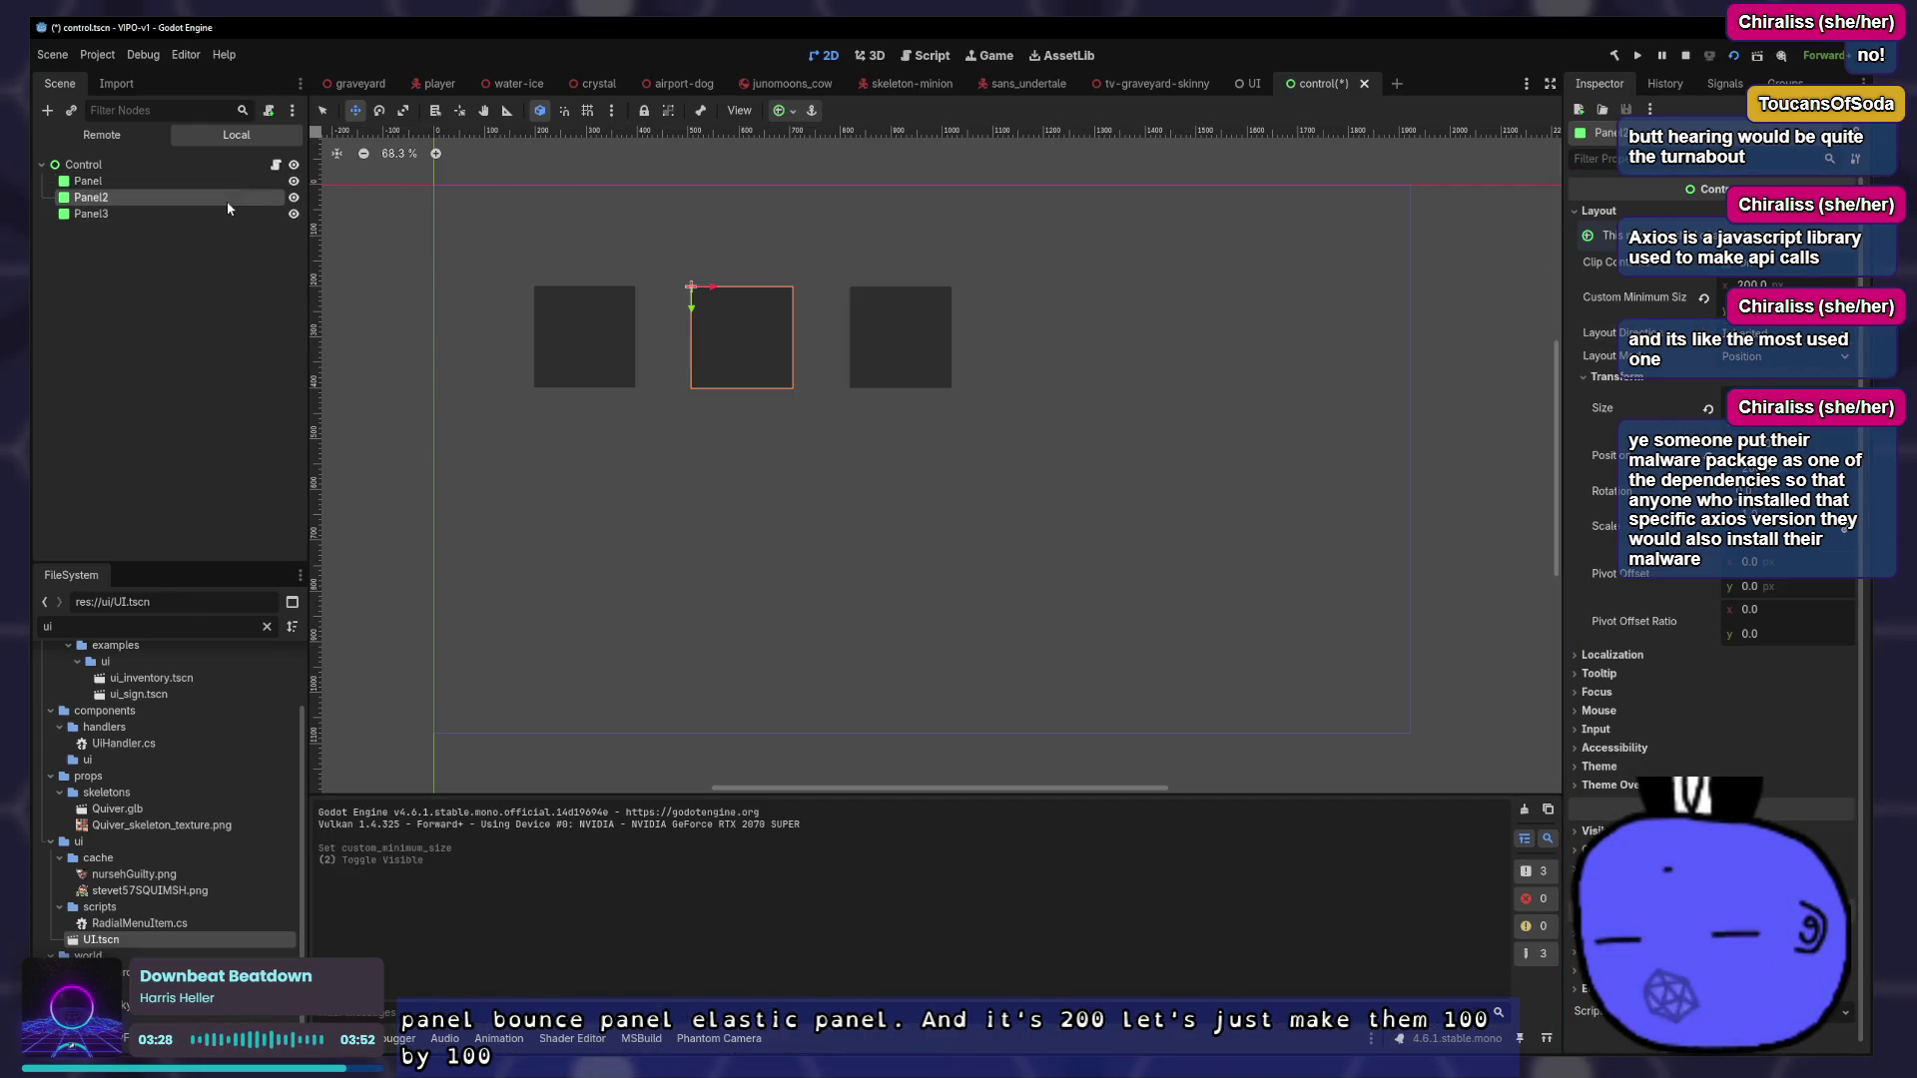
click(201, 184)
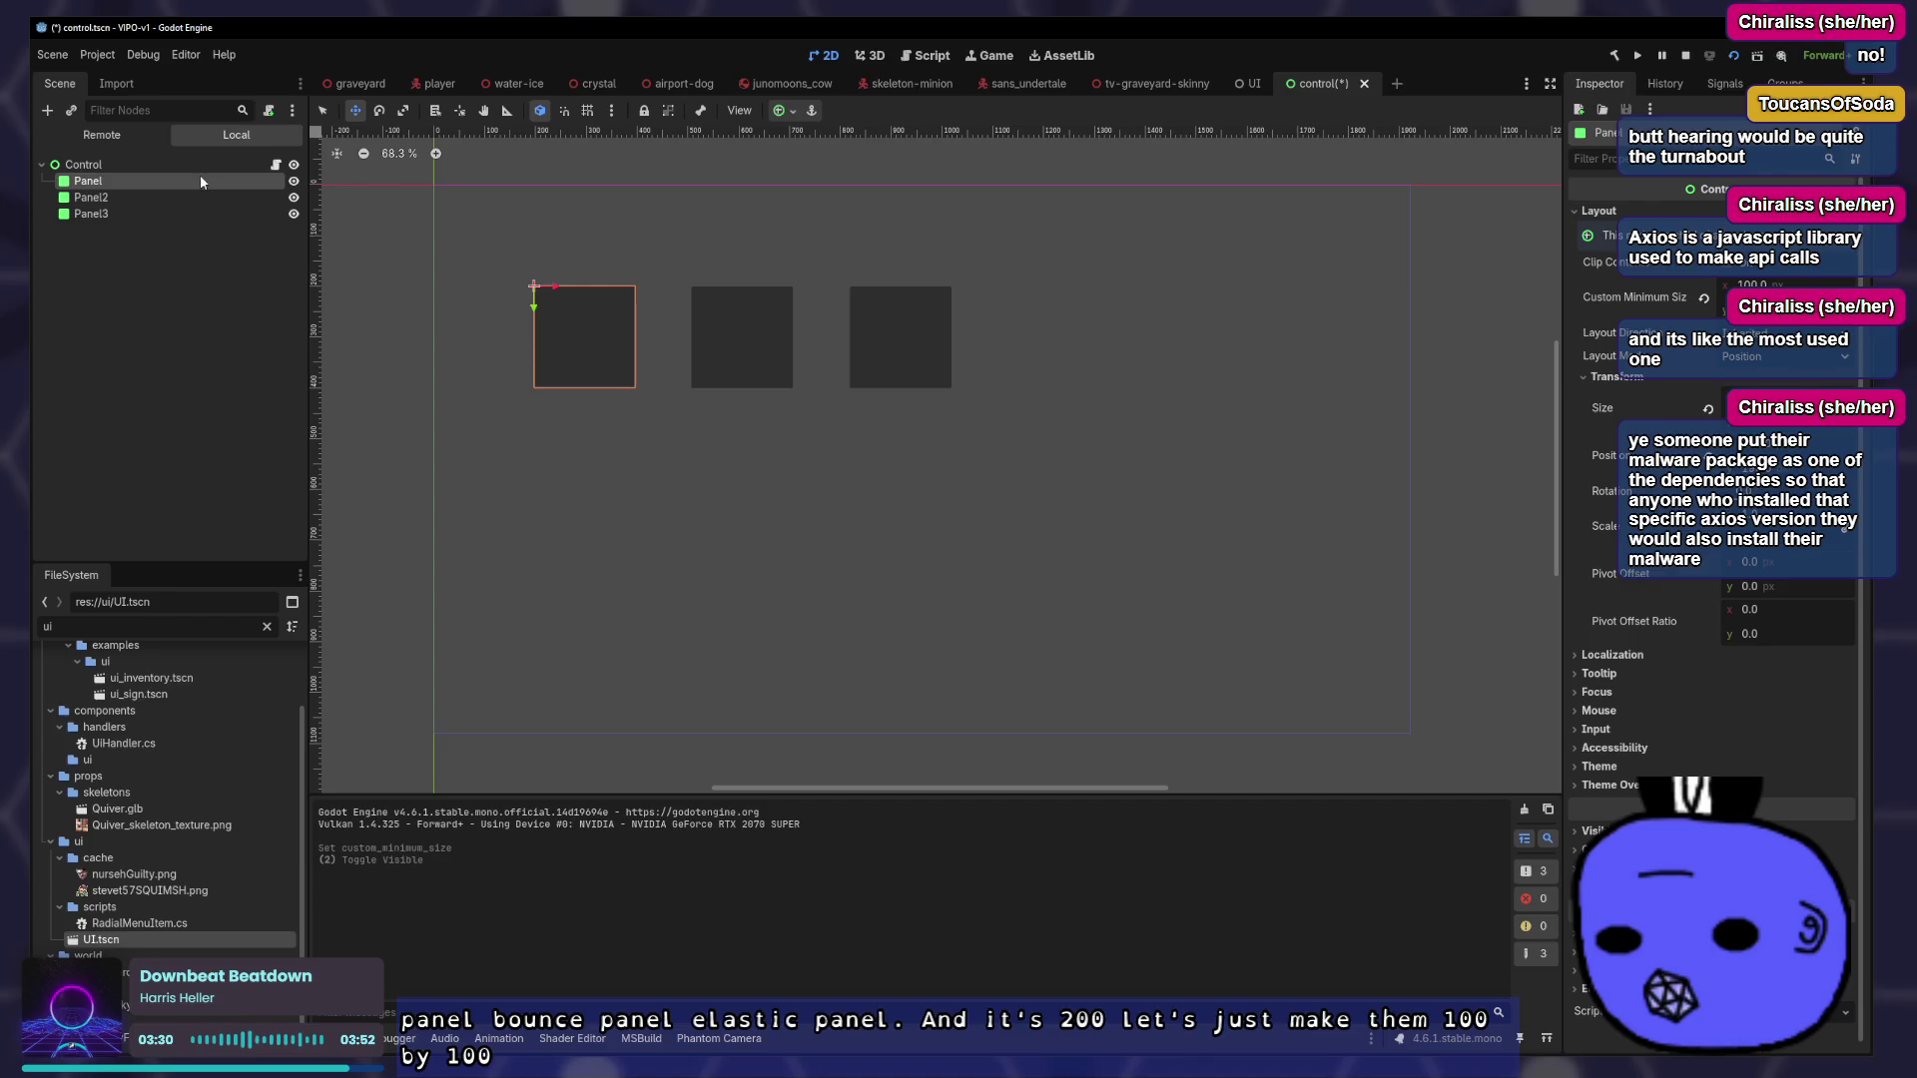
click(188, 201)
click(163, 166)
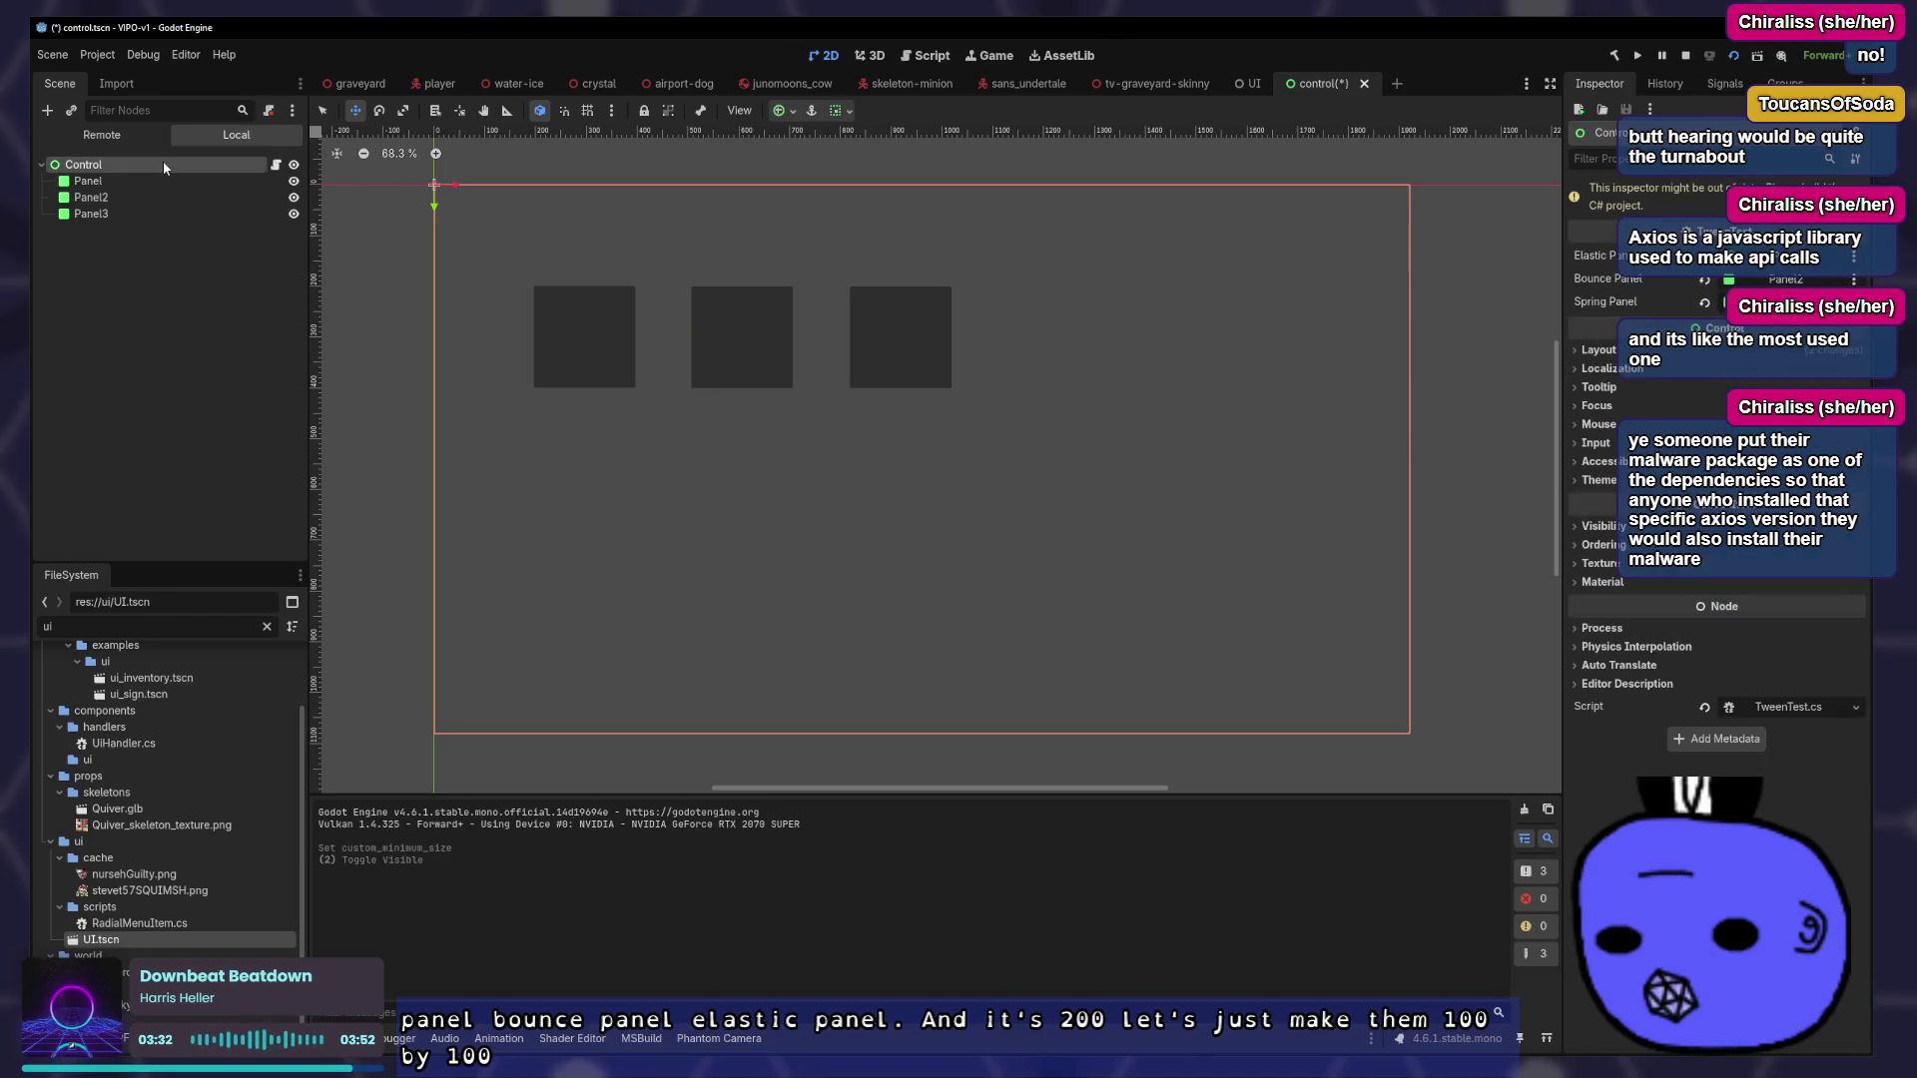
Try Expand on the Control's horizontal and vertical container sizing, then set both back to Fill
click(1599, 350)
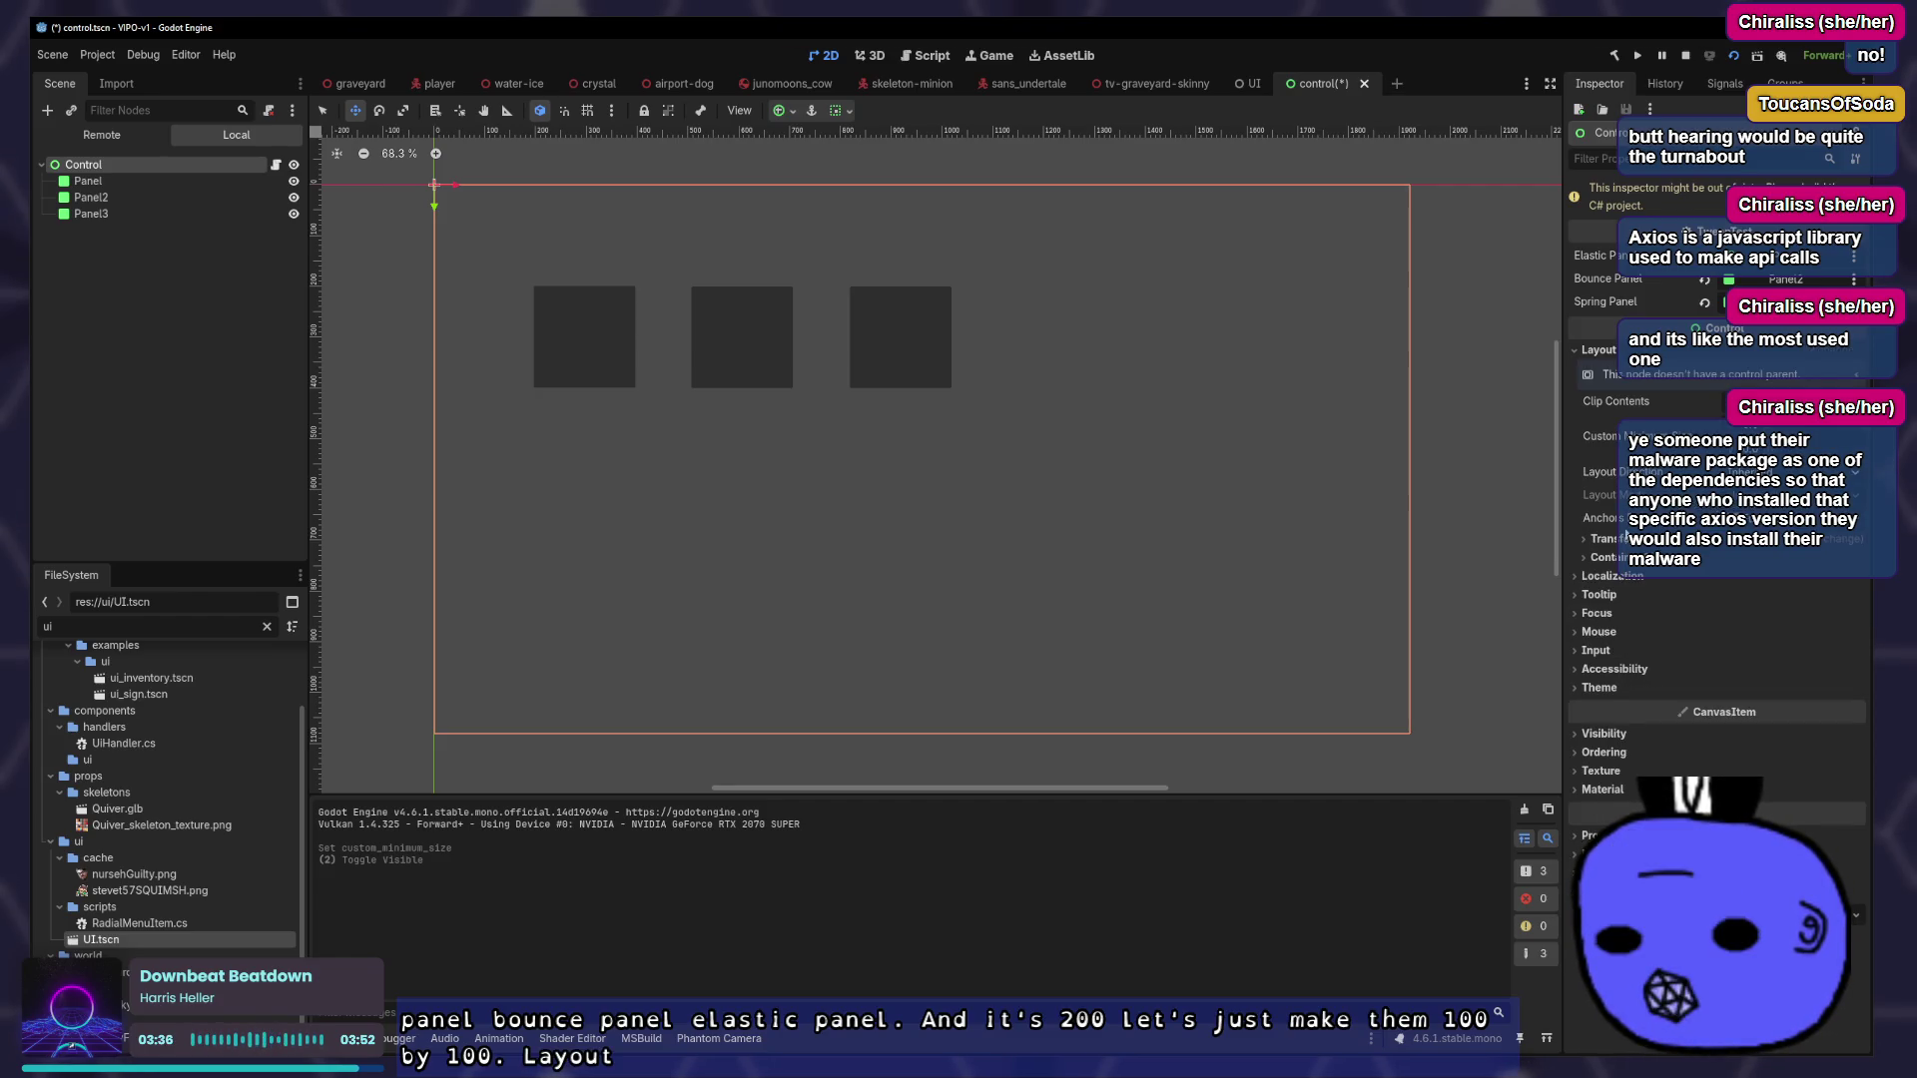
click(1608, 557)
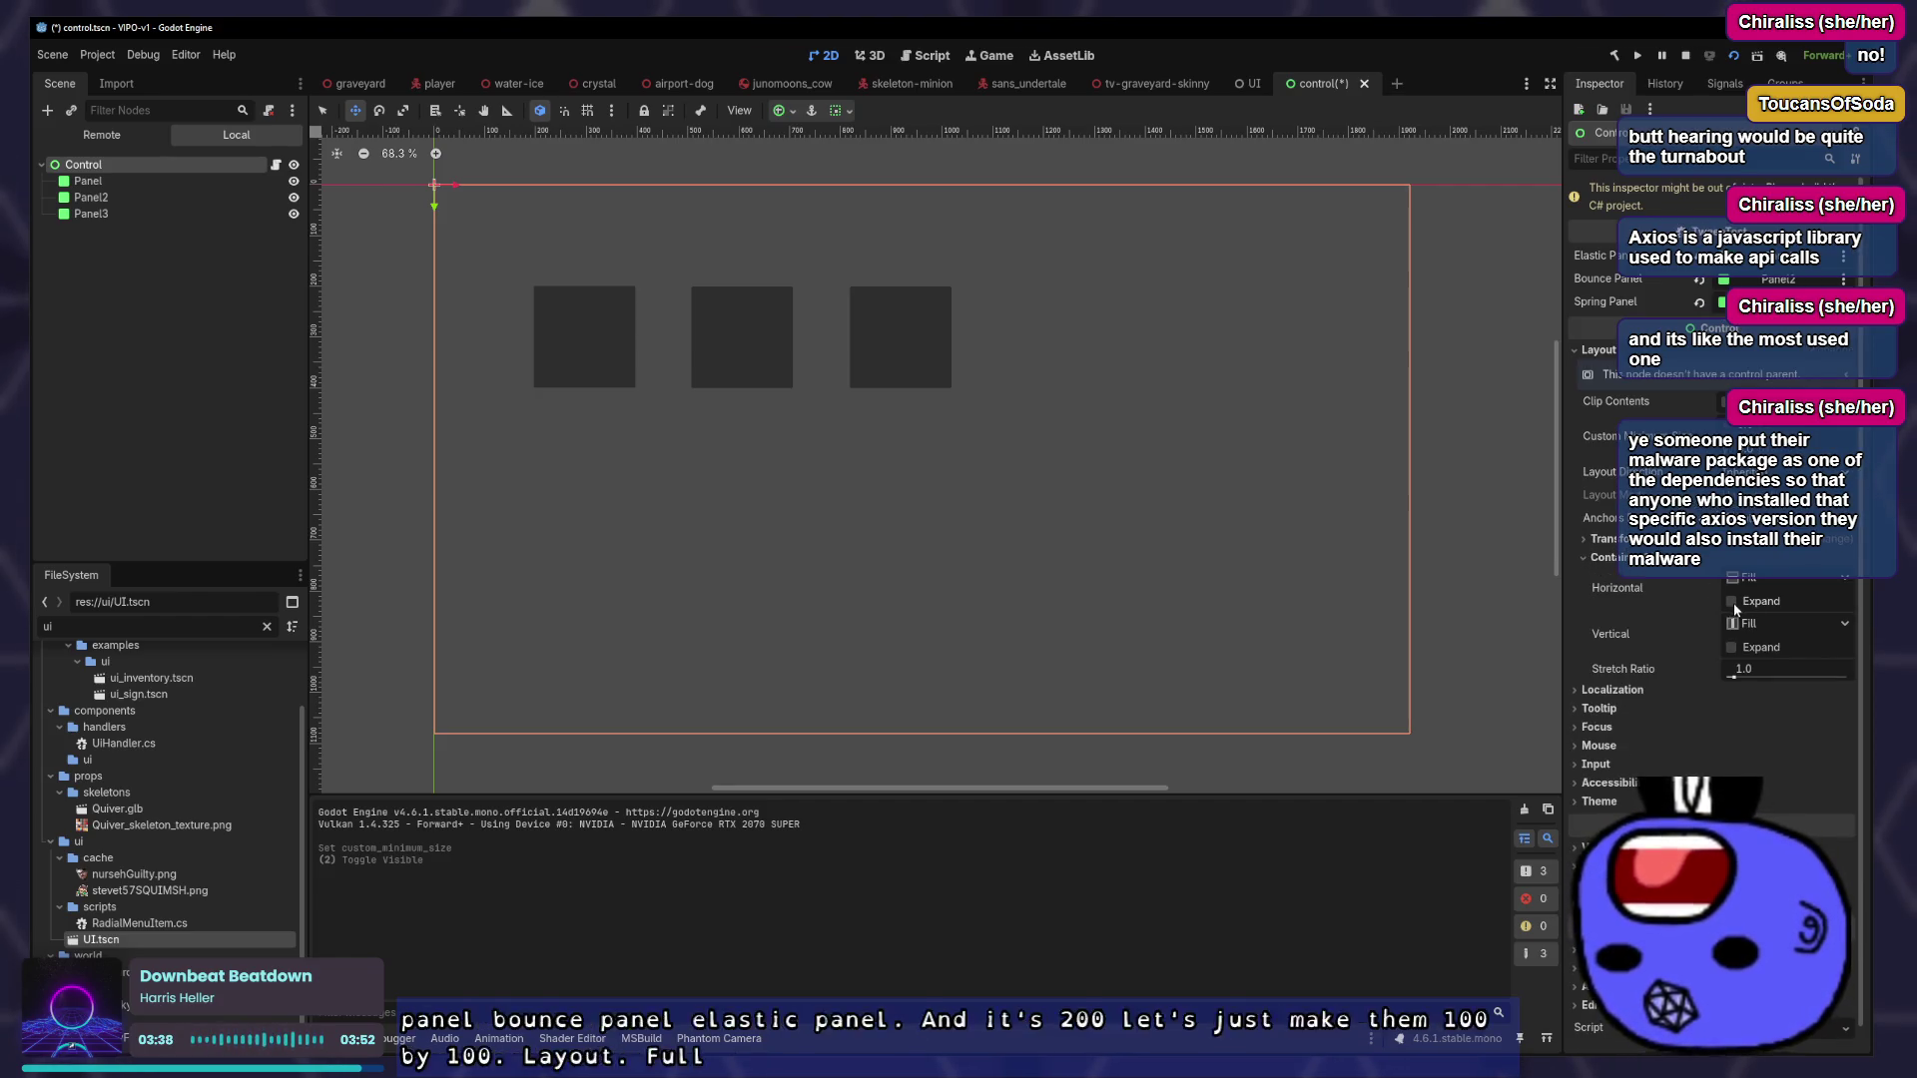
scroll(1763, 609, up, 1)
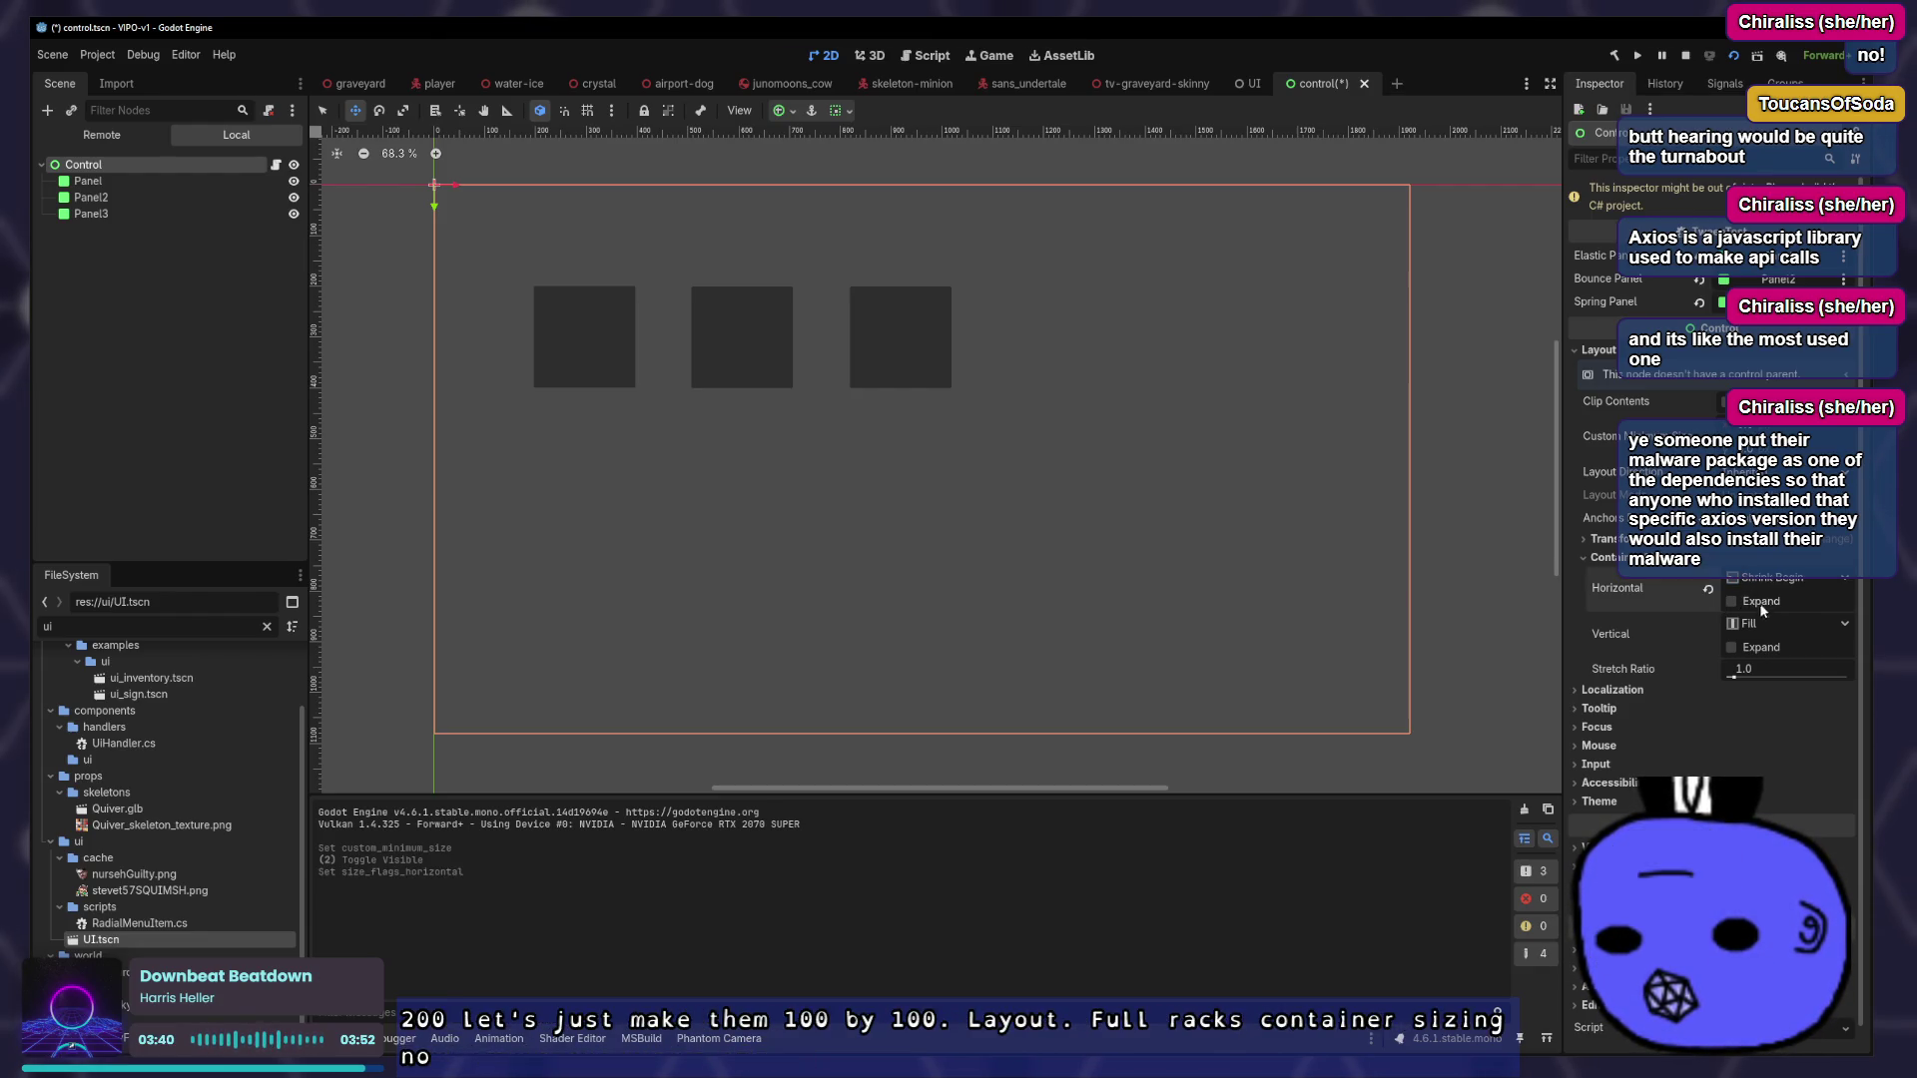
scroll(1787, 623, up, 1)
click(1731, 601)
click(1731, 647)
click(1708, 635)
click(1708, 589)
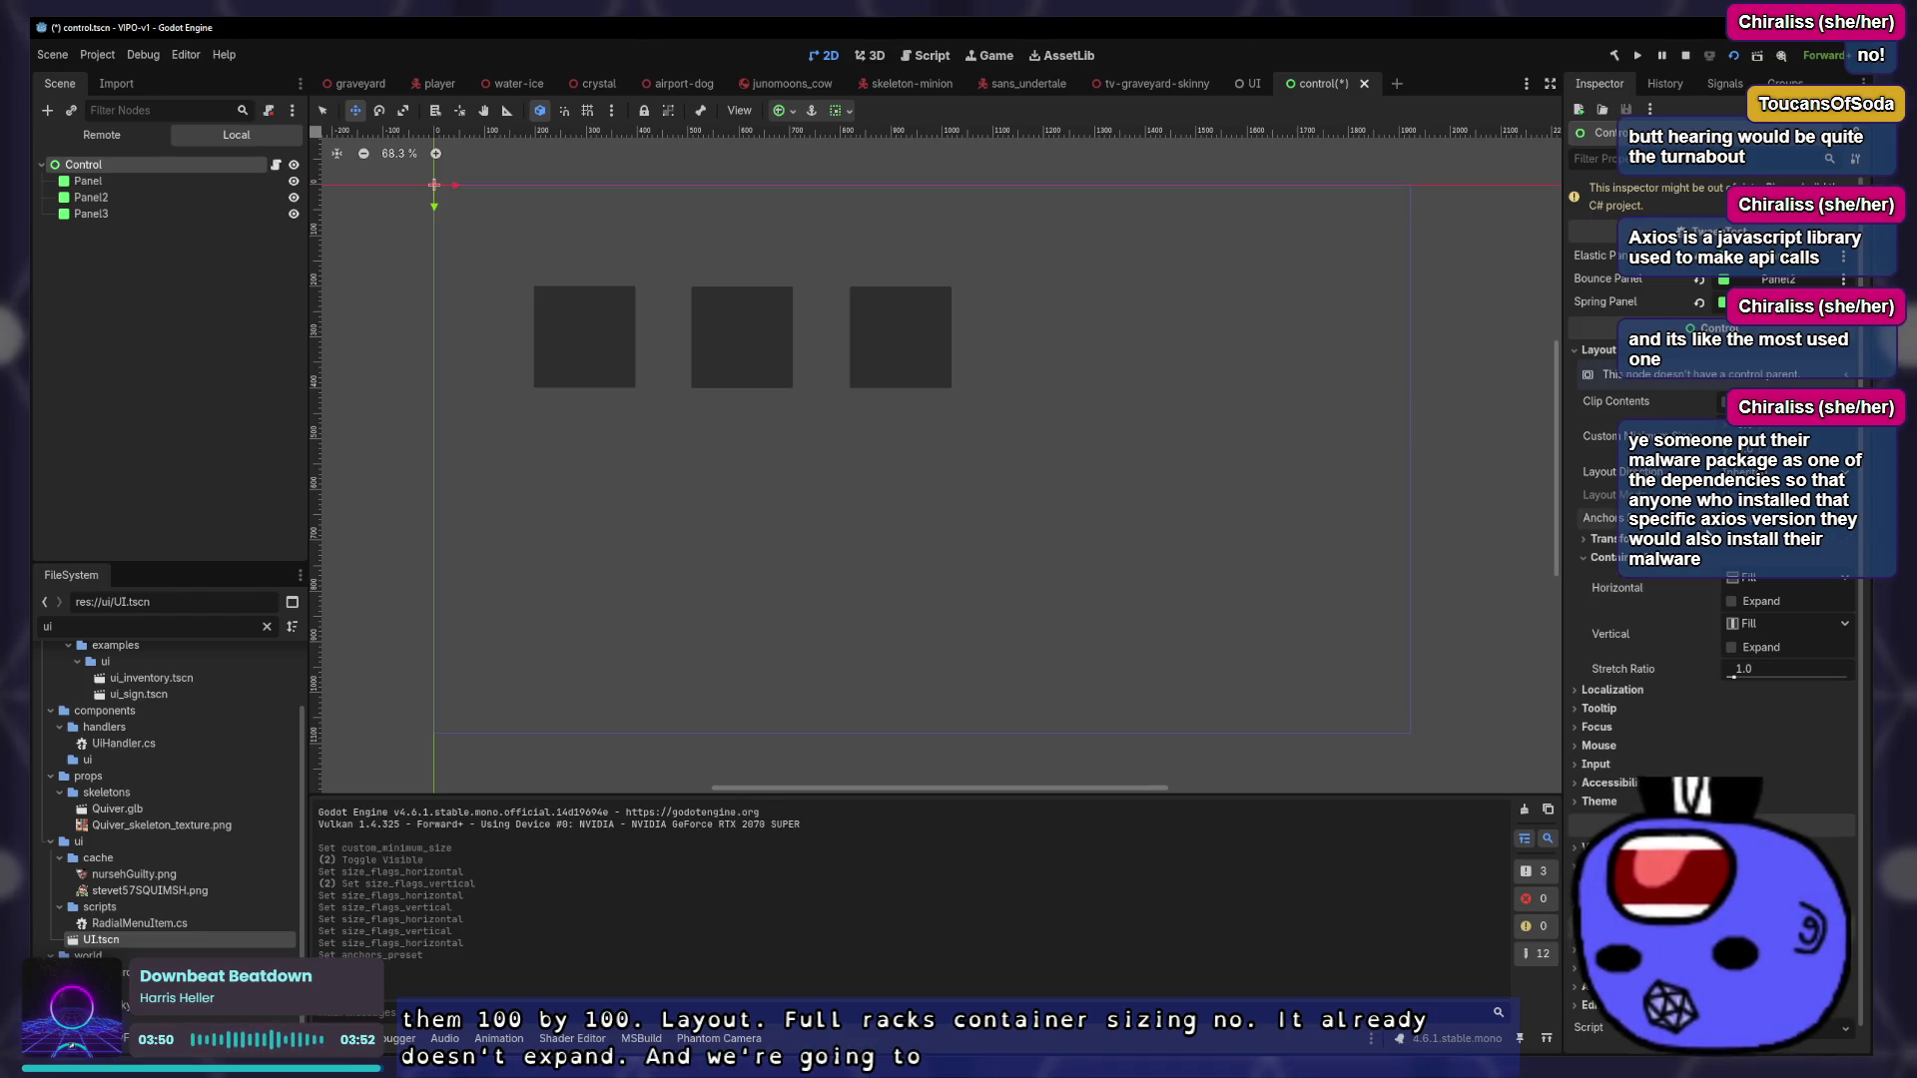
Undo the sizing changes until horizontal sizing is Fill, and save control.tscn
key(ctrl+z)
key(ctrl+z)
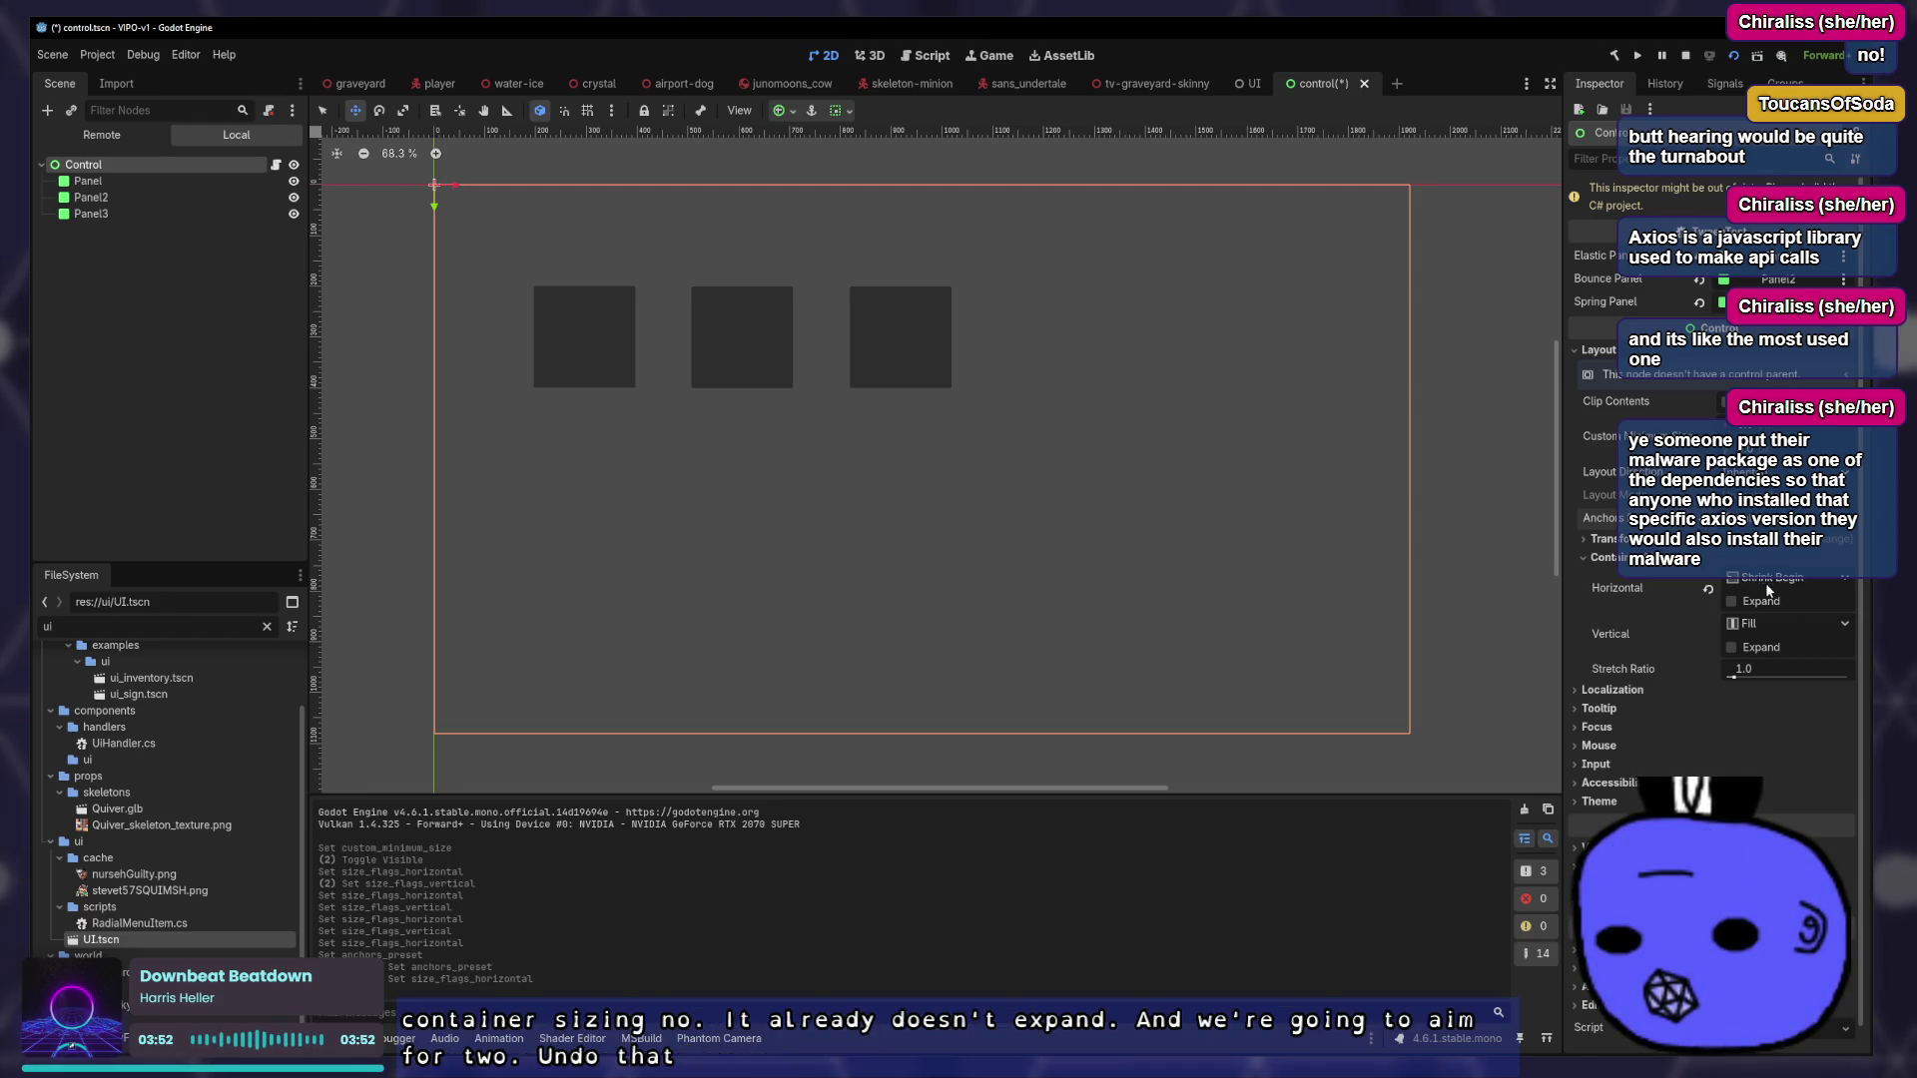
key(ctrl+z)
key(ctrl+z)
key(ctrl+z)
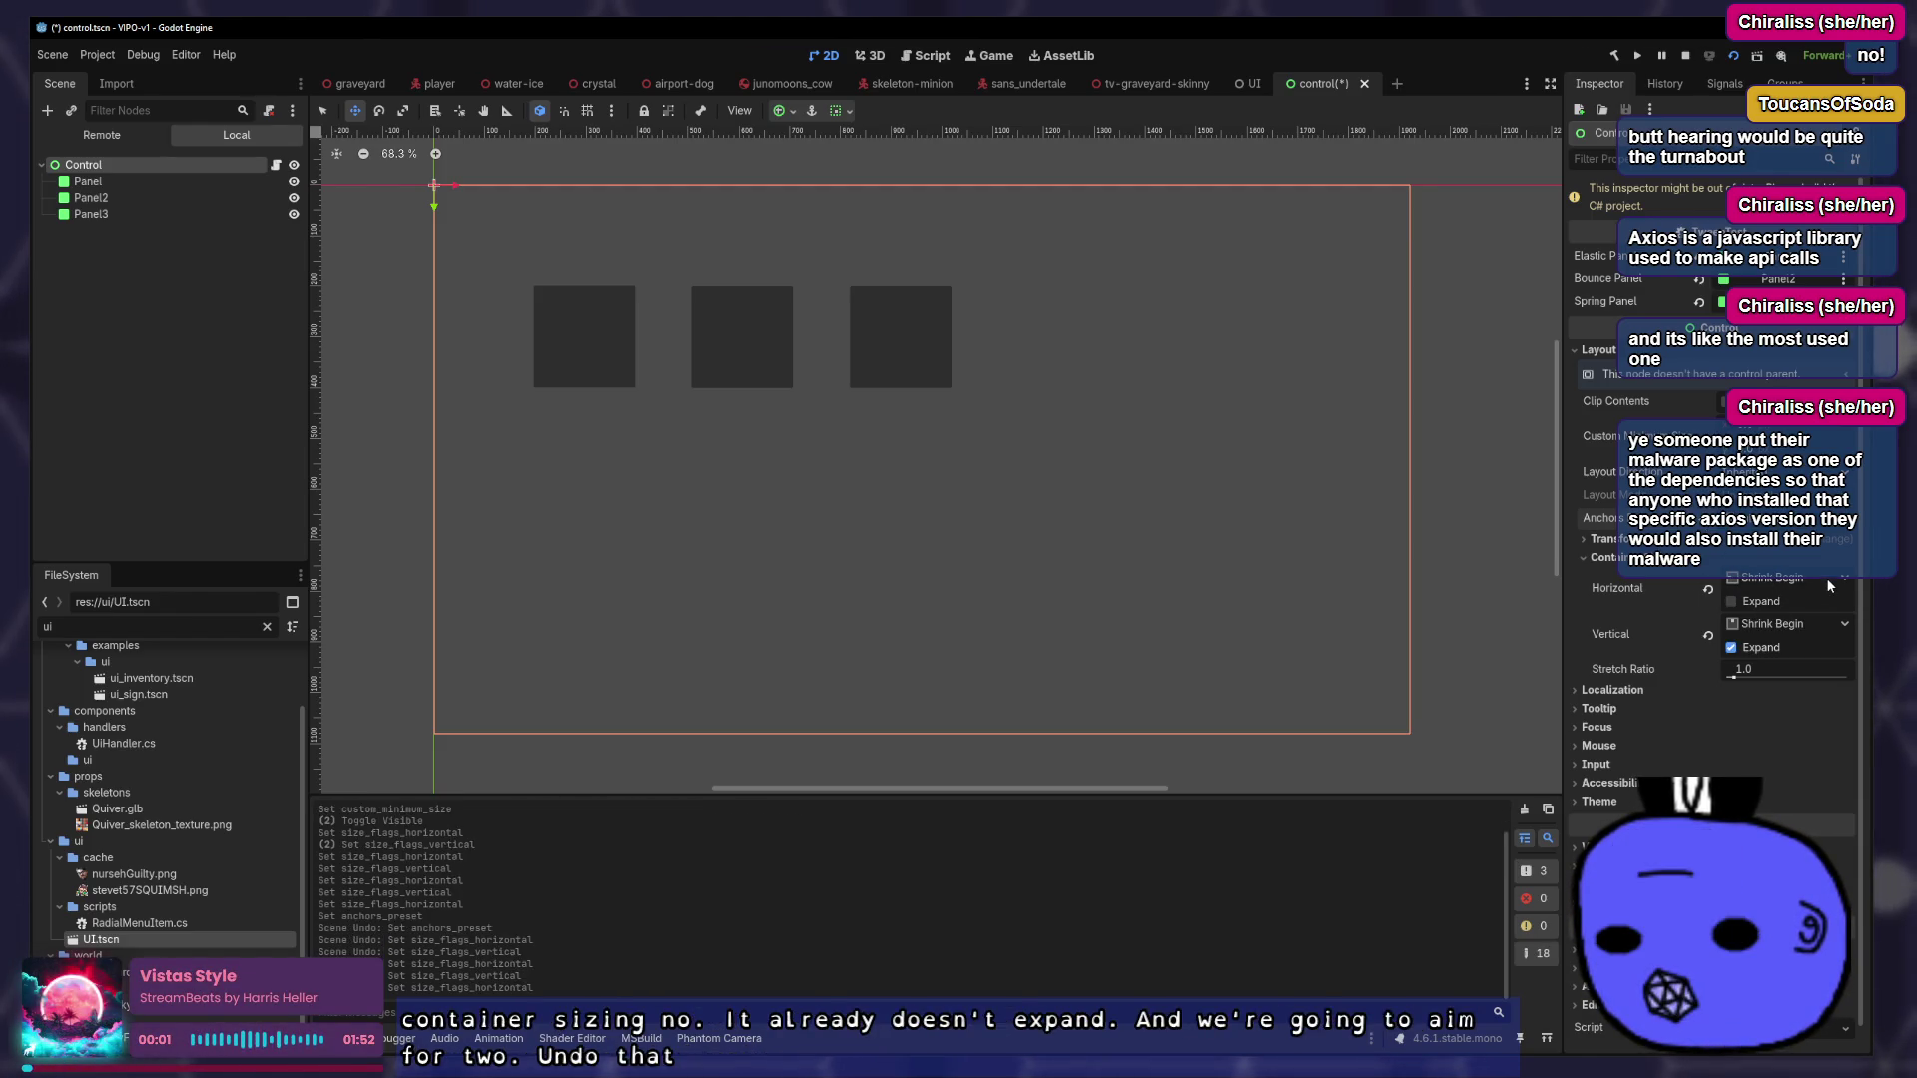
key(ctrl+z)
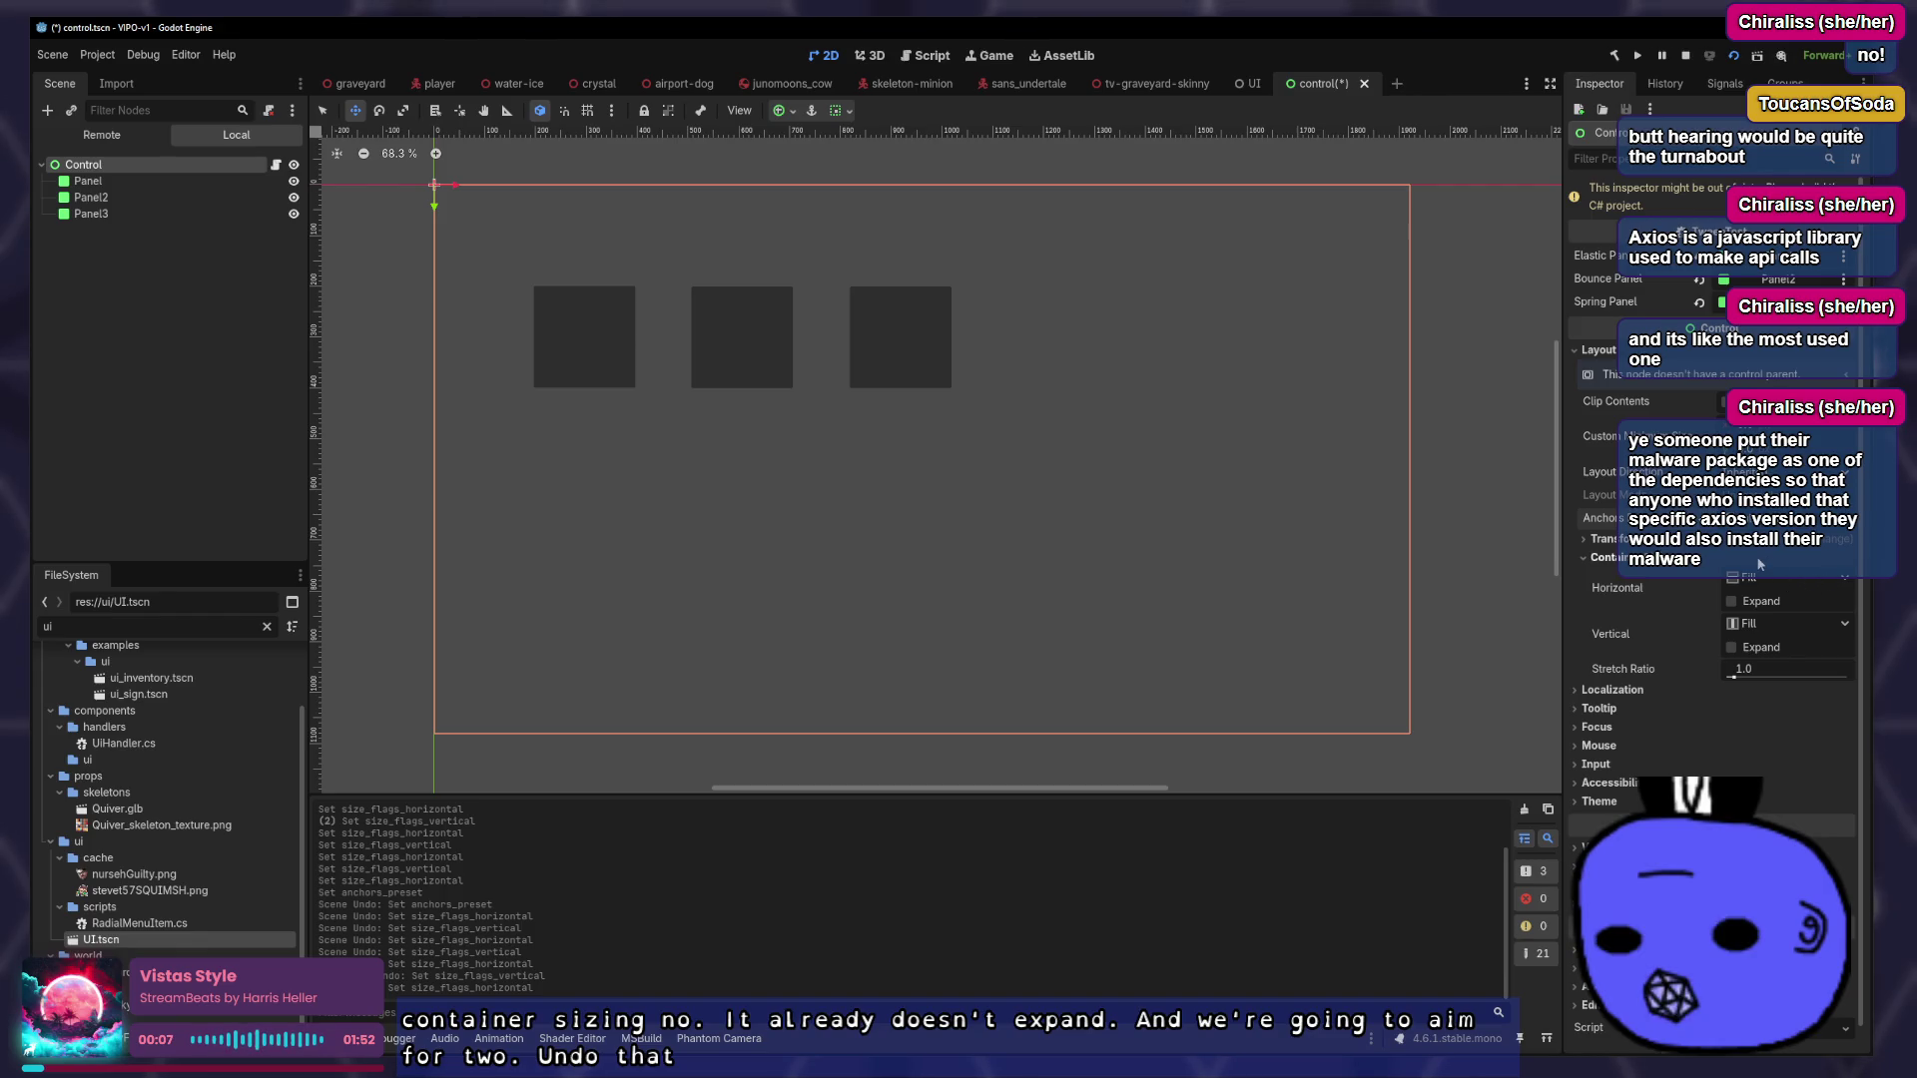
key(ctrl+s)
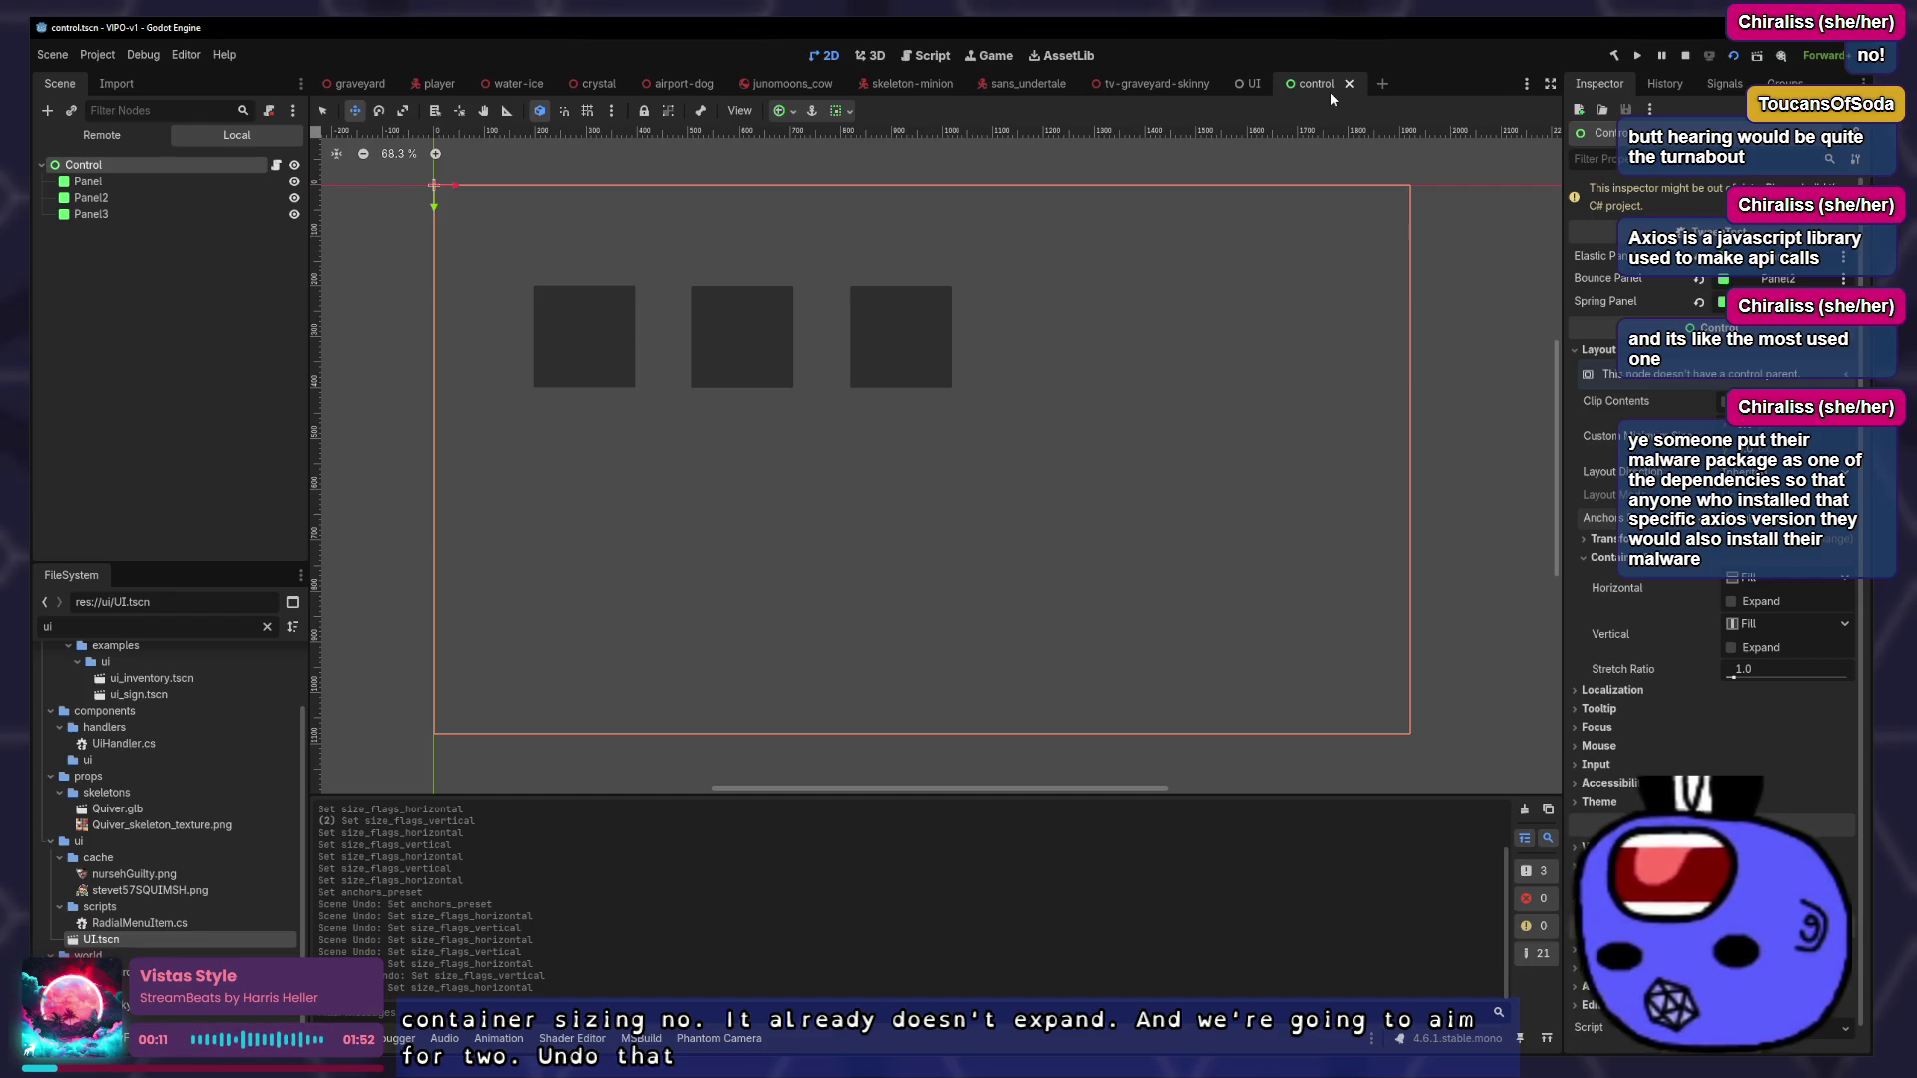
Reset Panel's custom minimum size and set Panel2's size to 50×50
click(140, 181)
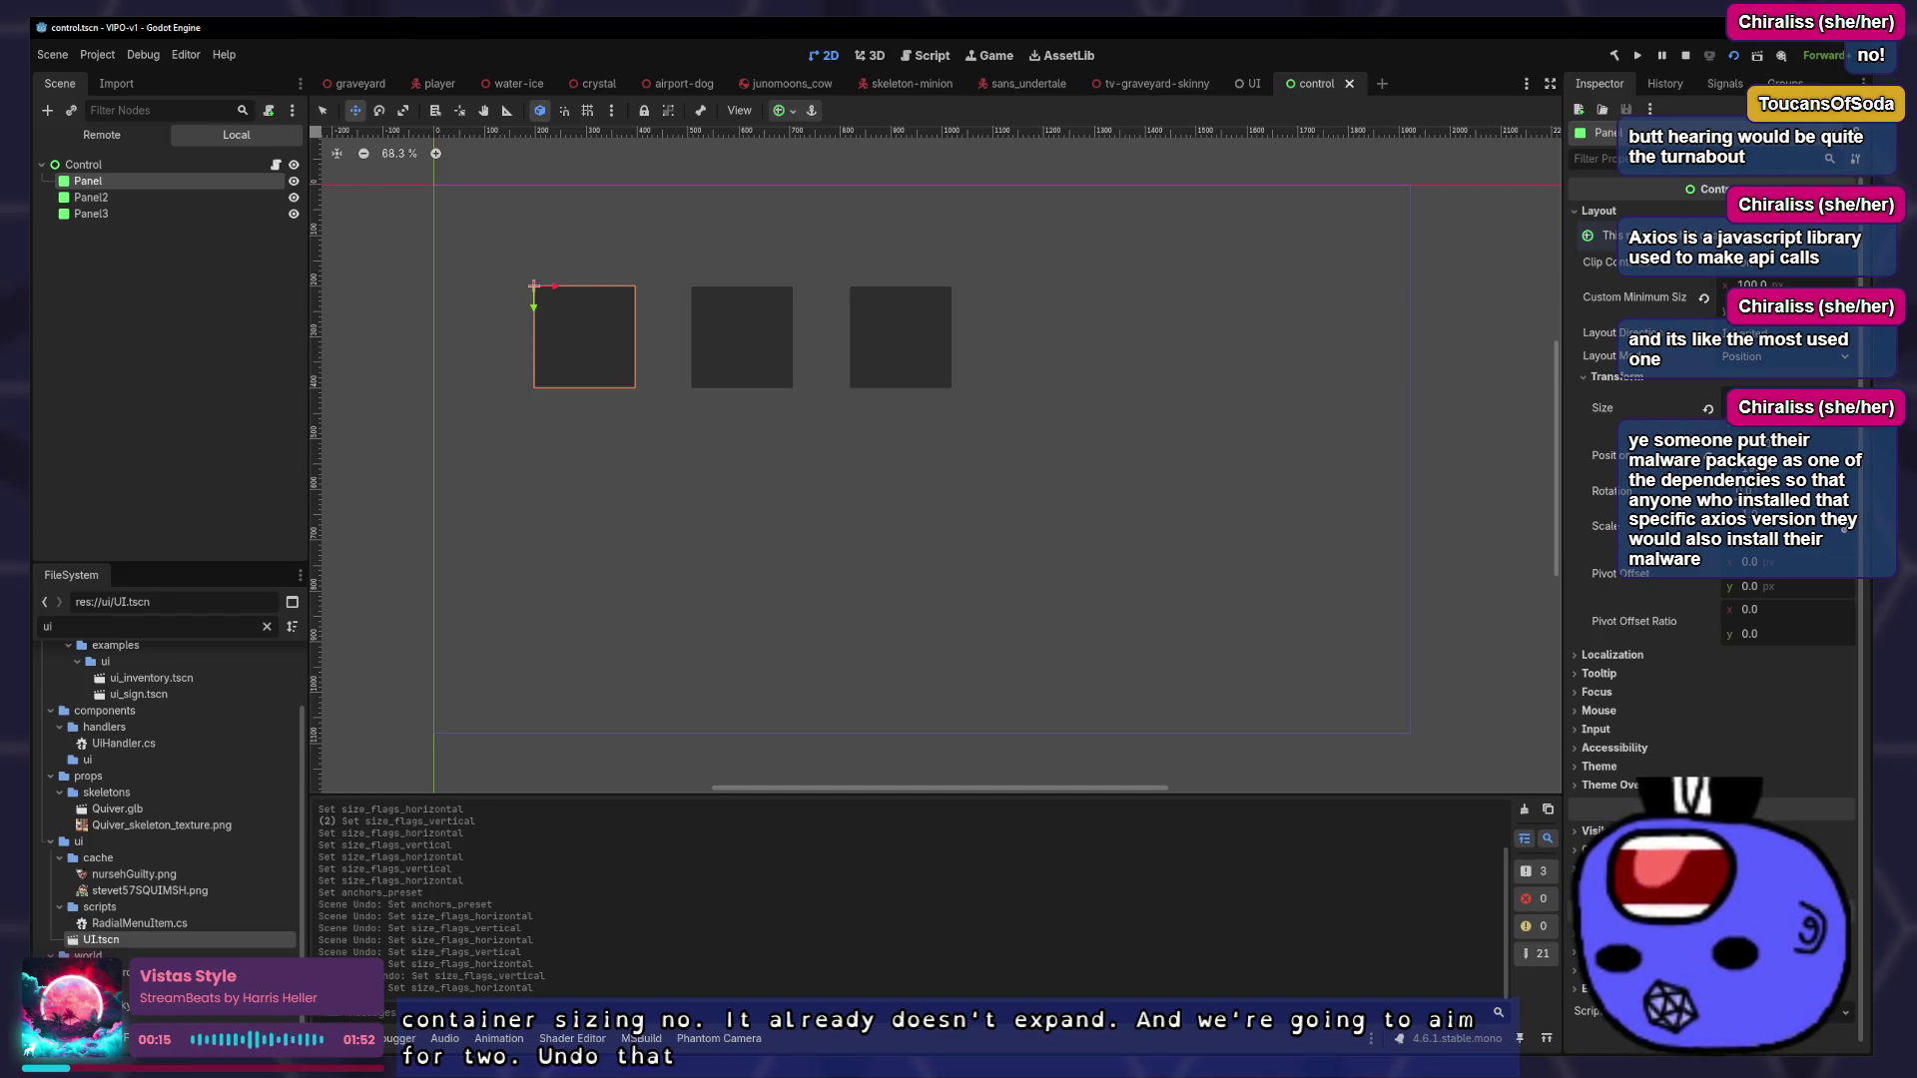
click(1705, 298)
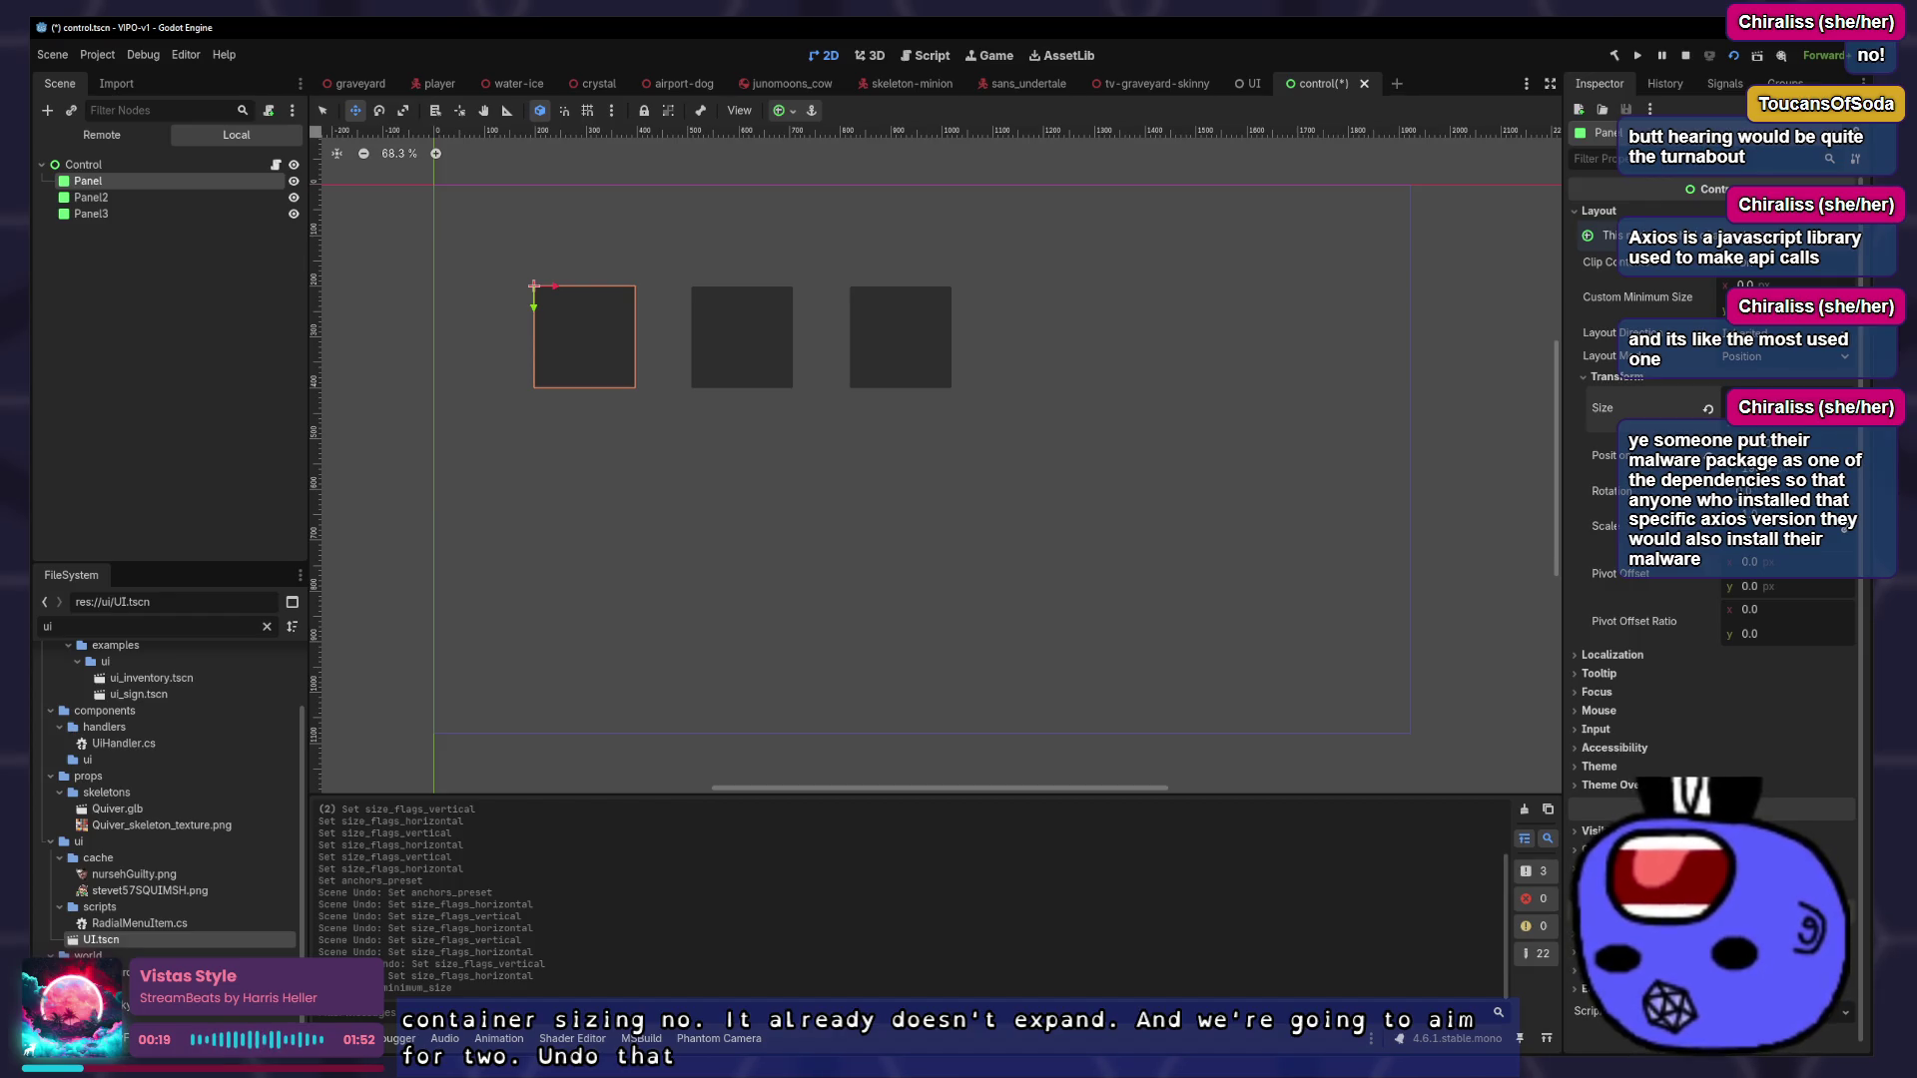
key(ctrl+z)
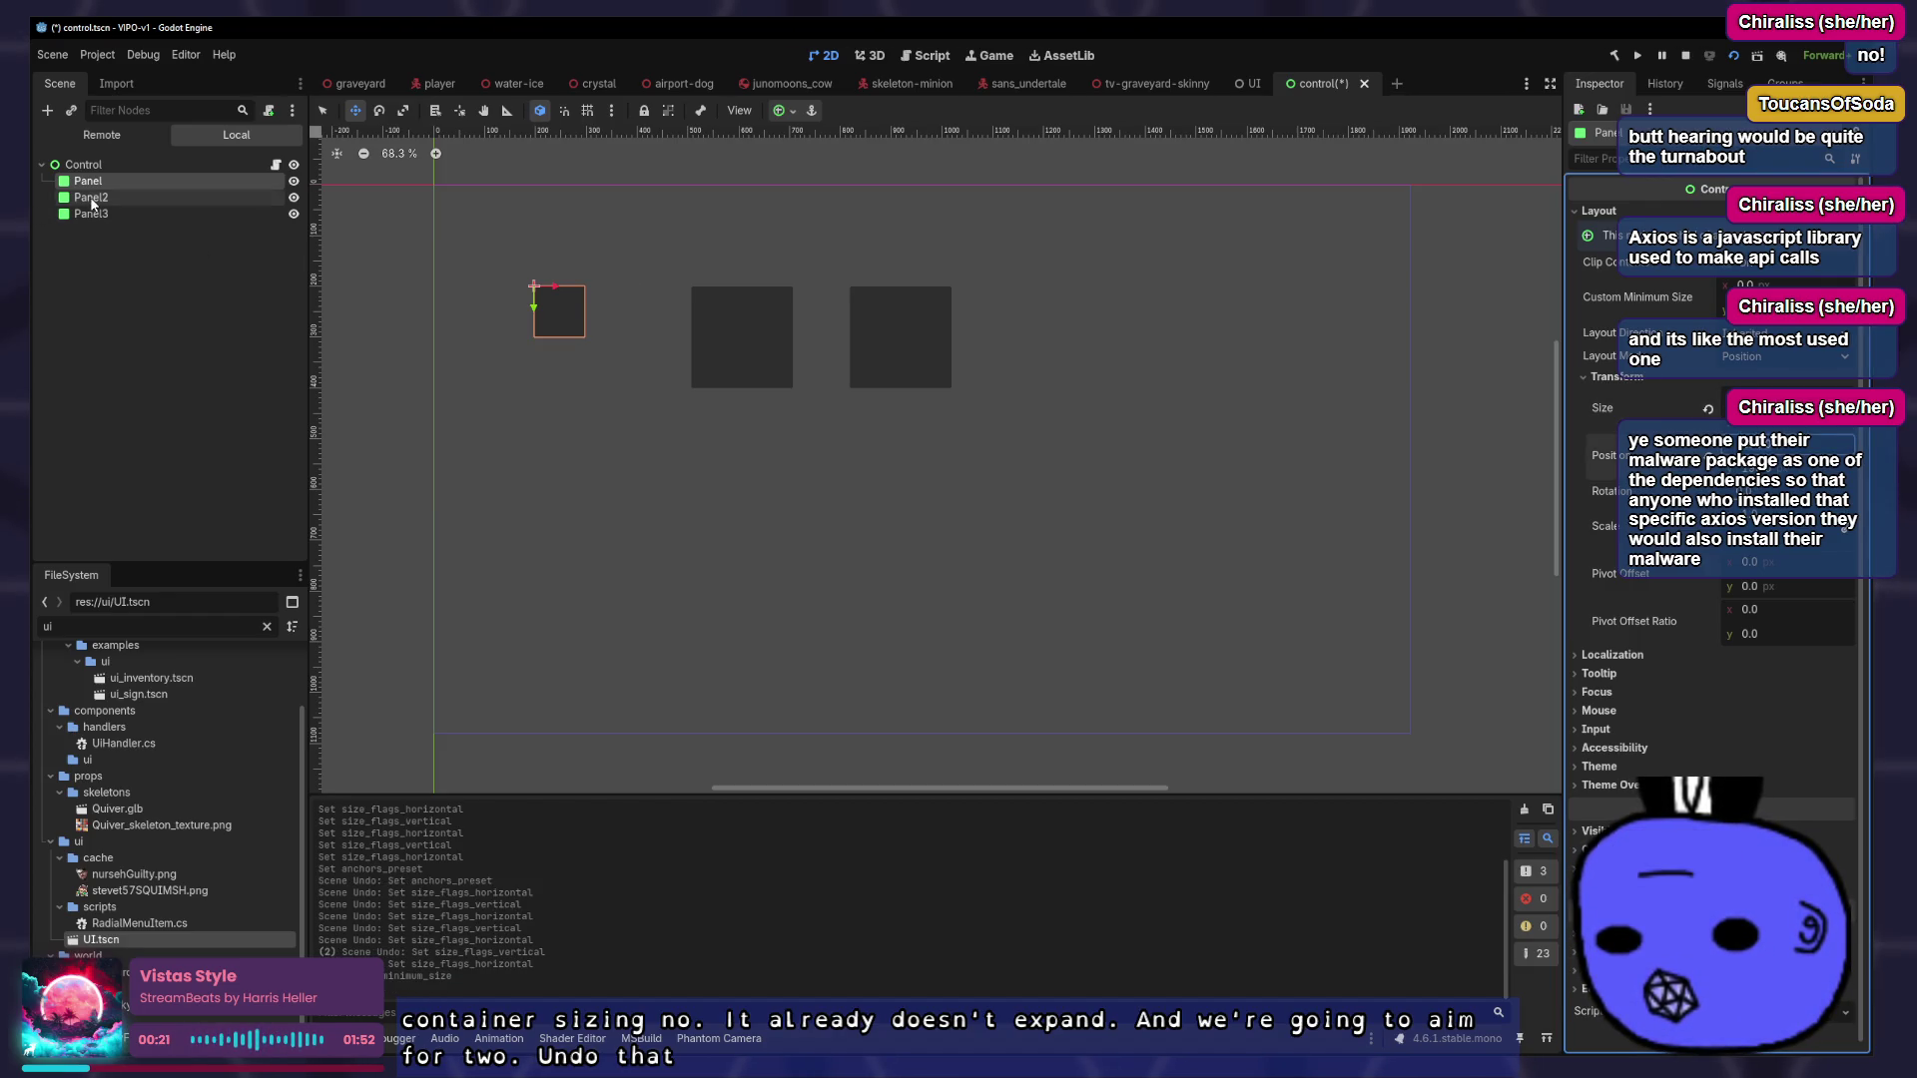
click(150, 196)
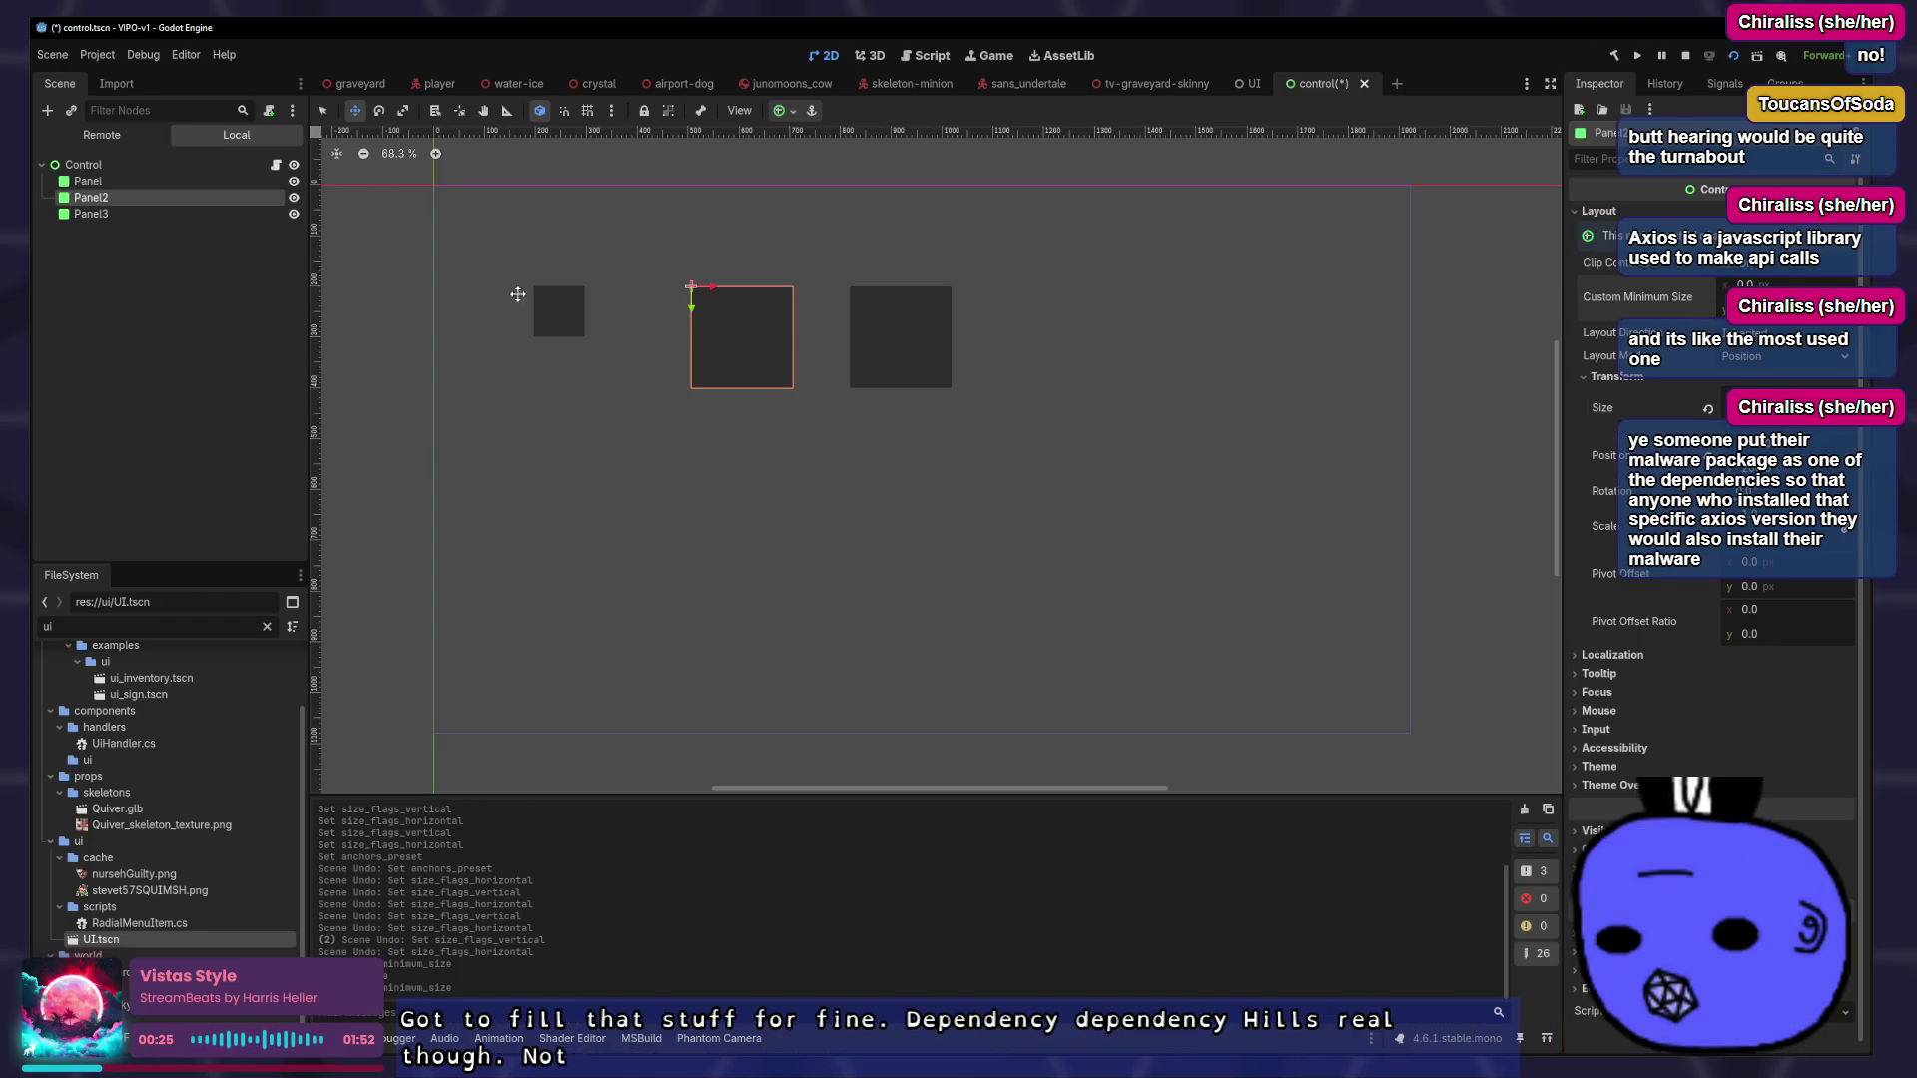
click(111, 212)
click(110, 197)
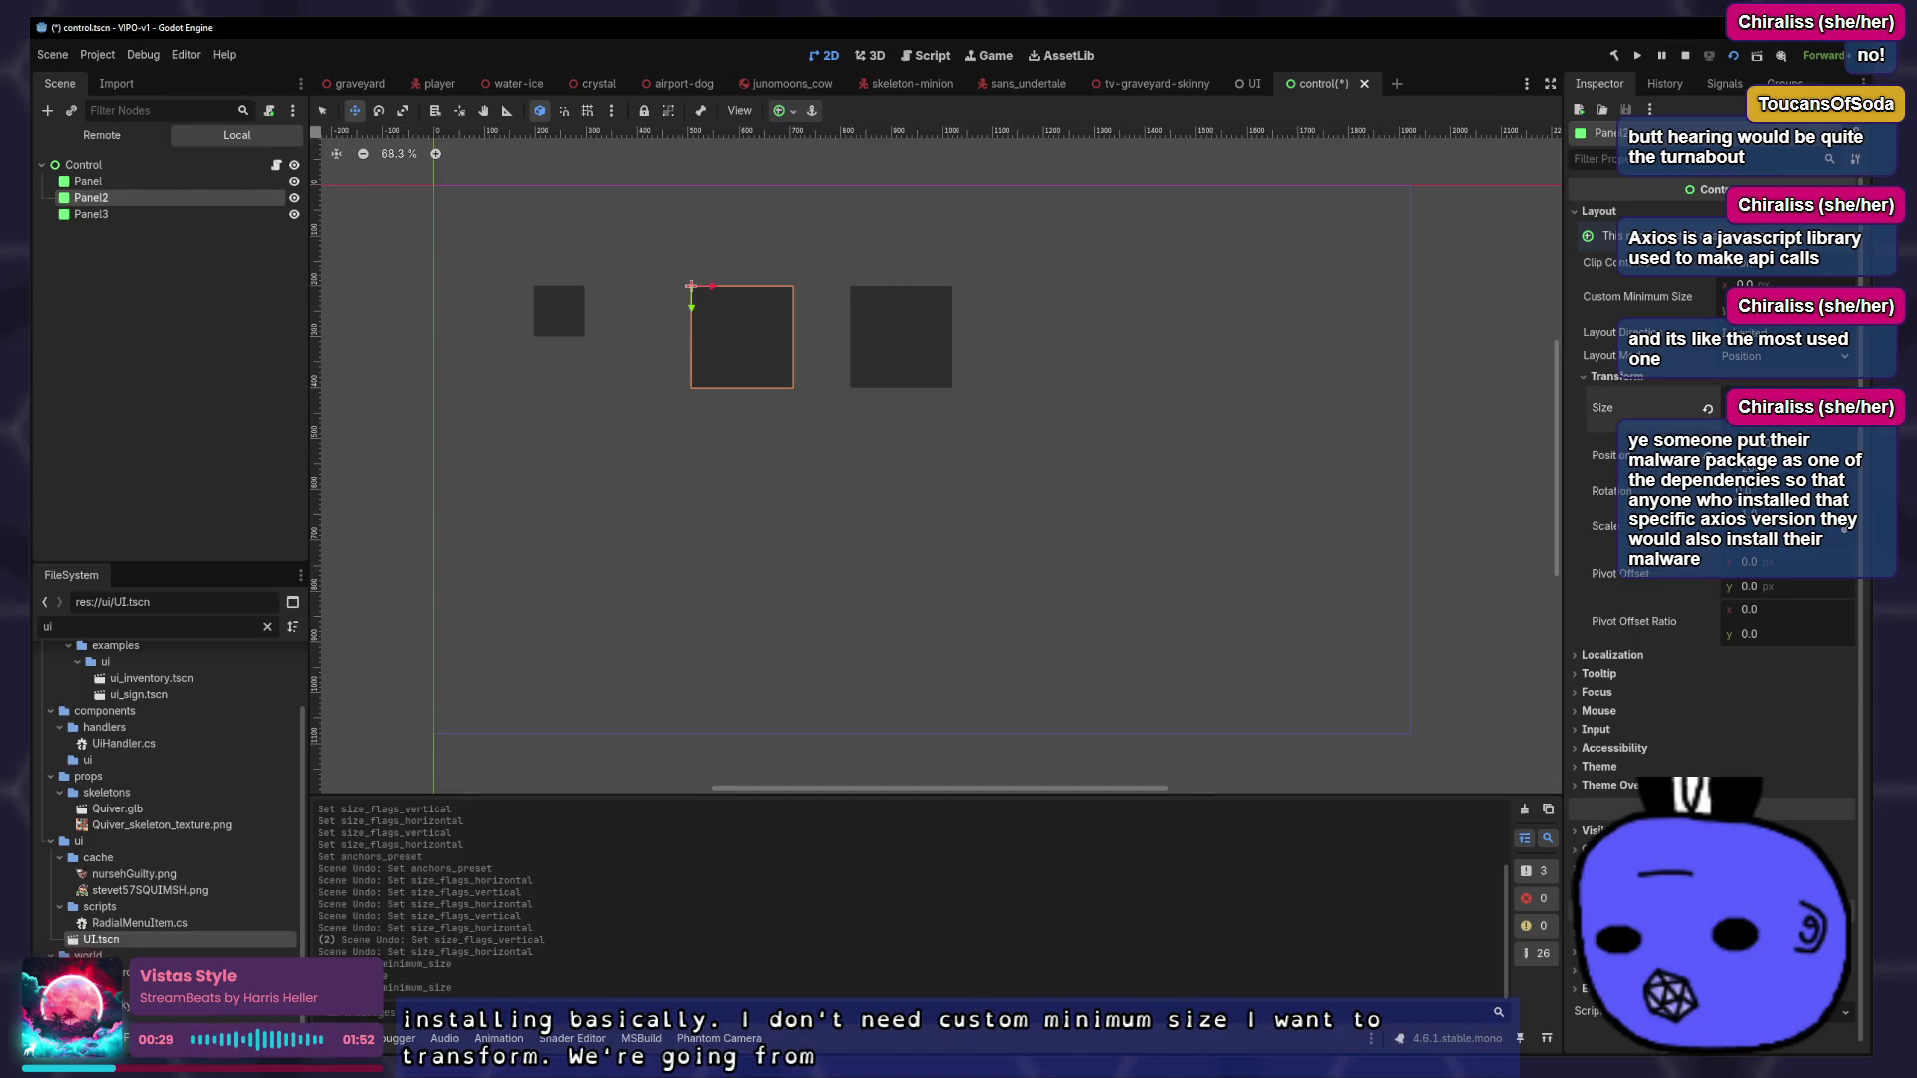
text(50)
key(Tab)
text(50)
key(Return)
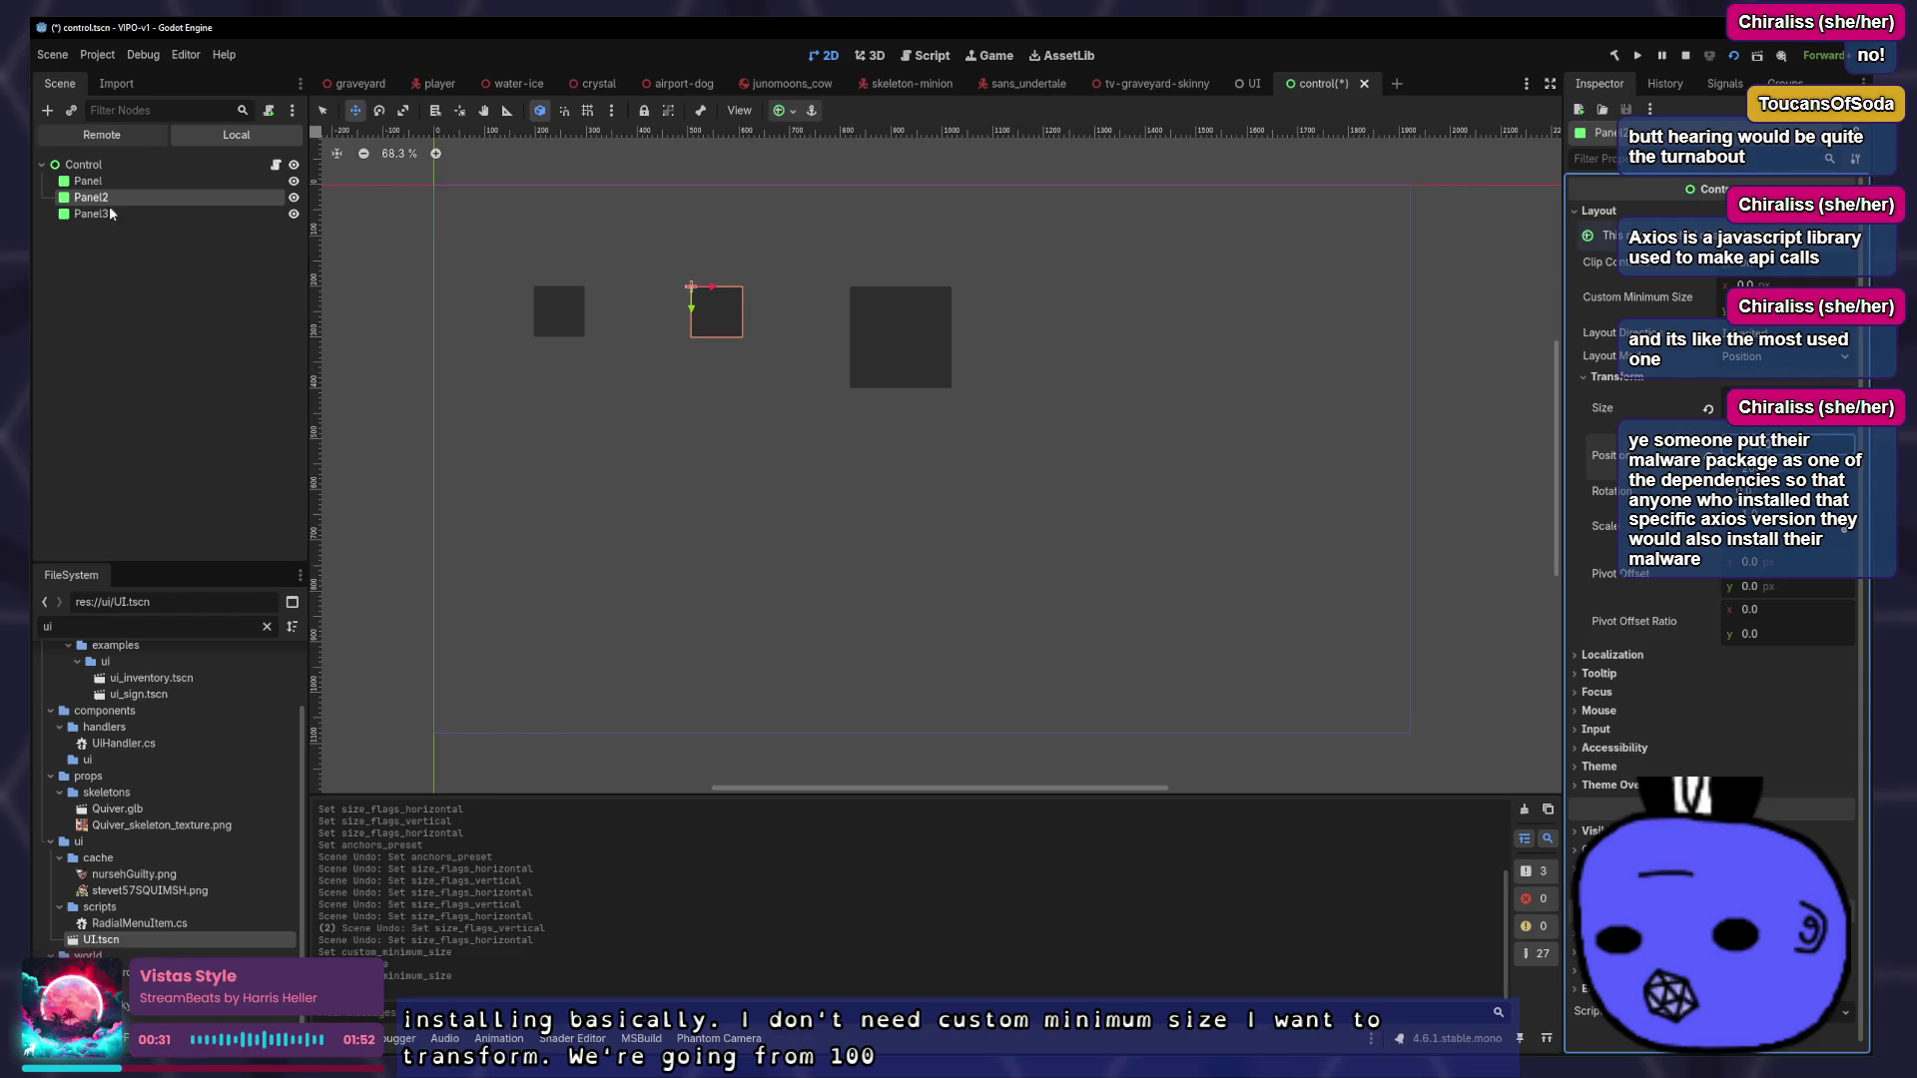
Give Panel3 zero minimum size and a 50×50 size, save, and hide Panel2 and Panel3
click(91, 214)
click(1705, 301)
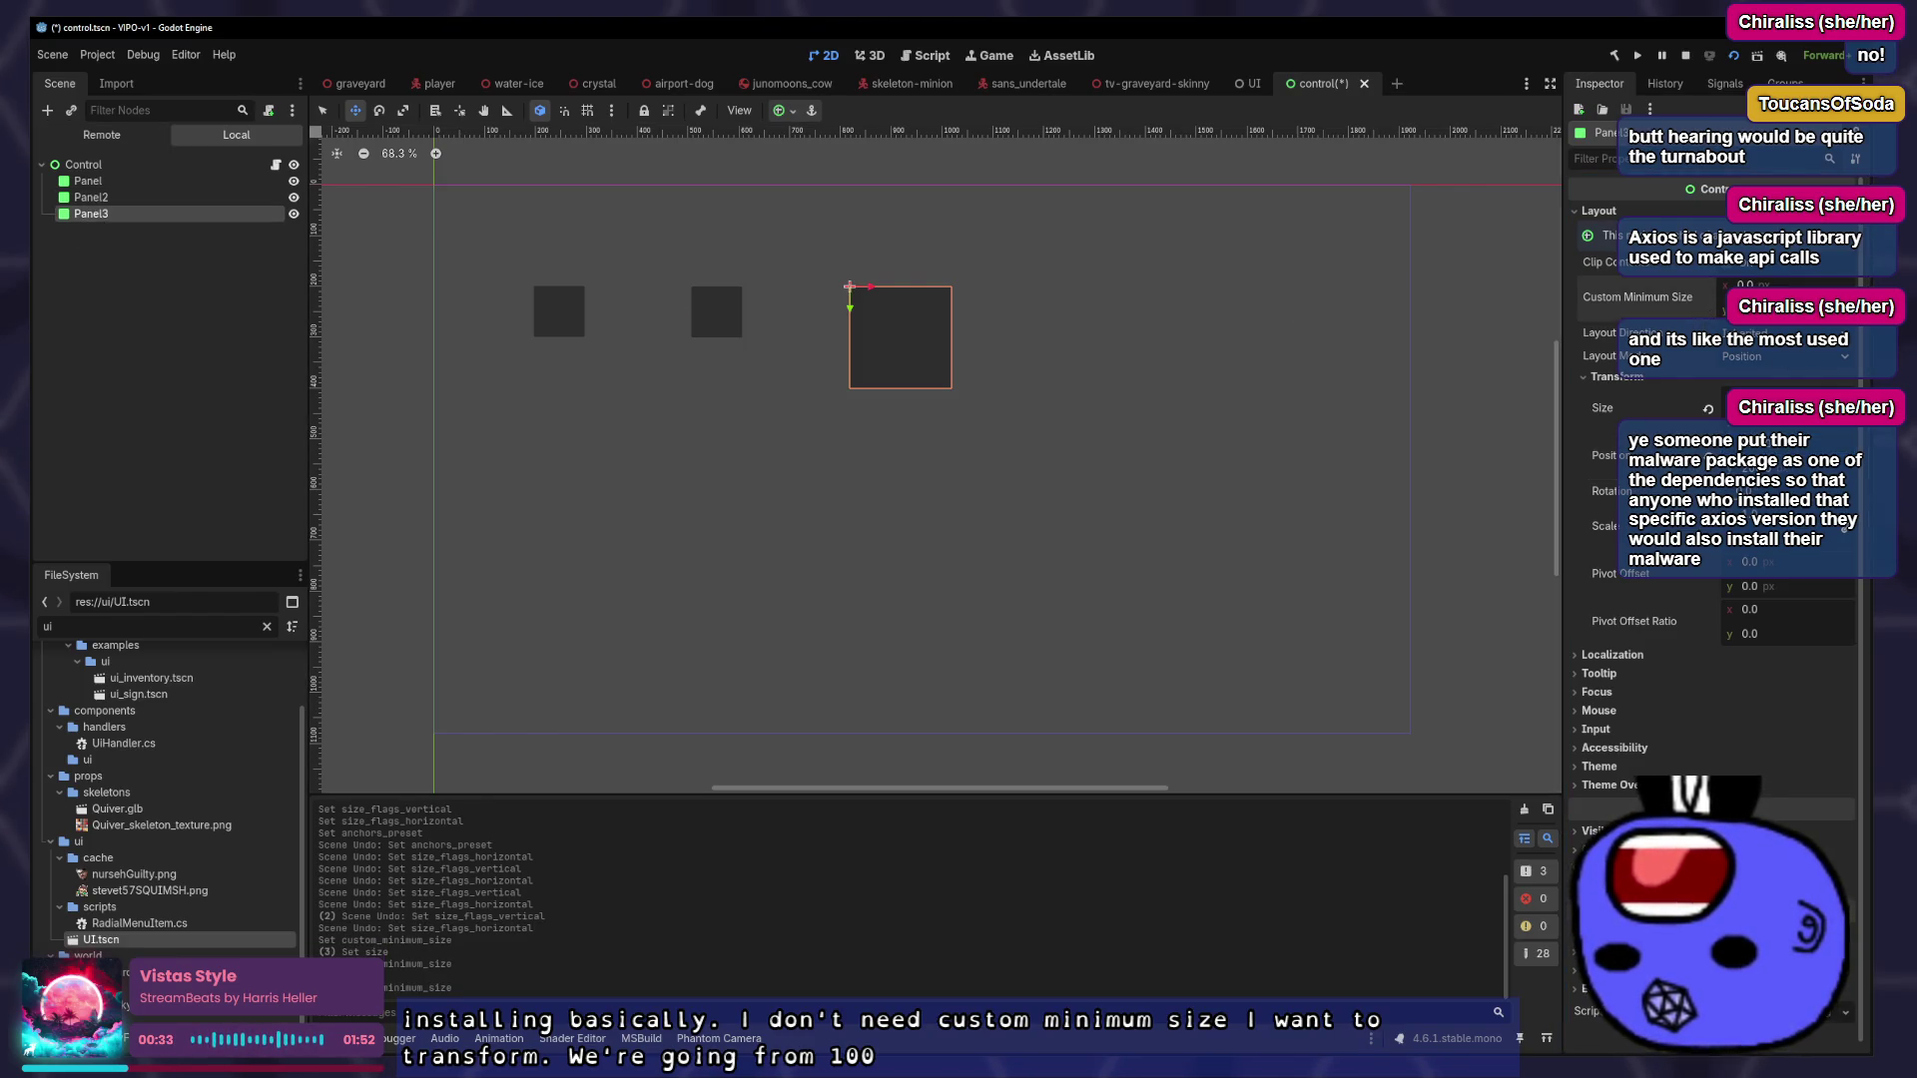
click(1757, 407)
text(50)
key(Return)
key(Return)
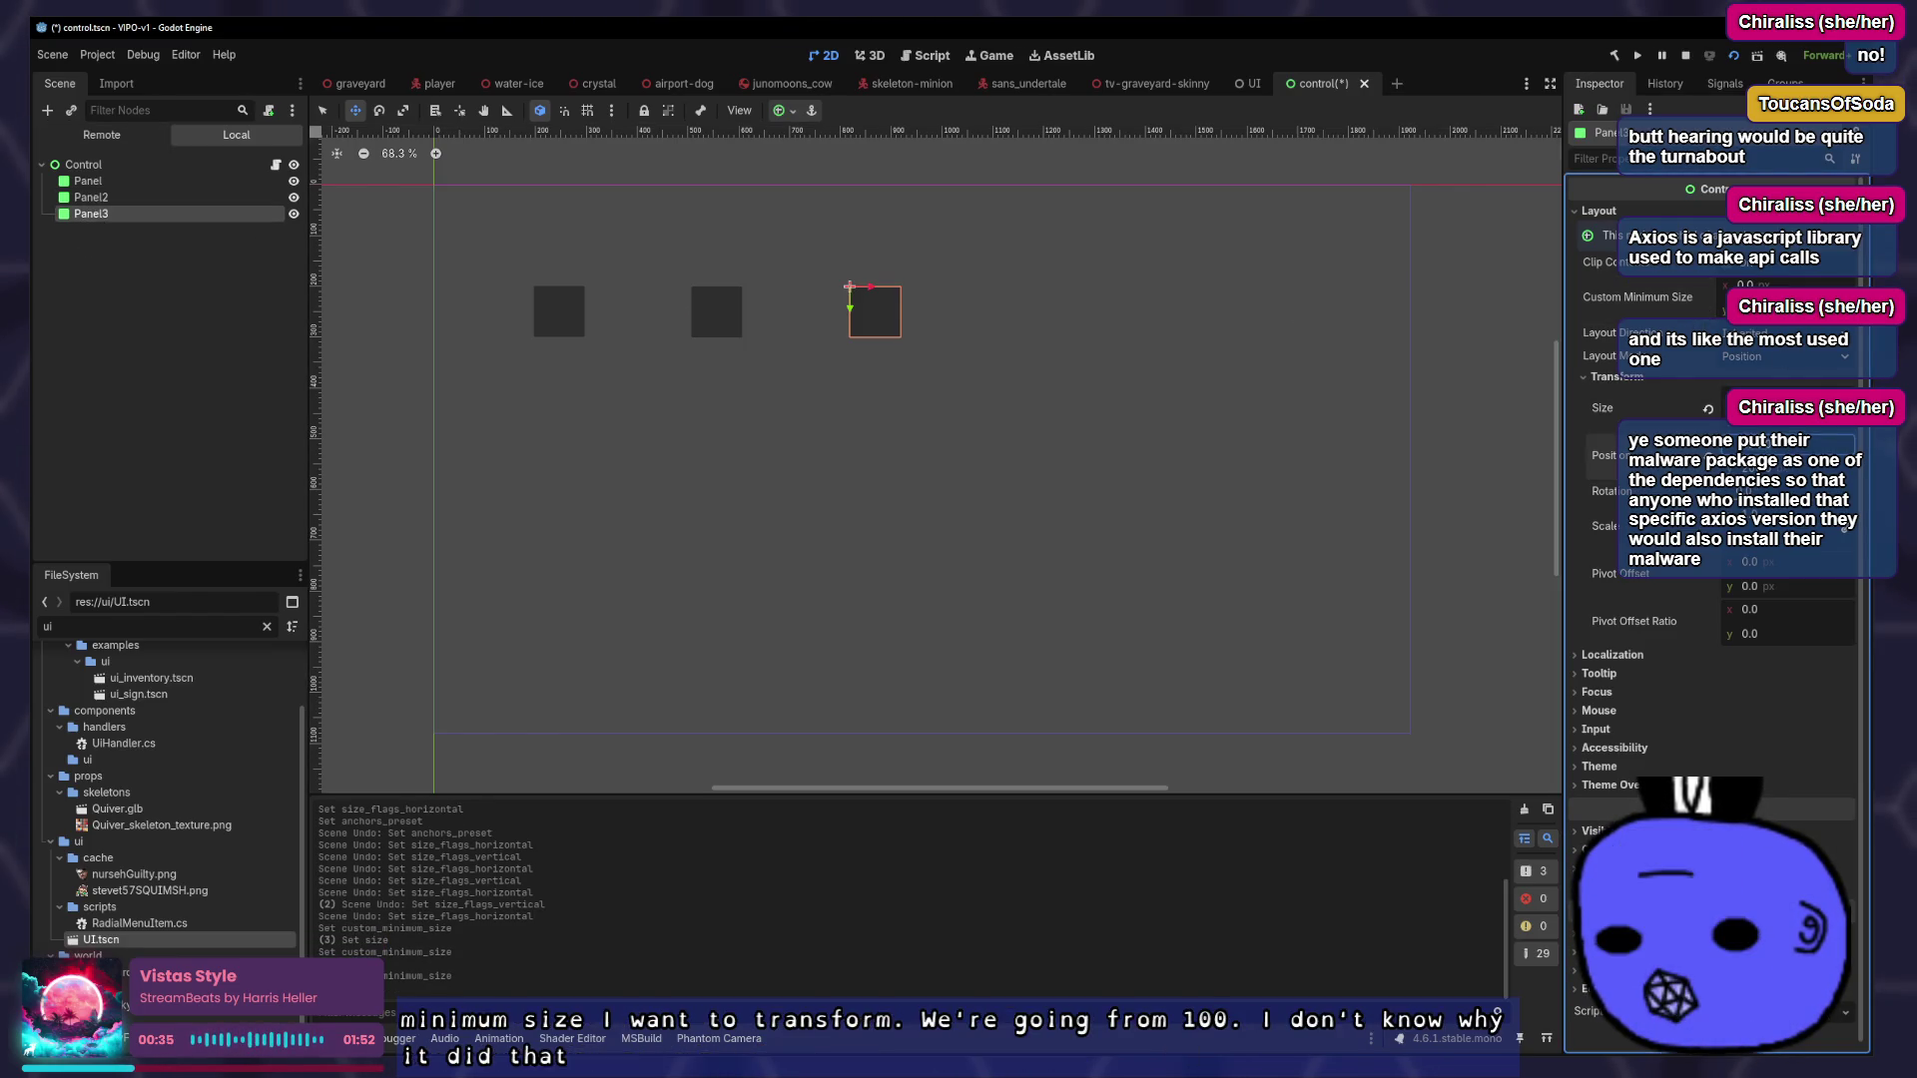
click(98, 272)
click(110, 179)
key(ctrl+s)
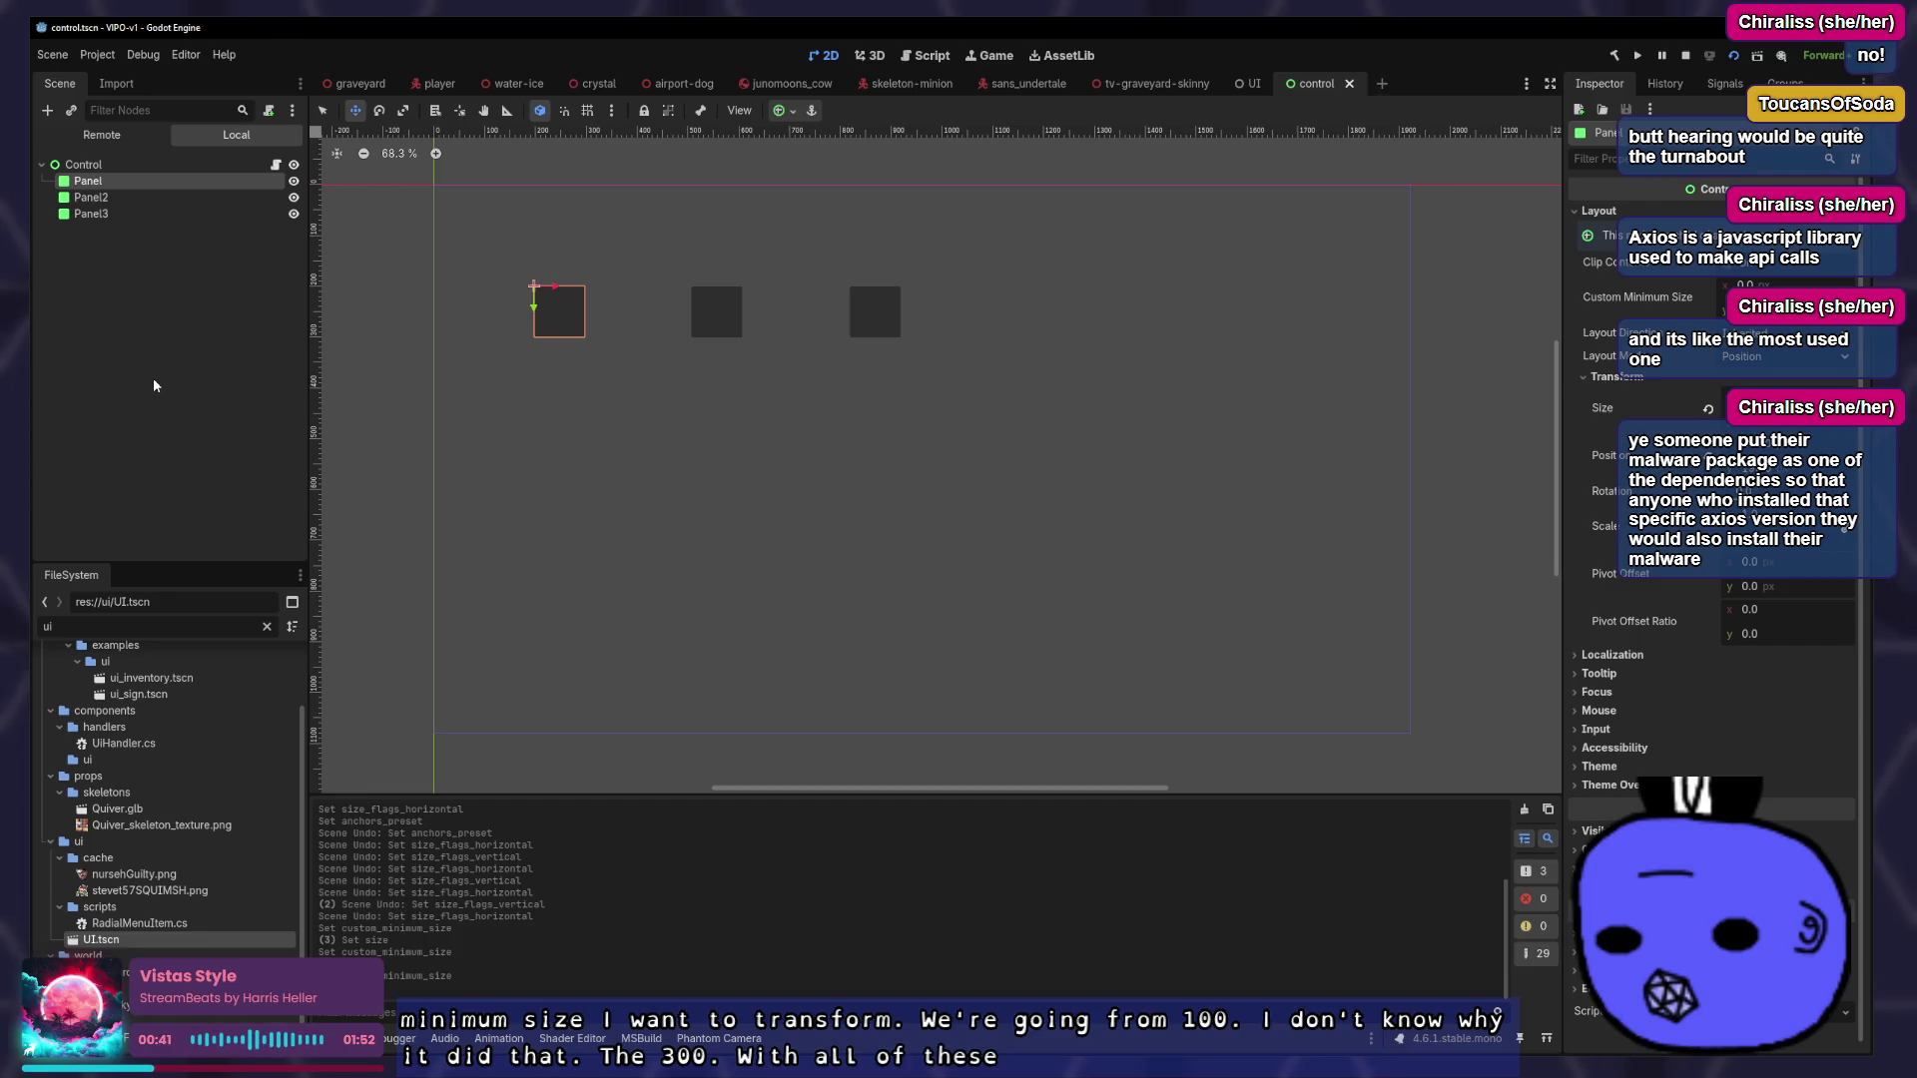
click(293, 214)
click(294, 197)
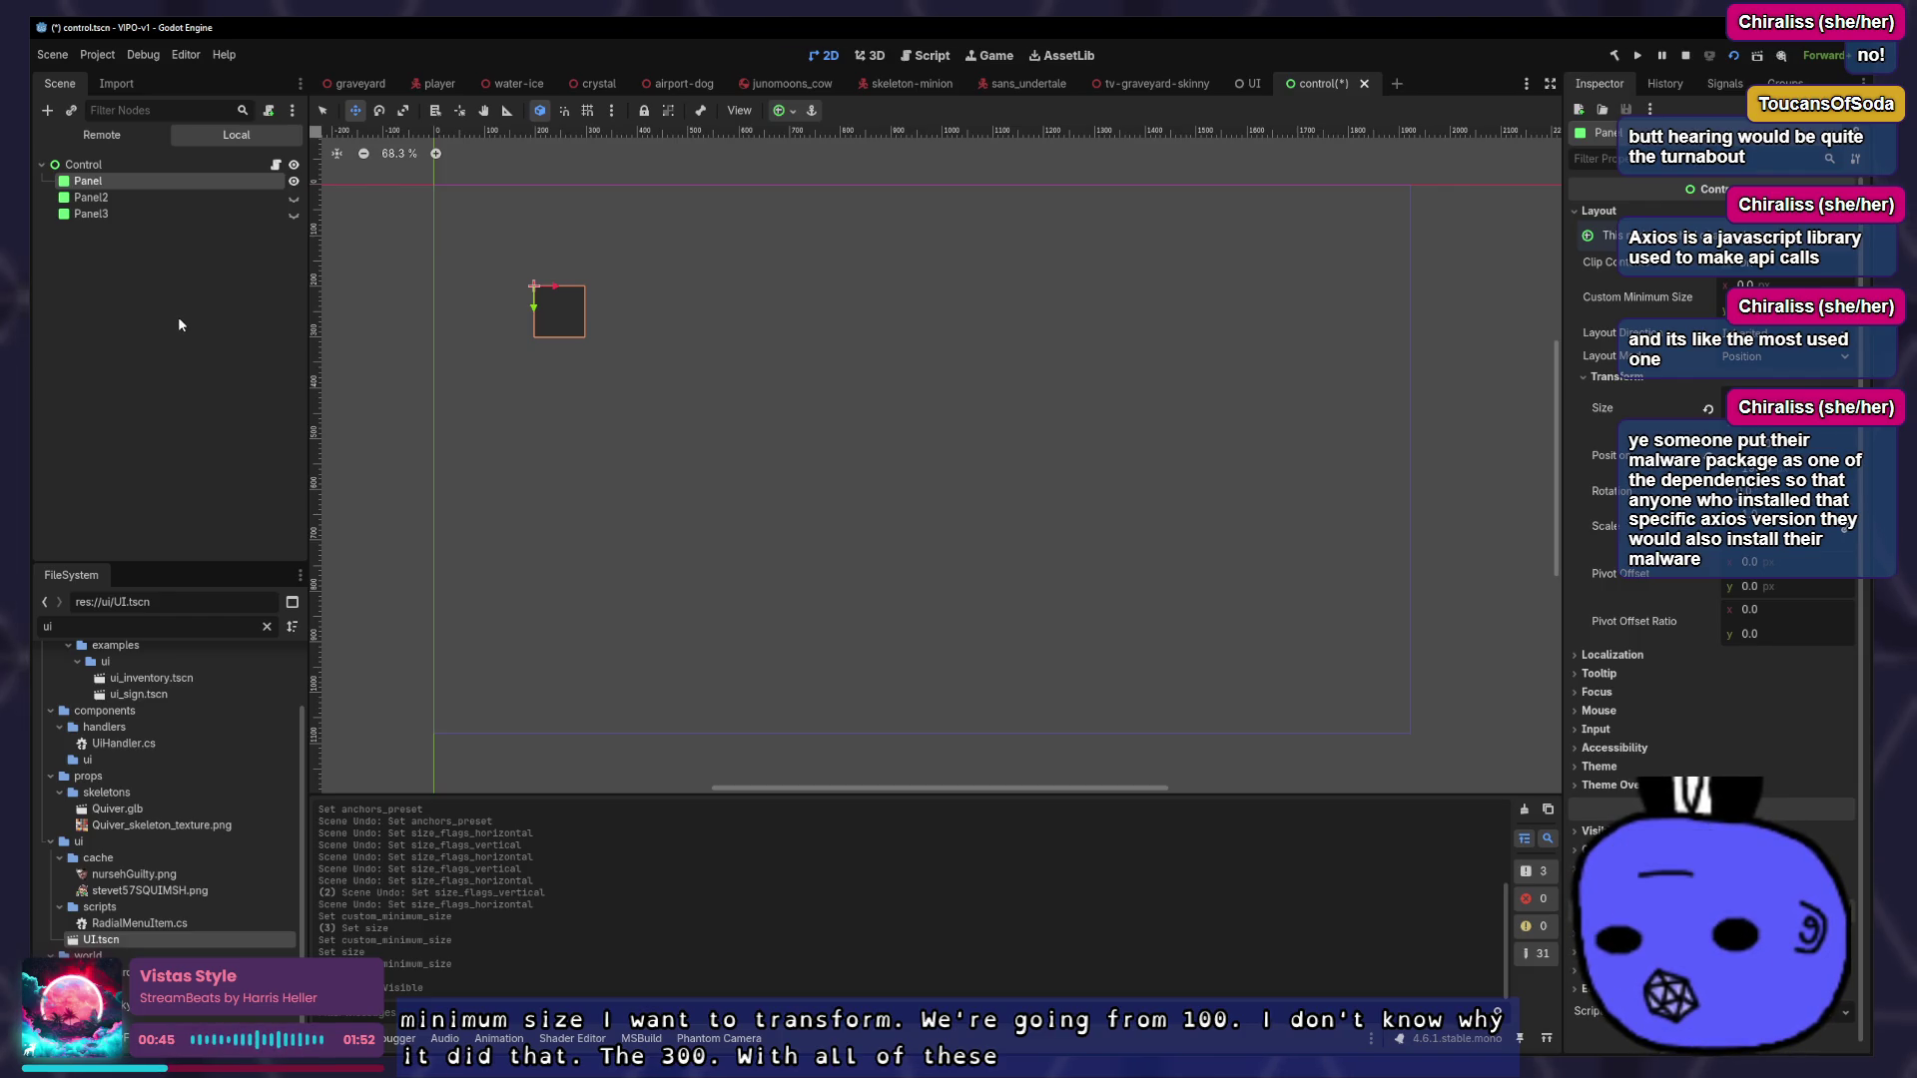
Run the control scene, bounce the square larger, shrink it back, then grow all three boxes
click(1758, 55)
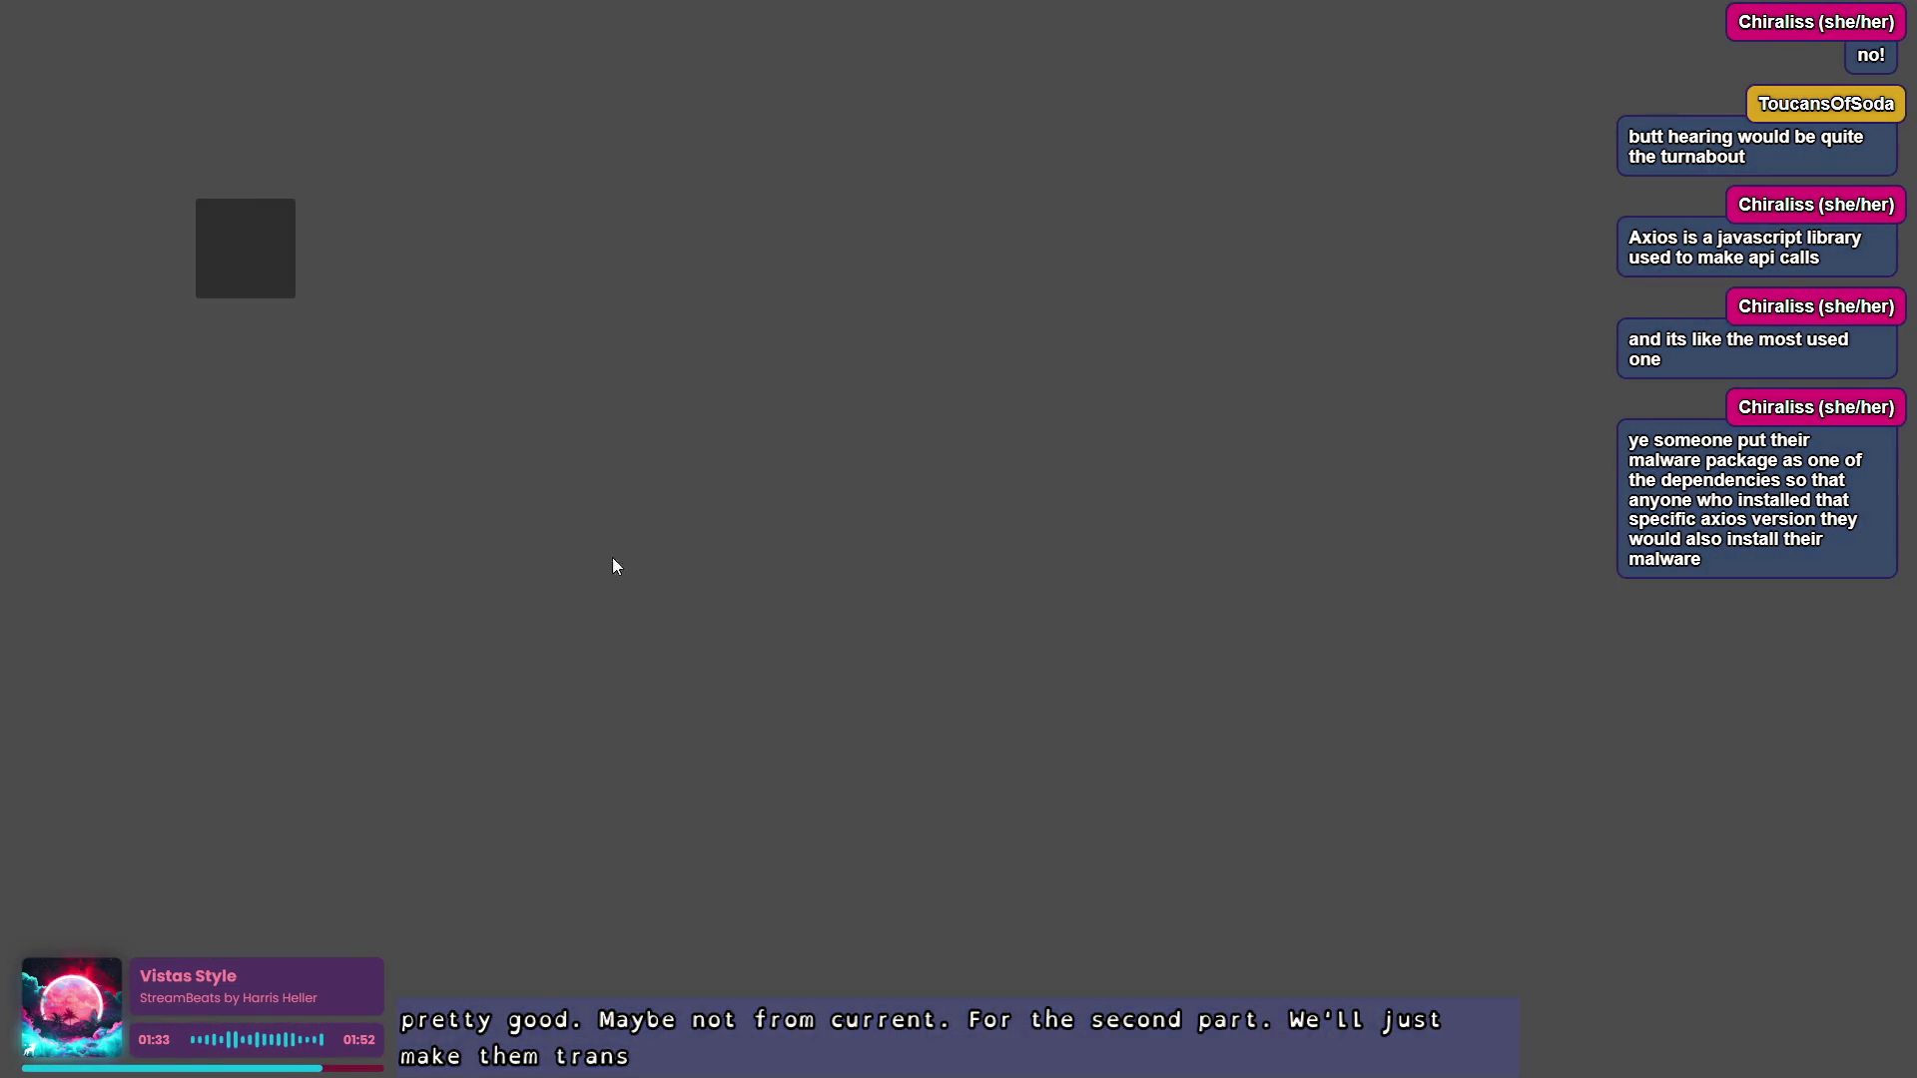
click(253, 223)
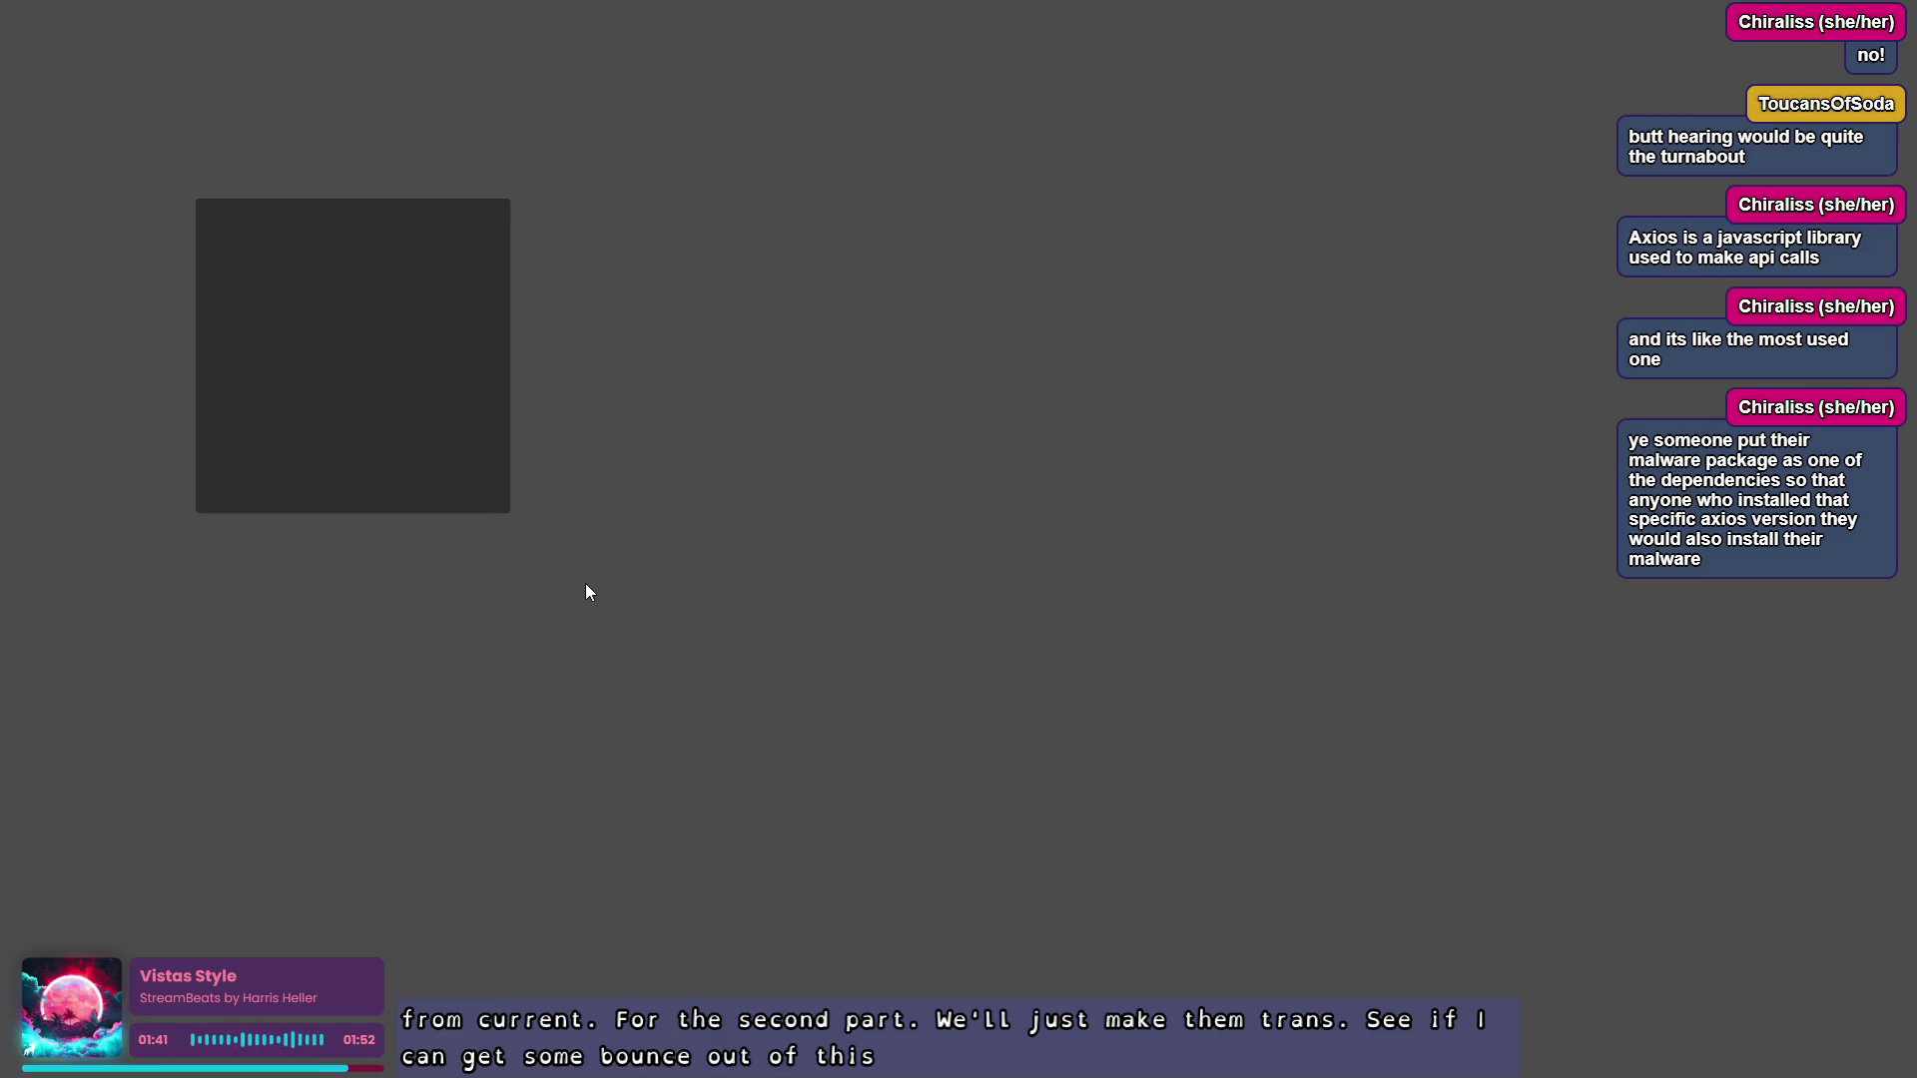
click(206, 256)
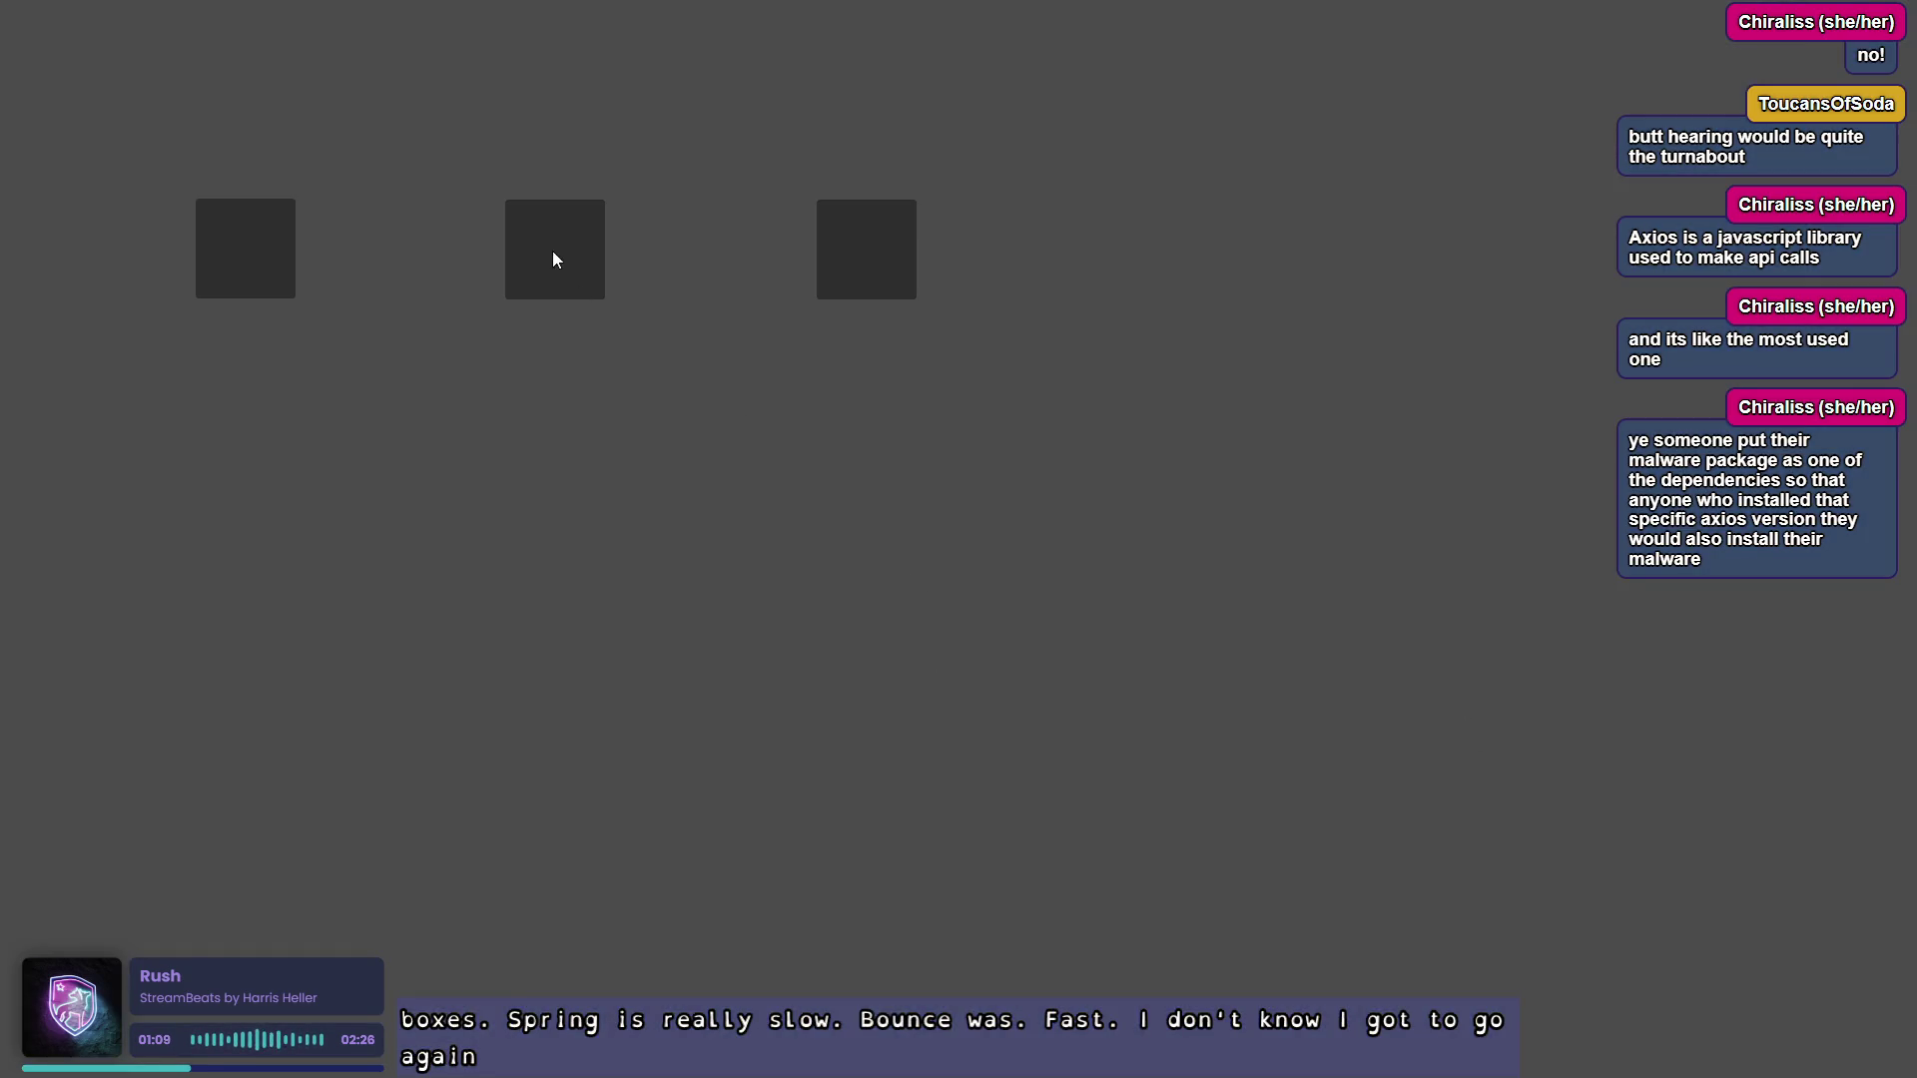
click(567, 292)
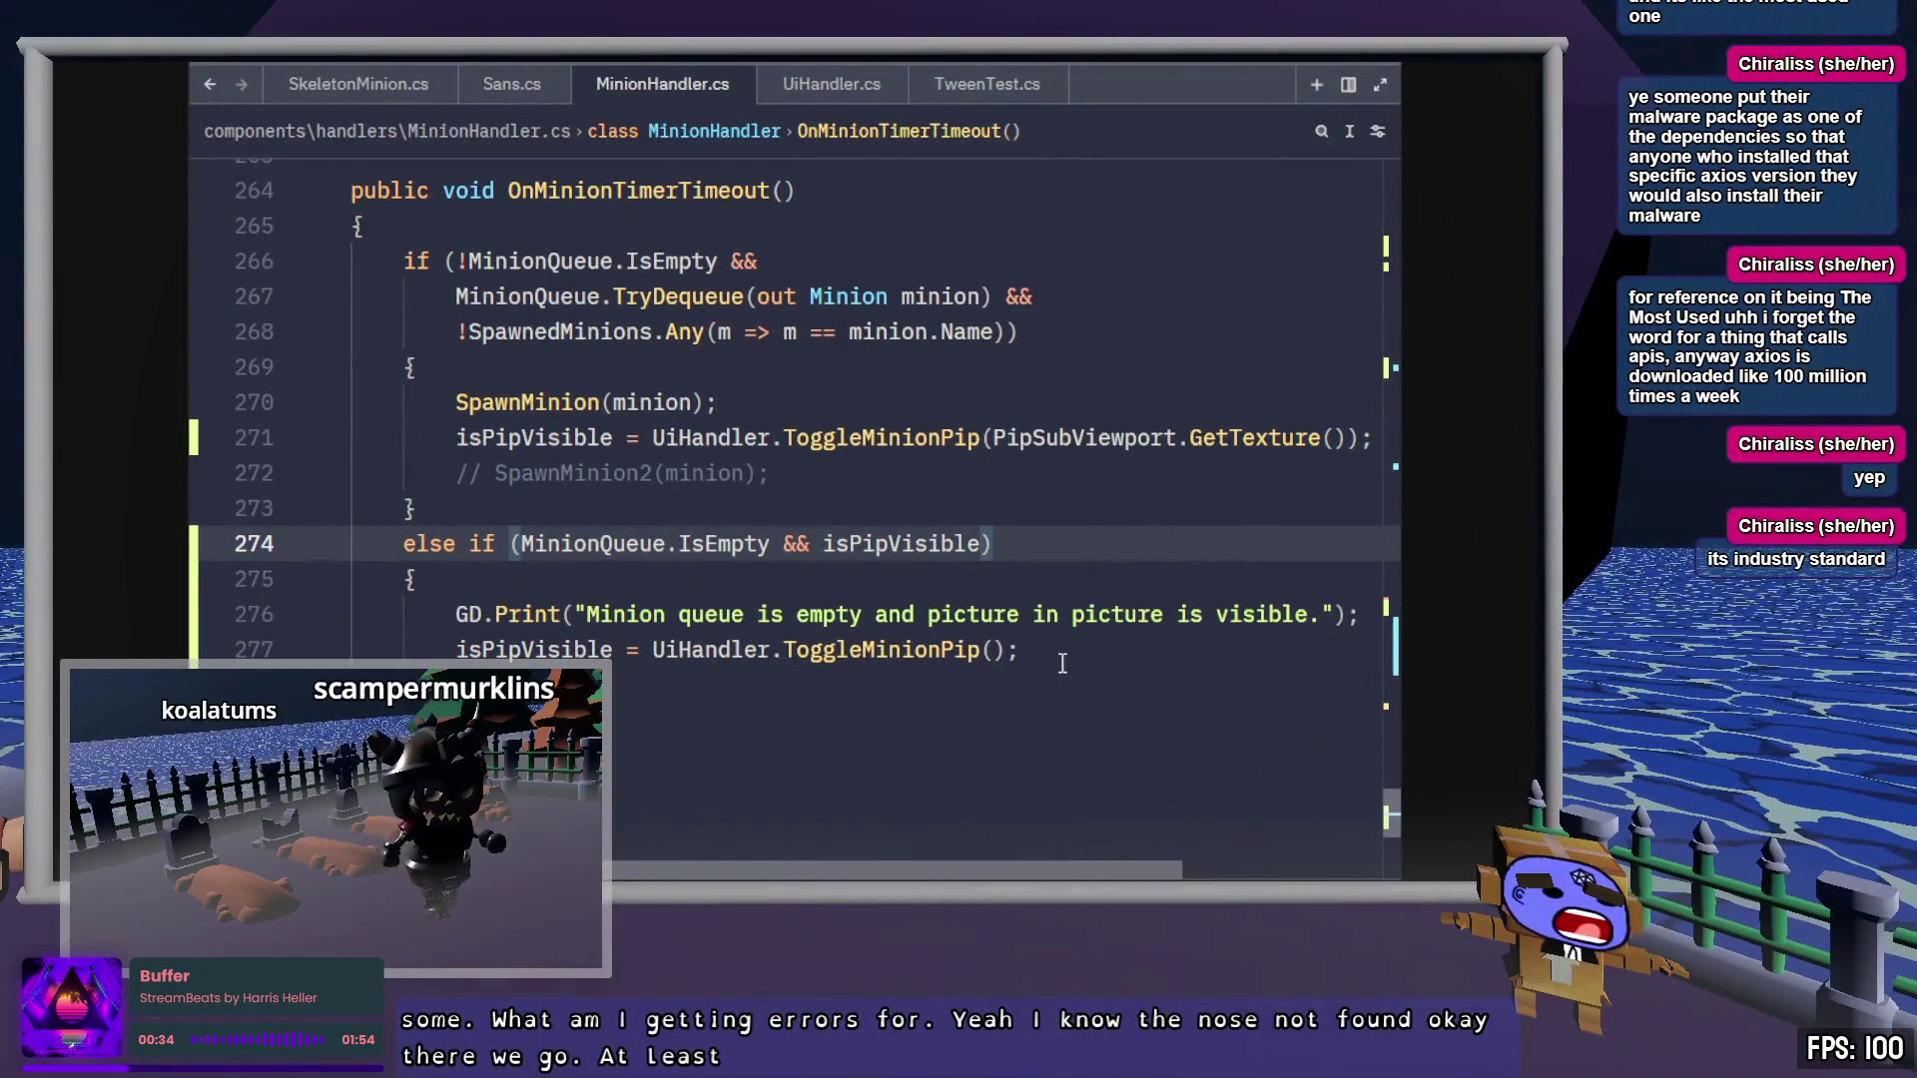
Move from the top of MinionHandler.cs to the field declarations at the top of UiHandler.cs
key(ctrl+Home)
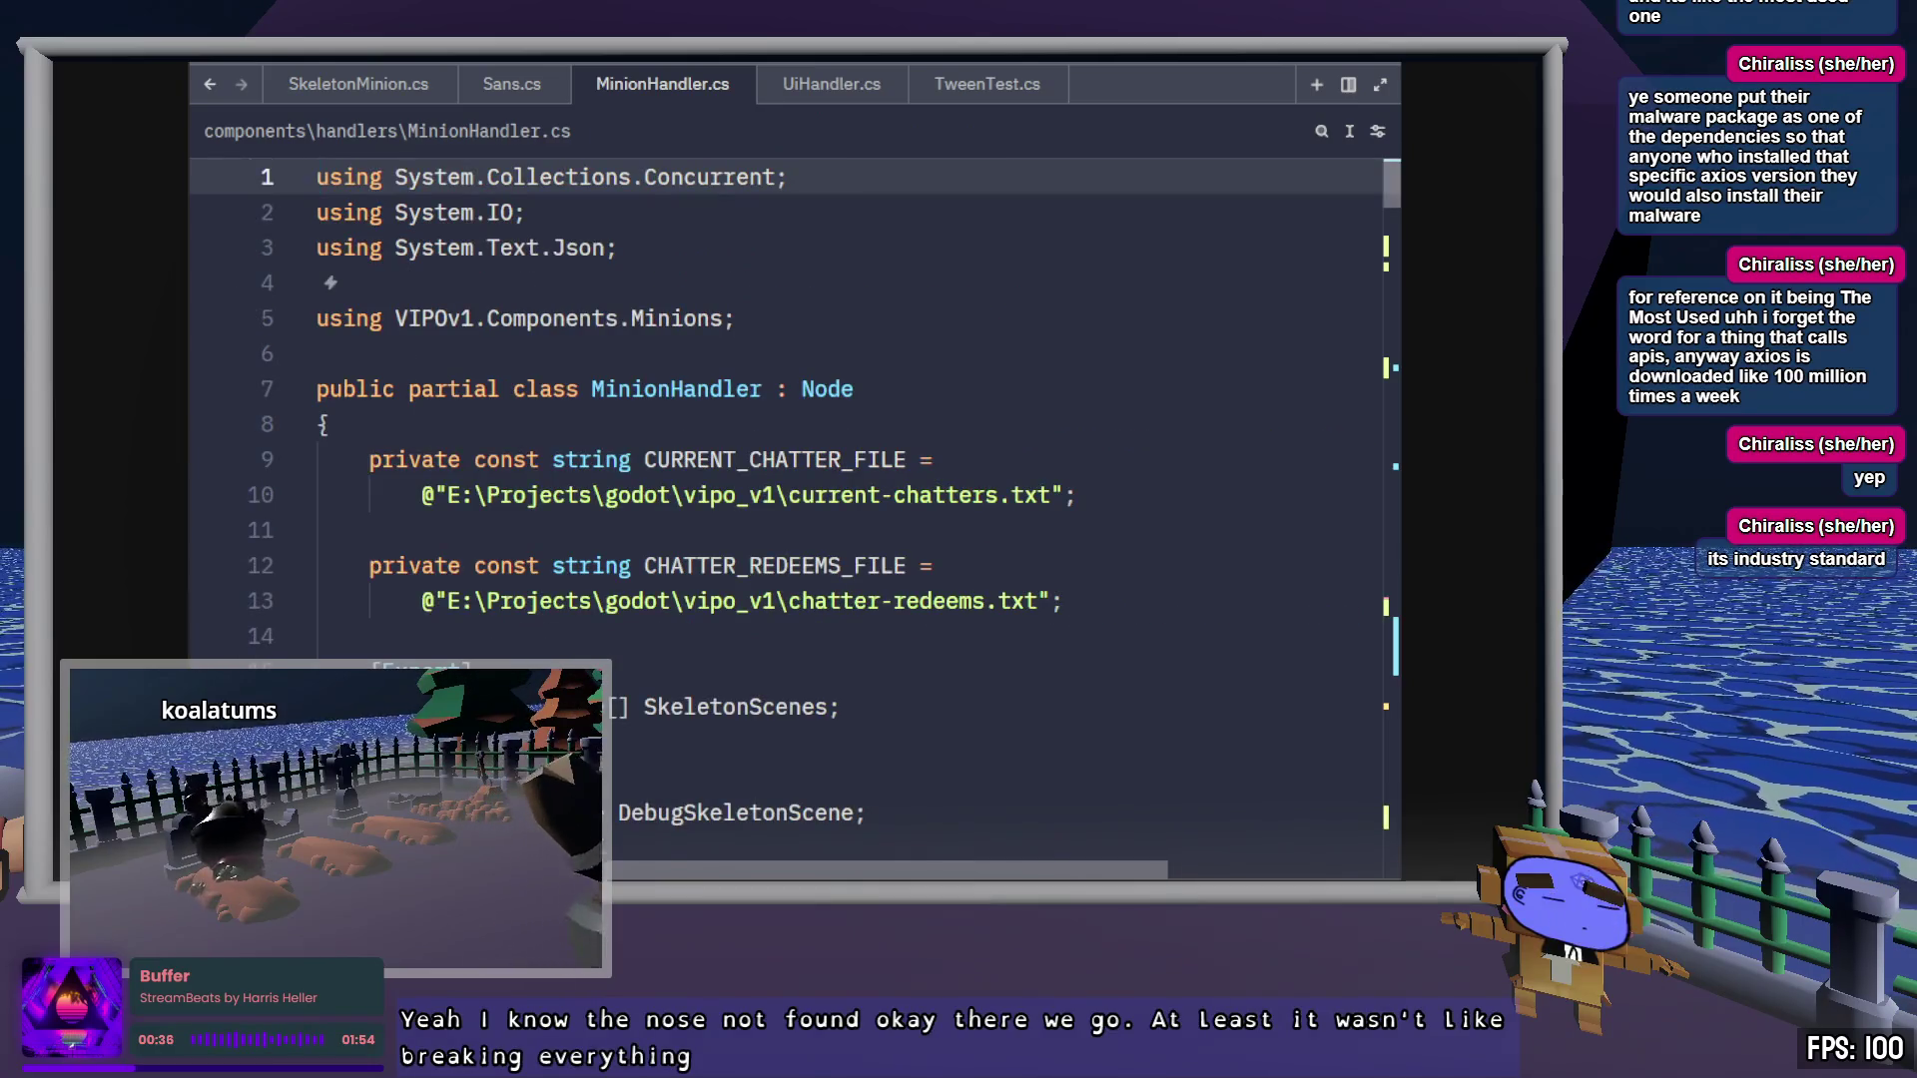
scroll(1078, 671, down, 10)
scroll(1110, 699, down, 9)
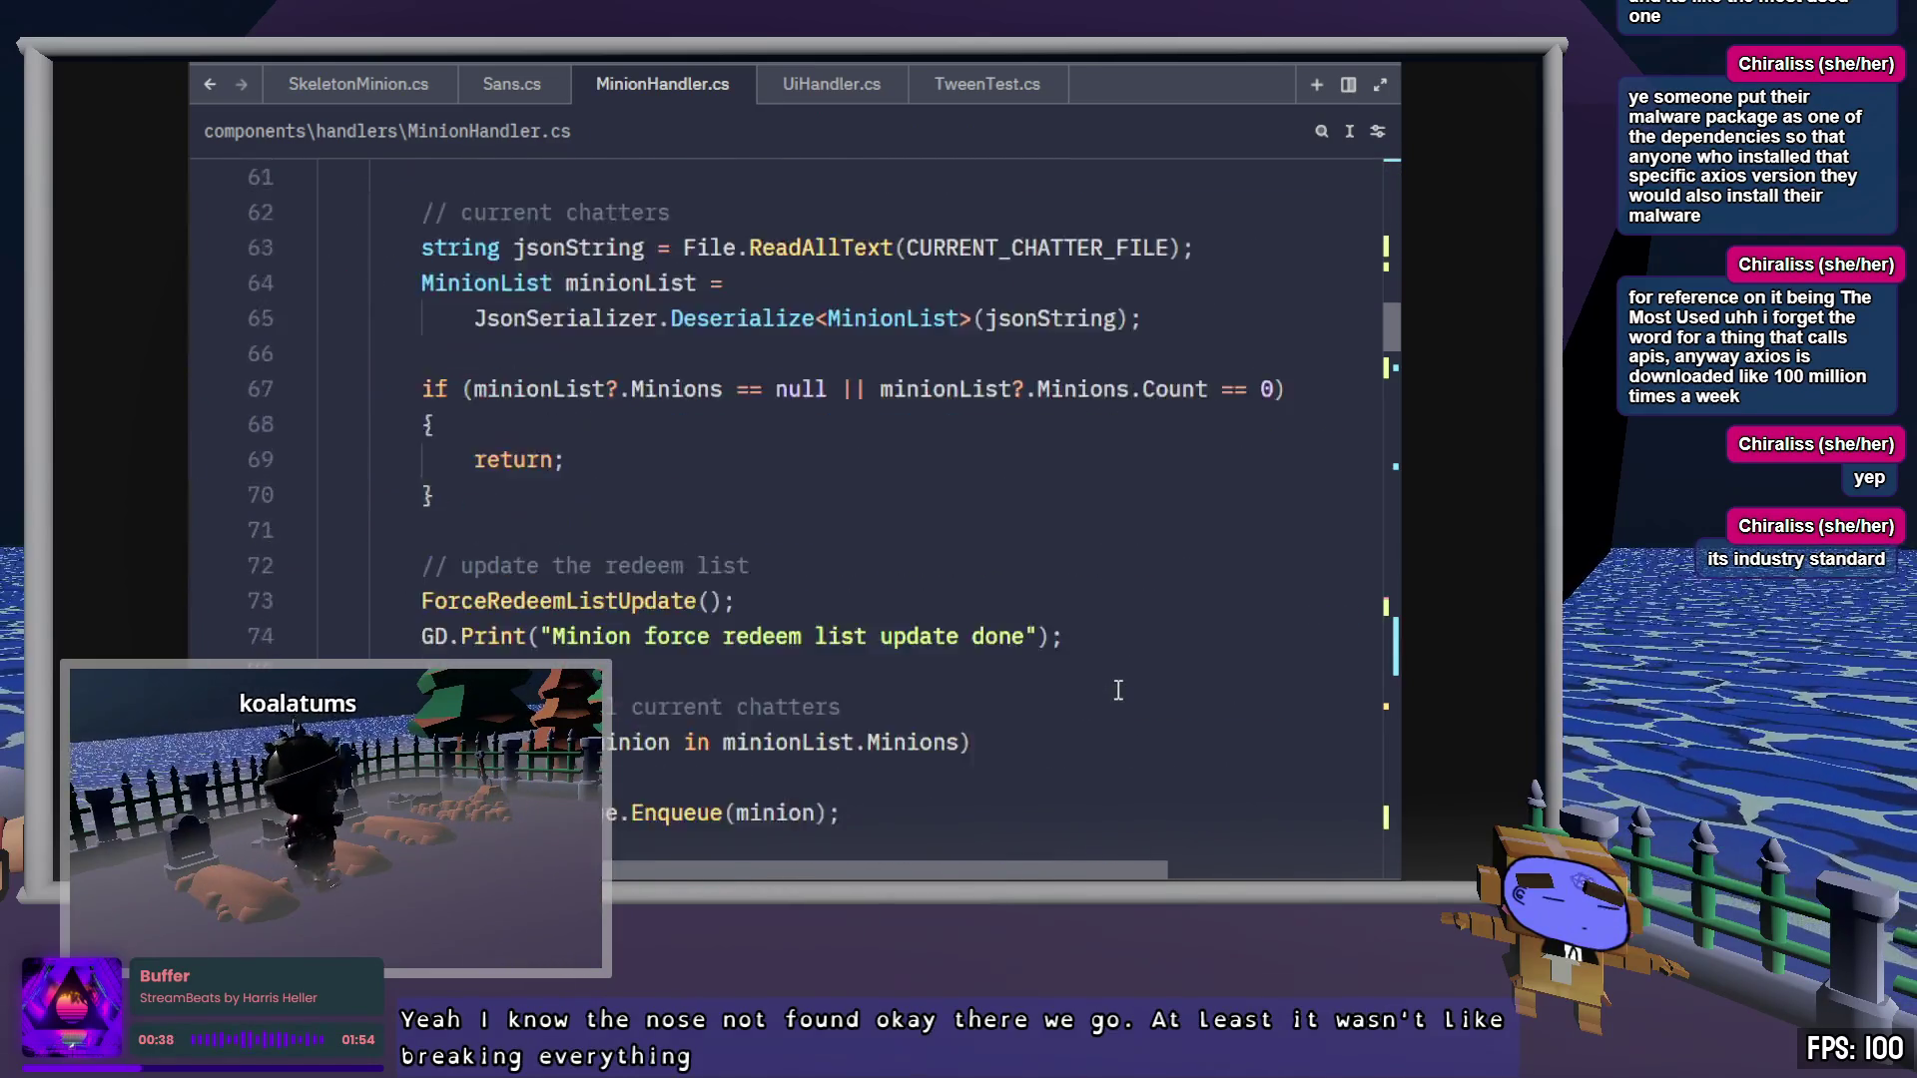
scroll(1115, 671, up, 8)
scroll(1115, 671, up, 3)
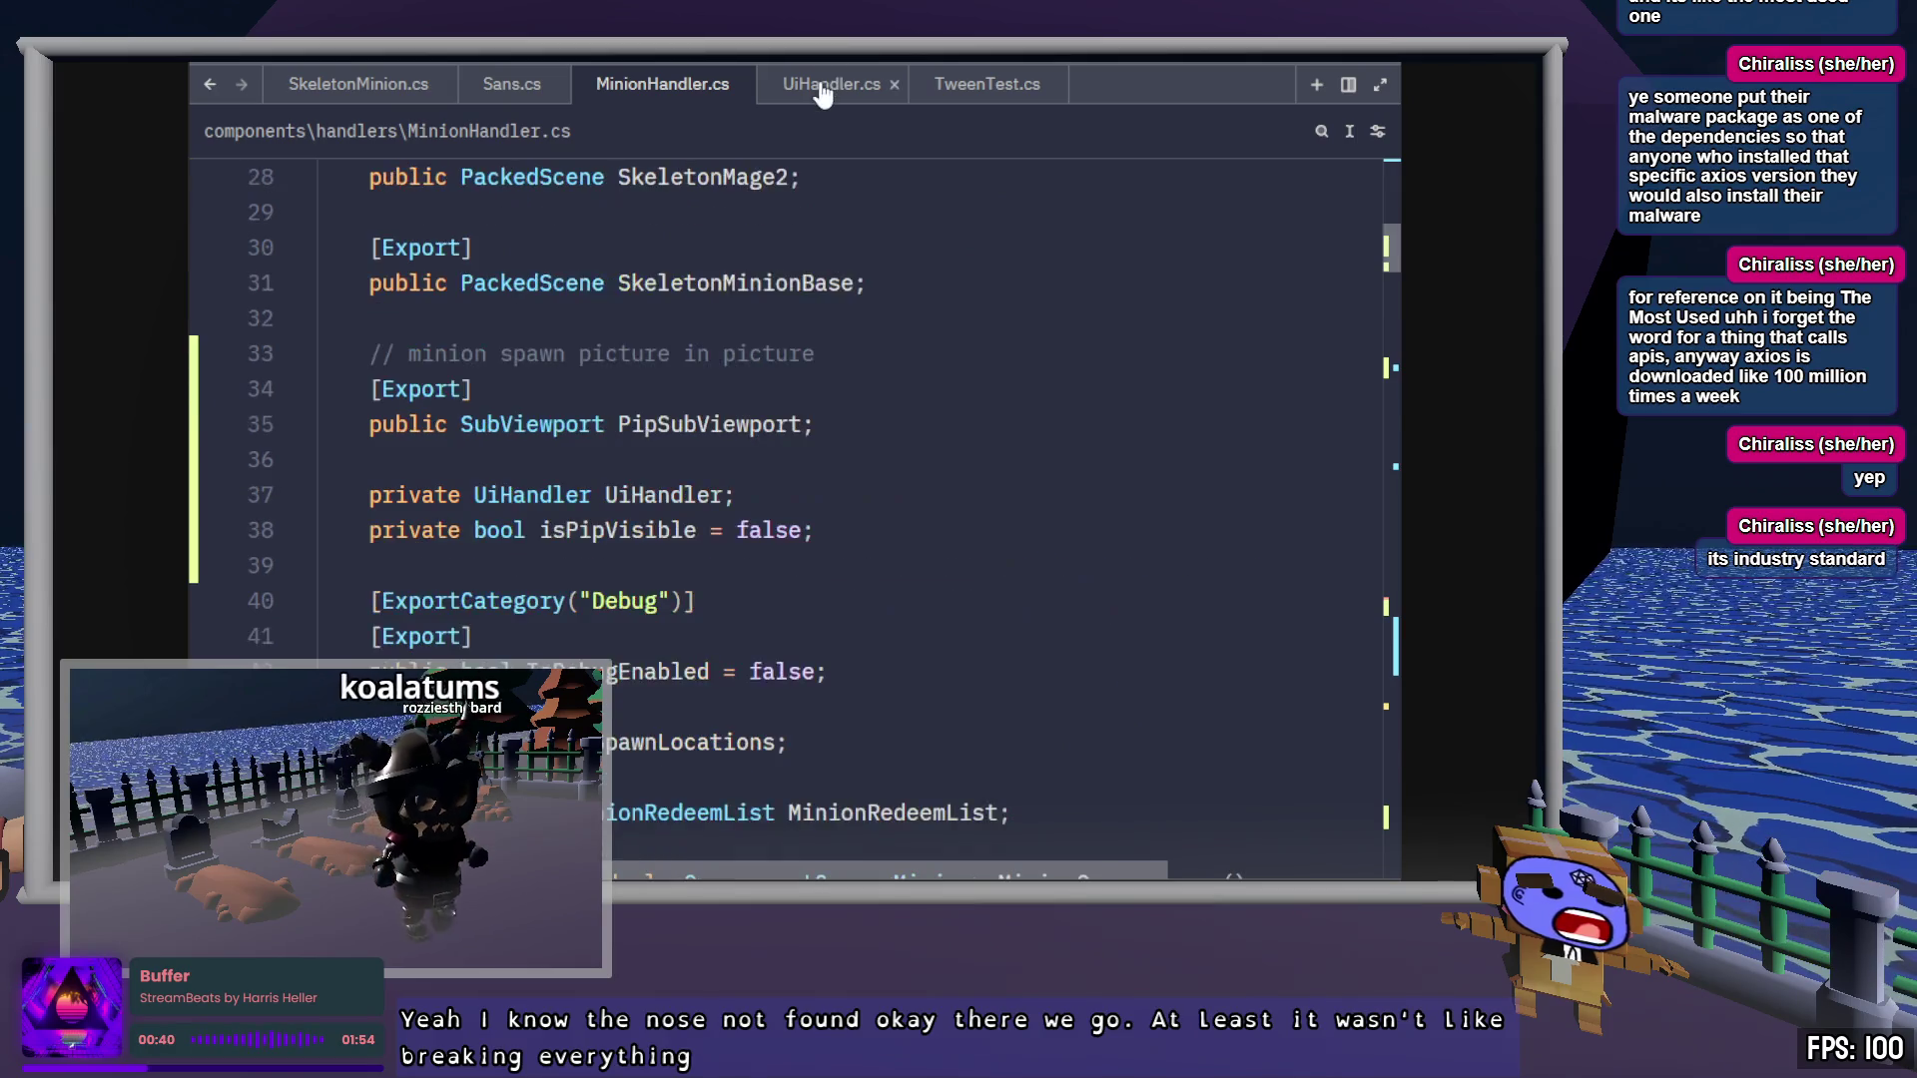
key(ctrl+Page_Down)
scroll(1019, 557, up, 4)
key(ctrl+Home)
scroll(1018, 556, down, 7)
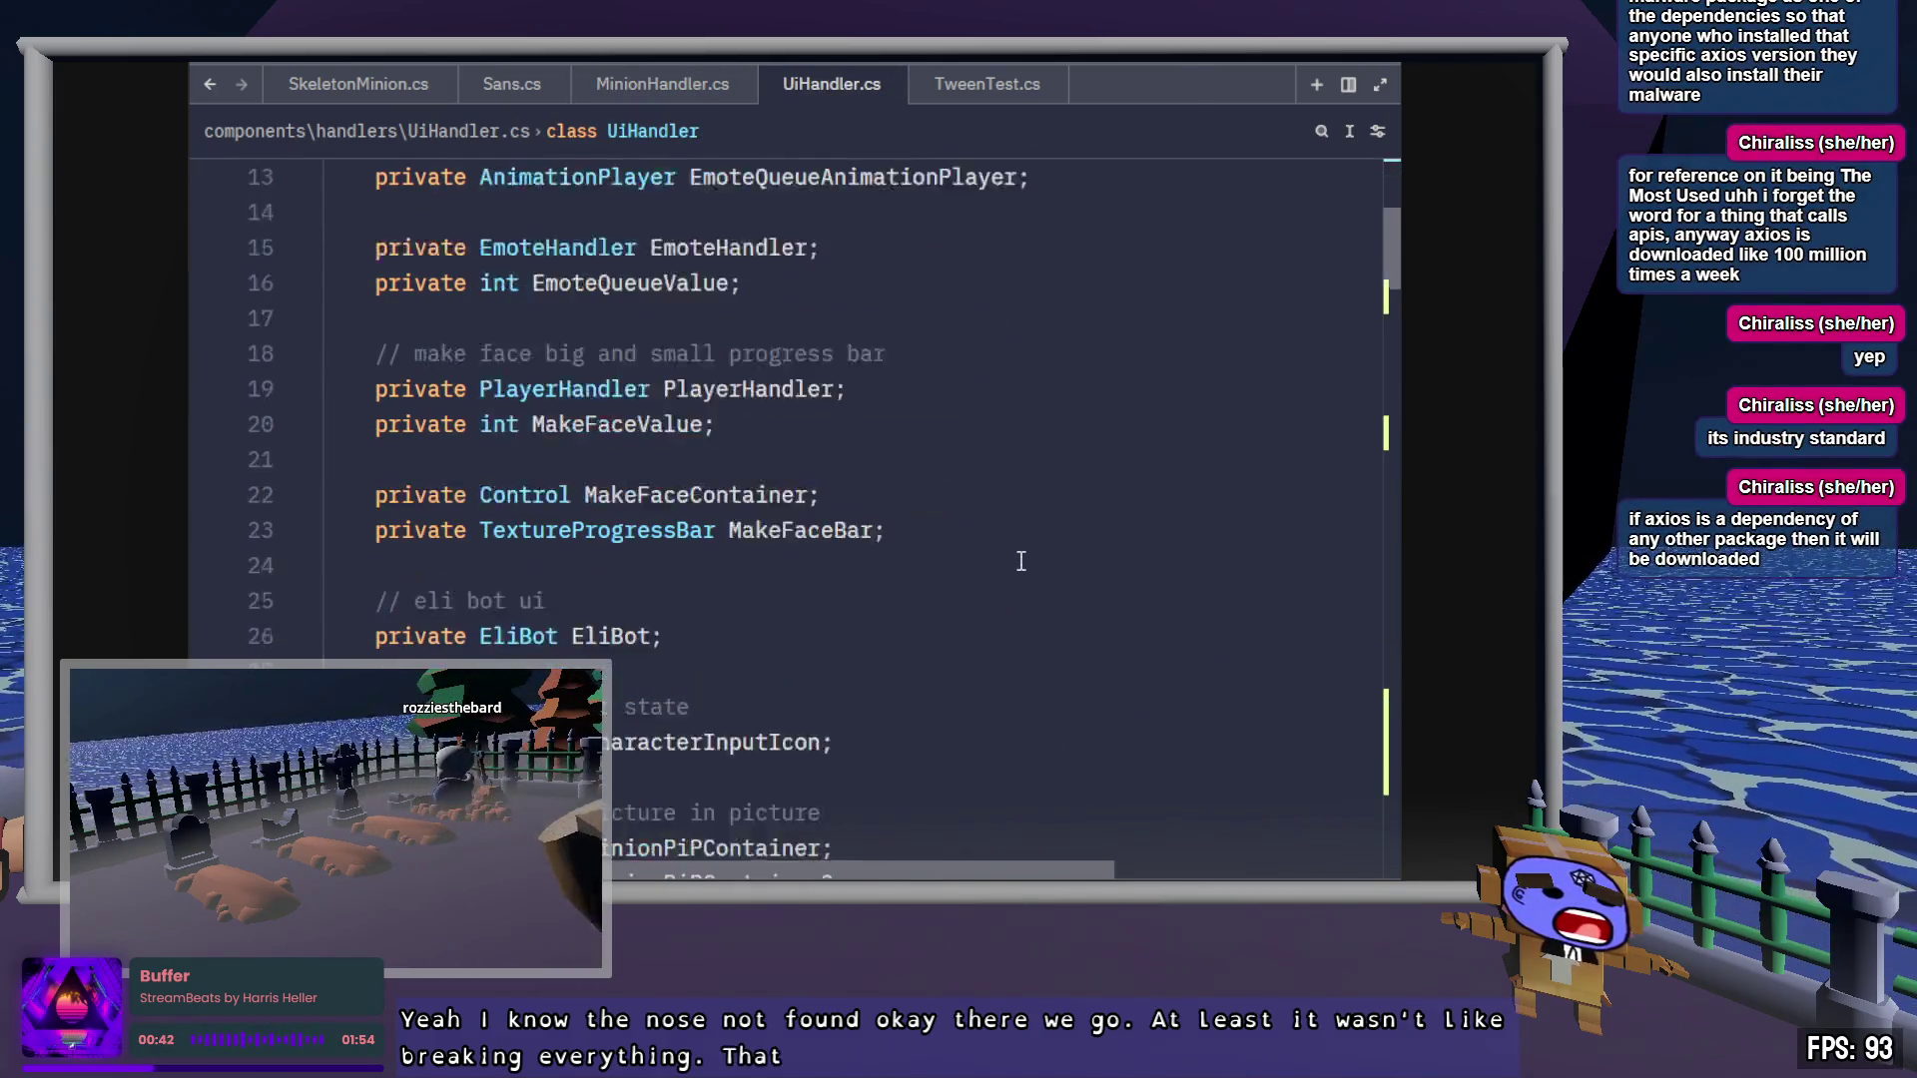
Delete the MinionPictureInPictureSprite2/3 declarations and the MinionPiPContainer2/3 lookup lines
click(1030, 560)
key(Down)
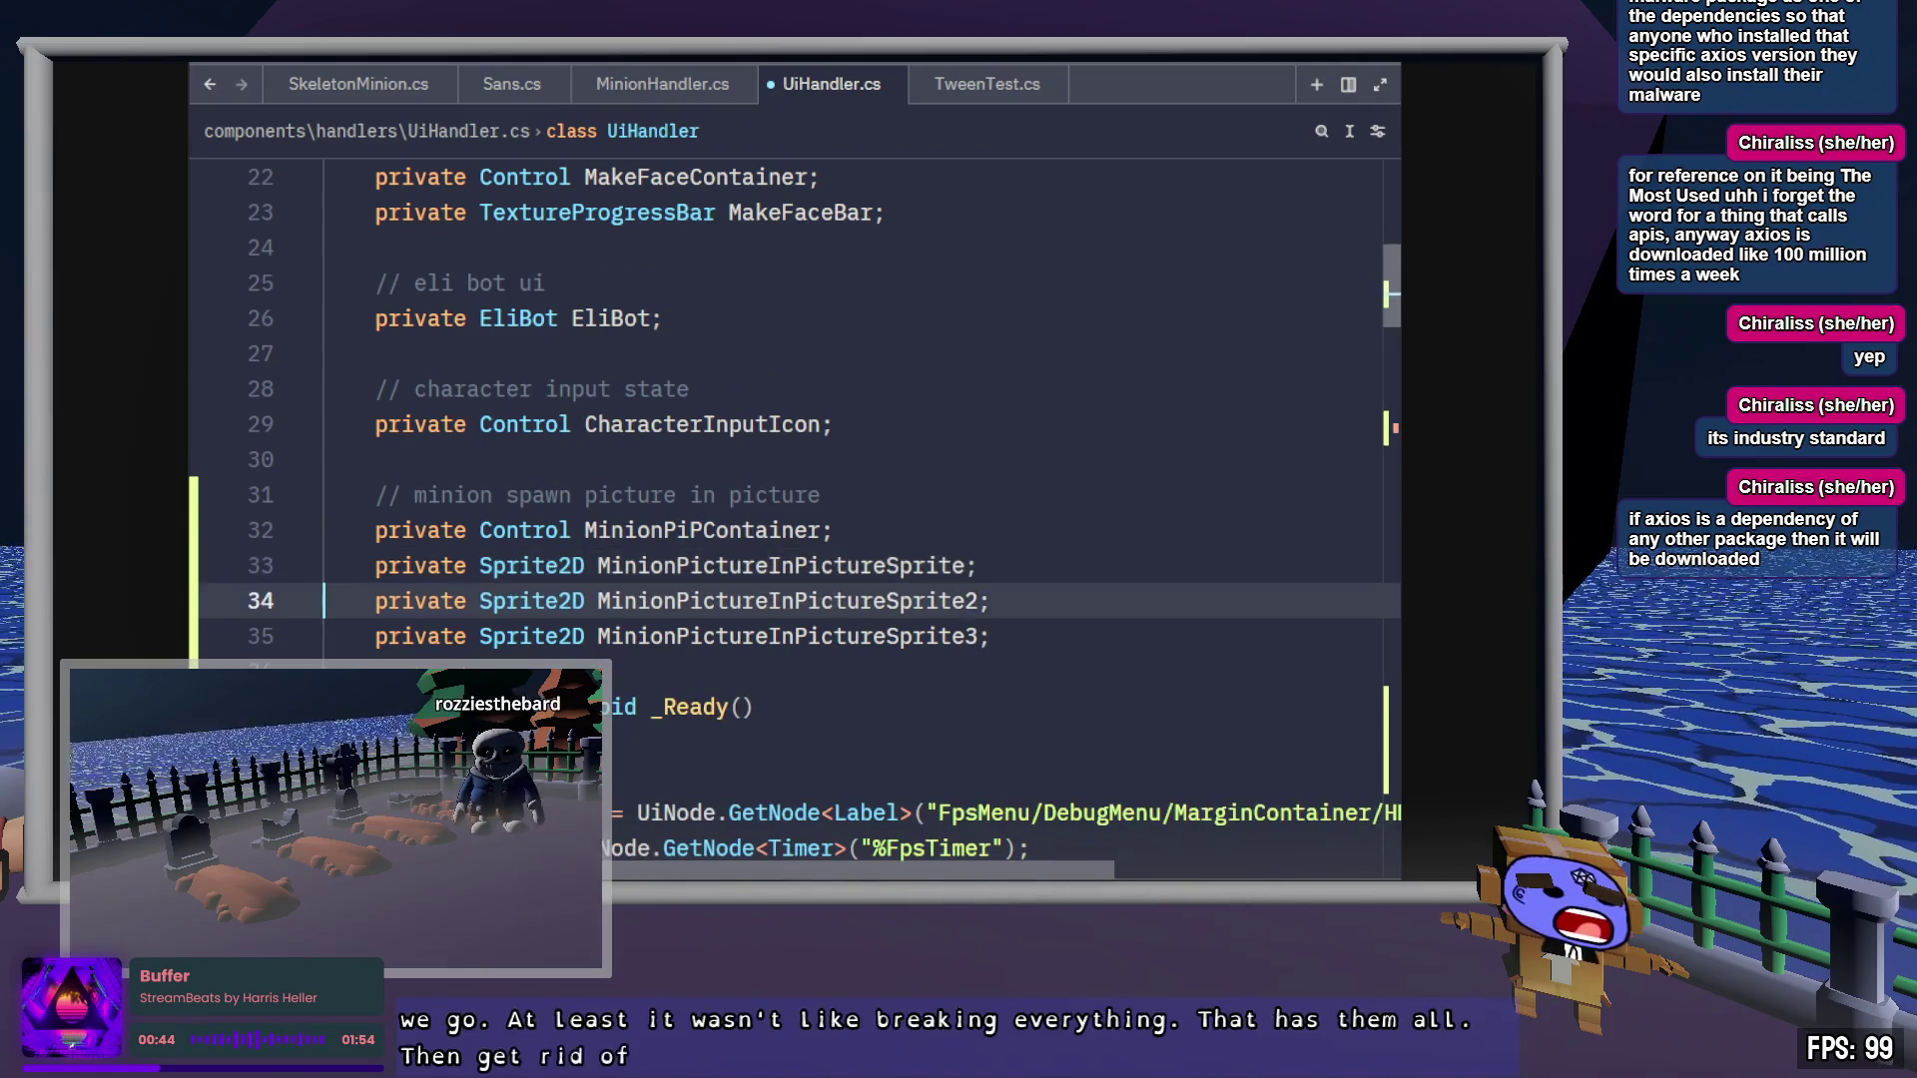
key(ctrl+shift+k)
key(ctrl+shift+k)
scroll(1011, 582, down, 10)
scroll(1011, 583, down, 1)
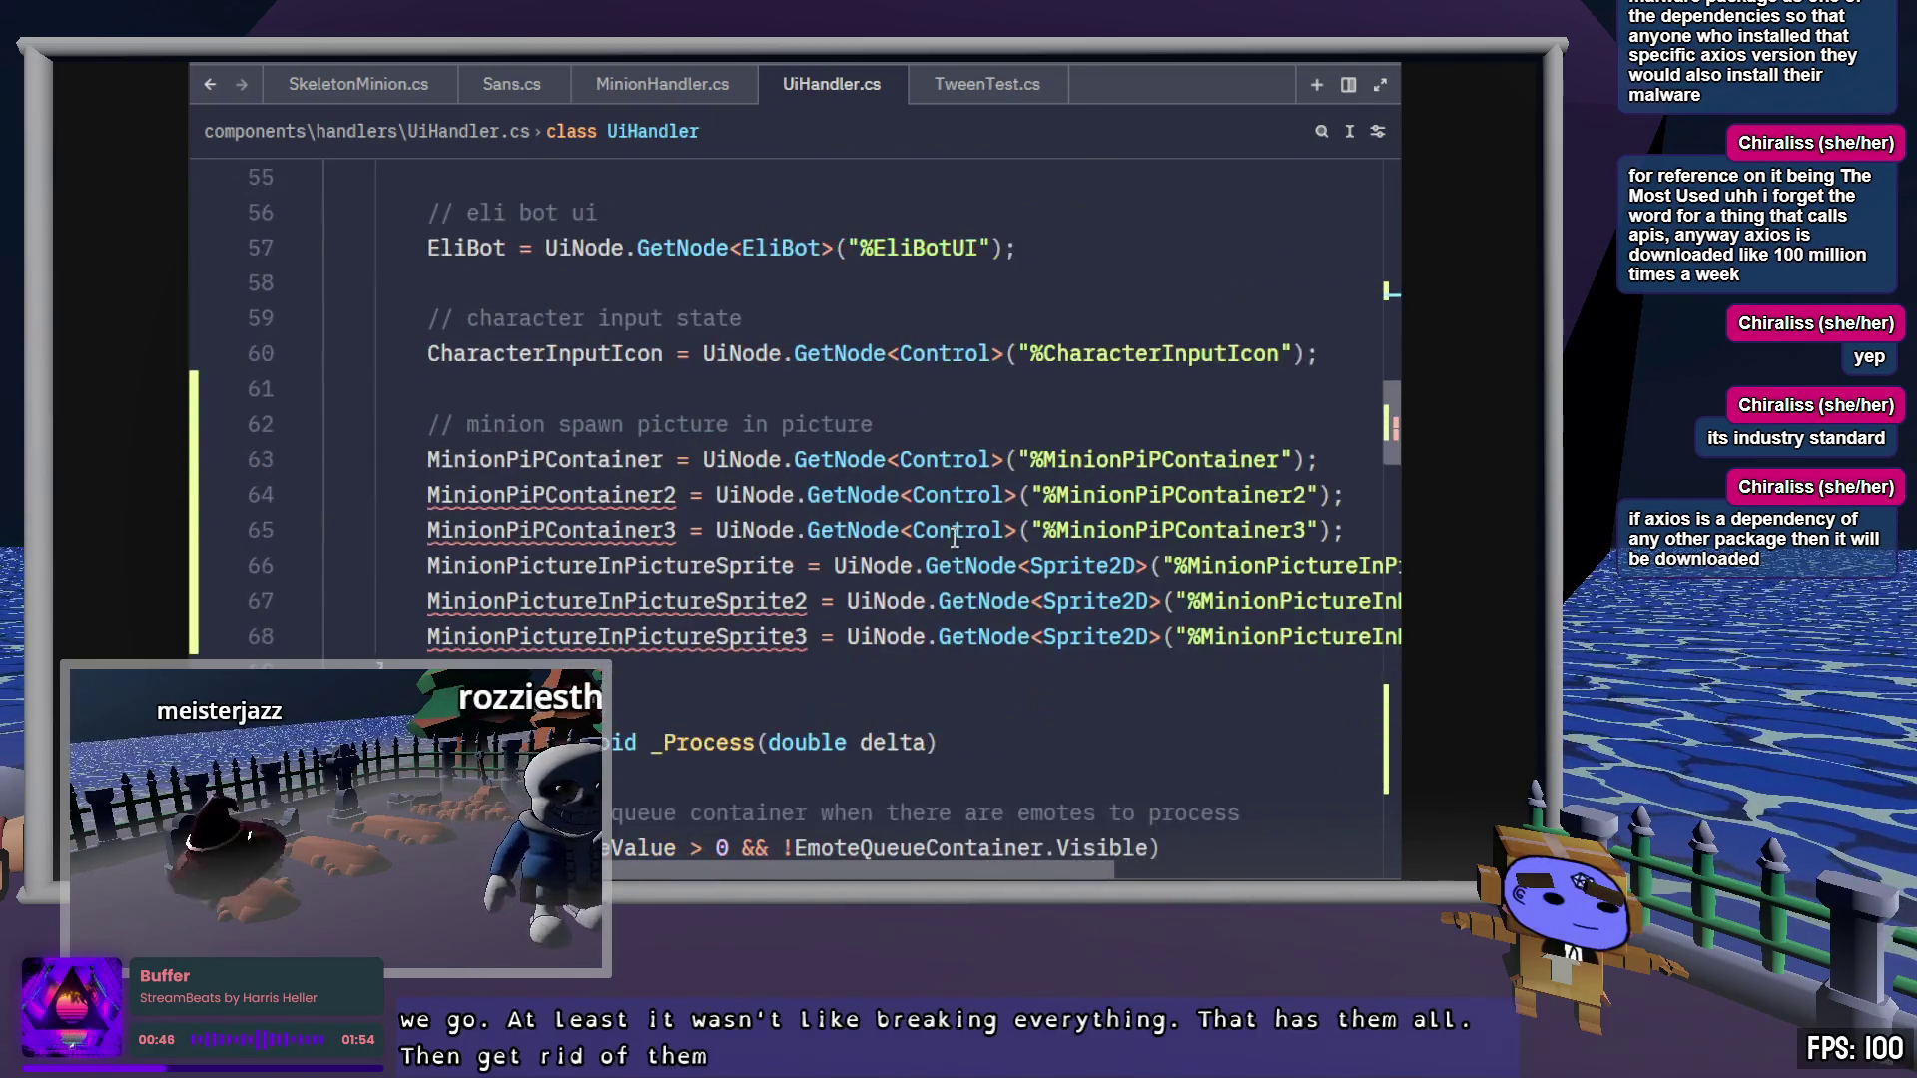
click(1011, 494)
key(ctrl+shift+k)
key(ctrl+shift+k)
key(ctrl+shift+k)
key(ctrl+shift+k)
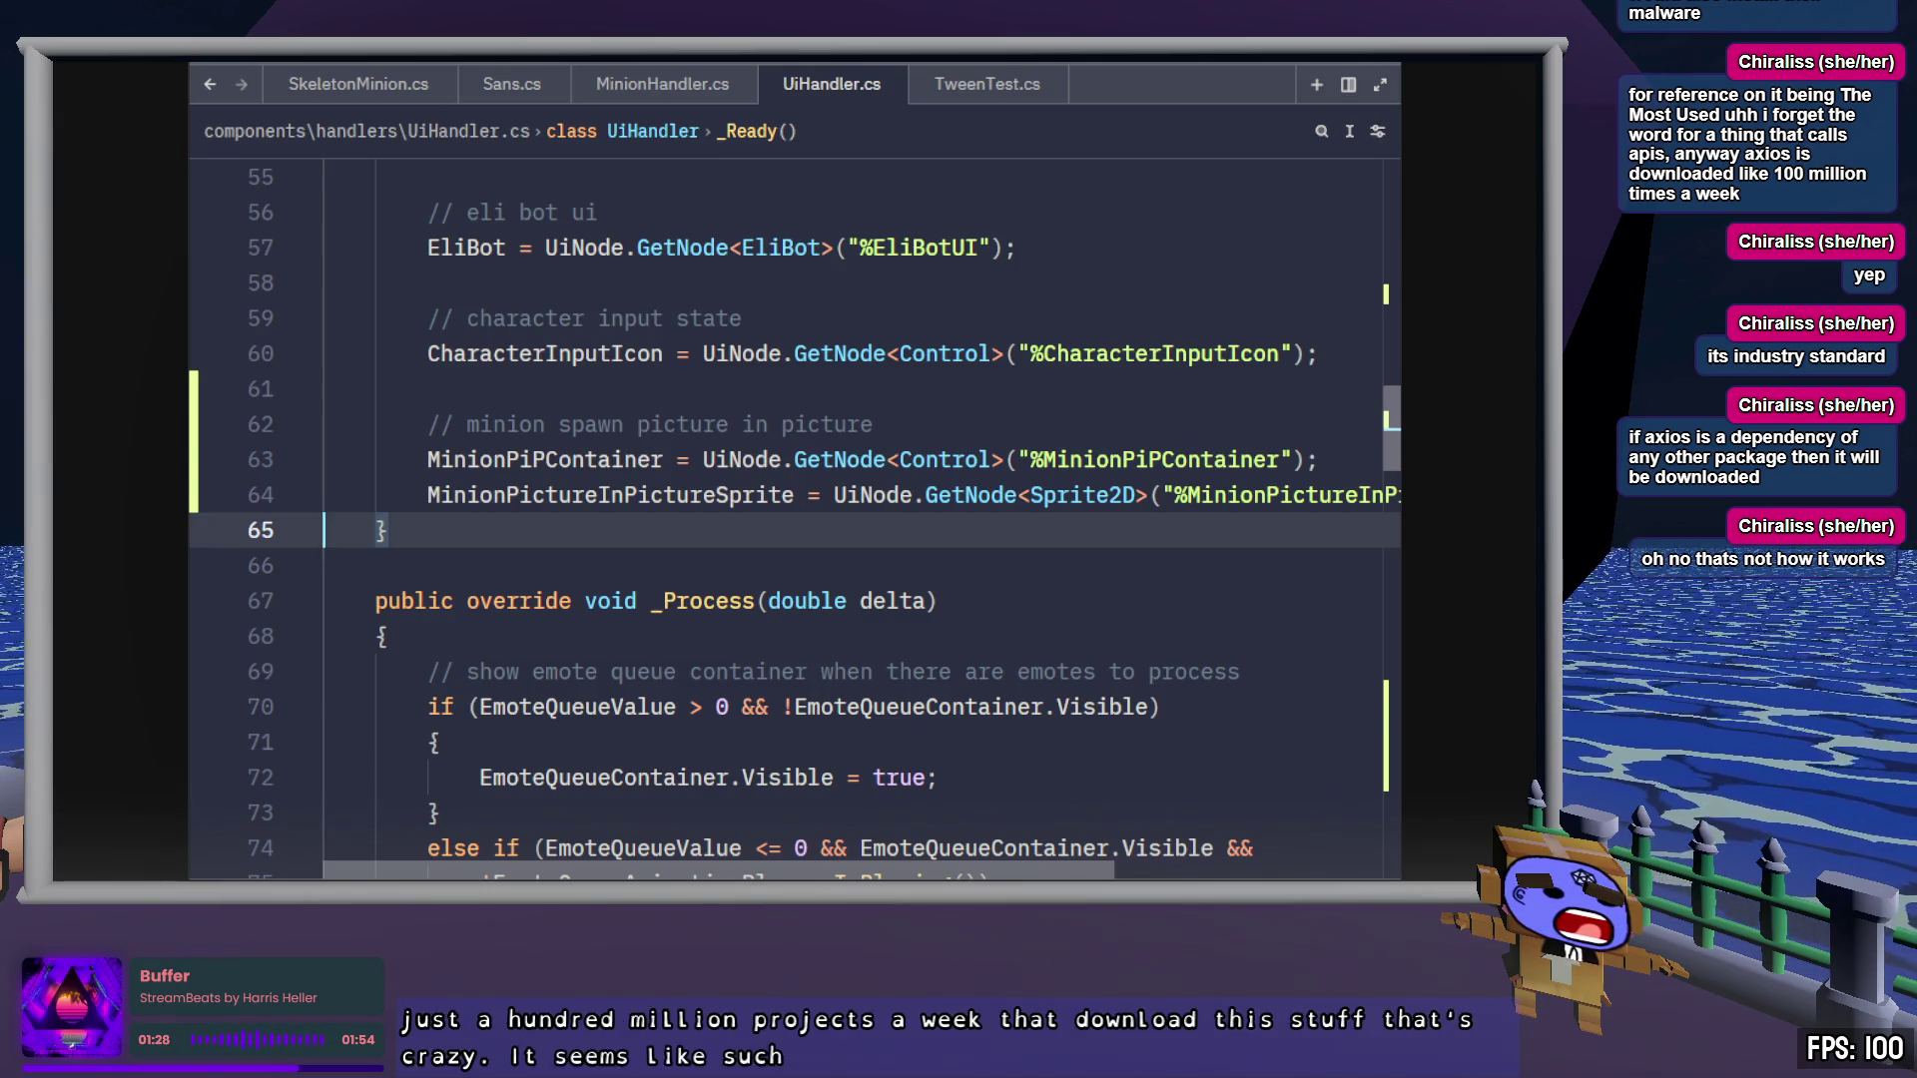
scroll(1011, 655, down, 15)
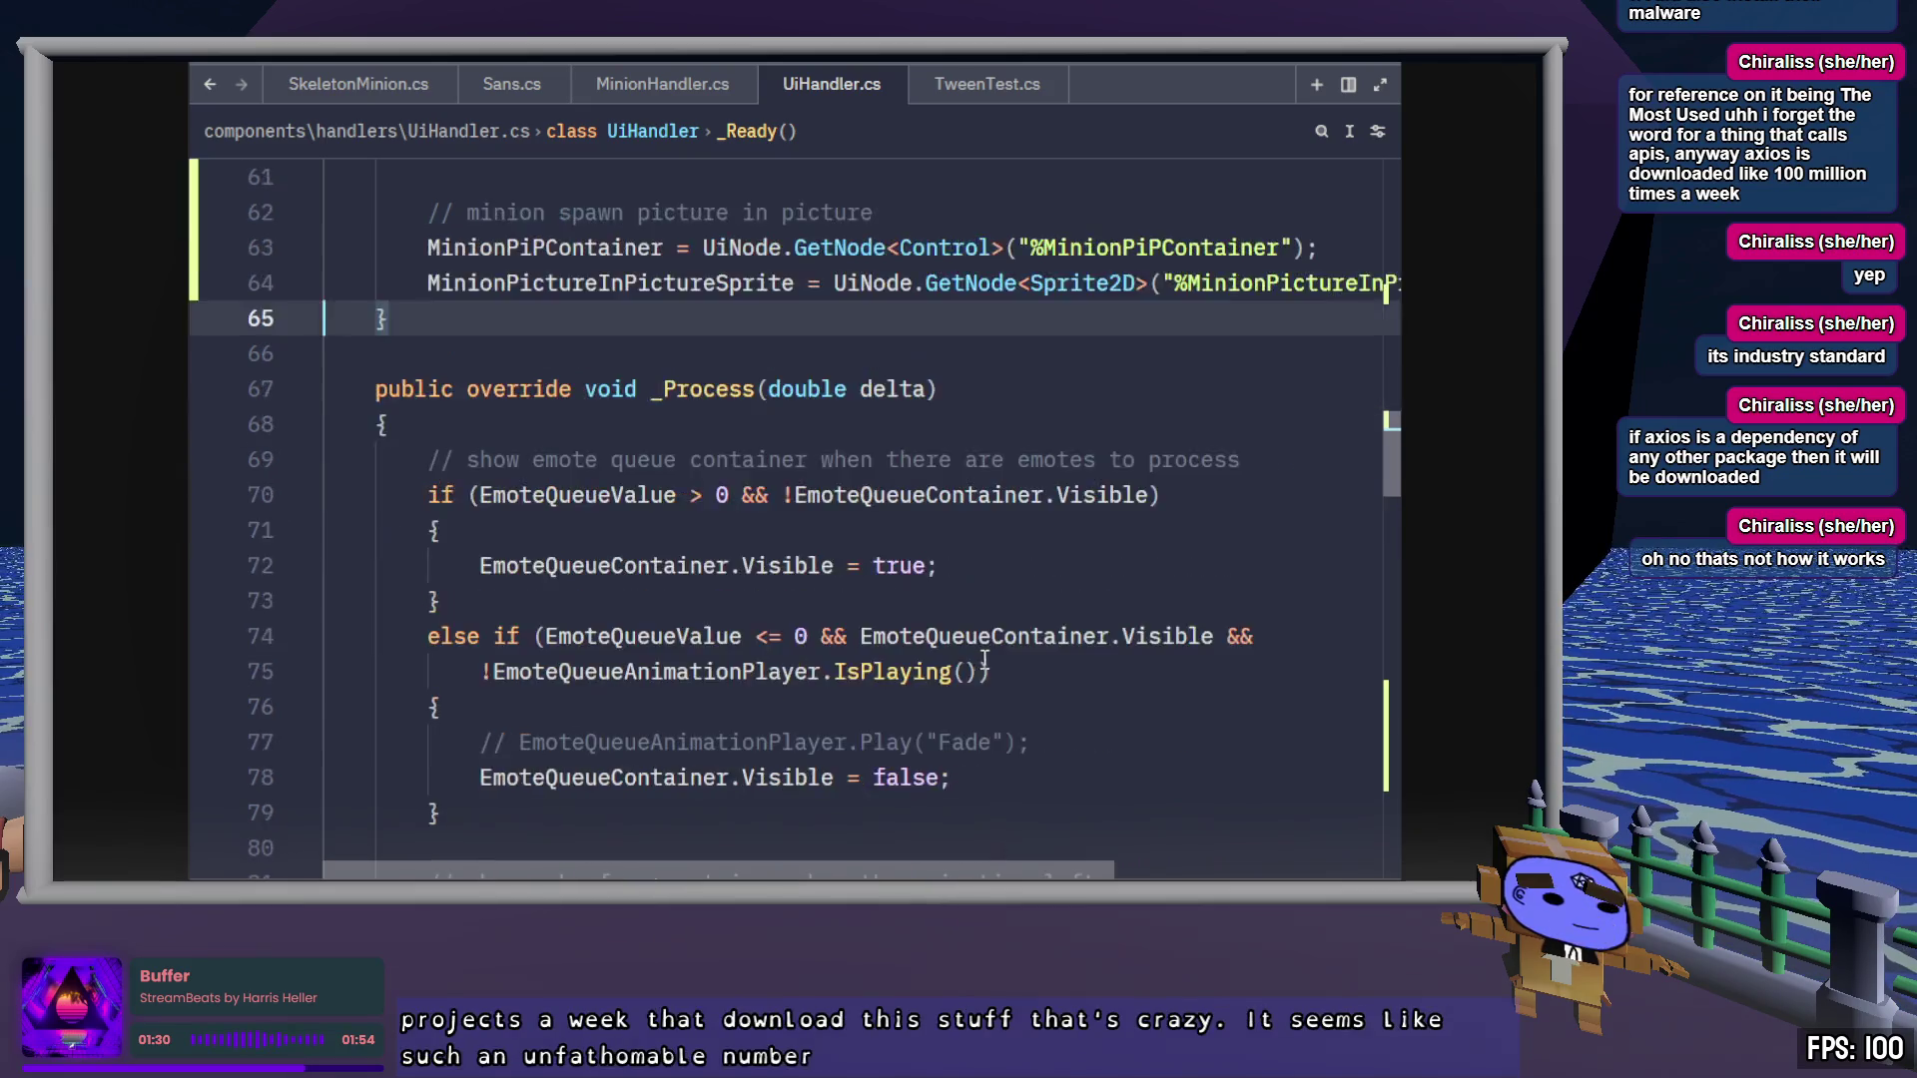
Replace 'position' in the line 134 TweenProperty string with custom_, then select MinionPiPContainer in Godot
scroll(1010, 655, down, 1)
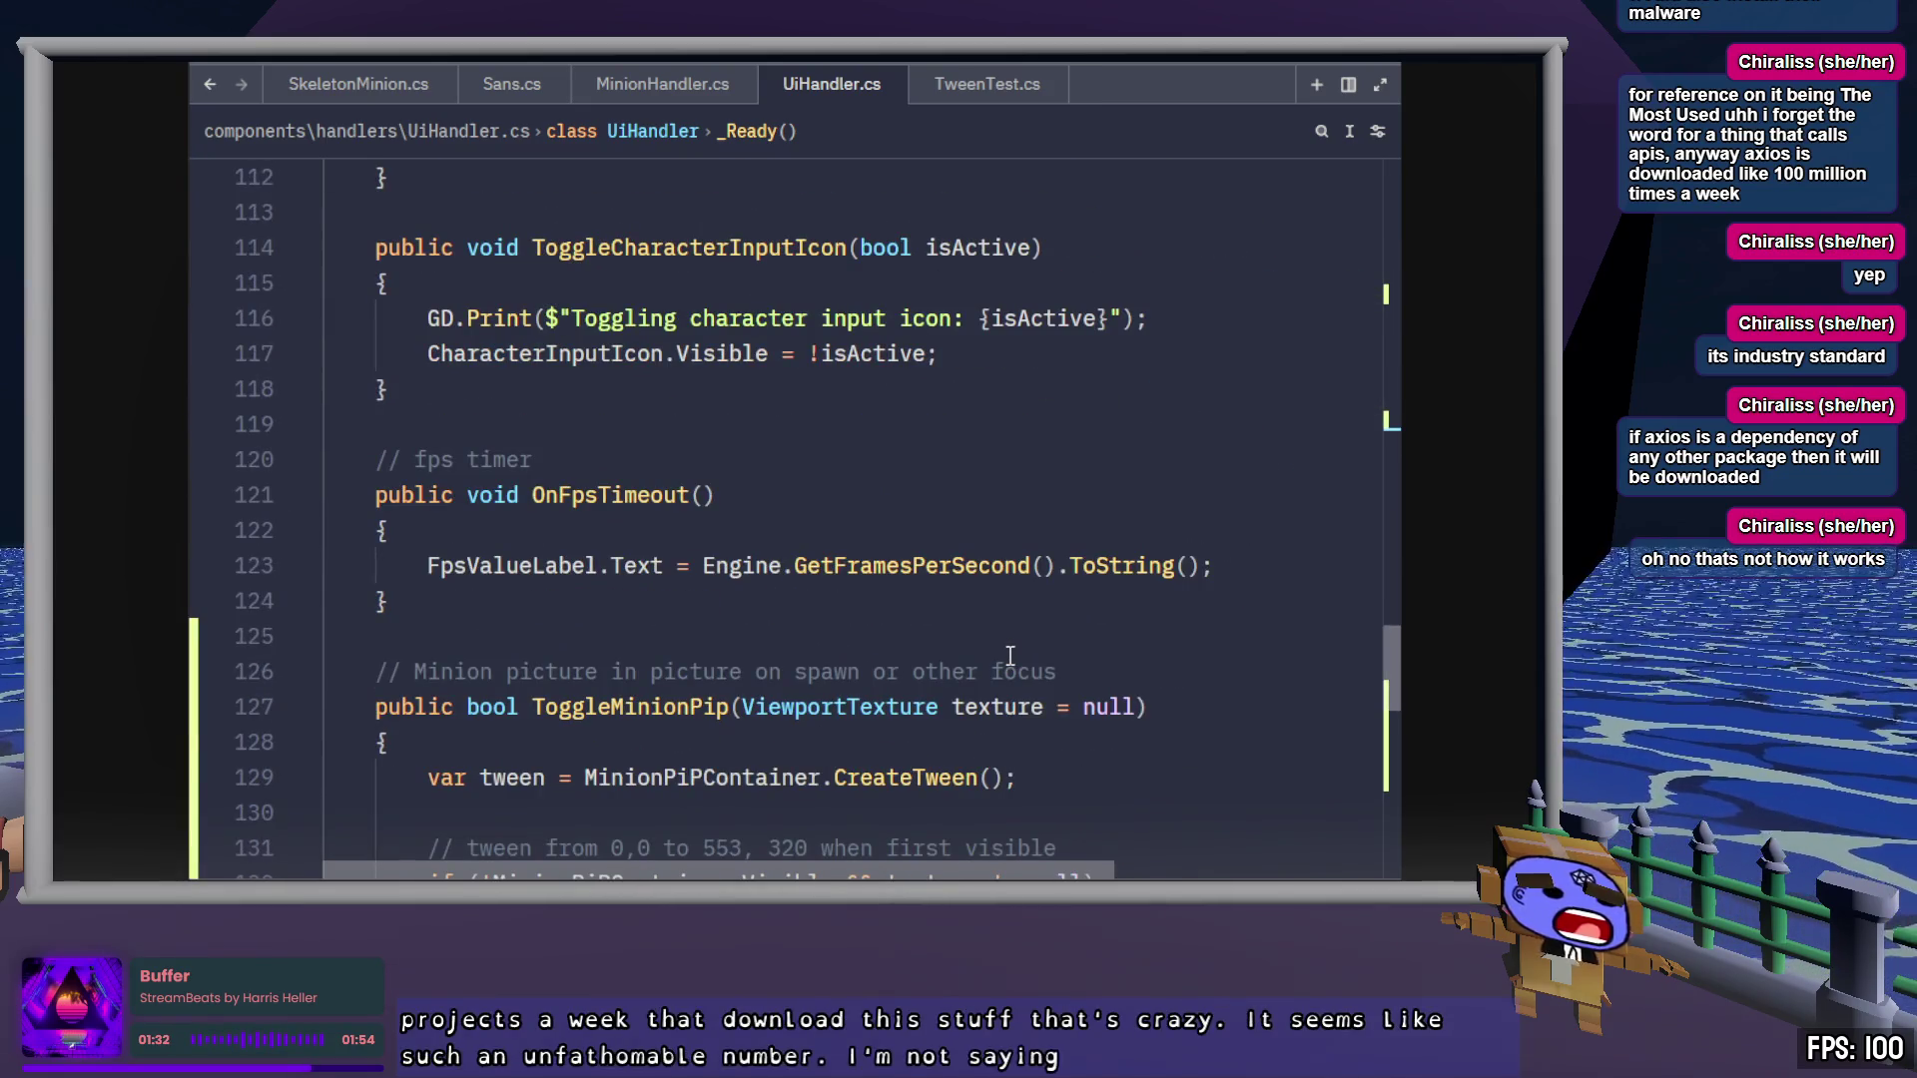
scroll(1011, 655, down, 4)
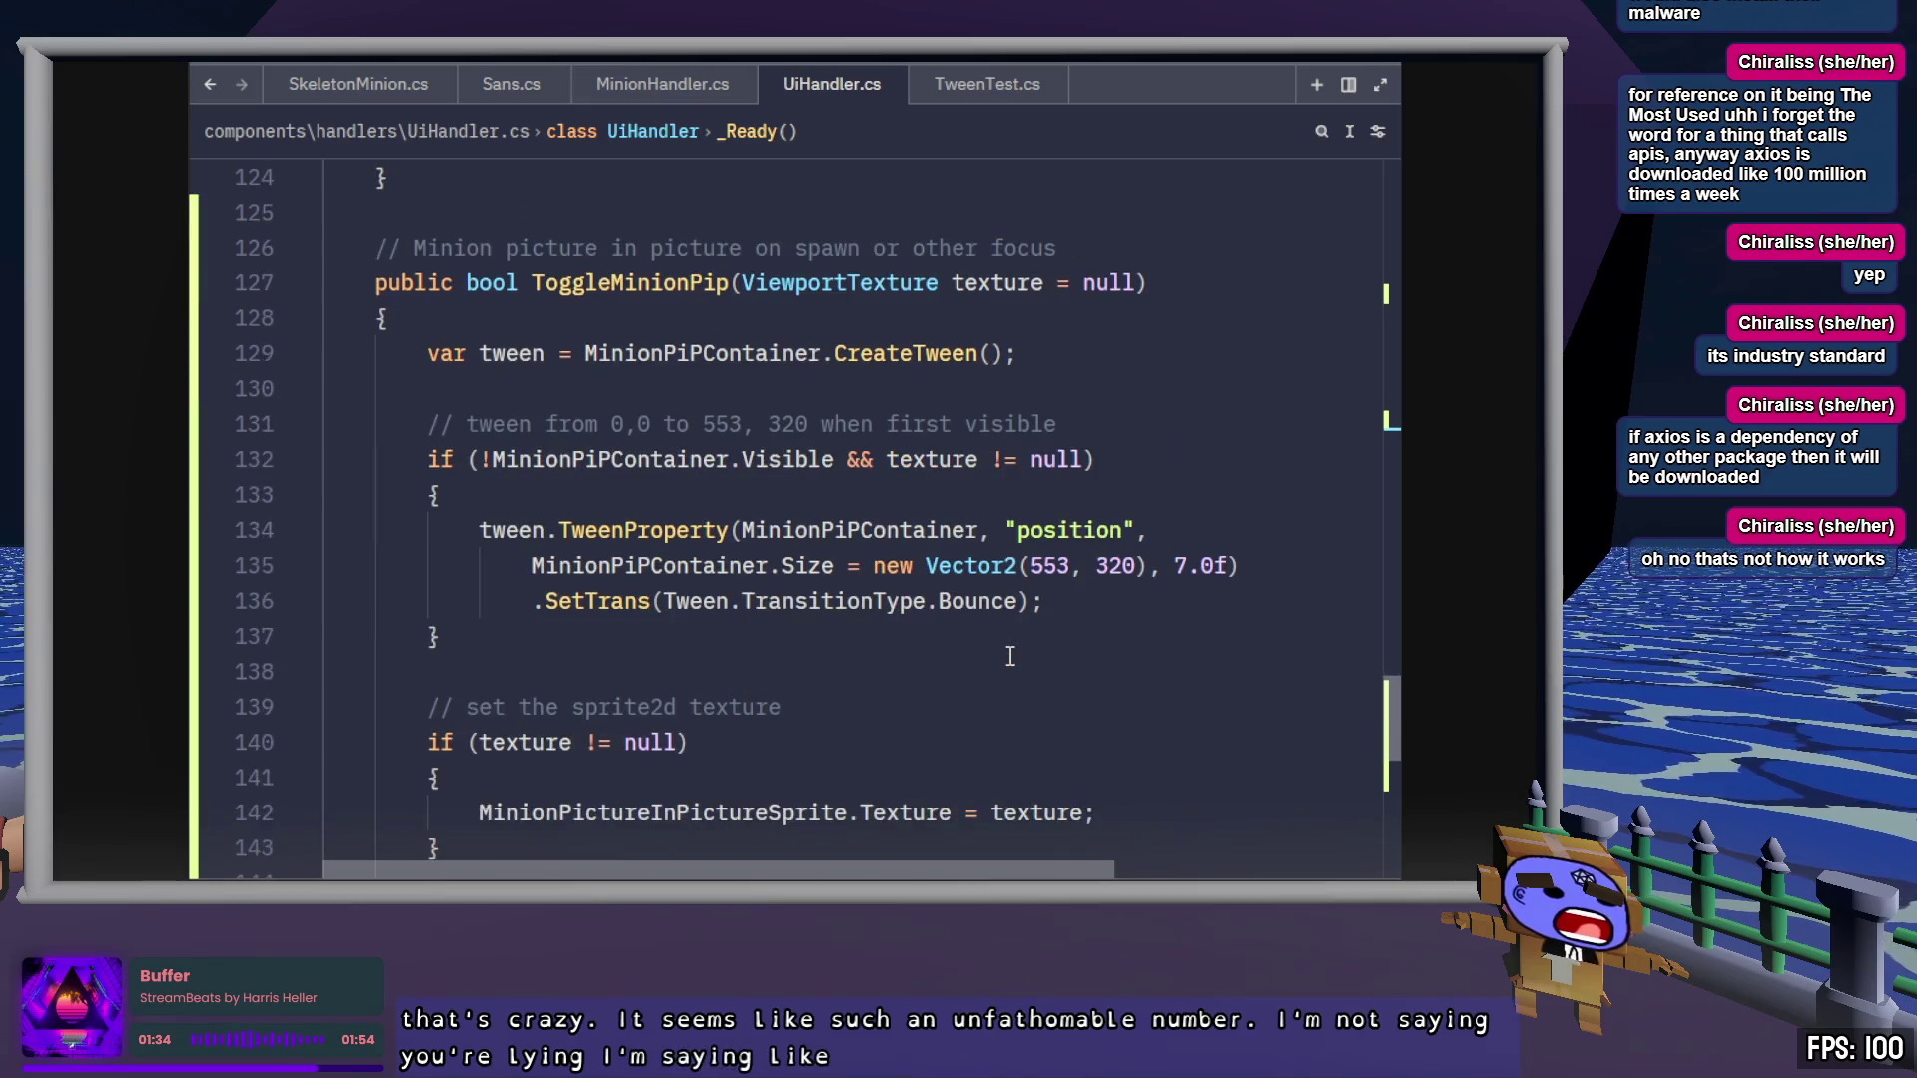
click(1136, 606)
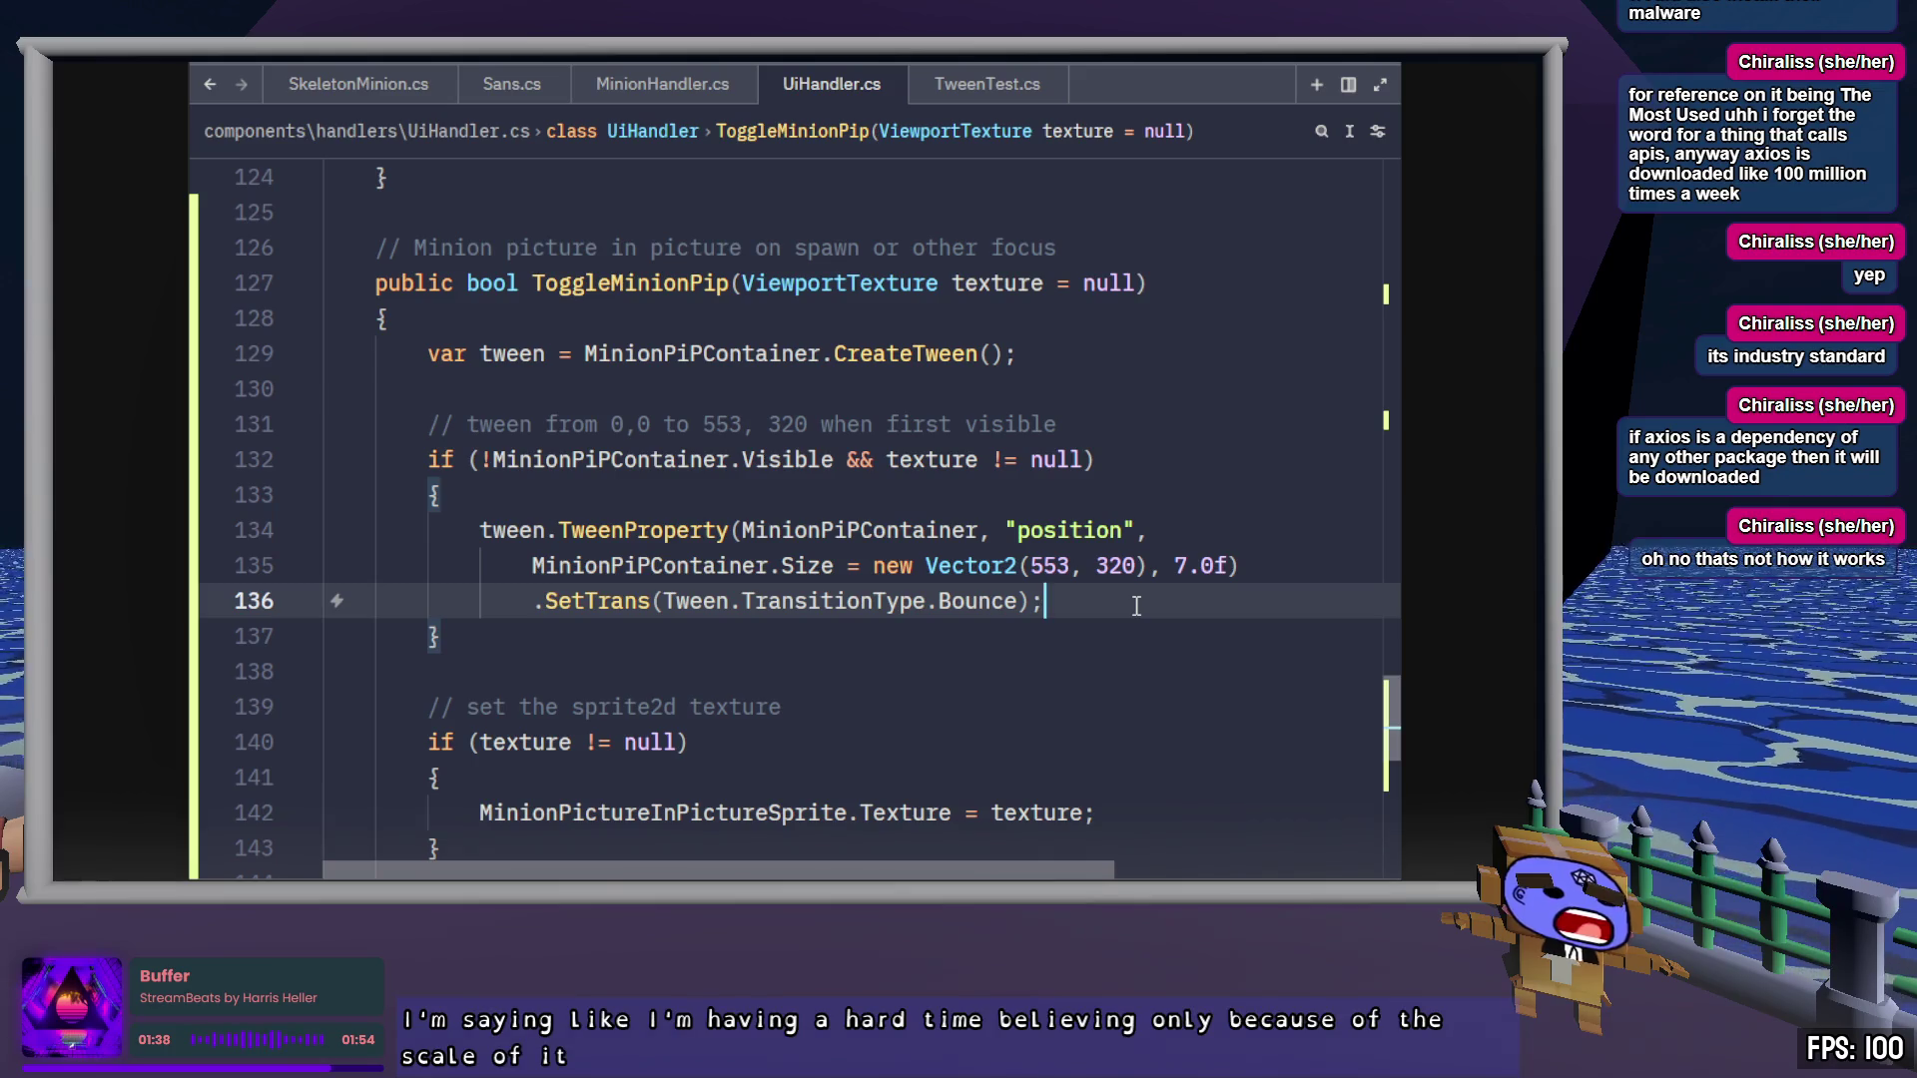
double_click(1112, 532)
key(Return)
key(ctrl+z)
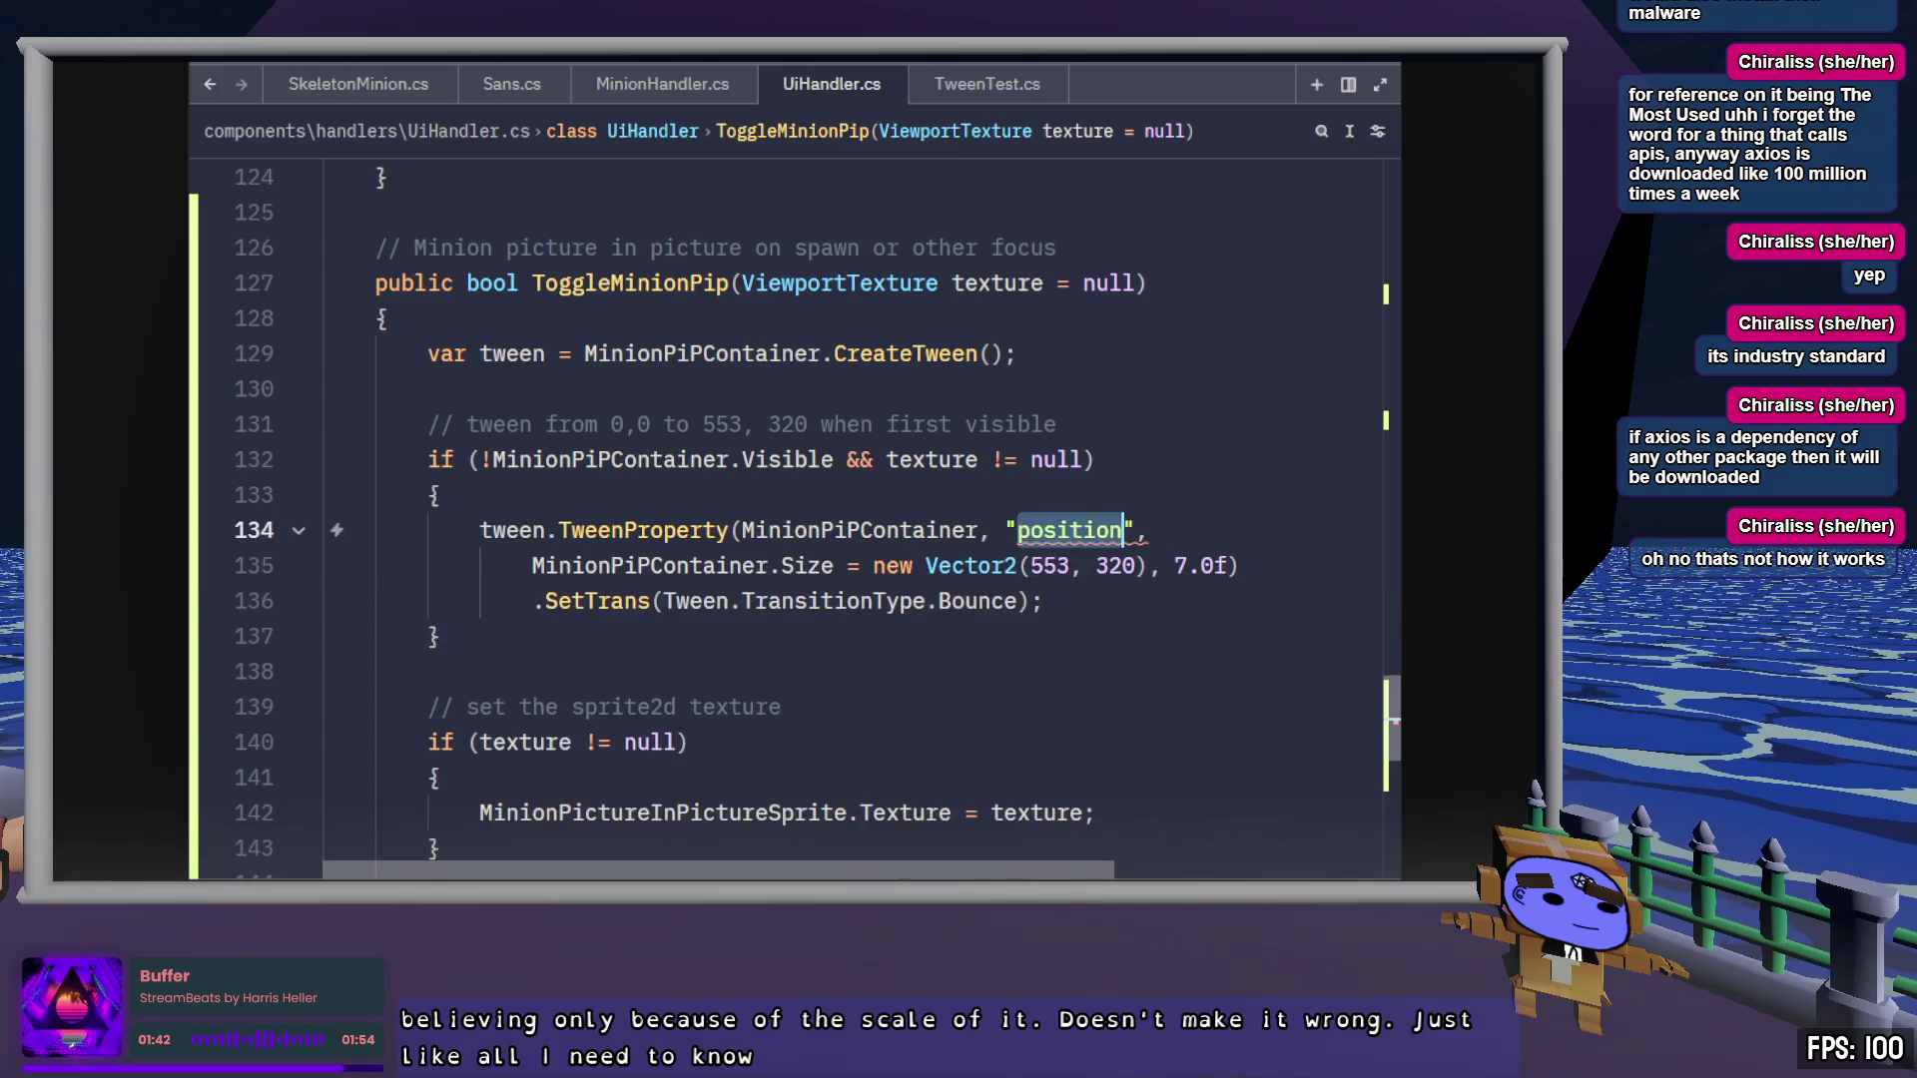
text(custom)
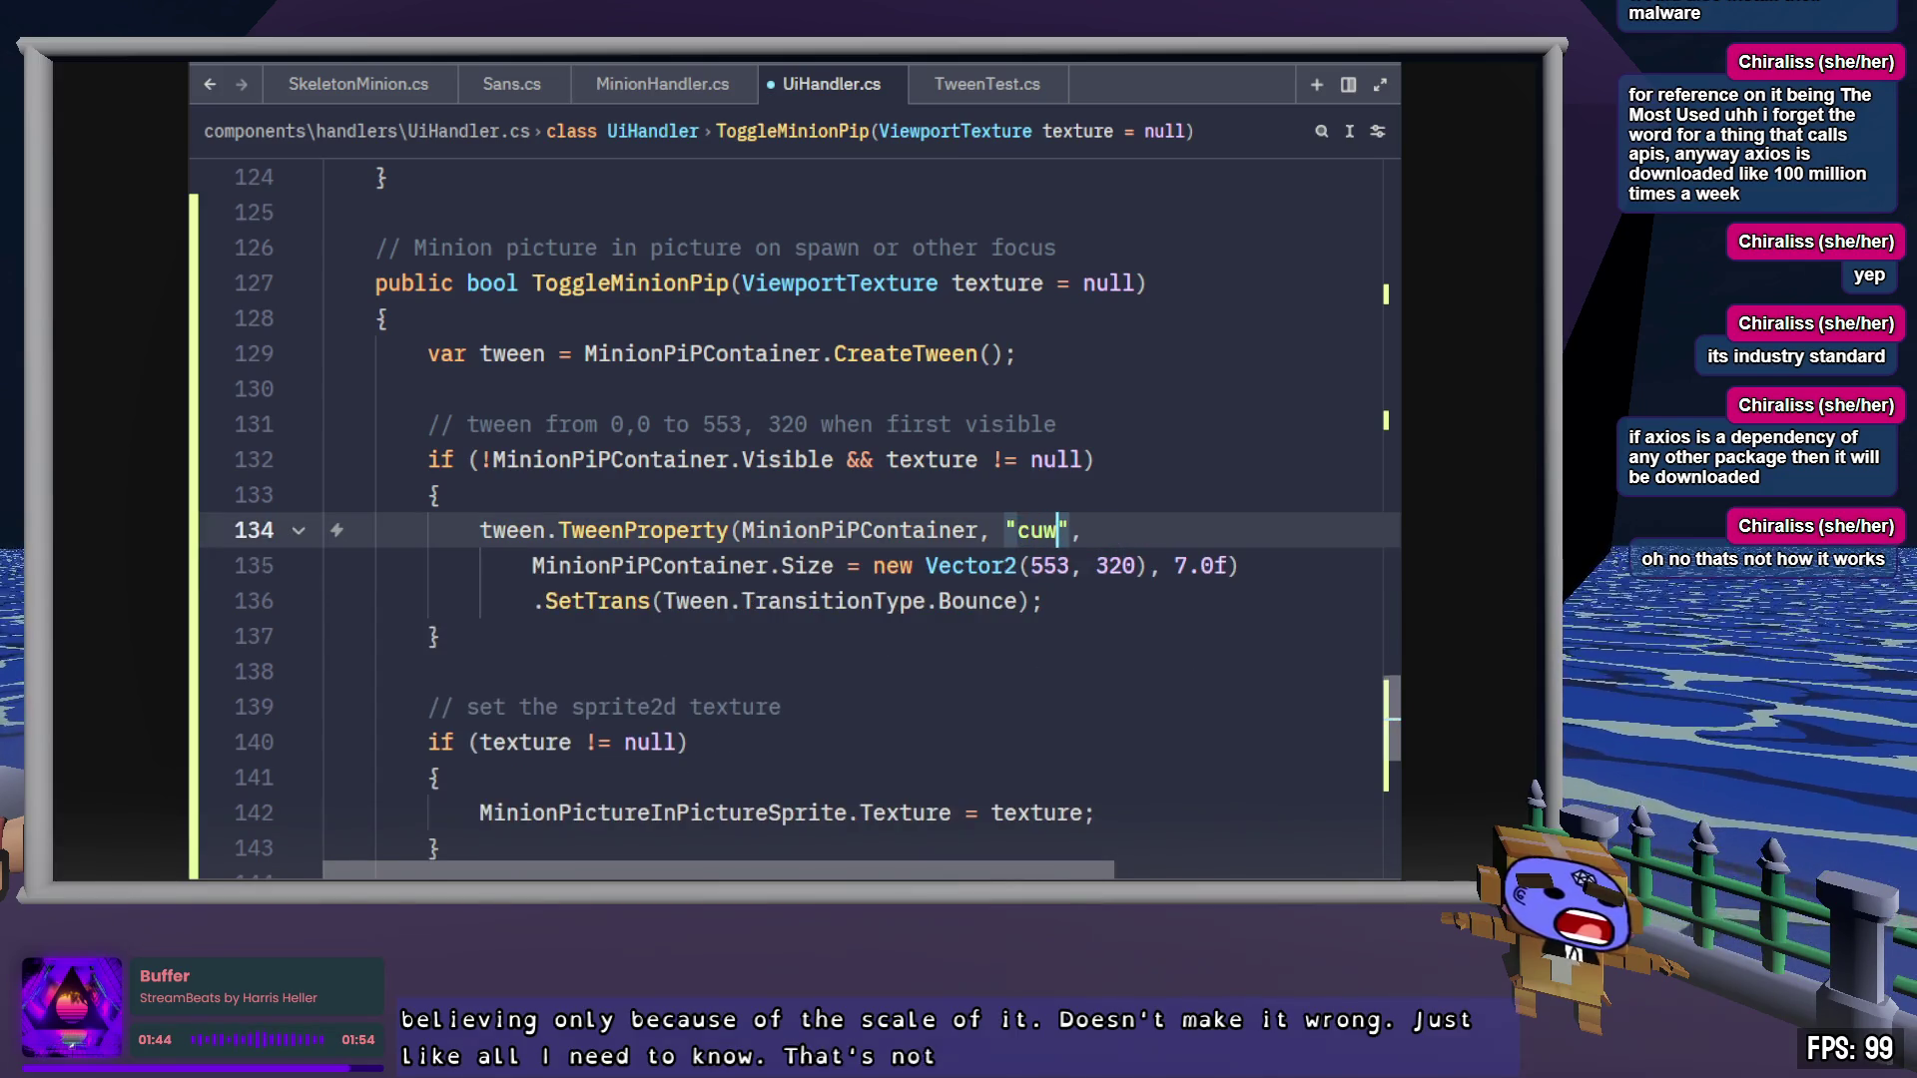
text(_)
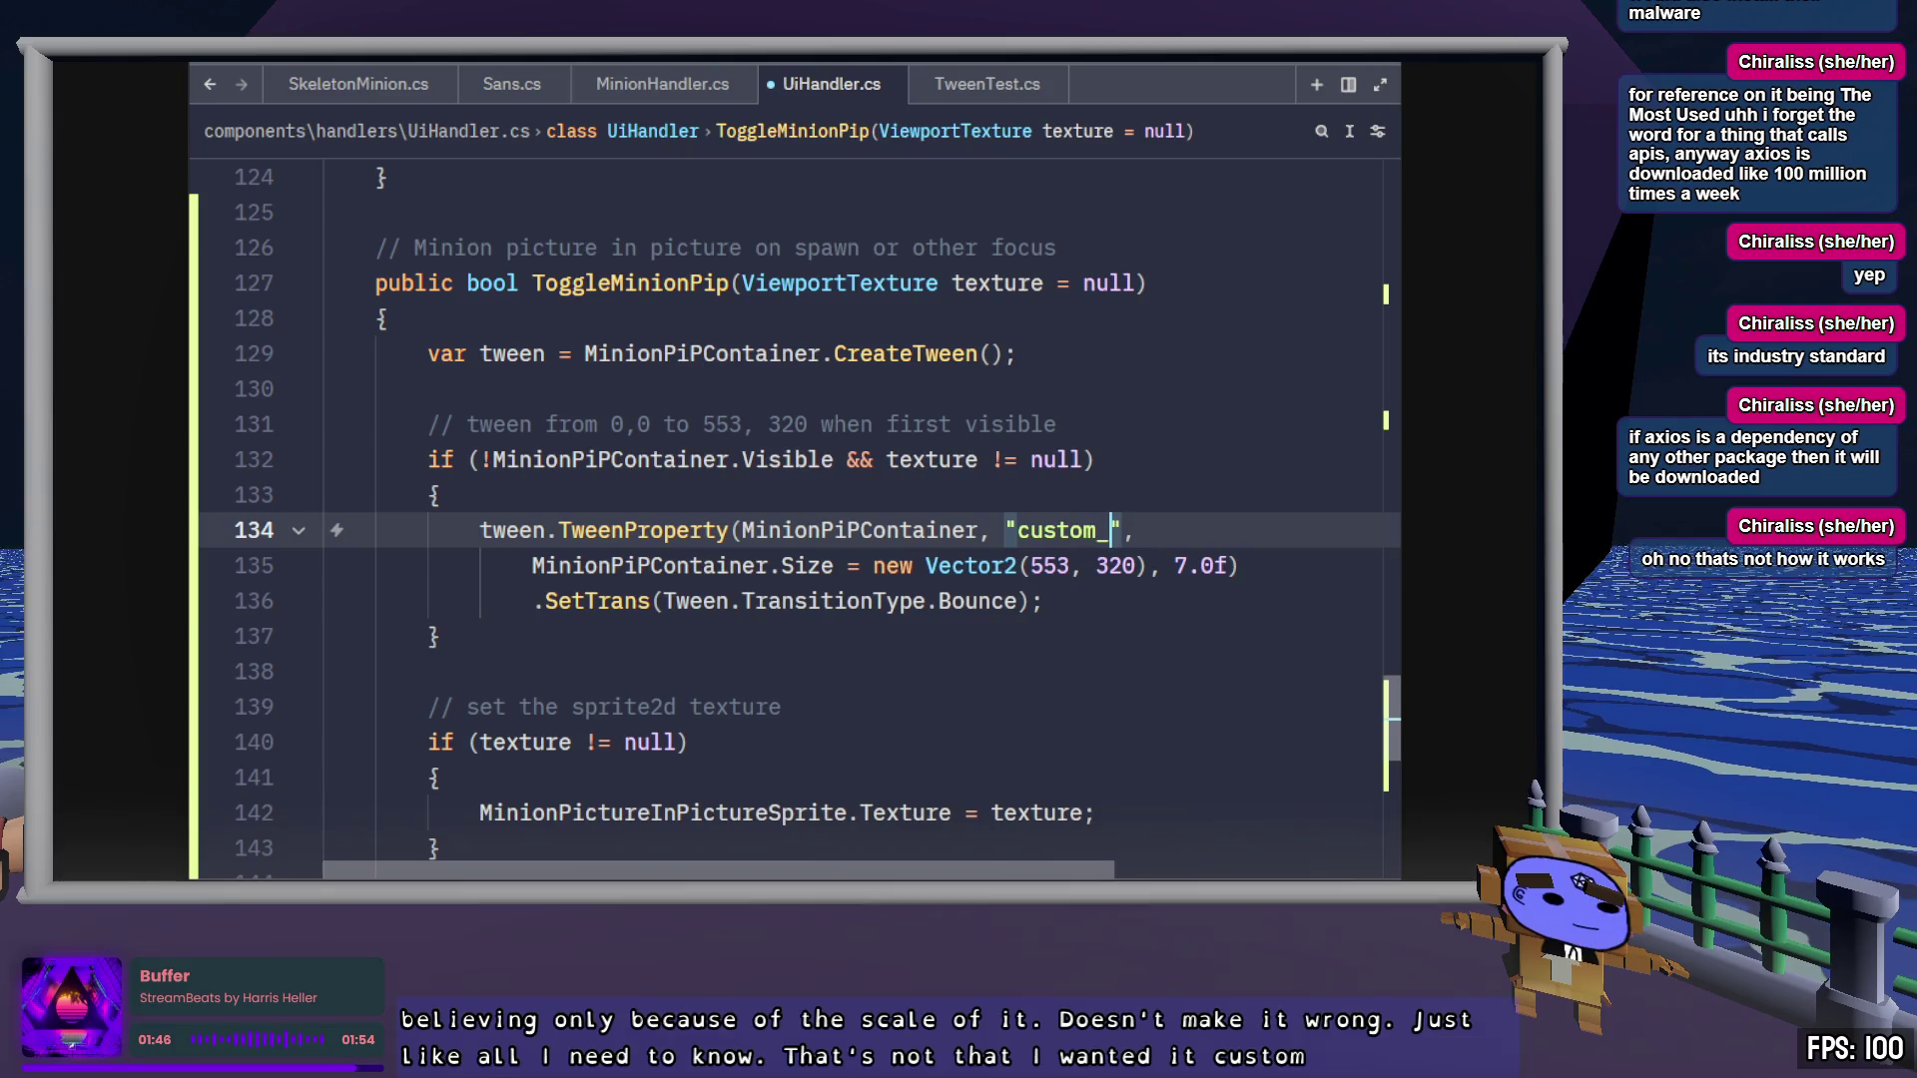
key(alt+Tab)
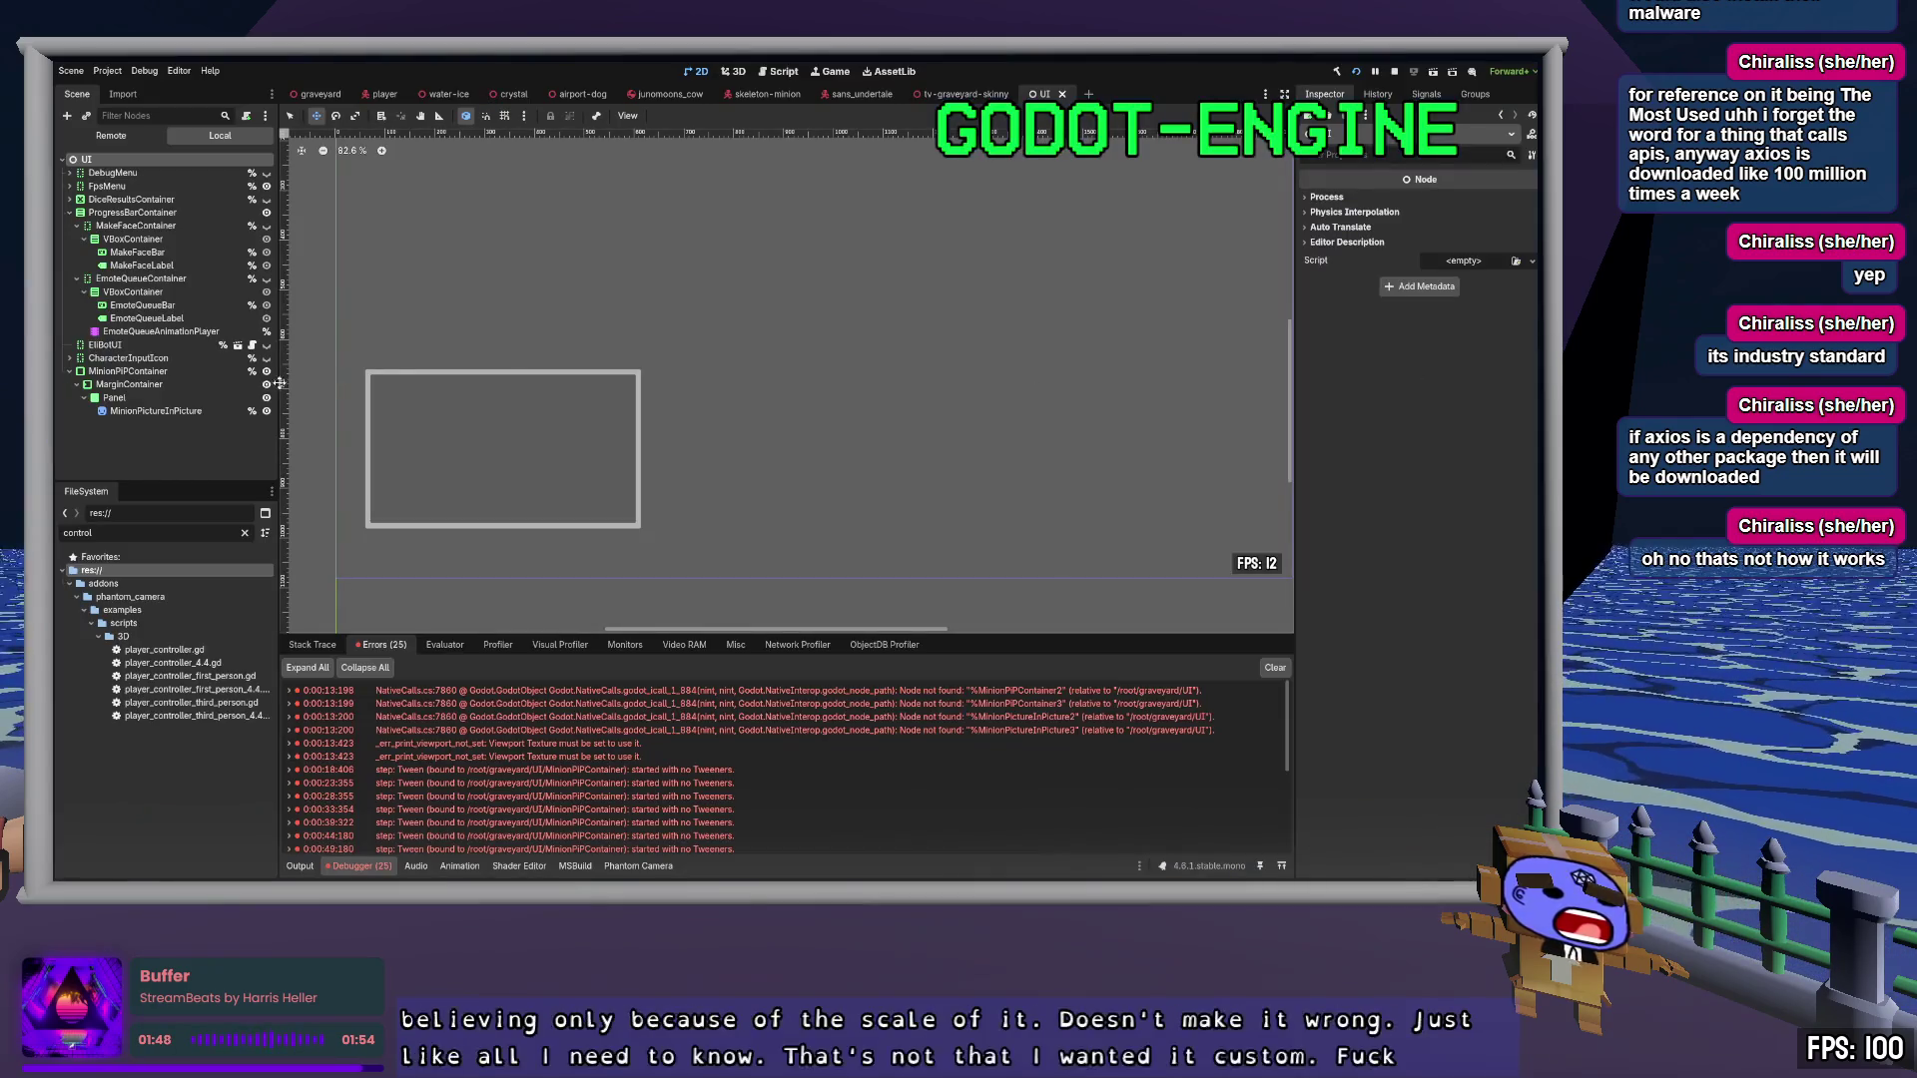
click(175, 372)
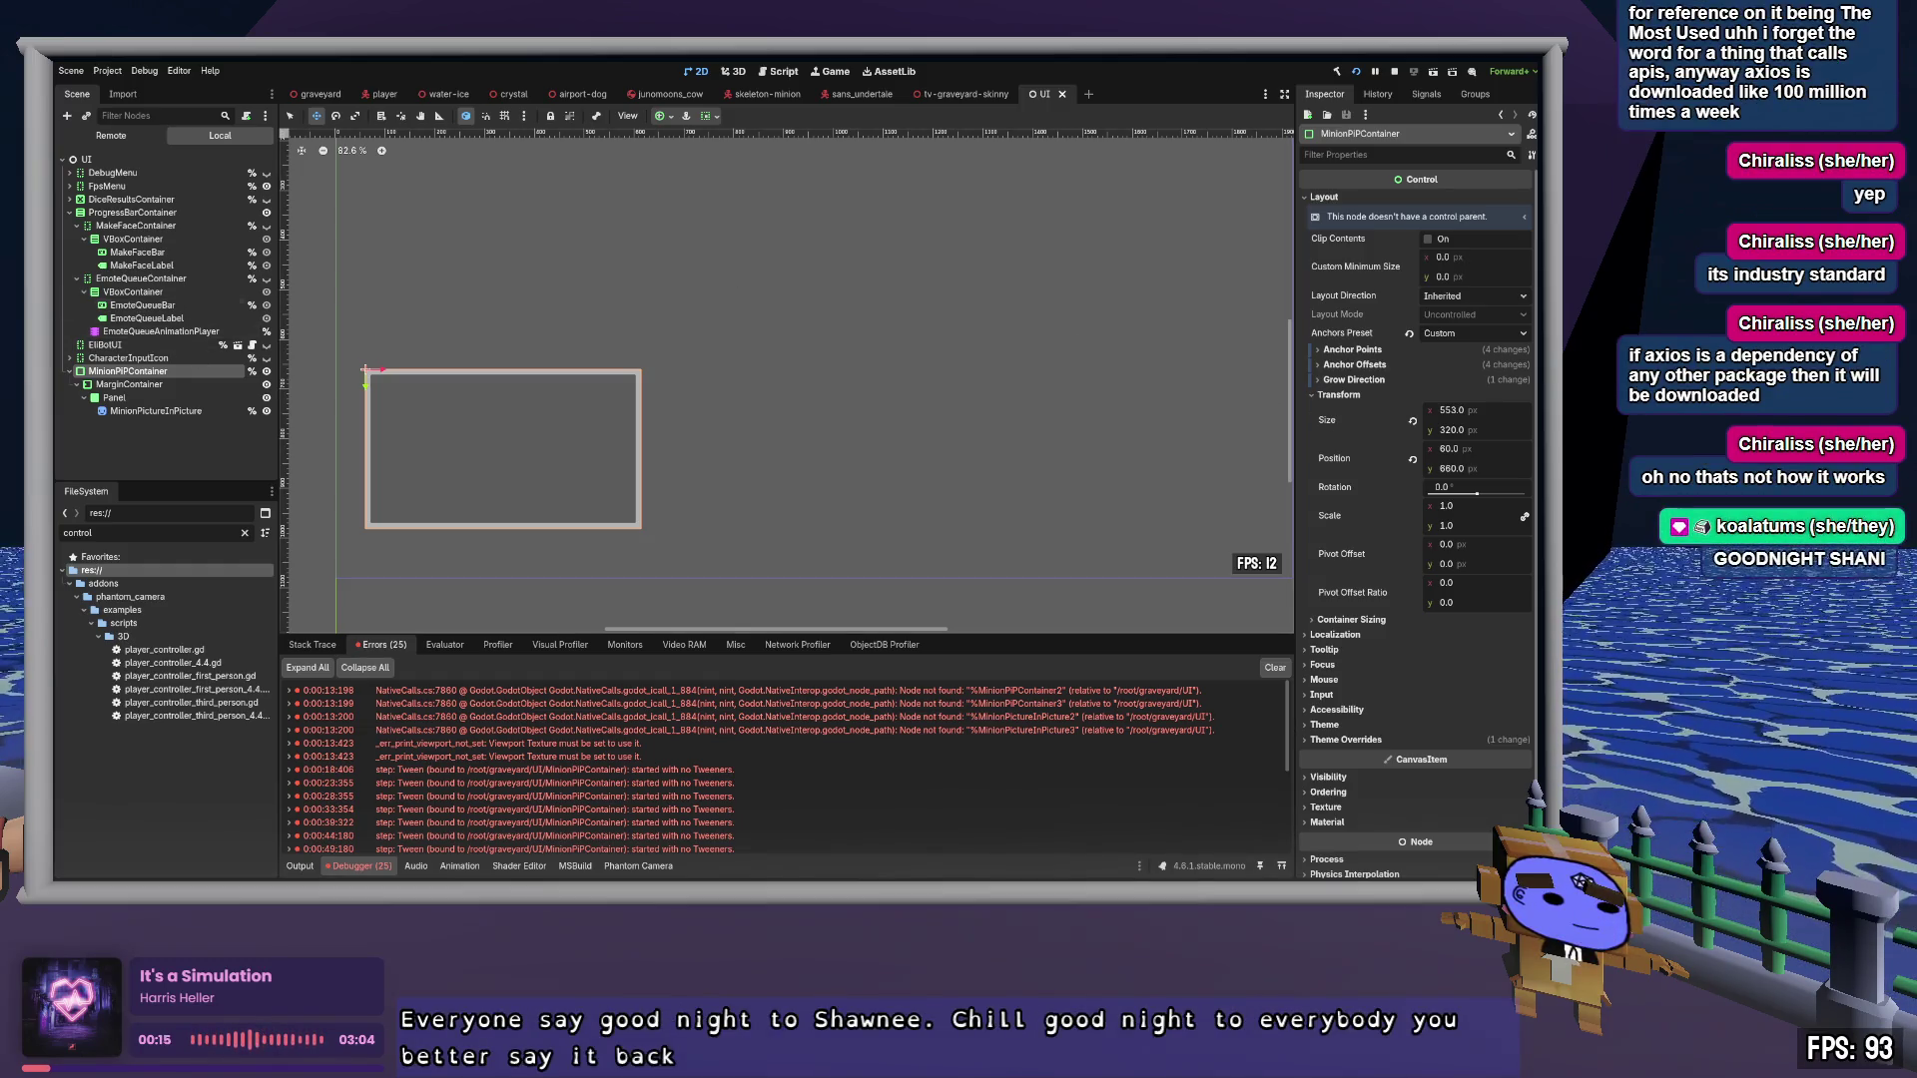
Return to UiHandler.cs in Zed after noting the container's 553 × 320 size
key(alt+Tab)
mouse_move(695, 532)
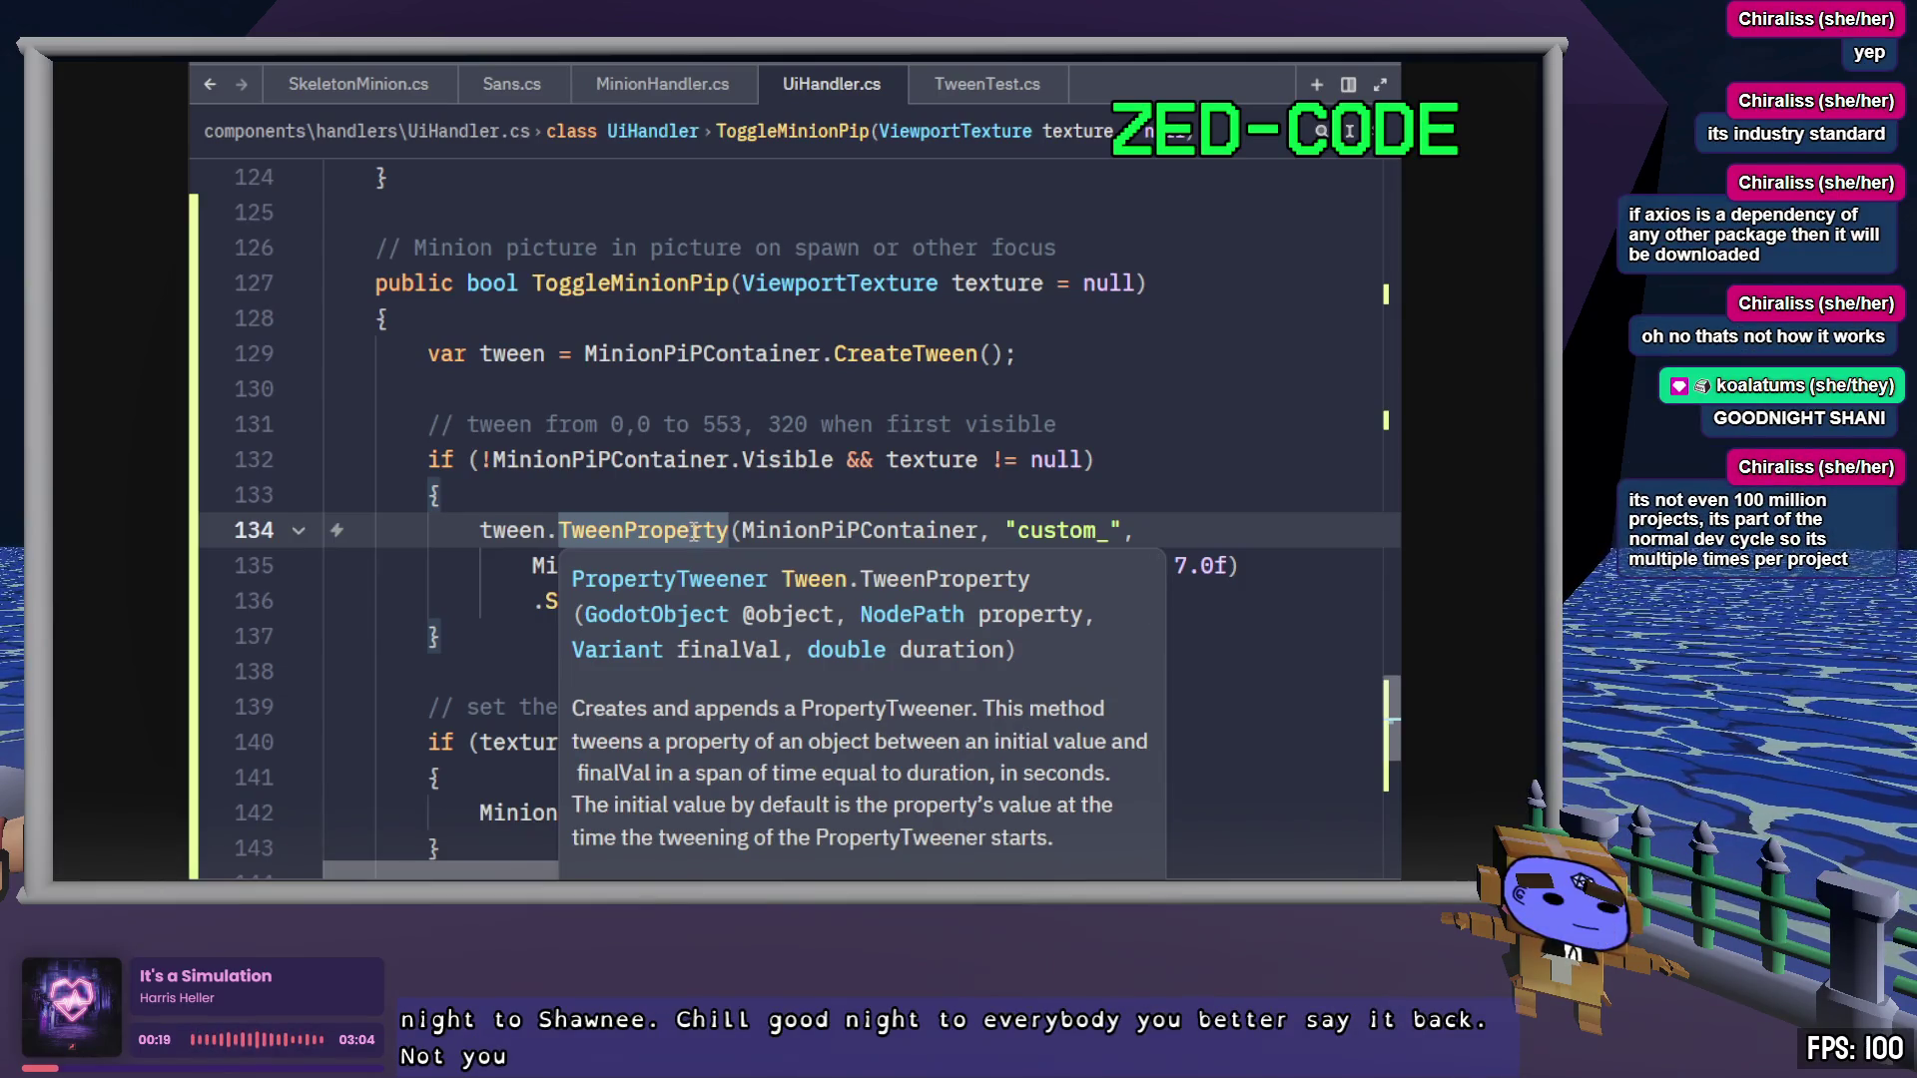
Change the tweened property string on line 134 from custom_ to "size"
double_click(1061, 531)
text(size)
key(Down)
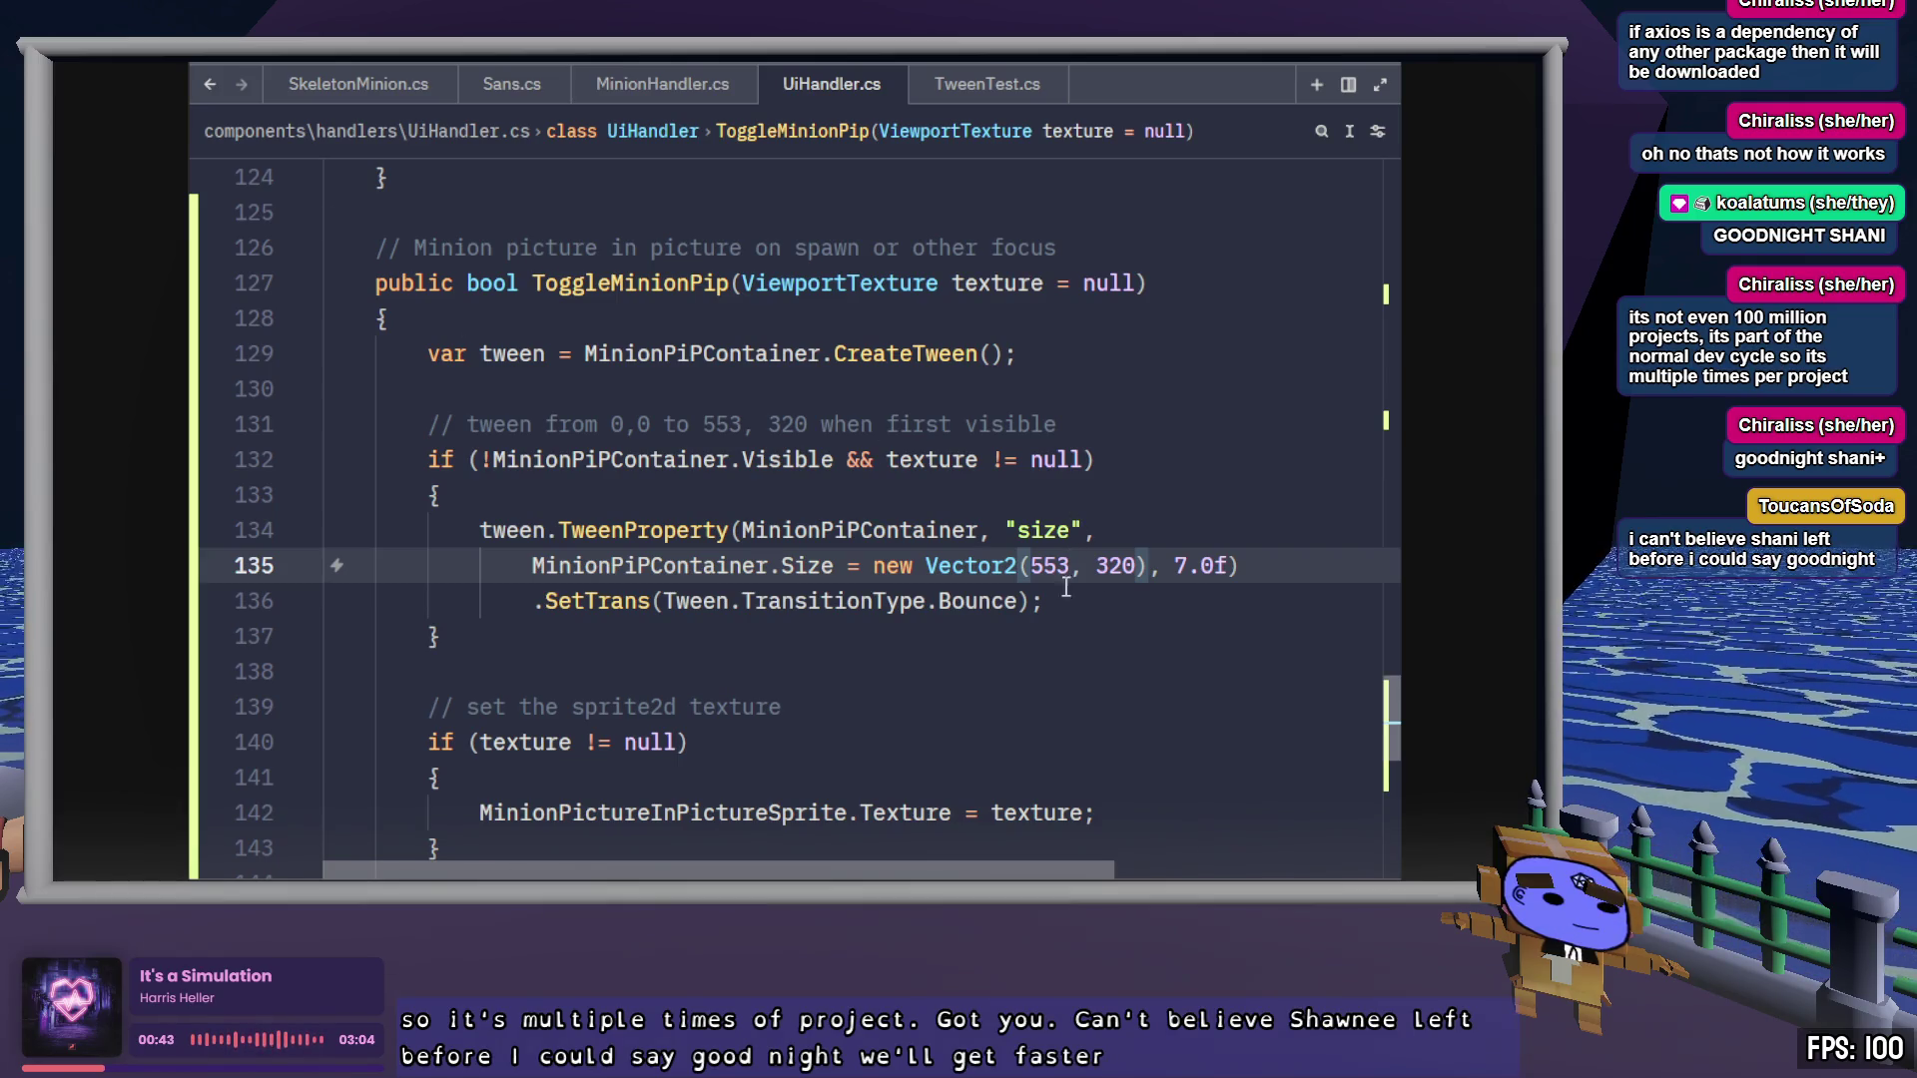
click(1180, 618)
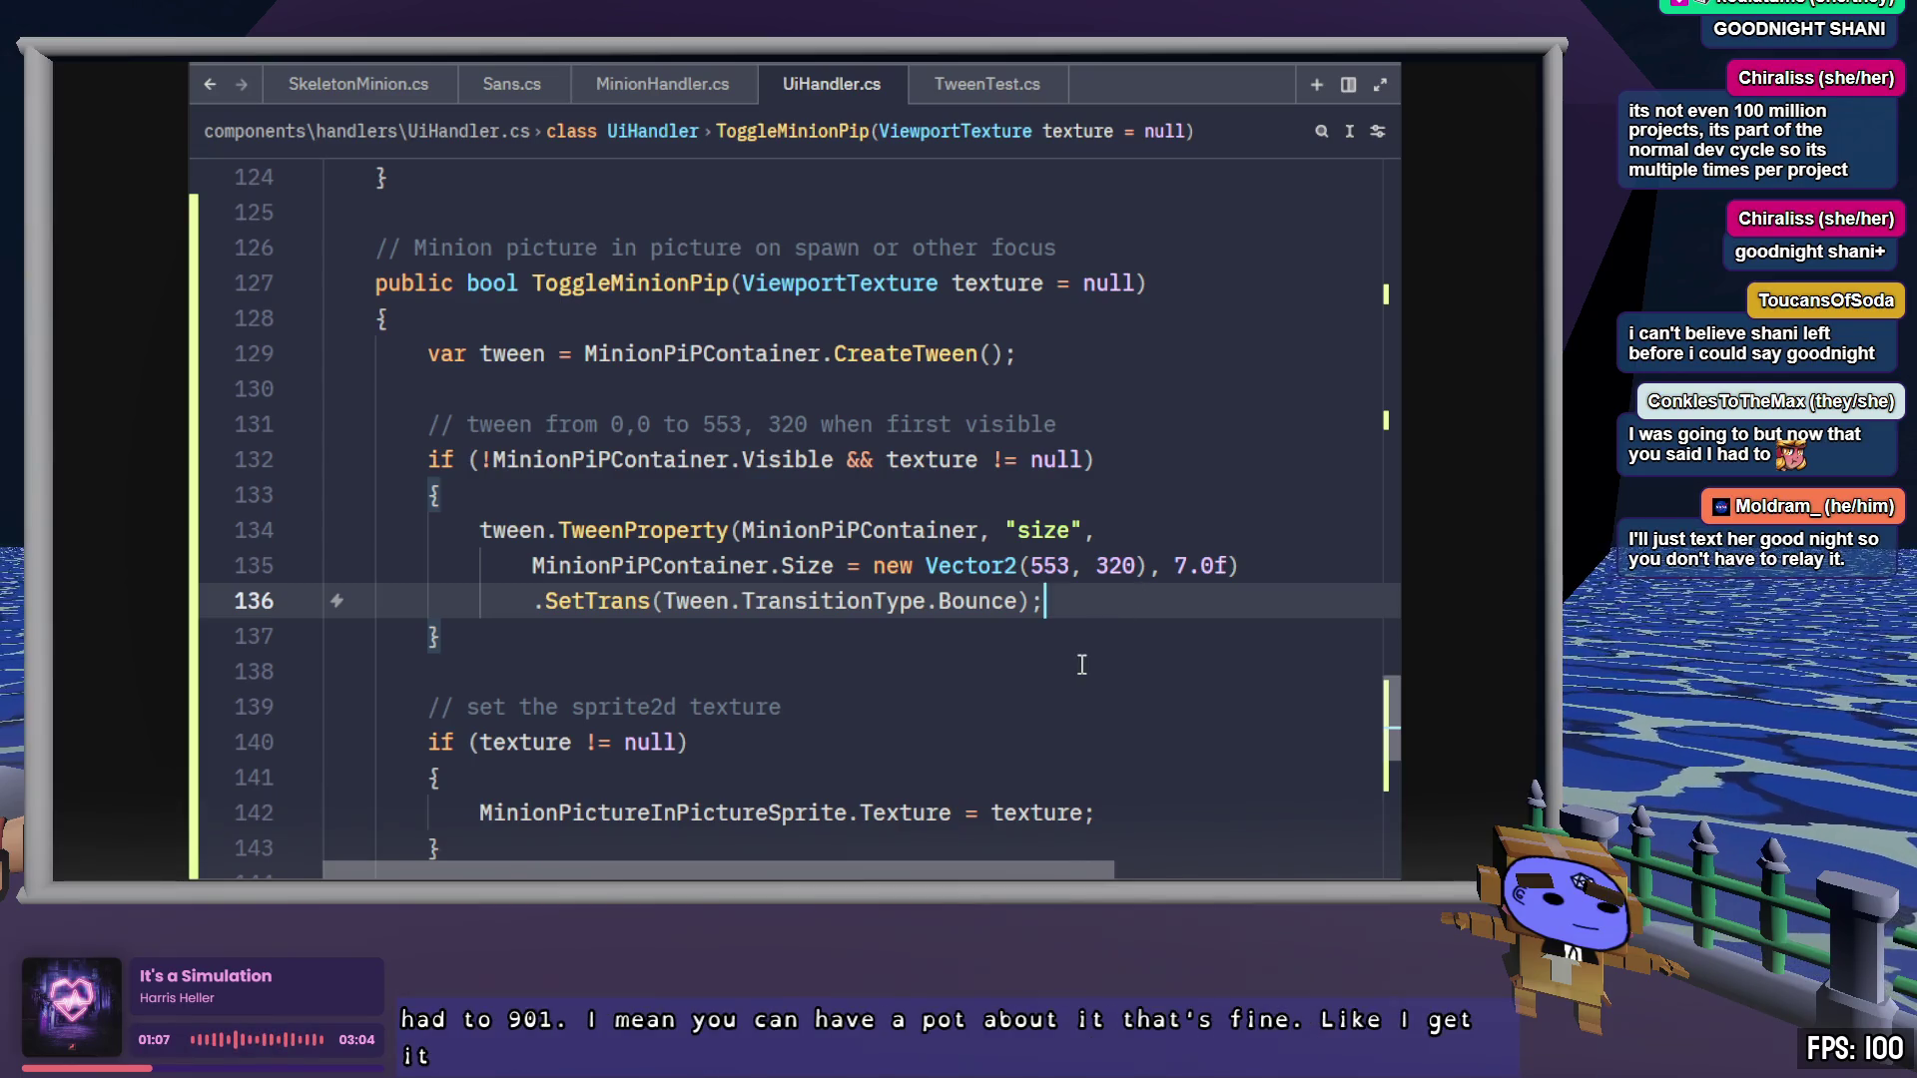
Chain .FromCurrent() onto the size tween on its own line before the semicolon
key(Left)
key(Return)
text(.From)
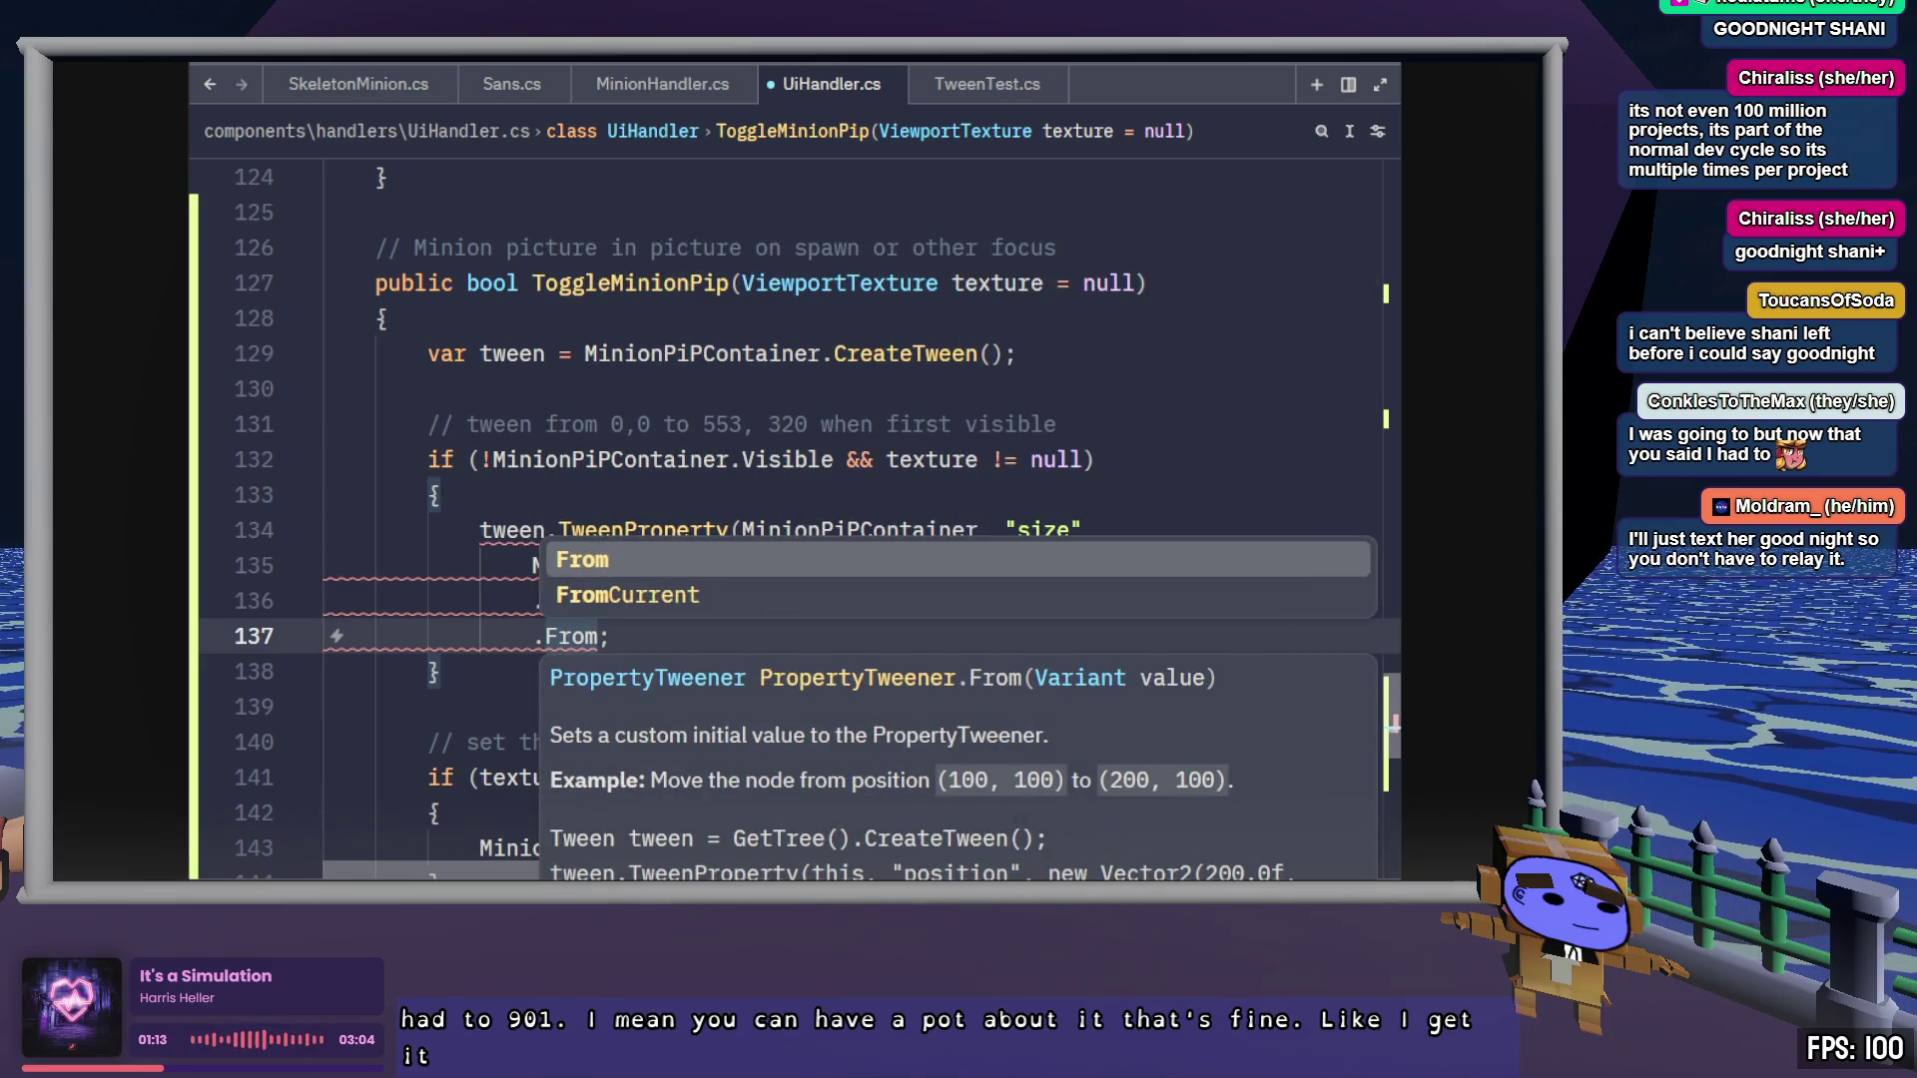
key(Down)
key(Tab)
text(())
key(End)
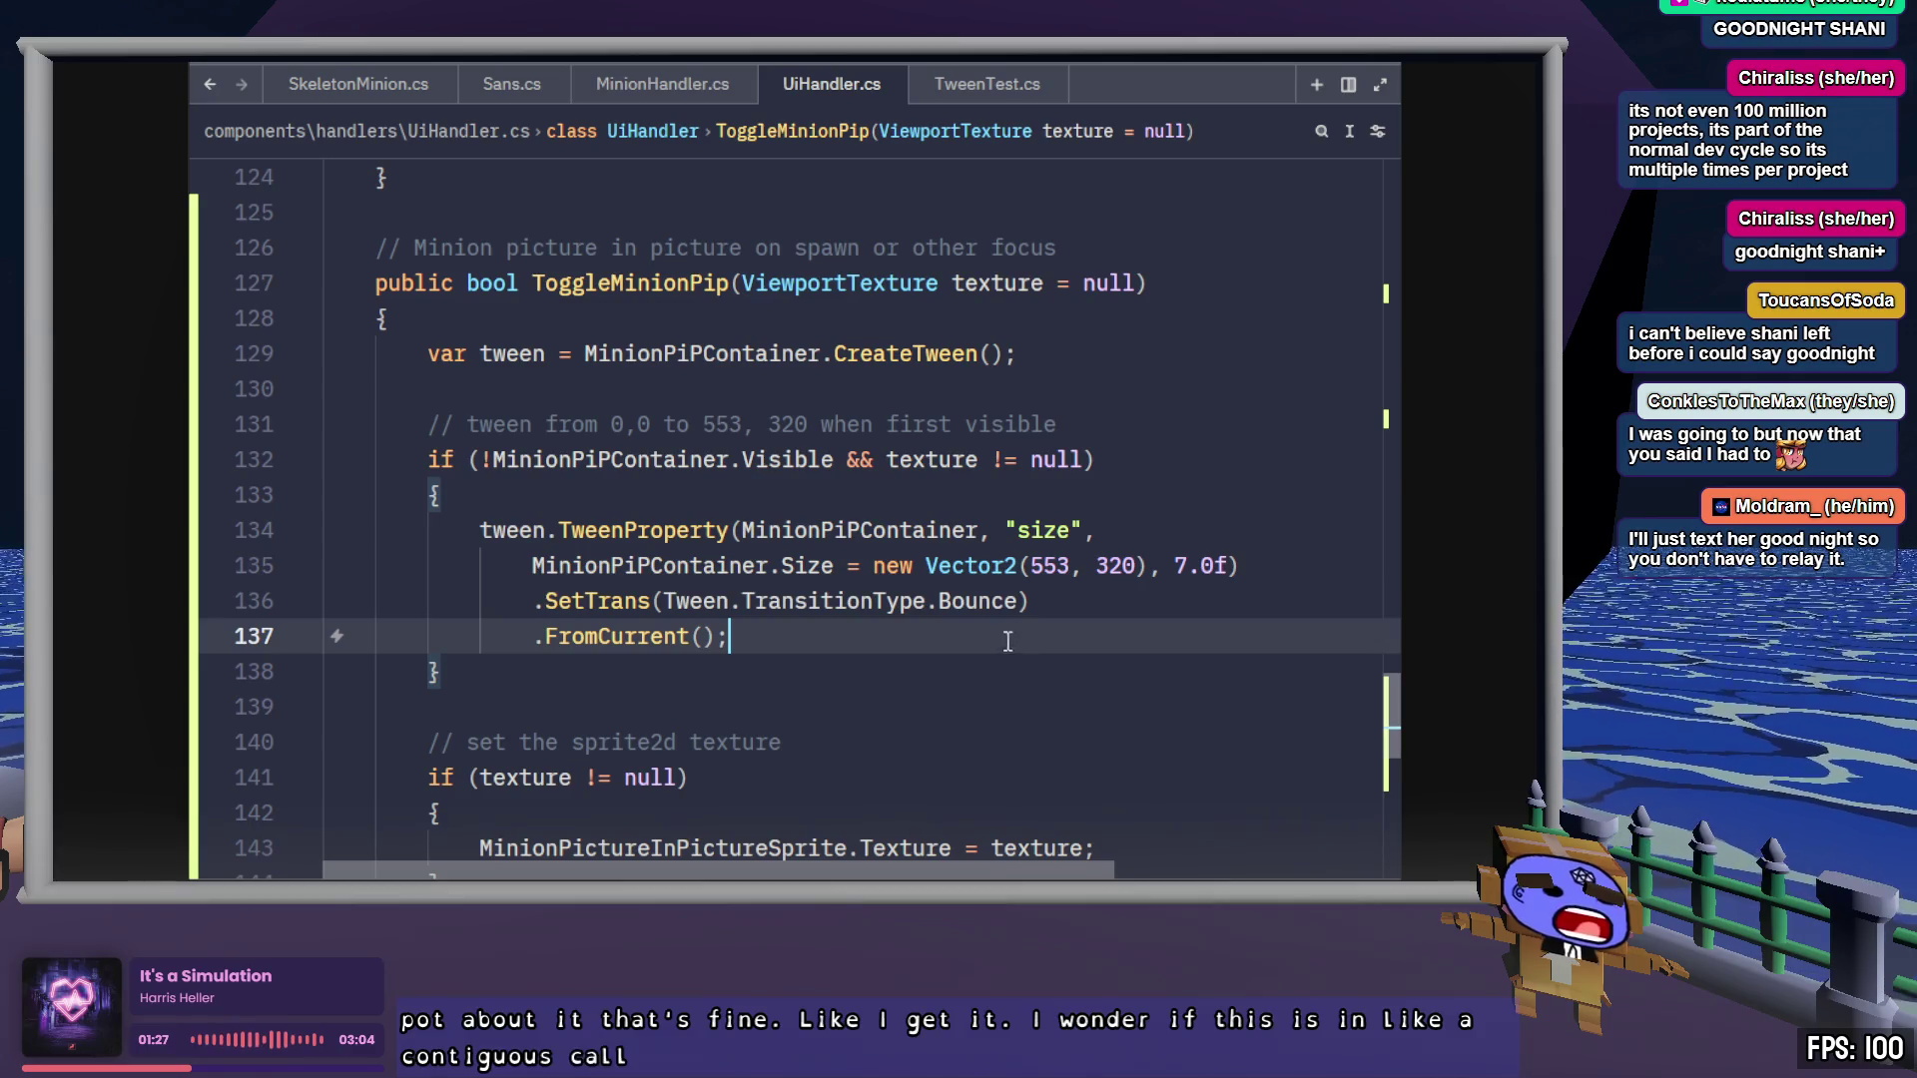
Review the tween statement on lines 134–137, leaving the caret on the opening brace line
click(704, 319)
shift+click(1136, 623)
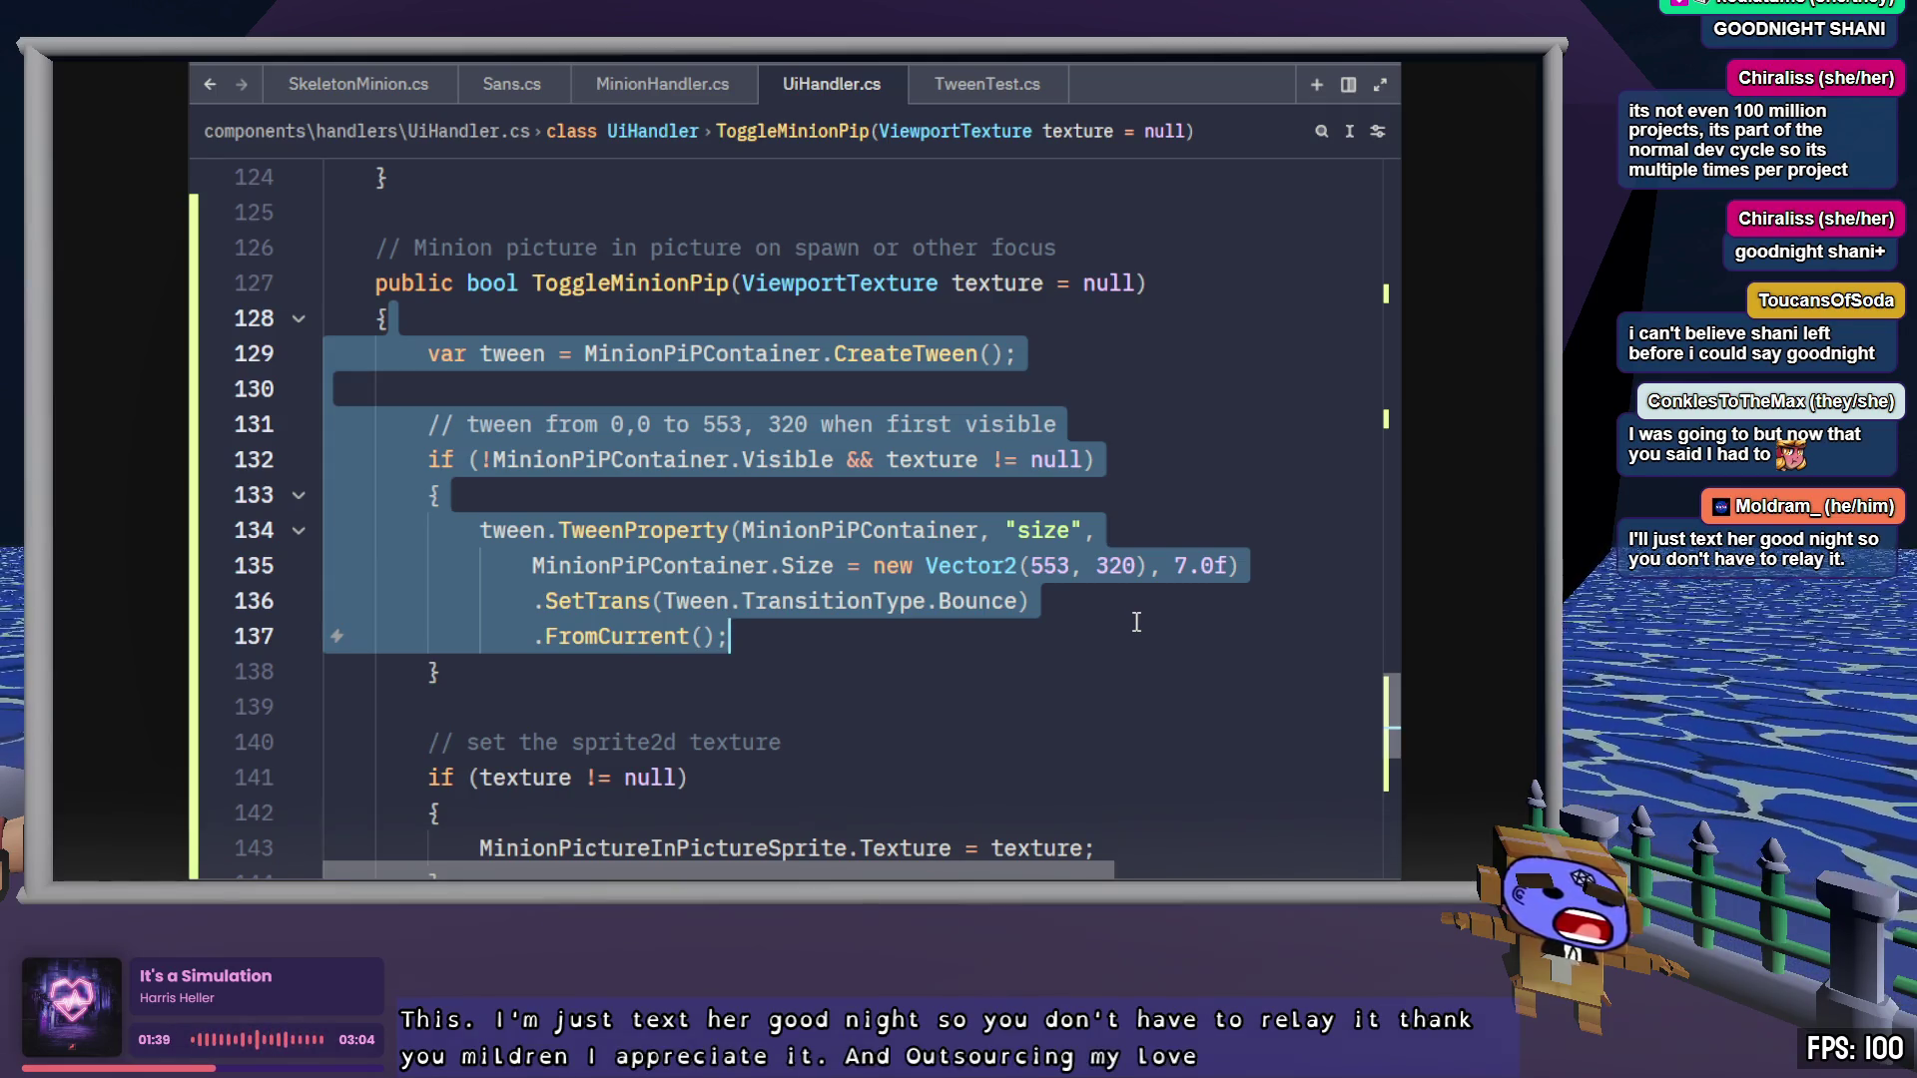
click(1136, 622)
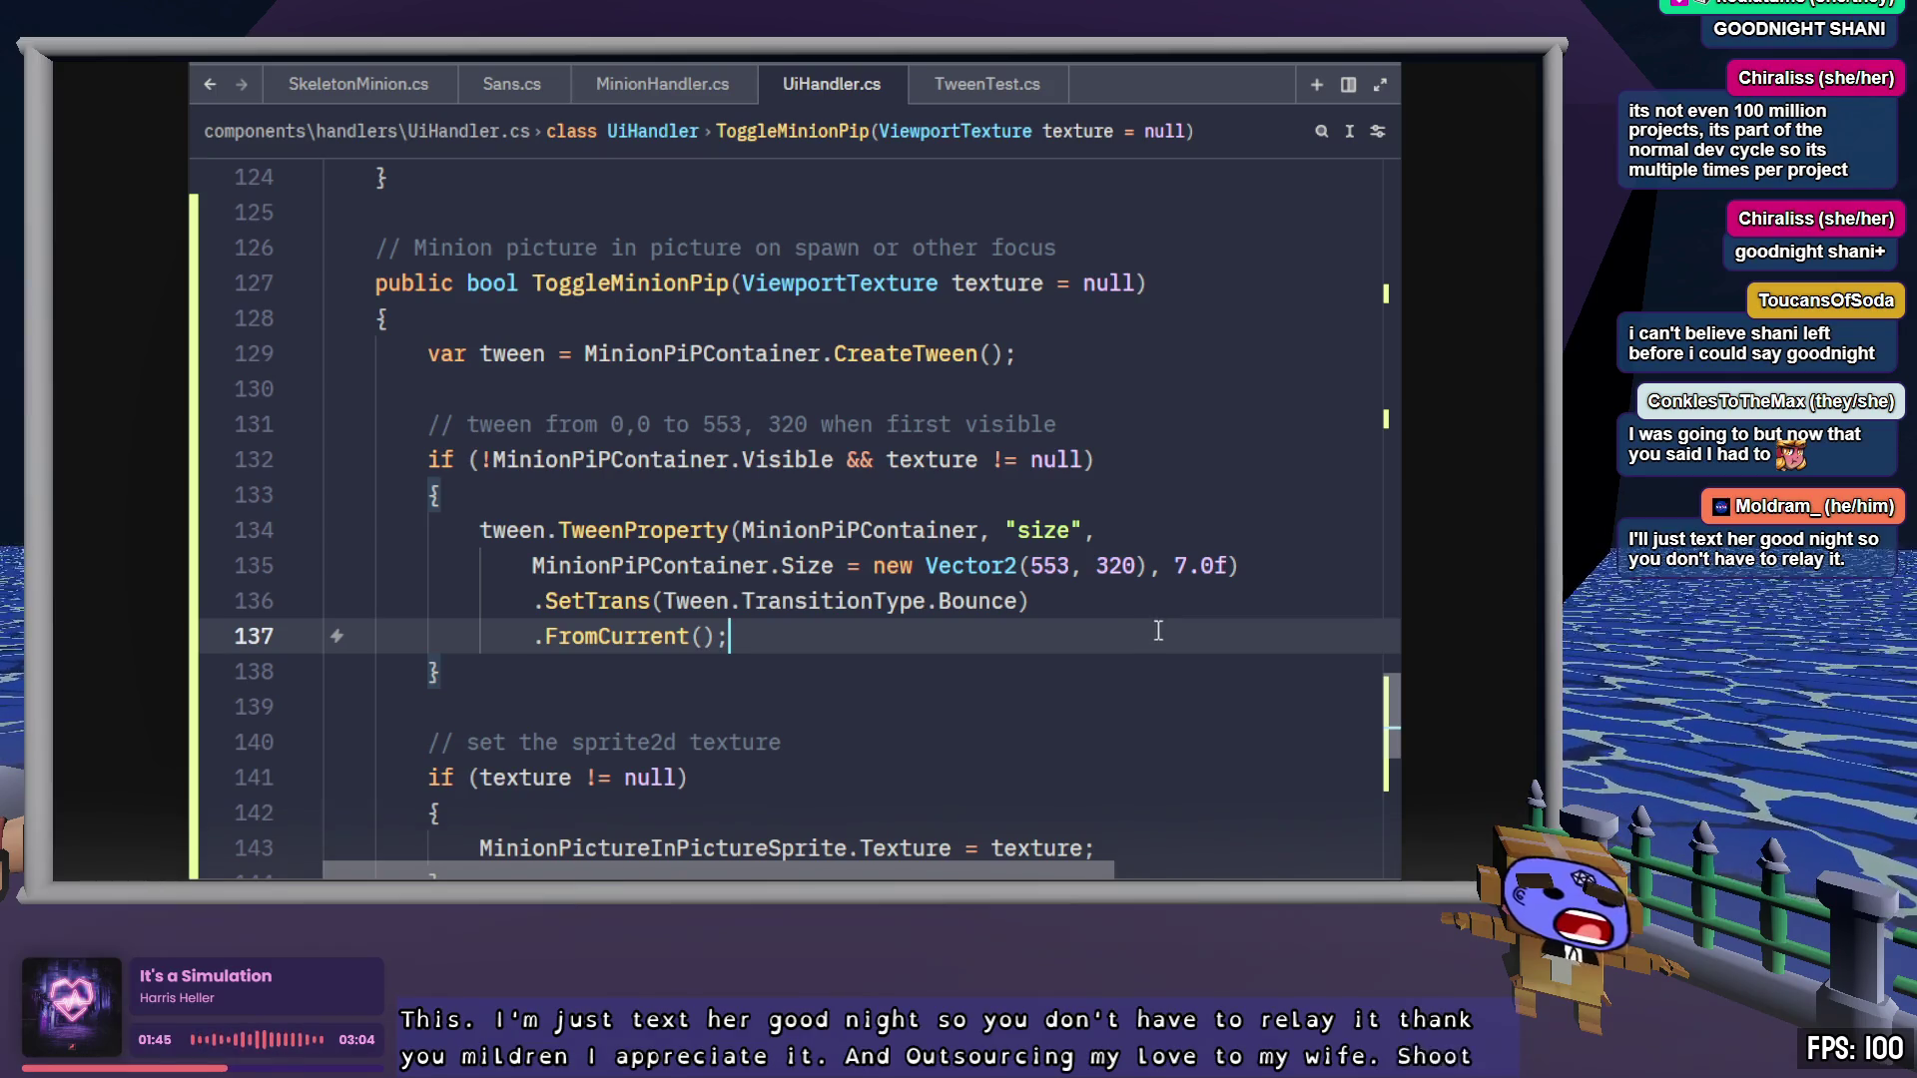
click(640, 423)
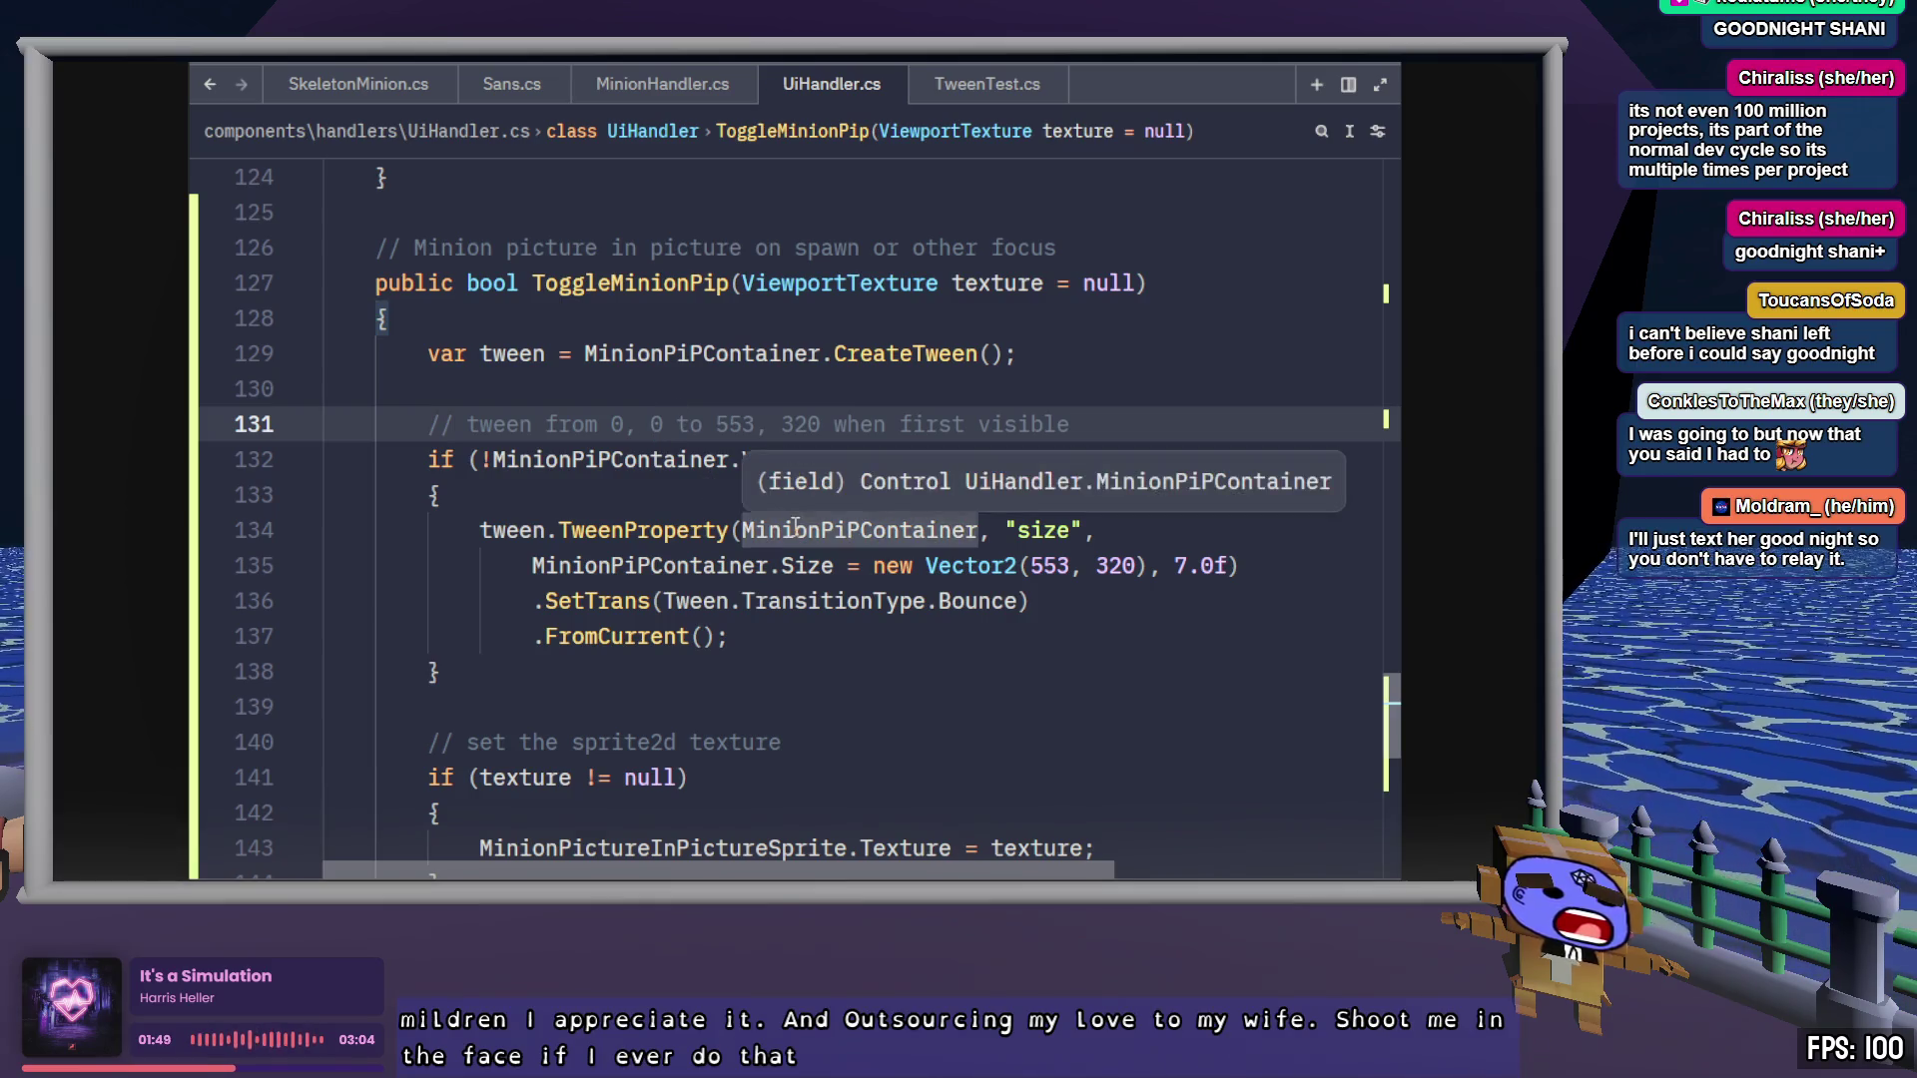
click(871, 636)
scroll(871, 637, down, 3)
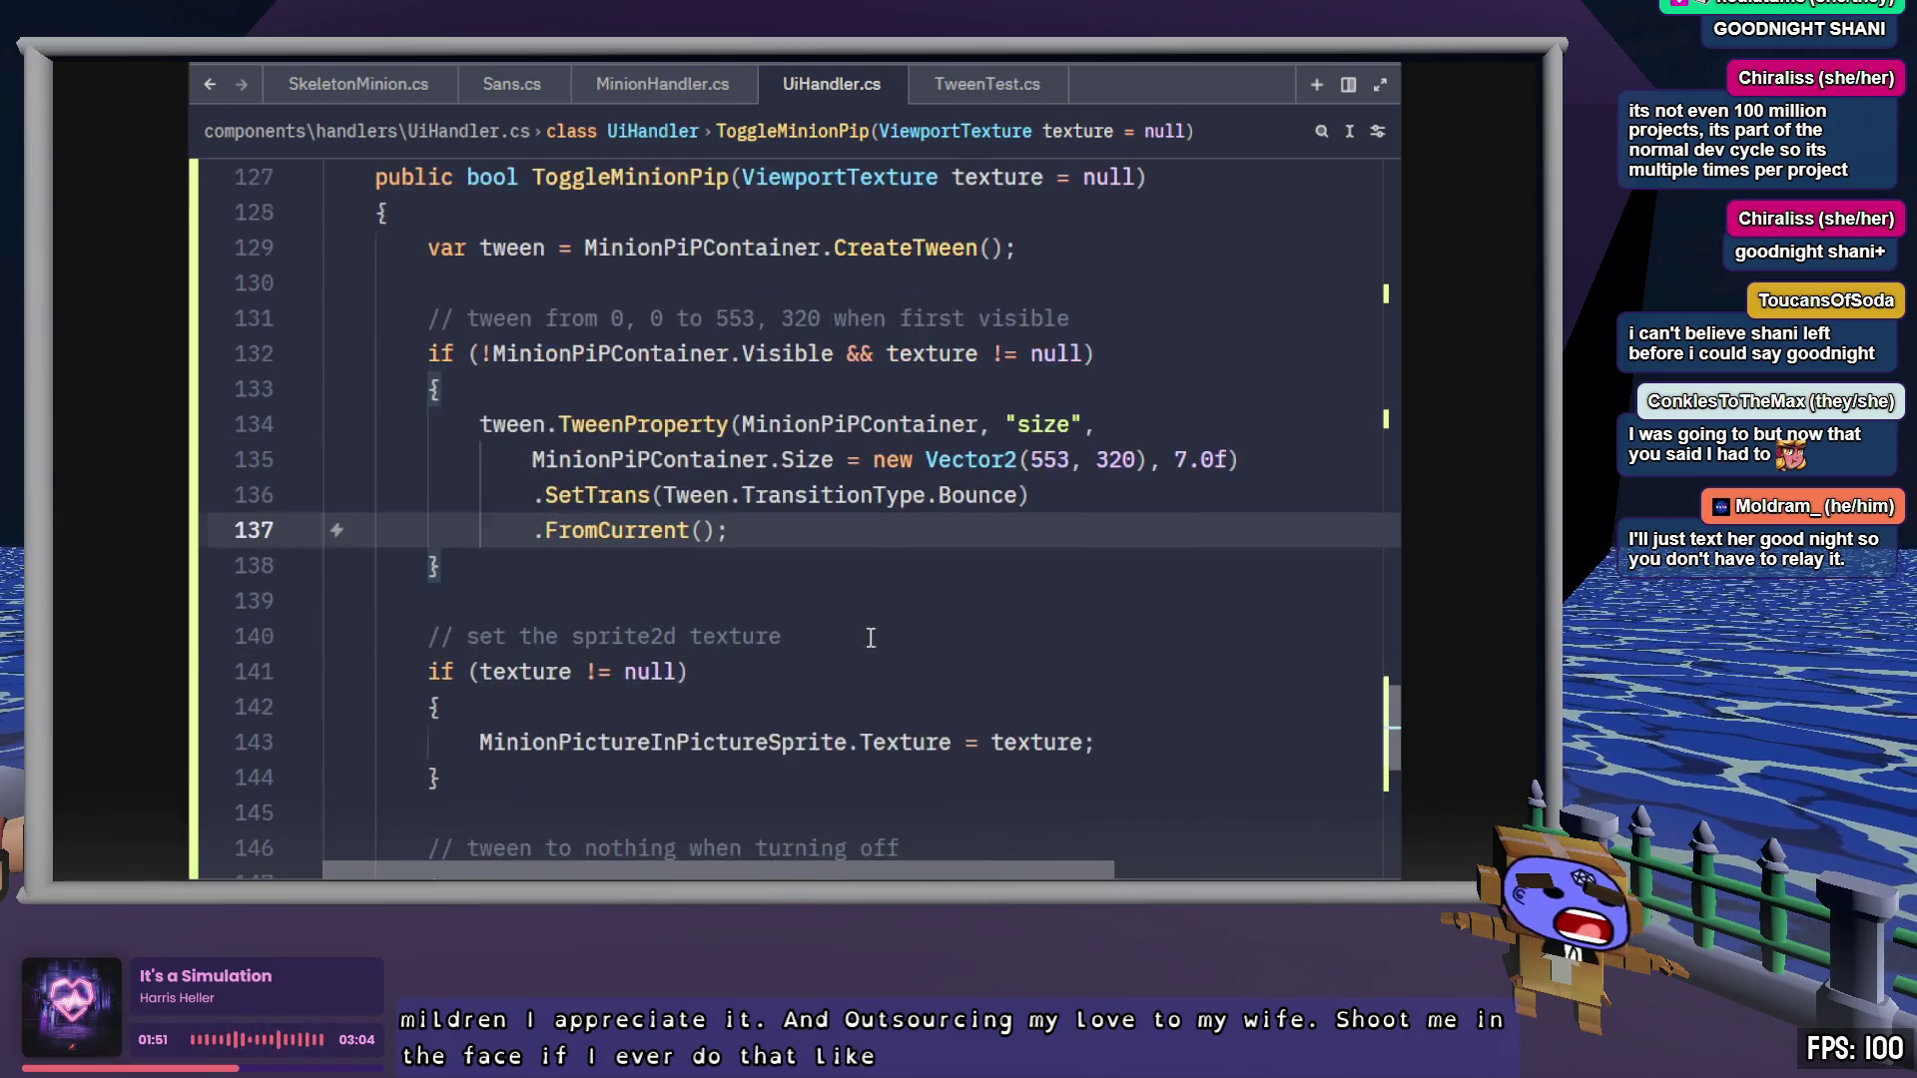
scroll(872, 636, up, 2)
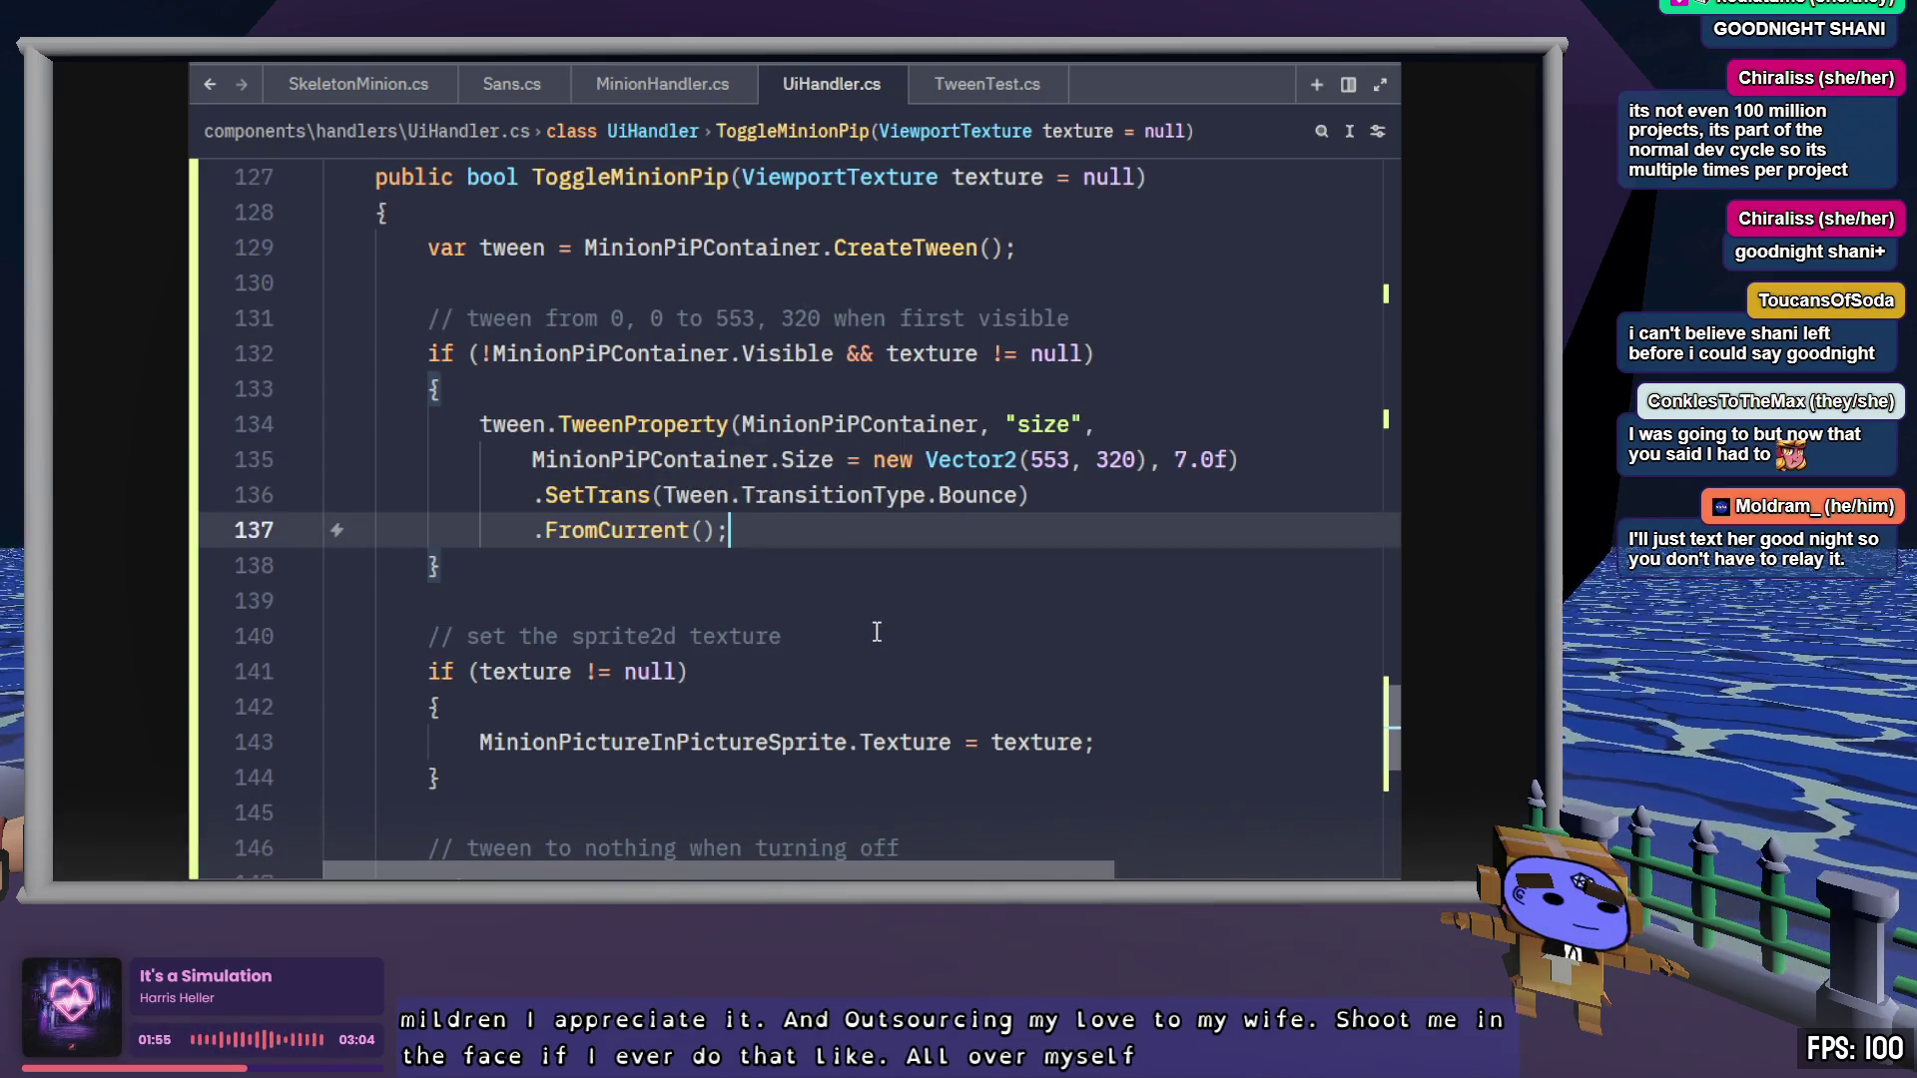
key(shift+Up)
key(shift+Up)
key(shift+Up)
key(shift+Home)
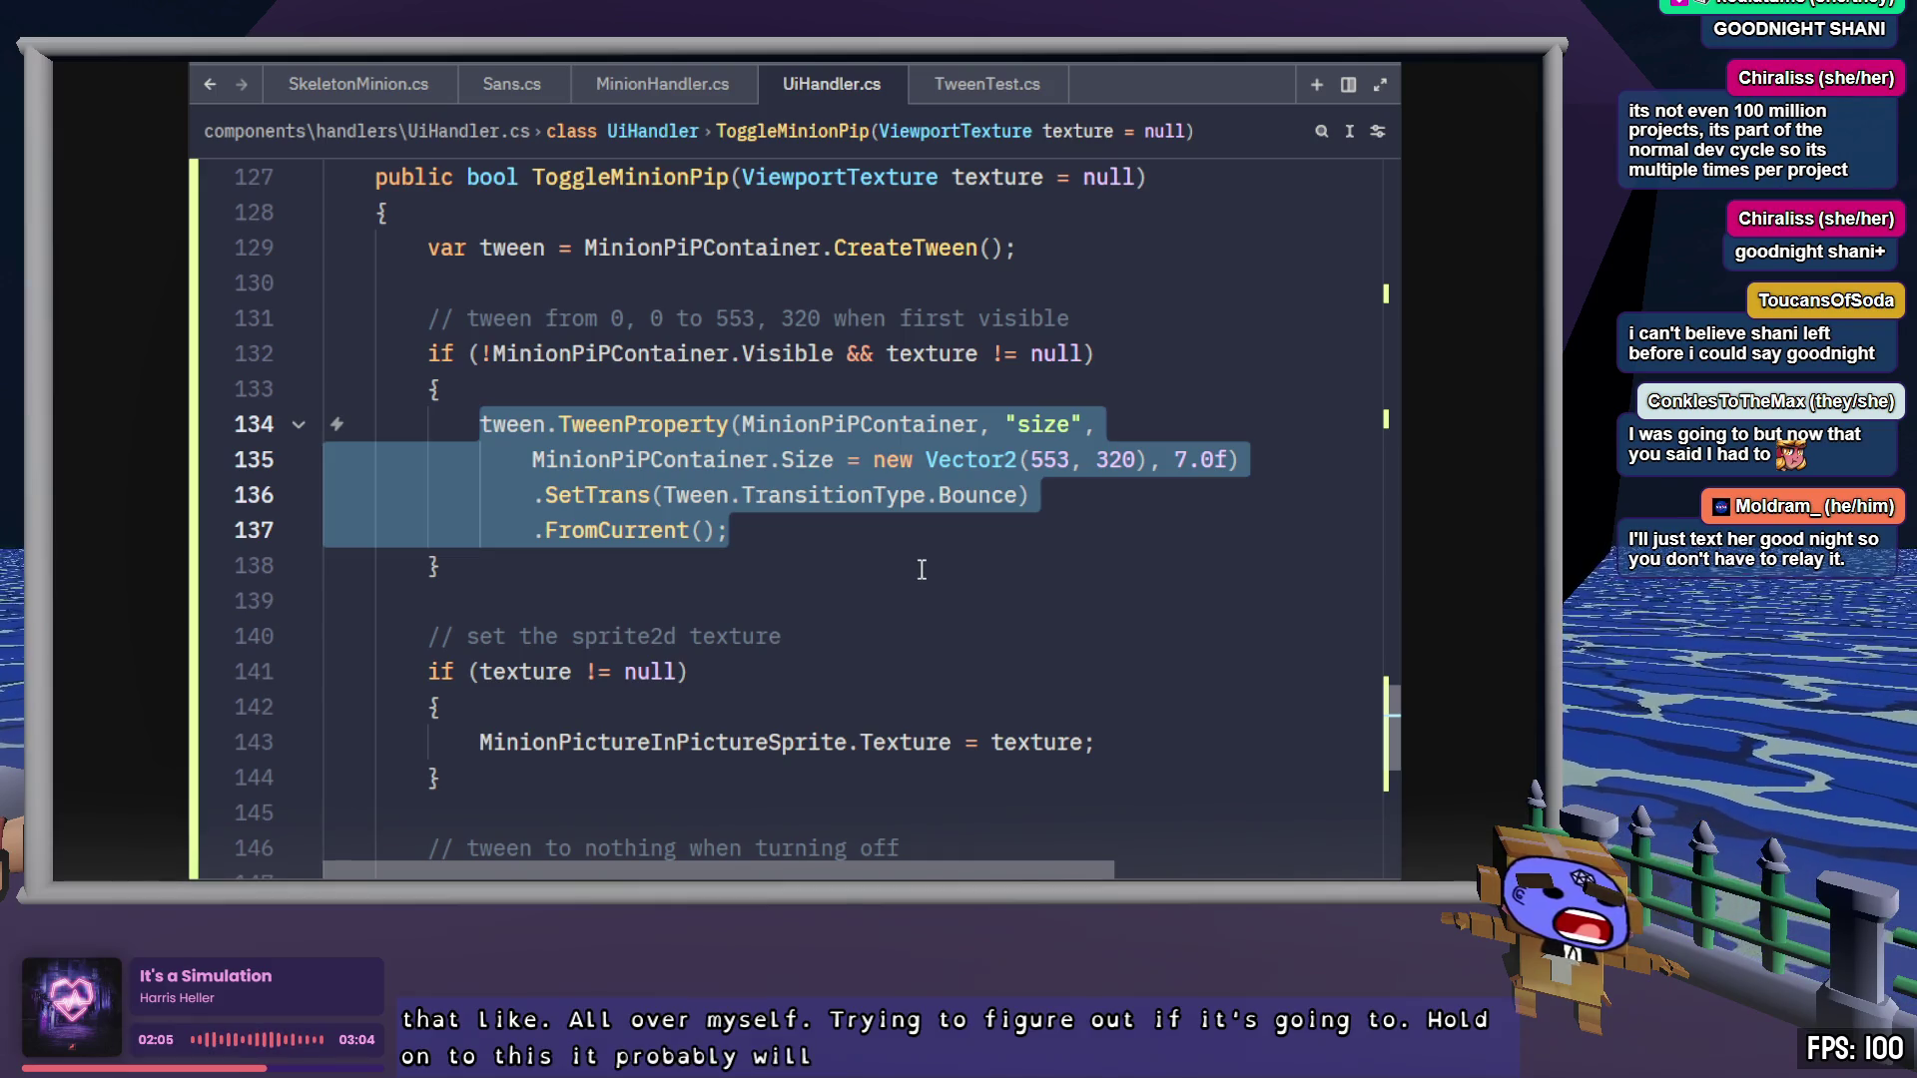
click(896, 547)
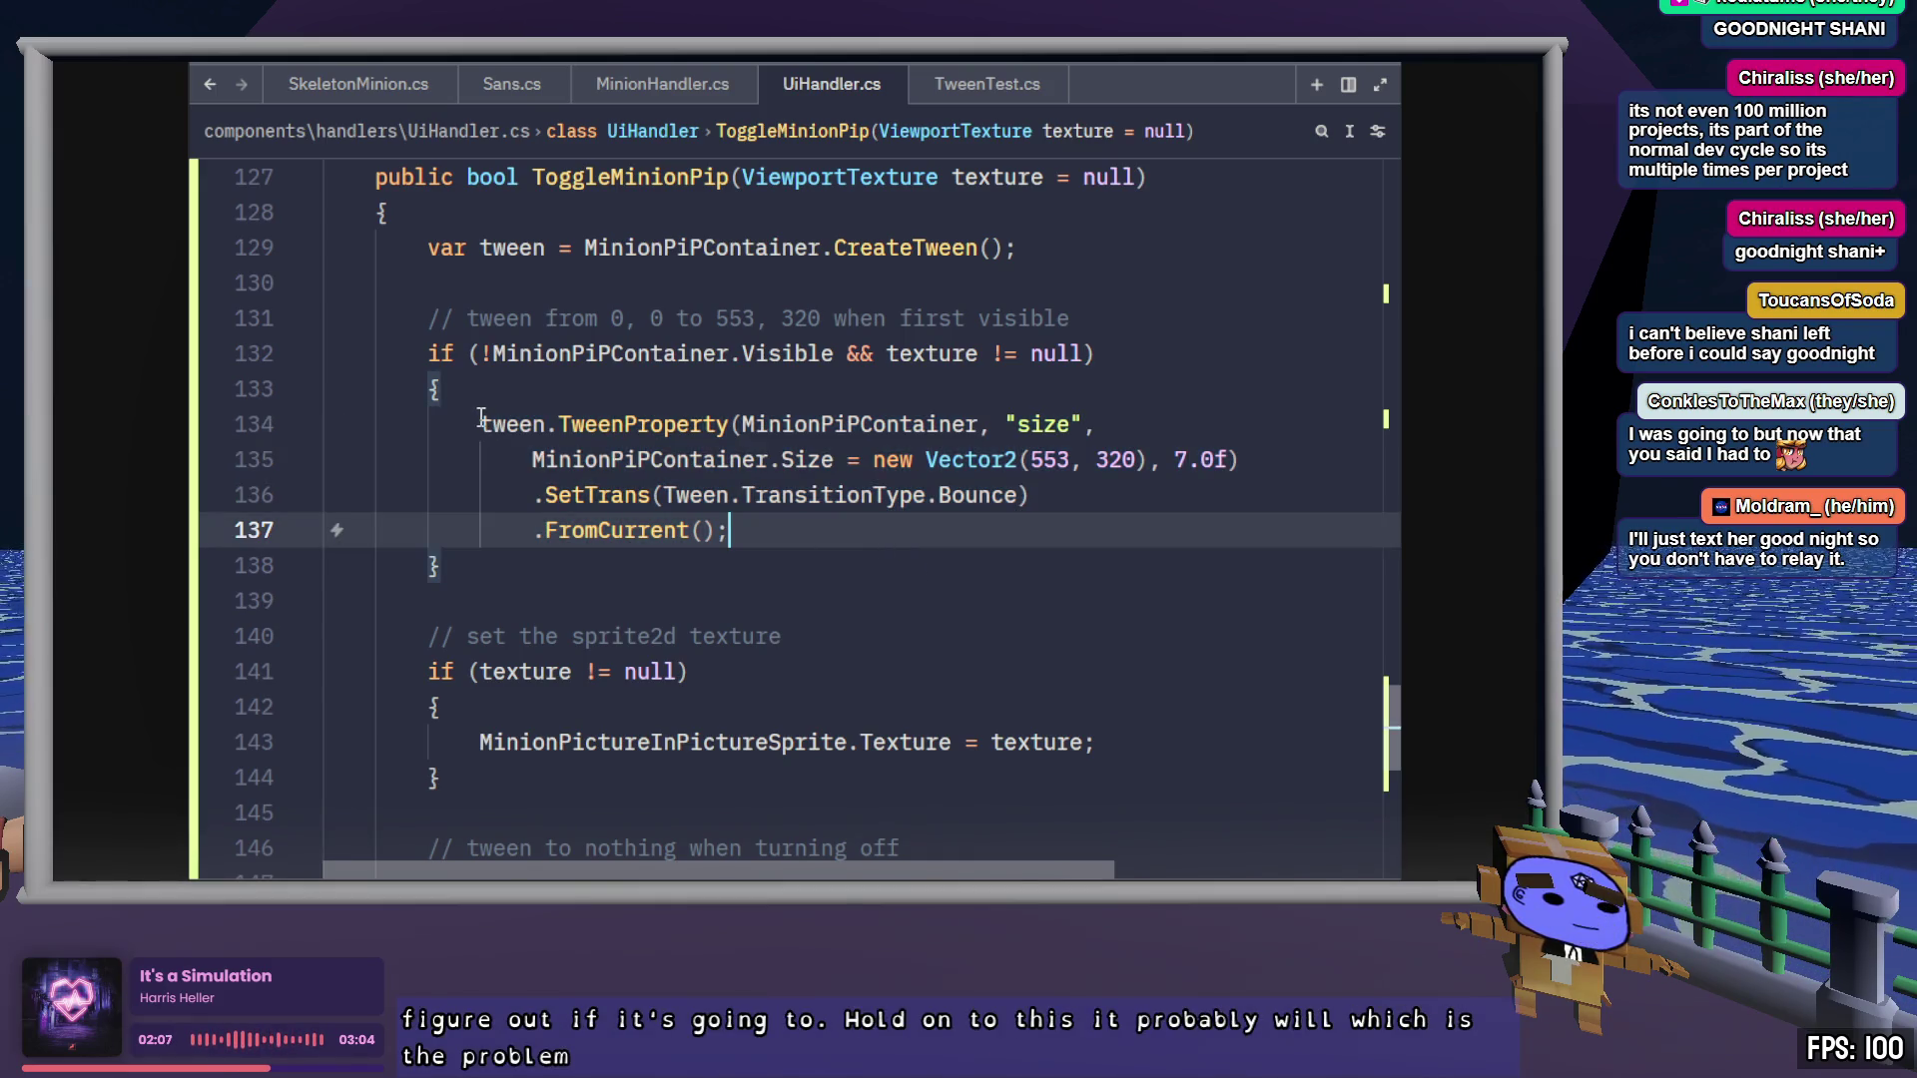
drag(480, 423, 779, 521)
click(775, 717)
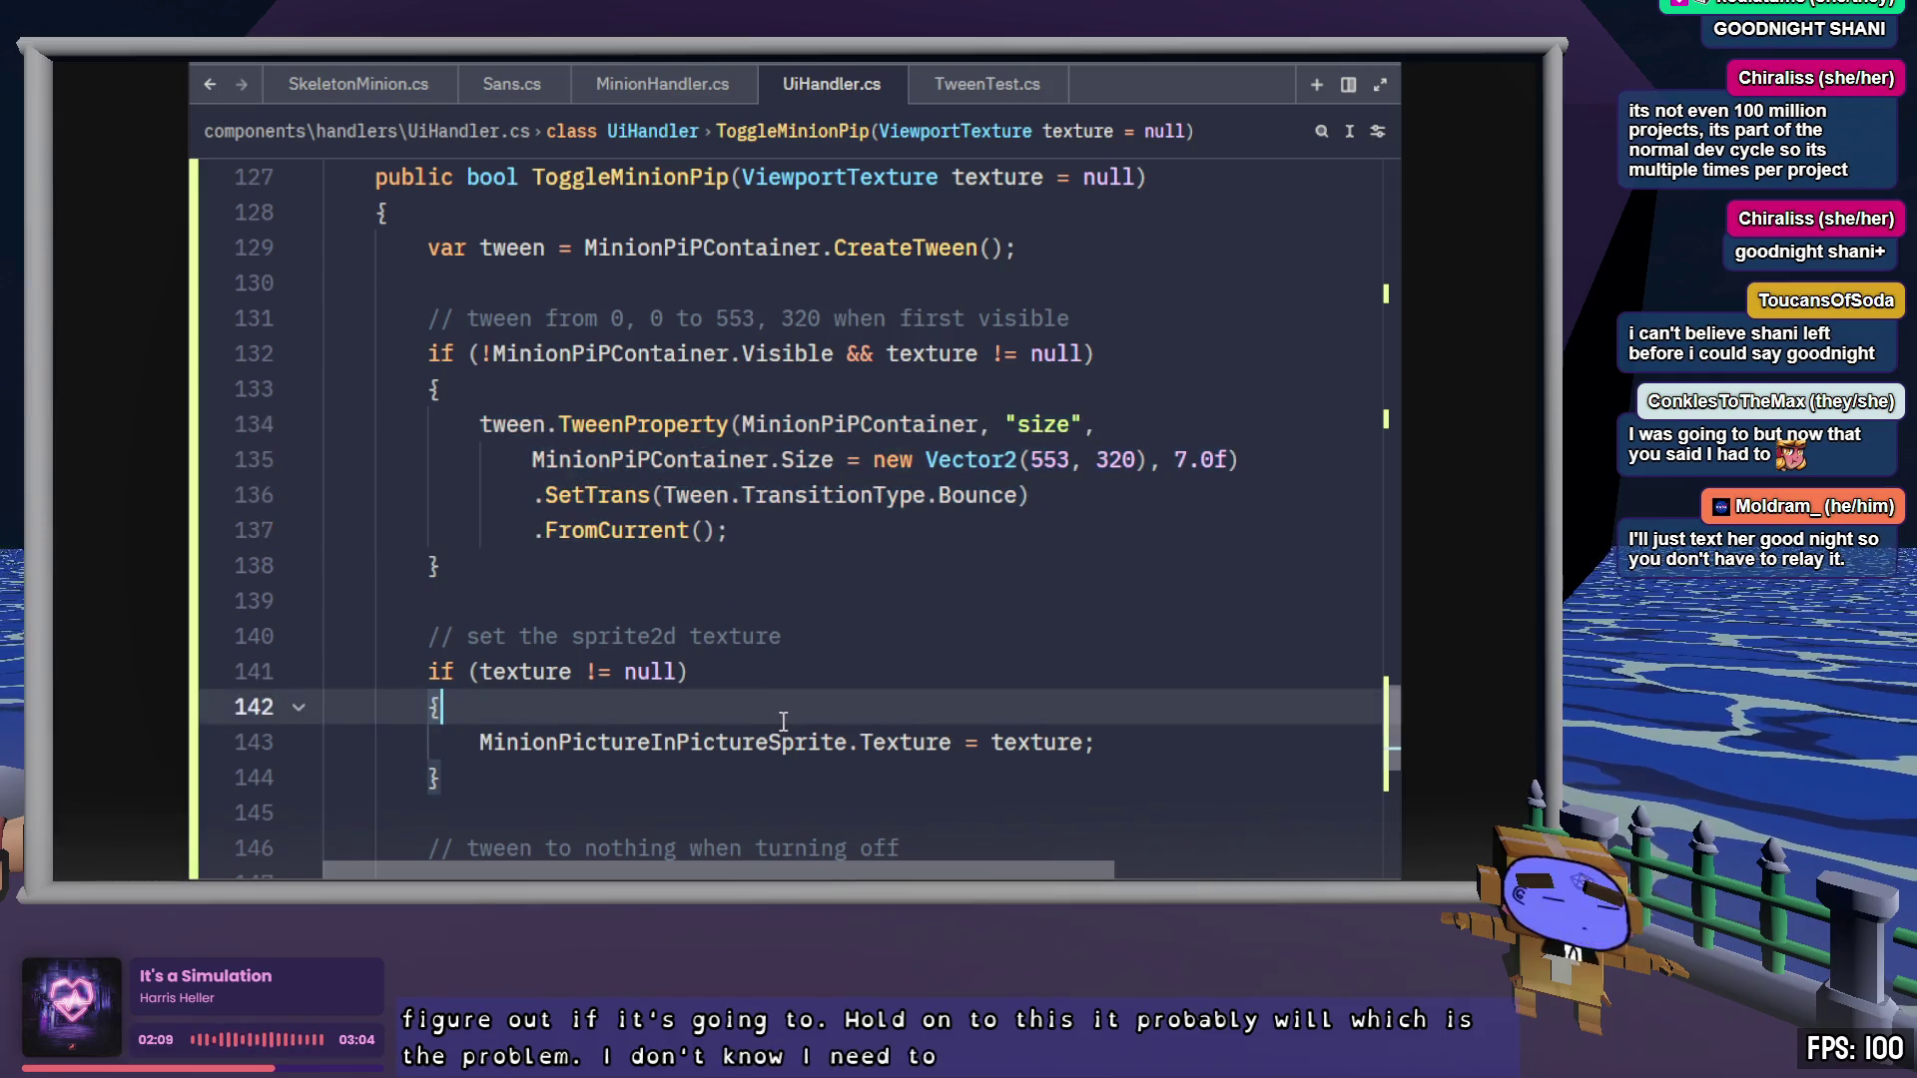
click(656, 391)
Add GD.Print("MinionPiPContainer start tween..."); above the tween and paste a copy below it
key(Return)
text(GD.pr)
key(Return)
text((")
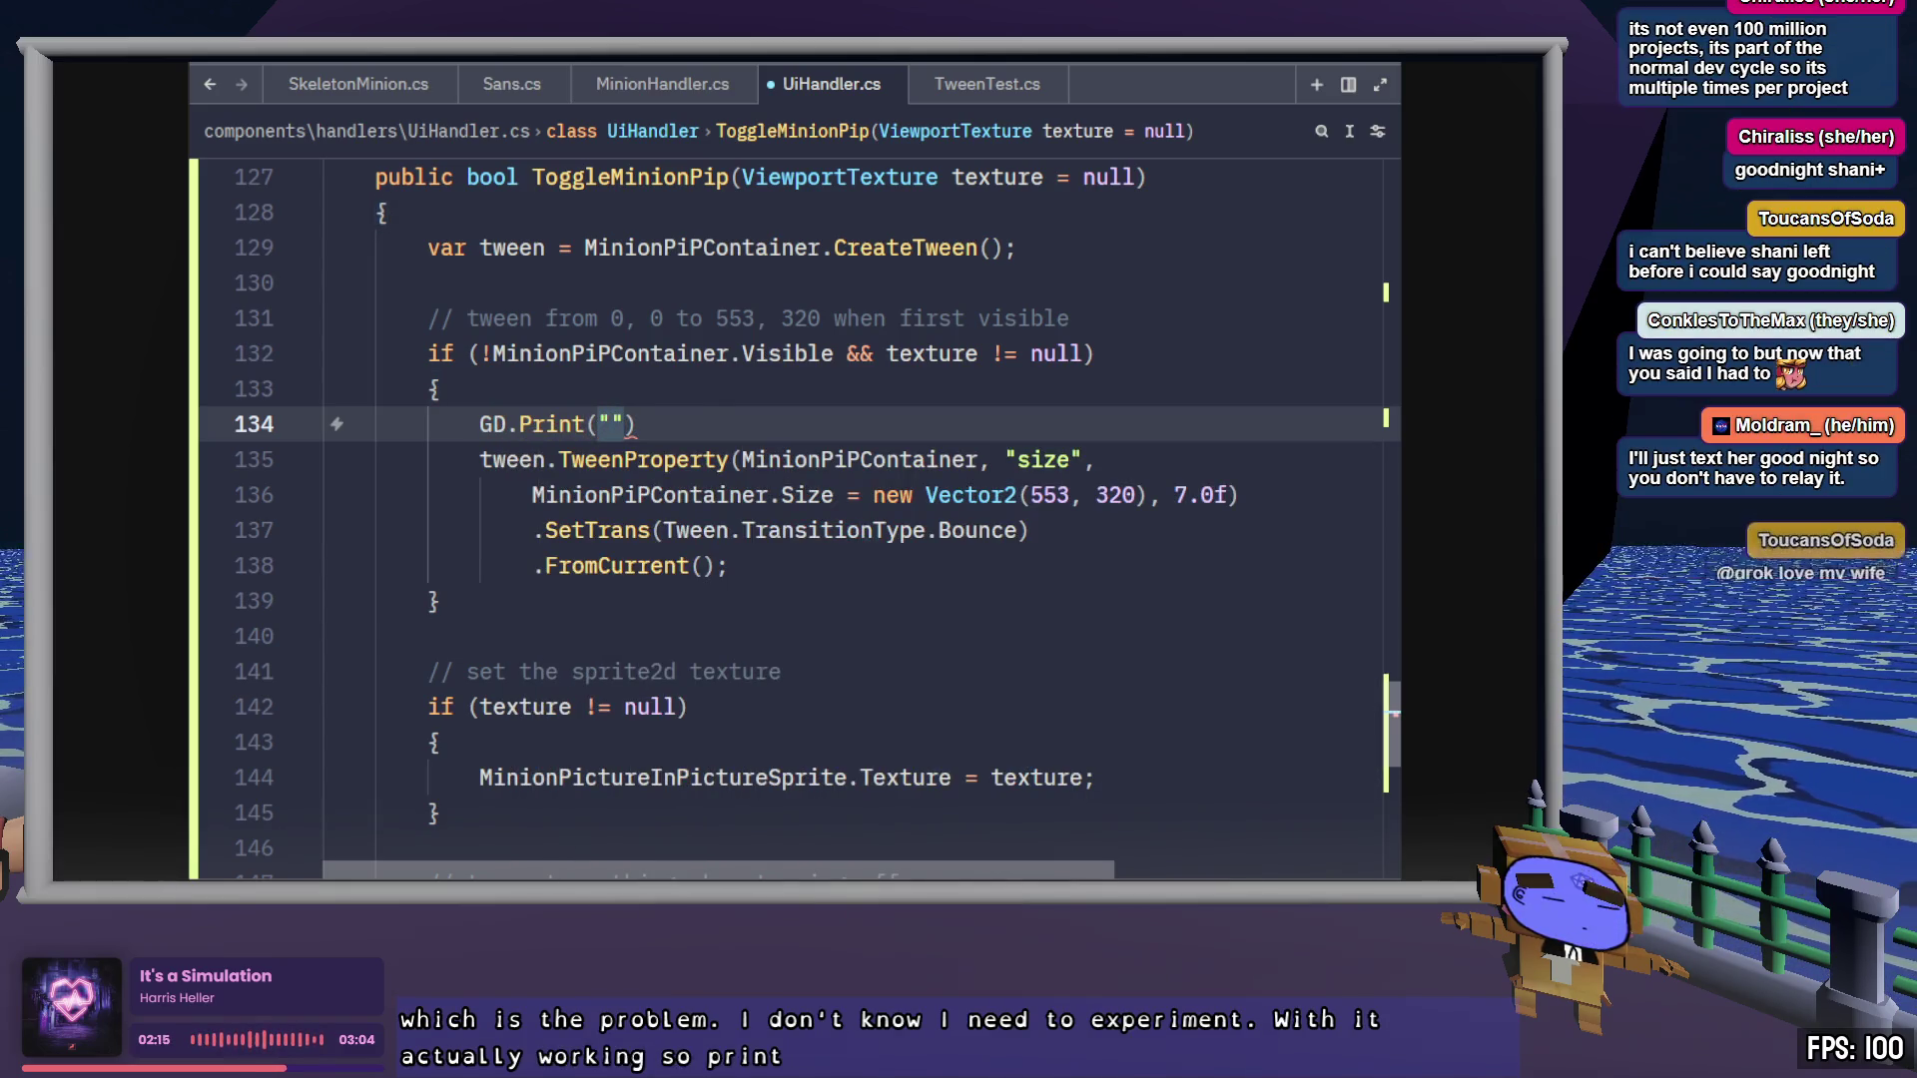
text(Minion)
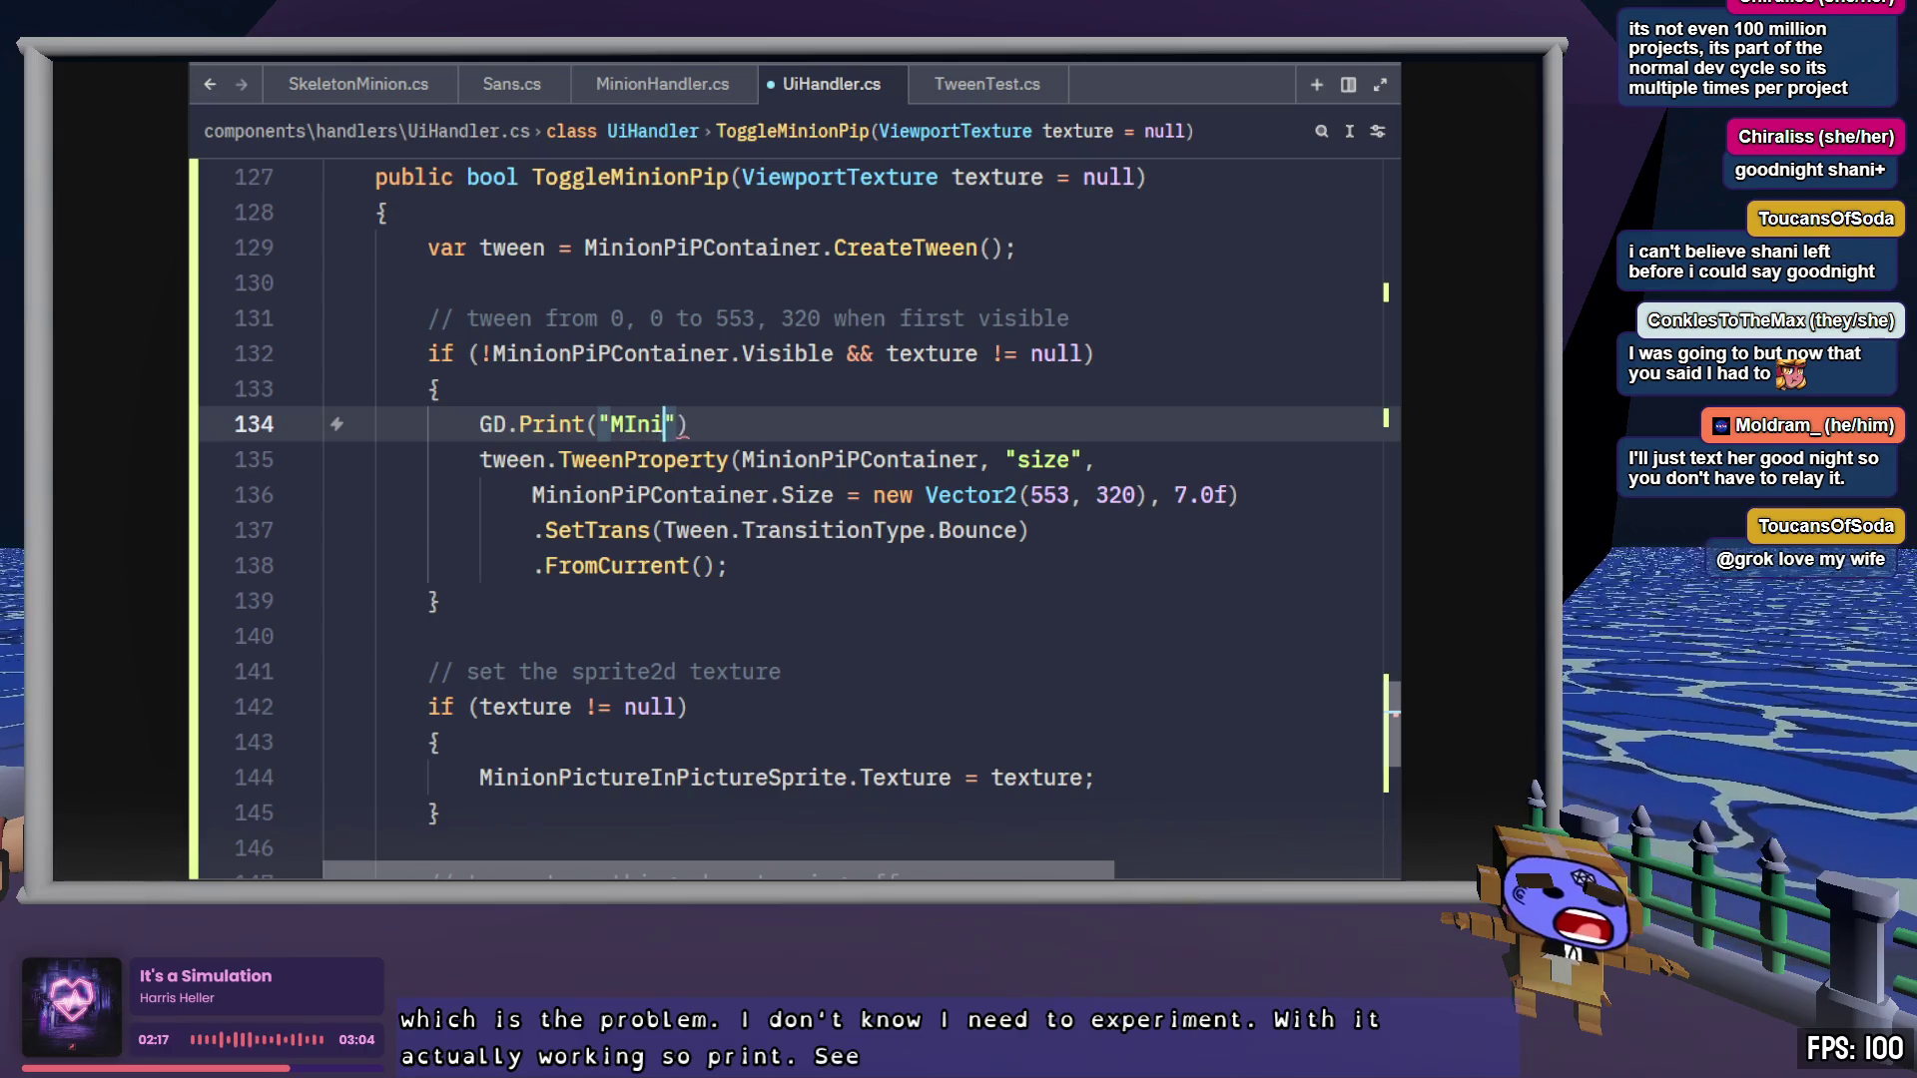
key(BackSpace)
key(BackSpace)
key(BackSpace)
text(n)
key(BackSpace)
text(inion)
text(PiP)
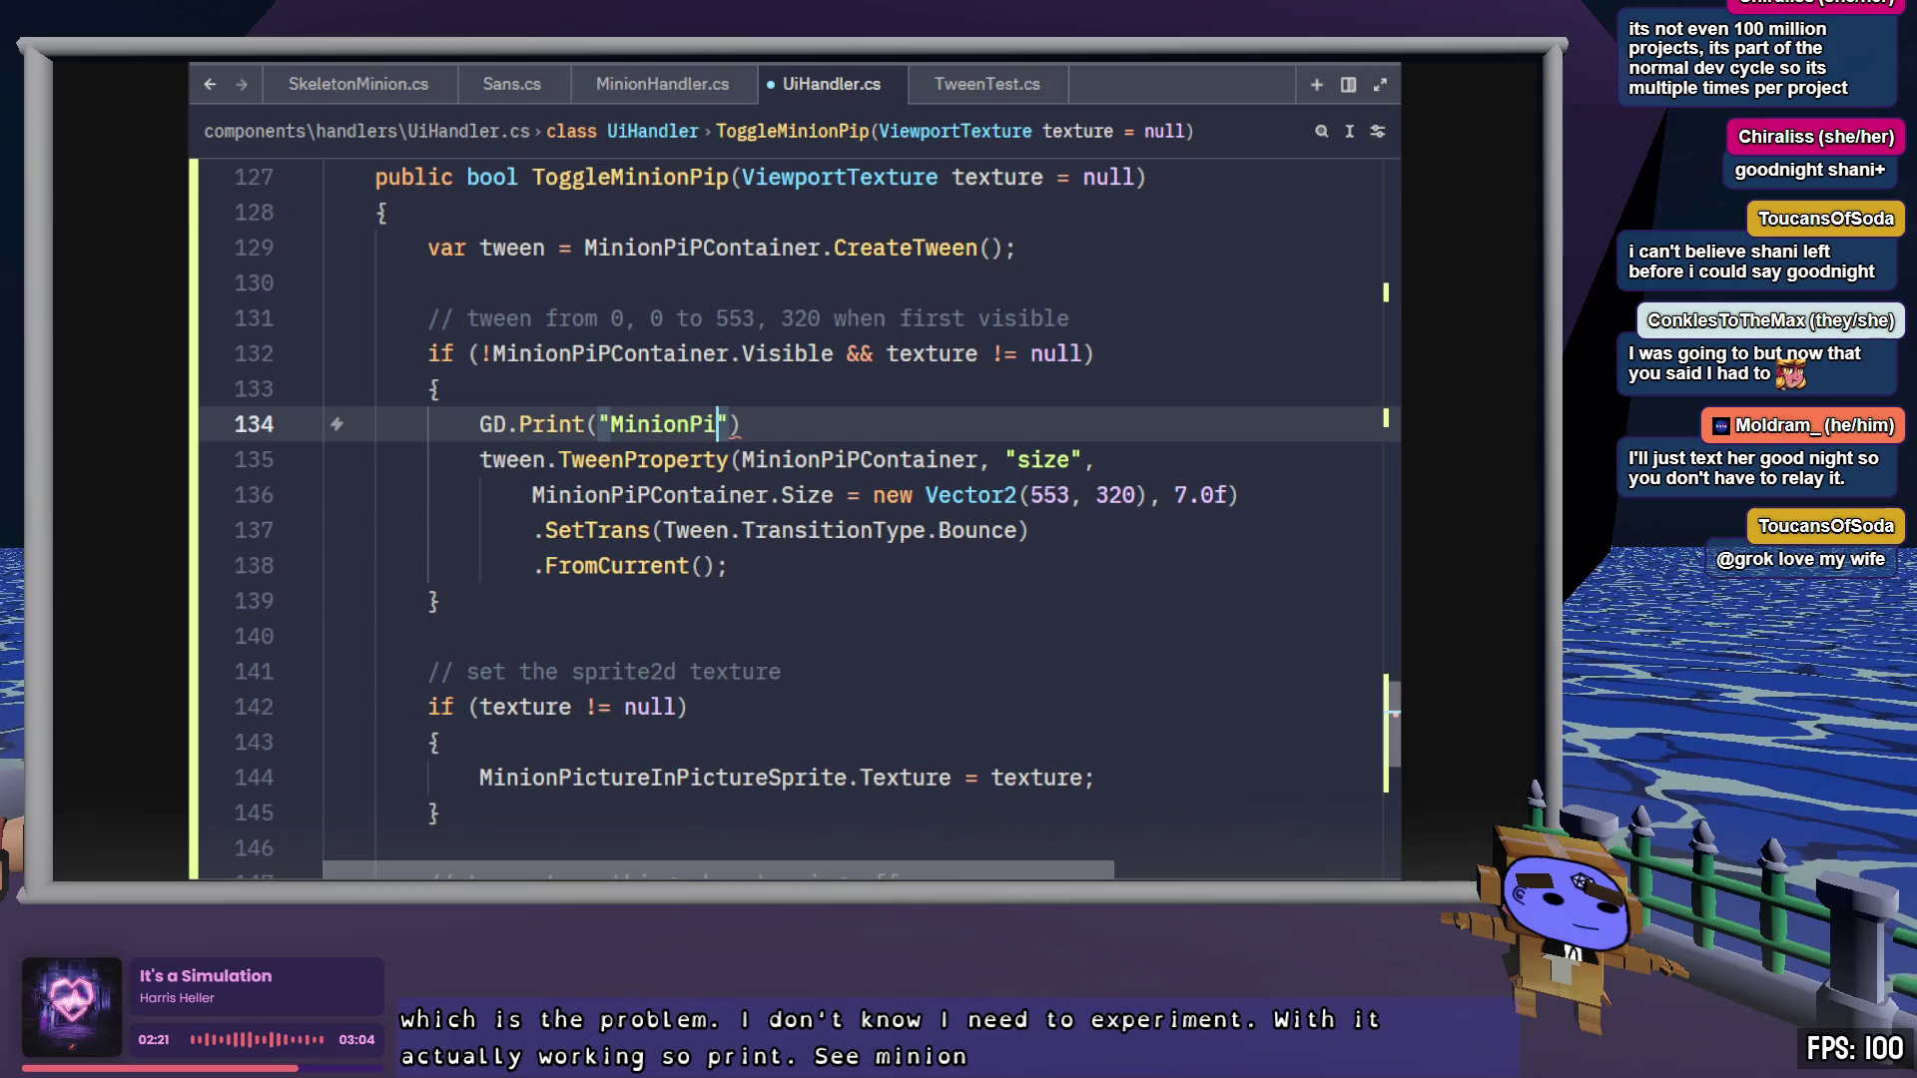
text(Container)
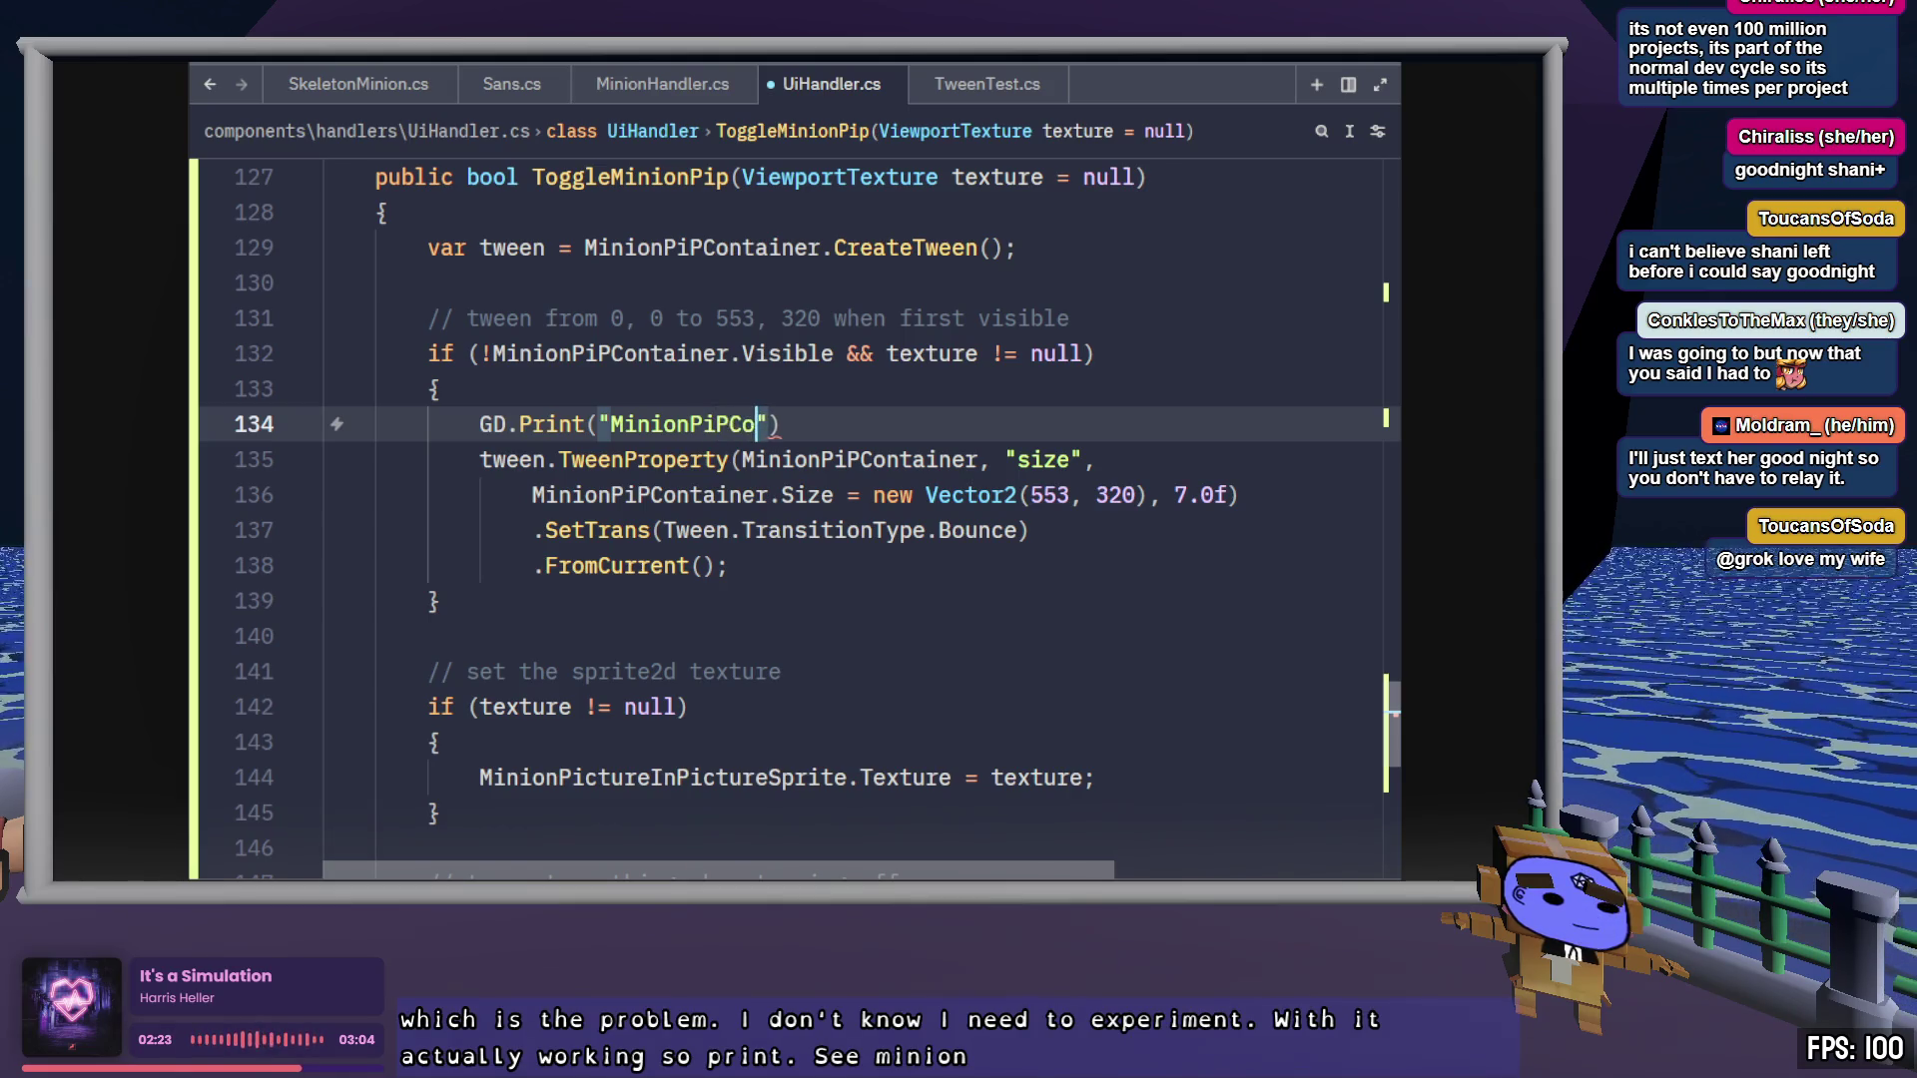
text( start tween)
text(...)
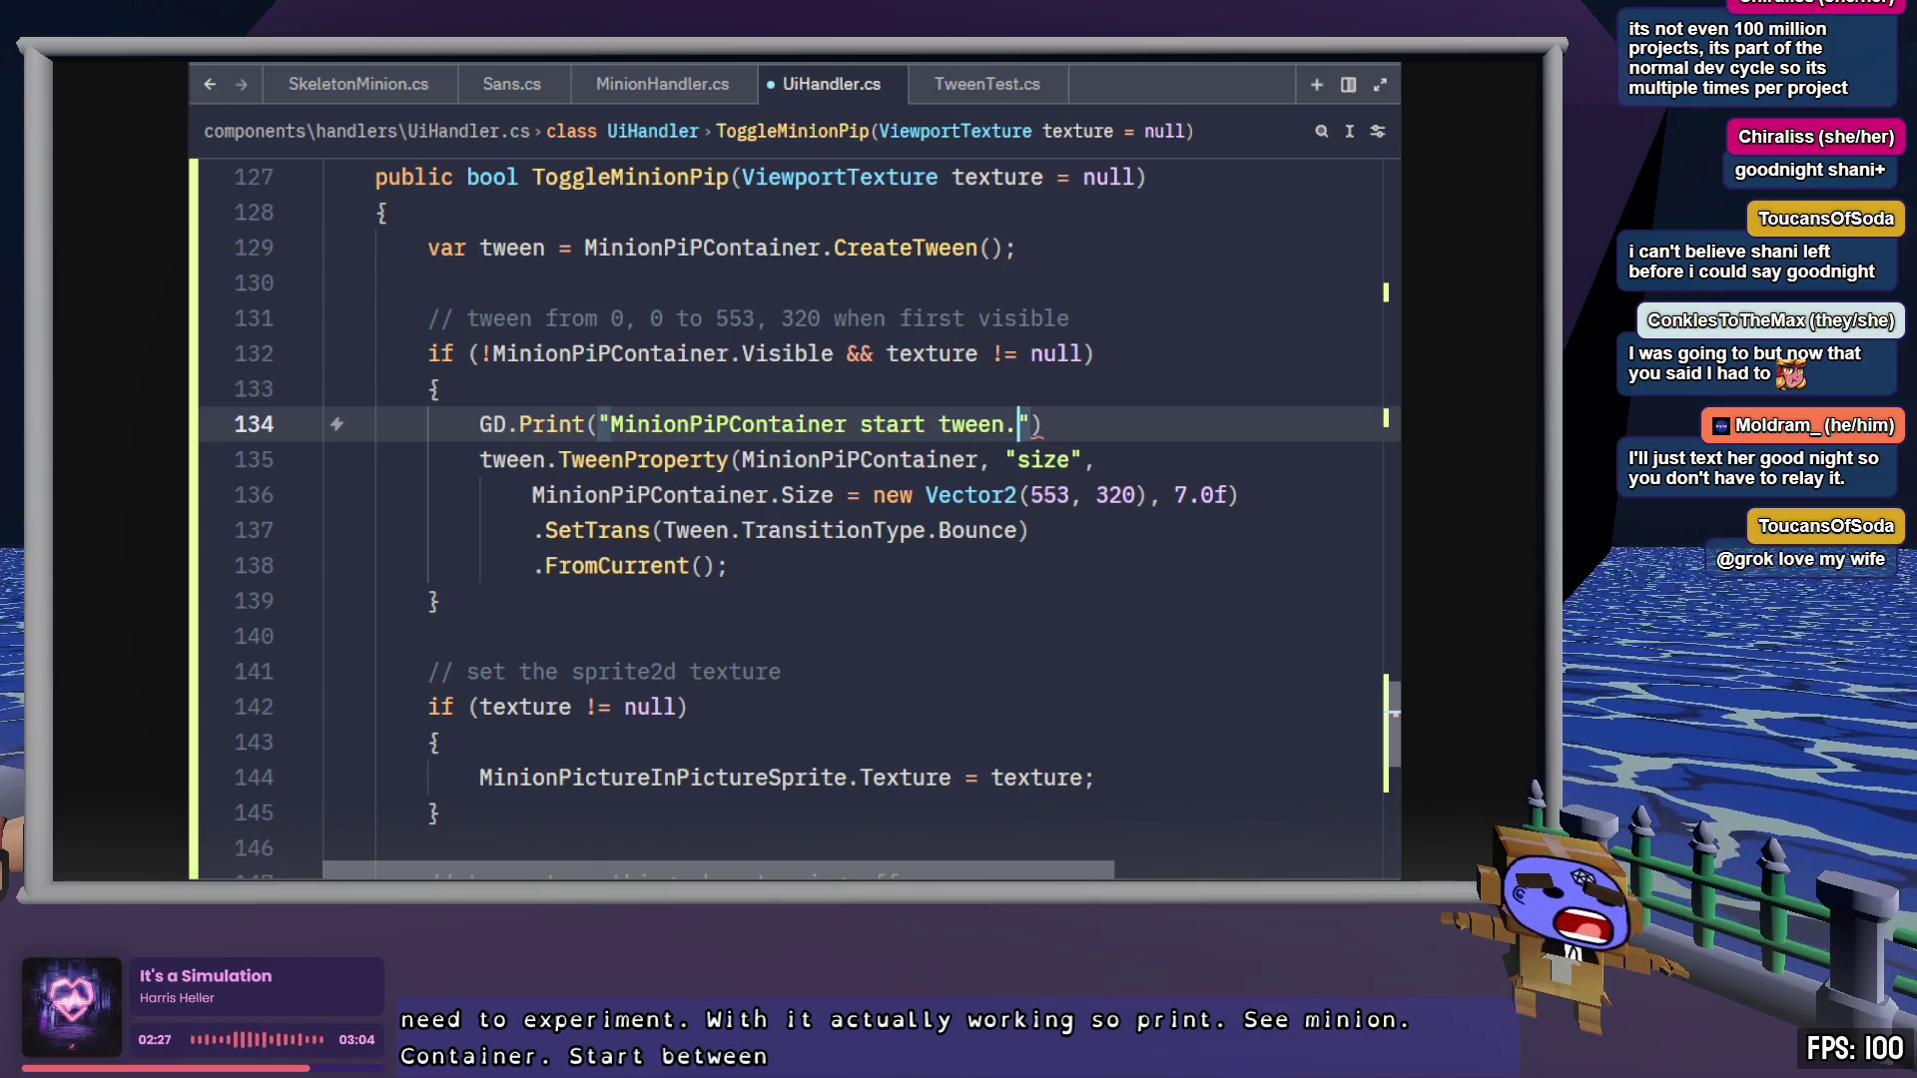
key(End)
text(;)
key(Down)
key(Down)
key(Down)
key(Return)
text(GD.Print("MinionPiPContainer start tween...");)
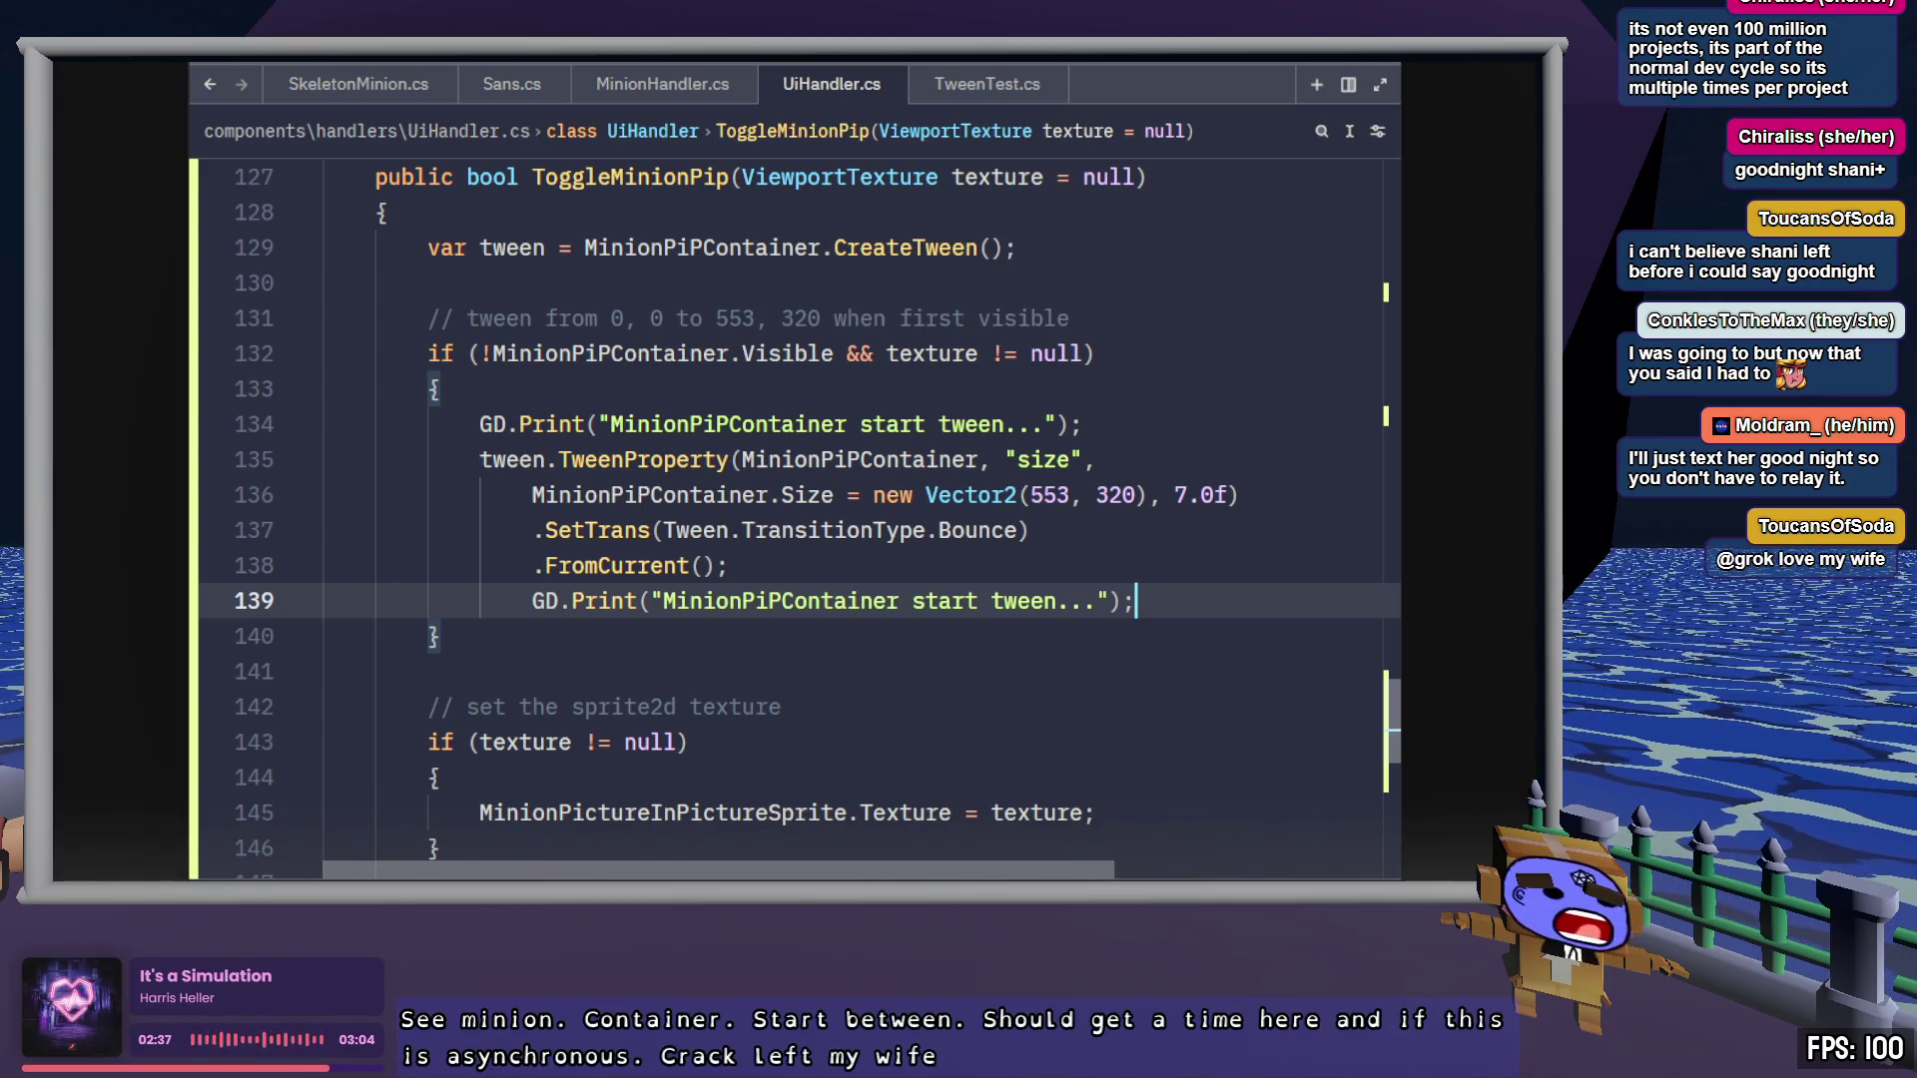
Reword the two messages to "before tween..." above and "after tween" below the tween
key(ctrl+Tab)
key(ctrl+shift+Tab)
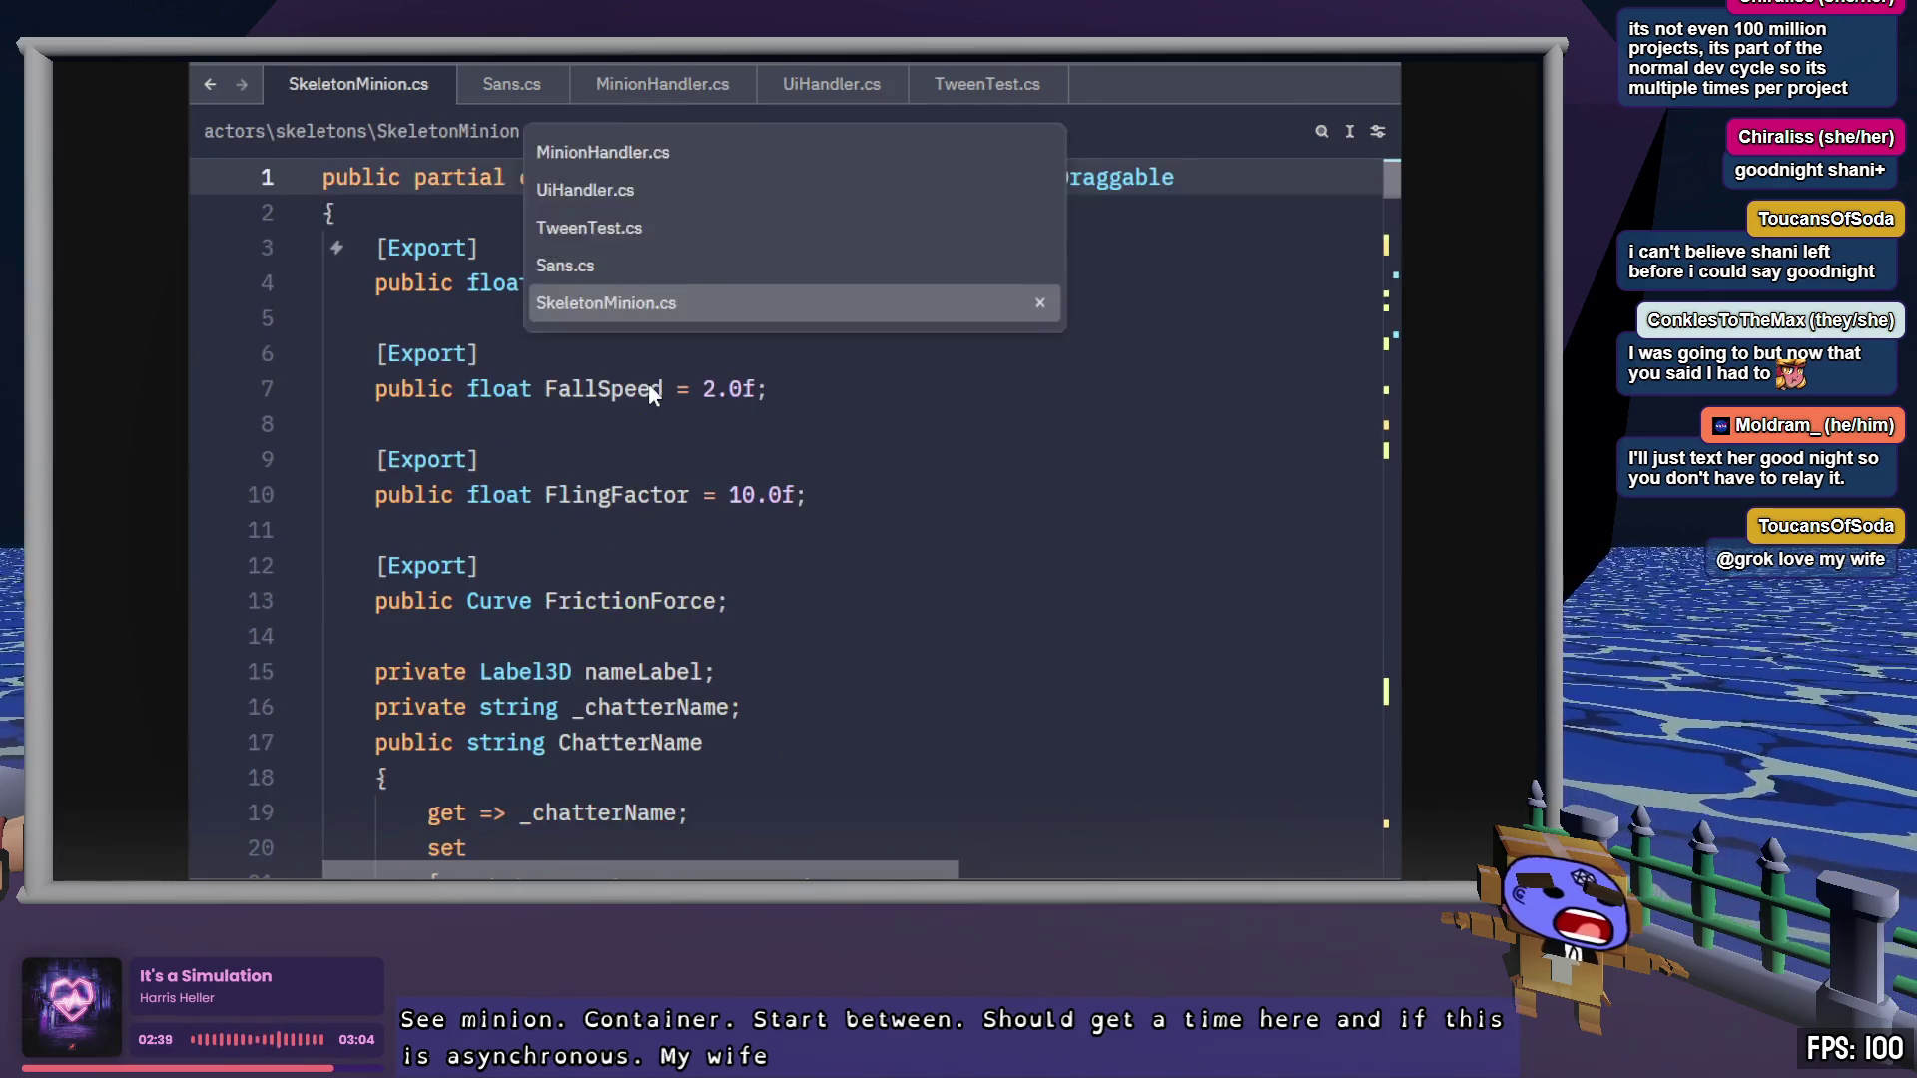
click(874, 90)
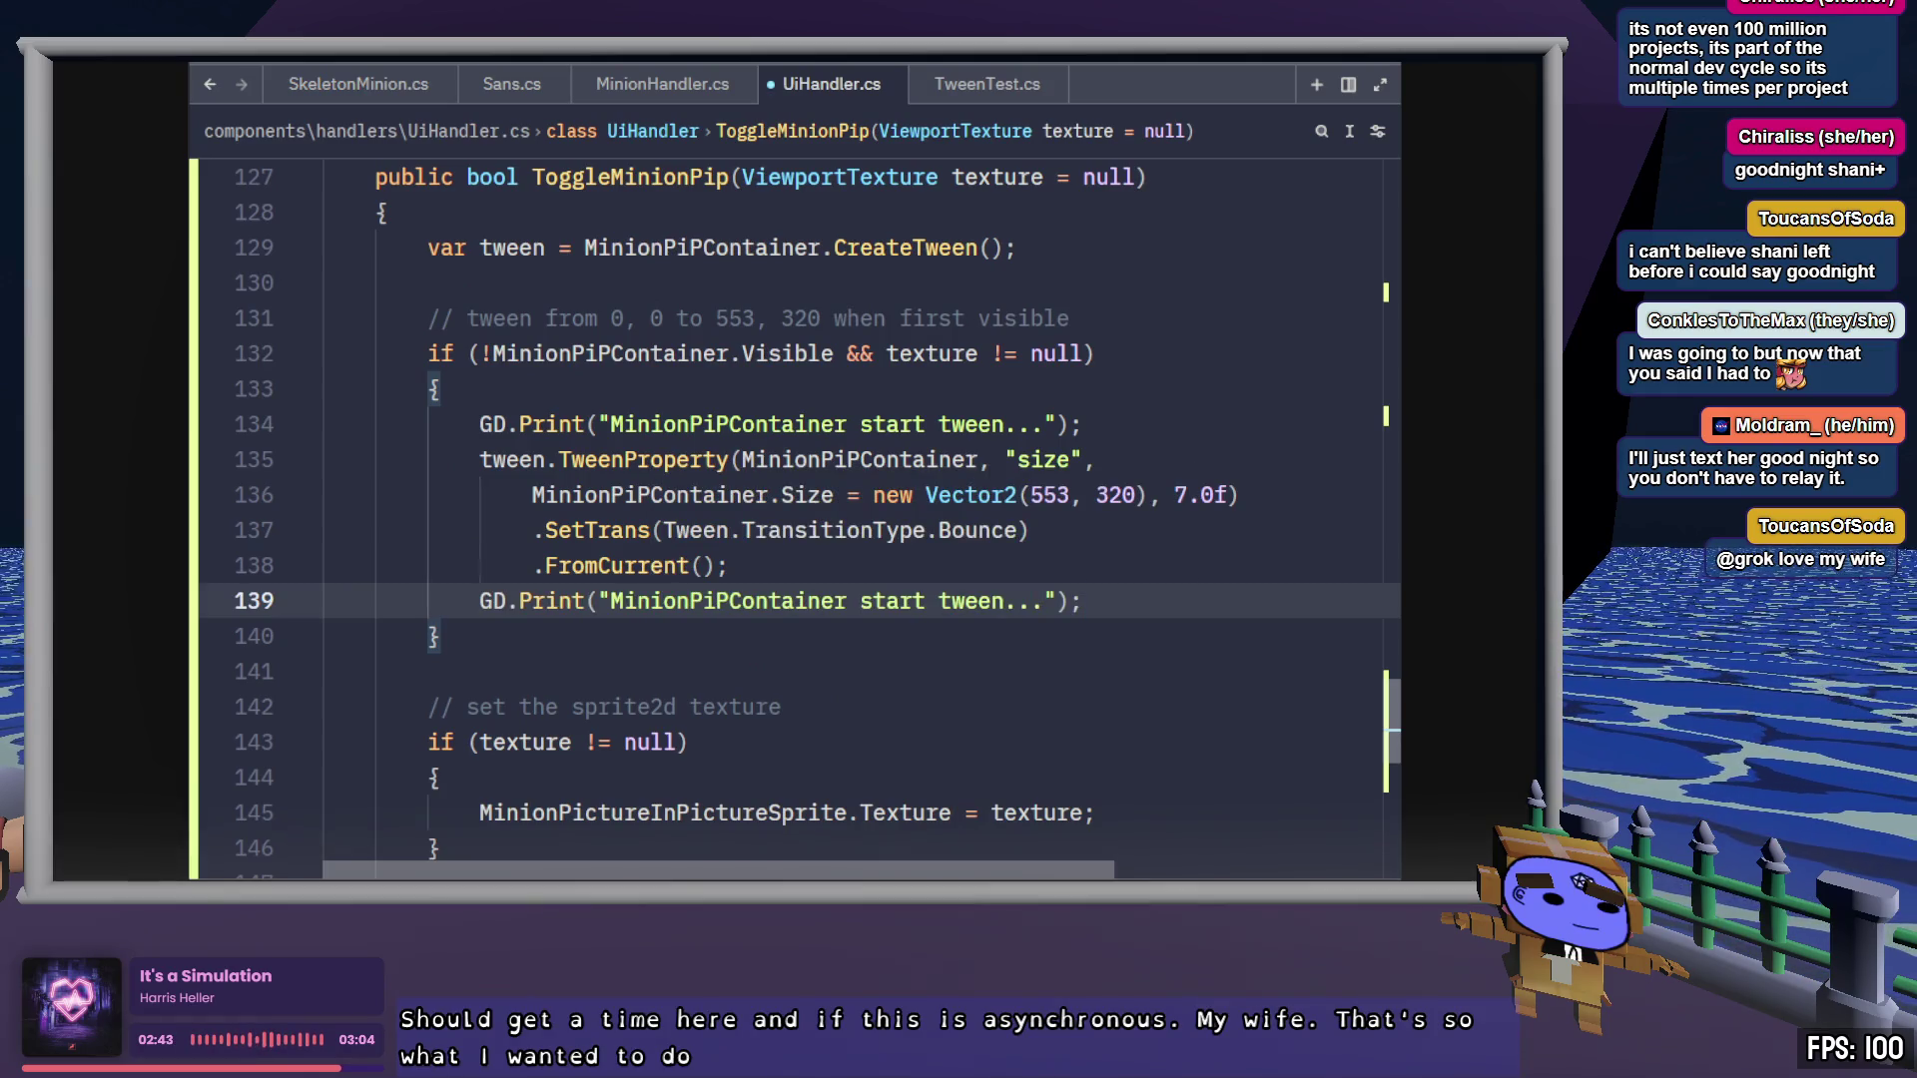
double_click(892, 601)
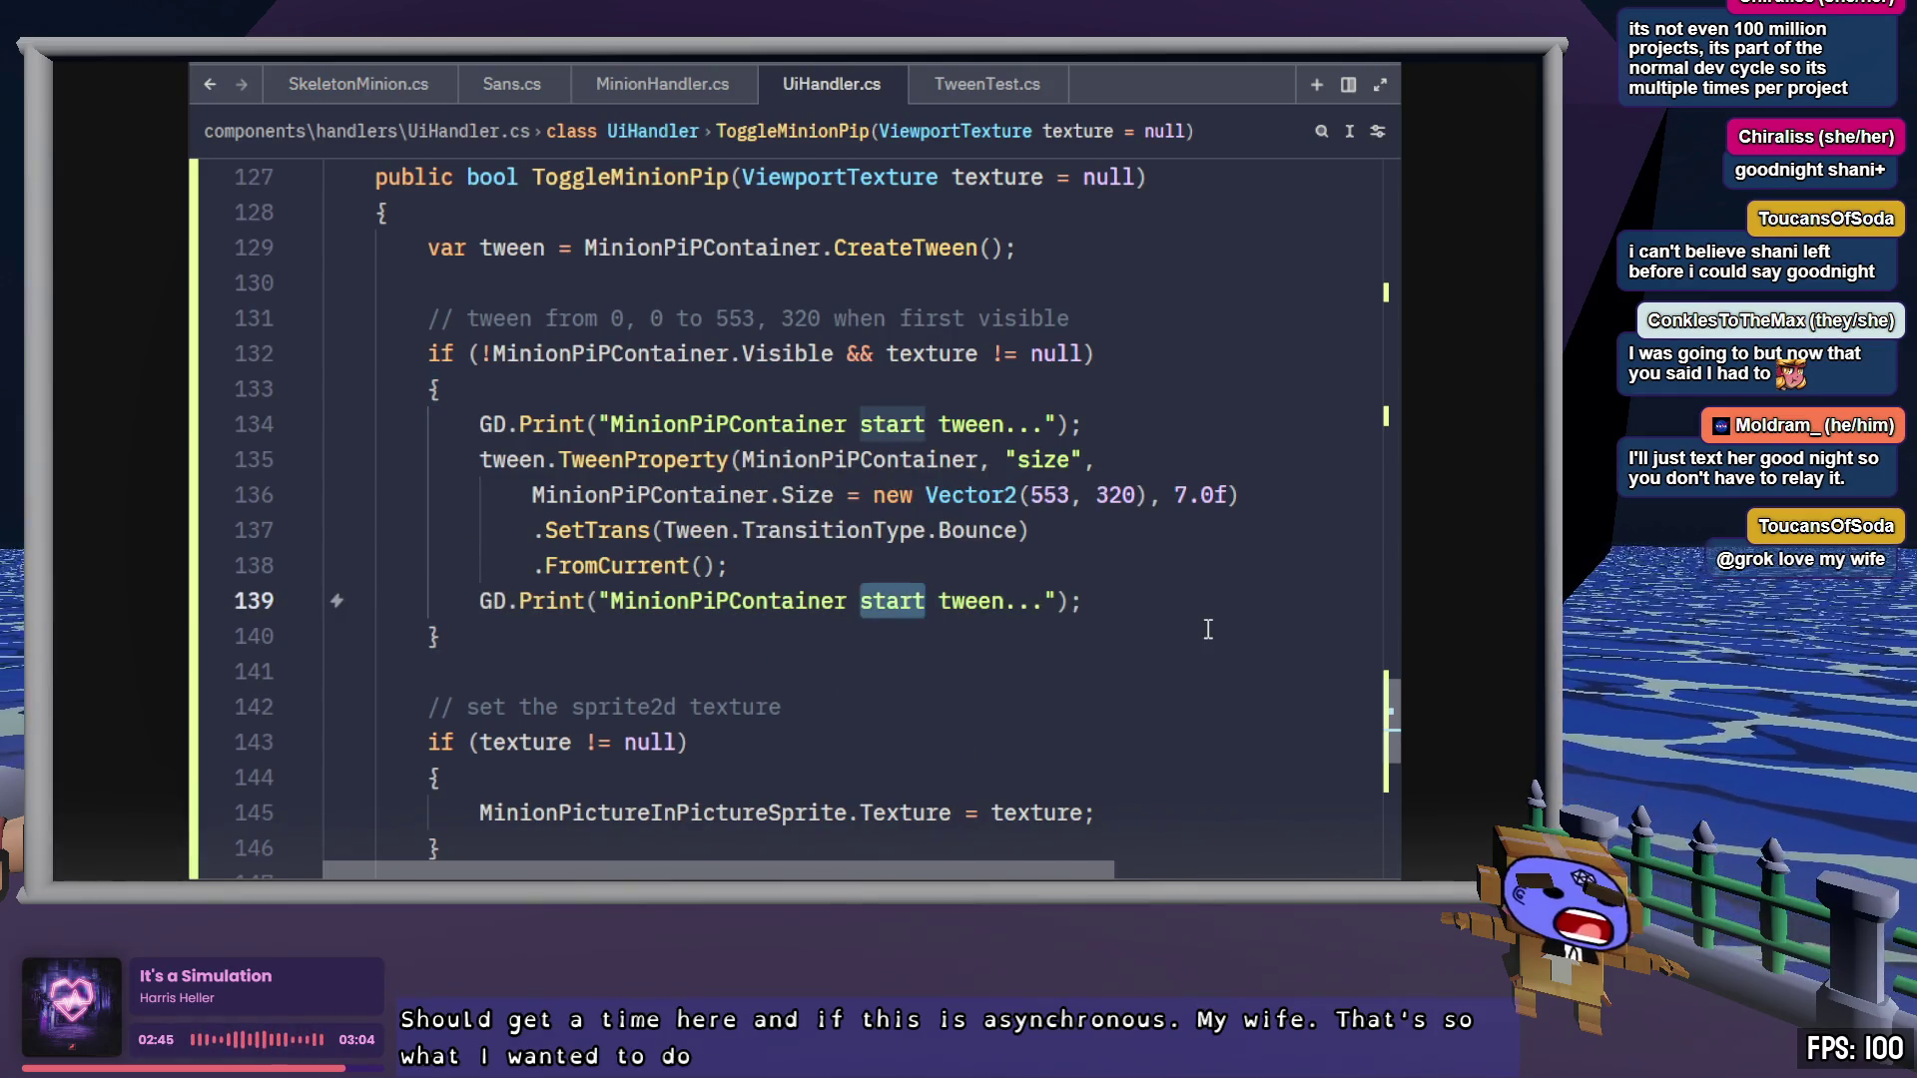
text(after)
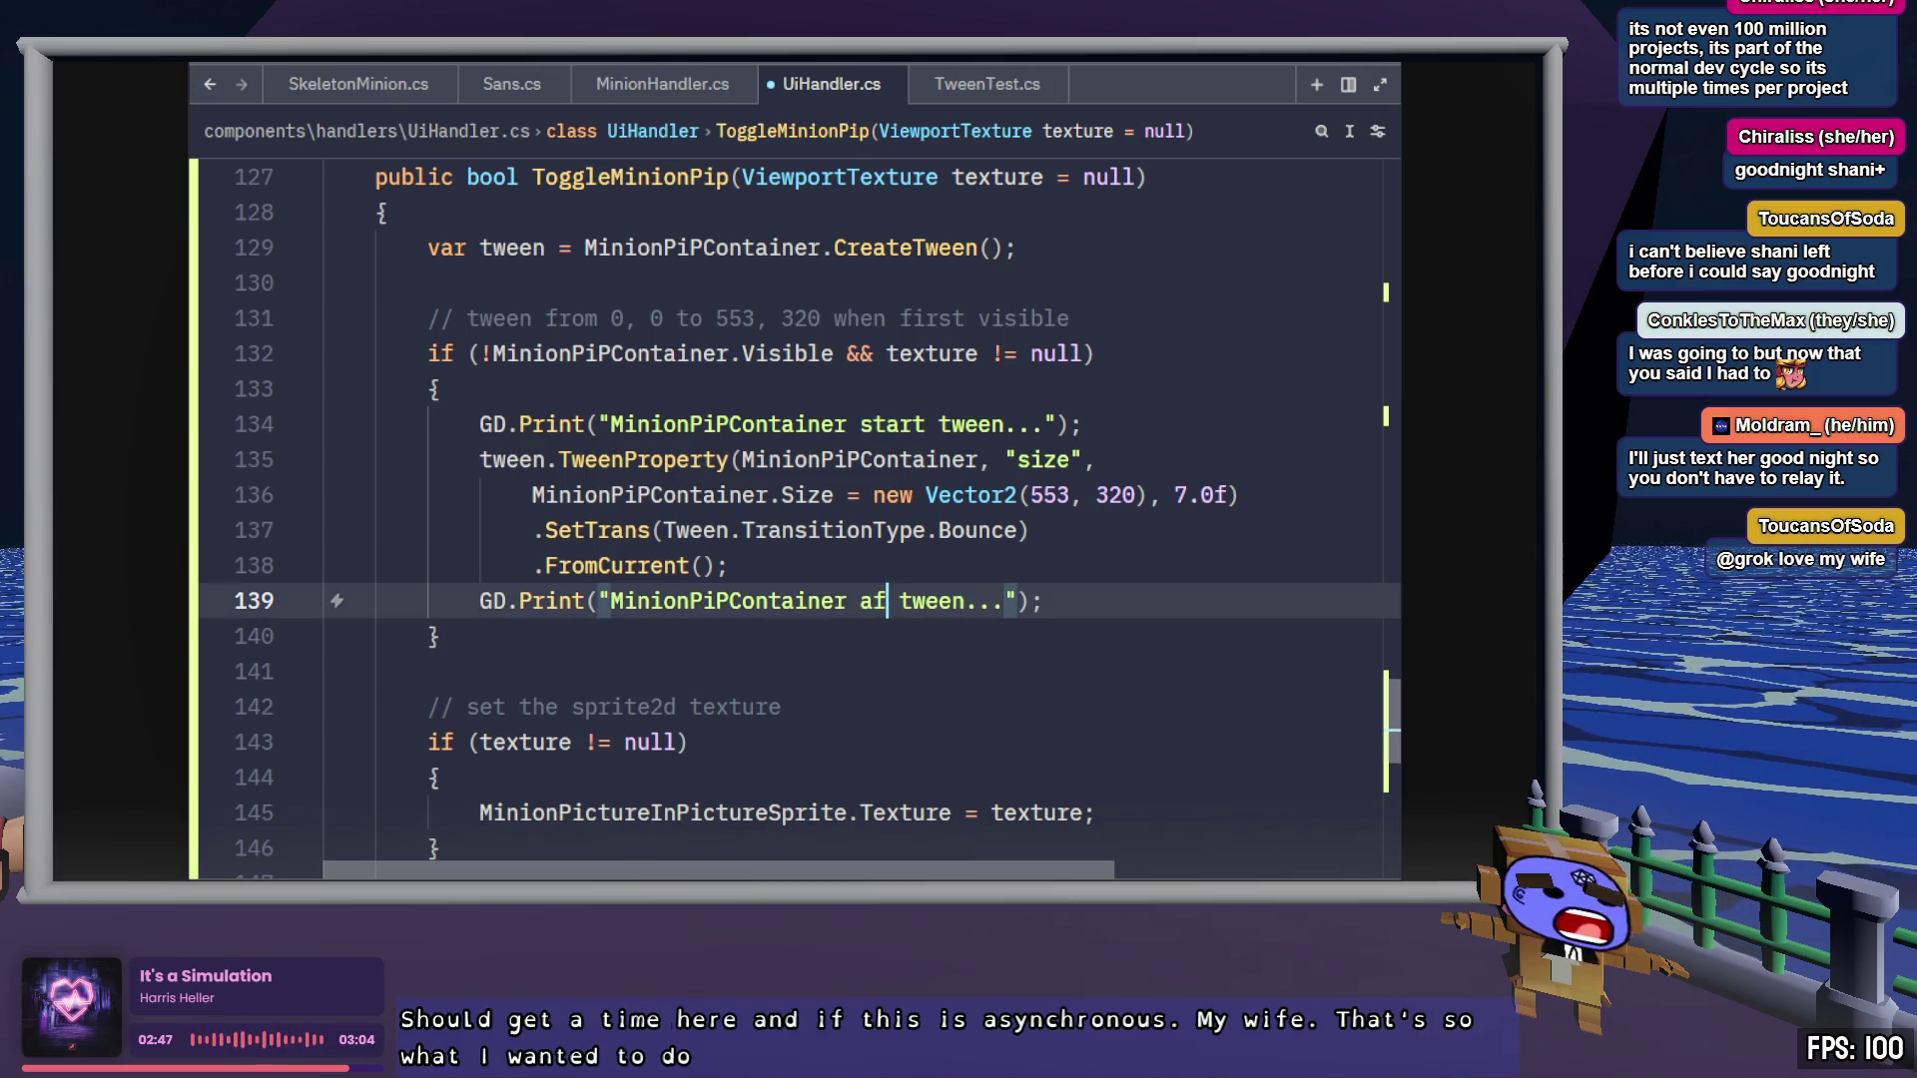
key(Up)
key(Up)
key(Up)
key(ctrl+BackSpace)
text(before)
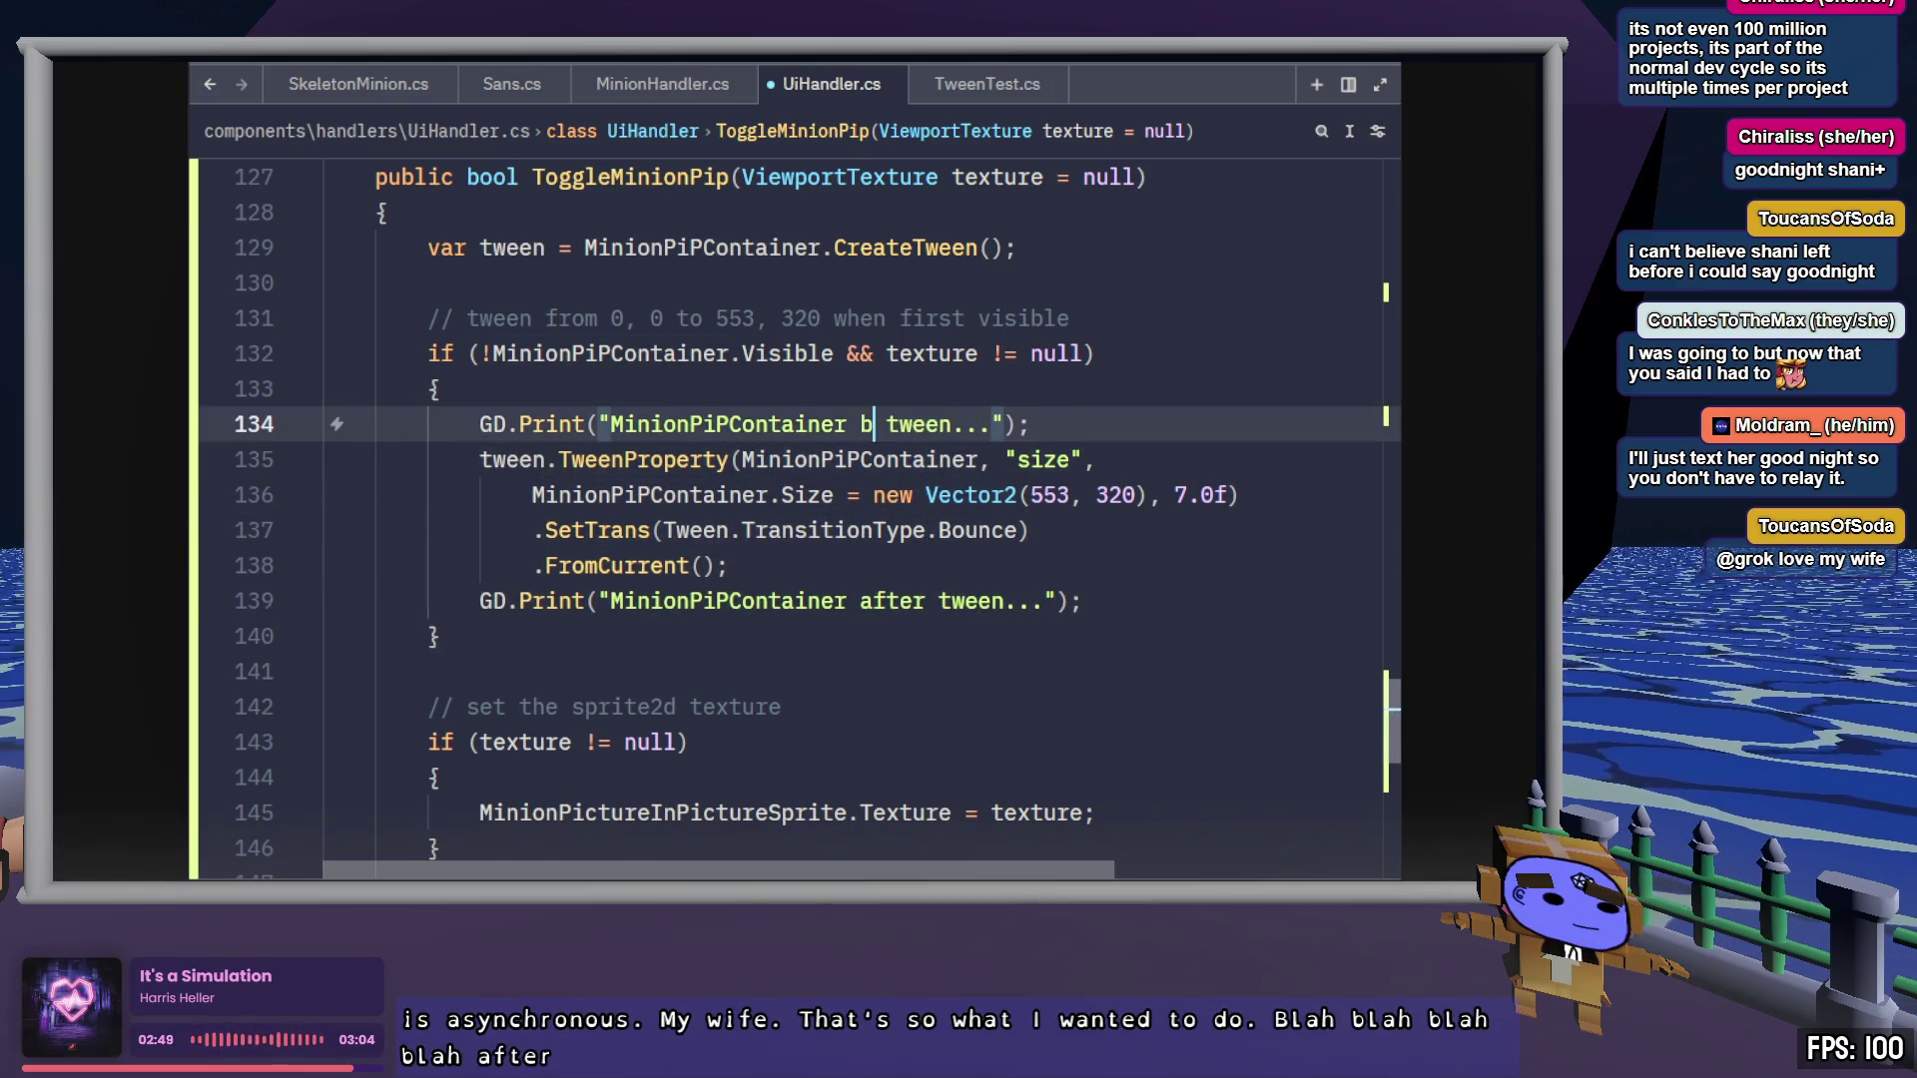
click(1034, 603)
key(BackSpace)
key(BackSpace)
key(BackSpace)
key(End)
key(shift+Home)
key(ctrl+c)
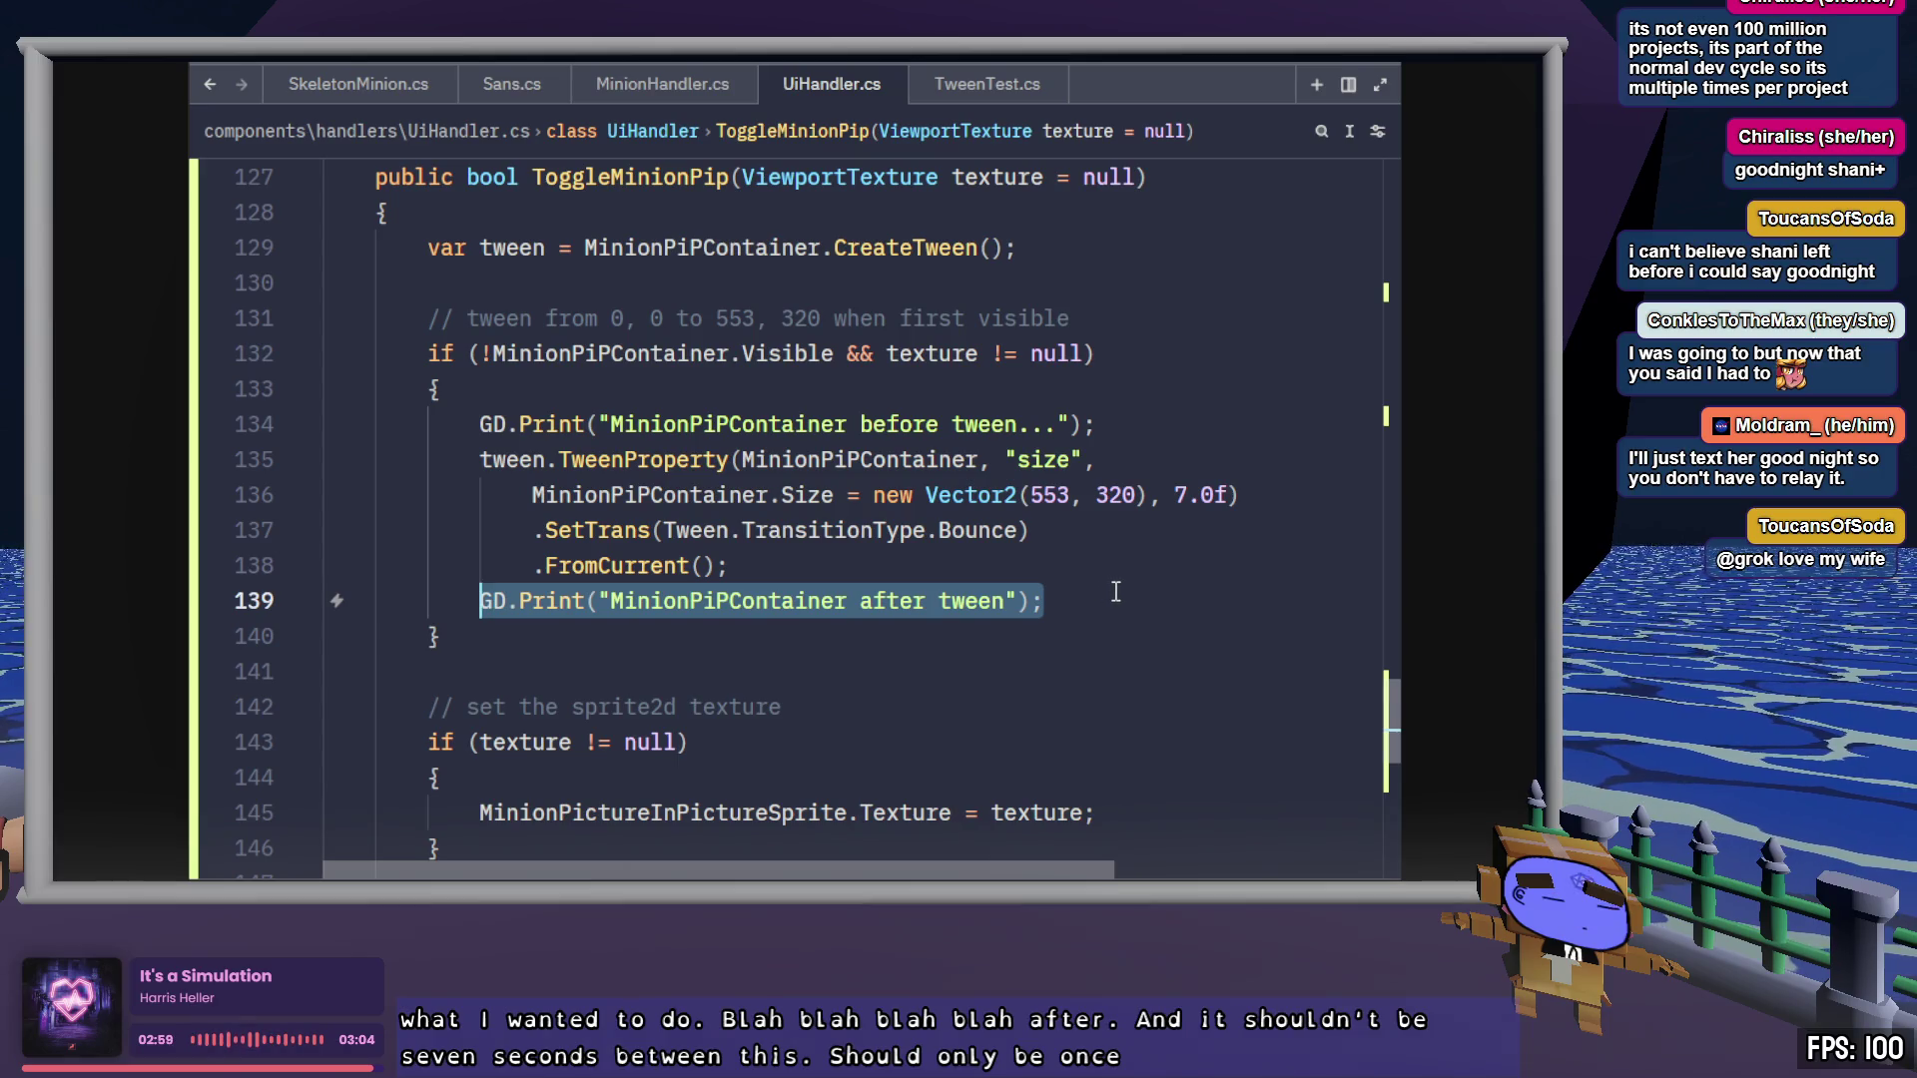
Add an "after tween, before texture" print inside the texture block and save UiHandler.cs
scroll(1115, 592, down, 1)
click(991, 684)
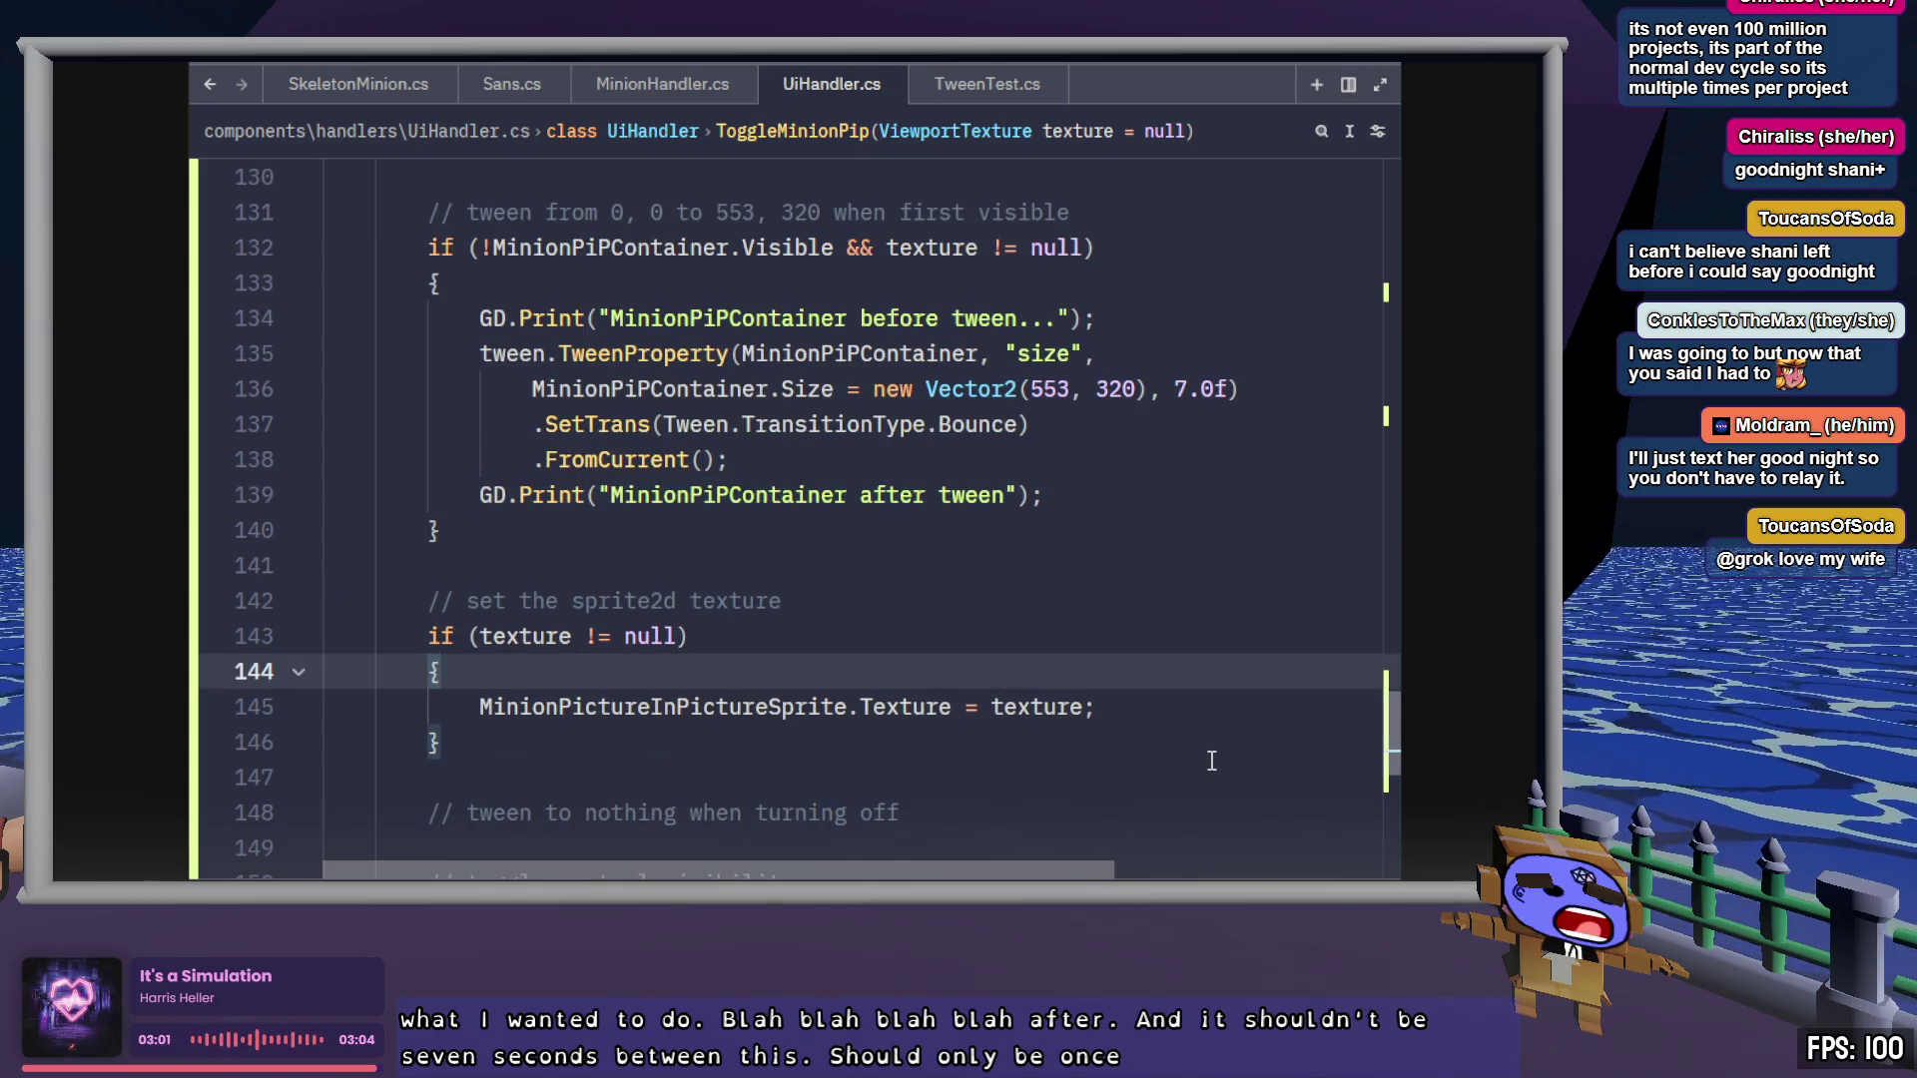
key(Return)
key(ctrl+v)
key(Left)
key(Left)
key(Left)
key(Left)
key(ctrl+BackSpace)
text(before)
key(ctrl+BackSpace)
text(after)
key(Right)
key(Right)
key(Right)
text(, before texture)
key(ctrl+s)
key(End)
key(shift+Home)
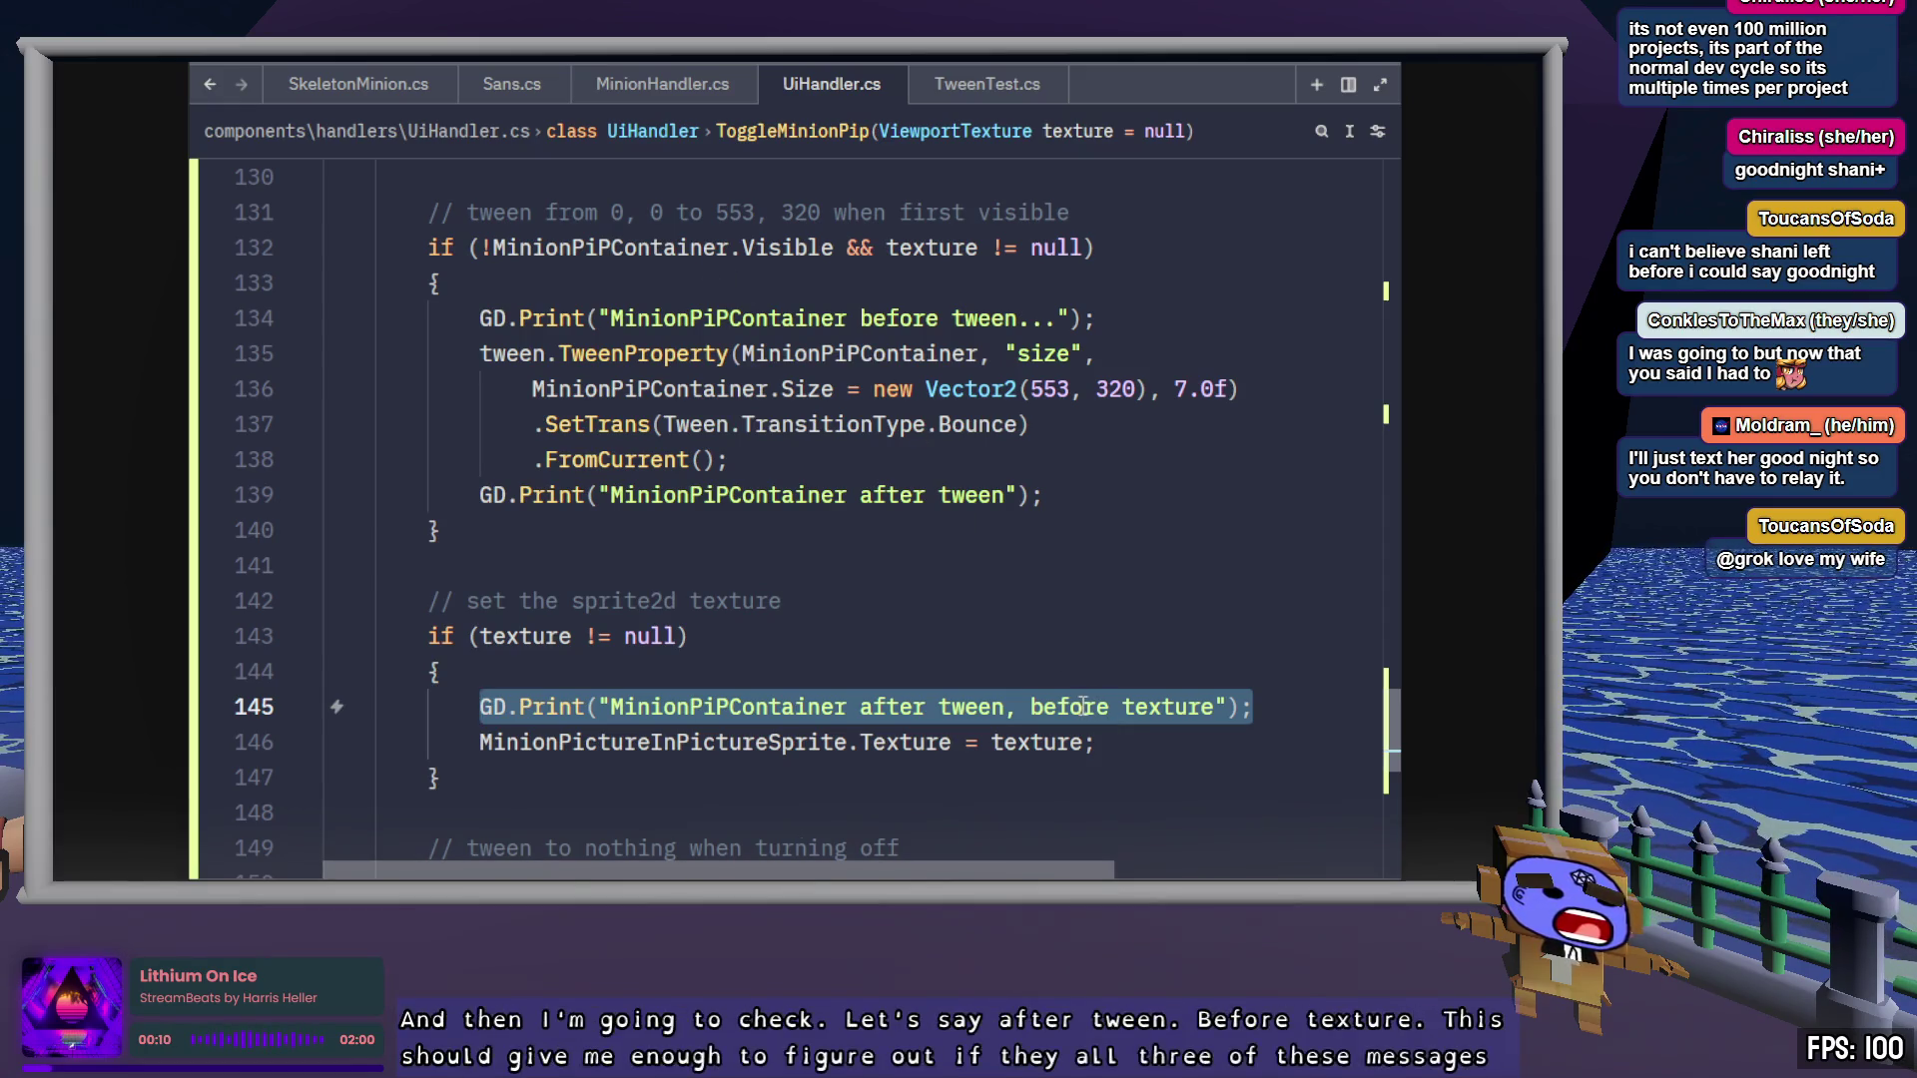
drag(744, 460, 478, 354)
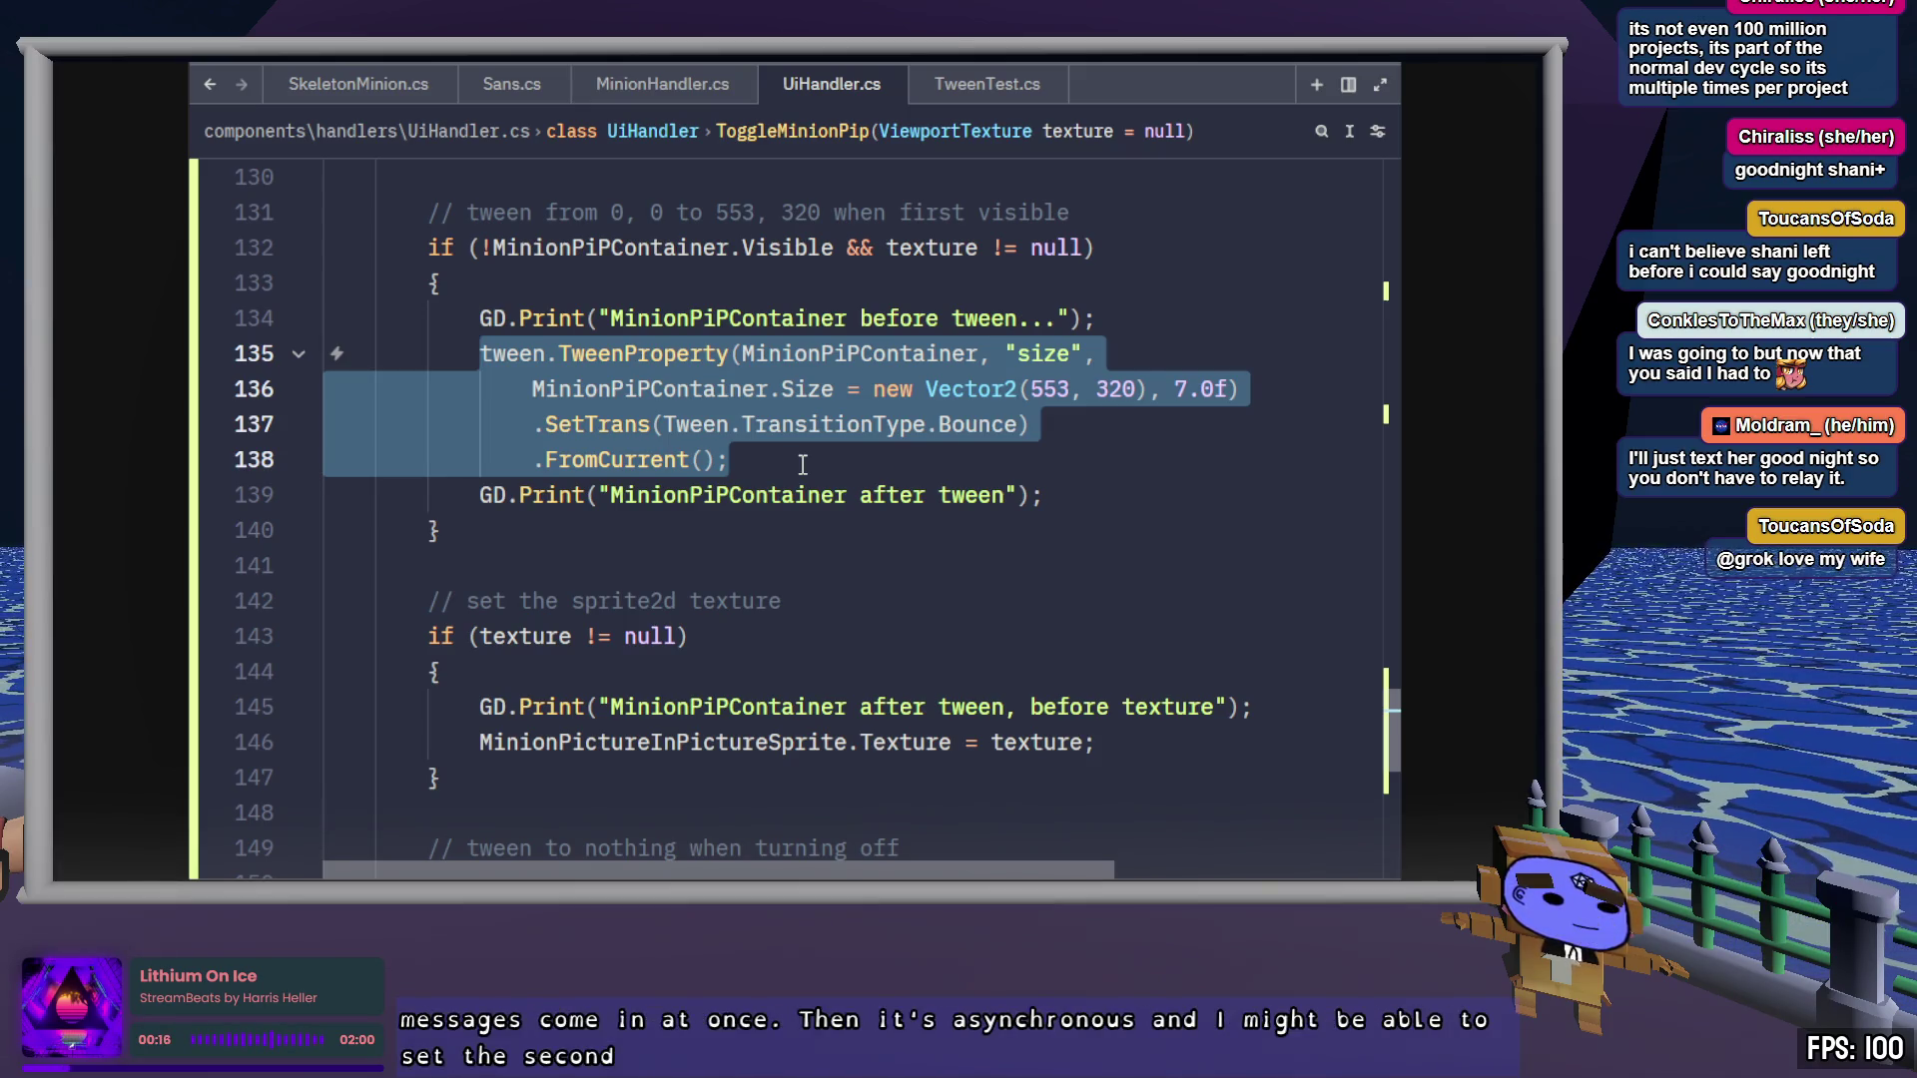
scroll(804, 465, down, 3)
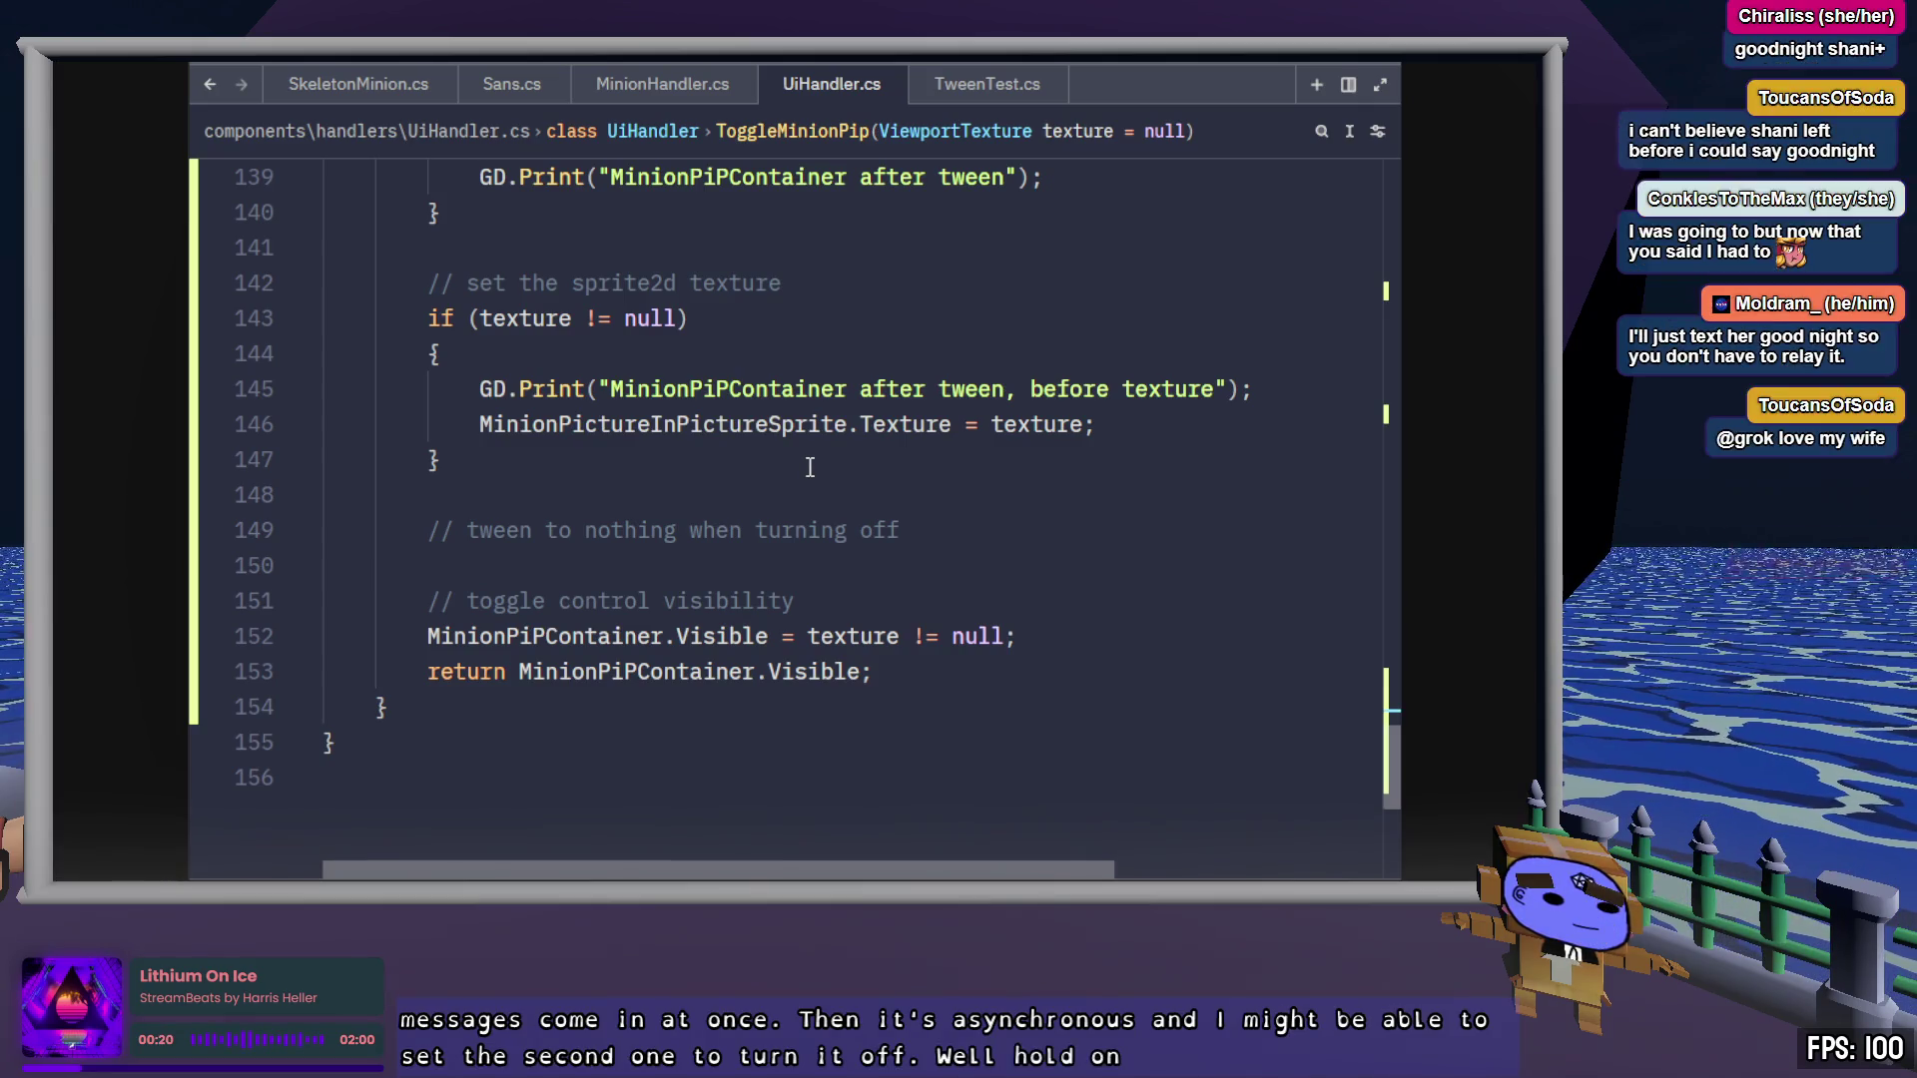
click(699, 460)
click(1053, 636)
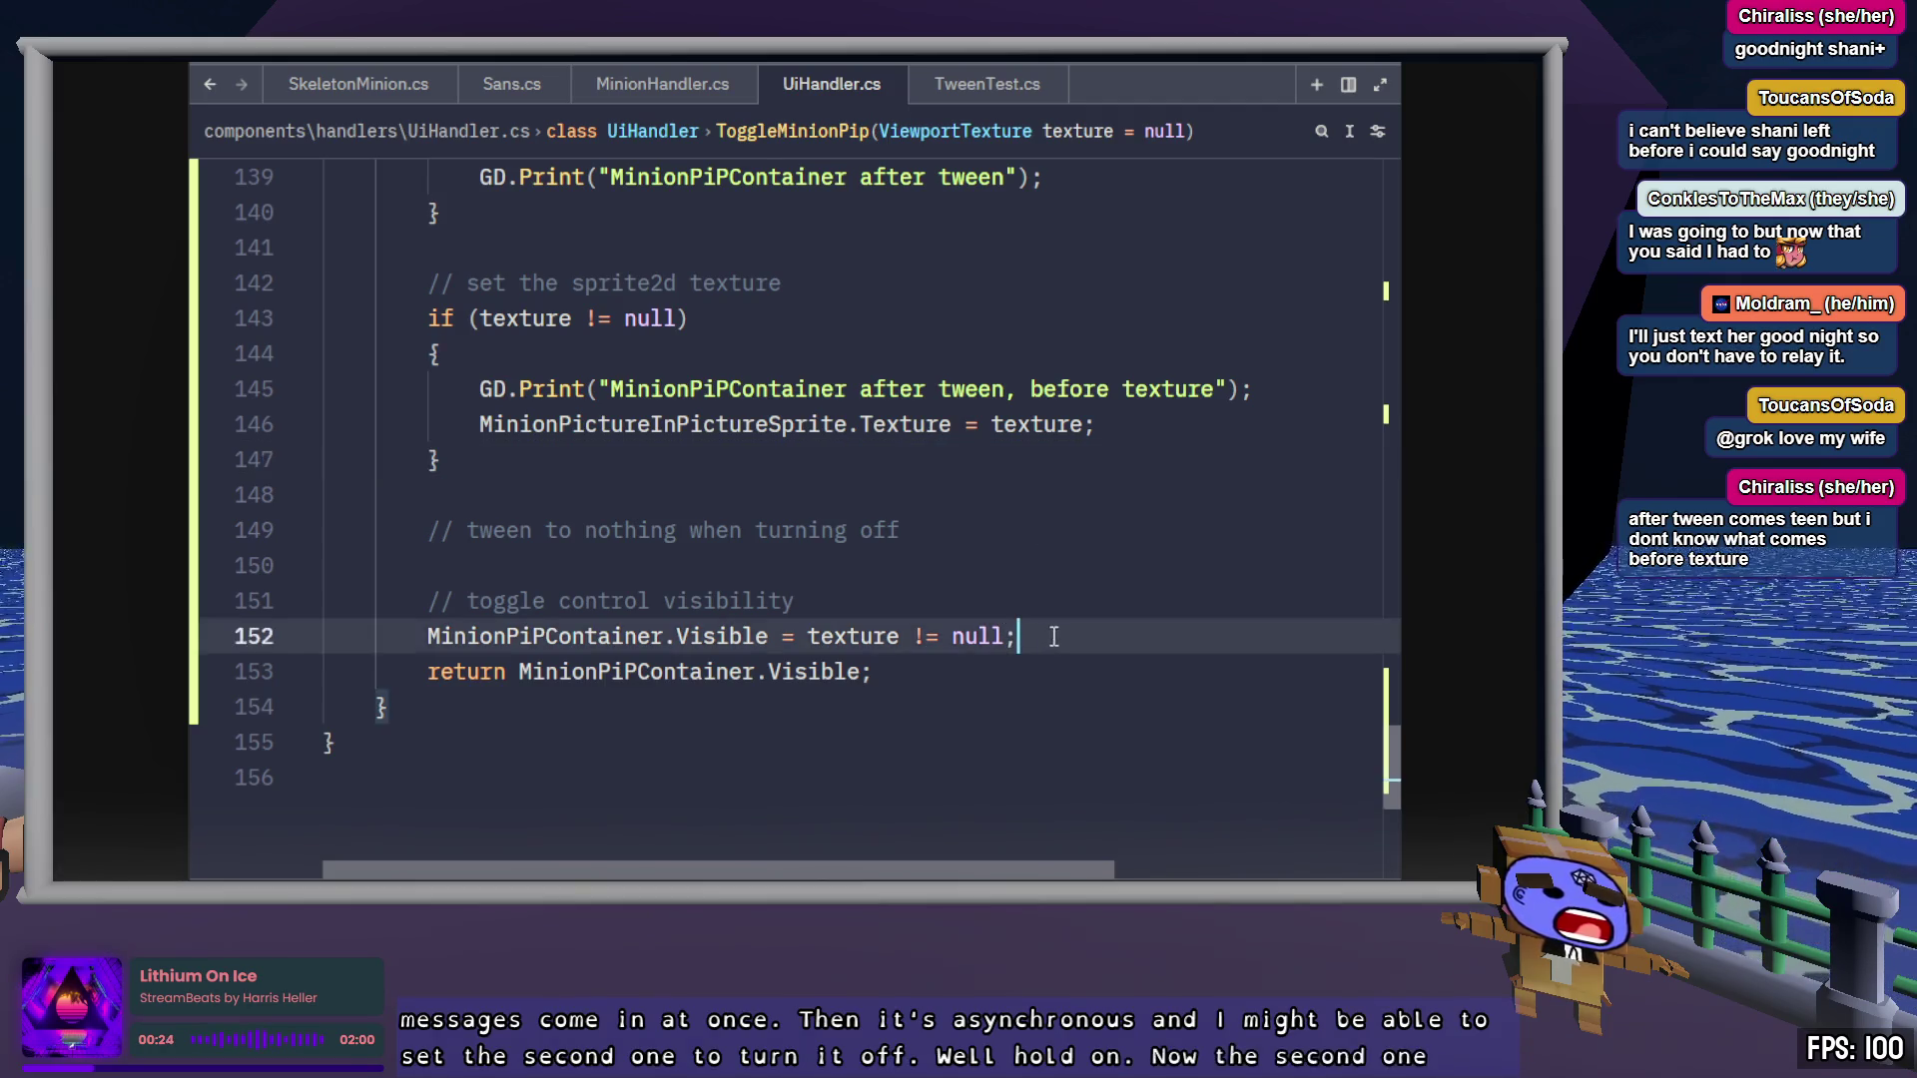
scroll(1053, 636, up, 1)
click(998, 640)
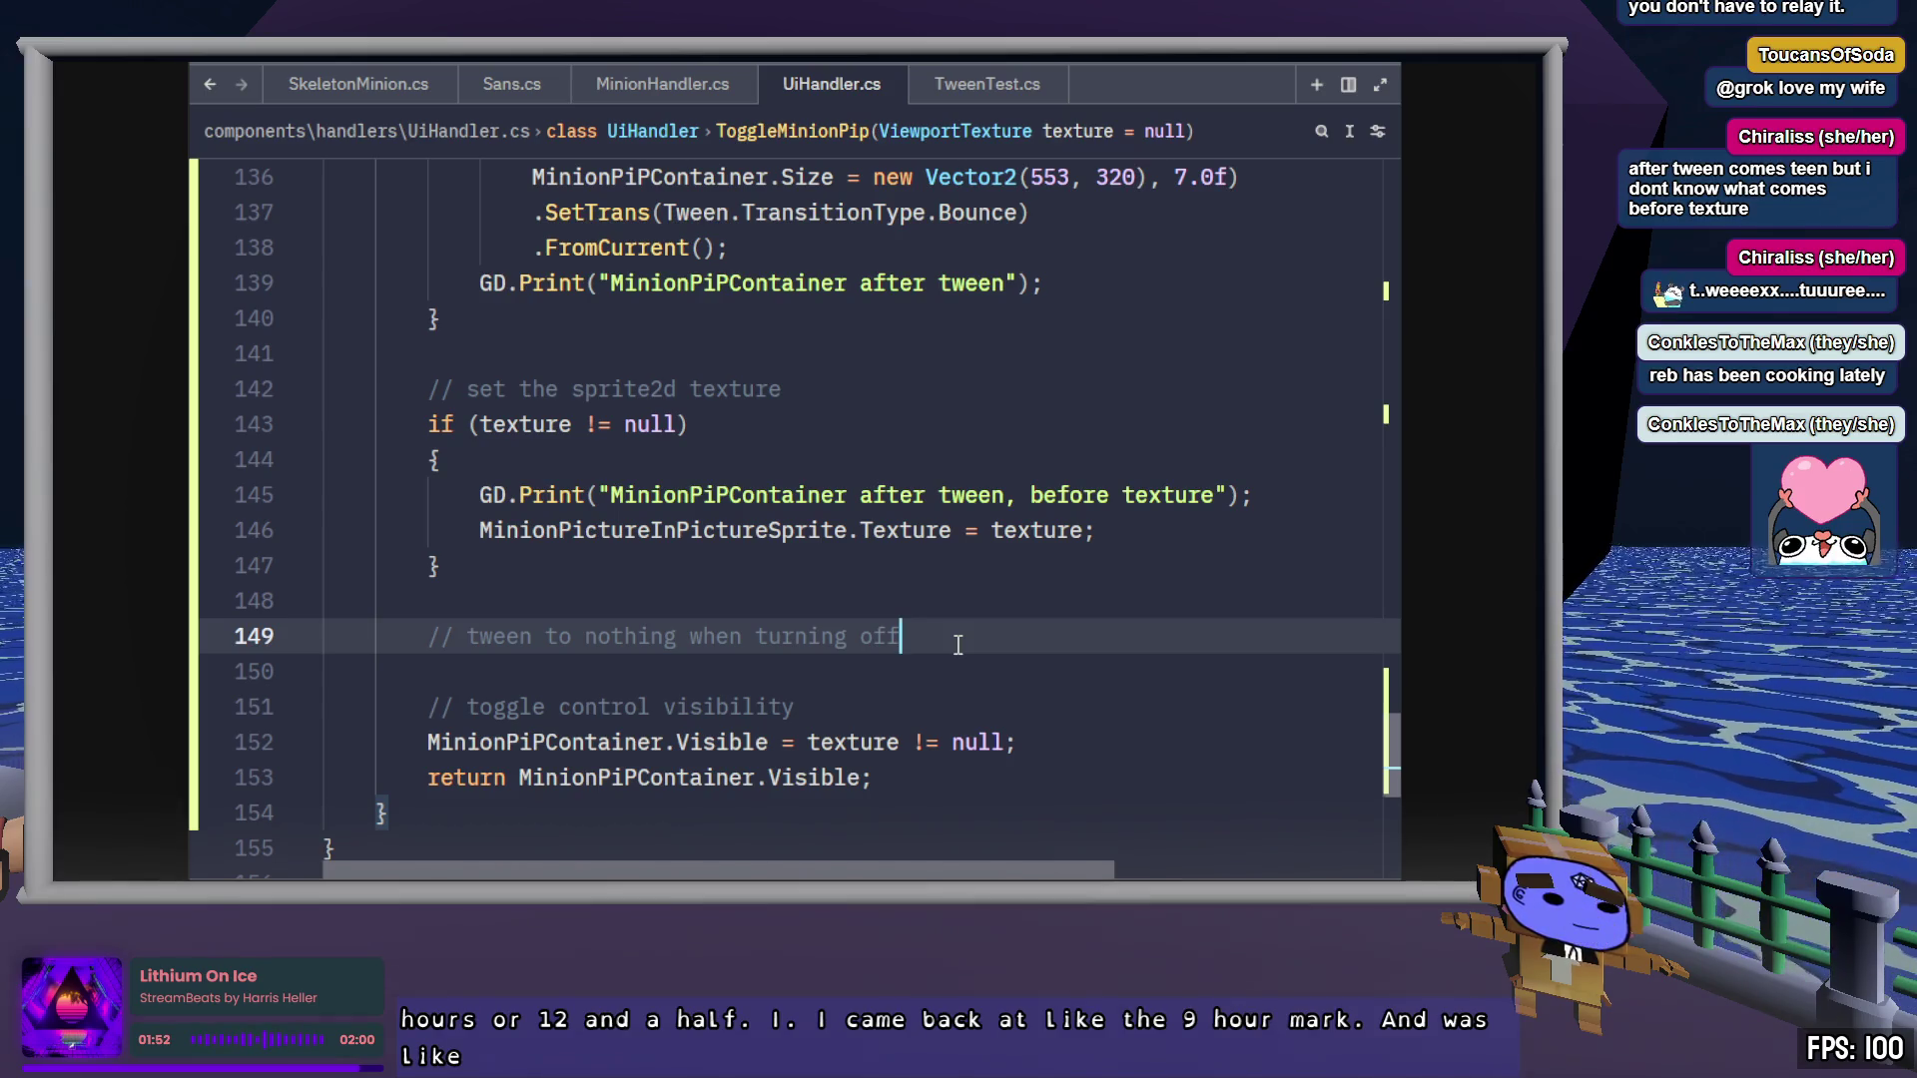
Insert a blank line 150 below the tween-to-nothing comment on line 149
key(Return)
text(//)
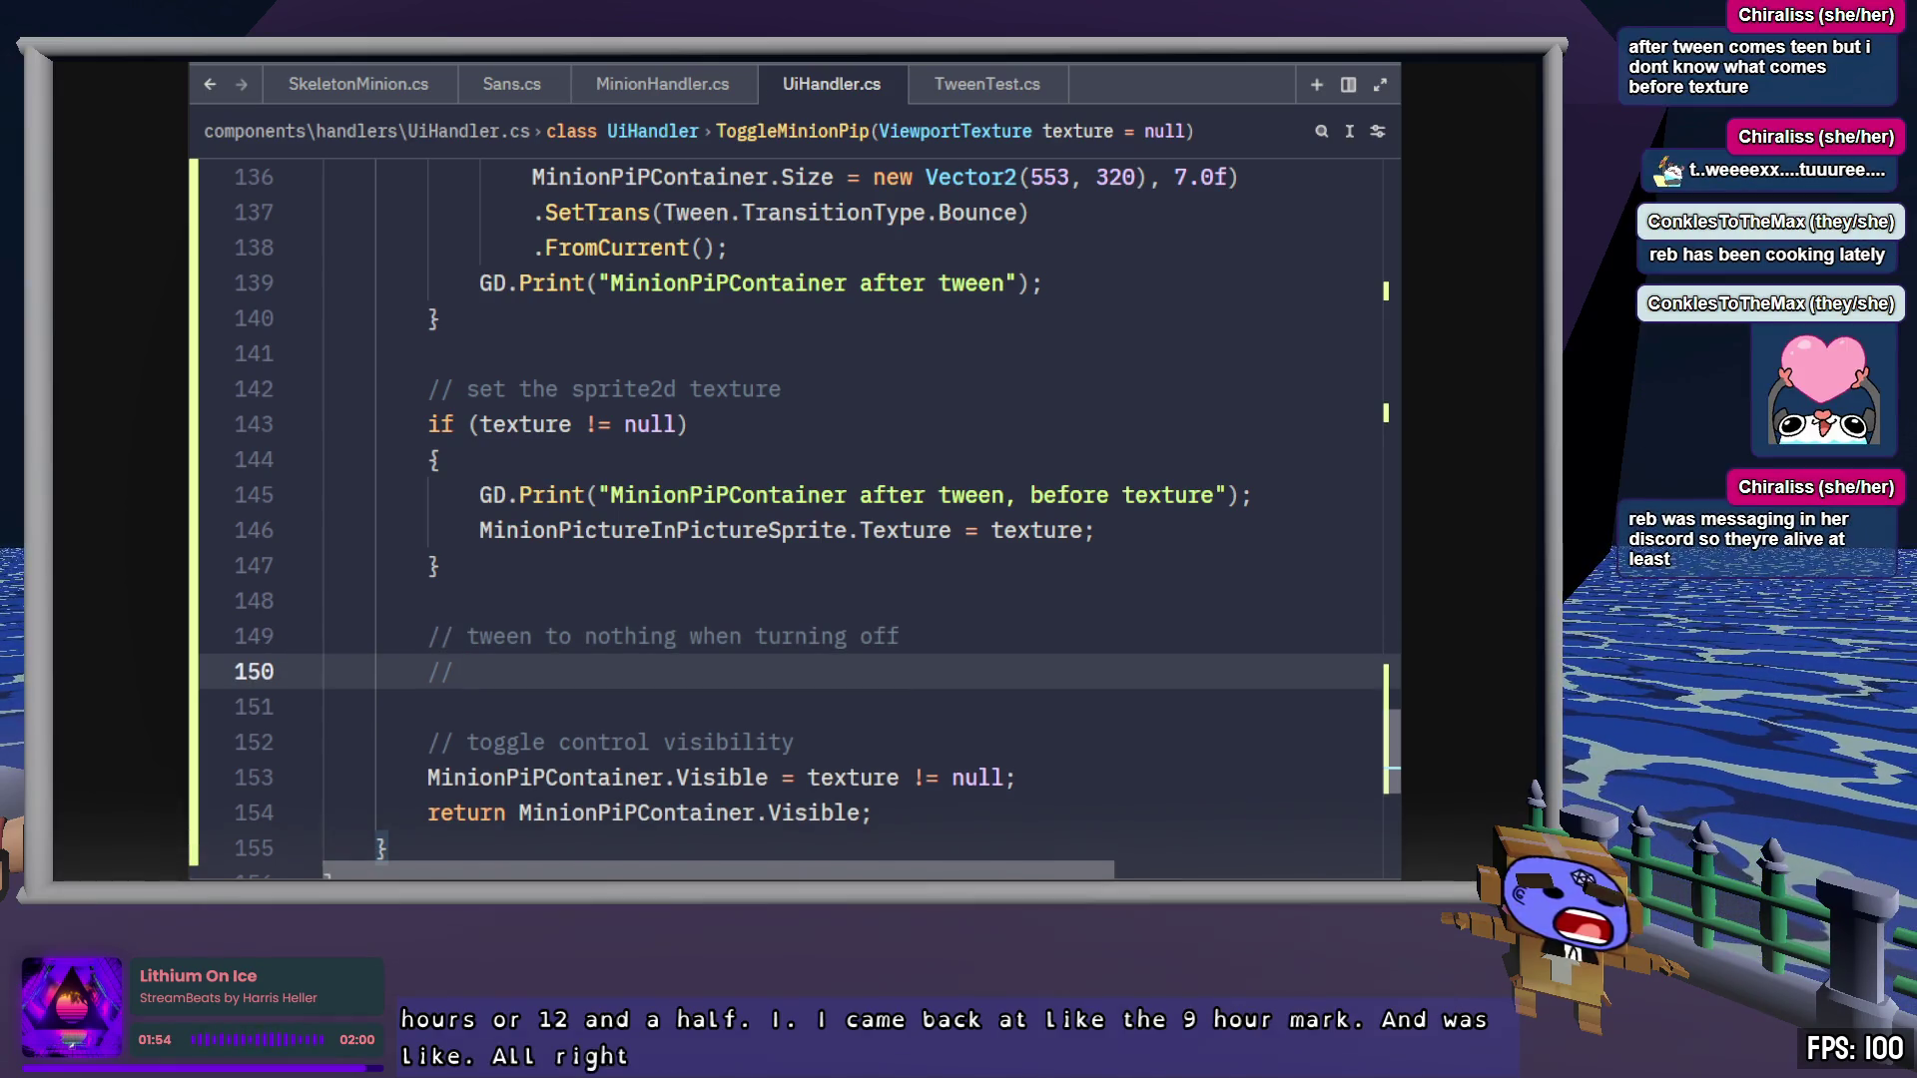
key(BackSpace)
key(BackSpace)
key(BackSpace)
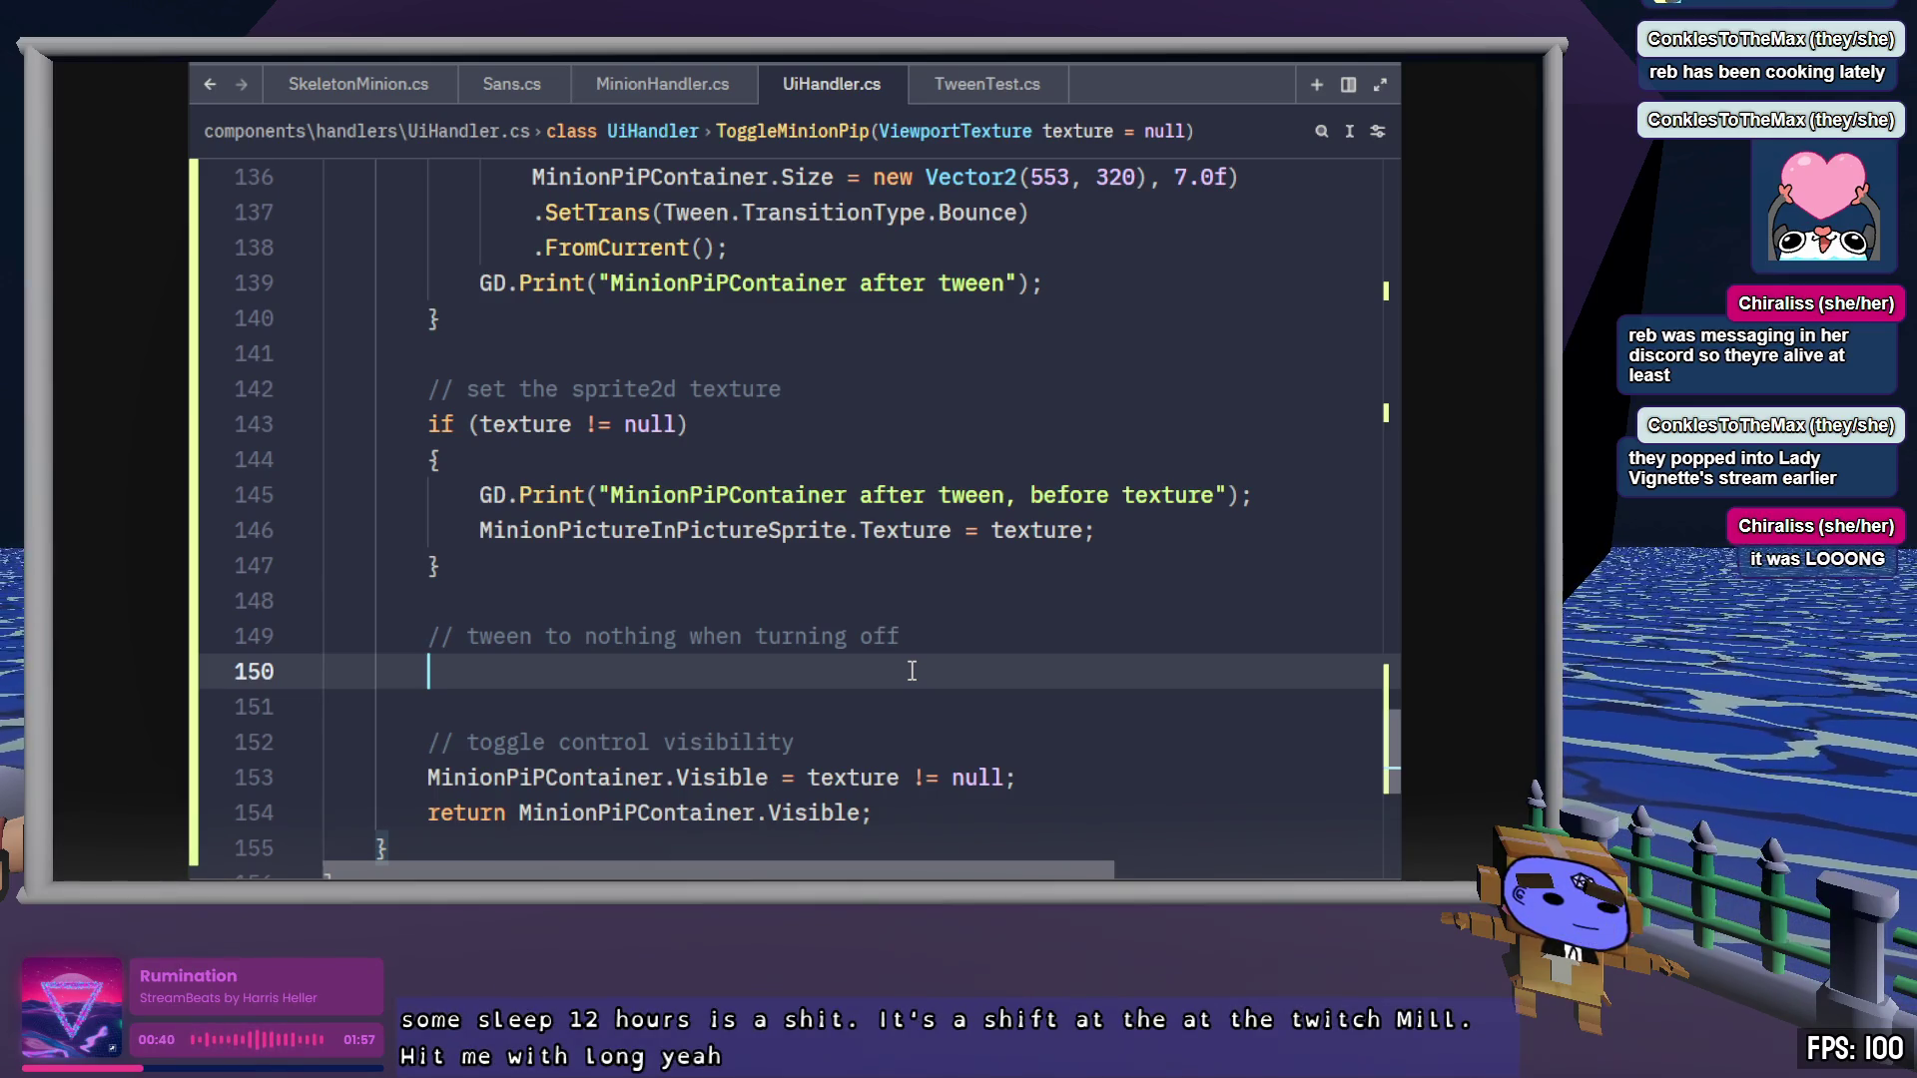
scroll(912, 670, up, 2)
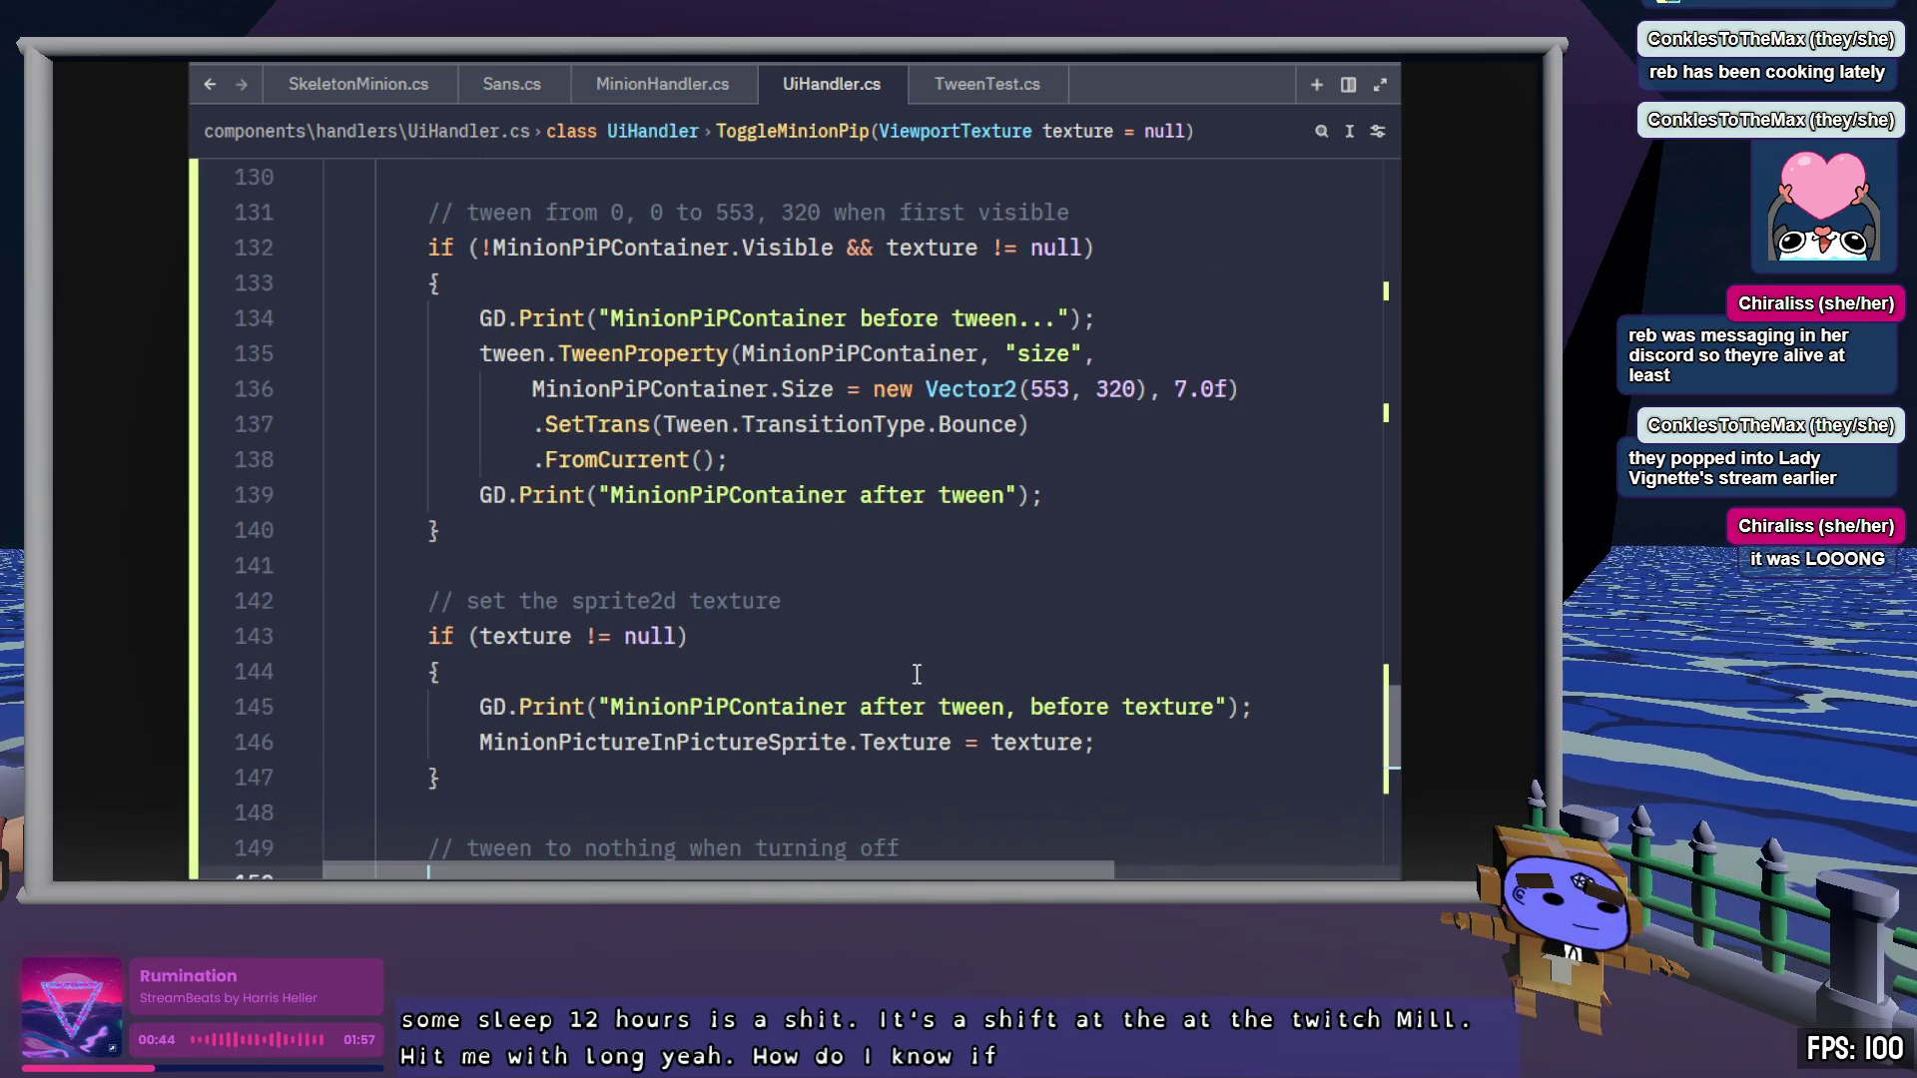
scroll(922, 677, down, 1)
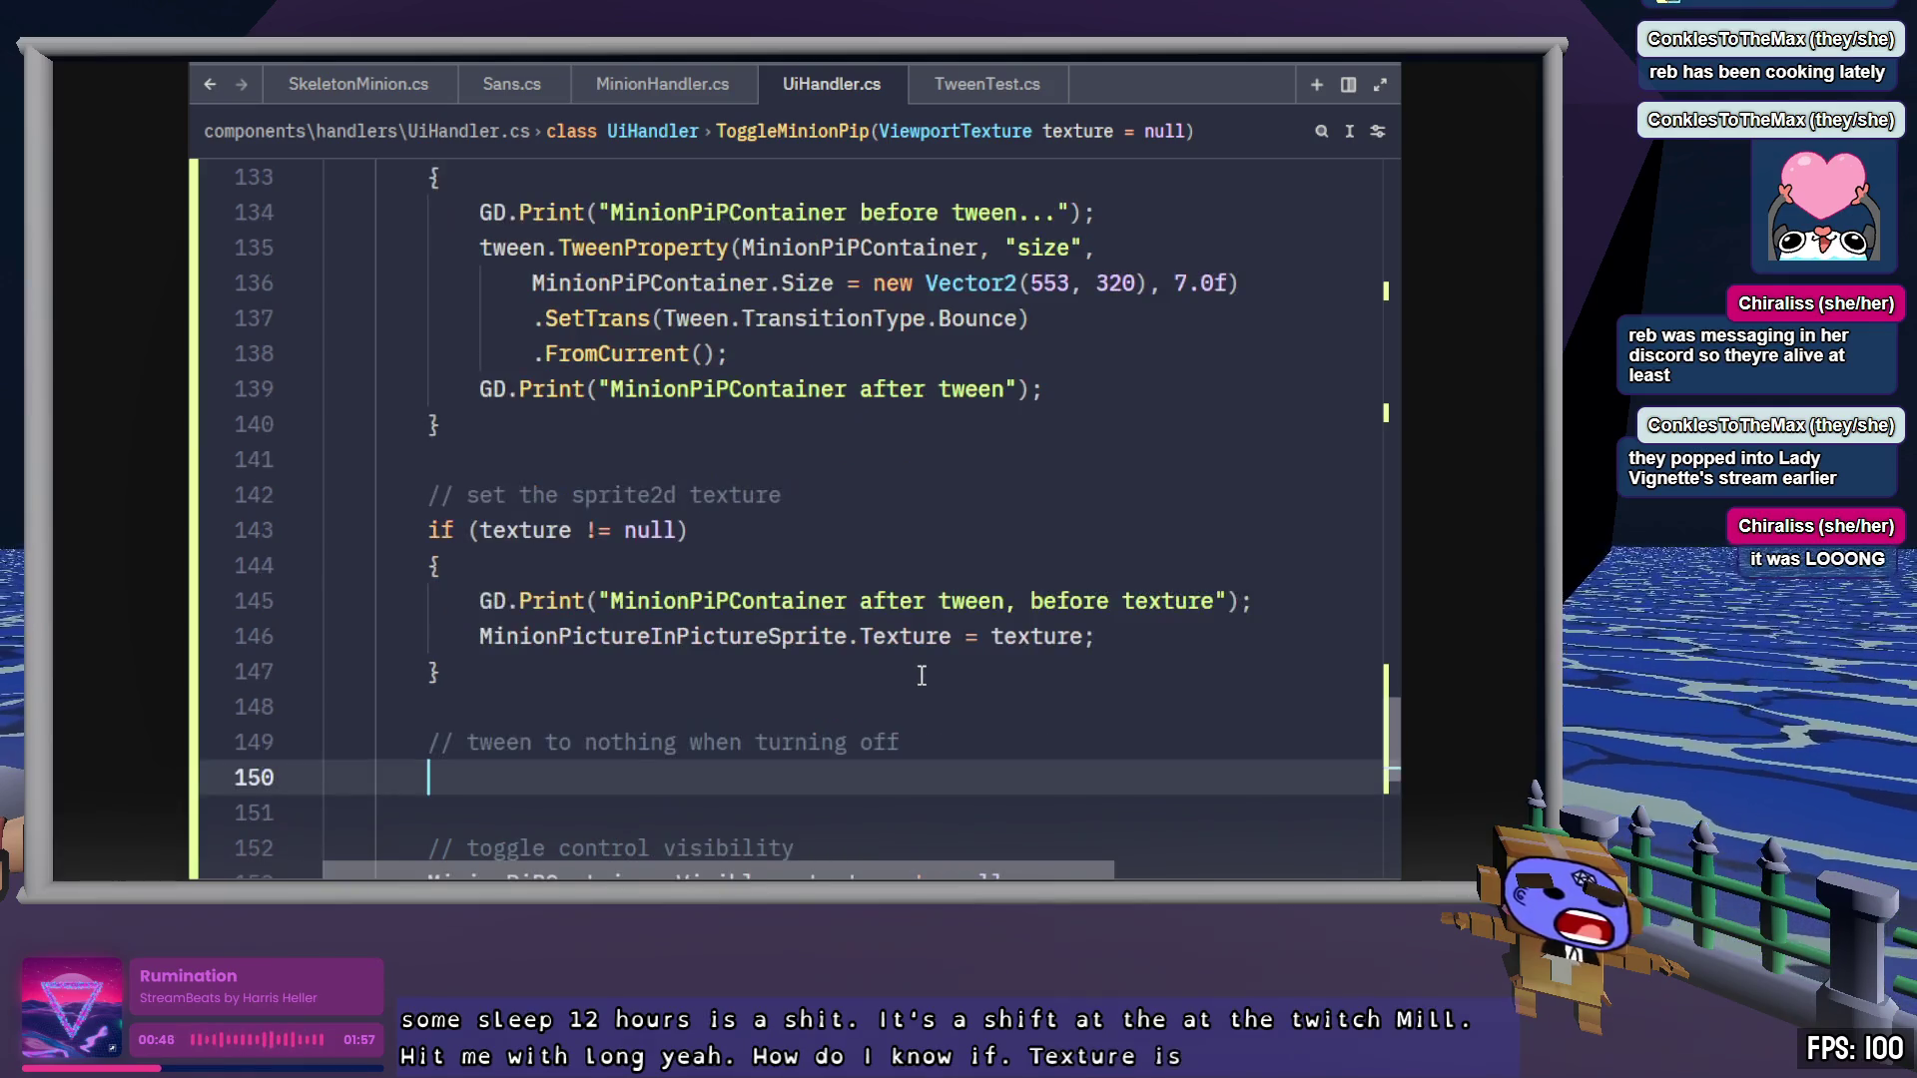
Delete the partly written 'if (tw' condition and tidy the blank line above the tween-to-nothing comment
text(if (tw)
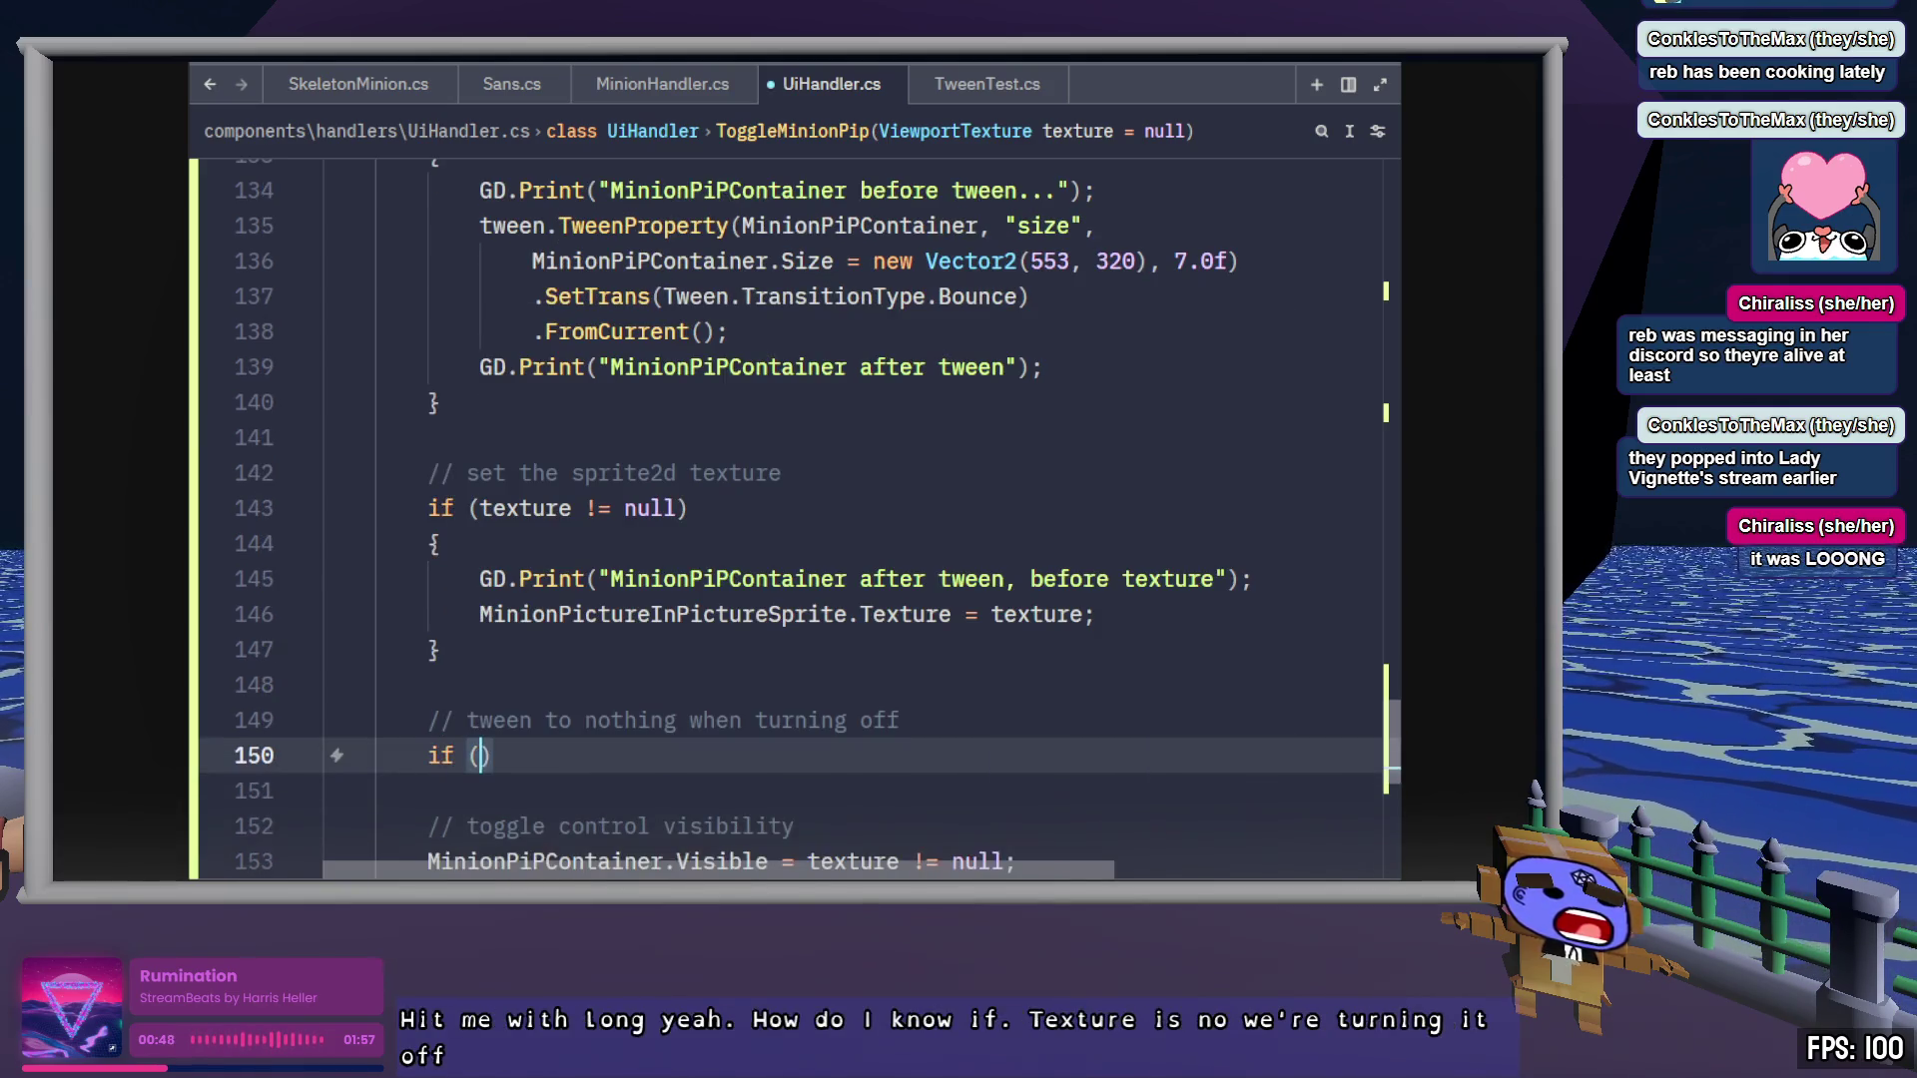
key(BackSpace)
key(BackSpace)
key(BackSpace)
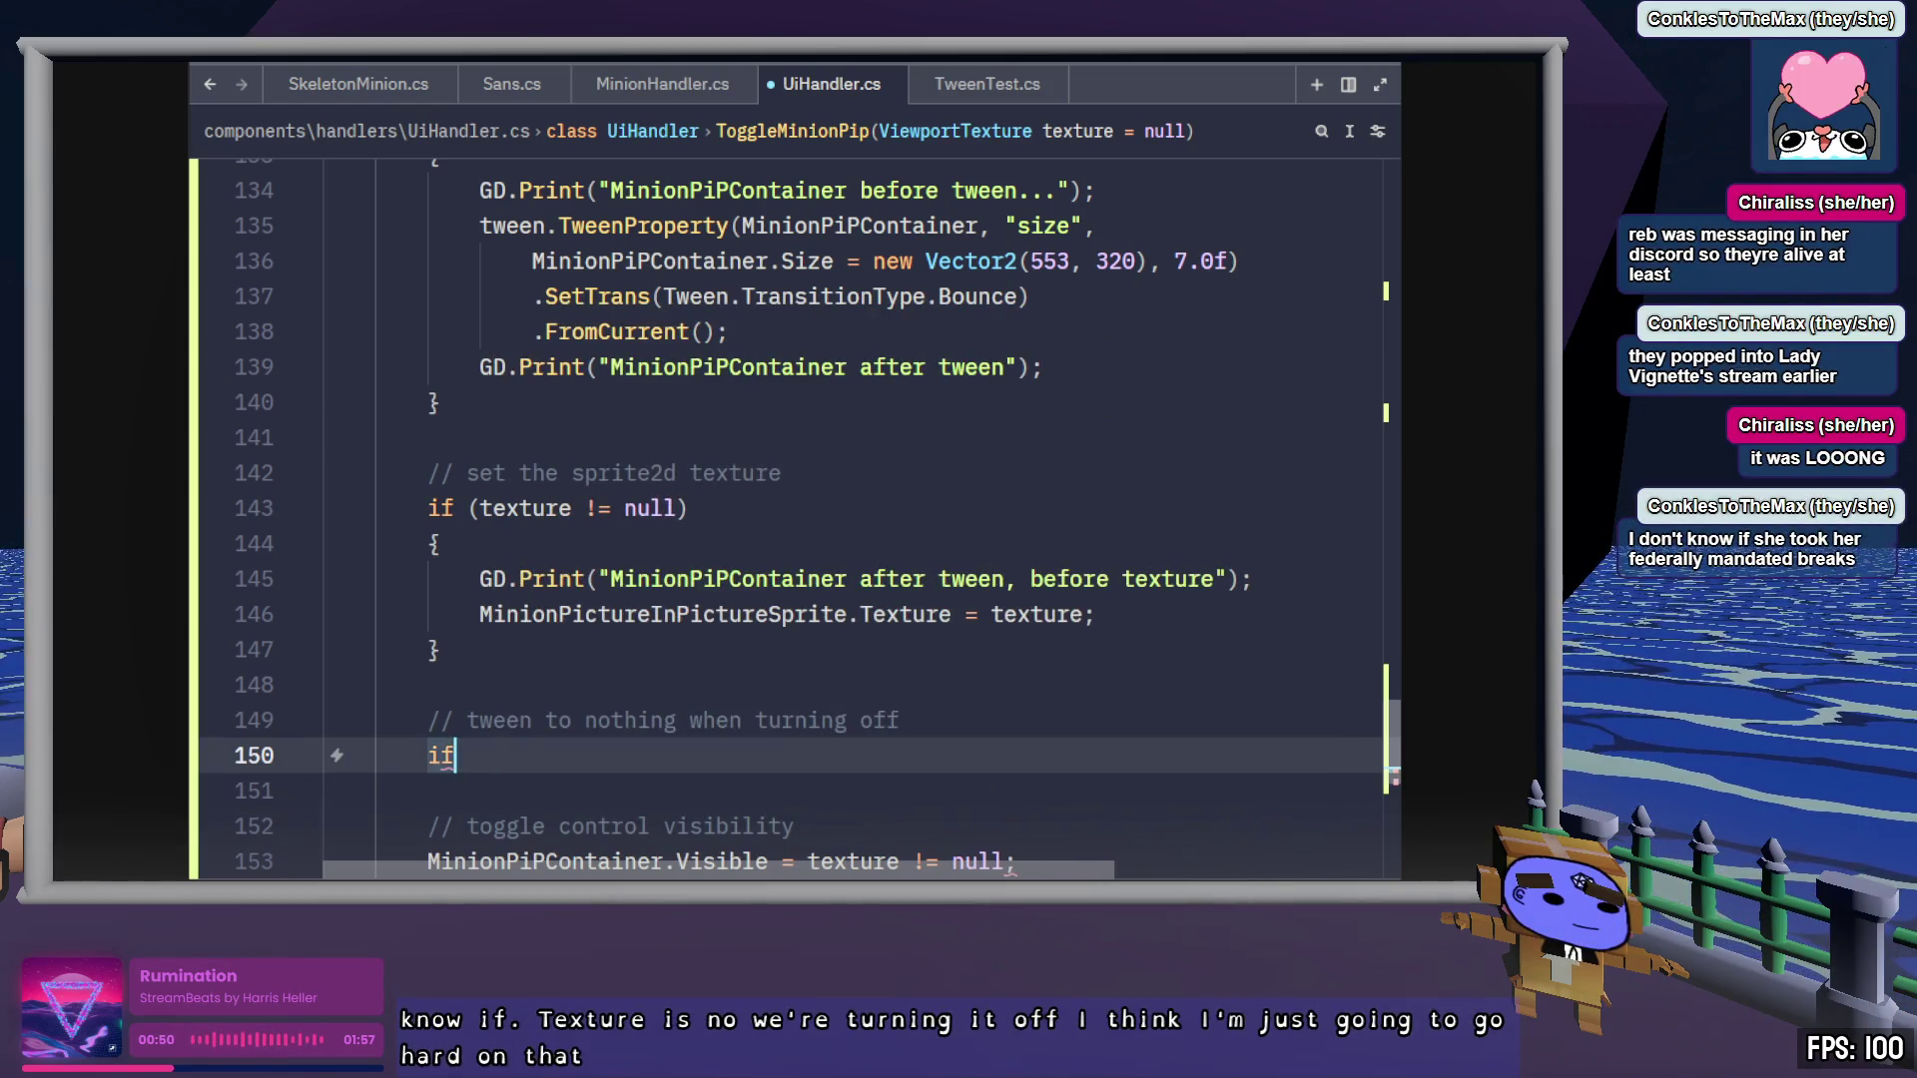
key(Up)
click(441, 649)
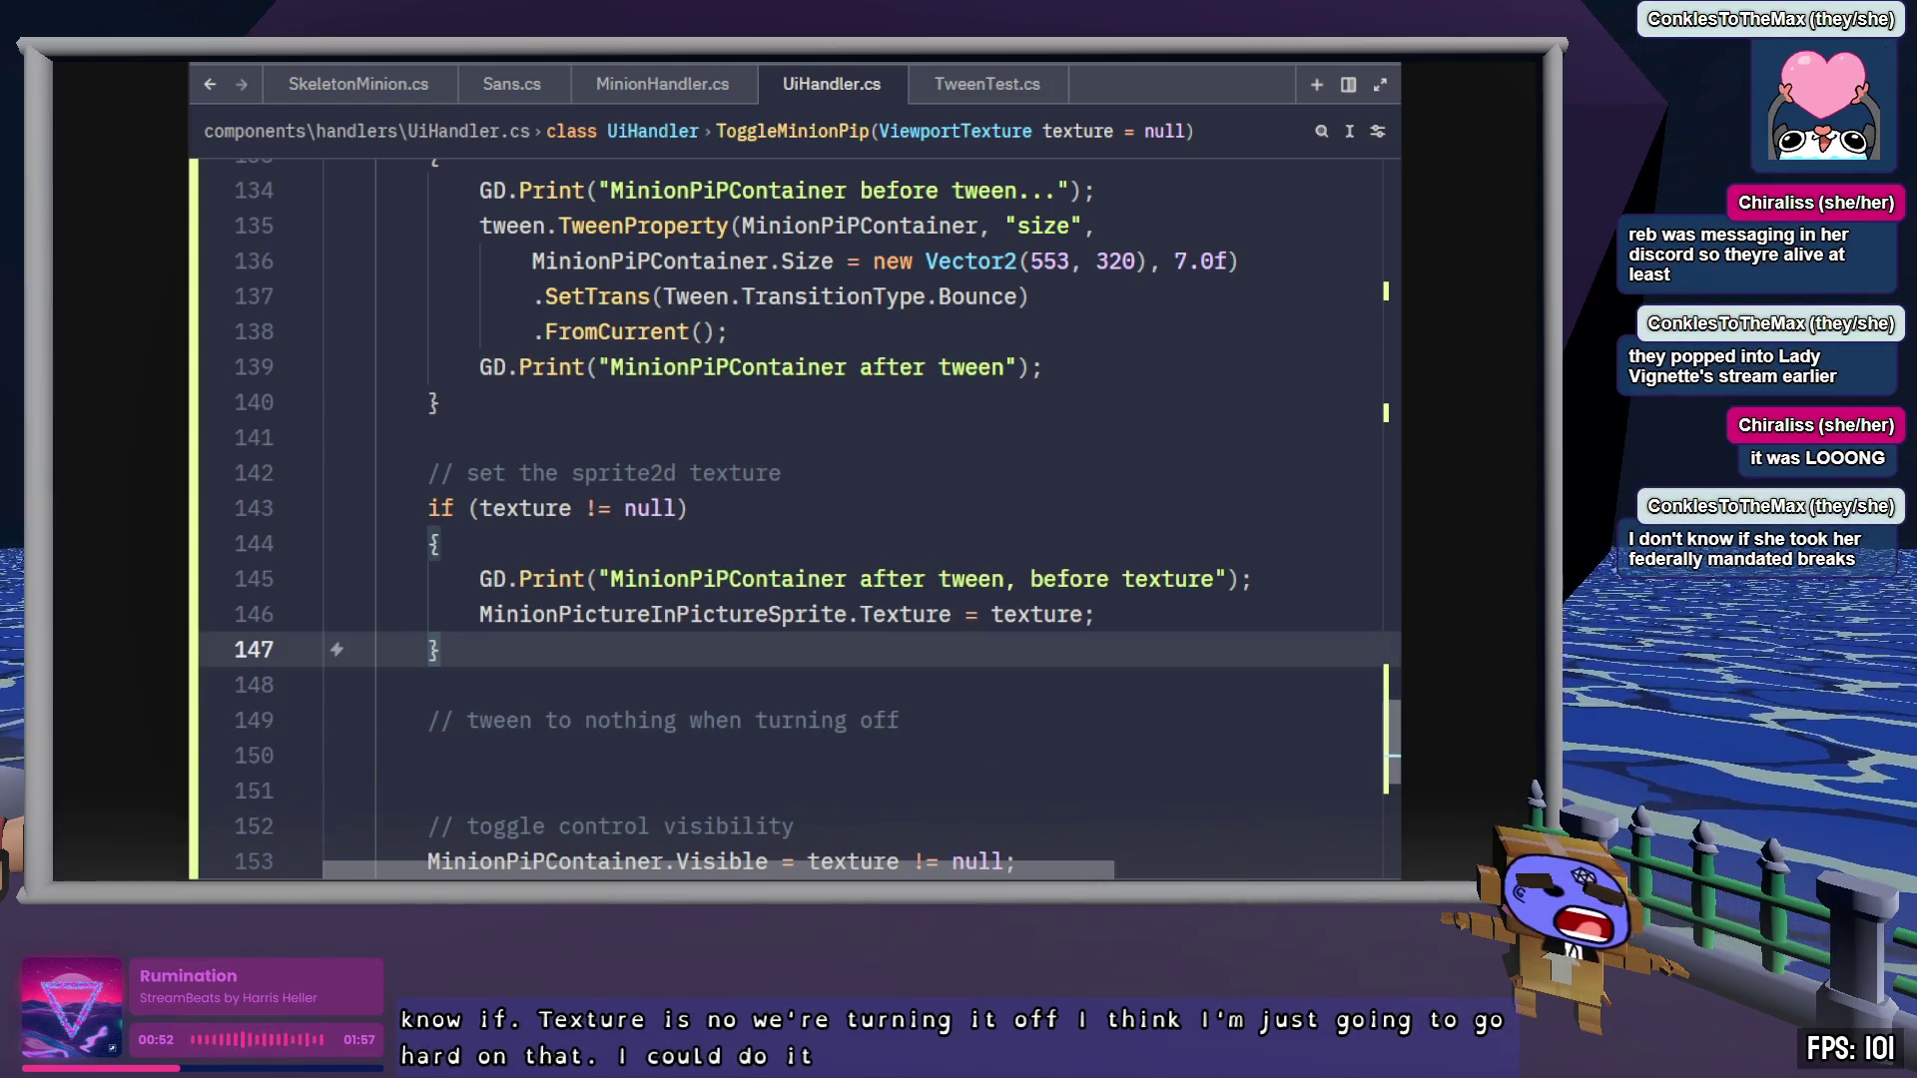
key(Down)
key(Down)
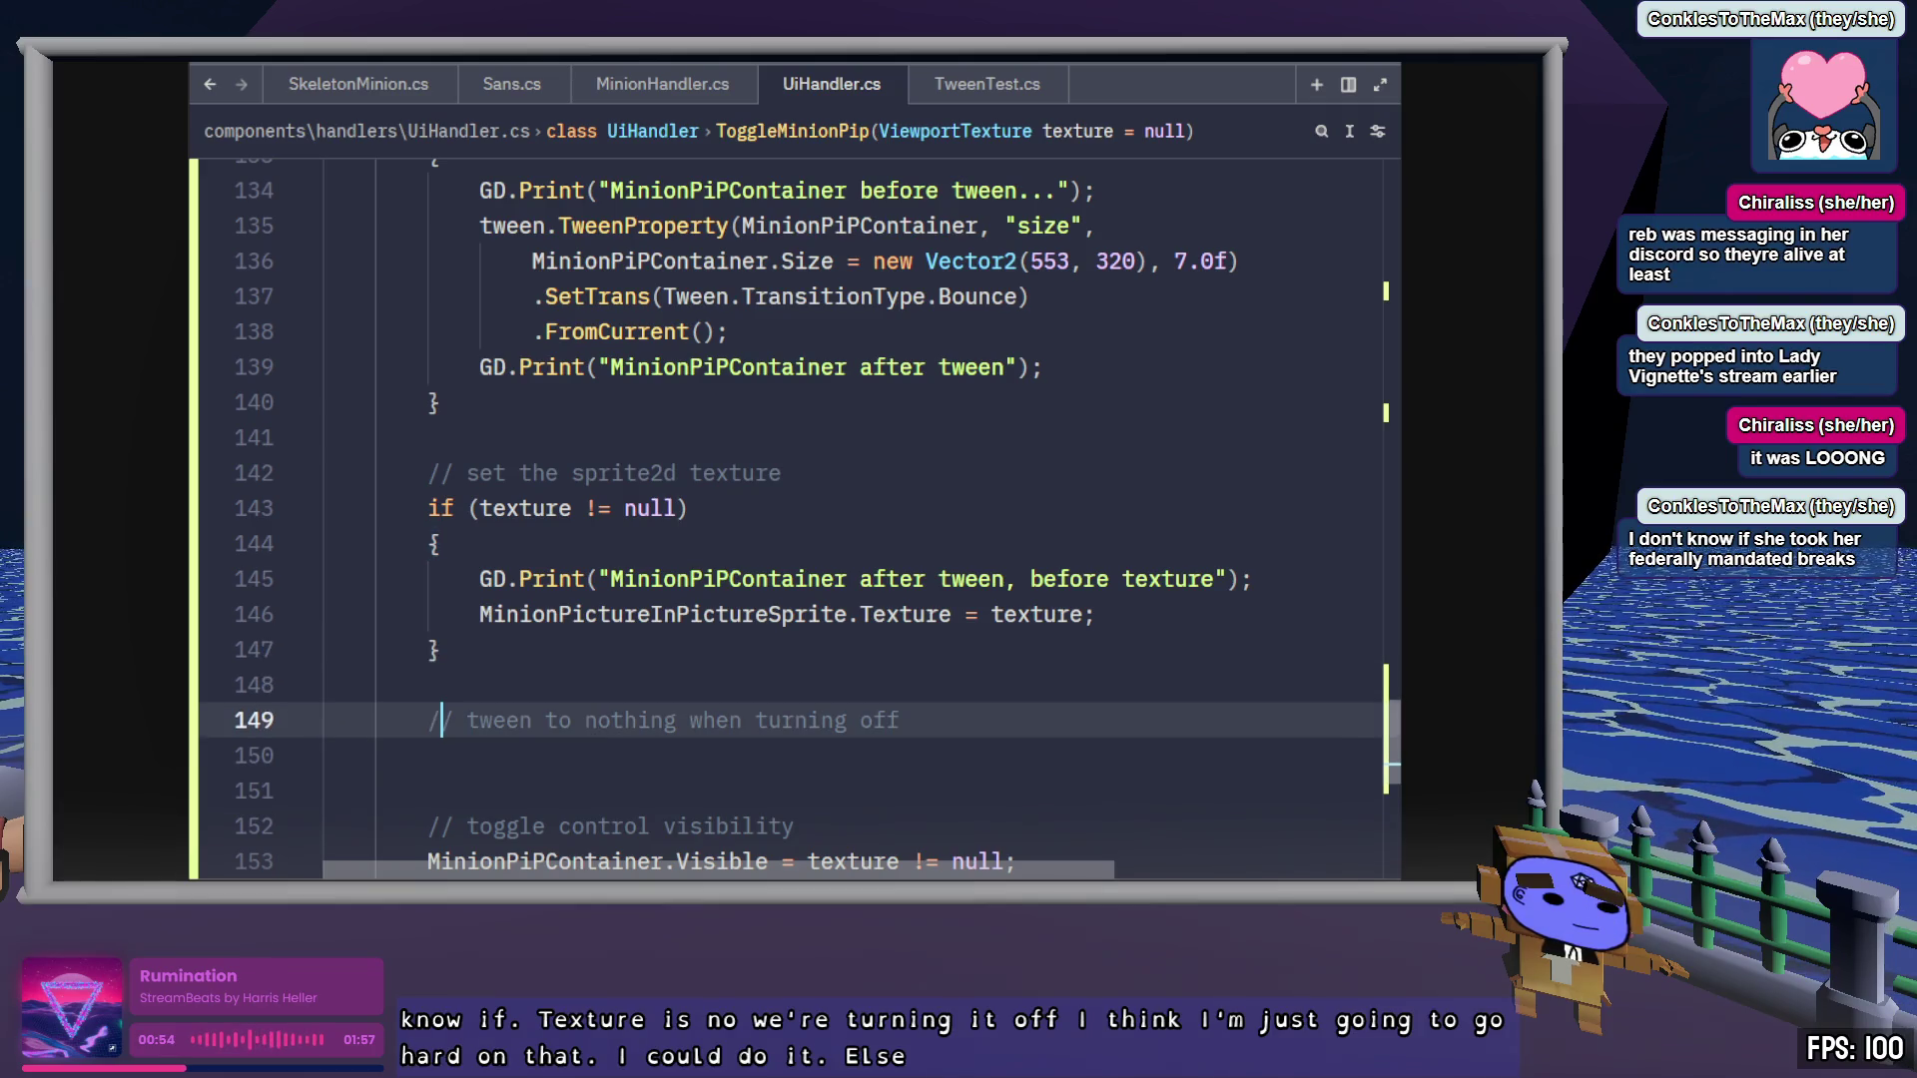
key(Up)
key(ctrl+y)
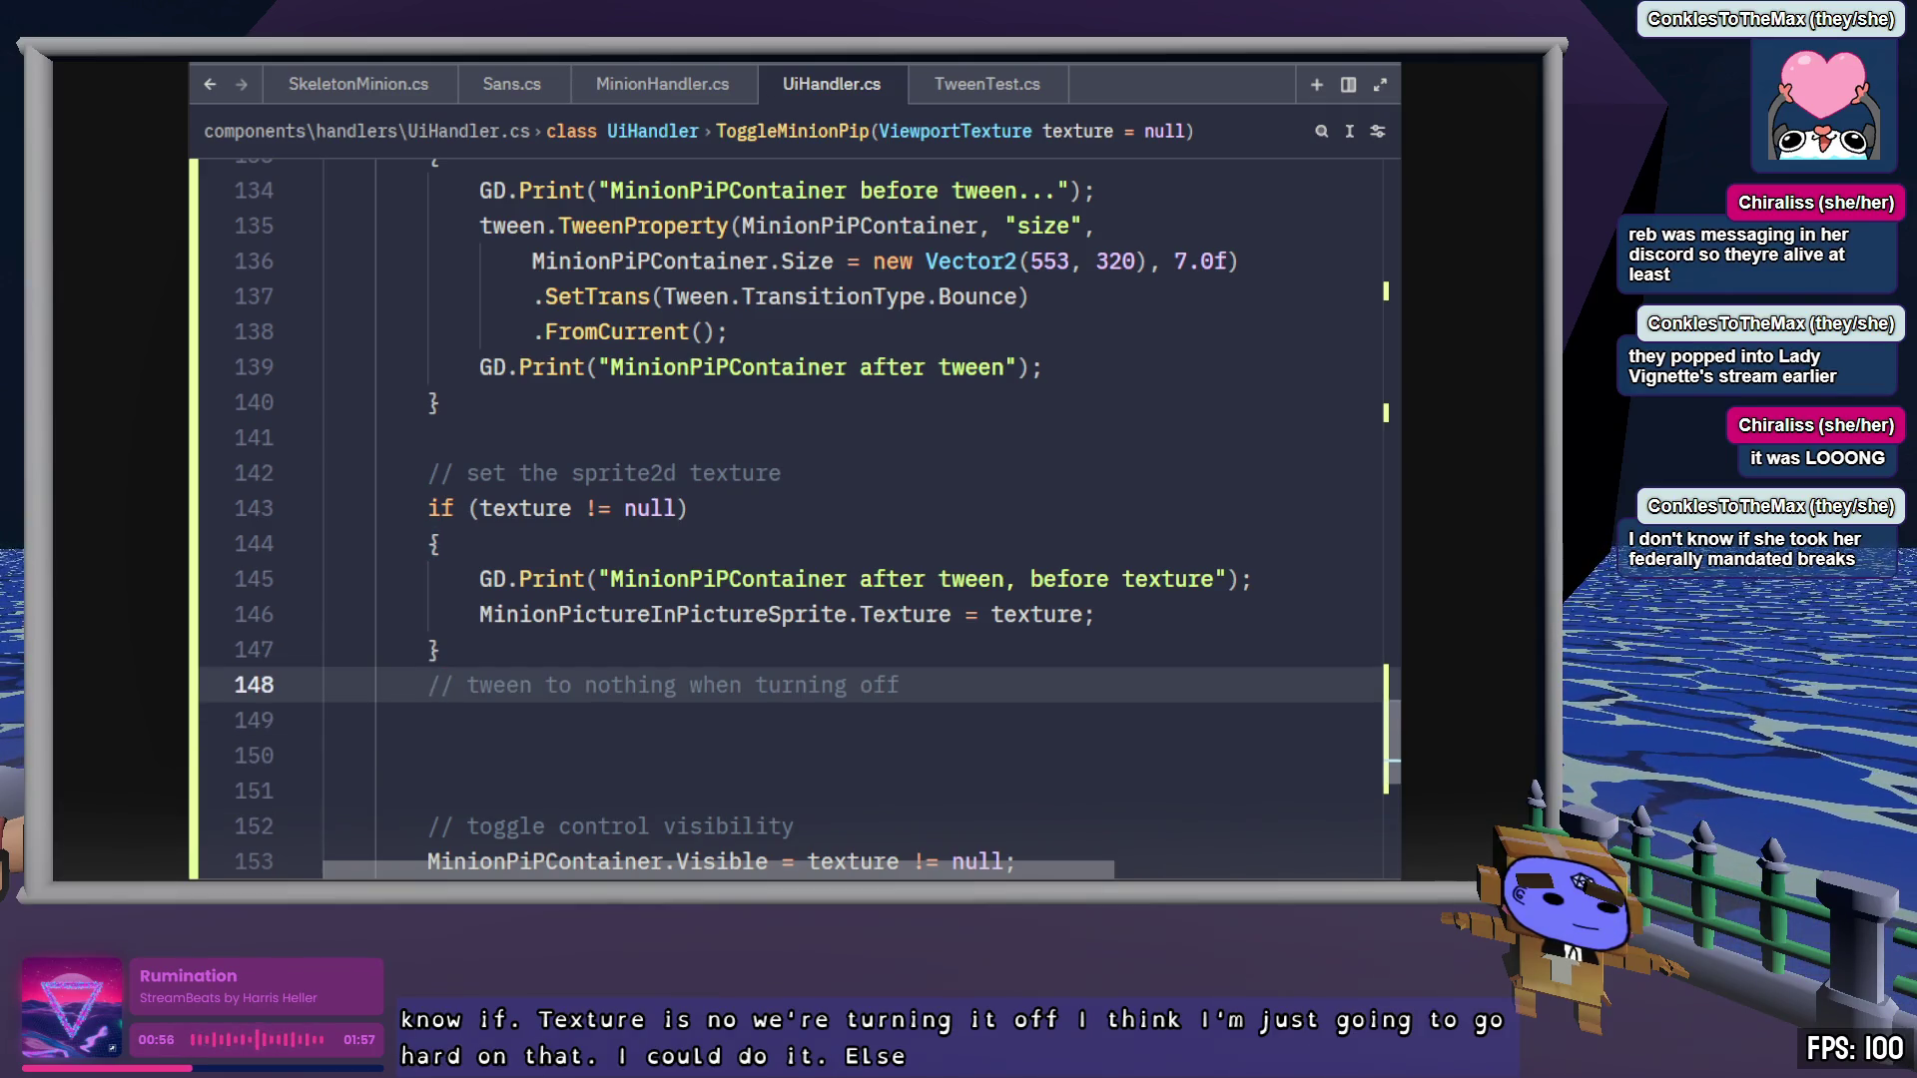
key(Return)
key(End)
Add an empty braced else block under the comment, indent its inner line, and save UiHandler.cs
key(Return)
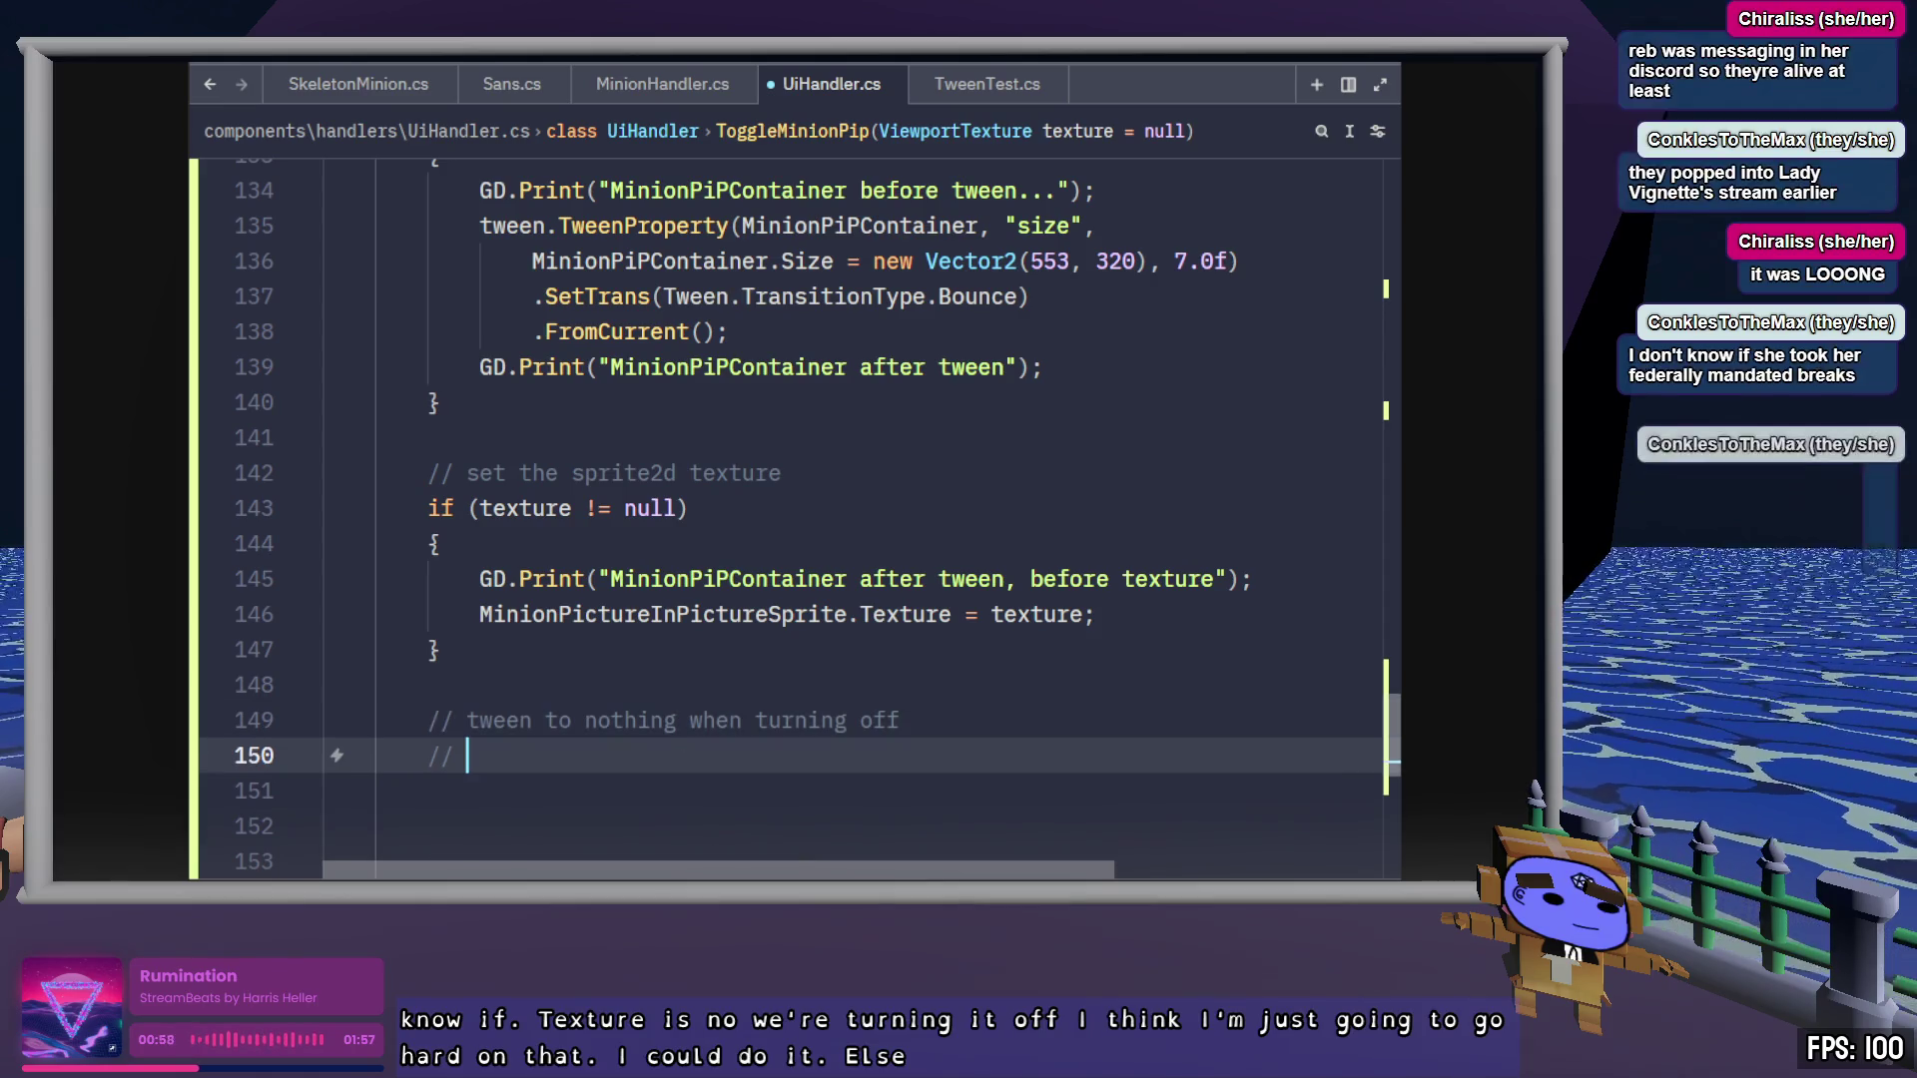
key(BackSpace)
text(else)
key(Return)
key(BackSpace)
text({)
key(Return)
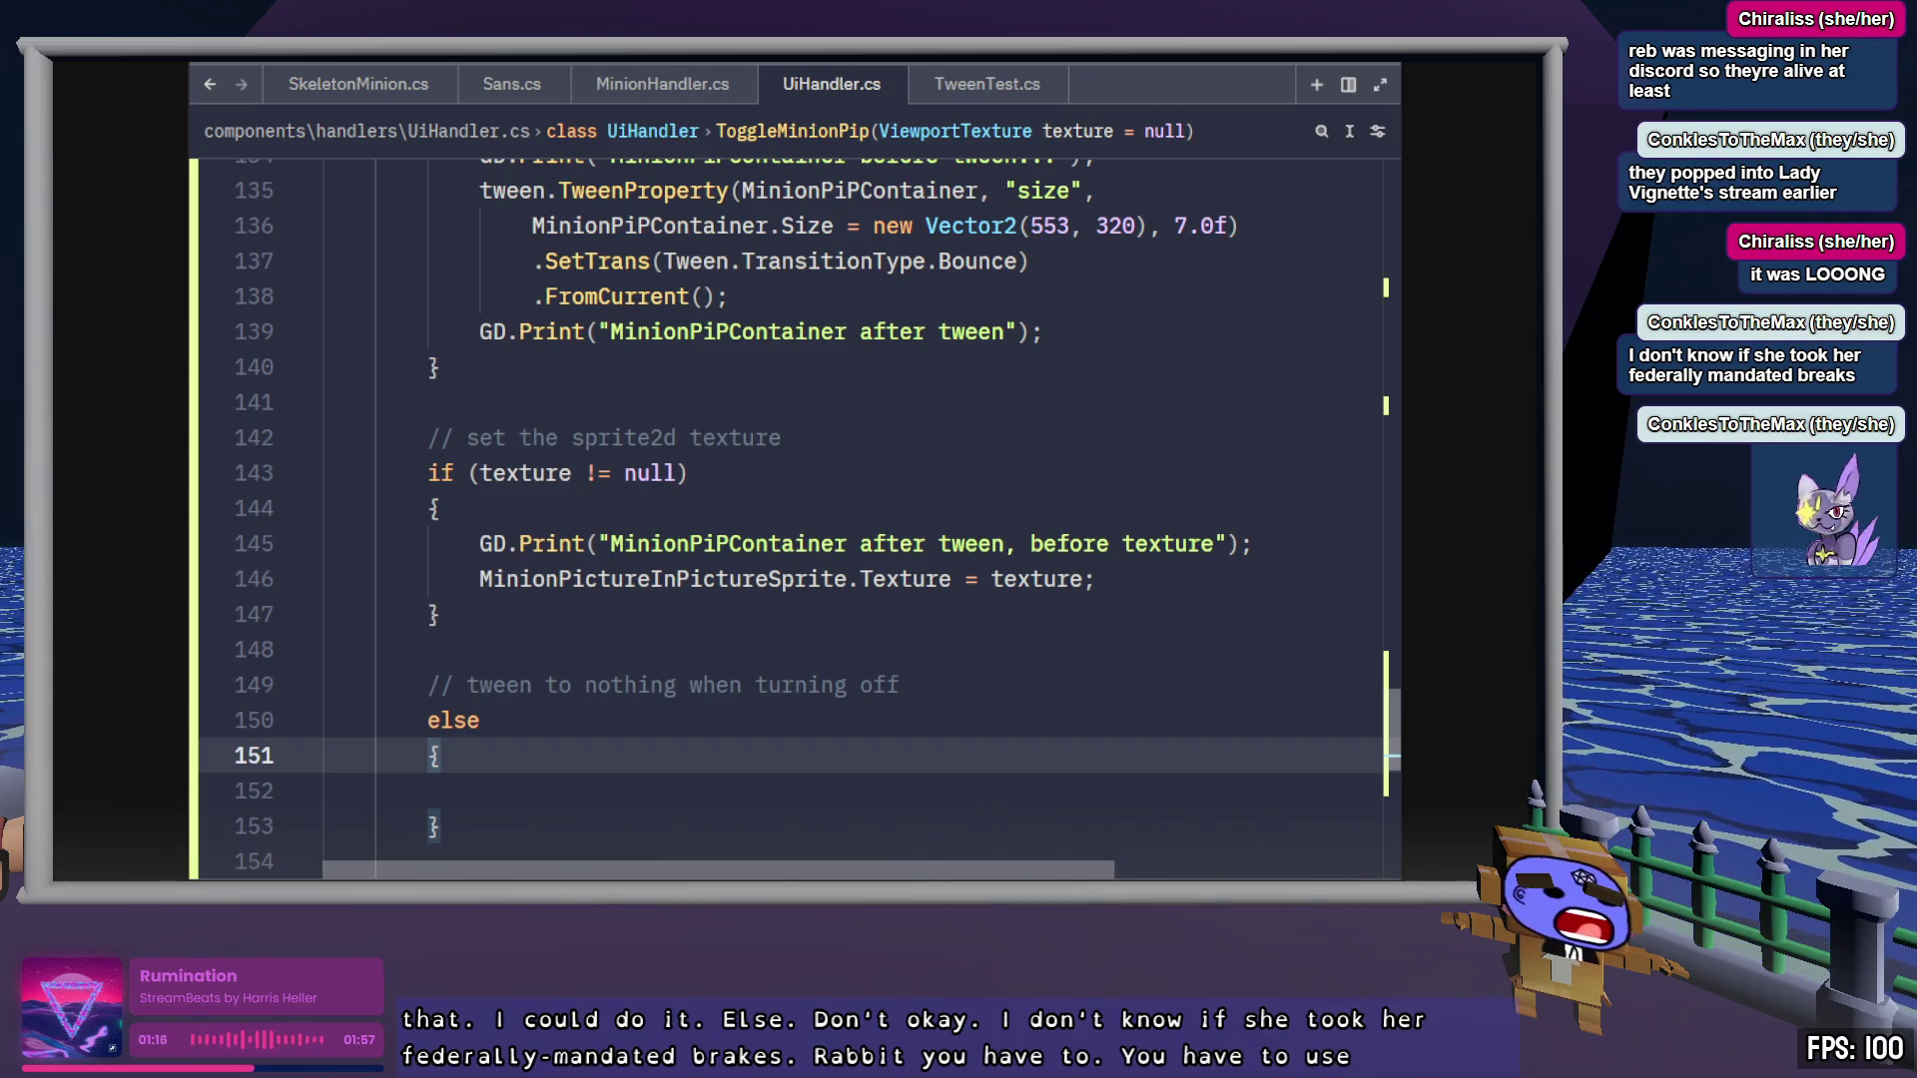
click(592, 791)
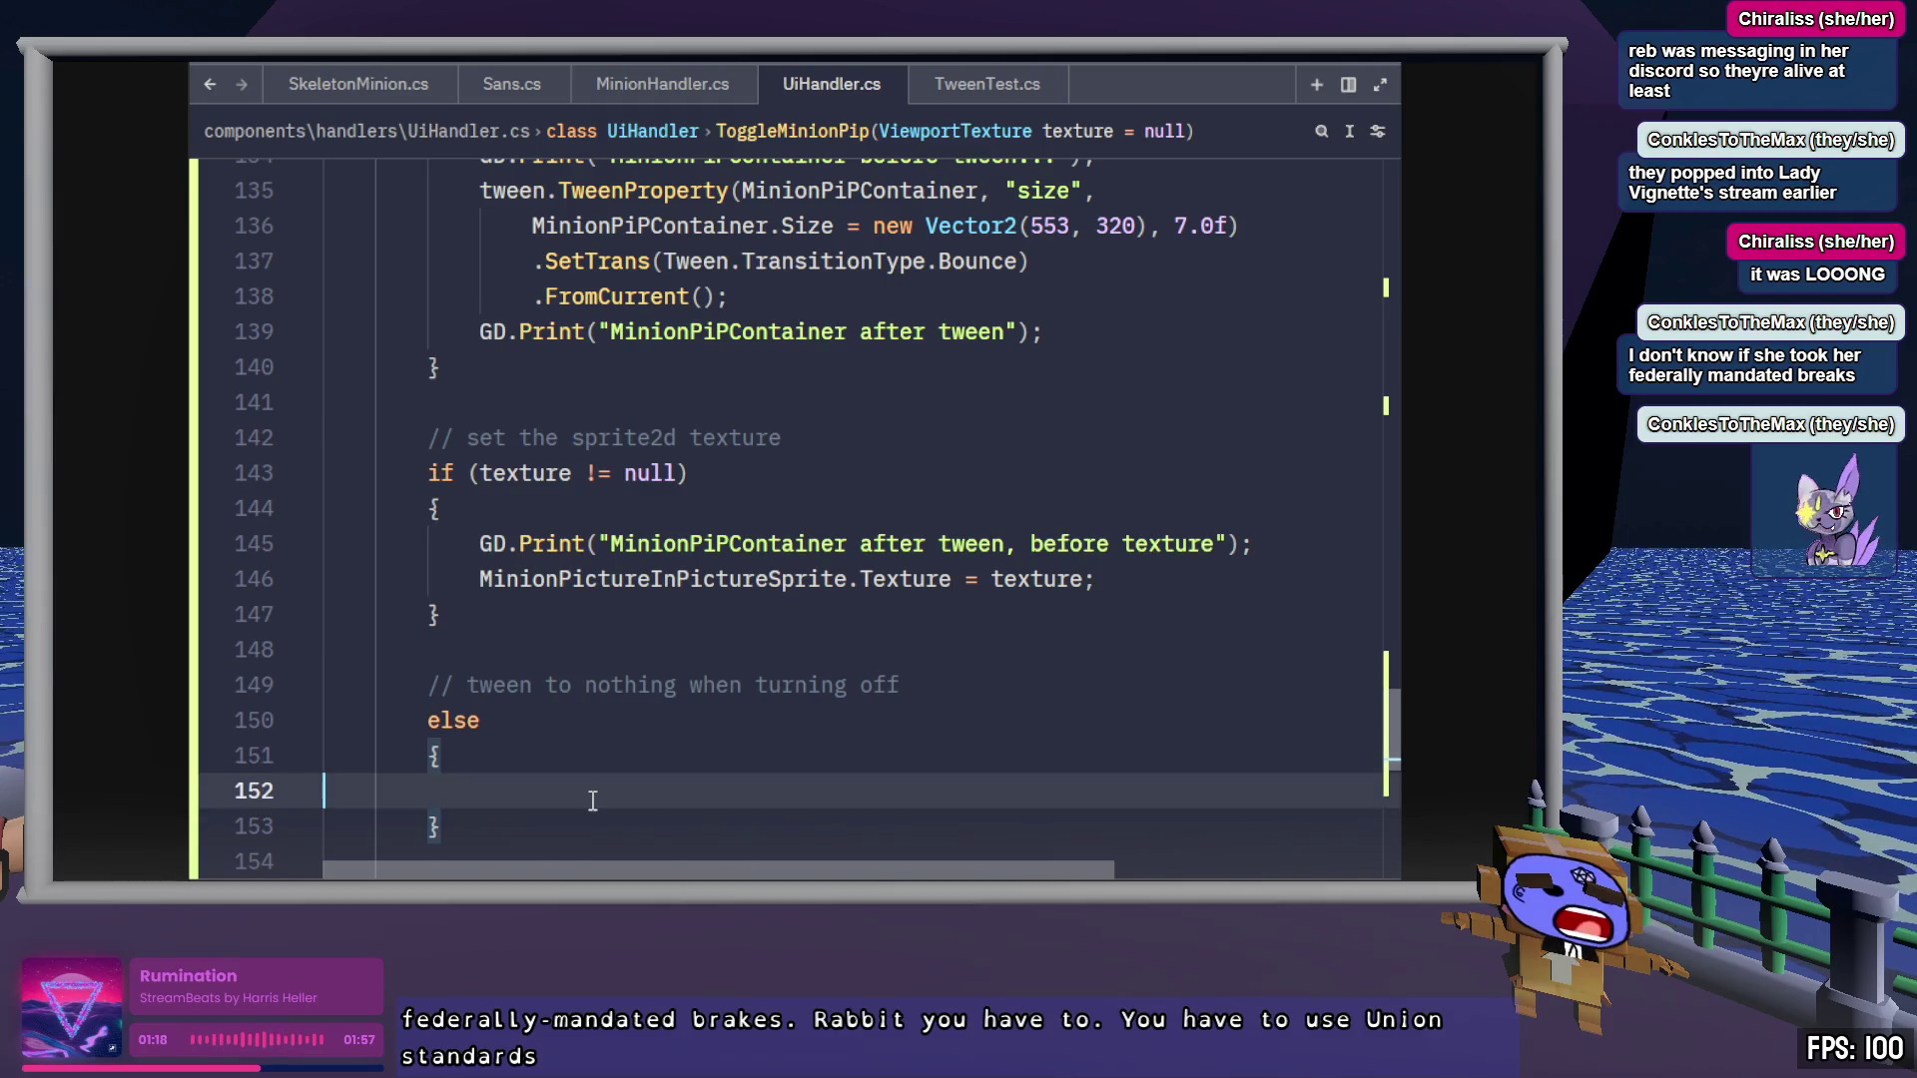
key(Tab)
key(ctrl+s)
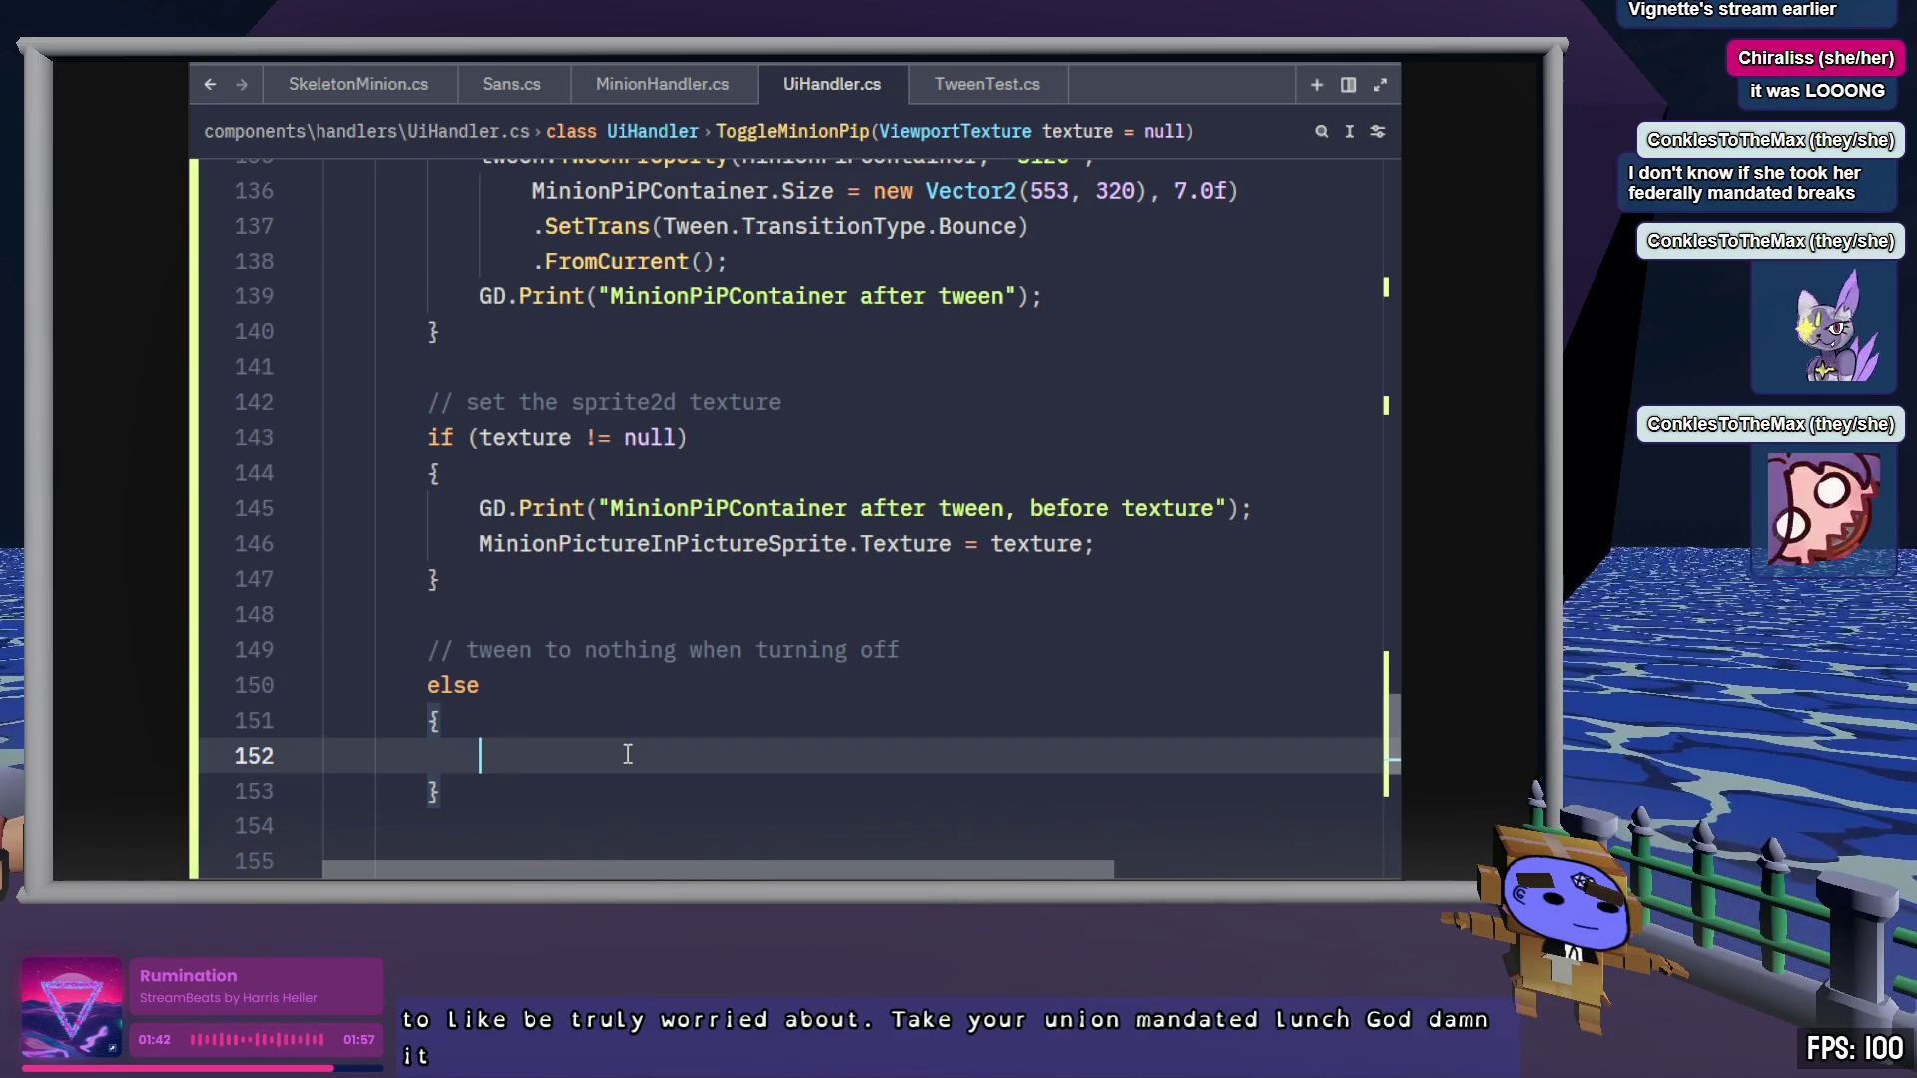
scroll(627, 754, up, 2)
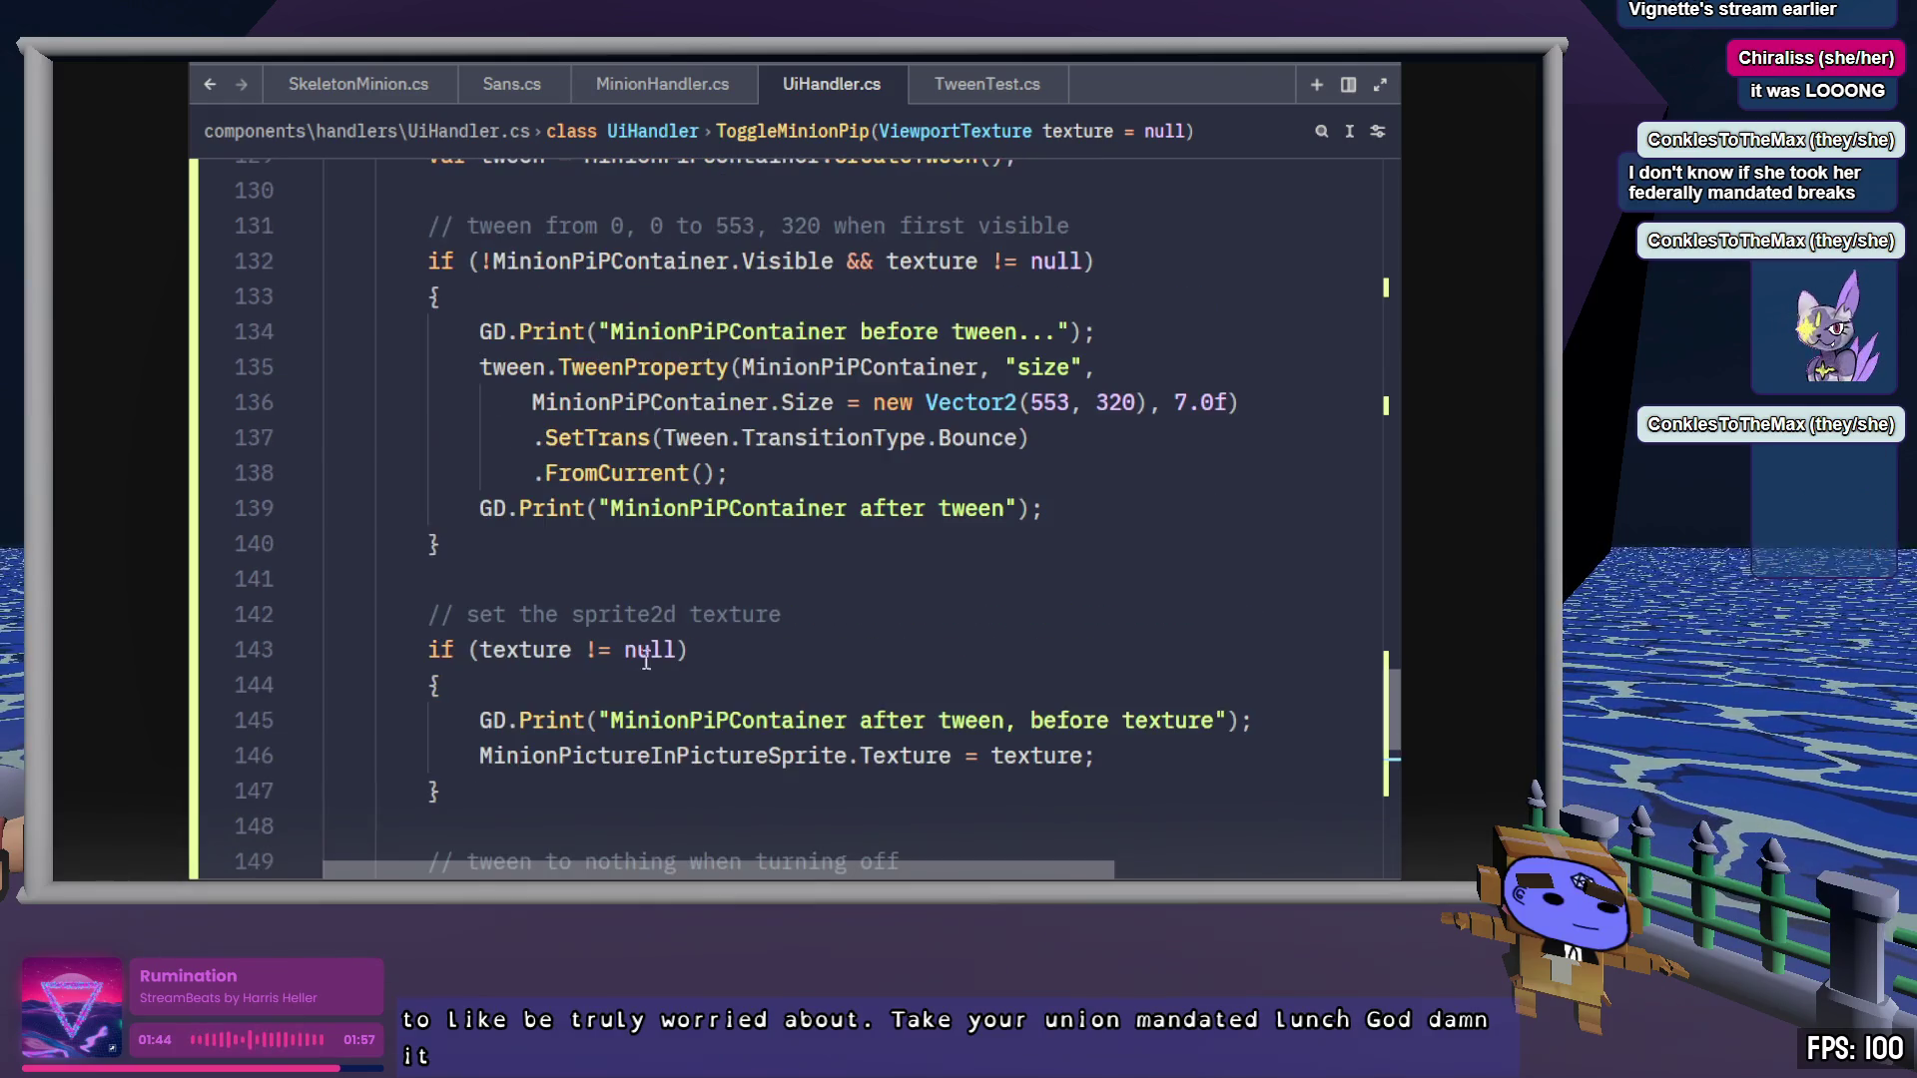
Paste the copied size tween into the else block and remove its .FromCurrent() call
drag(754, 473, 478, 366)
key(ctrl+c)
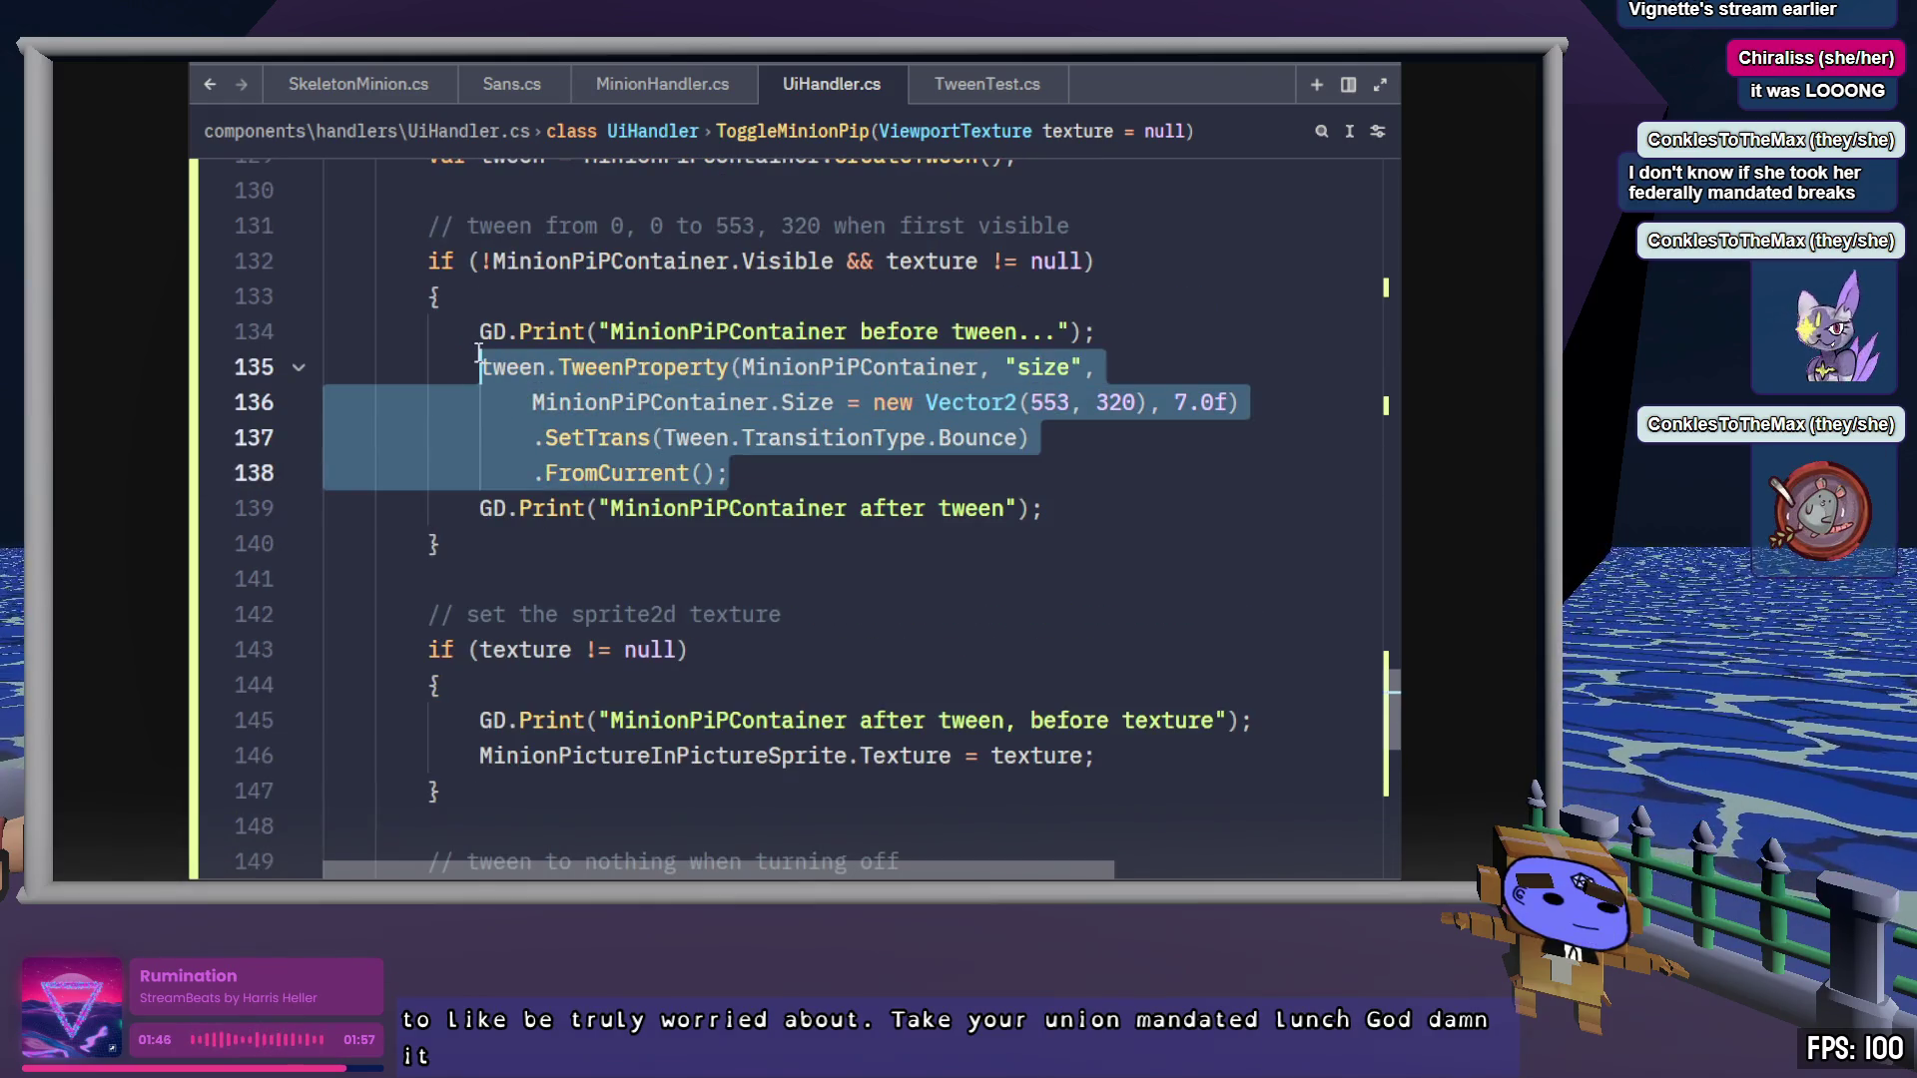
scroll(647, 579, down, 2)
click(566, 749)
key(ctrl+v)
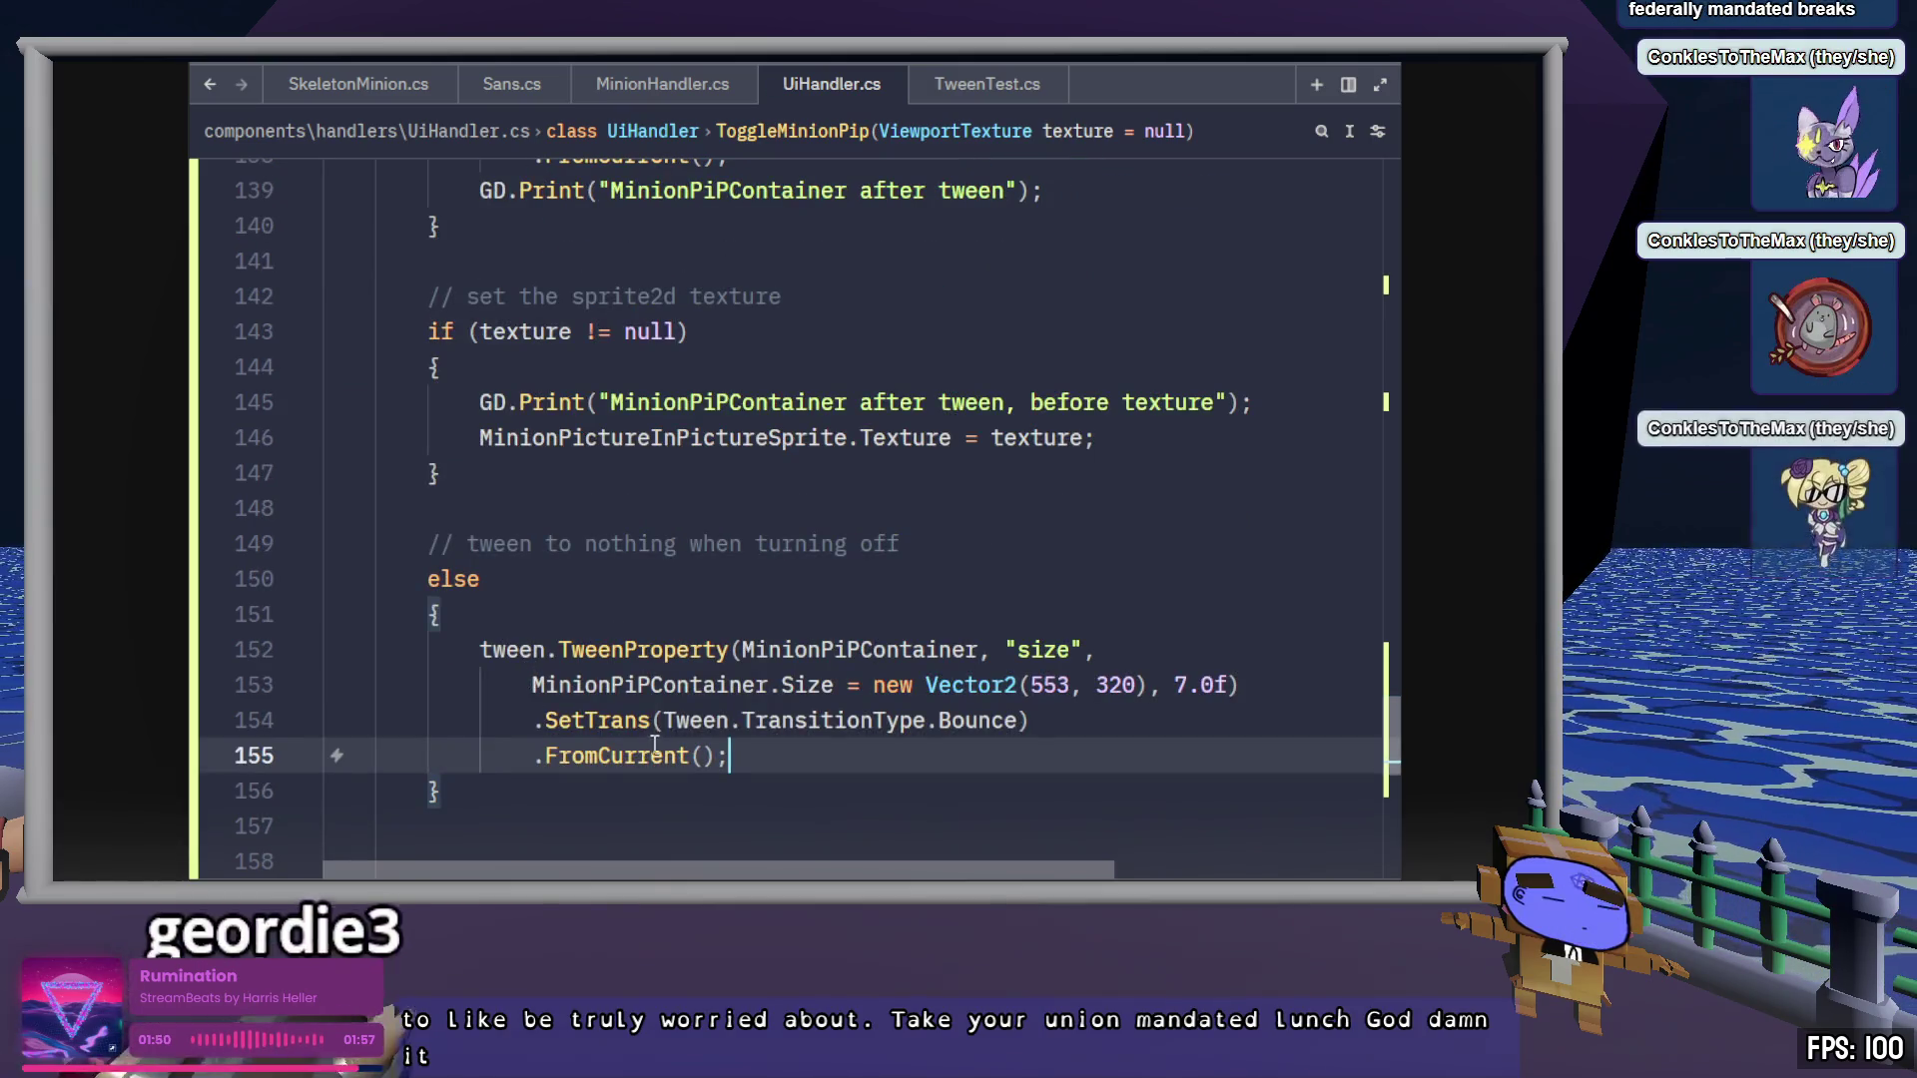
drag(716, 756, 1030, 720)
key(BackSpace)
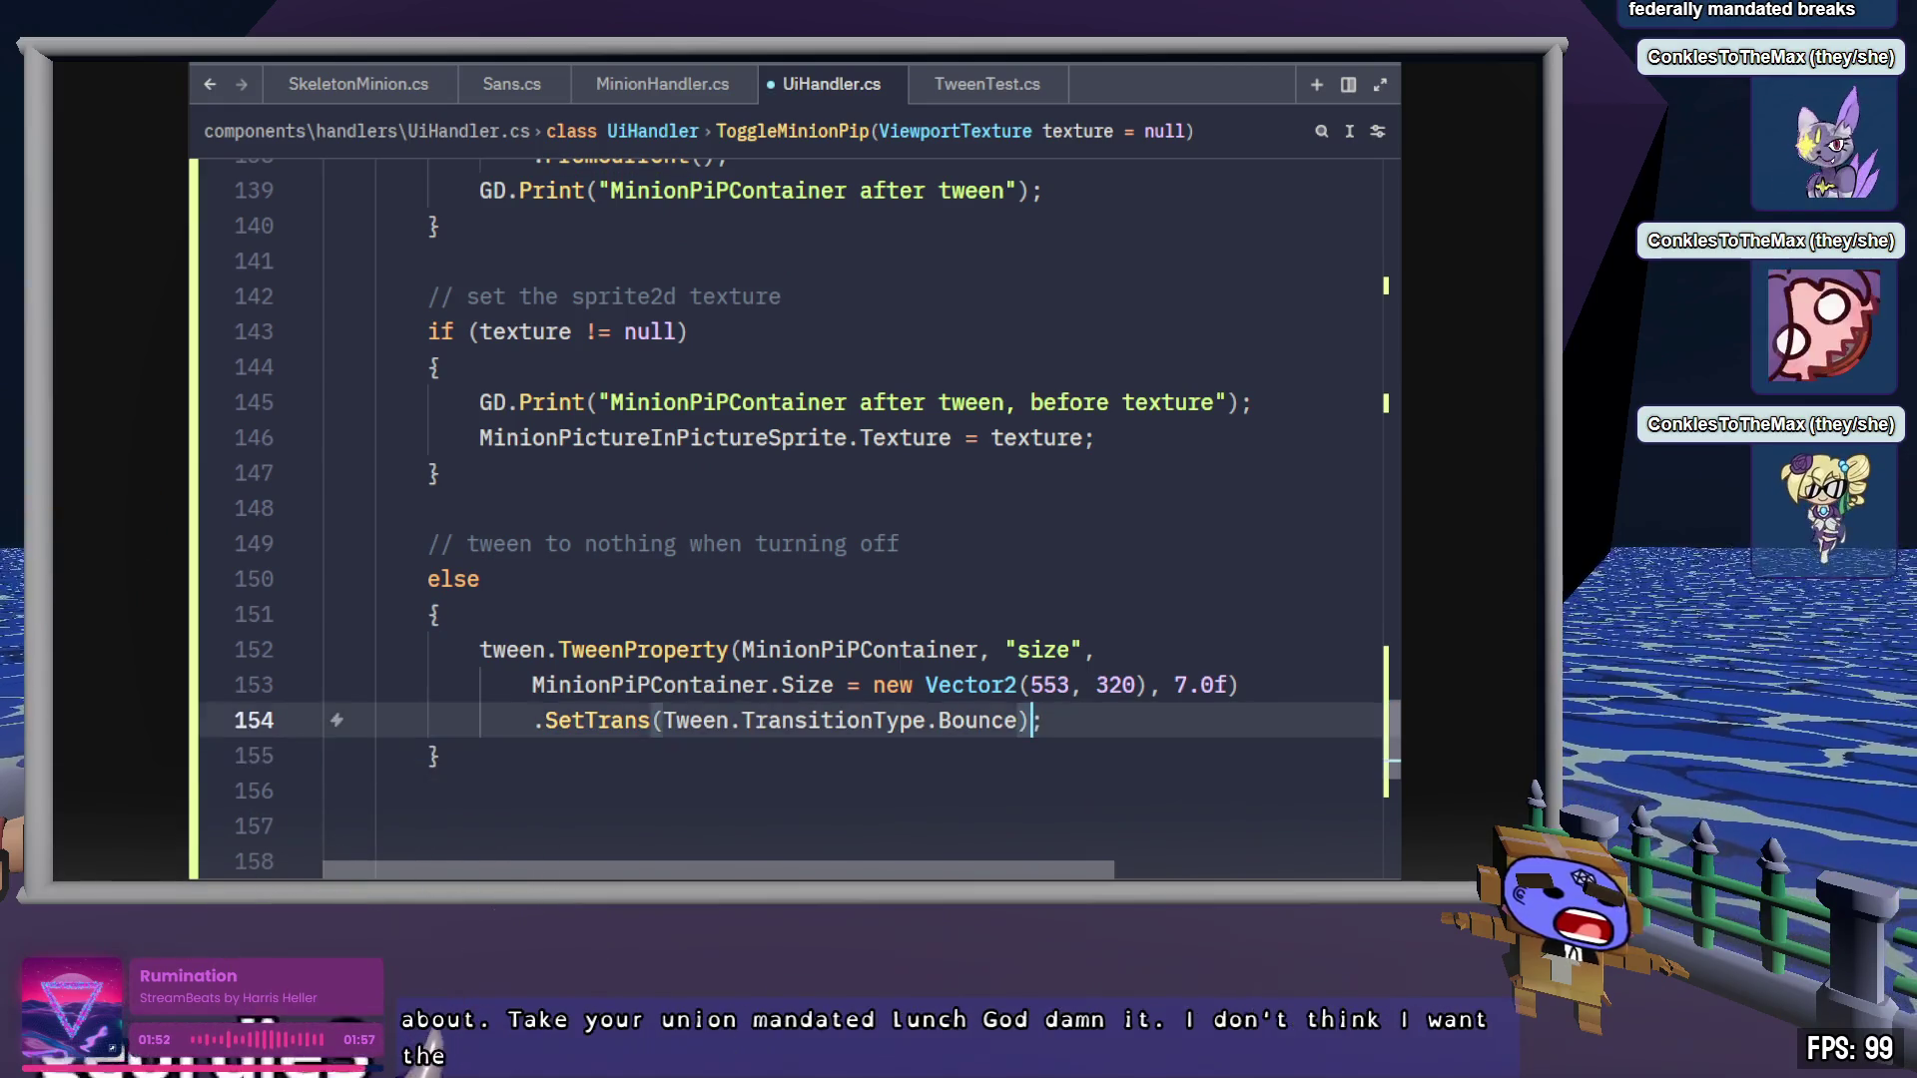
Change the tween target from Vector2(553, 320) to (0, 0), save, and switch to Godot
double_click(1049, 685)
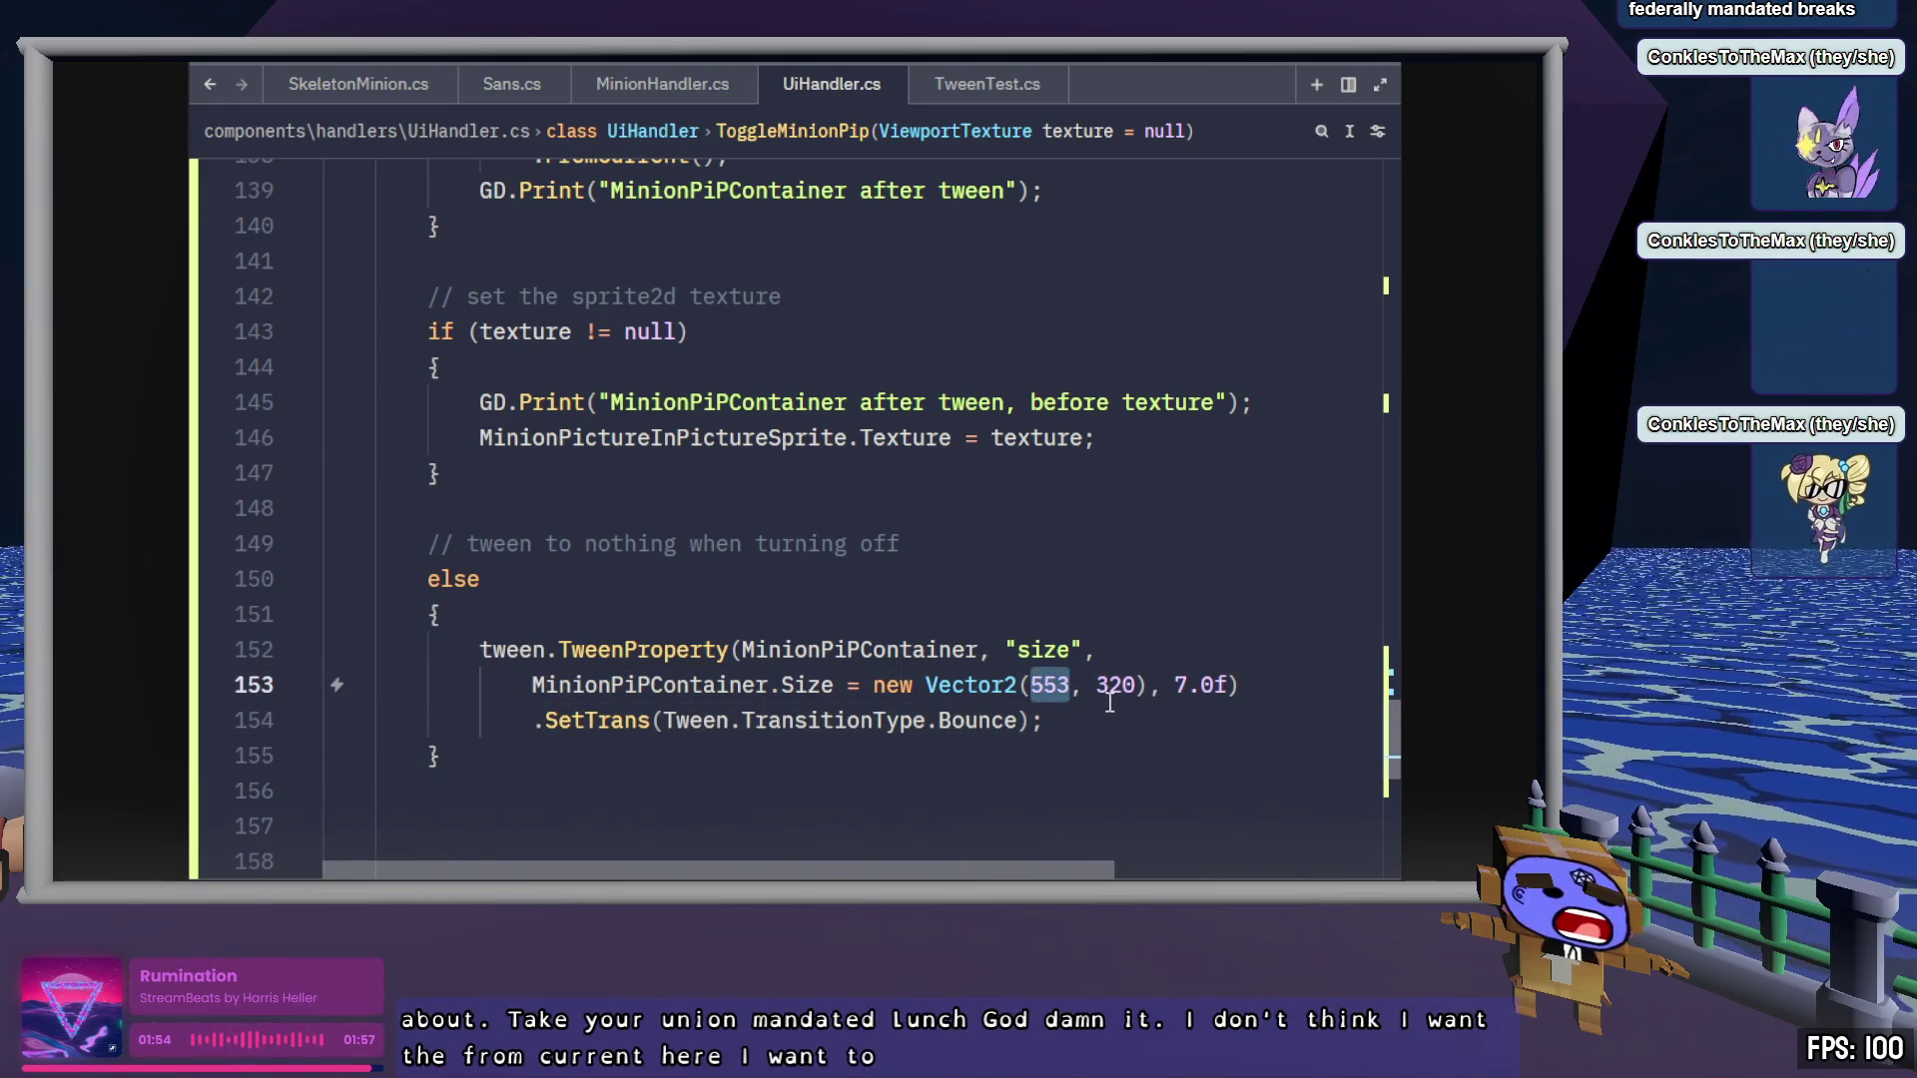
text(0)
double_click(1068, 685)
text(0)
key(ctrl+s)
click(1165, 719)
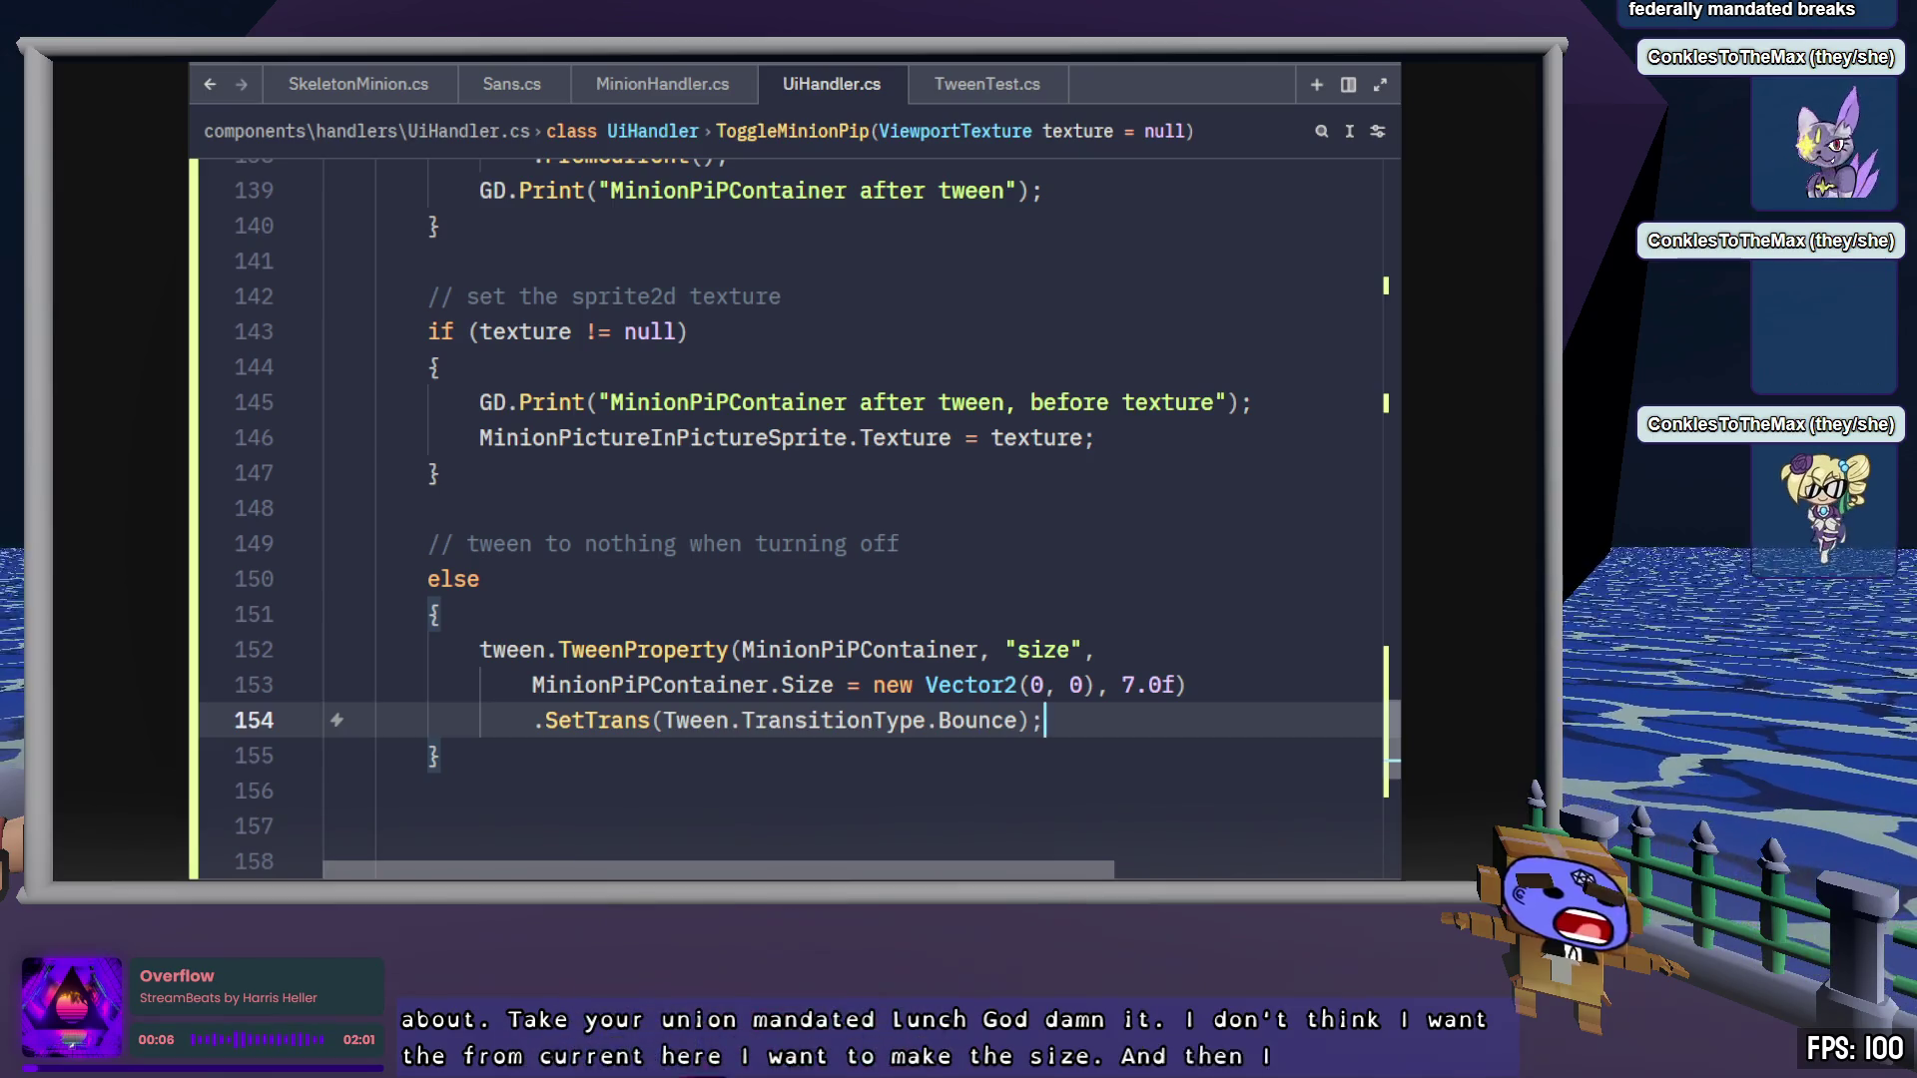
key(alt+Tab)
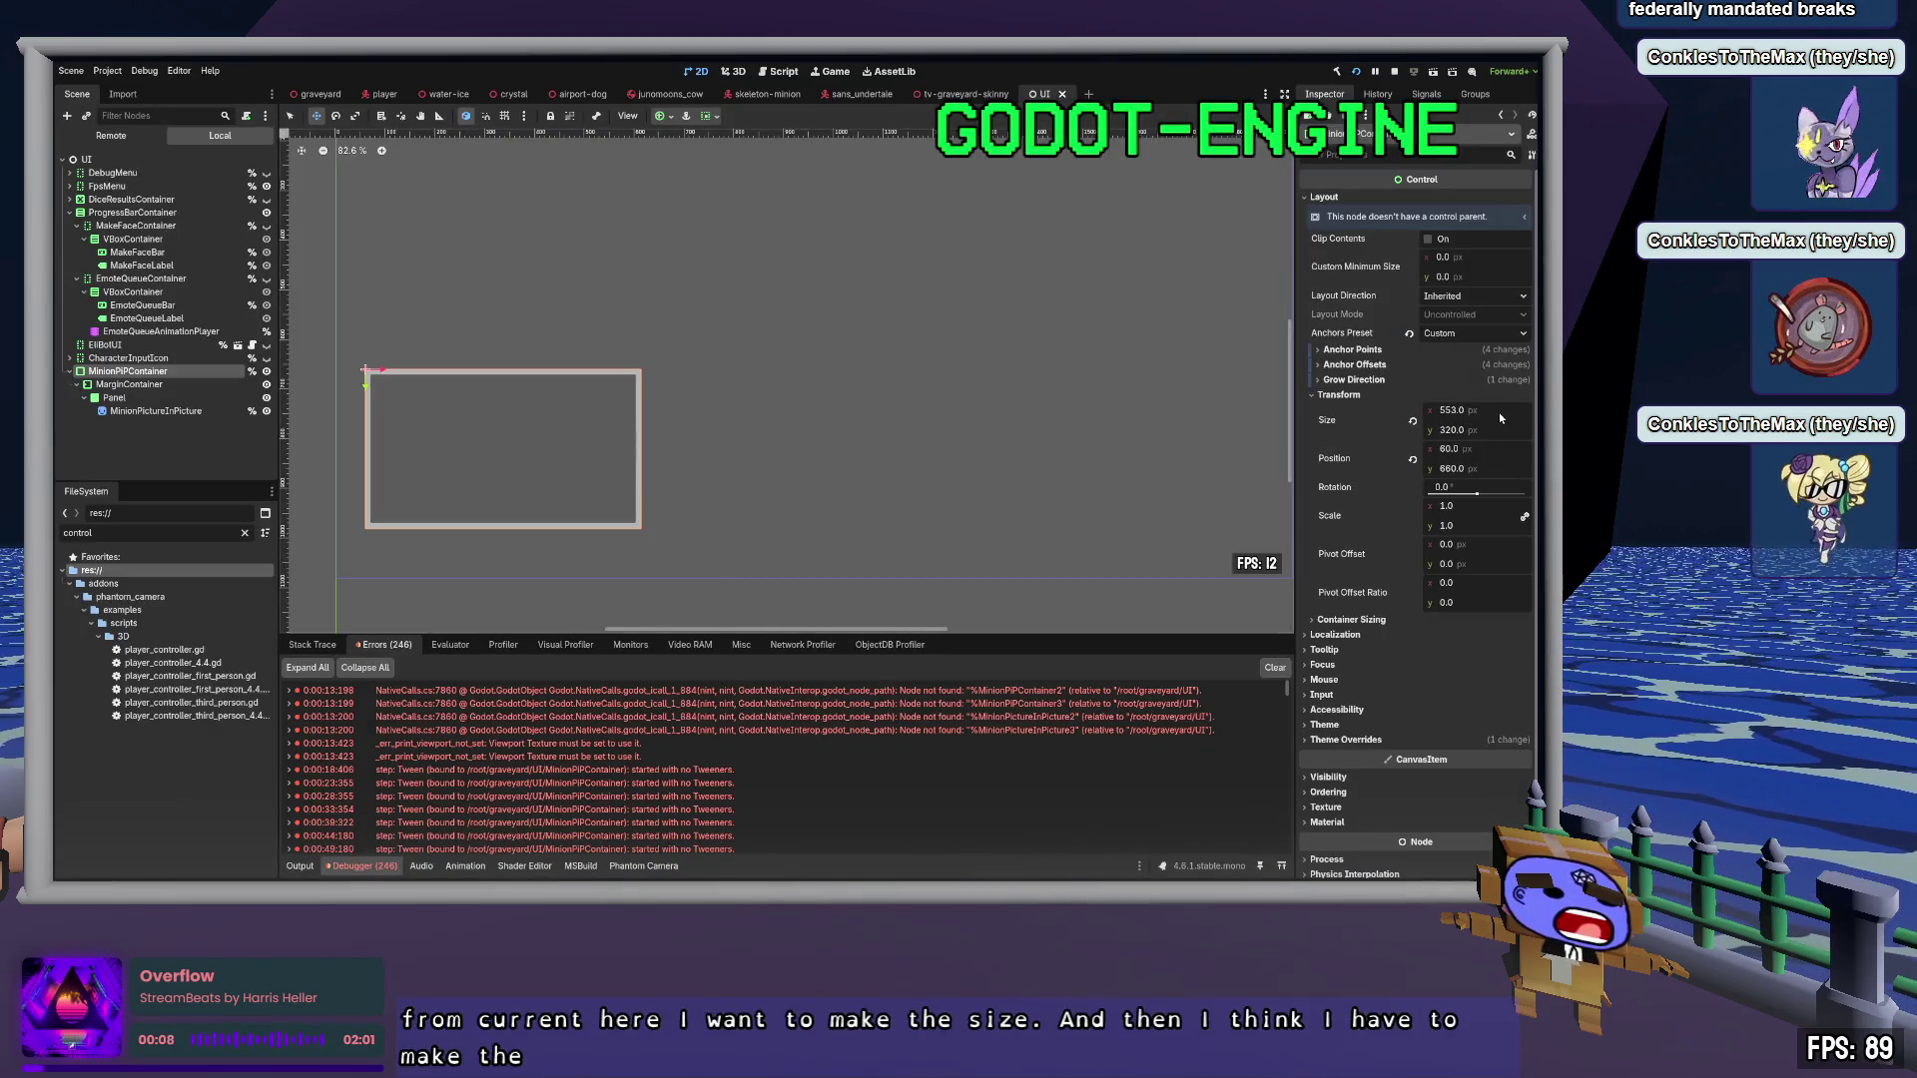
Try a 0 × 0 container size in the Inspector, undo it, and pick the Select tool
click(1500, 411)
text(0)
key(Tab)
text(0)
key(Tab)
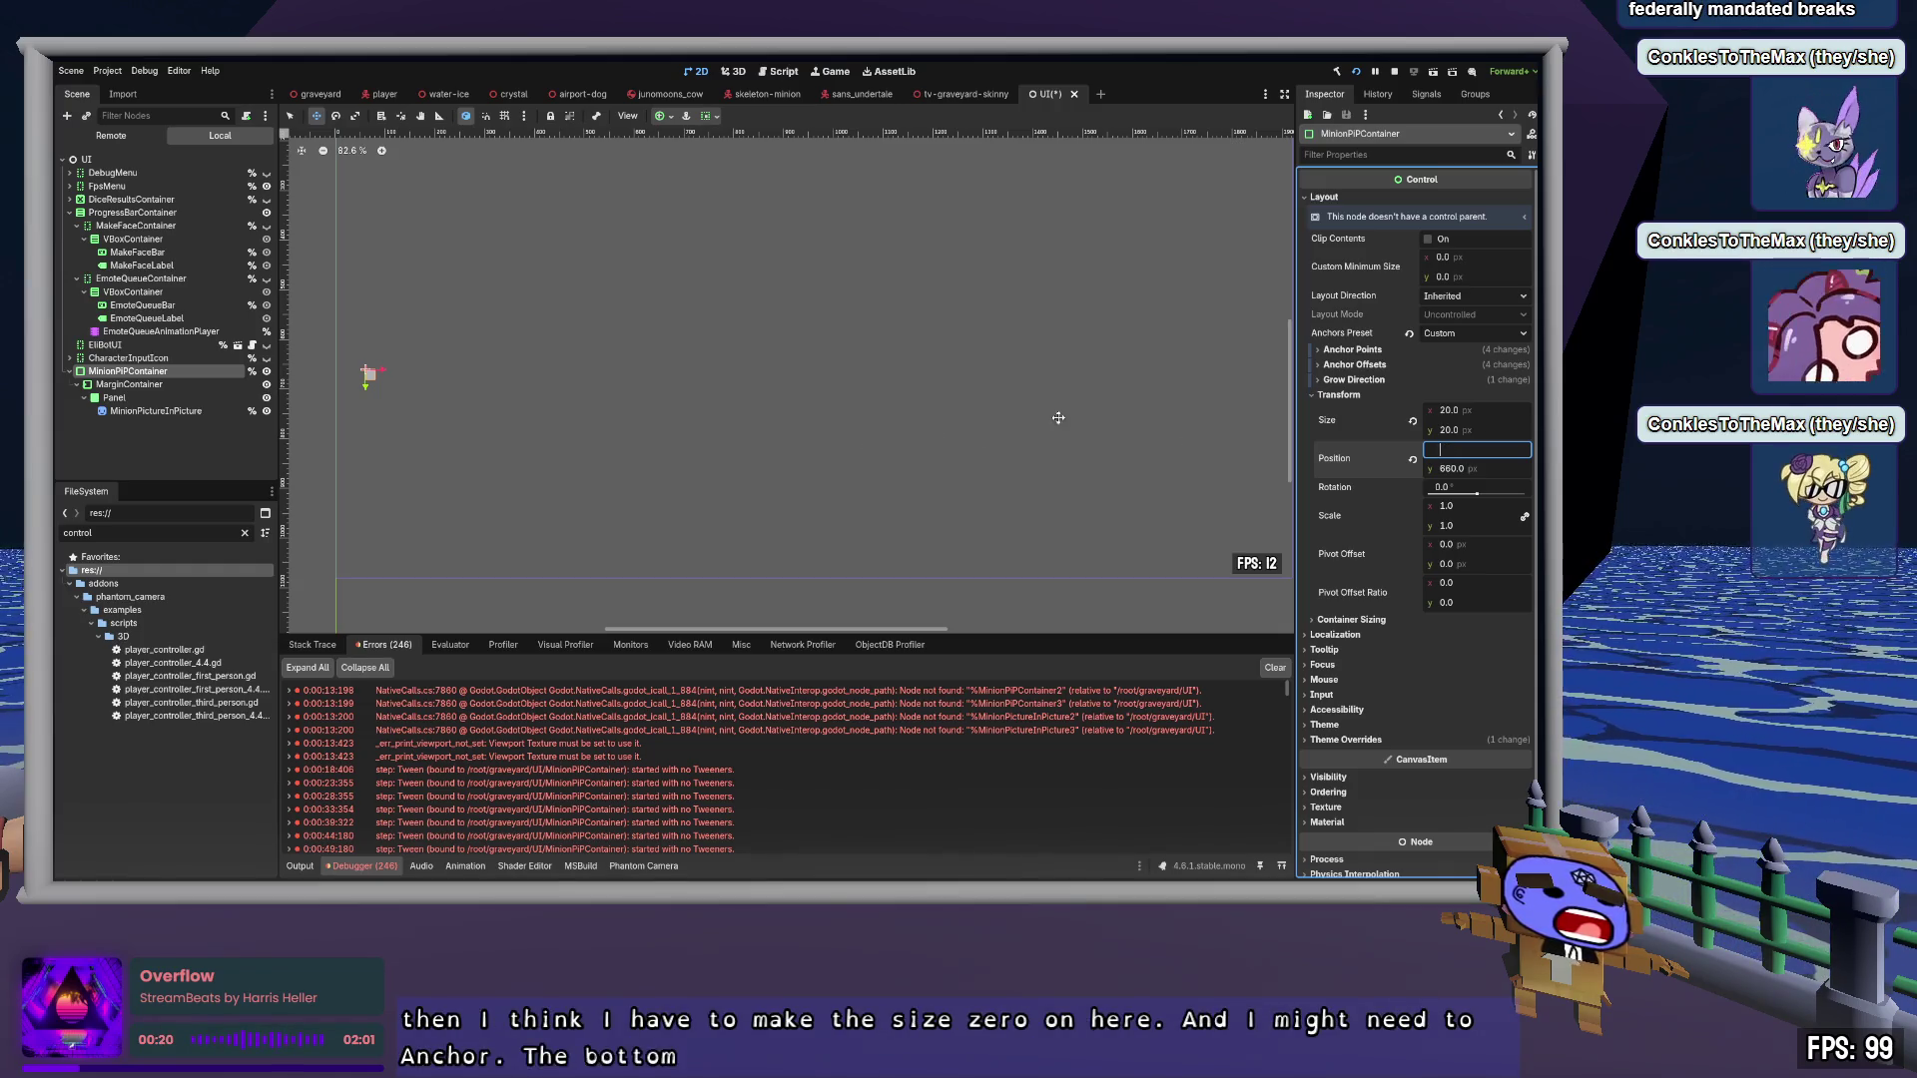
click(1290, 590)
key(ctrl+z)
key(ctrl+z)
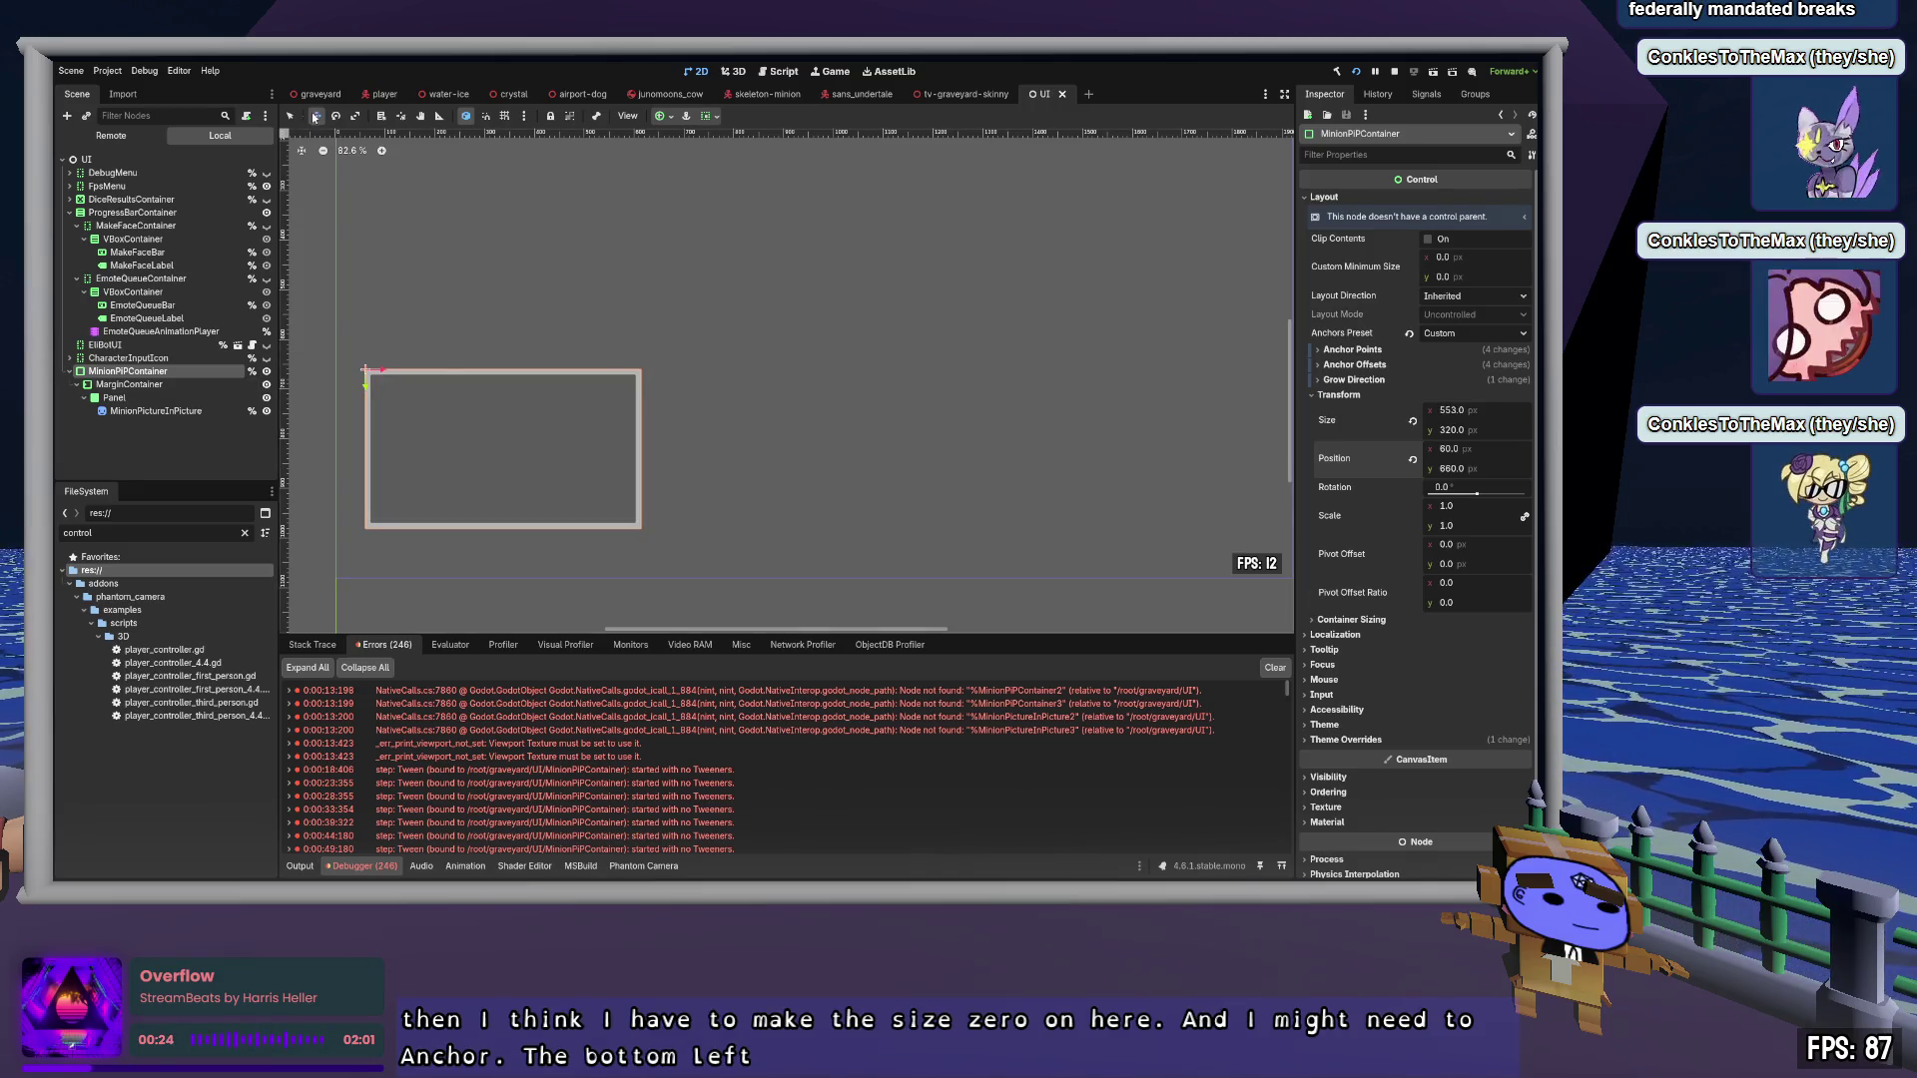
click(293, 115)
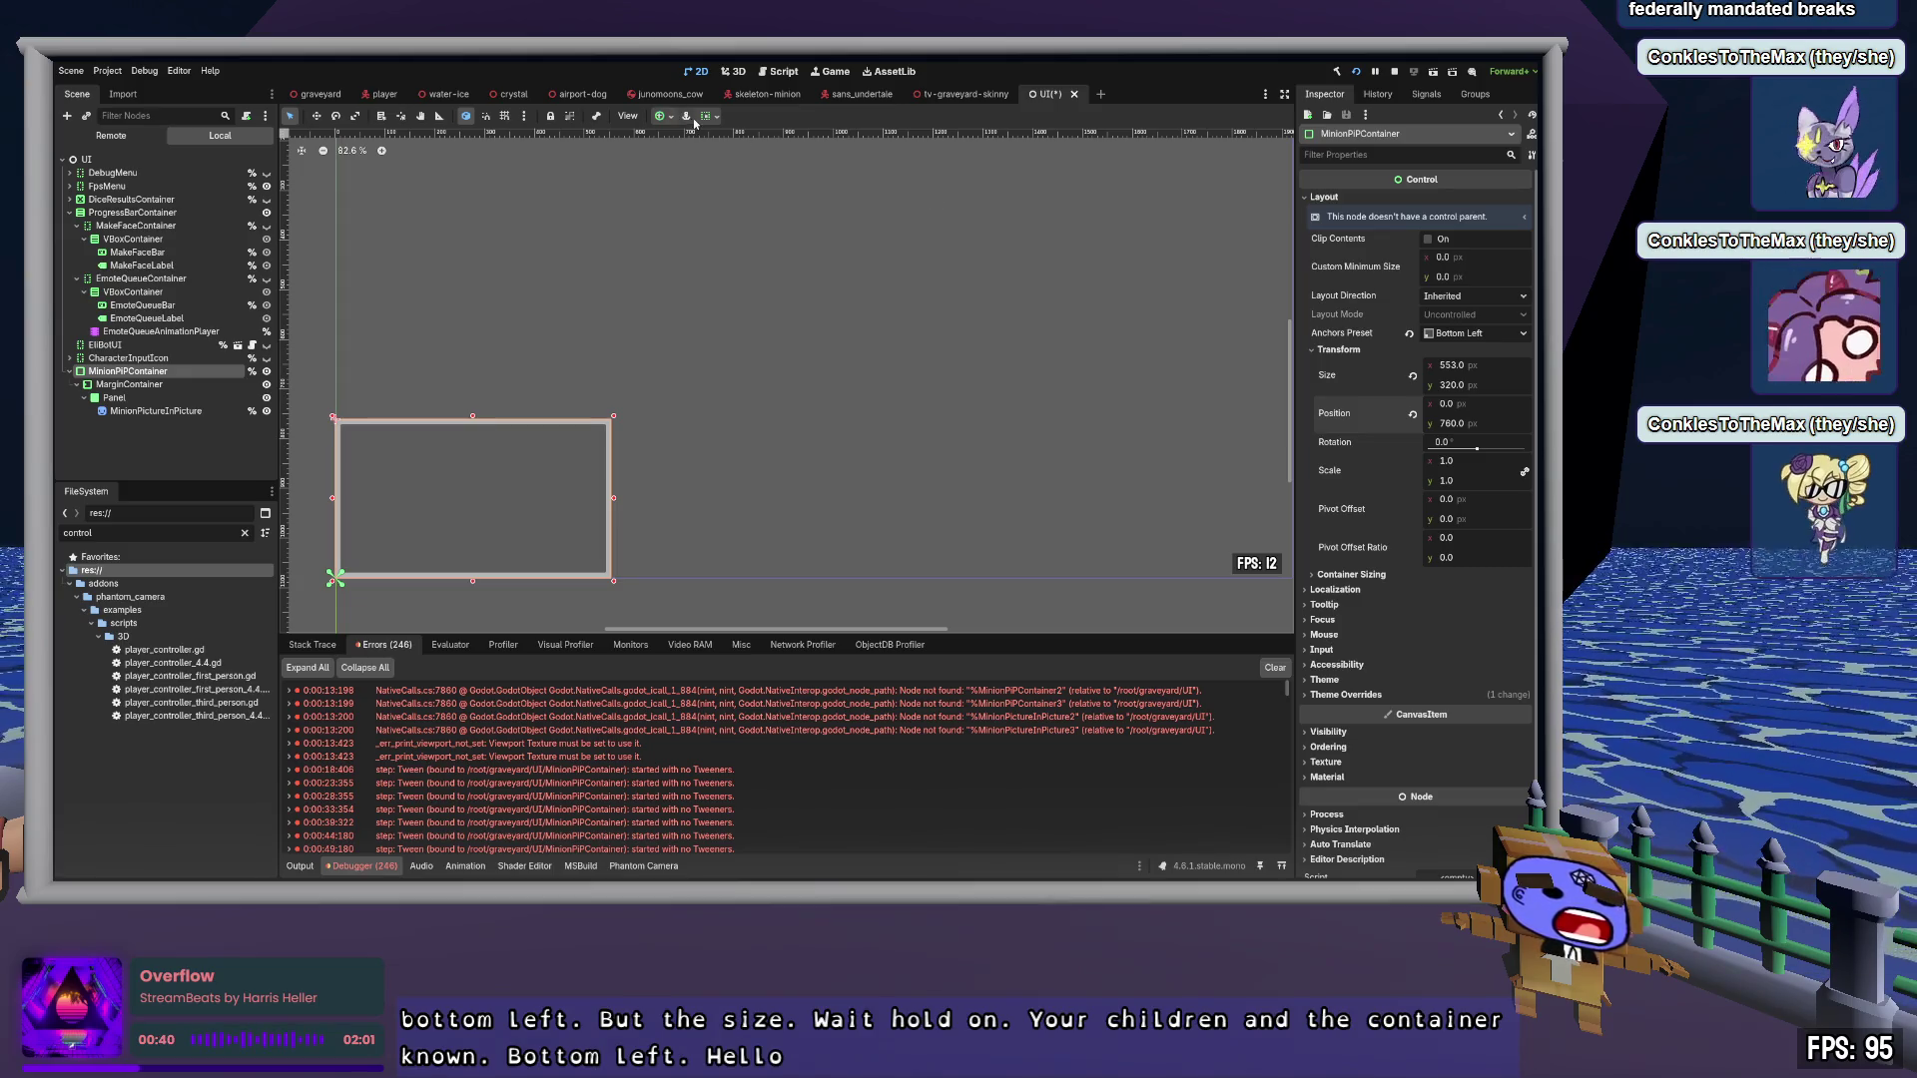
key(ctrl+z)
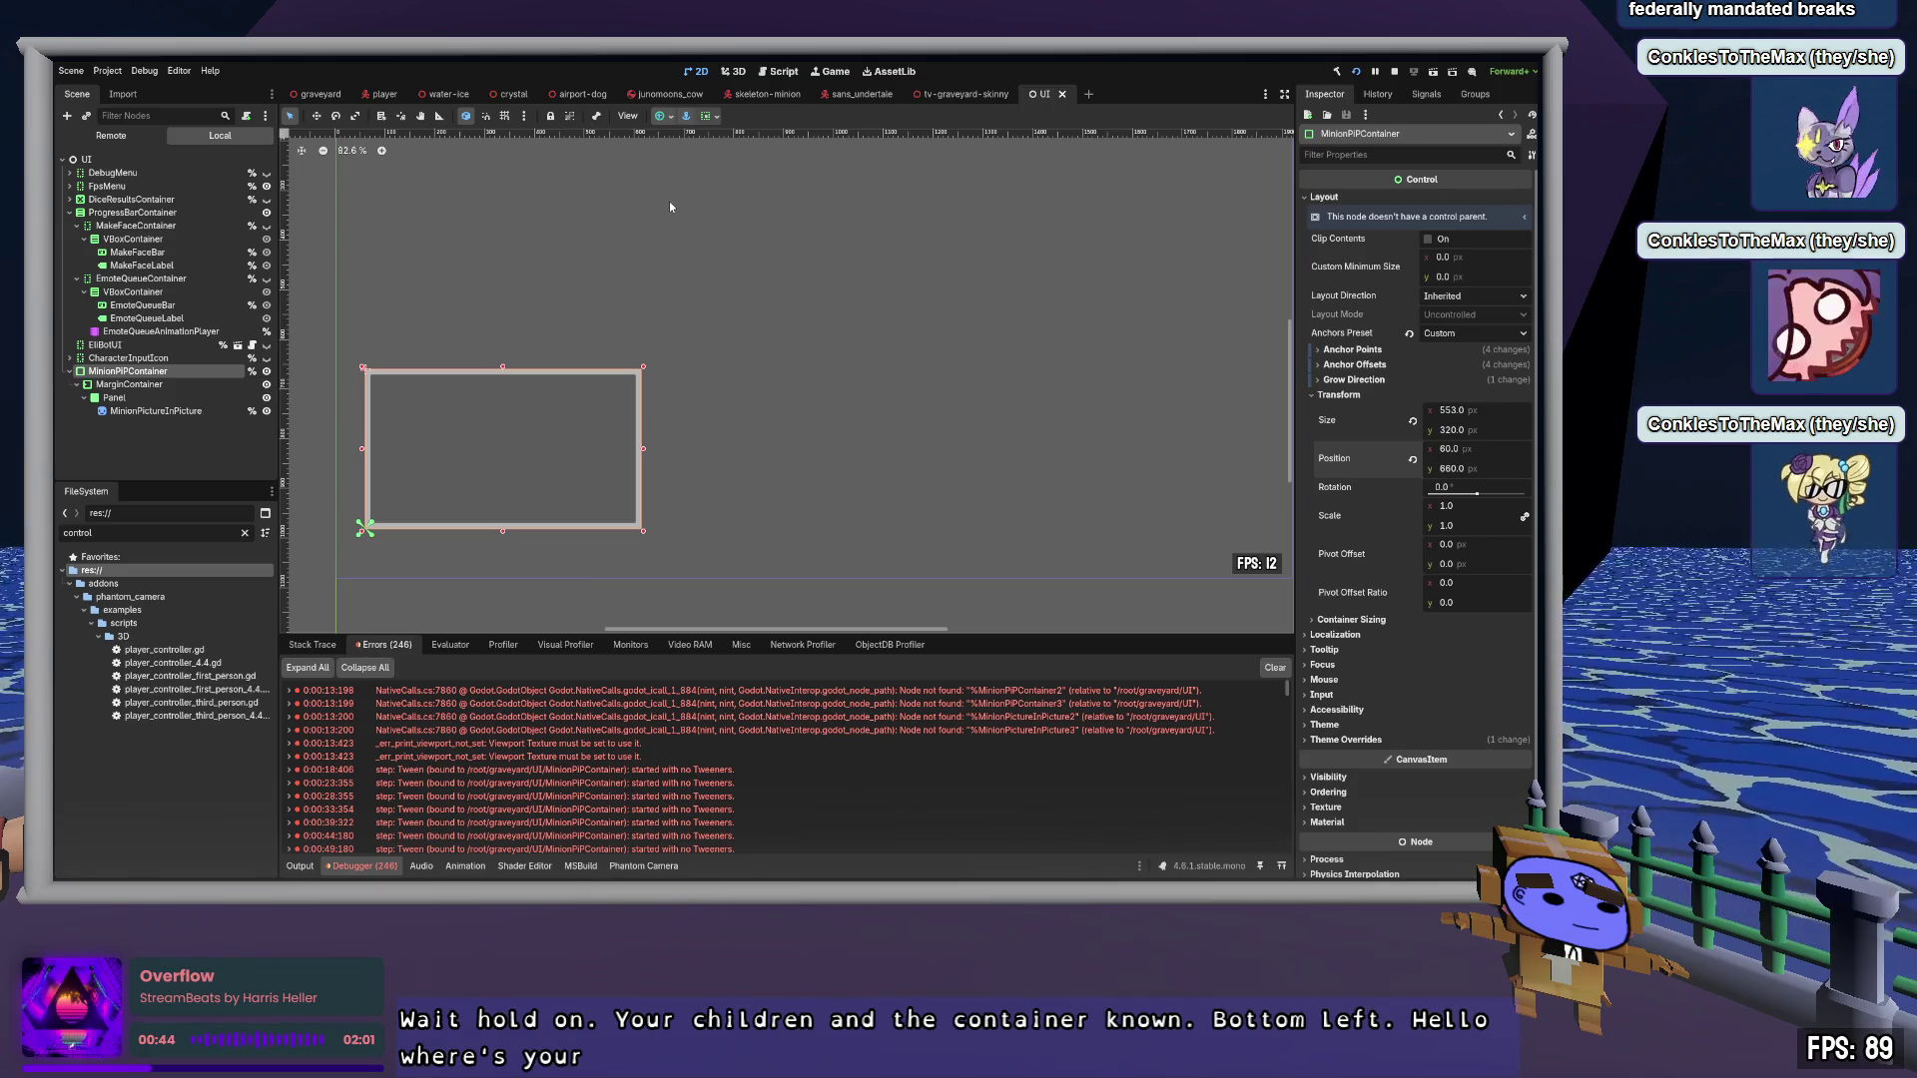
key(ctrl+shift+z)
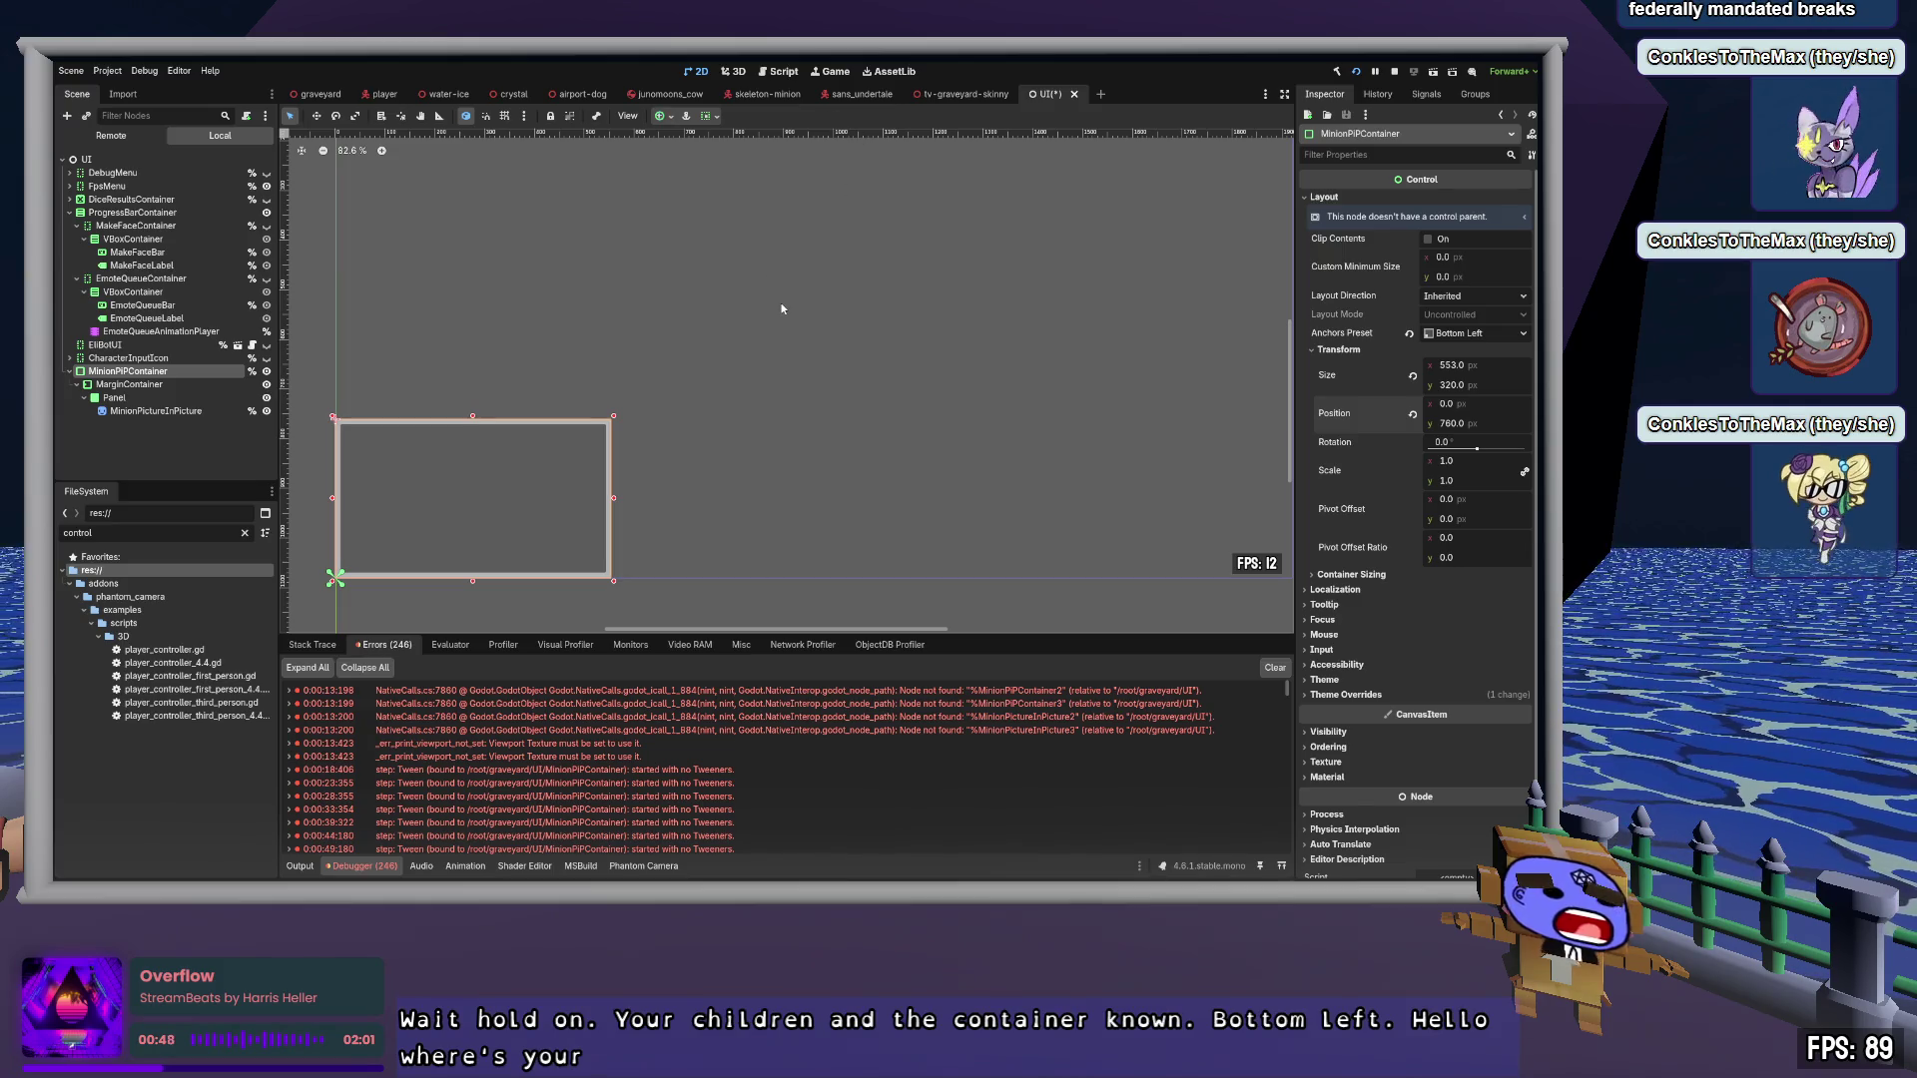
key(ctrl+z)
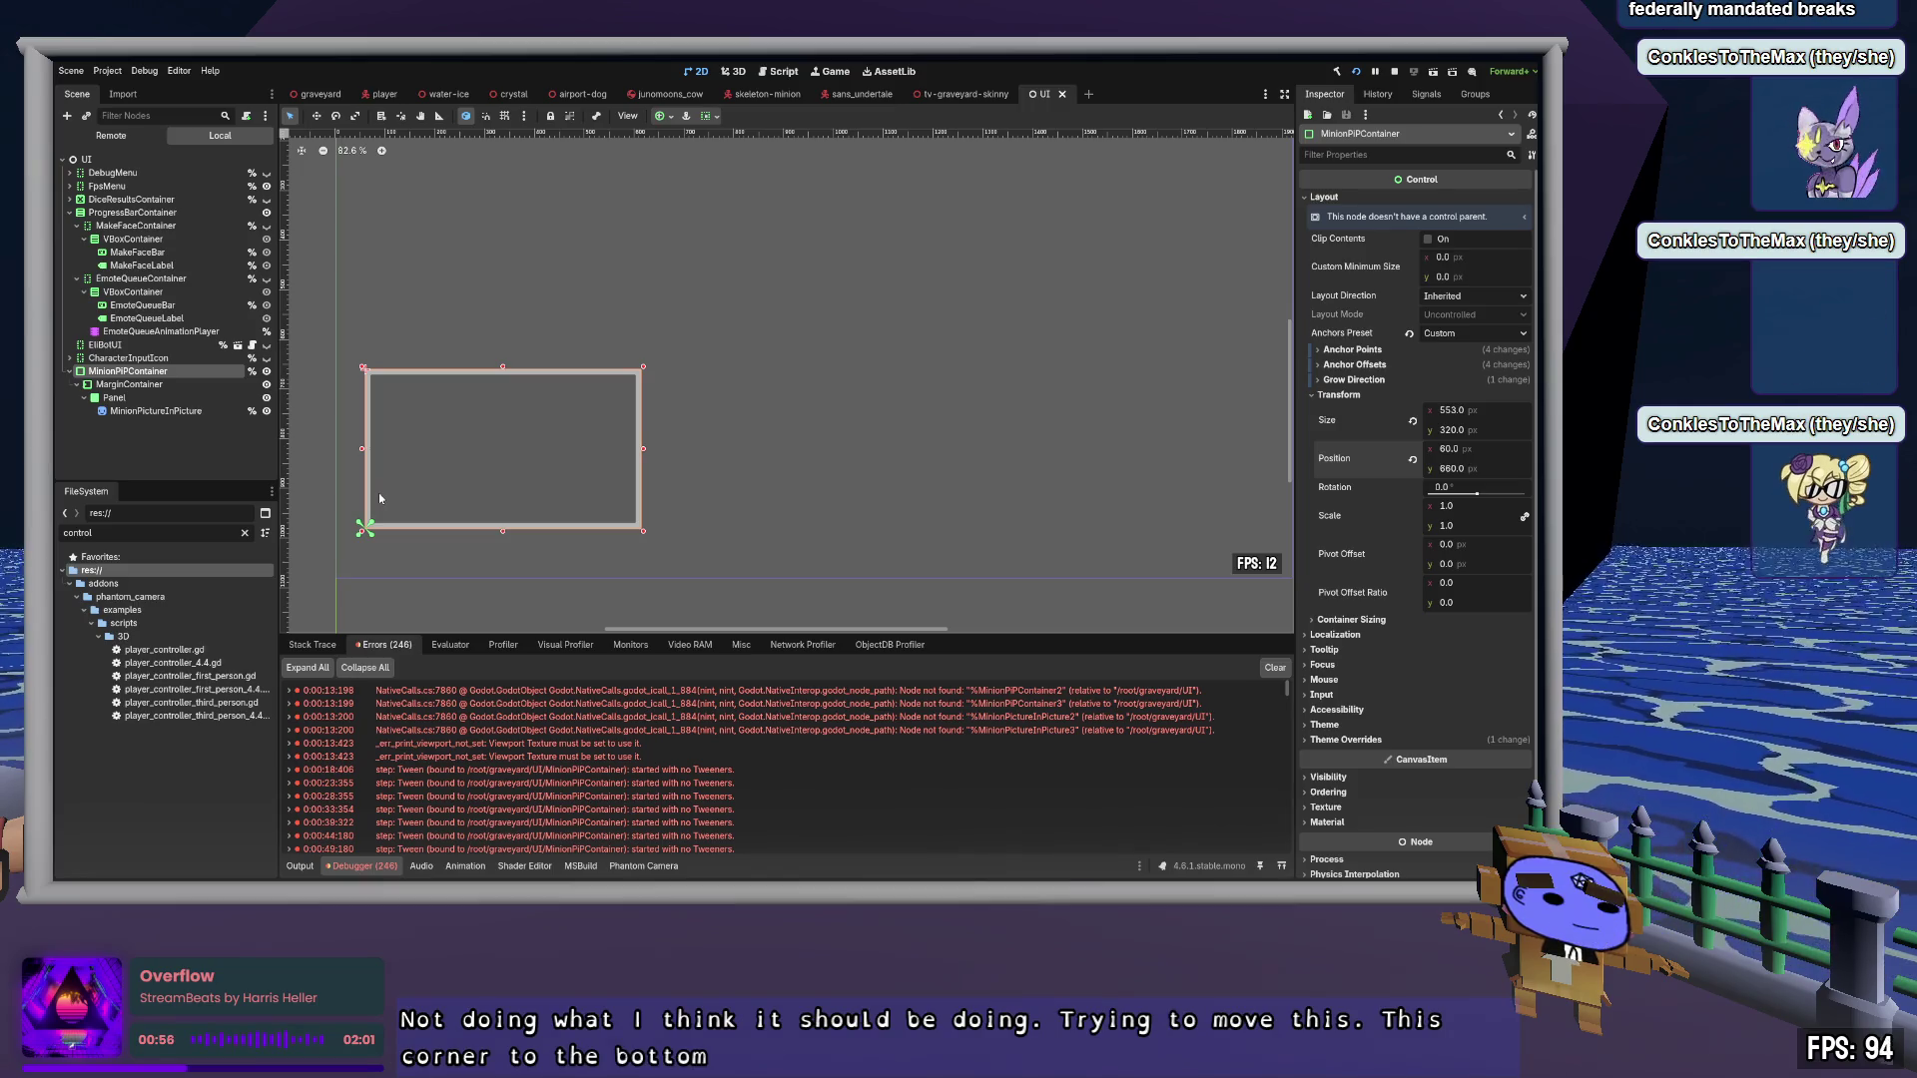
click(1363, 351)
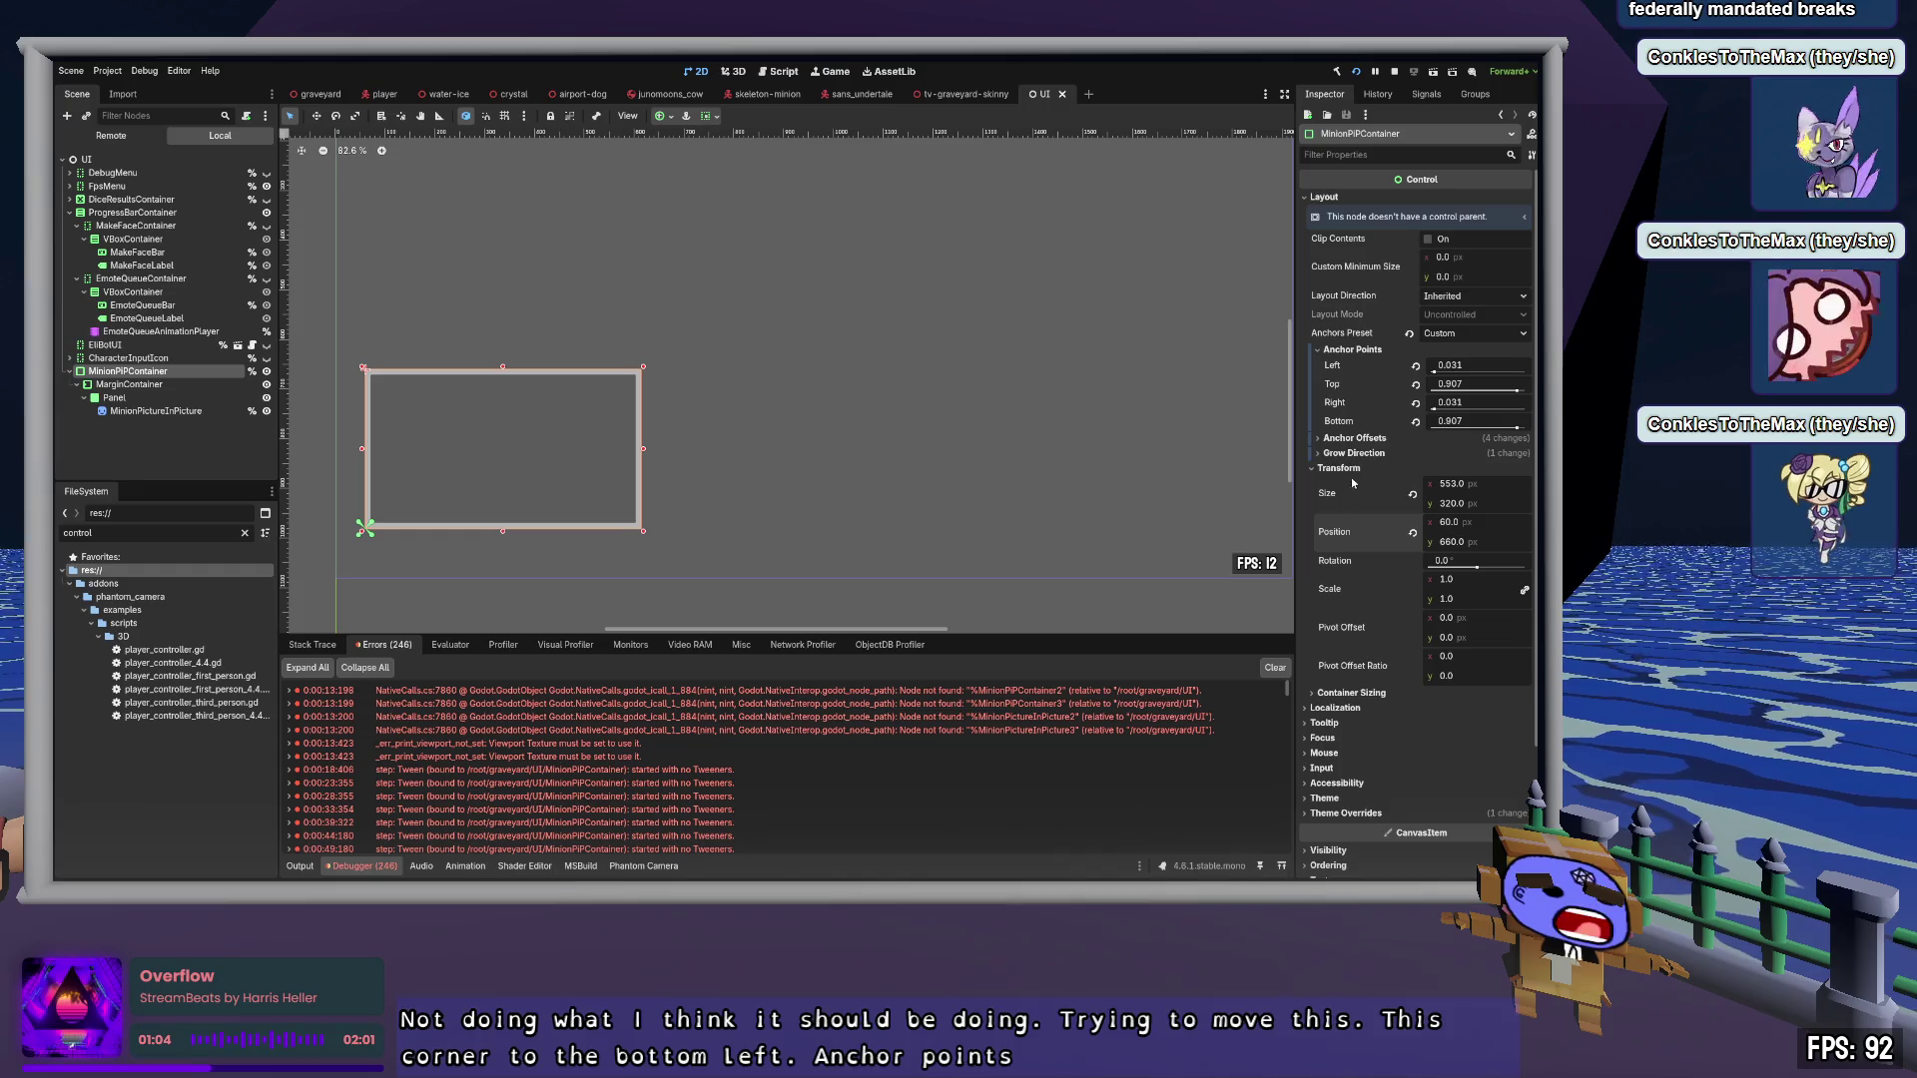
click(1358, 439)
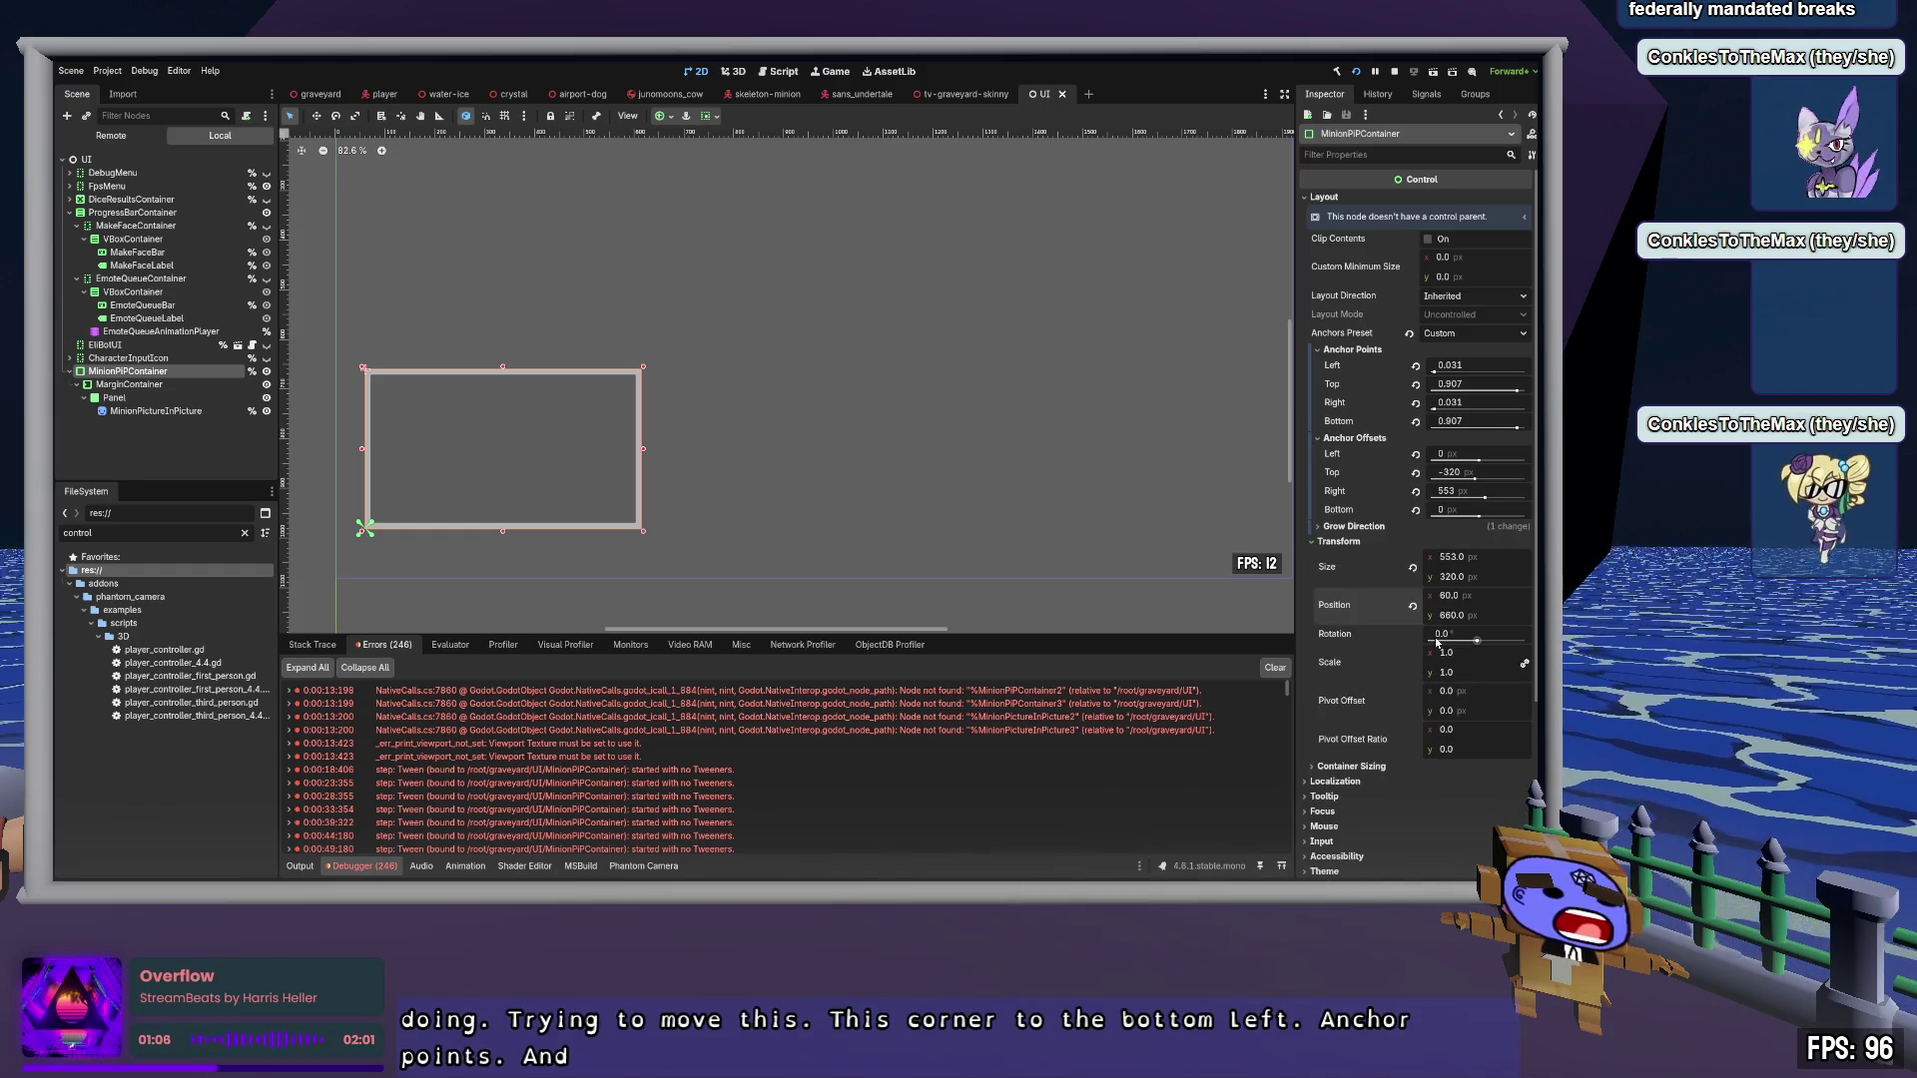
click(1497, 472)
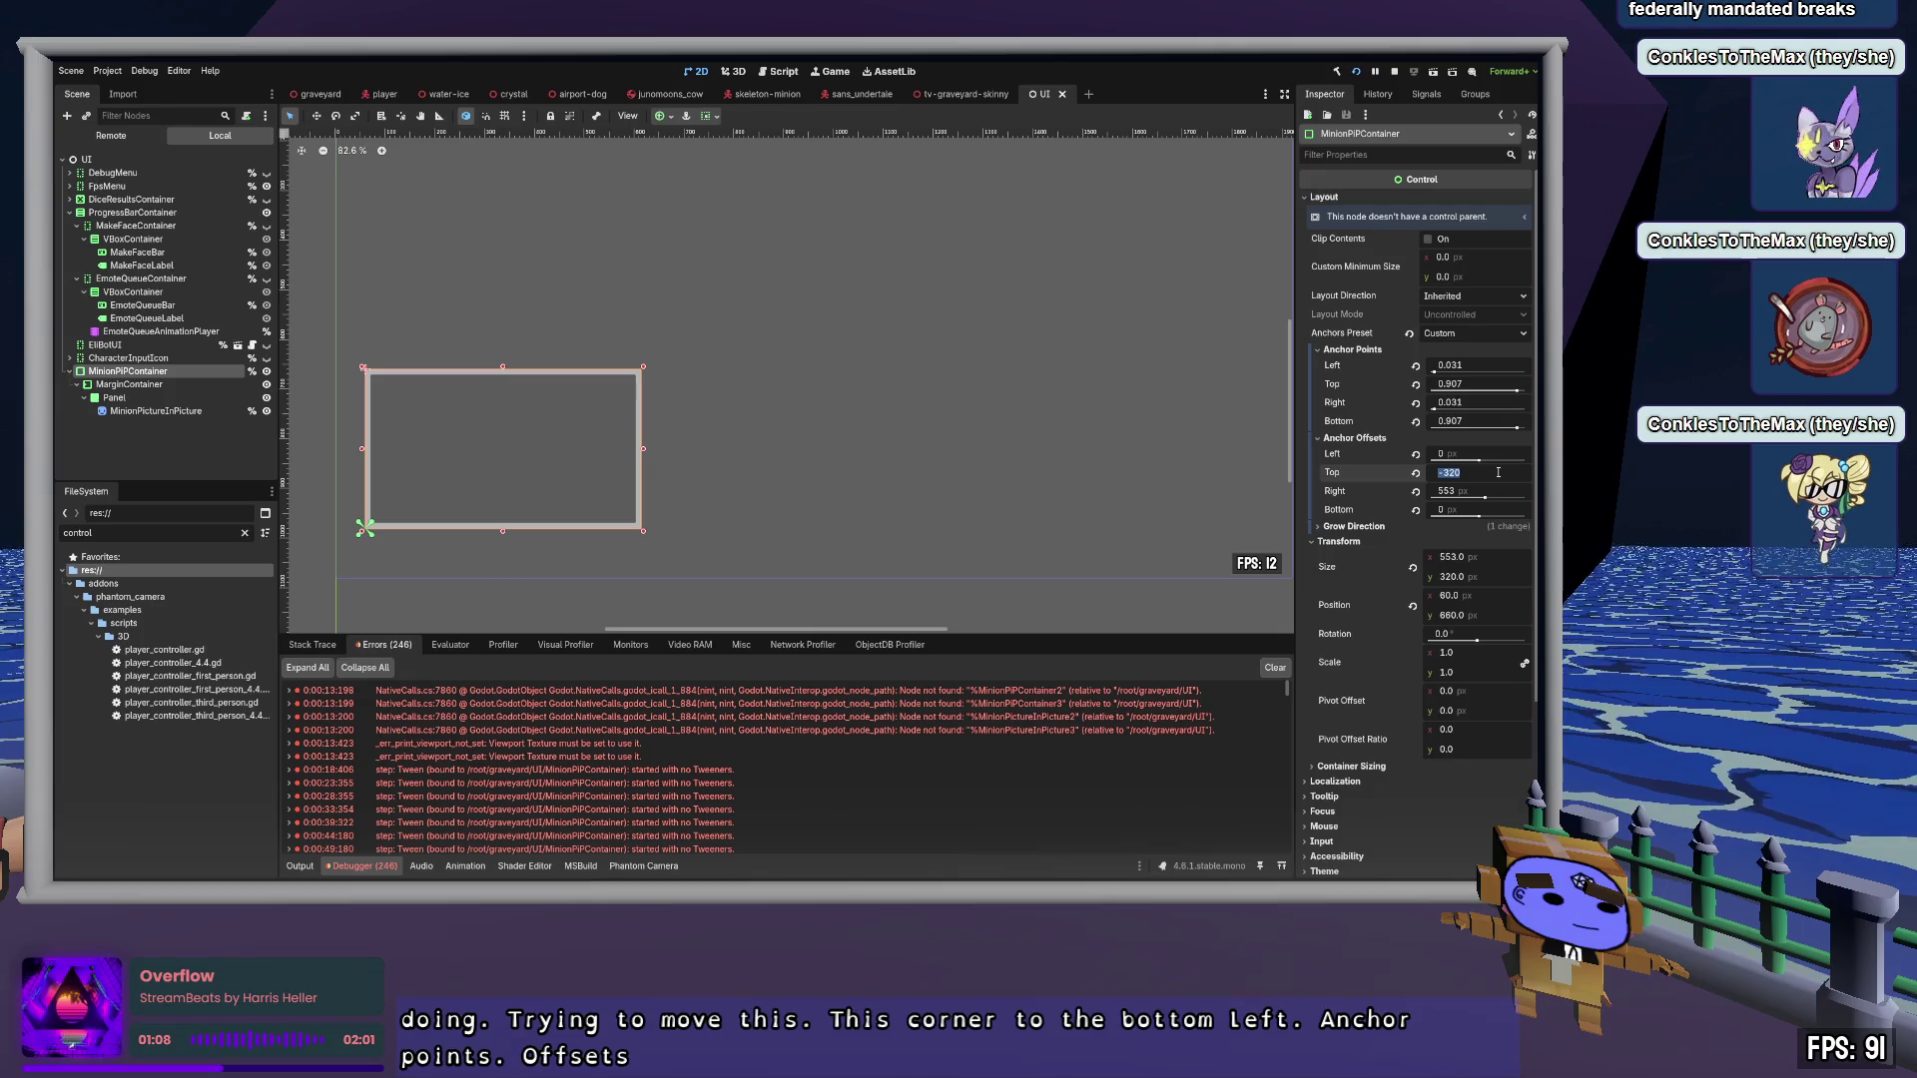
text(0)
key(Tab)
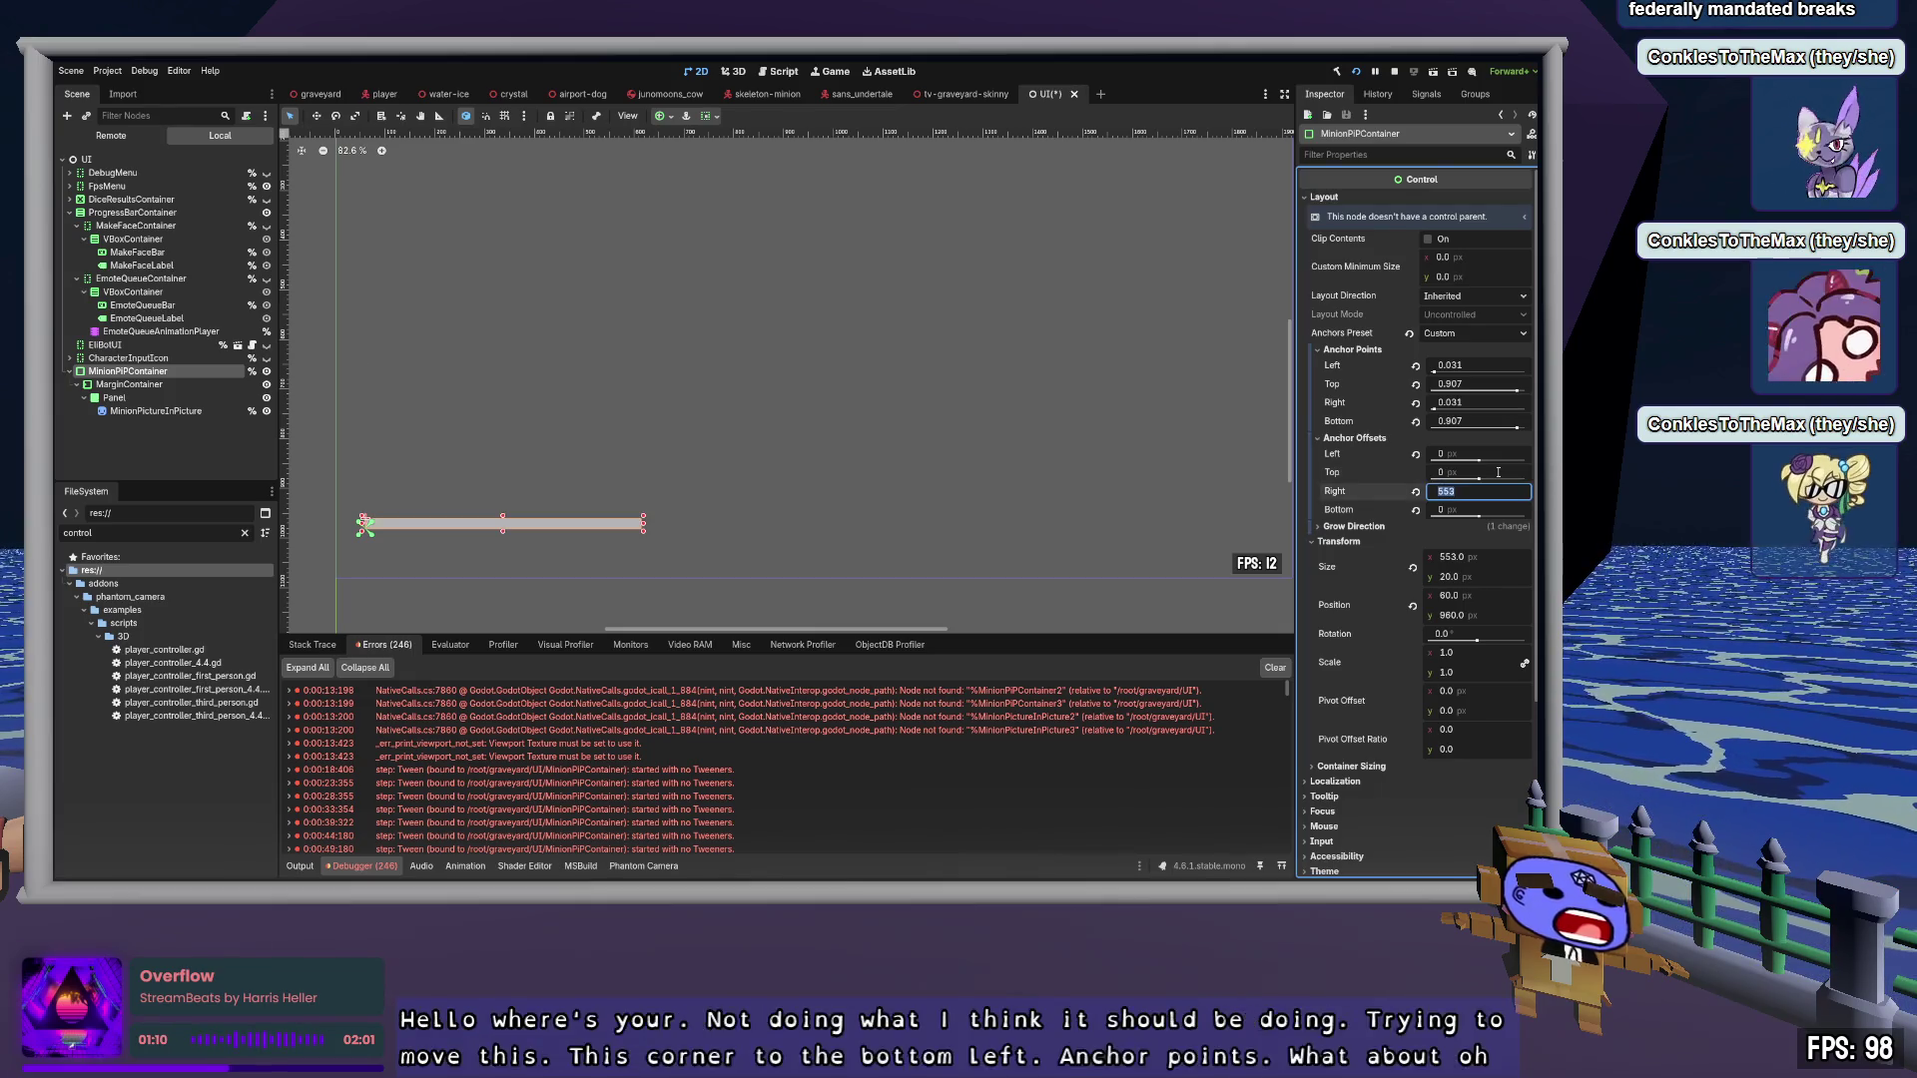
text(0)
key(Tab)
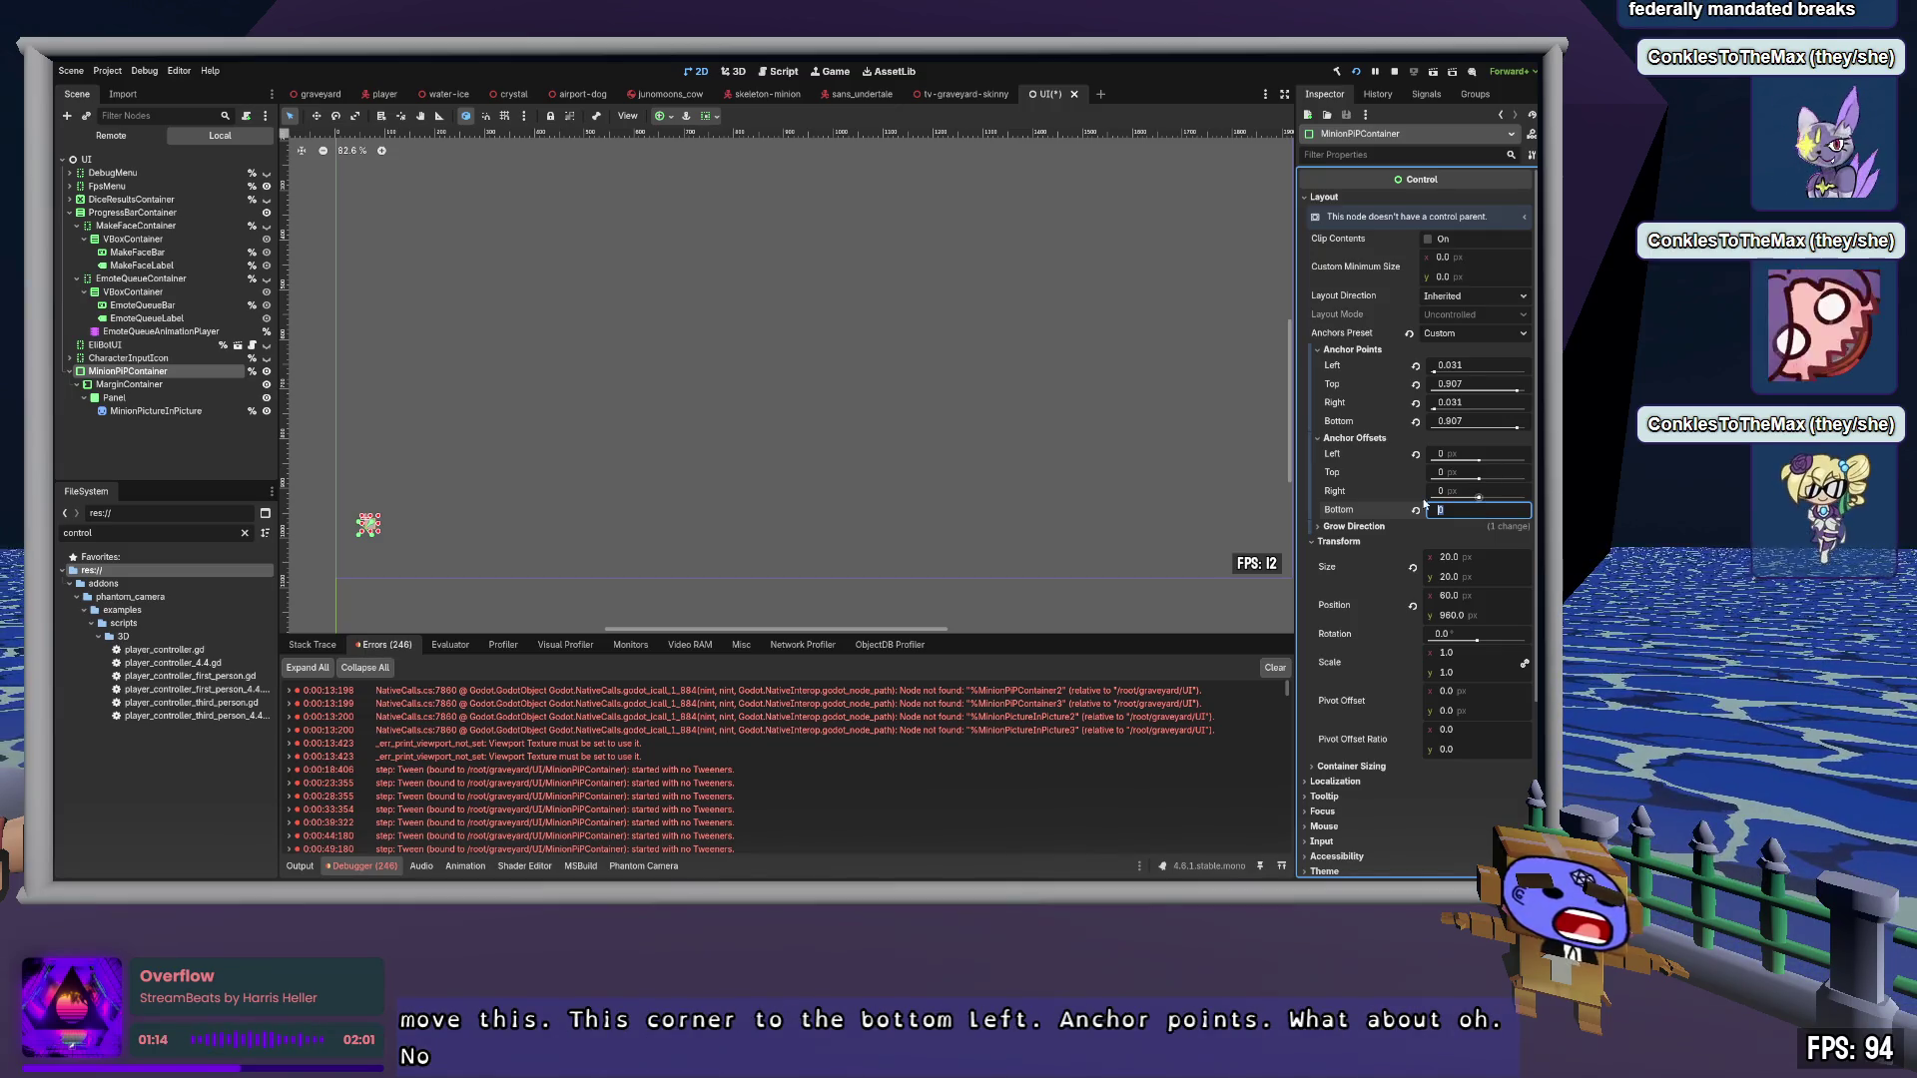
key(Return)
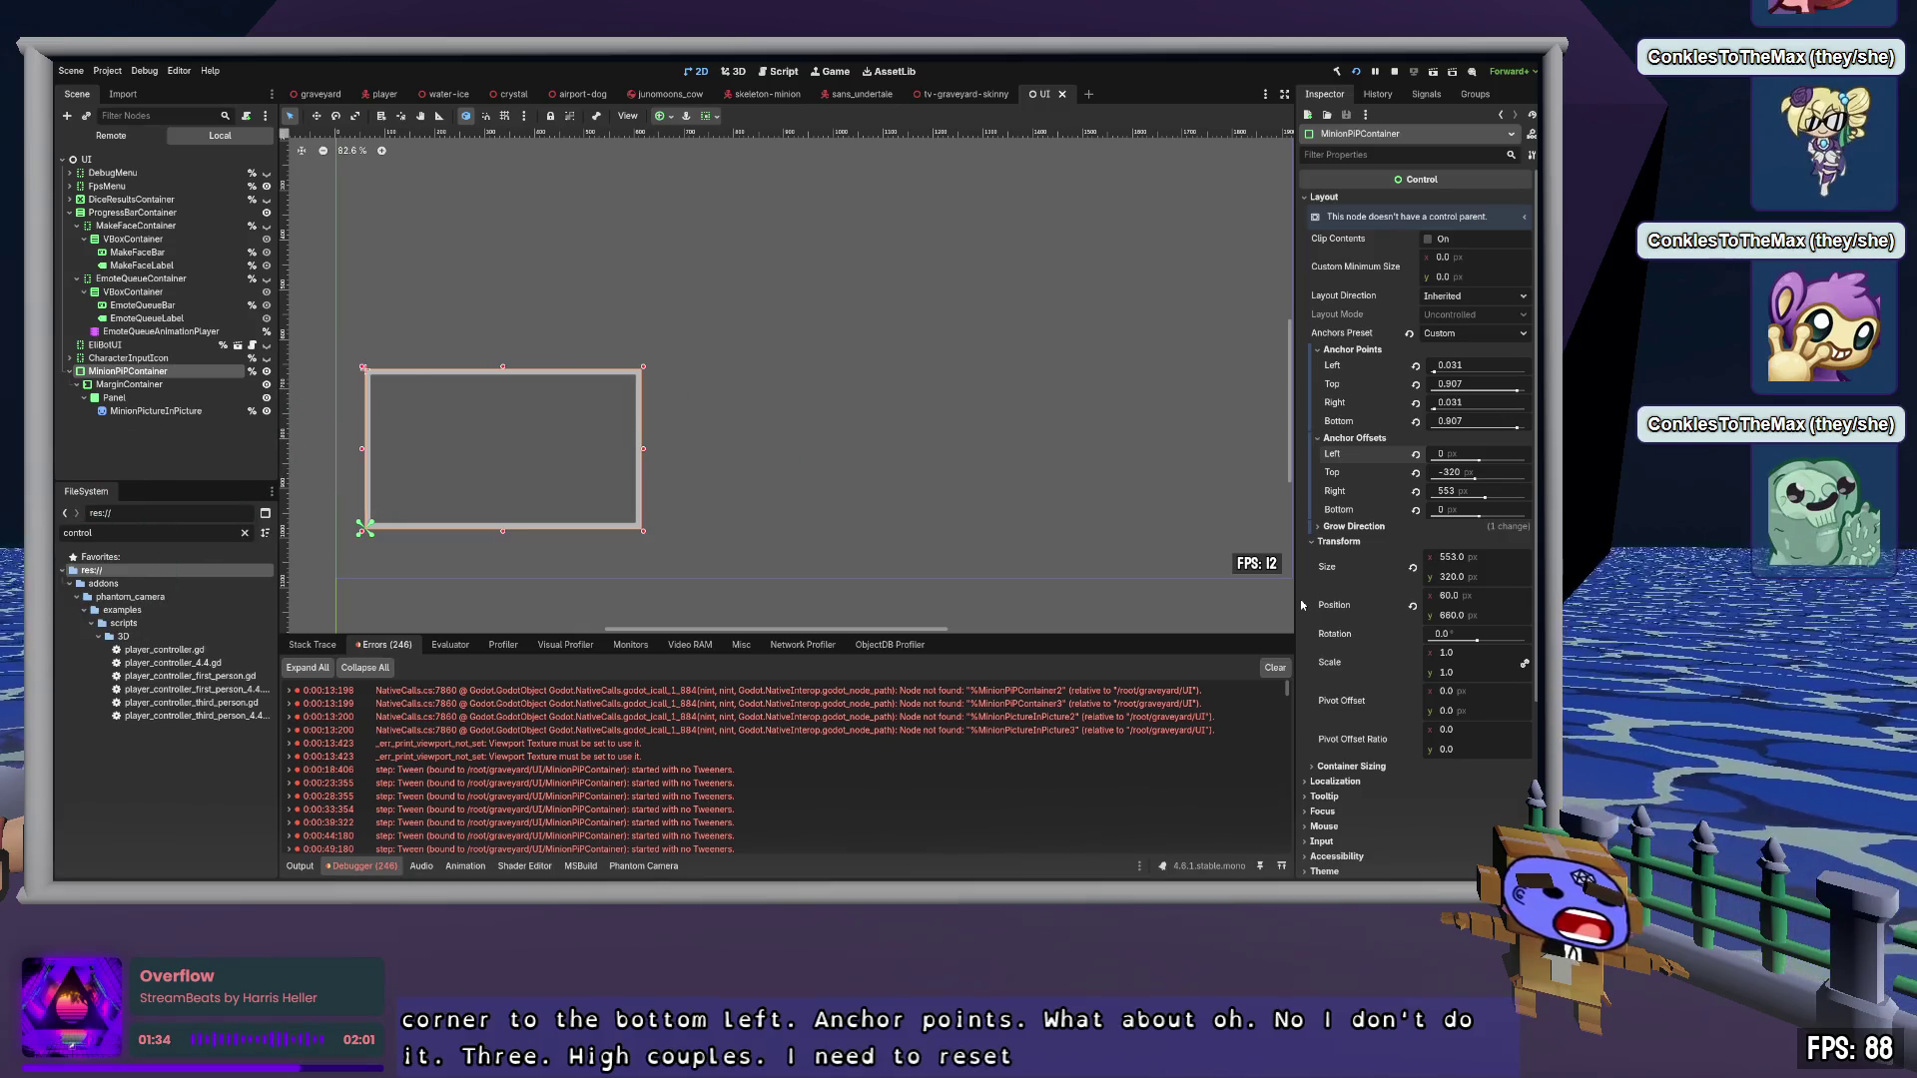
click(1414, 366)
click(1415, 384)
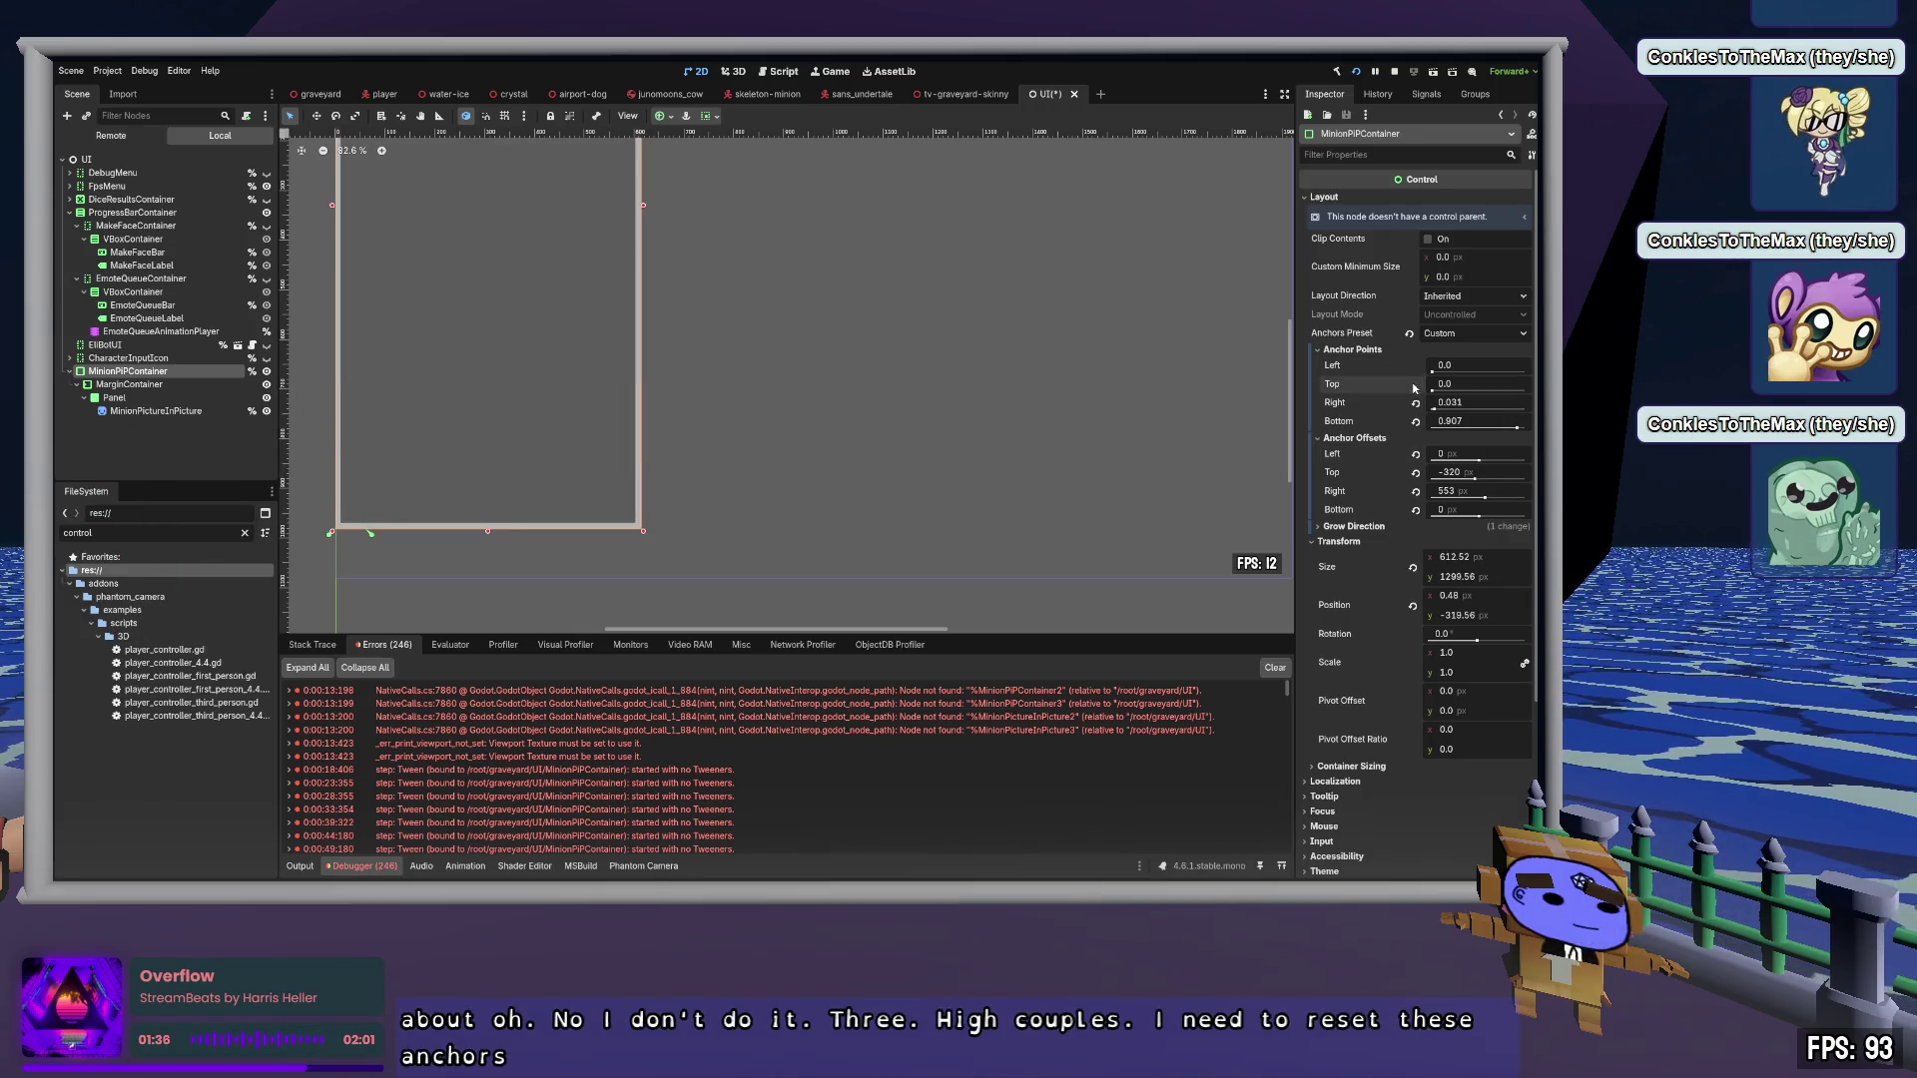
click(1415, 402)
click(1415, 421)
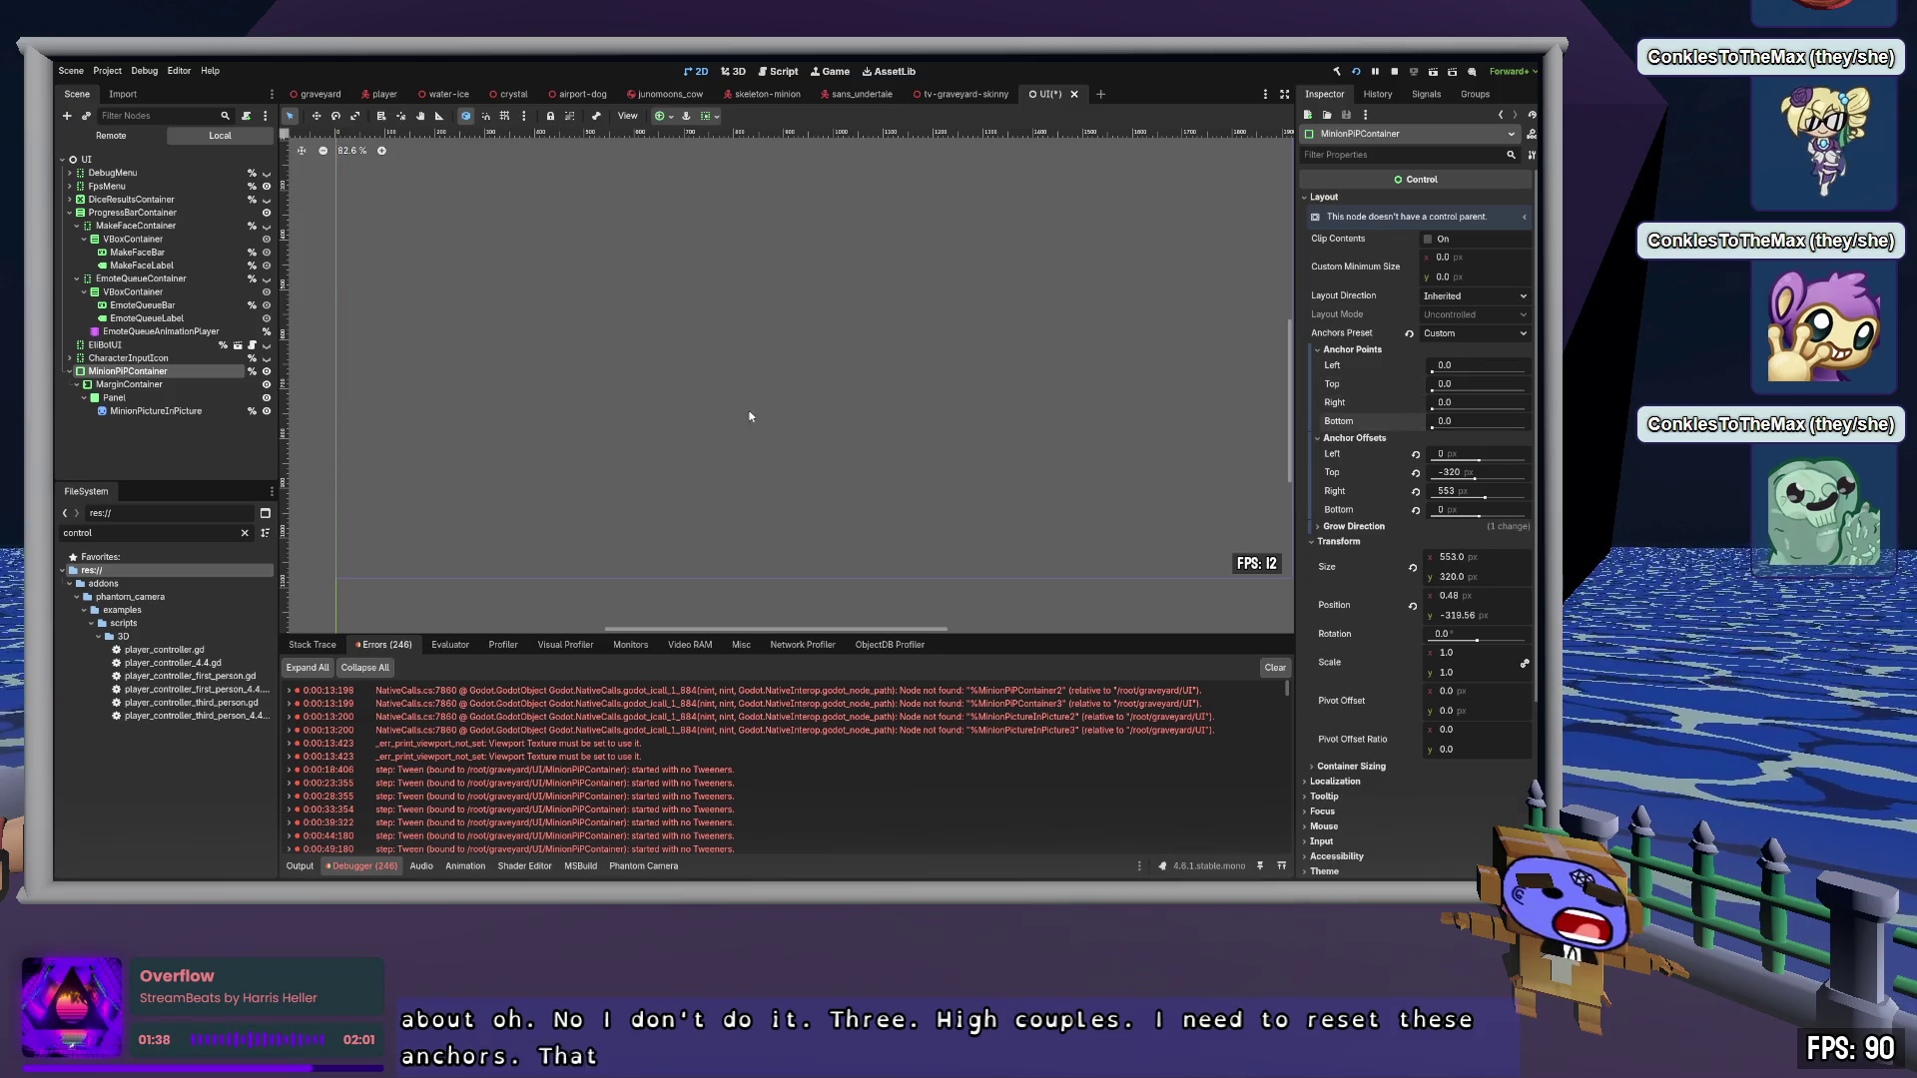
scroll(665, 375, down, 1)
mouse_move(666, 380)
mouse_down()
mouse_move(599, 270)
mouse_move(744, 433)
mouse_move(743, 481)
mouse_up()
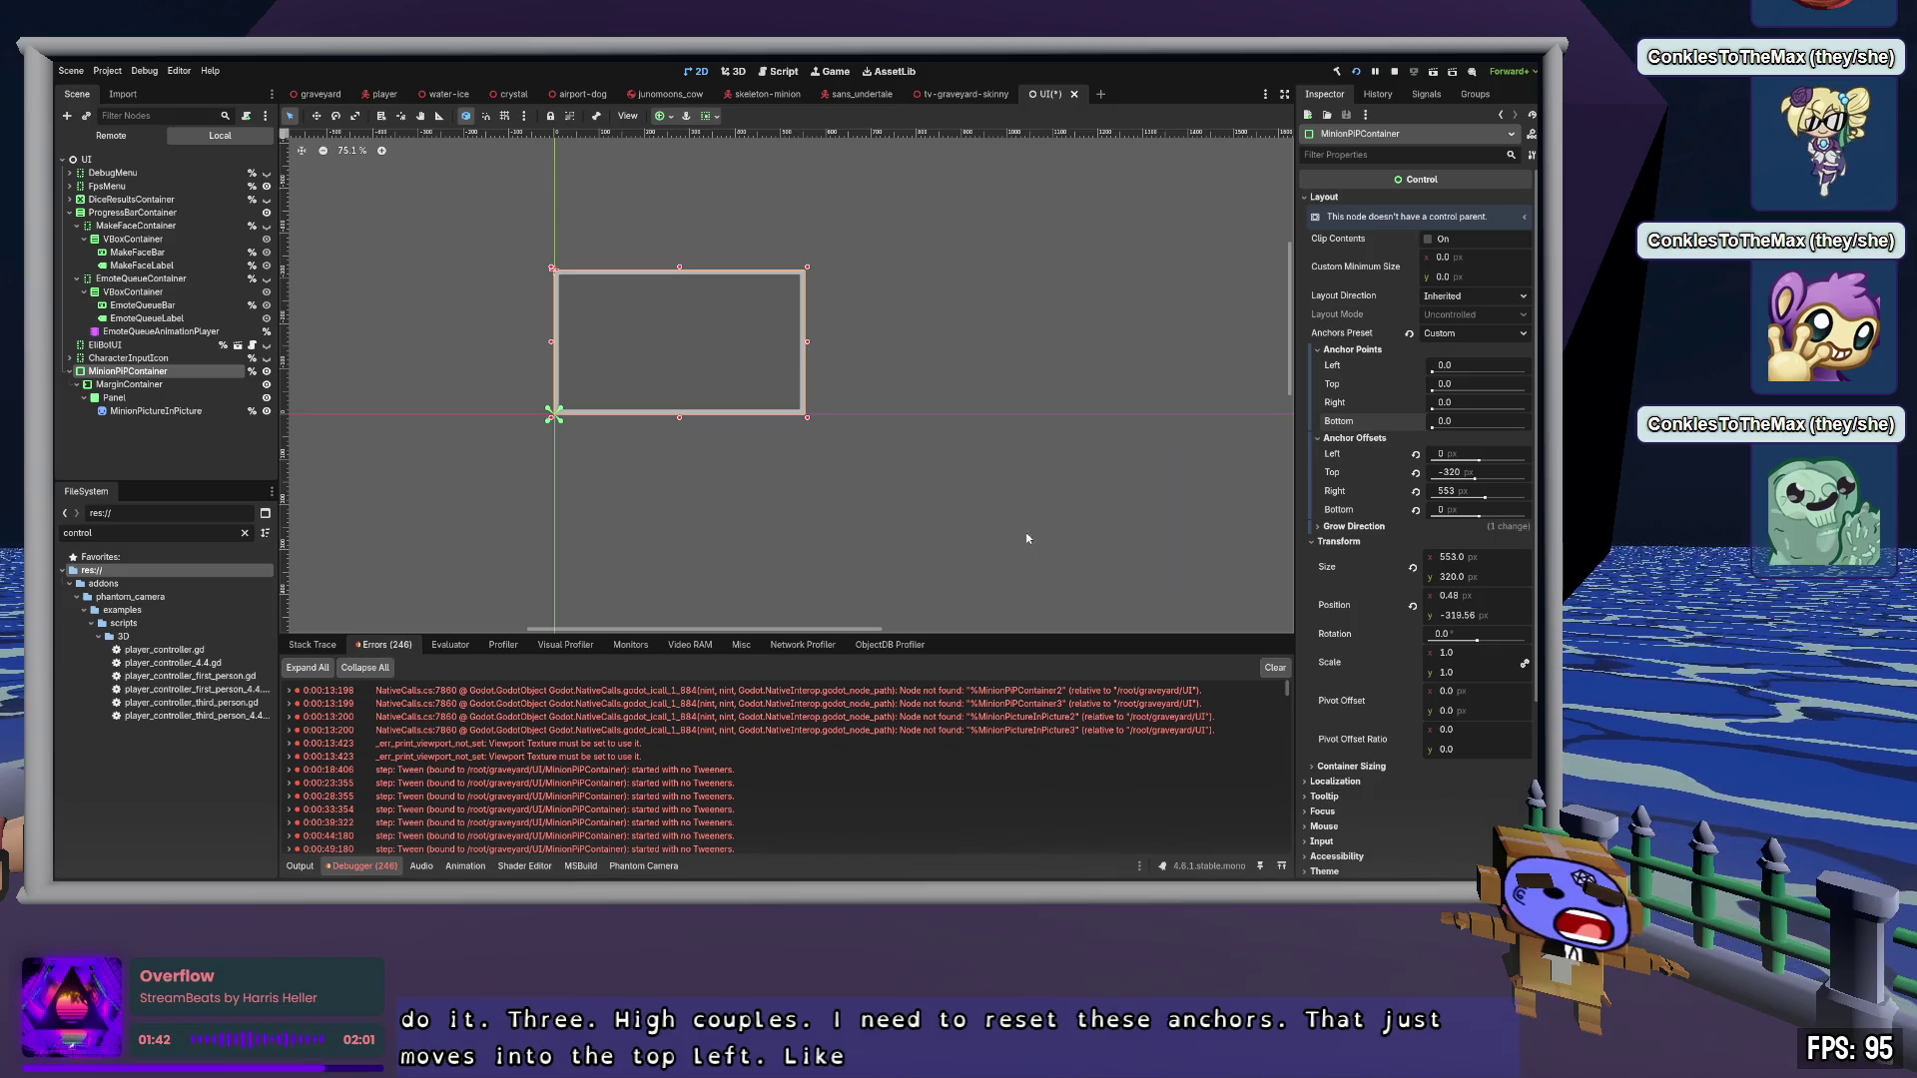
drag(1027, 532, 942, 433)
key(ctrl+z)
key(ctrl+z)
key(ctrl+z)
drag(1014, 533, 956, 237)
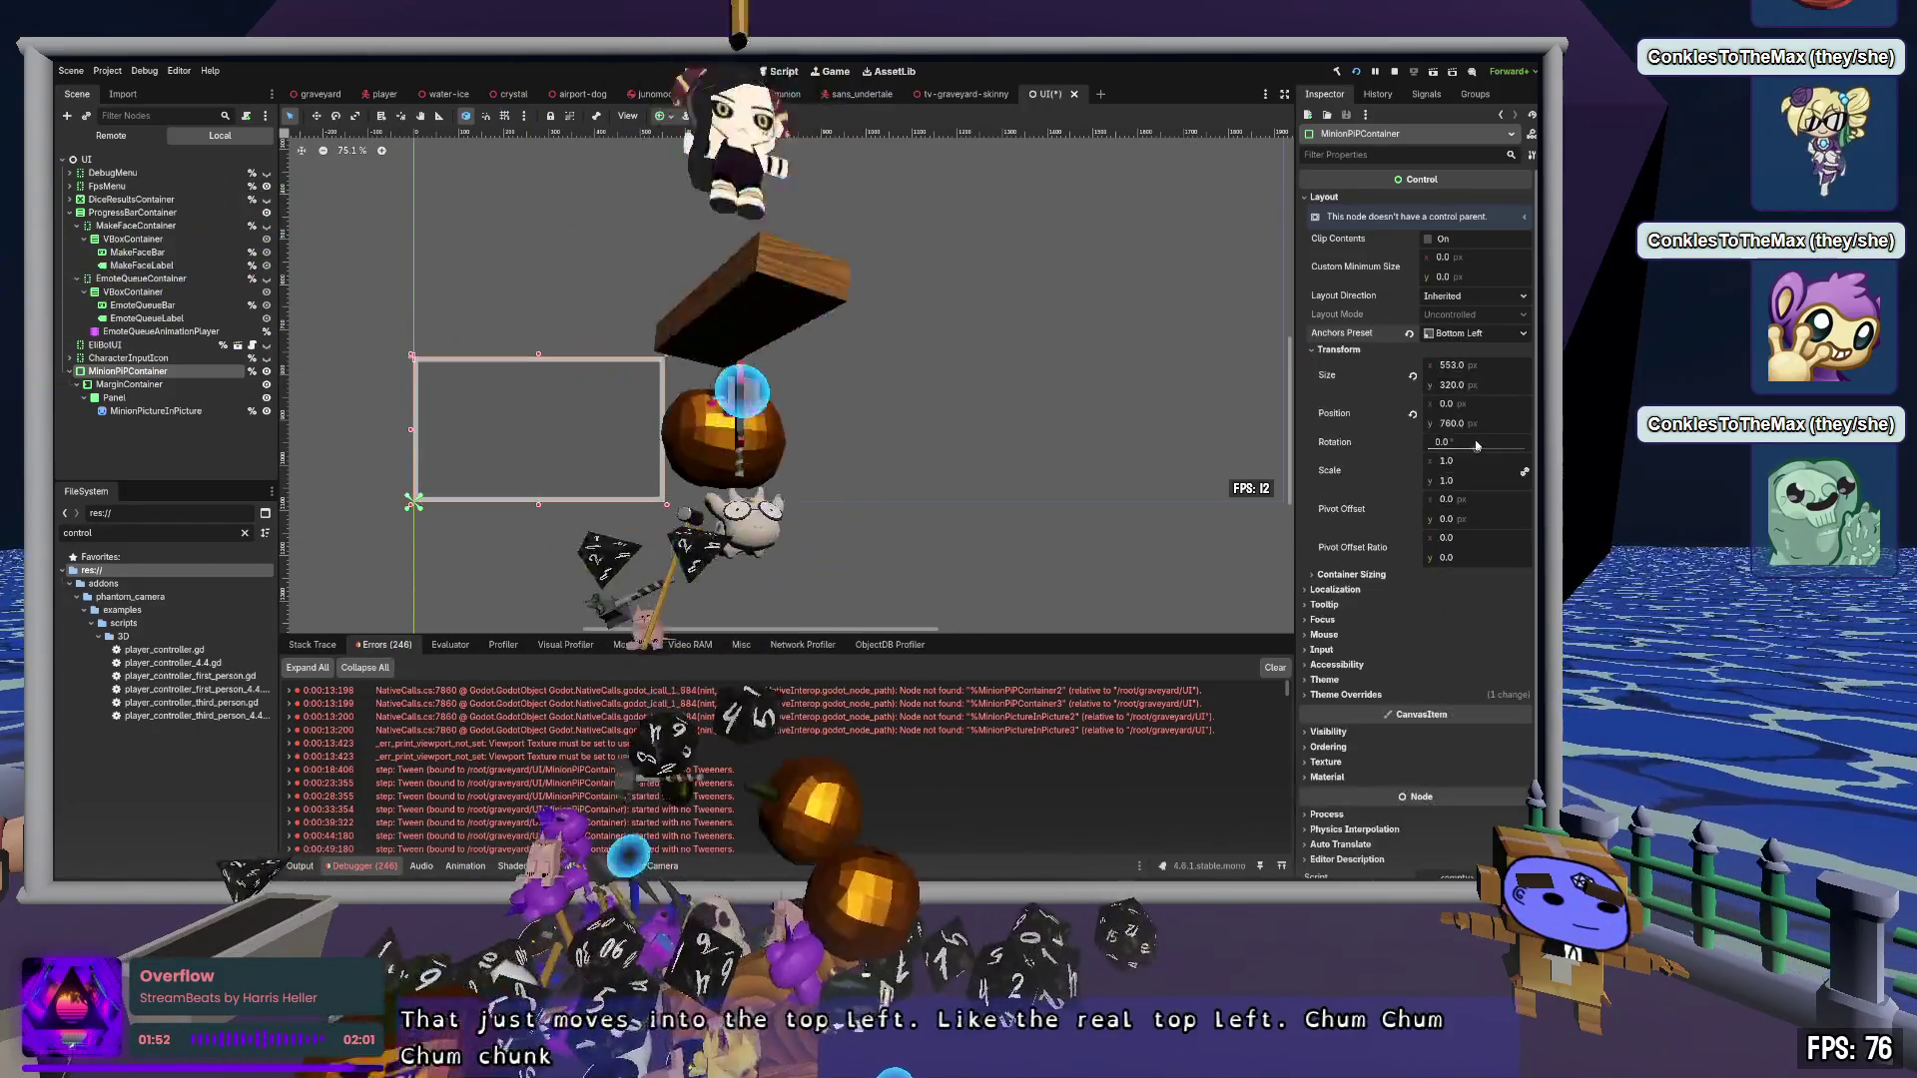
click(1165, 351)
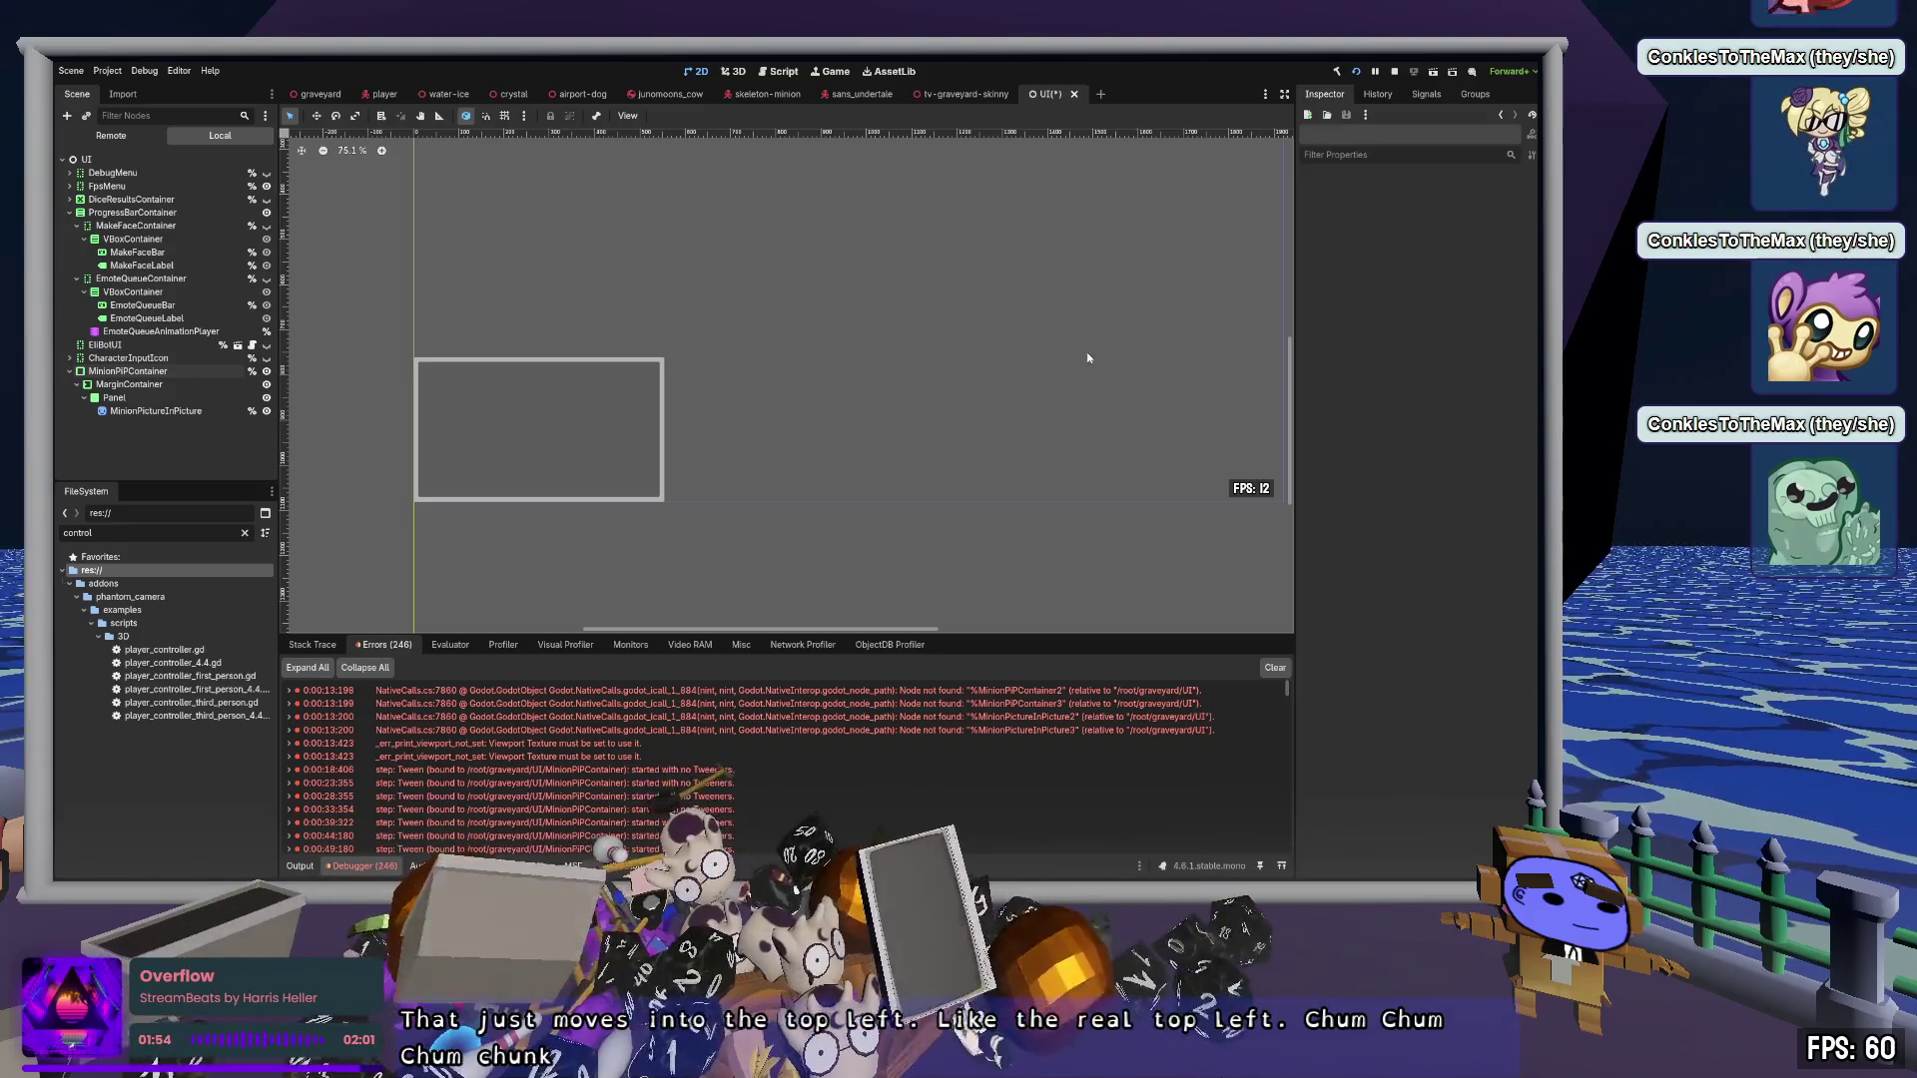
key(ctrl+z)
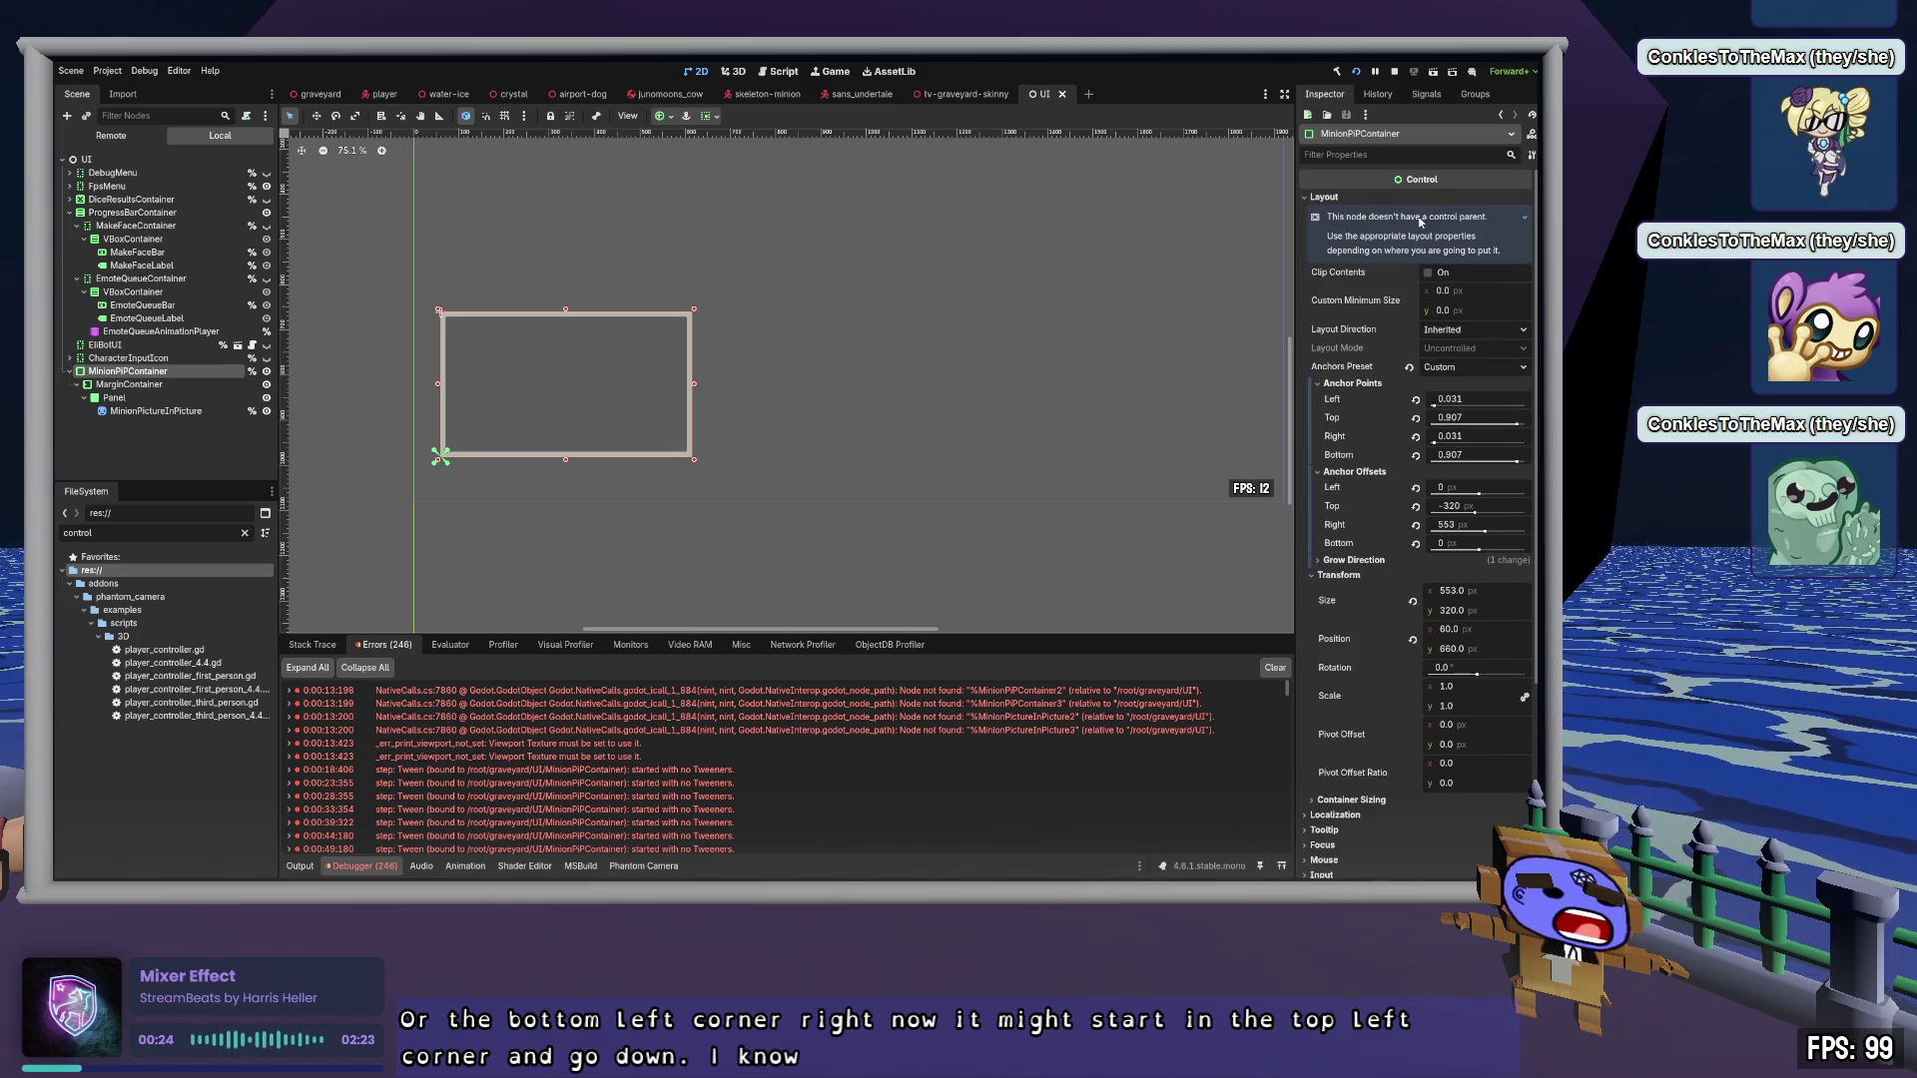
Enable Clip Contents and set the left and right anchor points to 0.03
click(1429, 240)
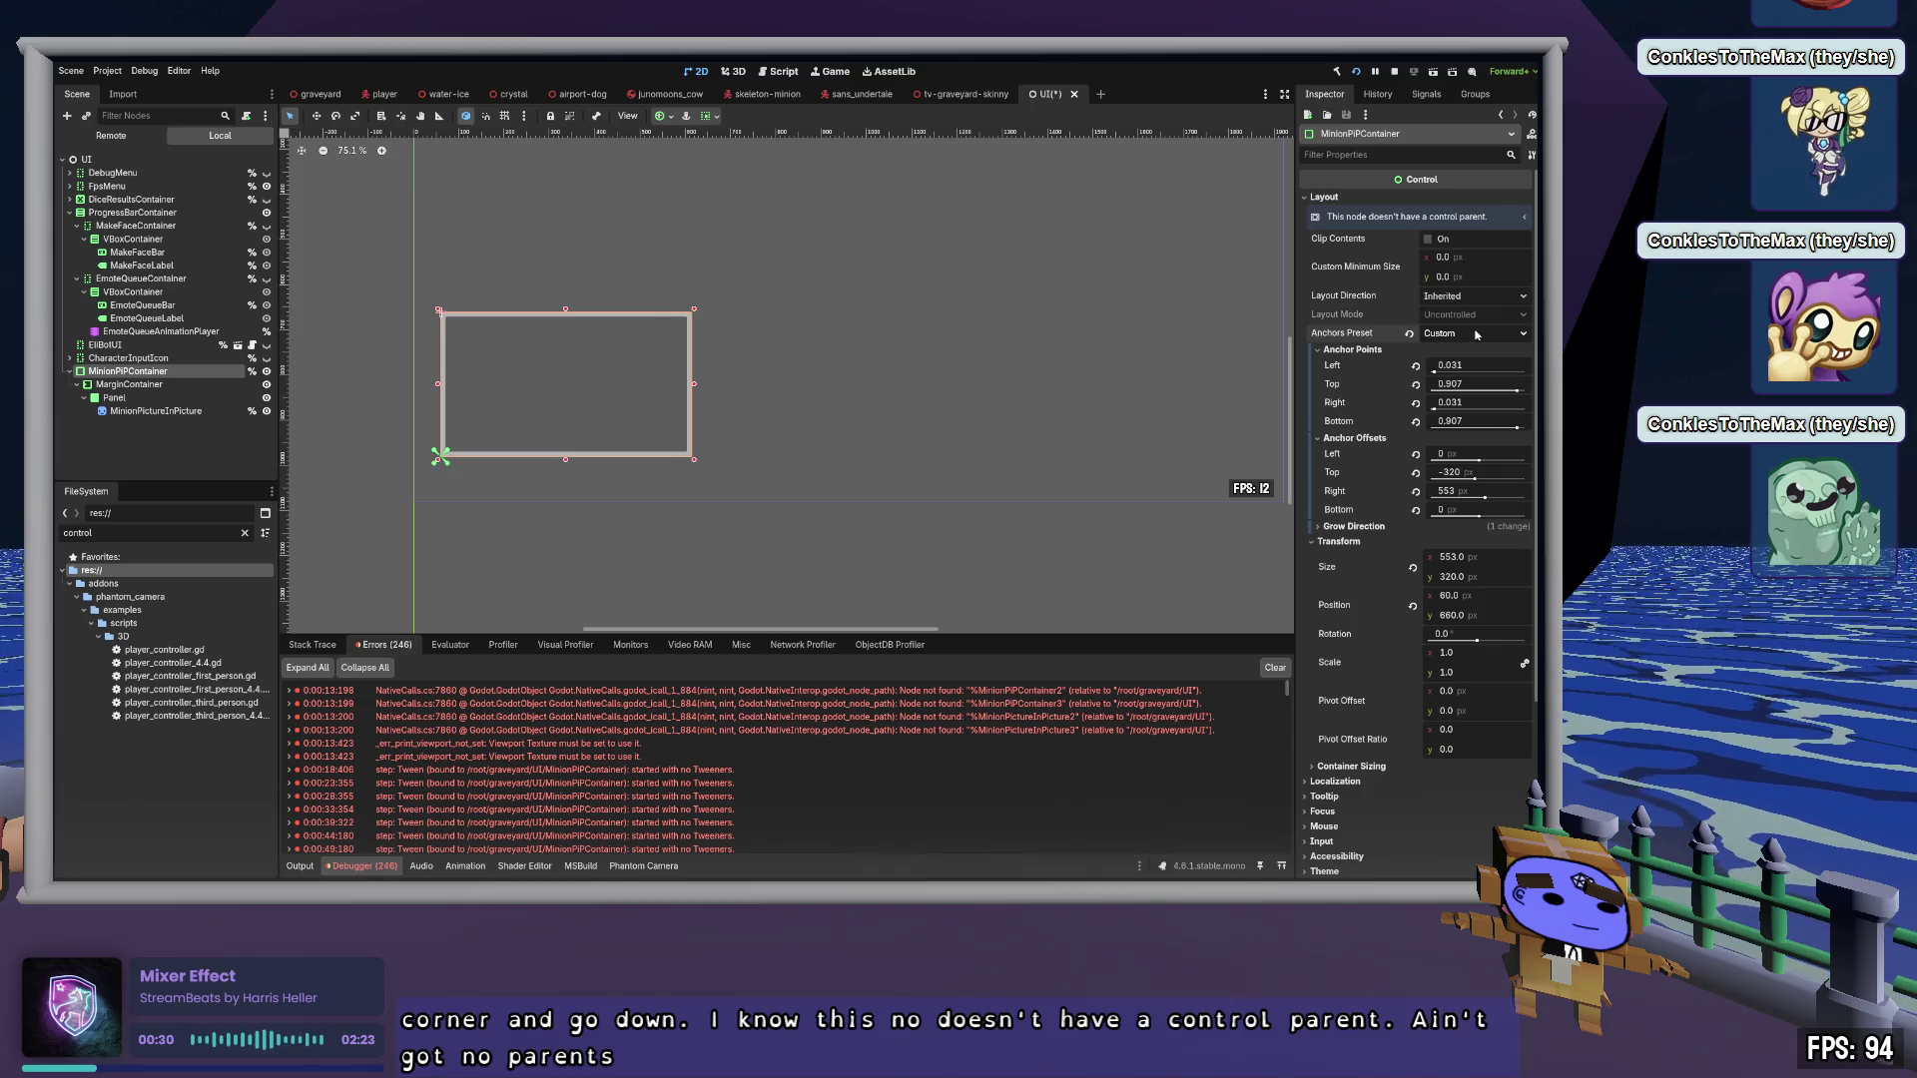
click(1486, 365)
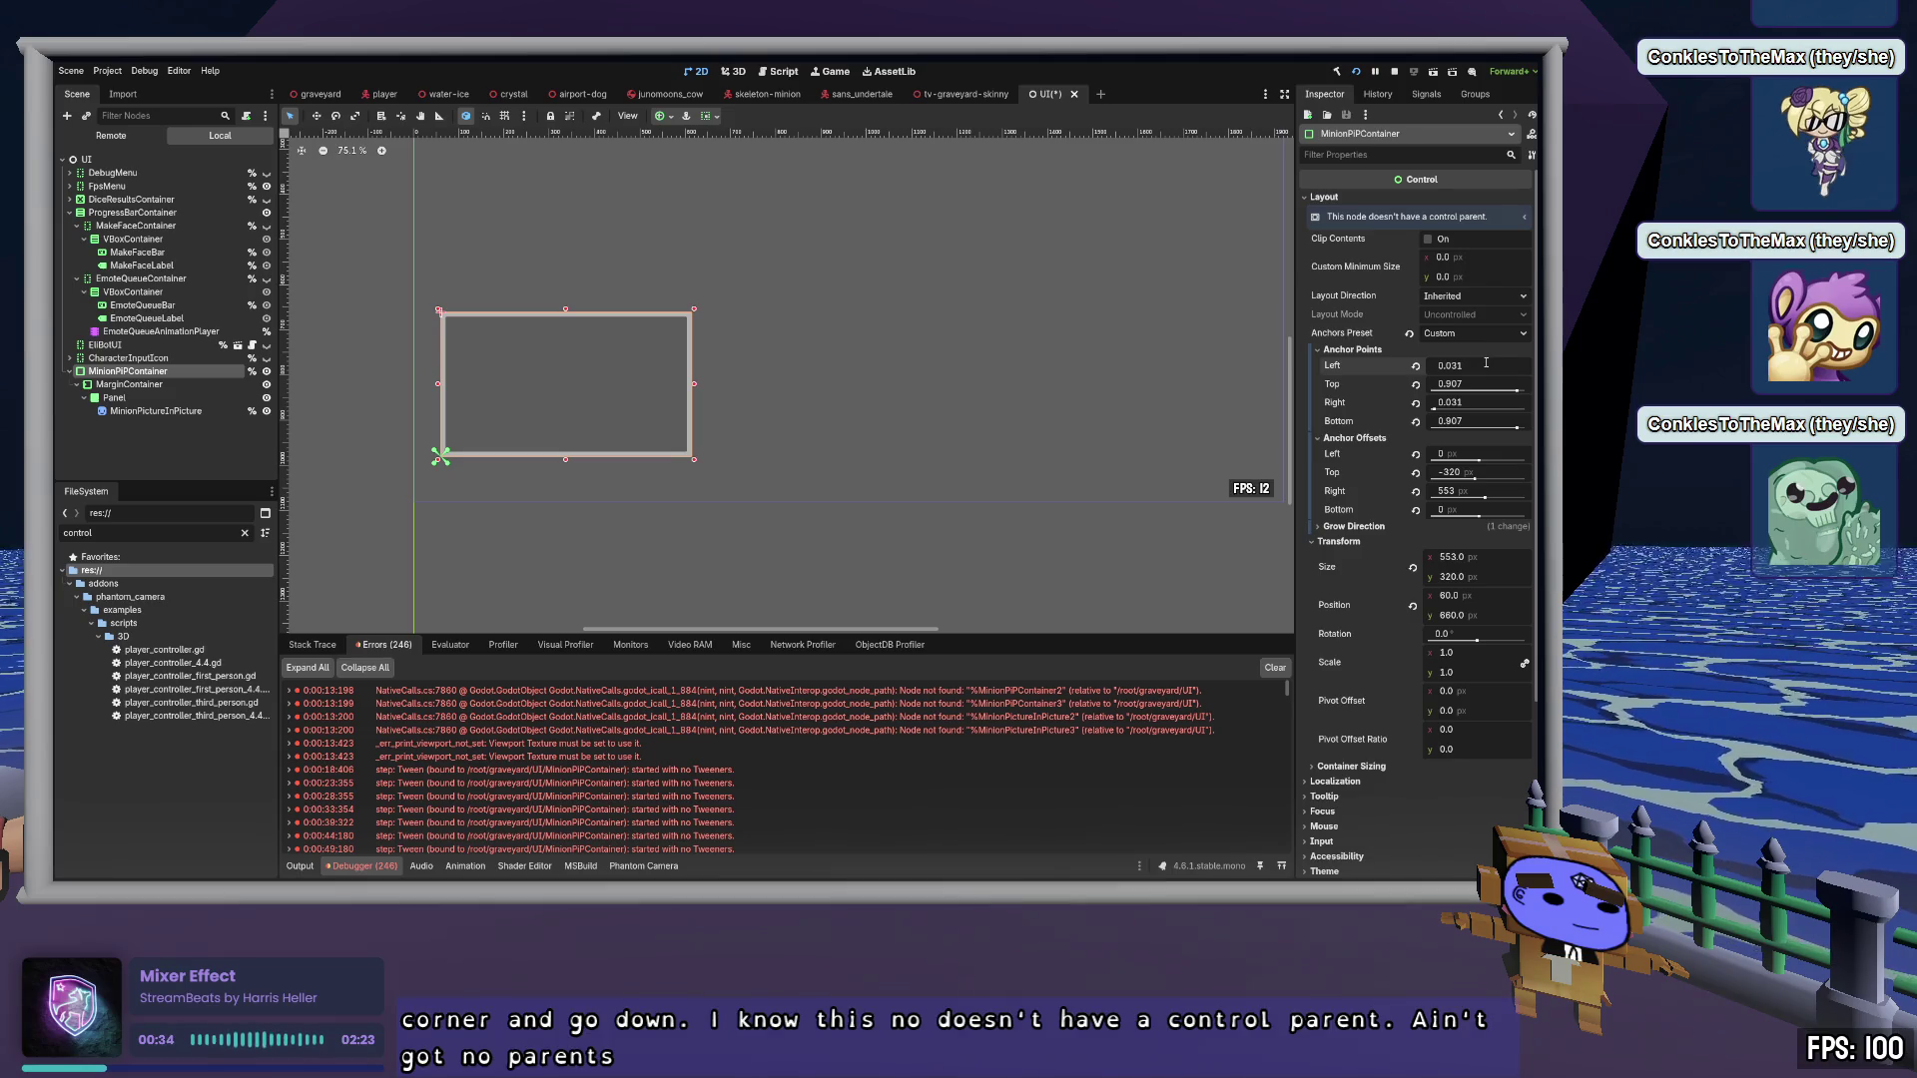
click(1414, 367)
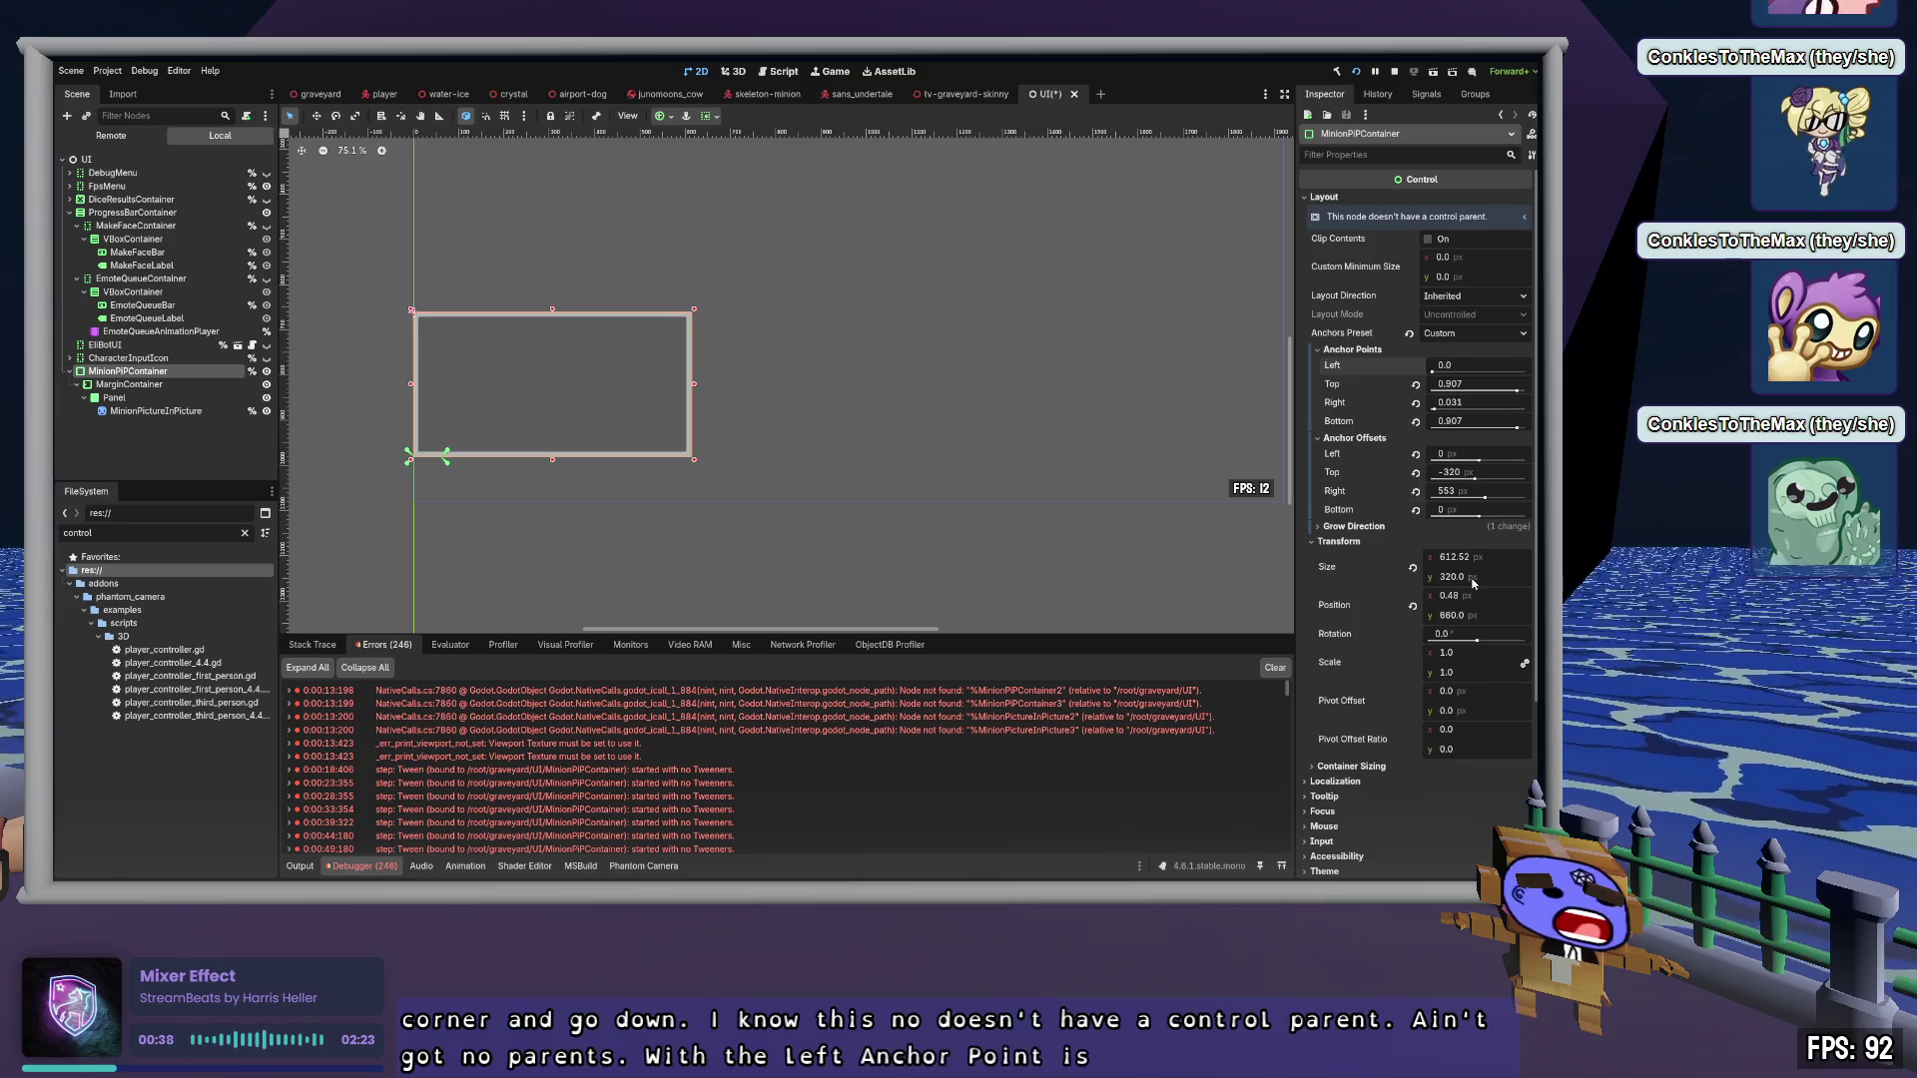
key(ctrl+z)
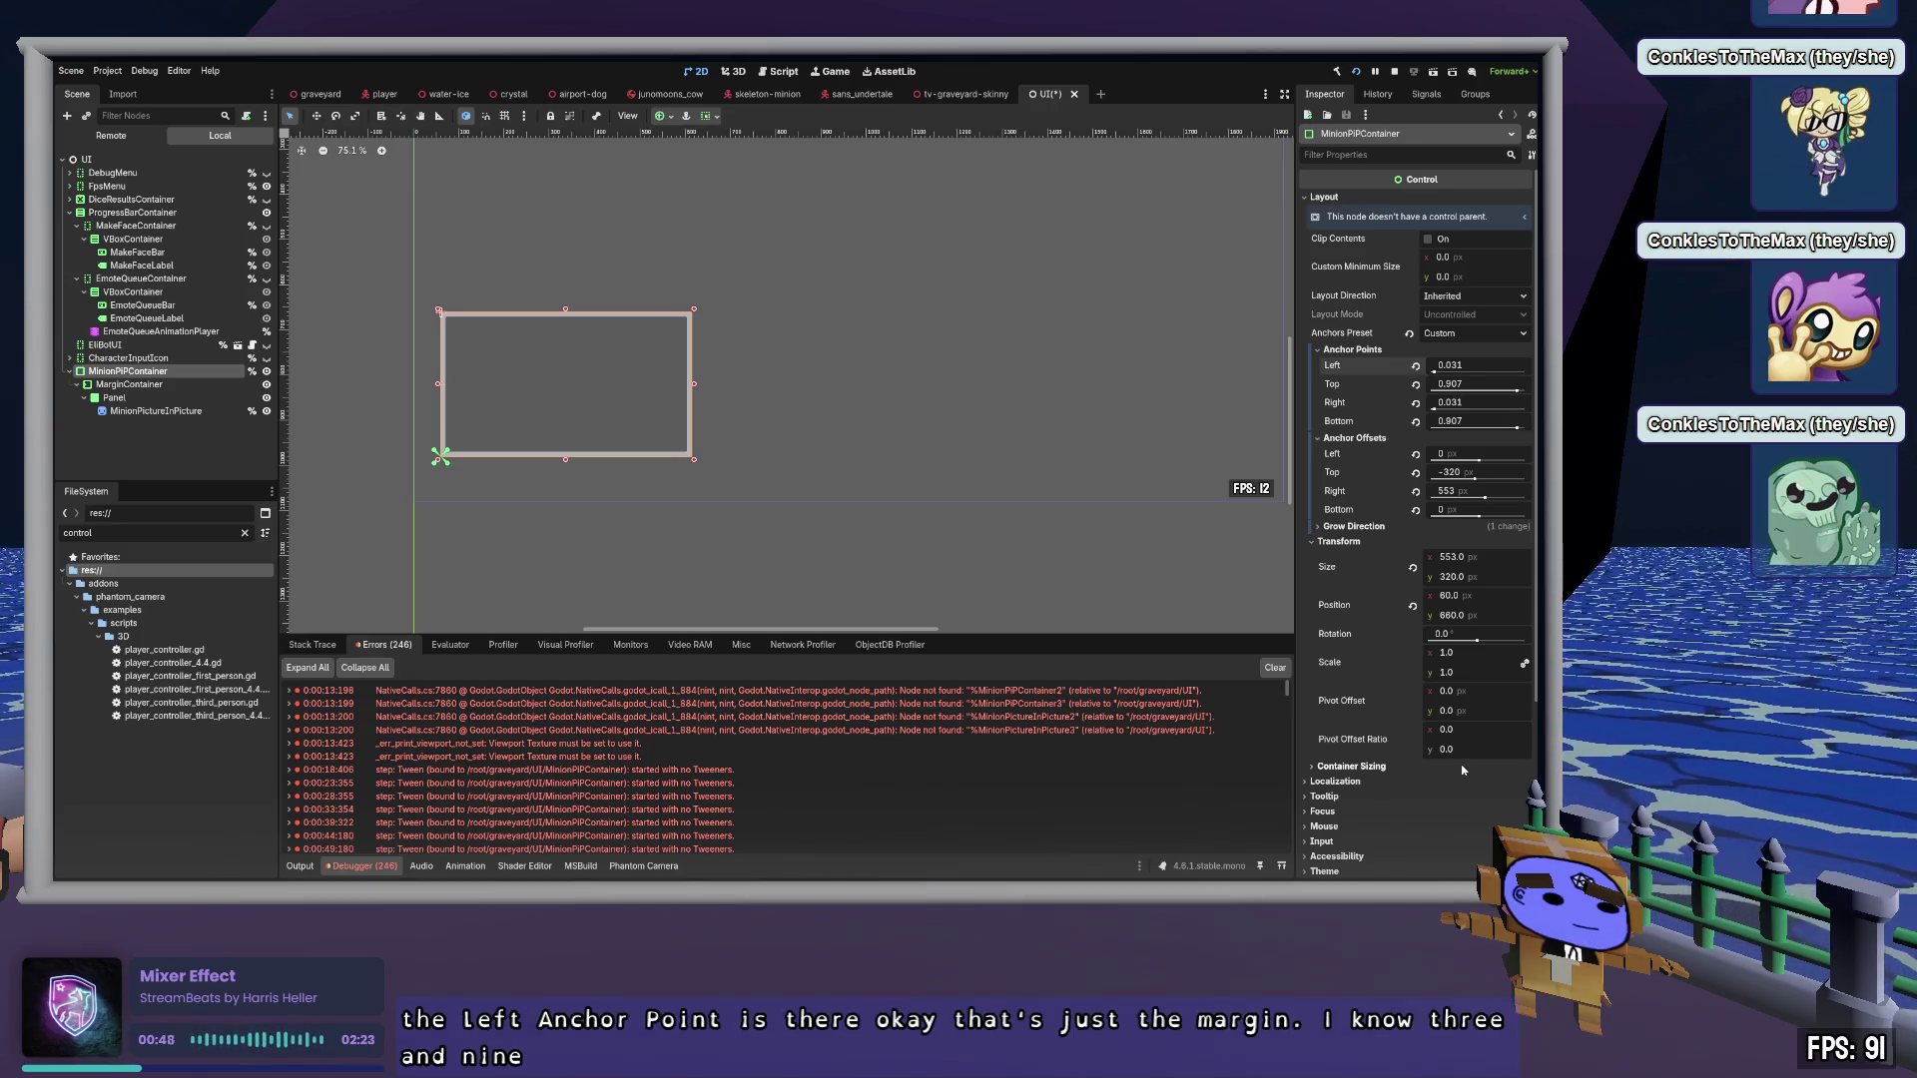
click(1478, 366)
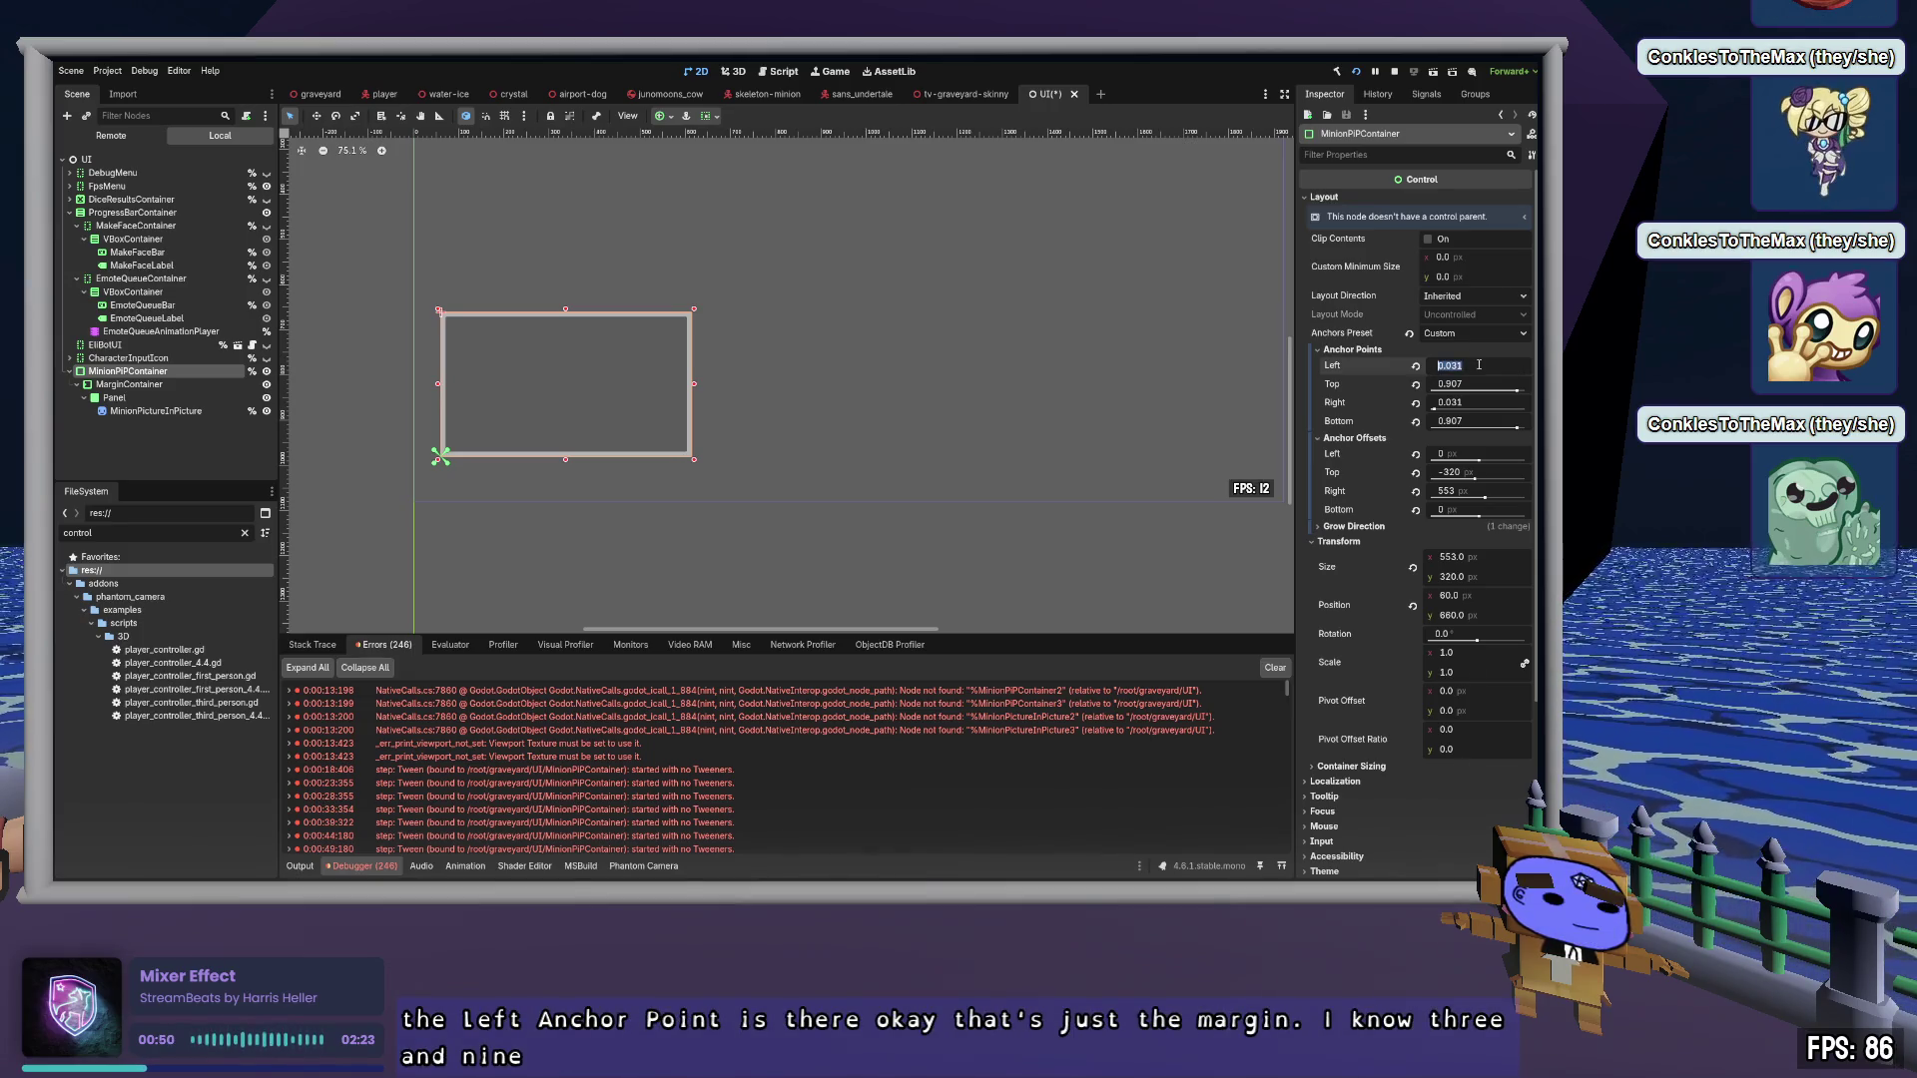
text(0.03)
key(Tab)
key(Tab)
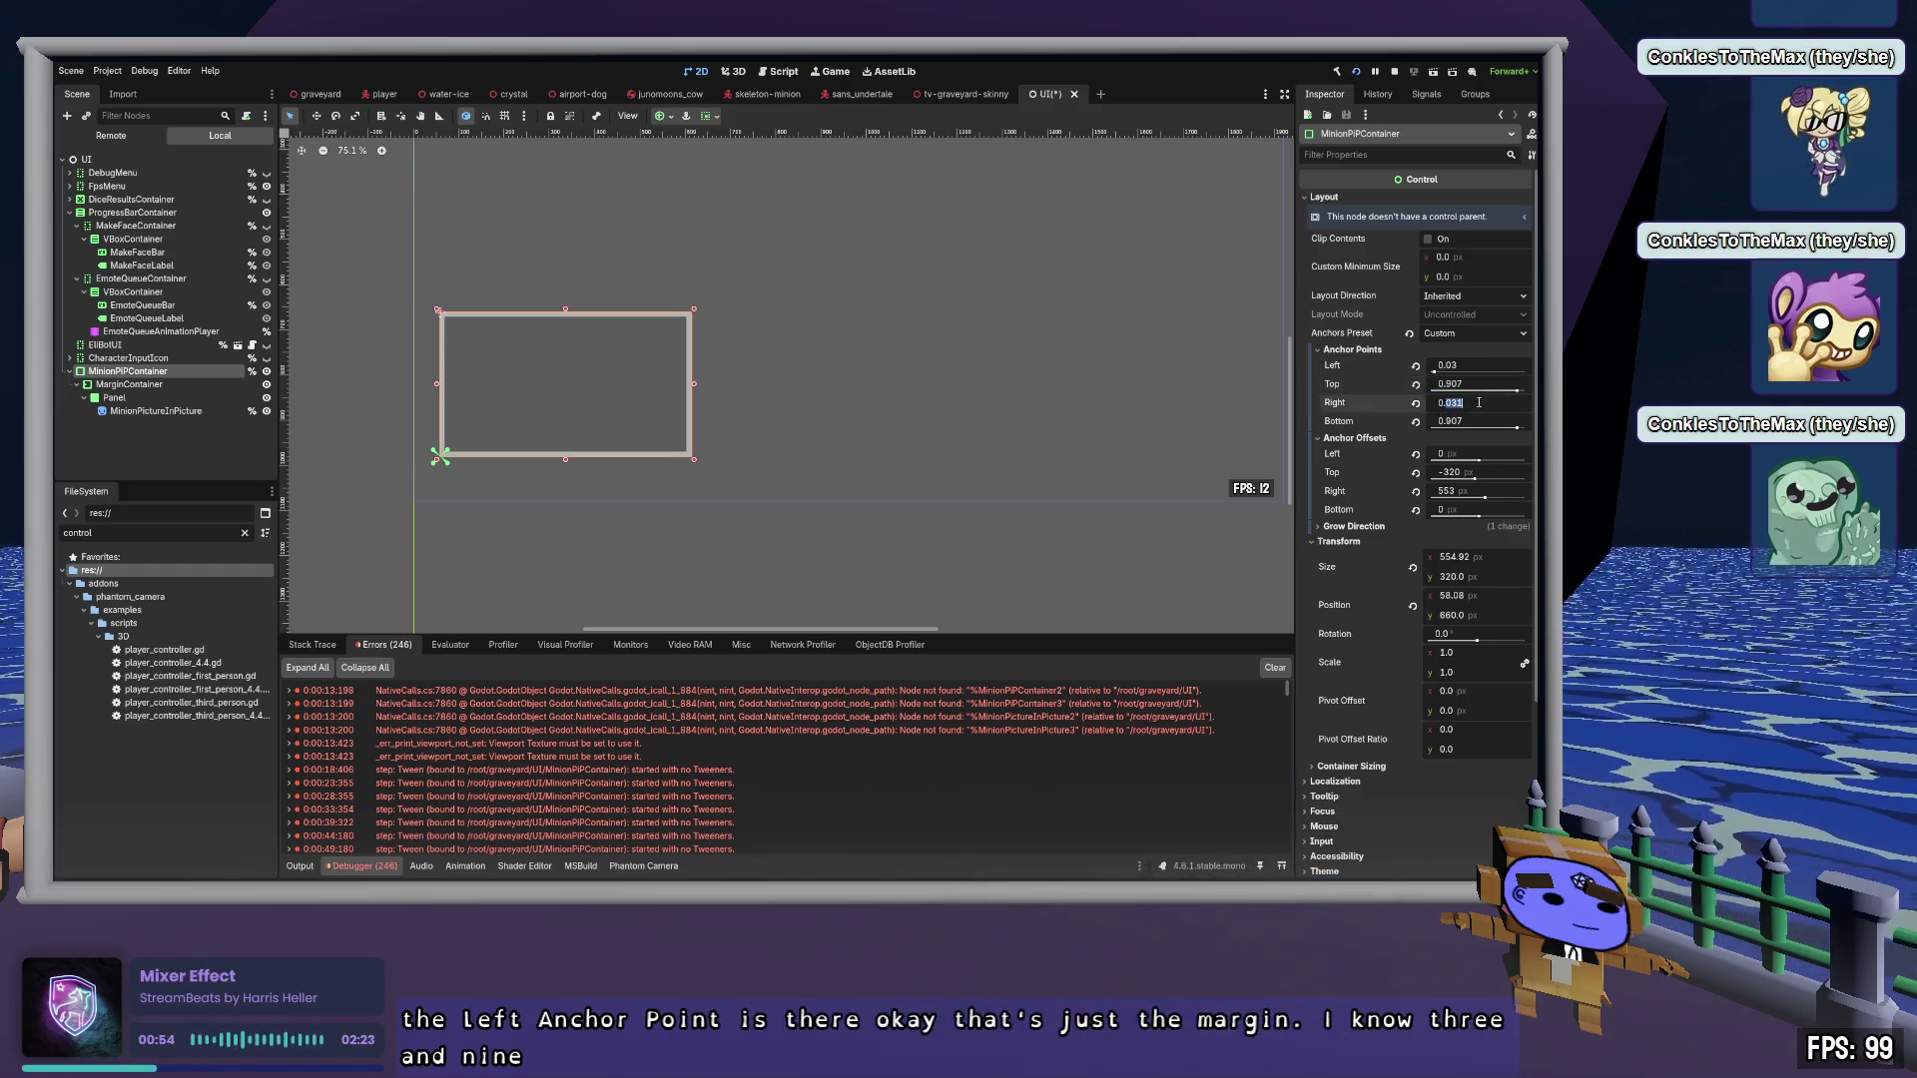
text(0.03)
key(Return)
Try 0.9 top and bottom anchor points, undo, adjust the left offset, and expand Grow Direction
click(1494, 379)
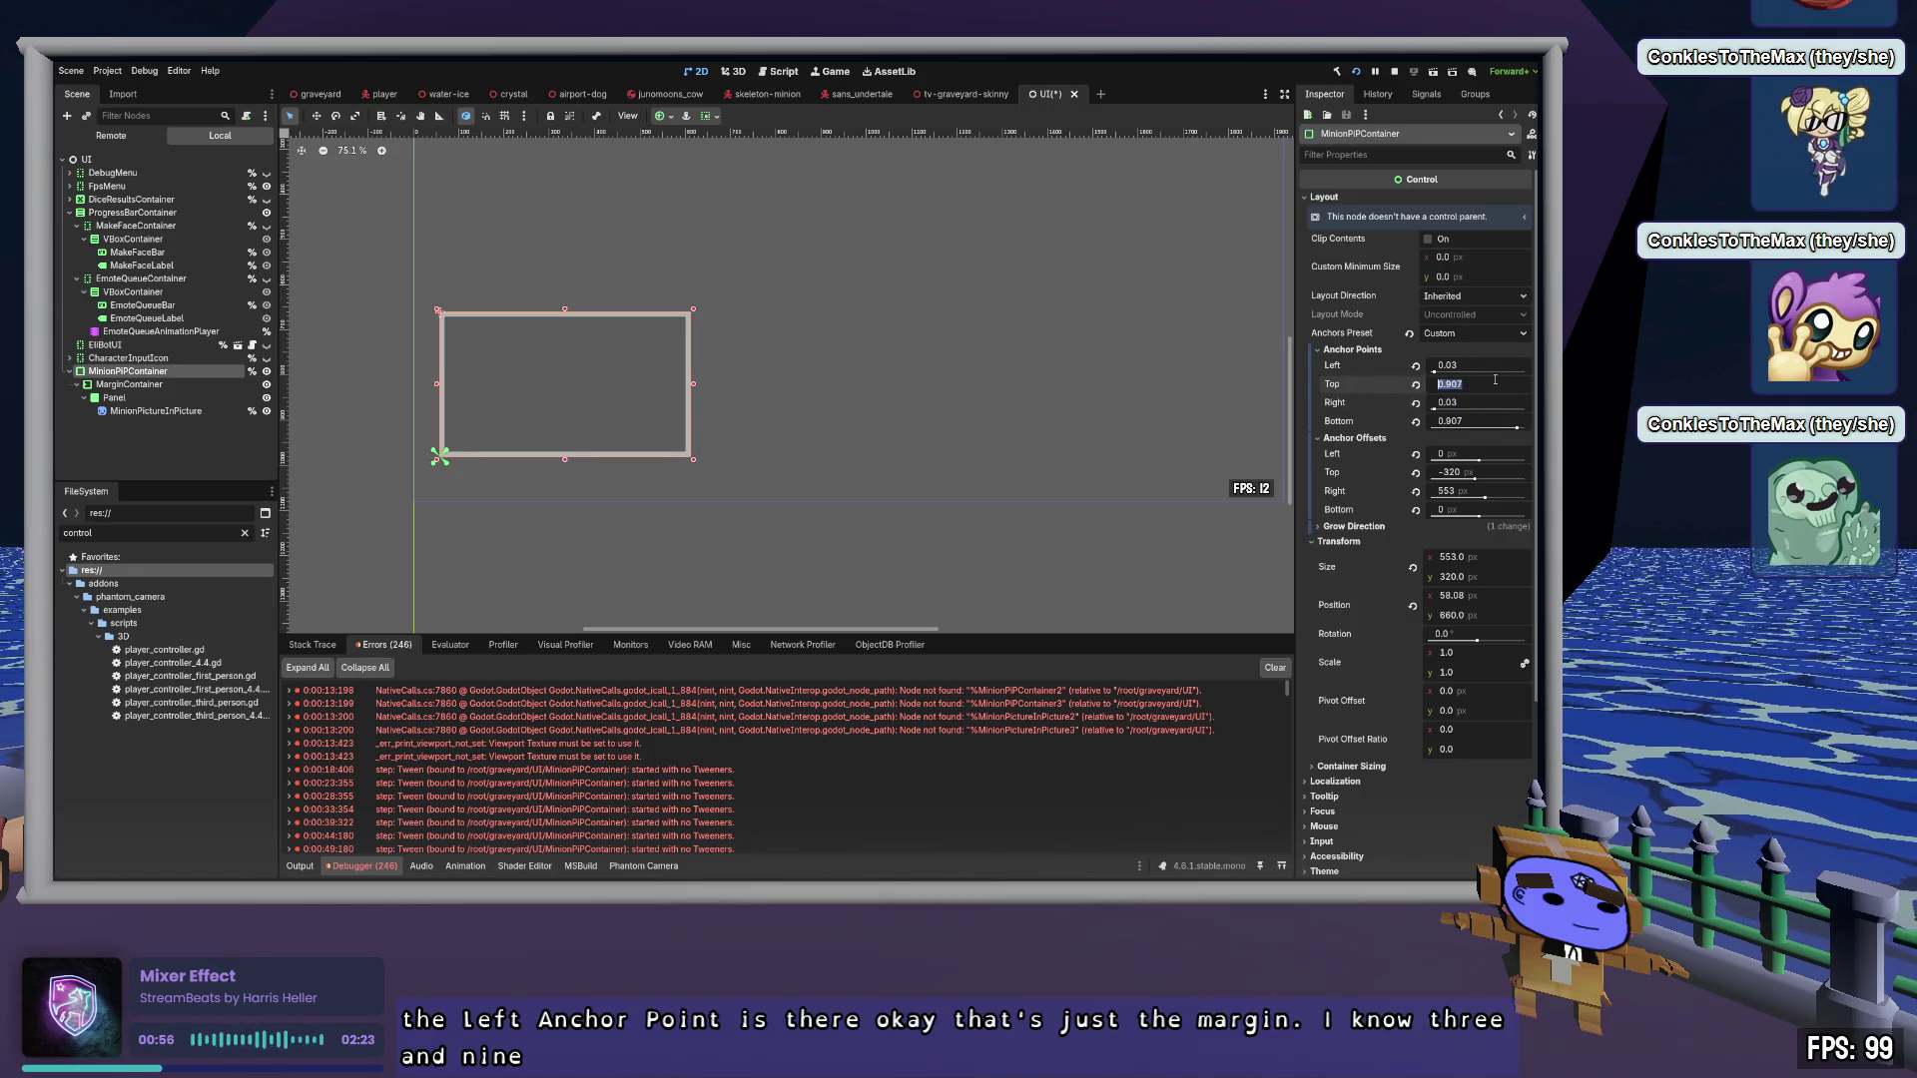
text(0.9)
key(Return)
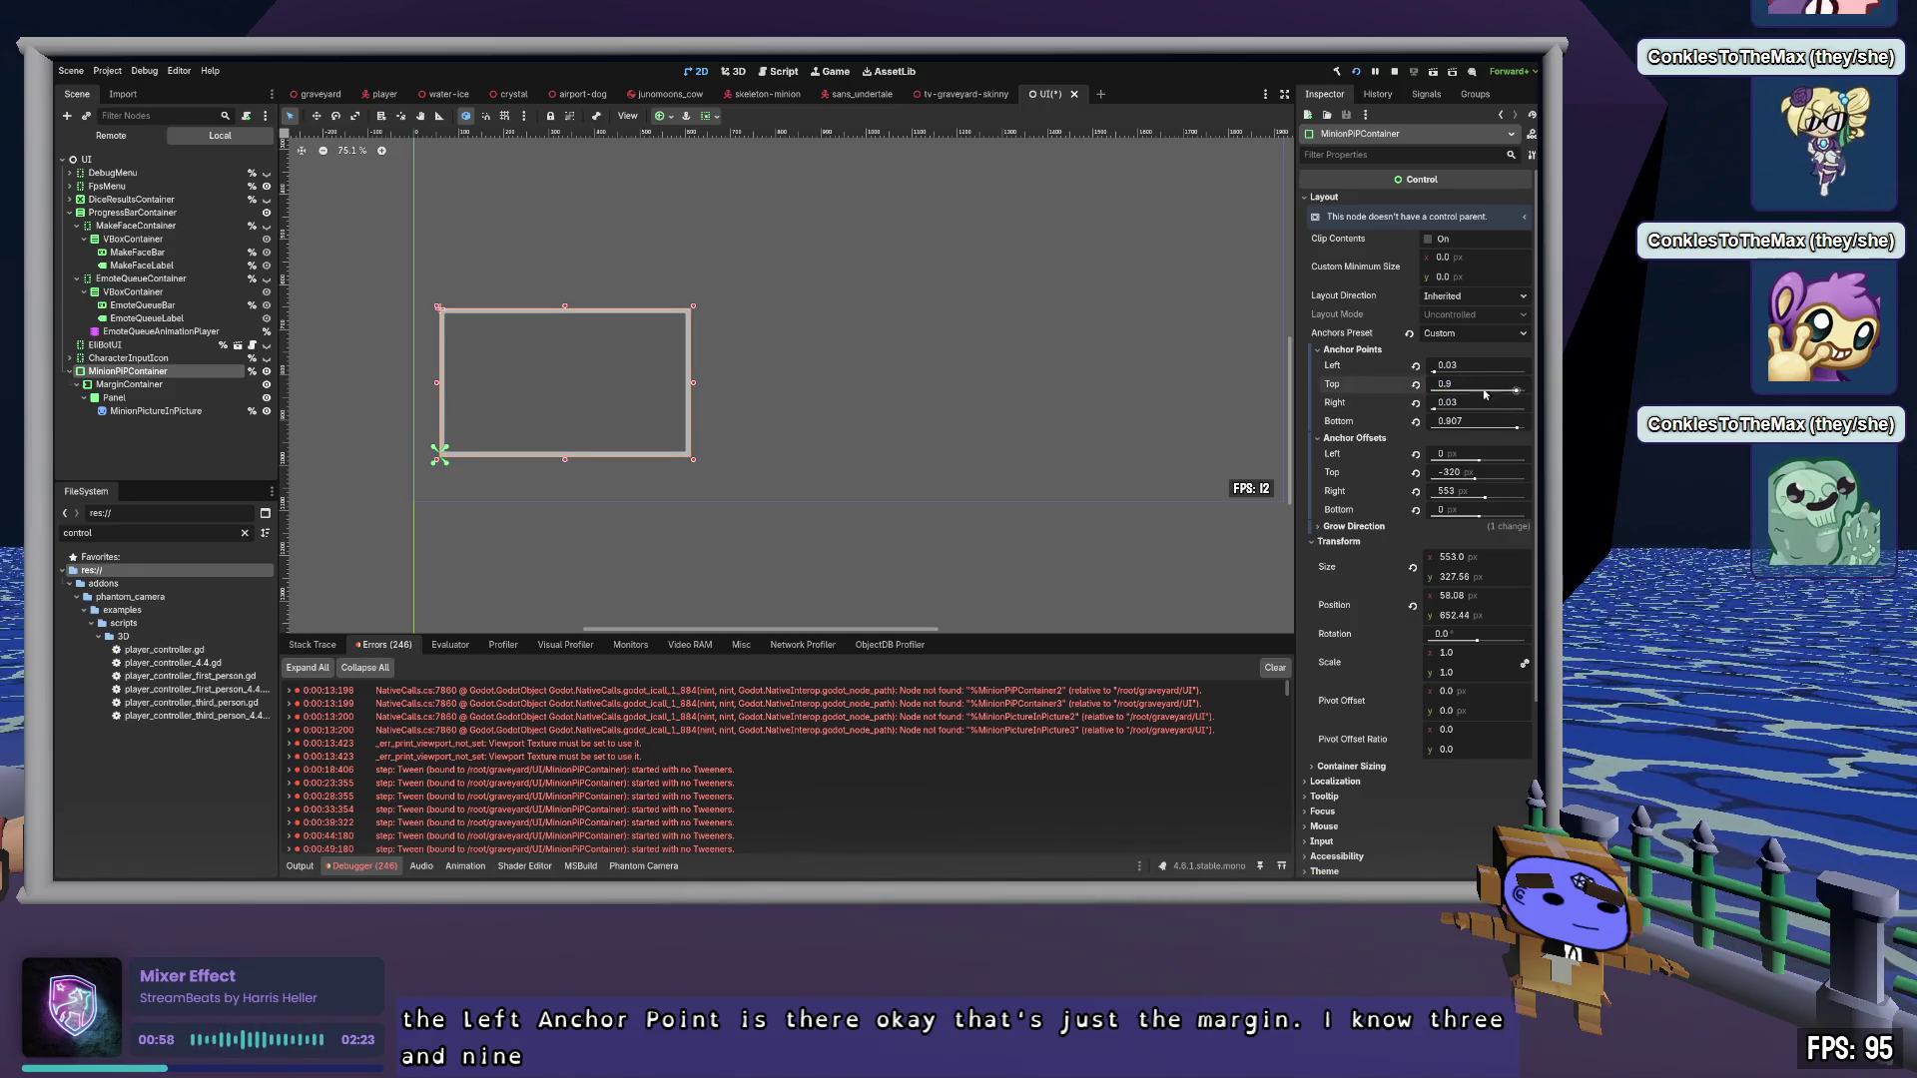
click(1473, 423)
text(0.9)
key(Return)
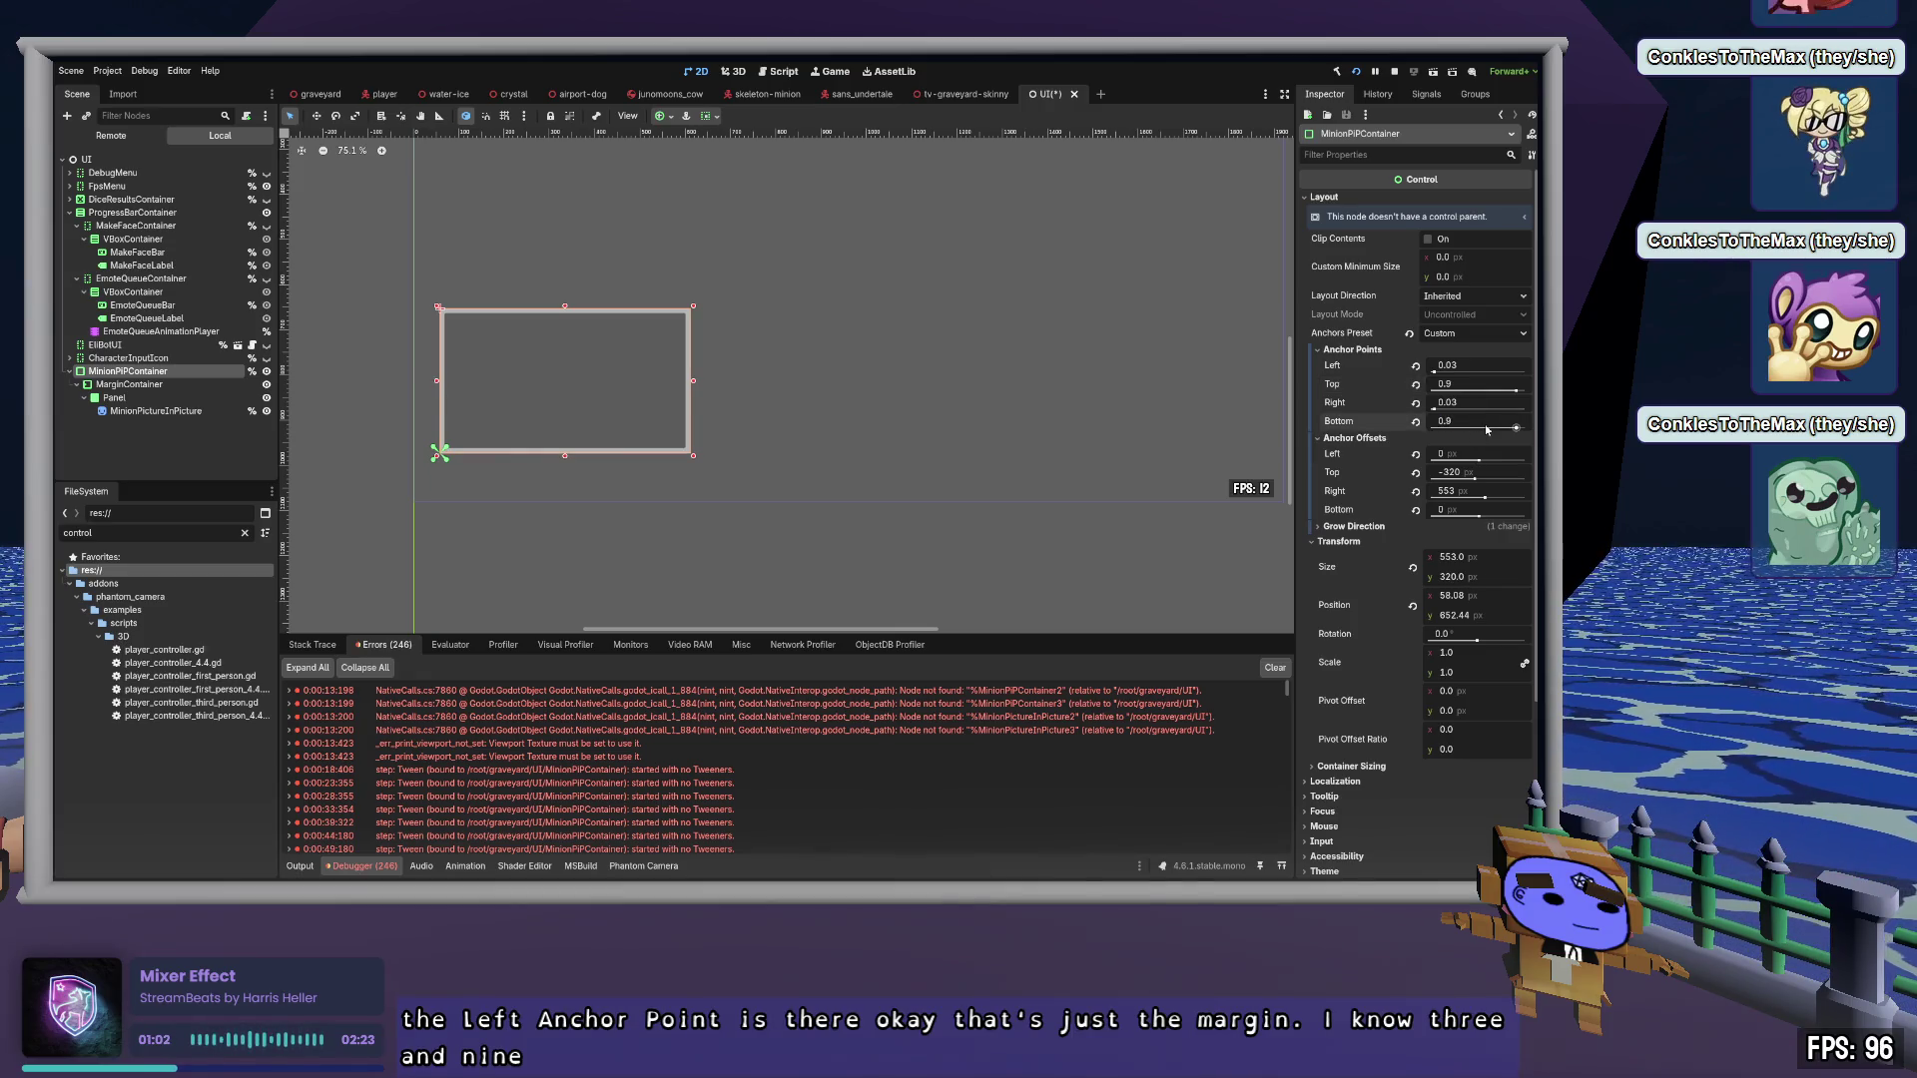
drag(1486, 429, 1434, 429)
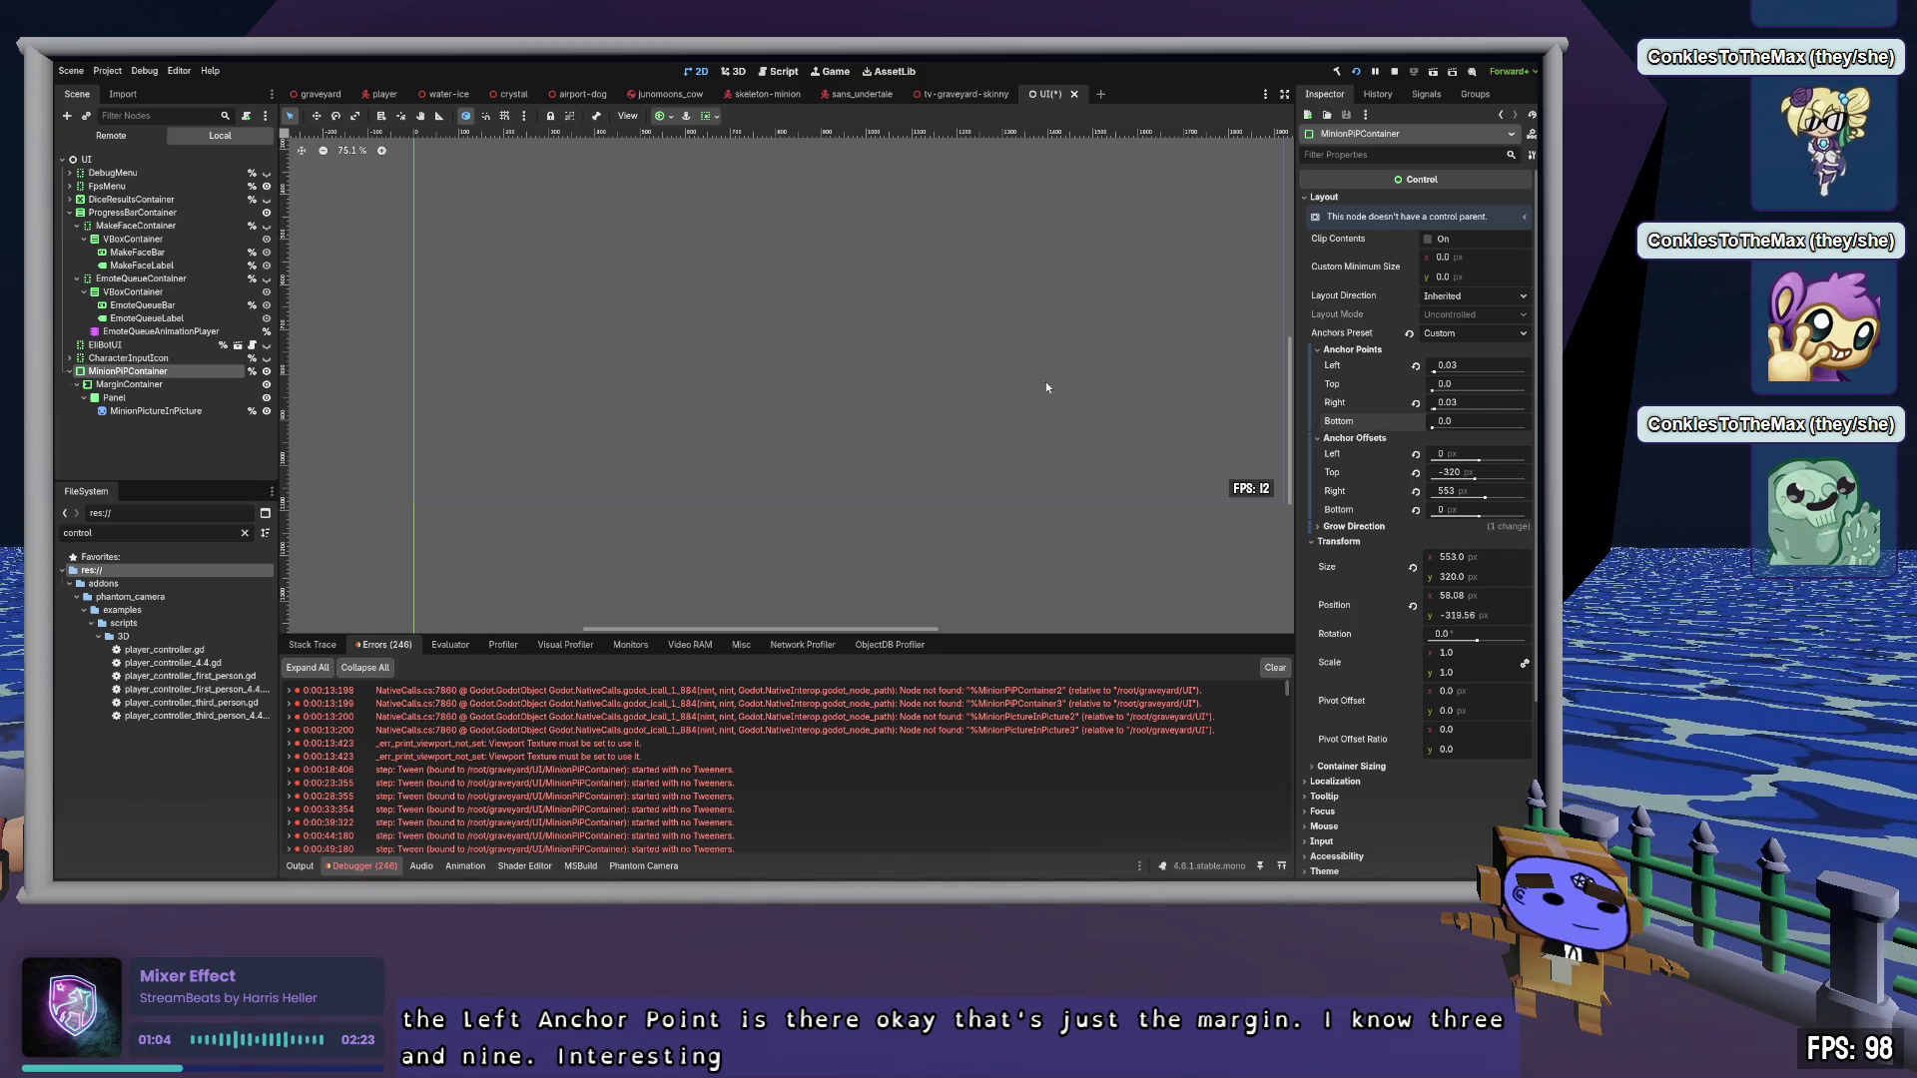
key(ctrl+z)
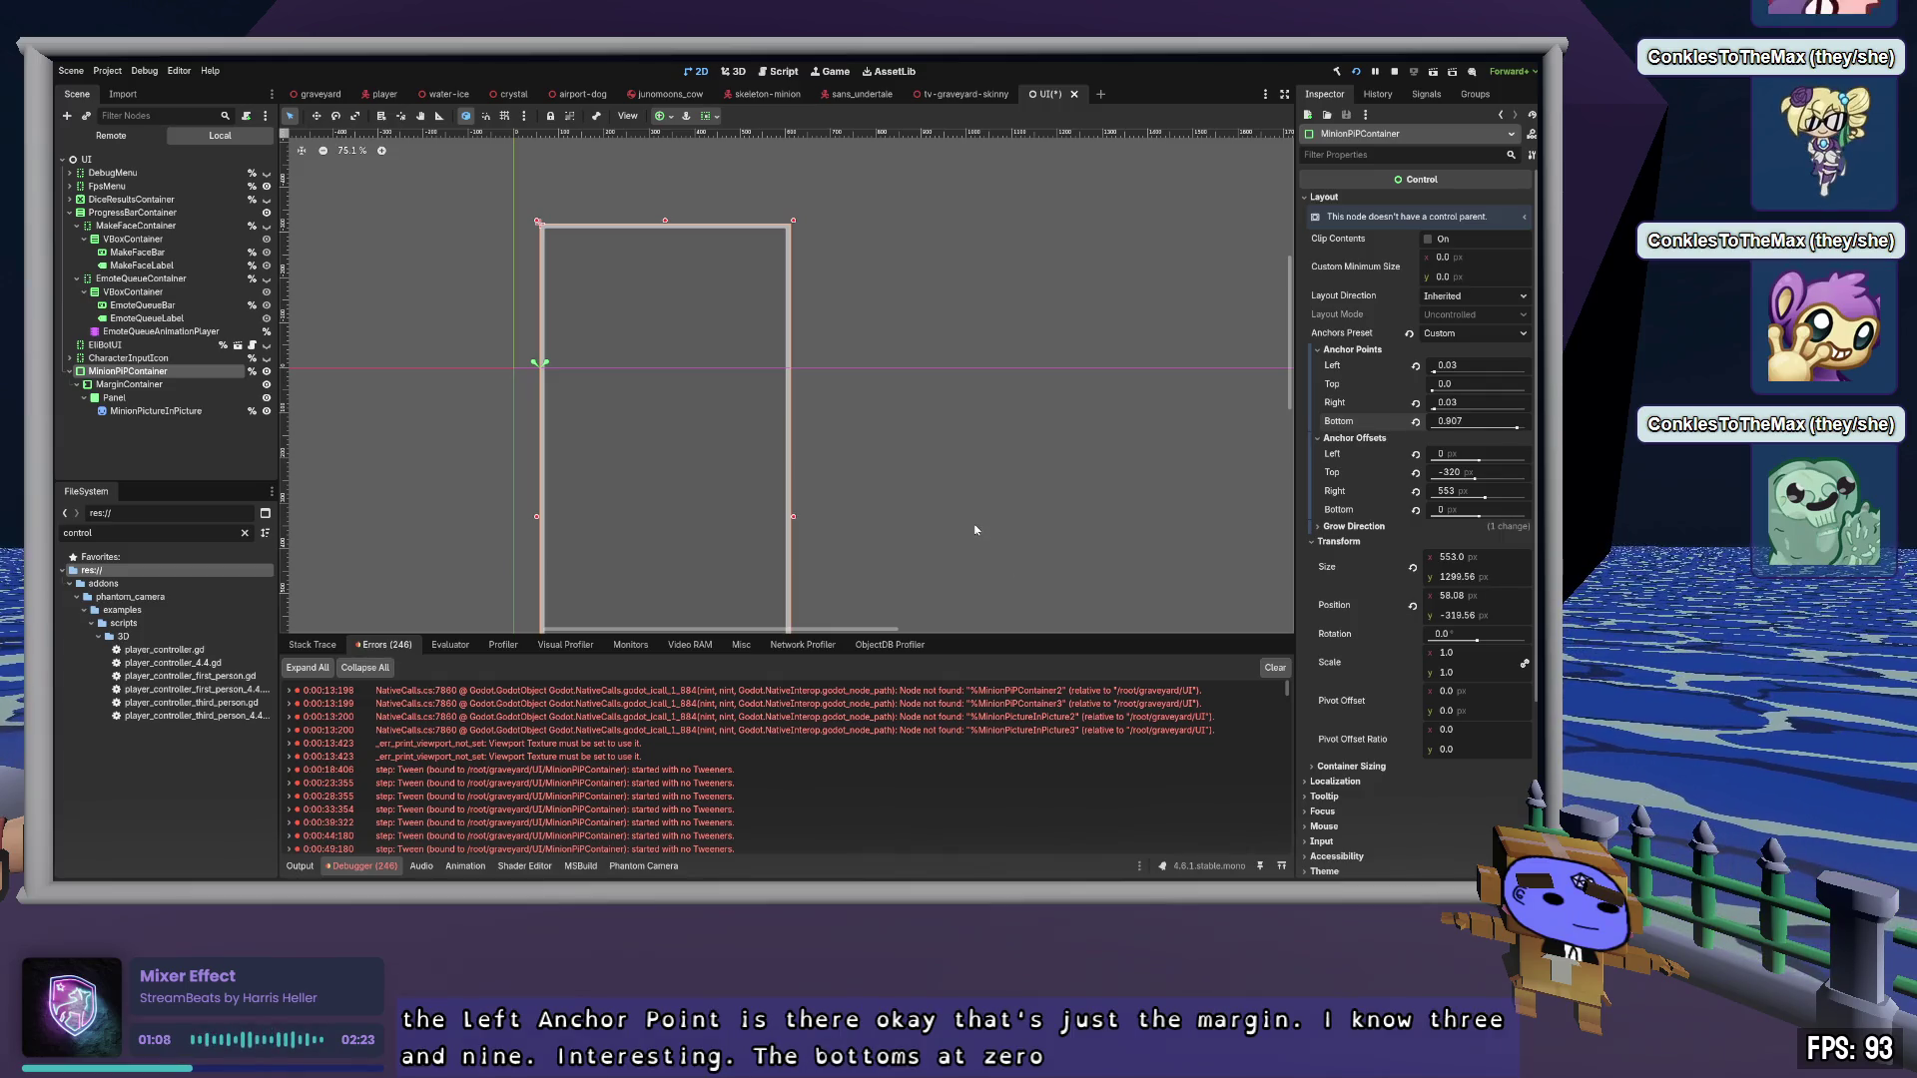
click(1031, 473)
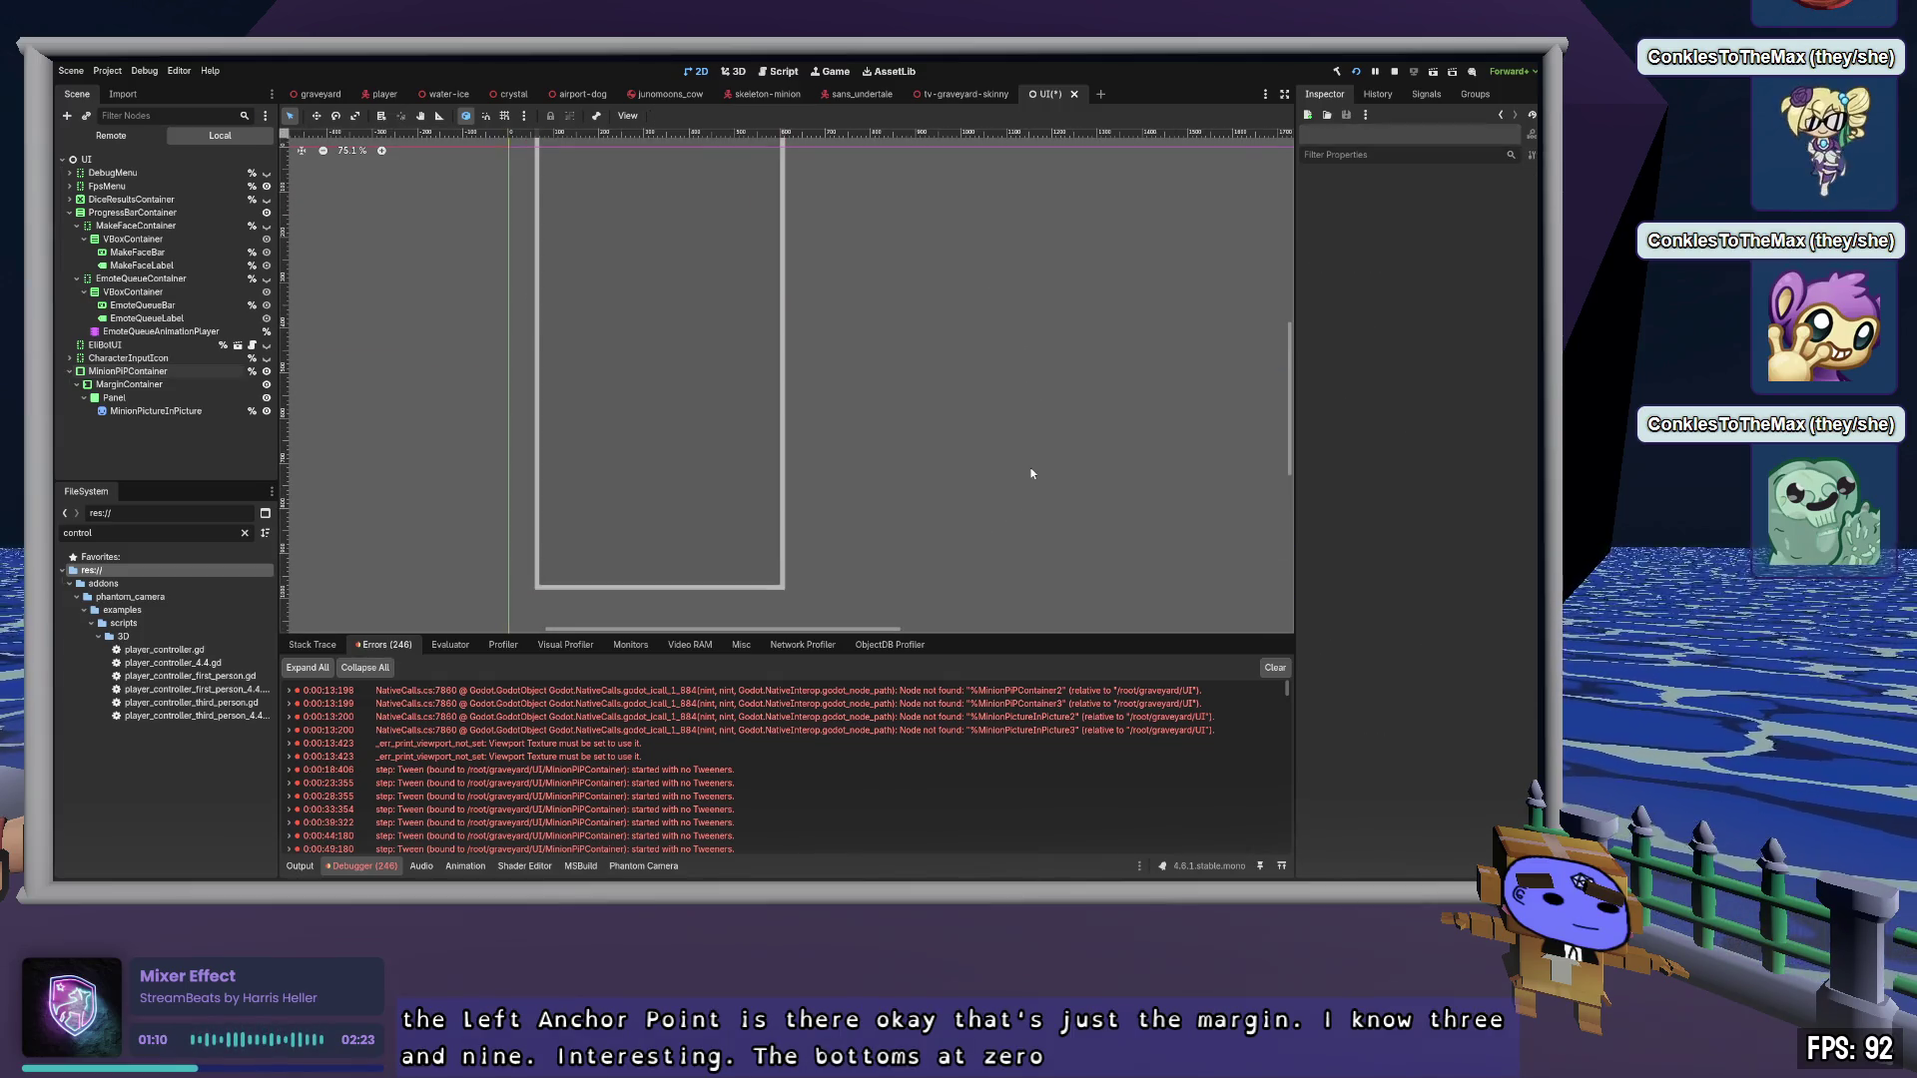
click(171, 370)
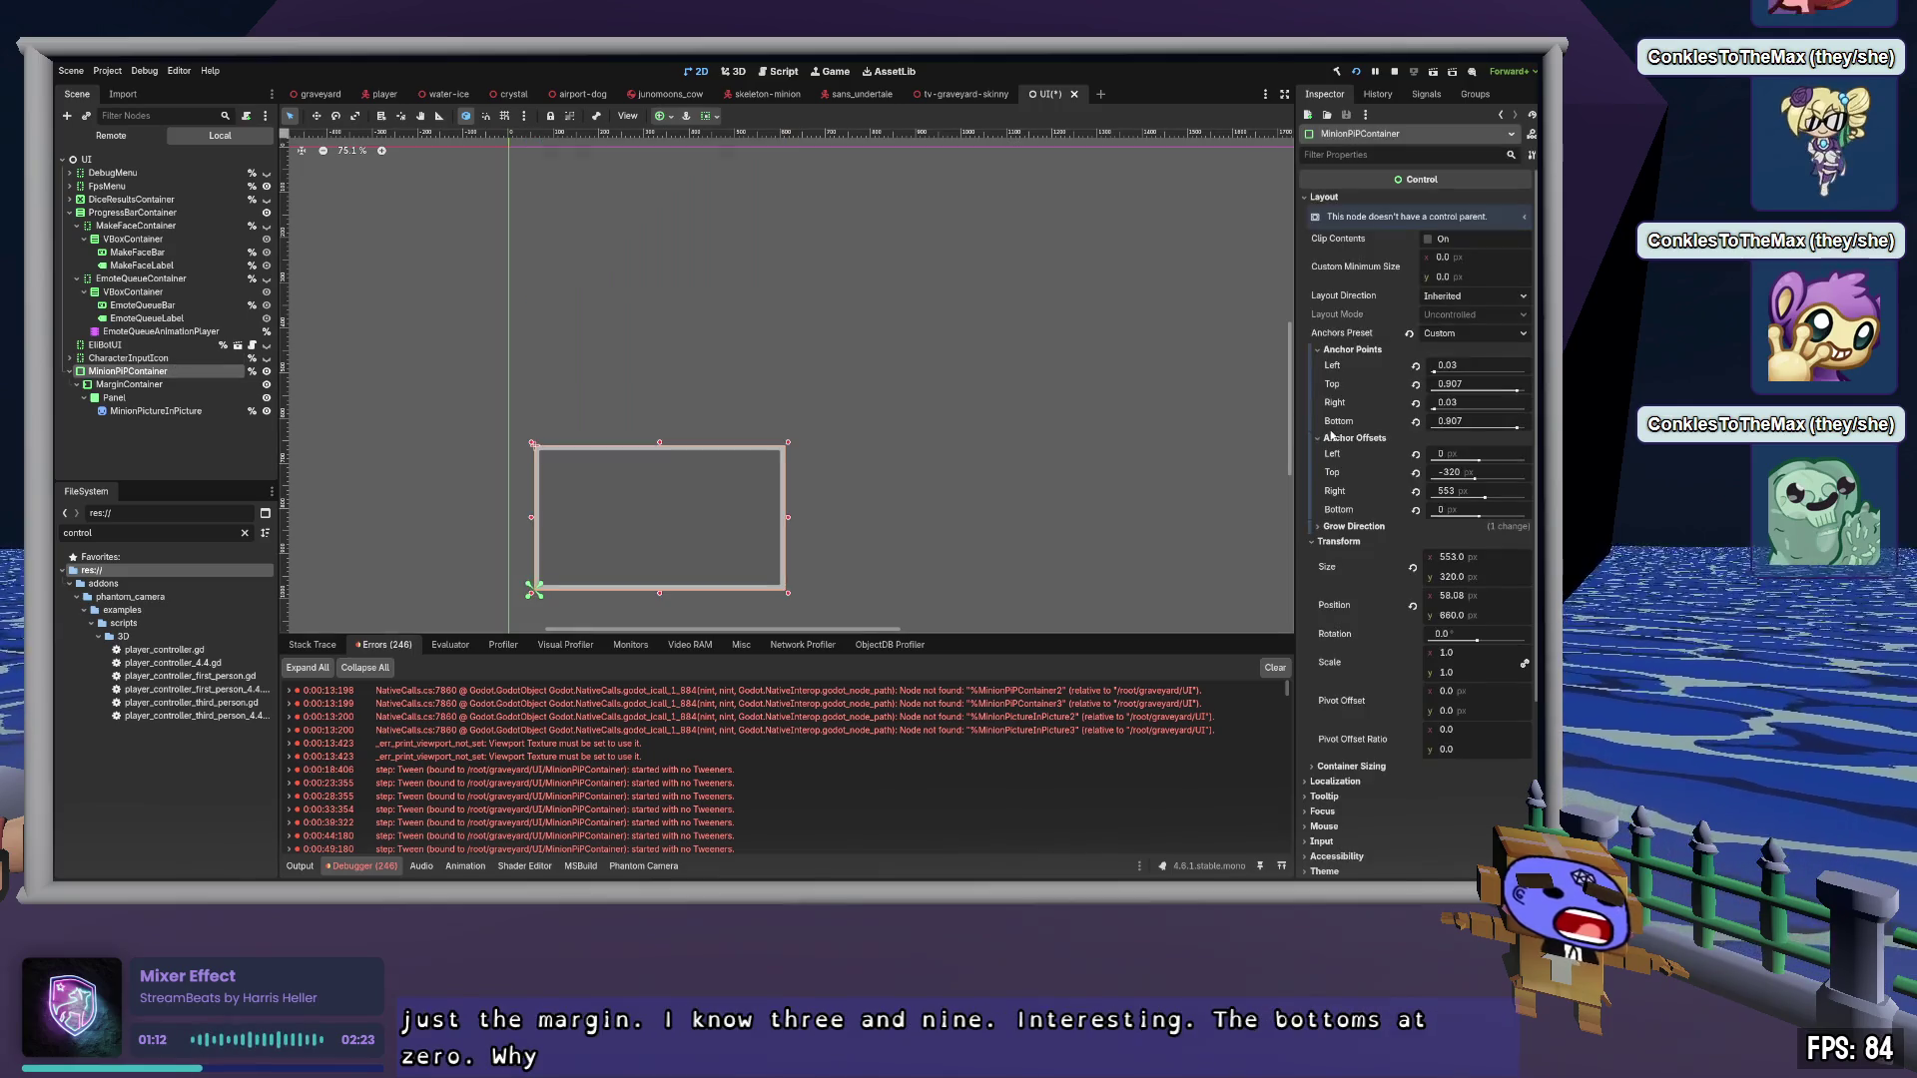
drag(924, 479, 909, 393)
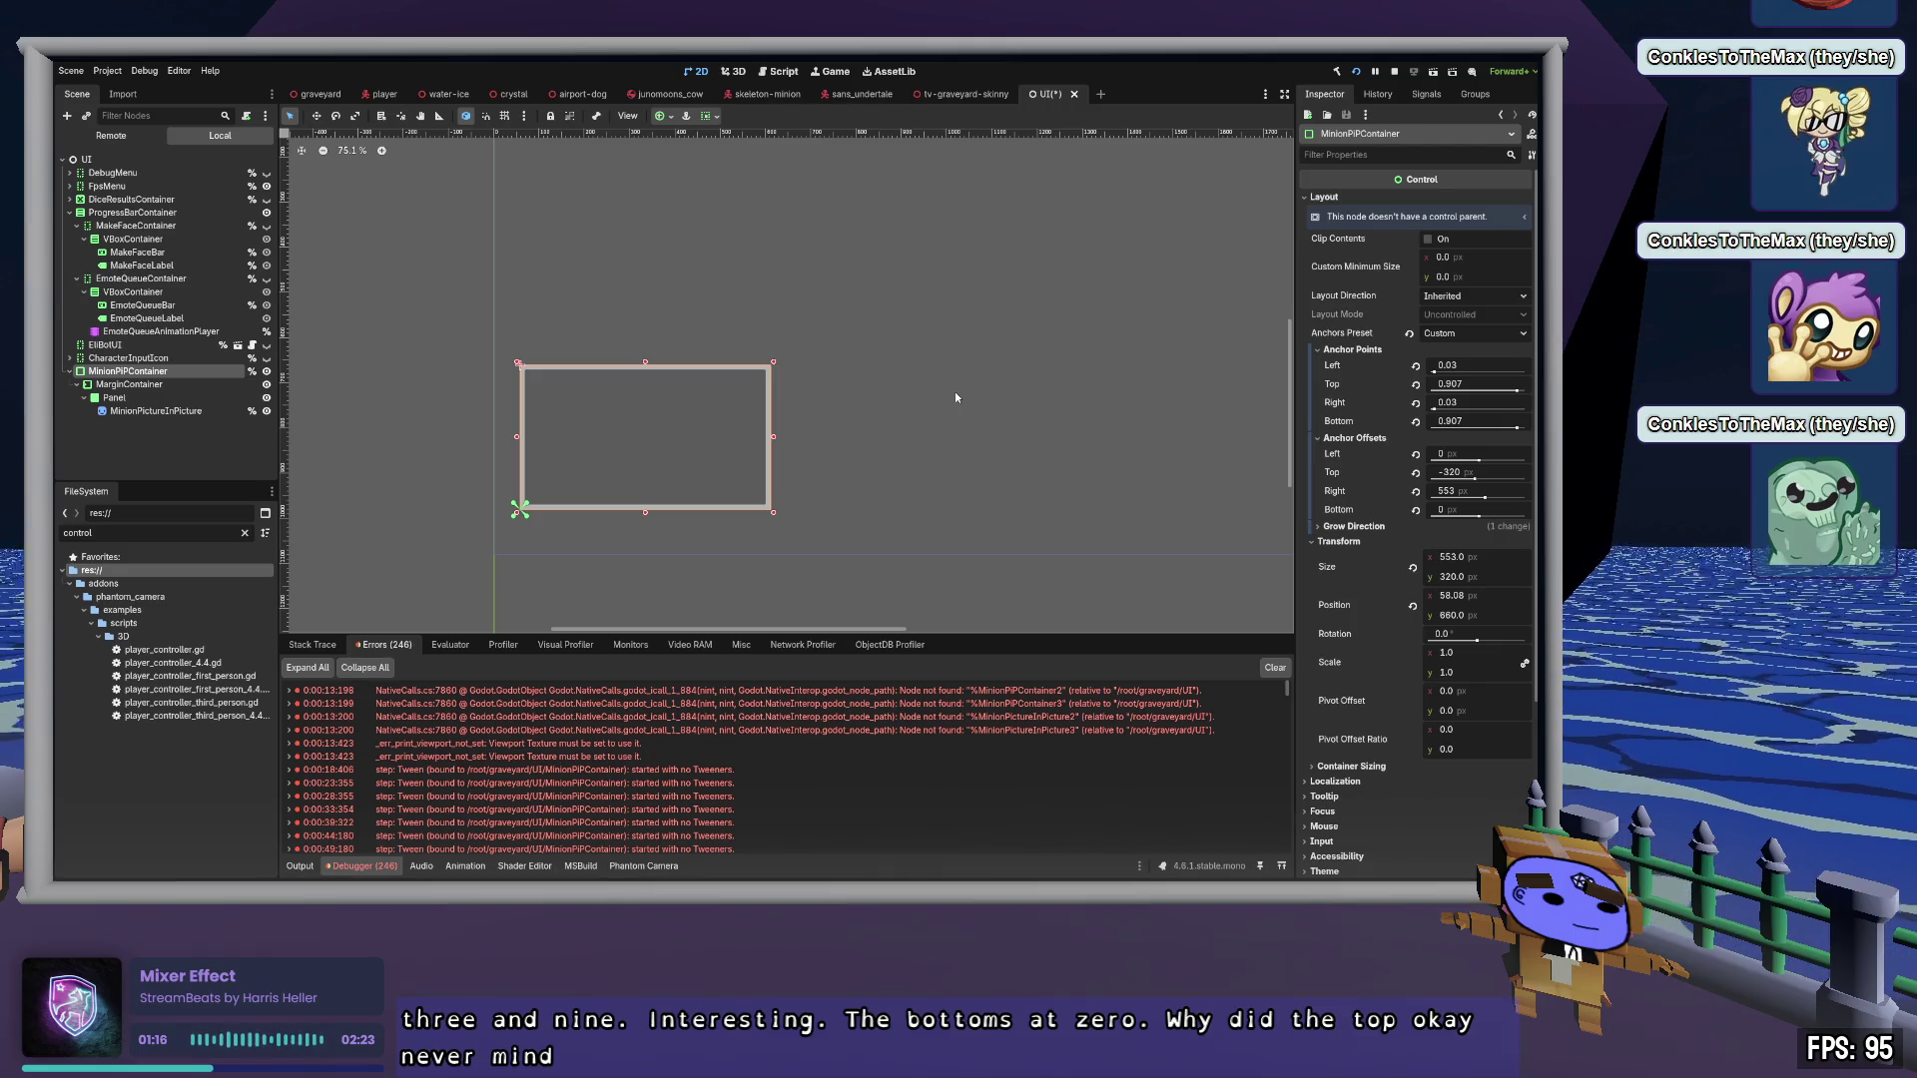
drag(1479, 462, 1476, 479)
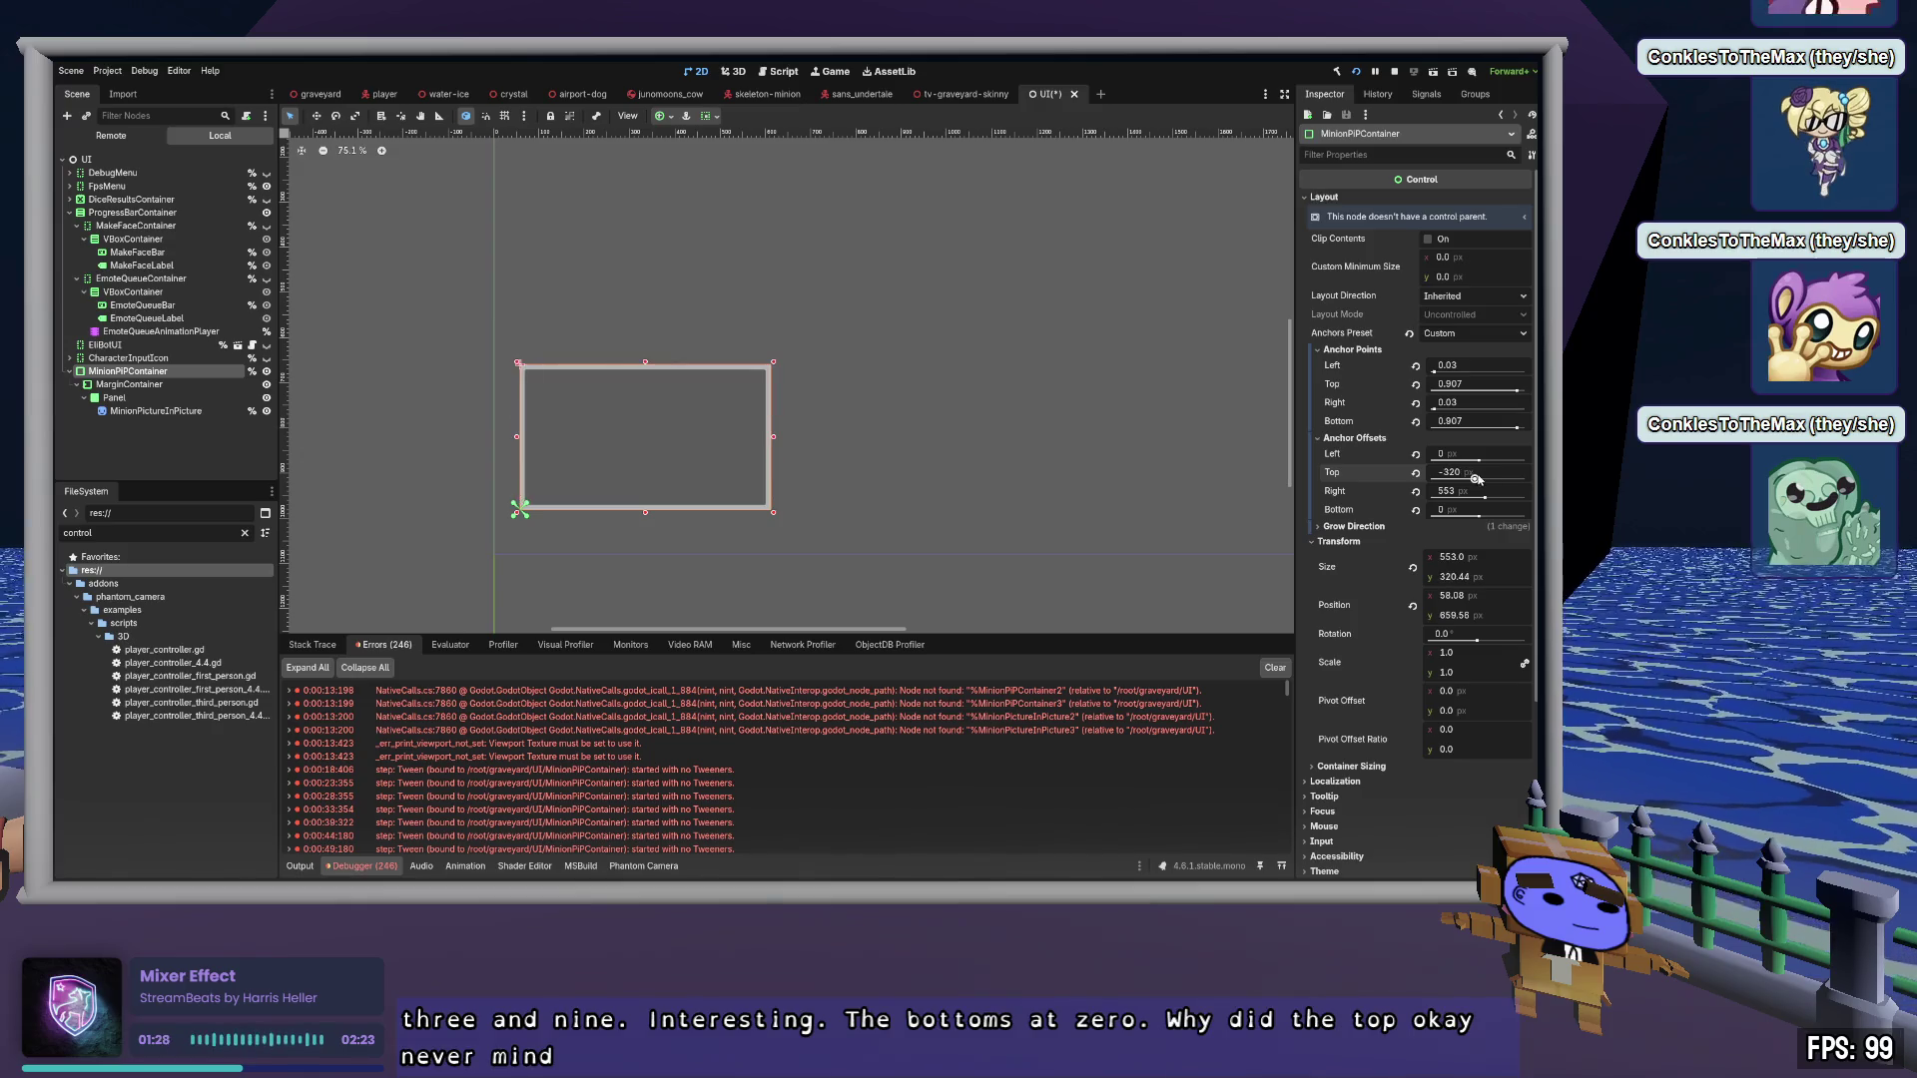
click(1364, 526)
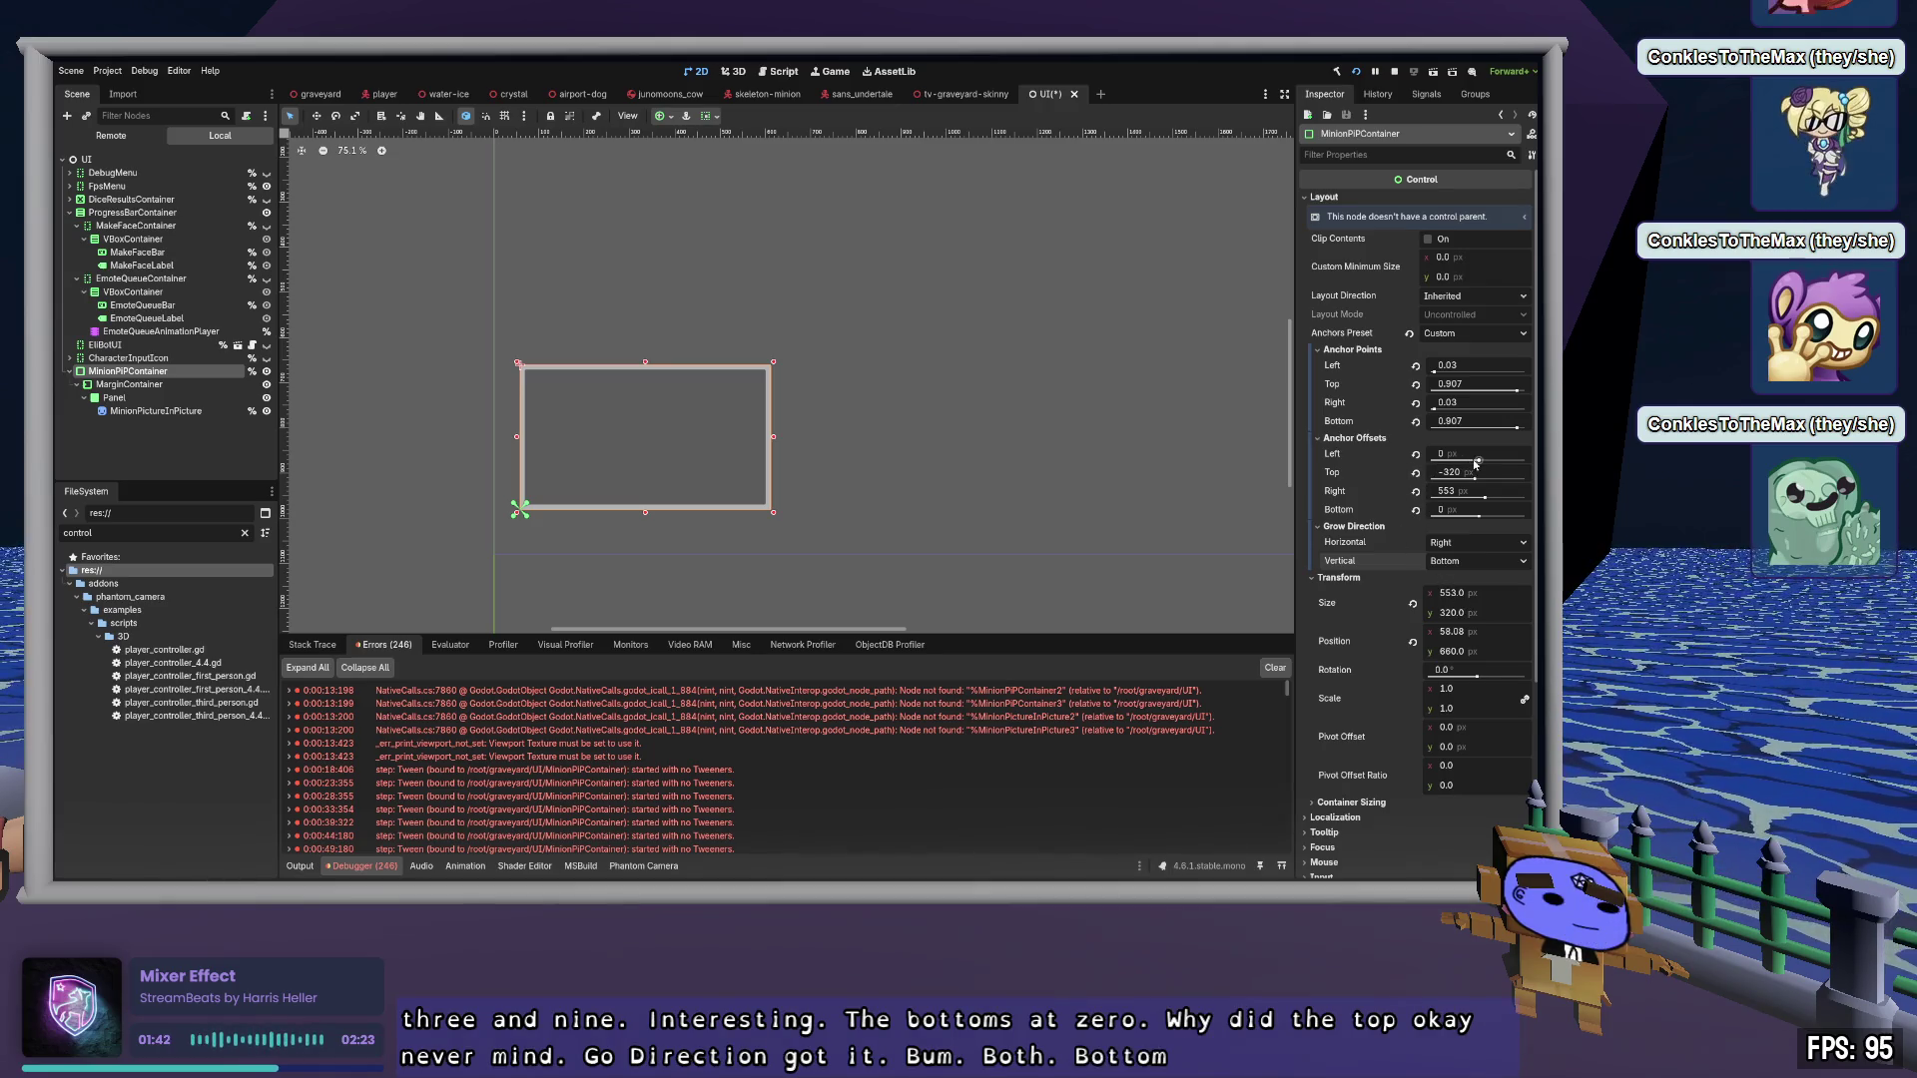
Nudge the container's offsets and toggle vertical growth from Top back to Bottom, keeping zero bottom offset
drag(1475, 462, 1469, 518)
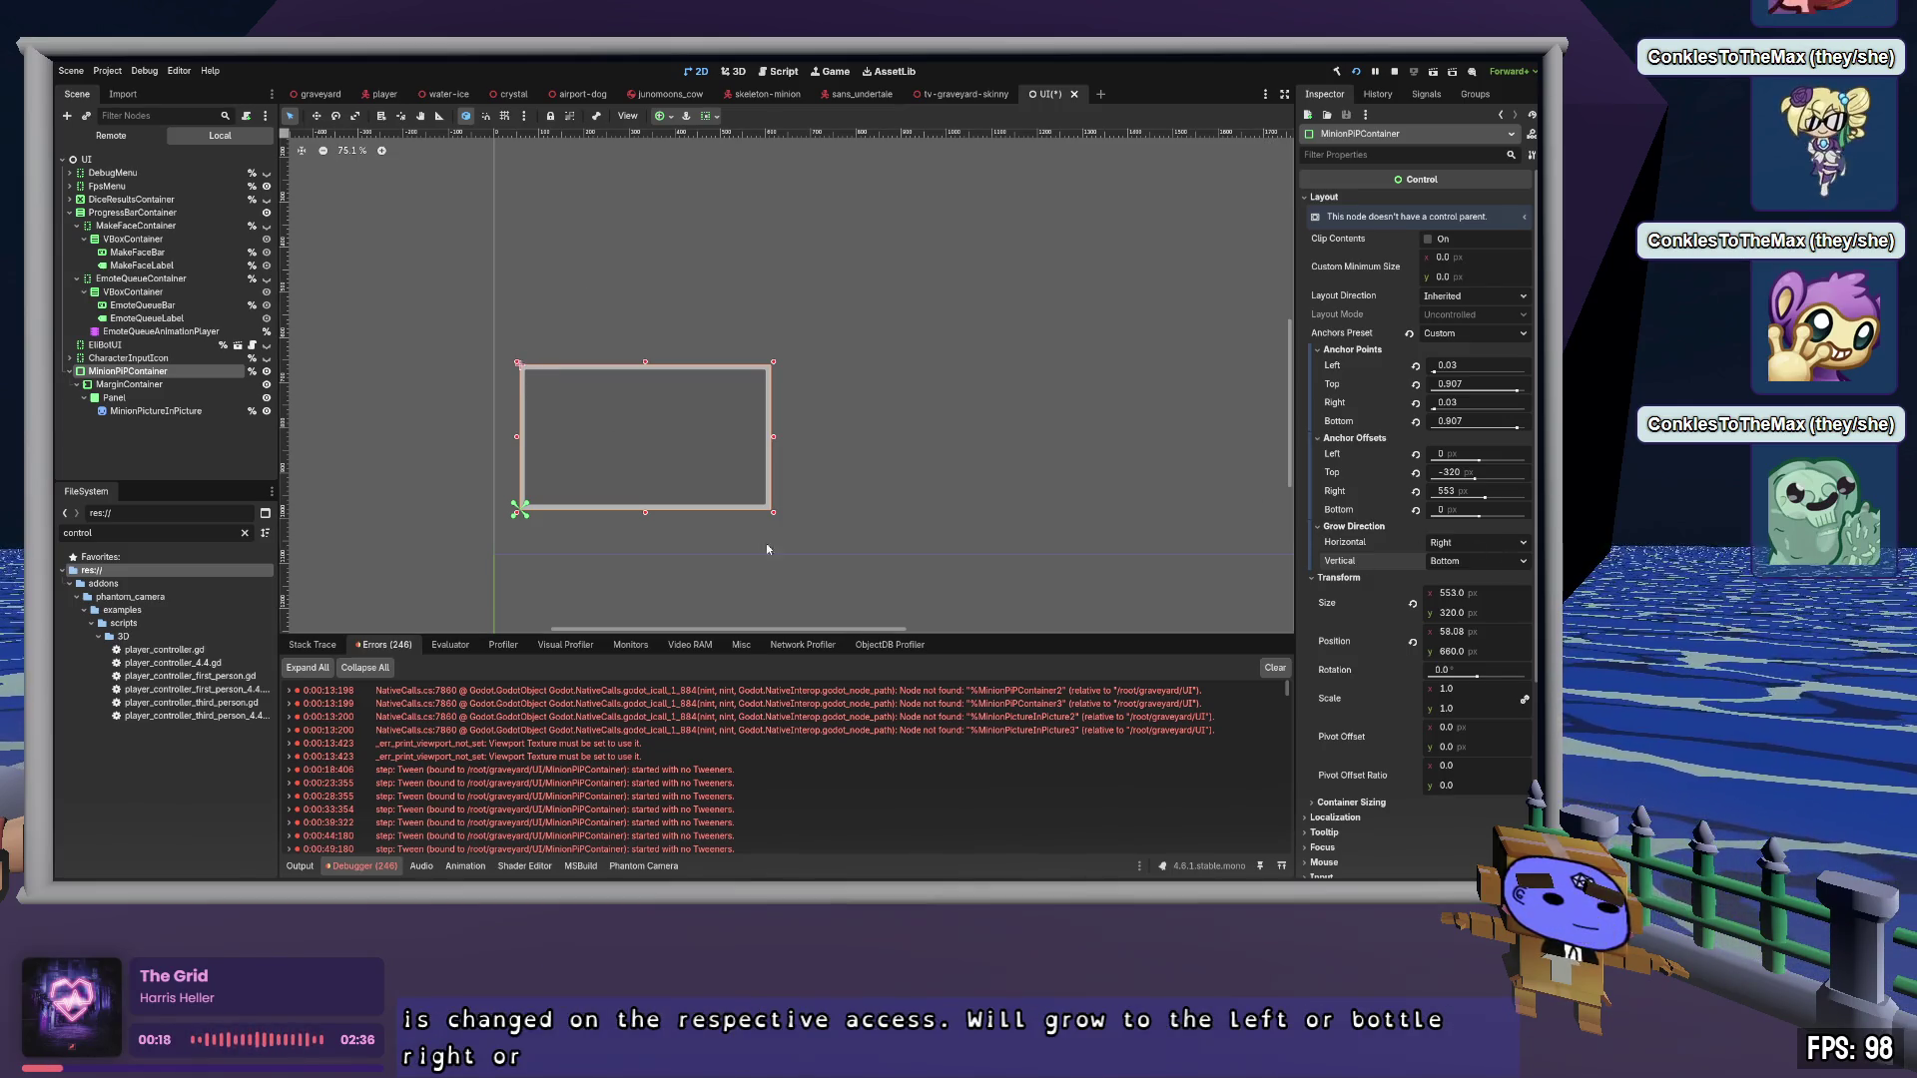
click(1475, 560)
click(1461, 589)
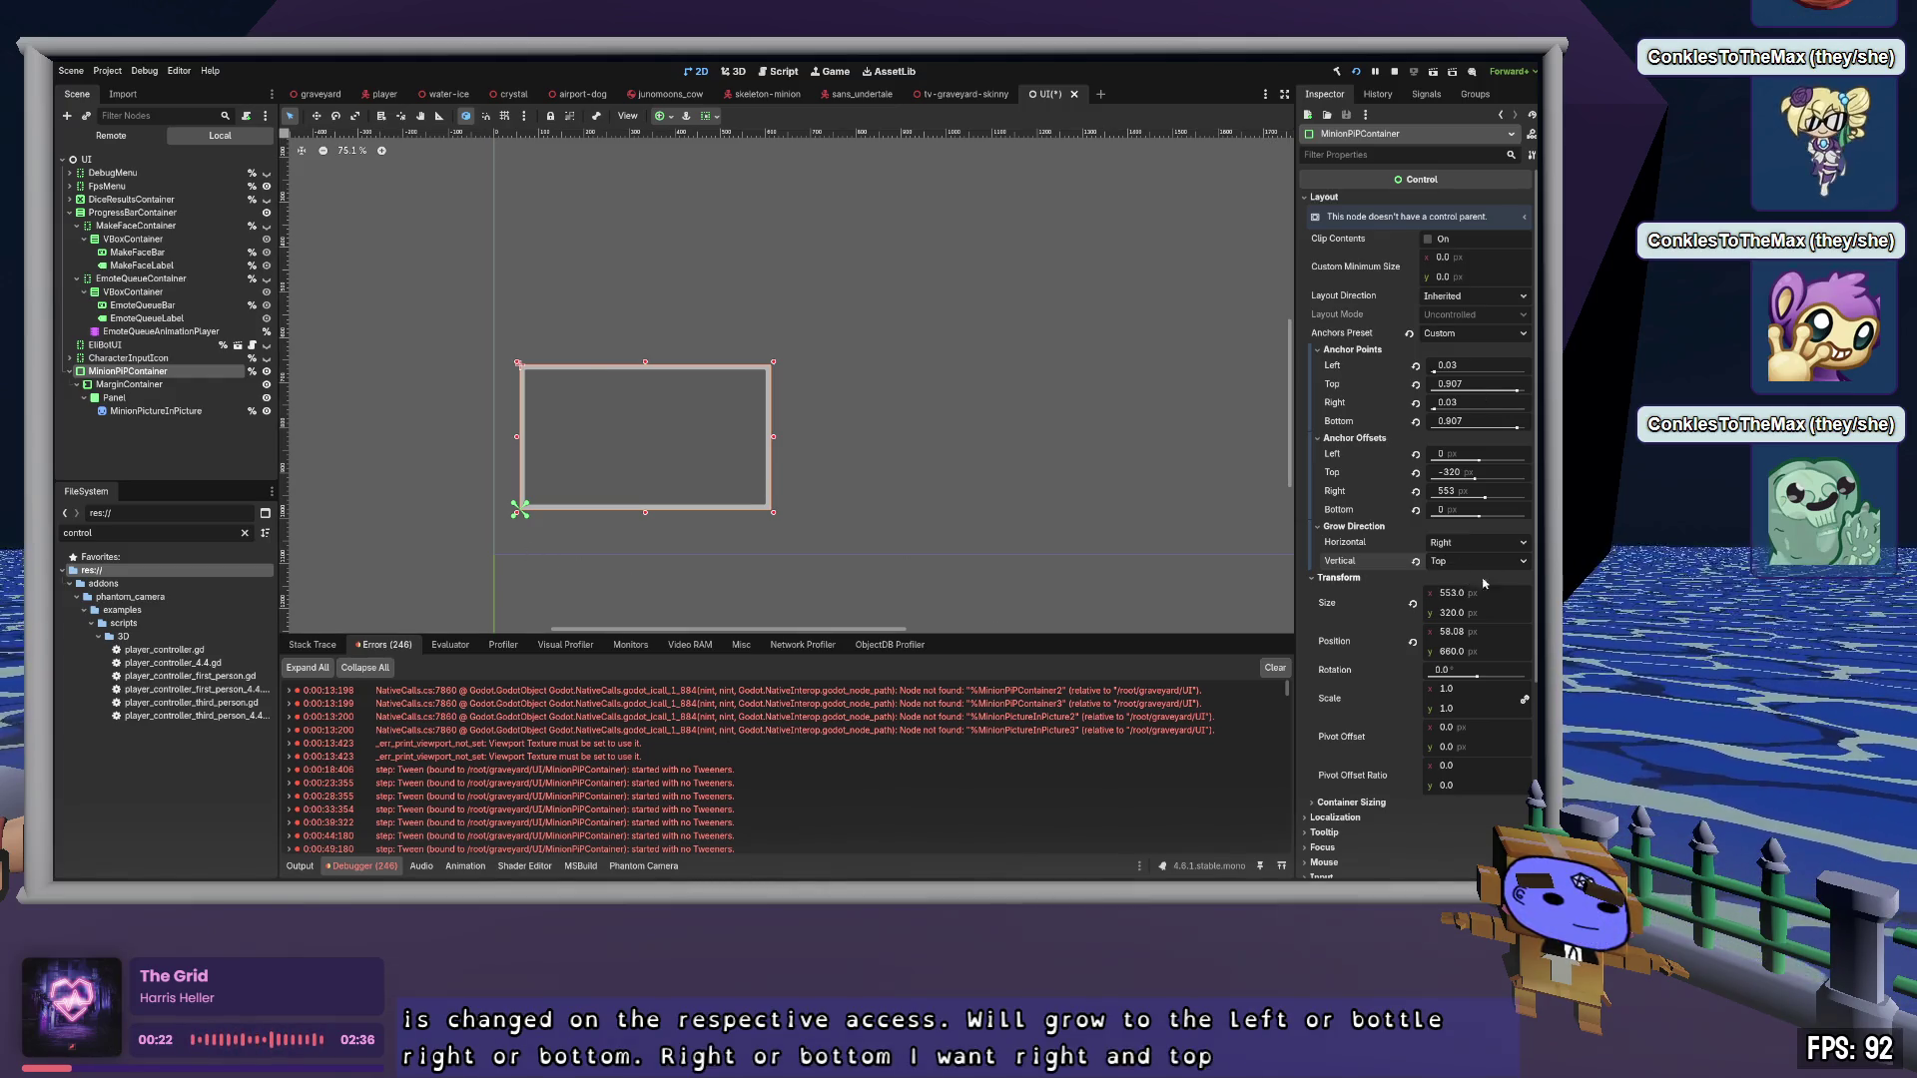
drag(1485, 603, 1478, 617)
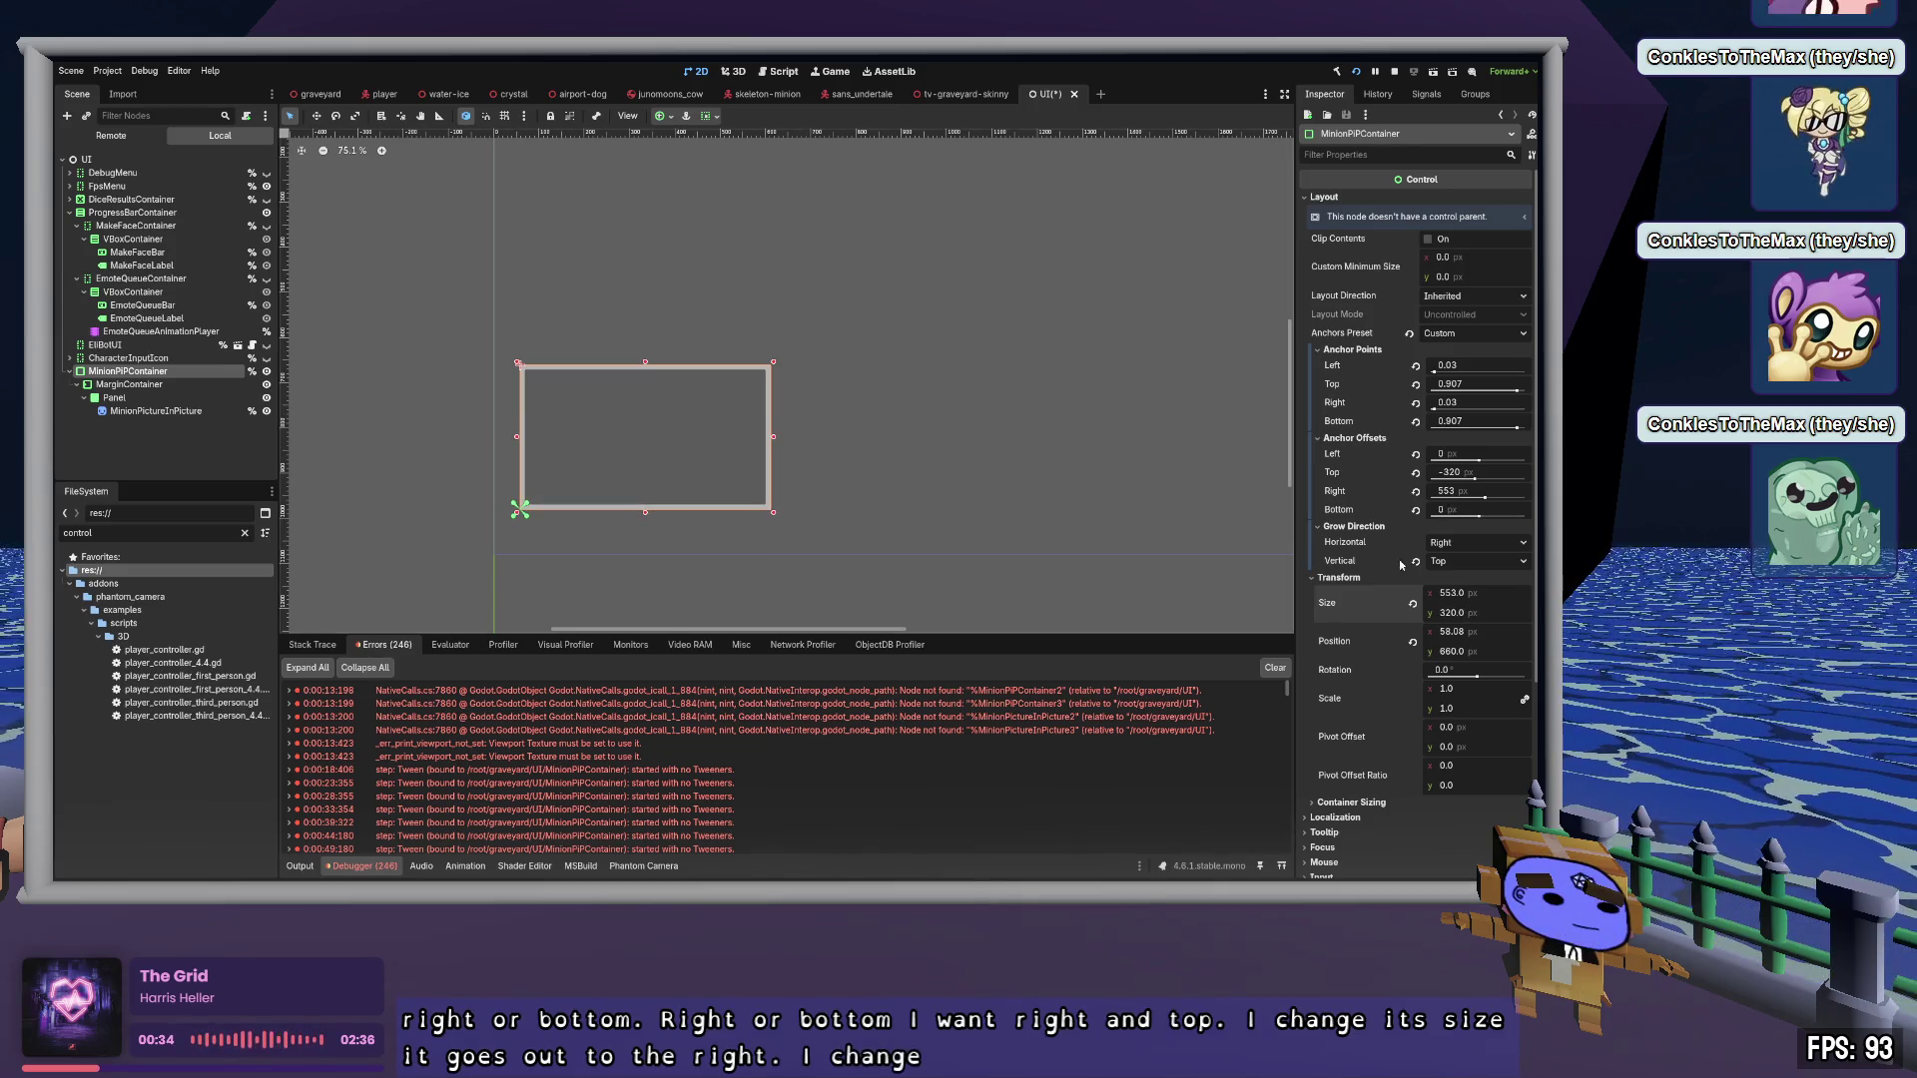
click(1475, 561)
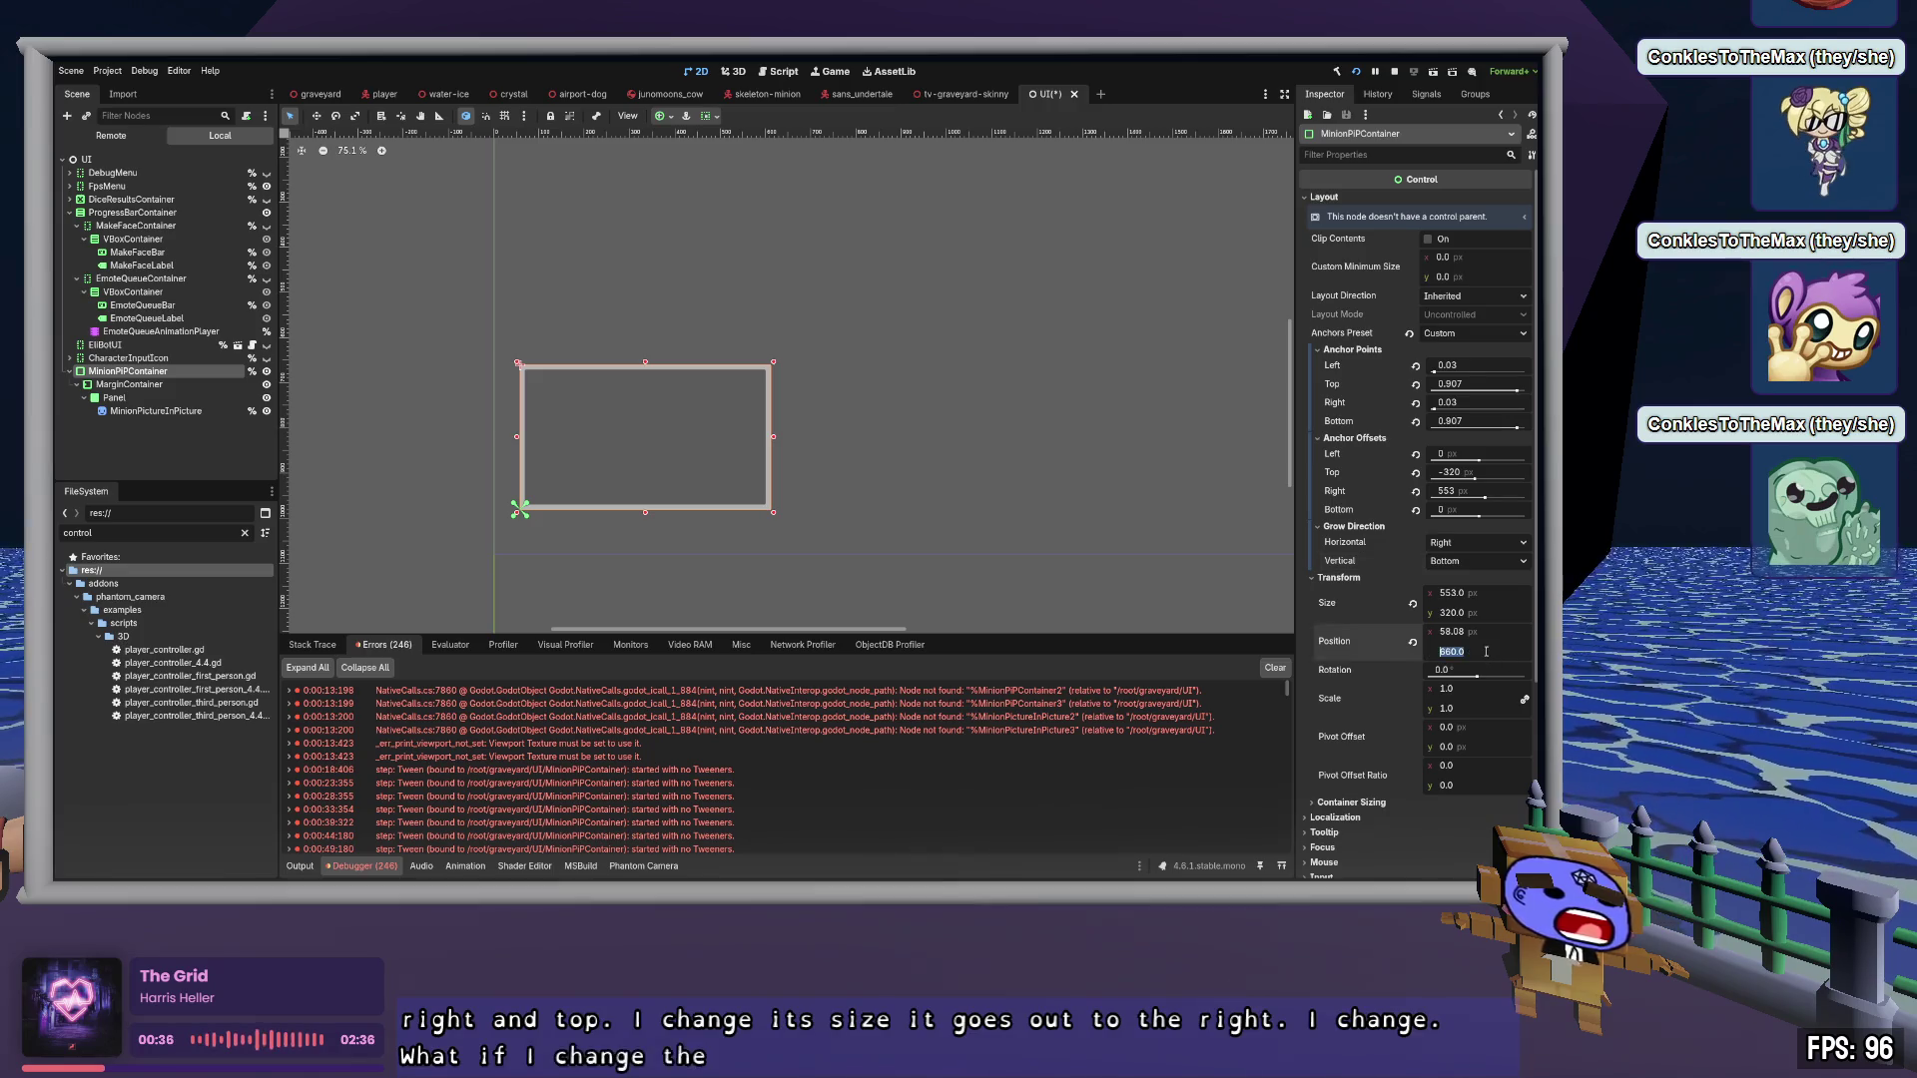
click(1468, 603)
drag(1482, 617, 1478, 617)
key(ctrl+z)
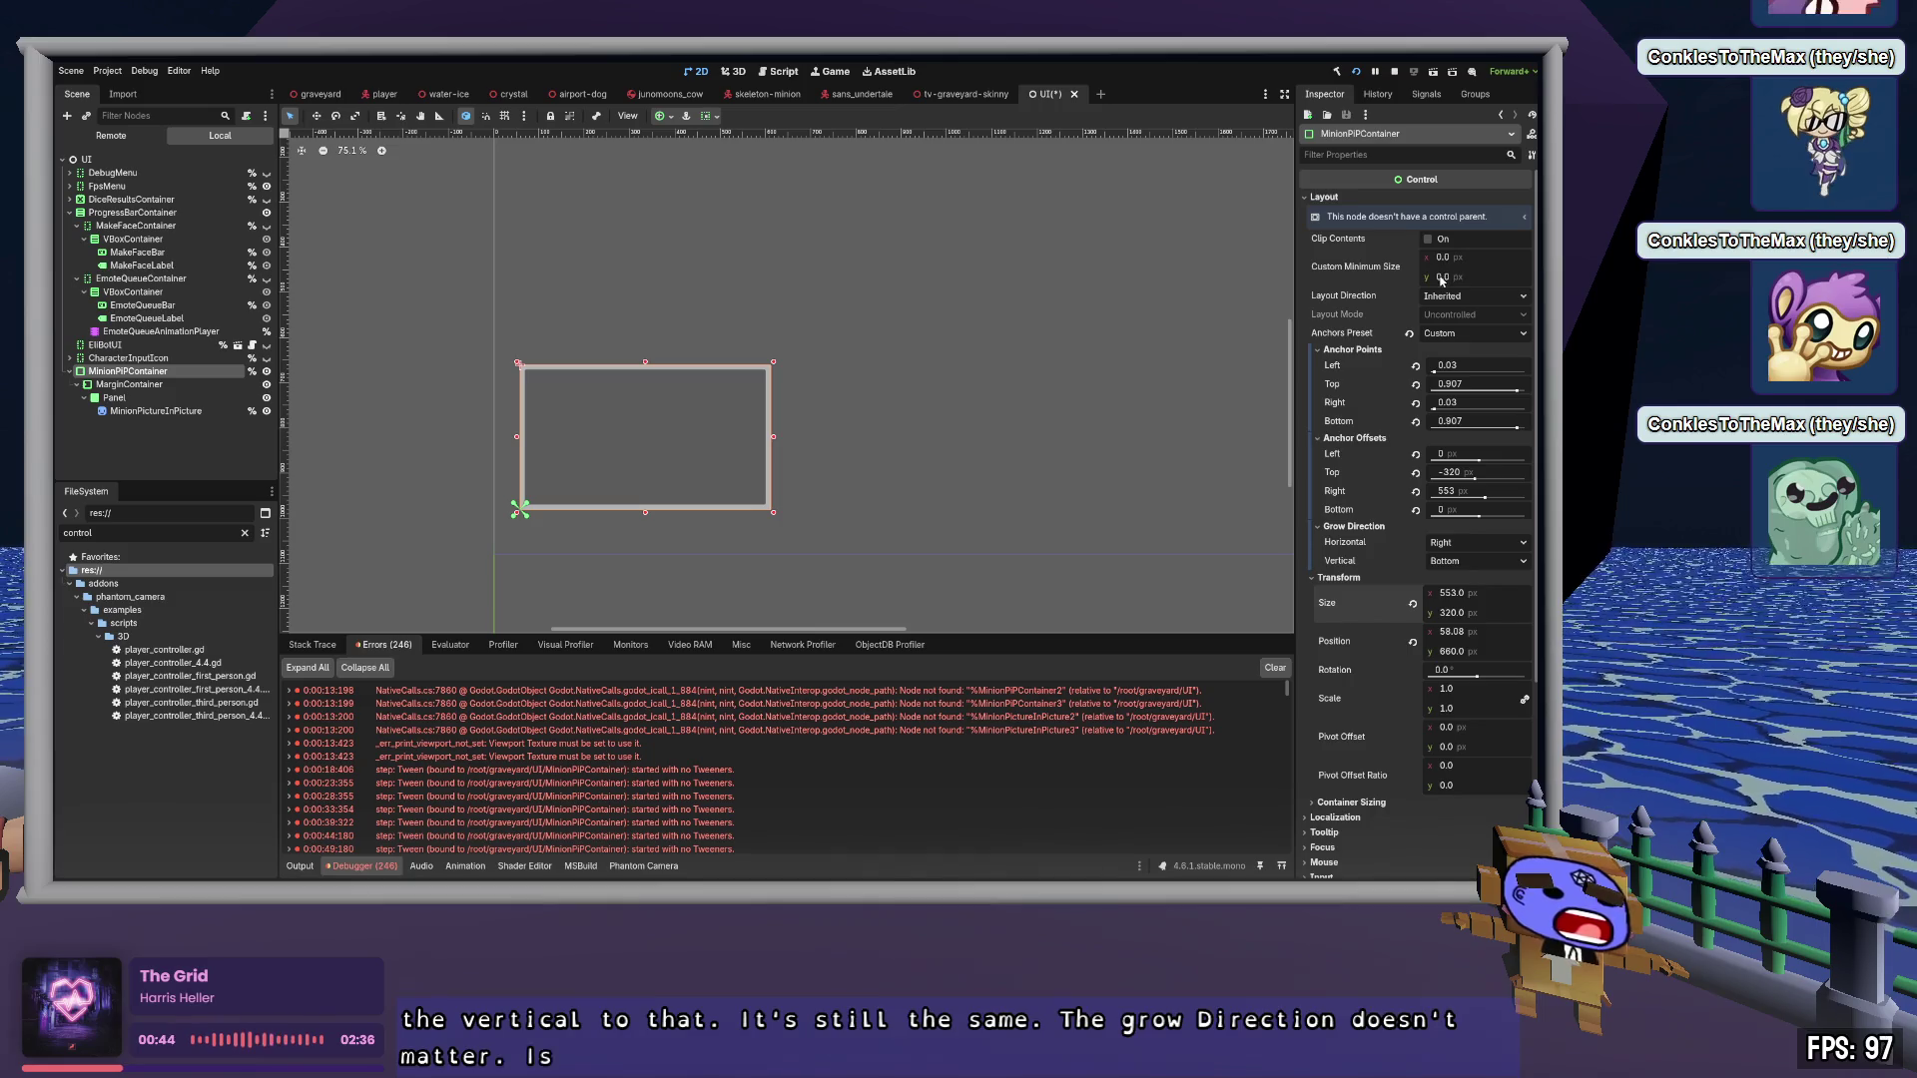
Set MinionPiPContainer's size to 20 × 20
click(1498, 596)
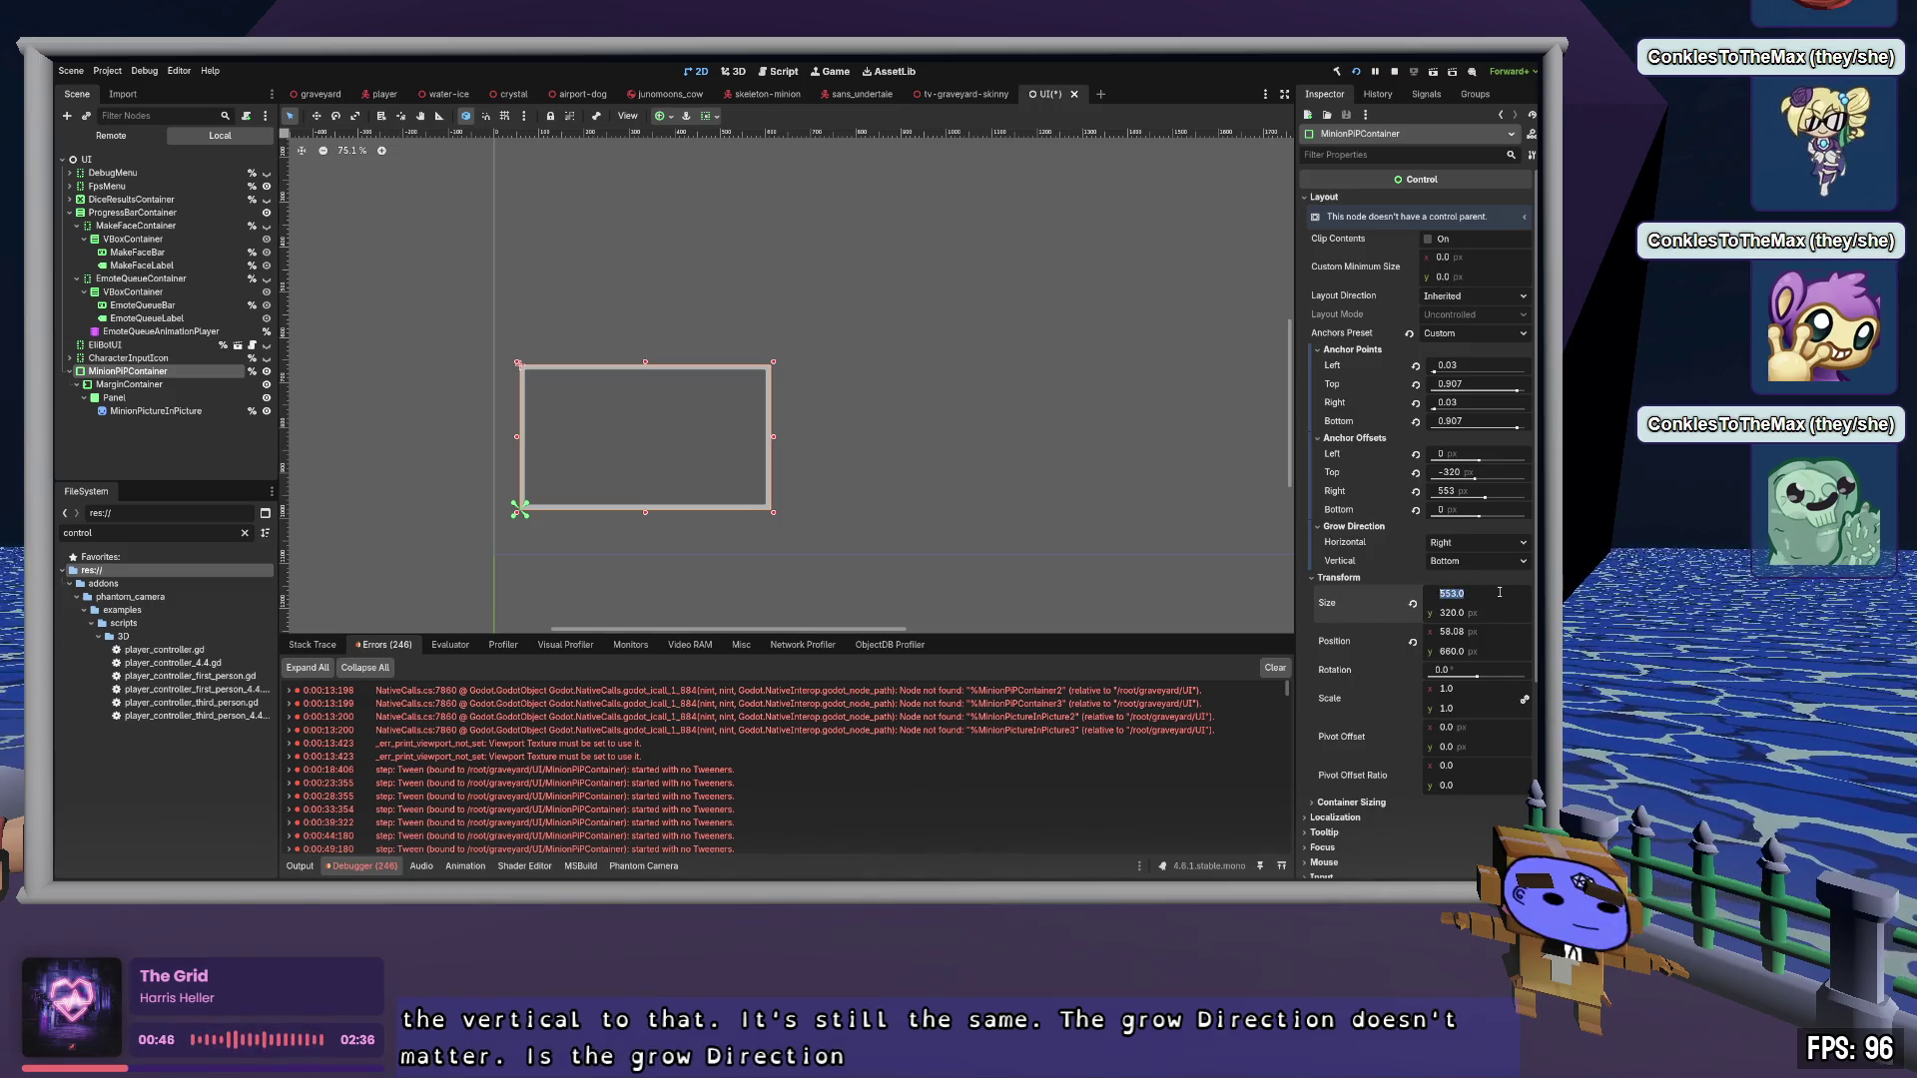
text(20)
key(Return)
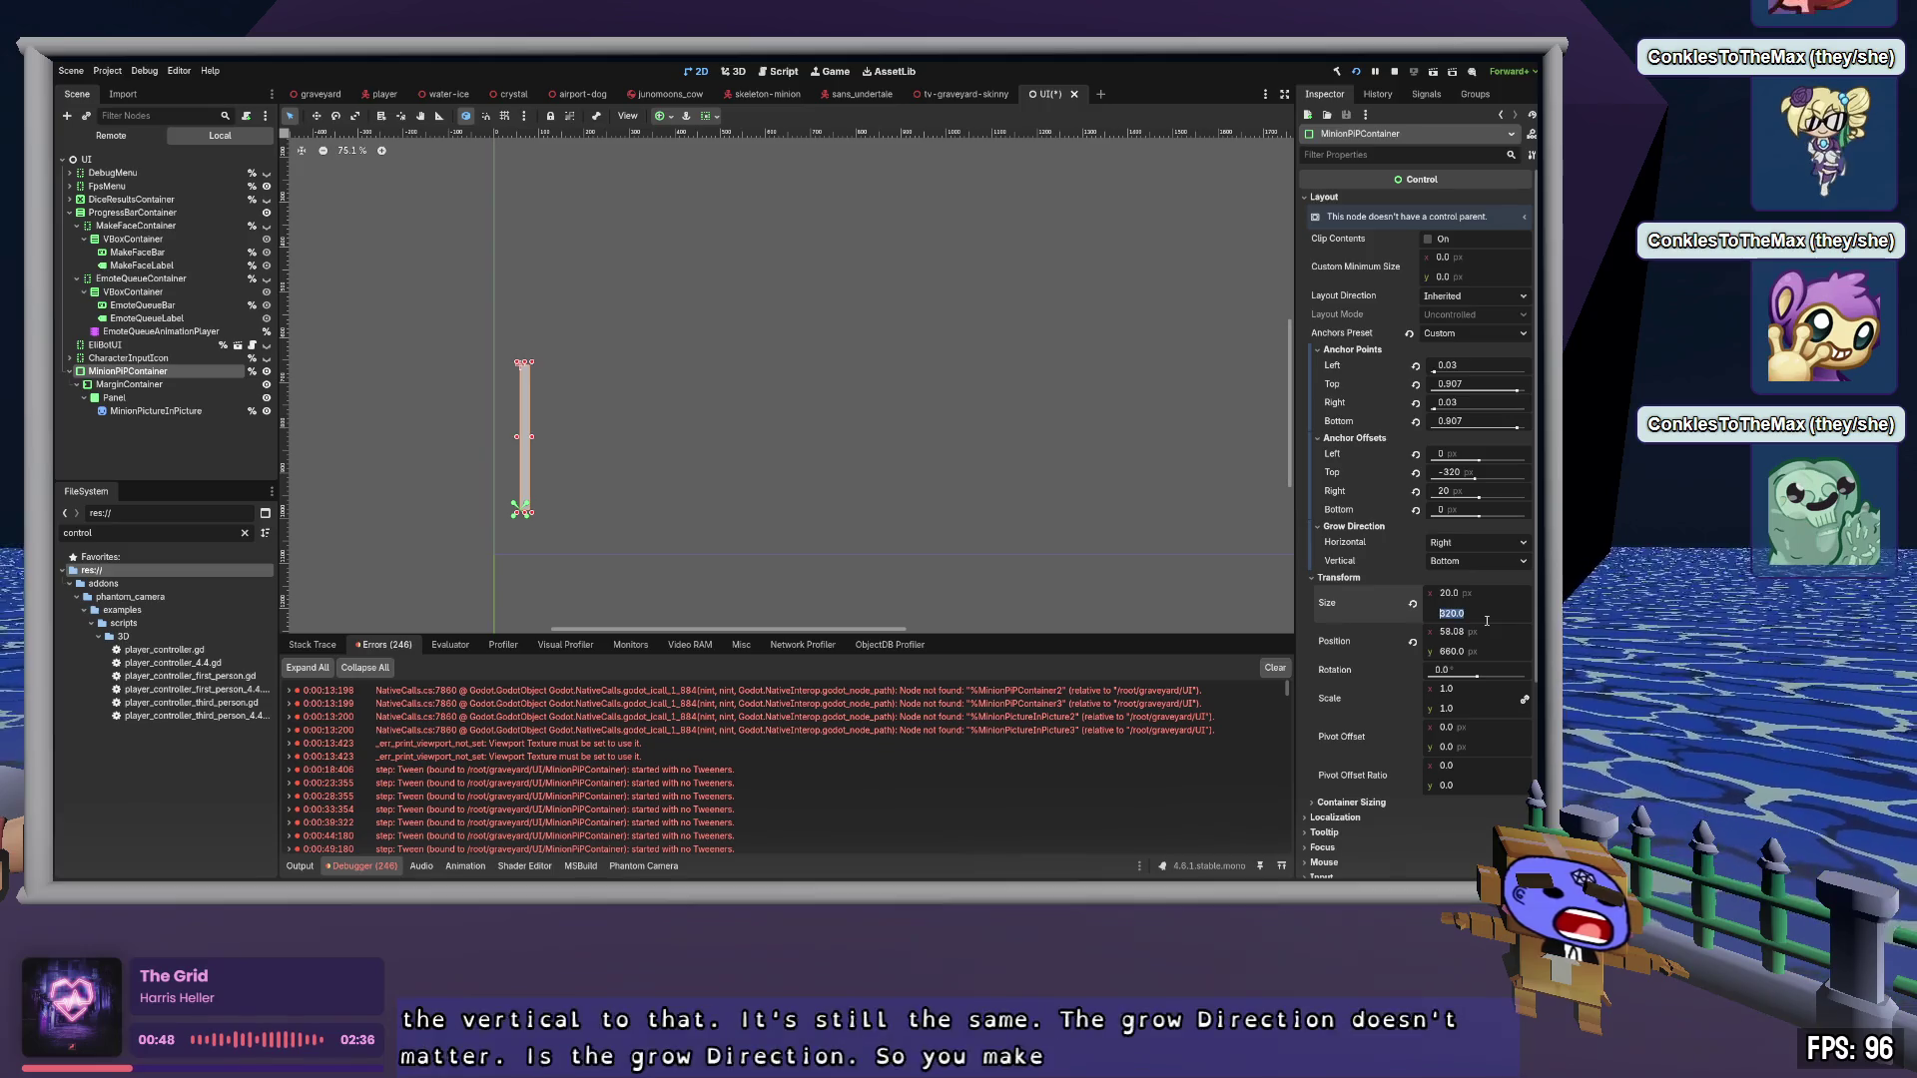
click(1486, 613)
text(20)
key(Tab)
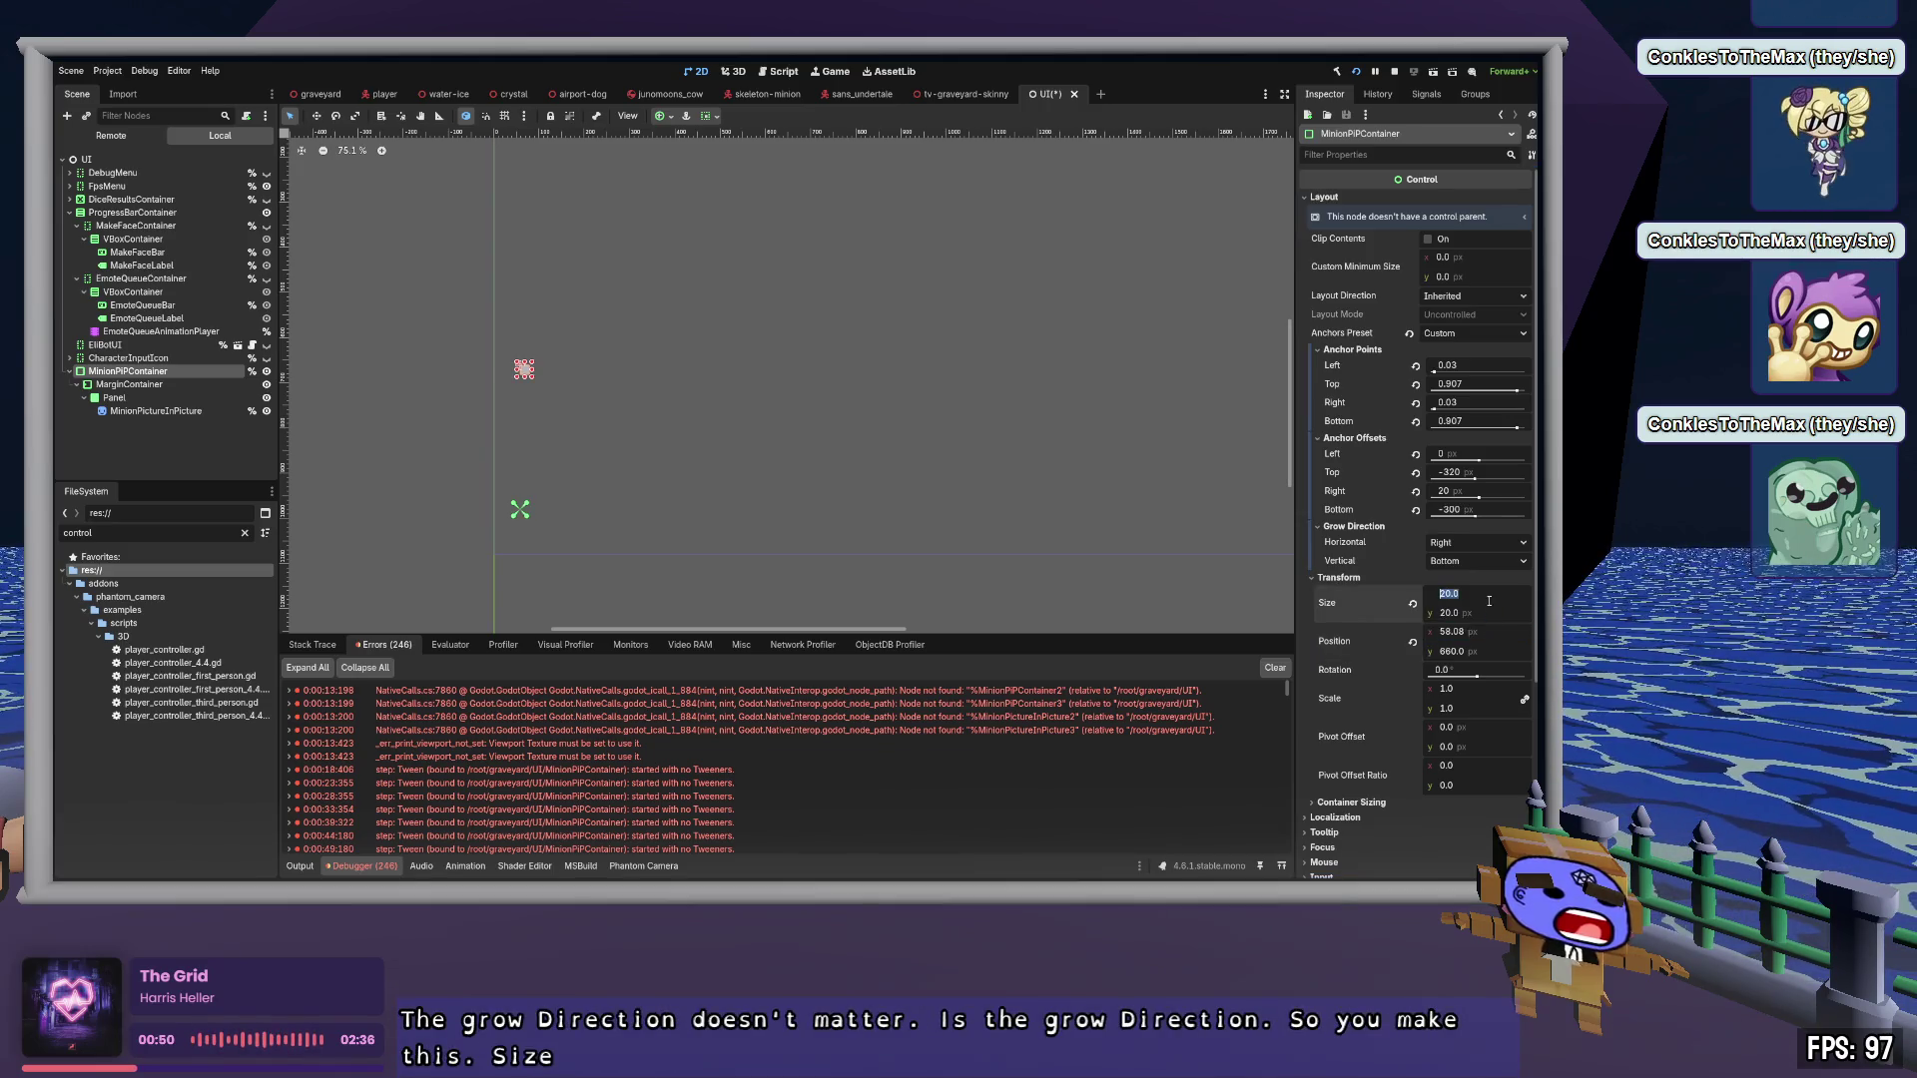
Try a 300 × 300 custom minimum size, dragging the height up to about 355
click(1482, 258)
text(300)
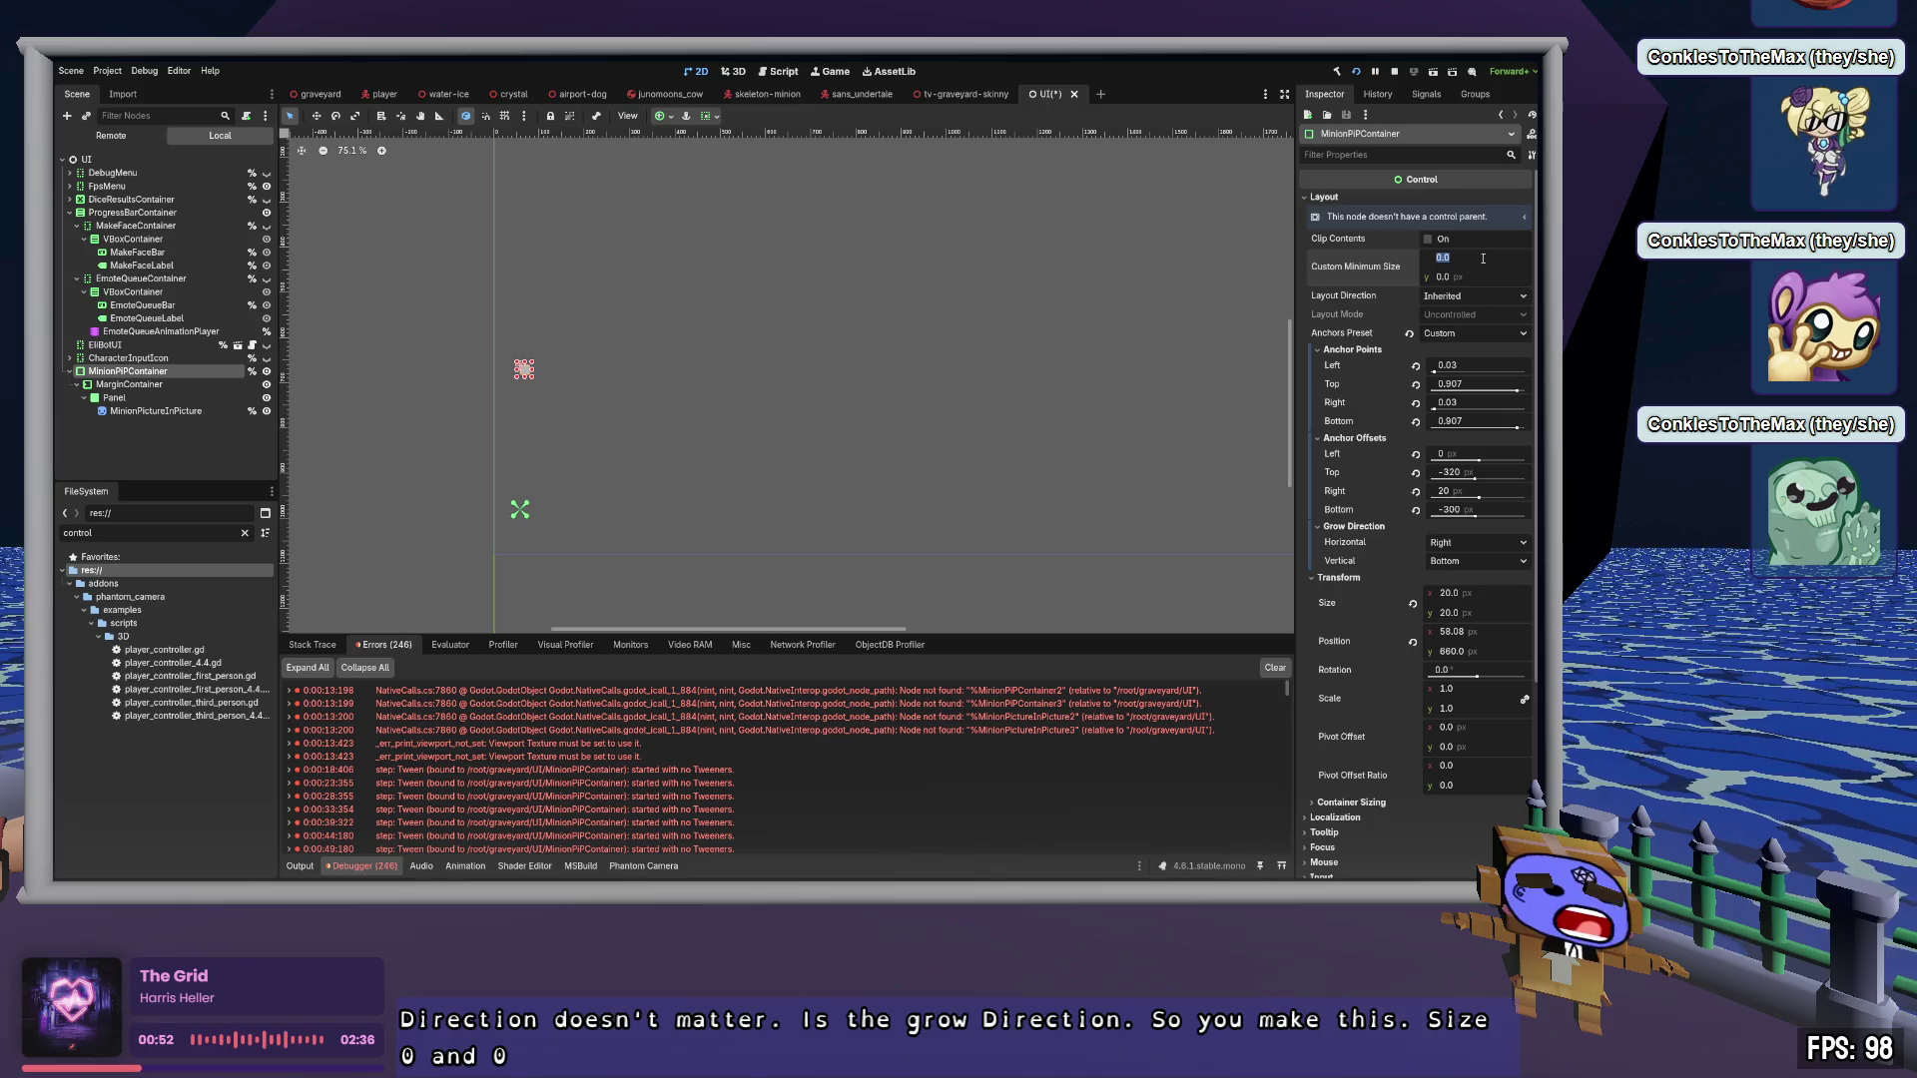
key(Tab)
text(300)
key(Return)
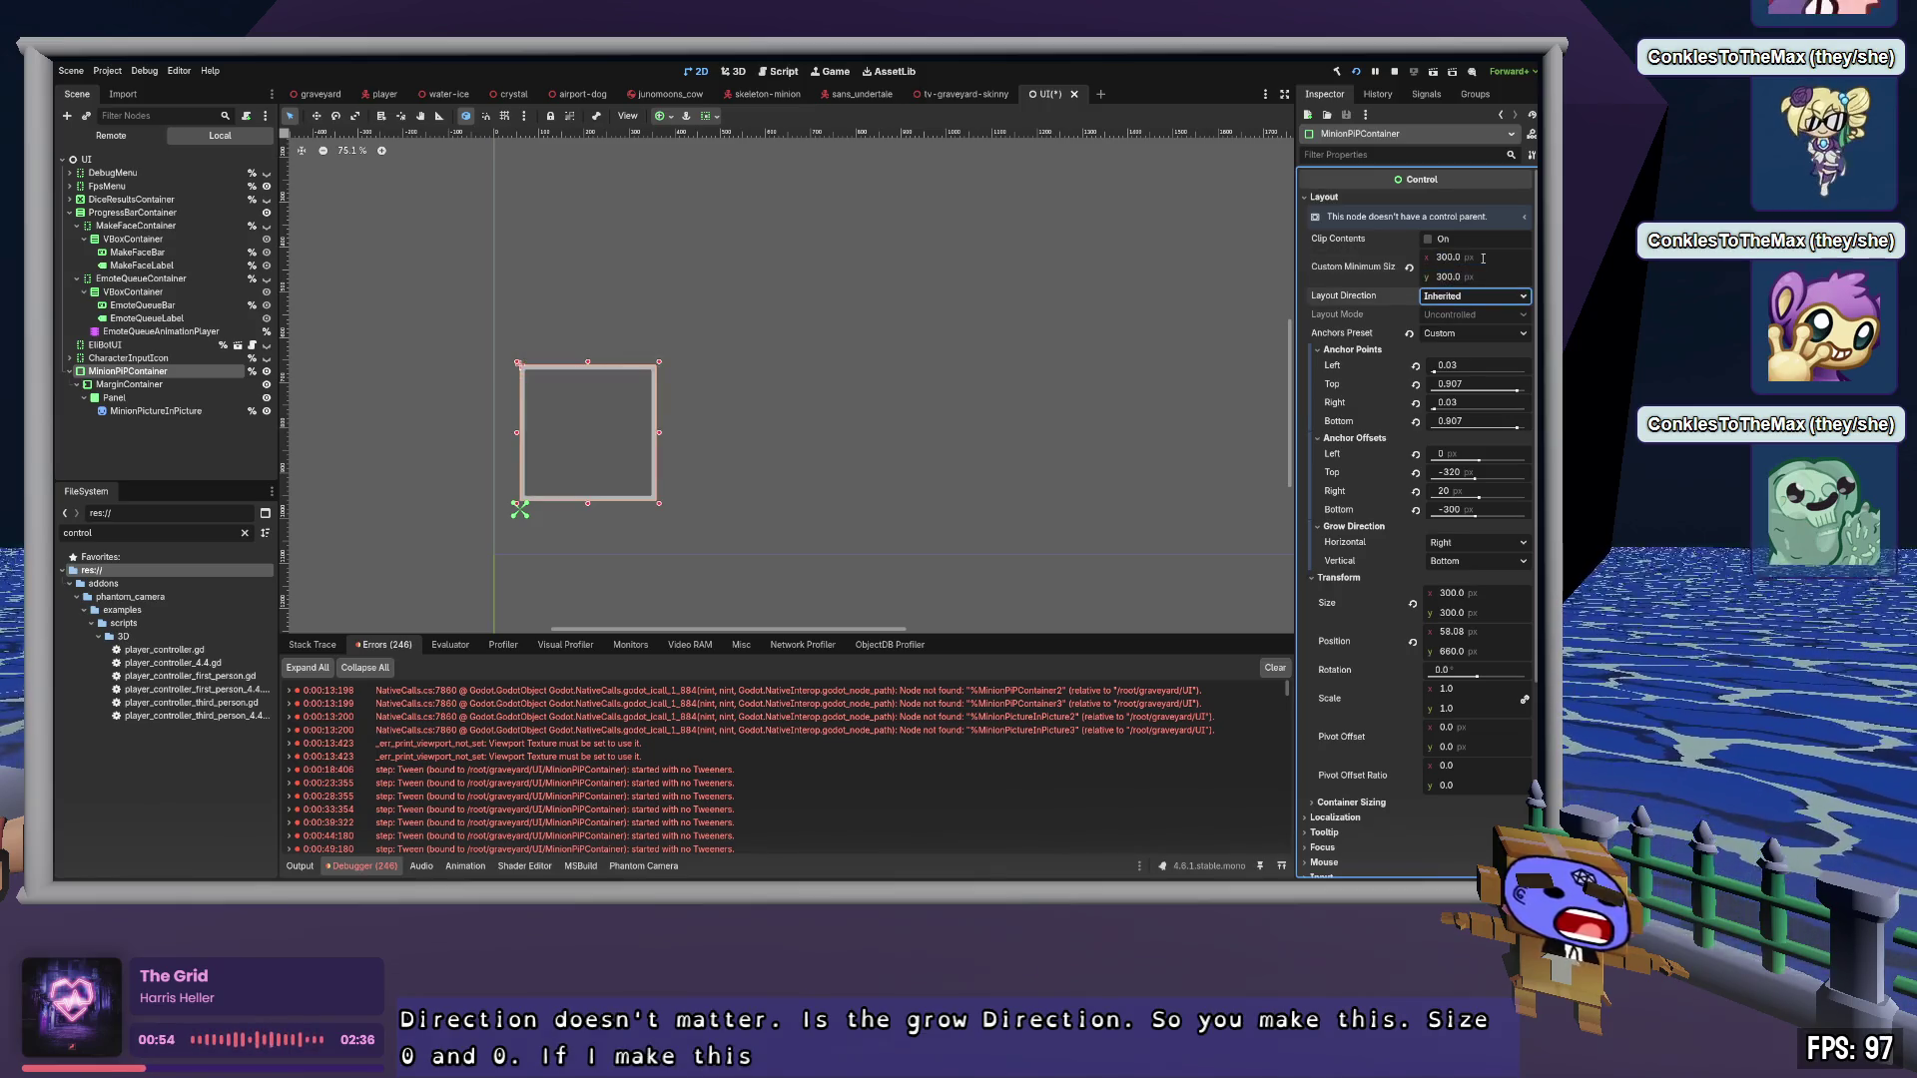
drag(1476, 277, 1504, 276)
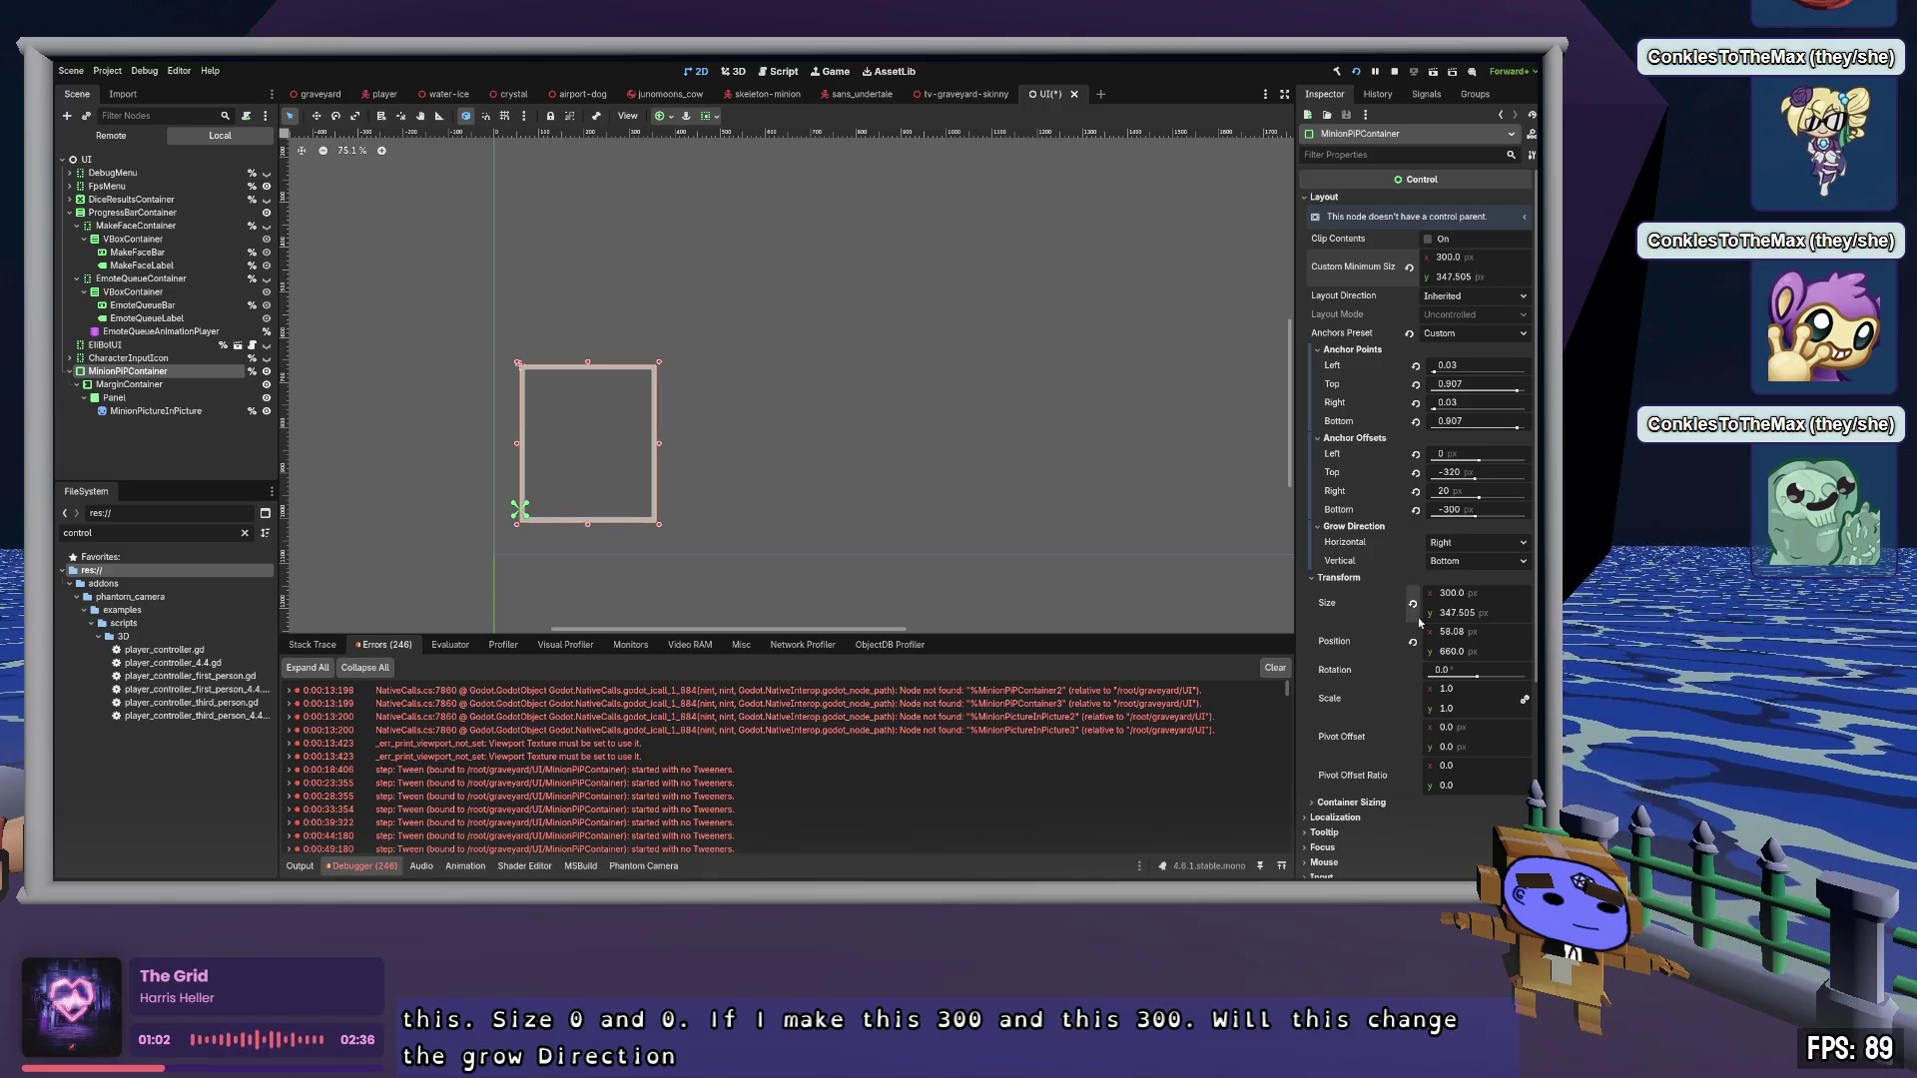
Set vertical grow direction to Top, reset custom minimum size to 0, and restore 20 × 20 size
click(1476, 560)
click(1464, 588)
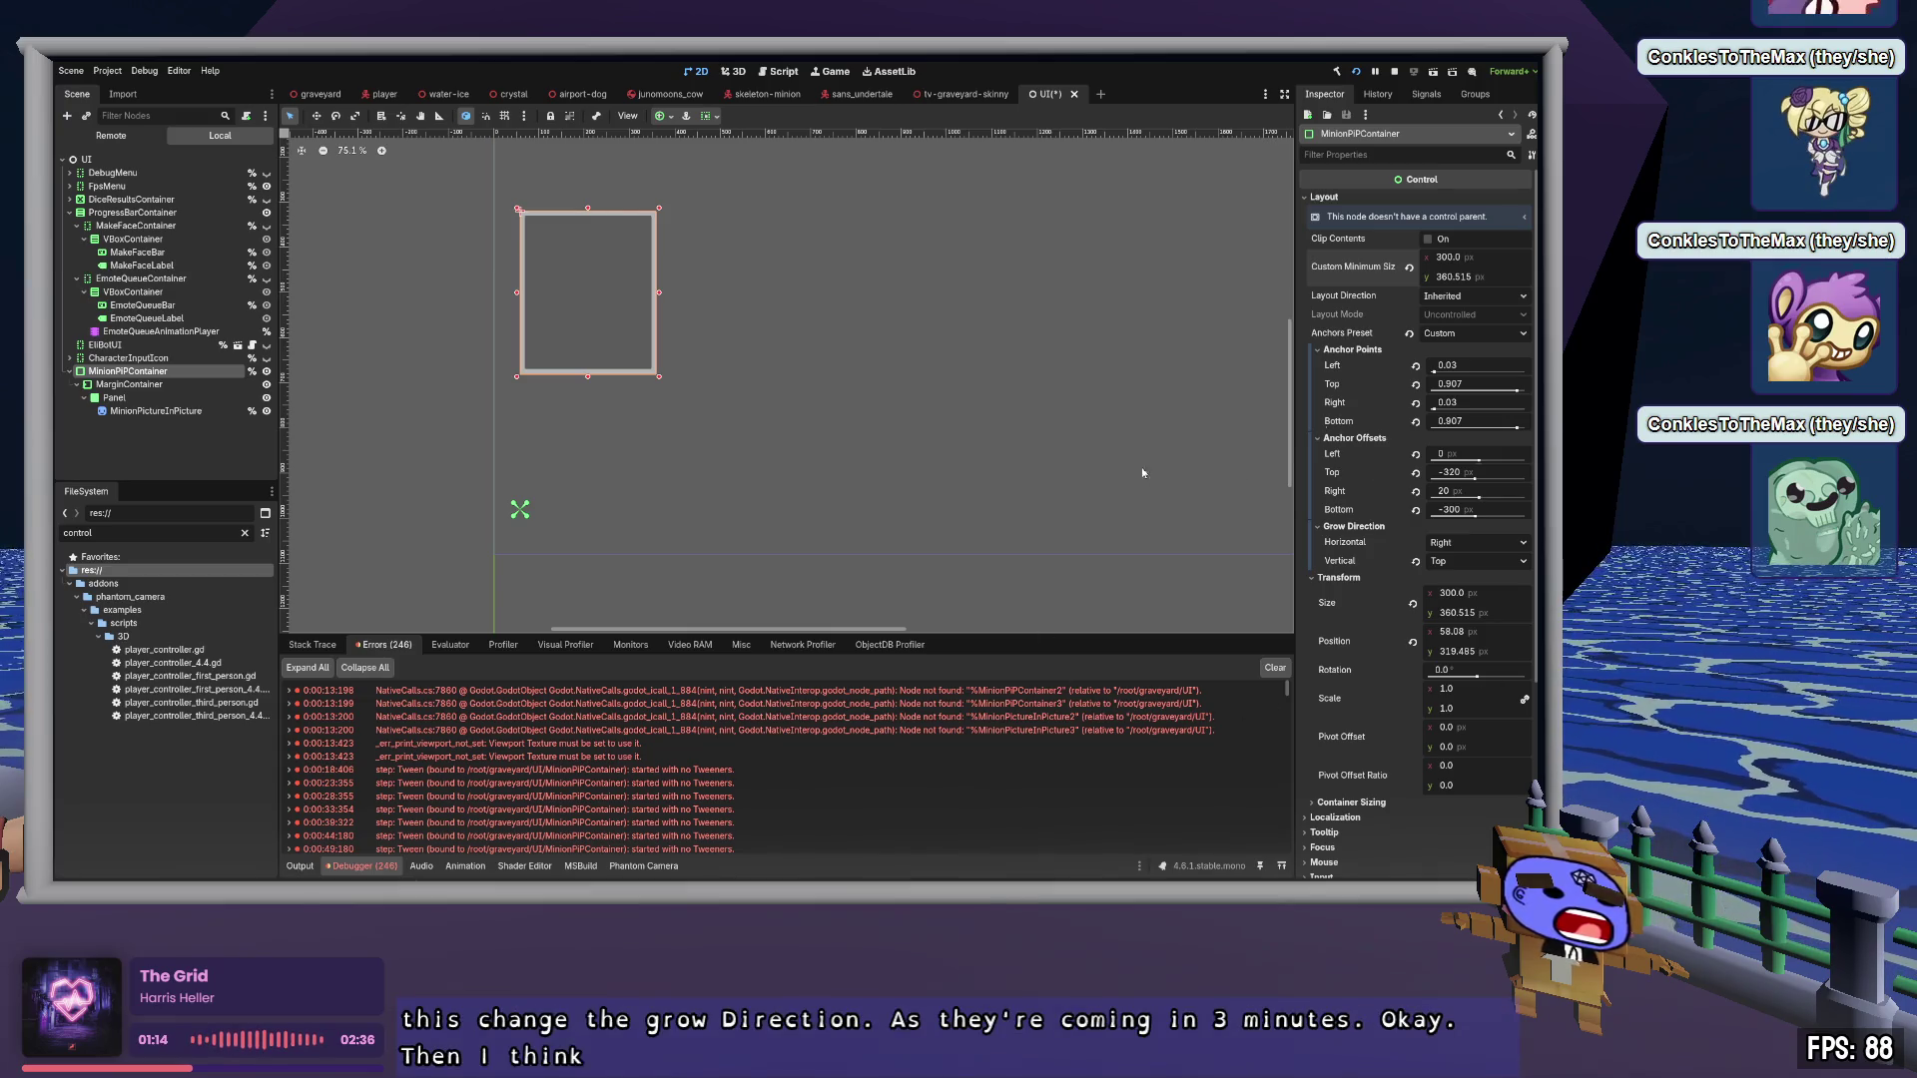
click(1496, 593)
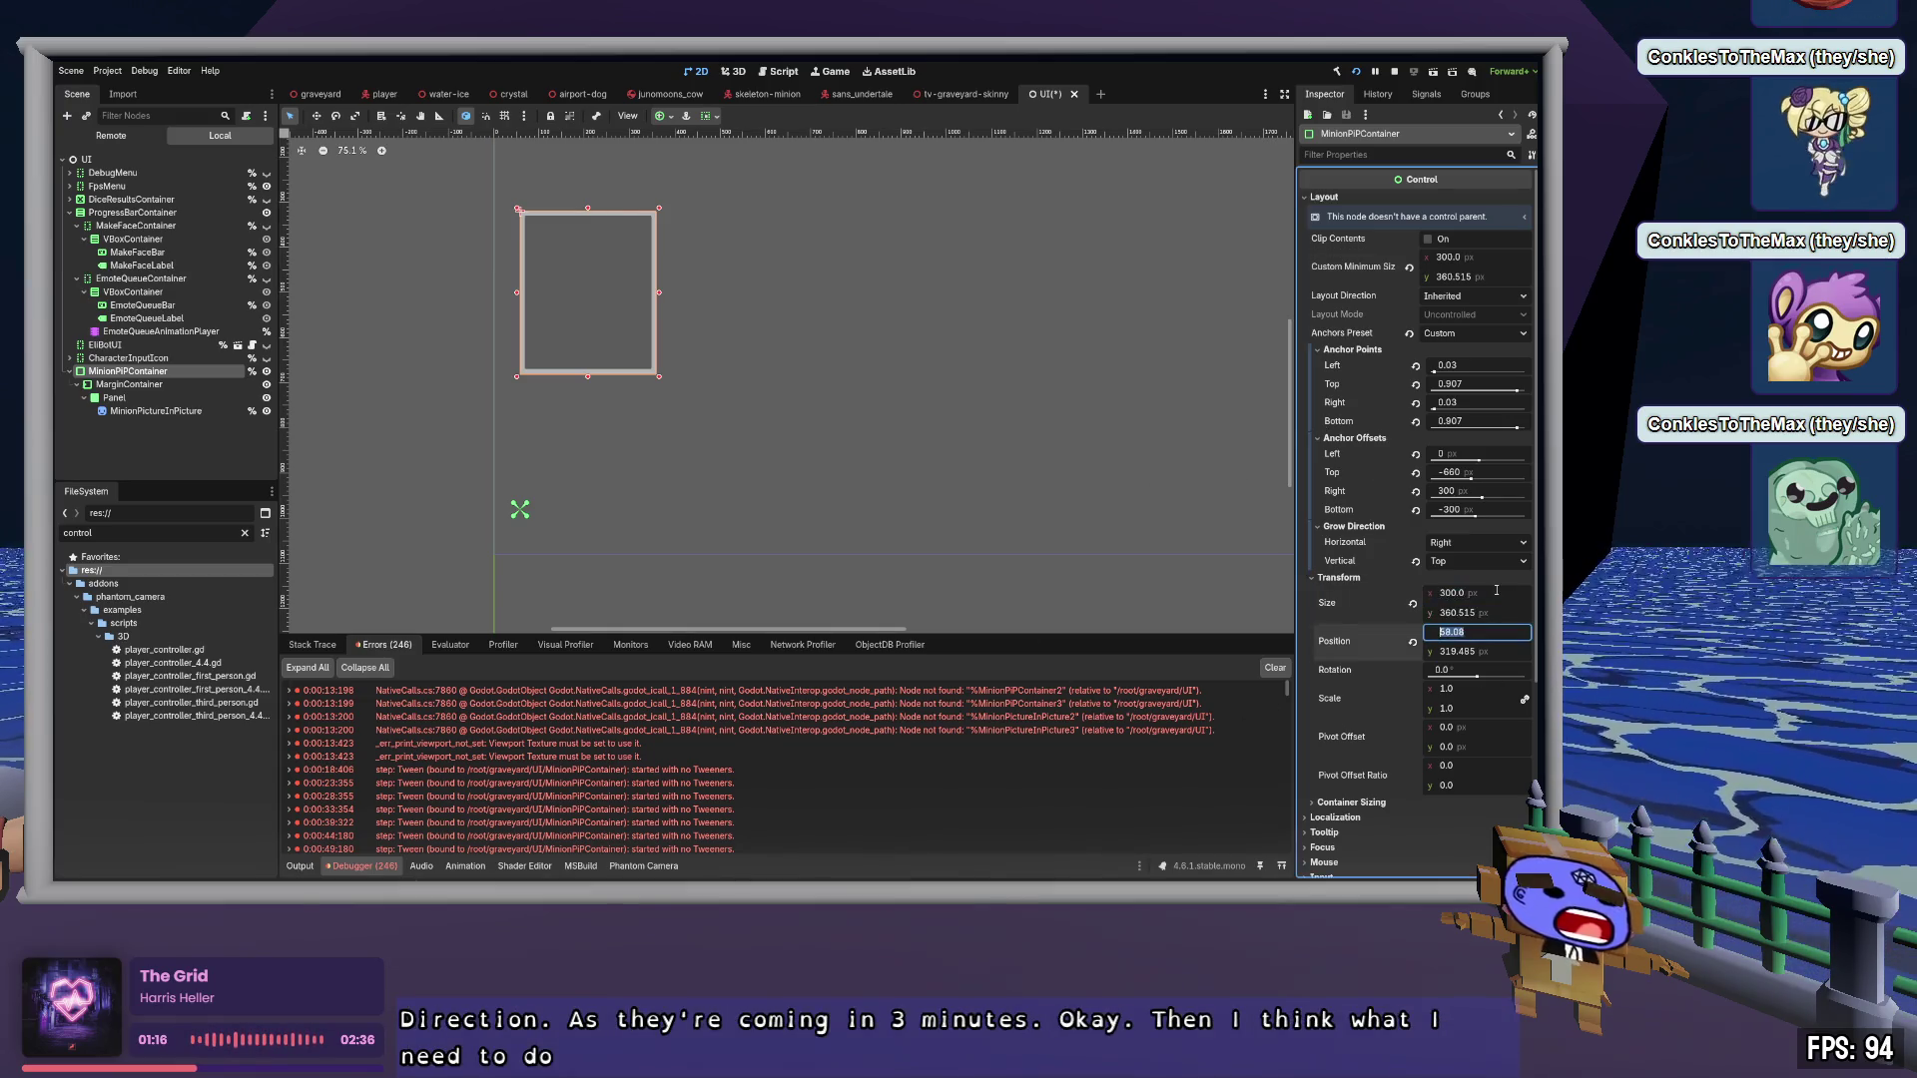
click(1478, 259)
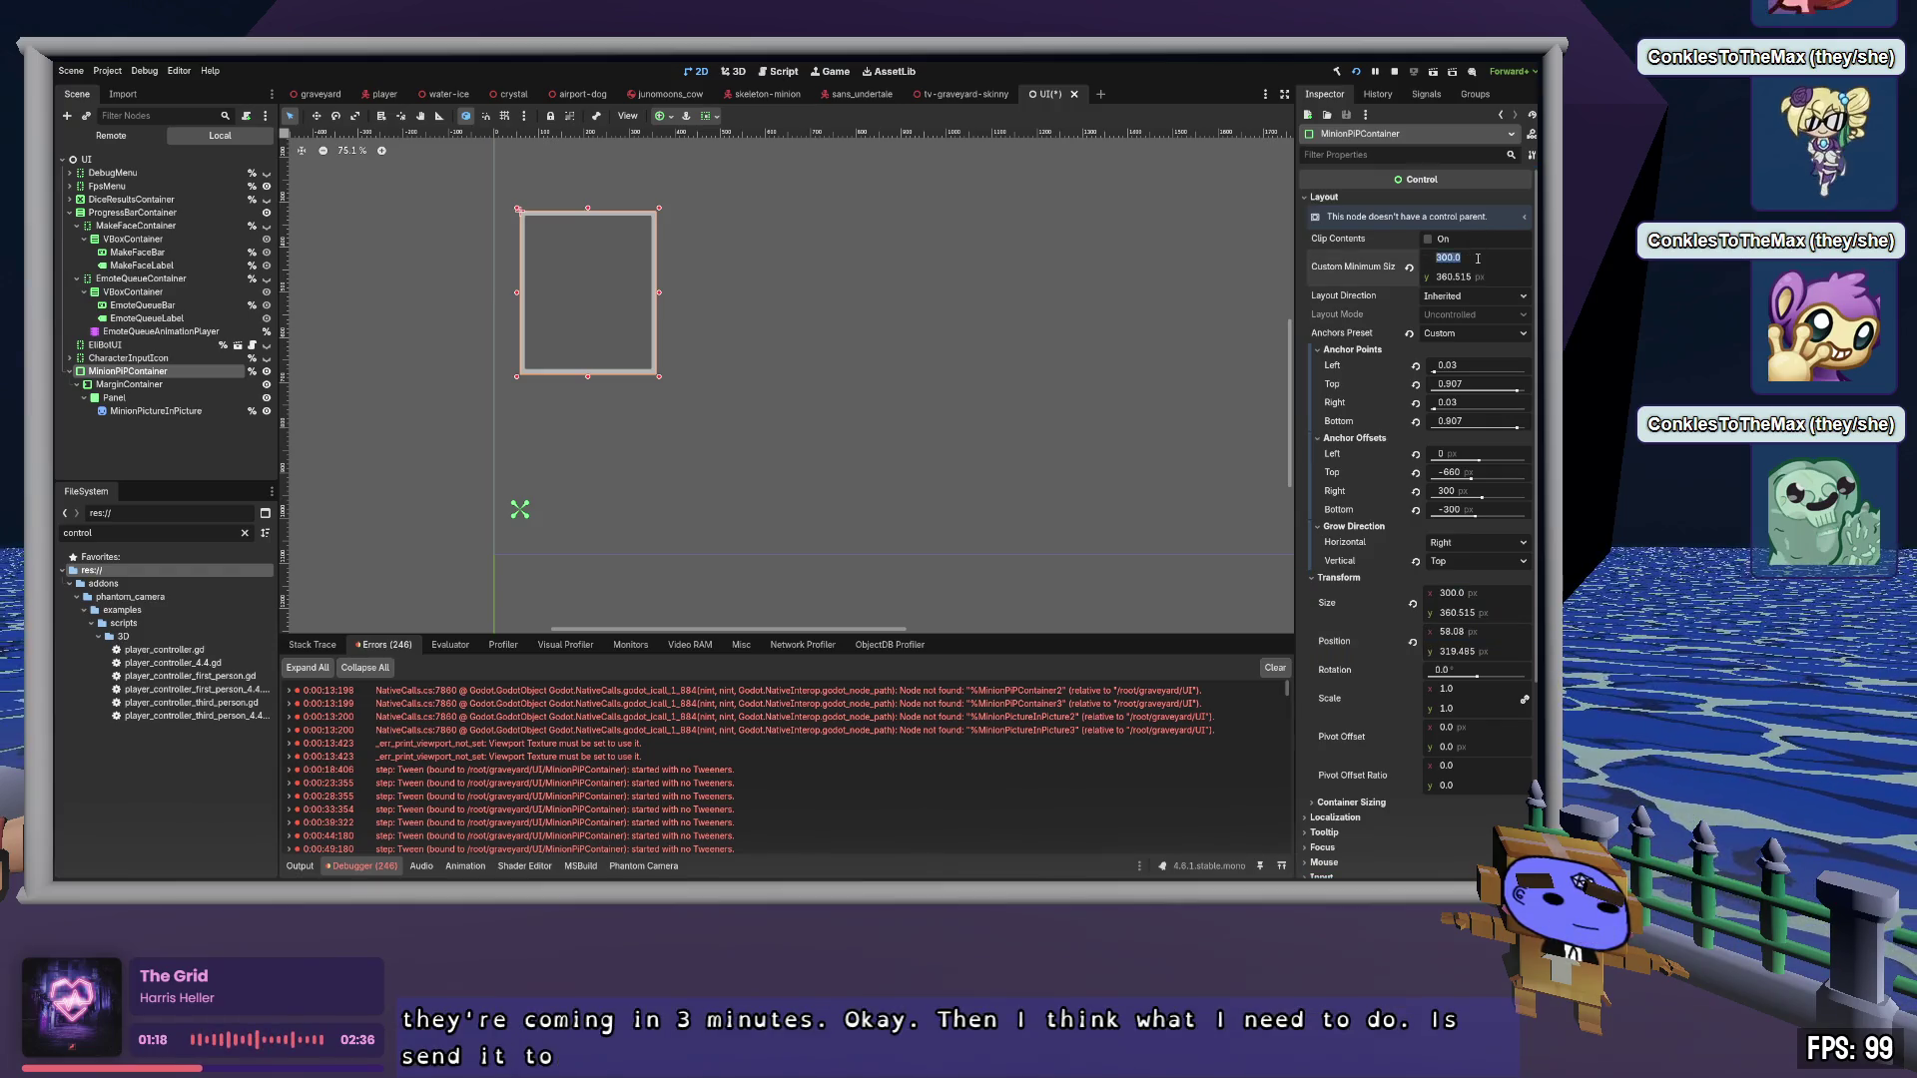
click(1409, 268)
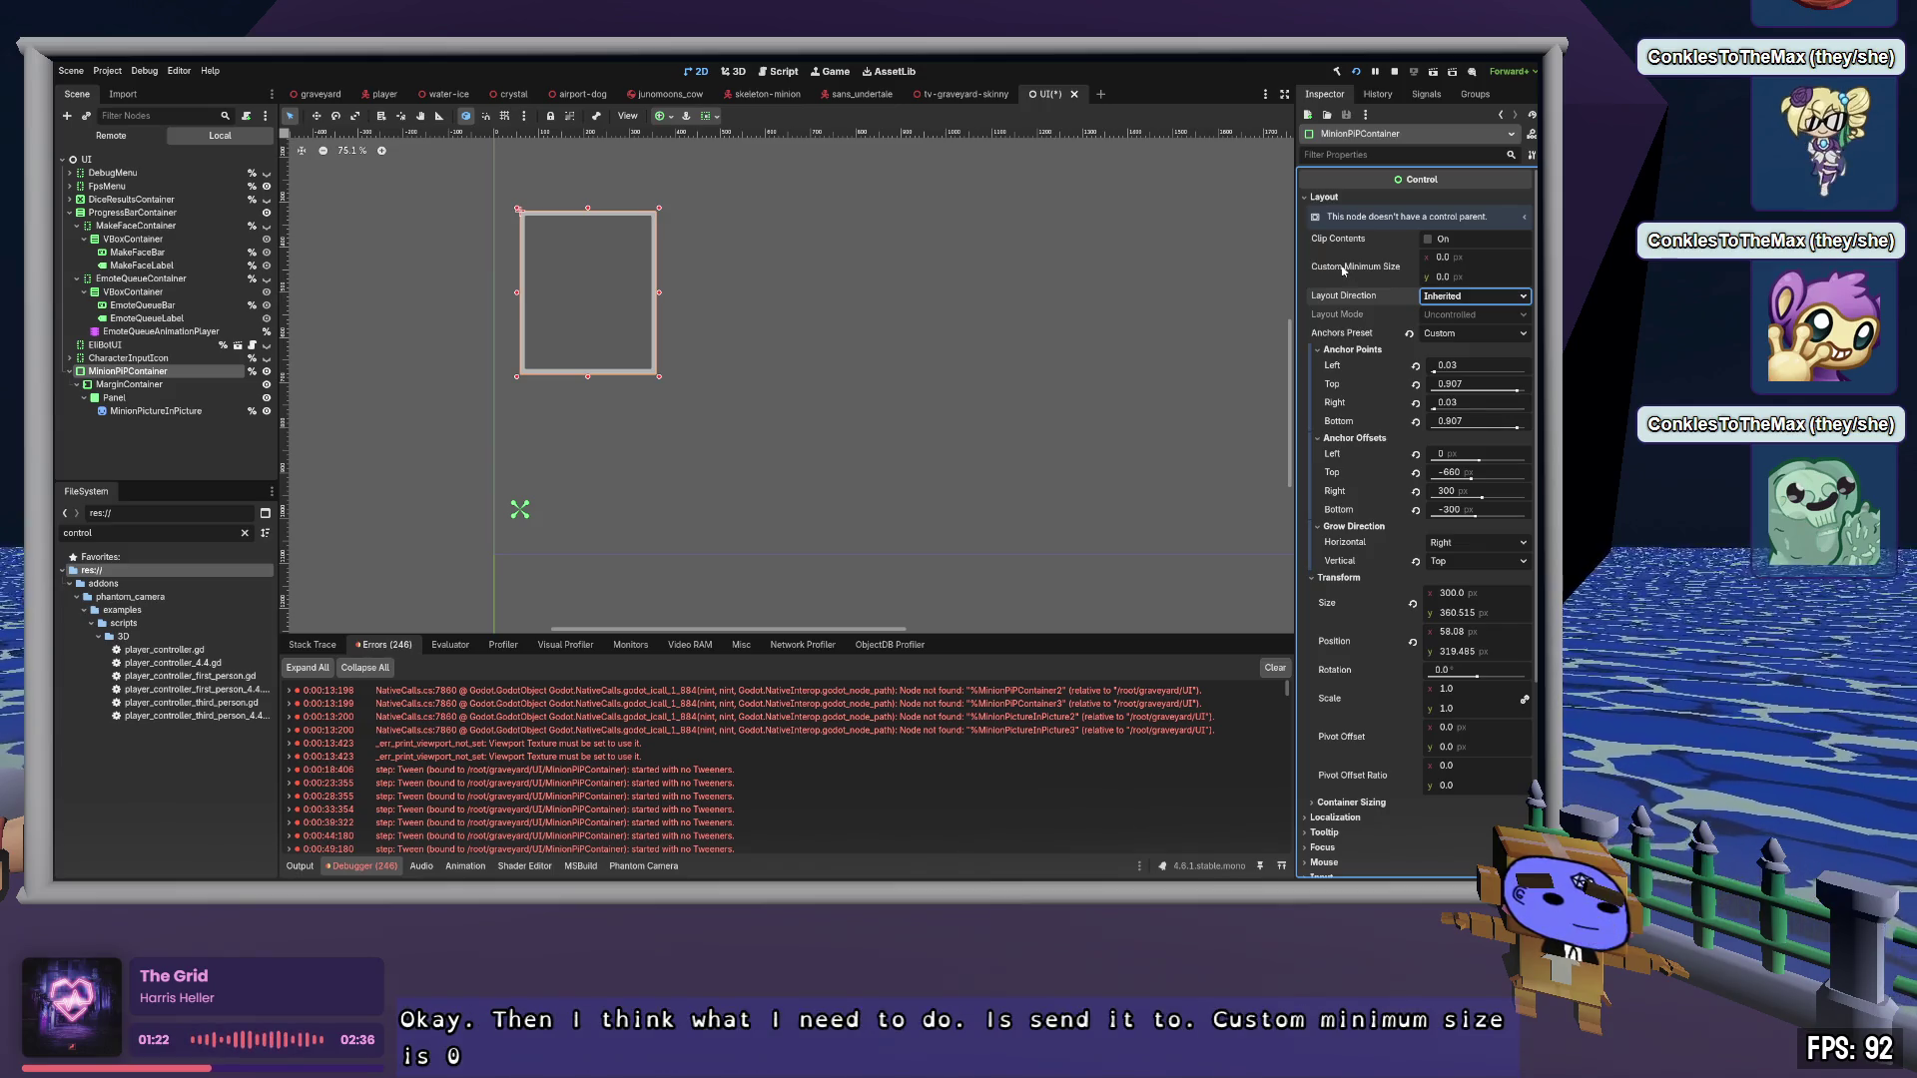
click(1363, 269)
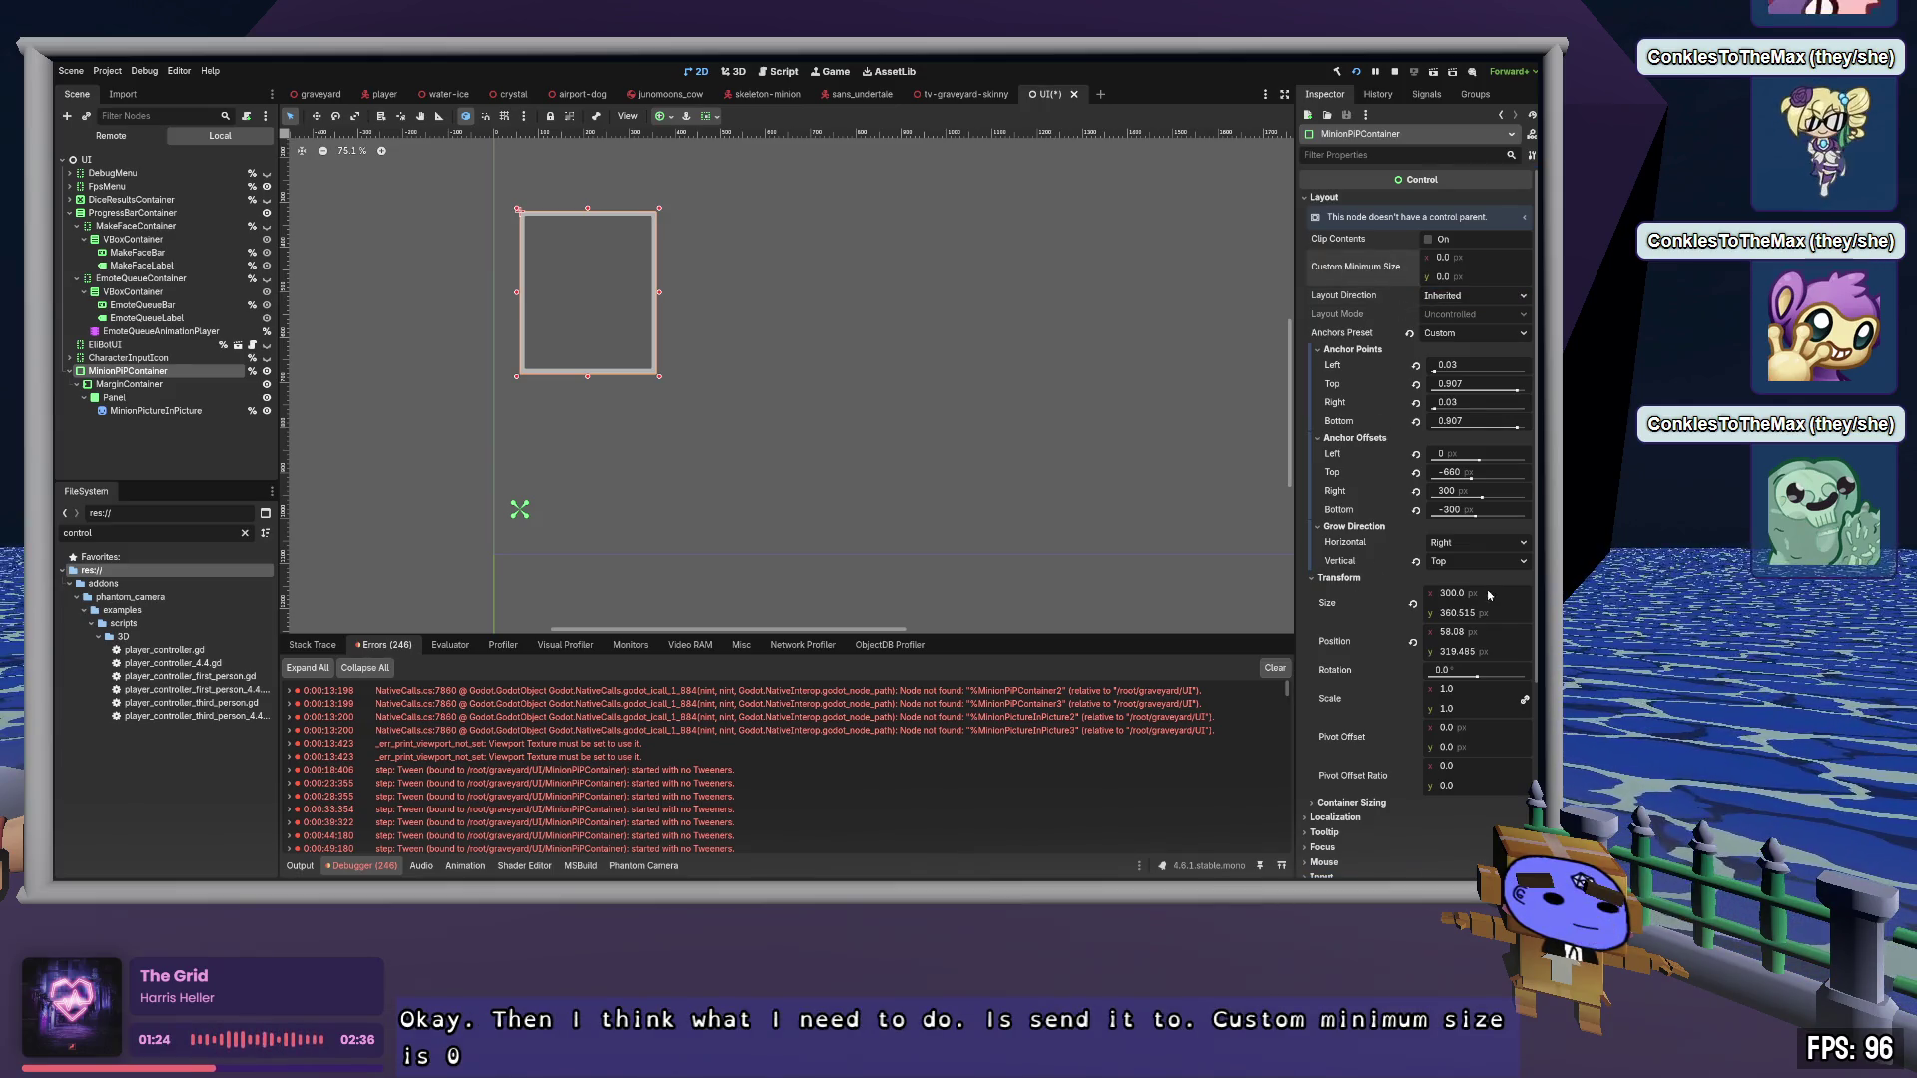
click(1412, 604)
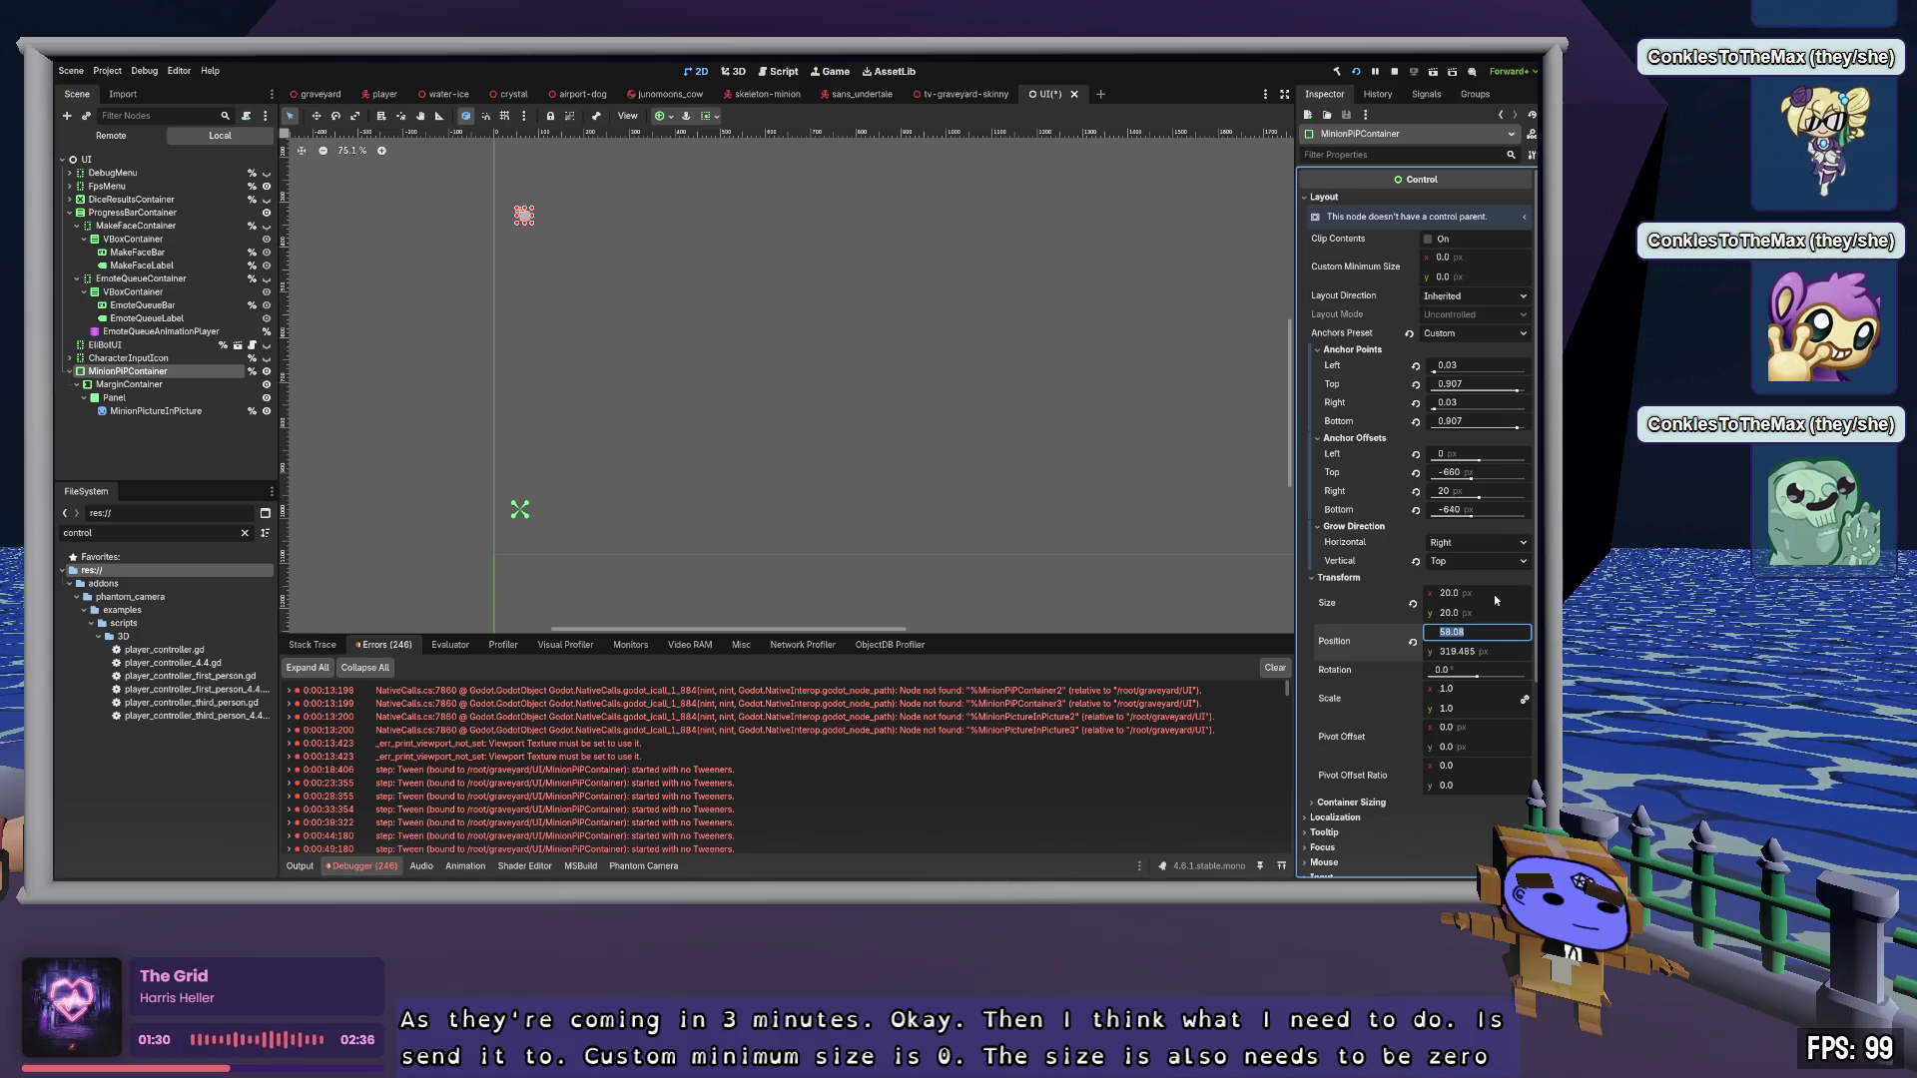
Set the Bottom and Right anchor offsets to 0 and reset Top and Left offsets to 0
click(1503, 471)
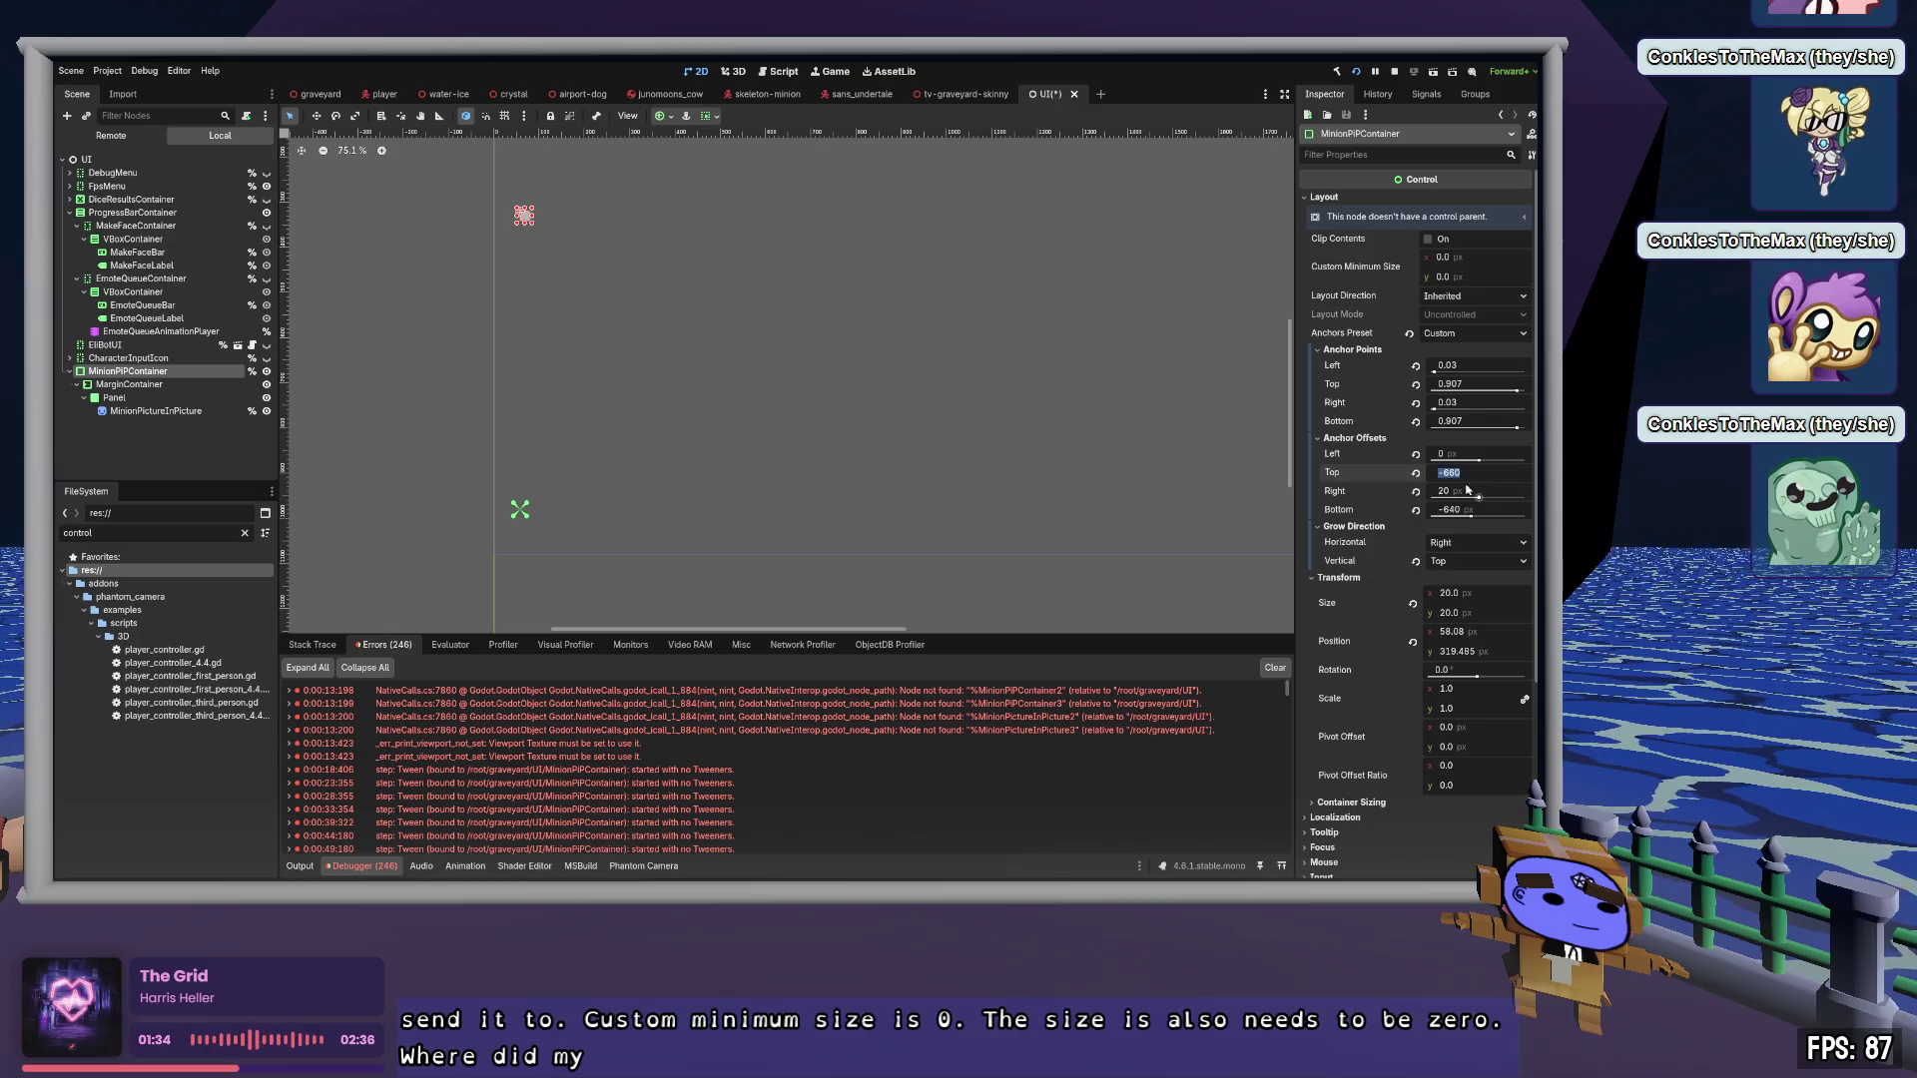
click(1215, 552)
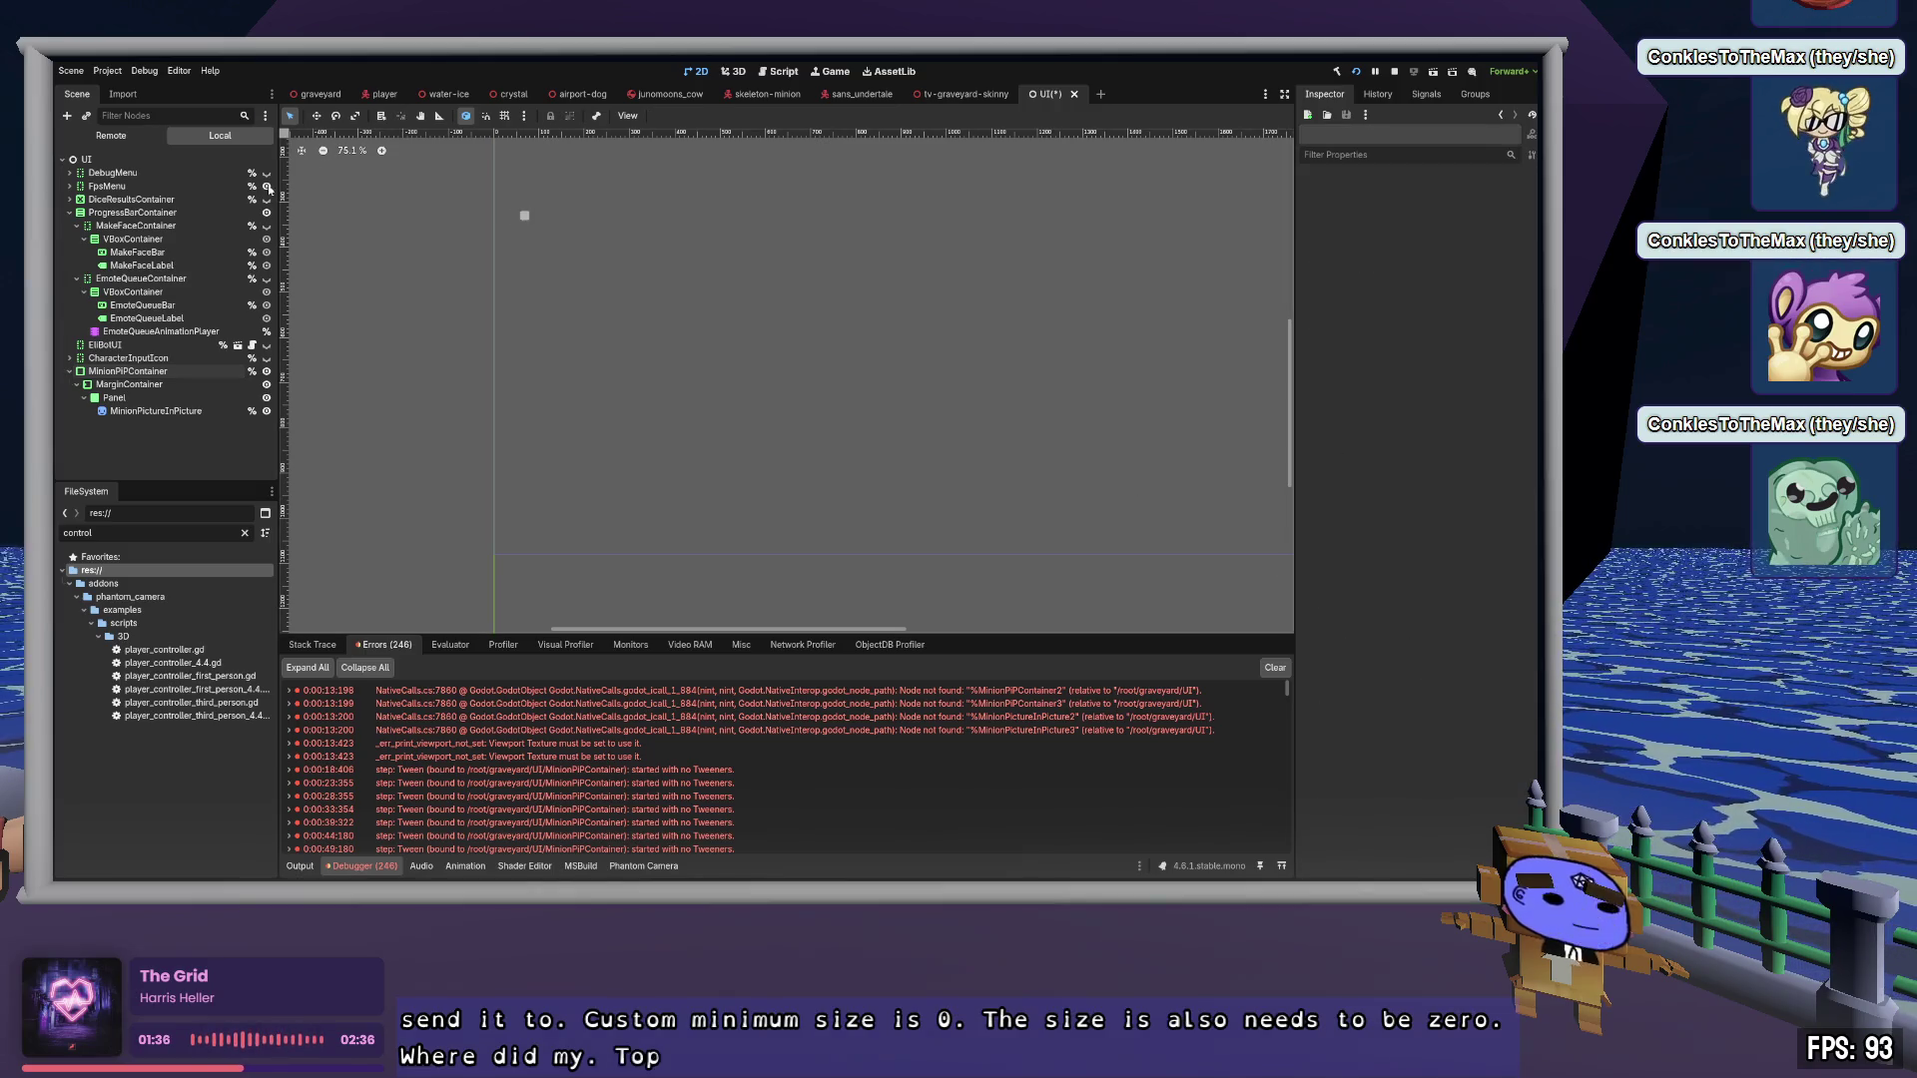
click(127, 370)
drag(1472, 480, 1479, 516)
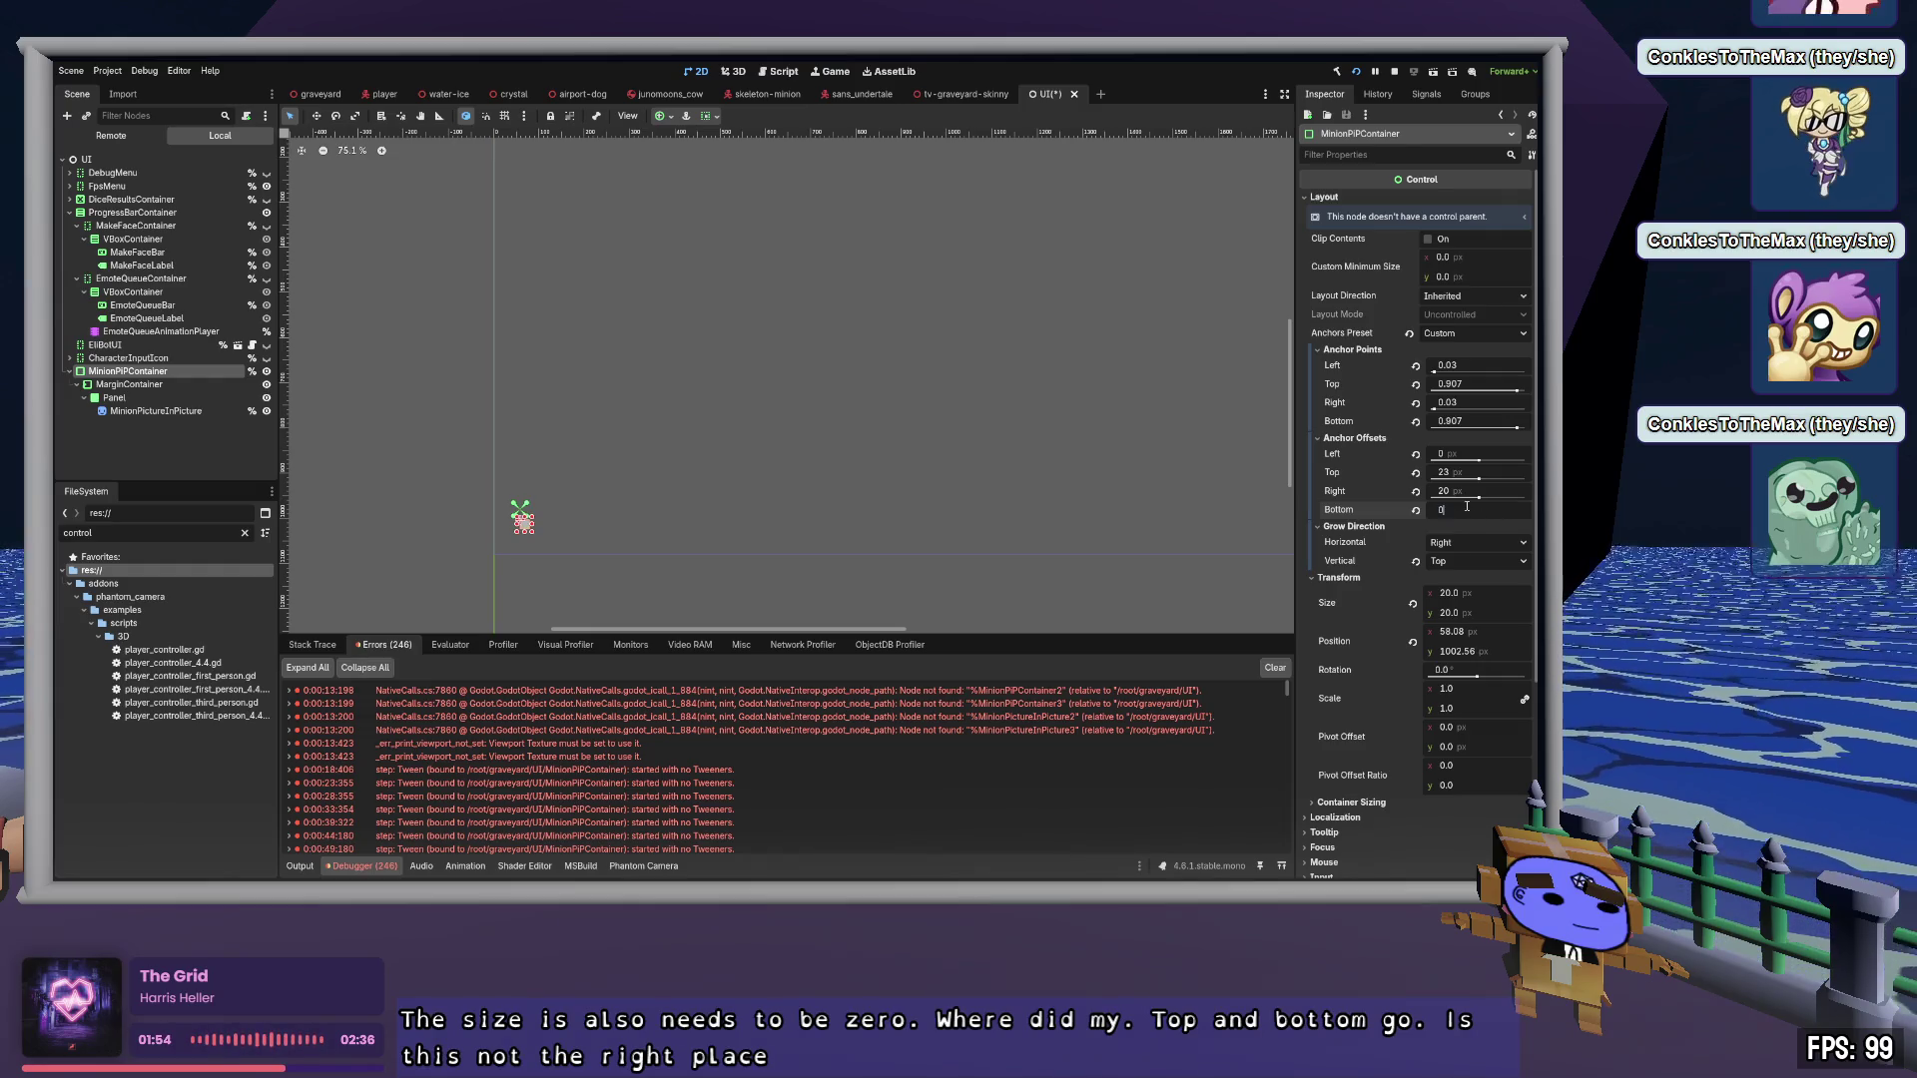
key(Tab)
click(1468, 491)
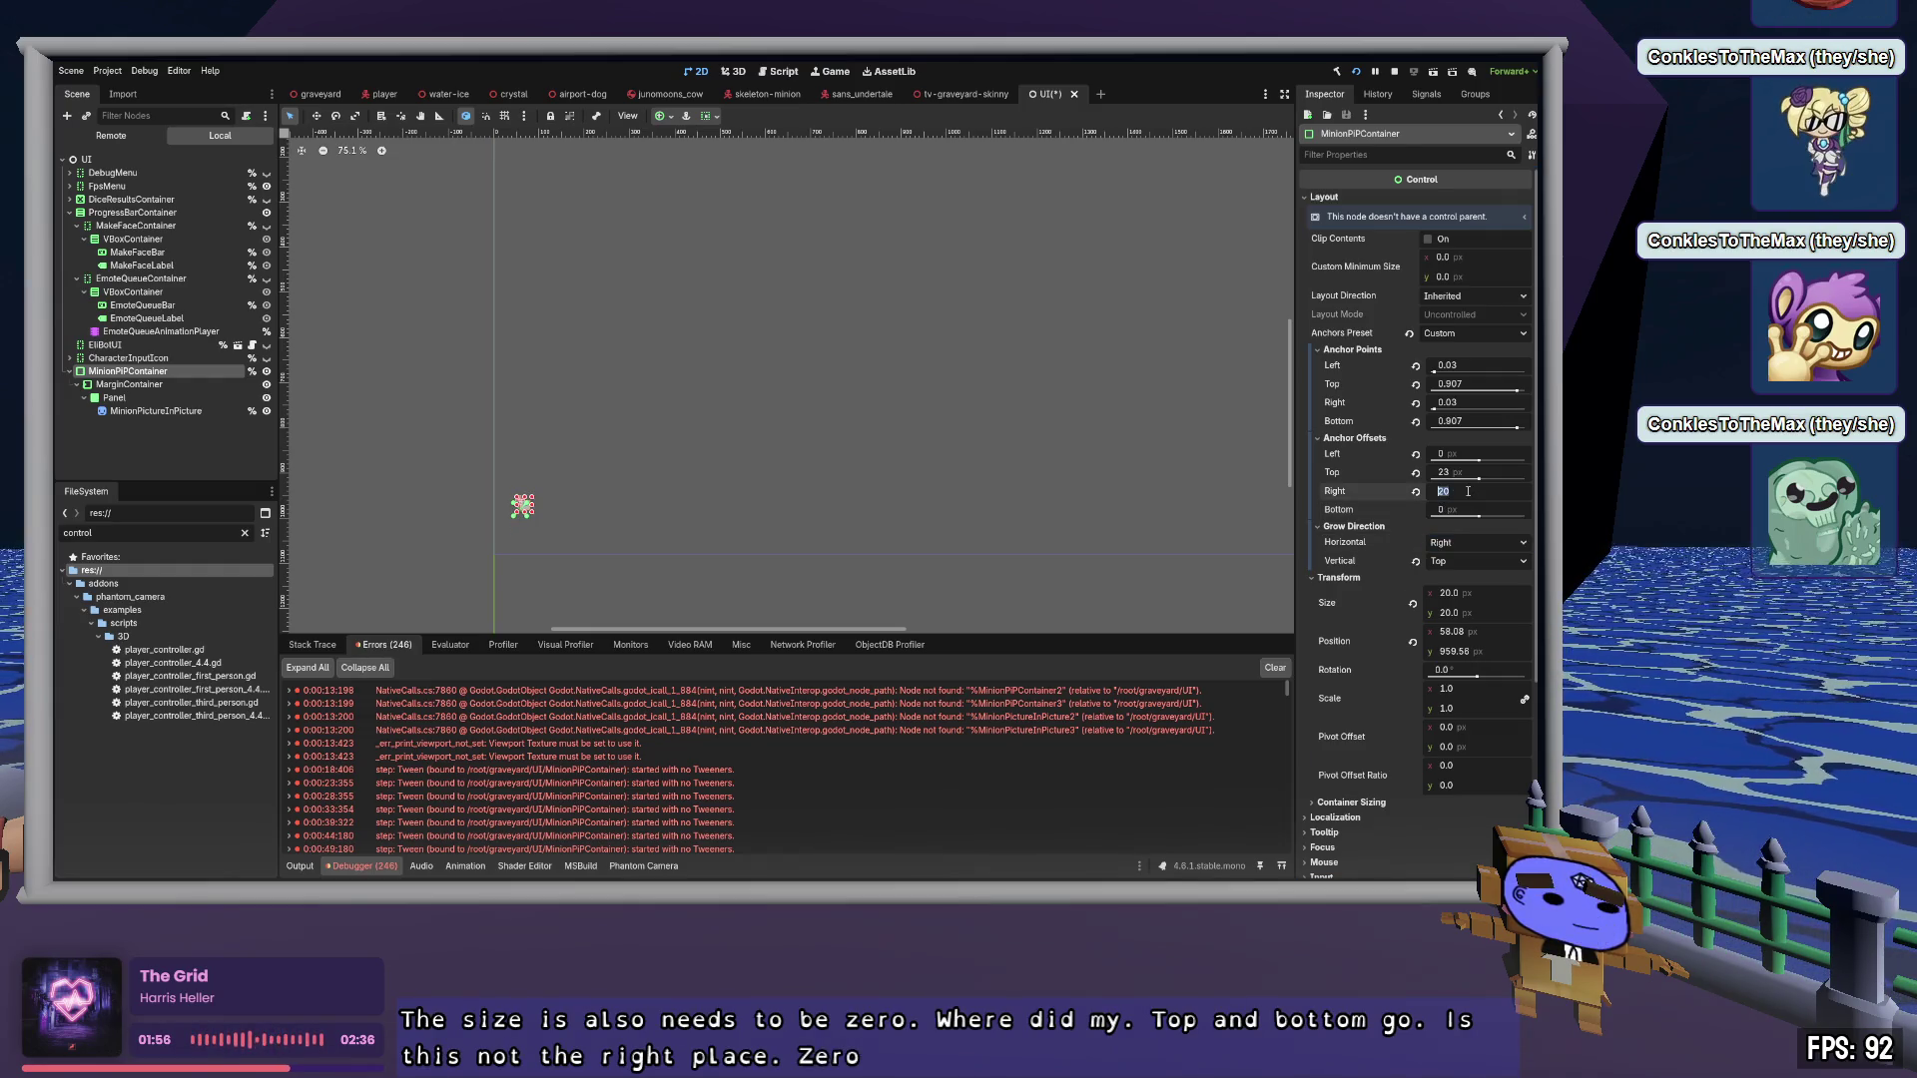
text(0)
key(Tab)
click(1414, 472)
click(1415, 455)
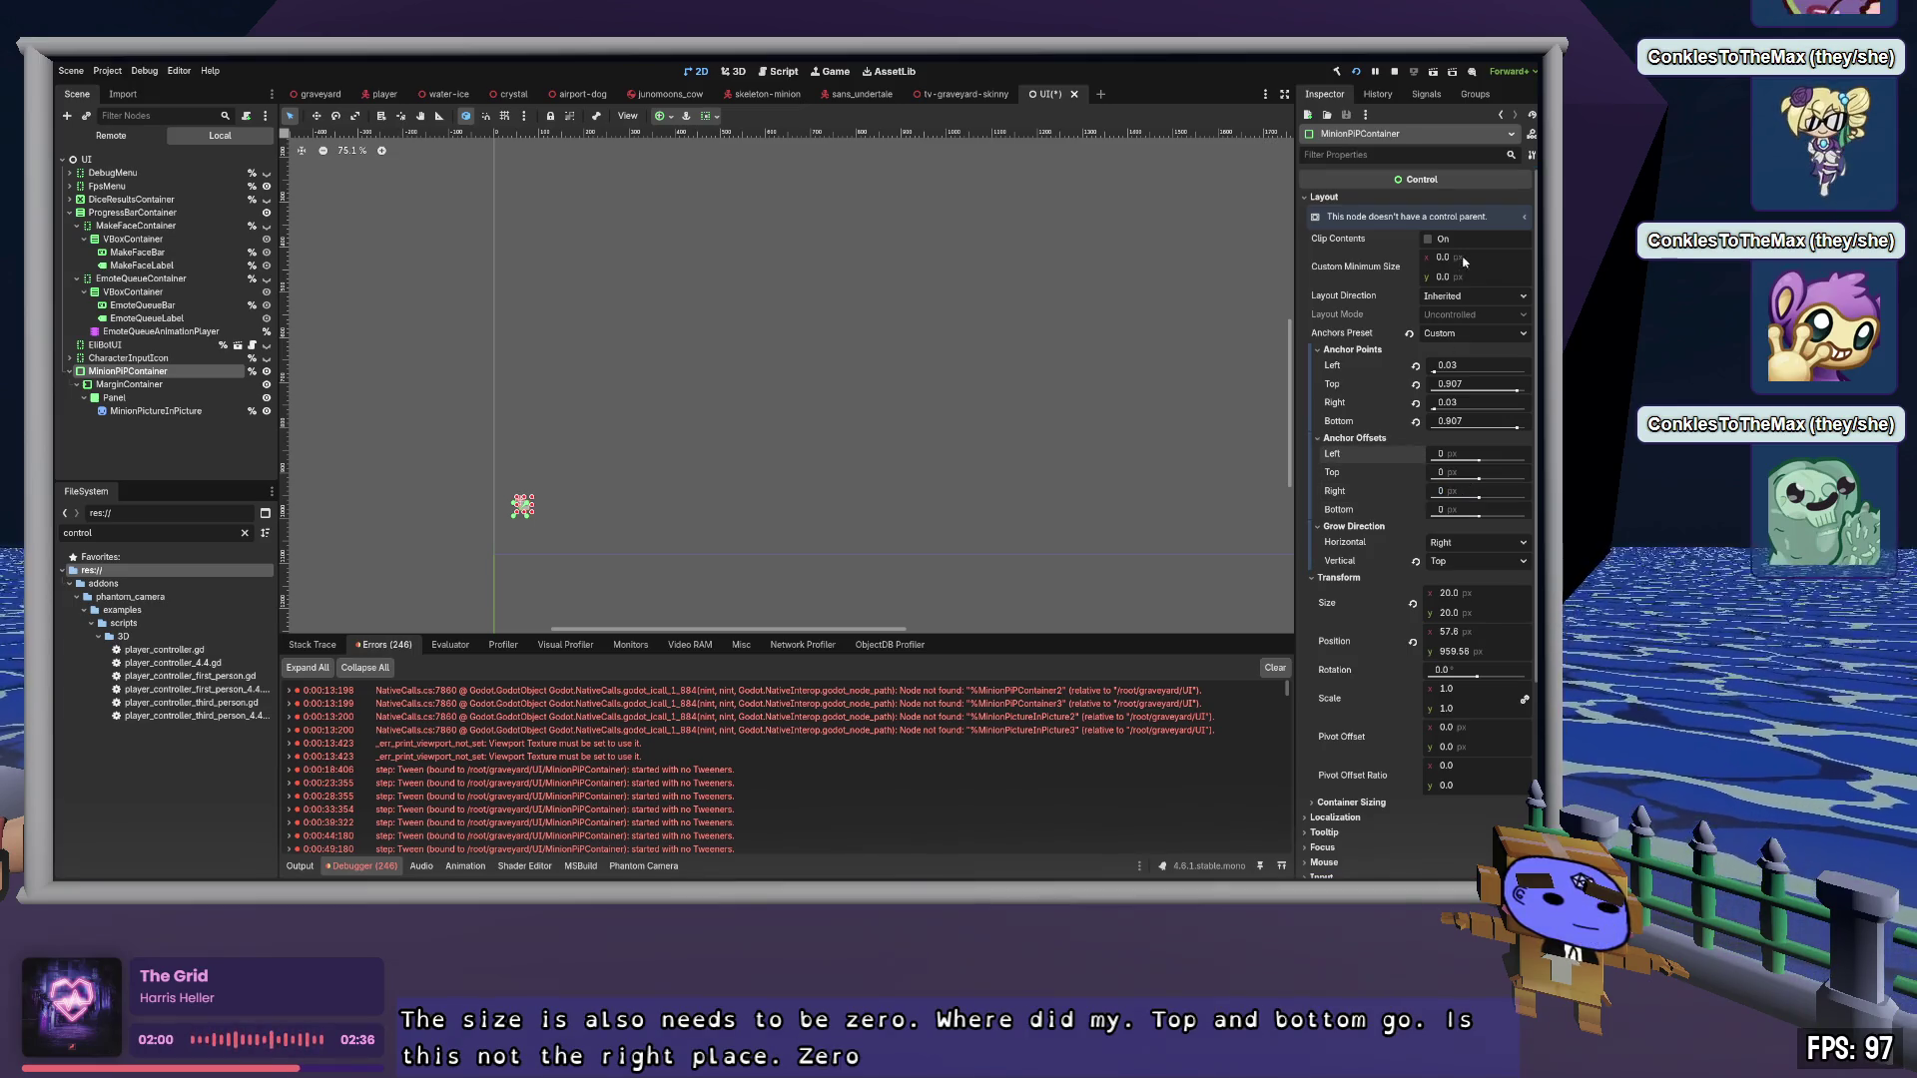
mouse_move(1450, 277)
mouse_down()
mouse_move(1484, 276)
mouse_move(1444, 260)
mouse_move(1463, 260)
mouse_up()
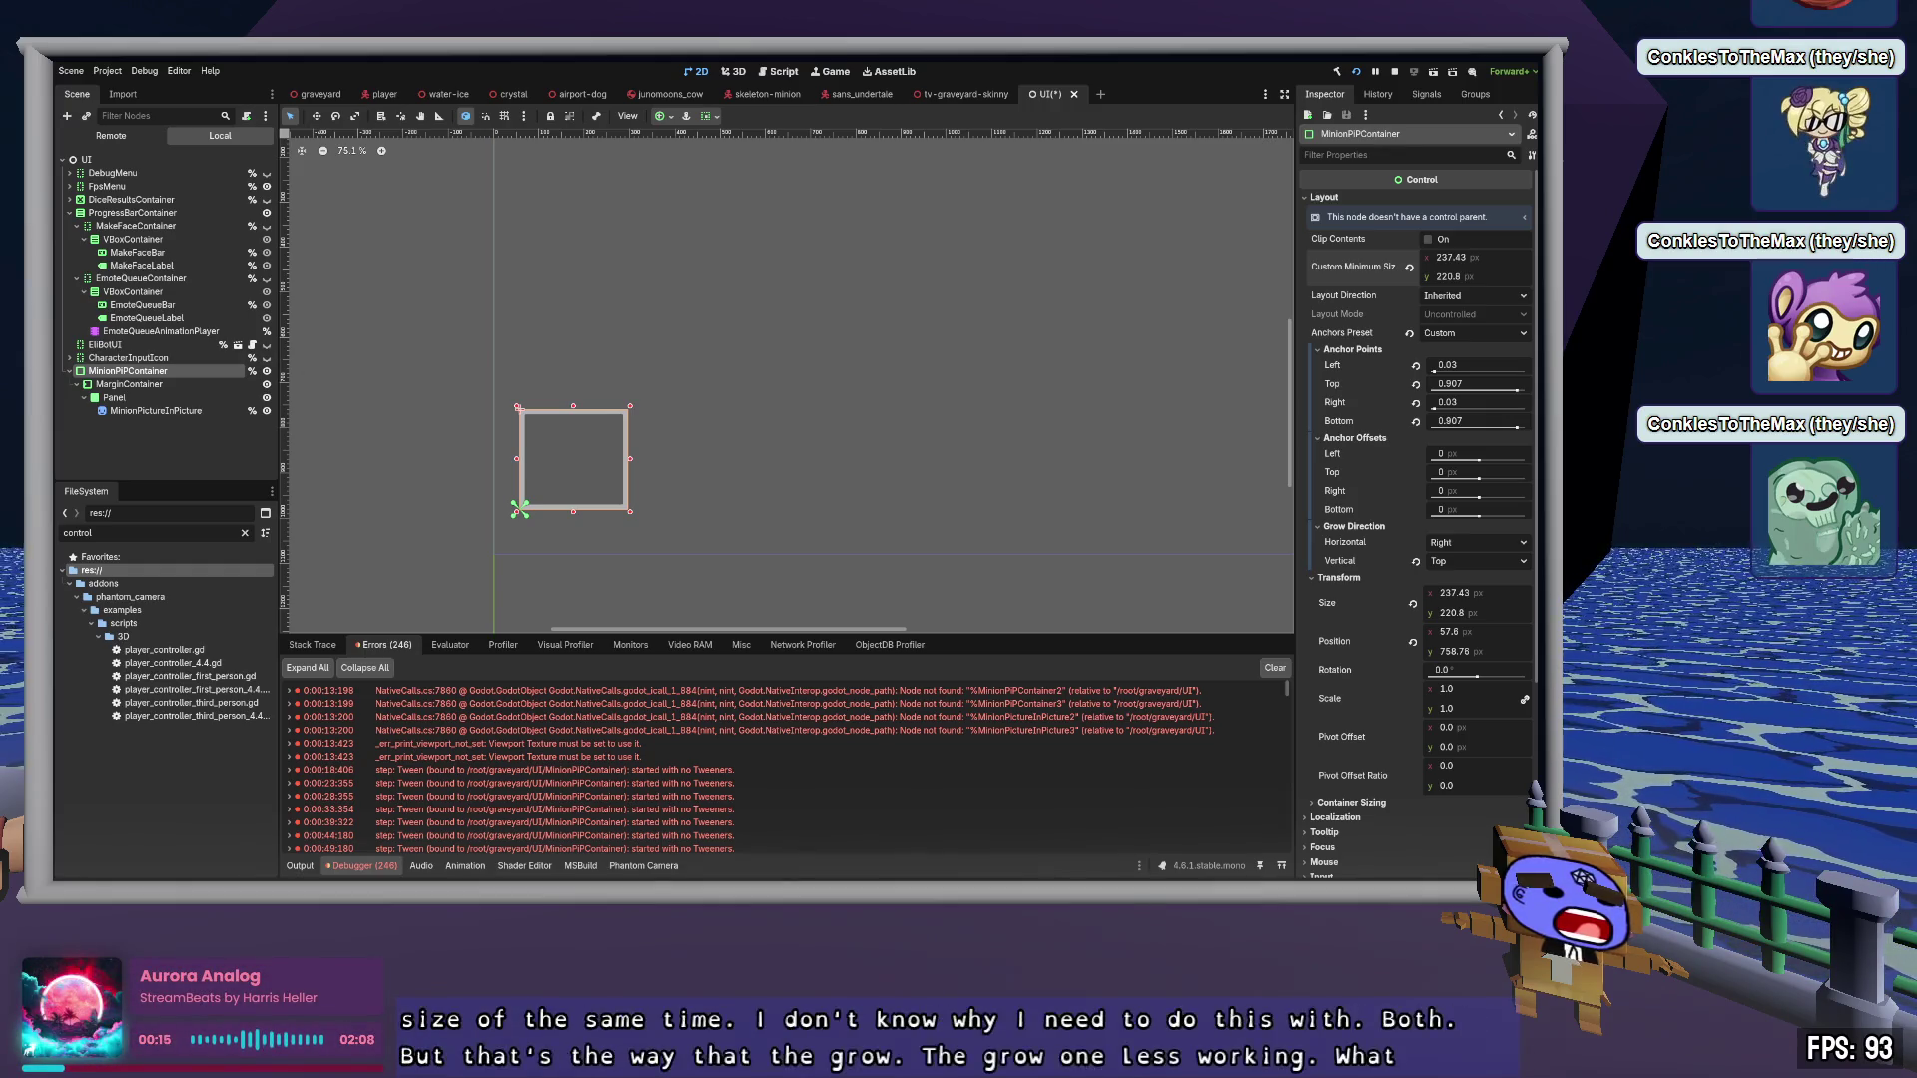
Switch from Godot back to UiHandler.cs in Zed
key(alt+Tab)
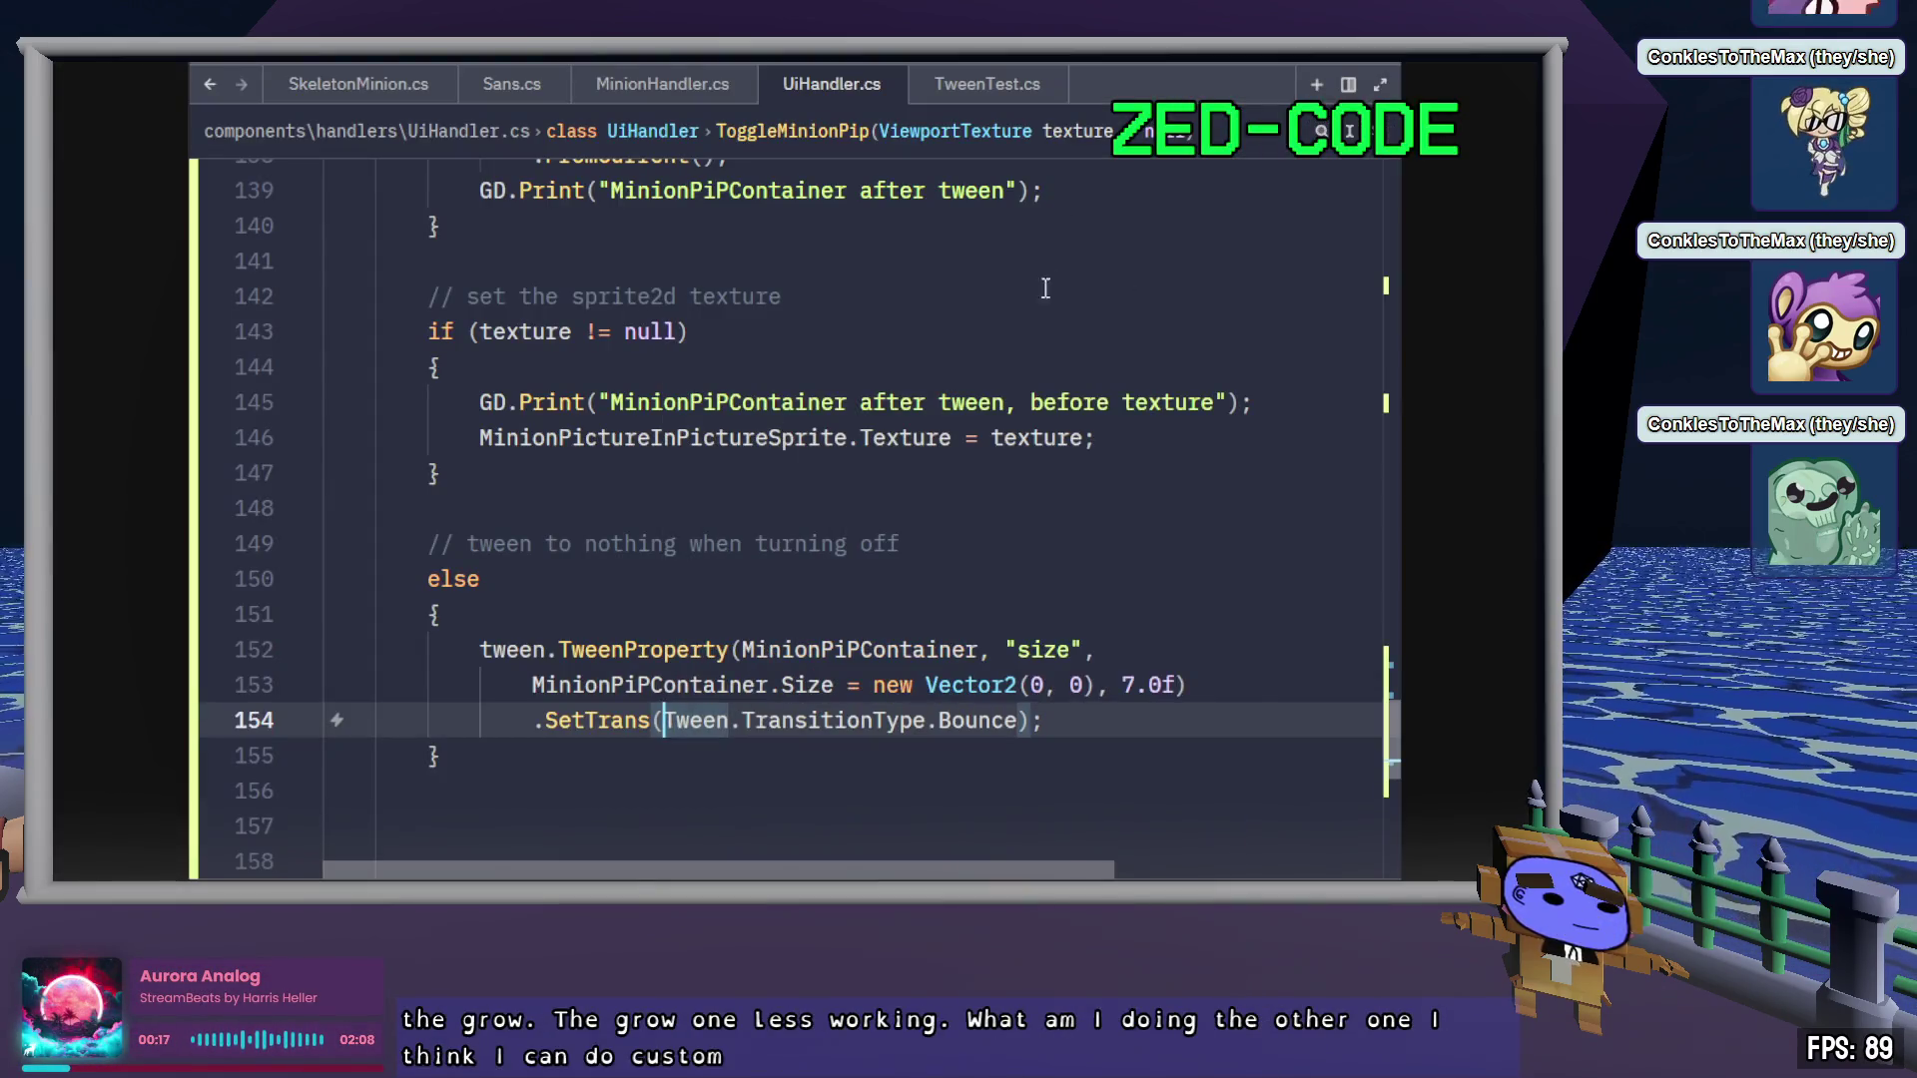
Place the caret after line 144's brace and briefly browse the project file tree before hiding it
click(916, 372)
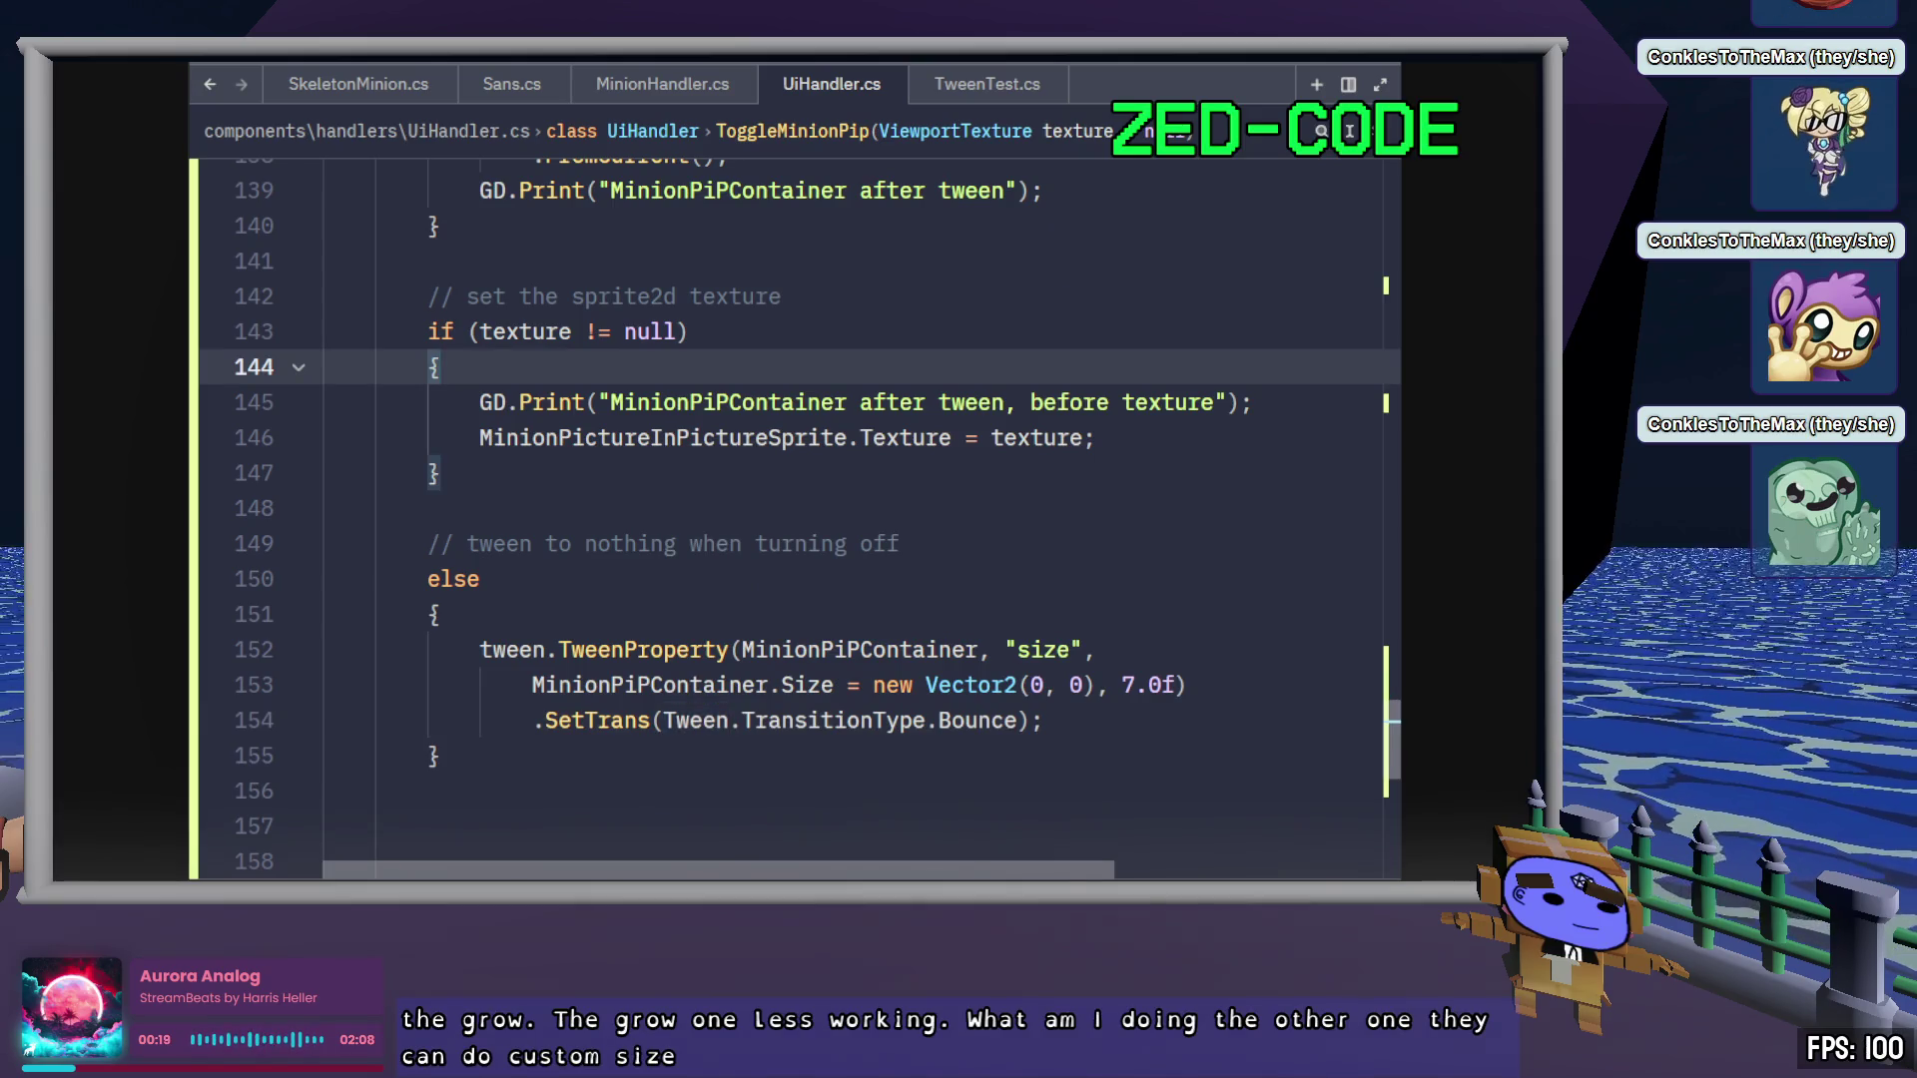
key(ctrl+b)
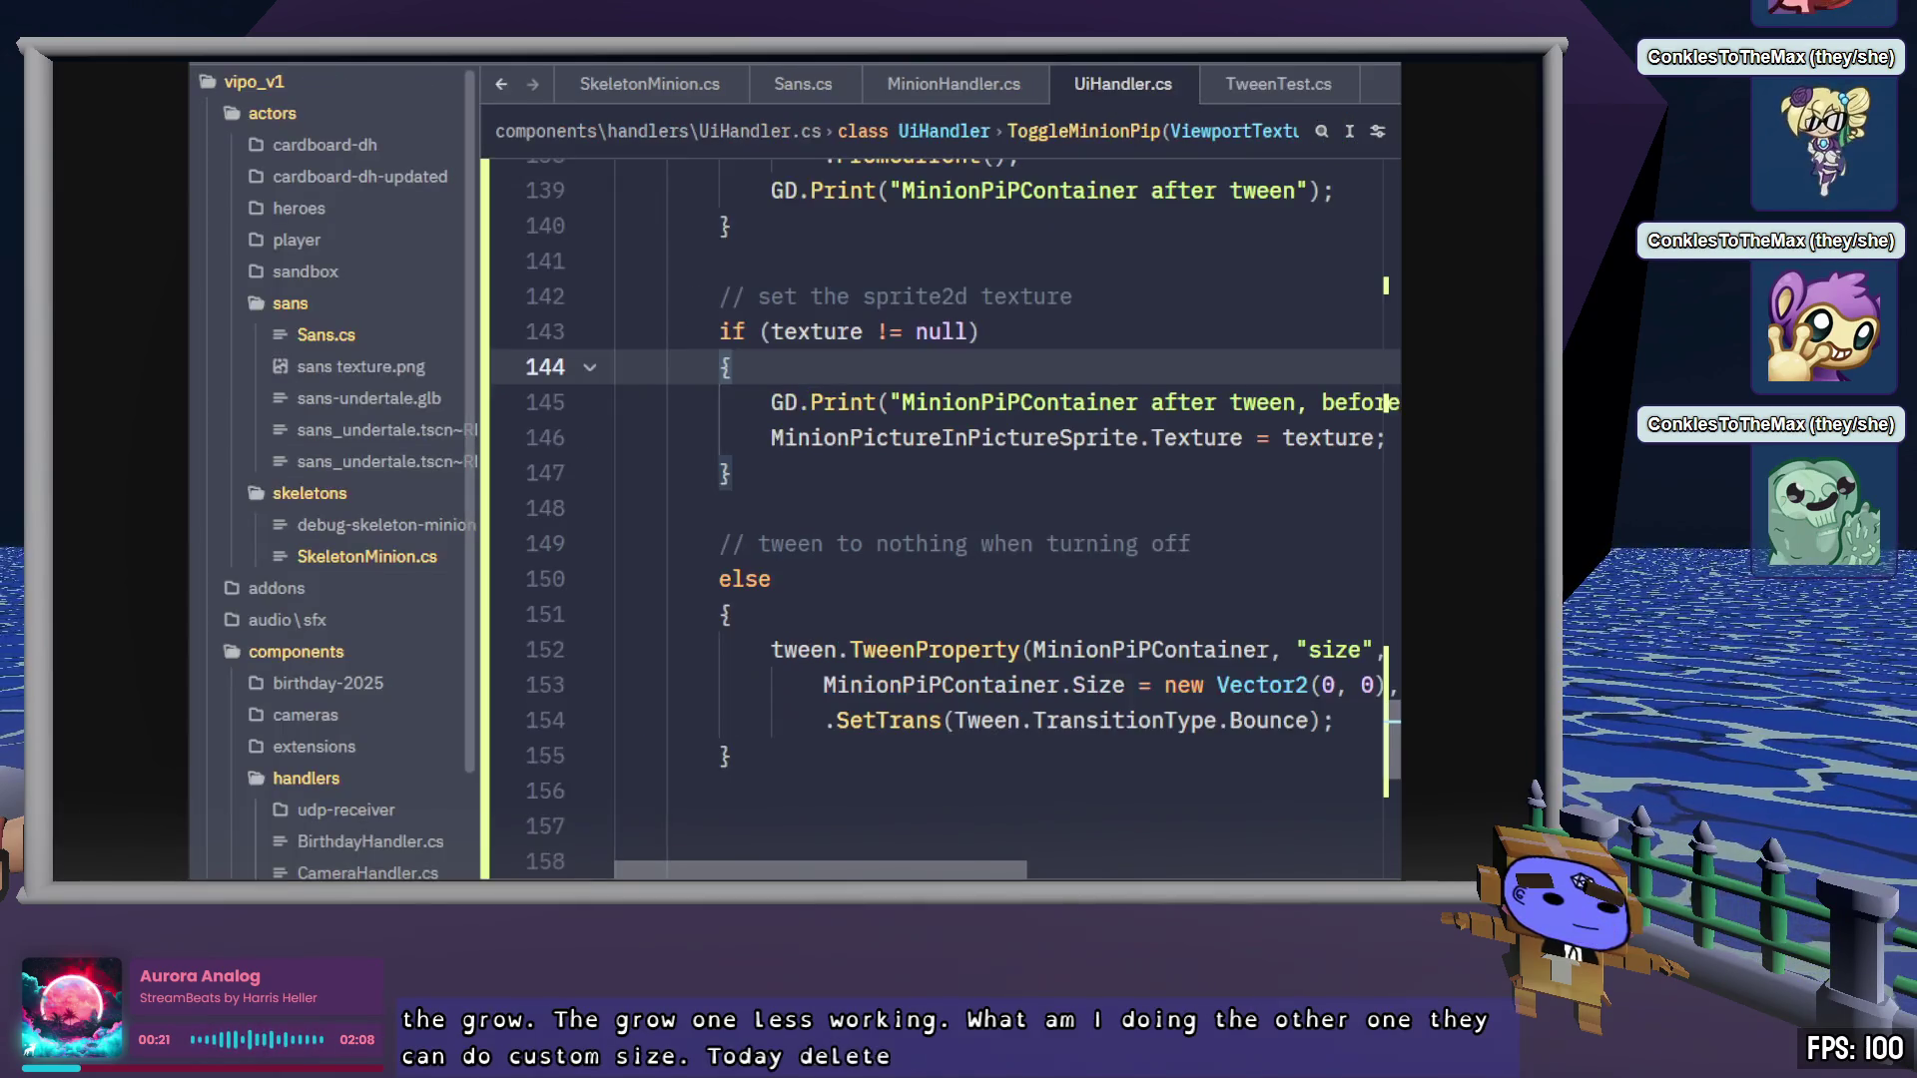
scroll(330, 499, down, 10)
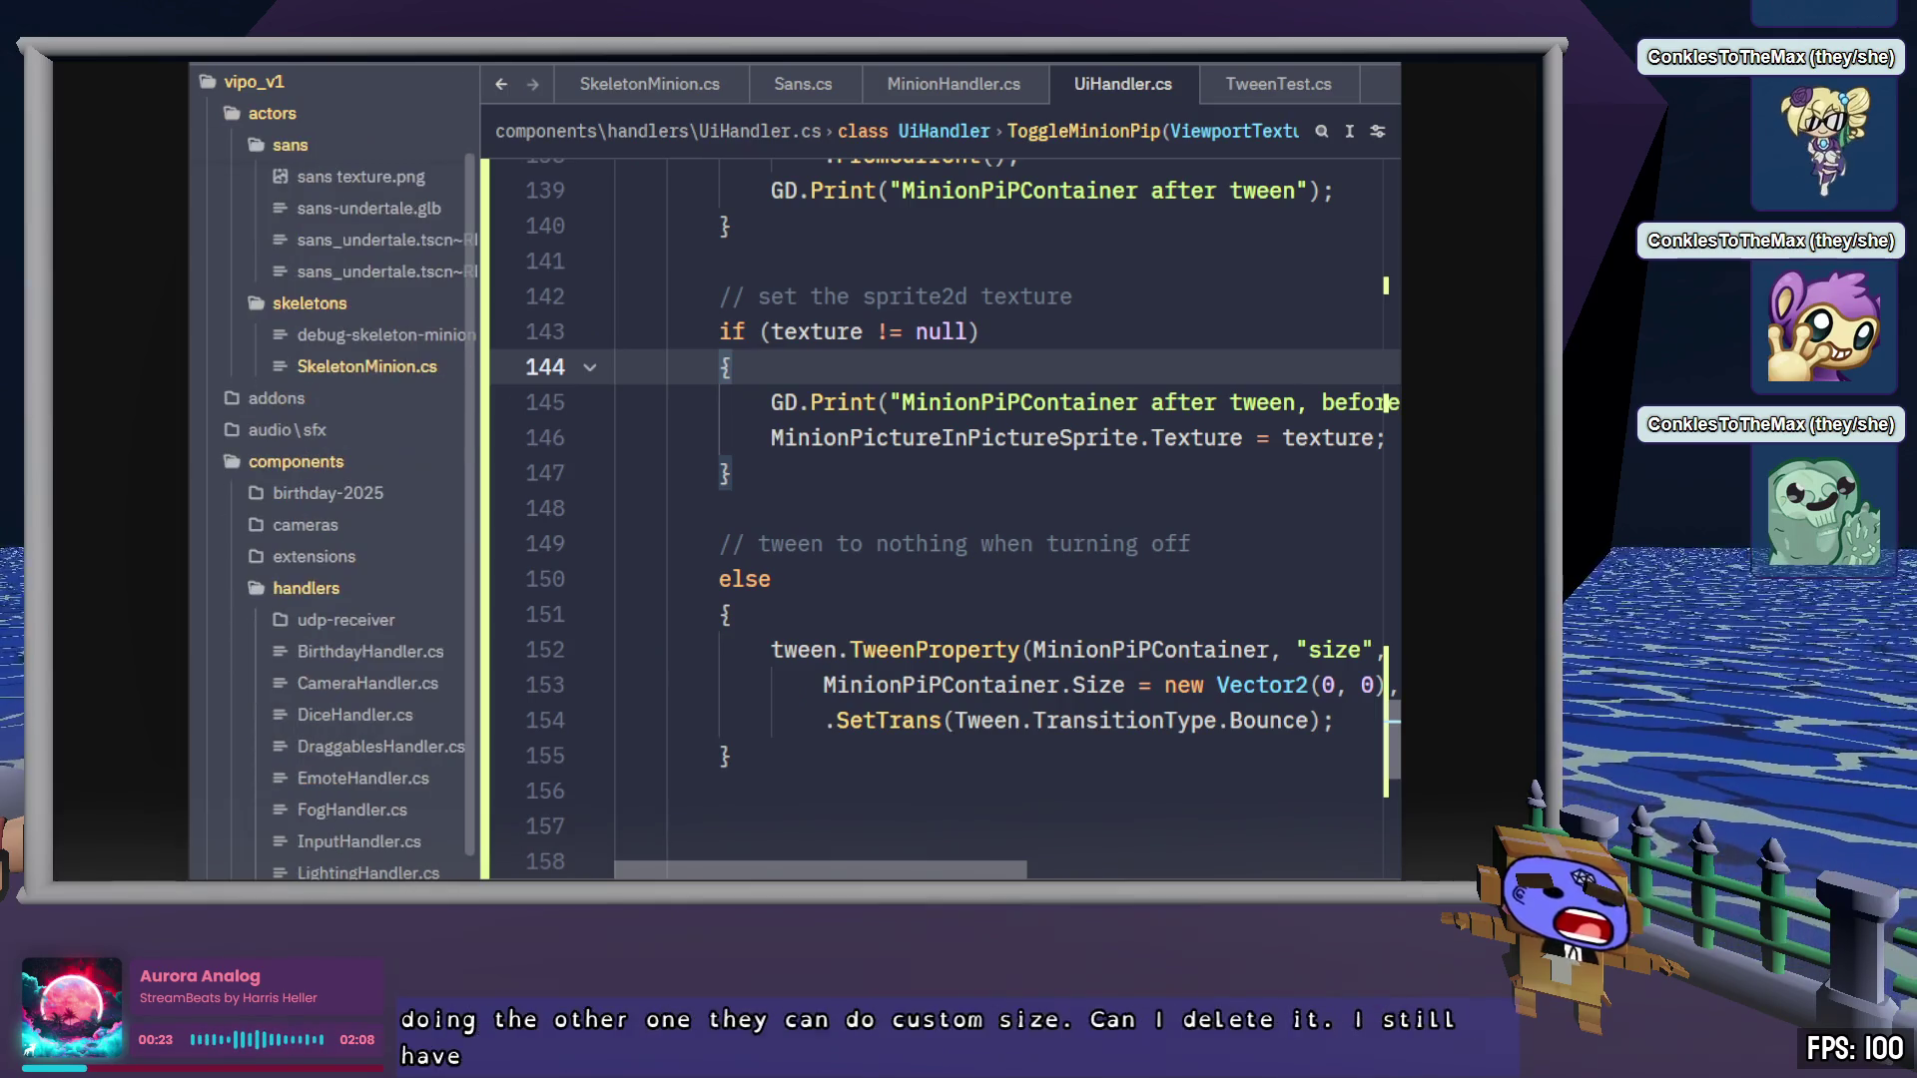
scroll(330, 499, down, 15)
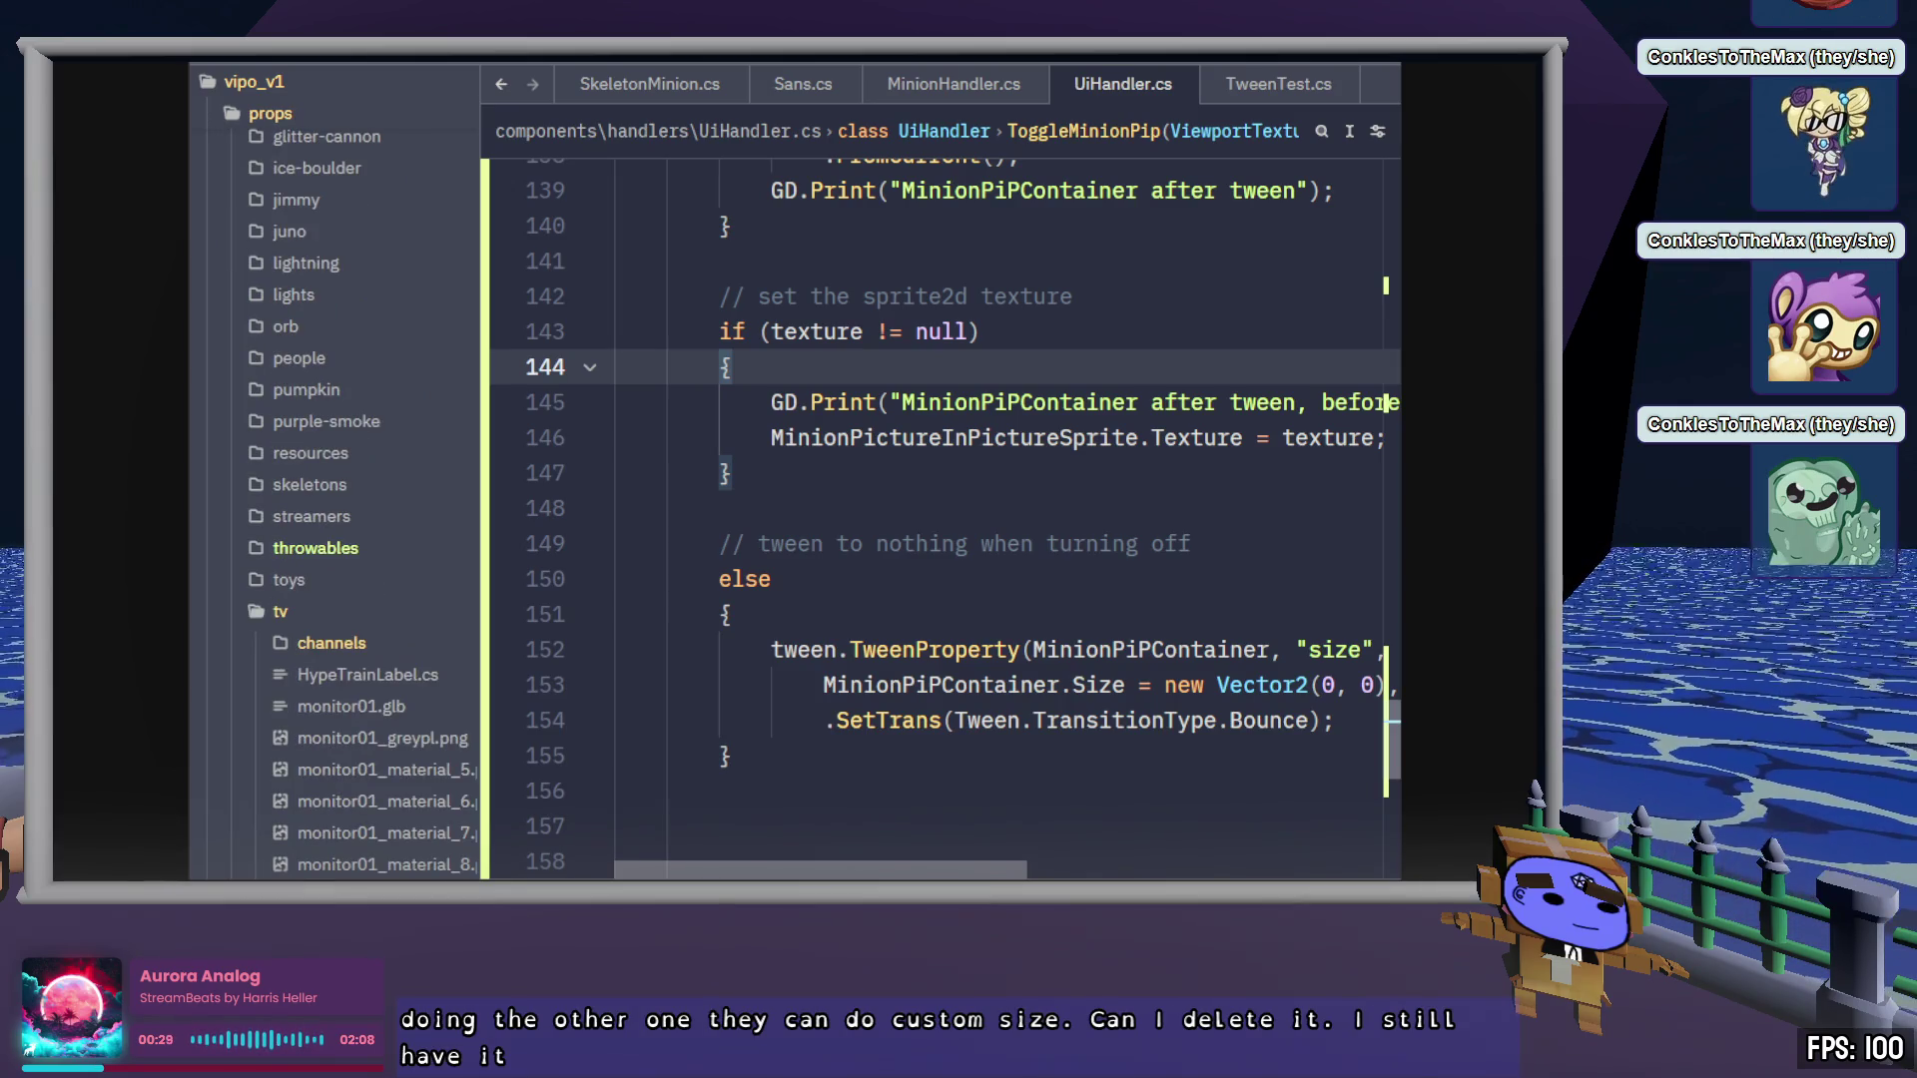
scroll(364, 436, up, 20)
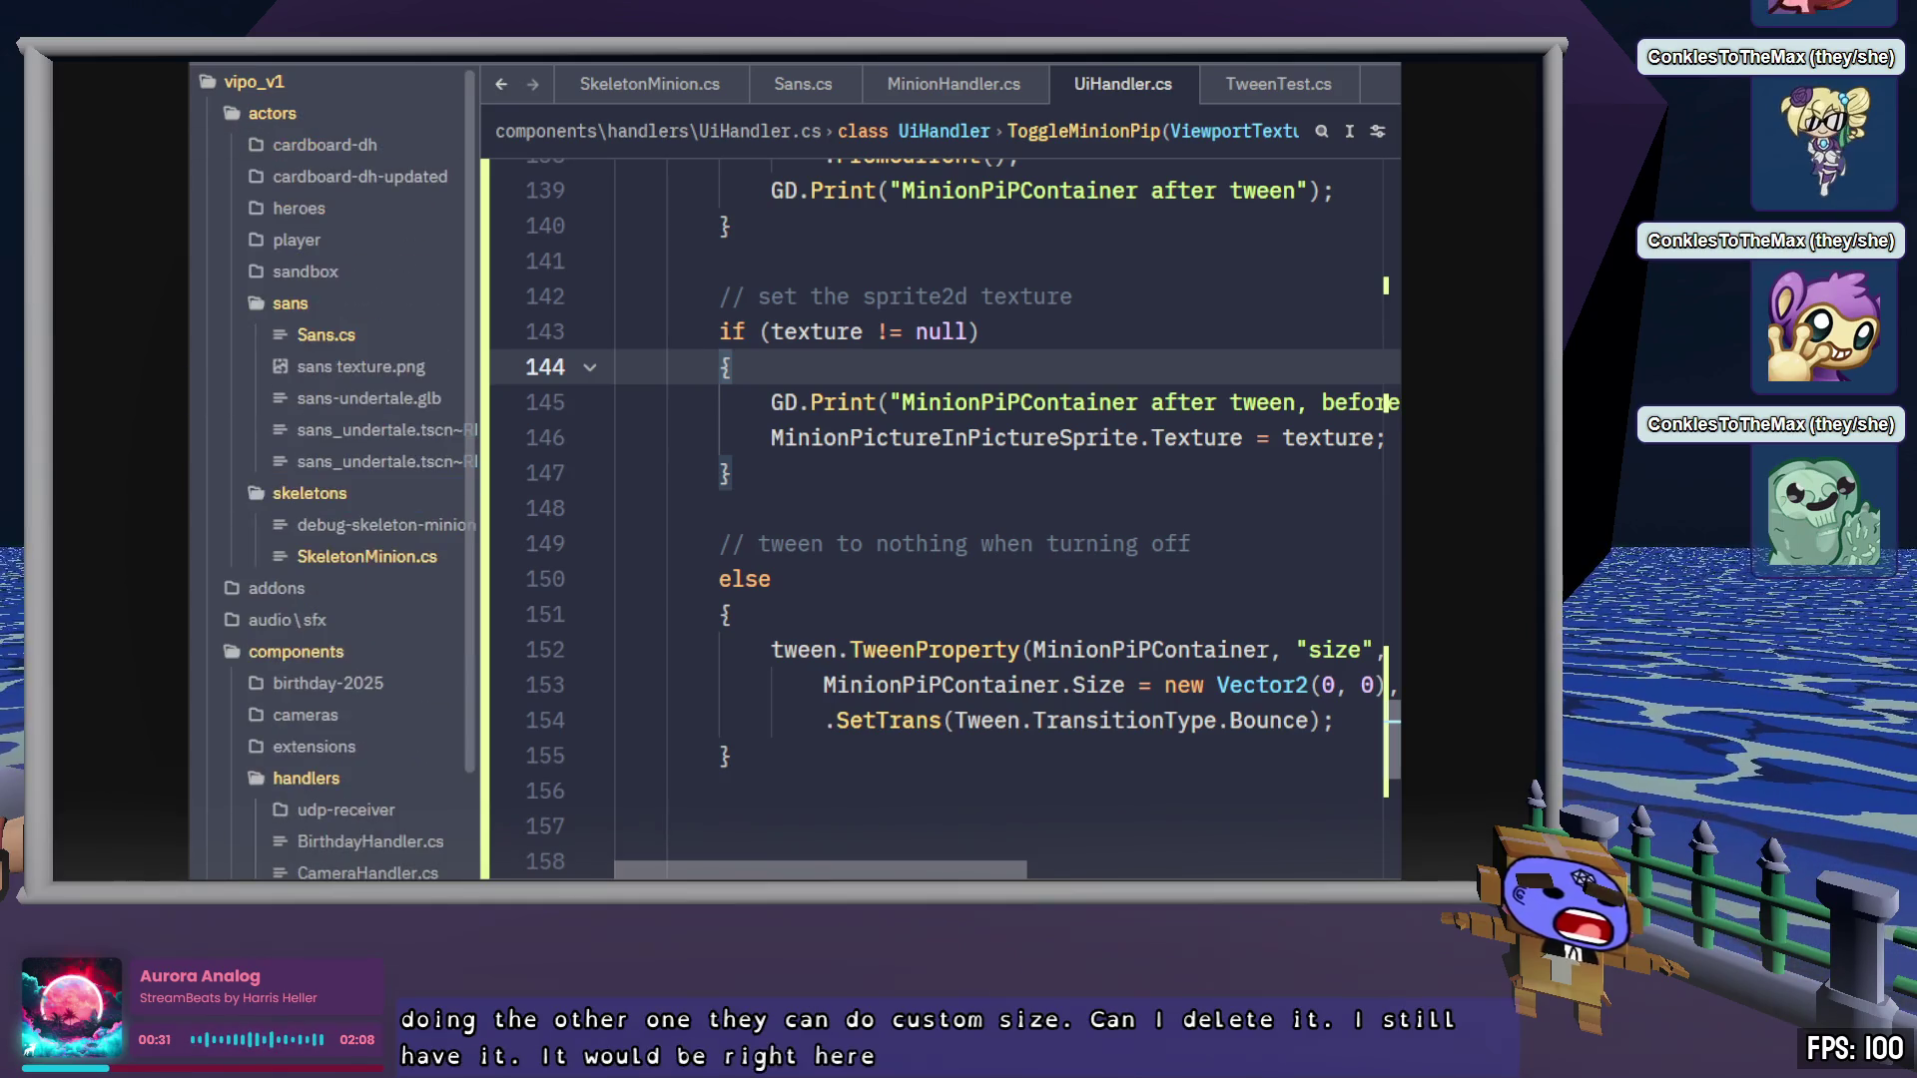
key(ctrl+b)
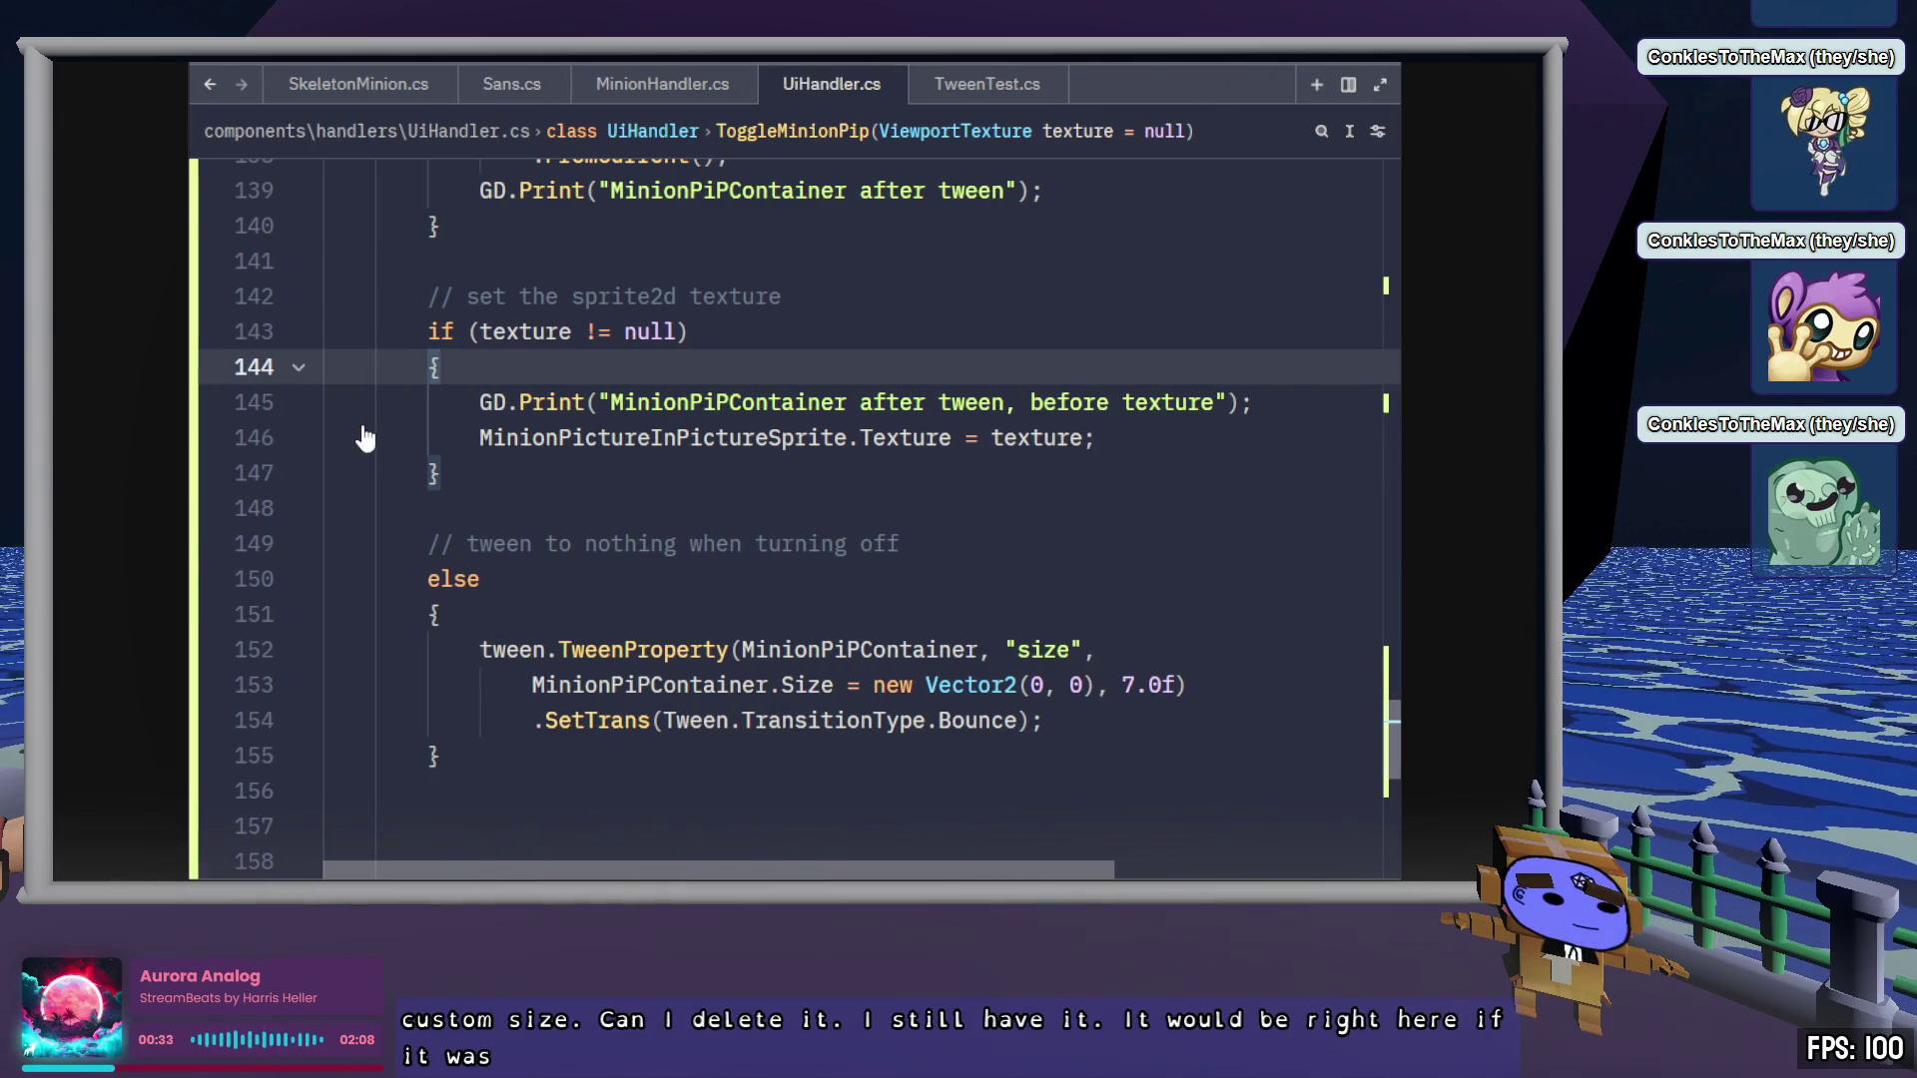
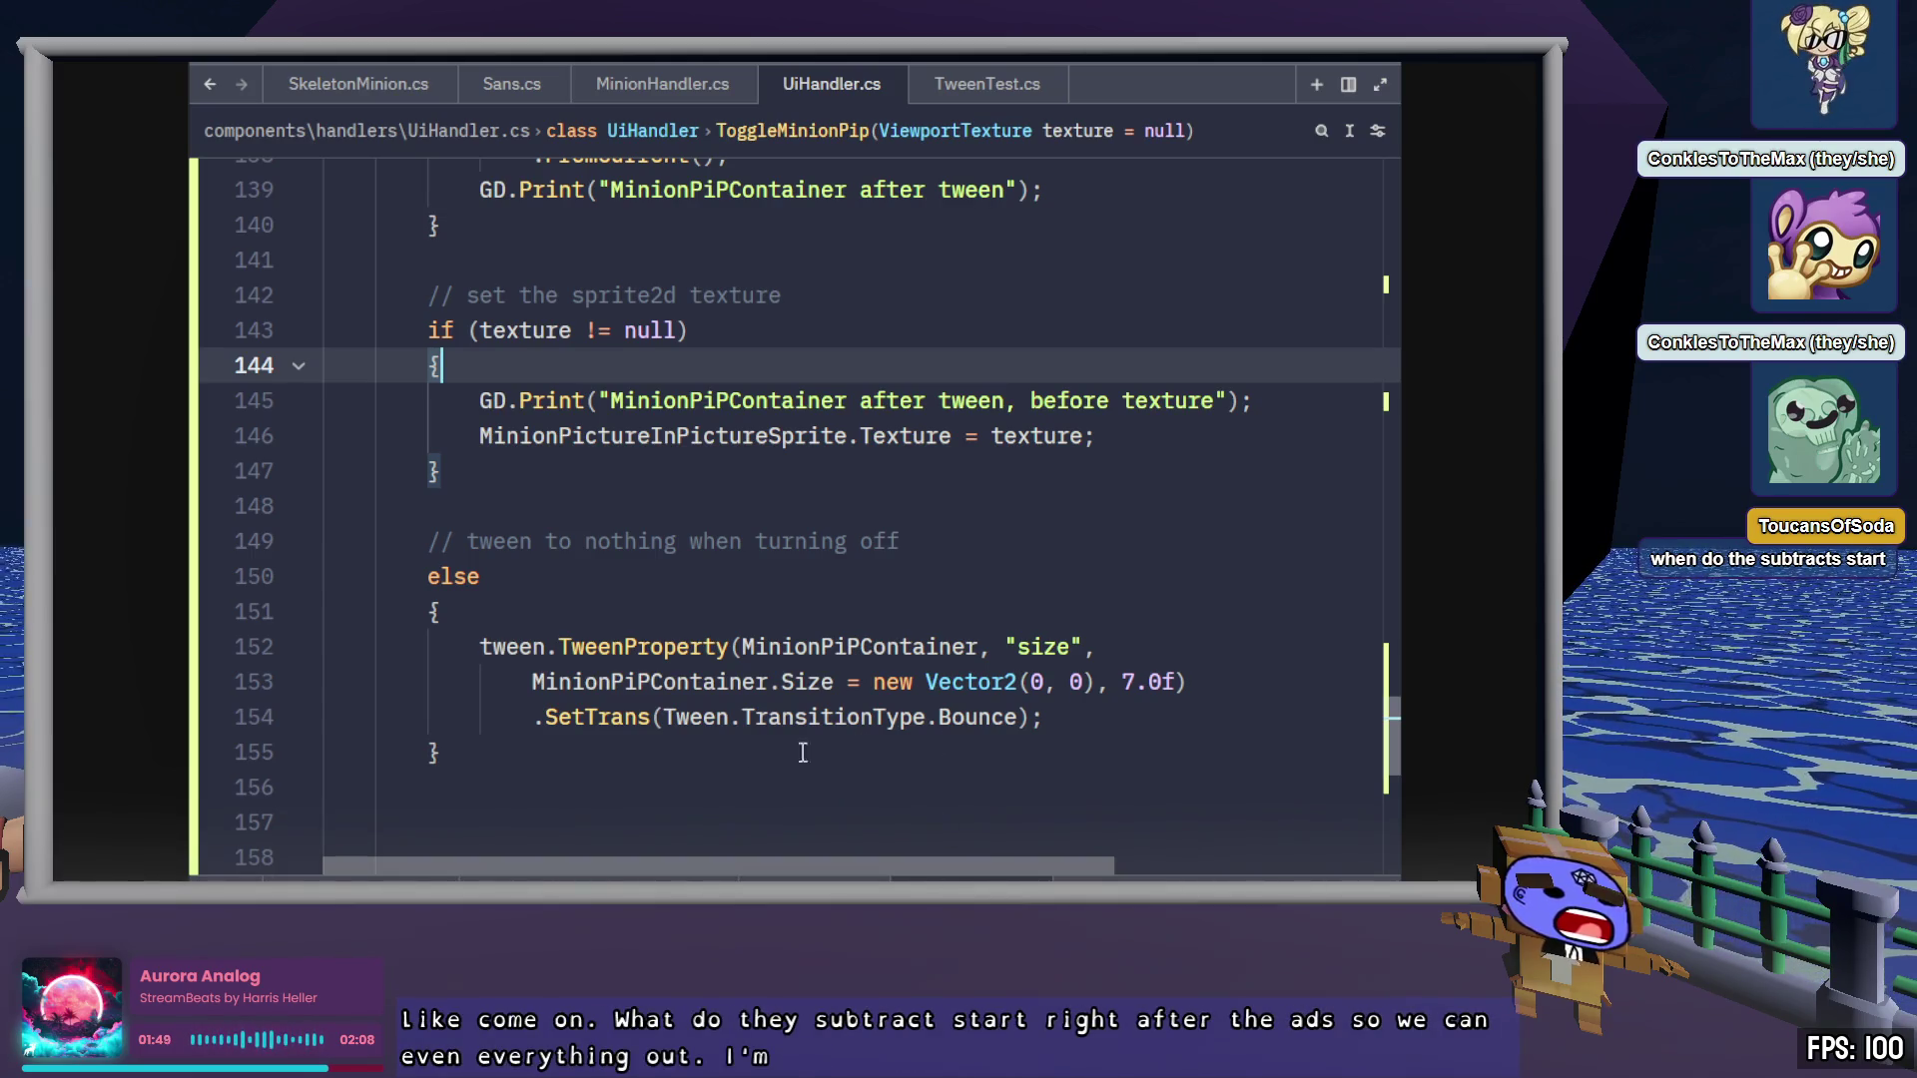
Delete the two surplus blank lines below the else block in ToggleMinionPip
click(715, 752)
scroll(714, 747, down, 1)
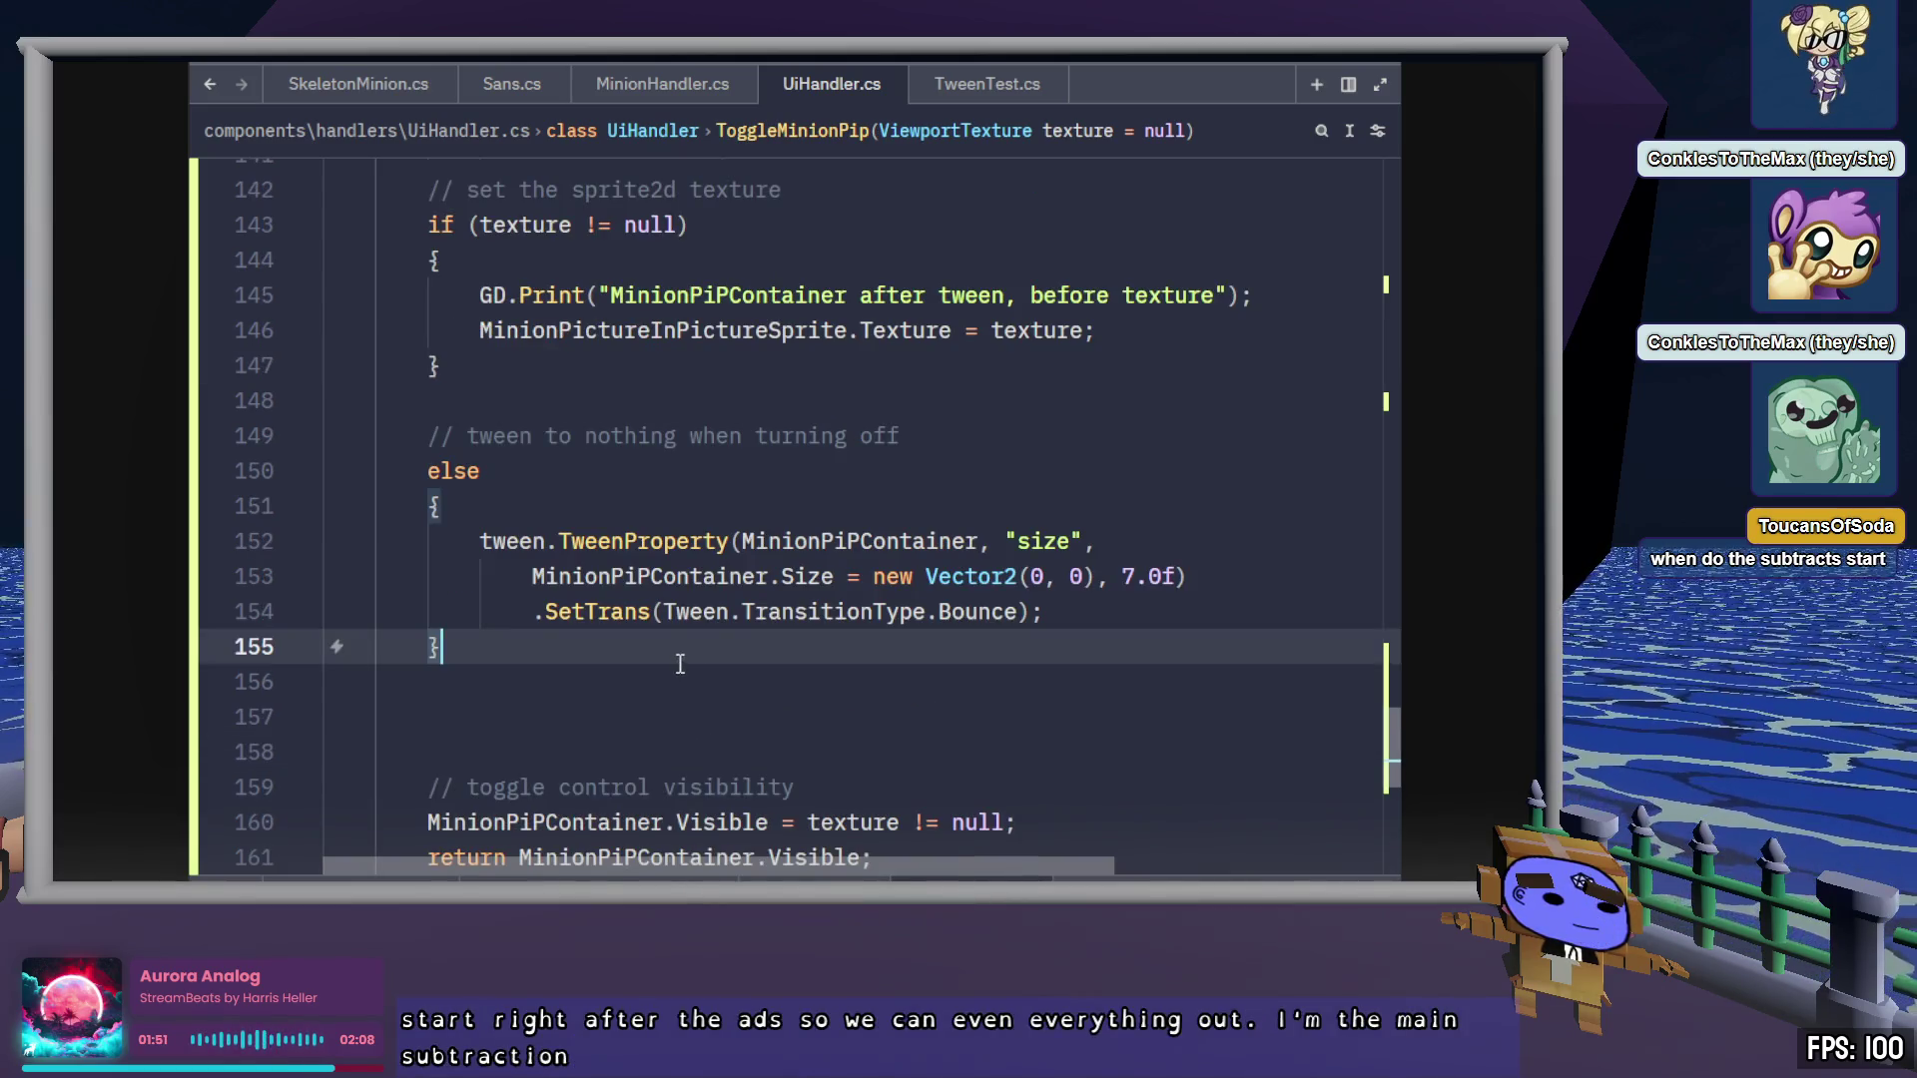
click(767, 700)
key(Delete)
key(Delete)
key(Up)
key(Up)
key(Up)
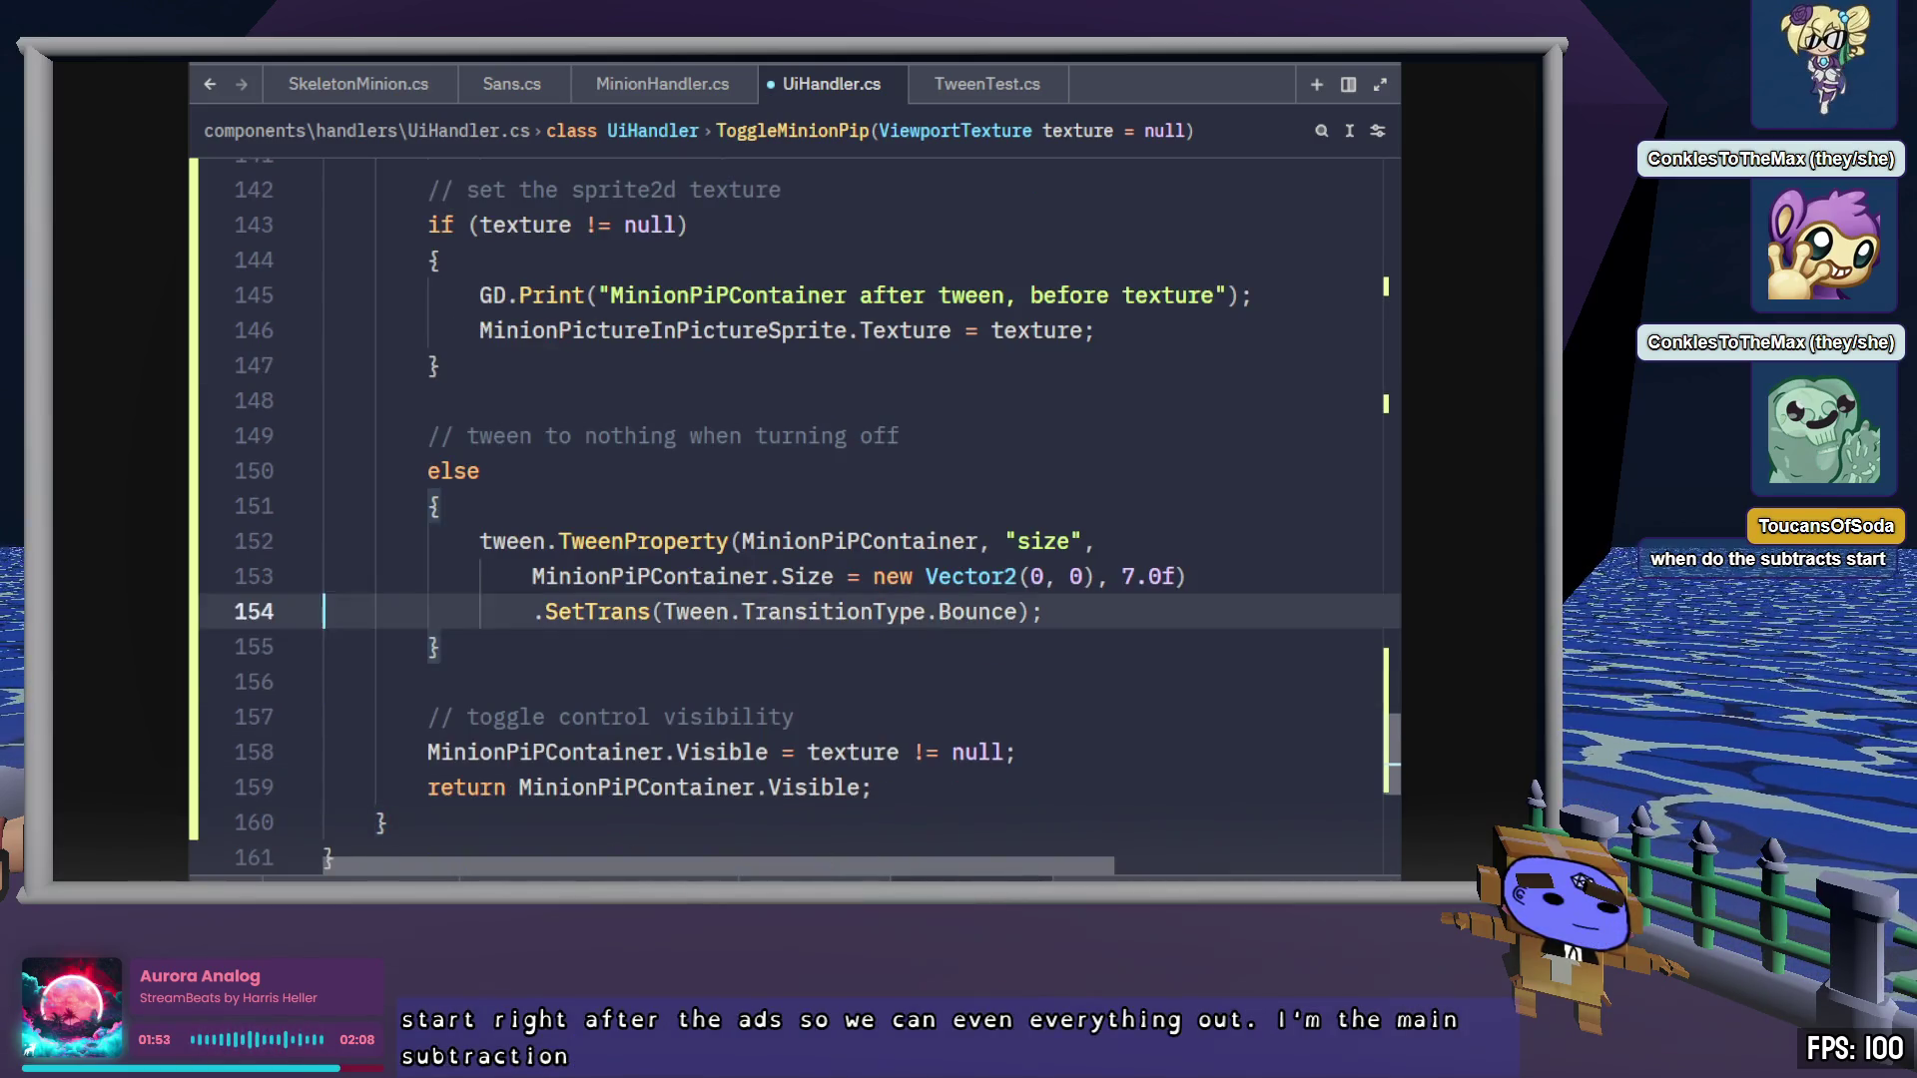
key(End)
key(Left)
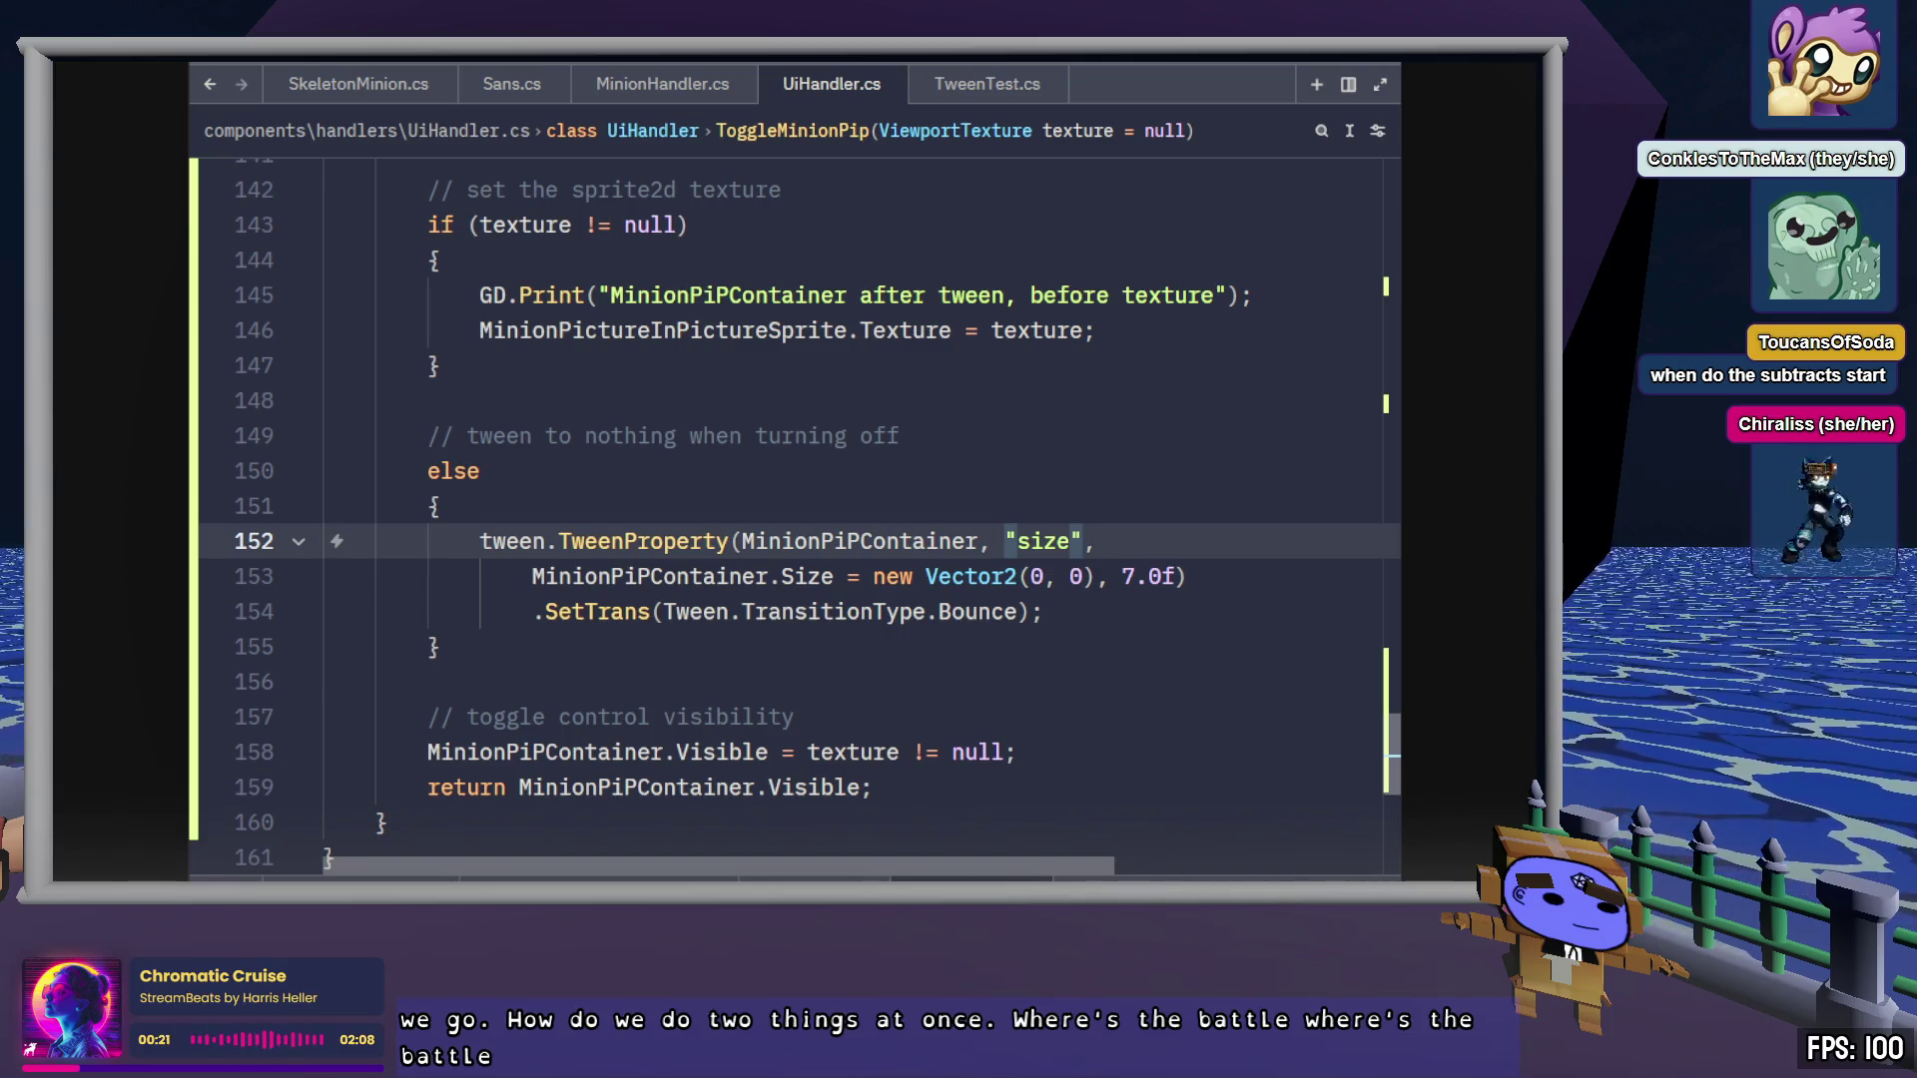
key(alt+Tab)
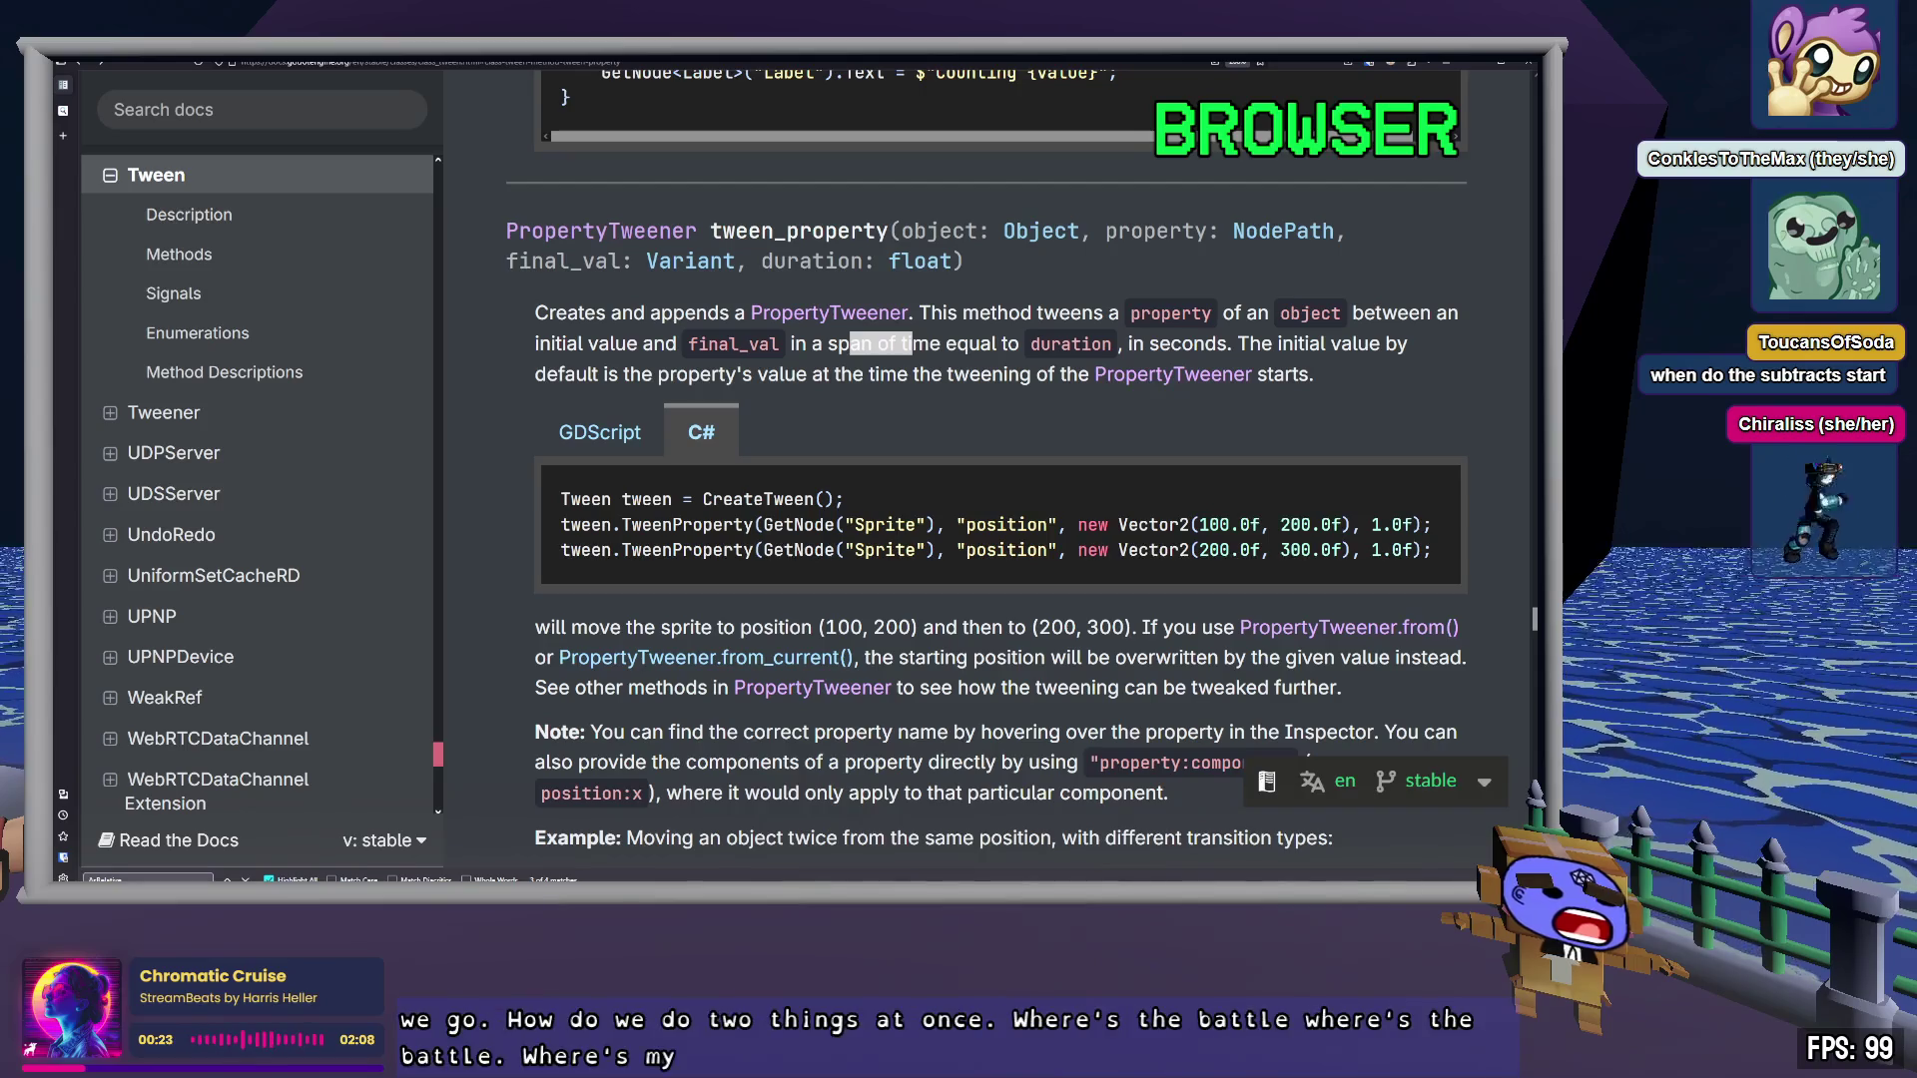
Read the Tween tween_method and tween_interval examples, including the SetLoops back-and-forth sample
click(1074, 407)
scroll(994, 422, up, 3)
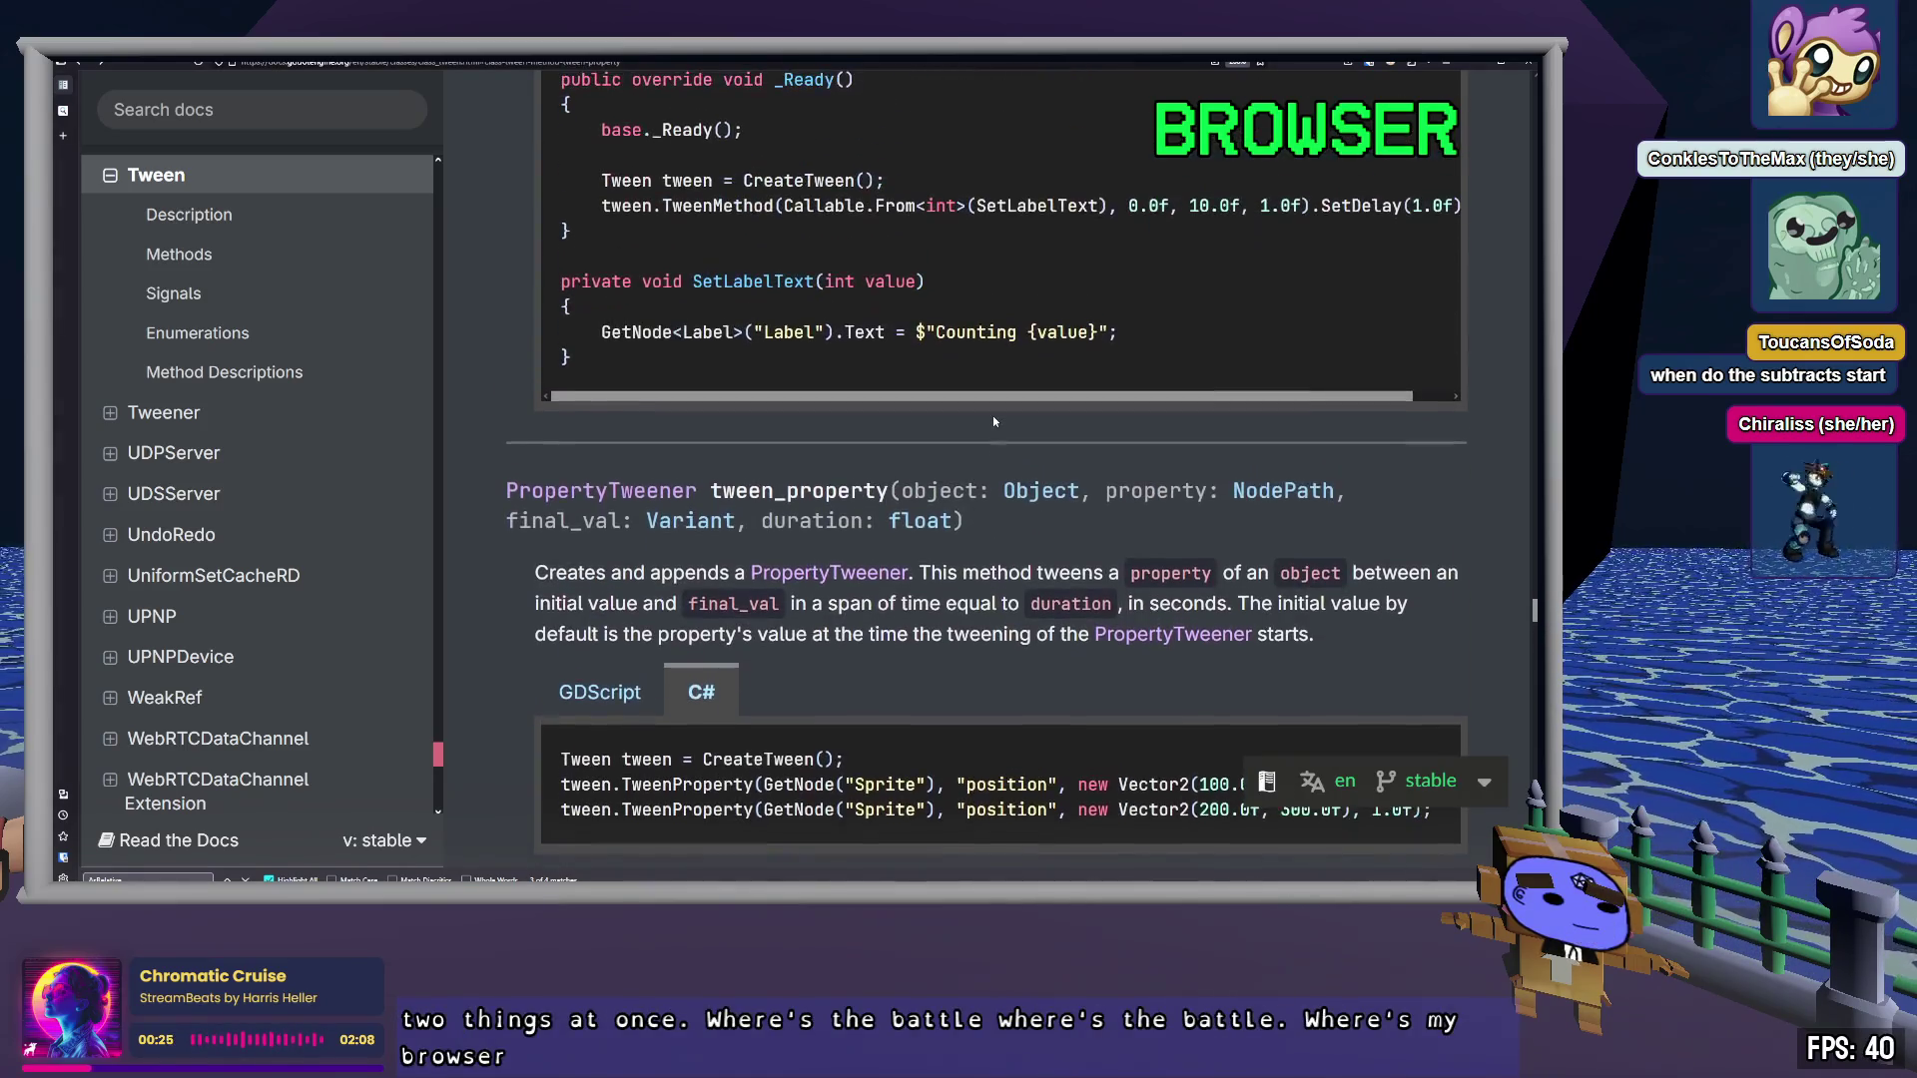
scroll(1042, 619, up, 2)
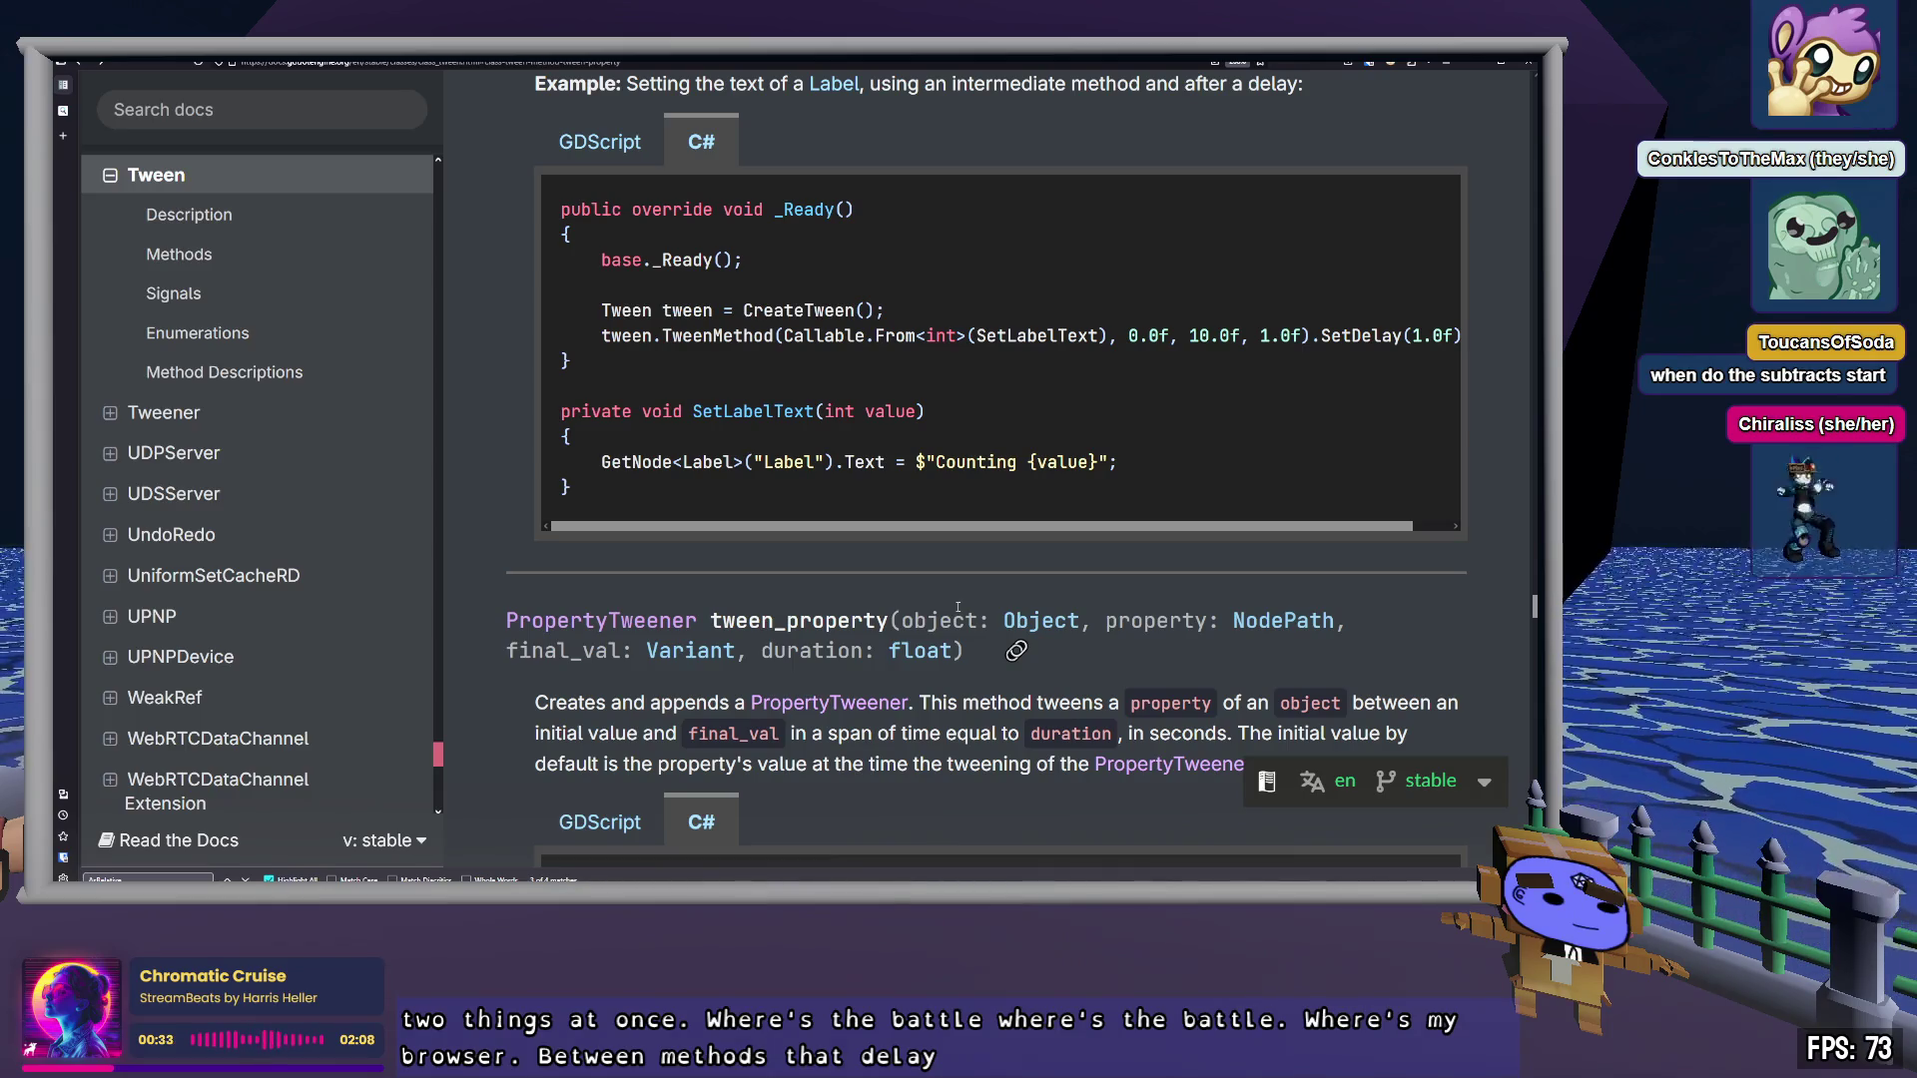
double_click(1055, 337)
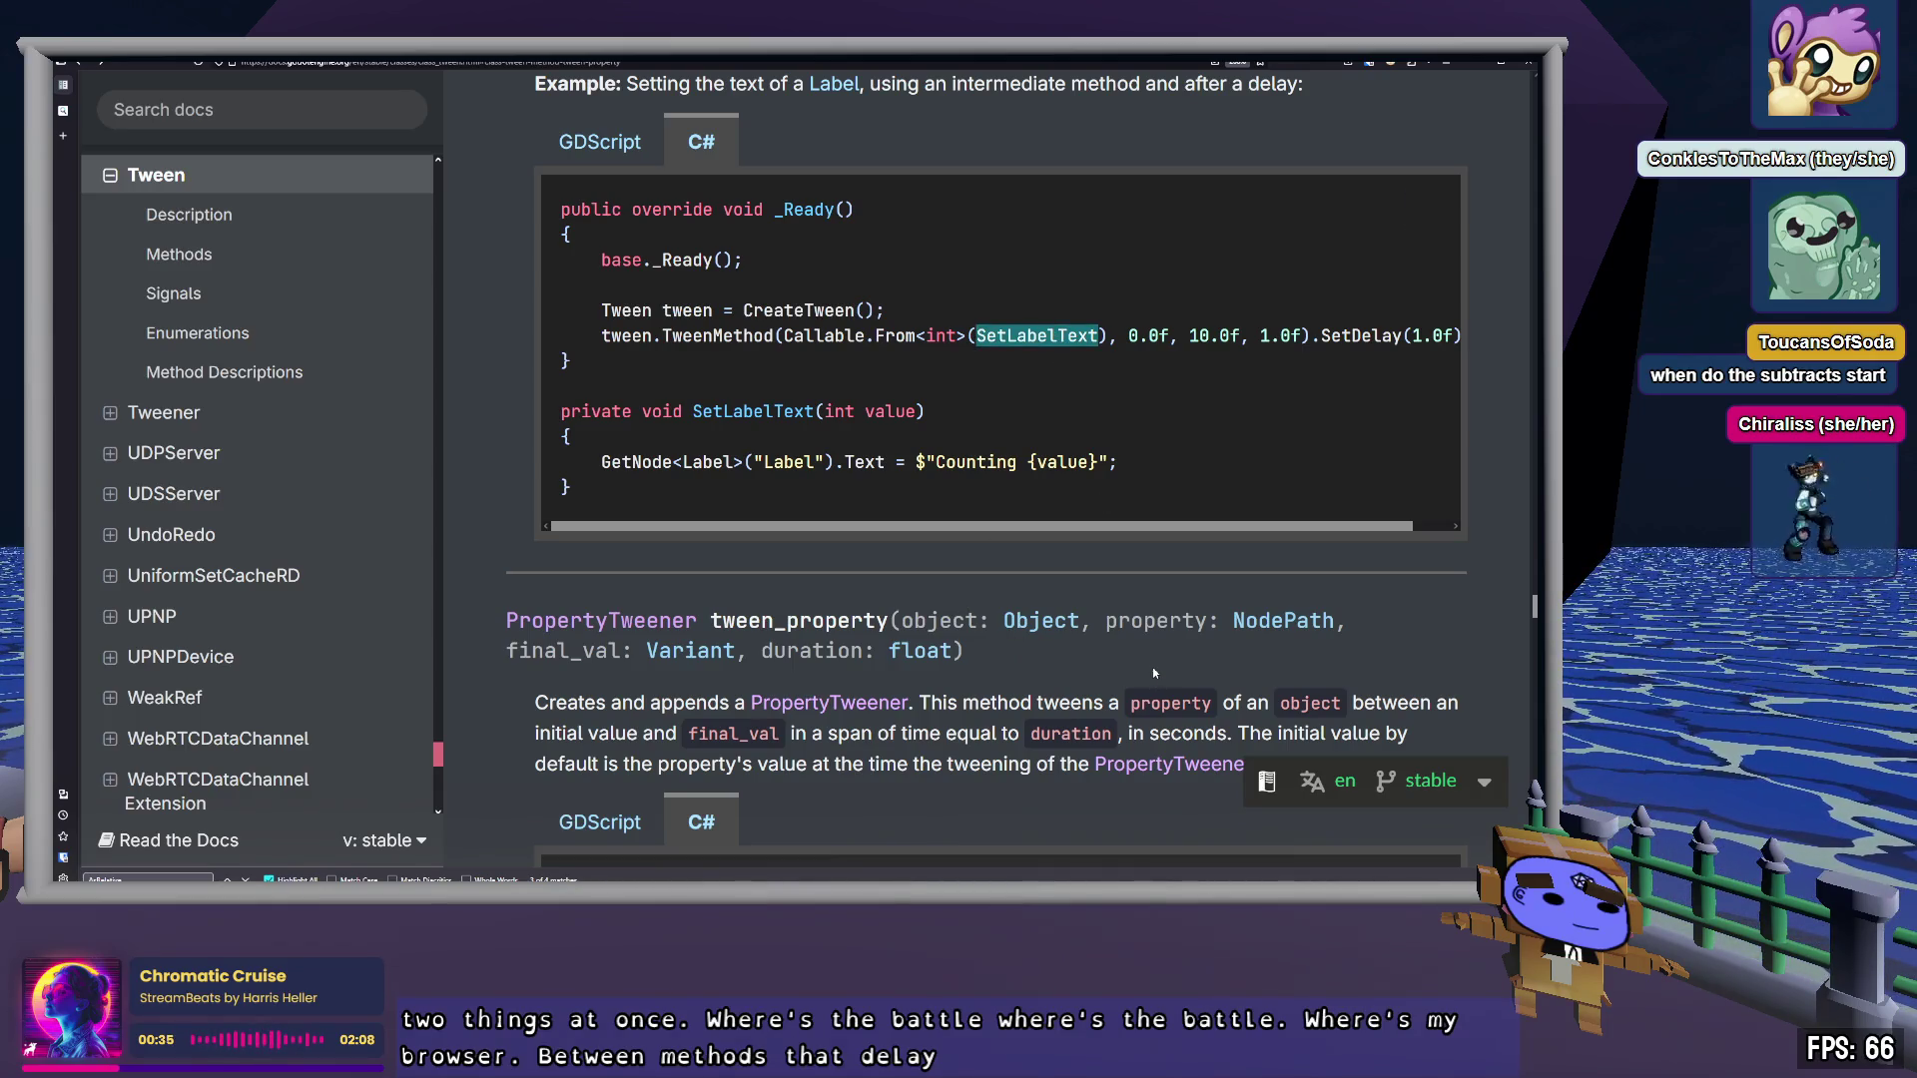
scroll(1153, 674, up, 7)
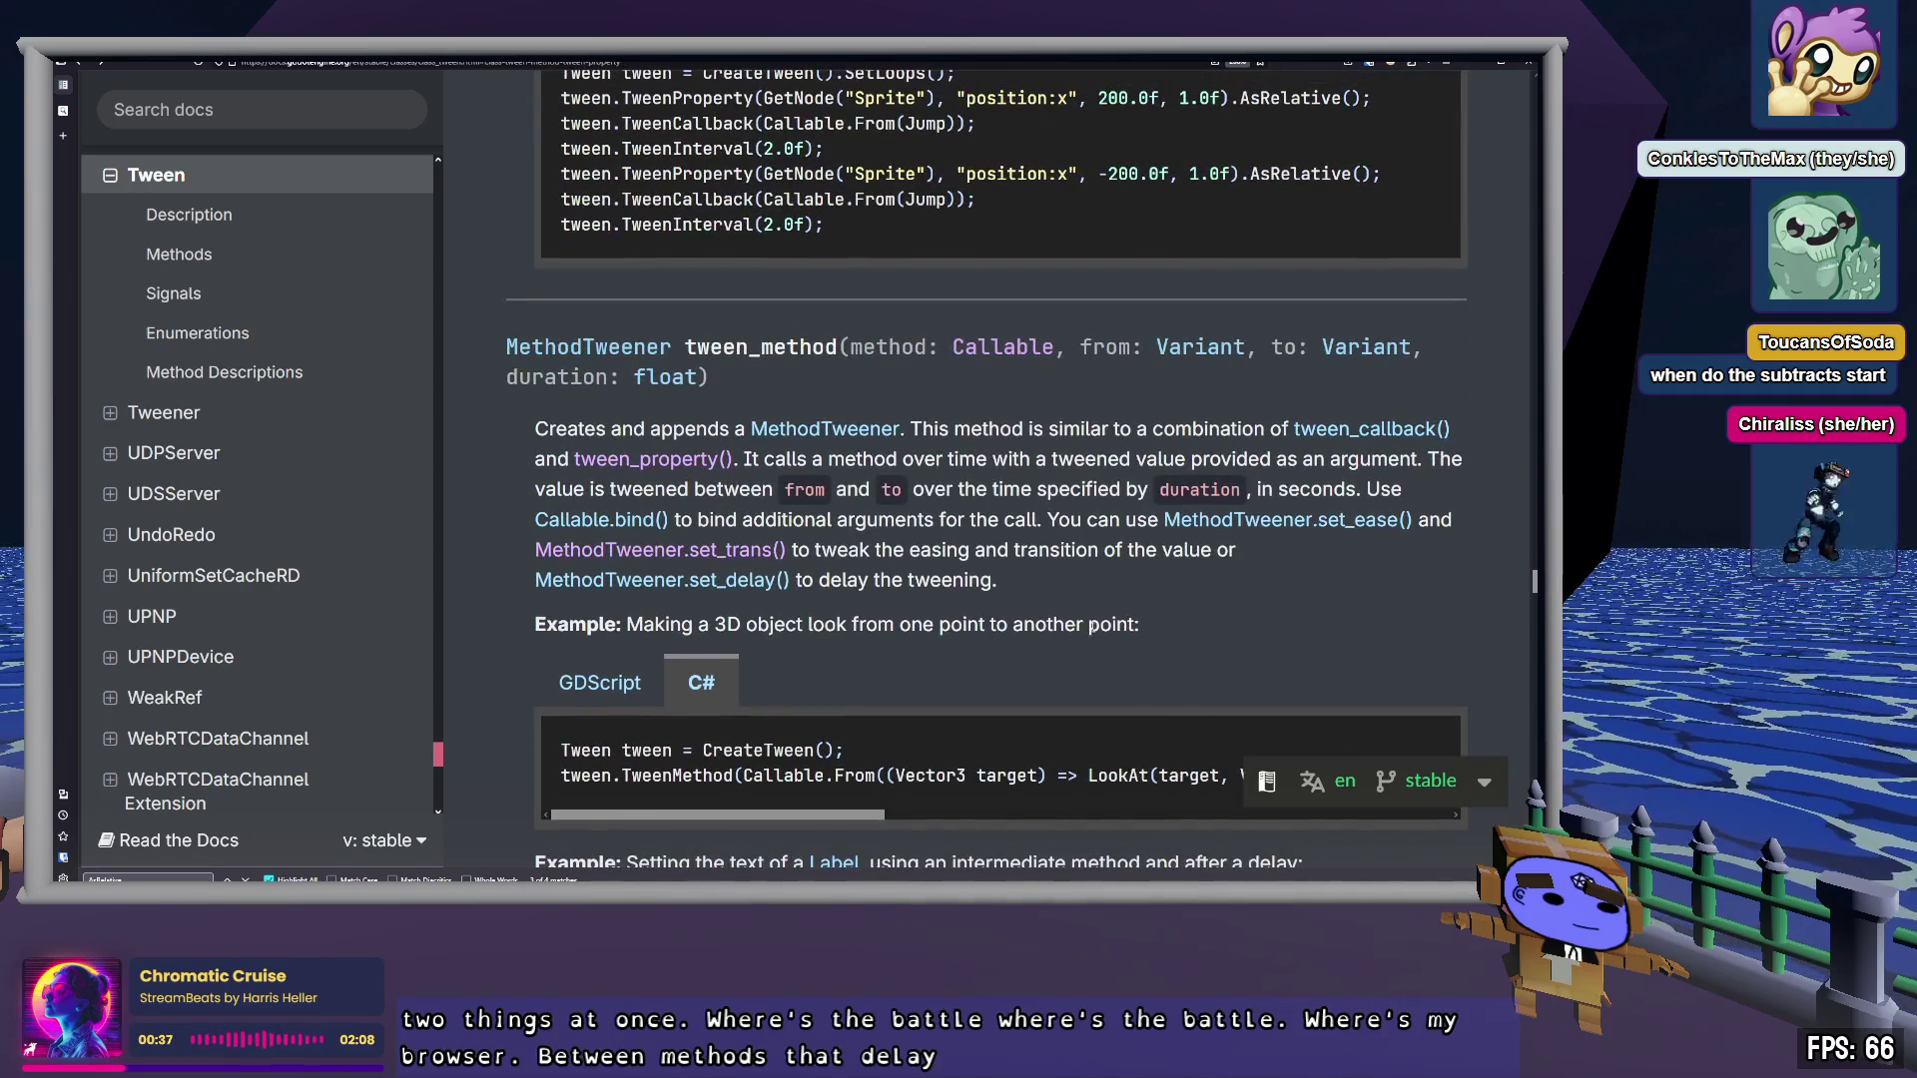
scroll(1091, 627, up, 3)
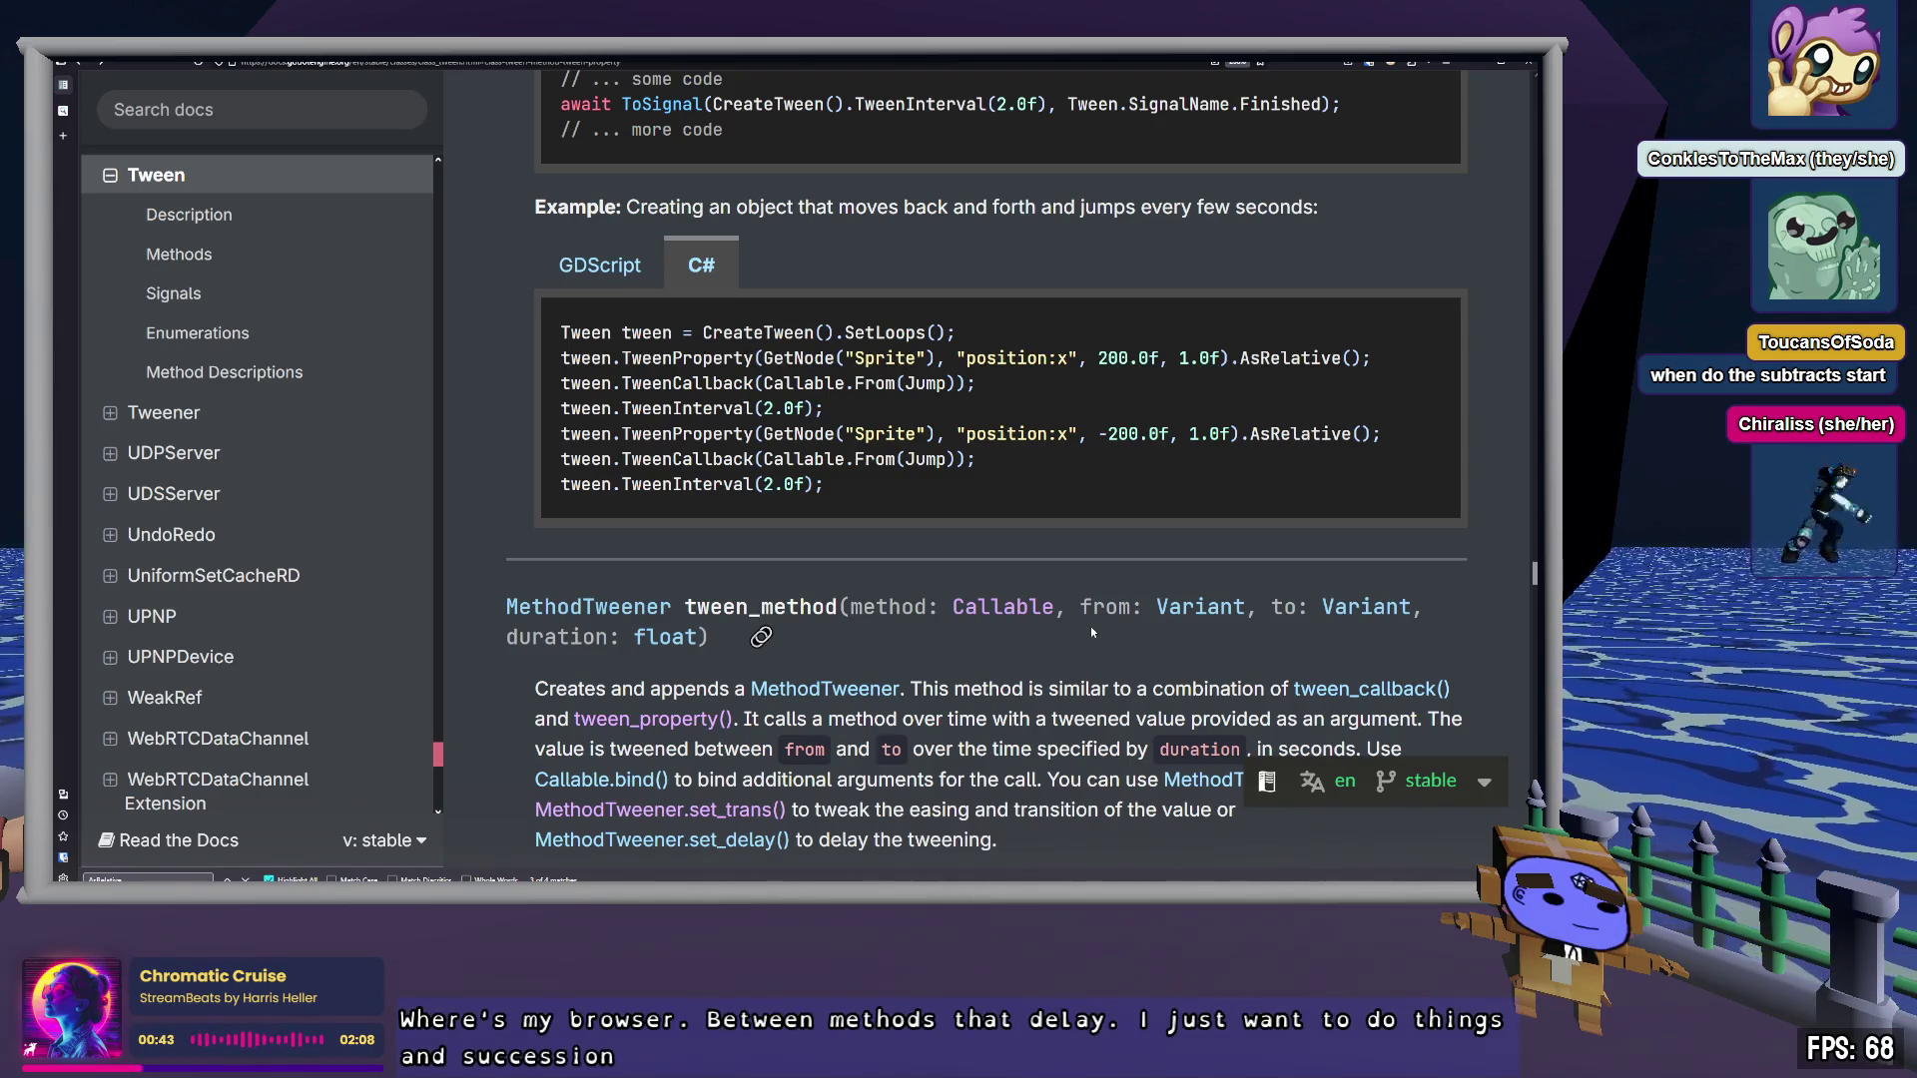
scroll(1090, 627, up, 3)
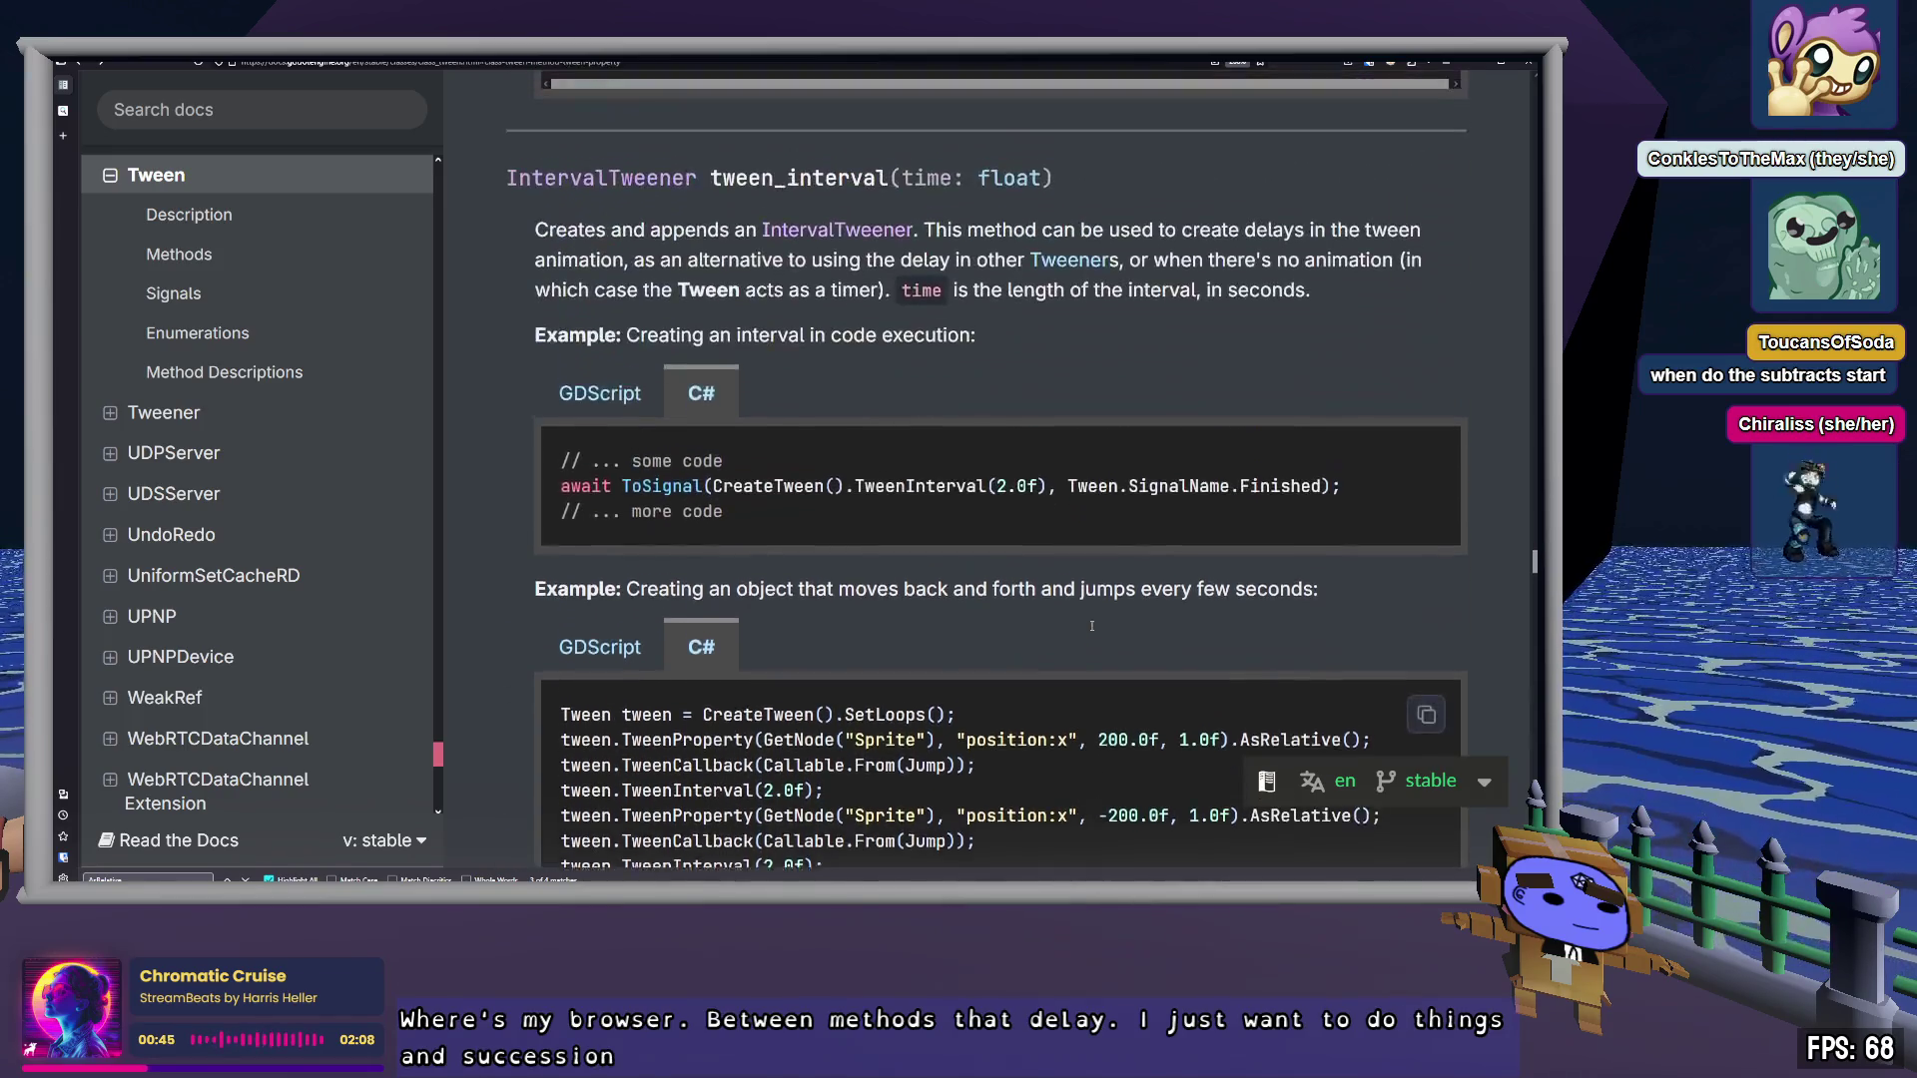
double_click(969, 466)
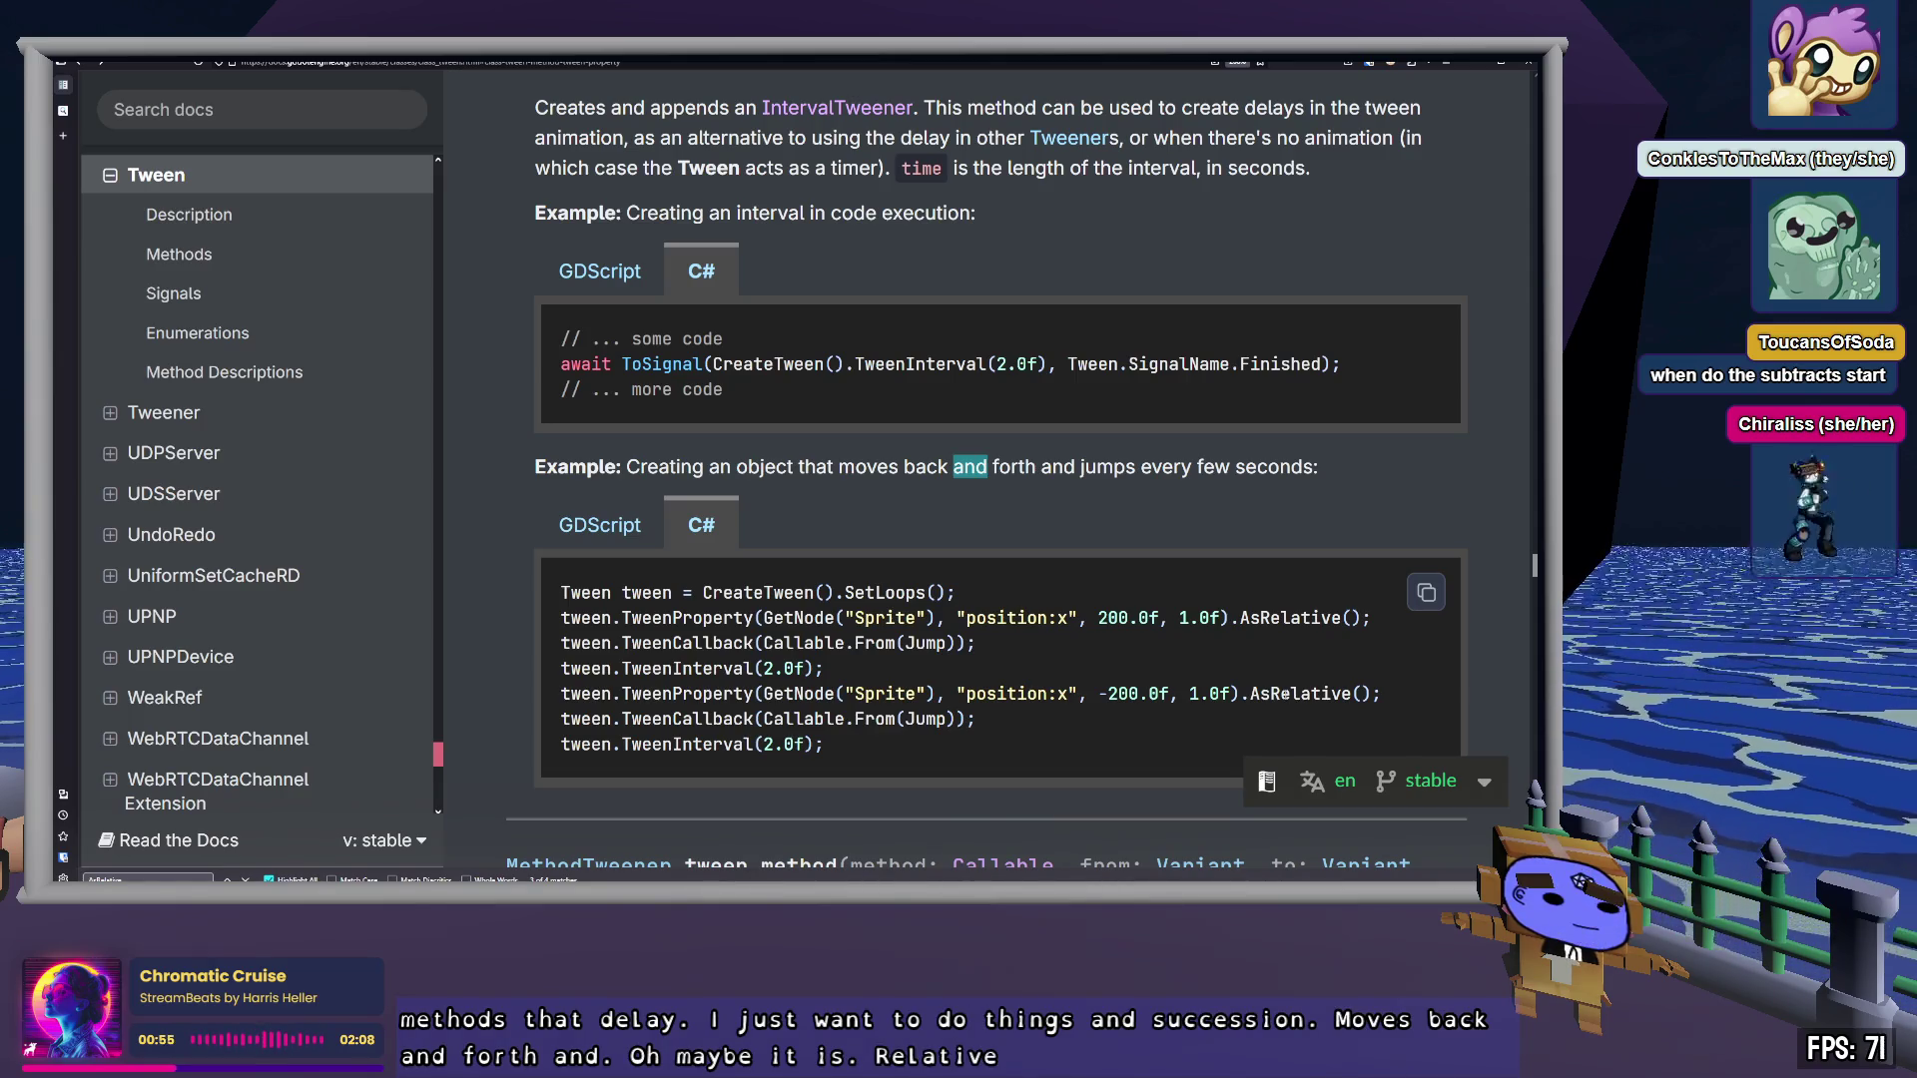
scroll(1285, 693, up, 3)
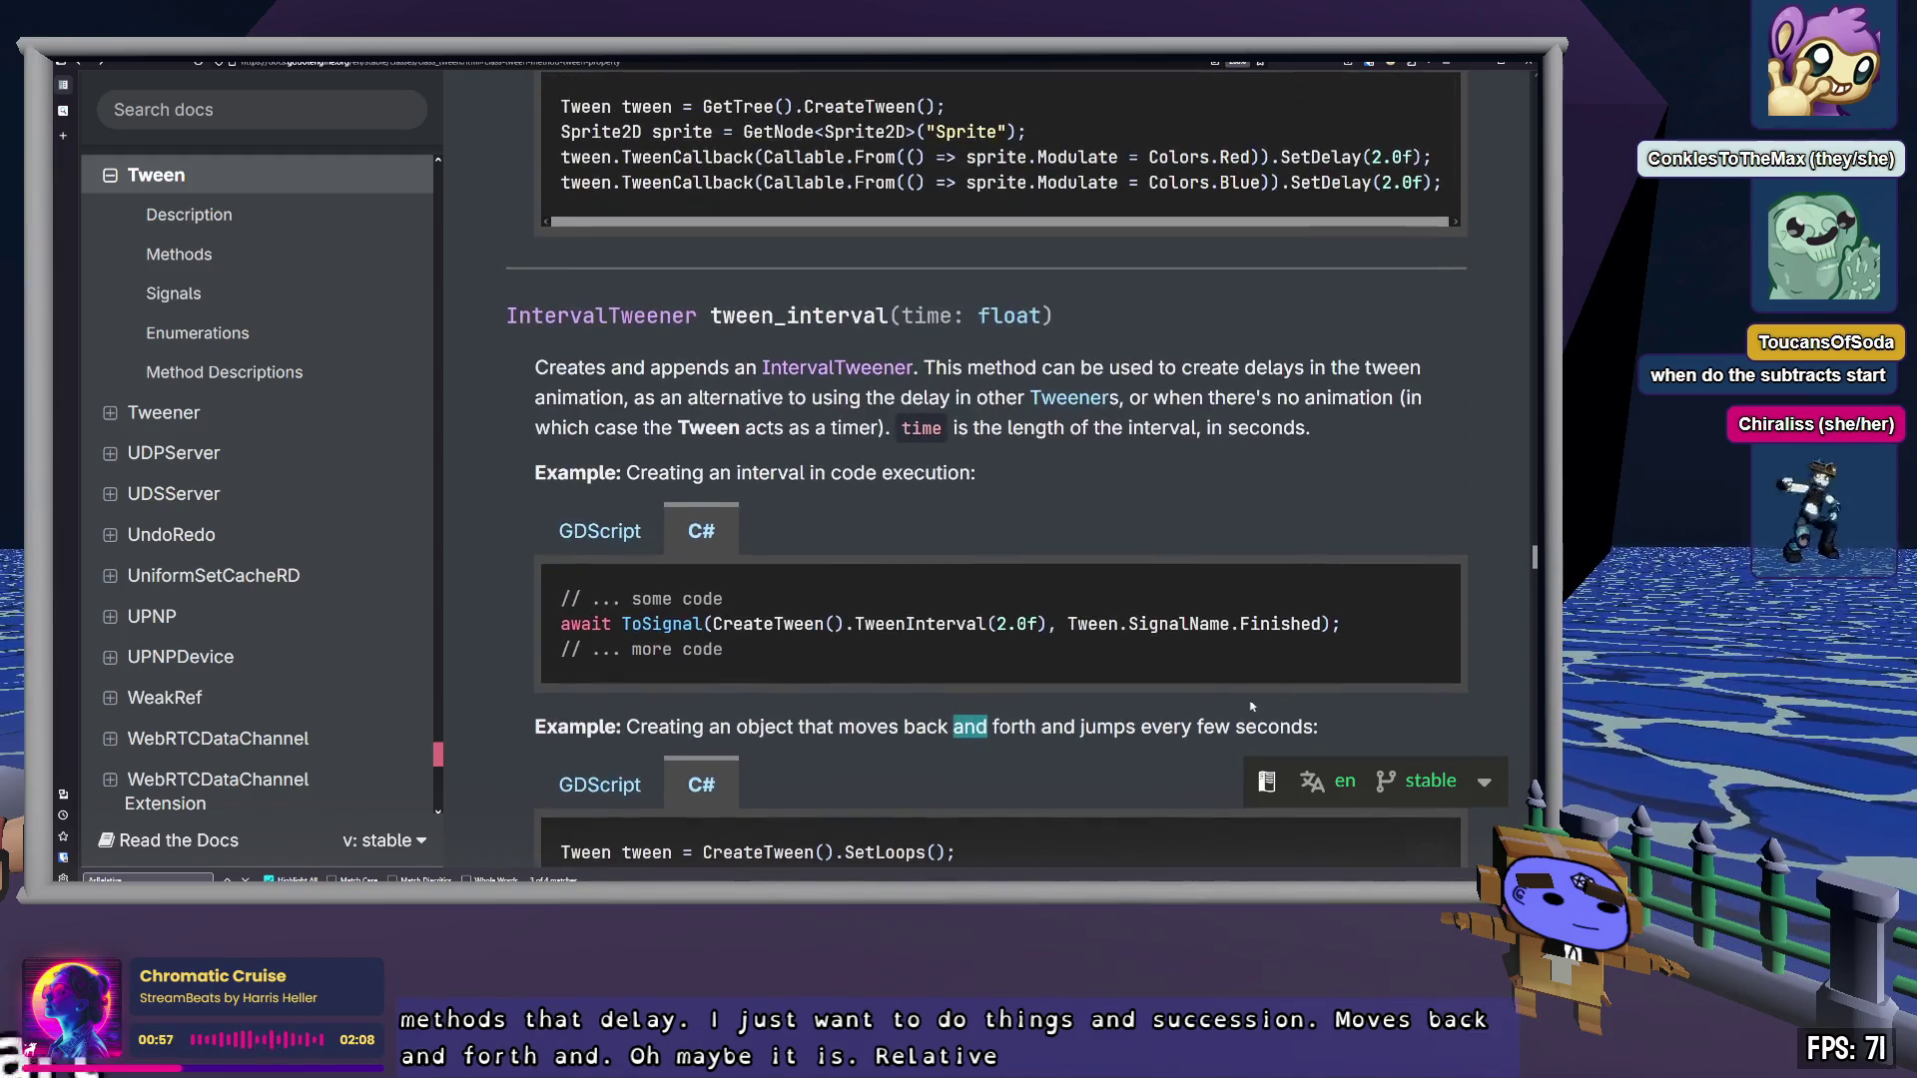
scroll(1185, 637, down, 2)
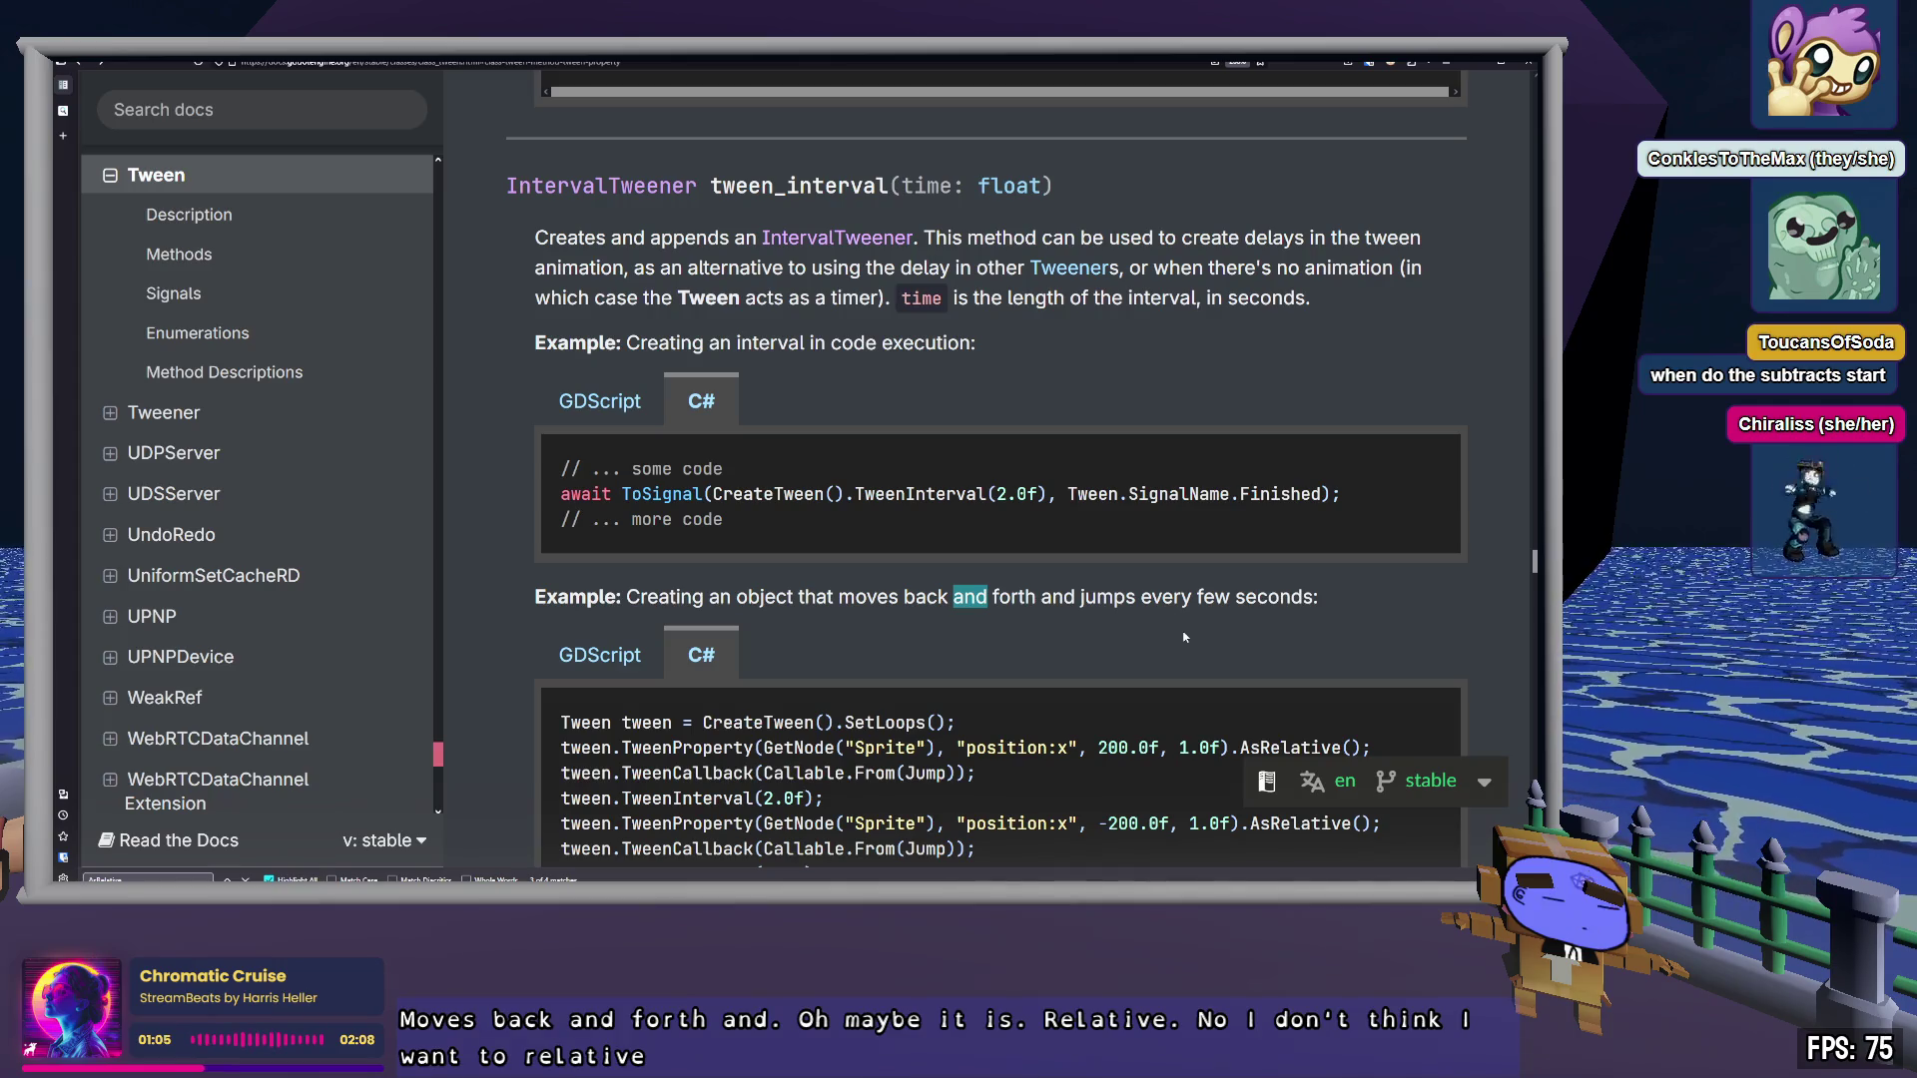
double_click(896, 722)
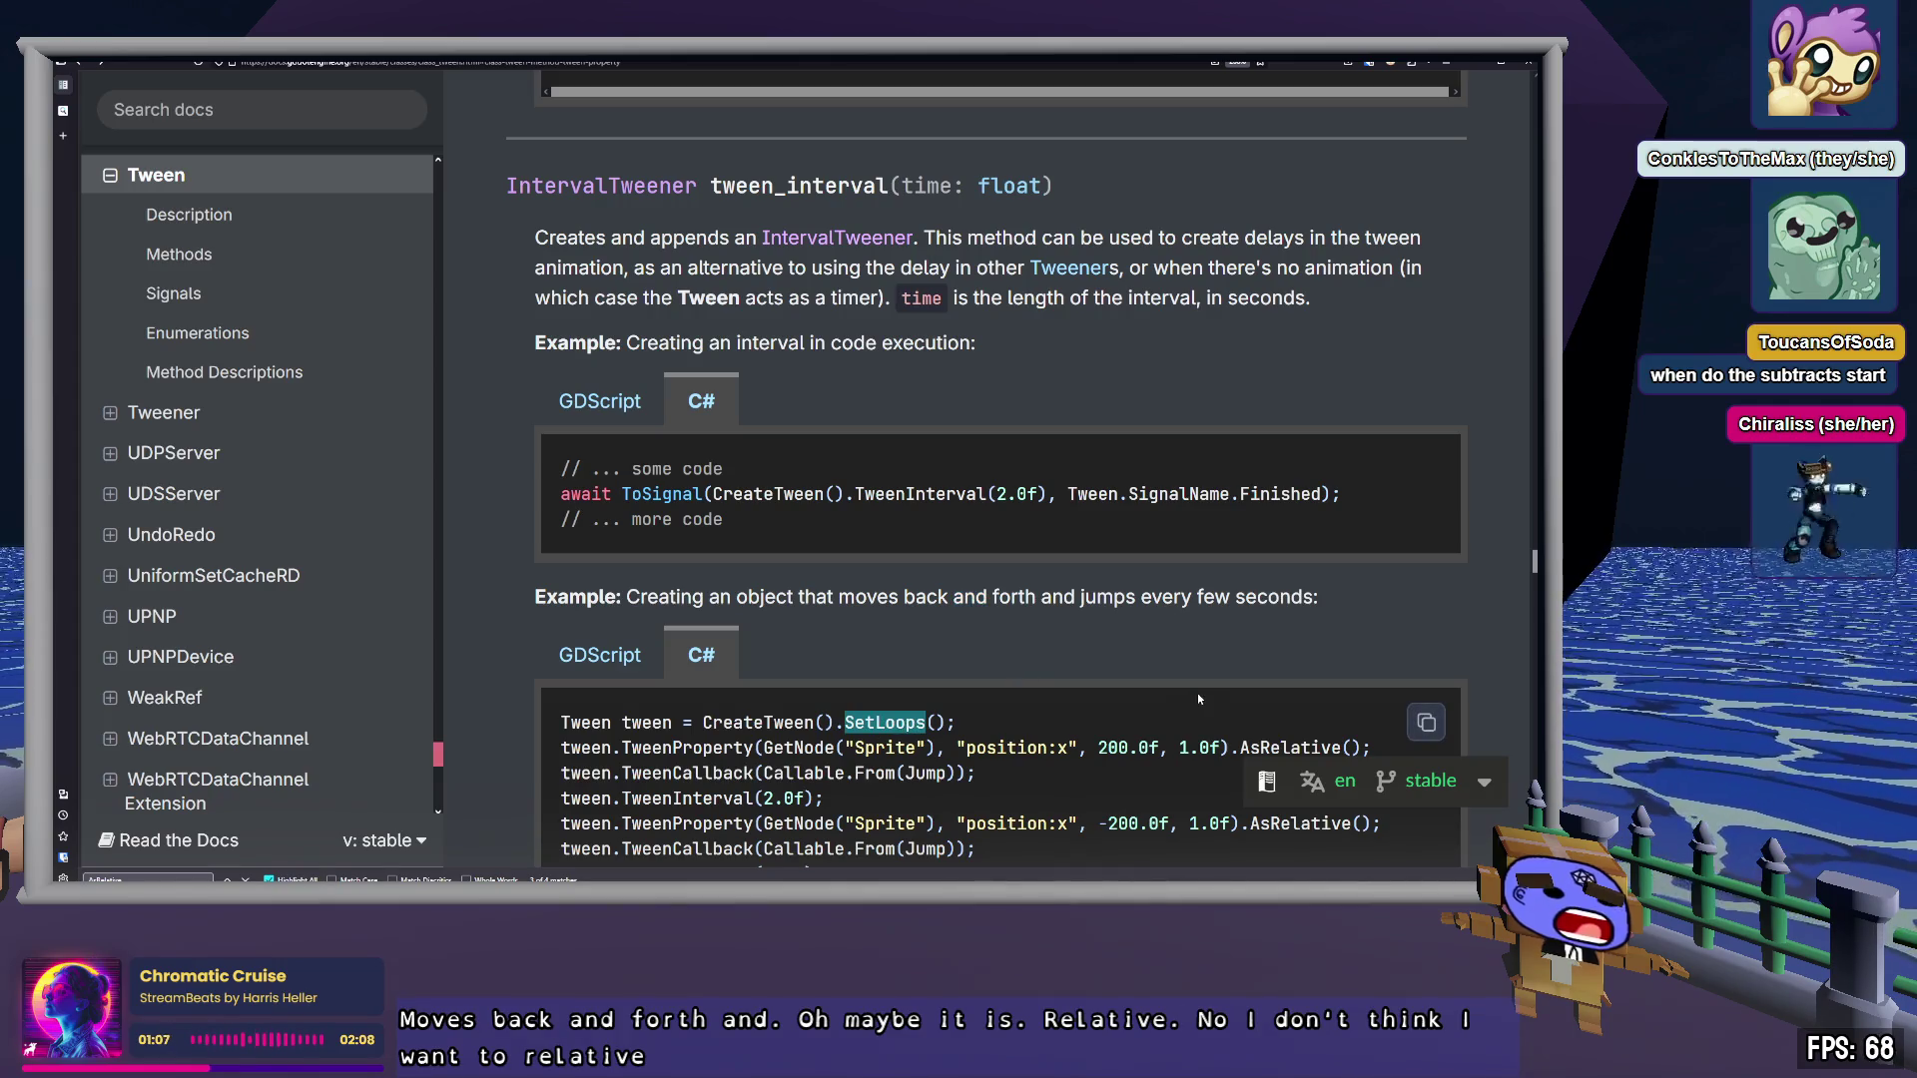
scroll(1198, 698, up, 5)
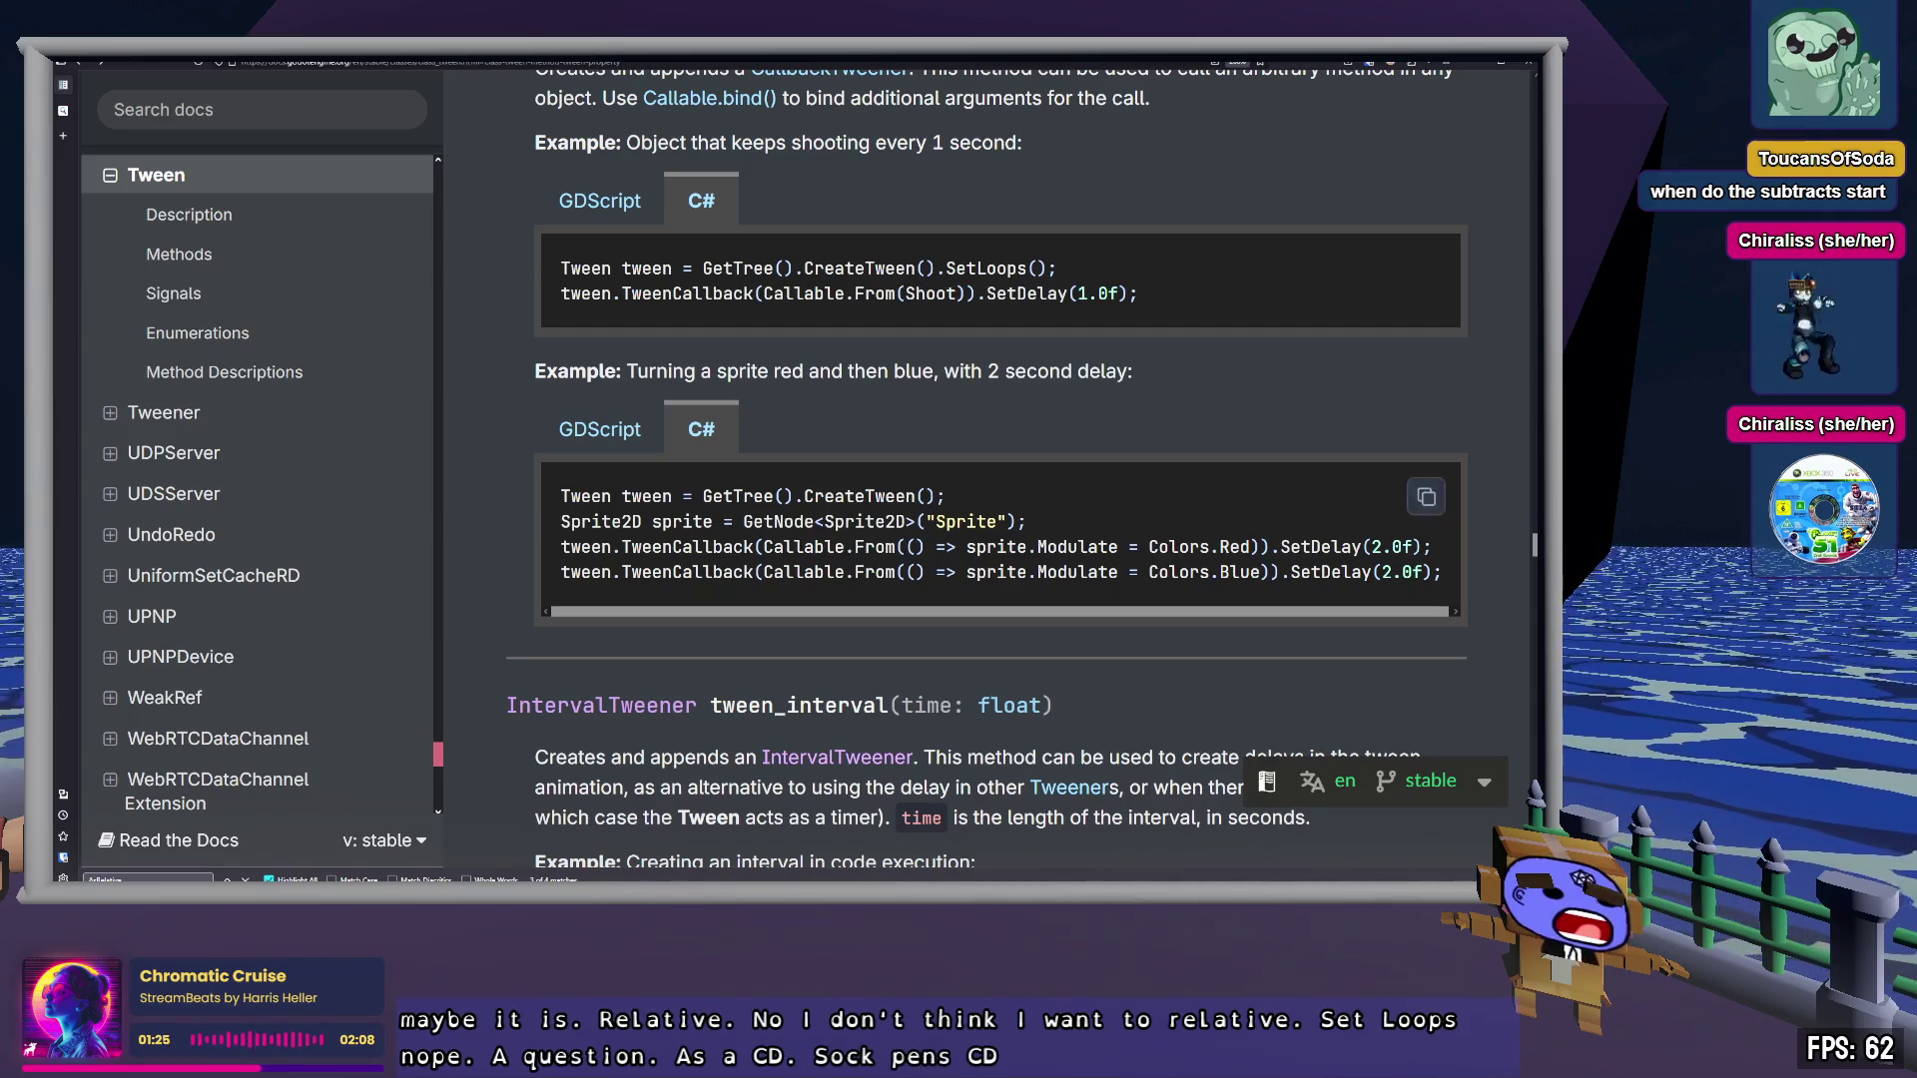
Scroll up to Tween parallel() and highlight its sentence about running tweeners together
scroll(989, 470, up, 10)
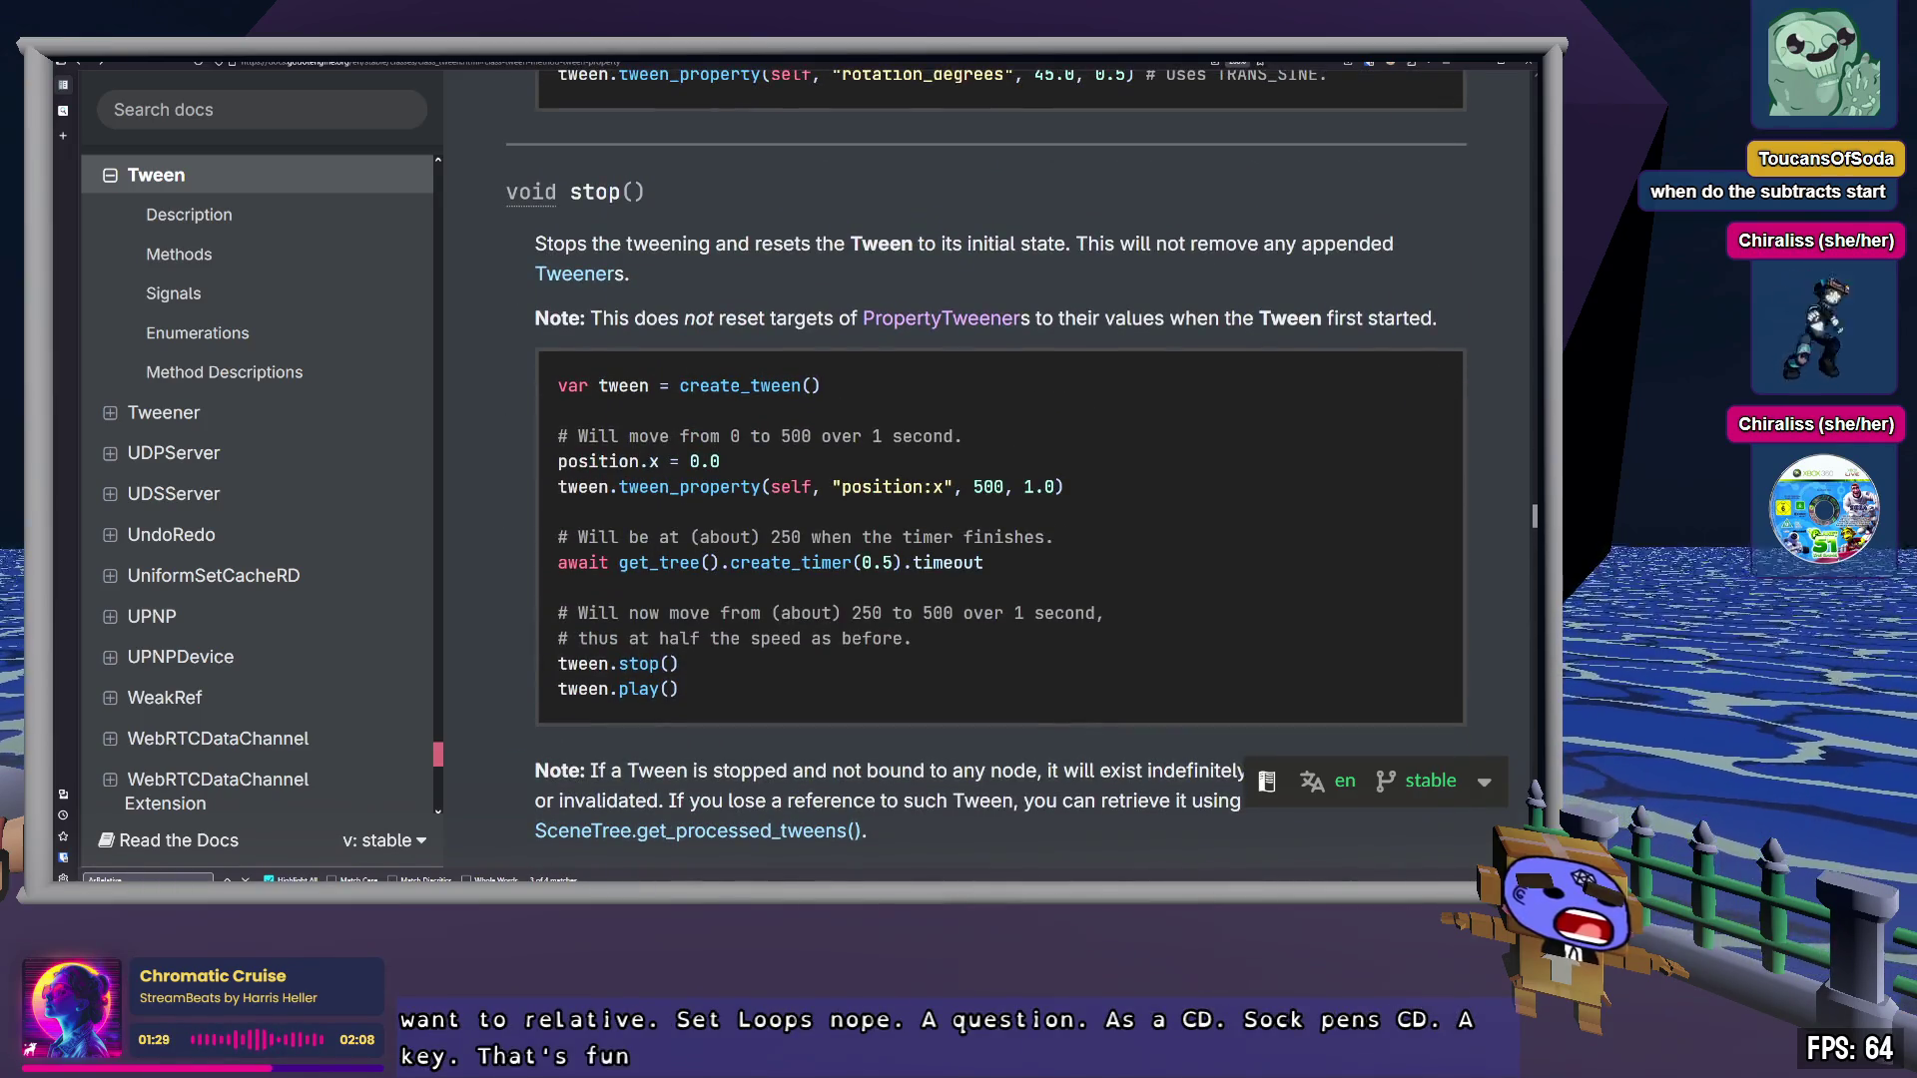
scroll(988, 469, up, 1)
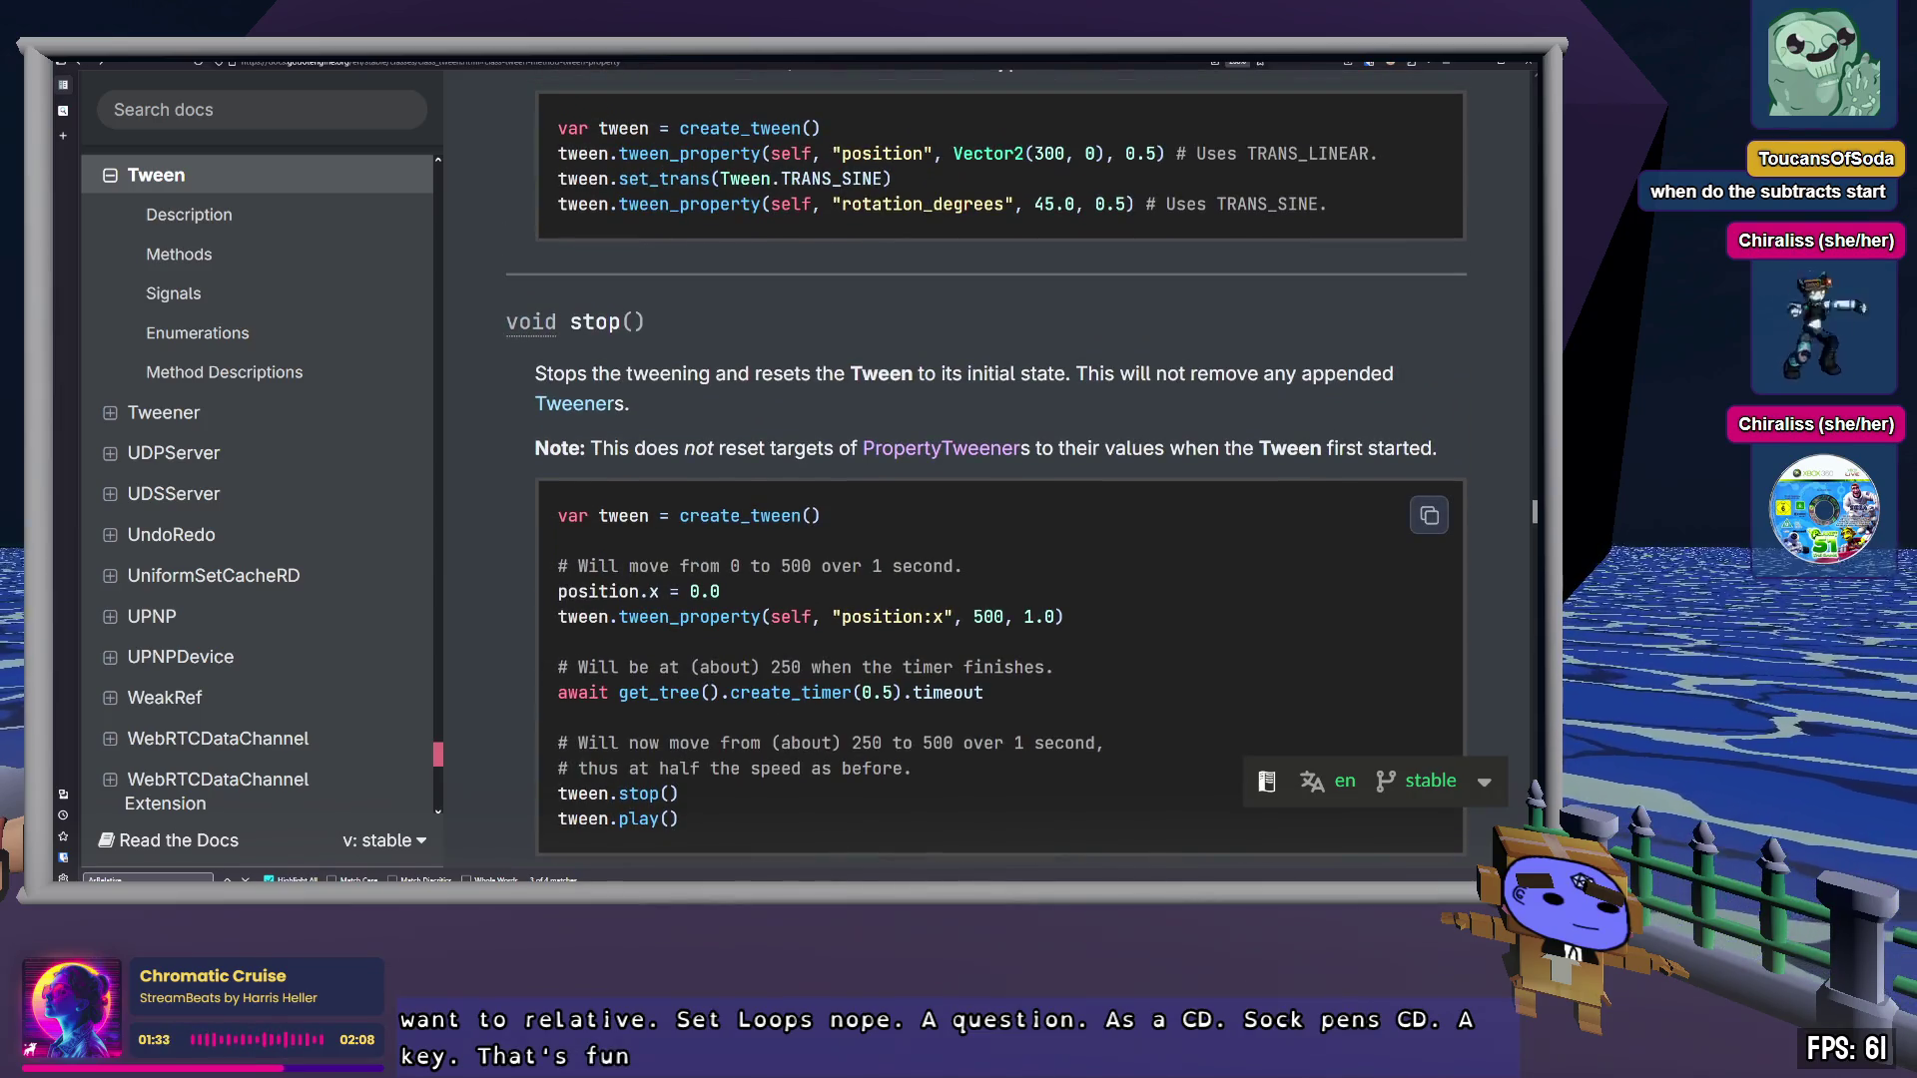
scroll(989, 470, up, 2)
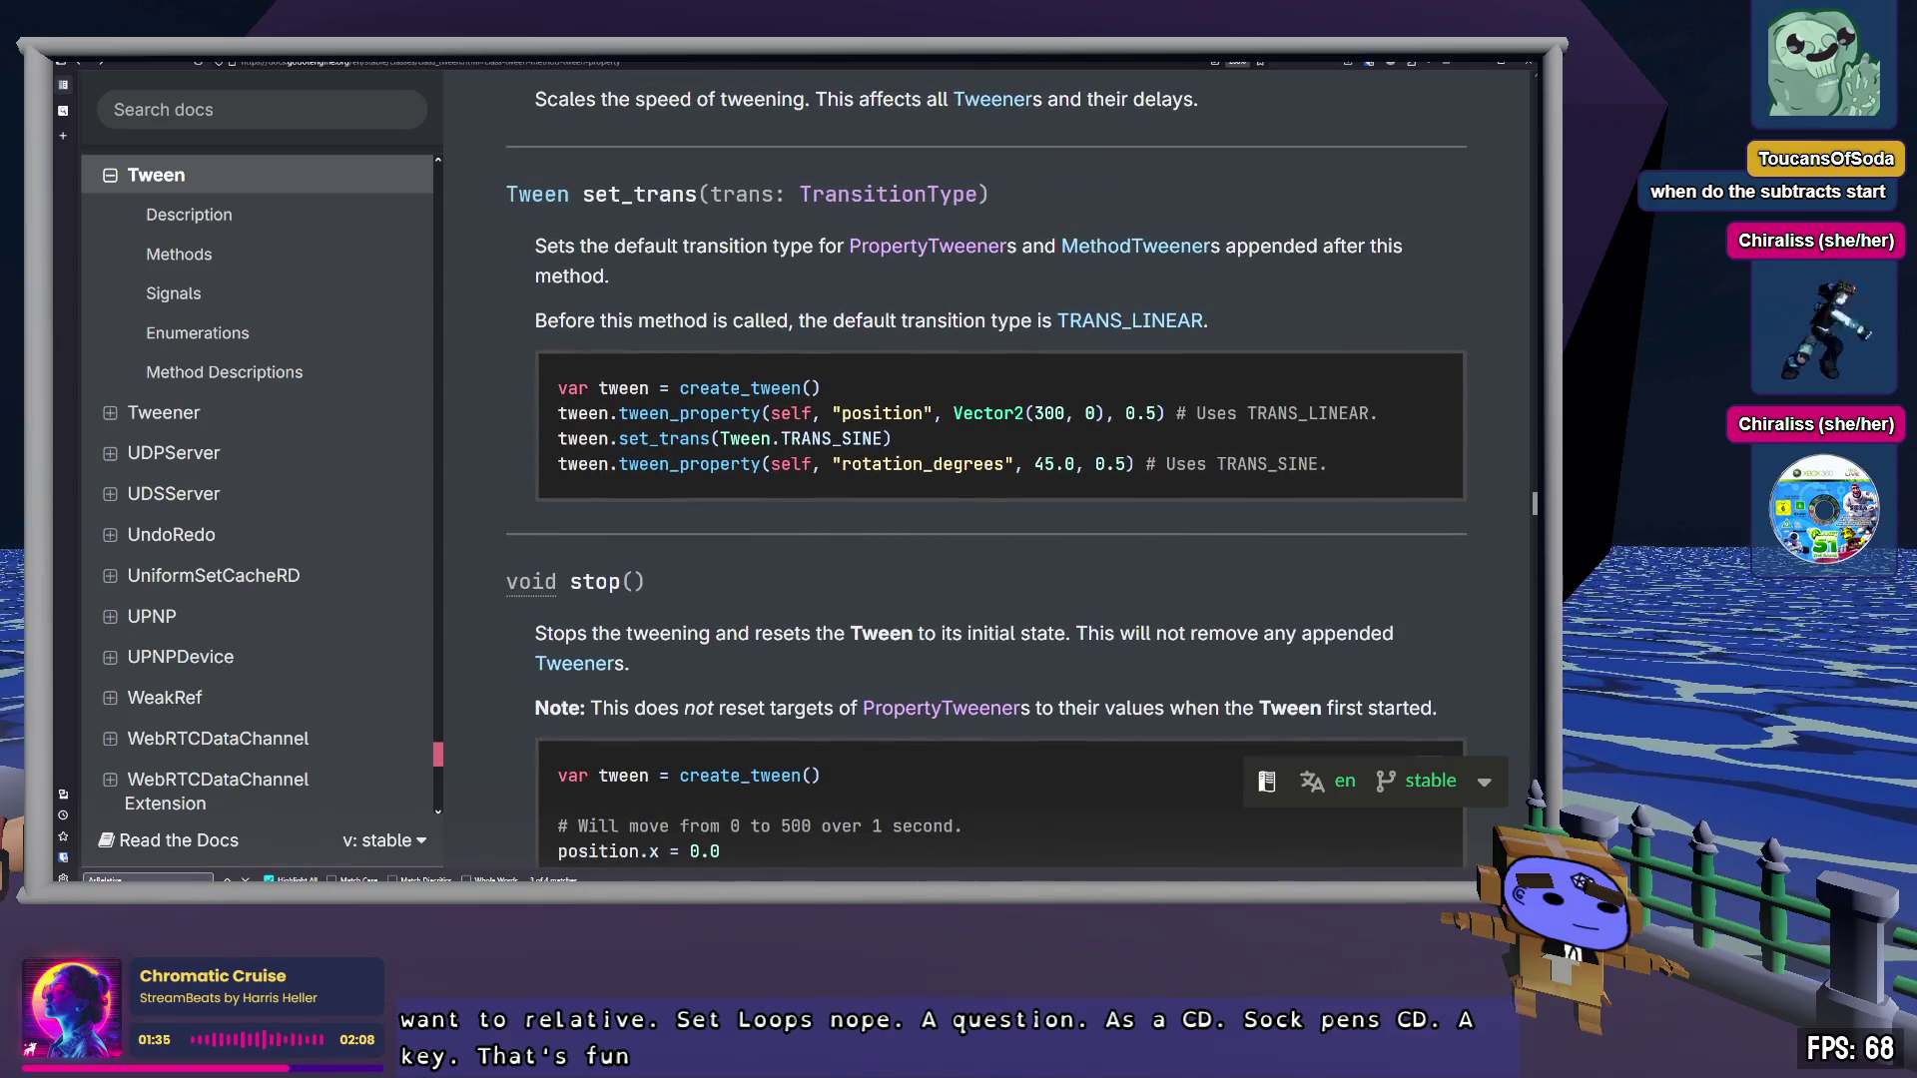
scroll(988, 469, up, 4)
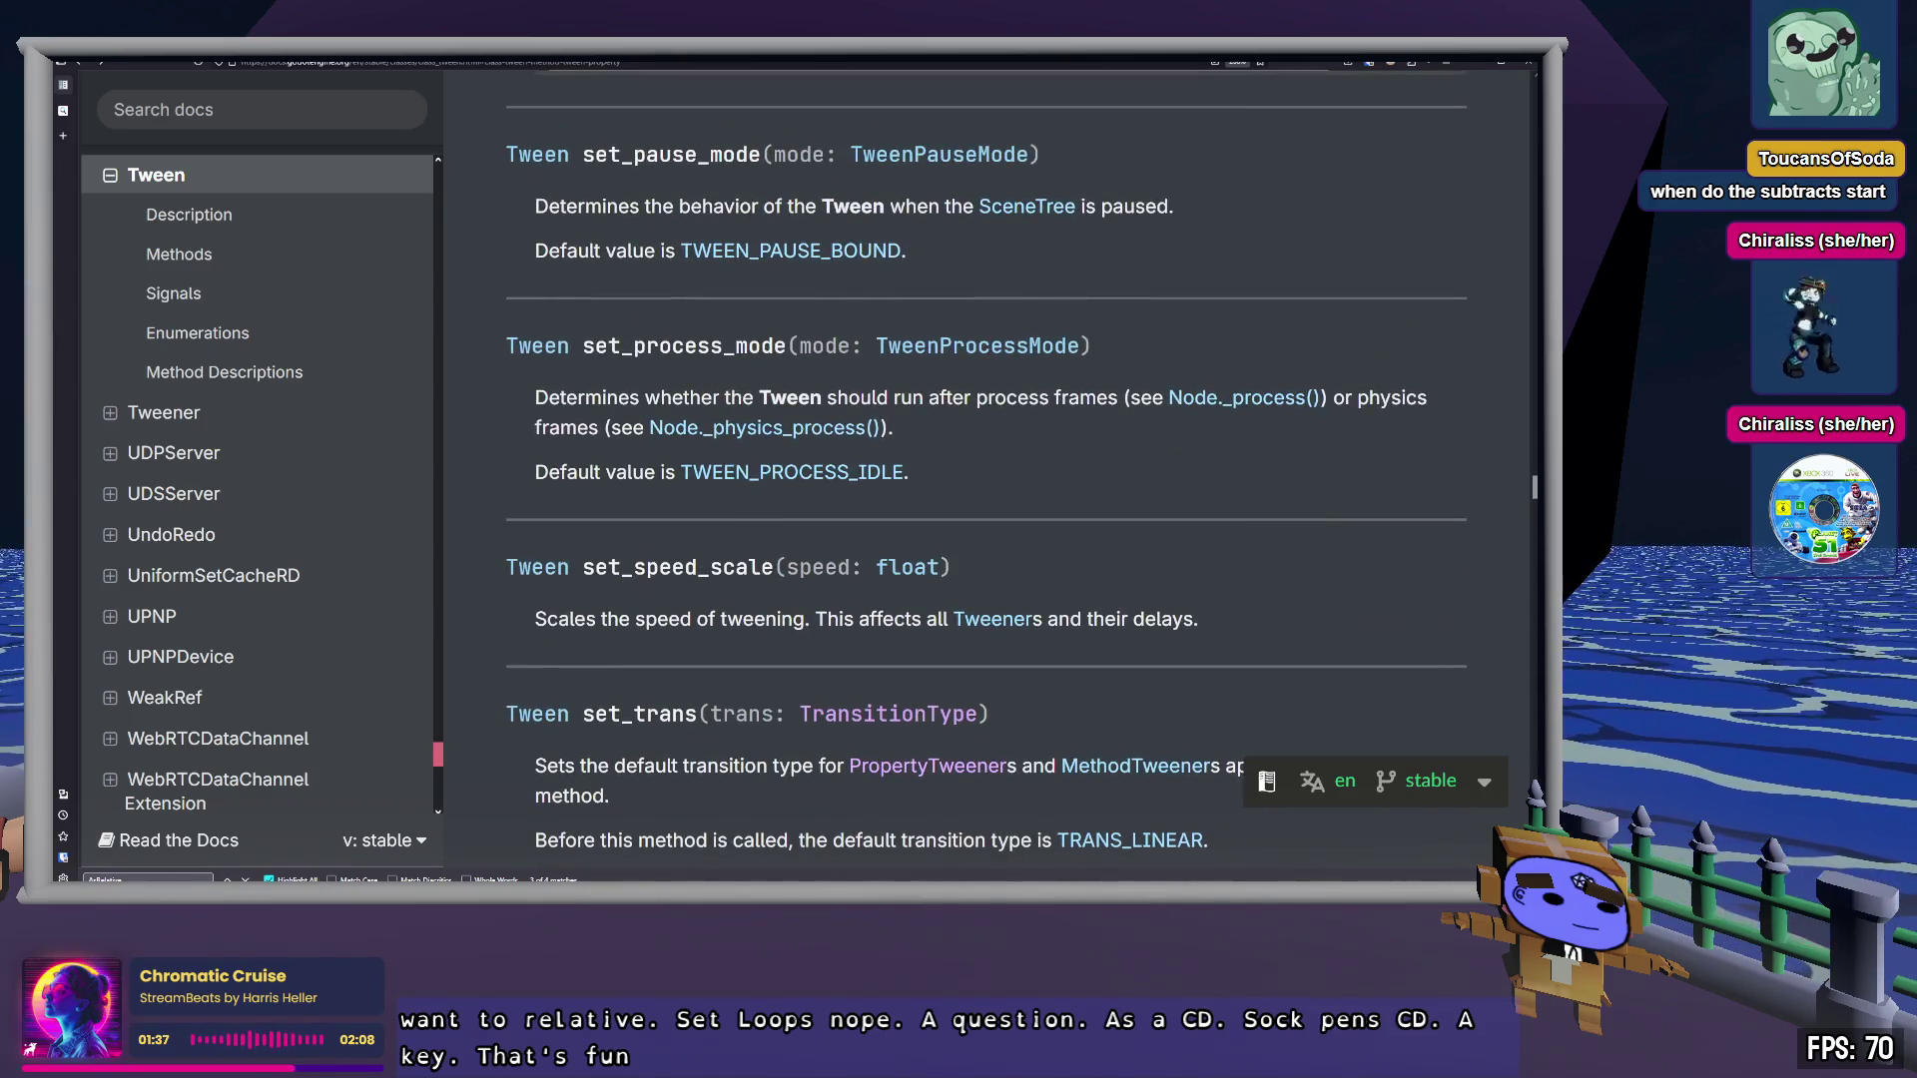
scroll(989, 469, up, 4)
scroll(989, 469, up, 7)
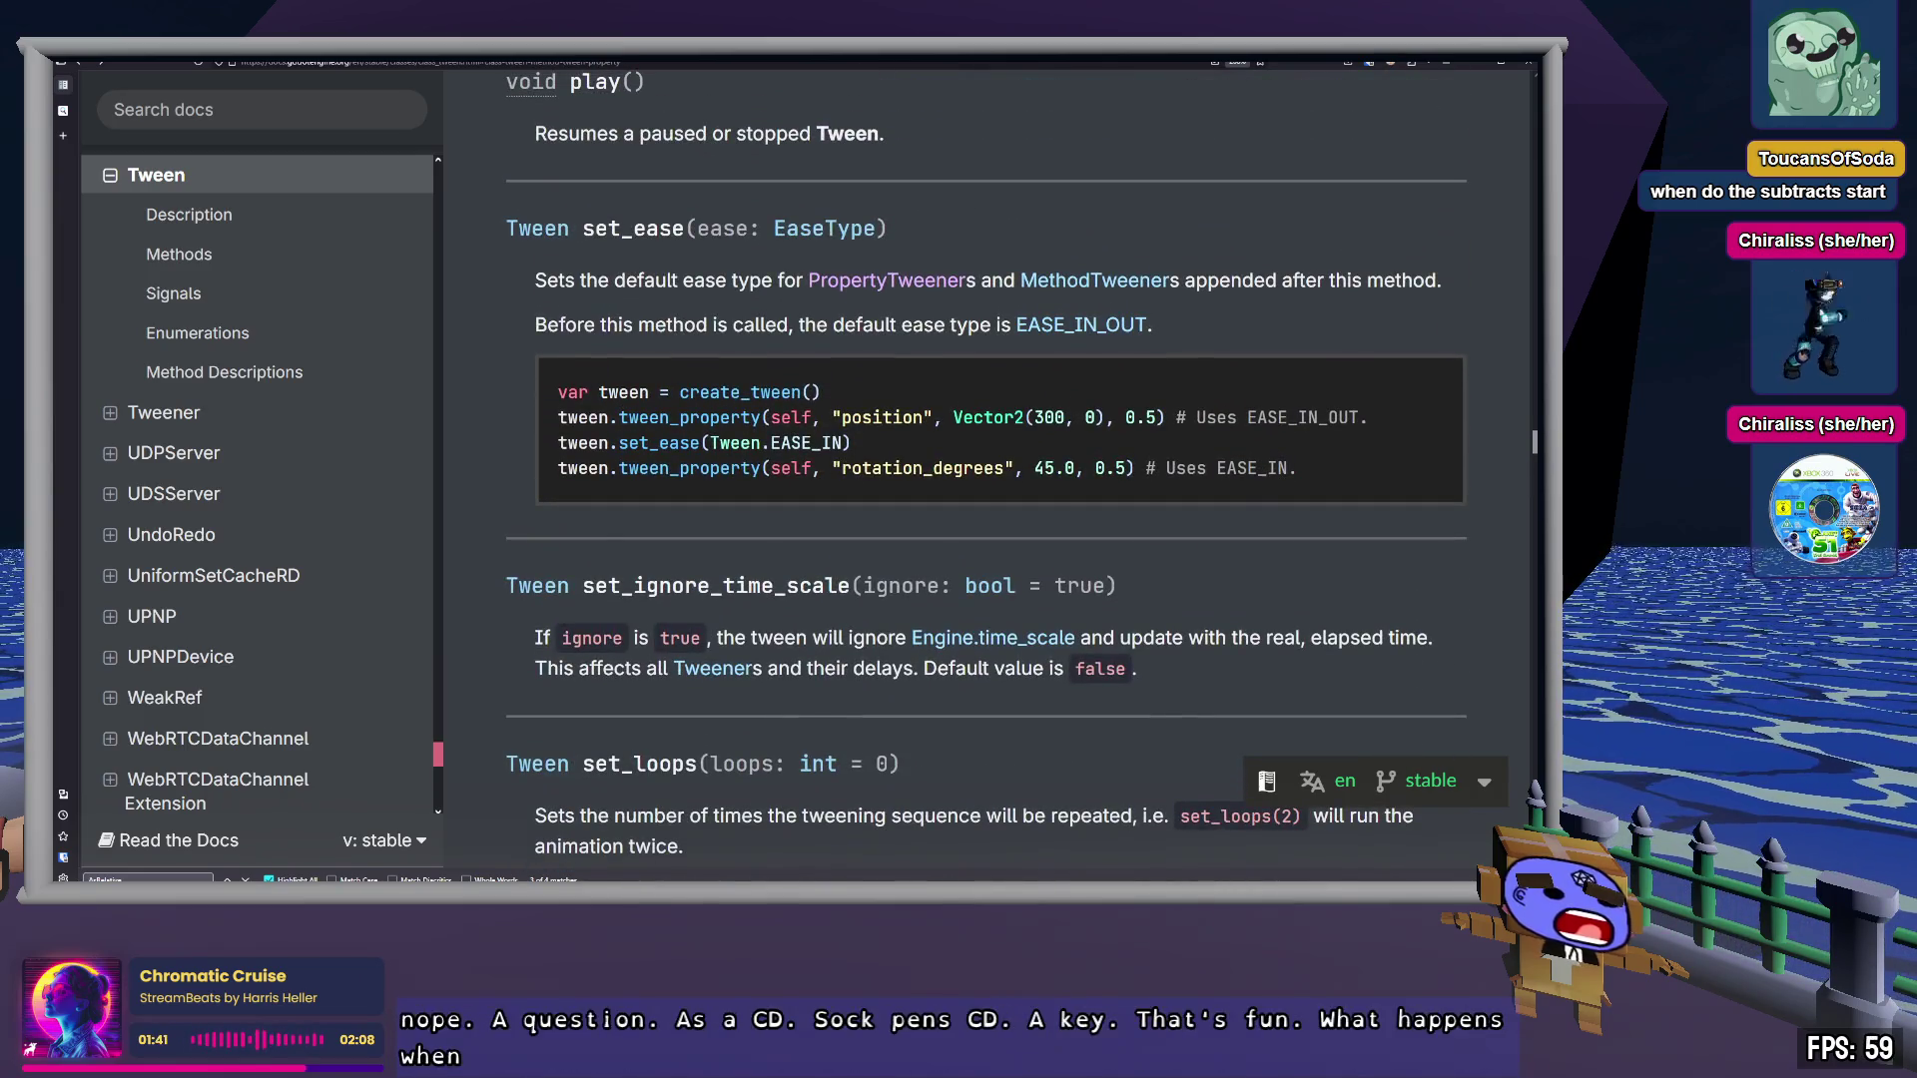
scroll(988, 470, up, 6)
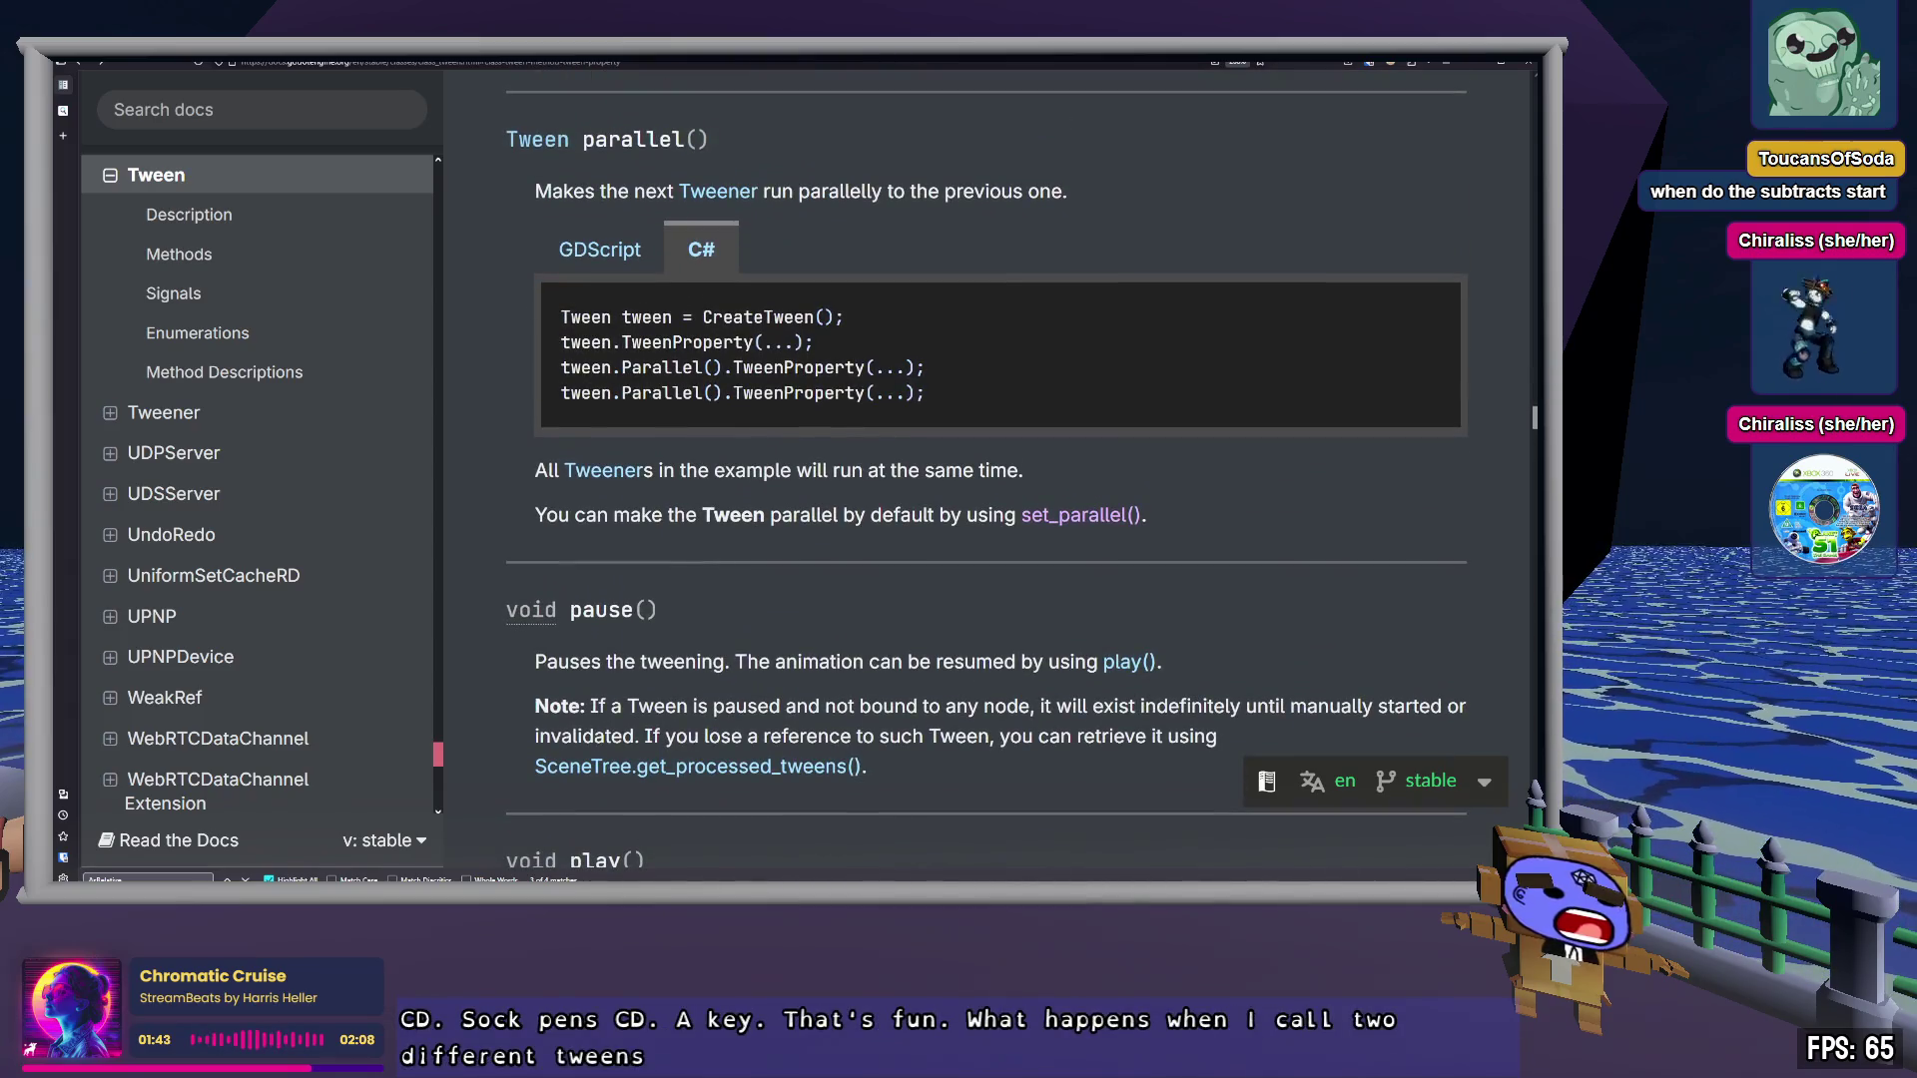
scroll(988, 470, up, 2)
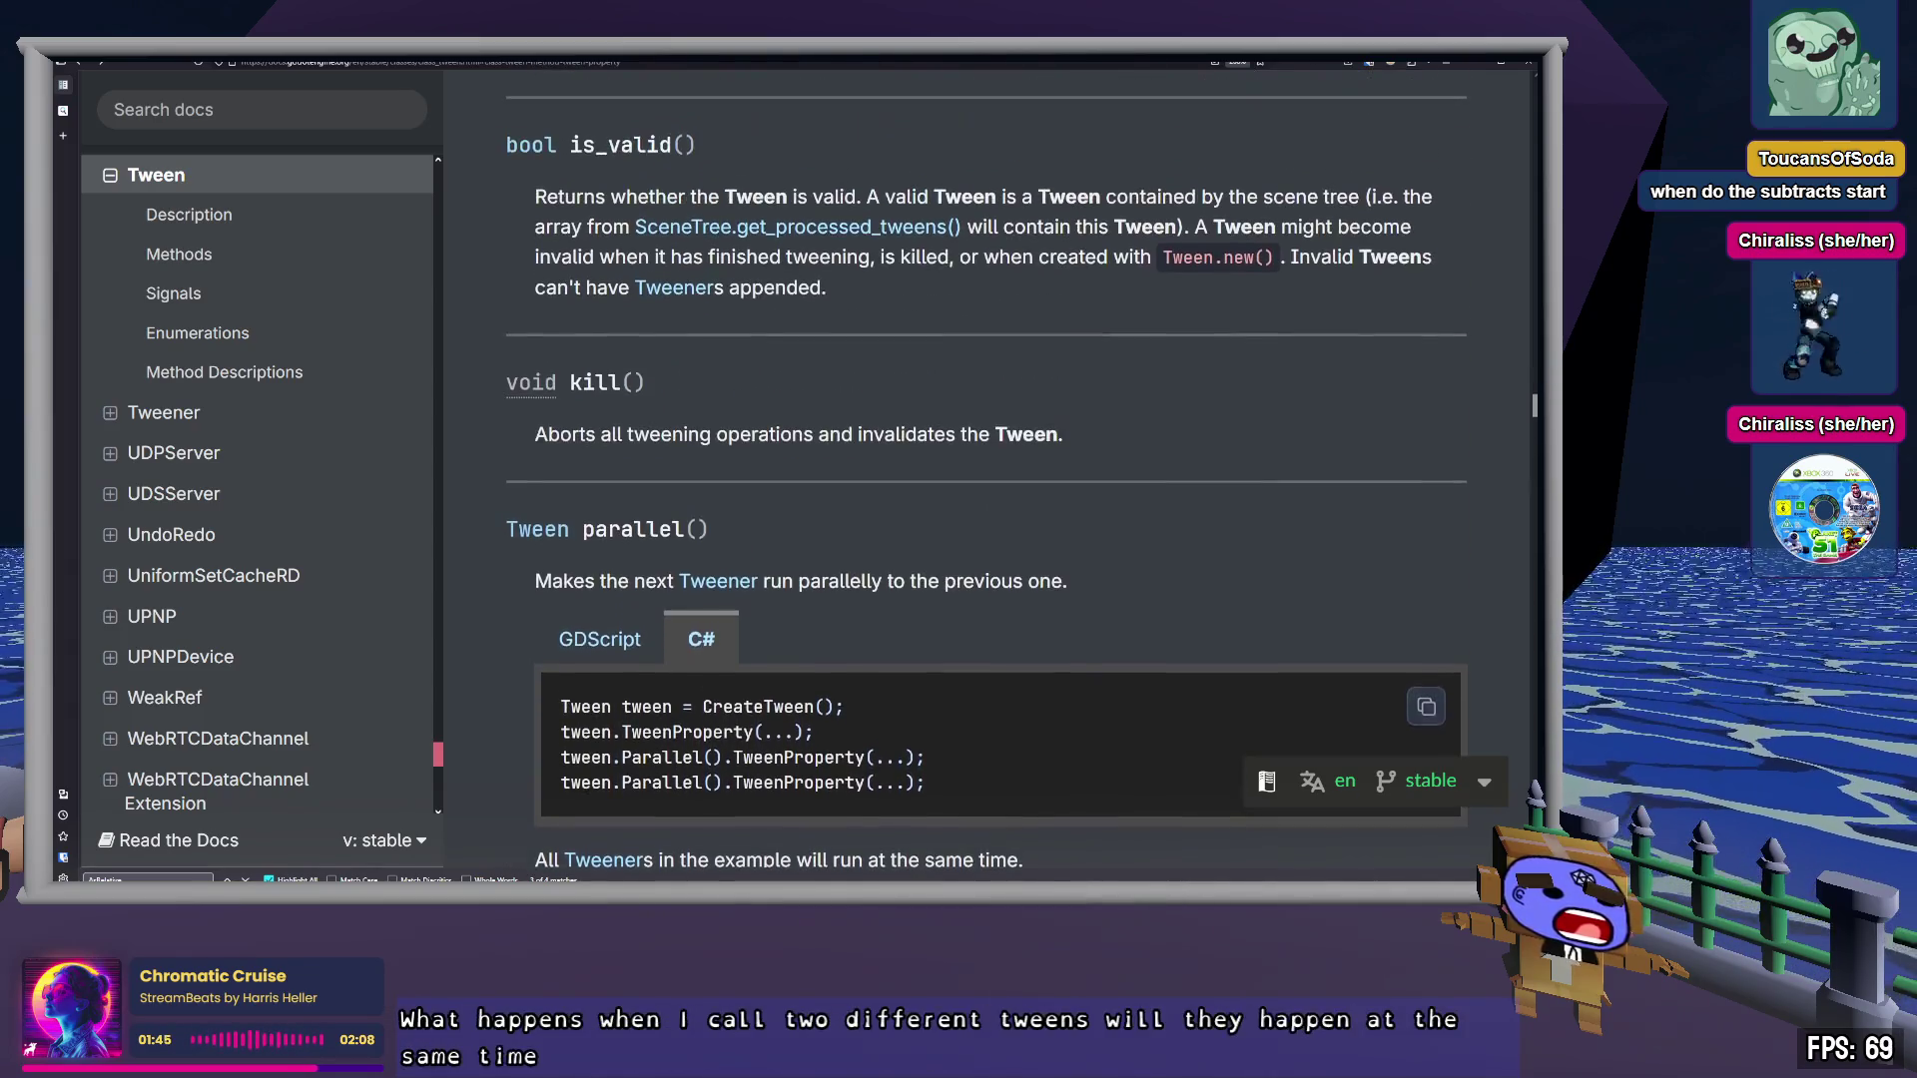
drag(822, 321, 939, 322)
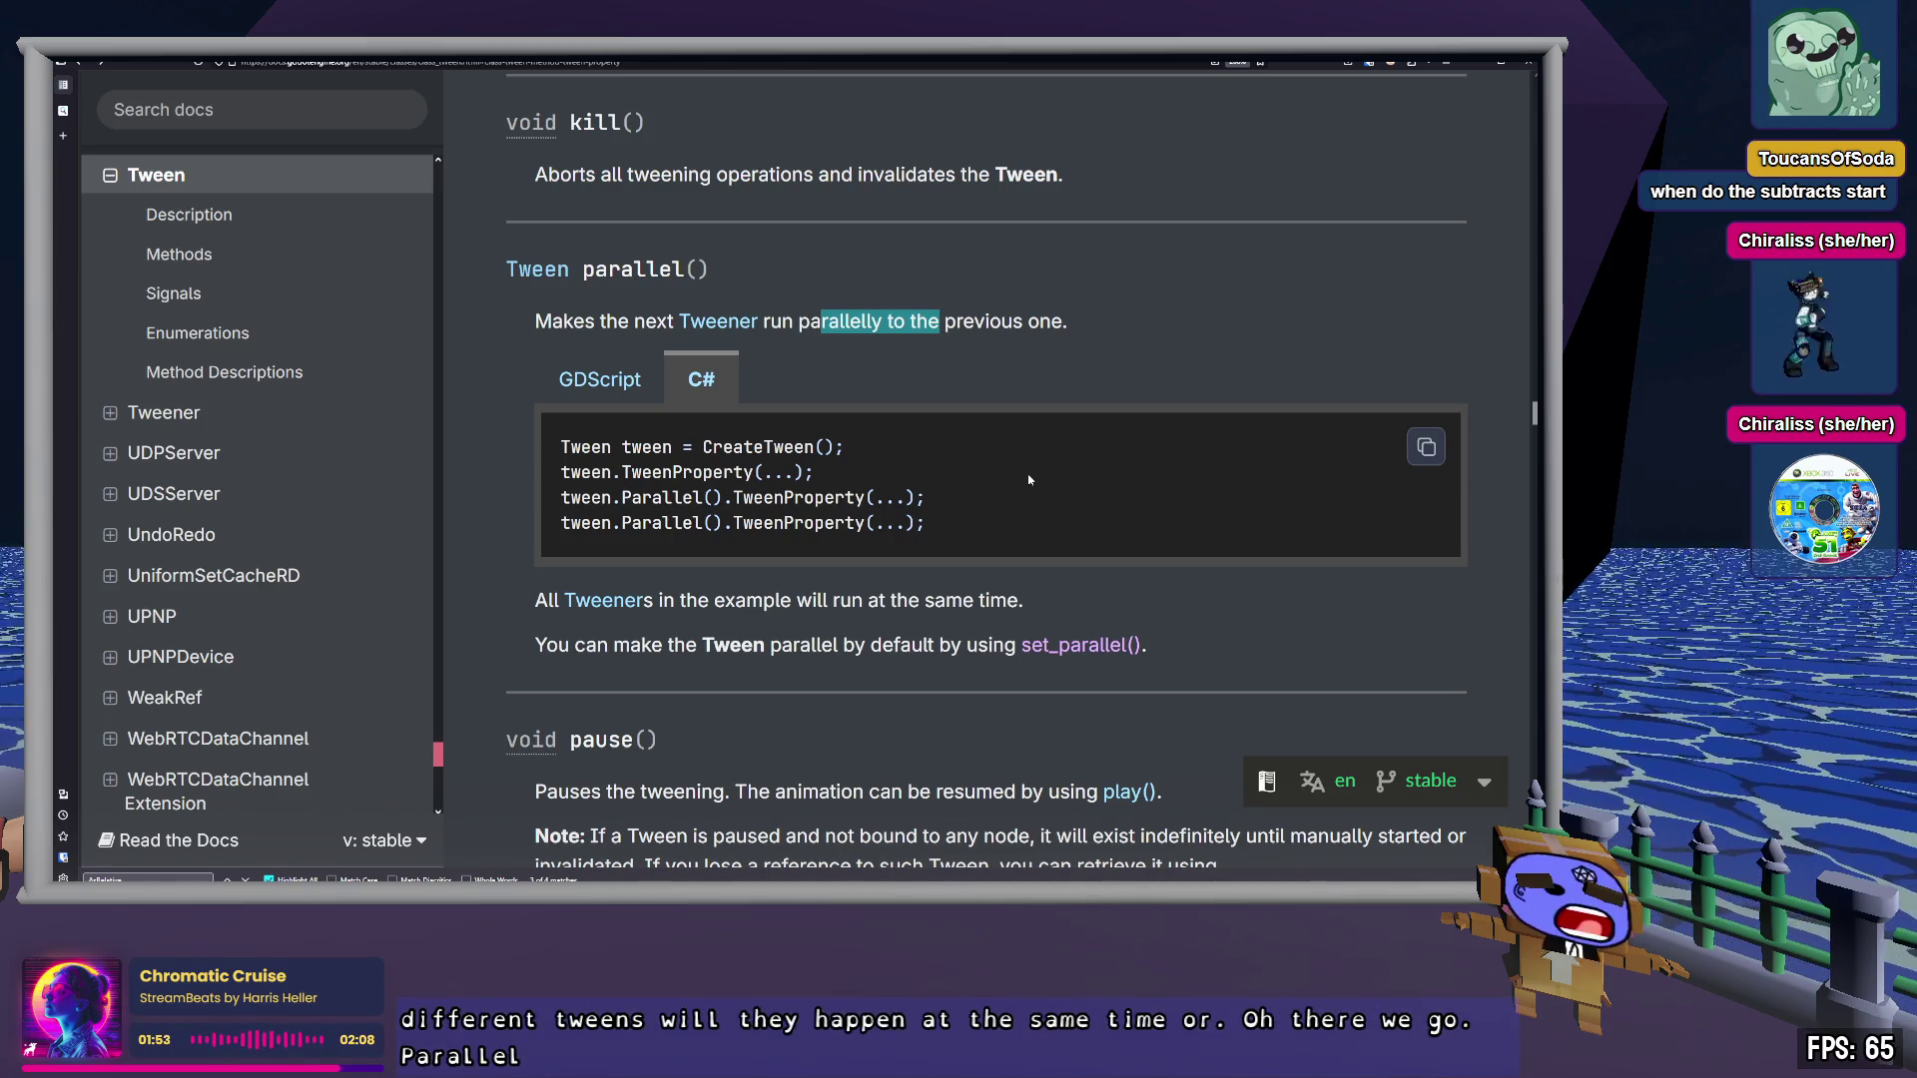
key(alt+Tab)
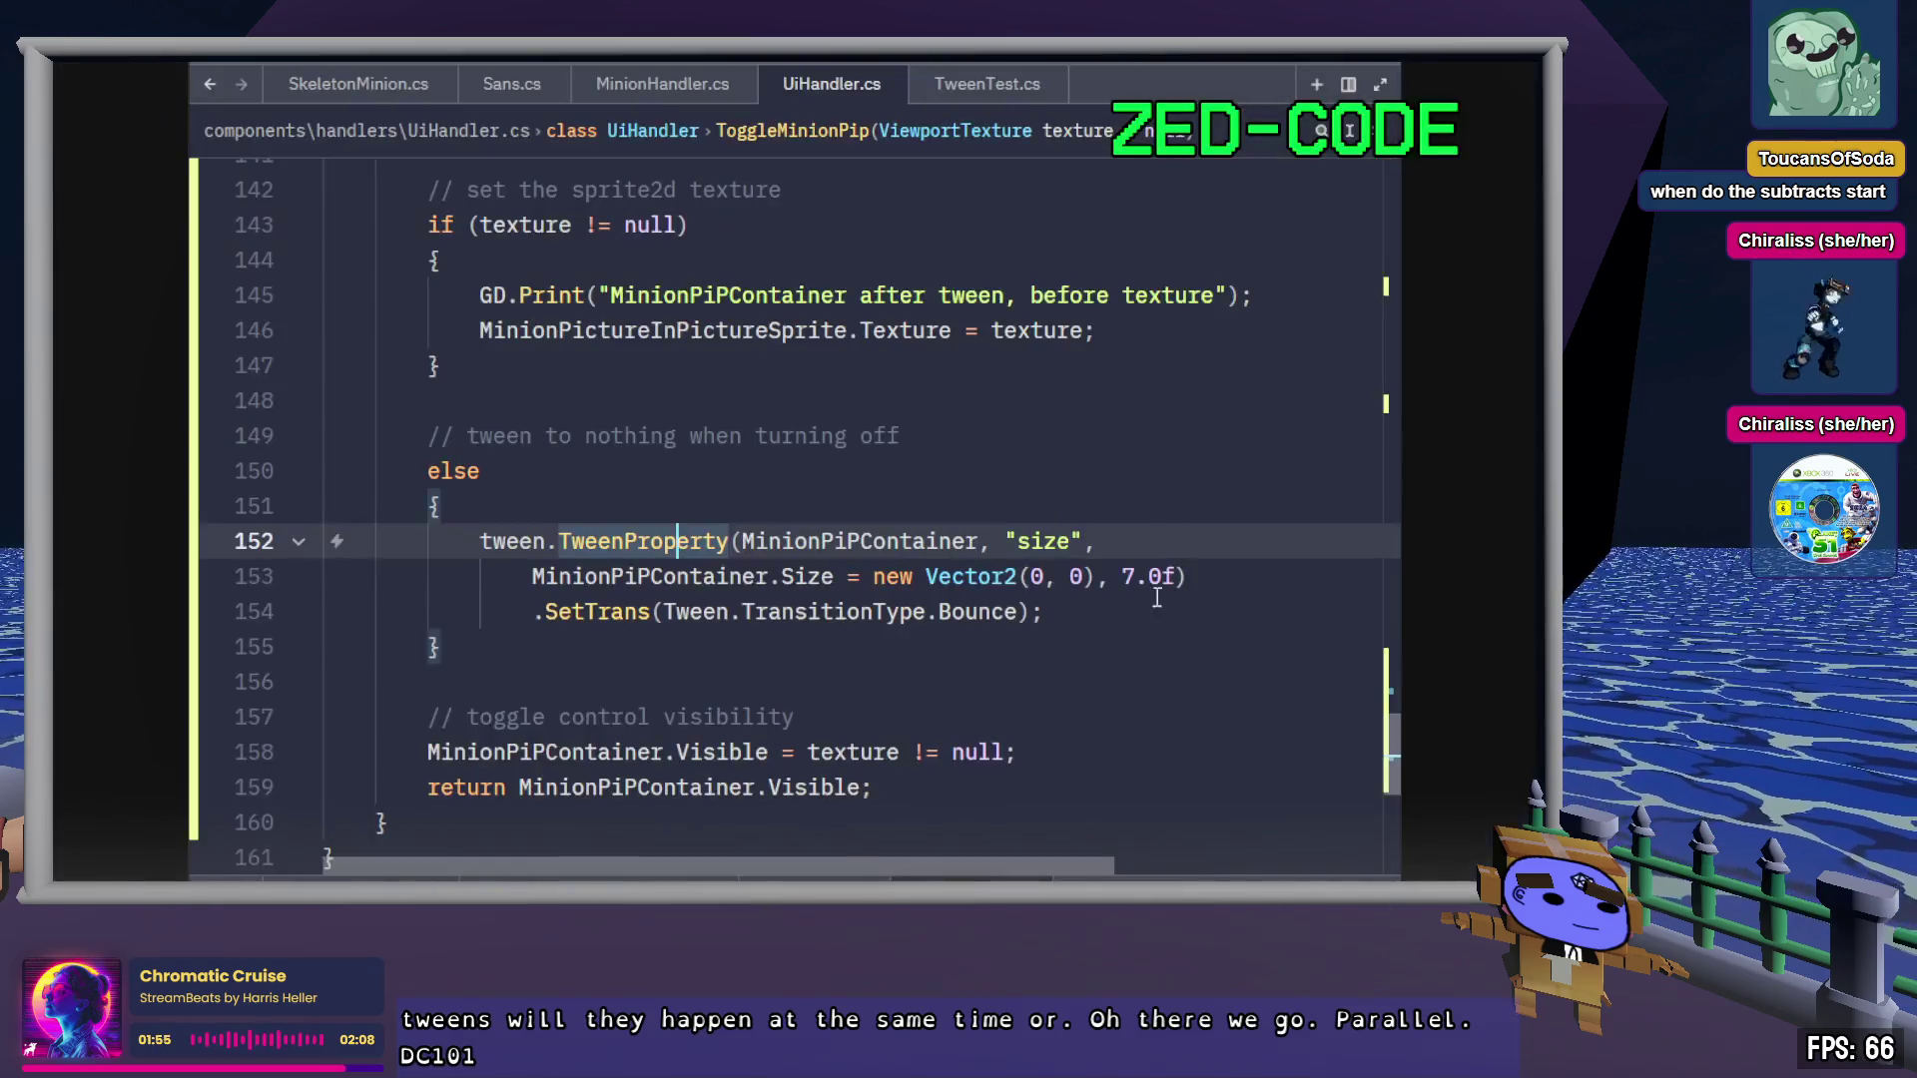
Change the line 135 tween property from size to custom_minimum_size and save UiHandler.cs
key(ctrl+Left)
key(ctrl+Left)
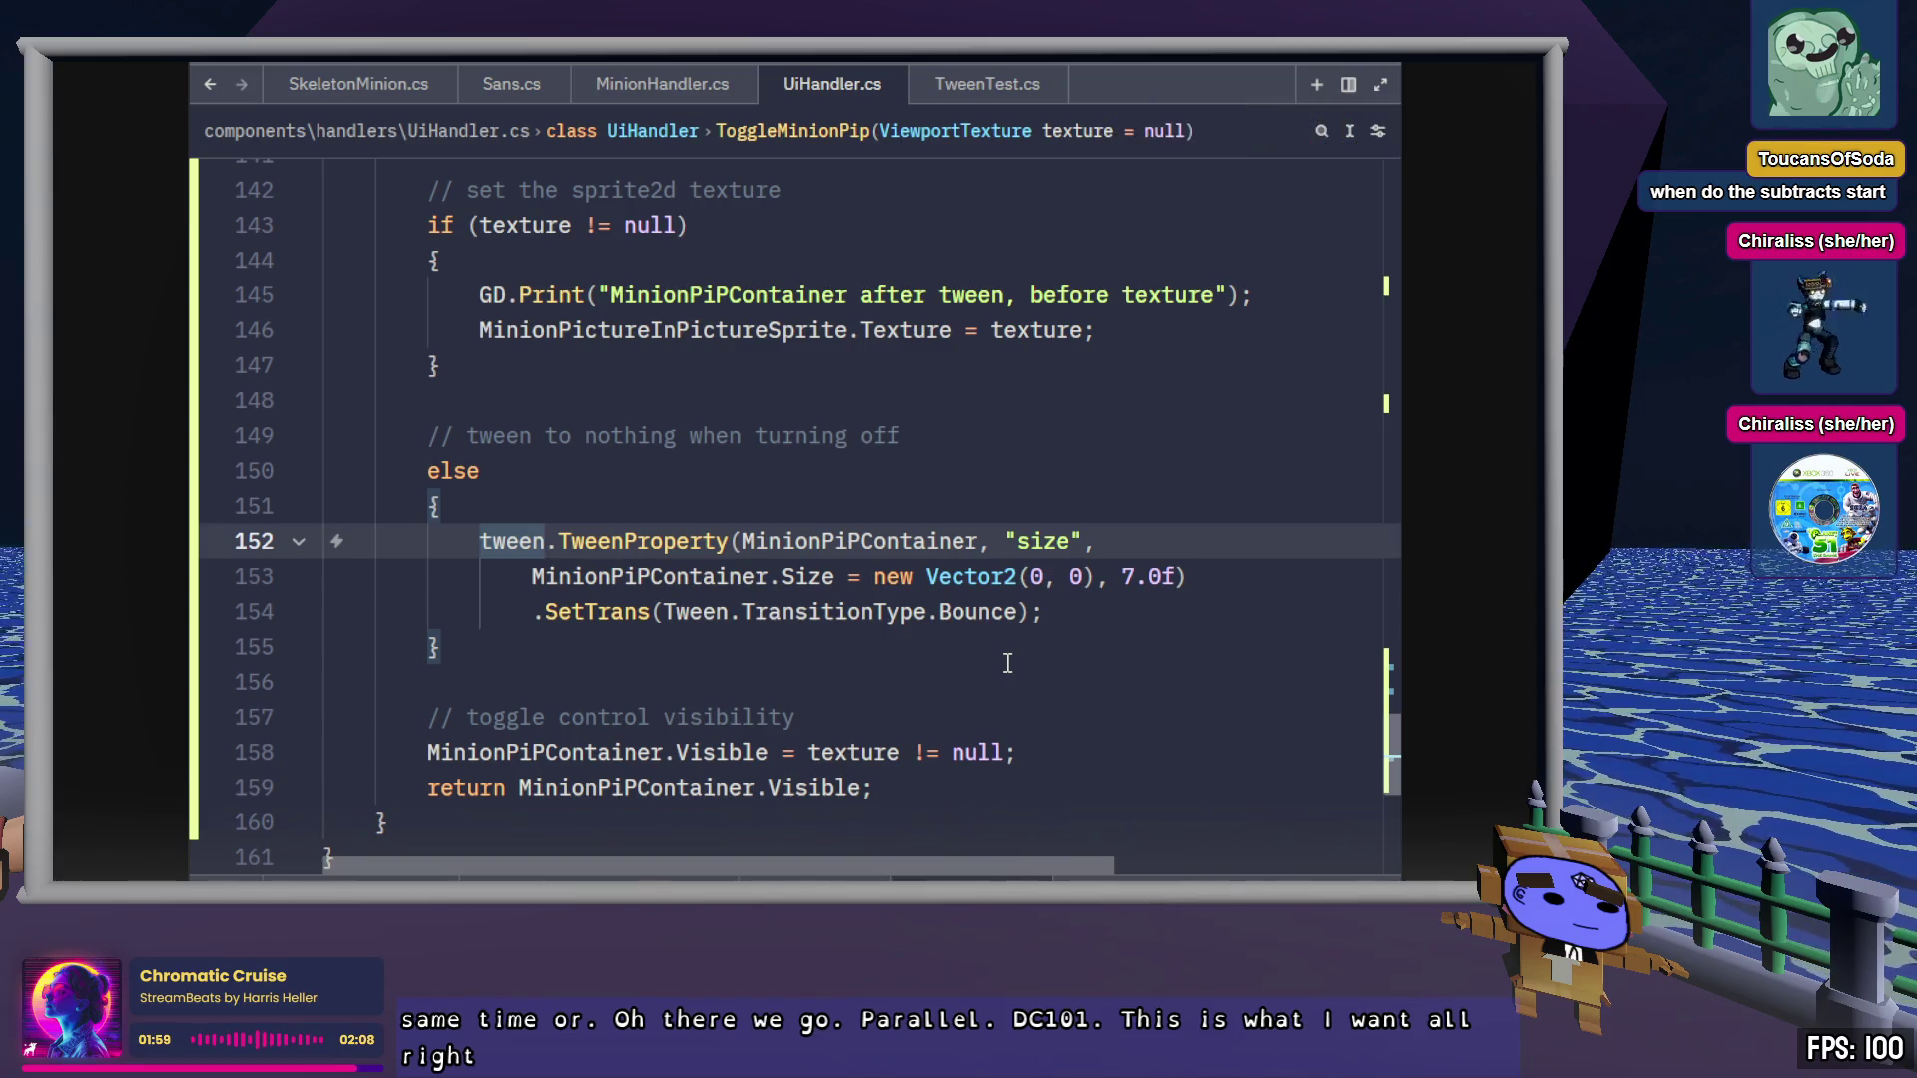
scroll(1008, 661, up, 5)
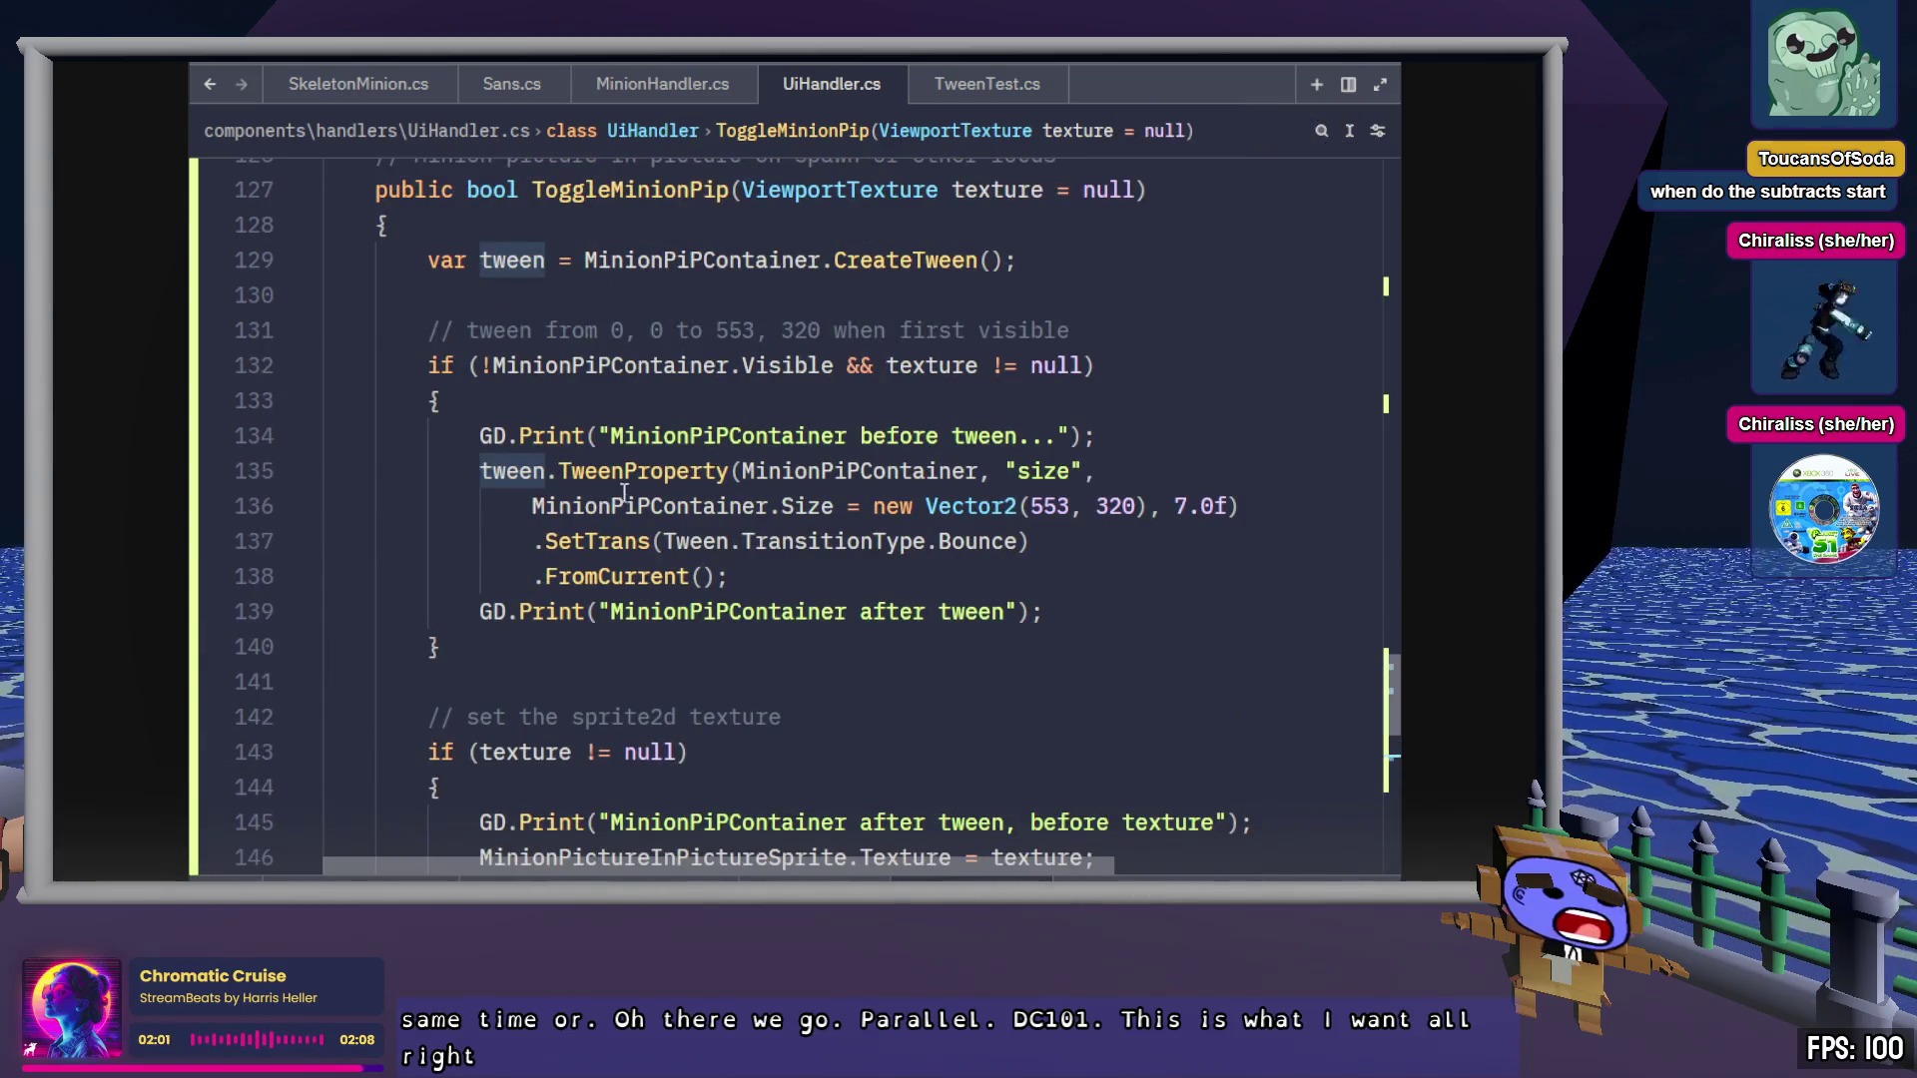
click(539, 473)
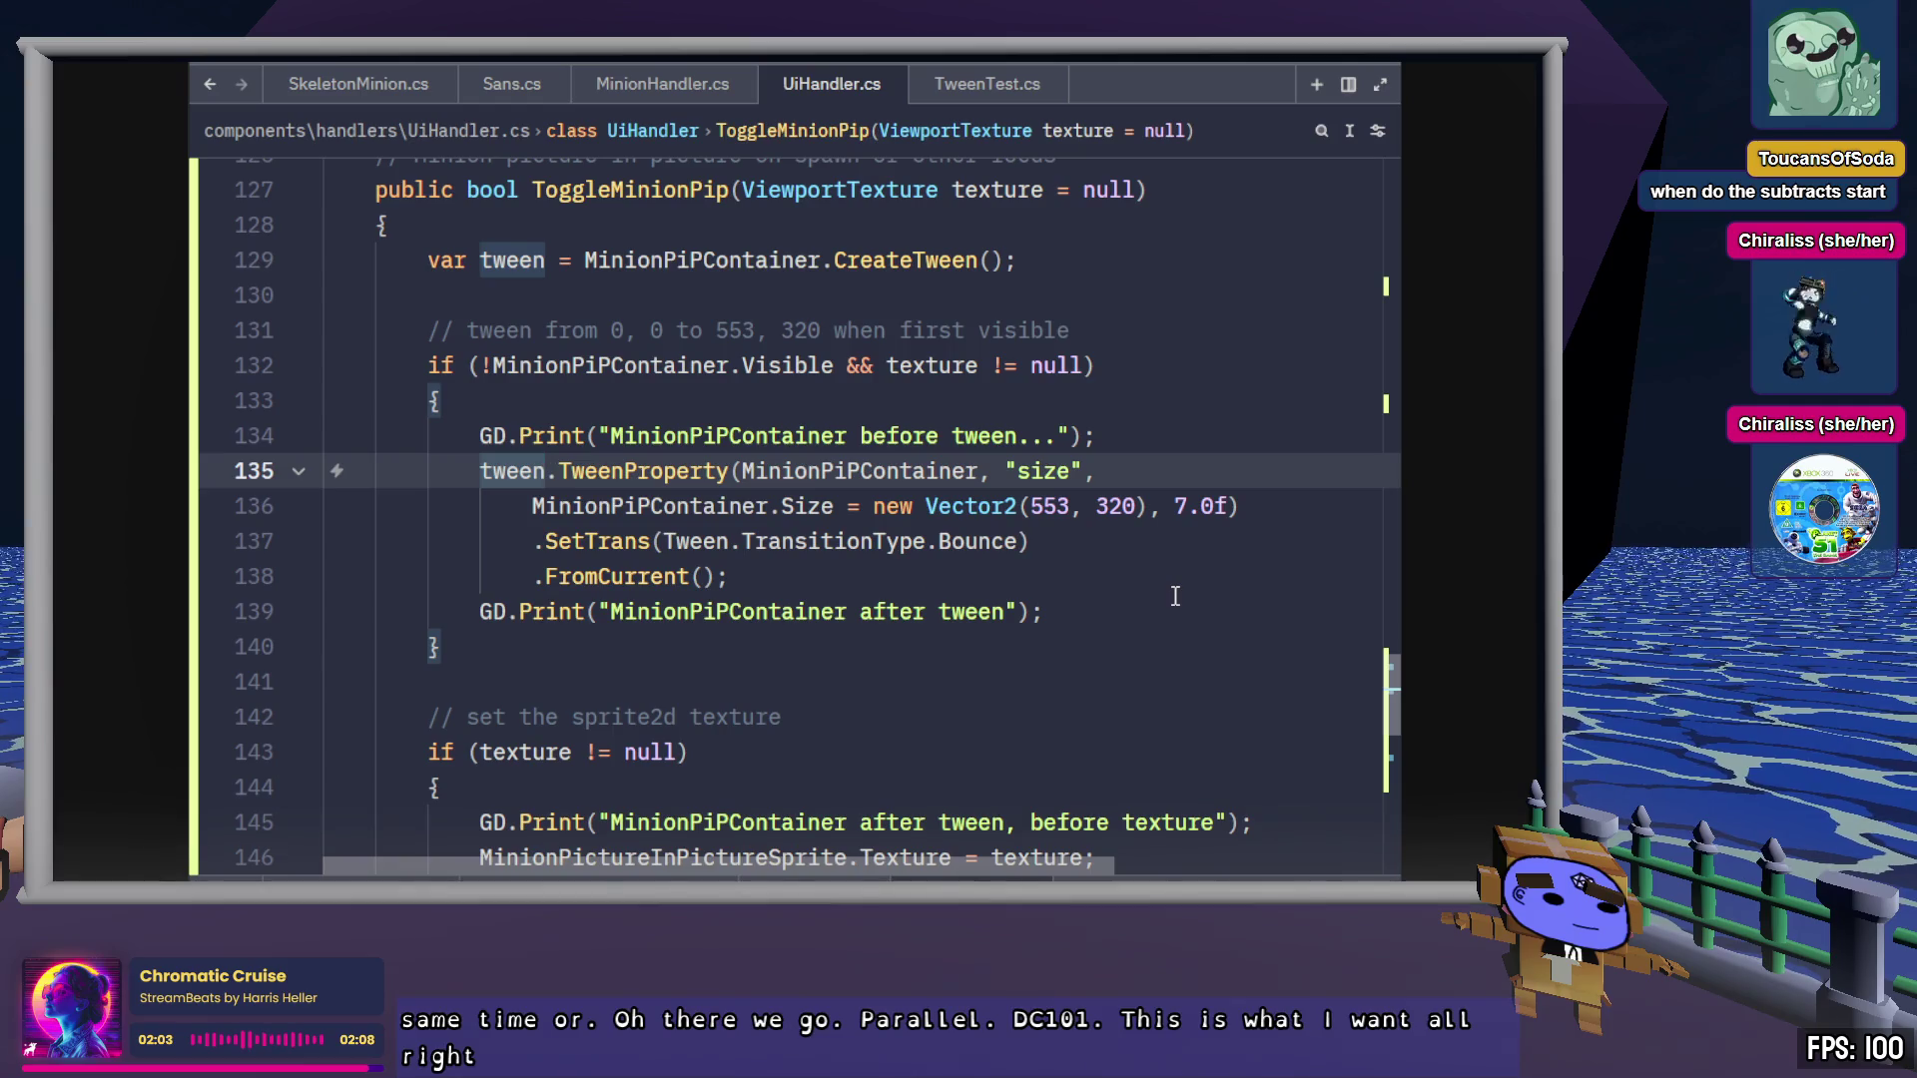
double_click(1037, 472)
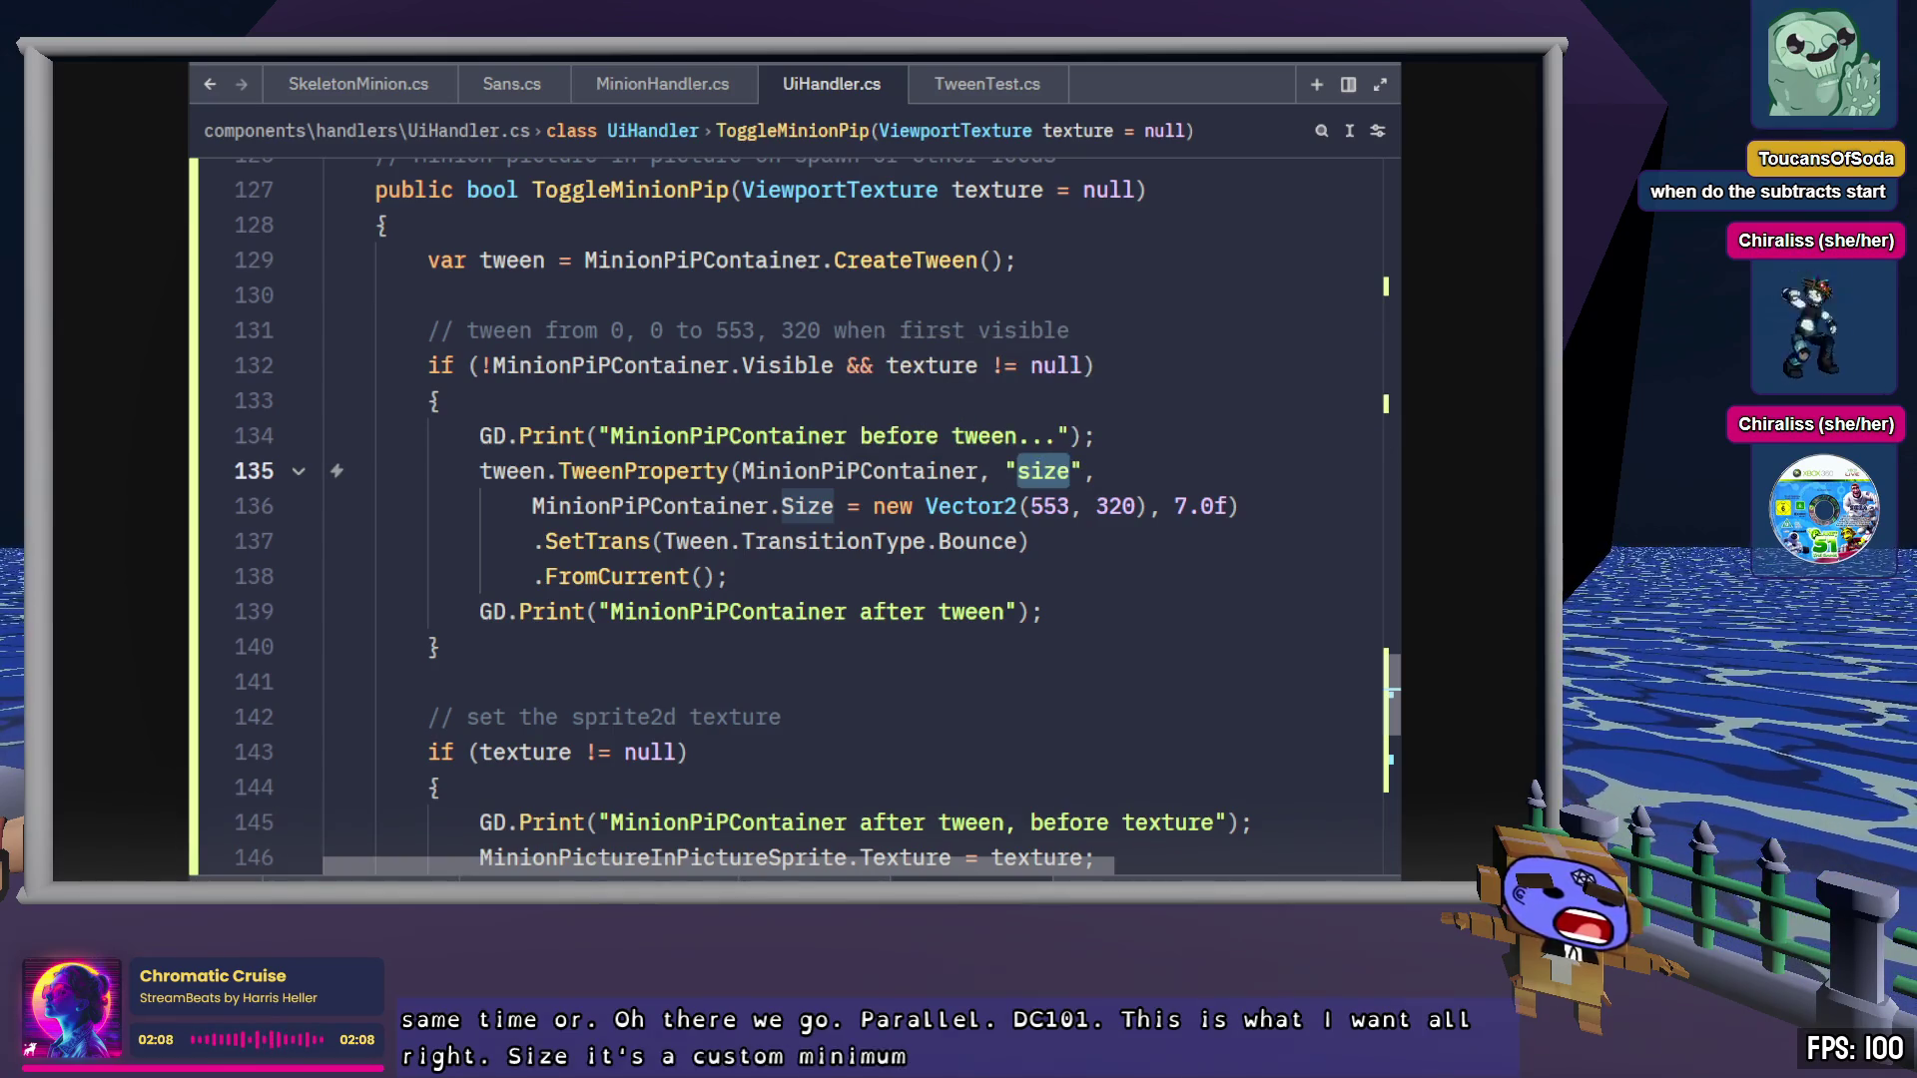
key(alt+Tab)
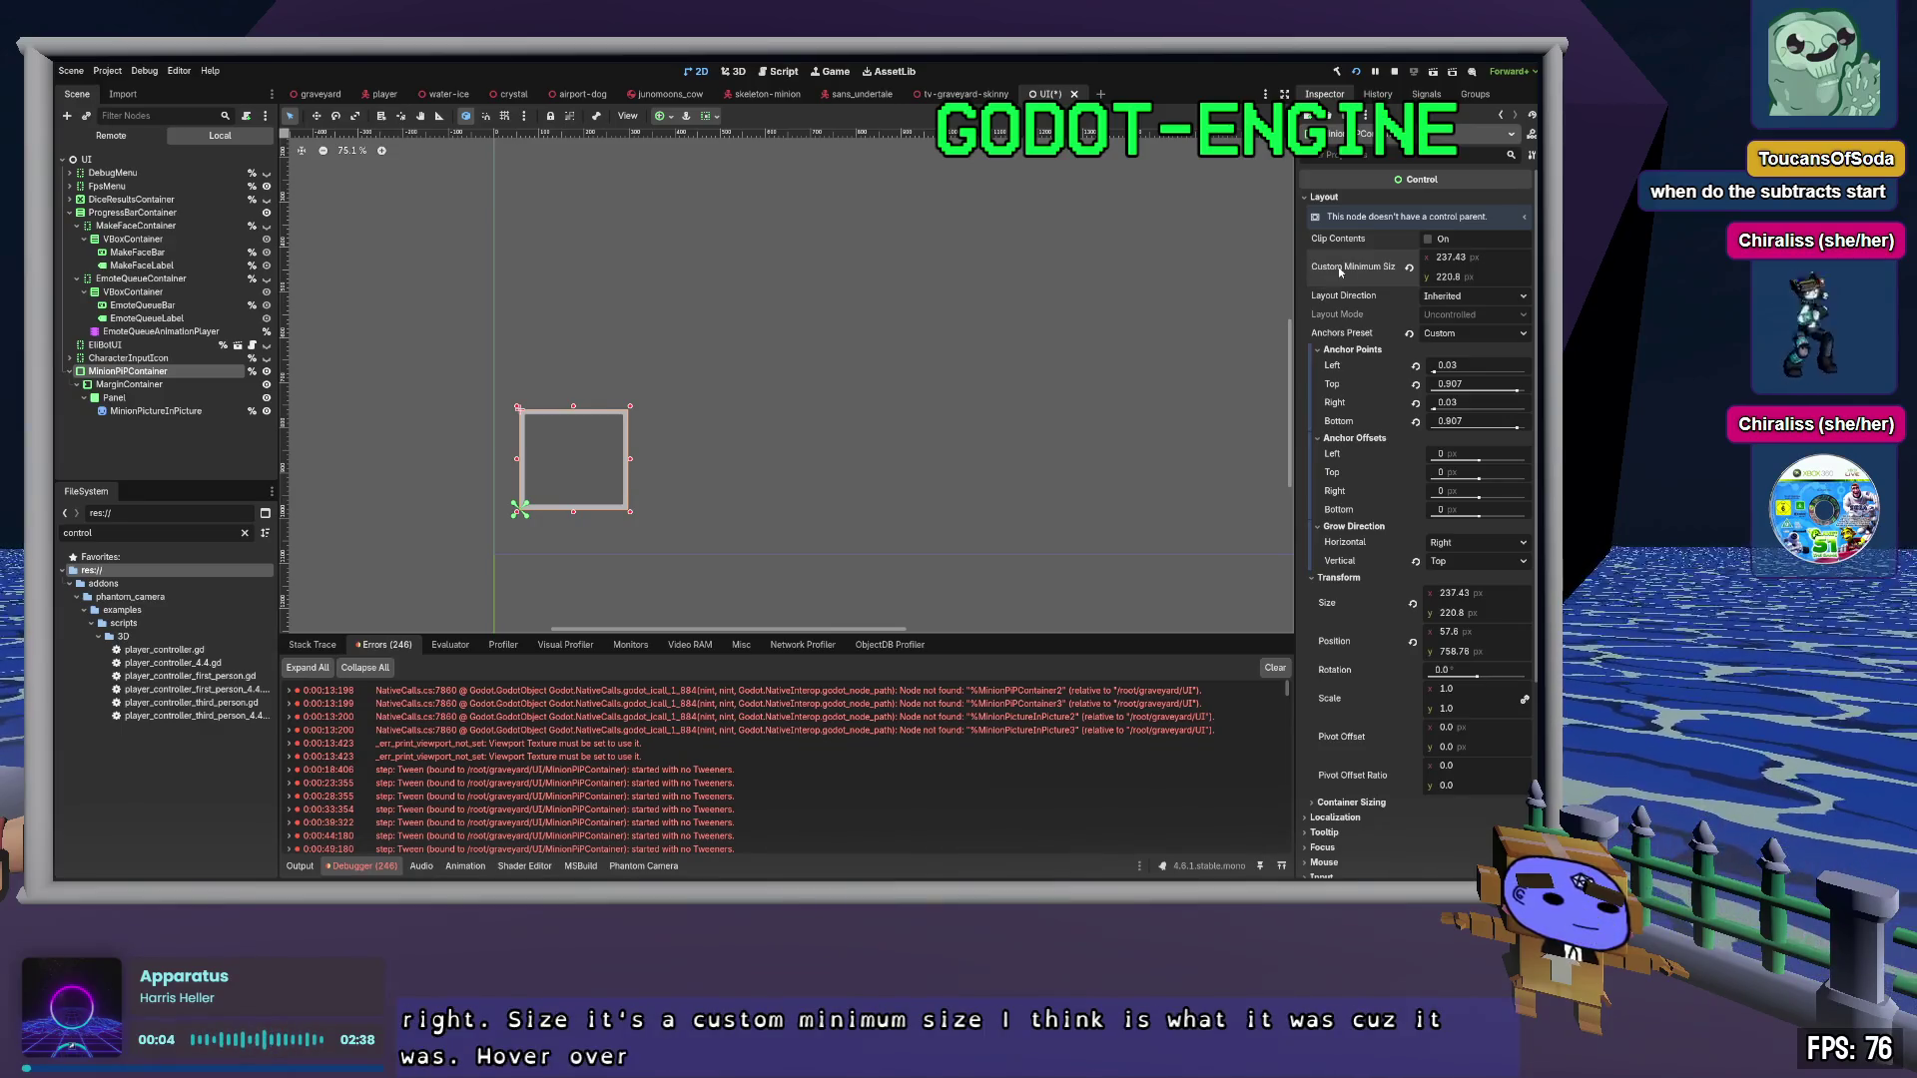
key(alt+Tab)
double_click(1038, 470)
text(custom_minim)
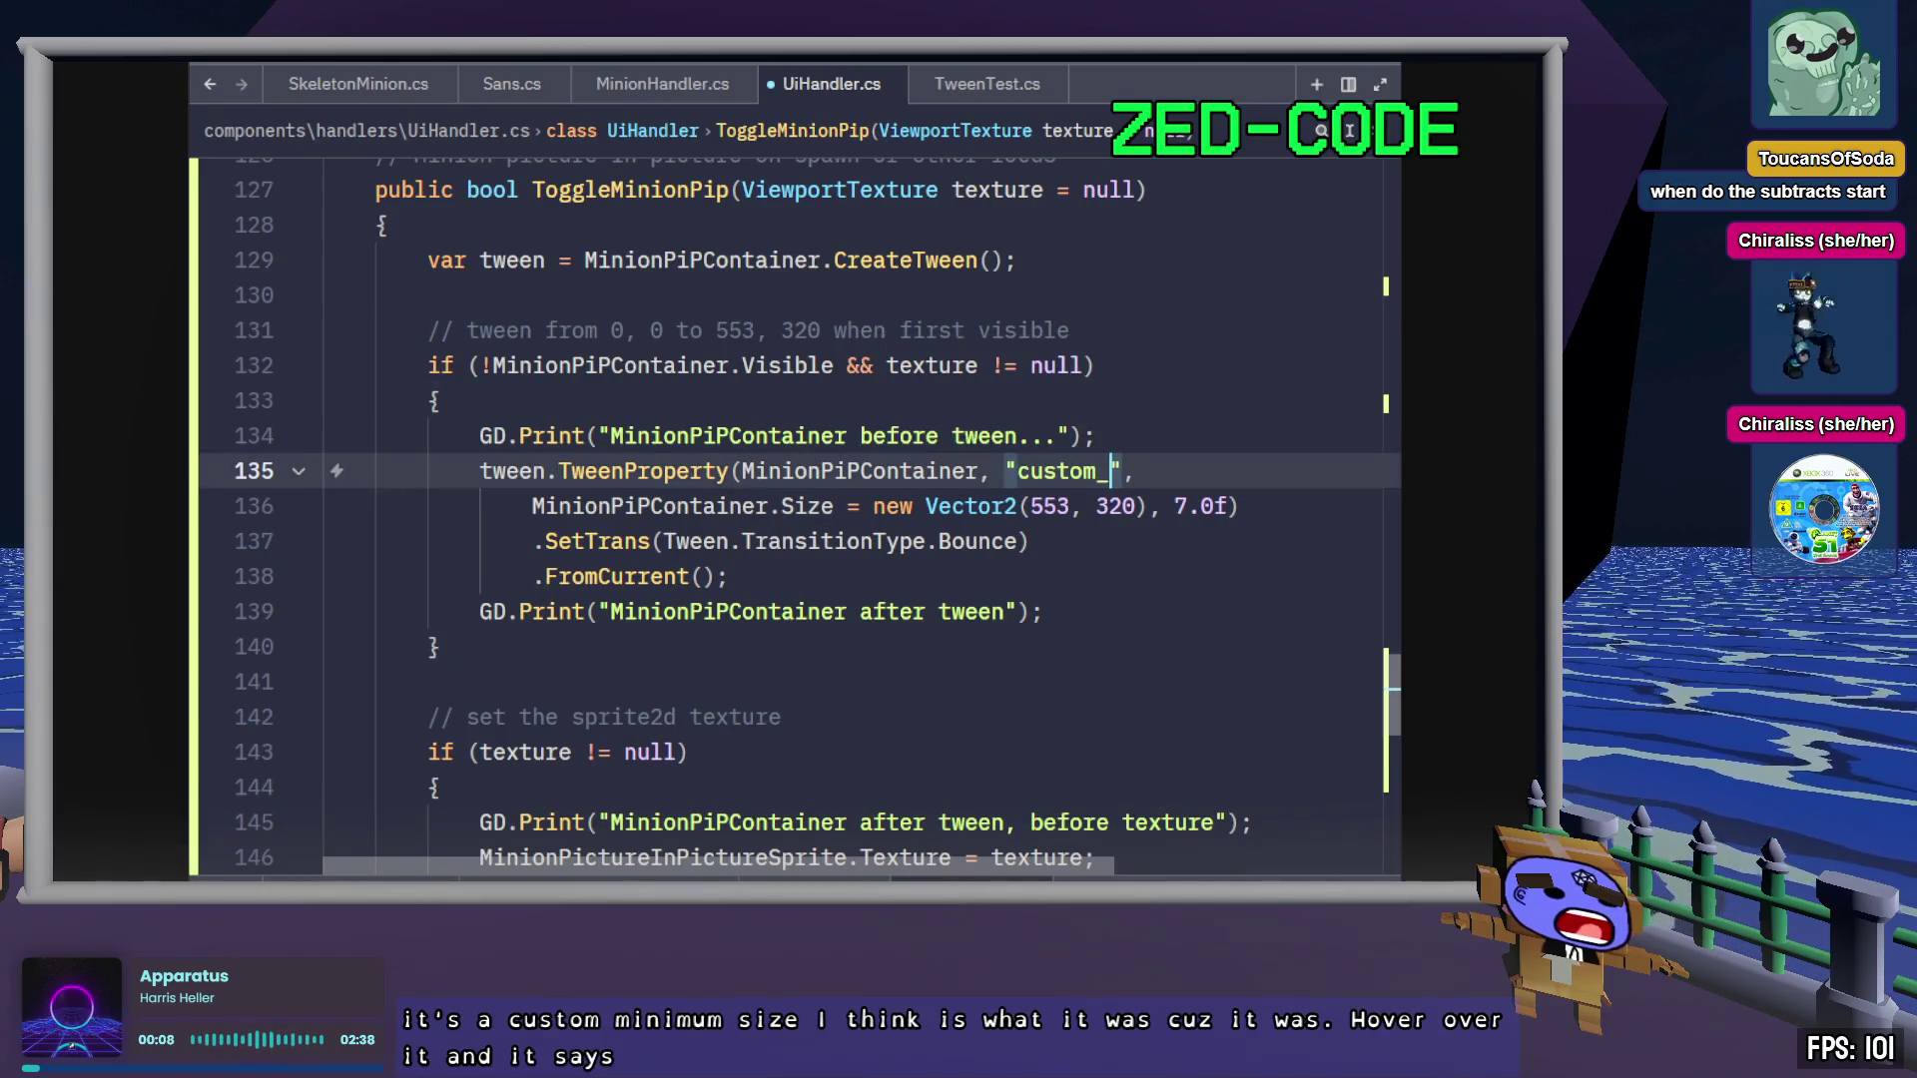
text(um_size)
key(BackSpace)
key(BackSpace)
key(BackSpace)
text(_size)
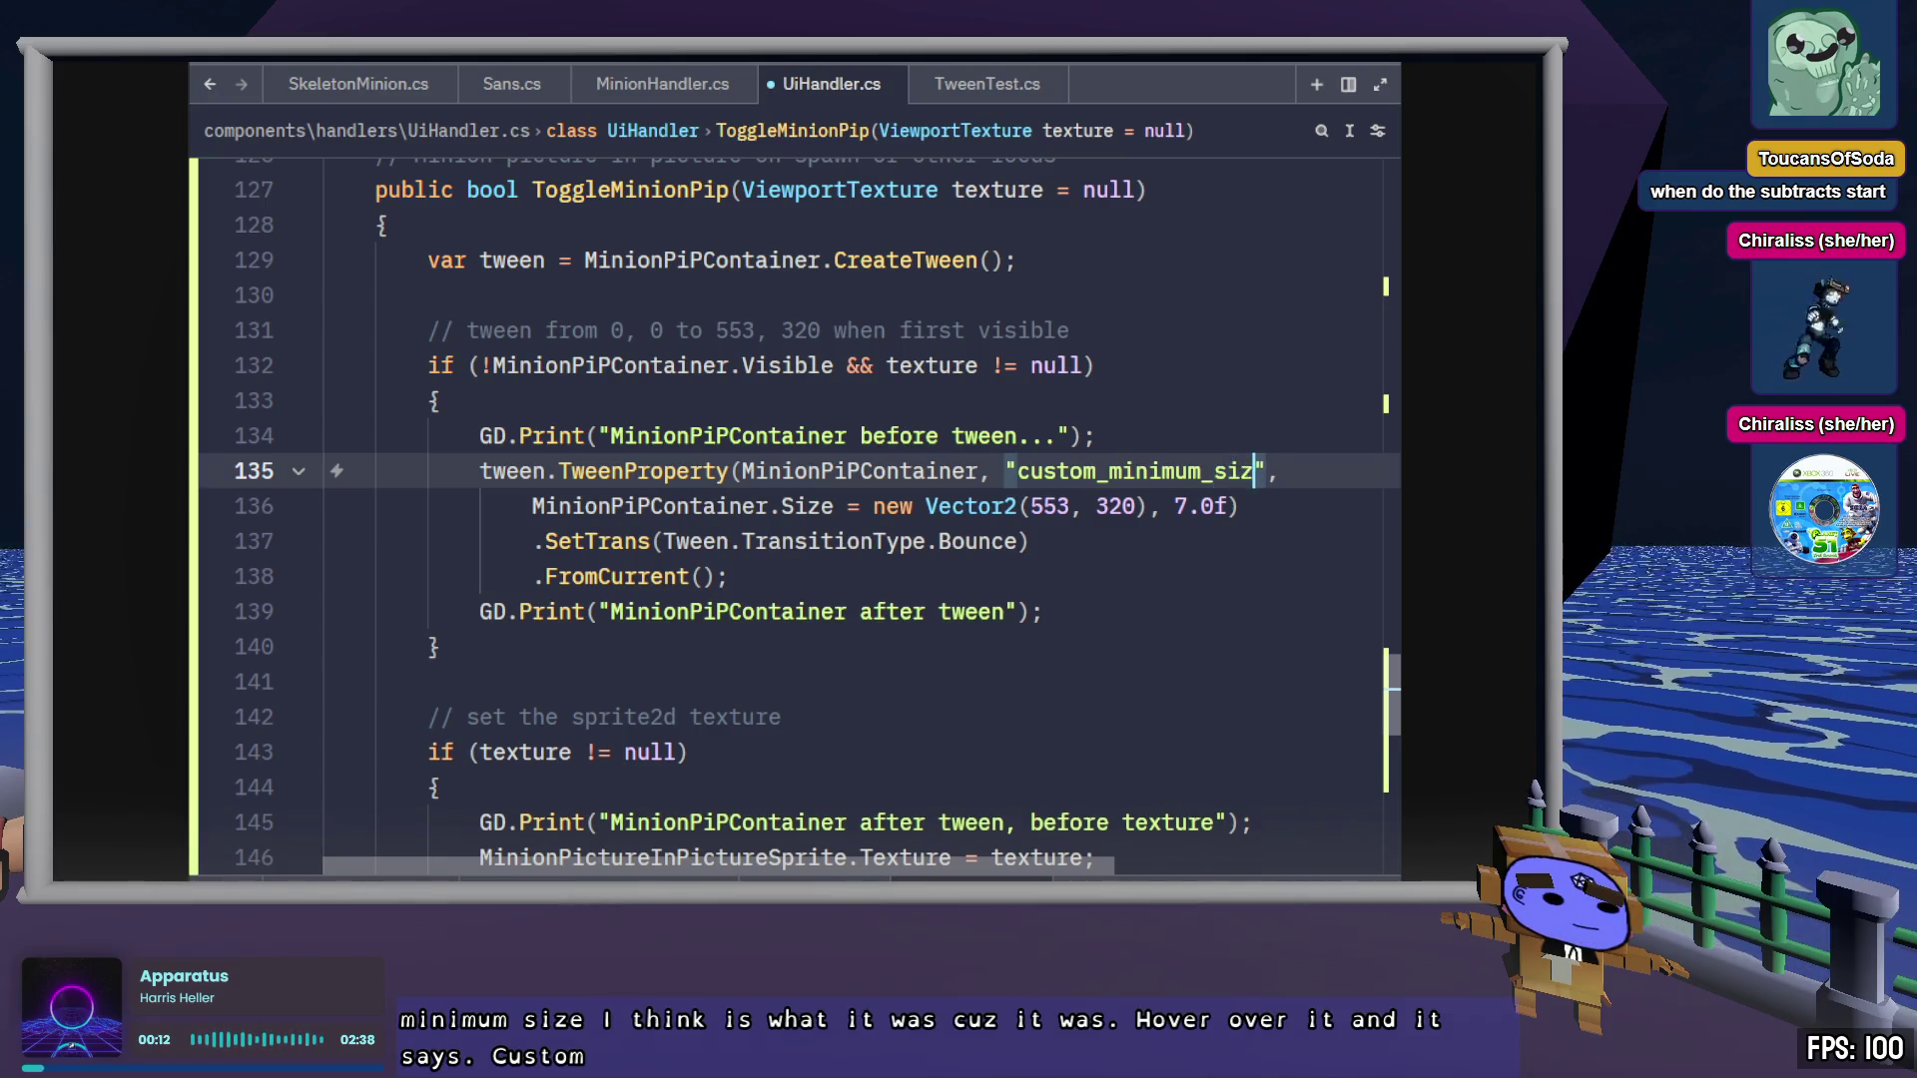
key(ctrl+s)
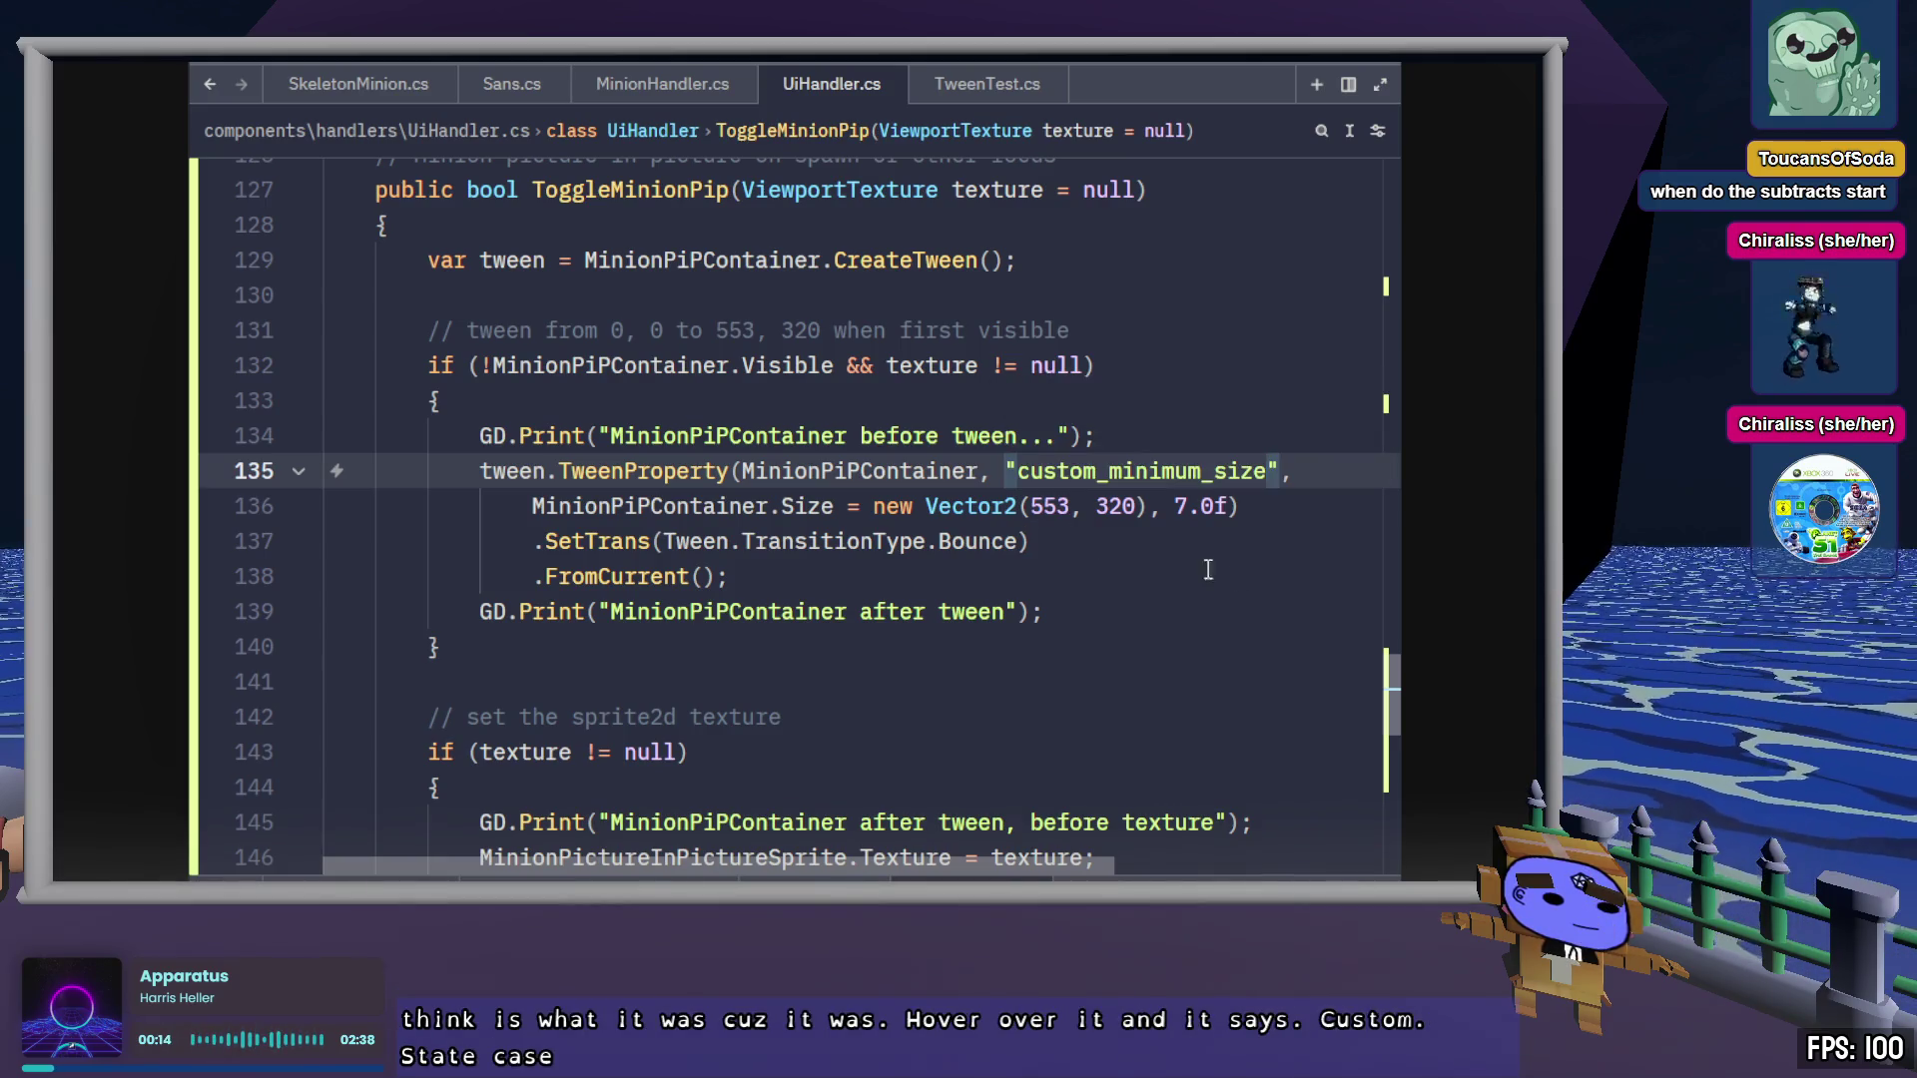
click(763, 577)
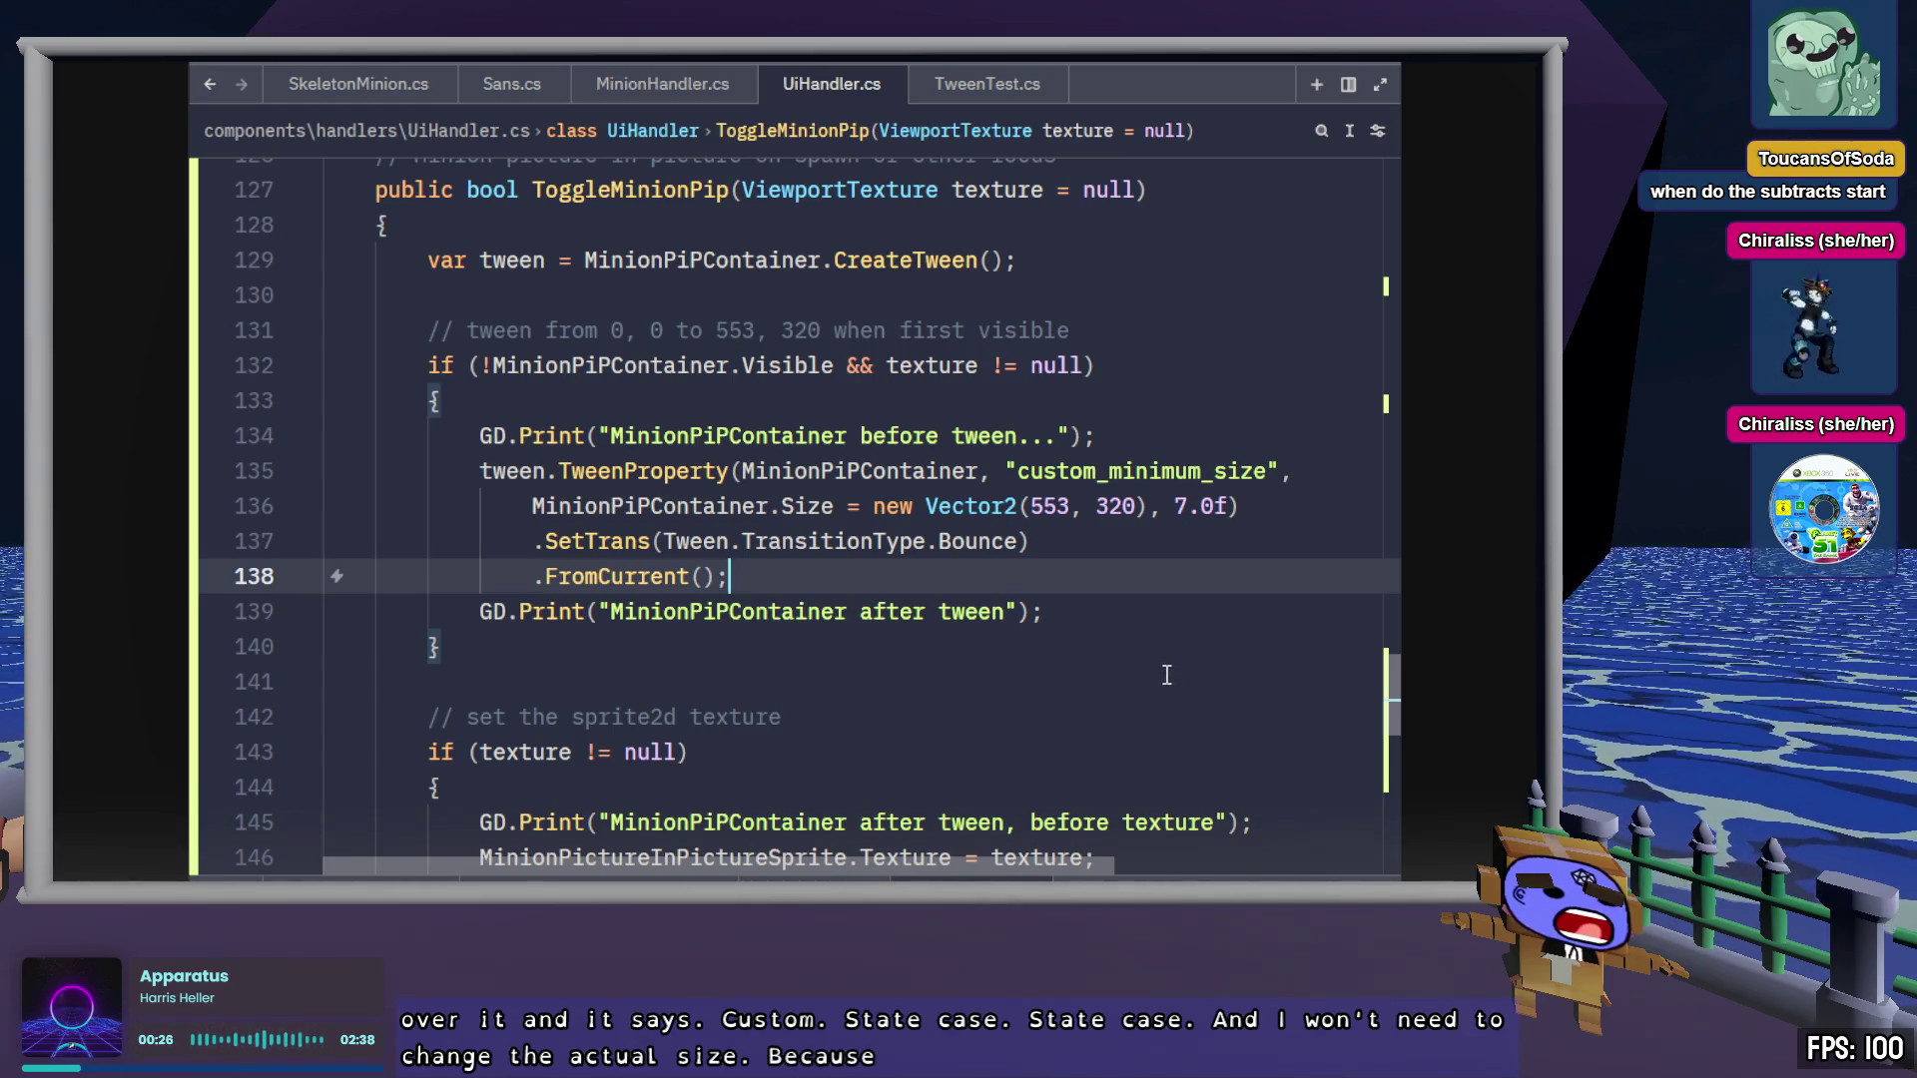
In Godot, revert MinionPiPContainer's Size and its Top and Right anchor offsets to defaults
key(alt+Tab)
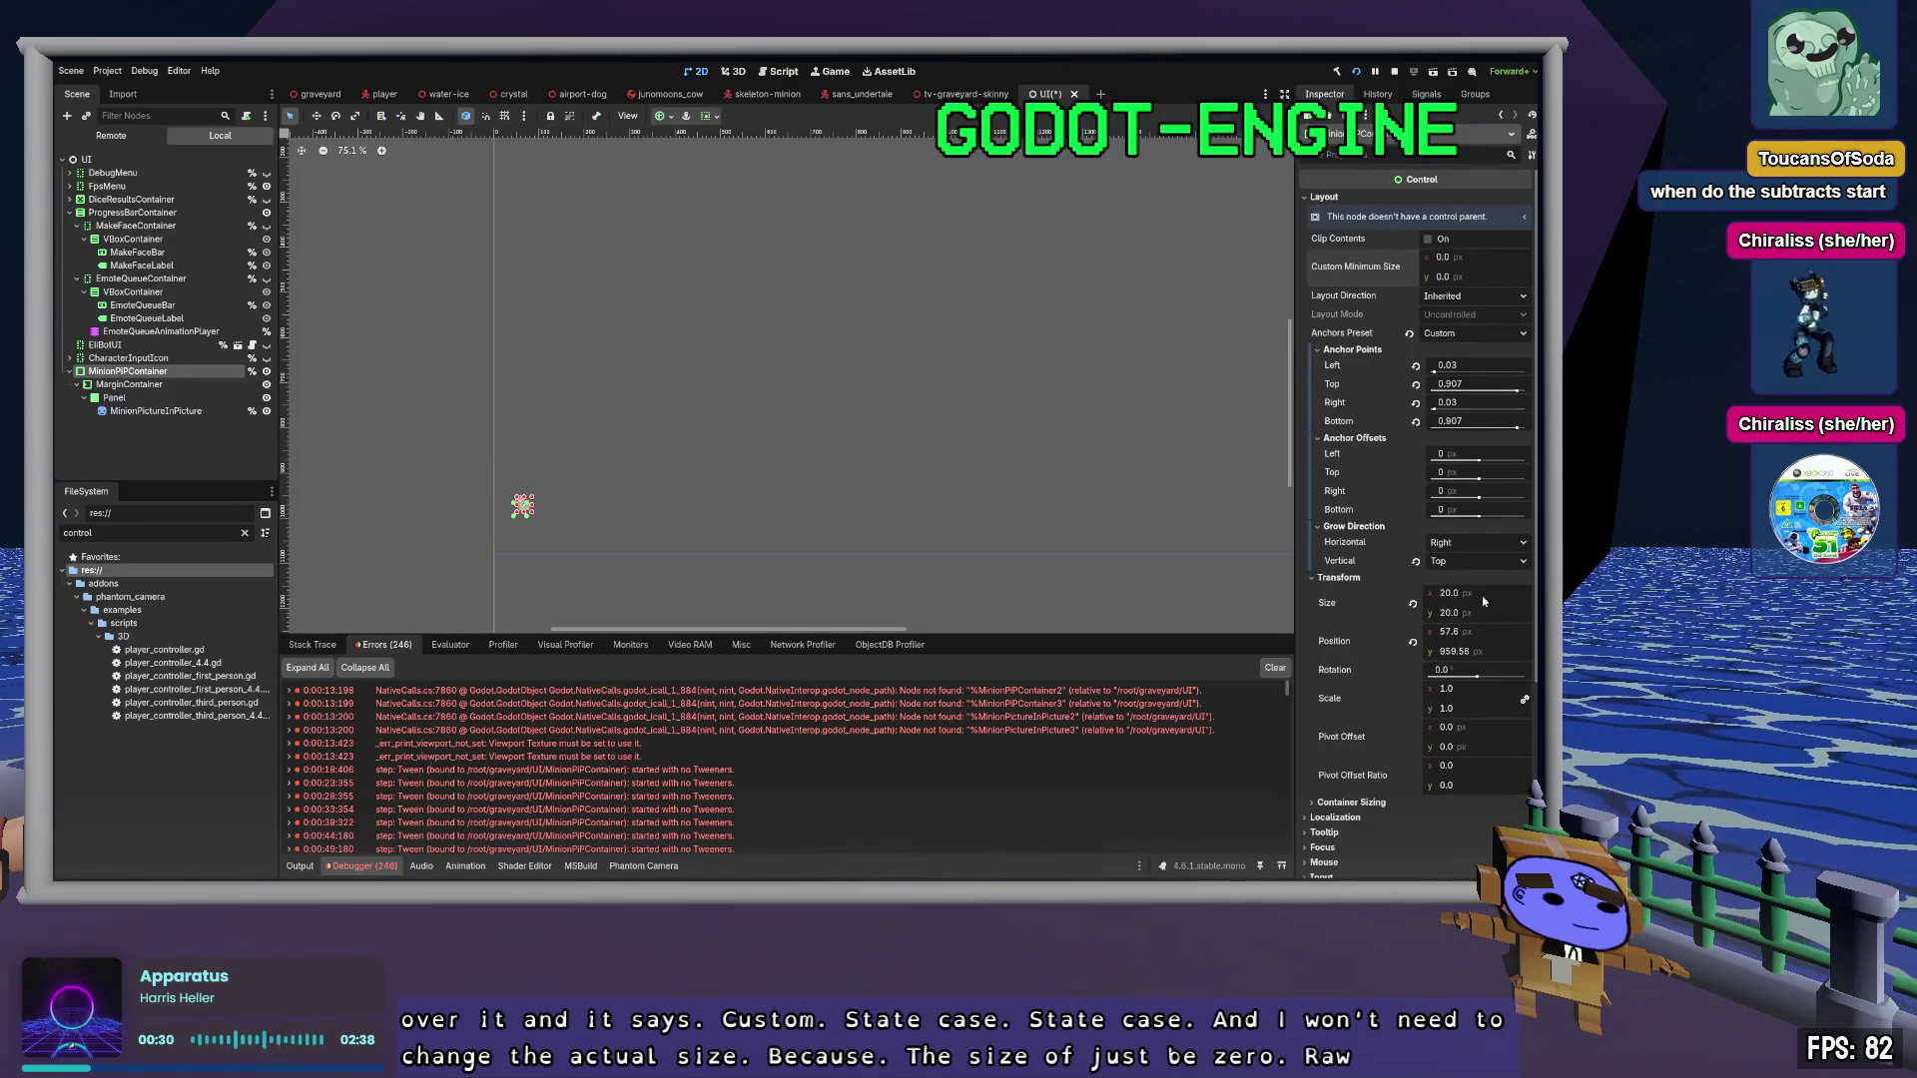
click(1413, 605)
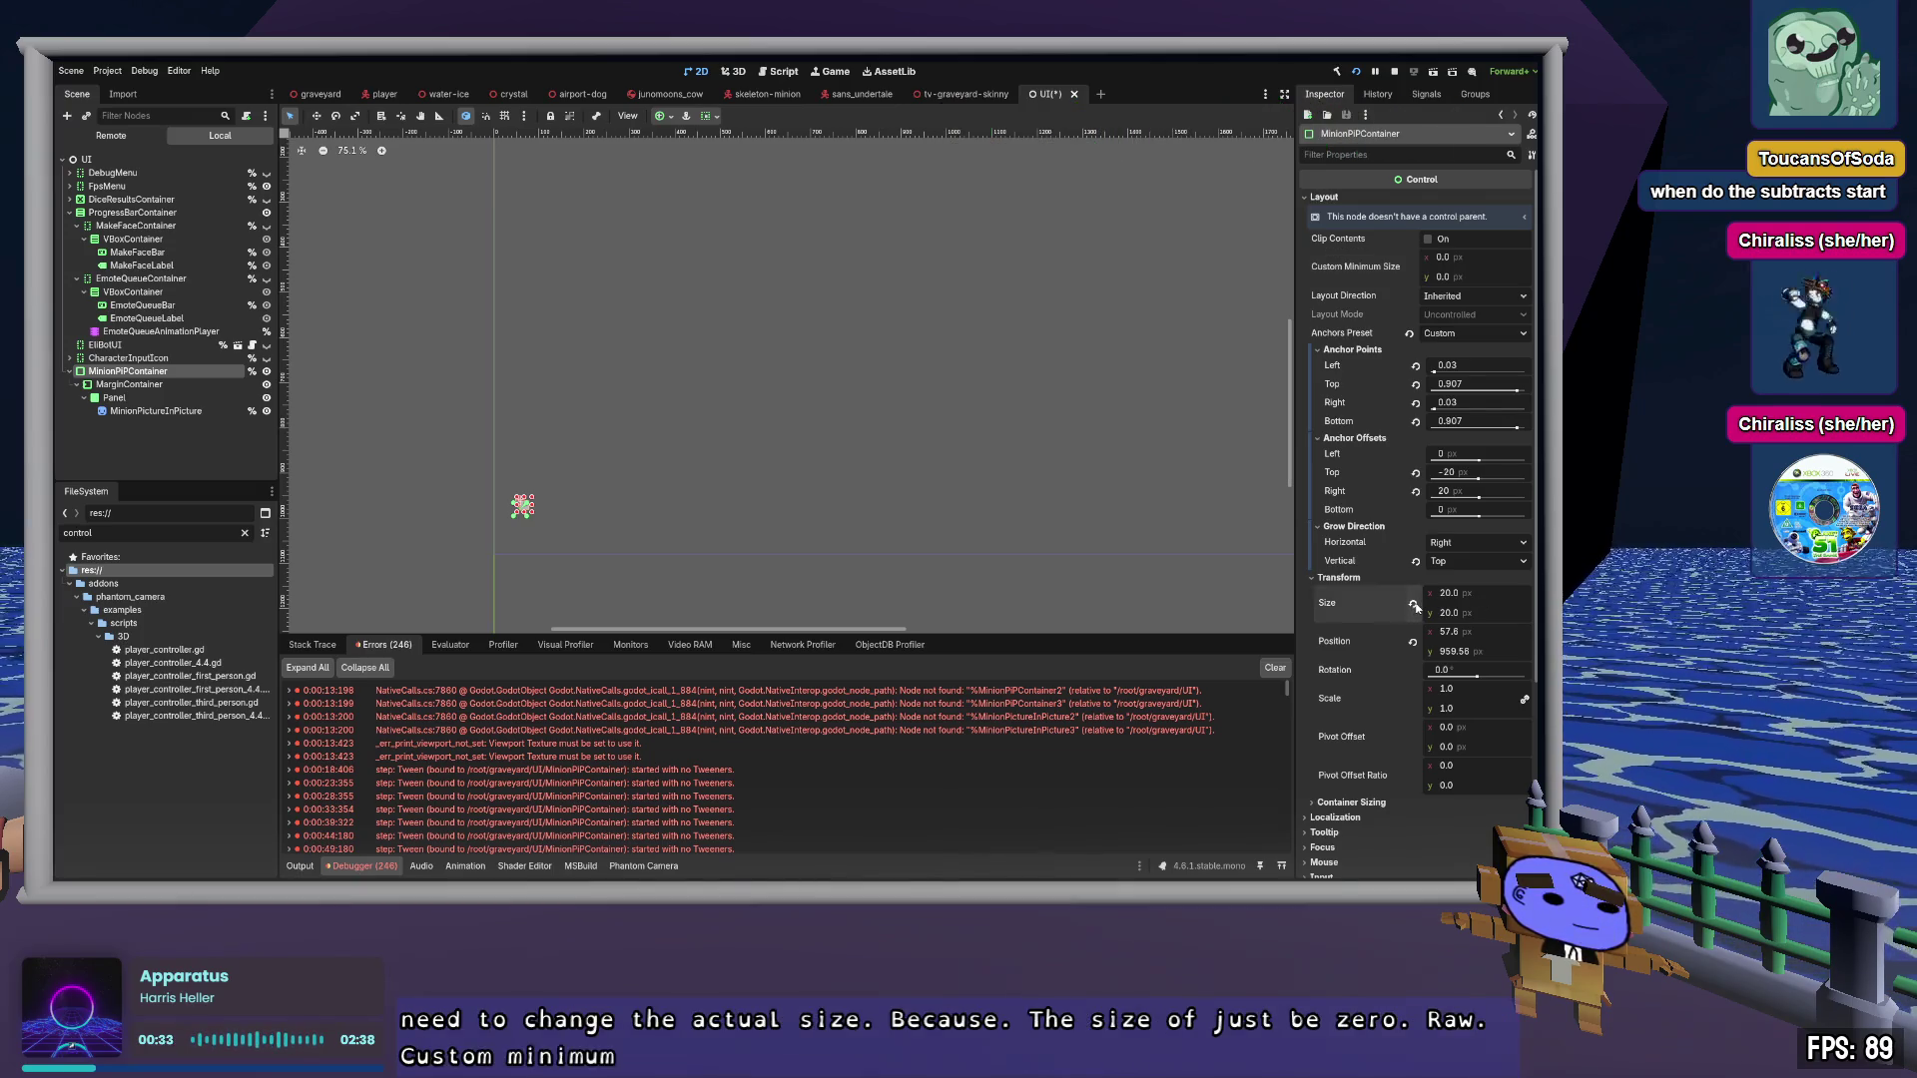
click(1416, 472)
click(1416, 491)
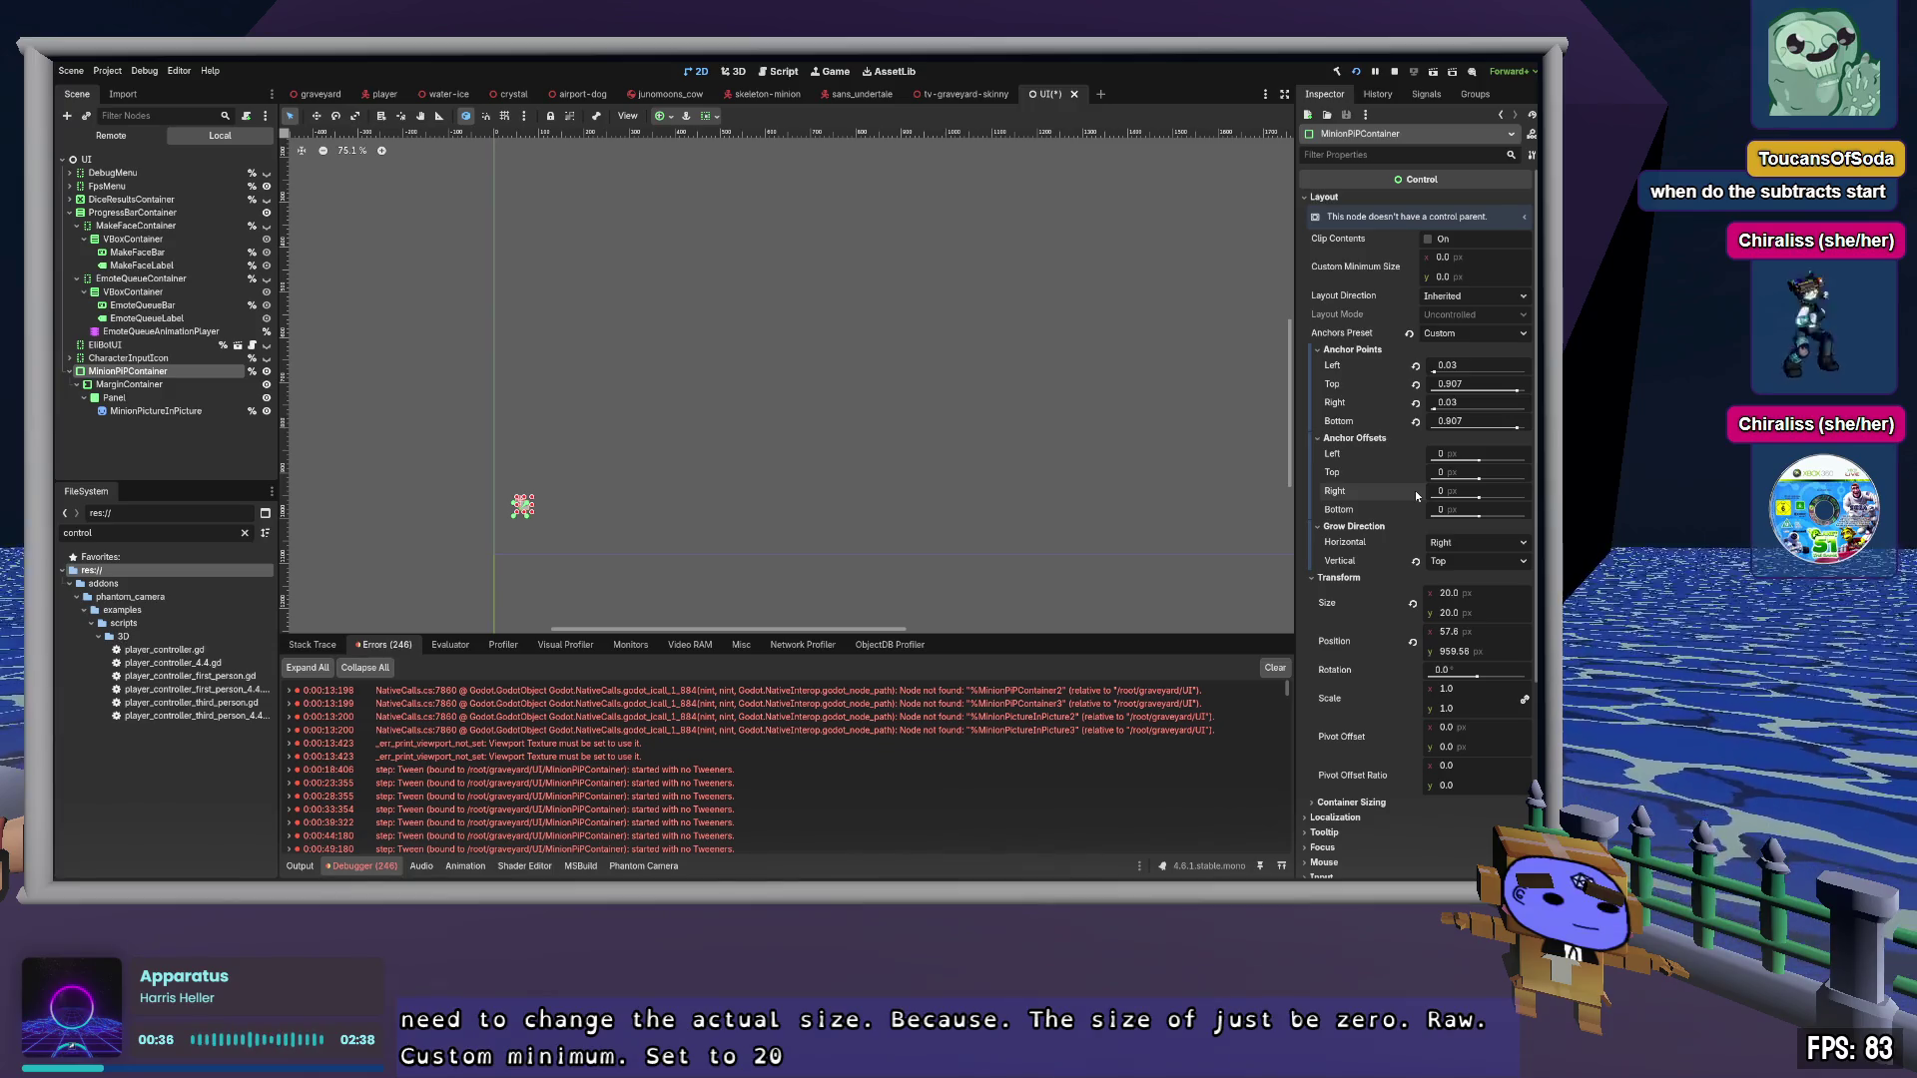
key(alt+Tab)
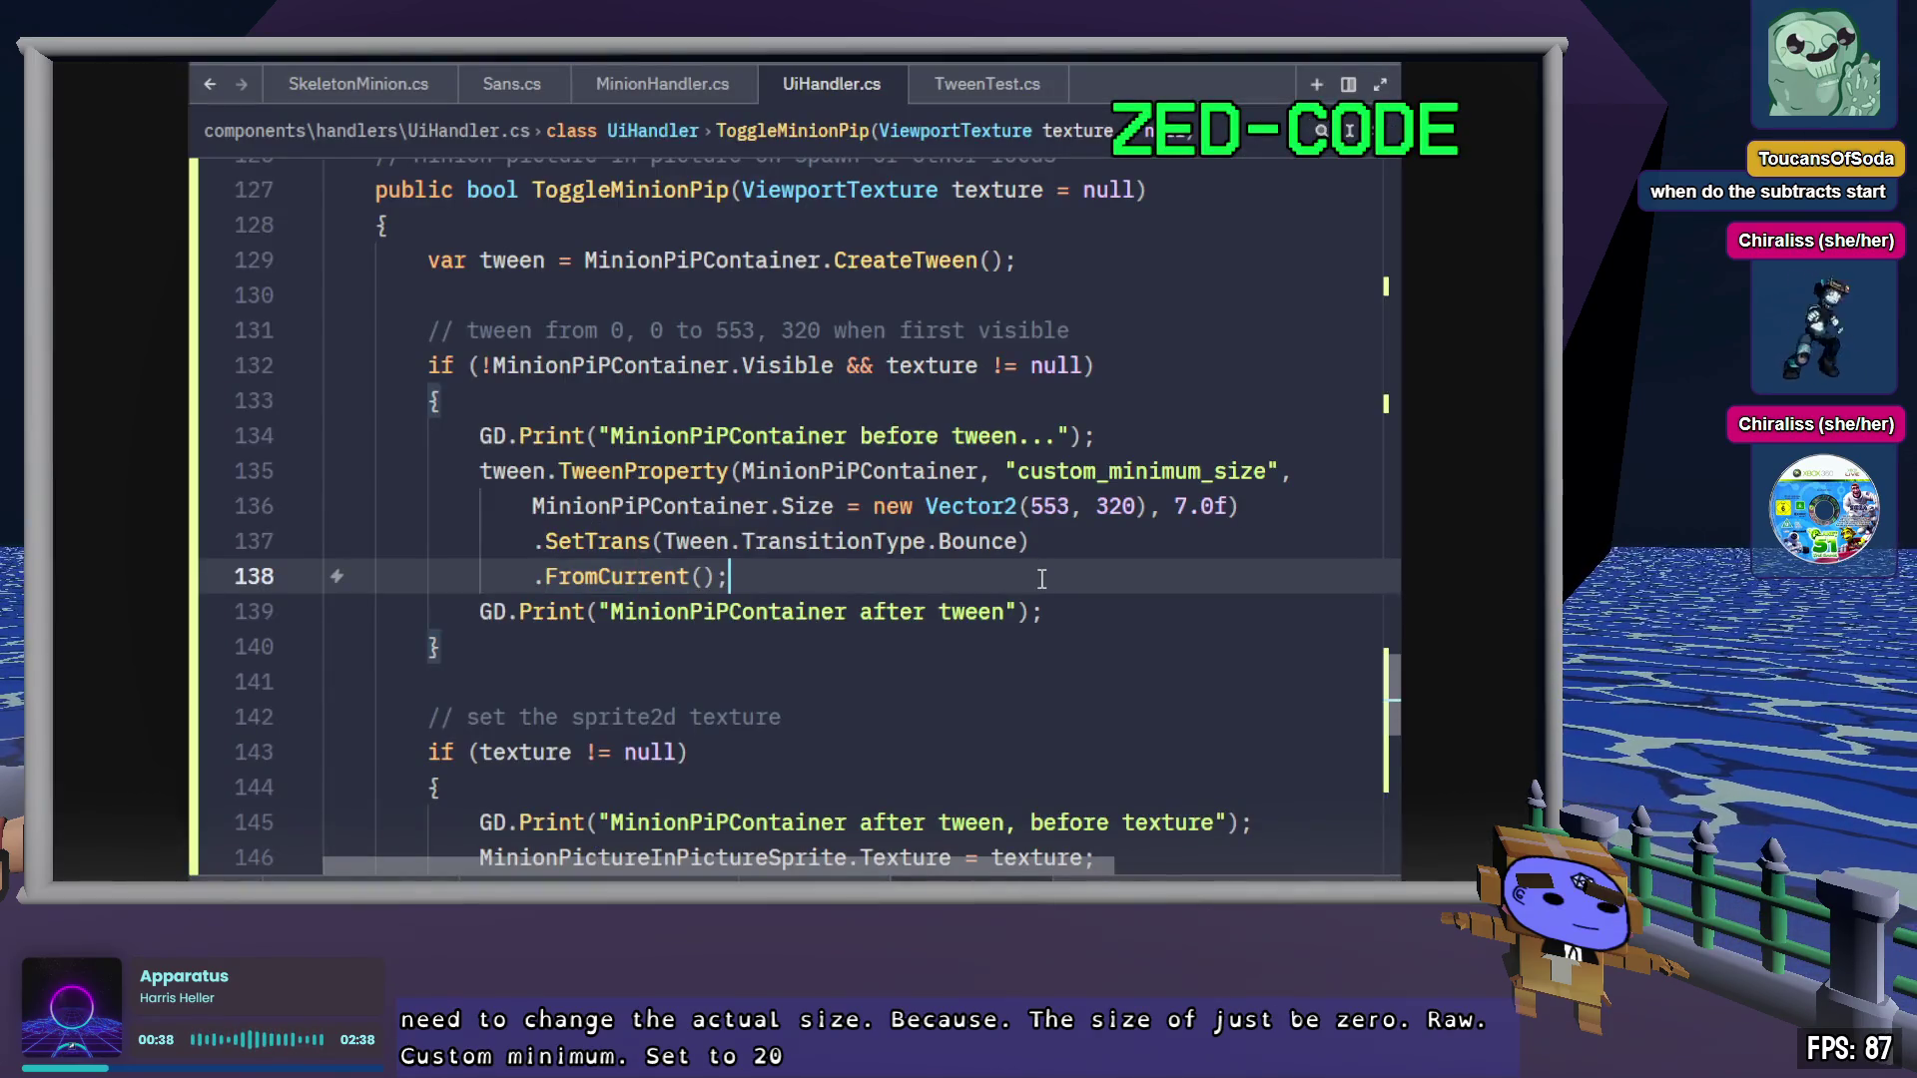
Copy custom_minimum_size from line 135 and paste it over size in line 152's tween
scroll(521, 457, down, 4)
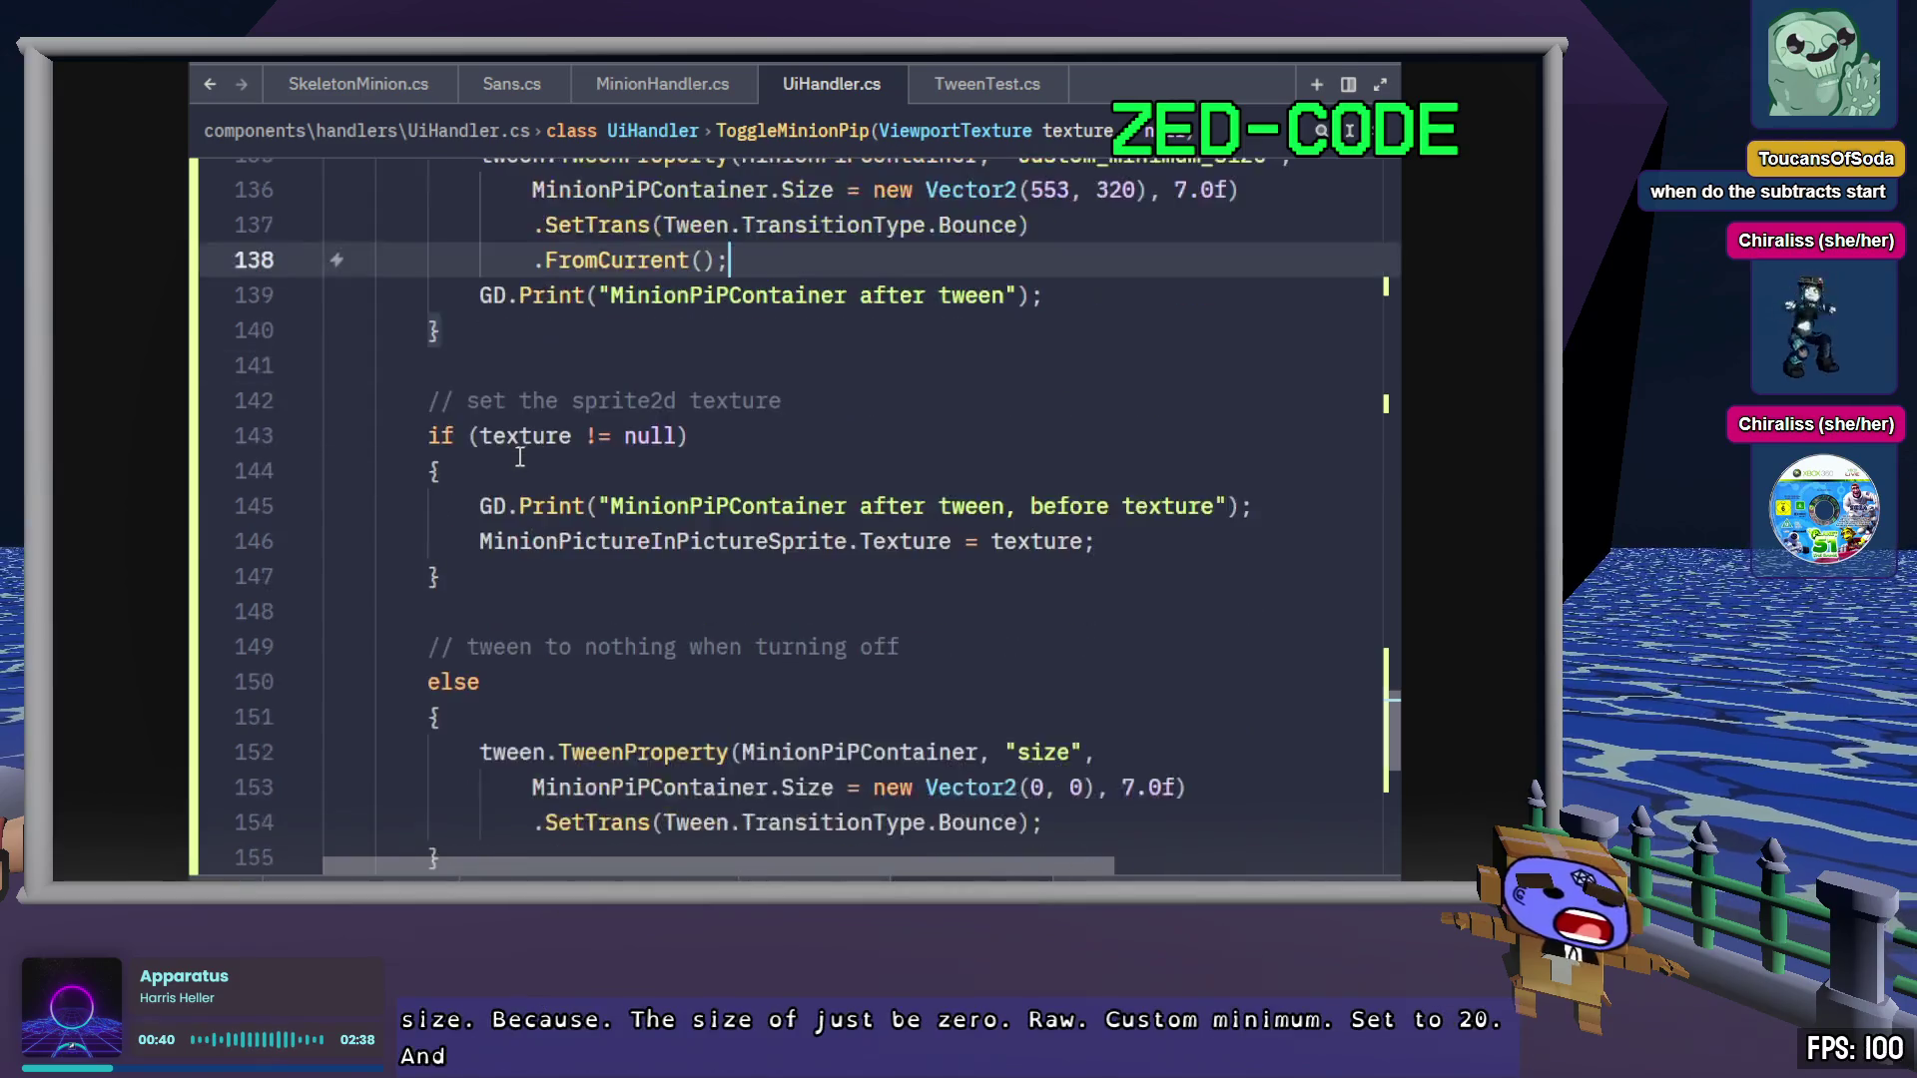
scroll(521, 457, up, 1)
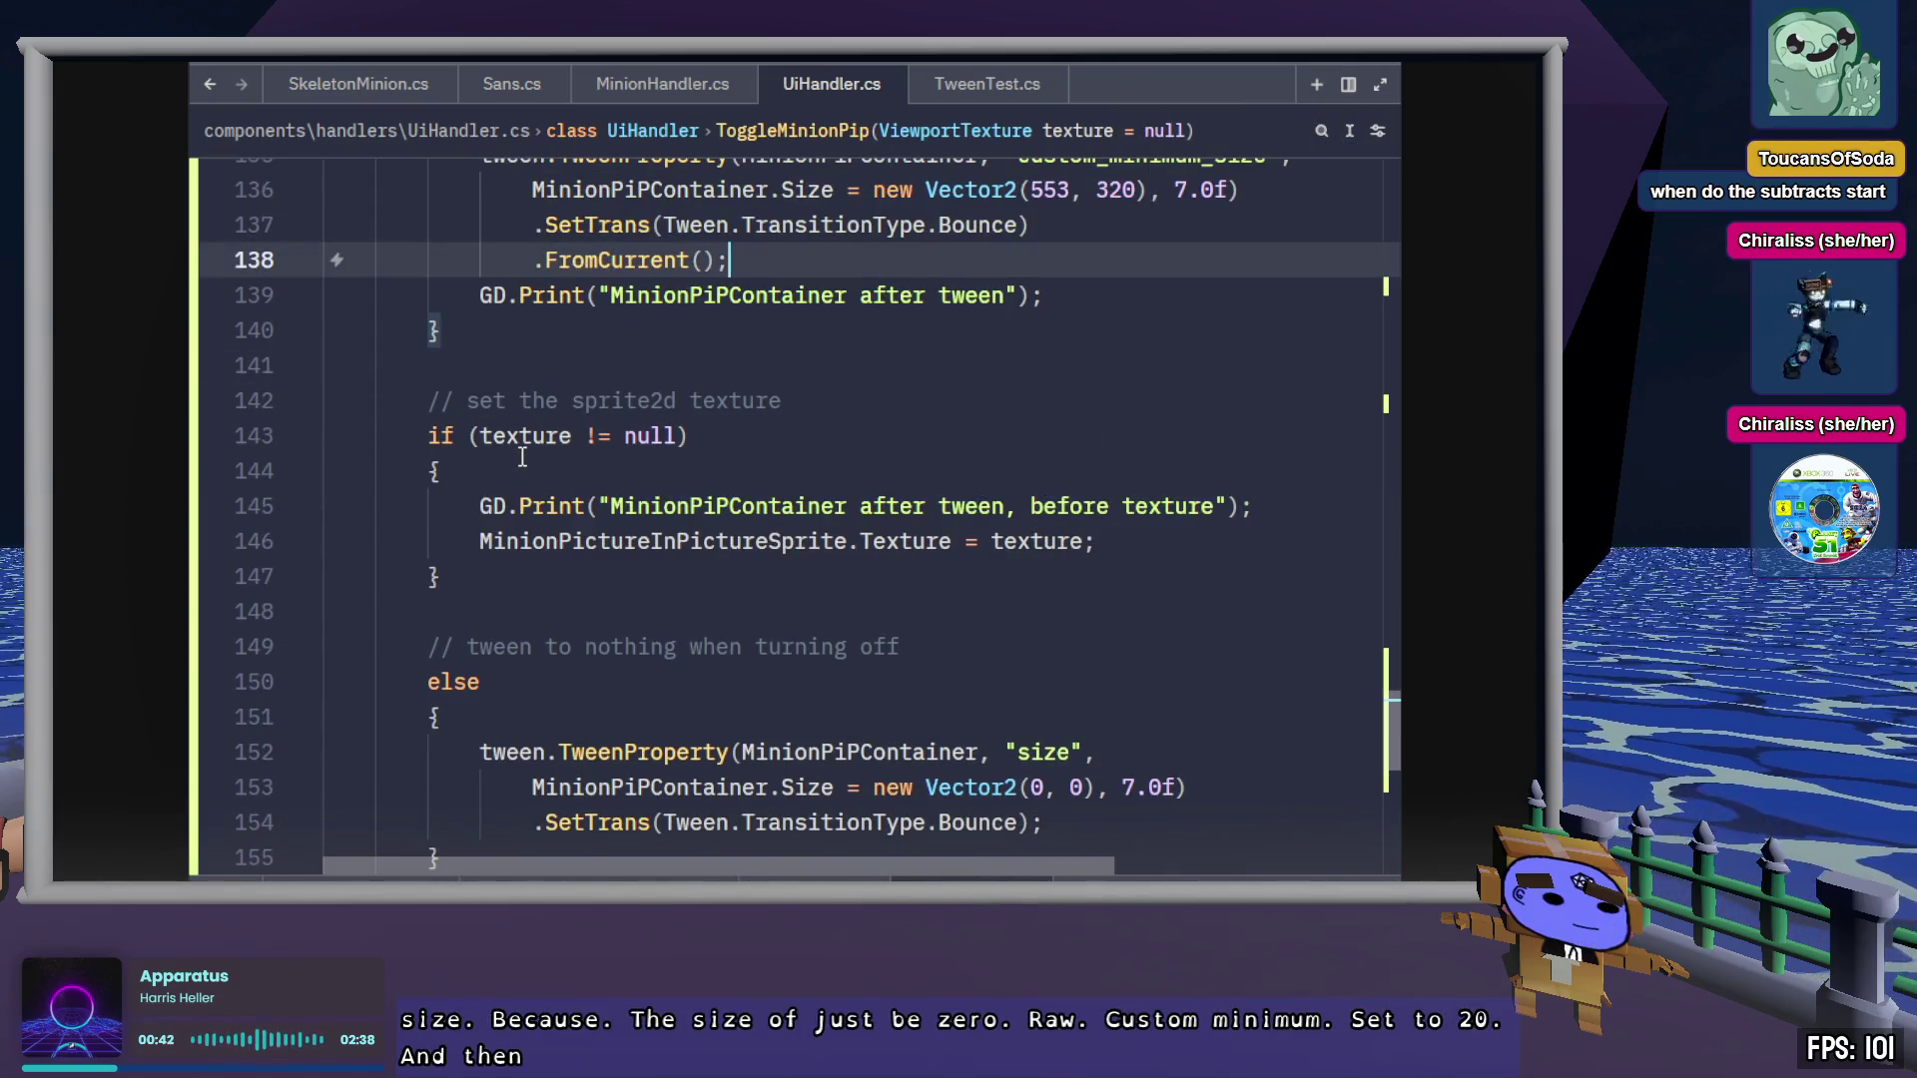
scroll(521, 456, up, 1)
double_click(1153, 259)
key(ctrl+c)
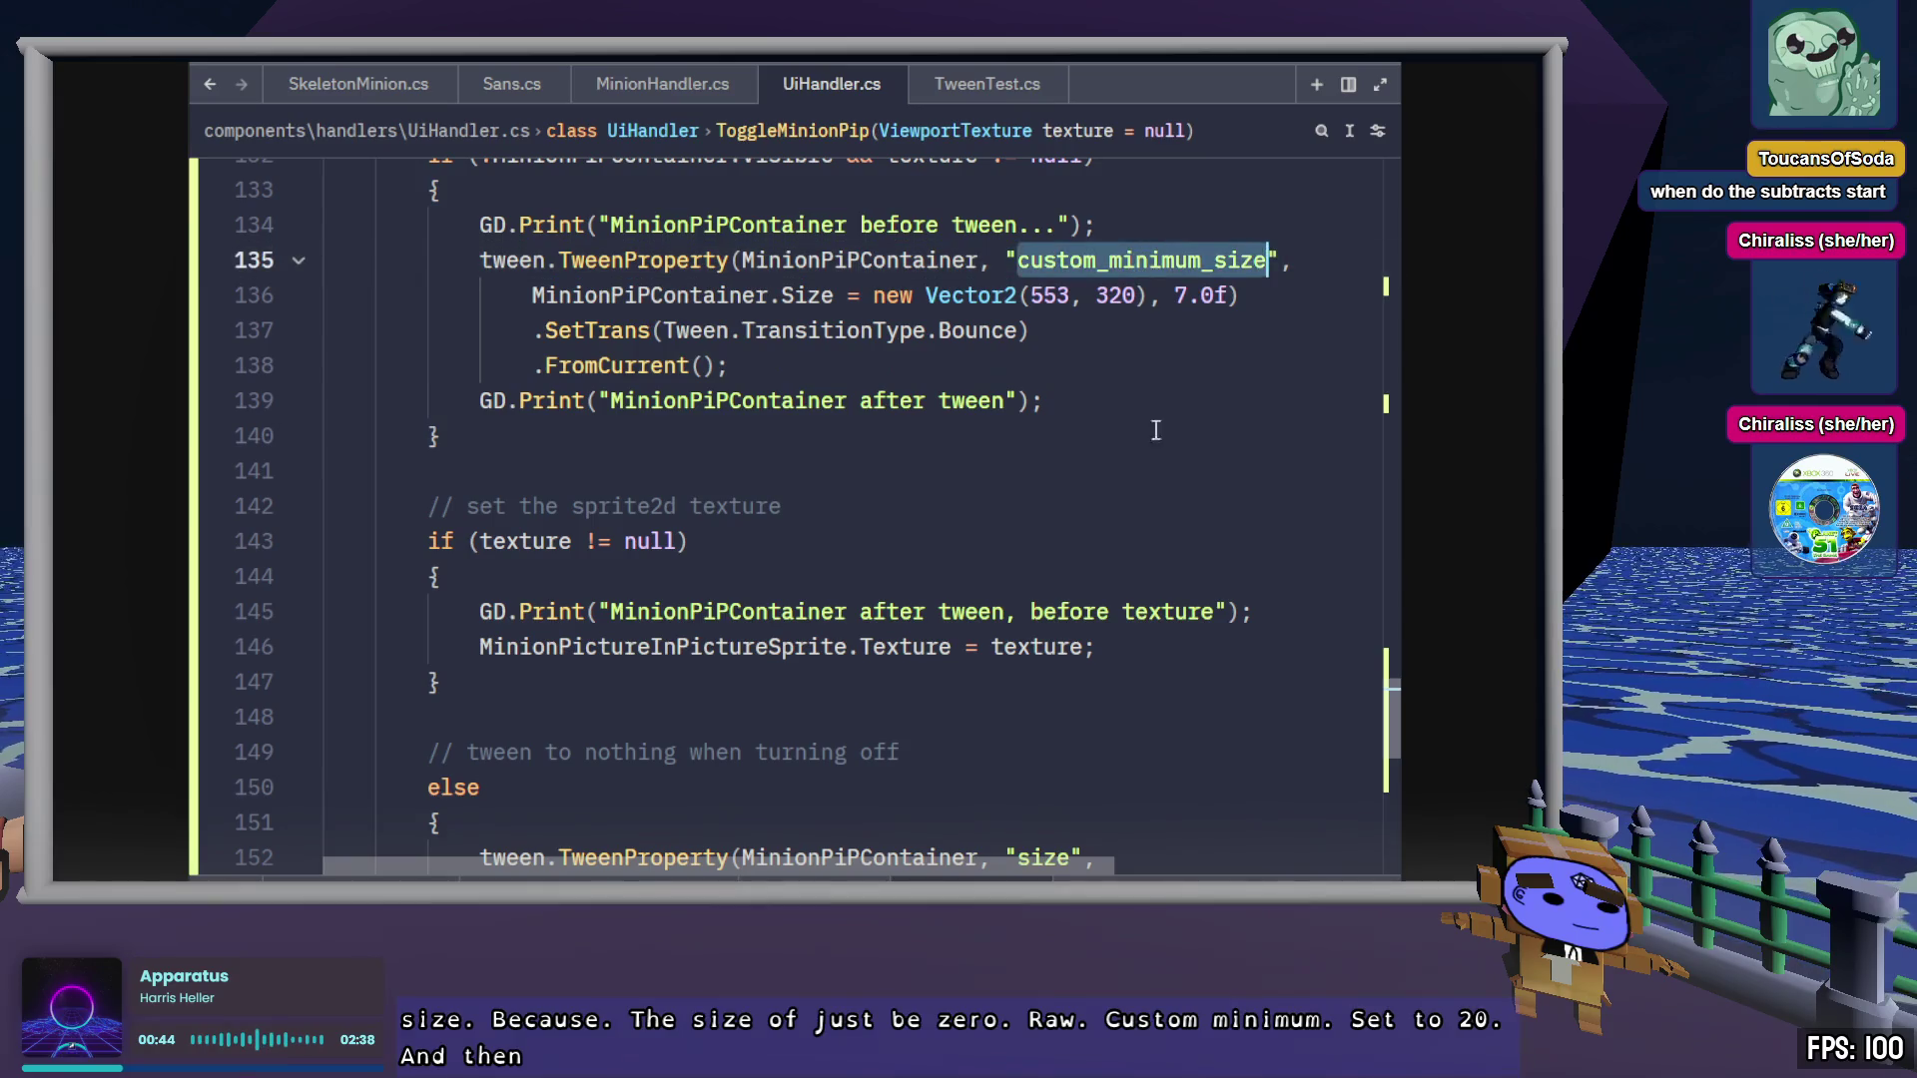
scroll(1019, 699, down, 3)
double_click(1042, 533)
key(ctrl+v)
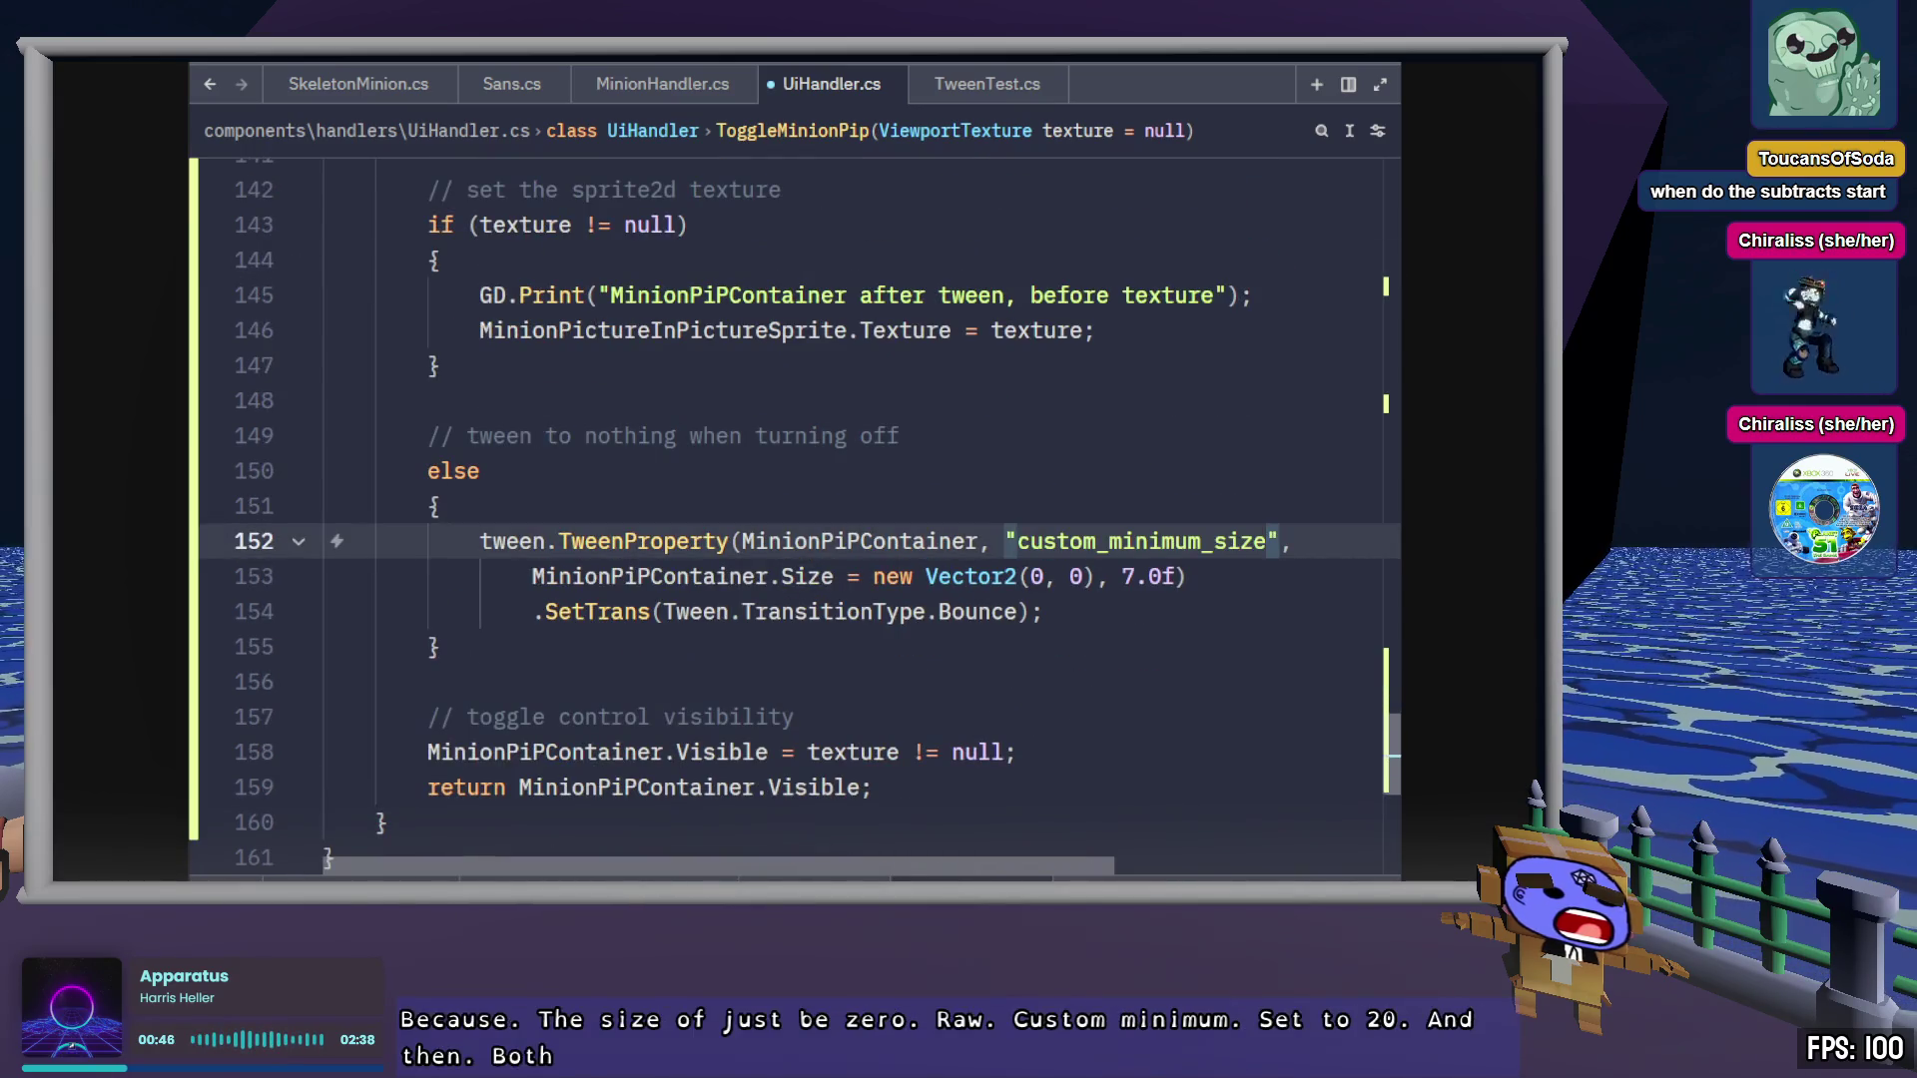
click(1138, 611)
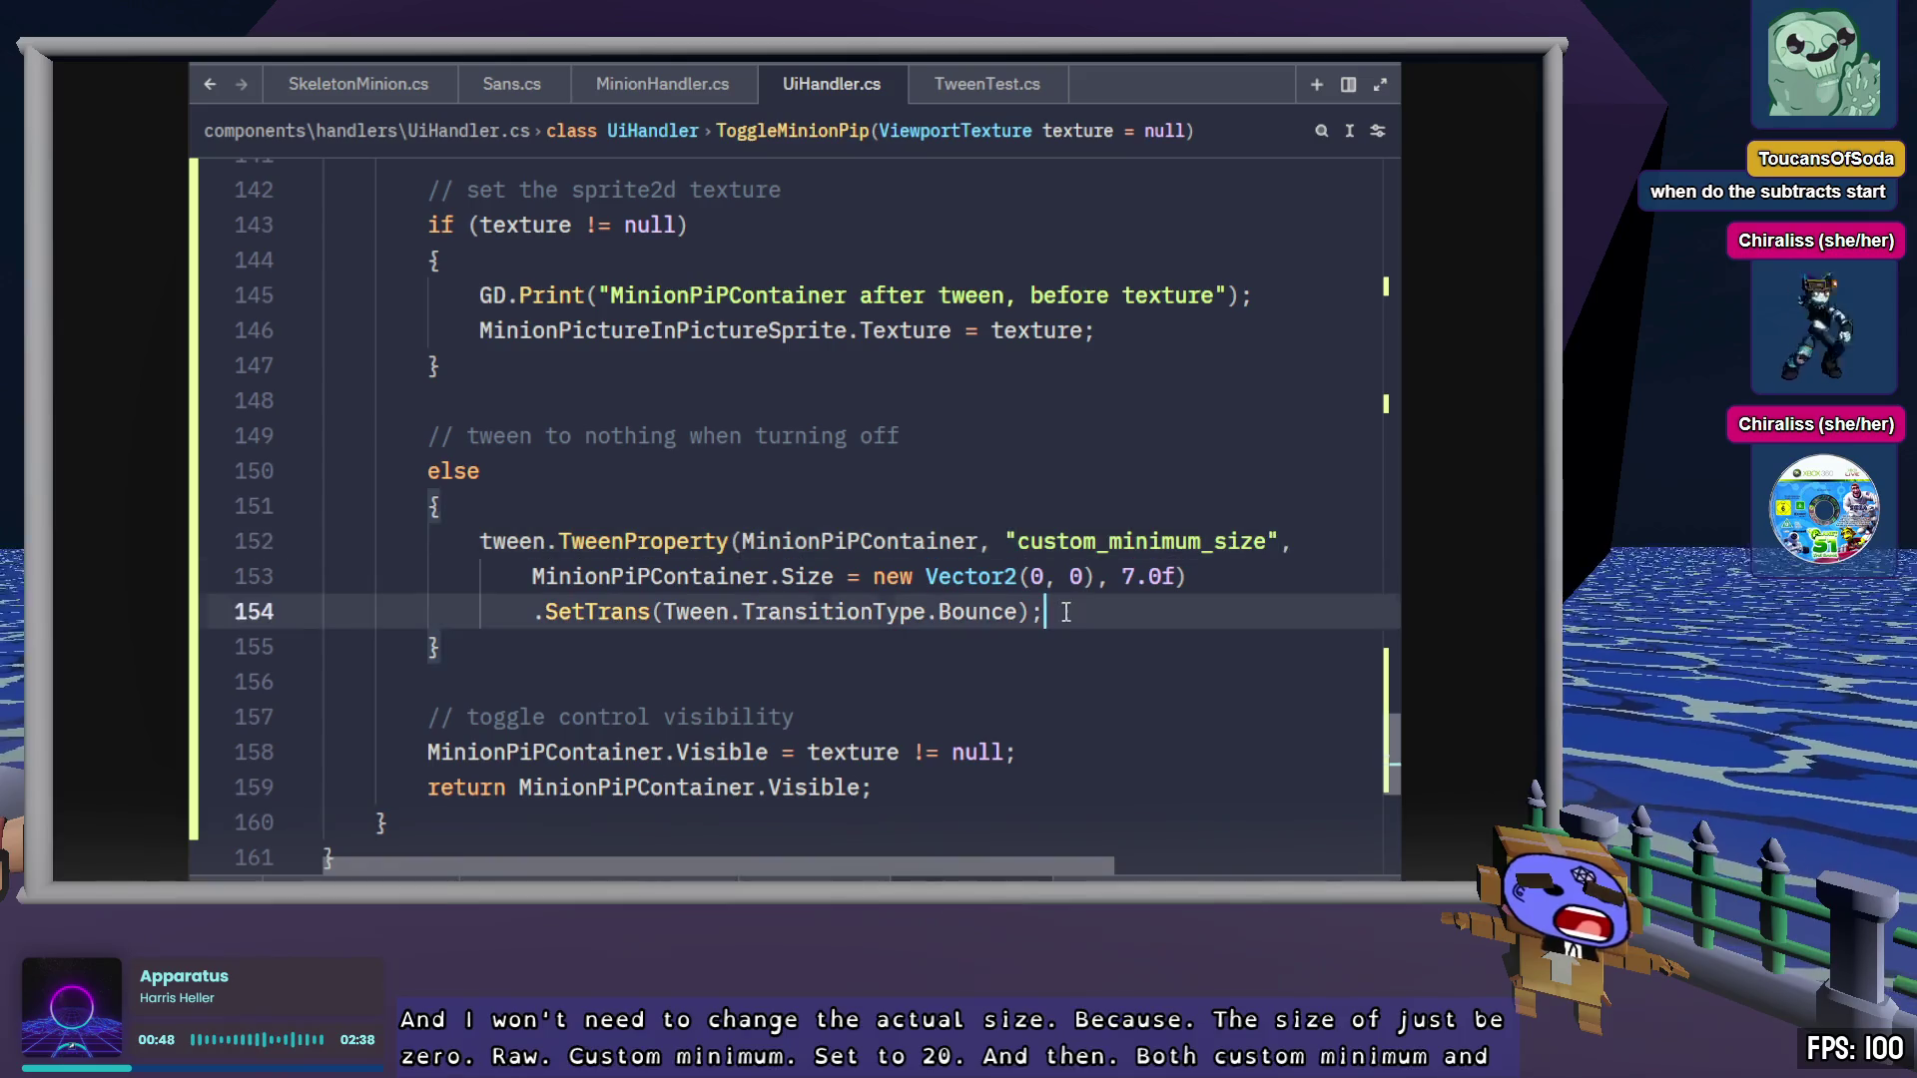
scroll(1134, 739, up, 1)
Insert .Parallel() after tween on line 152 and indent the TweenProperty lines
drag(1054, 718, 480, 647)
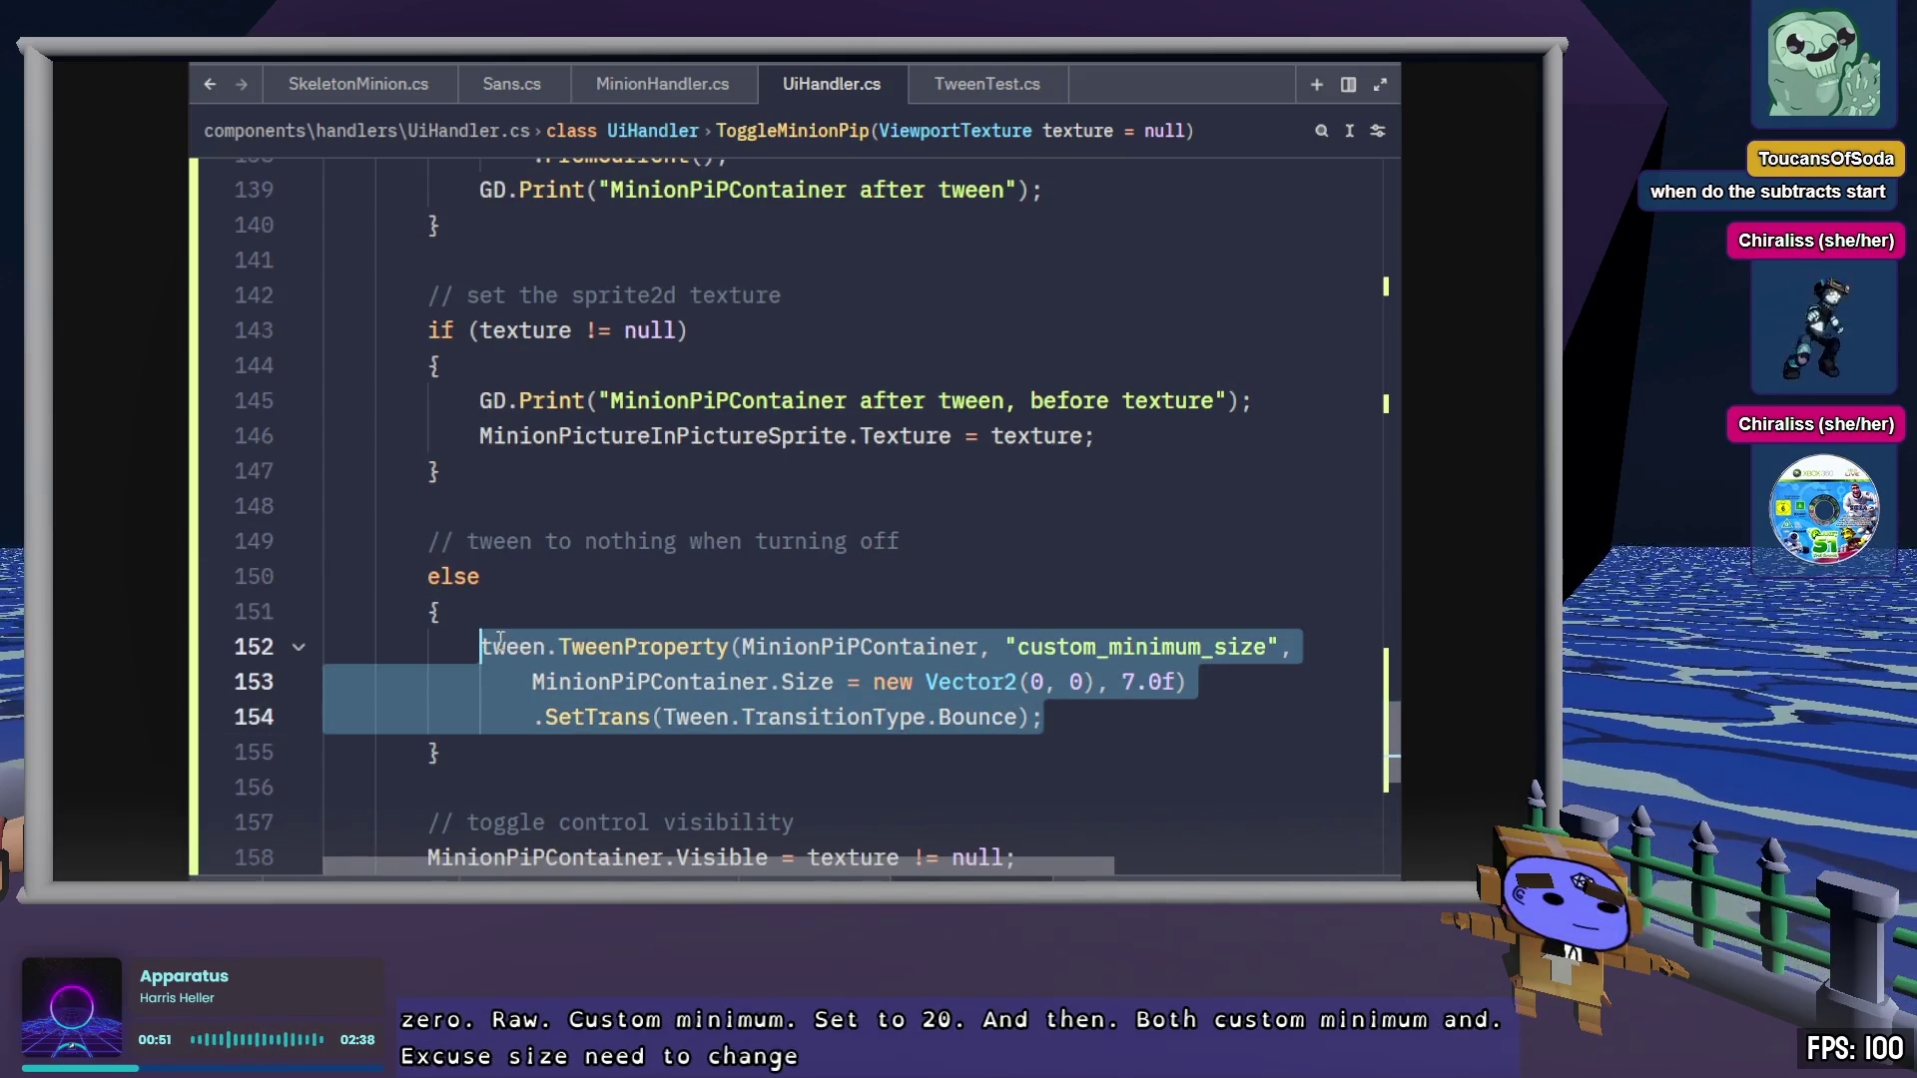
click(551, 646)
text(.P)
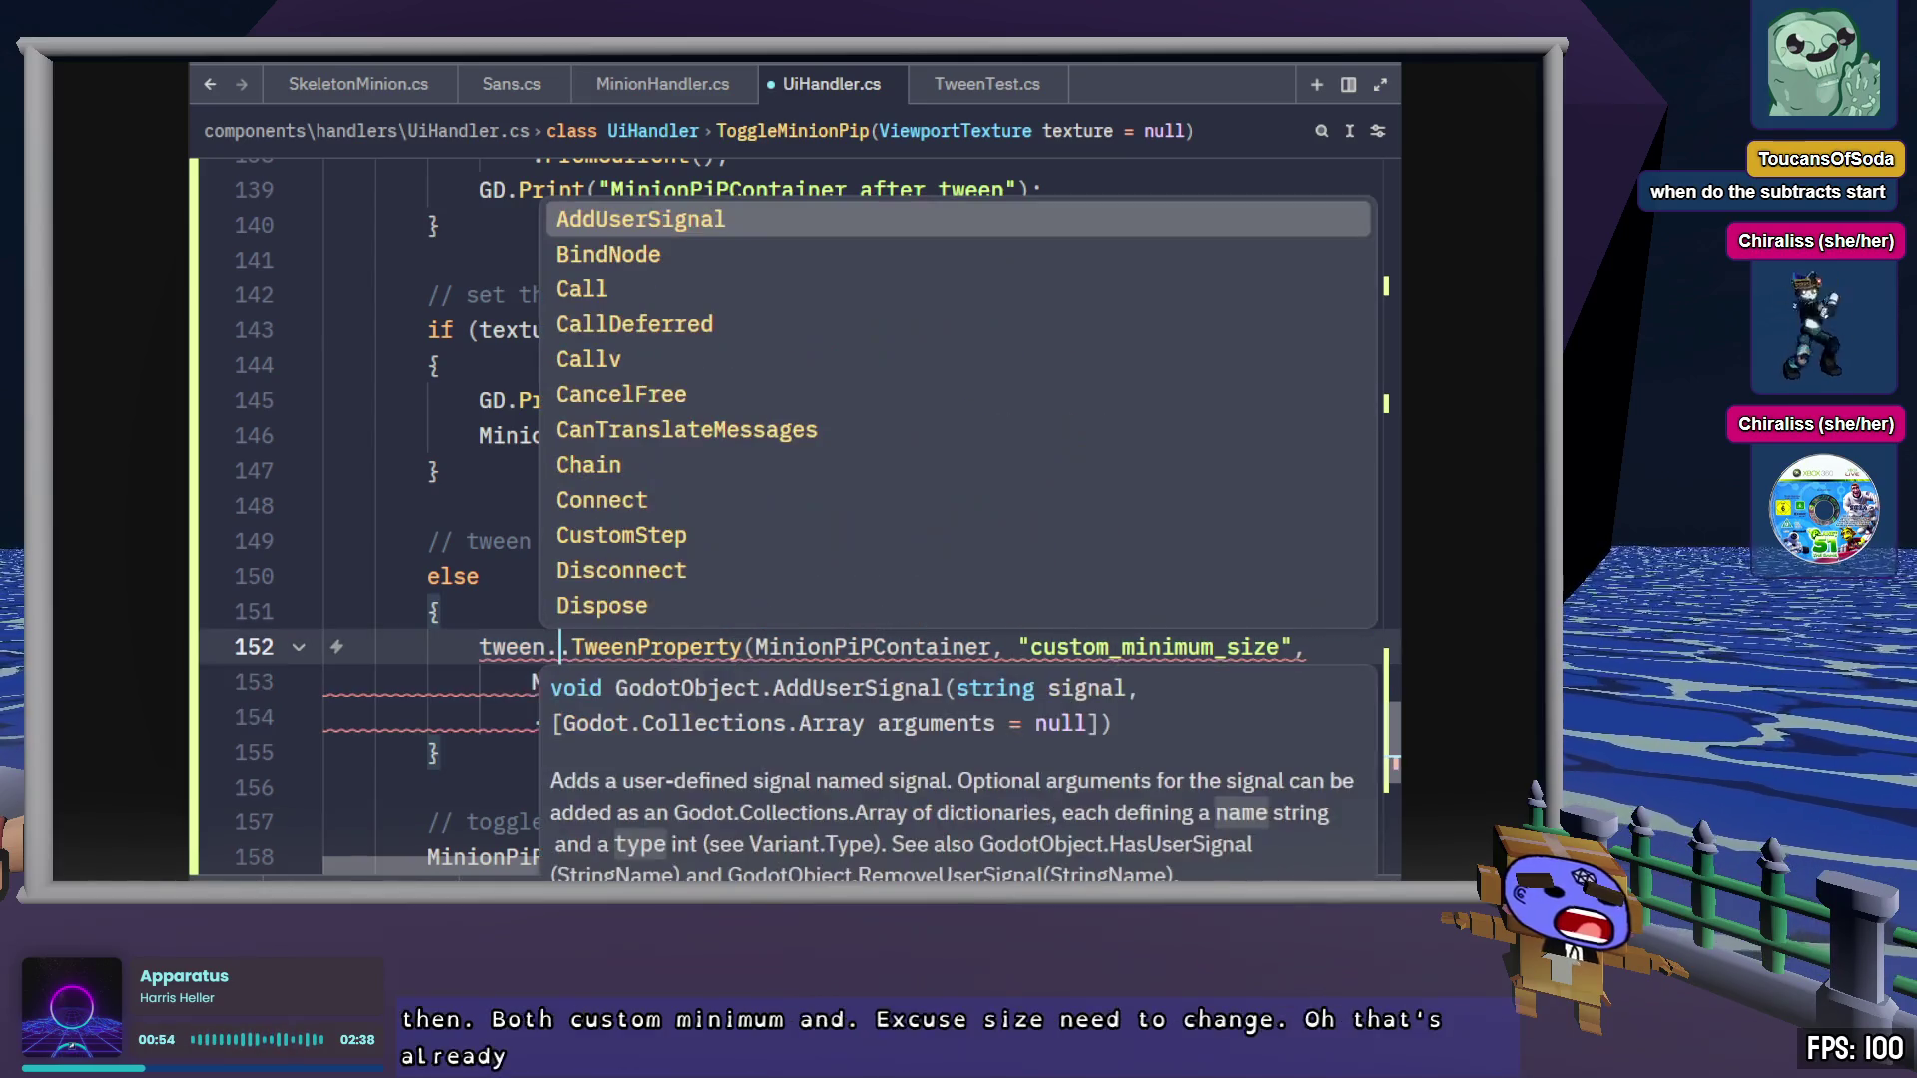
text(arallel)
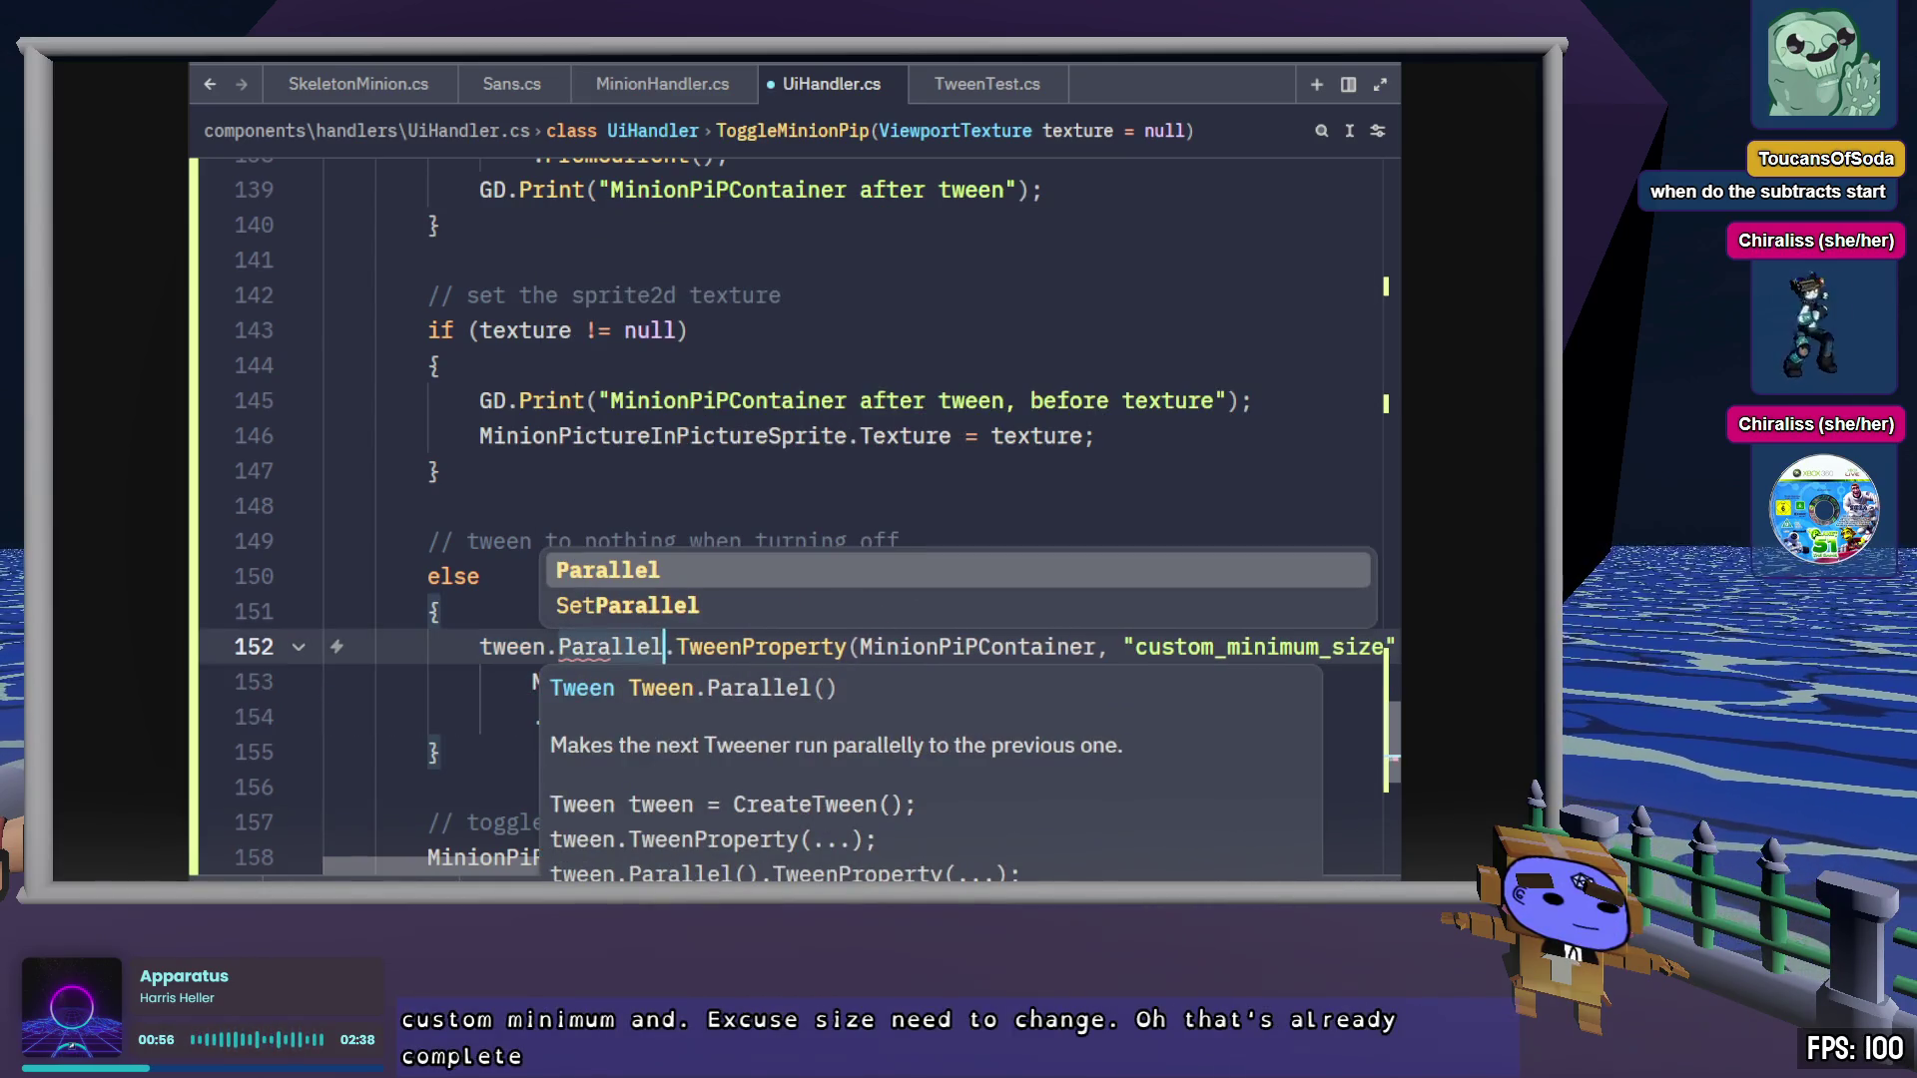
key(Return)
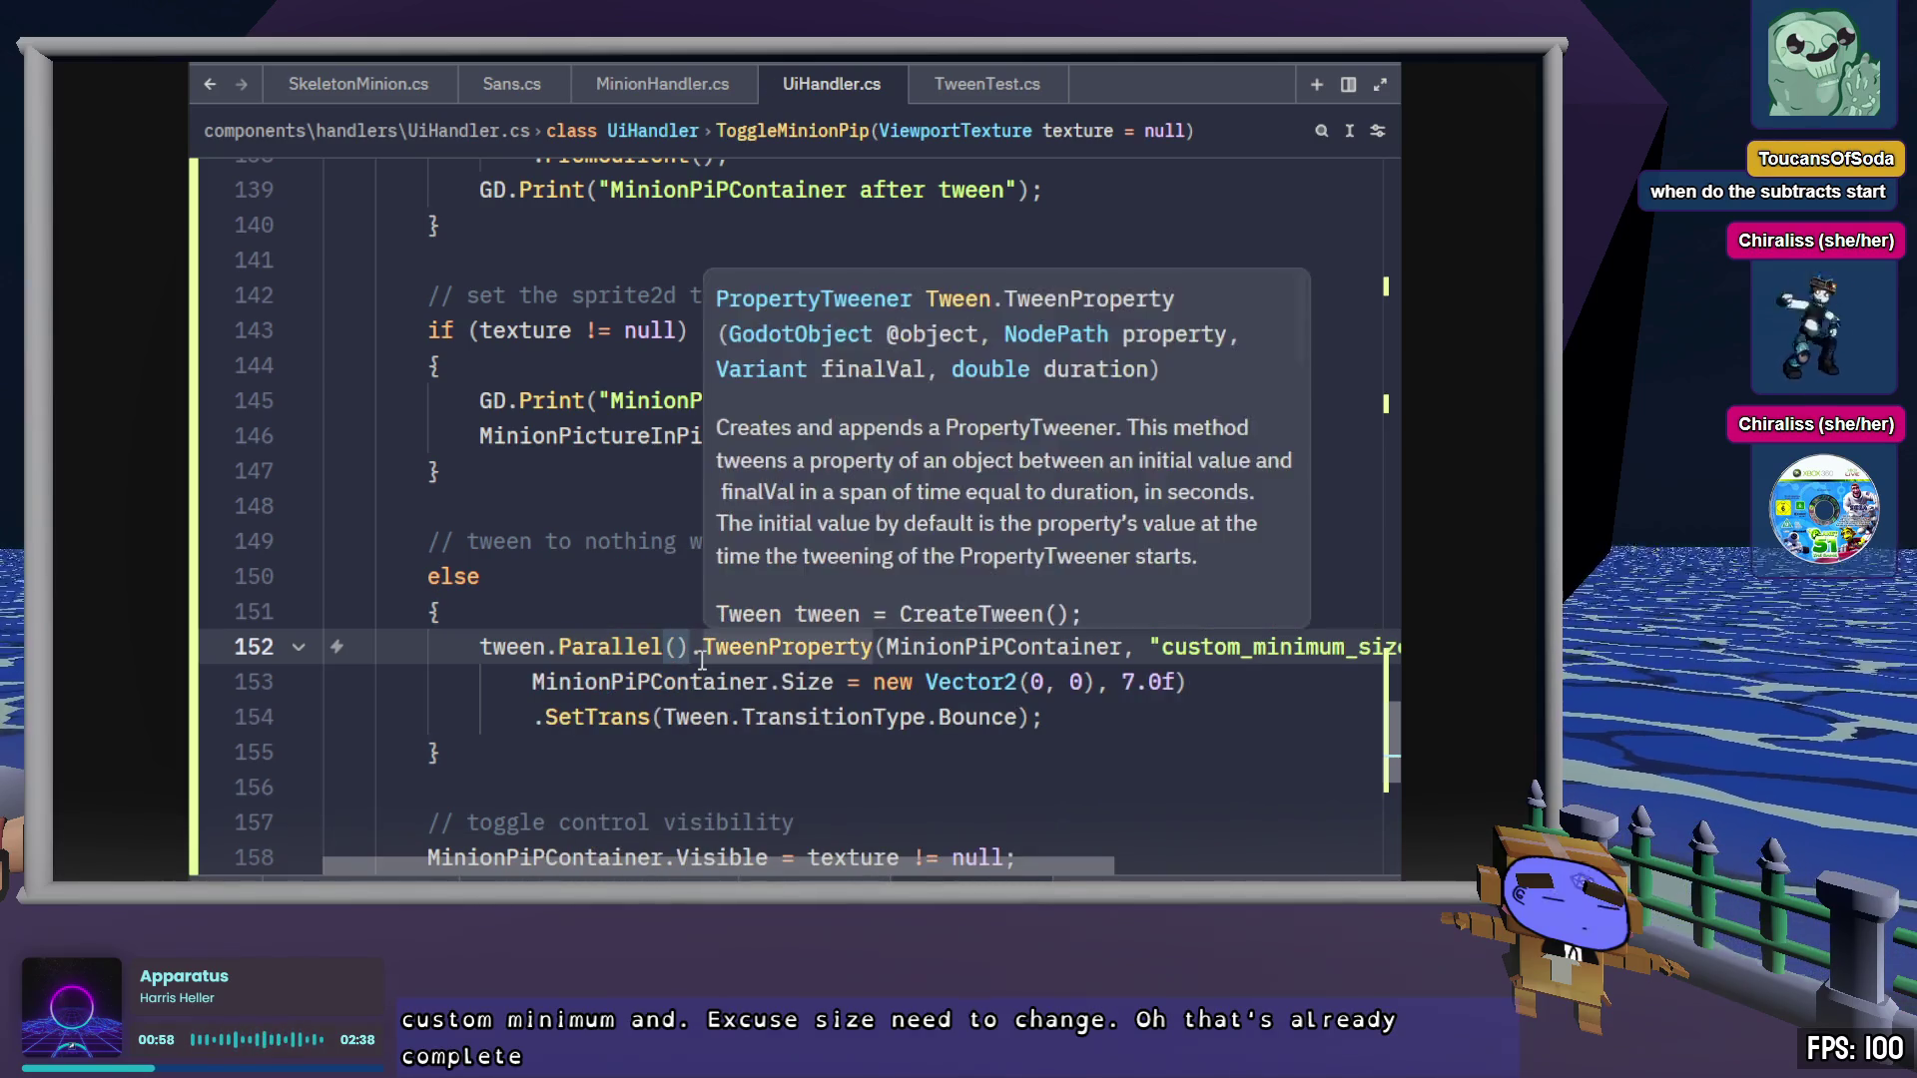
key(Return)
key(ctrl+s)
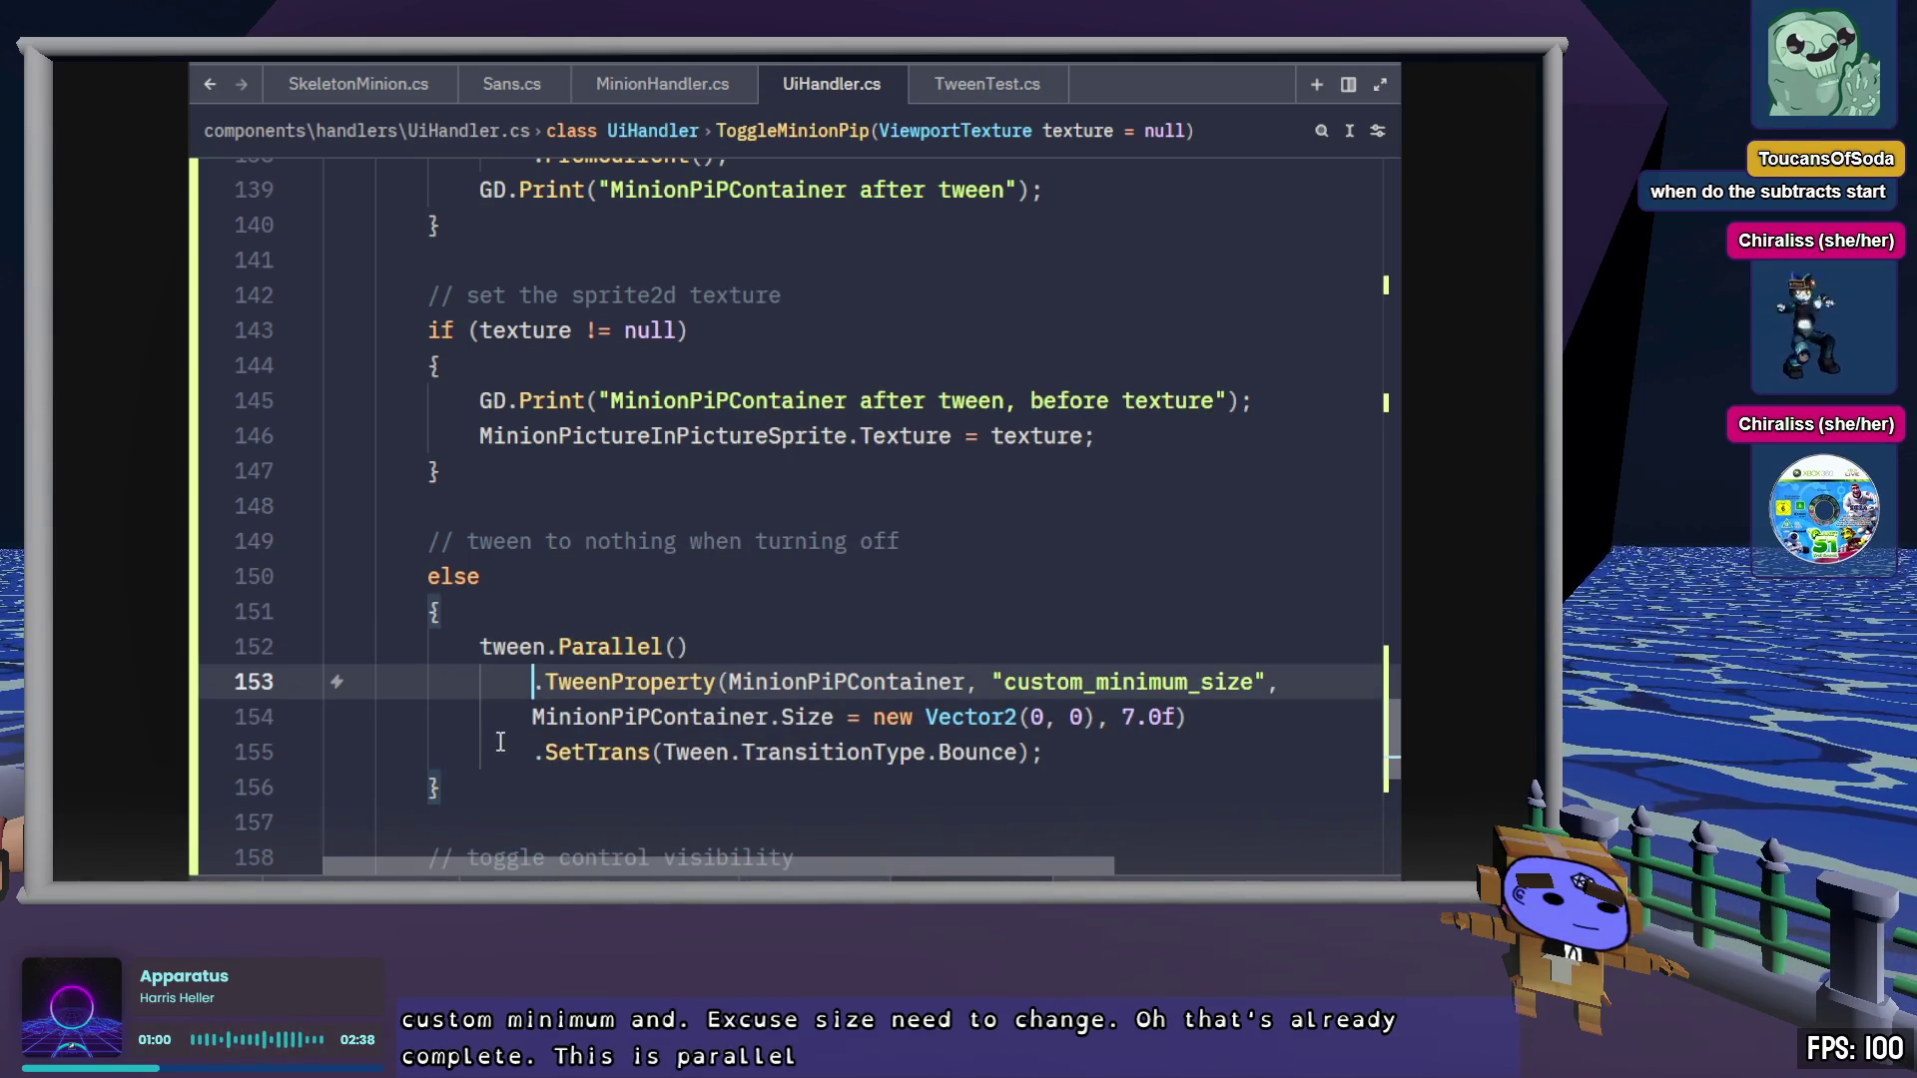
click(534, 716)
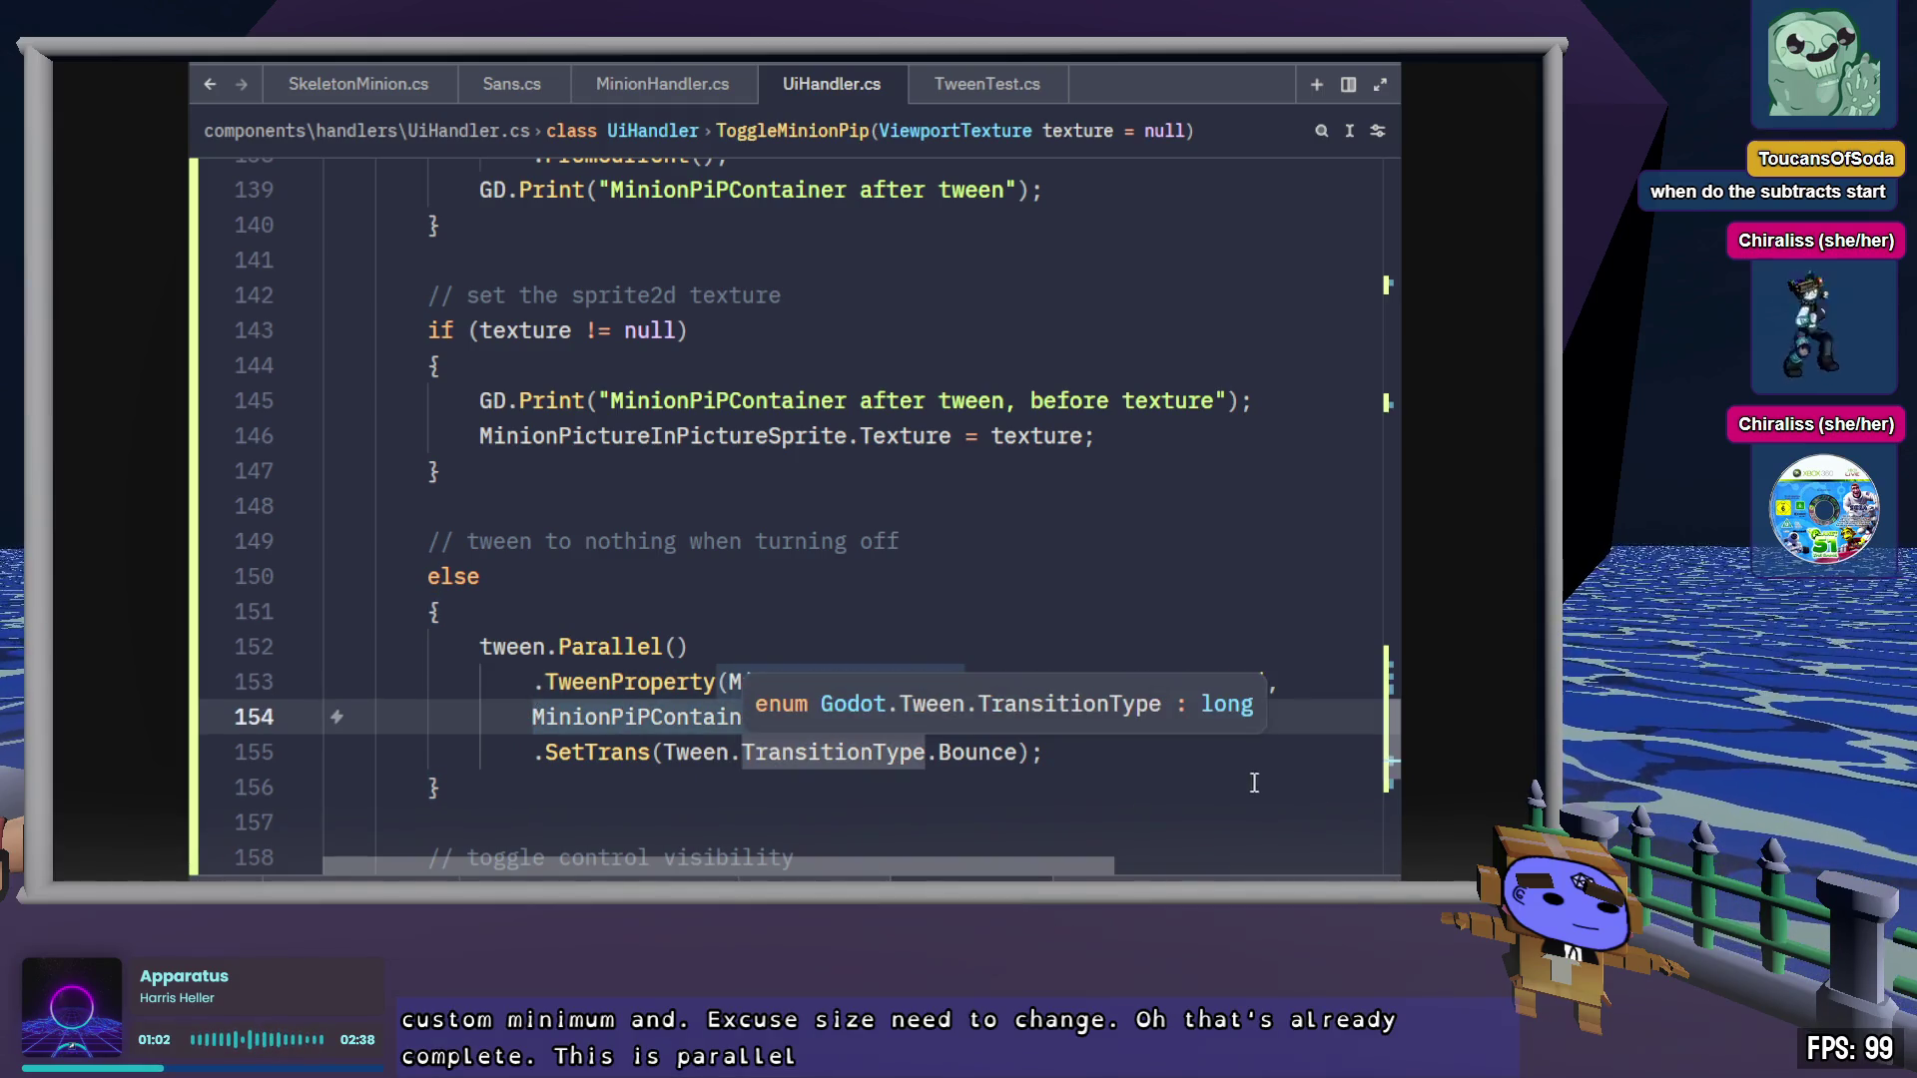
key(Tab)
Duplicate the parallel tween statement on a new line below and save
click(1208, 749)
shift+click(480, 647)
key(ctrl+c)
key(Right)
key(Return)
key(ctrl+v)
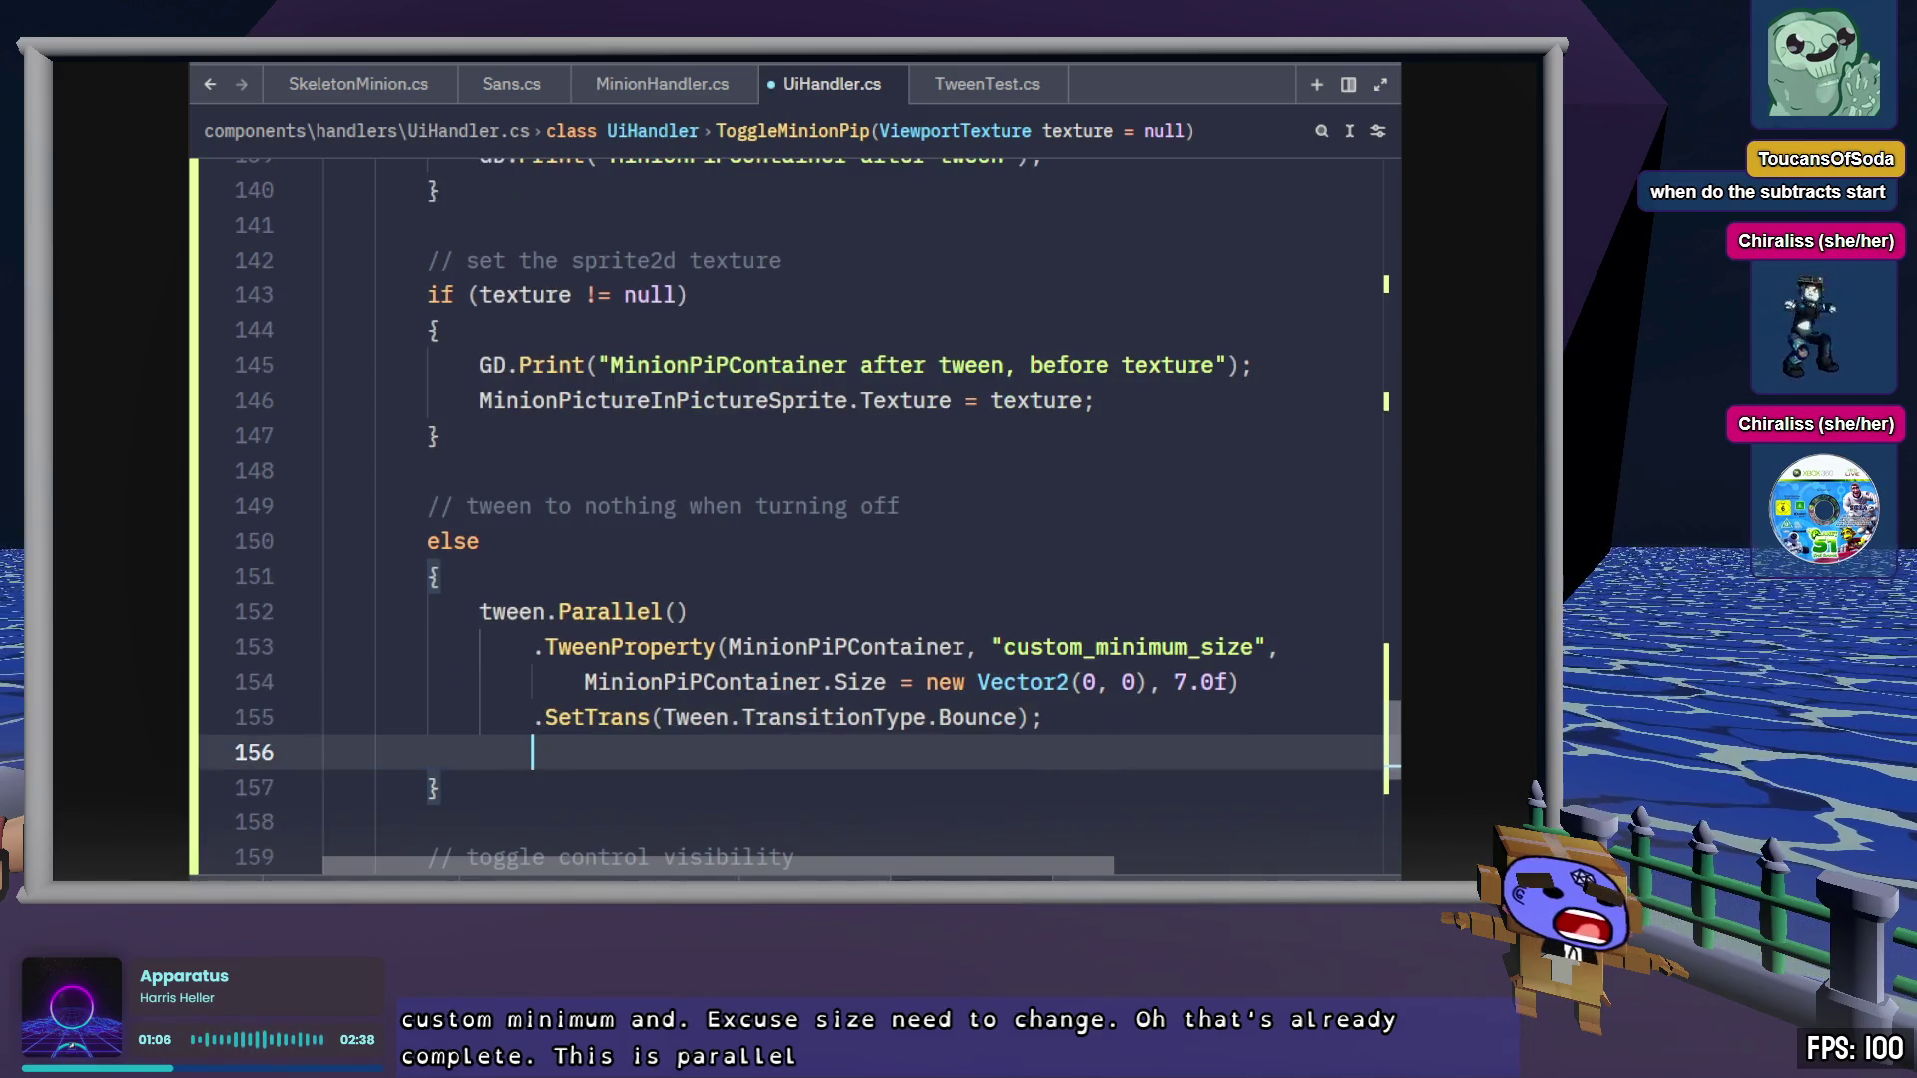
key(ctrl+s)
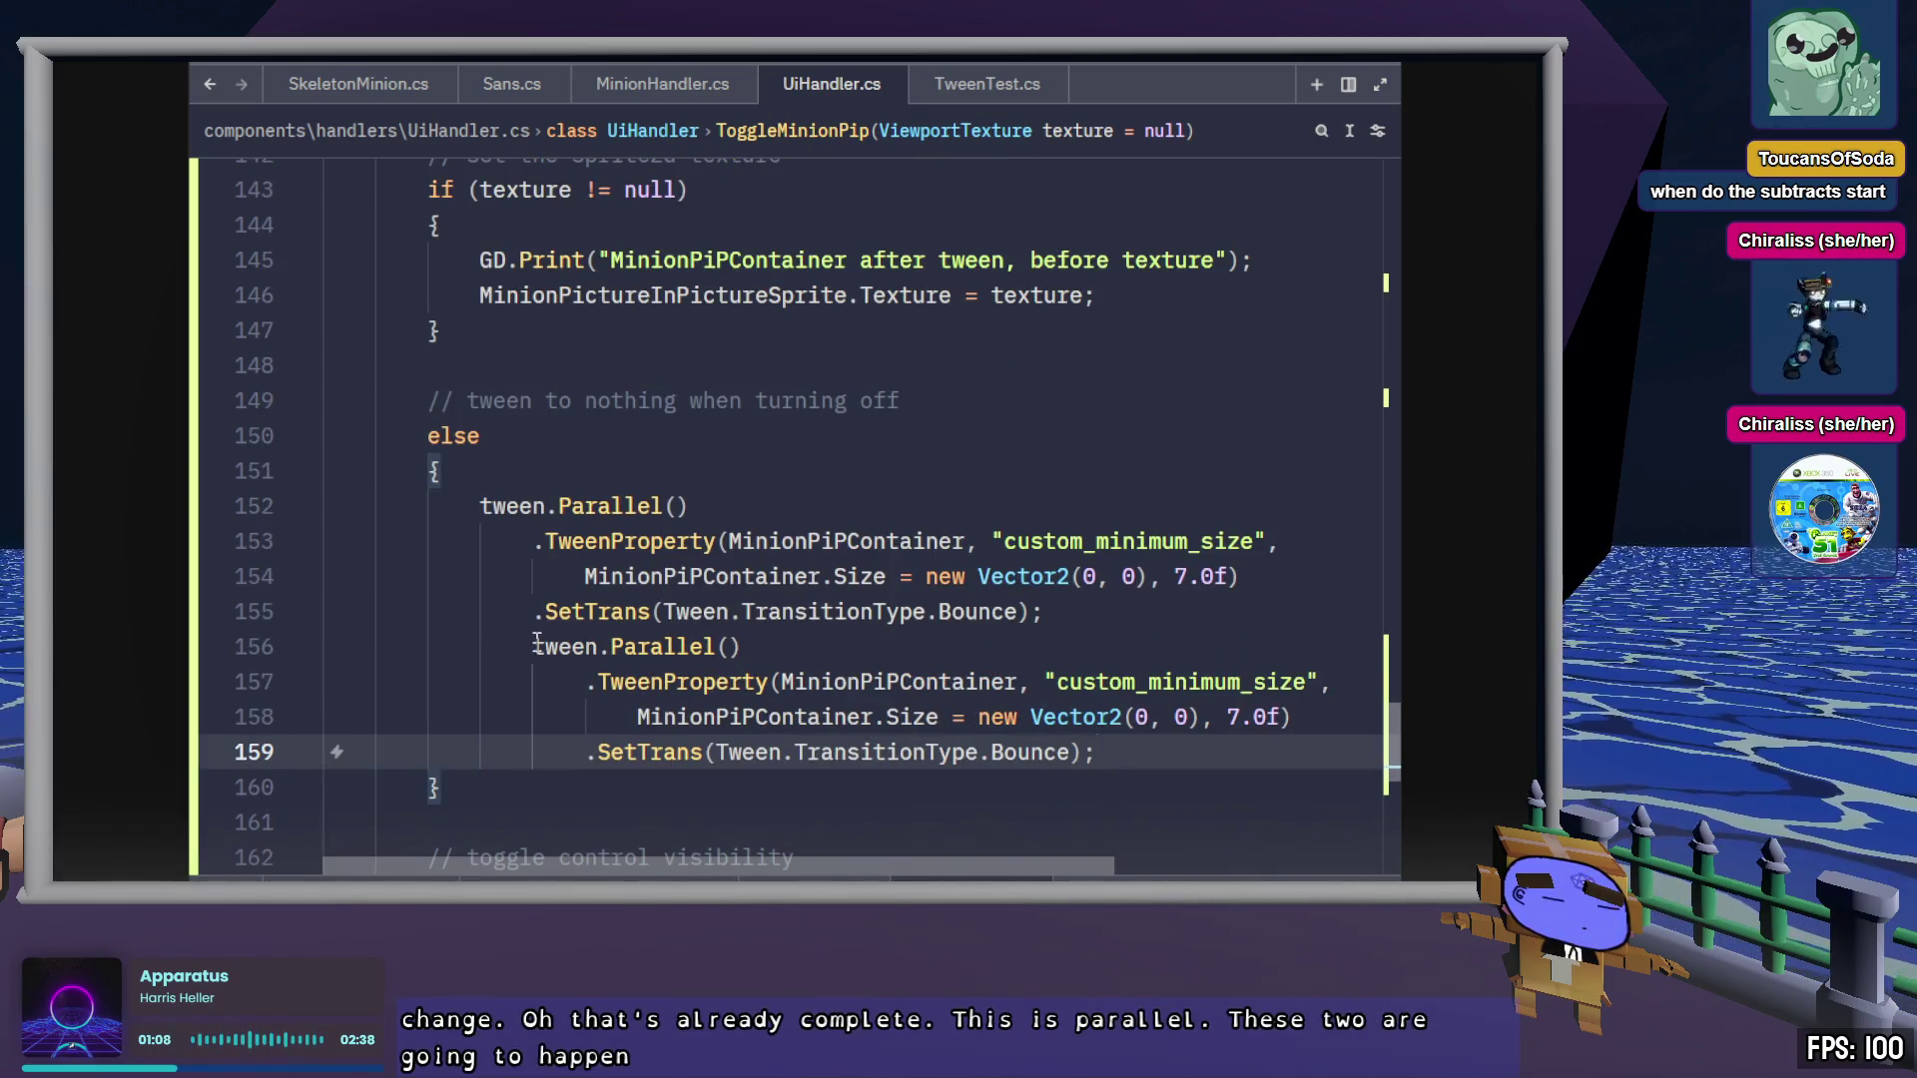
Outdent the duplicate and change its property to "size", then save UiHandler.cs
shift+click(537, 647)
key(shift+Tab)
click(537, 647)
double_click(1128, 682)
text(size)
key(ctrl+s)
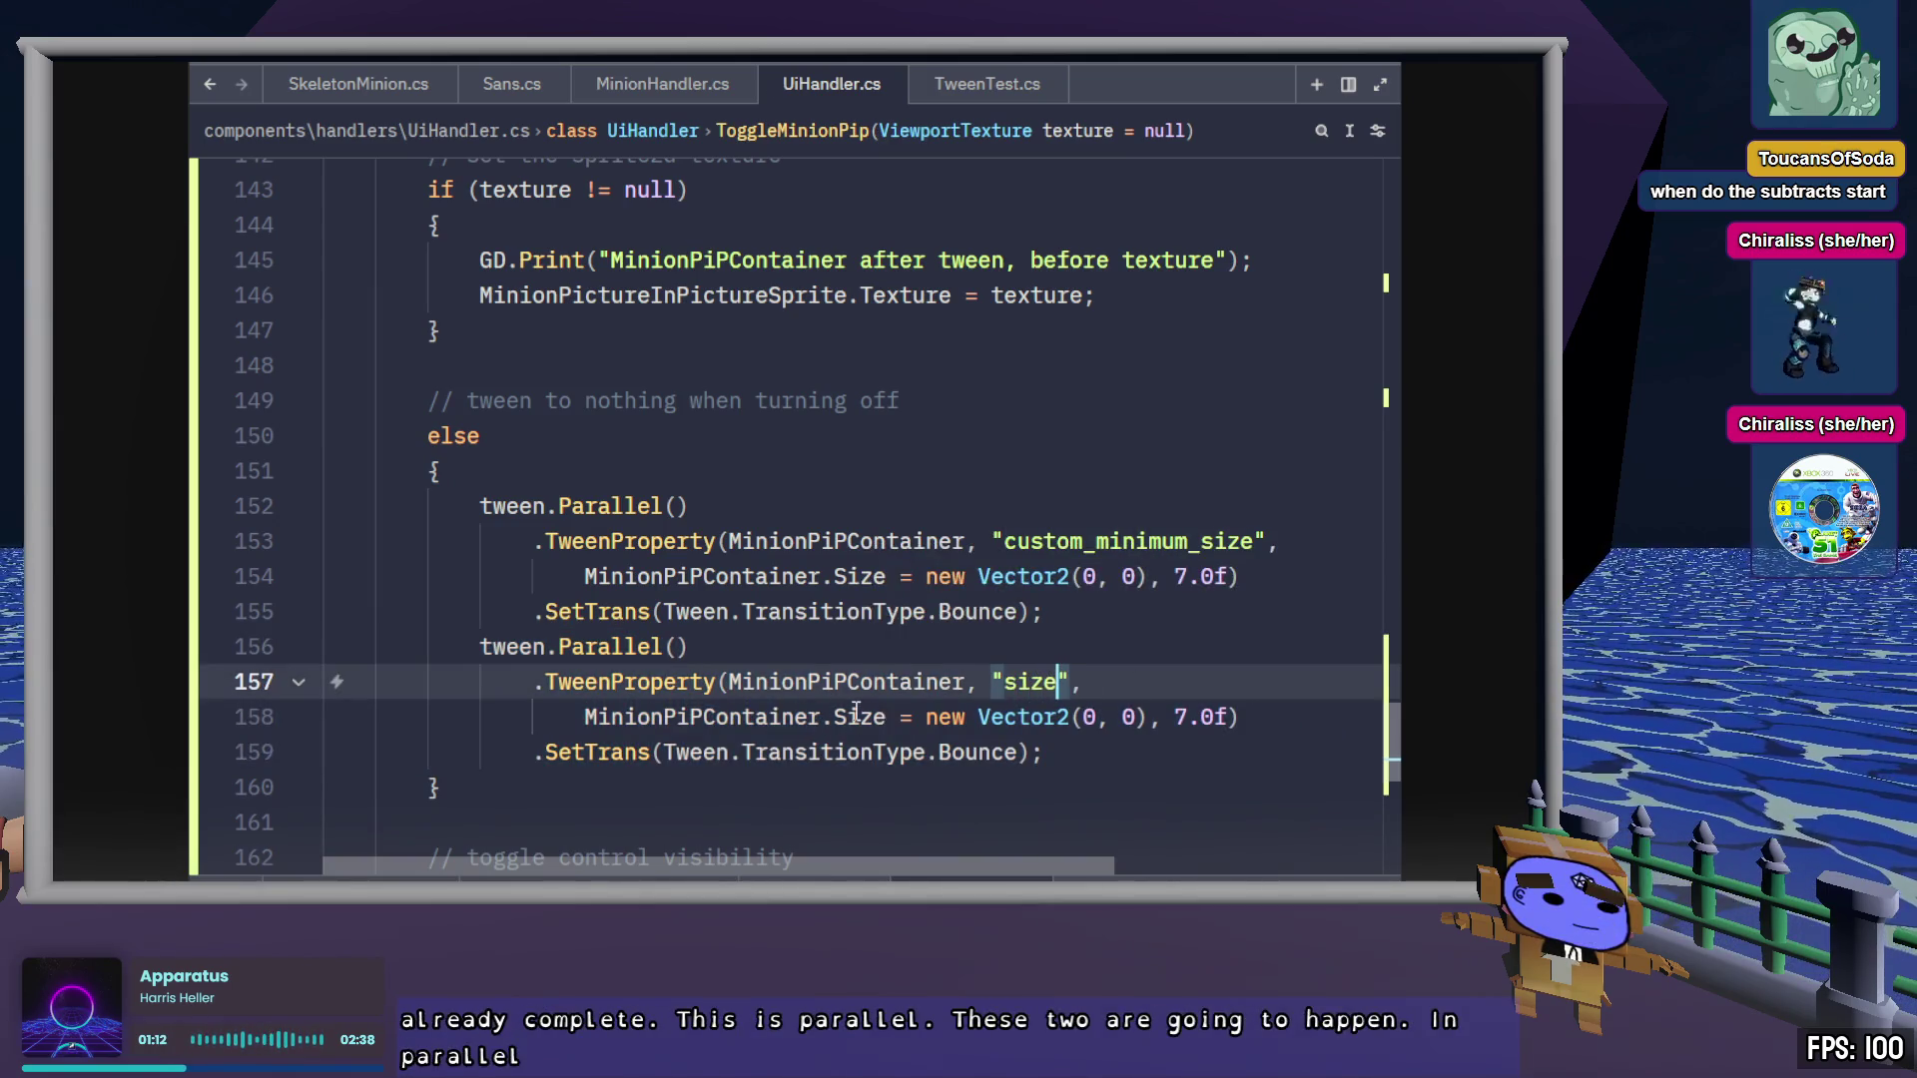
click(857, 715)
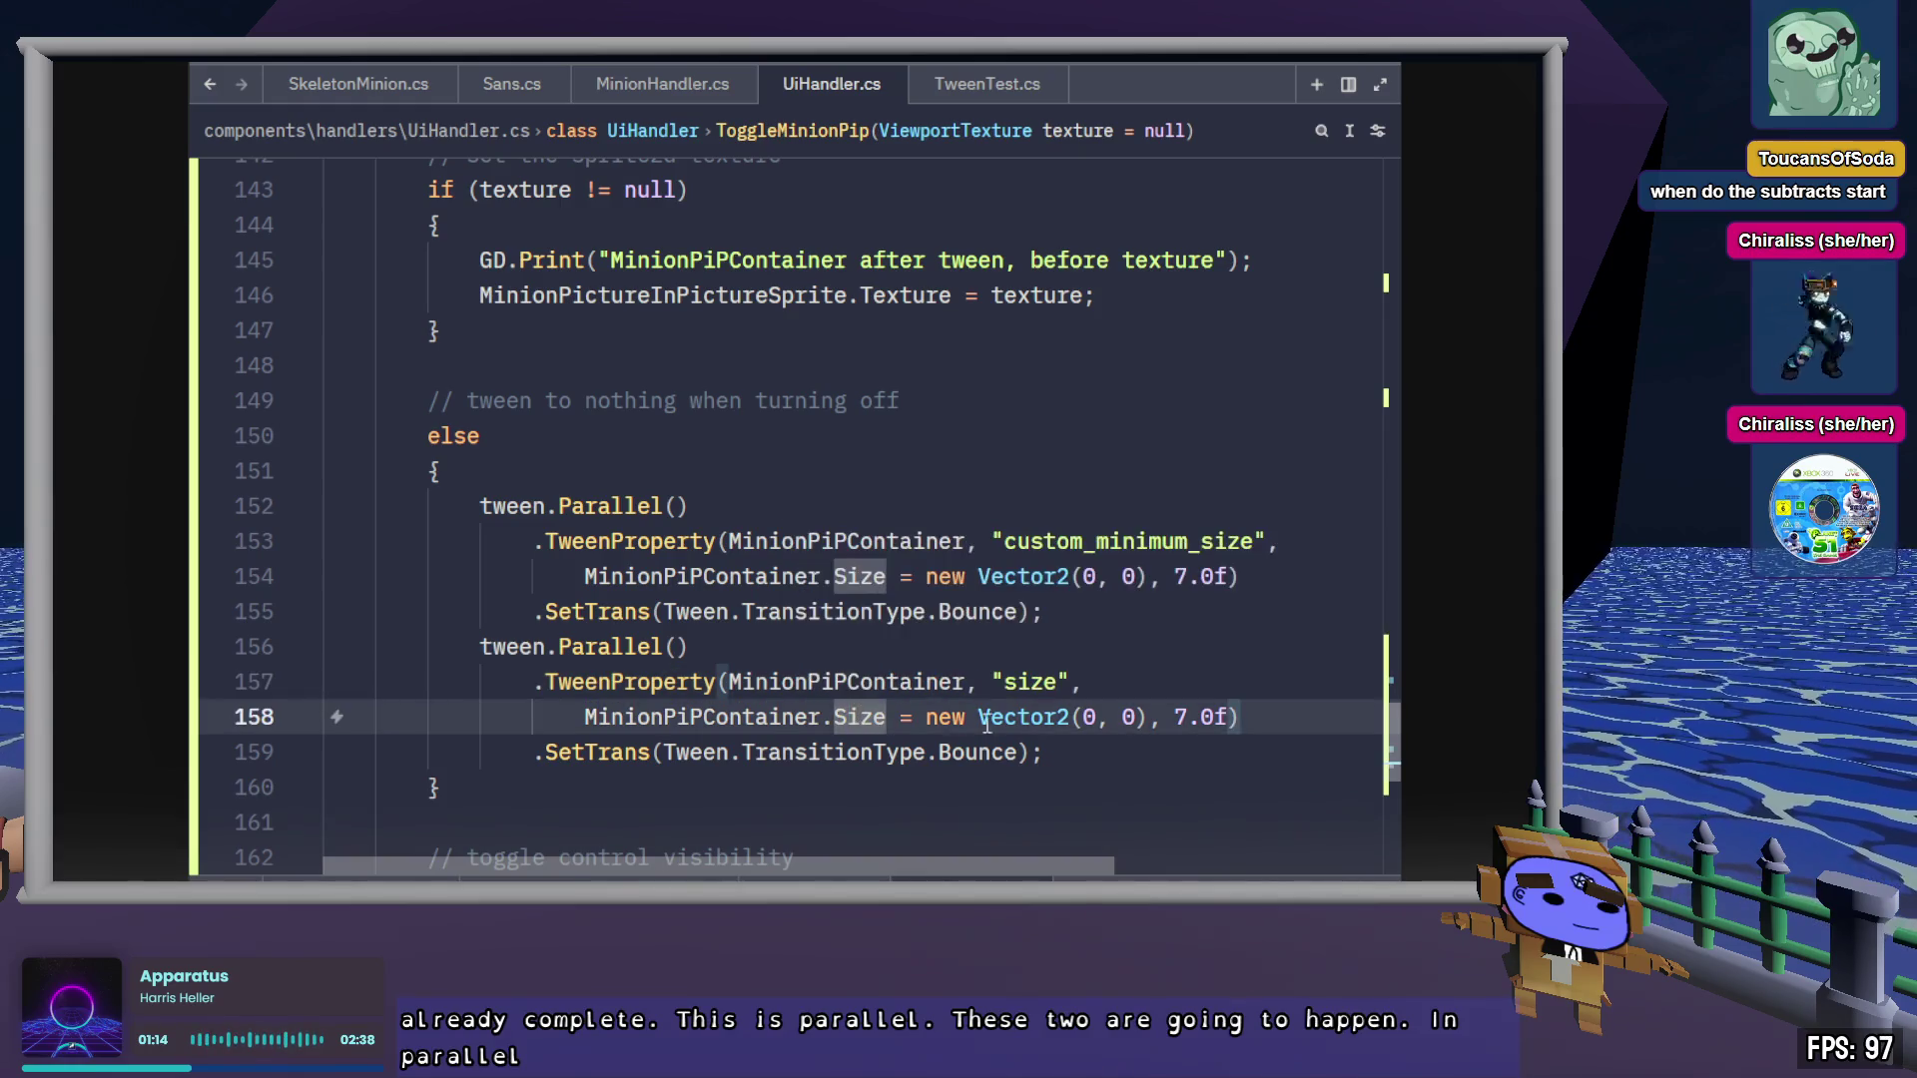
click(1137, 755)
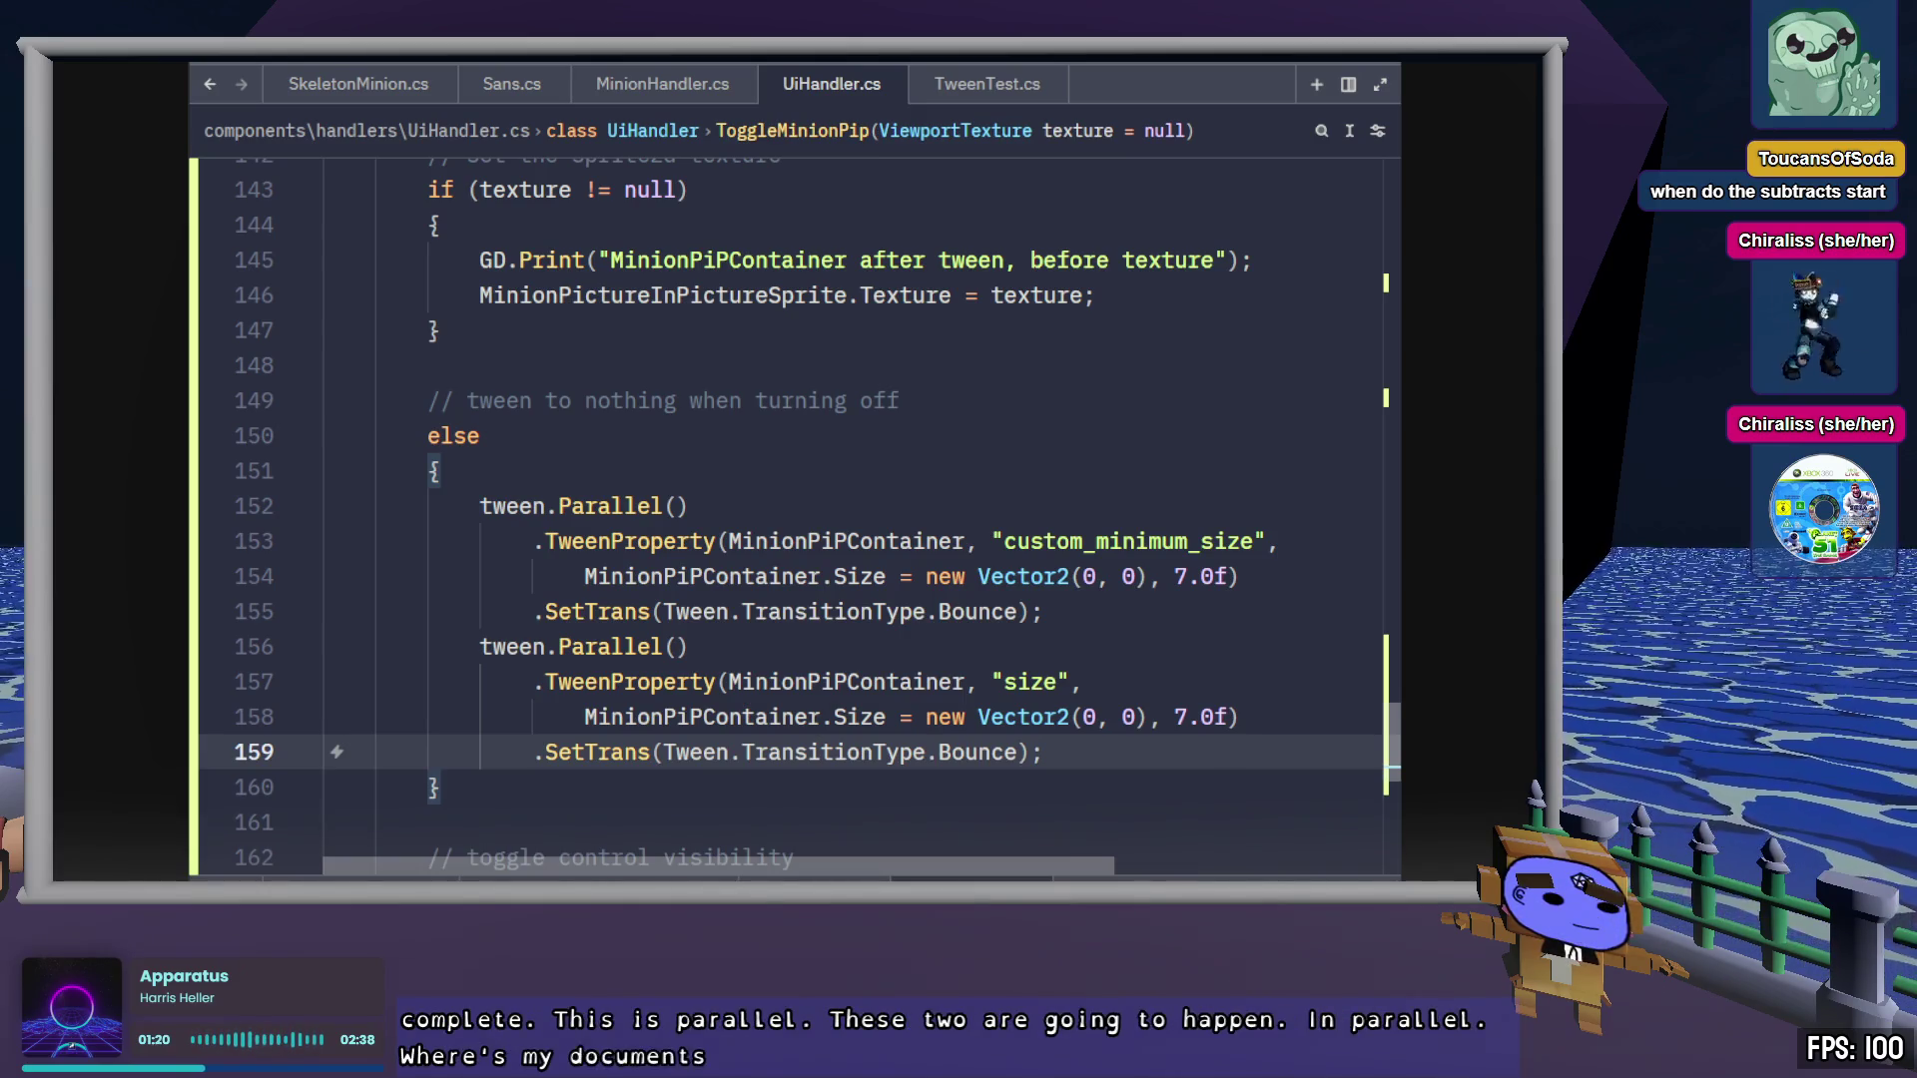
click(584, 576)
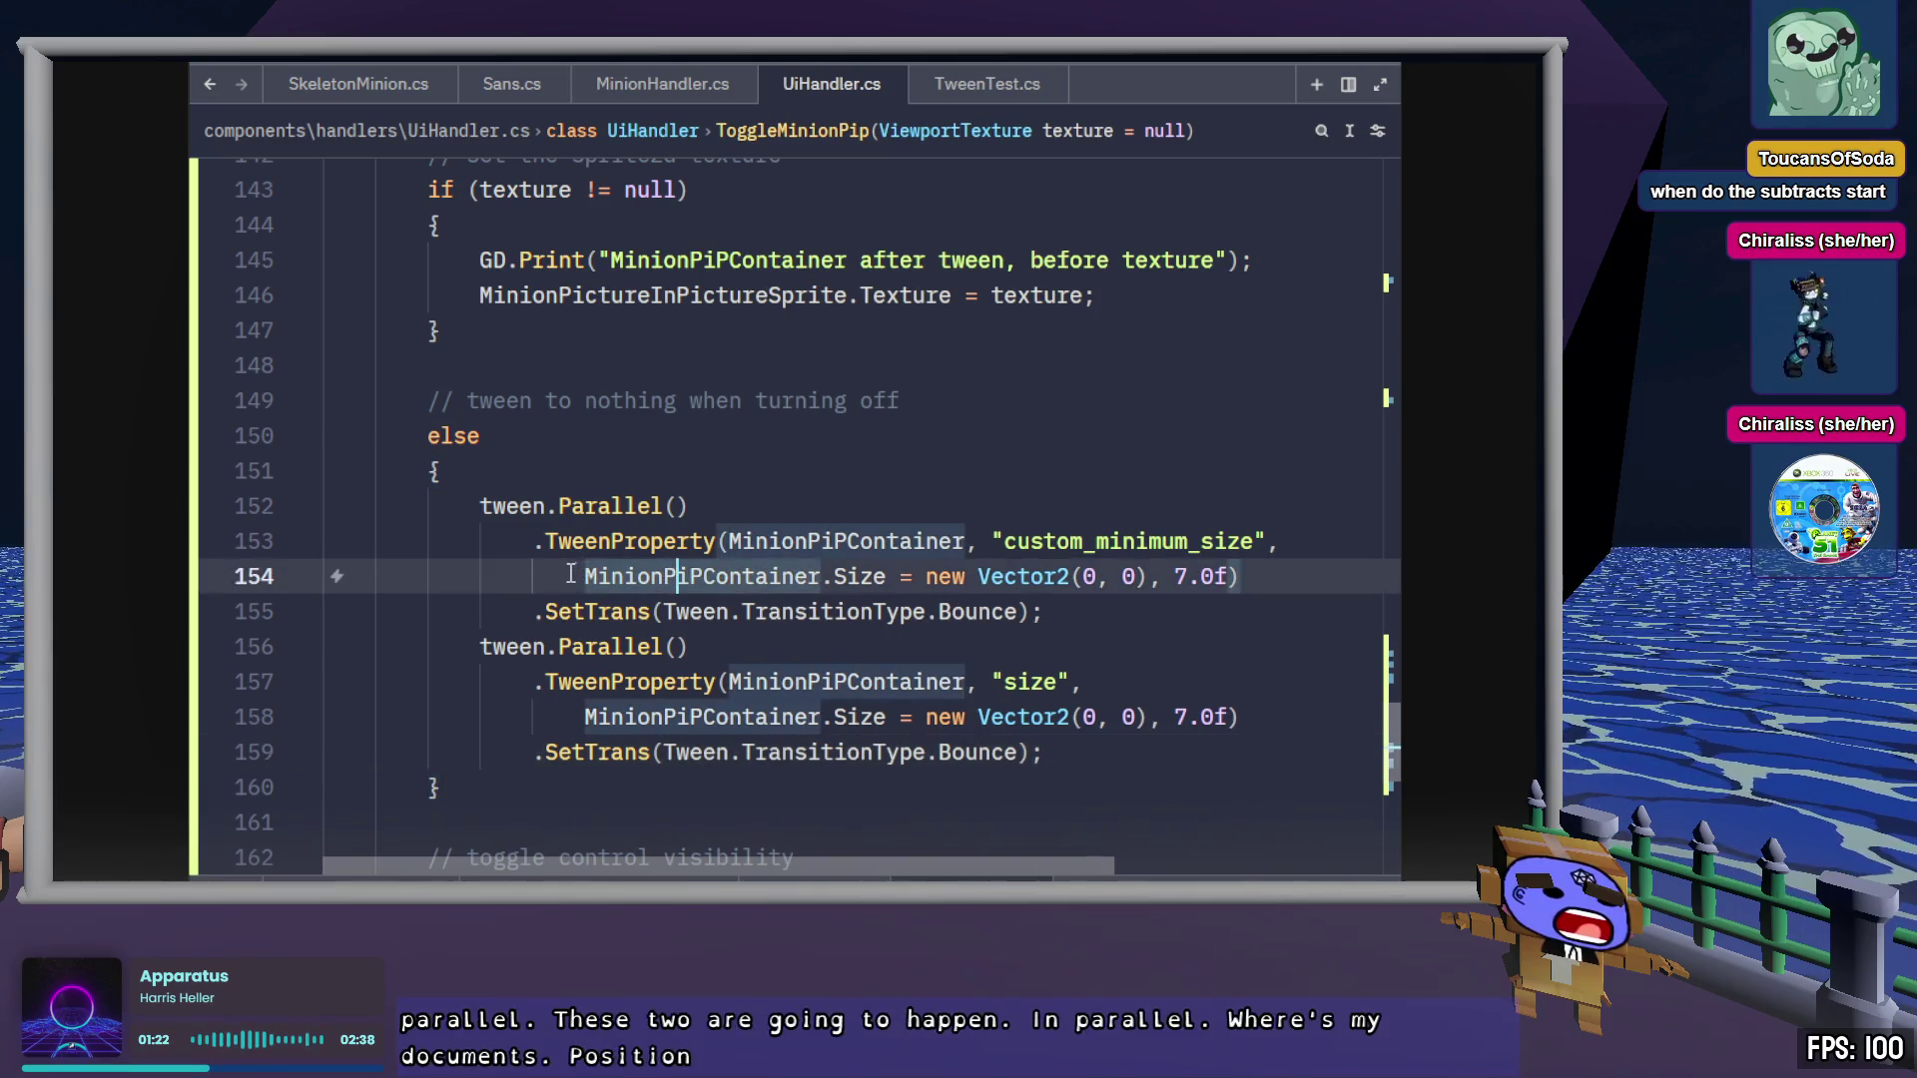
drag(572, 576, 926, 577)
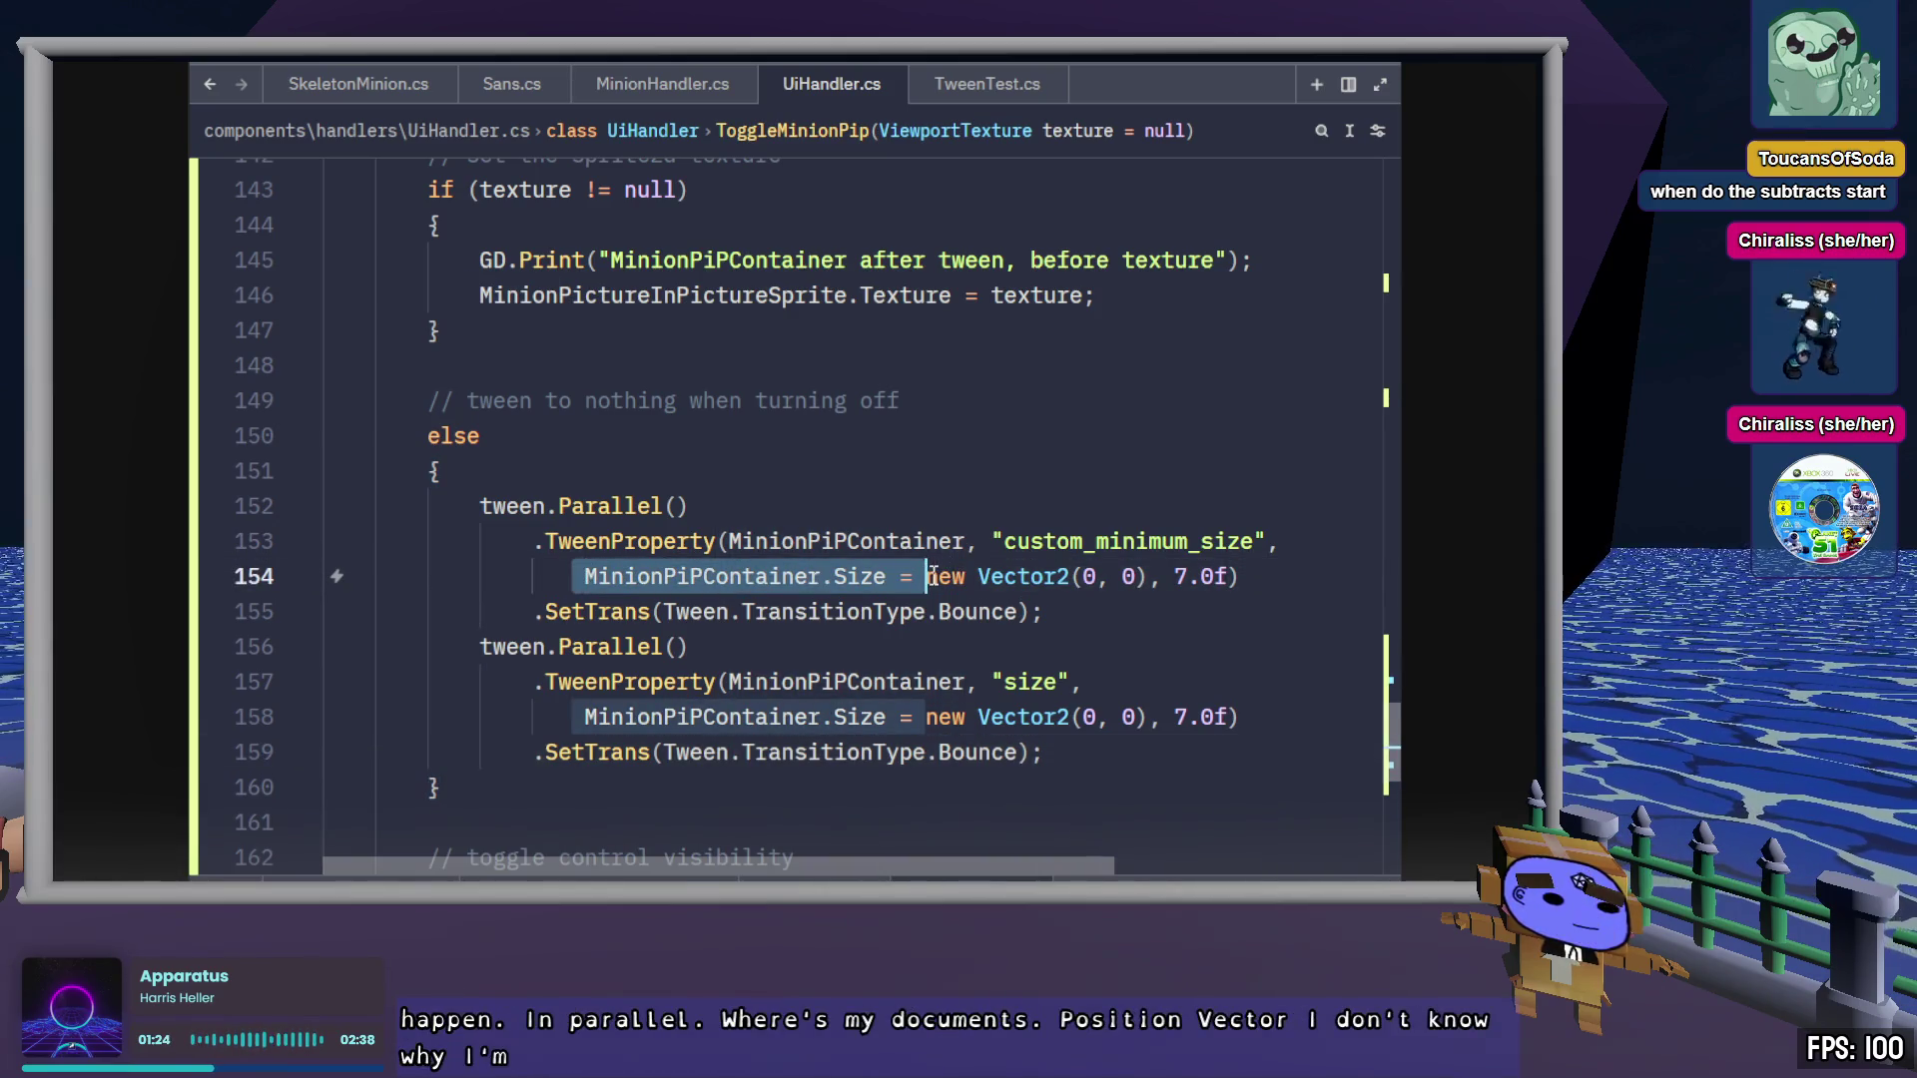
key(BackSpace)
click(1281, 541)
key(Delete)
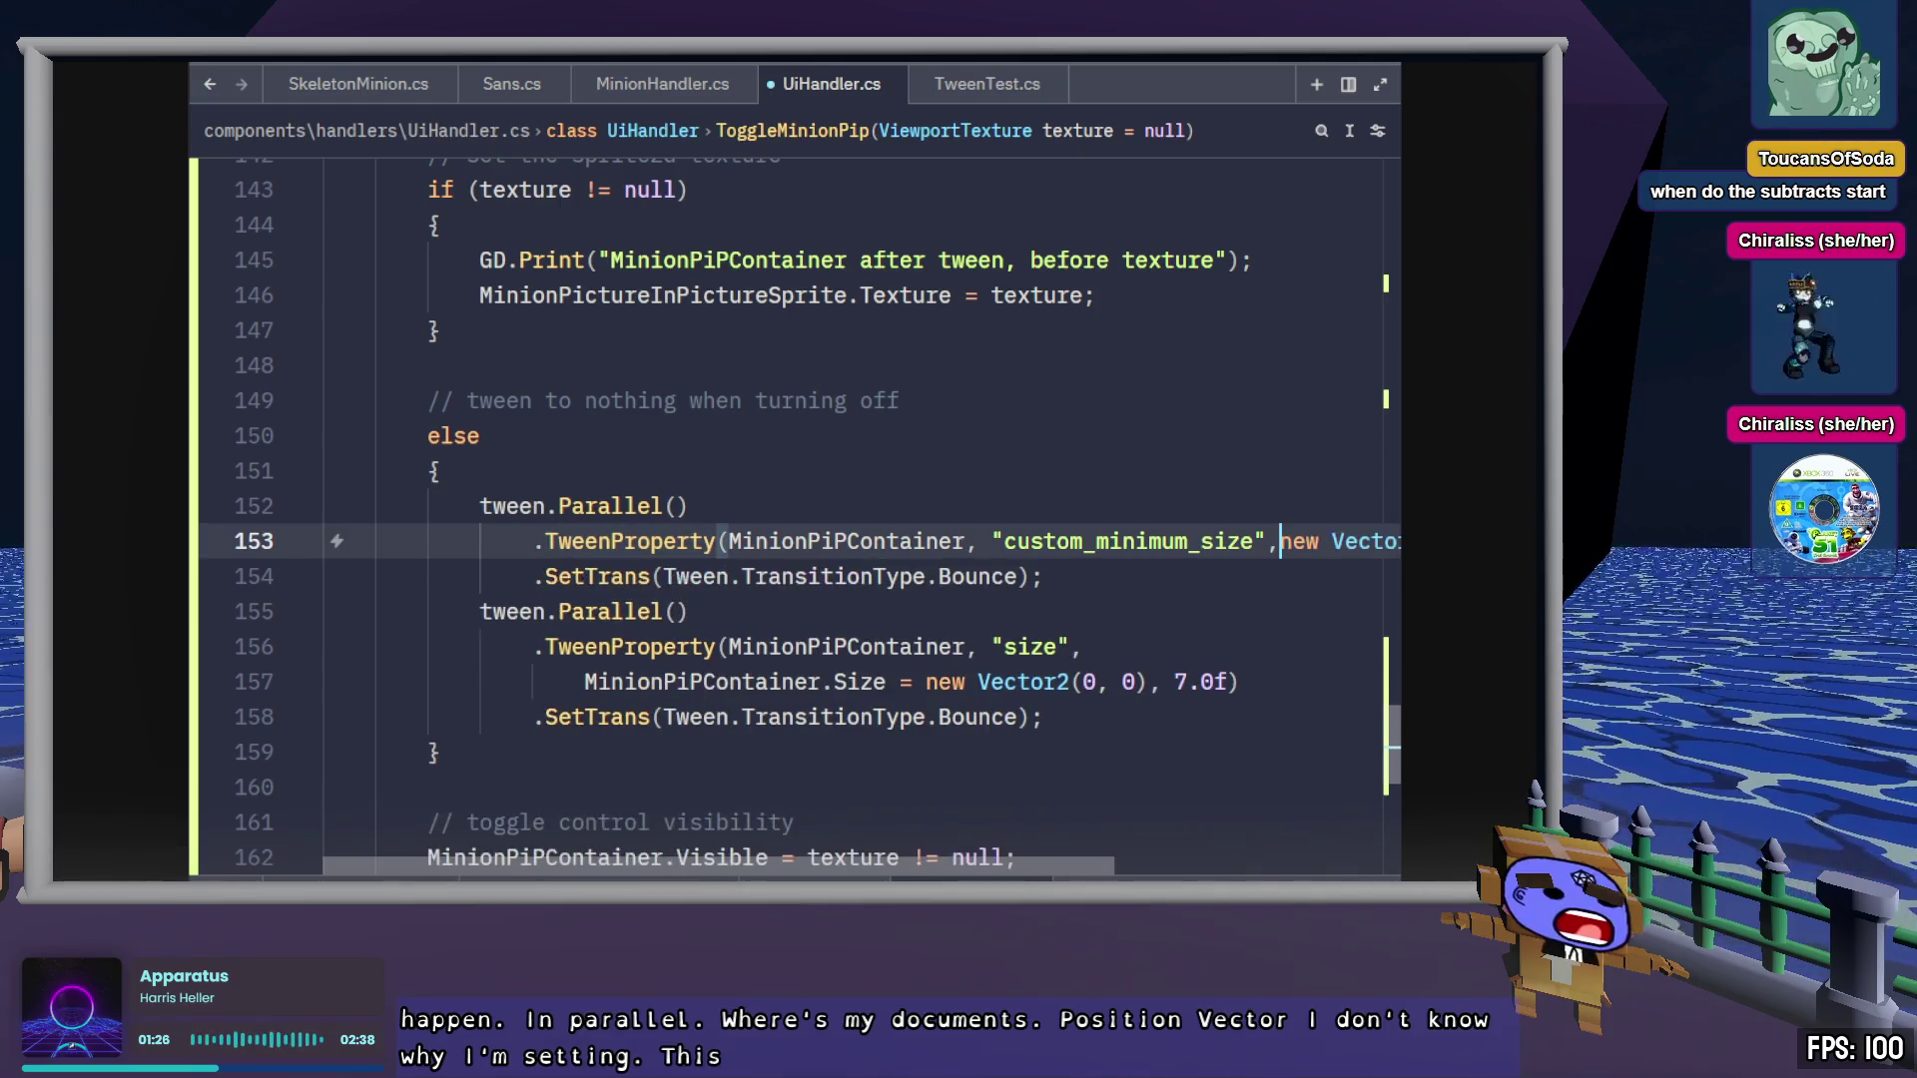
click(1186, 783)
scroll(1168, 758, right, 2)
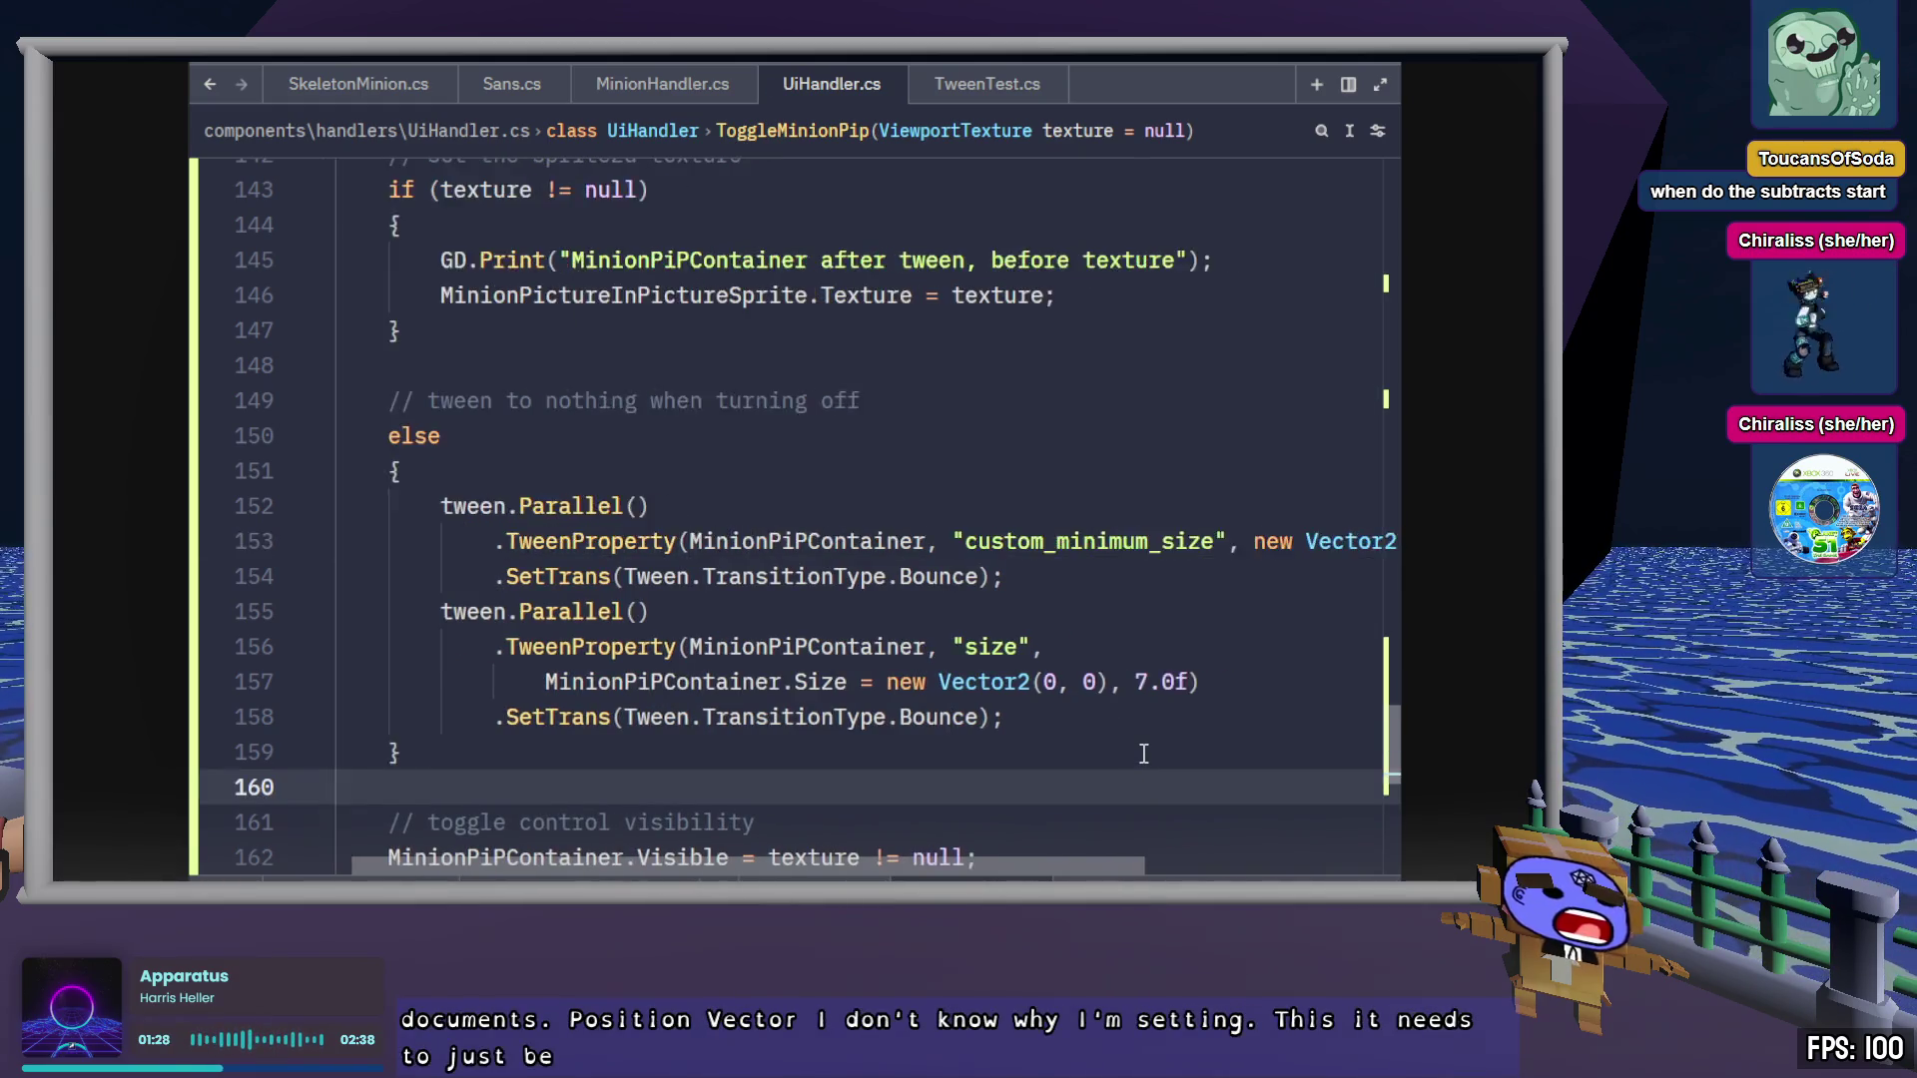
scroll(1148, 731, right, 3)
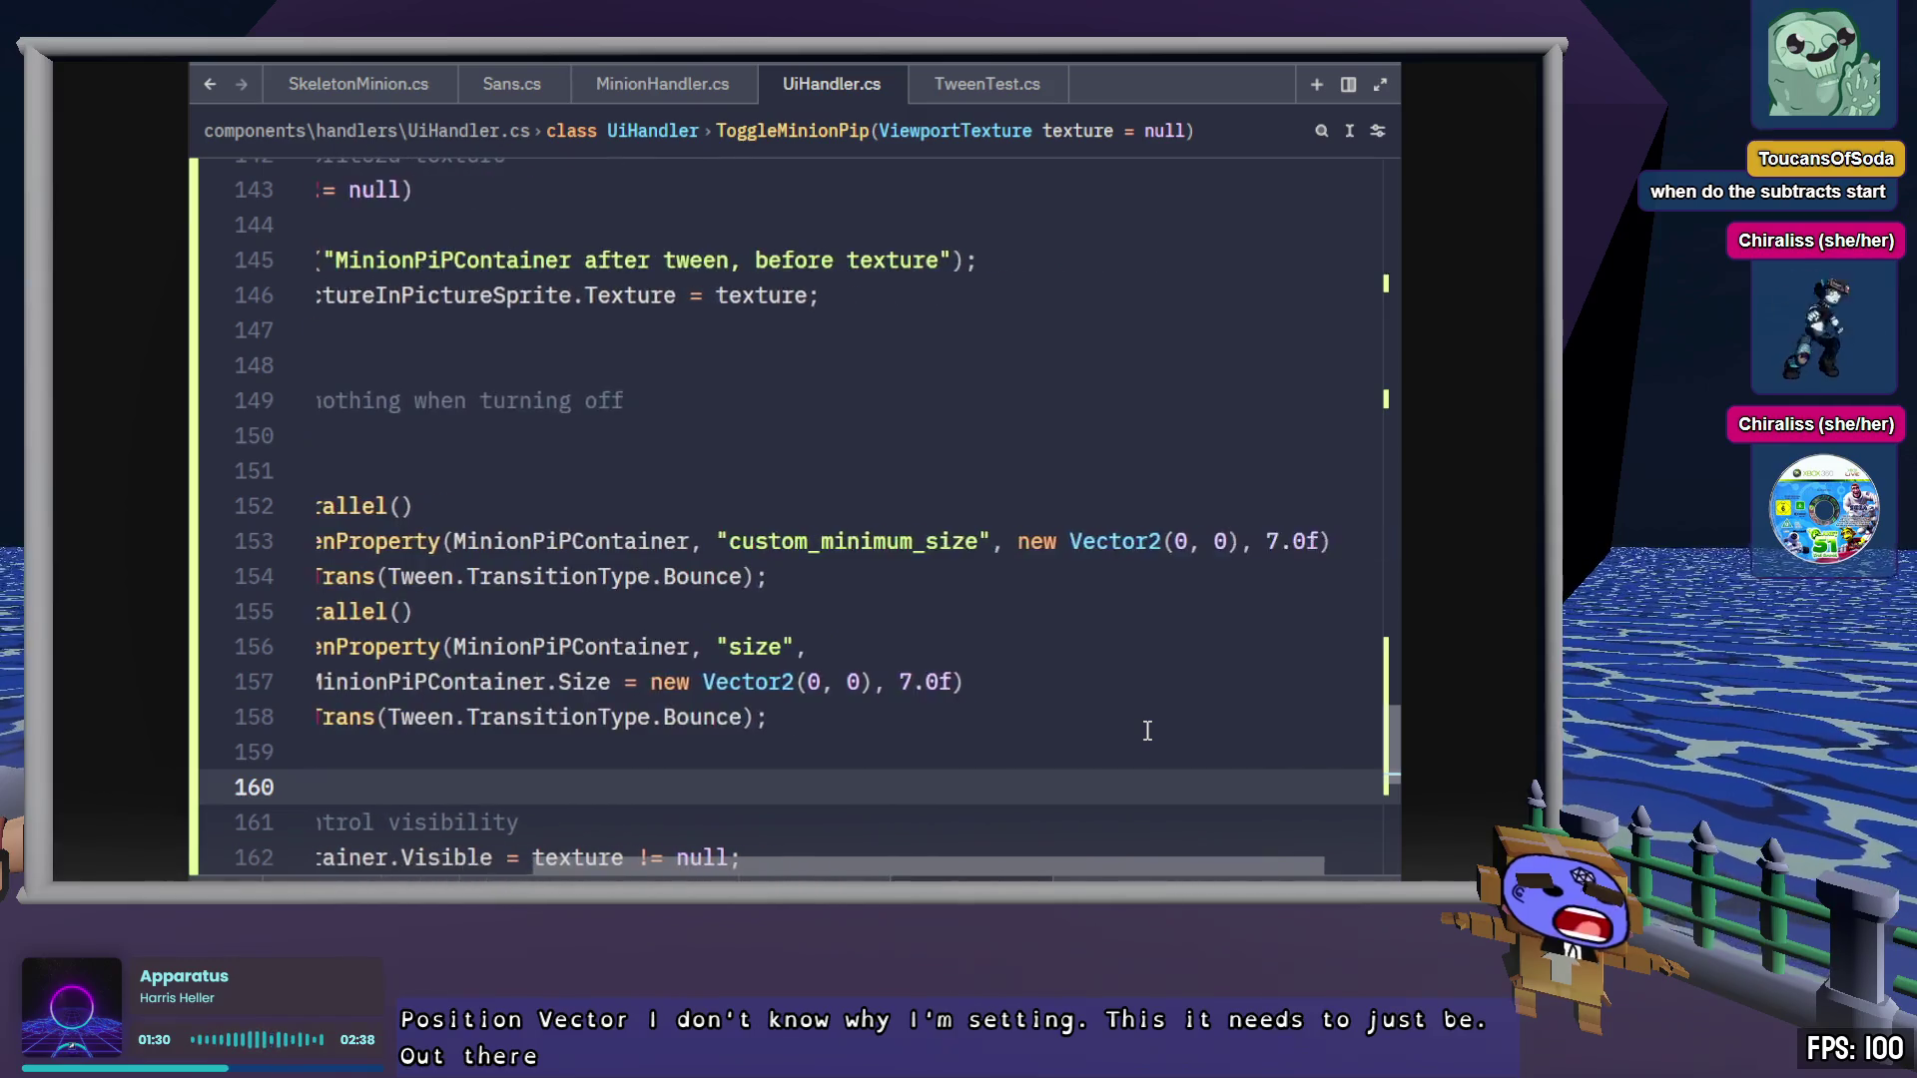
scroll(1148, 689, left, 4)
click(1278, 542)
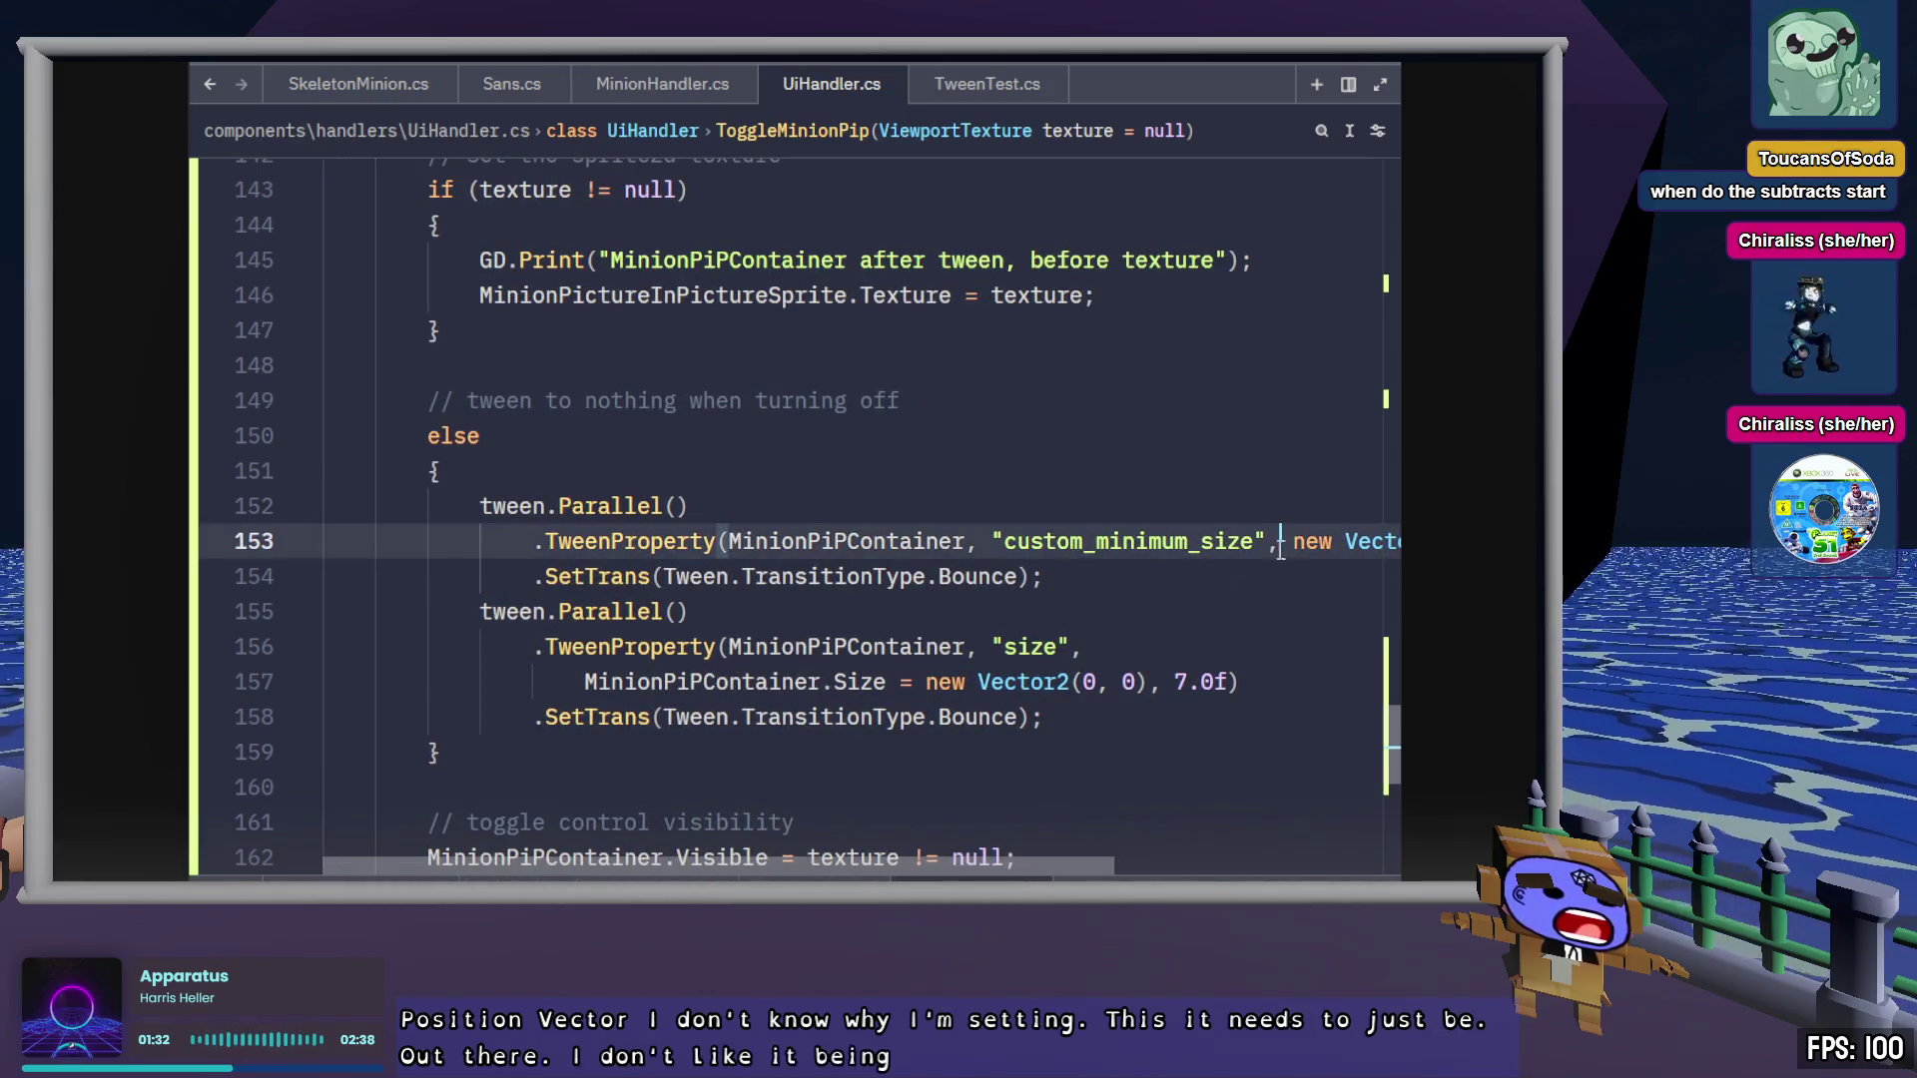
key(Return)
key(shift+Tab)
key(ctrl+s)
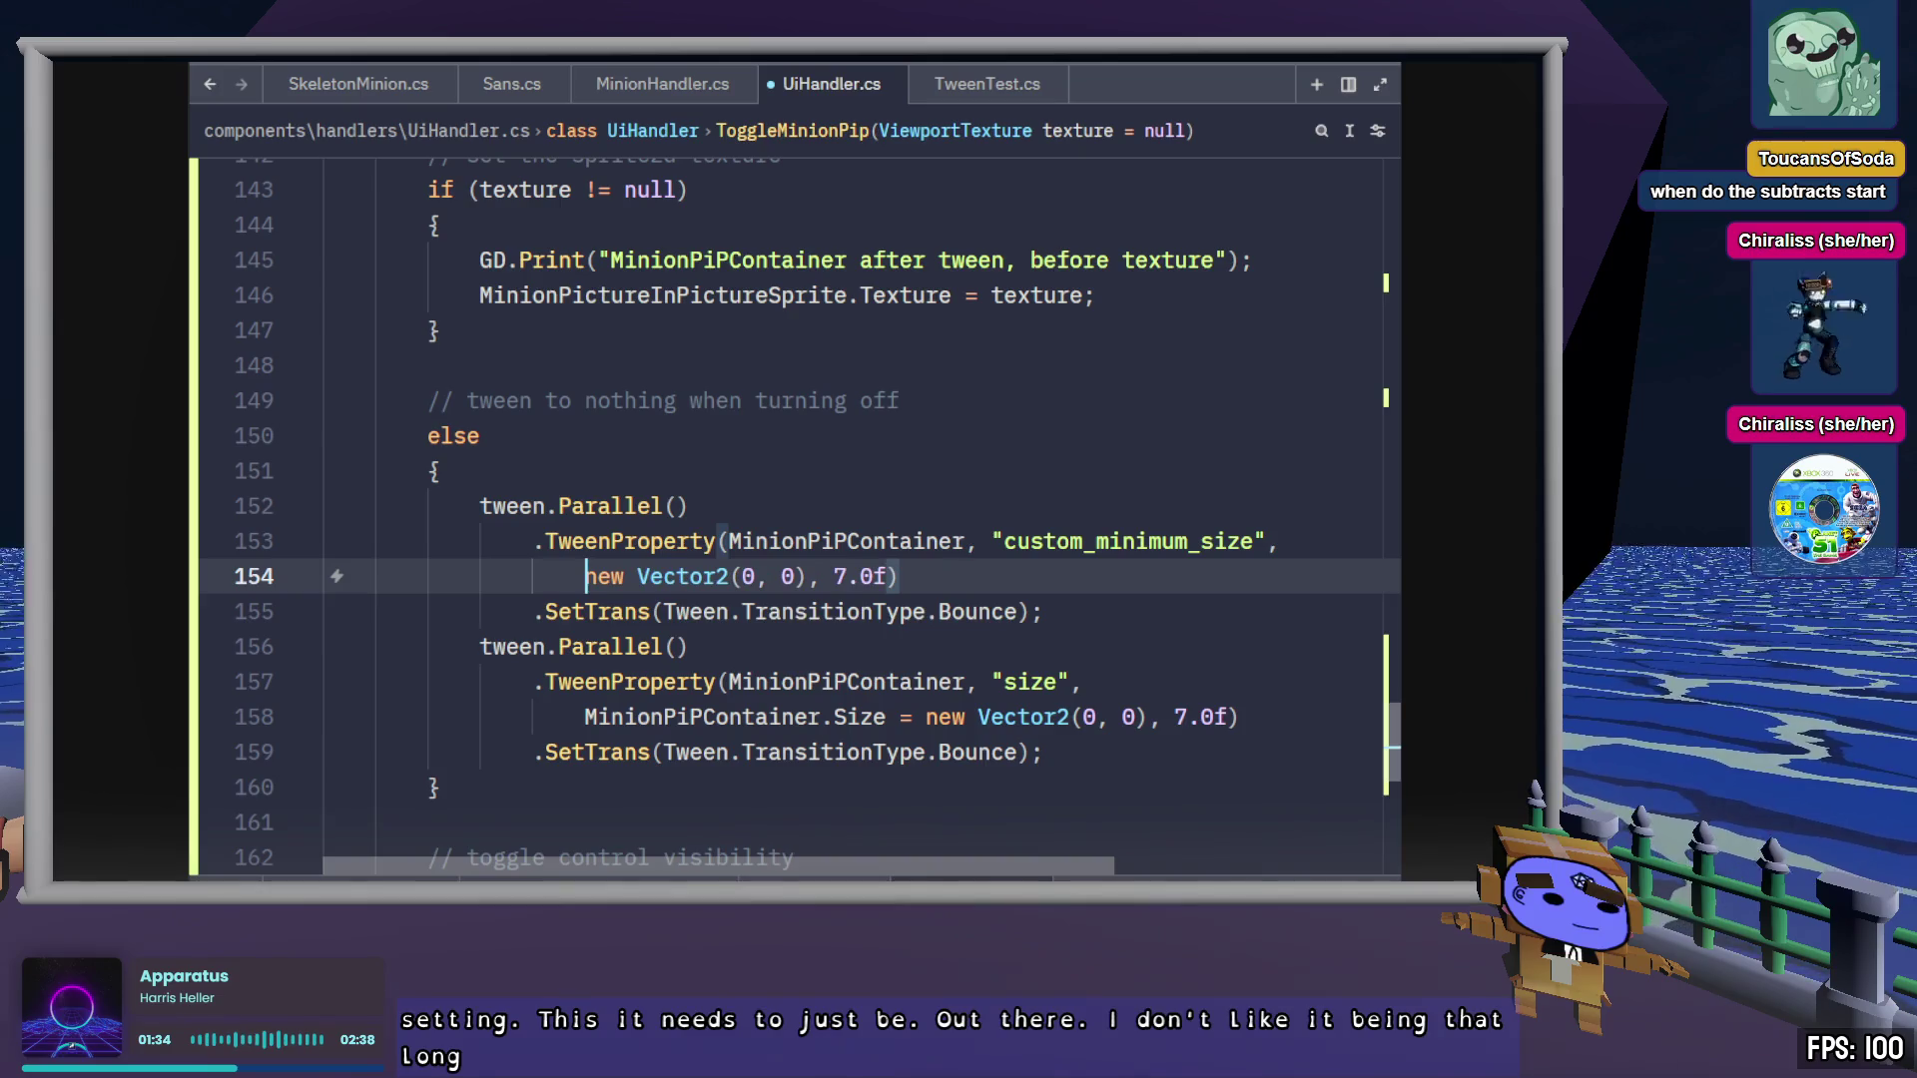
click(584, 711)
key(ctrl+Delete)
key(ctrl+Delete)
key(ctrl+Delete)
key(ctrl+s)
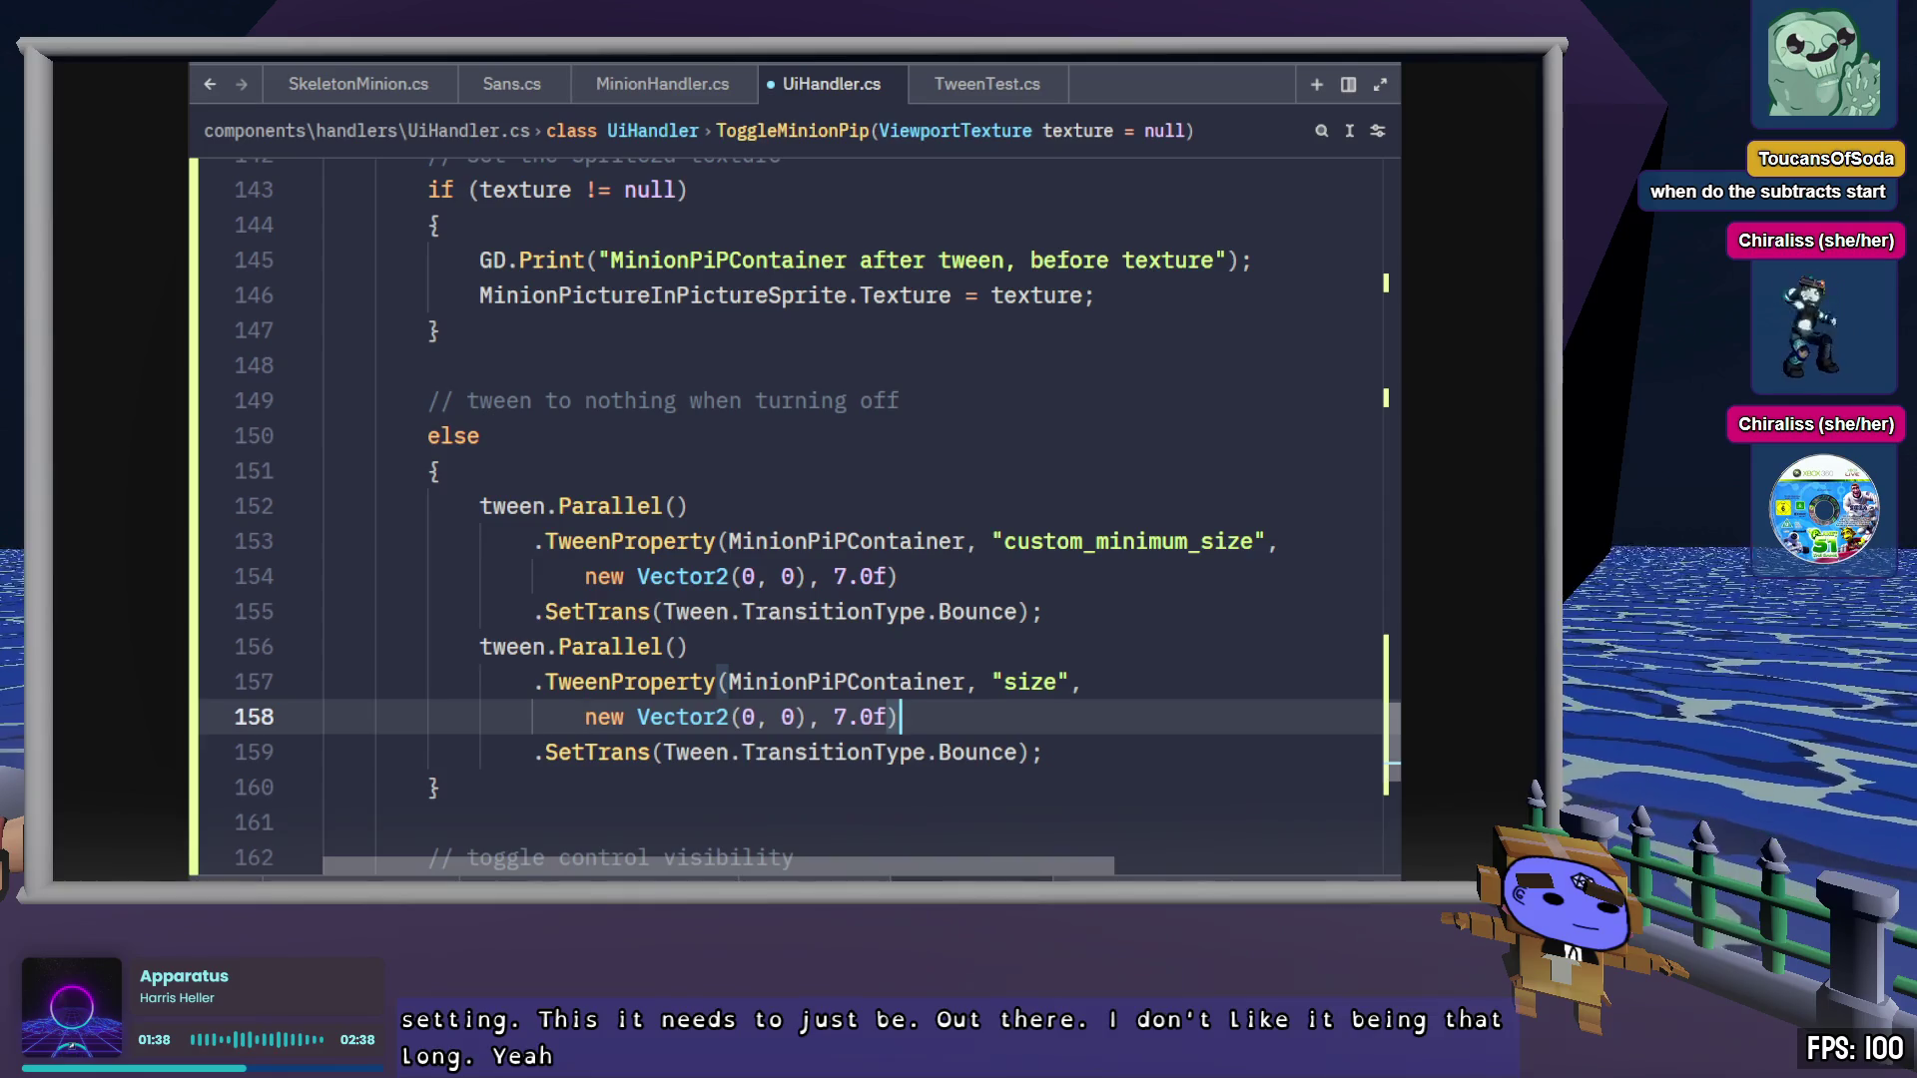
scroll(1061, 792, up, 7)
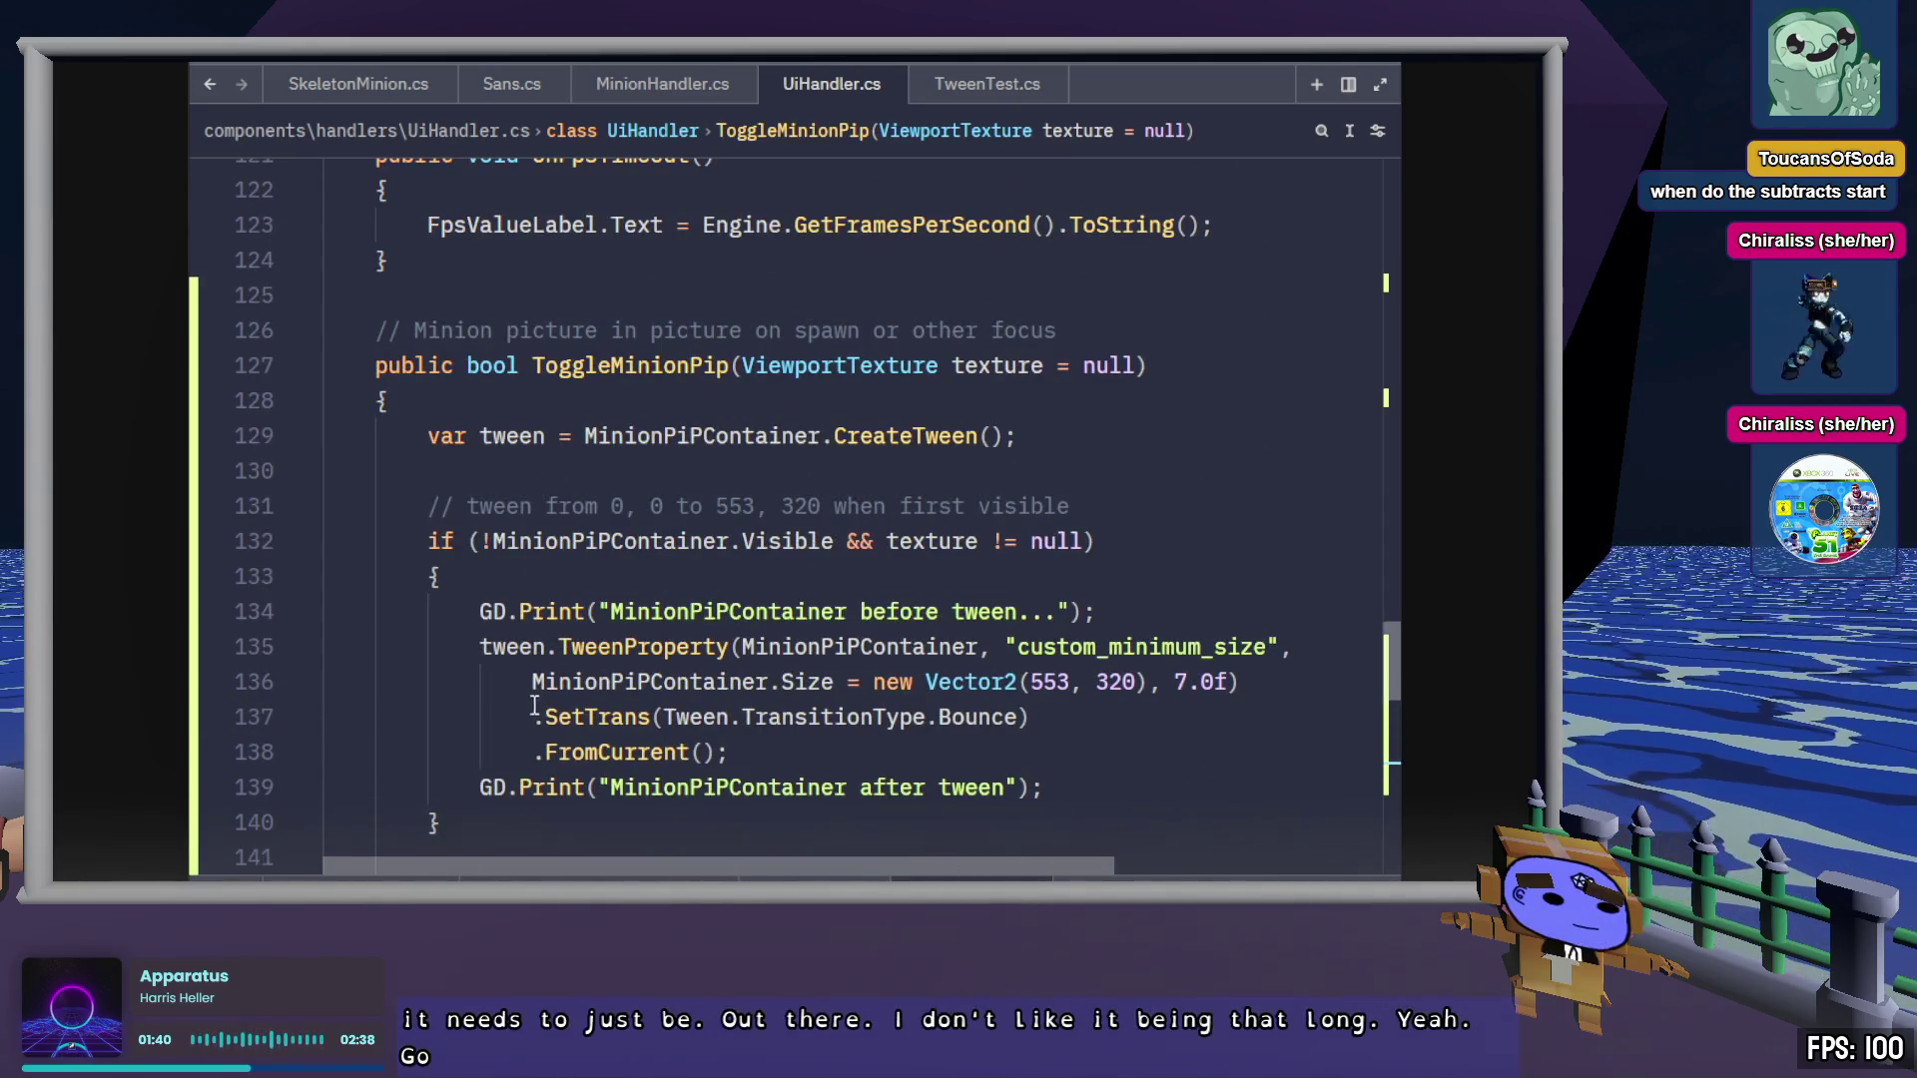
drag(533, 682, 849, 682)
key(Delete)
key(End)
click(1149, 719)
key(ctrl+s)
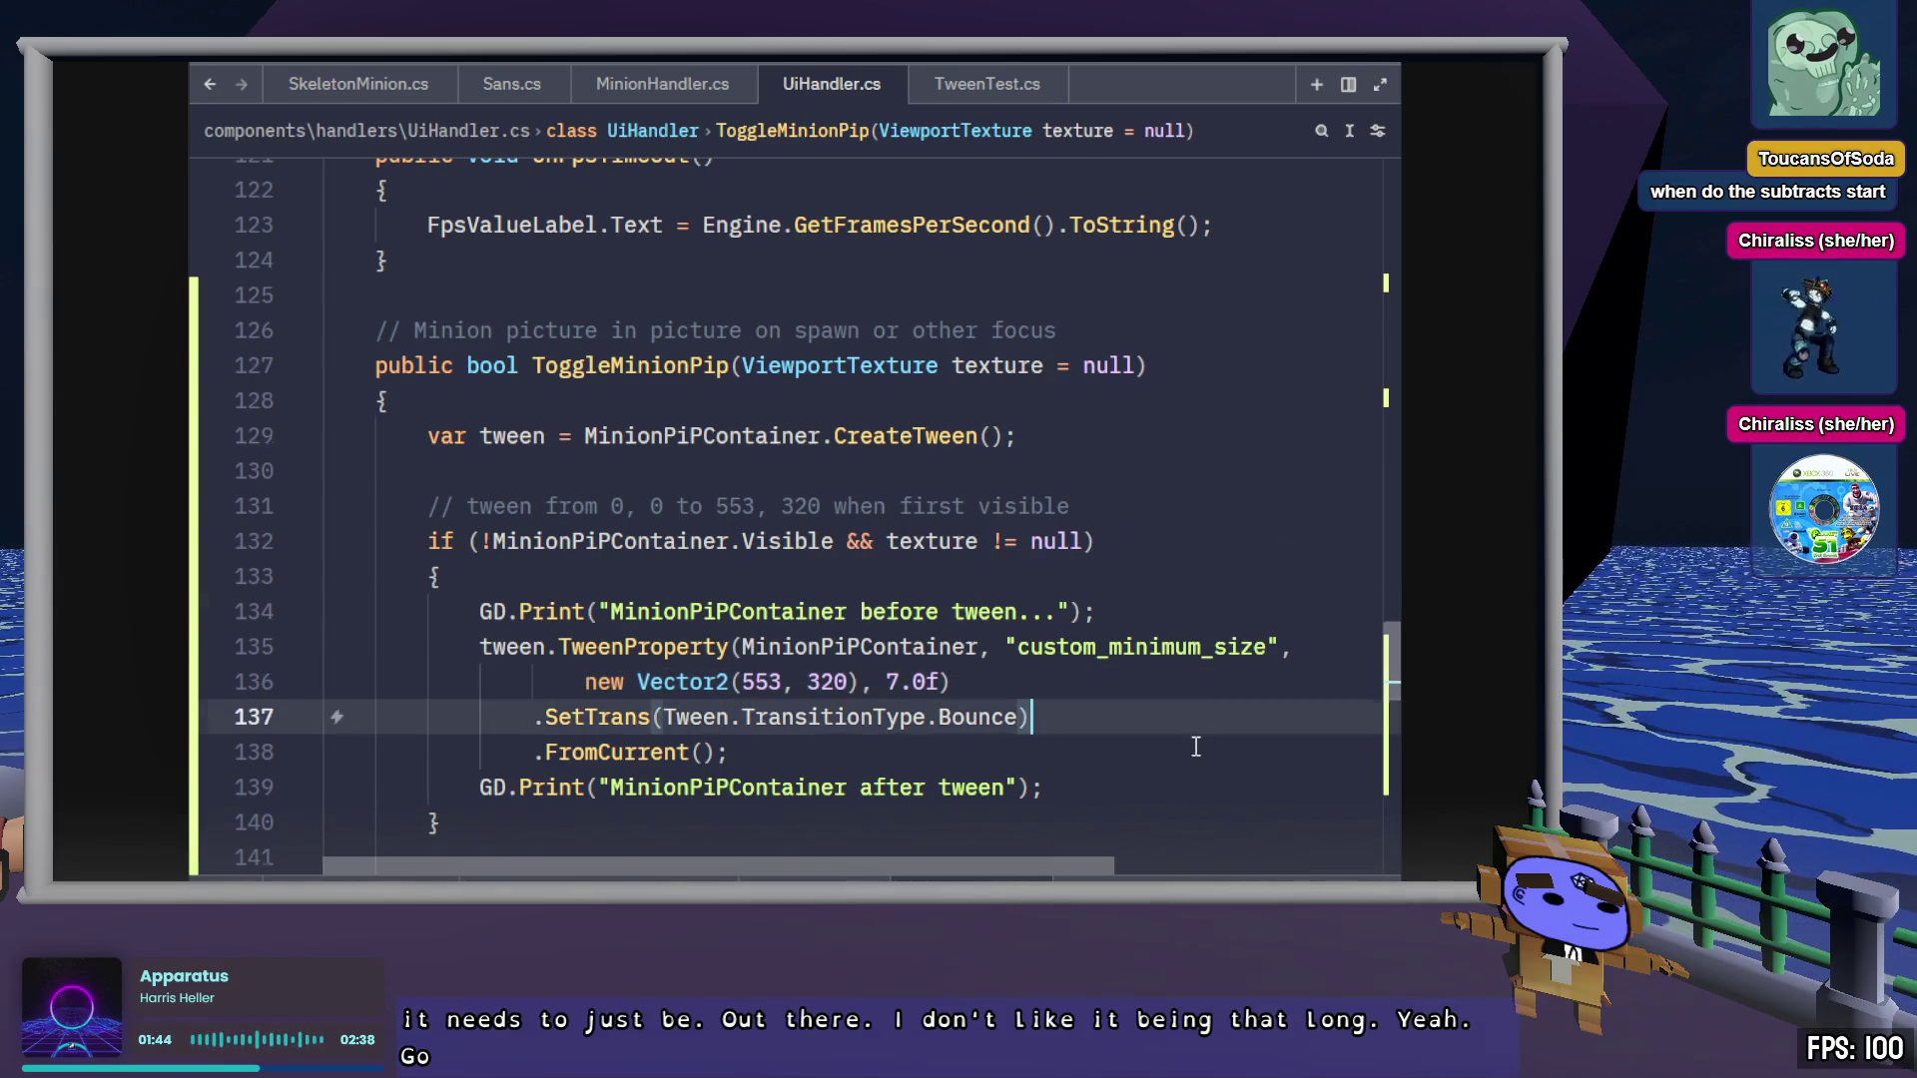
scroll(1189, 738, down, 8)
click(1165, 533)
click(1181, 579)
double_click(1178, 437)
double_click(1030, 576)
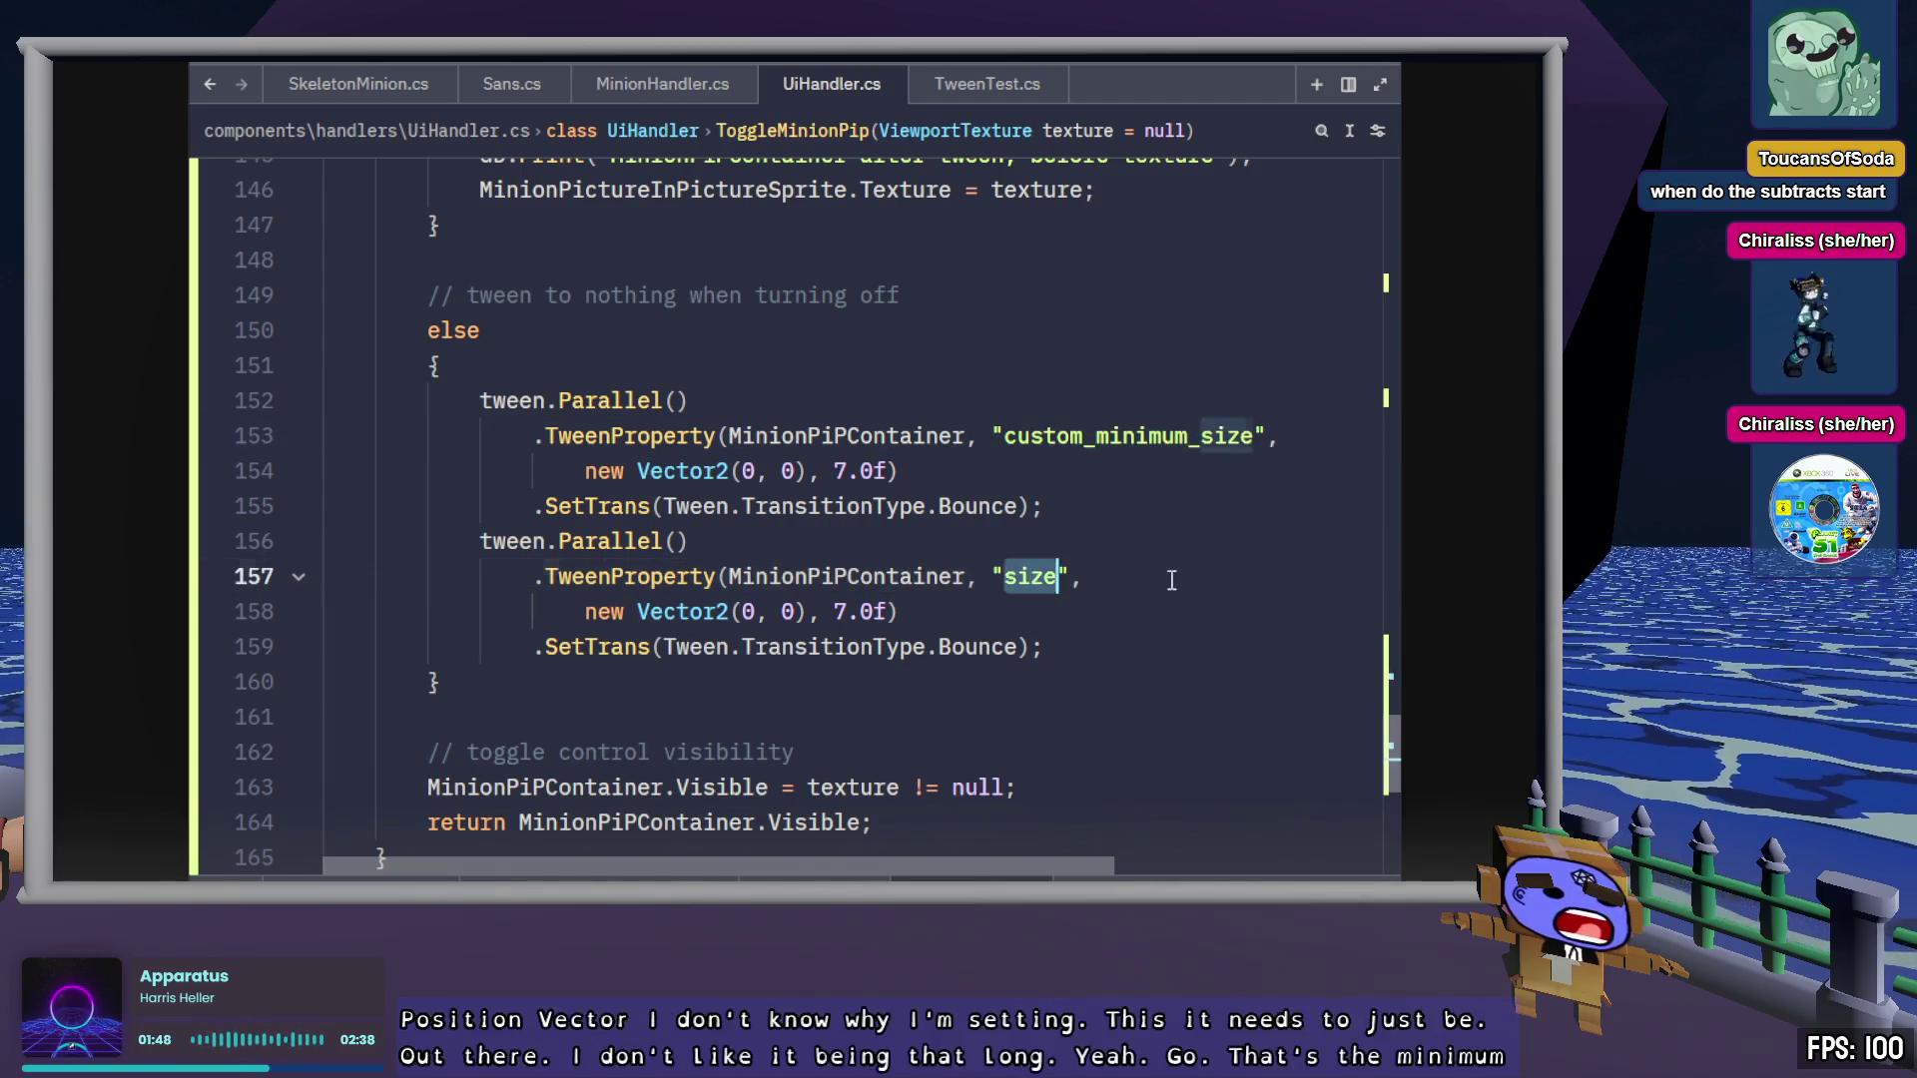
click(1168, 576)
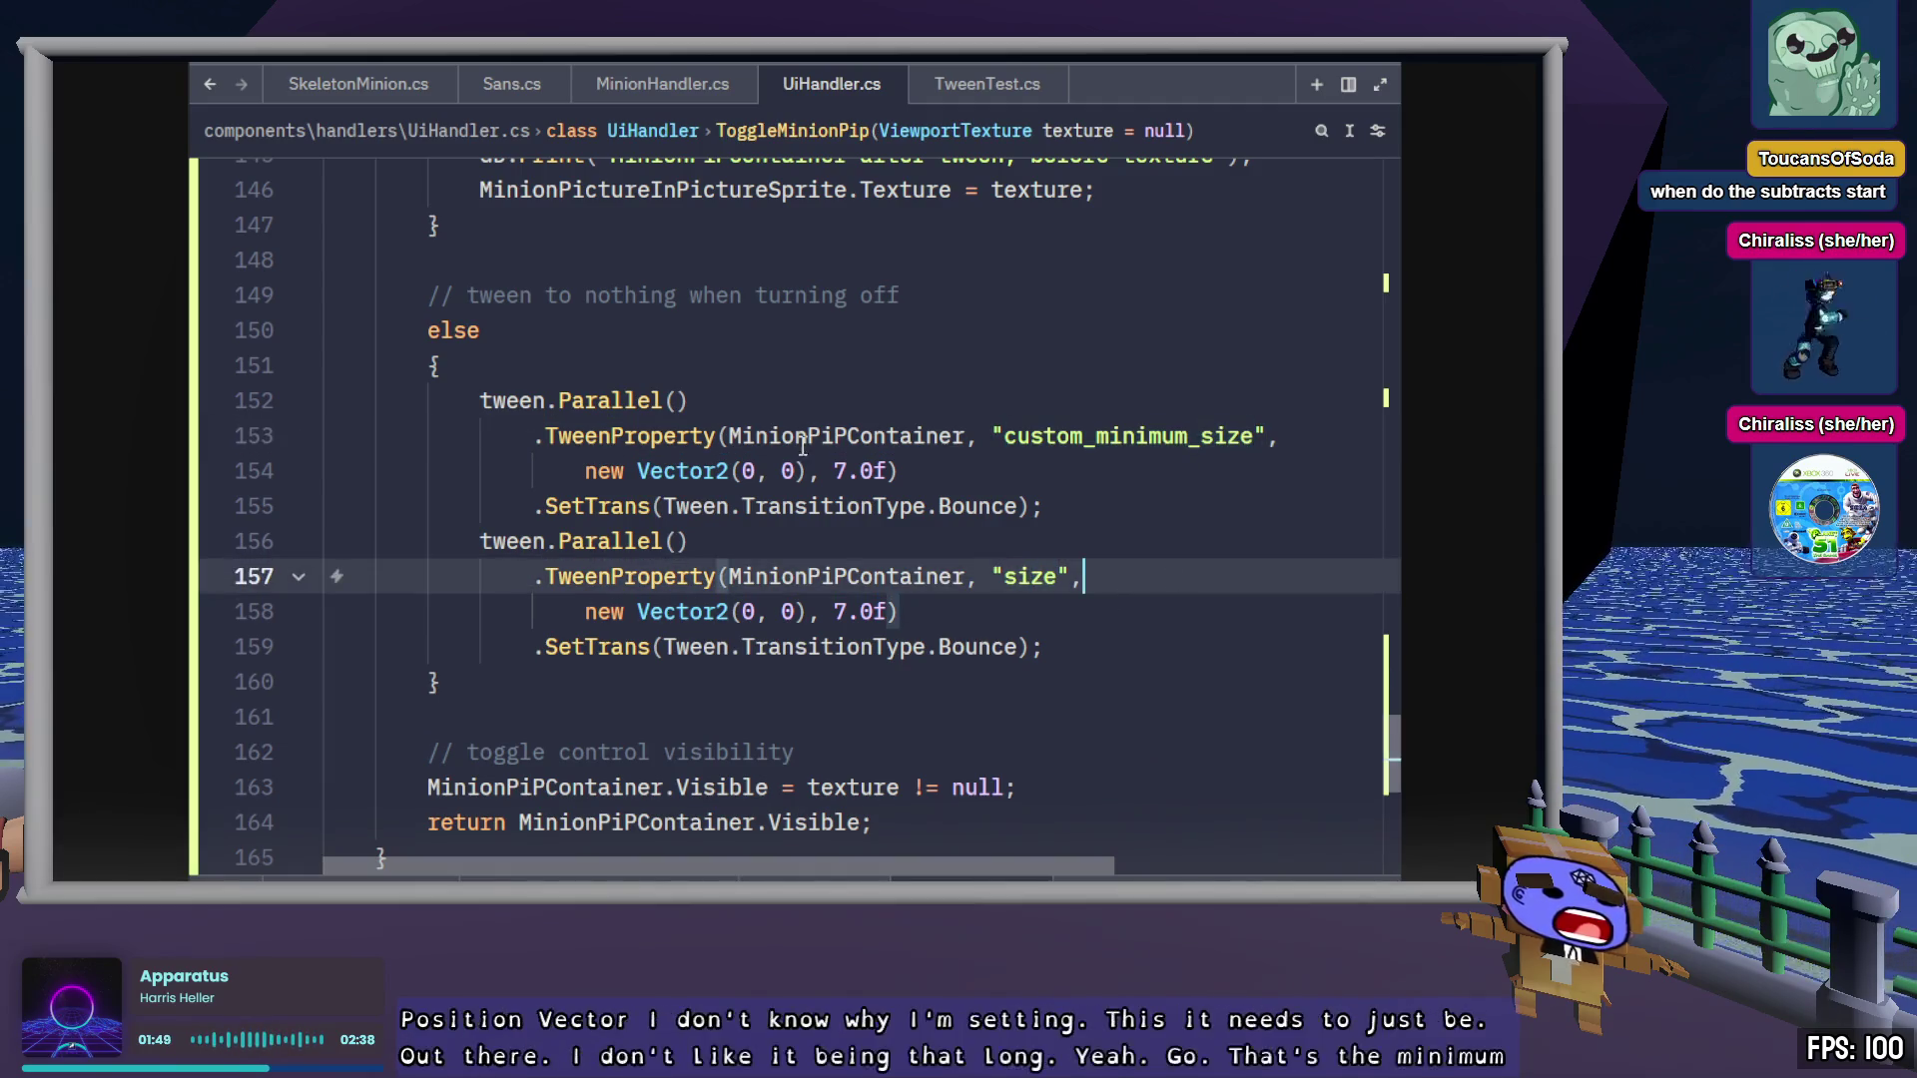
click(1058, 612)
scroll(1069, 609, up, 3)
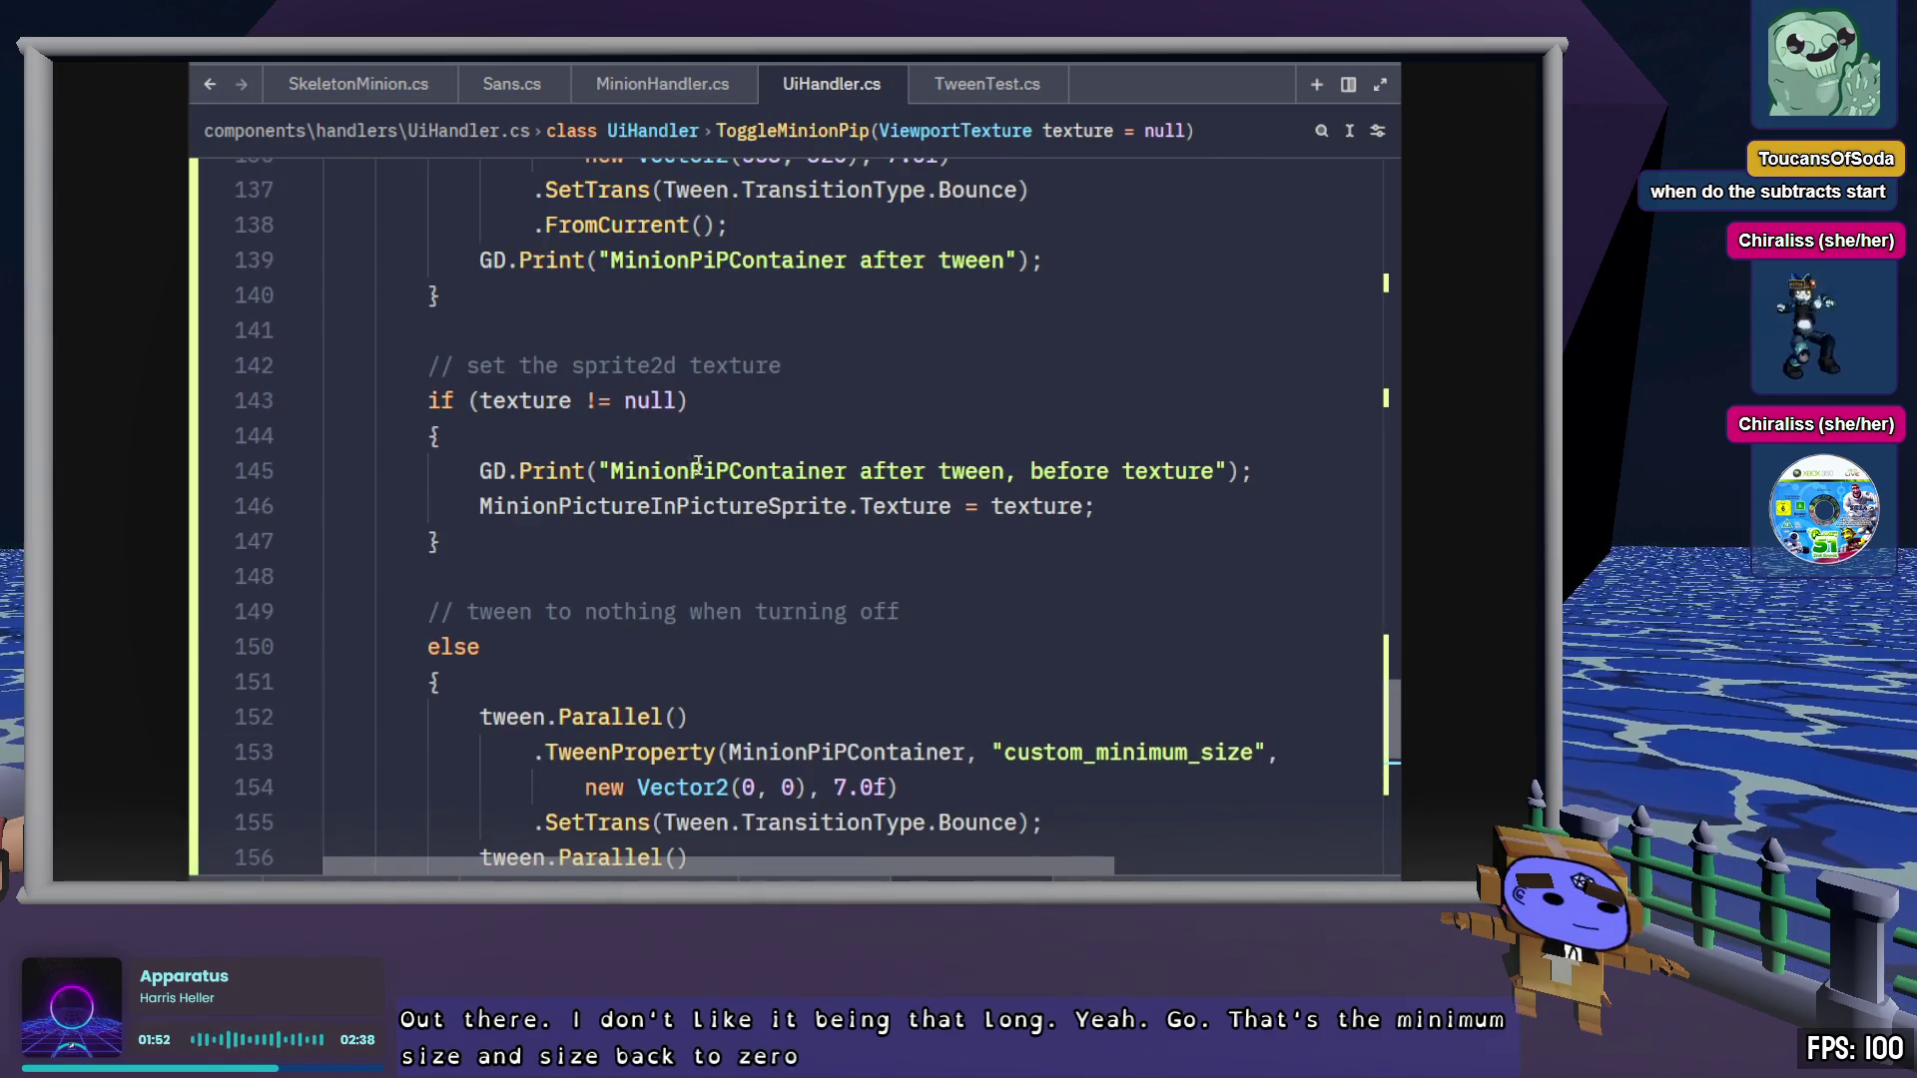
double_click(526, 401)
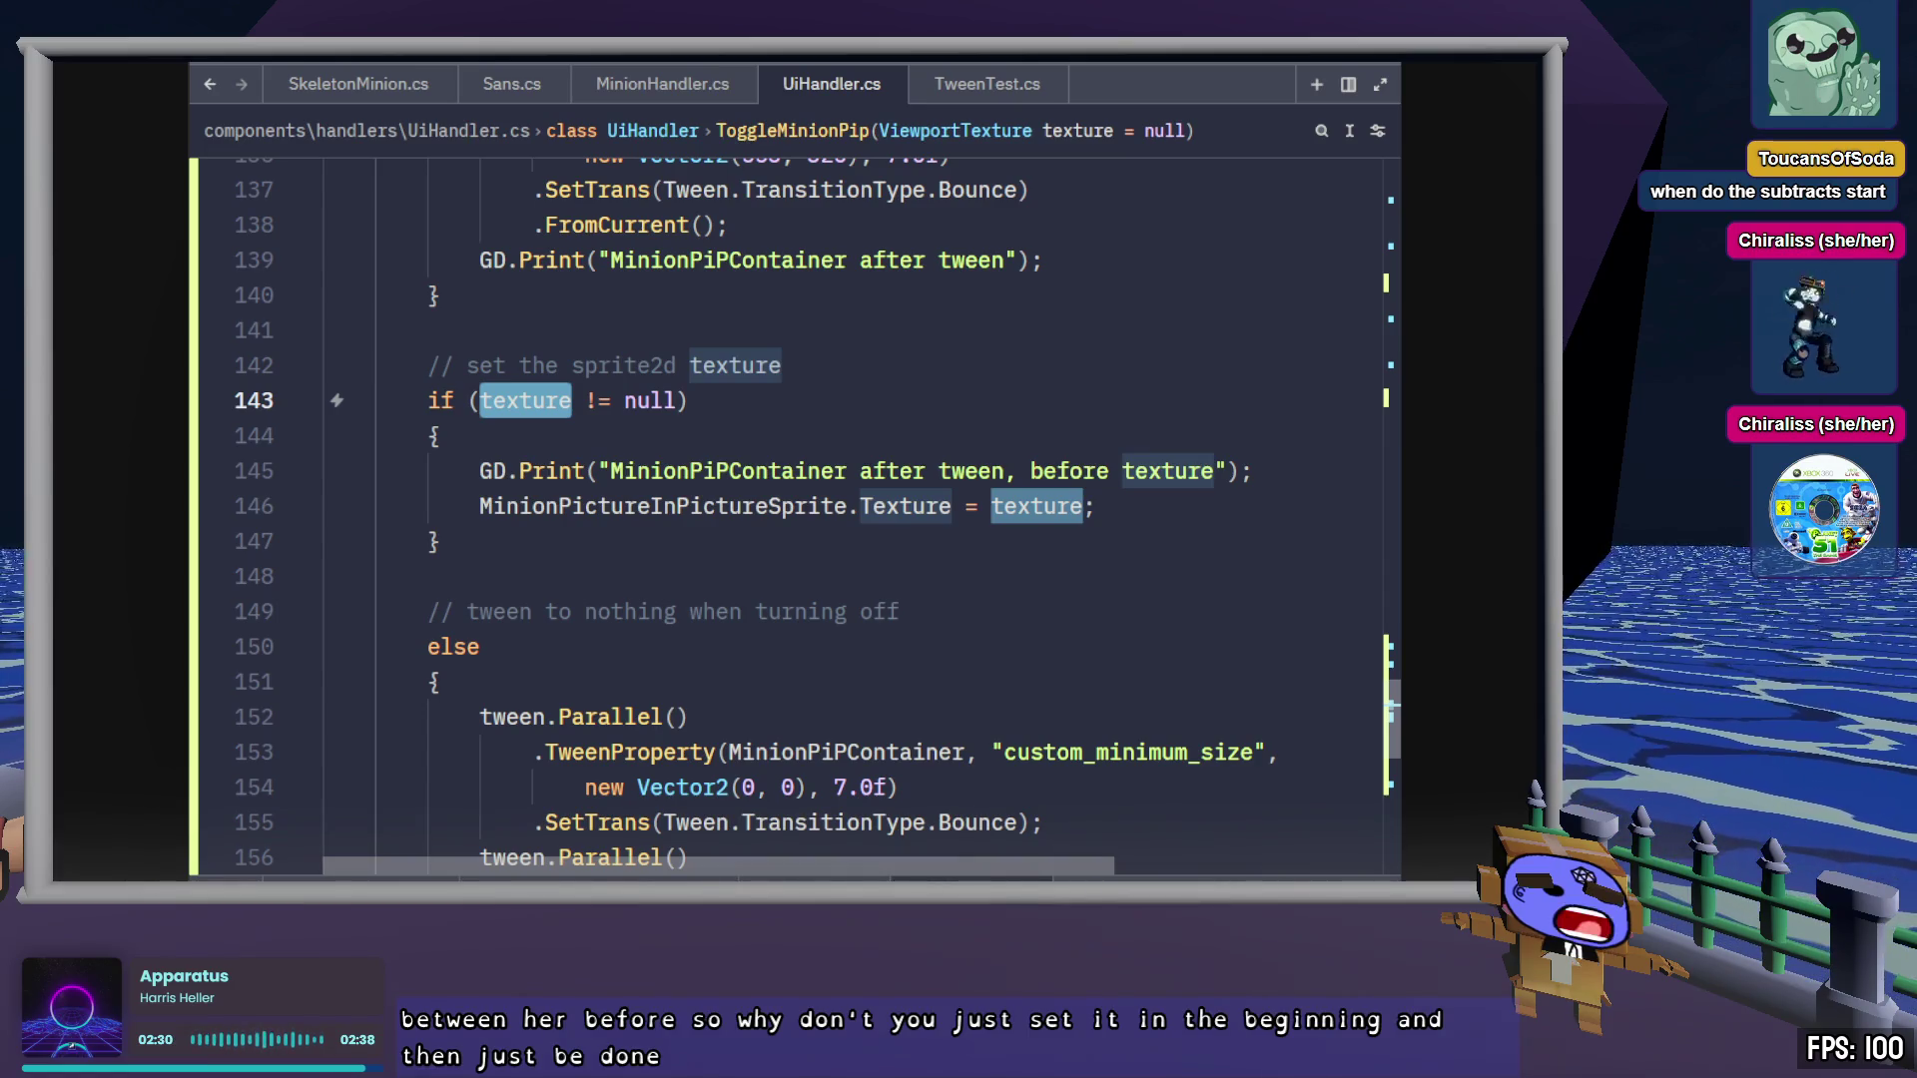
click(689, 717)
scroll(629, 719, up, 2)
scroll(629, 719, down, 4)
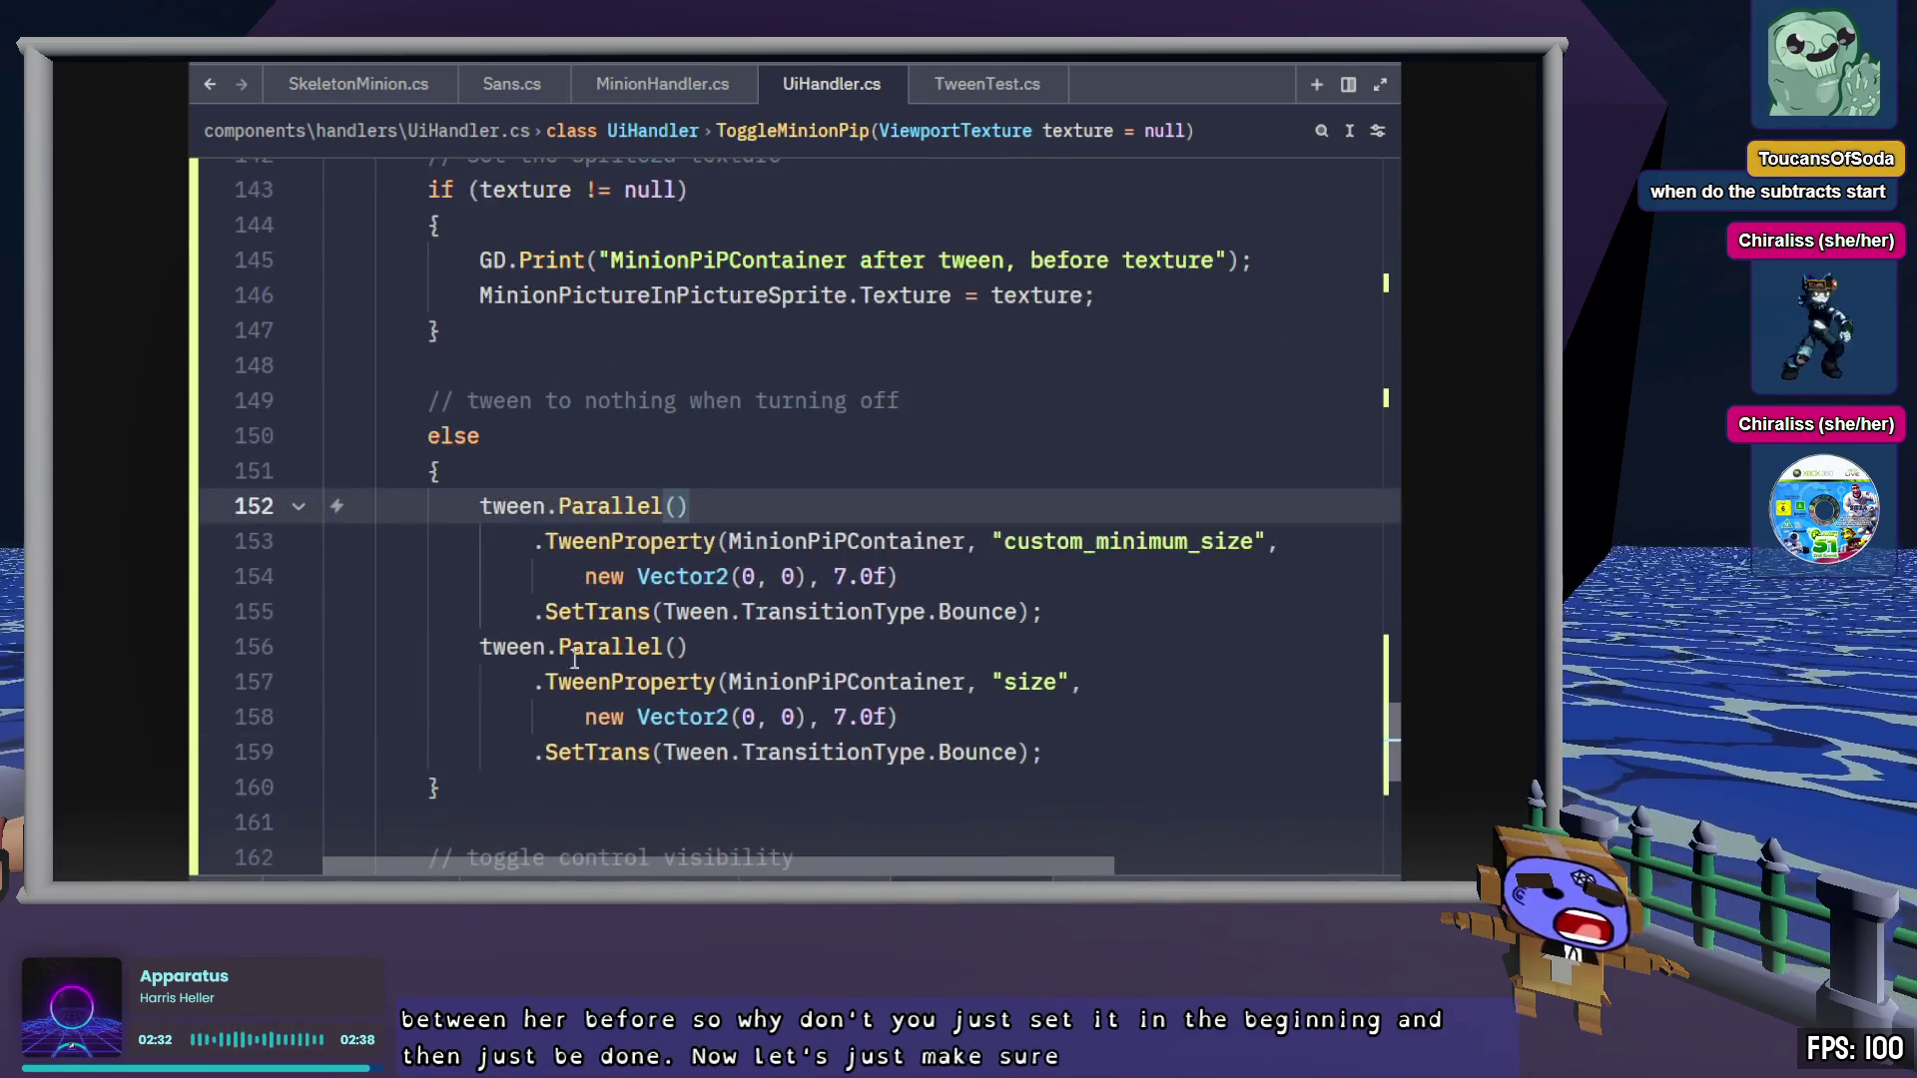
click(1148, 724)
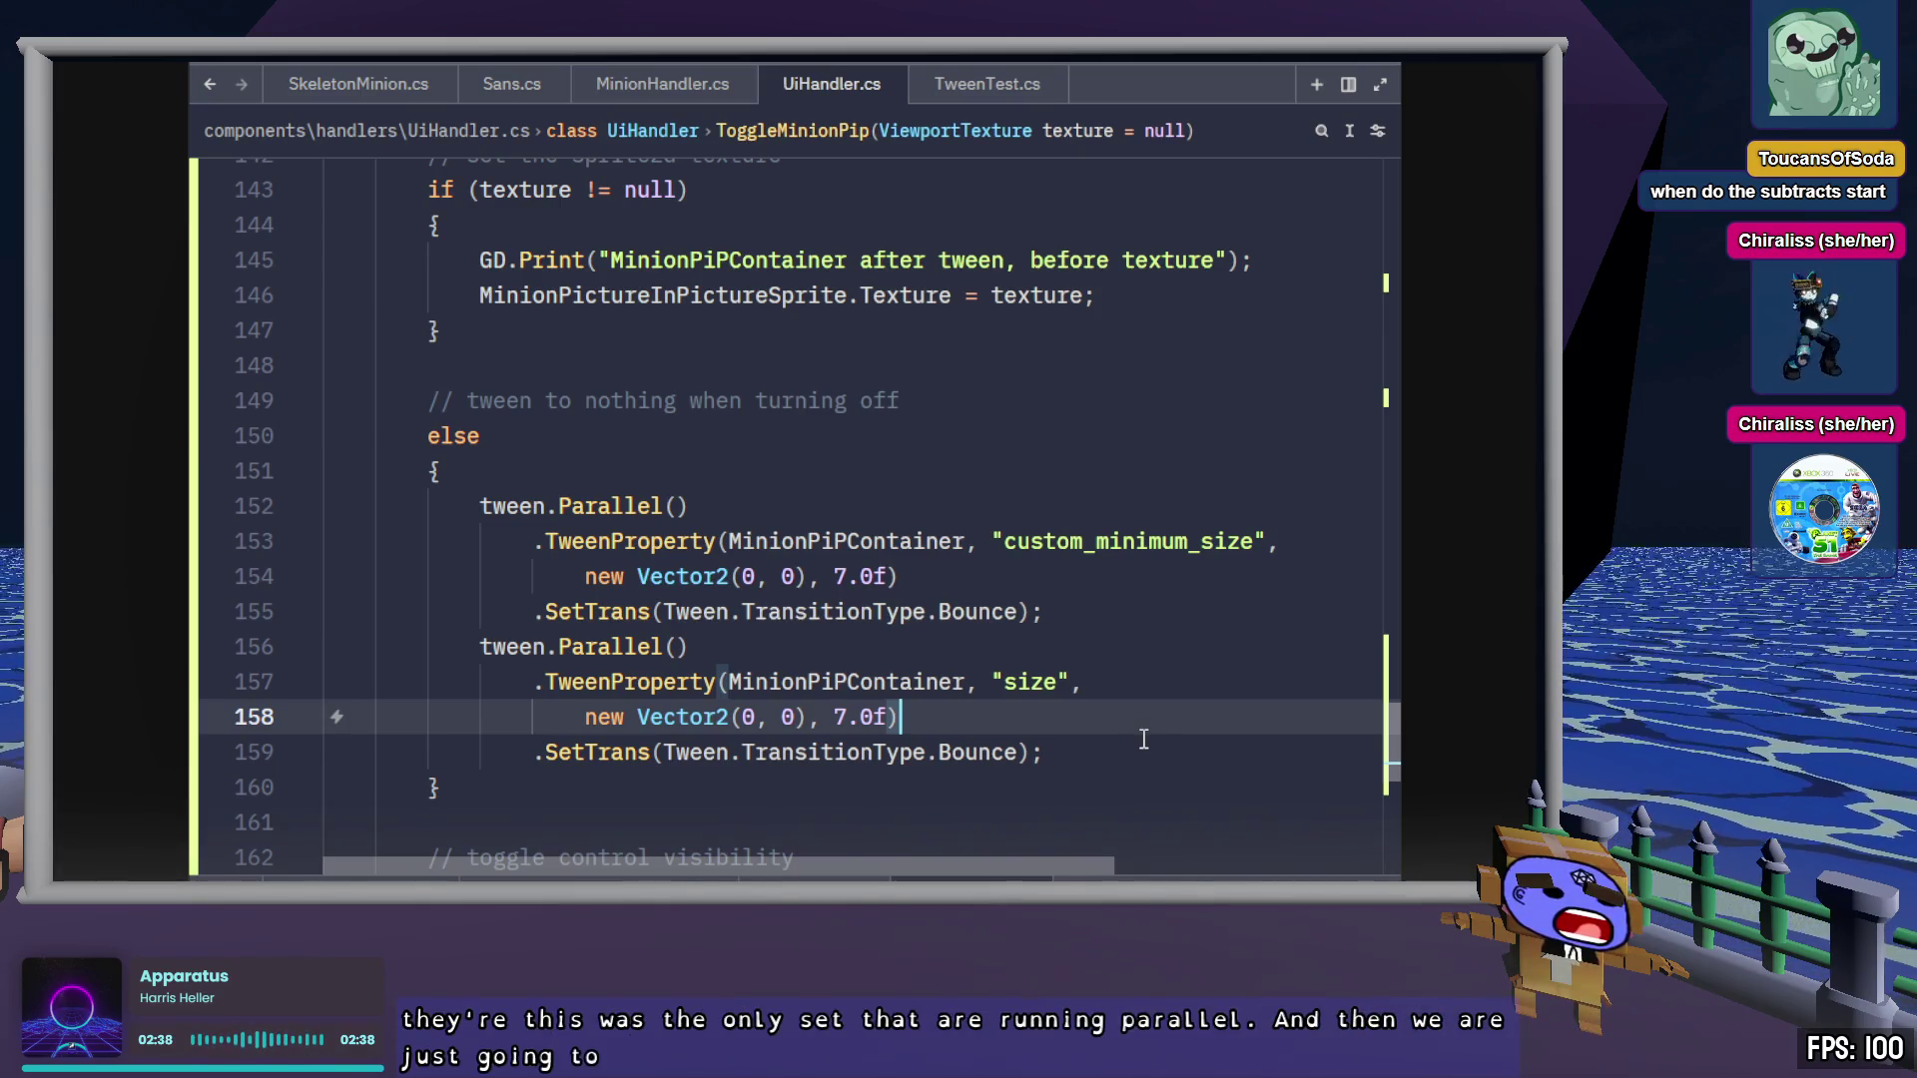
scroll(1144, 739, up, 5)
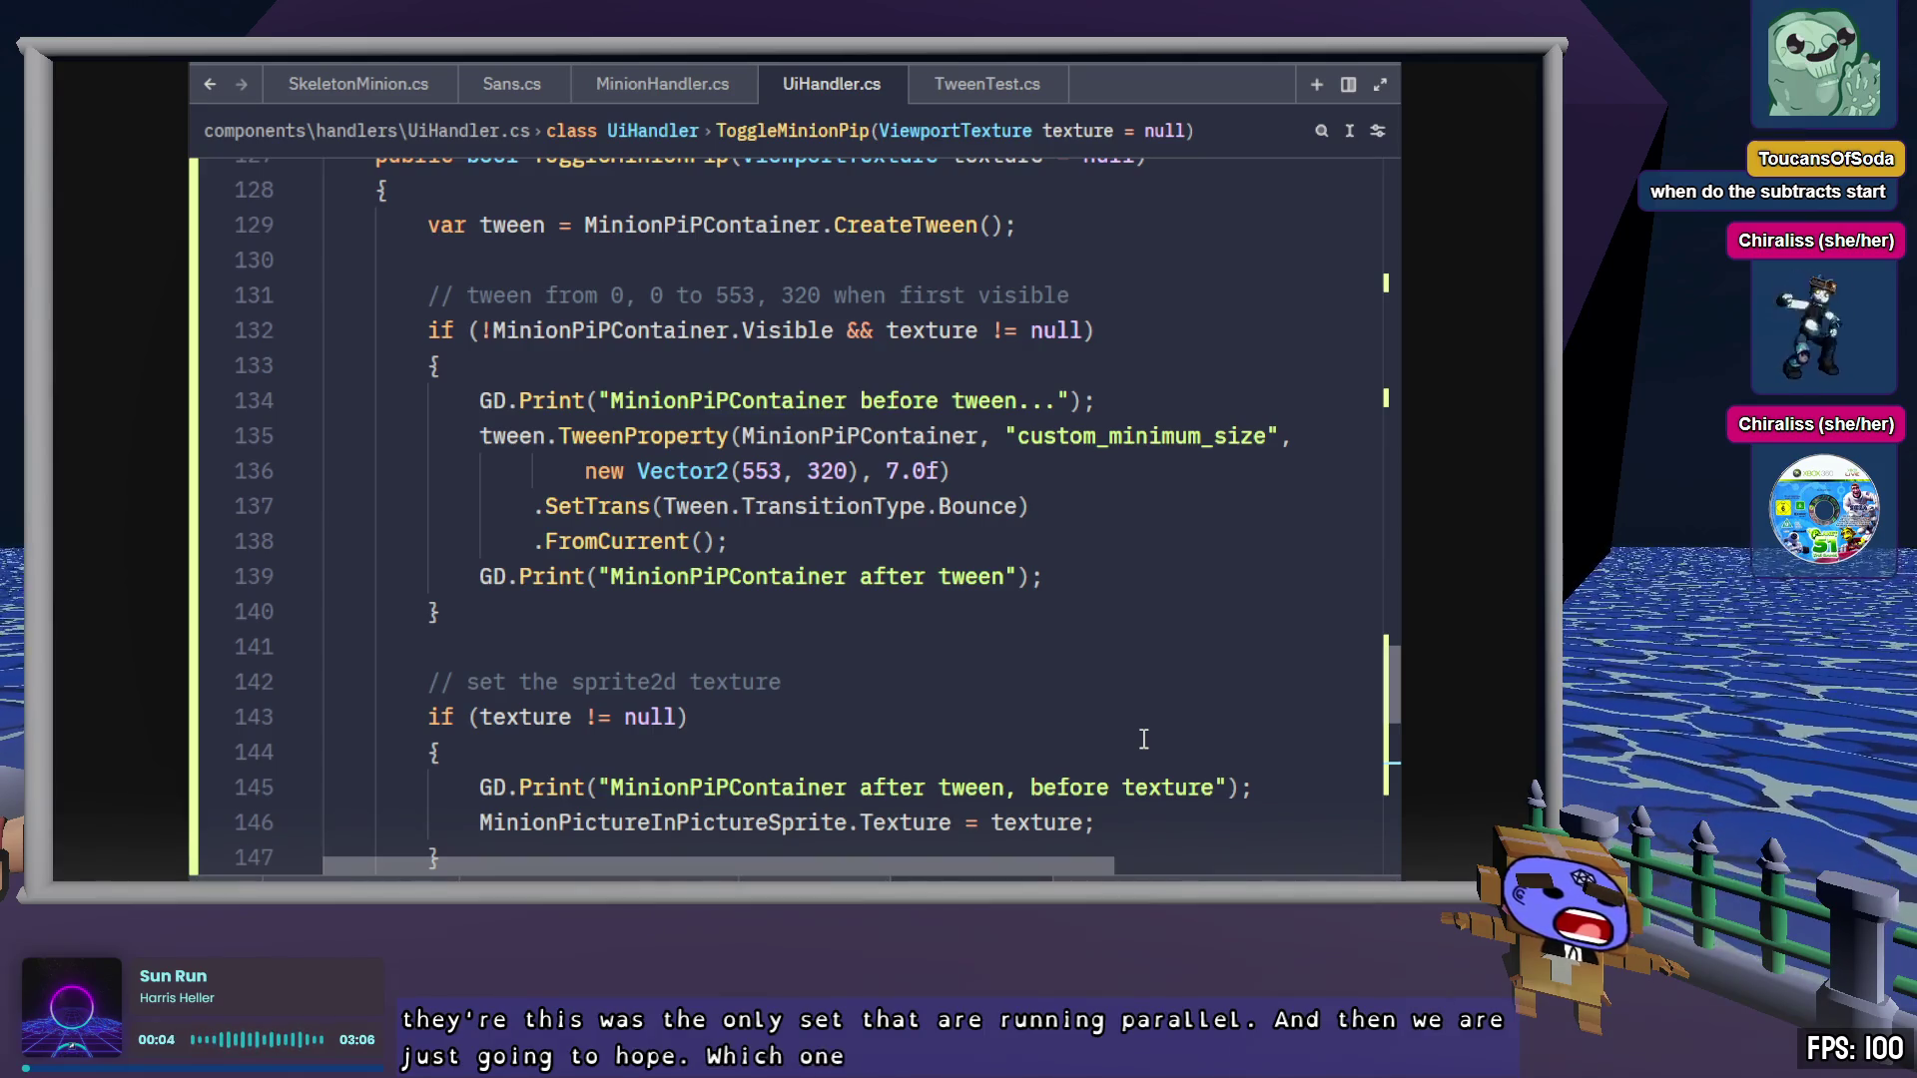
Replace Bounce with Elastic on line 137 and save
double_click(978, 507)
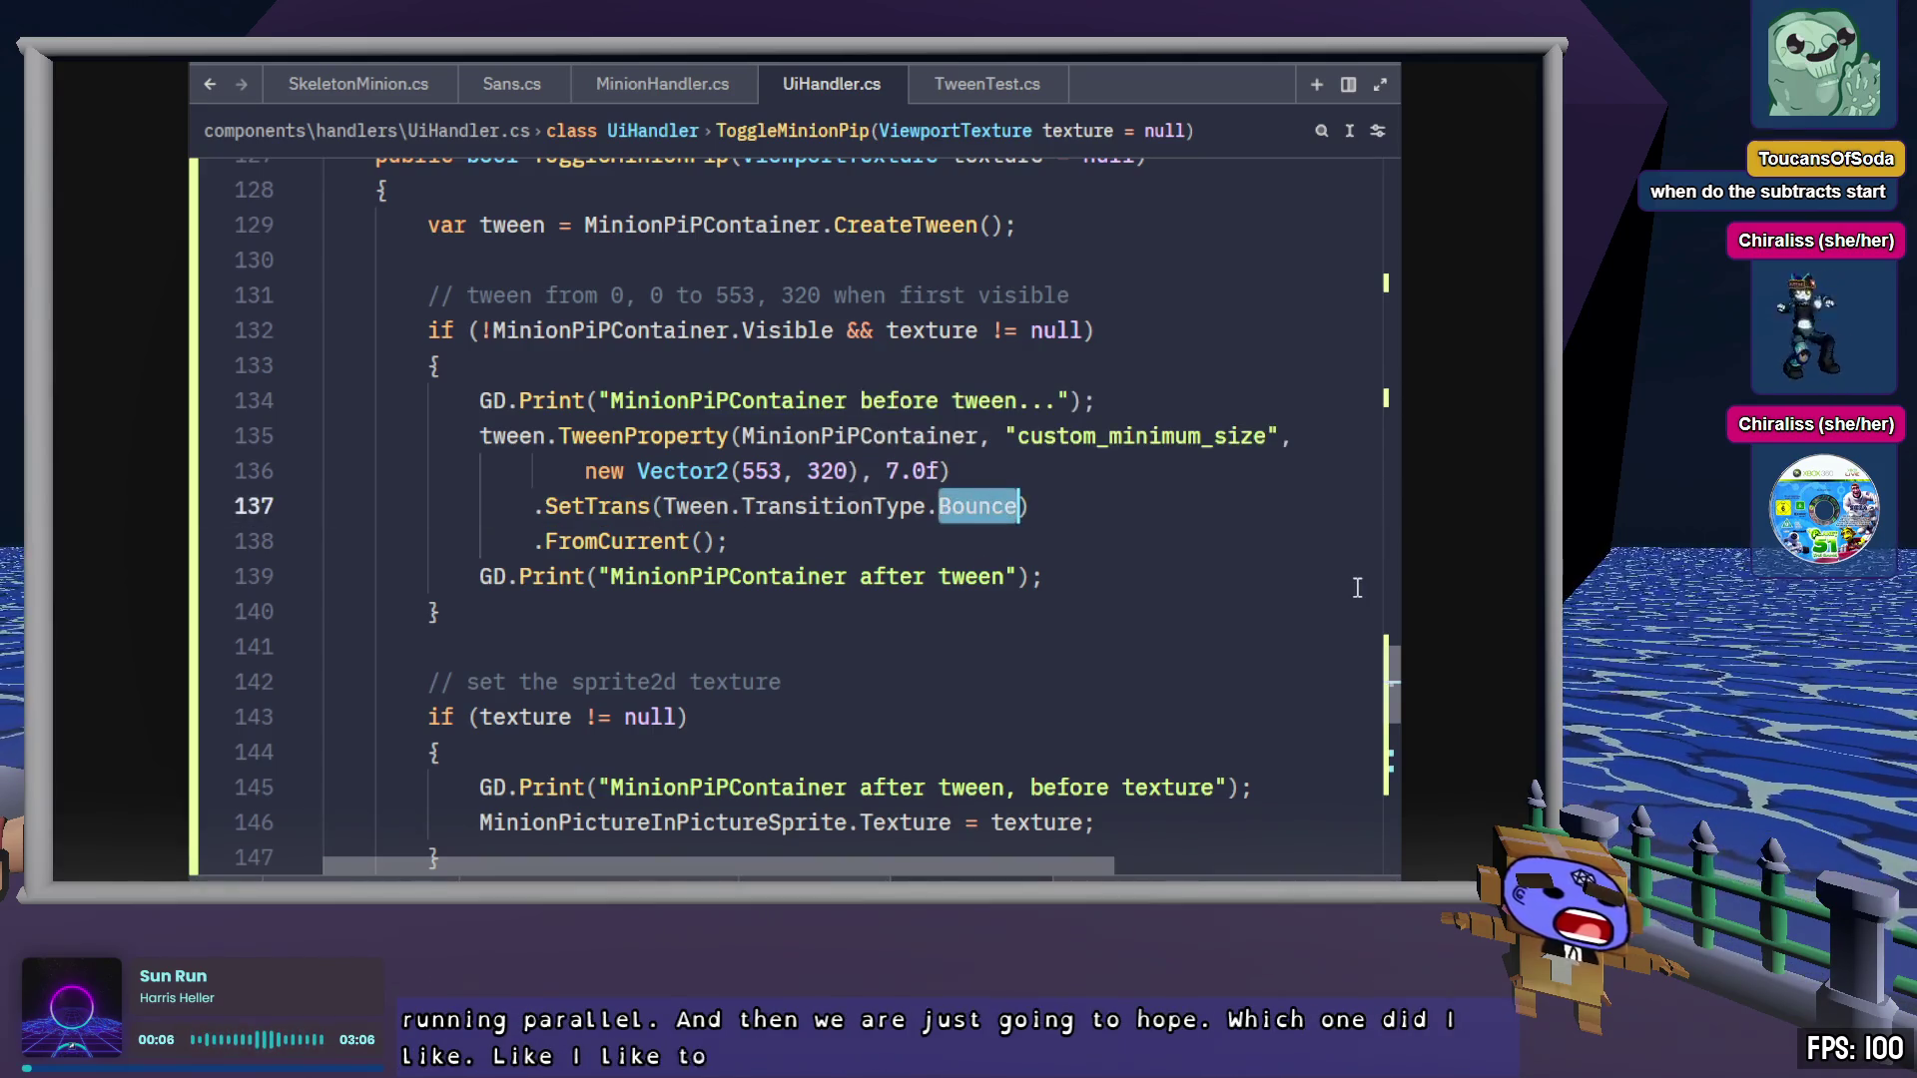
text(Elastic)
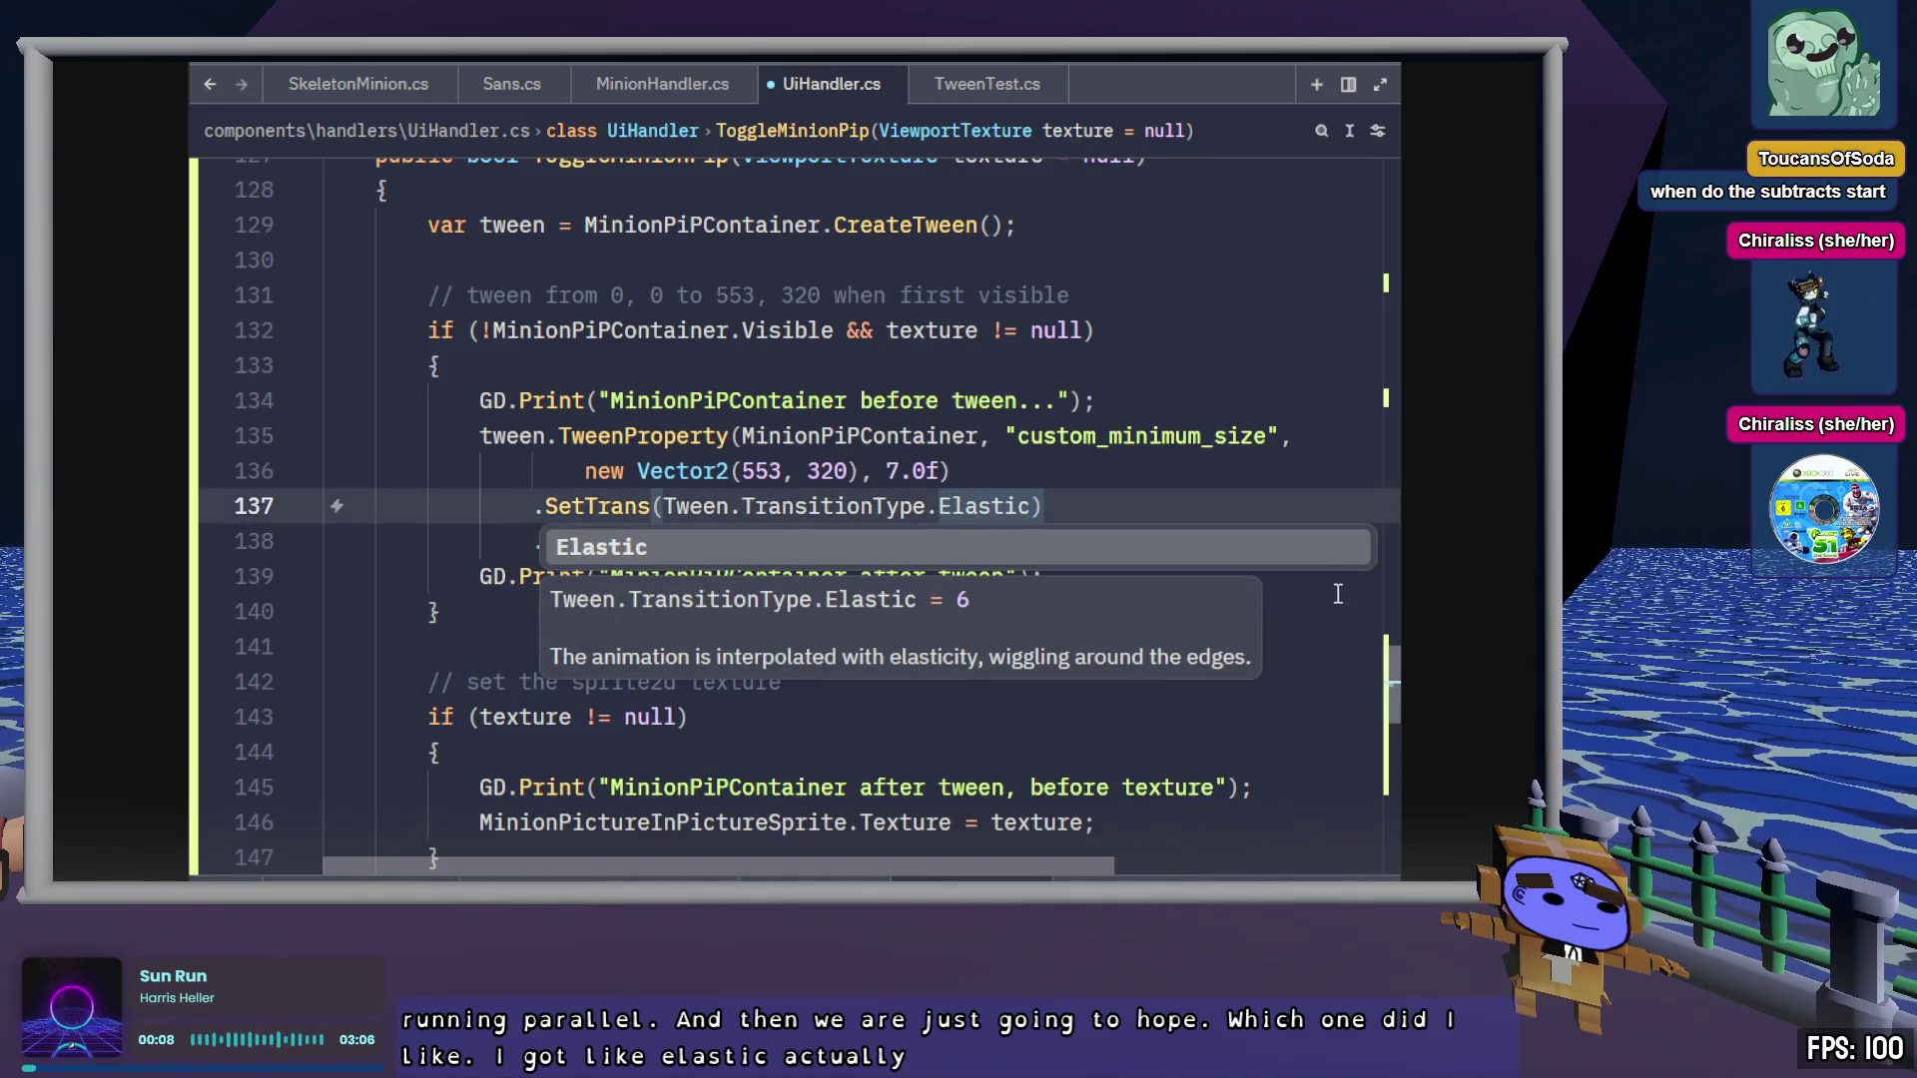
key(Escape)
key(ctrl+s)
double_click(970, 507)
key(ctrl+c)
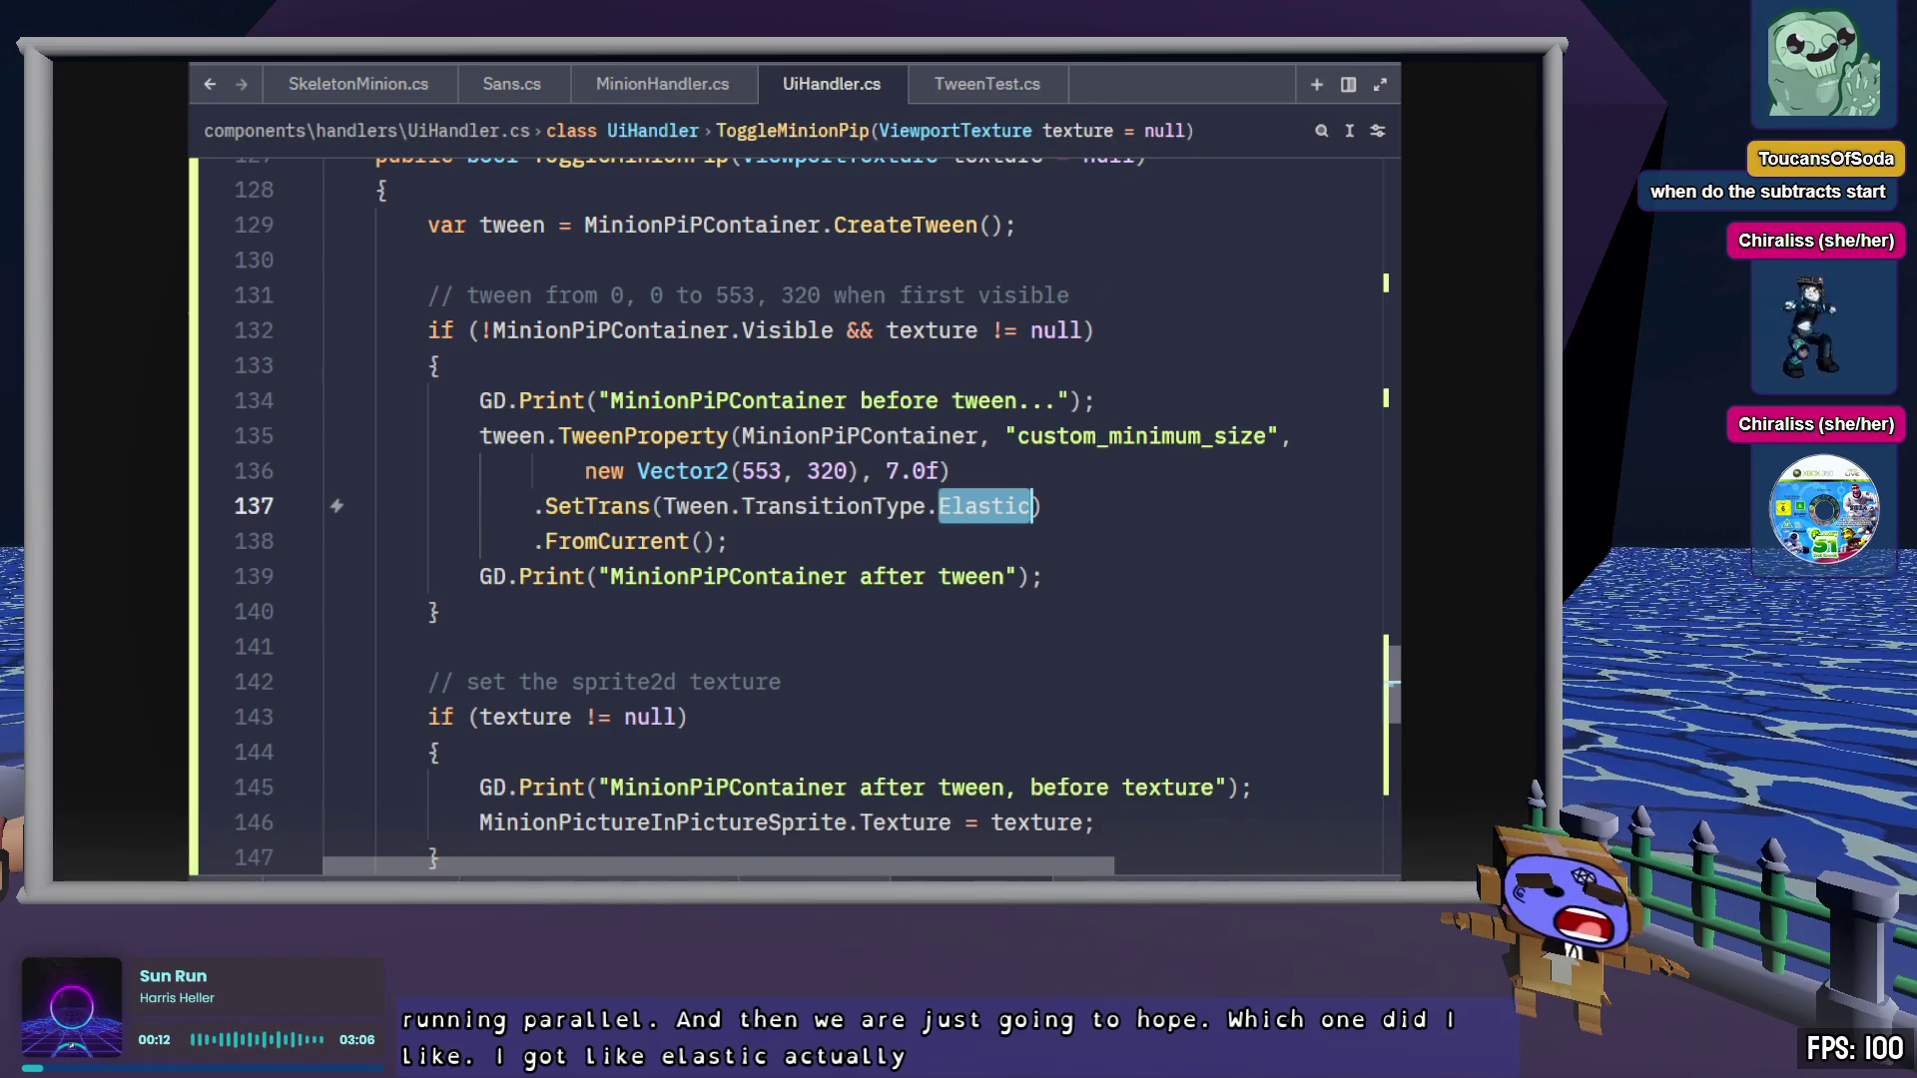
Paste Elastic over Bounce on lines 155 and 159 and save UiHandler.cs
scroll(1066, 737, down, 3)
scroll(1066, 737, down, 3)
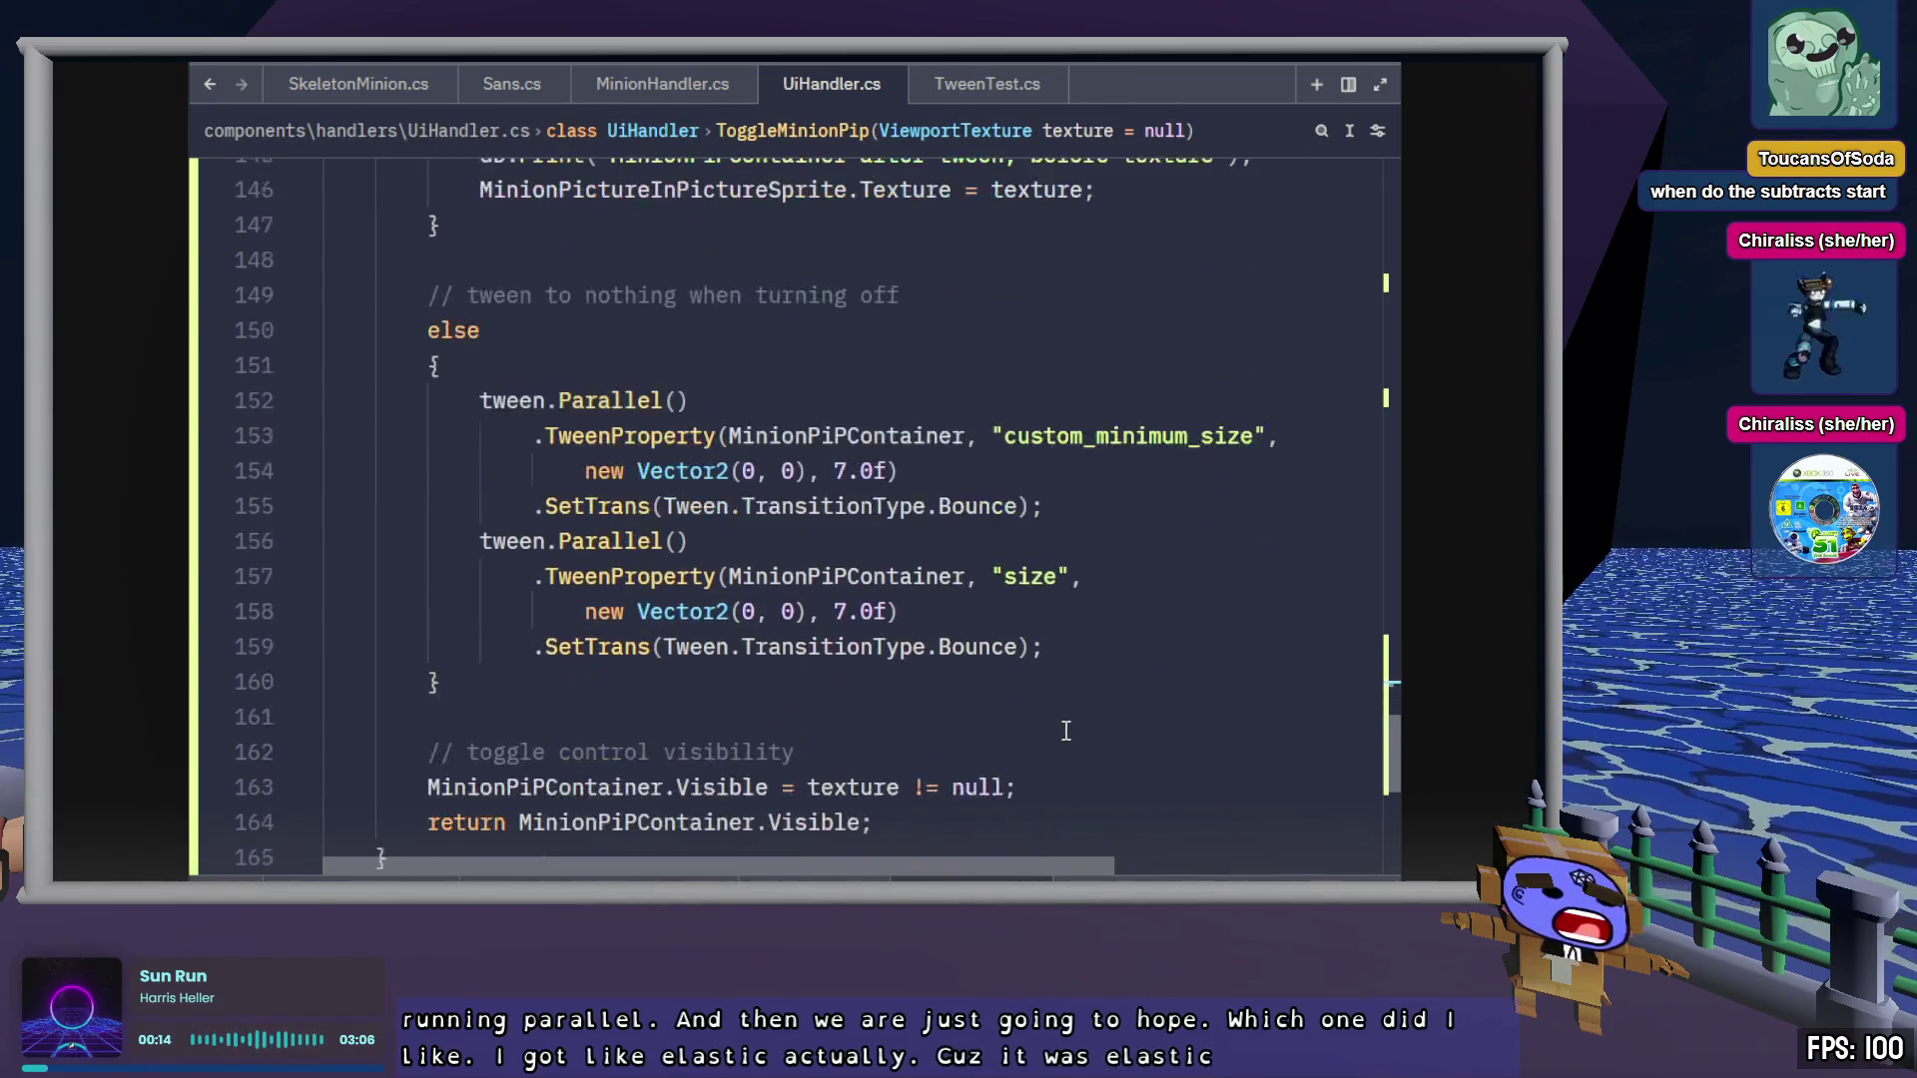
double_click(983, 507)
key(ctrl+v)
double_click(996, 646)
key(ctrl+v)
key(ctrl+s)
scroll(1125, 653, down, 3)
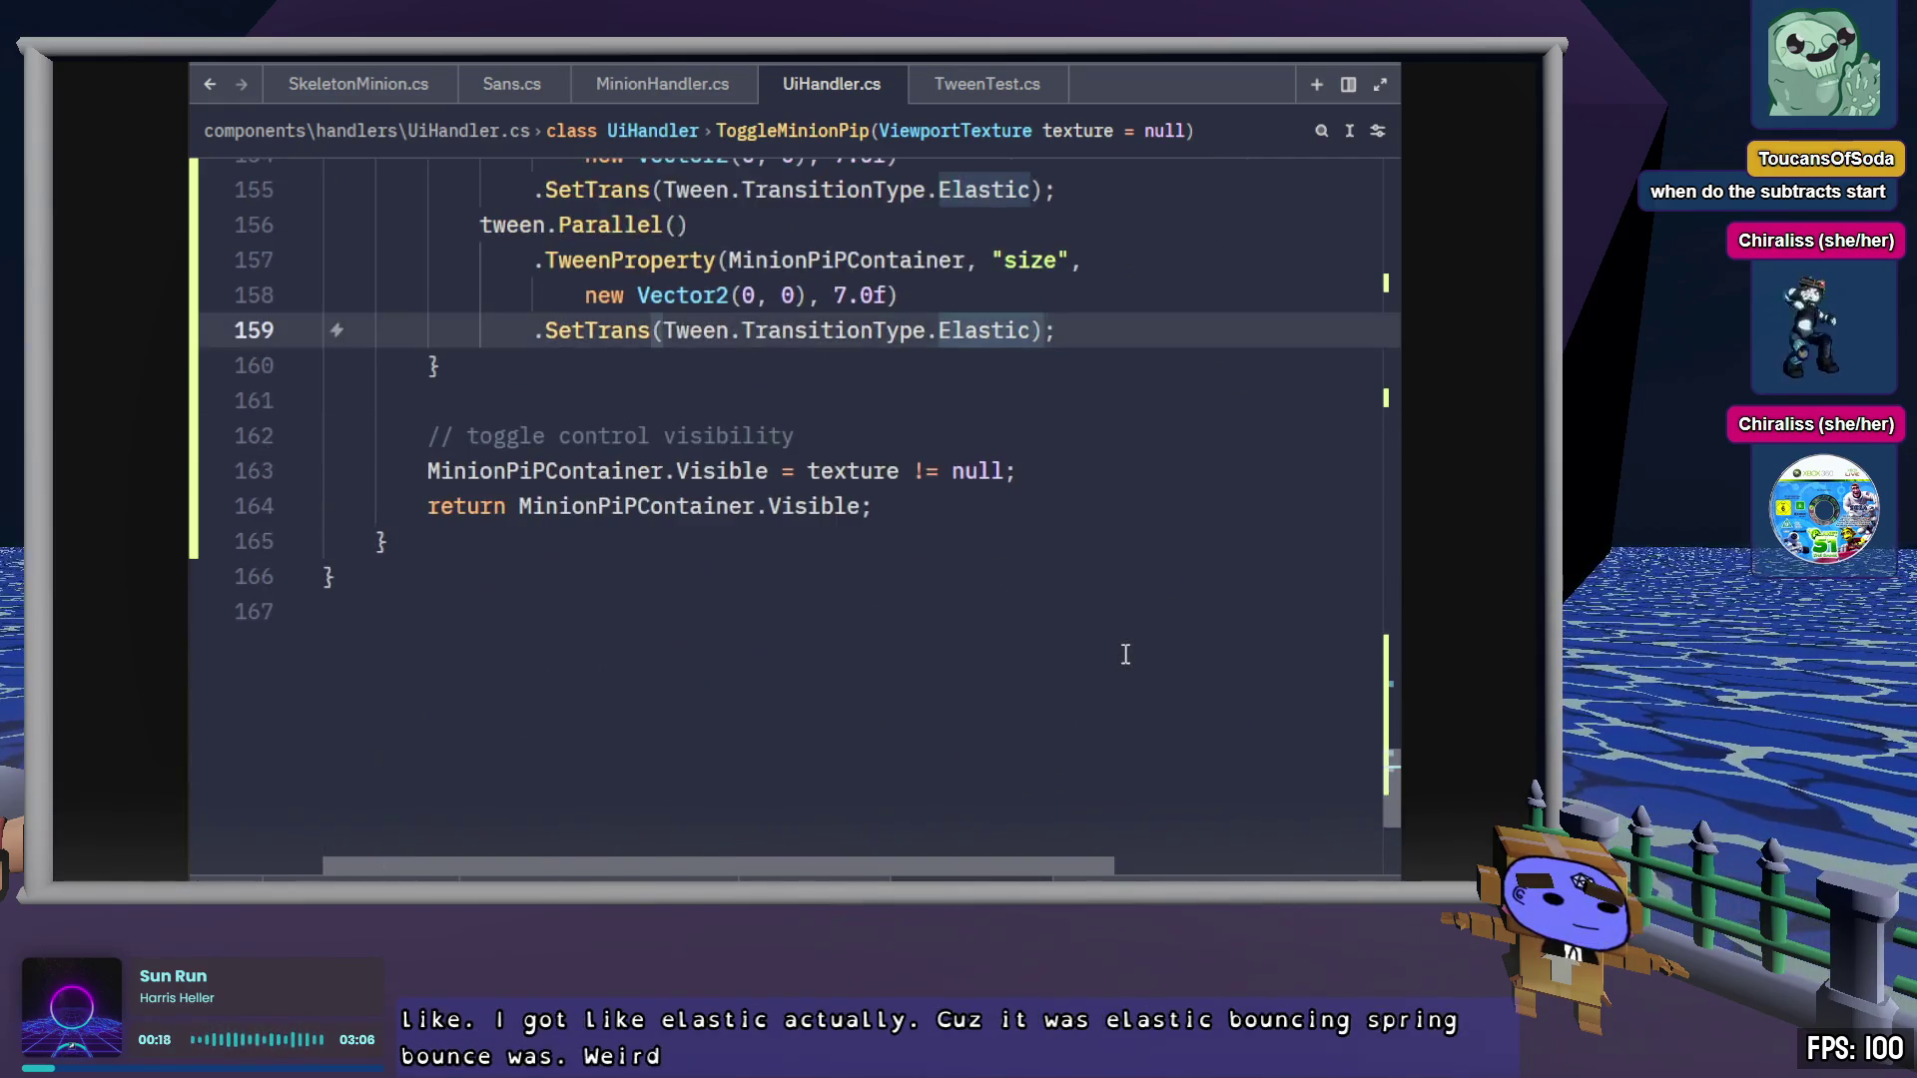
scroll(1125, 654, up, 5)
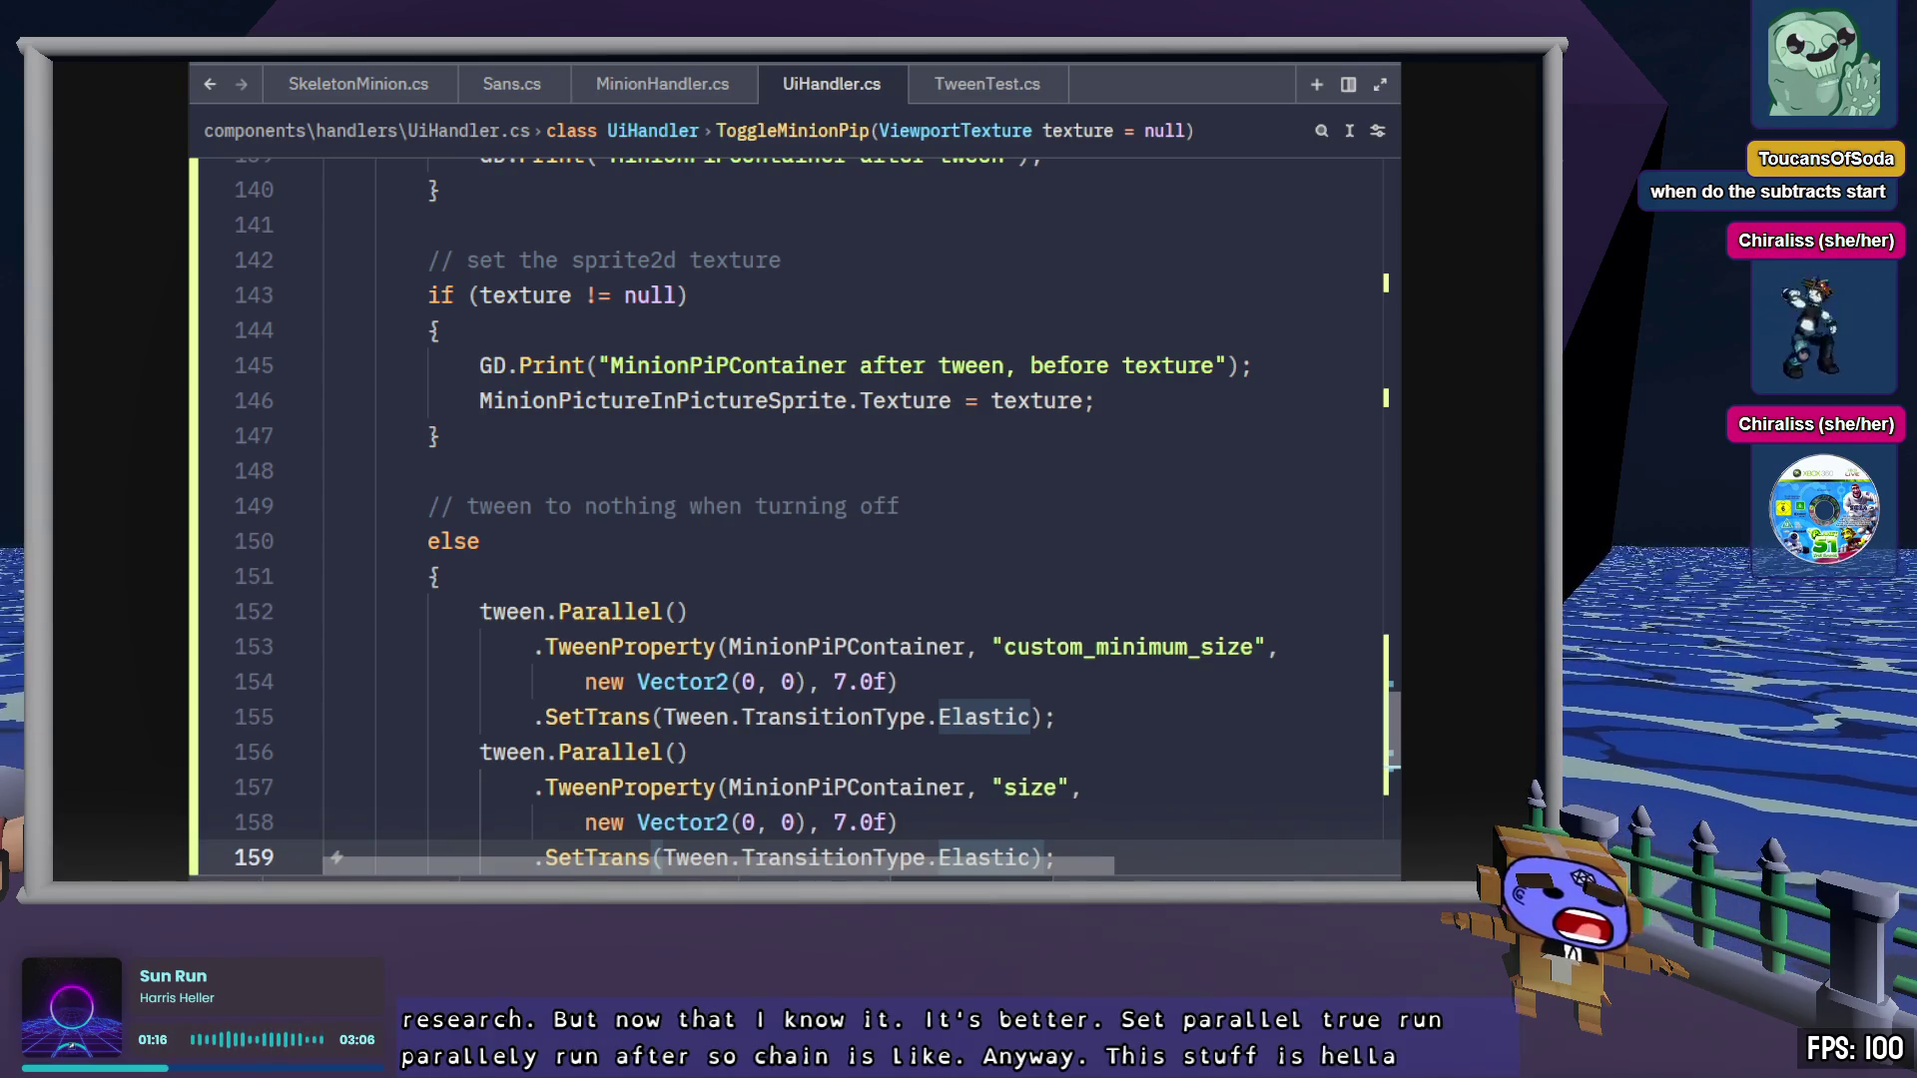
Place the caret after tween.Parallel() on line 156 to review the Elastic tweens
click(1078, 761)
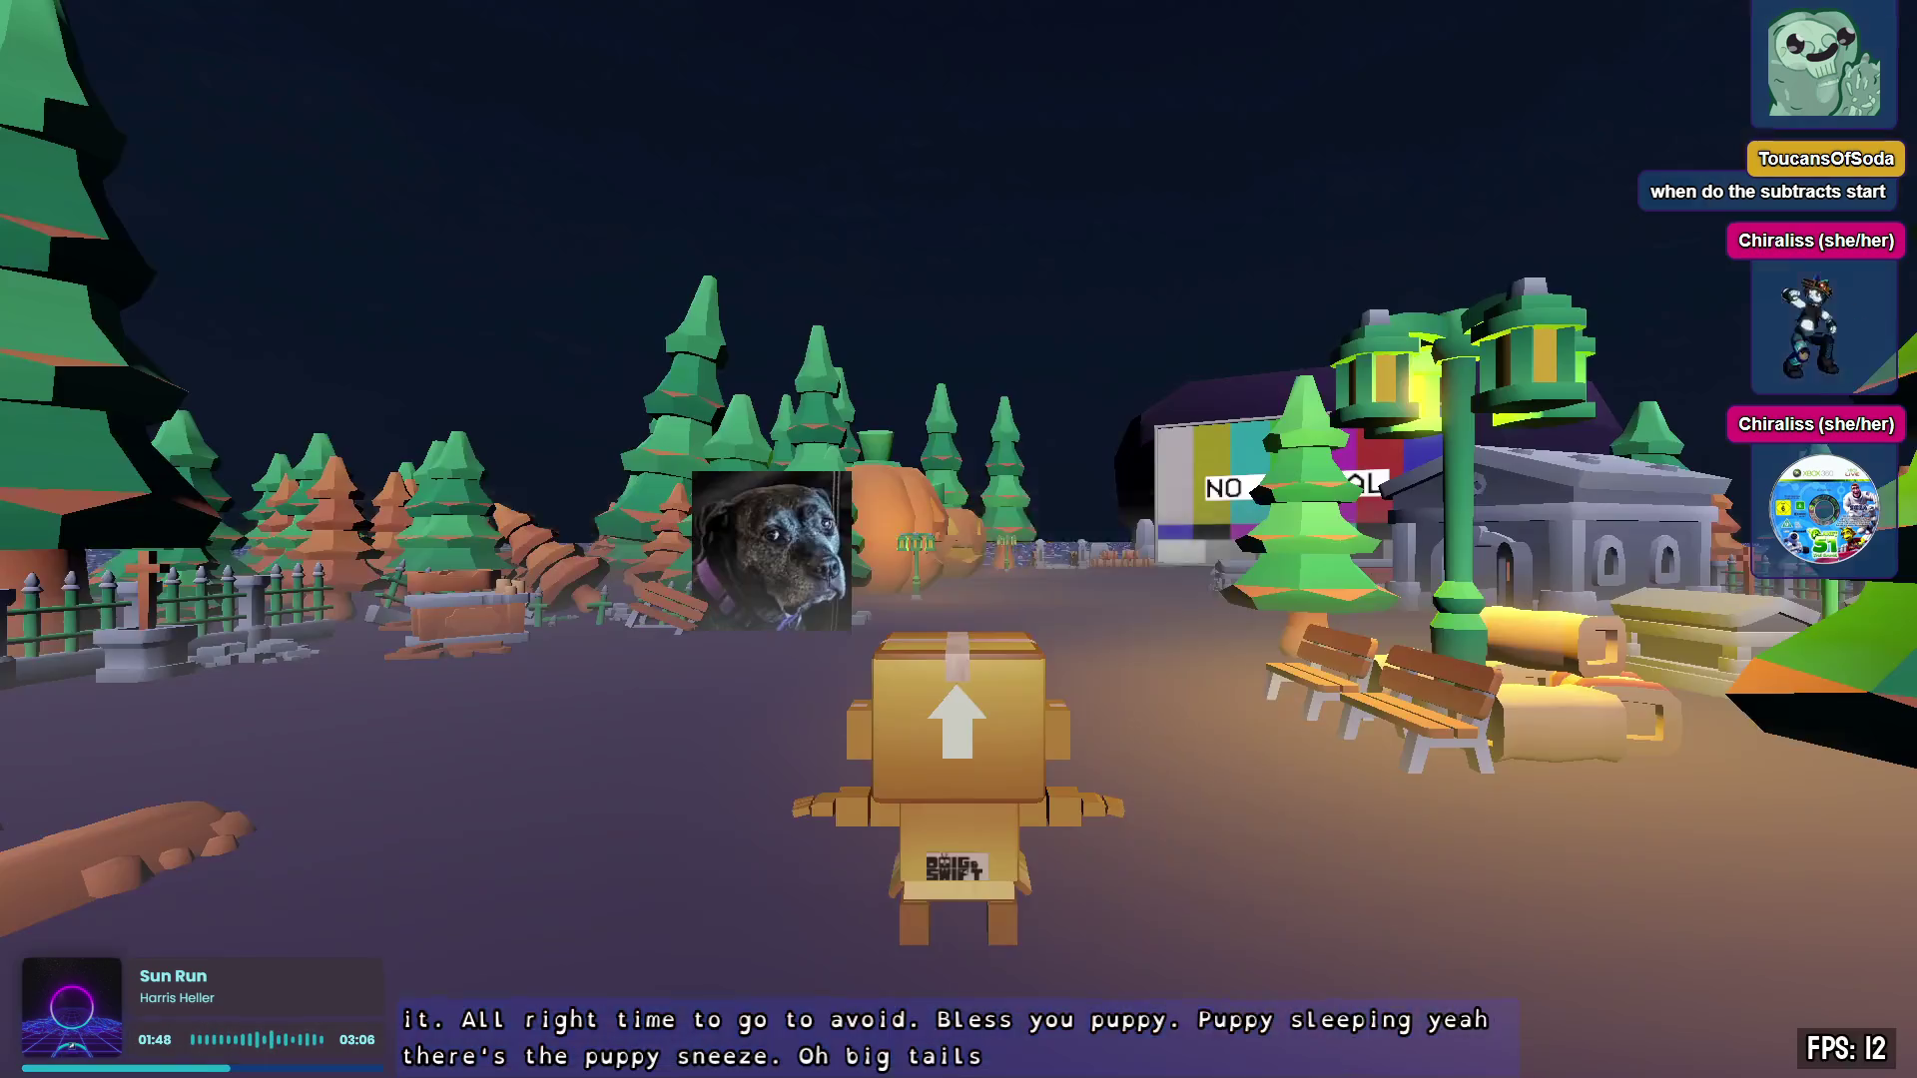
Walk the box character around the seaside graveyard with A/D/S while orbiting the camera
key(a)
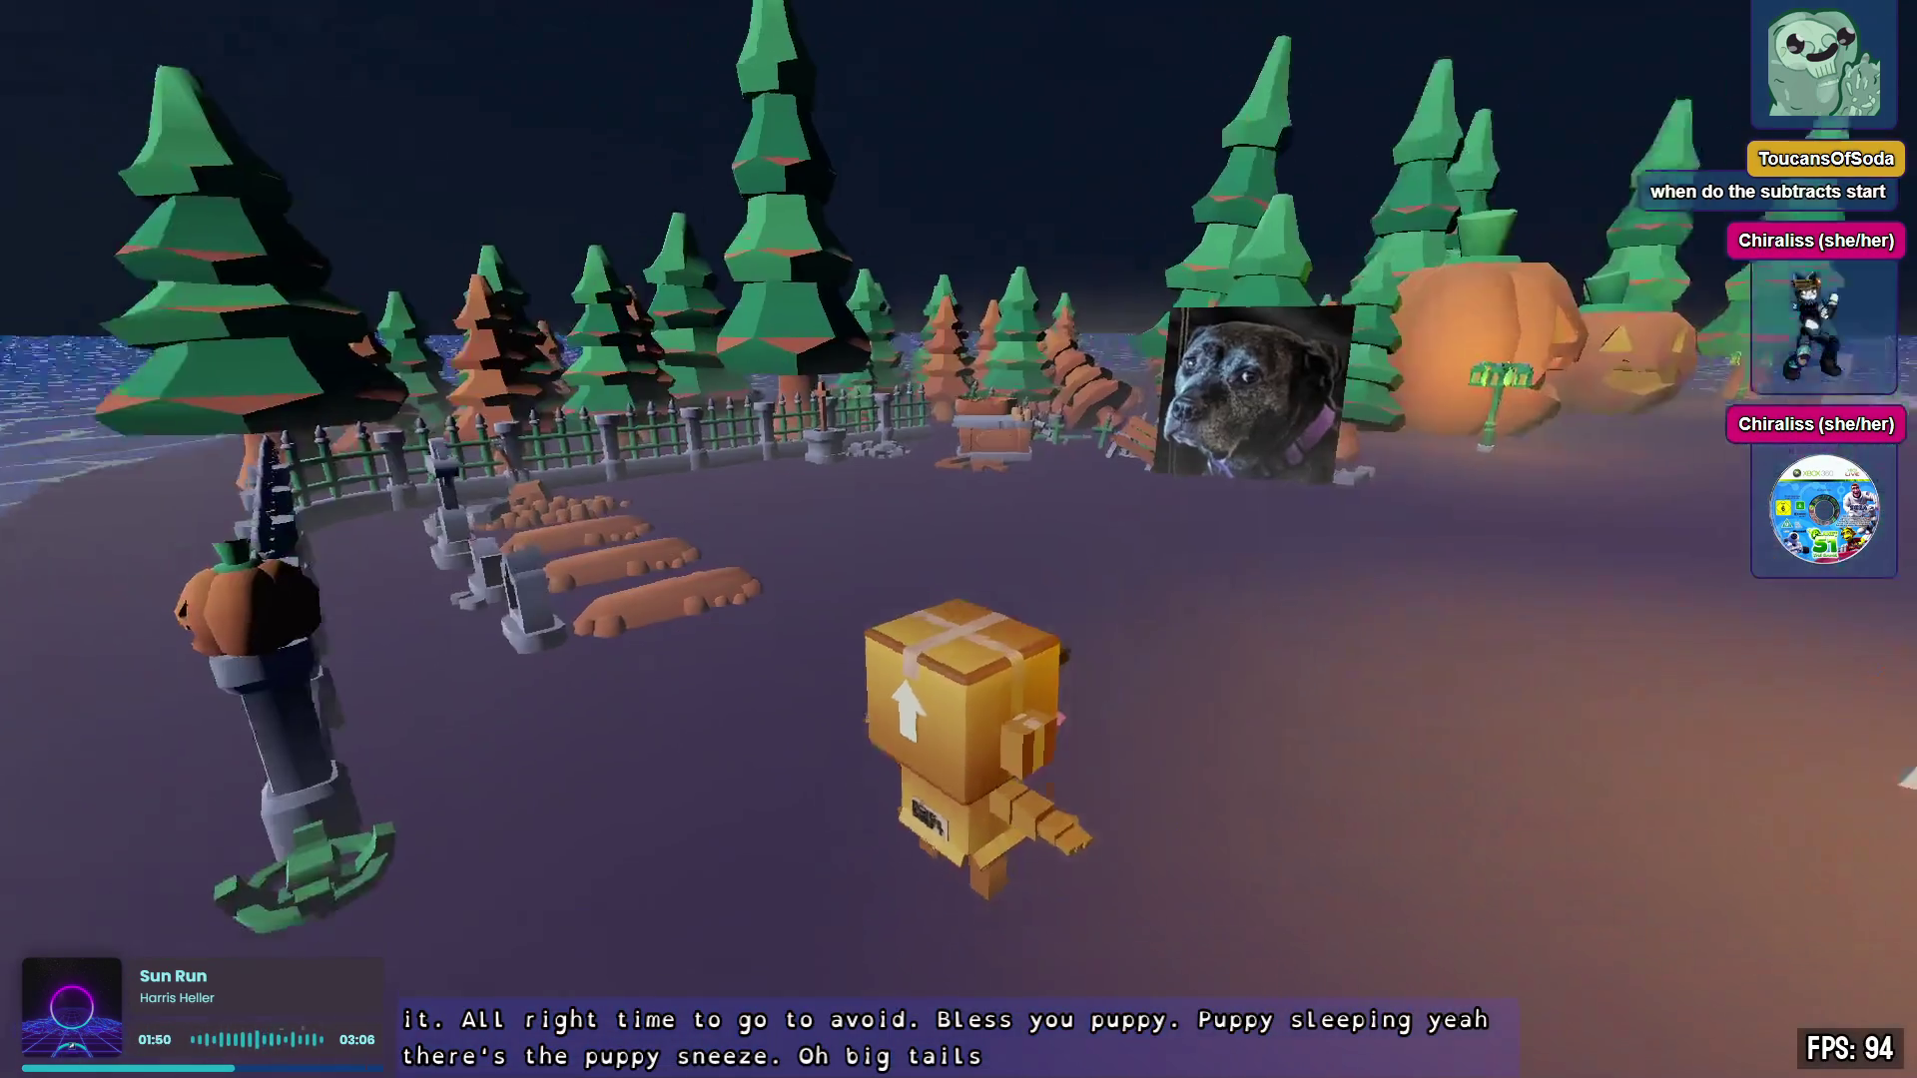
key(d)
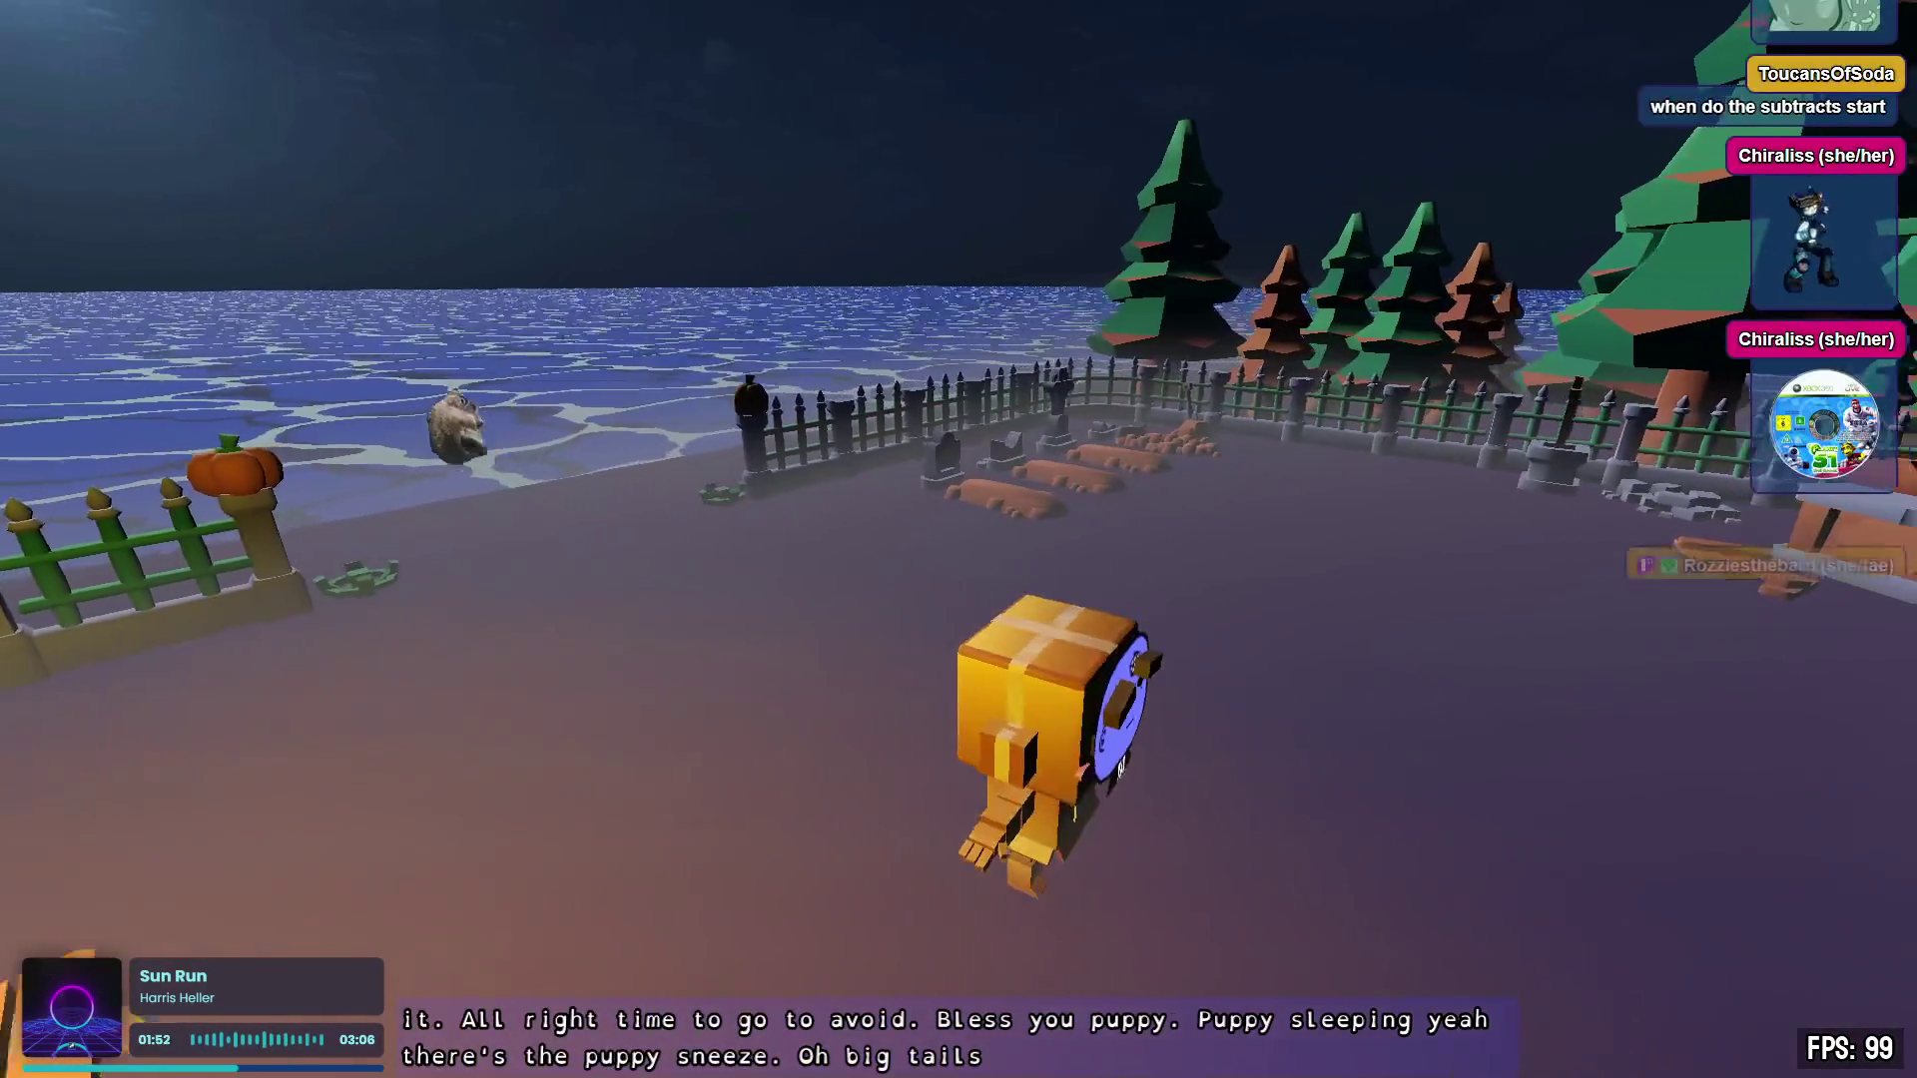
key(d)
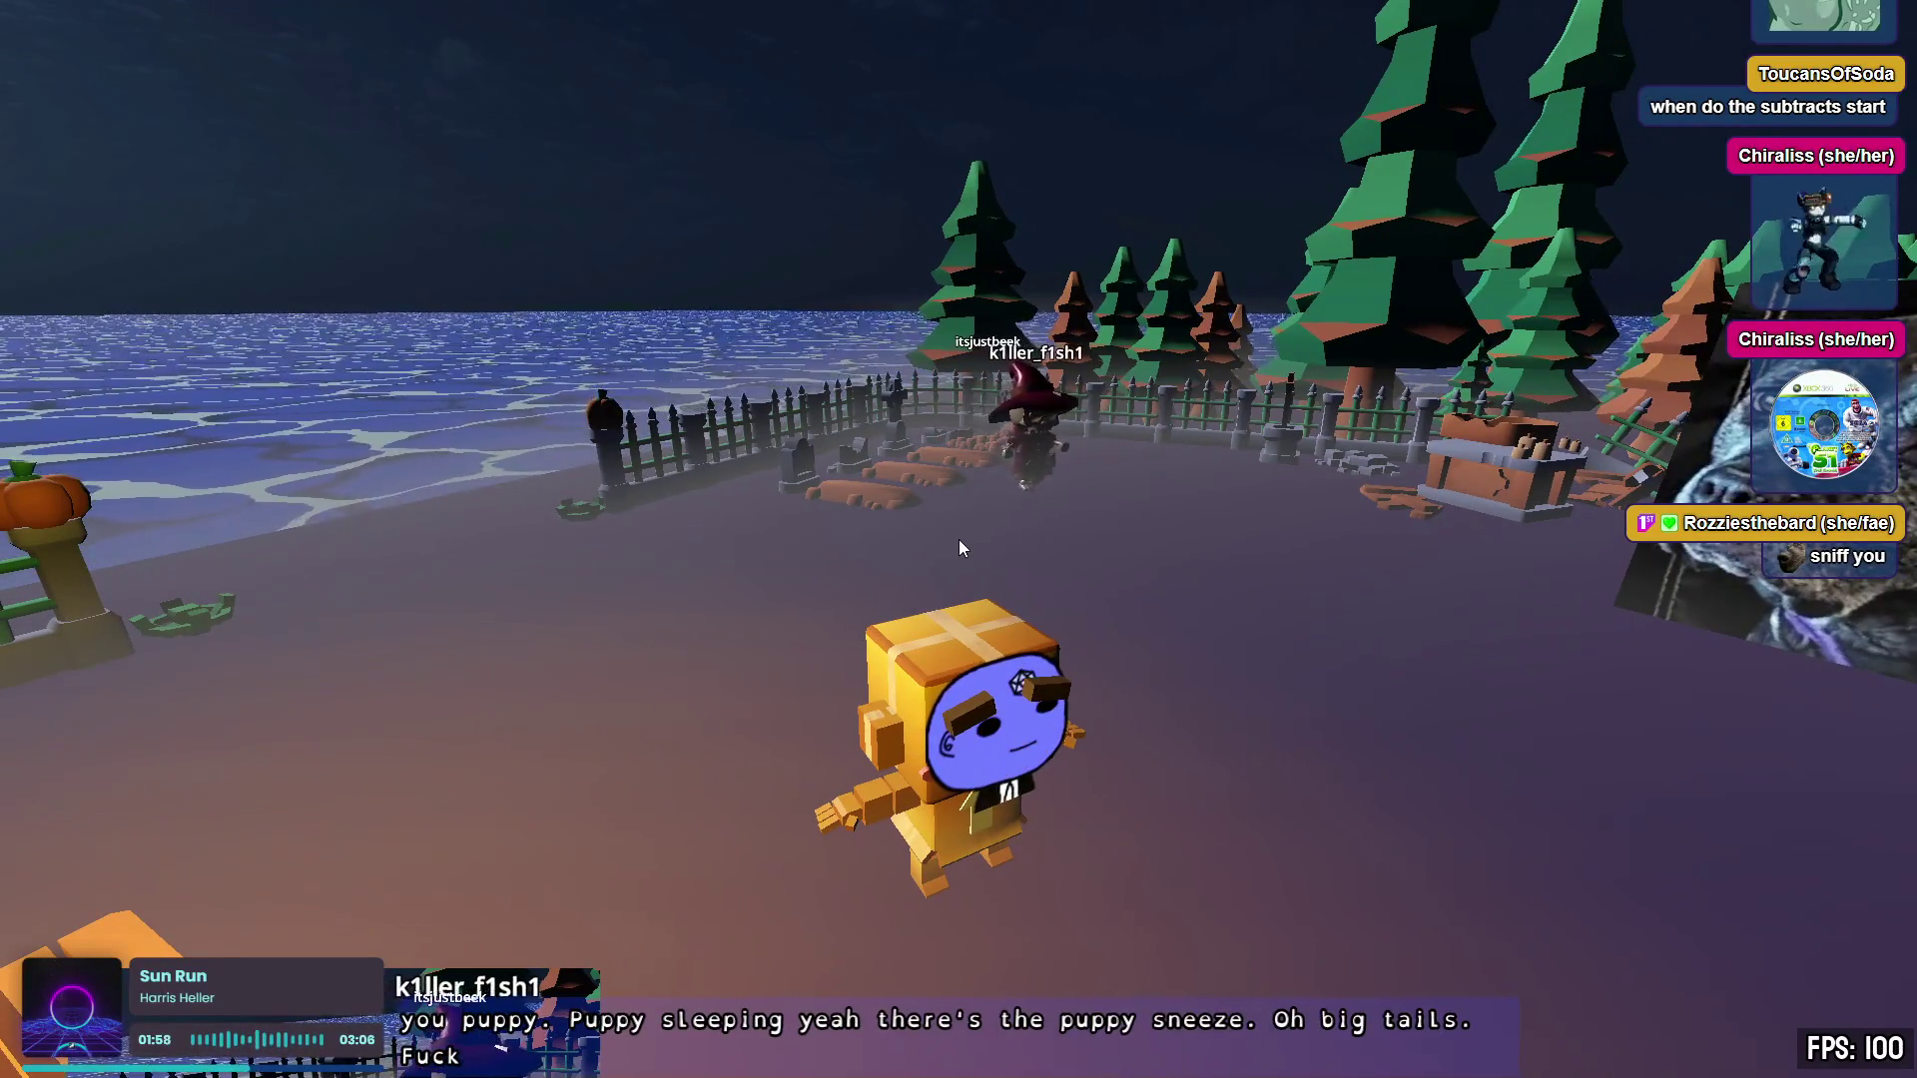
drag(1310, 802, 999, 799)
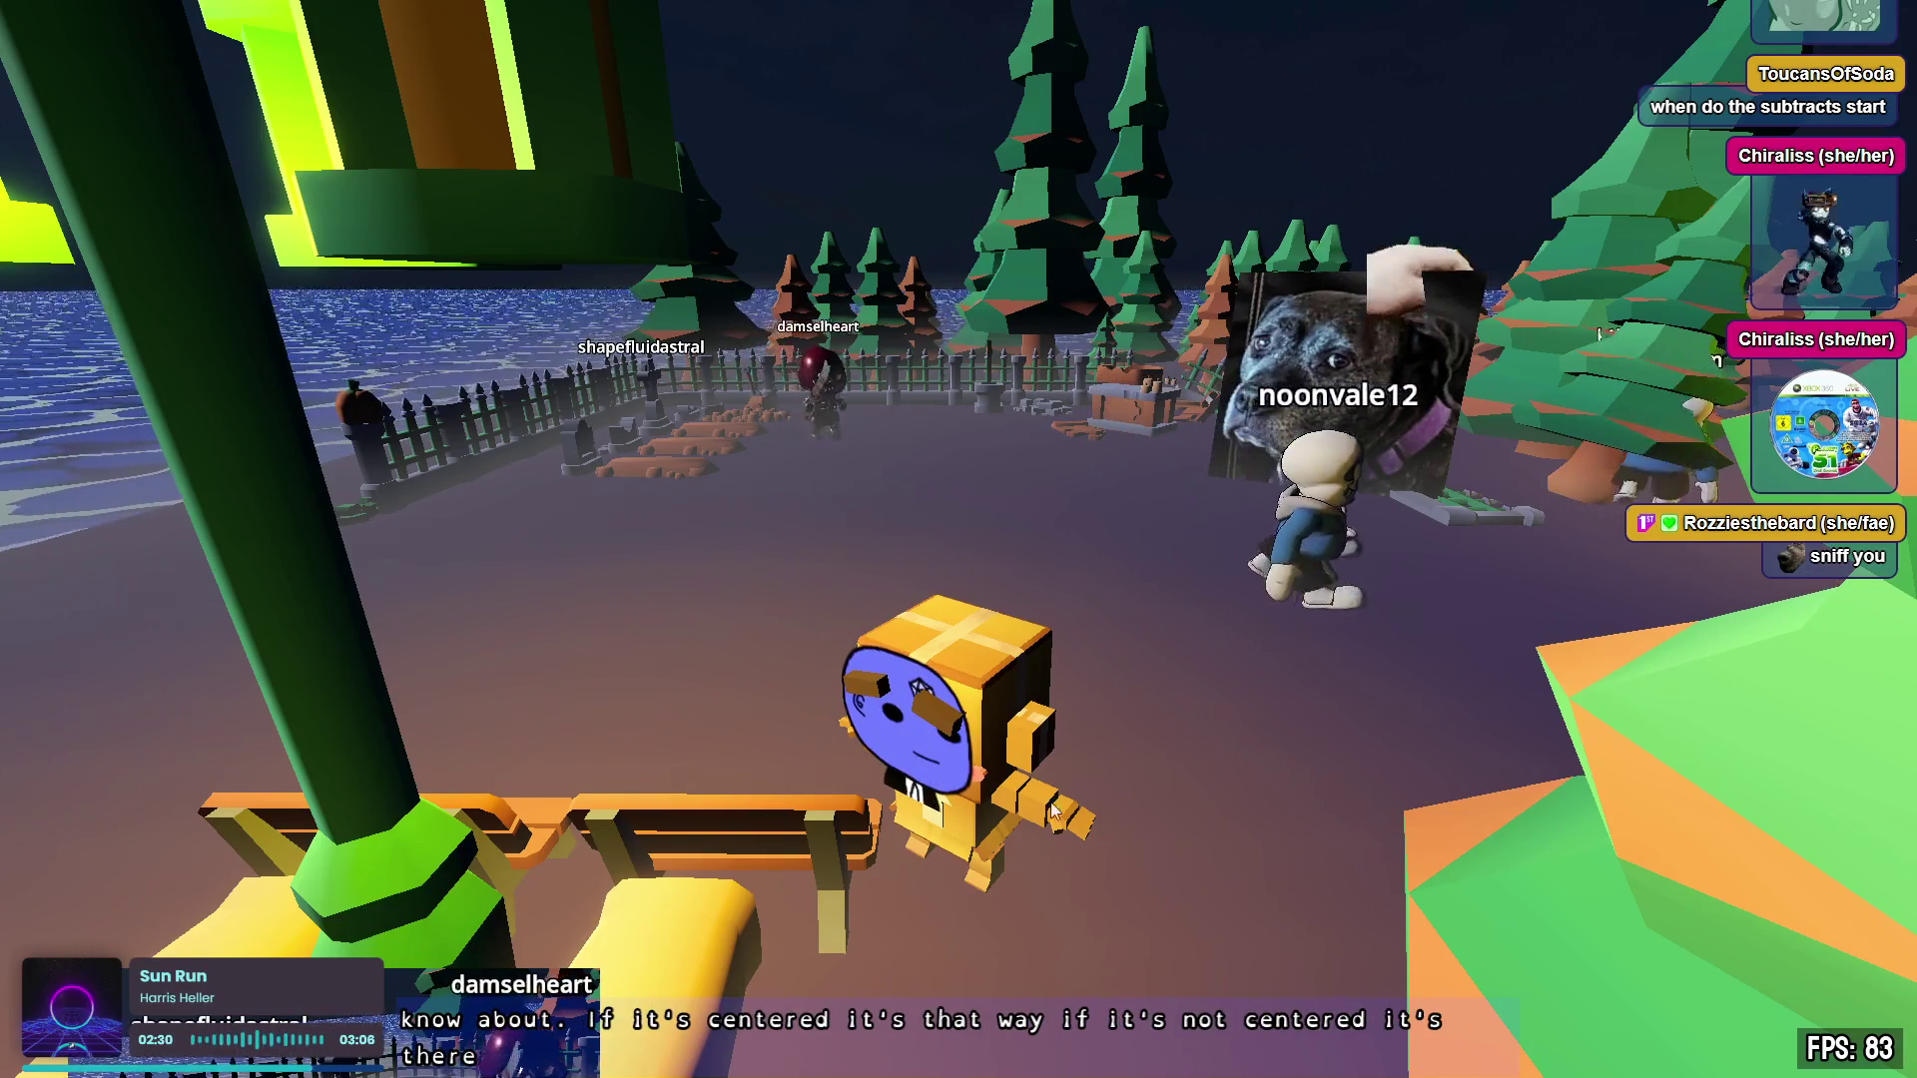
key(s)
drag(958, 539, 959, 539)
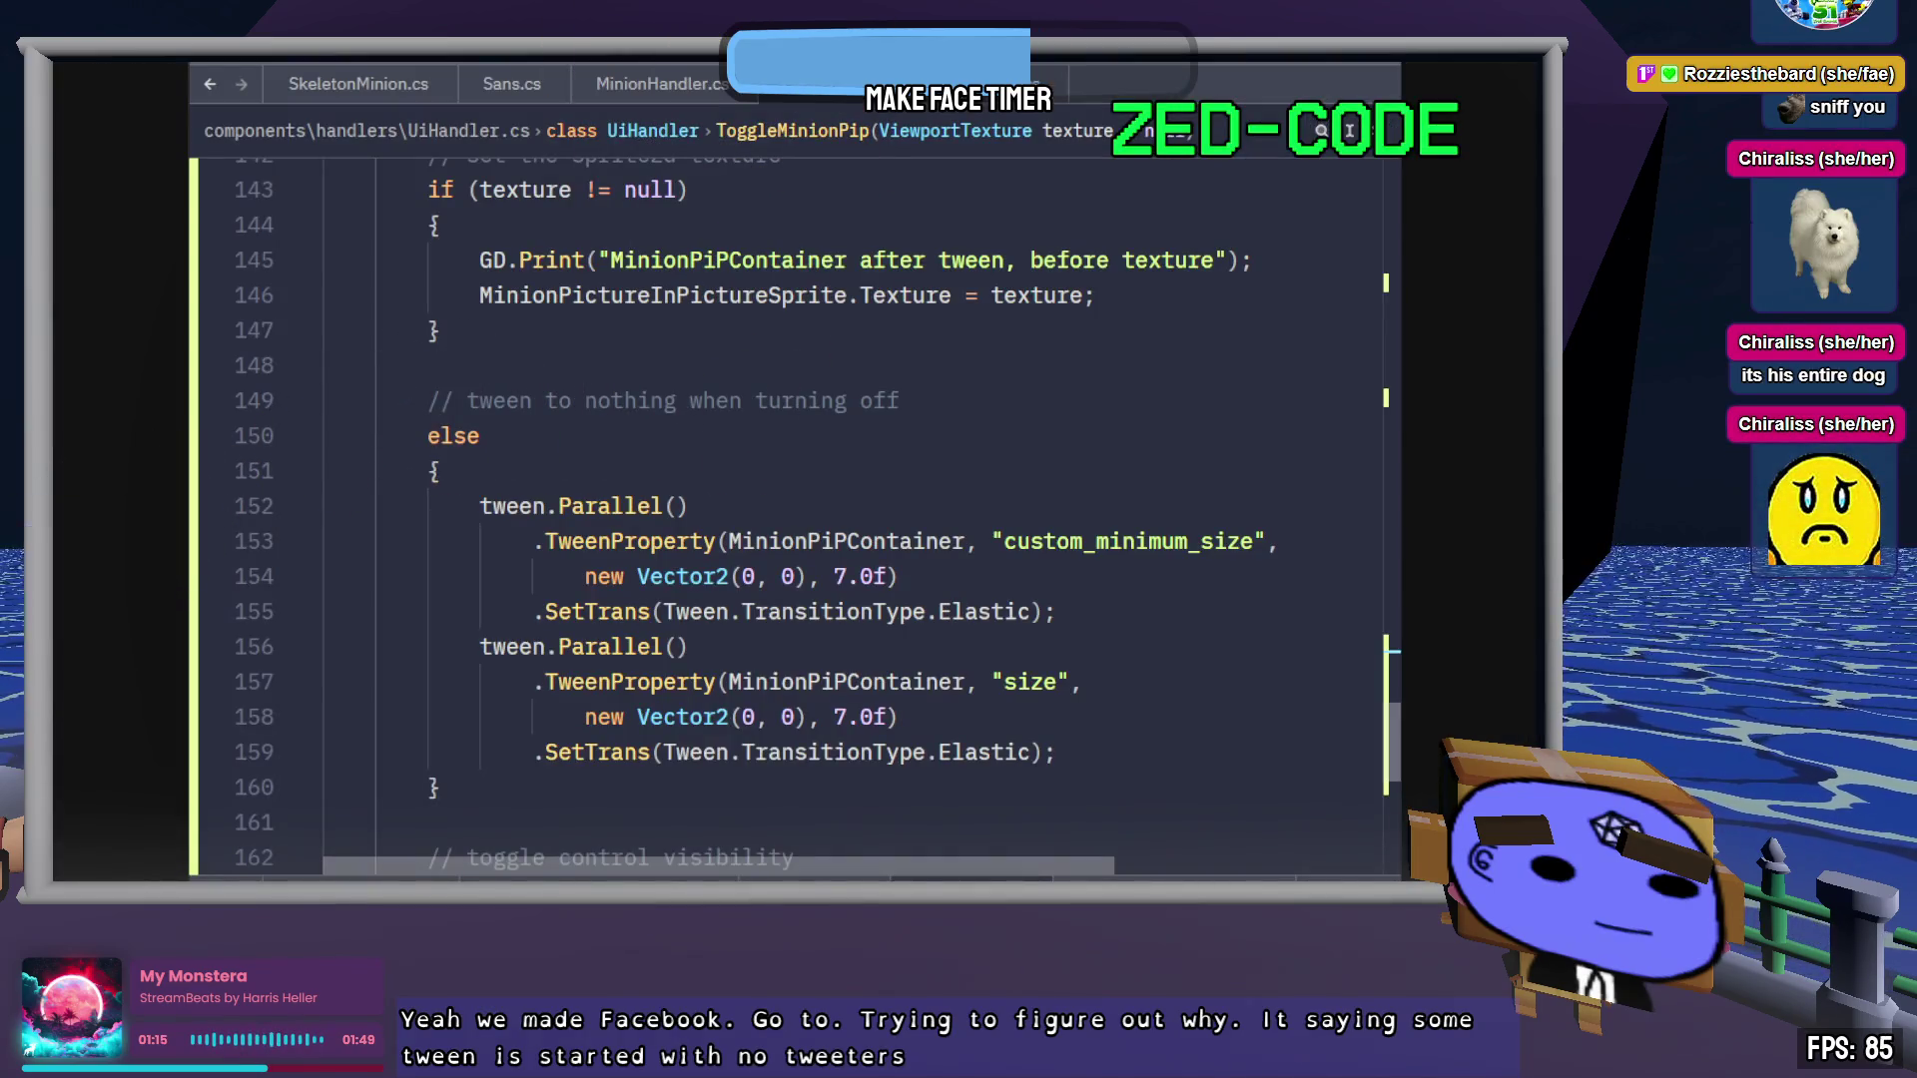
click(1097, 720)
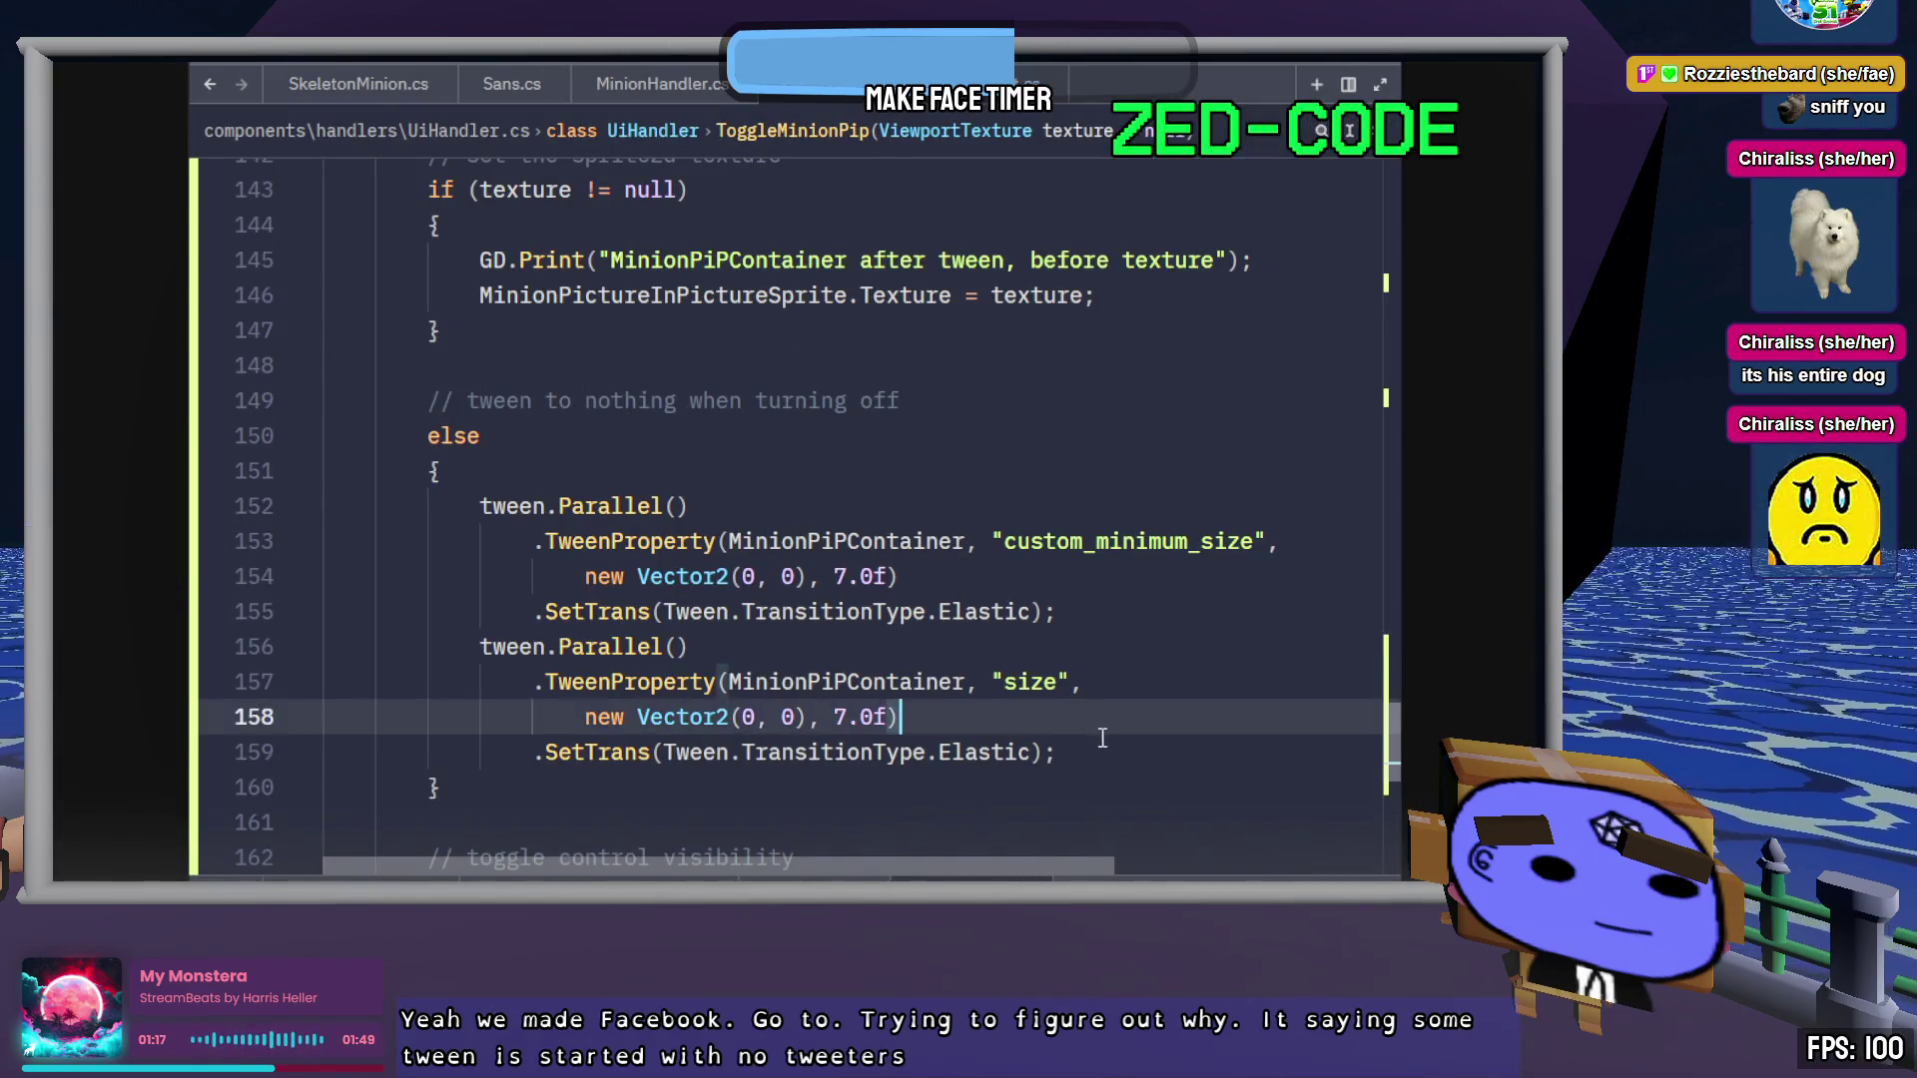
scroll(1098, 759, up, 5)
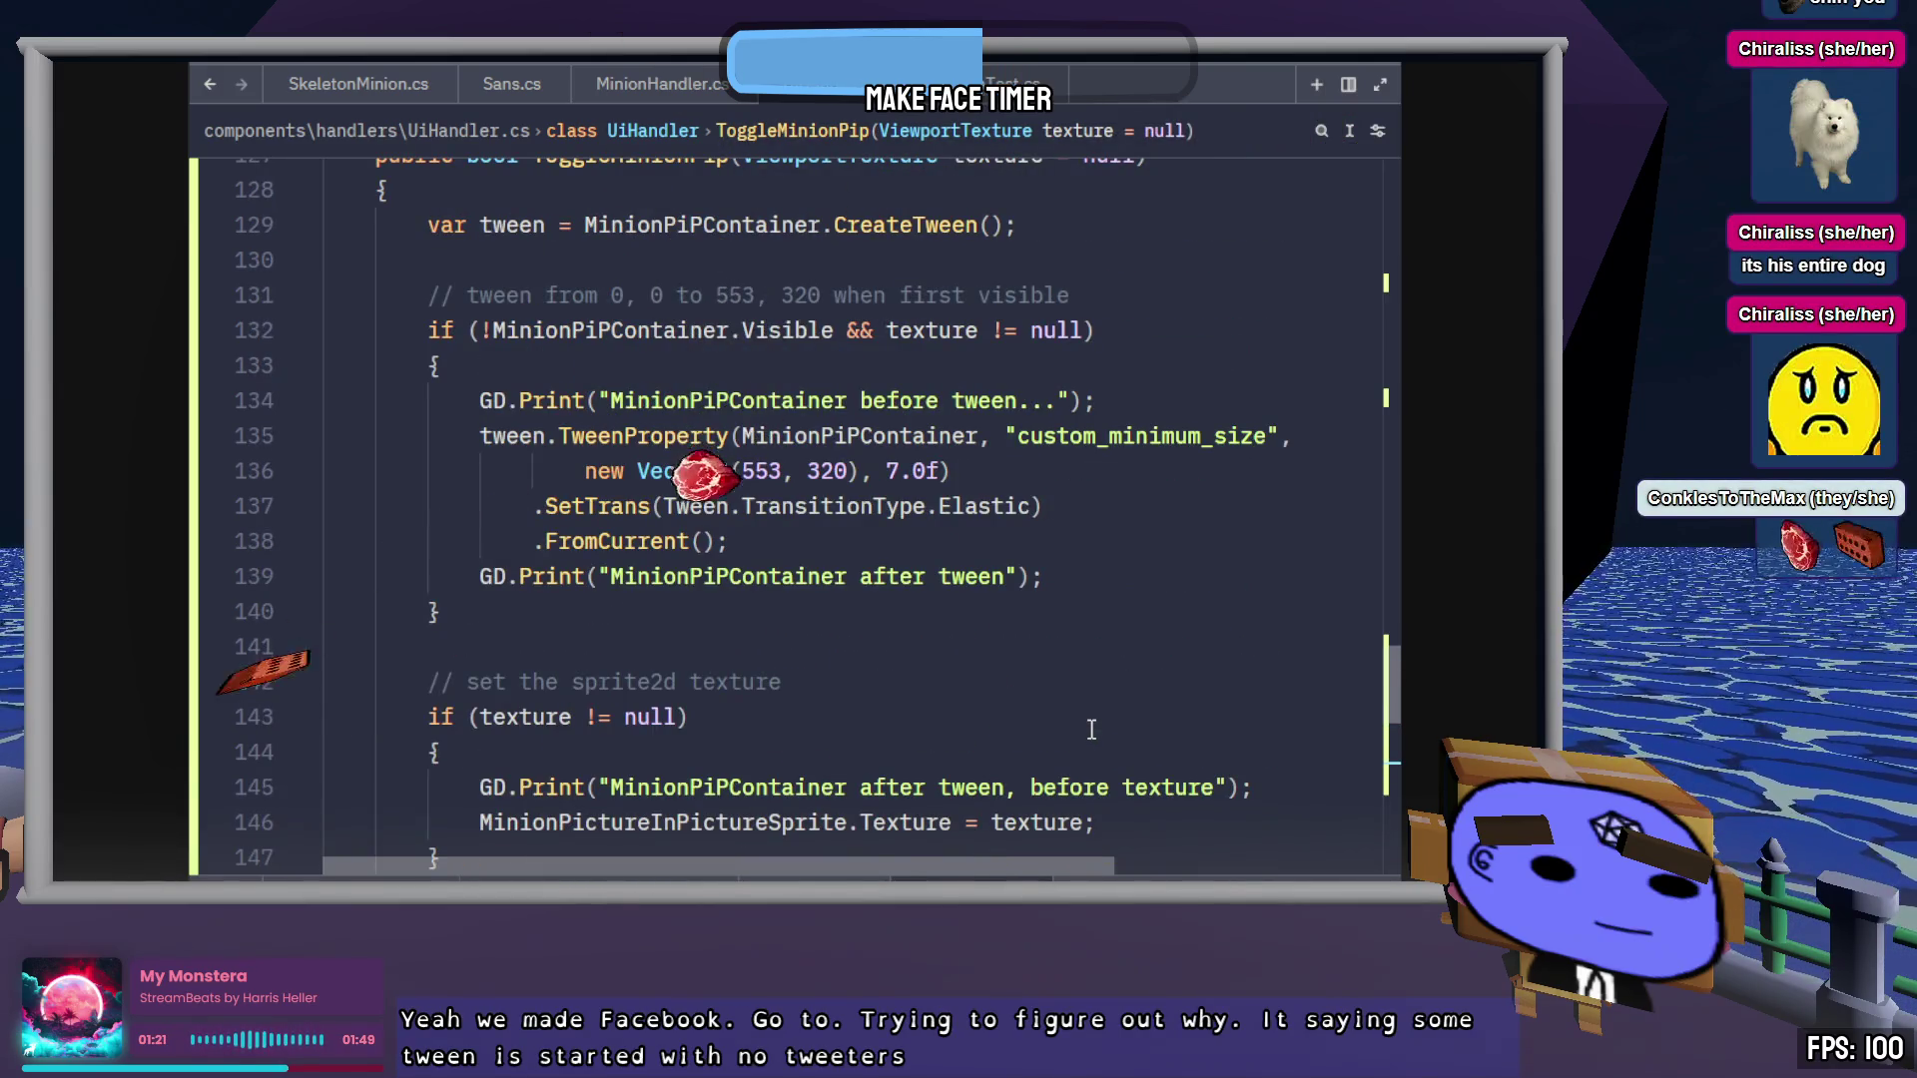
key(alt+Tab)
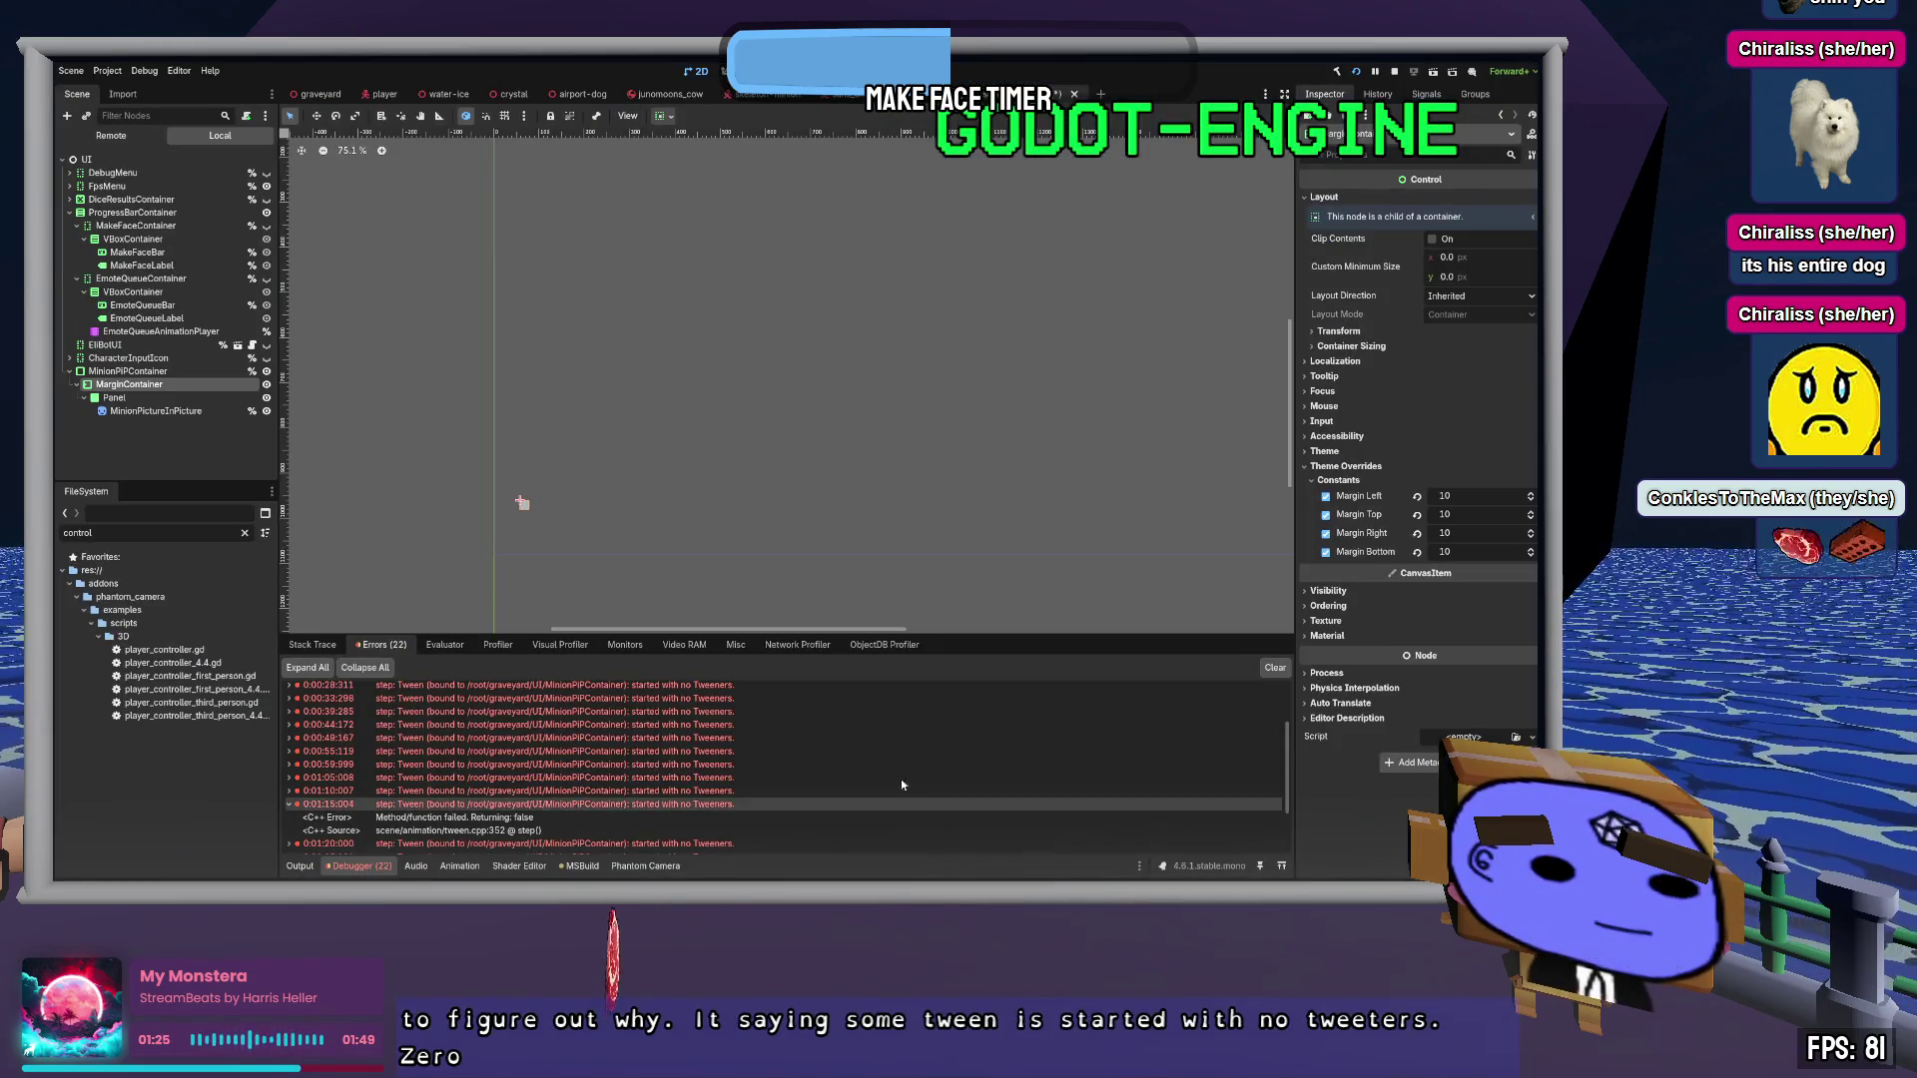
Check Godot's tween errors and Output log, then open Zed's project file finder
scroll(894, 775, up, 3)
click(302, 867)
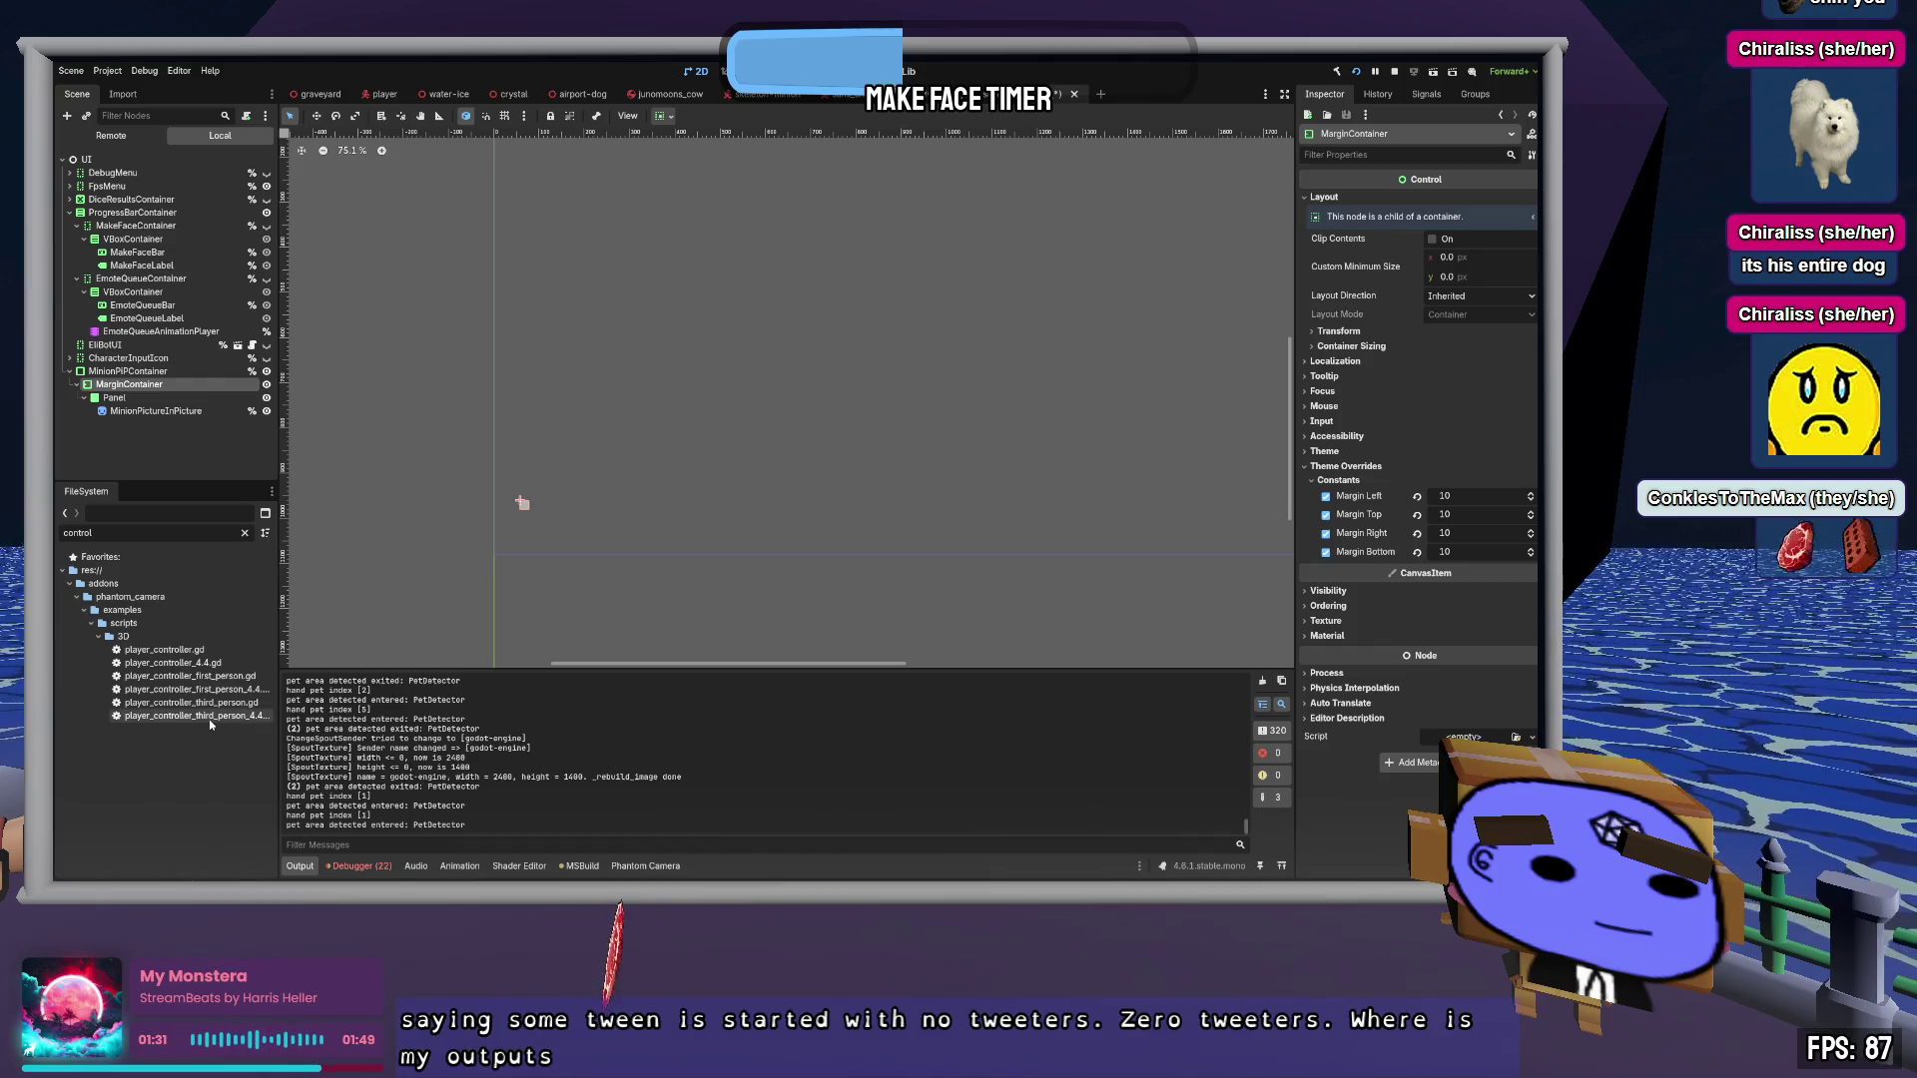
key(alt+Tab)
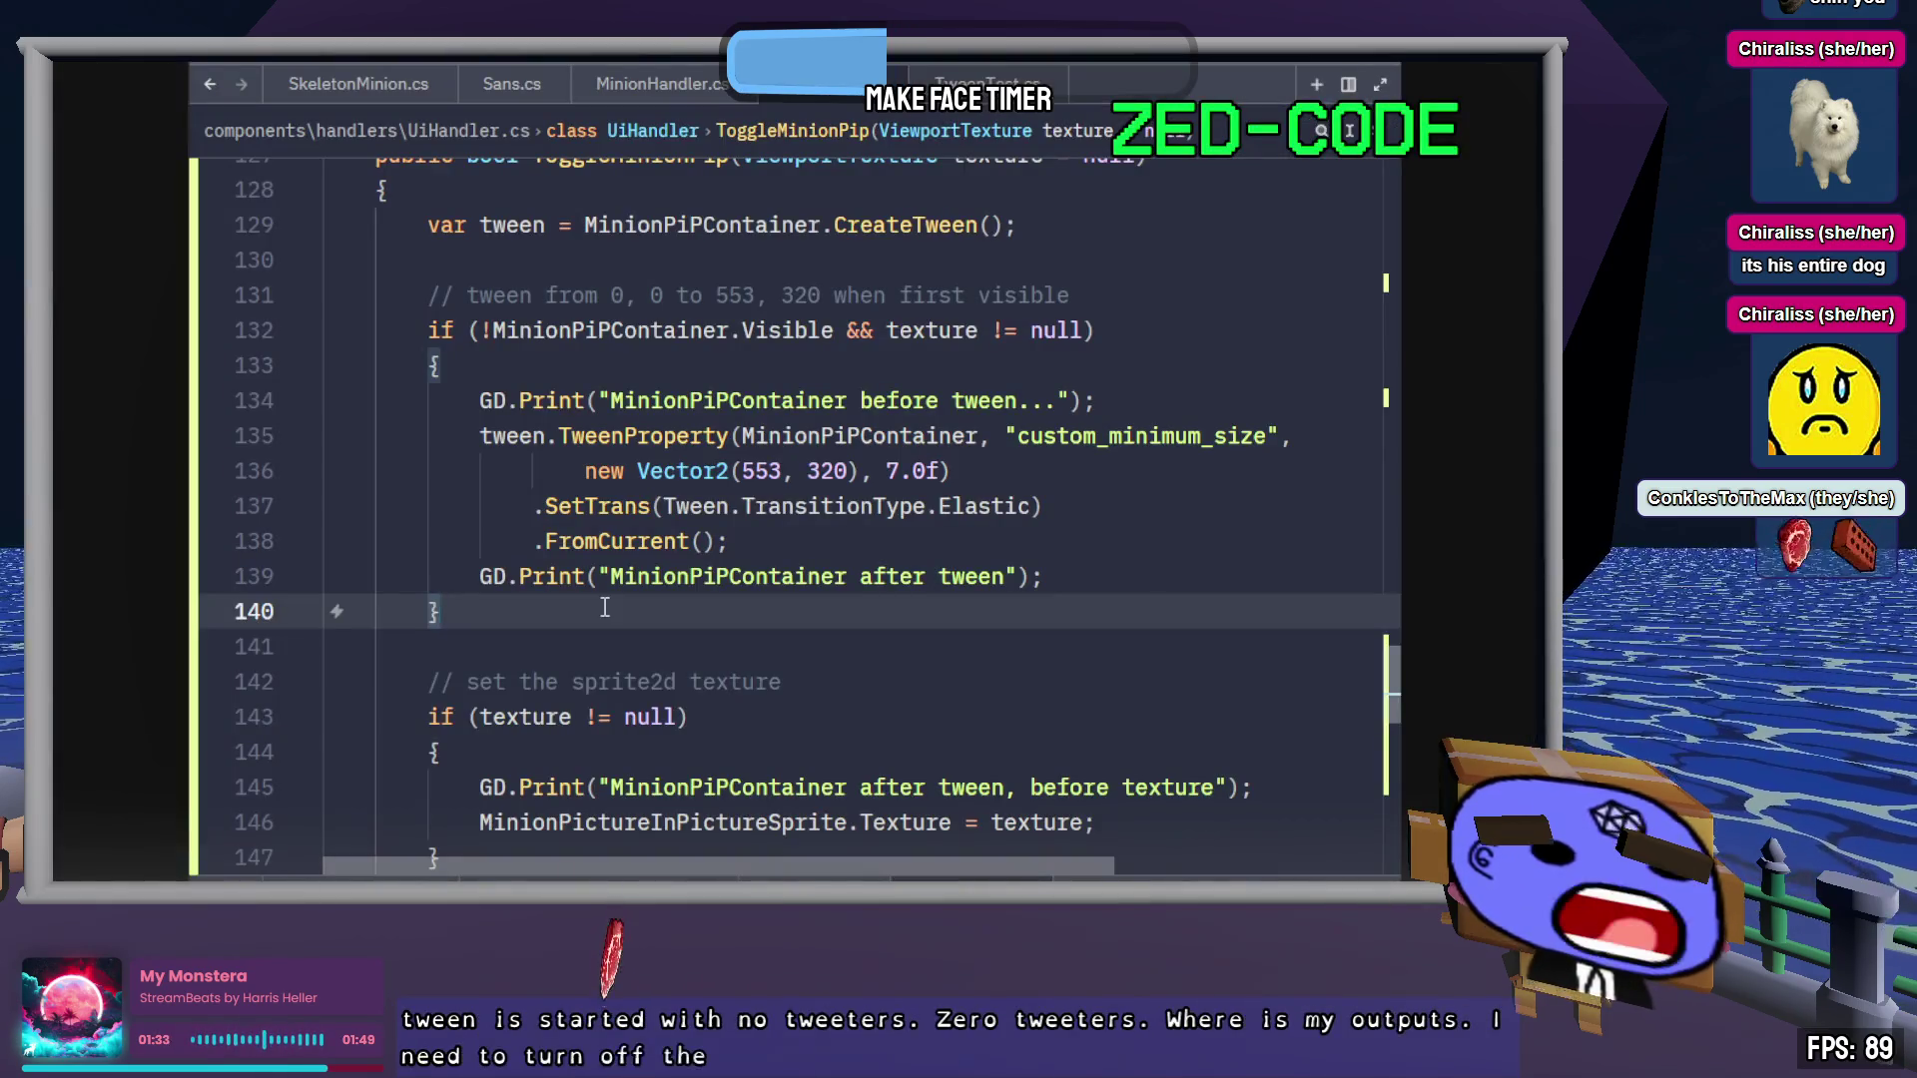
key(ctrl+p)
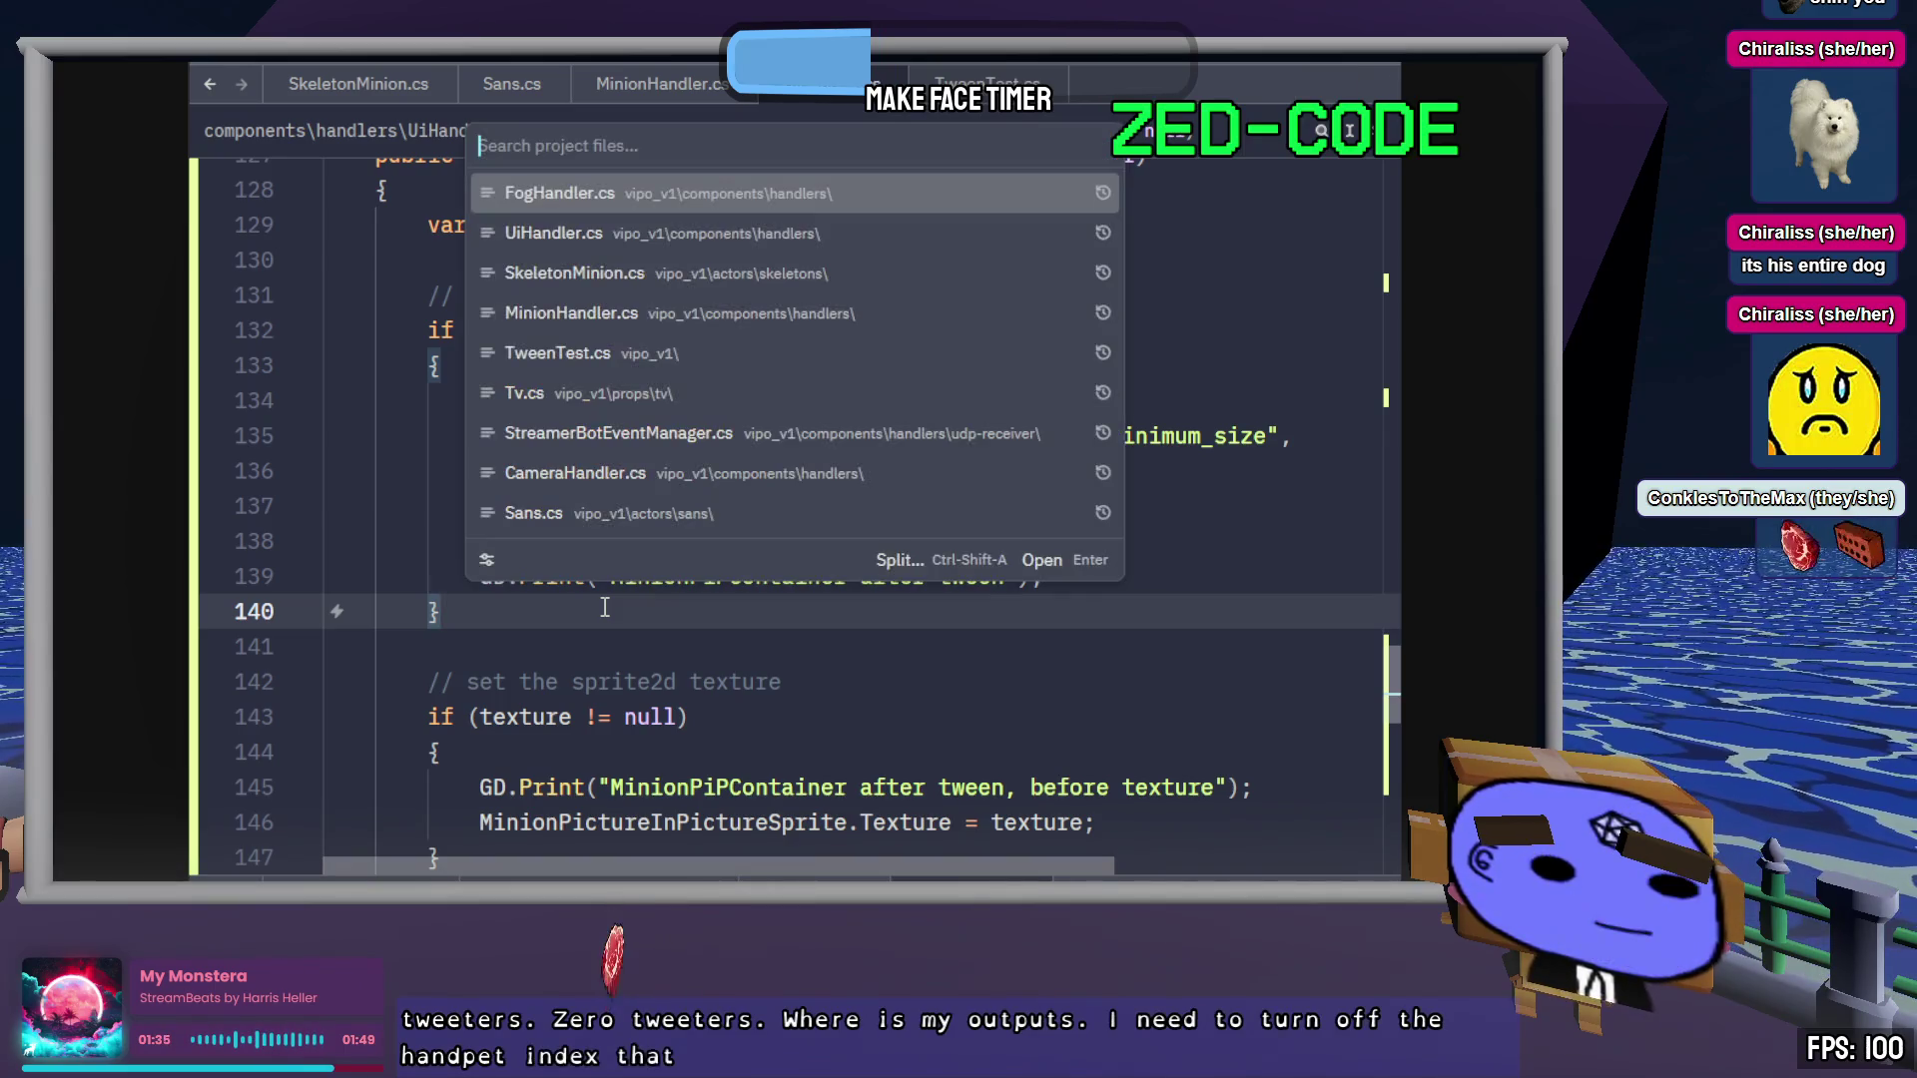
Open AirportDog.cs with 'air' and delete the hand pet index debug print on line 46
text(air)
key(Return)
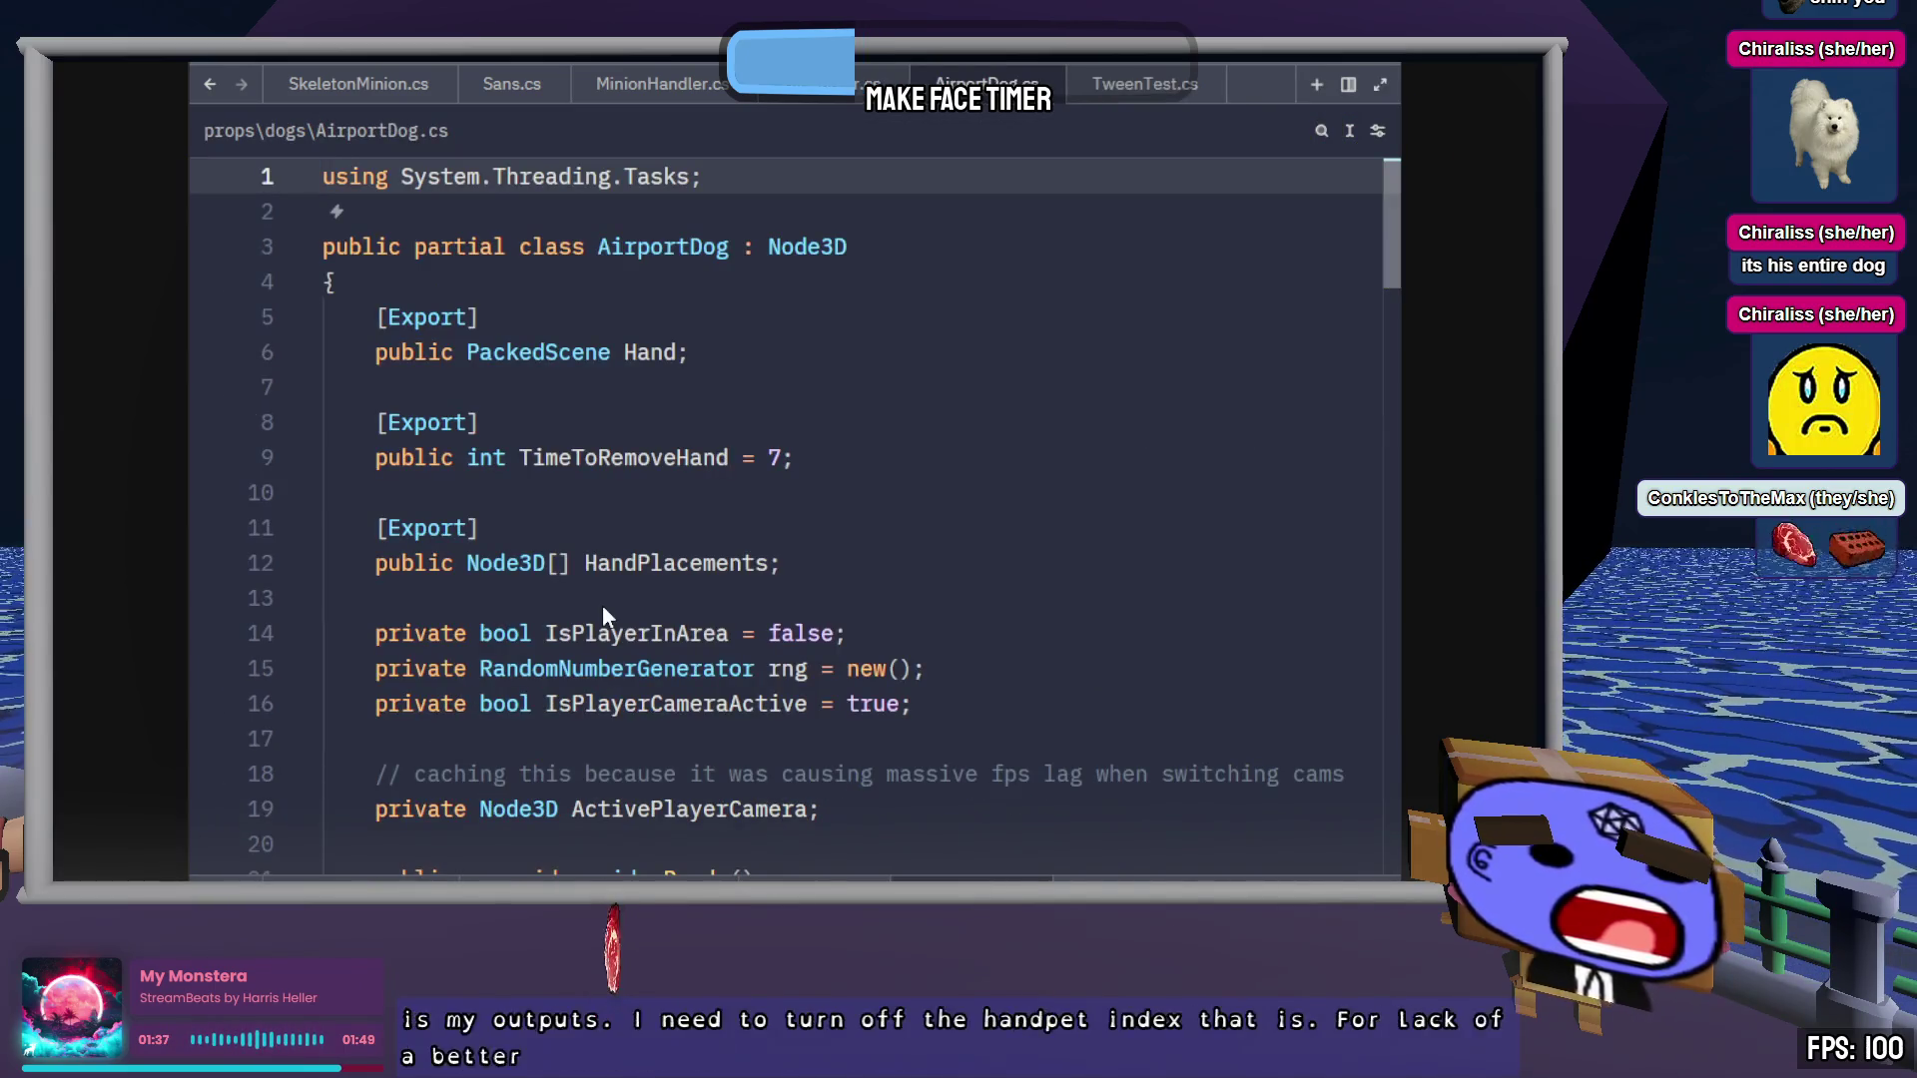
scroll(882, 496, down, 6)
scroll(882, 496, down, 6)
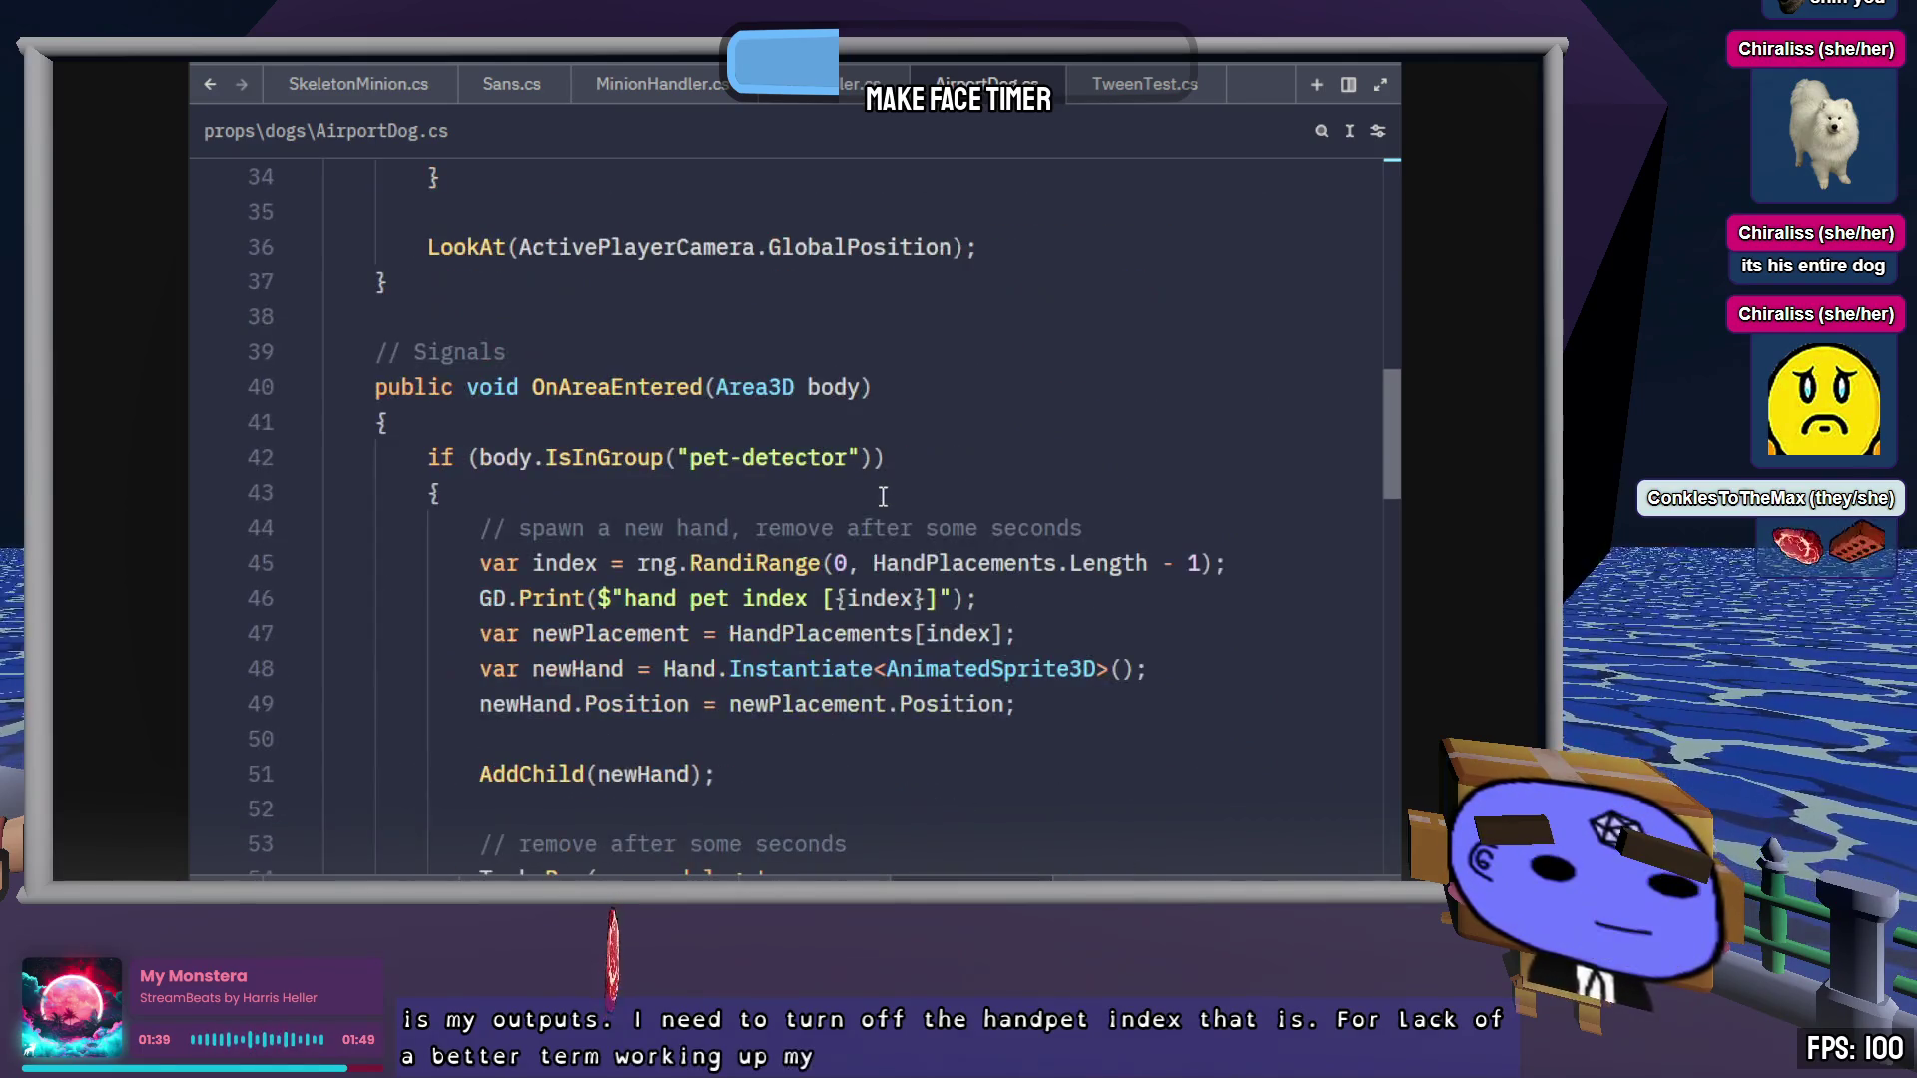
click(1082, 483)
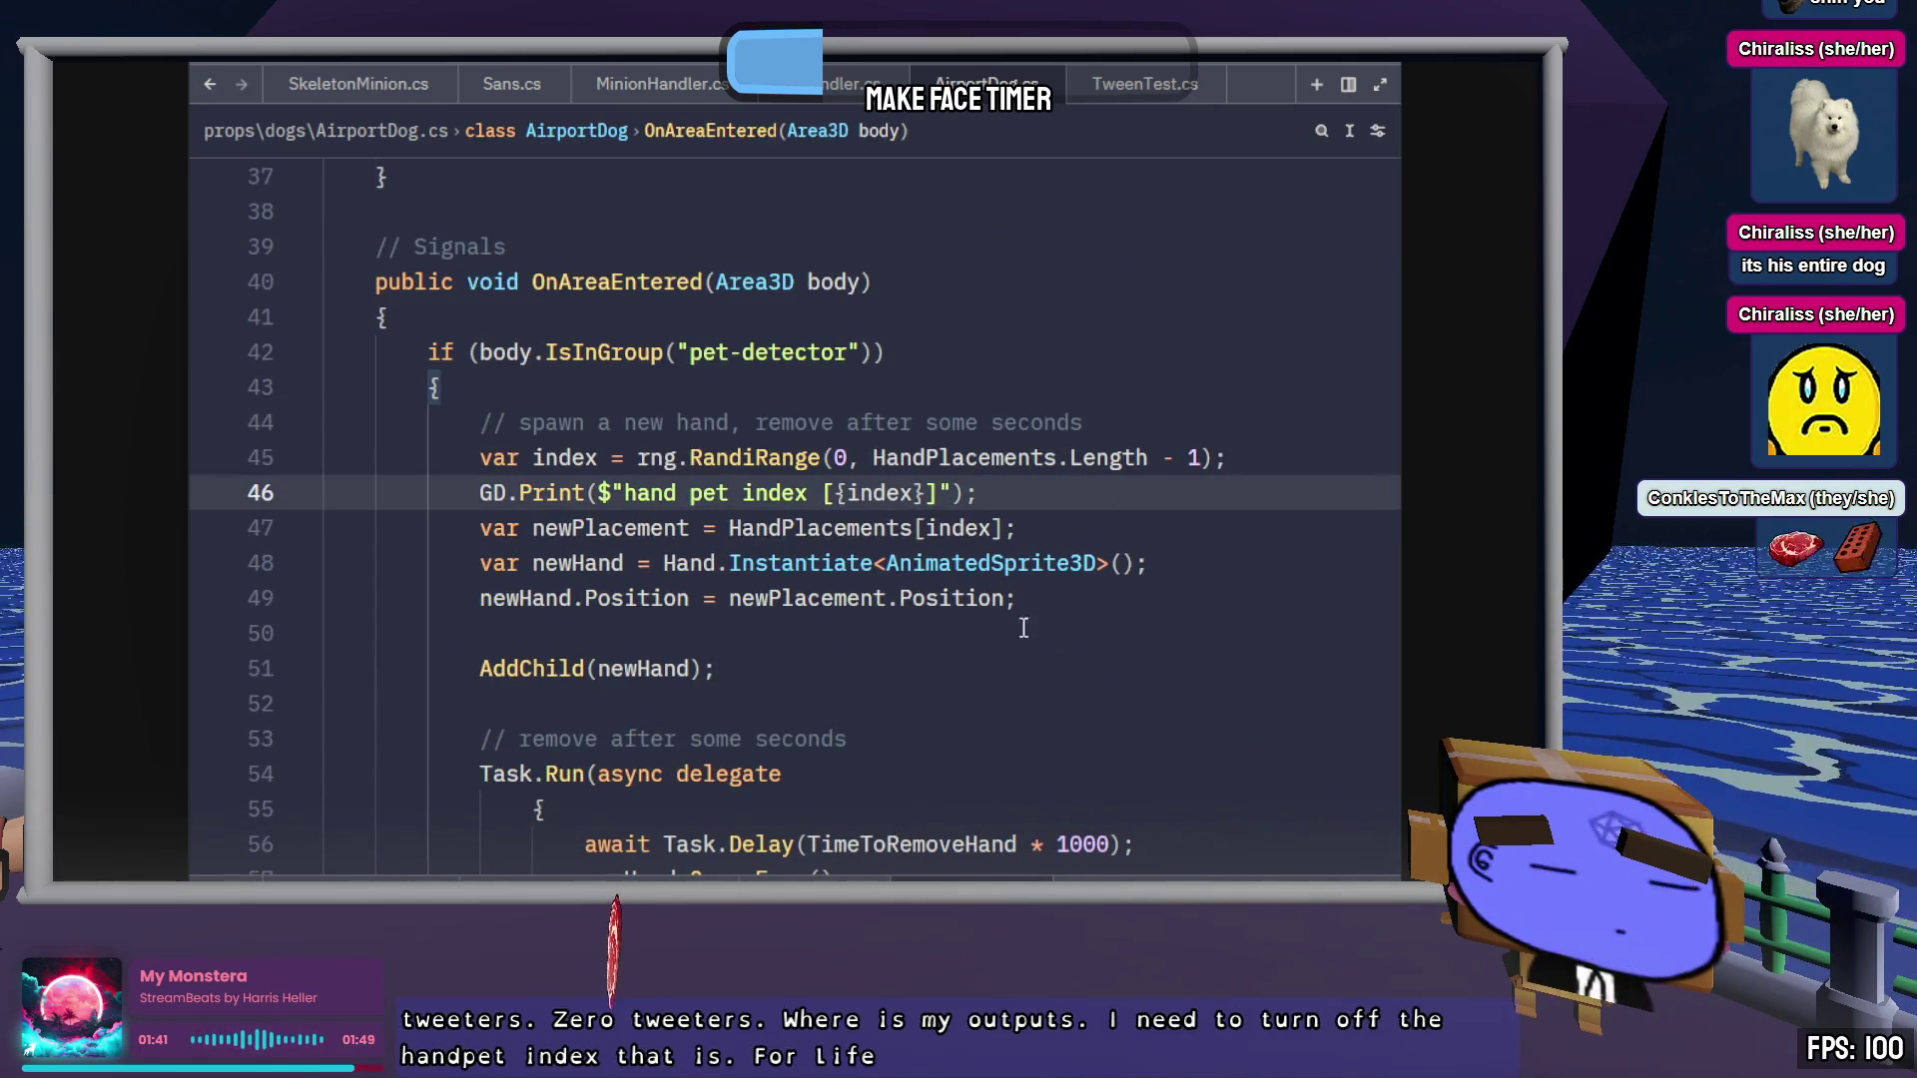
key(ctrl+shift+k)
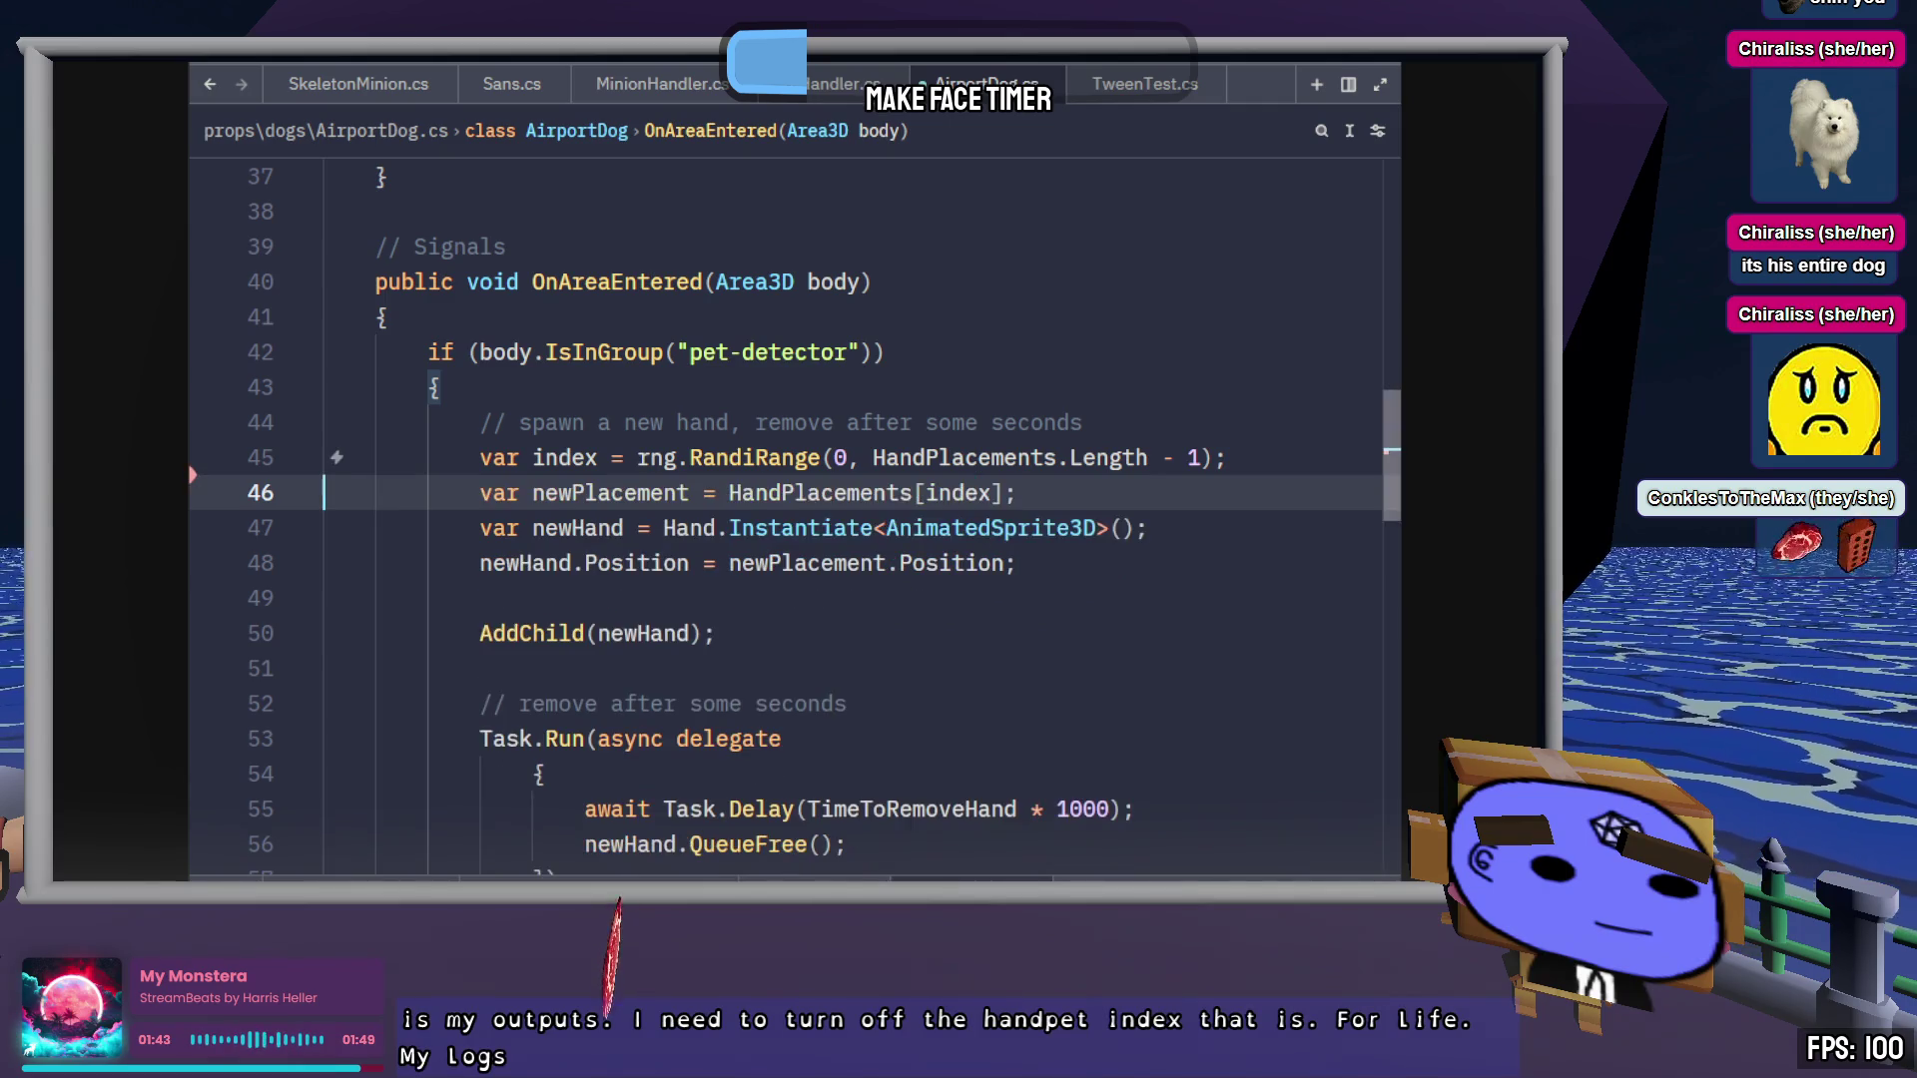
Delete the pet area entered and pet area exited debug prints
scroll(980, 605, down, 4)
click(1246, 523)
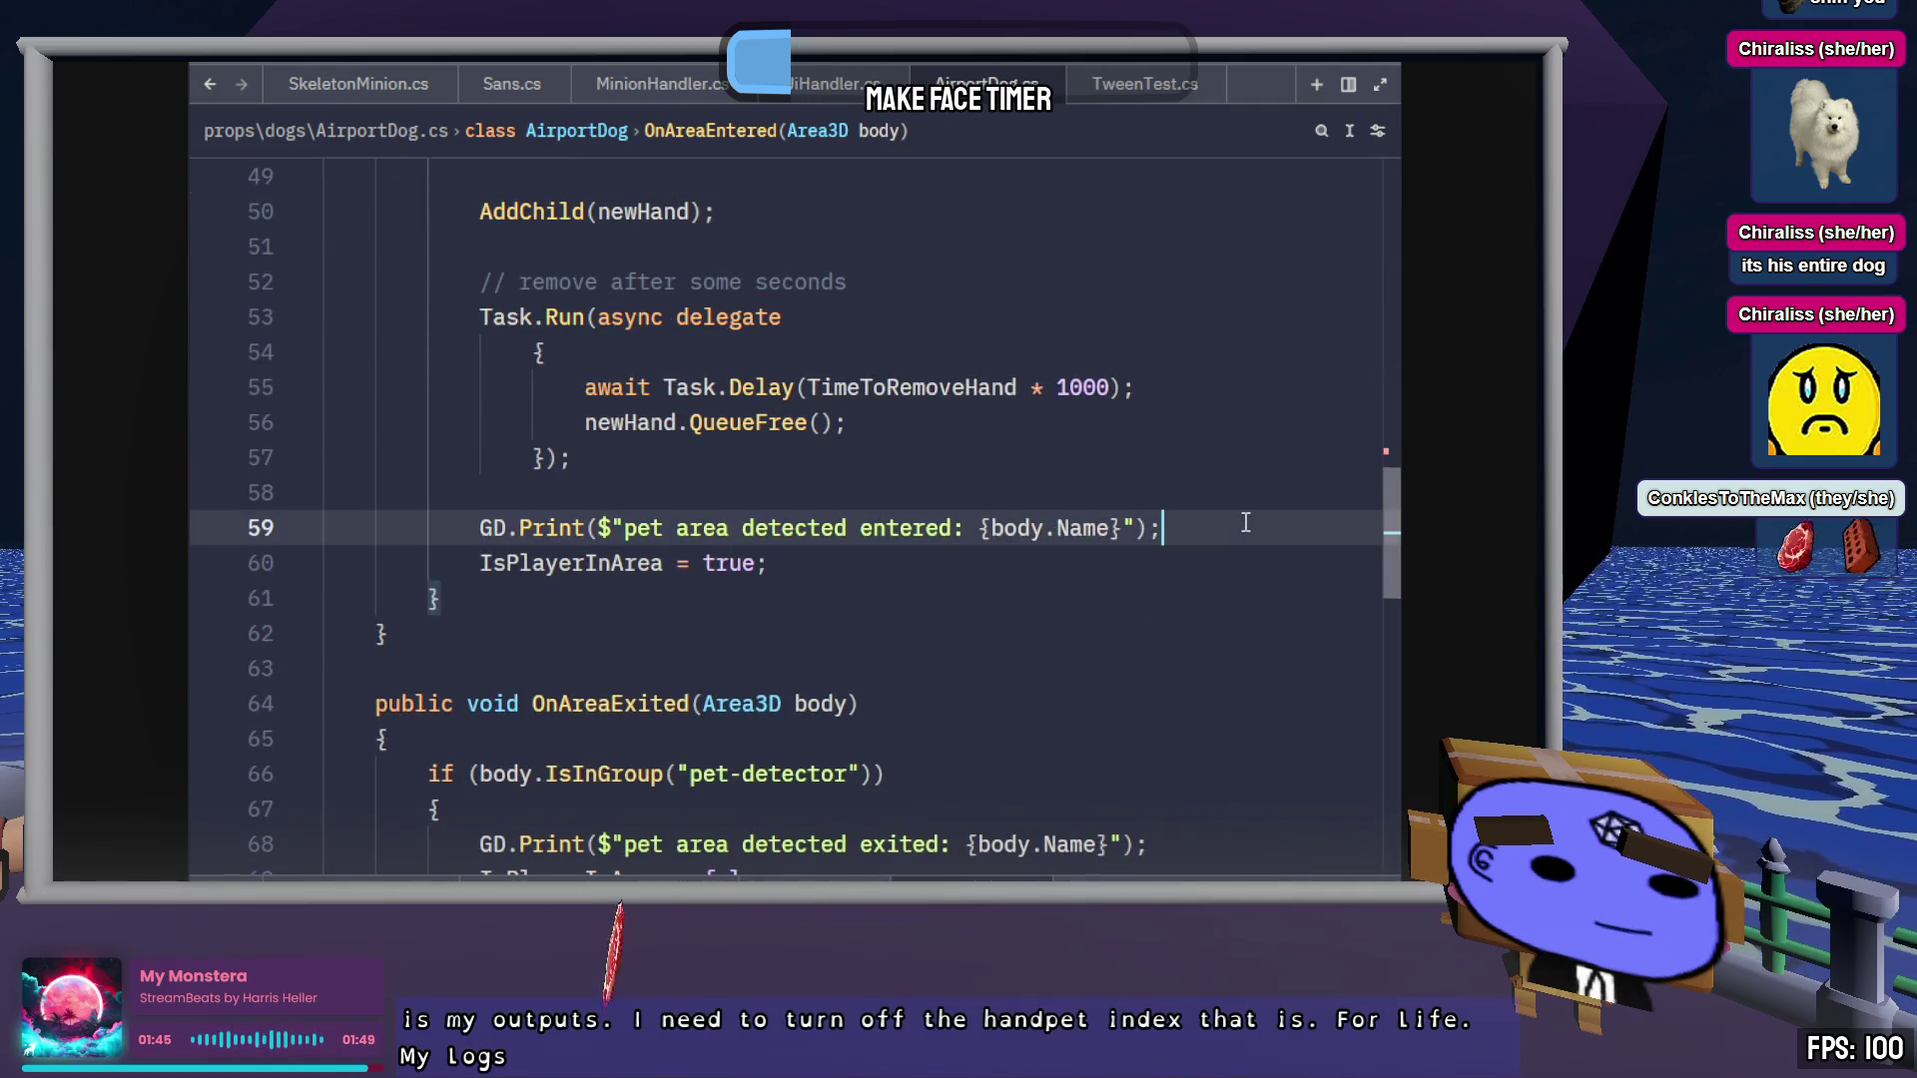
key(ctrl+shift+k)
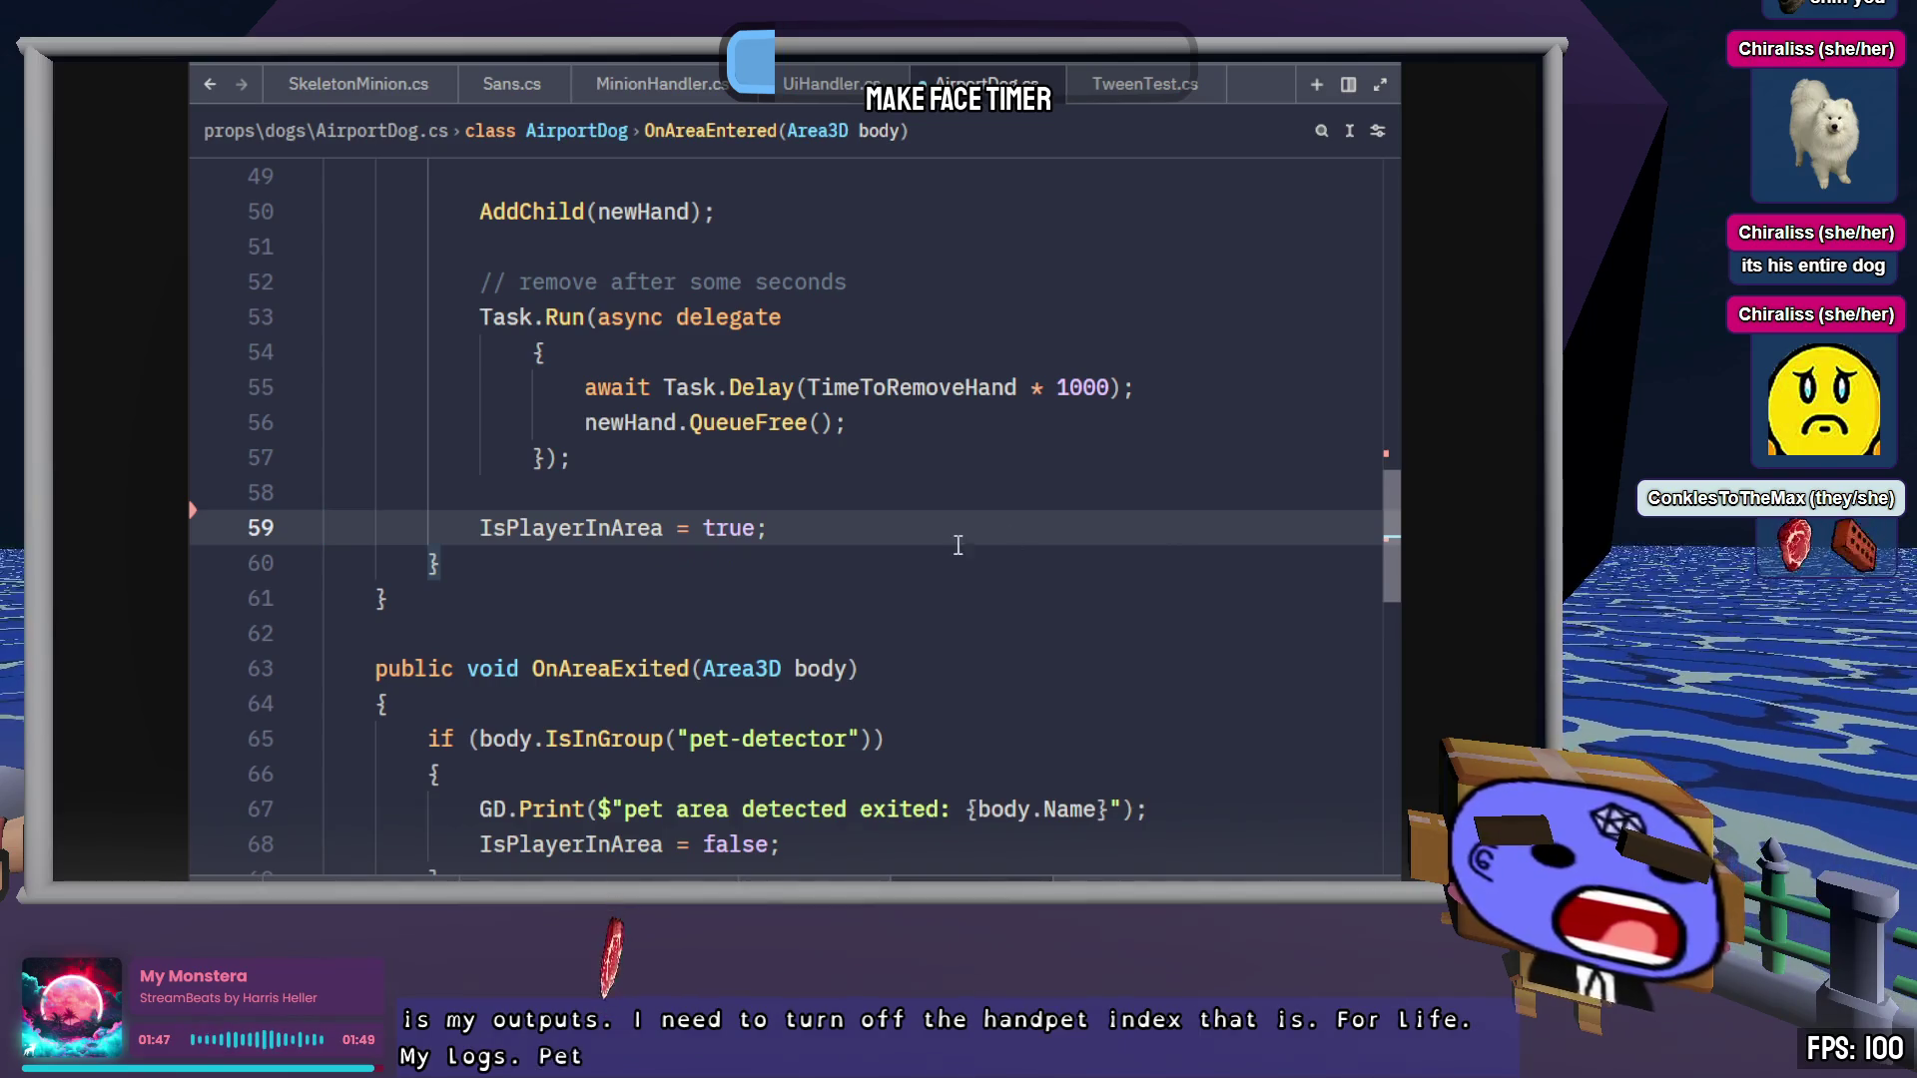
scroll(958, 545, down, 2)
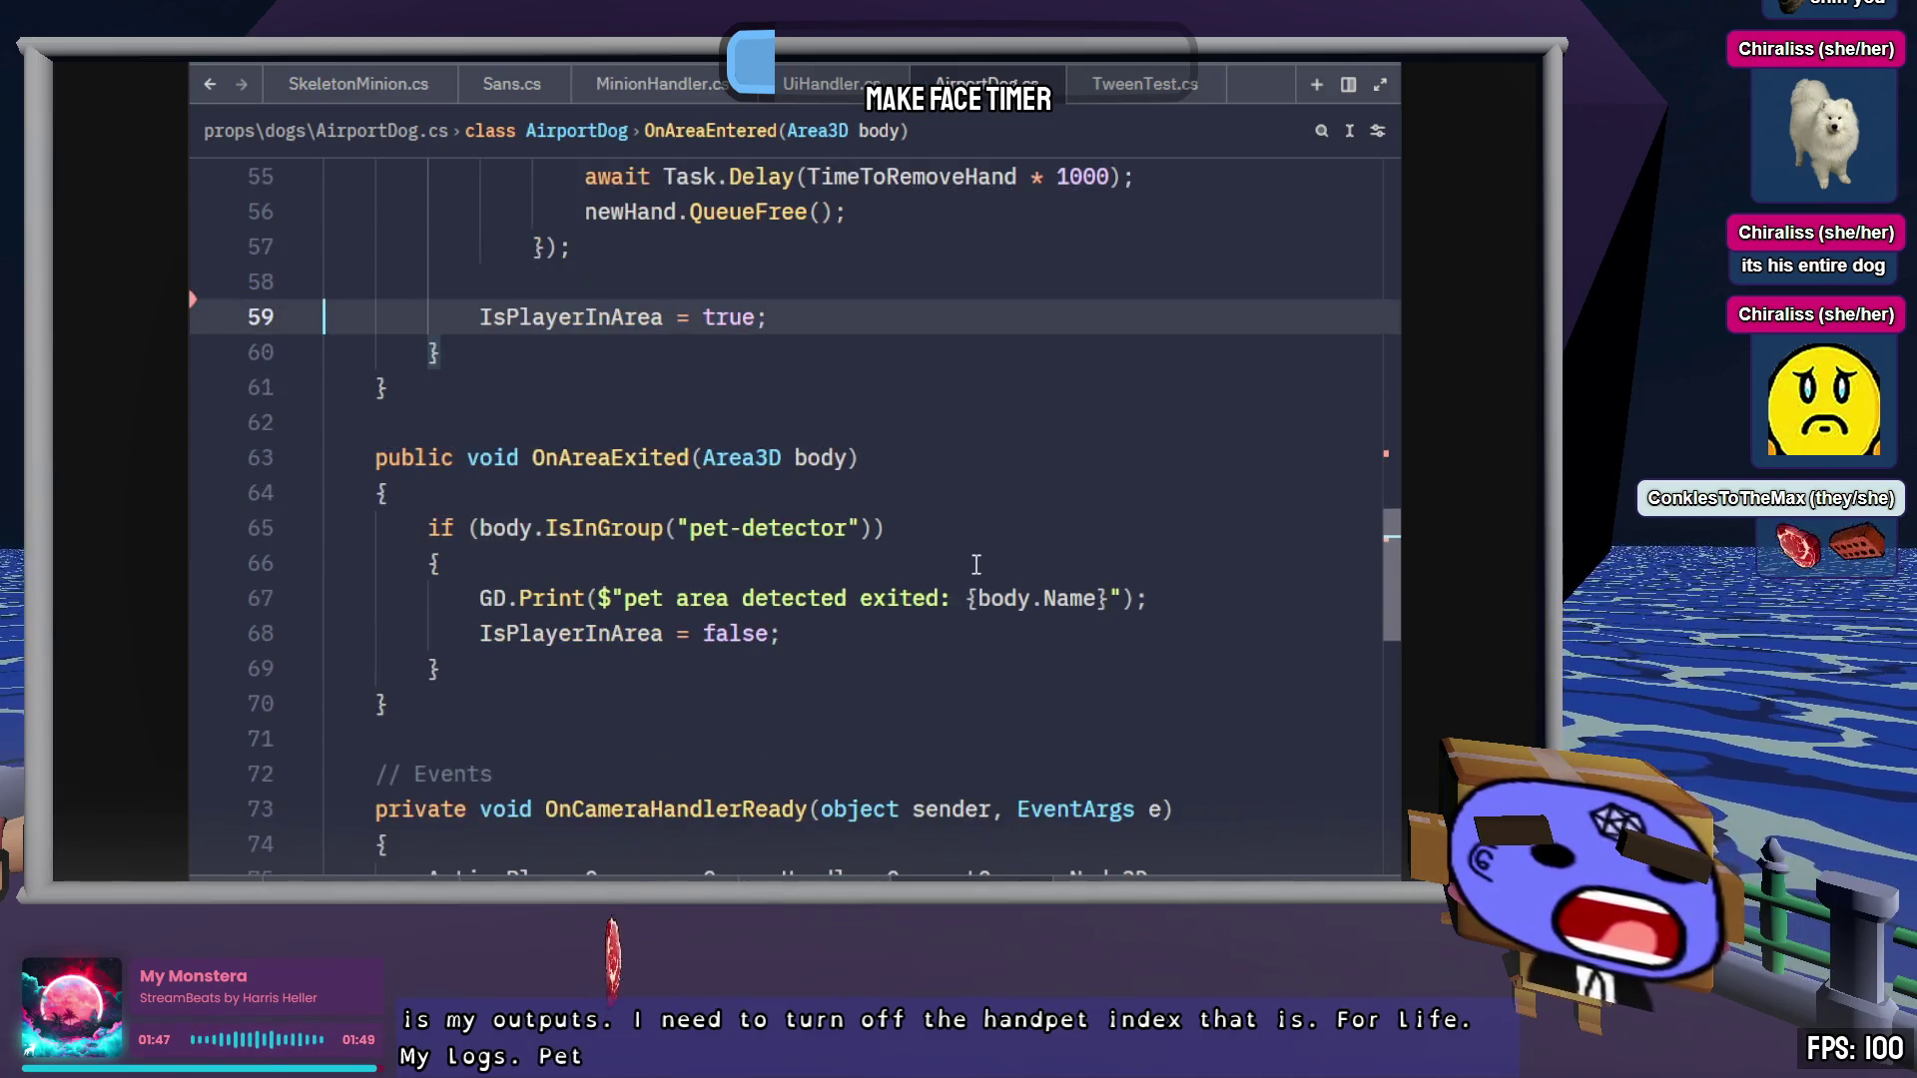
click(1167, 598)
key(ctrl+shift+k)
Delete the GD.Print lines in OnCameraChange and OnPlayerCameraChange, then close AirportDog.cs
scroll(1167, 629, down, 1)
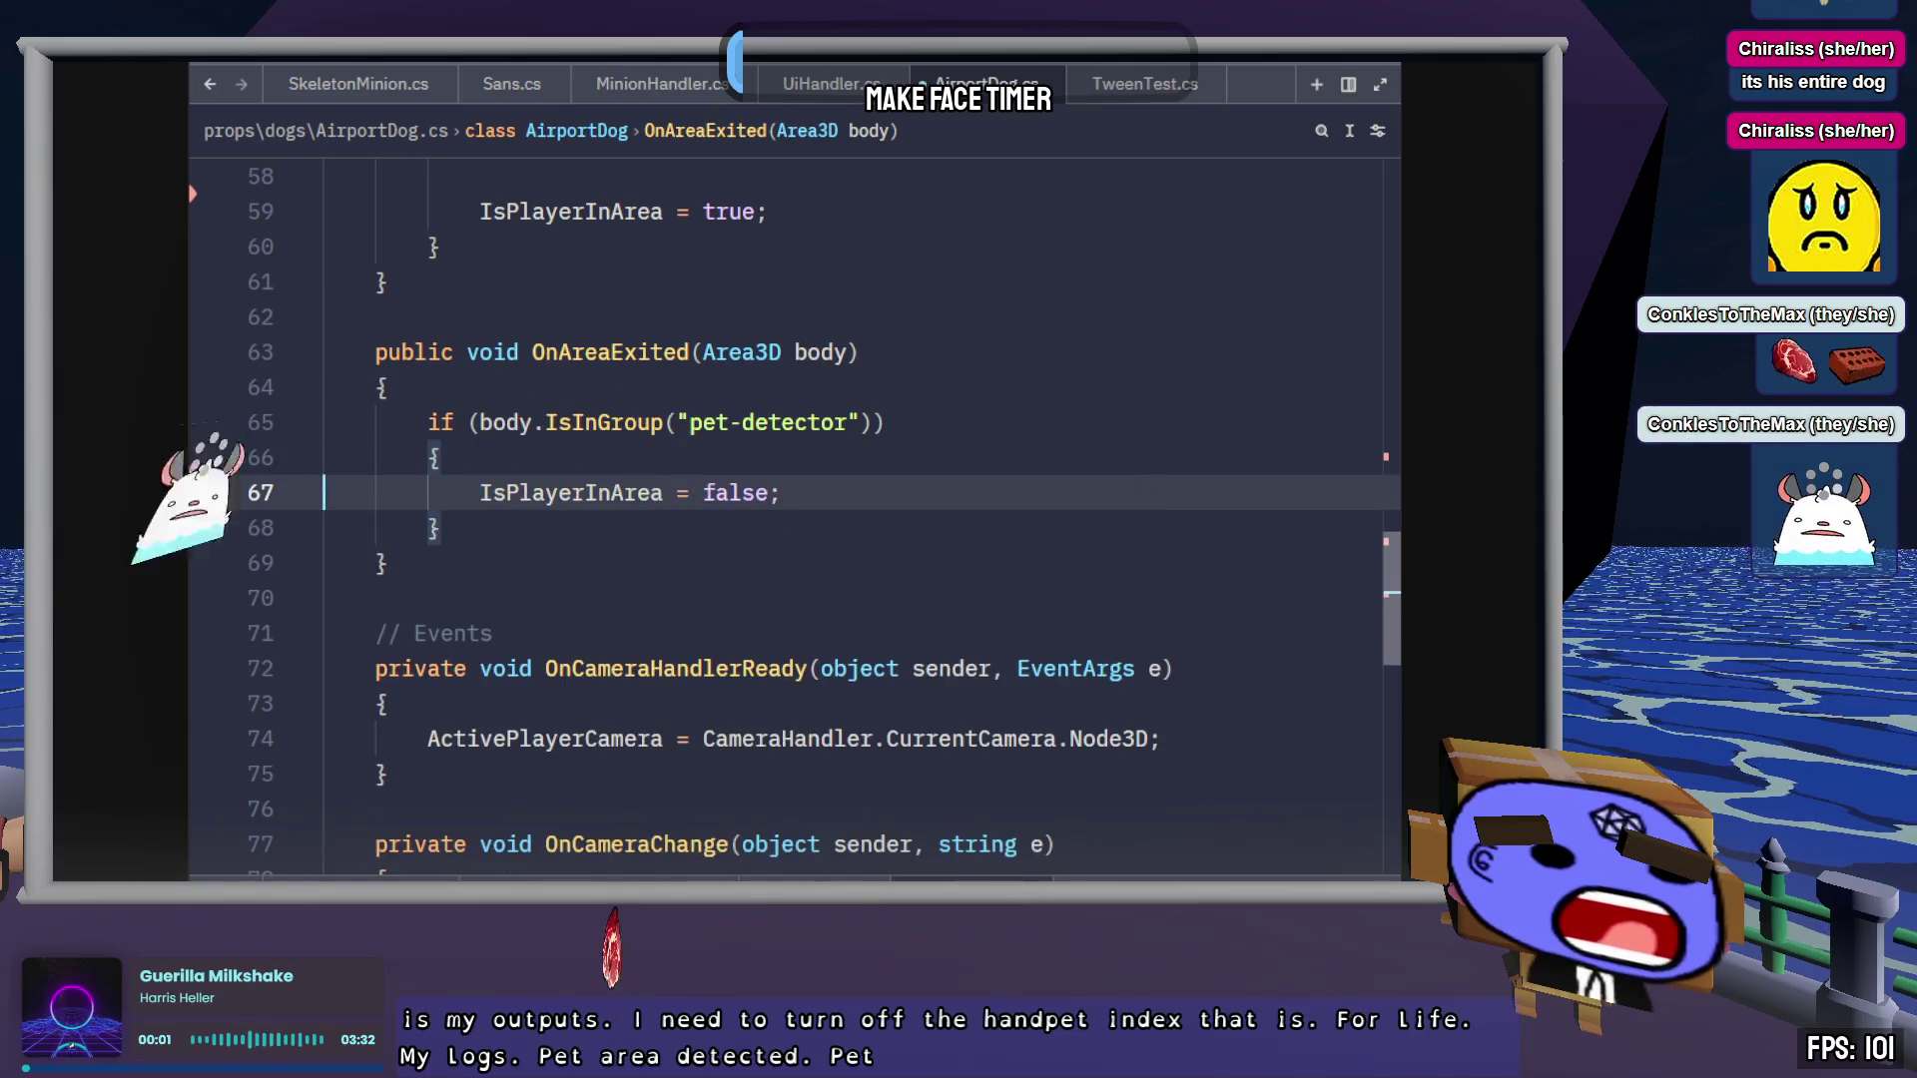
scroll(1167, 629, down, 5)
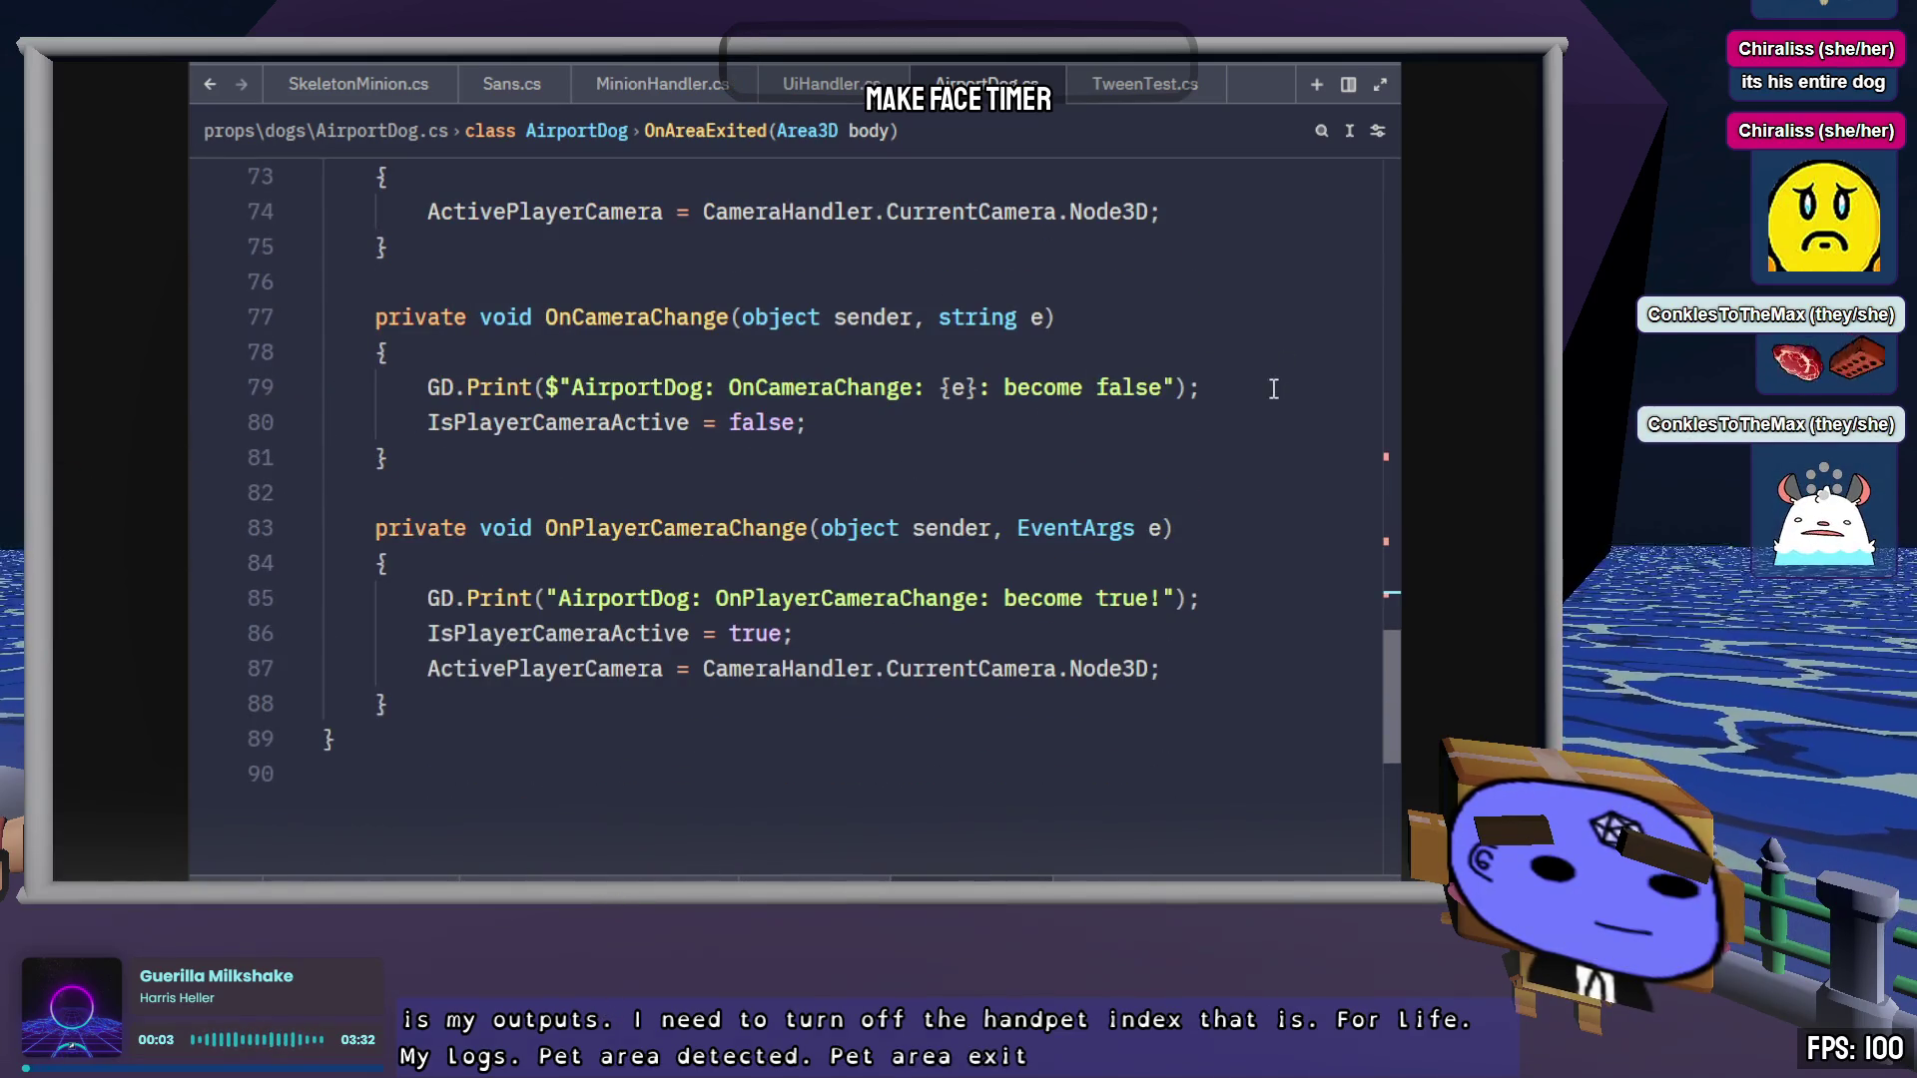
click(1274, 388)
key(ctrl+shift+k)
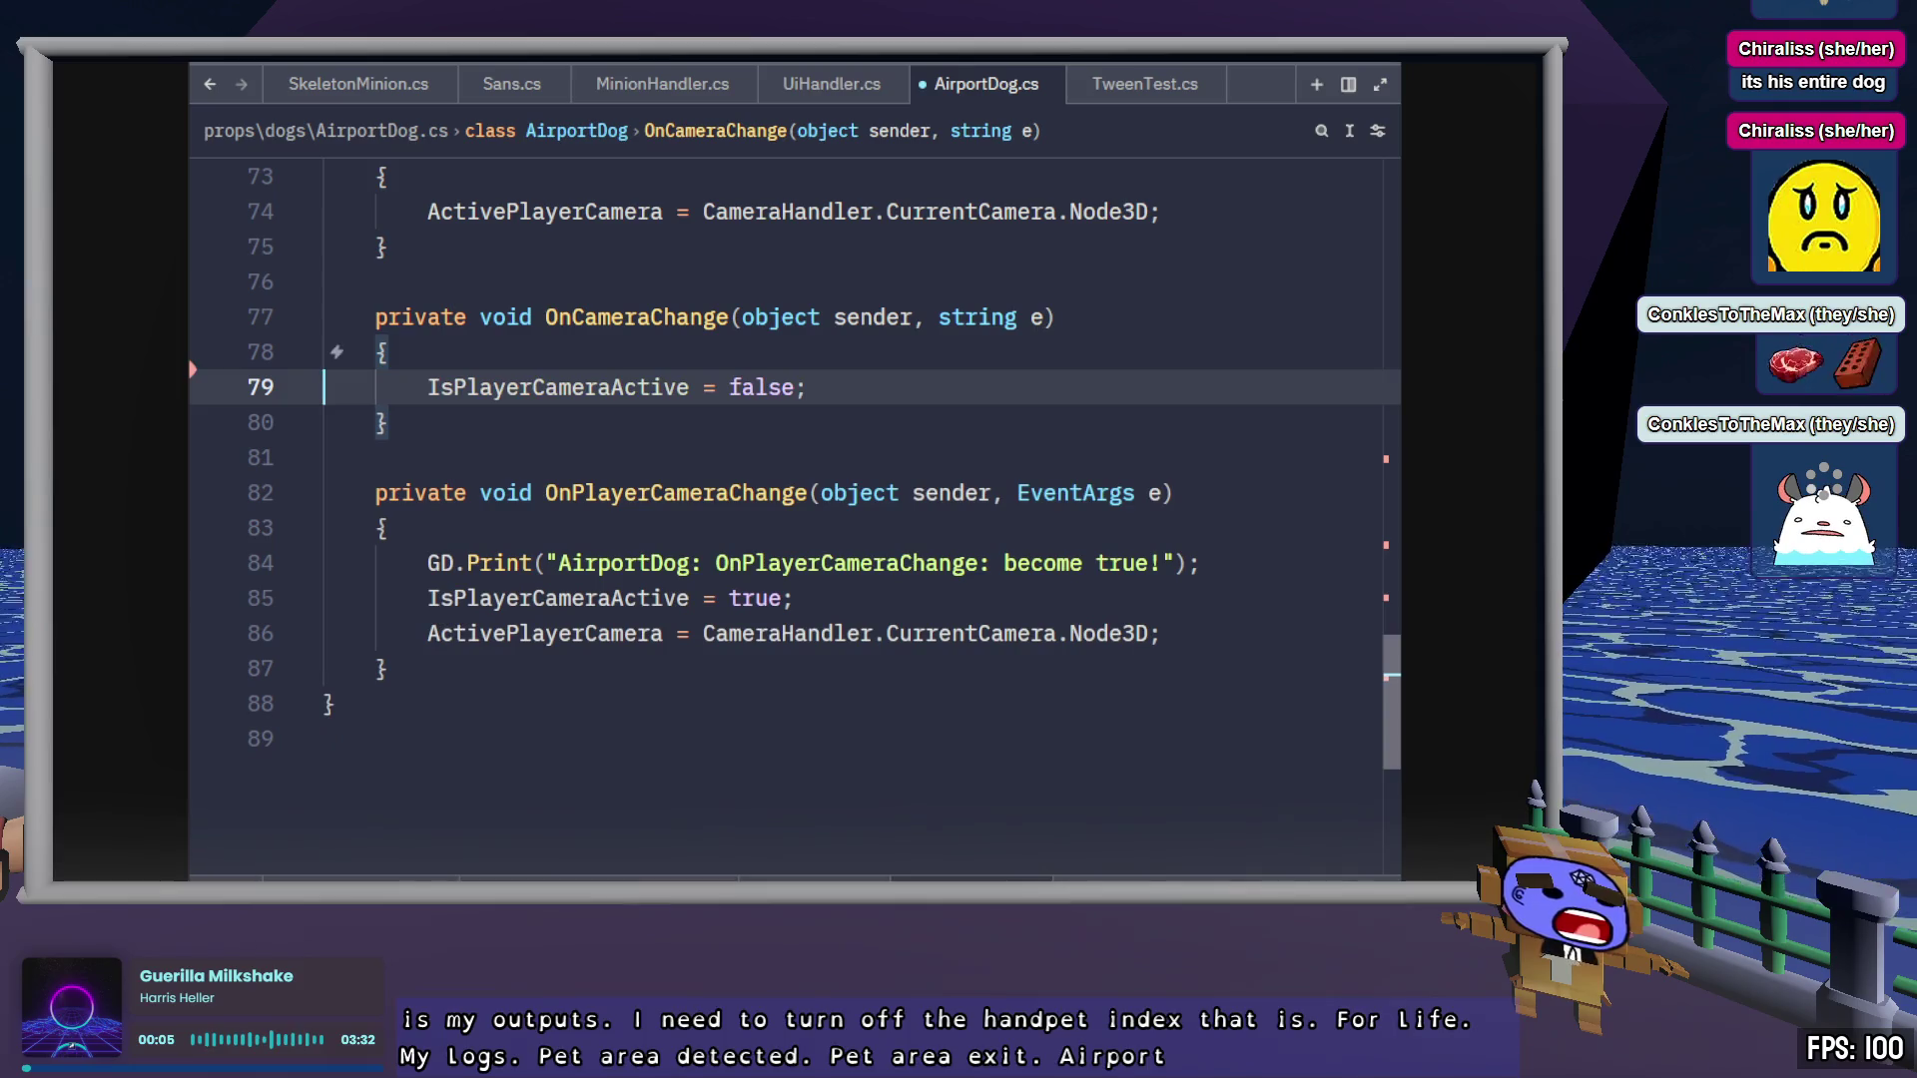
click(1202, 562)
key(ctrl+shift+k)
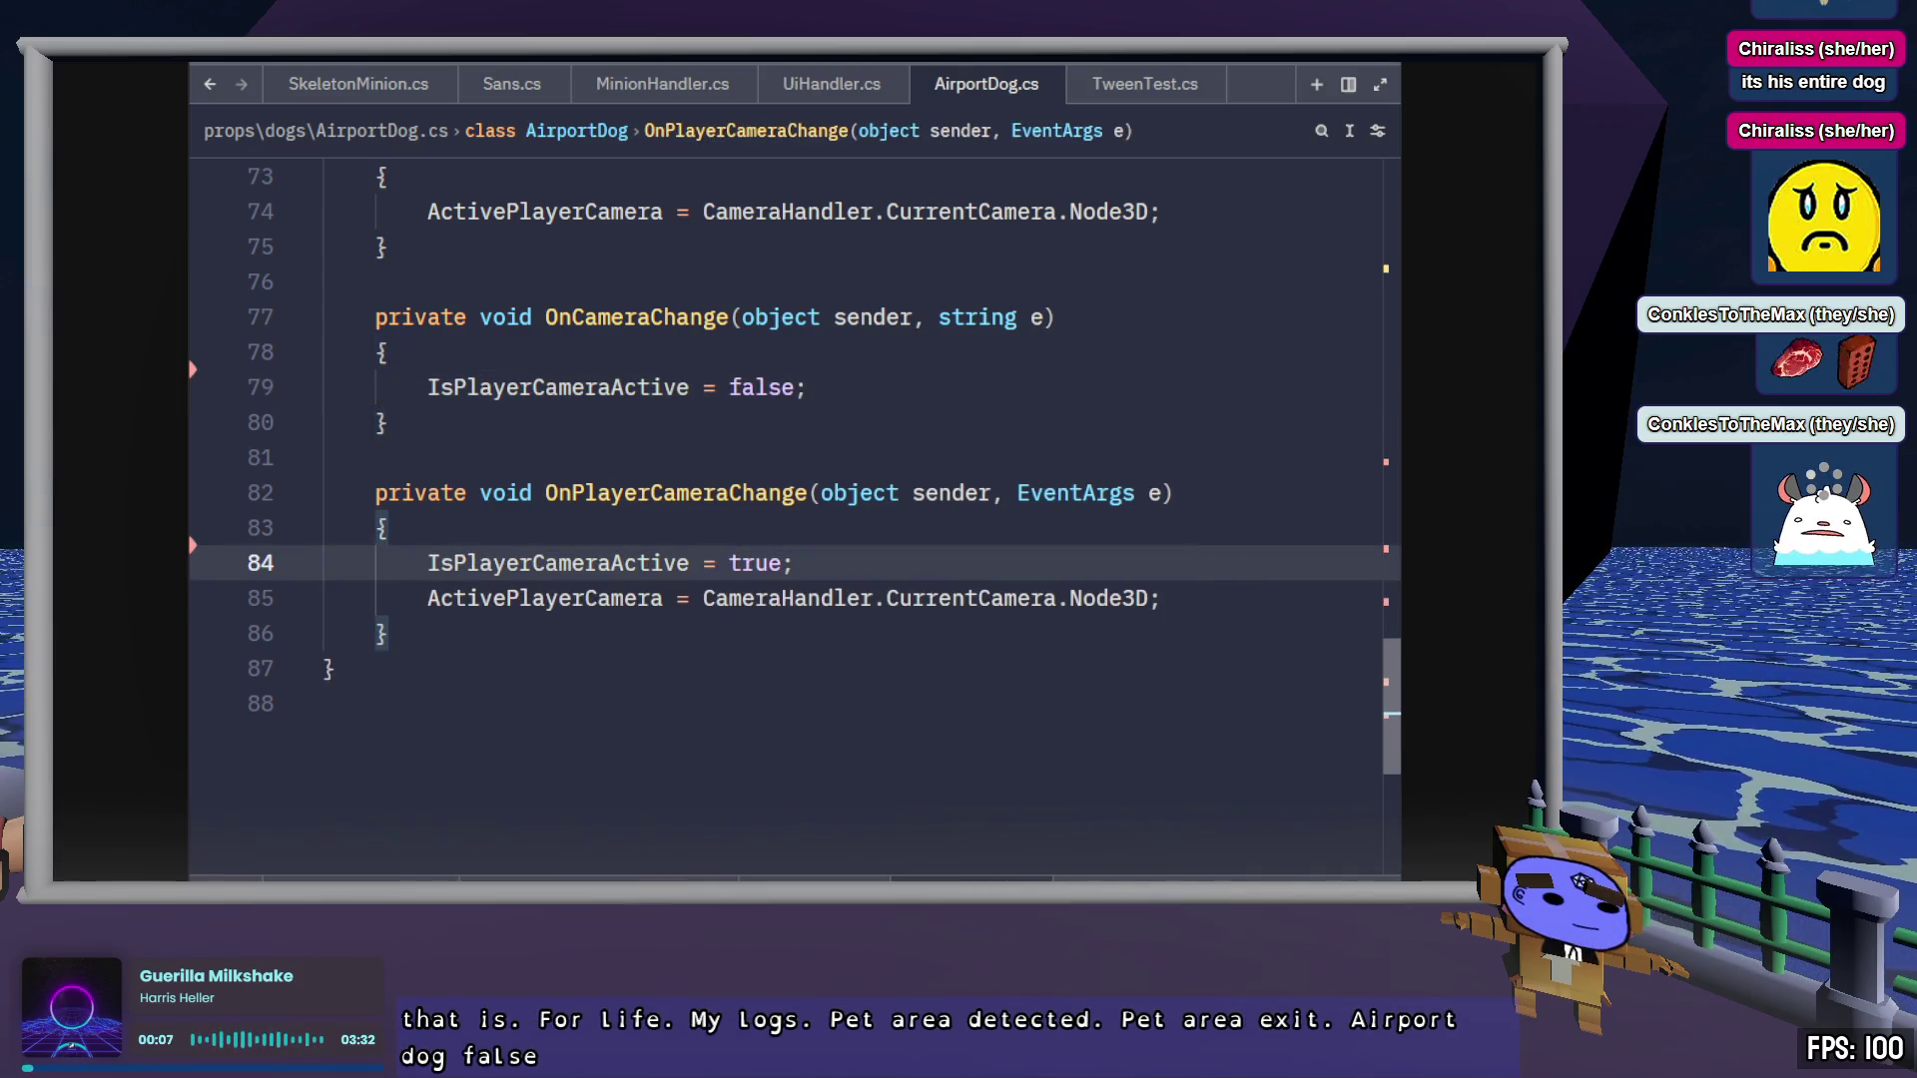
middle_click(972, 95)
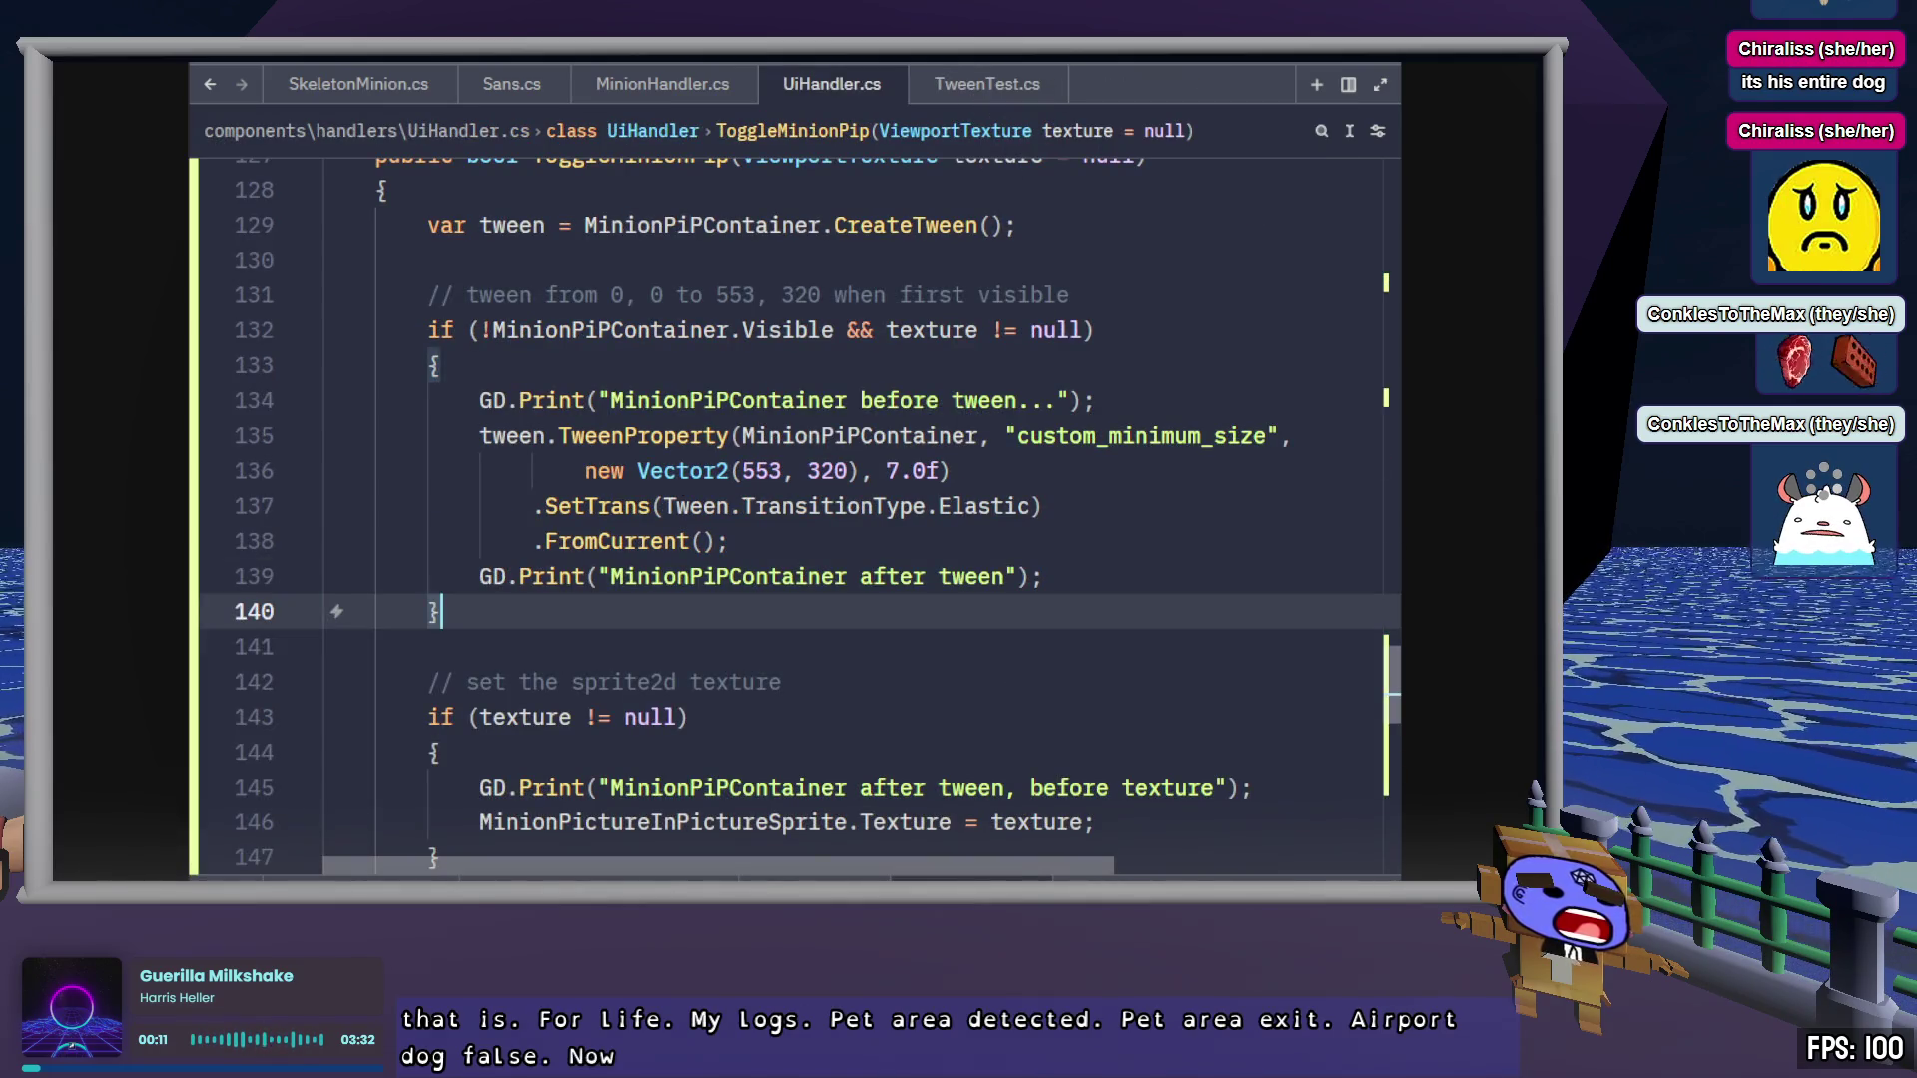
key(alt+Tab)
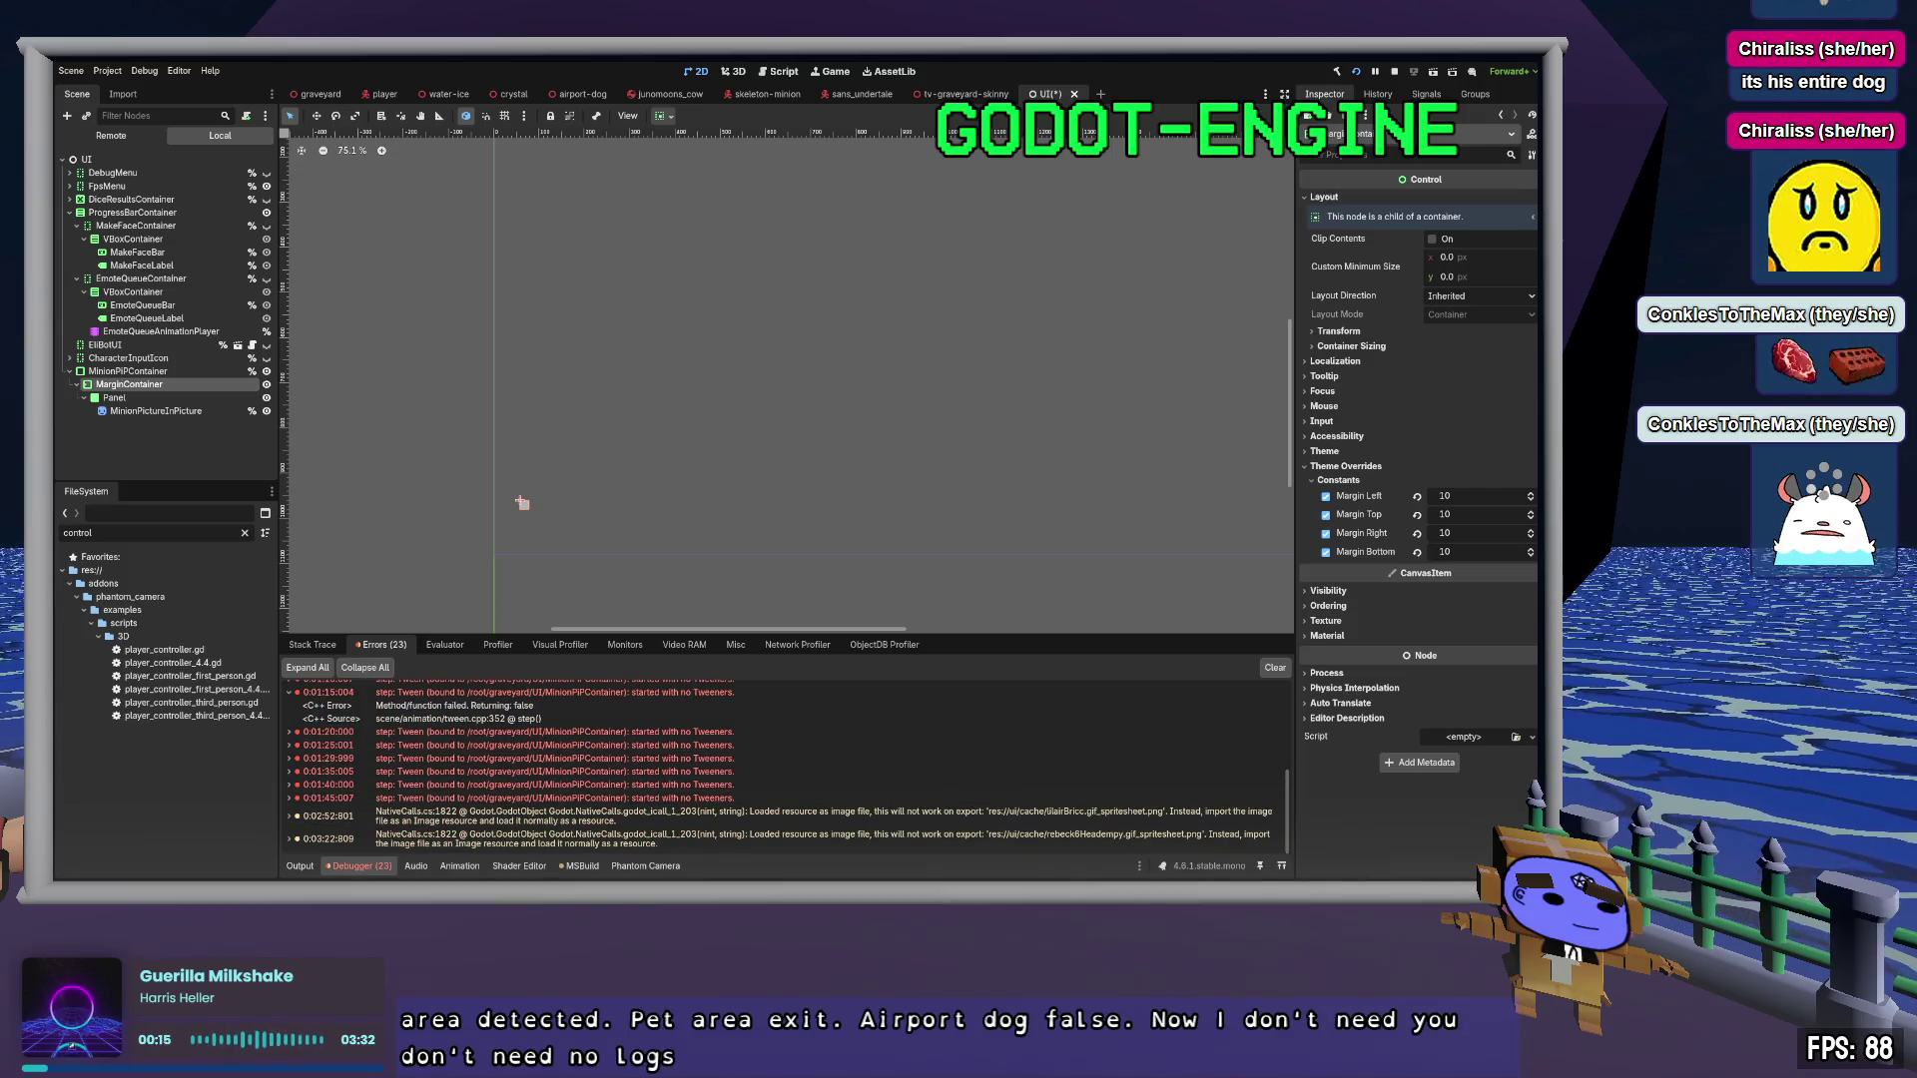
In Debugger > Errors, expand the latest MinionPIPContainer tween error and inspect its method-failed line
click(300, 866)
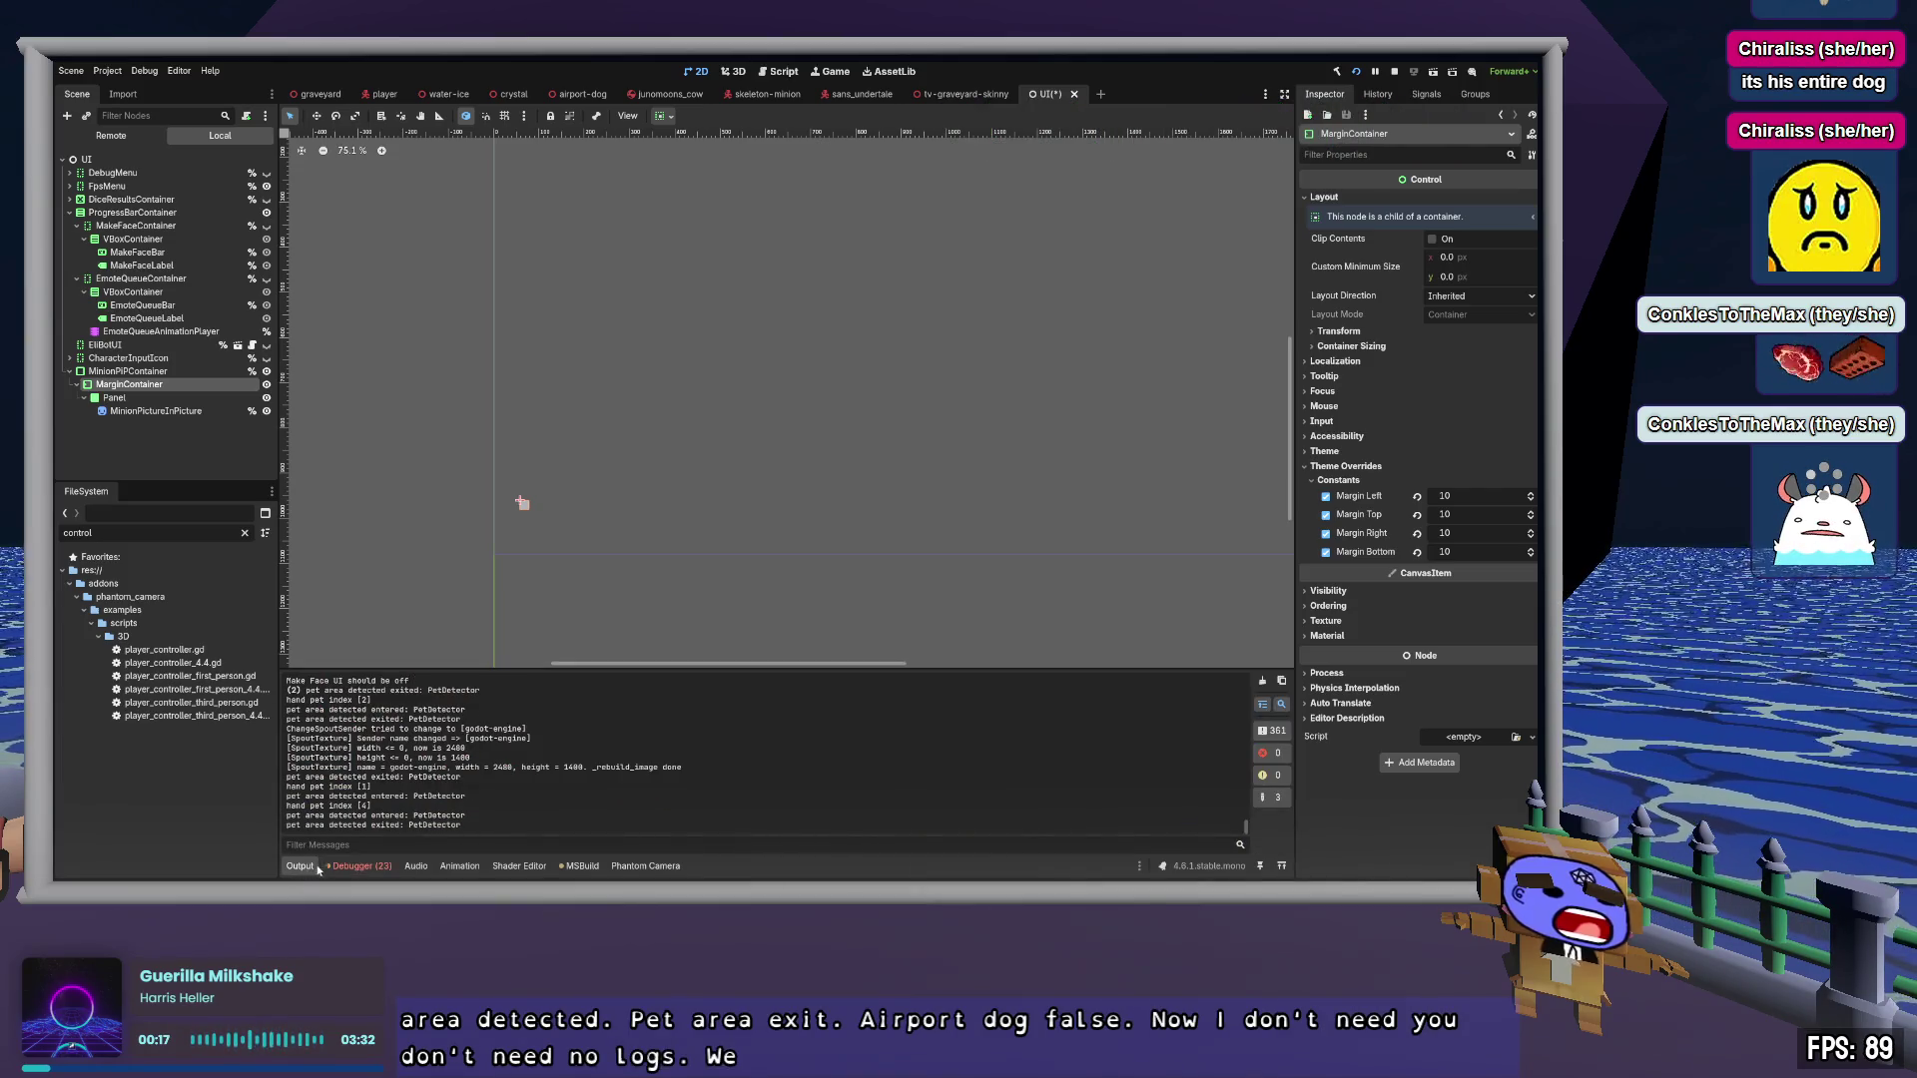
click(385, 868)
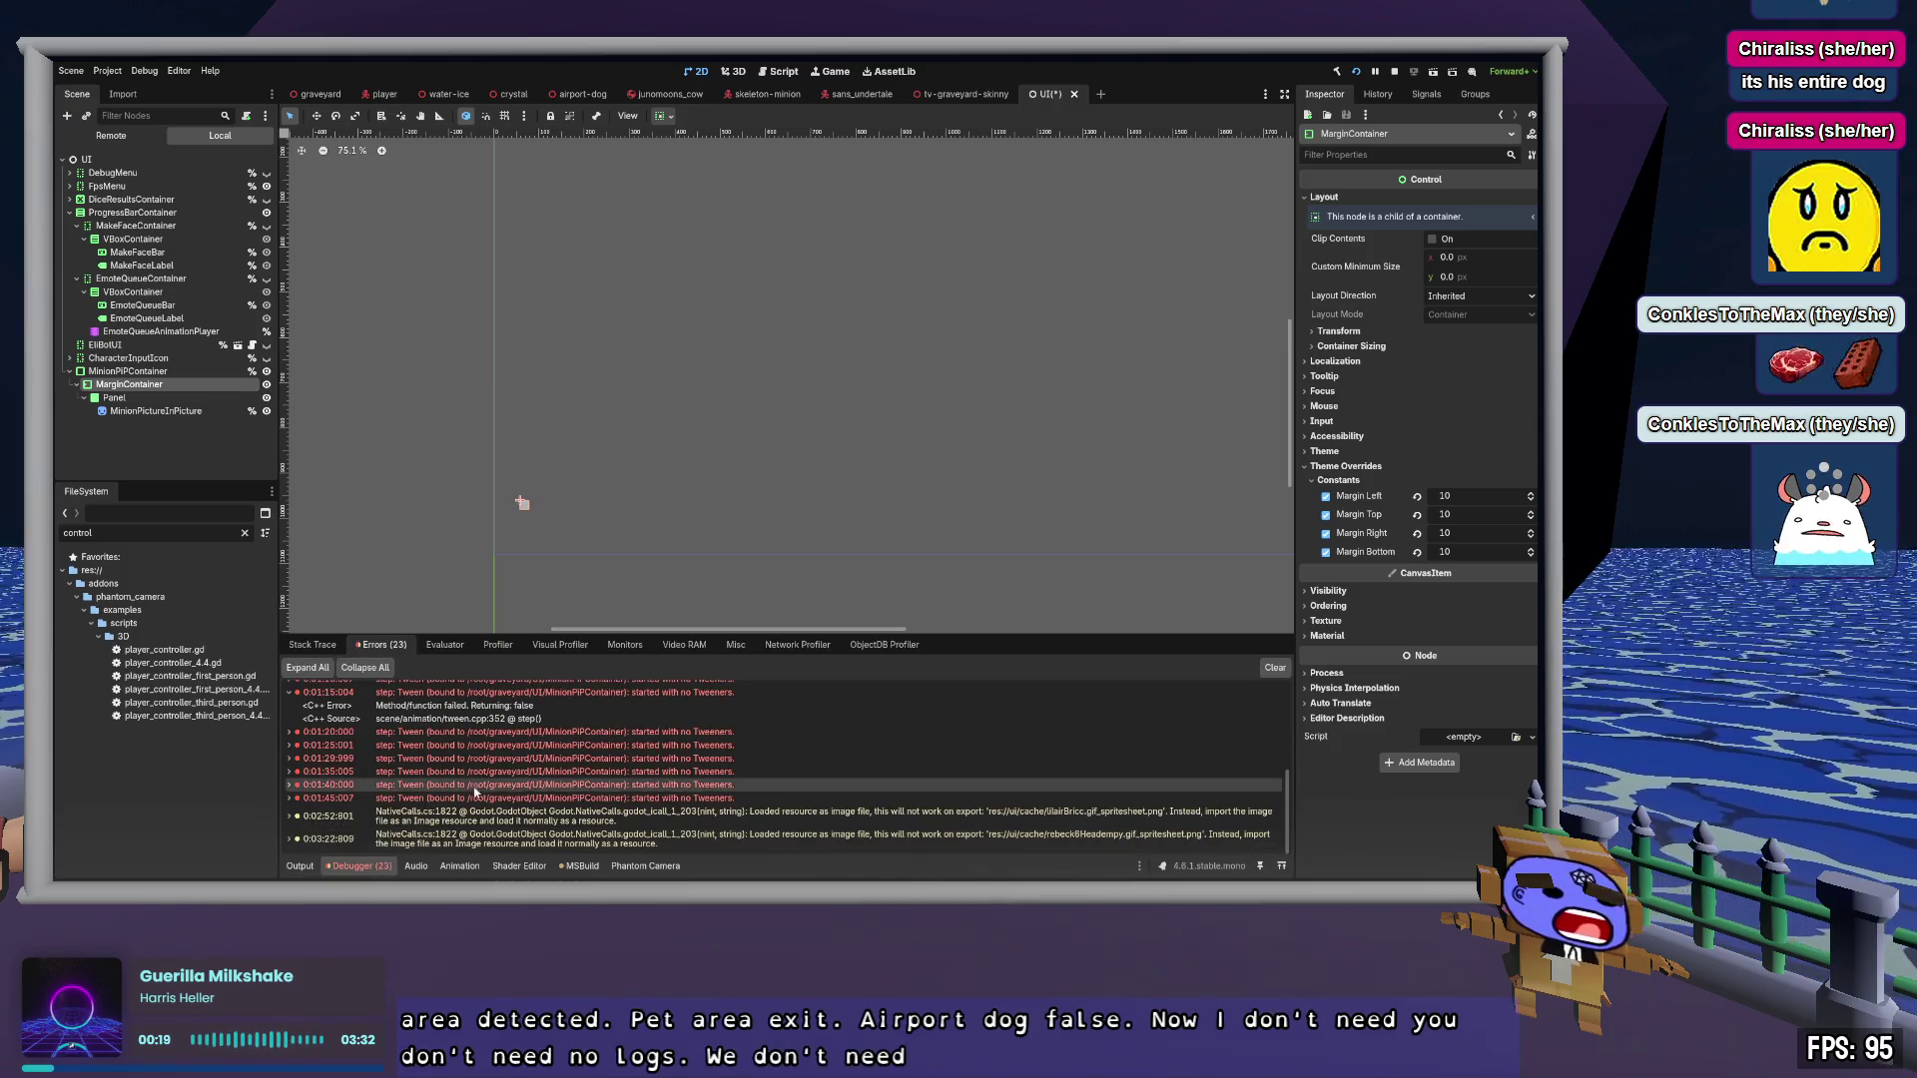
click(290, 799)
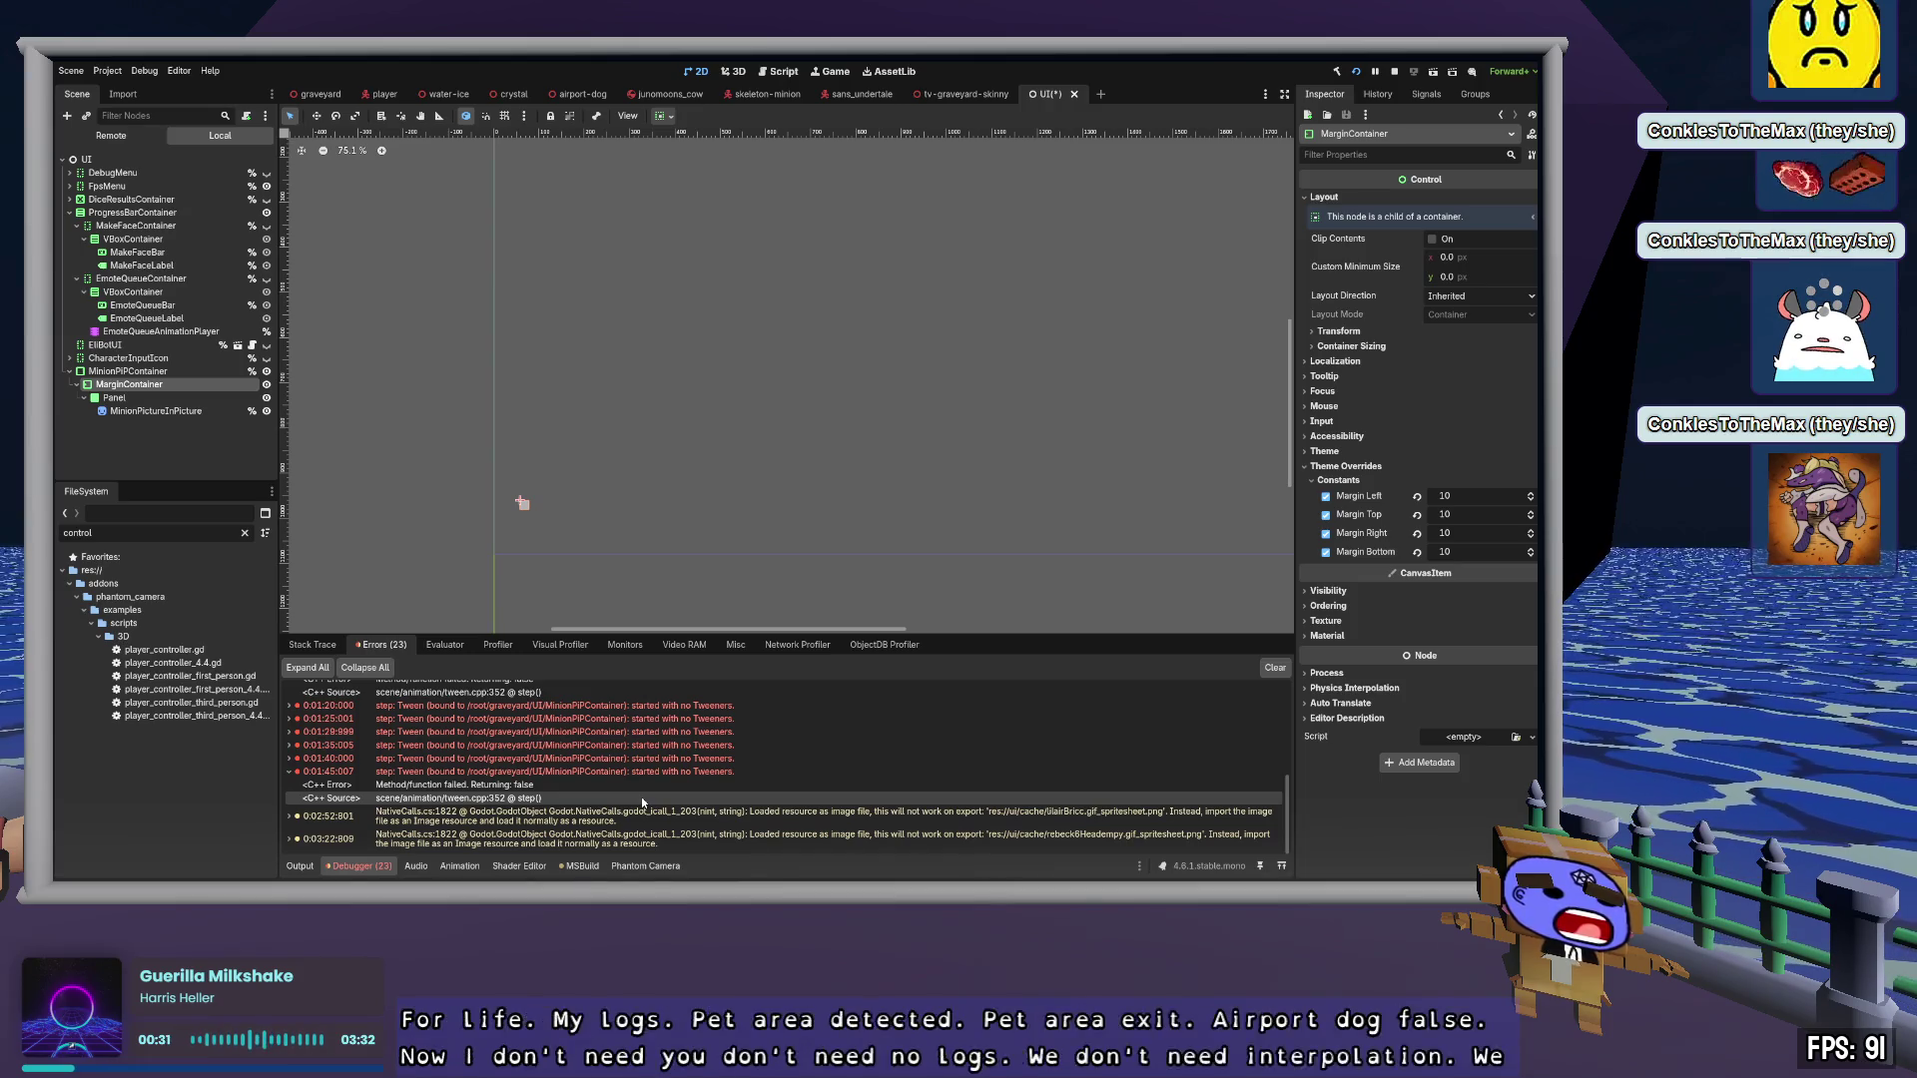
click(543, 784)
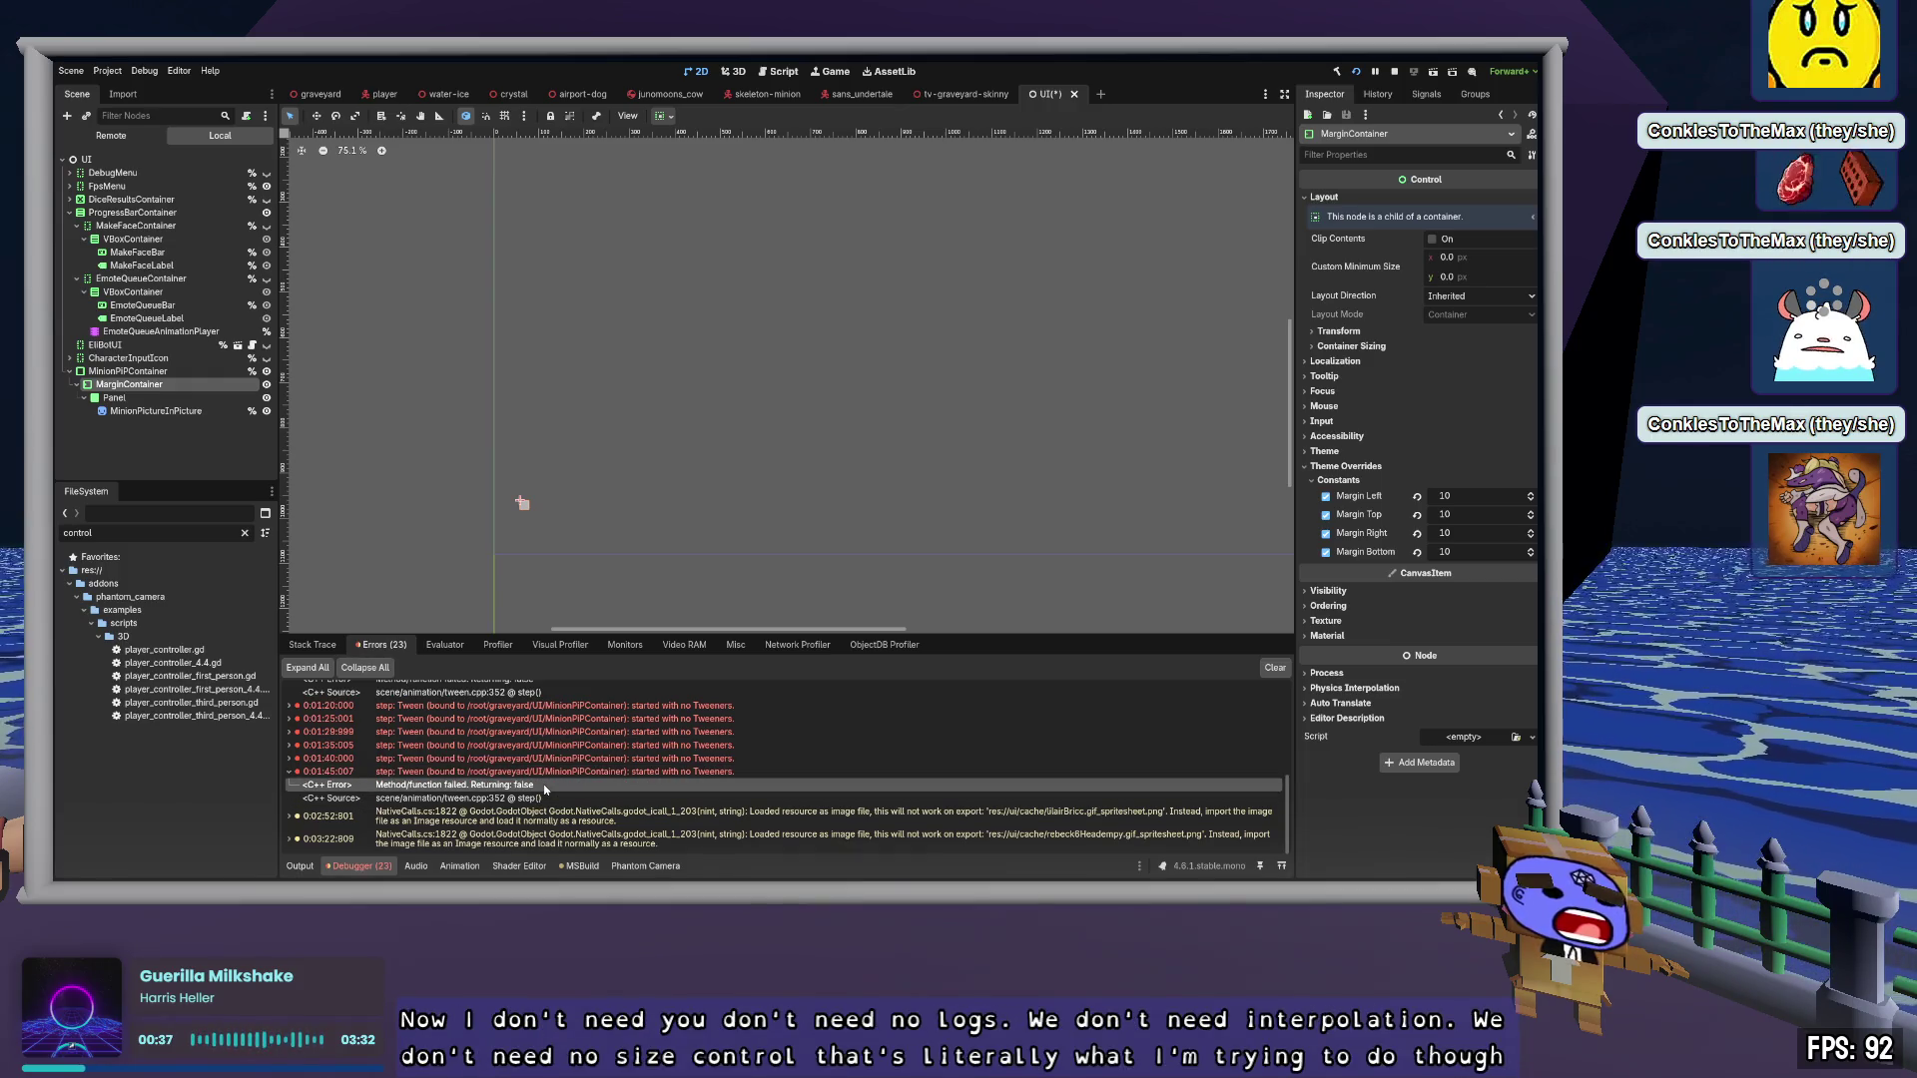
key(alt+Tab)
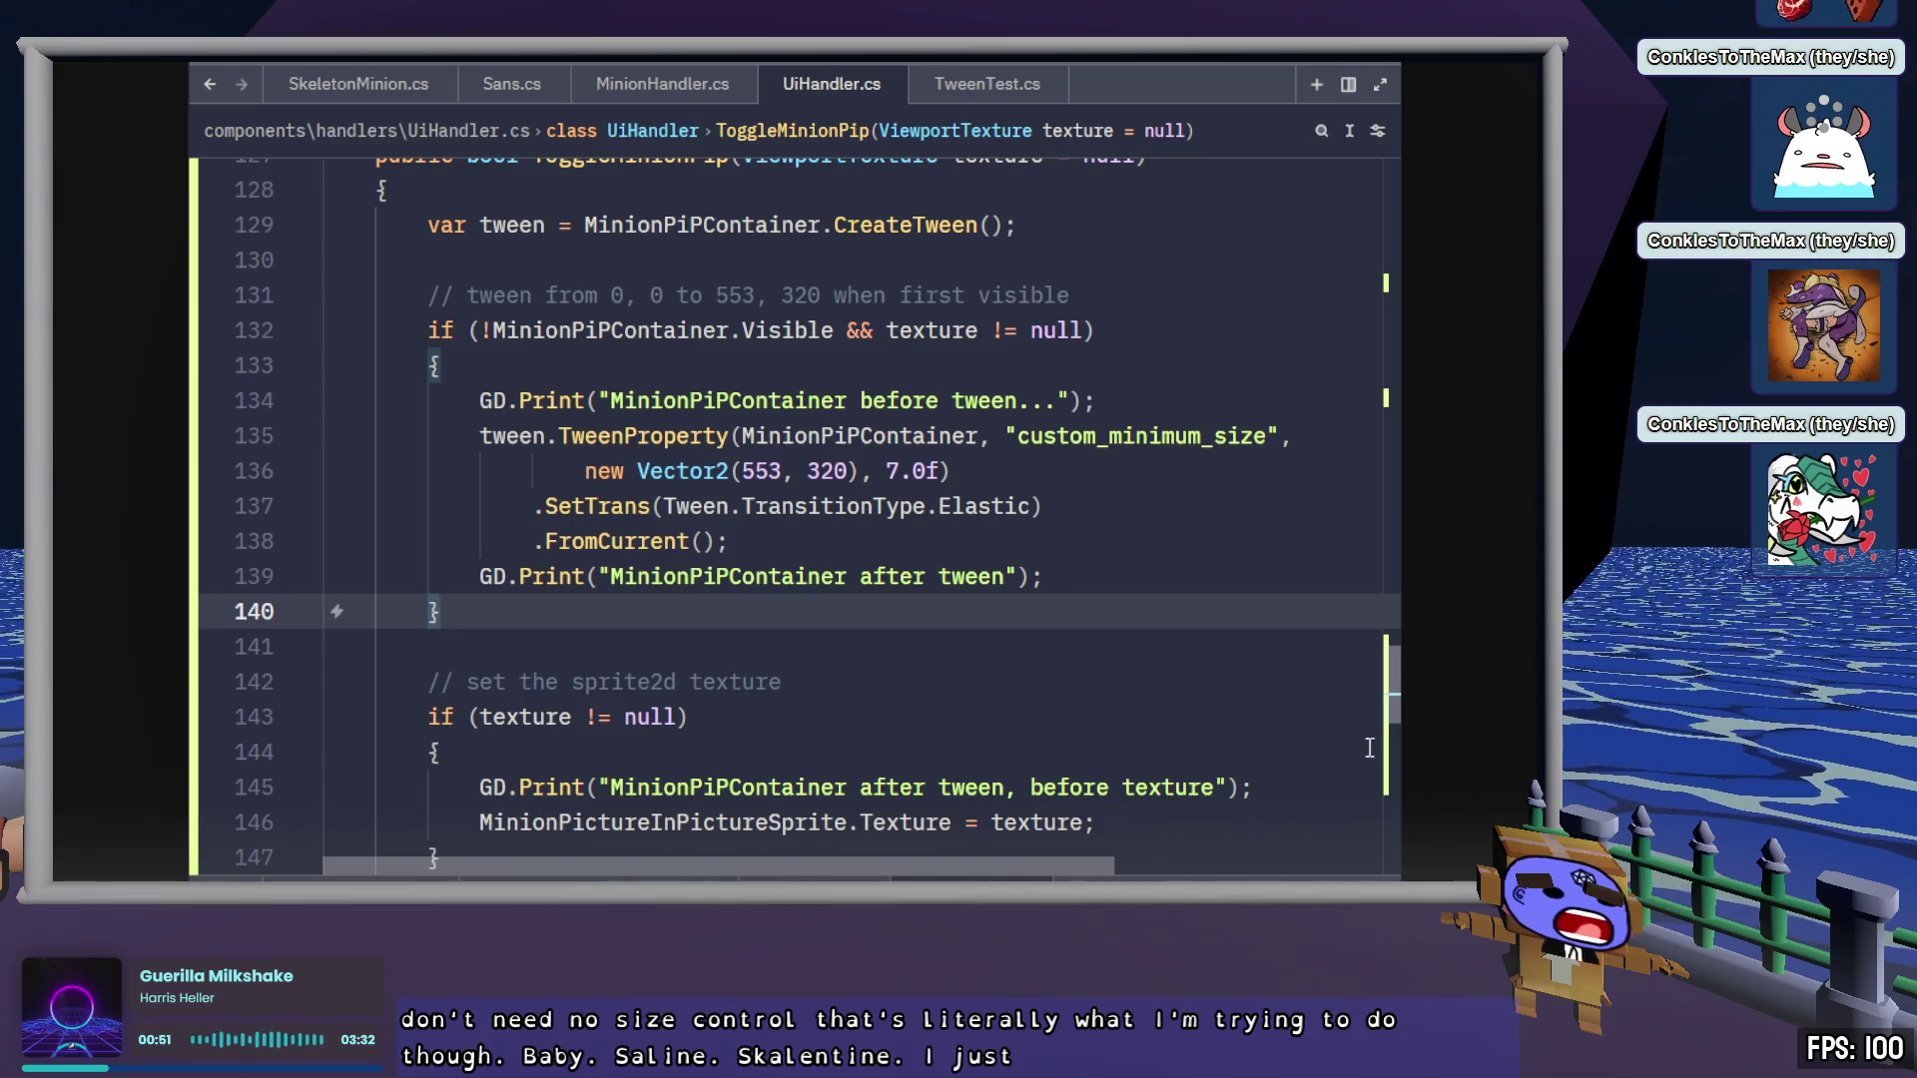
Check the after-tween log line 139 in UiHandler.cs's ToggleMinionPip code
click(1092, 574)
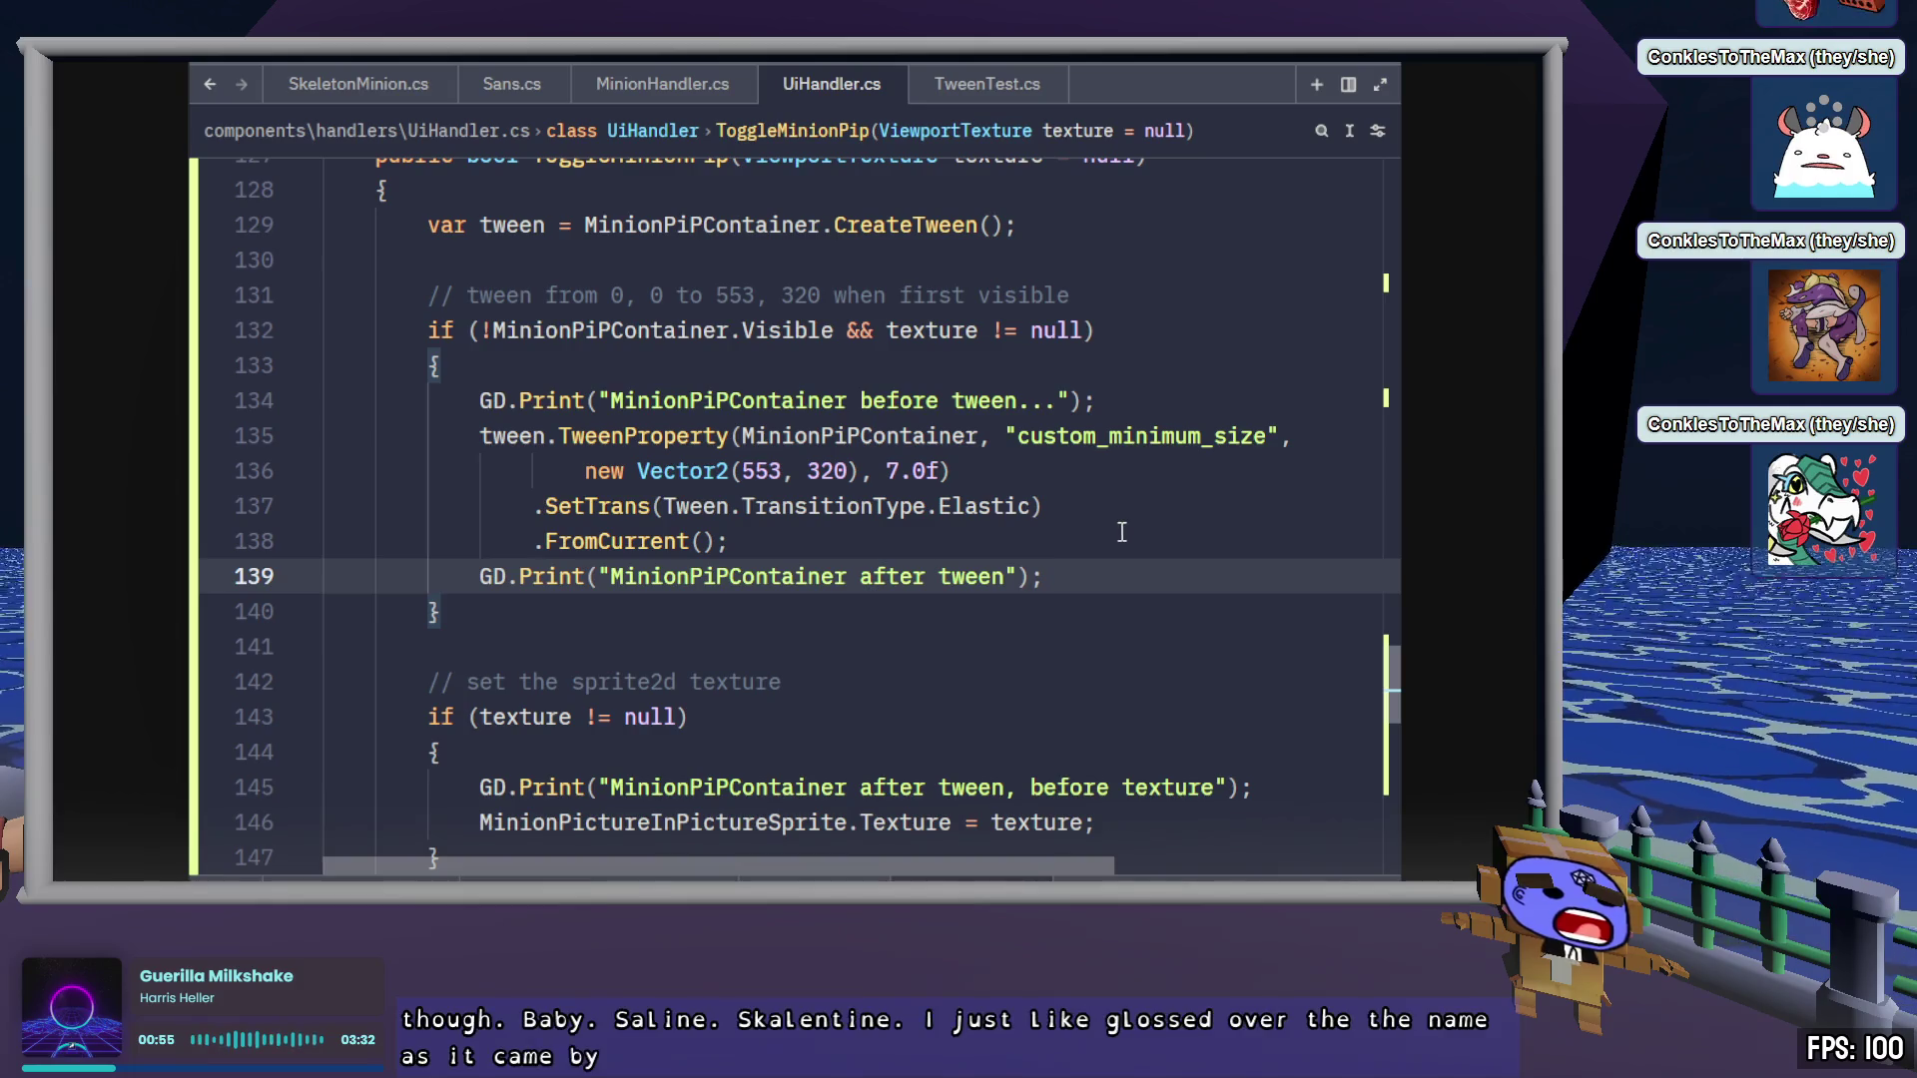
key(alt+Tab)
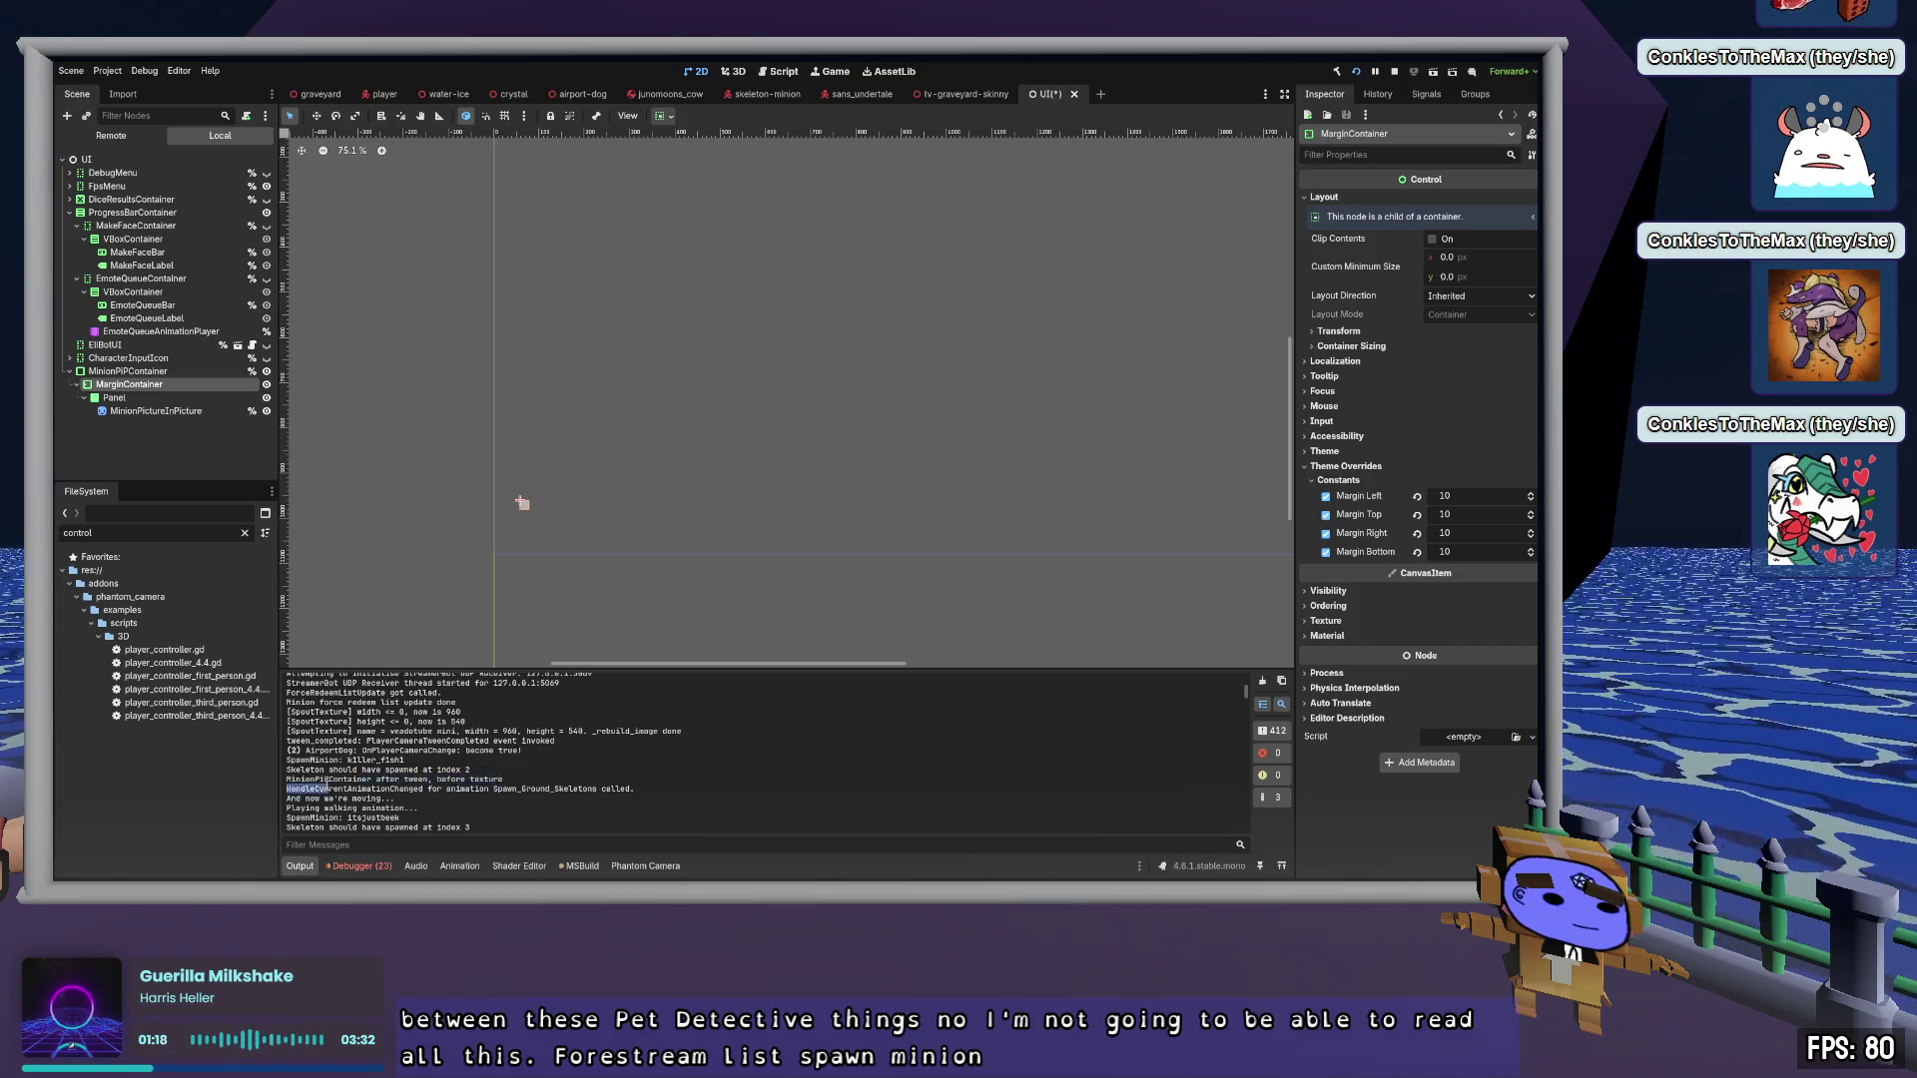
Filter Godot's Output log on 'before' to list only after-tween, before-texture messages
drag(314, 788, 530, 787)
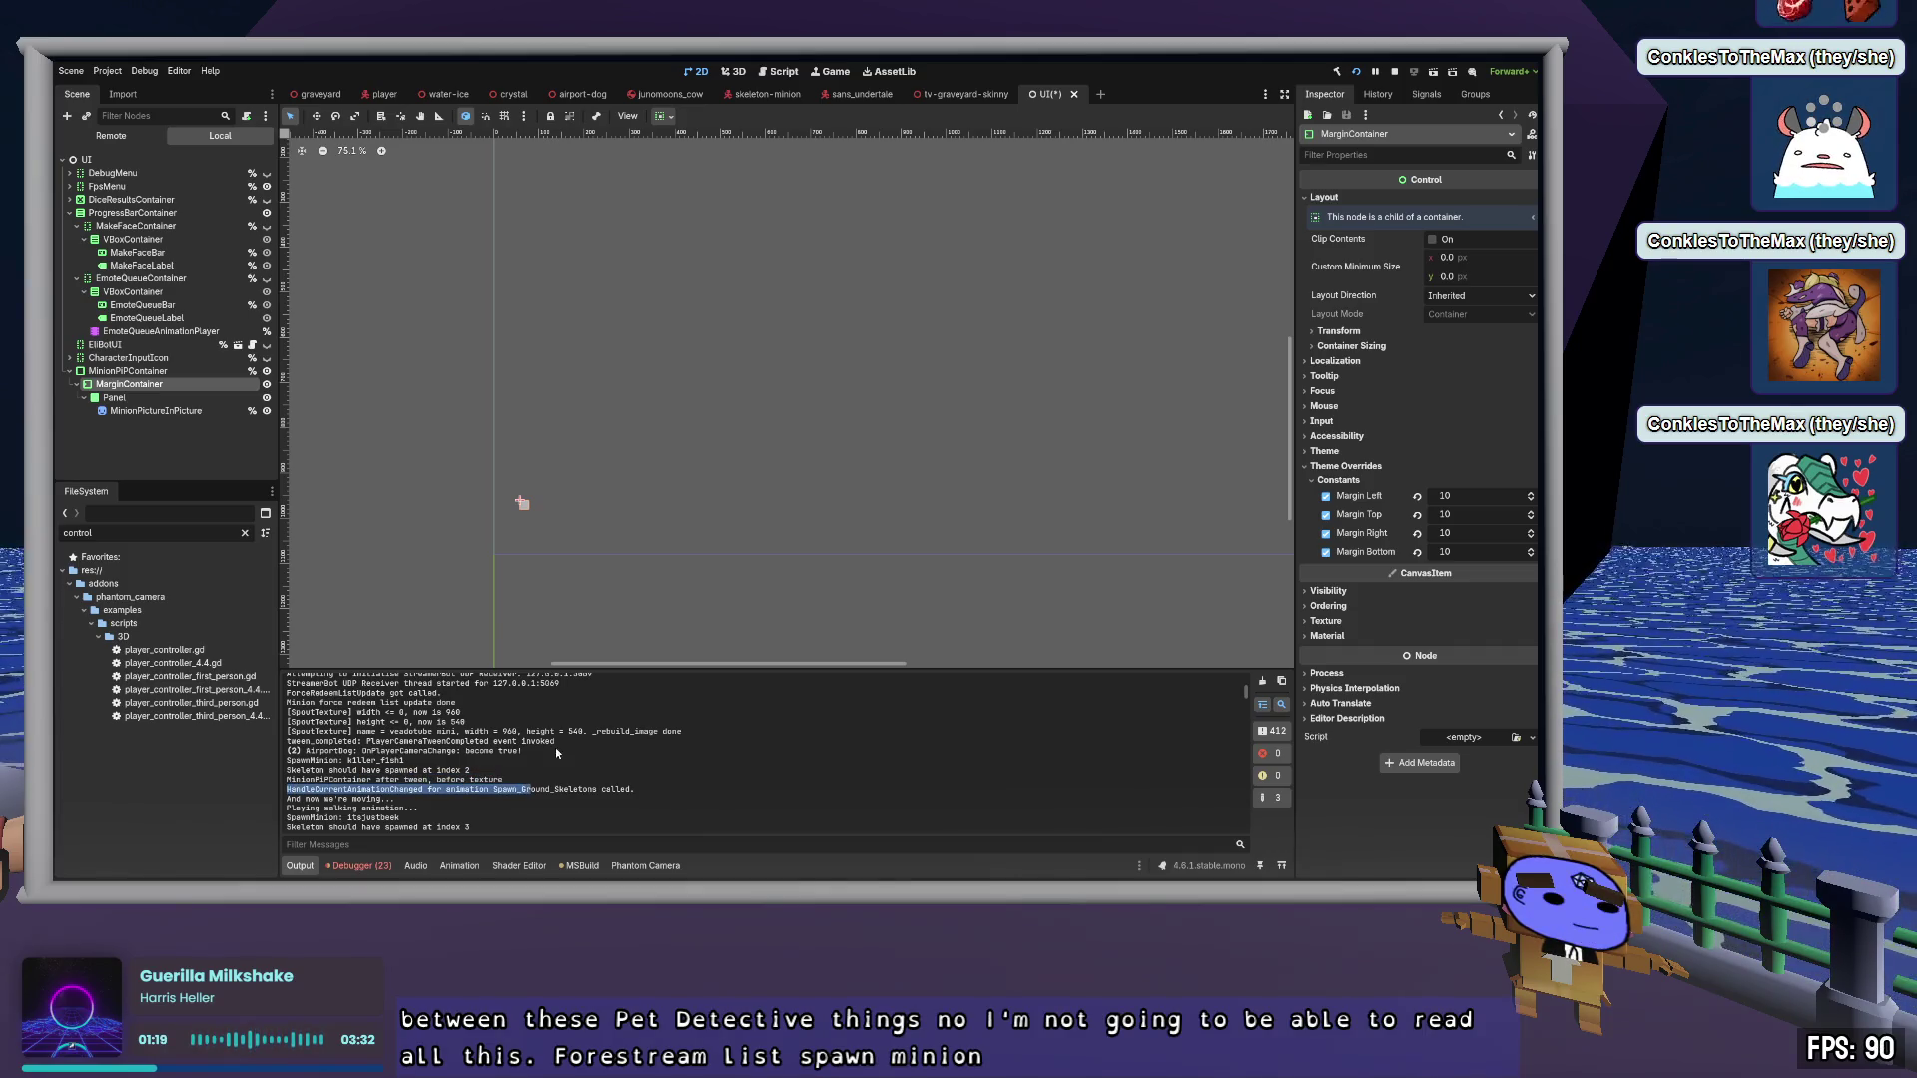
click(519, 746)
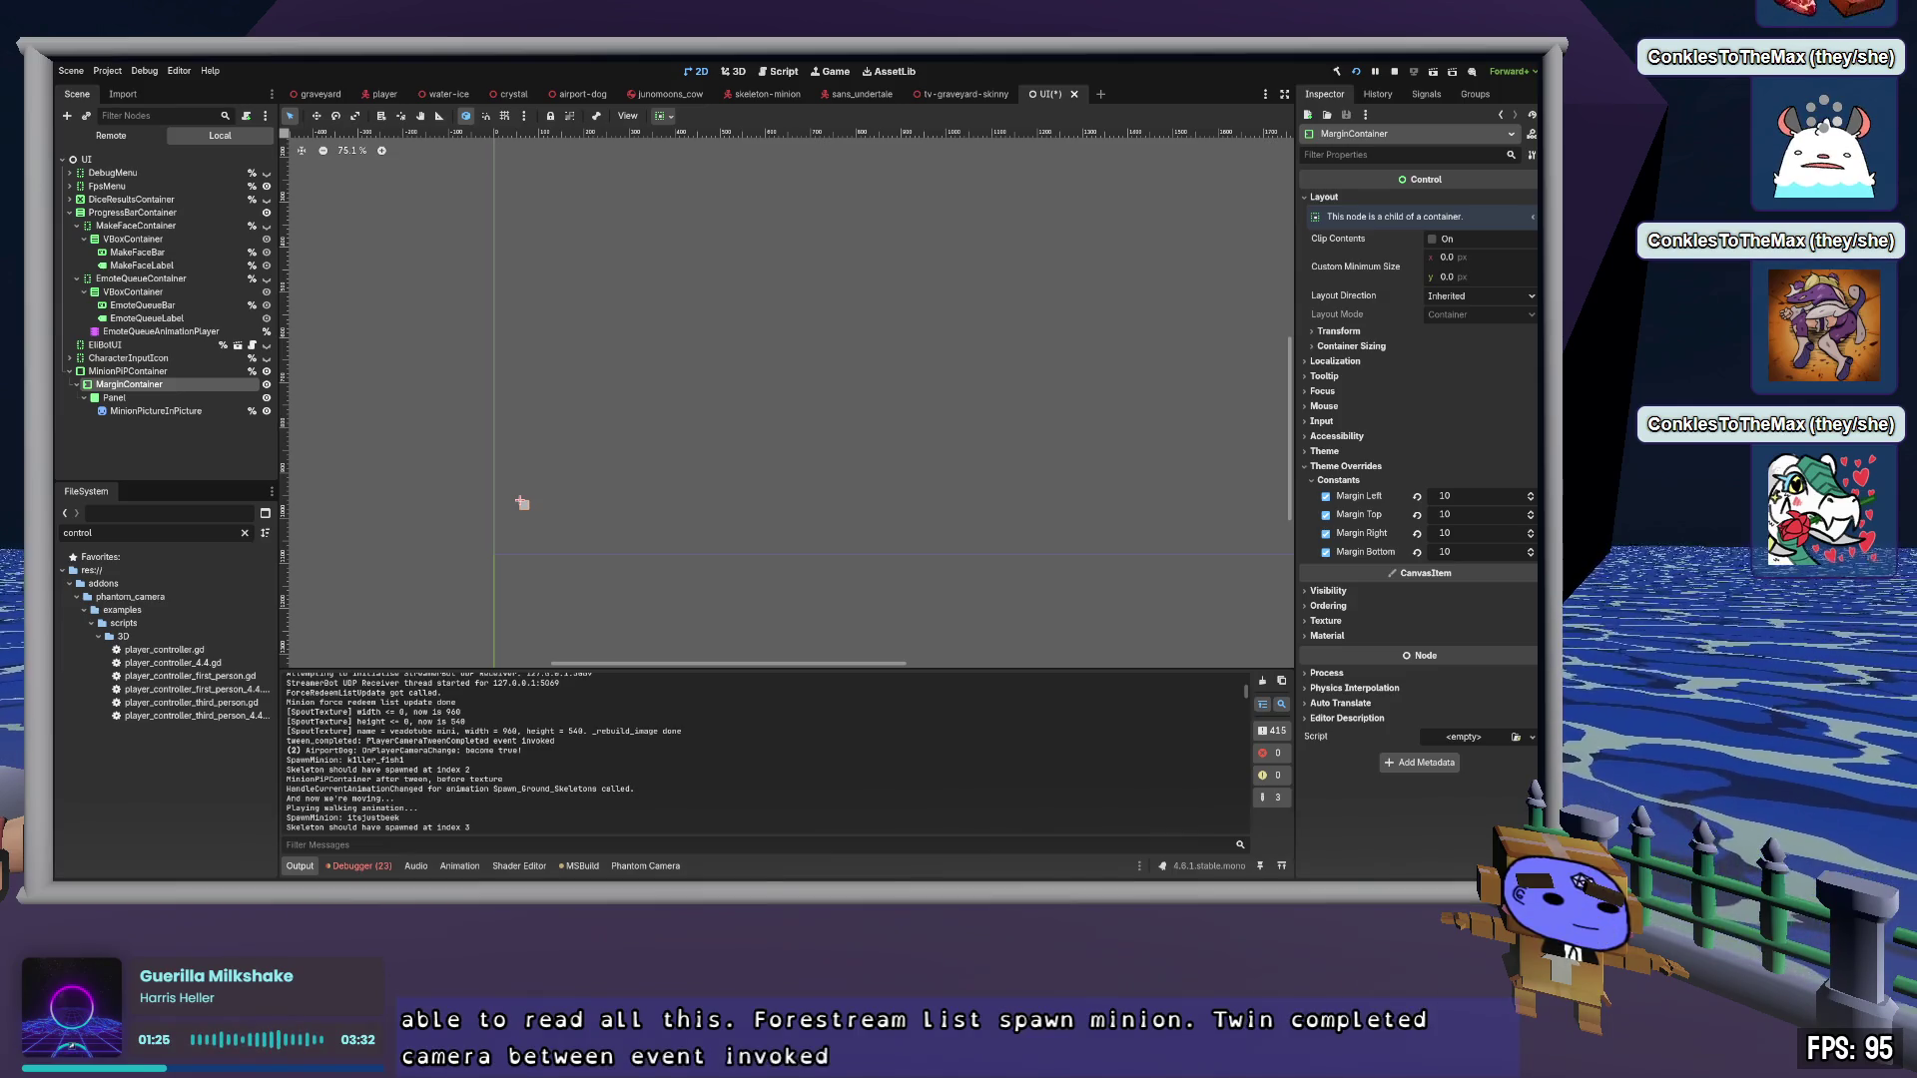
key(alt+Tab)
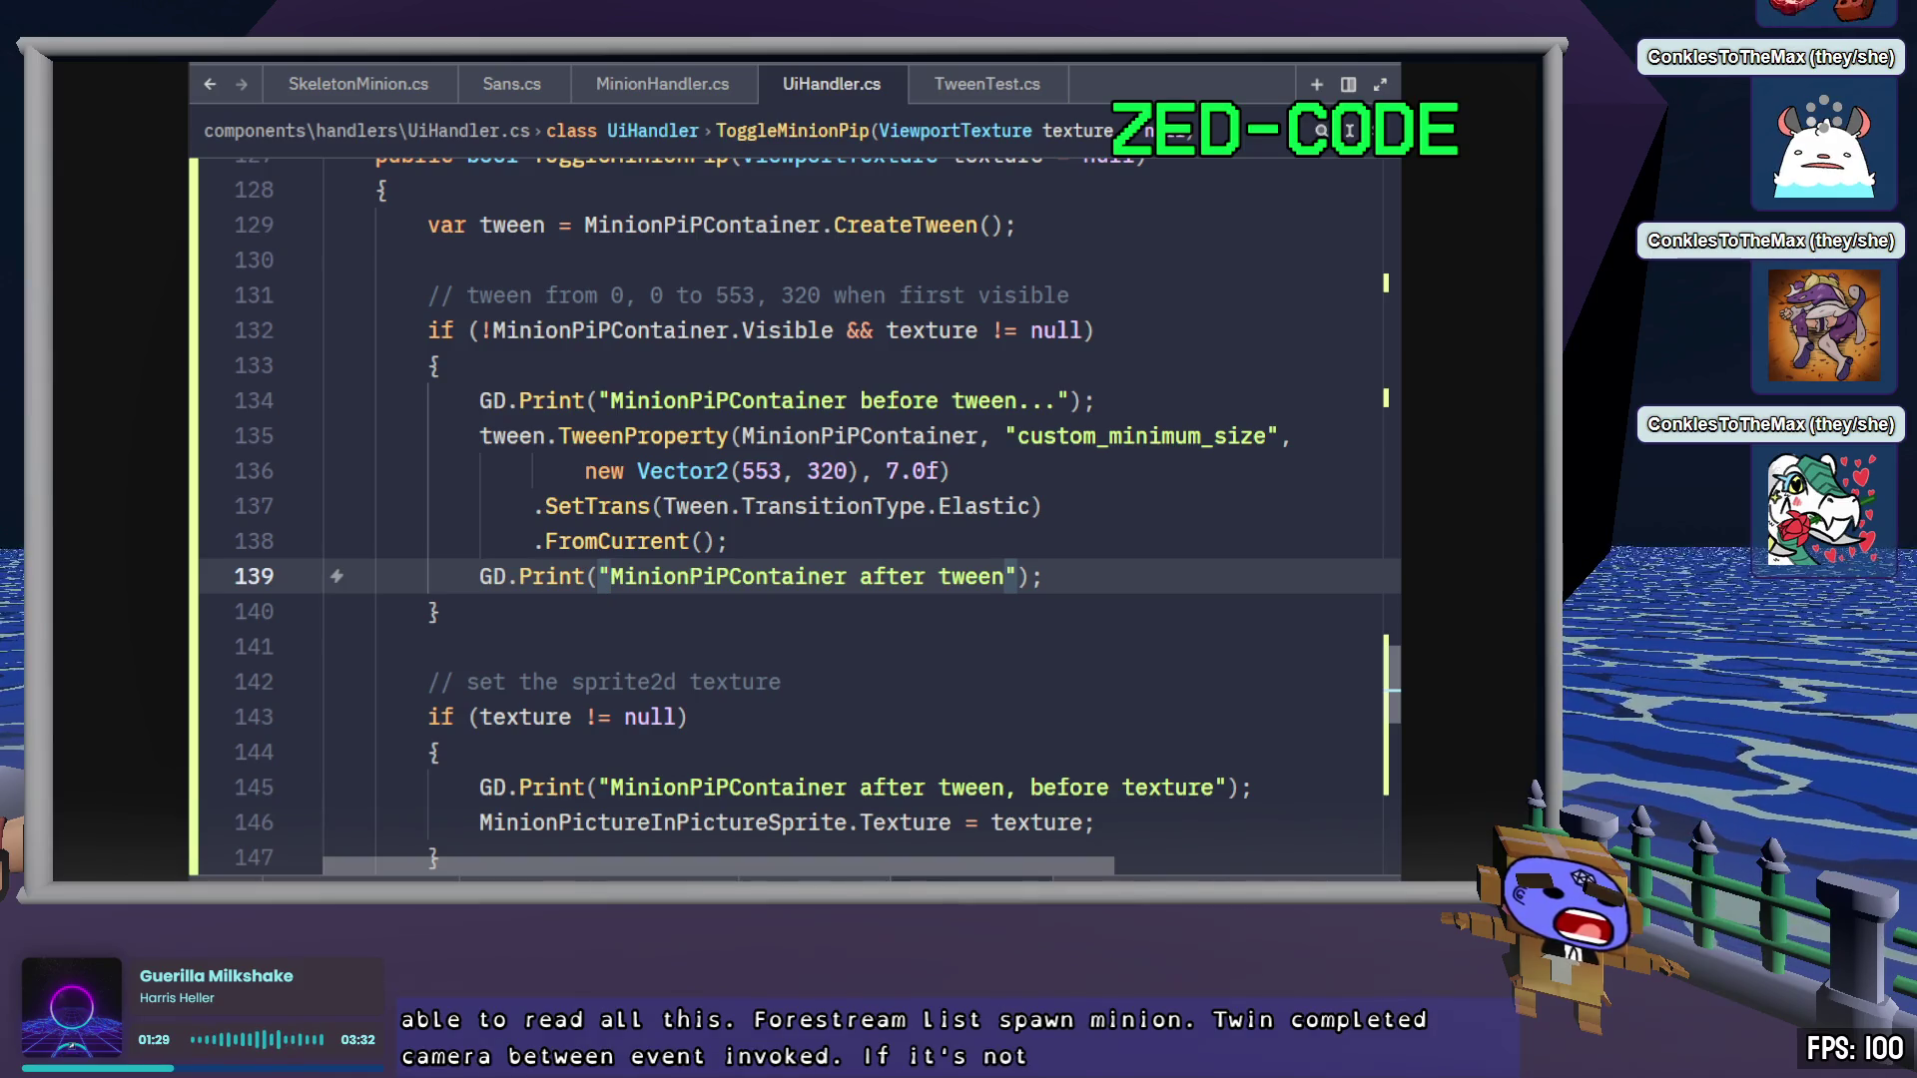
key(alt+Tab)
click(1284, 706)
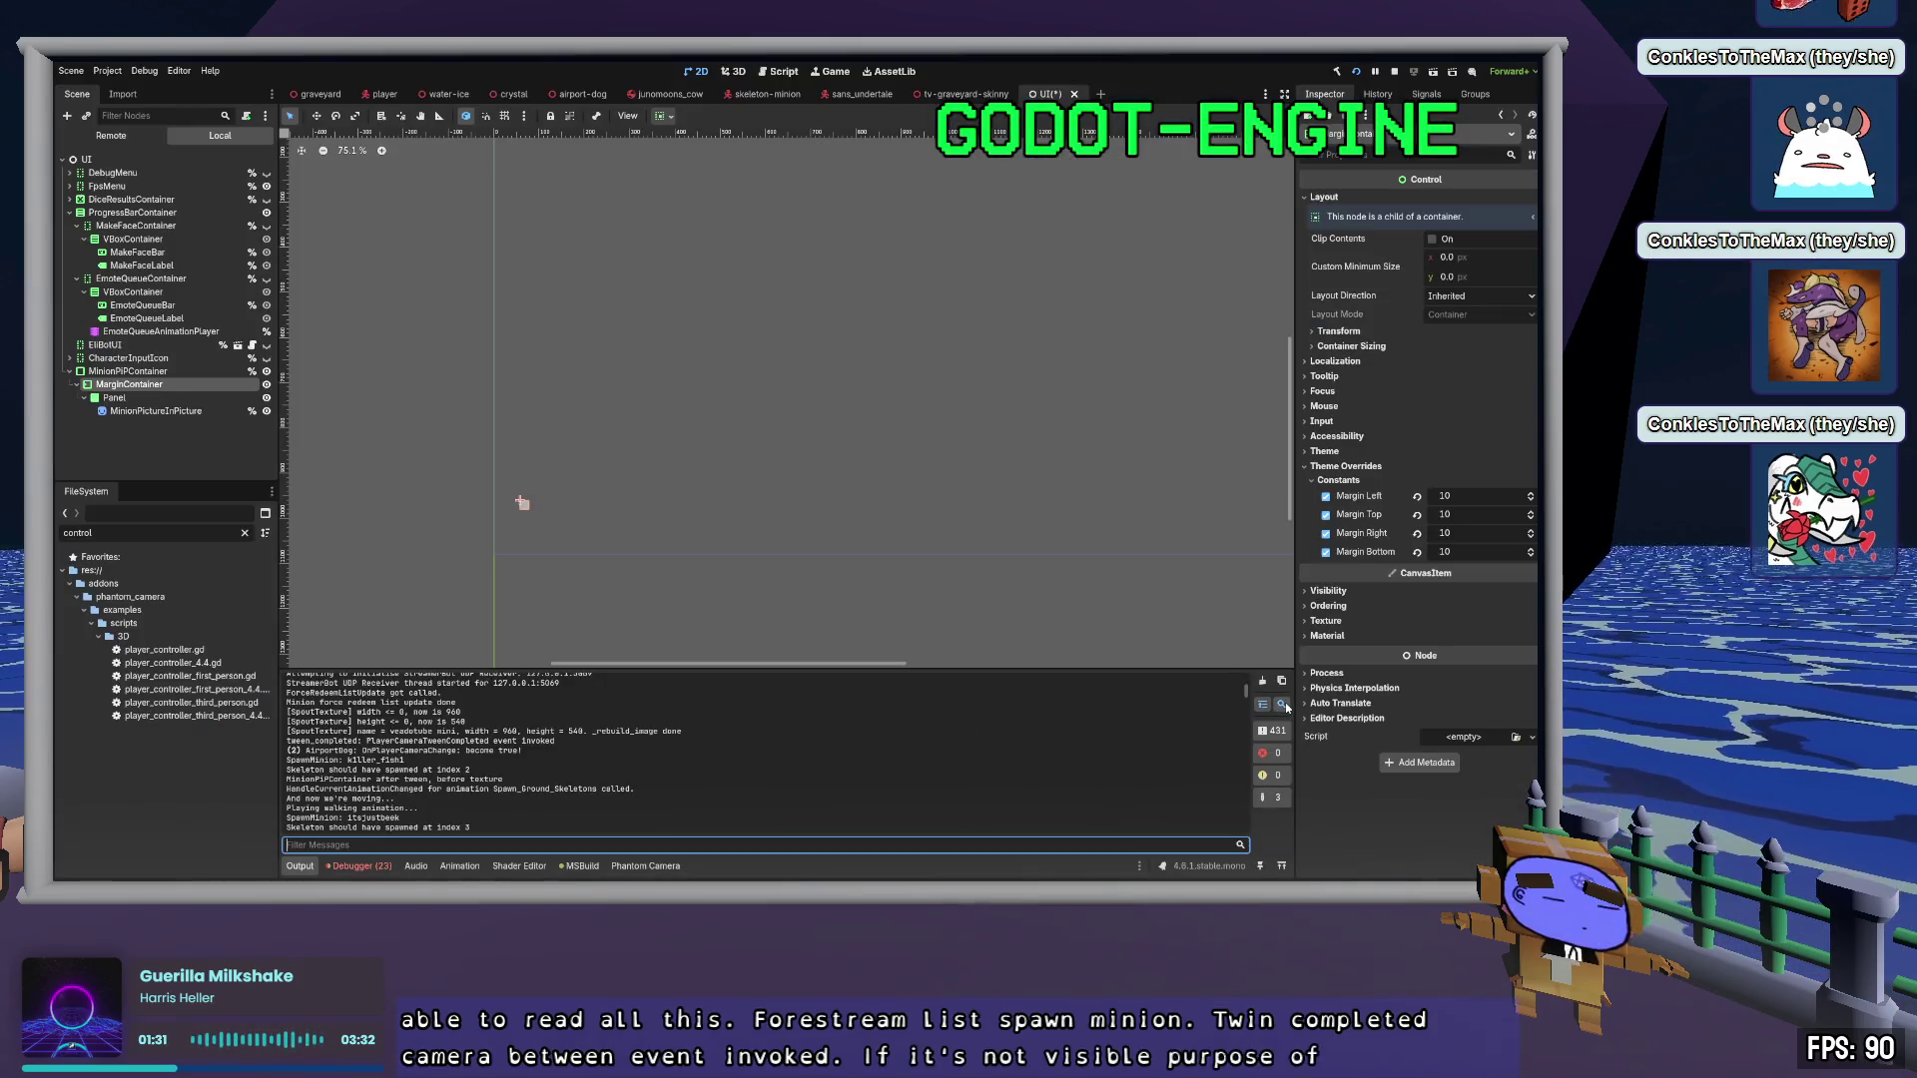
text(before)
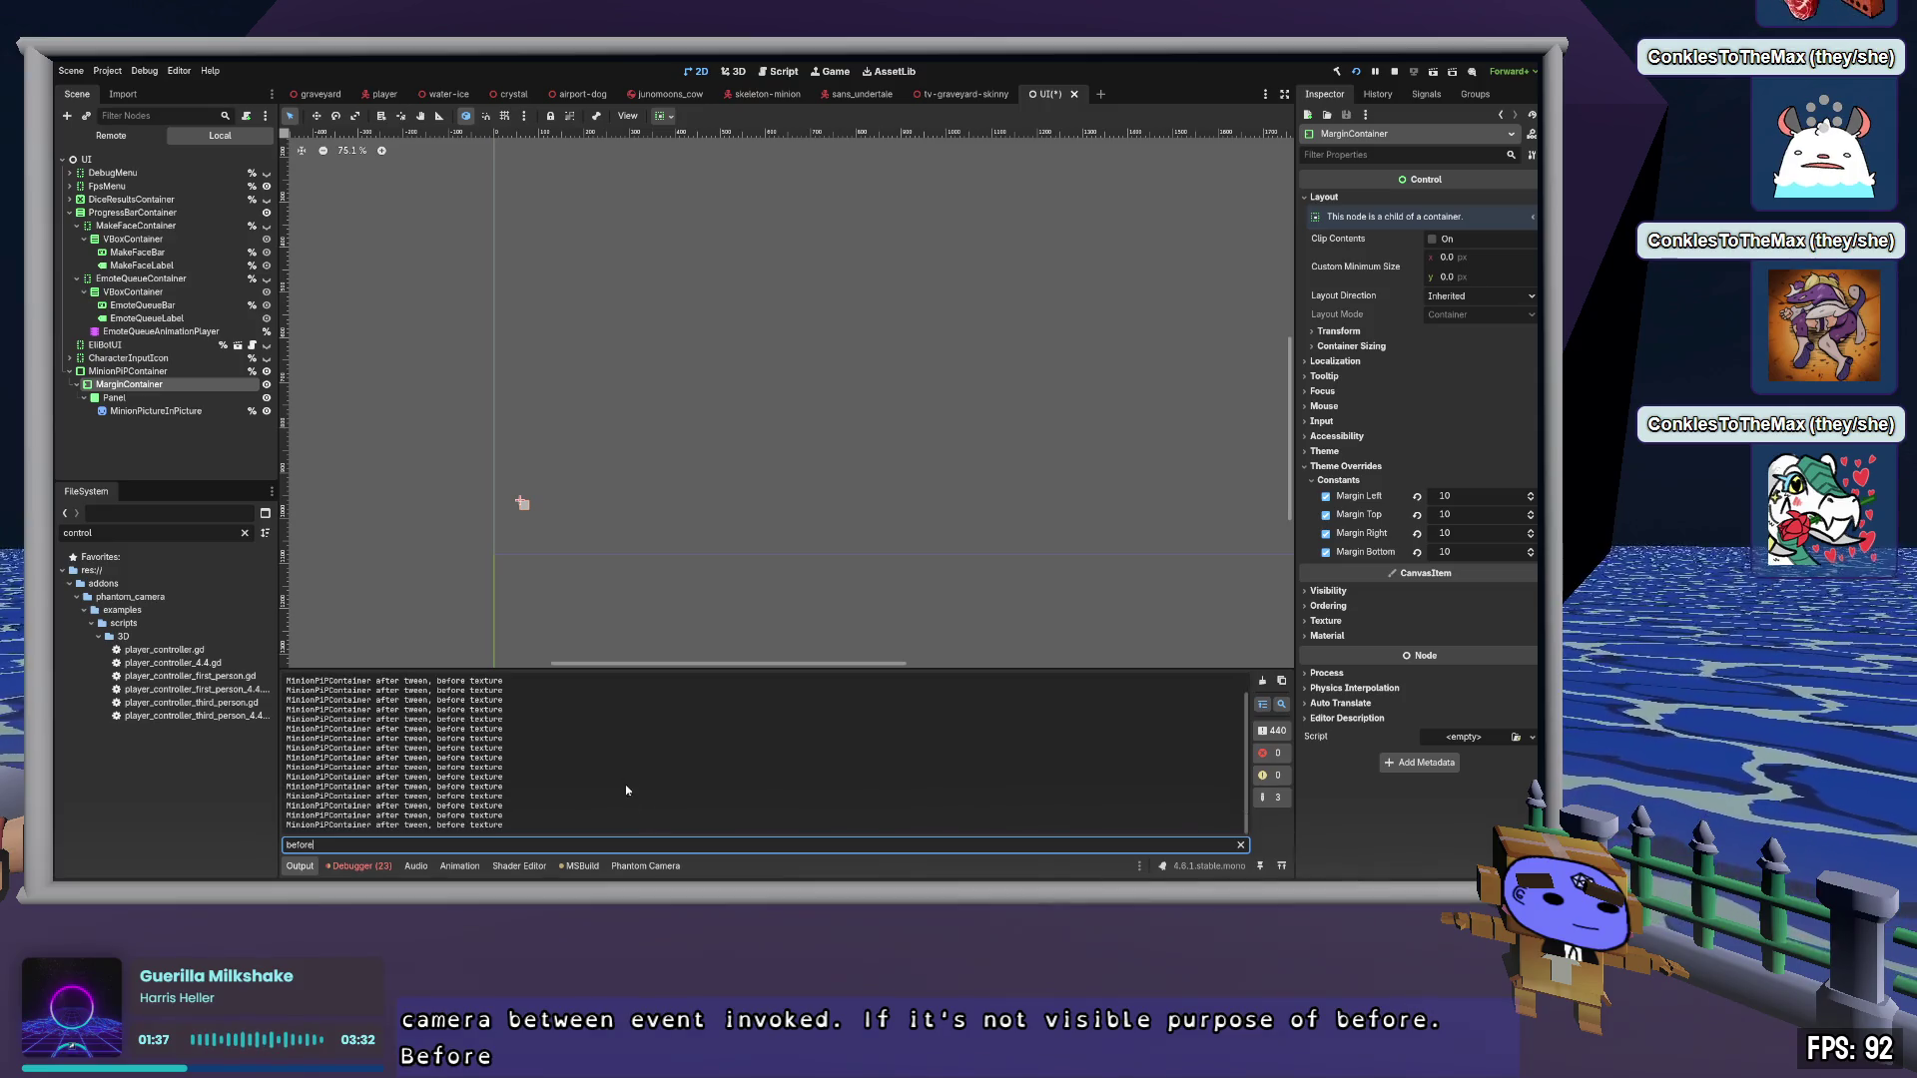
Check the !MinionPiPContainer.Visible condition at the before-tween print line in Zed
key(alt+Tab)
click(1107, 401)
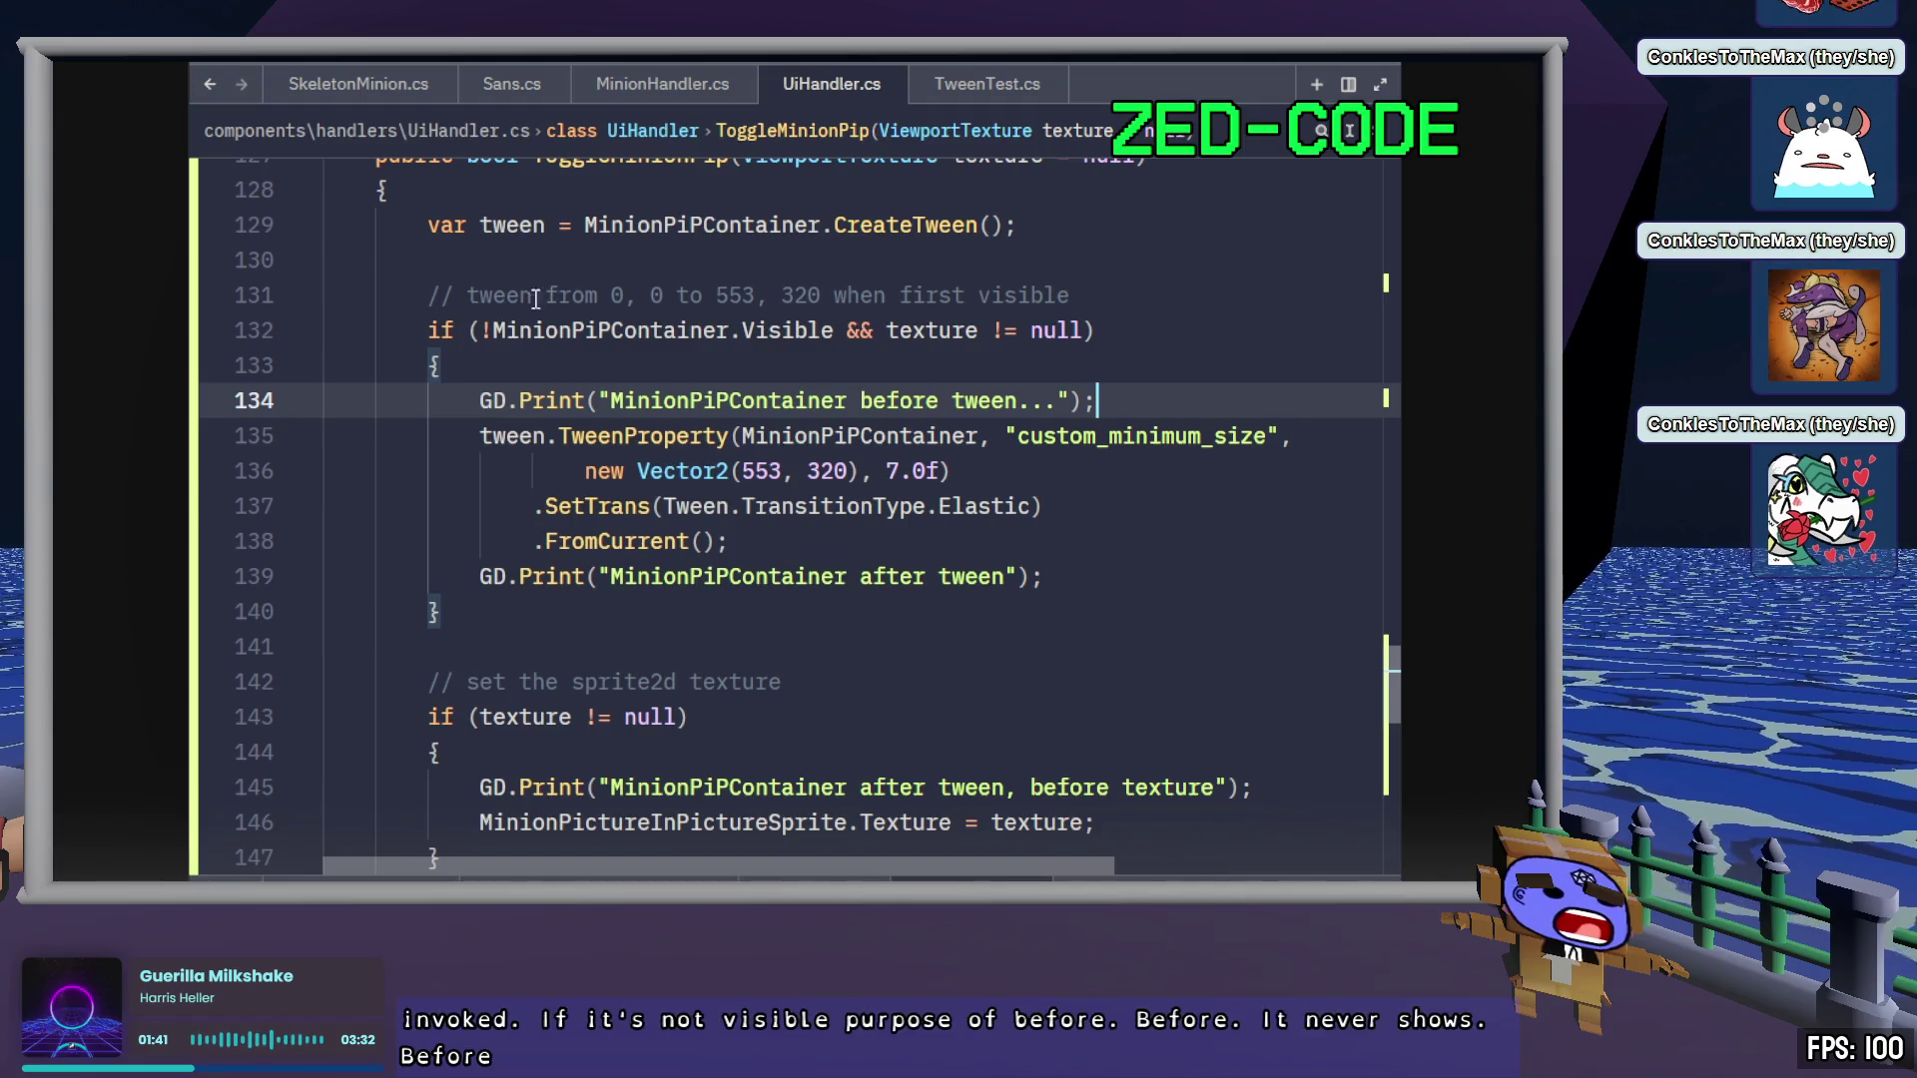
drag(482, 330, 832, 320)
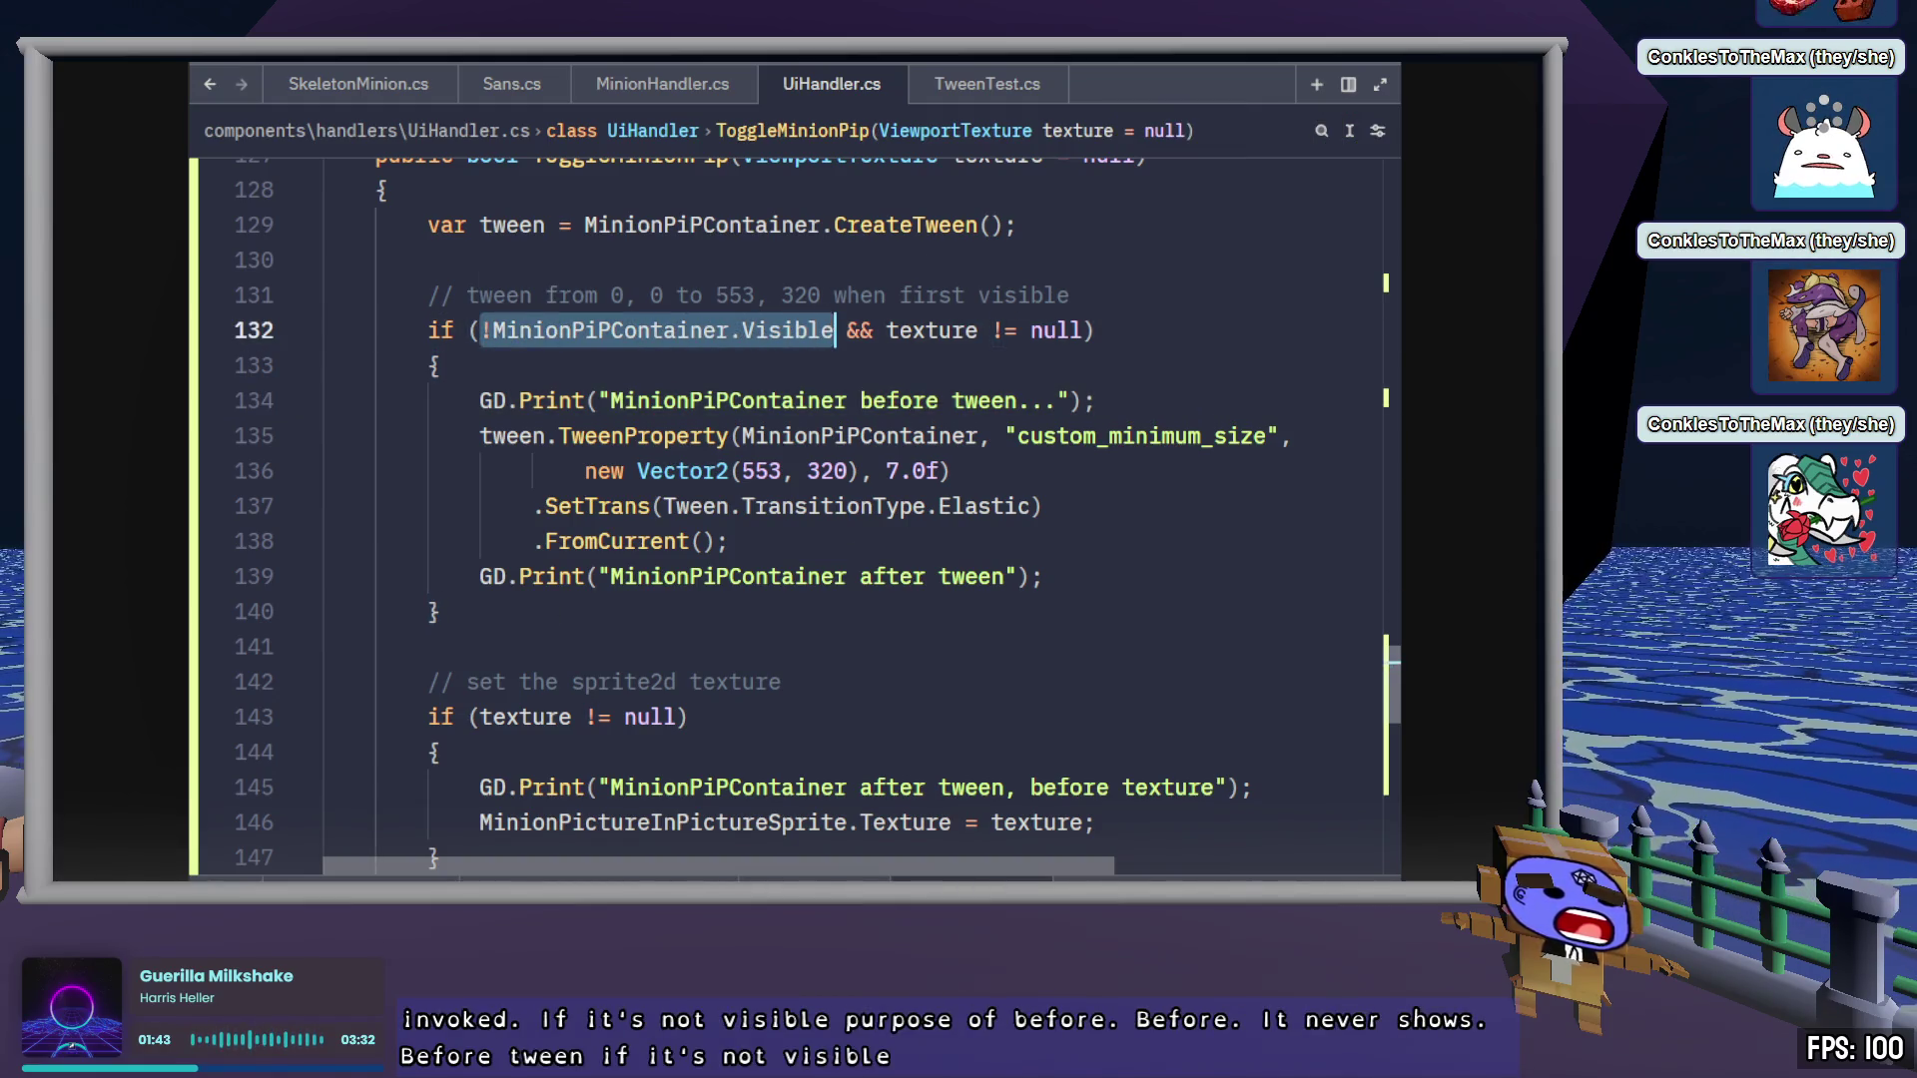
key(alt+Tab)
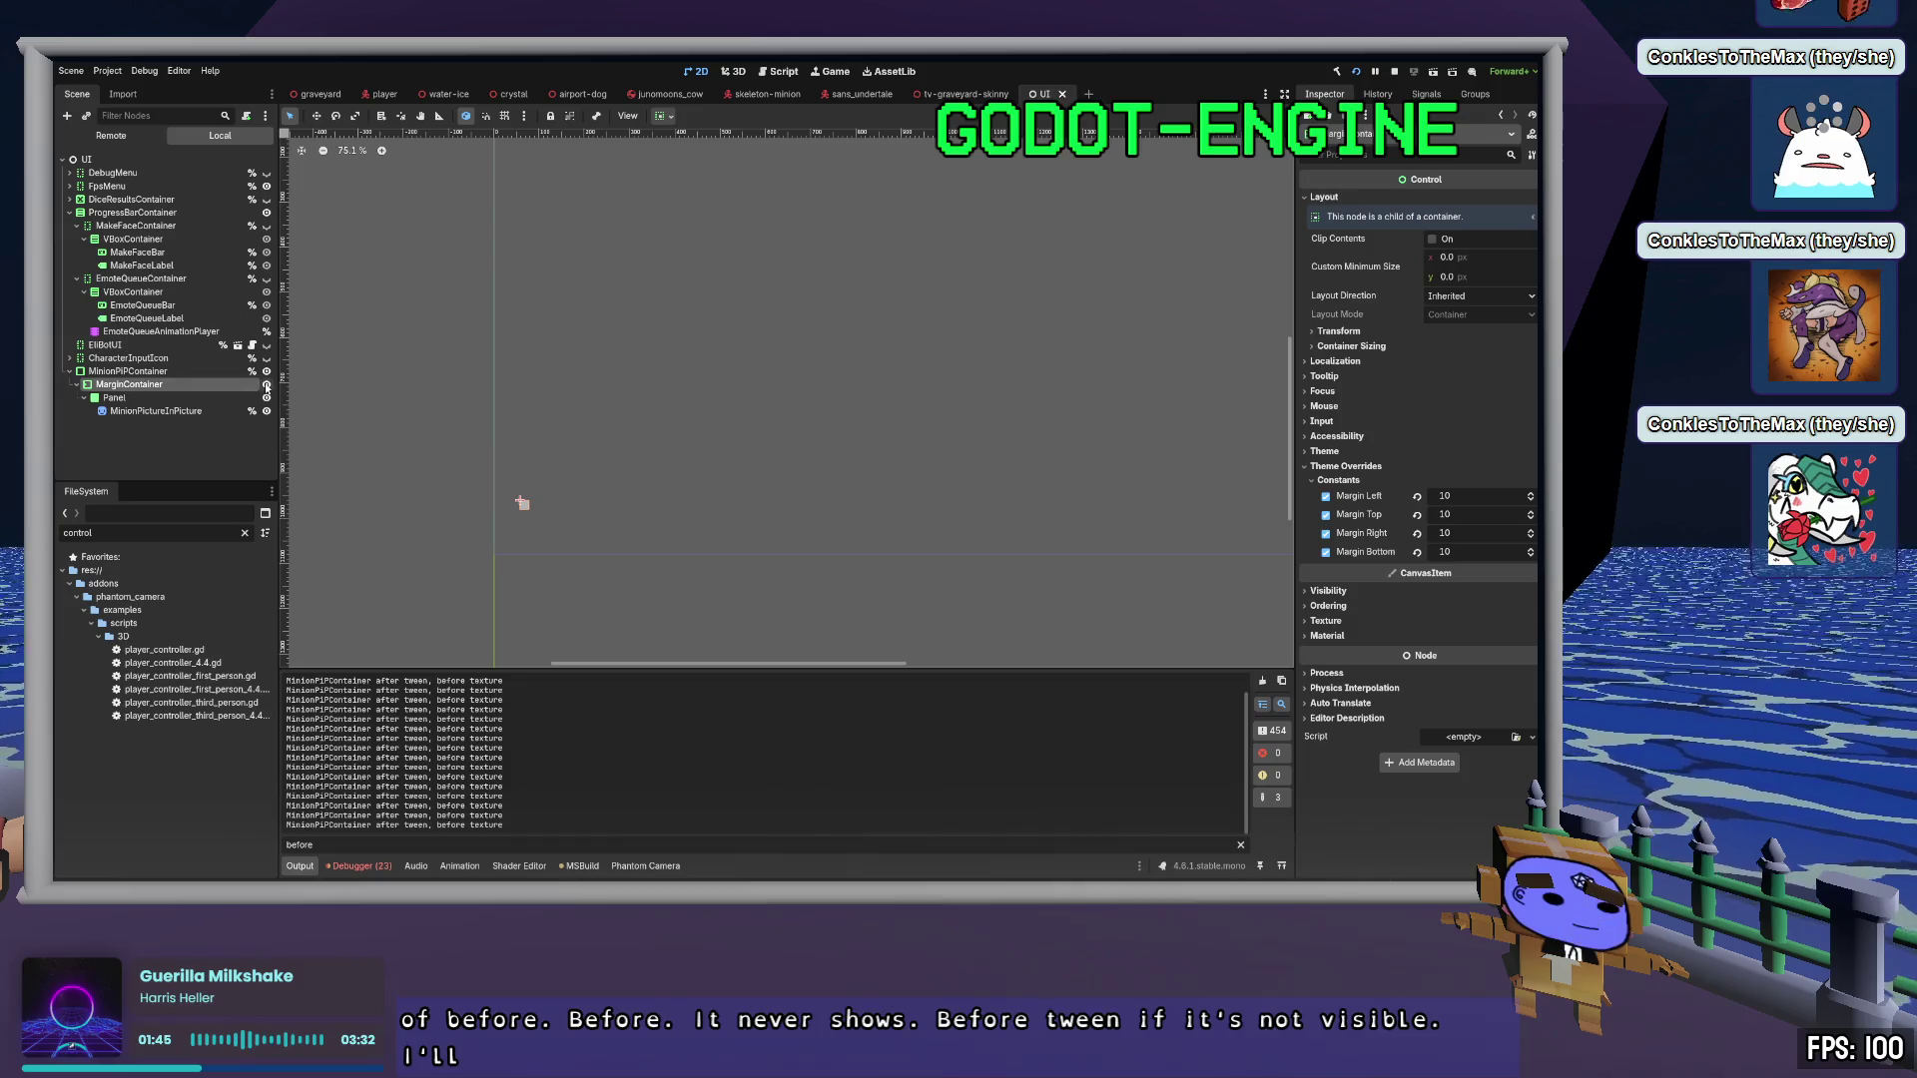
Select MinionPIPContainer and make it visible on the canvas
click(209, 371)
click(267, 372)
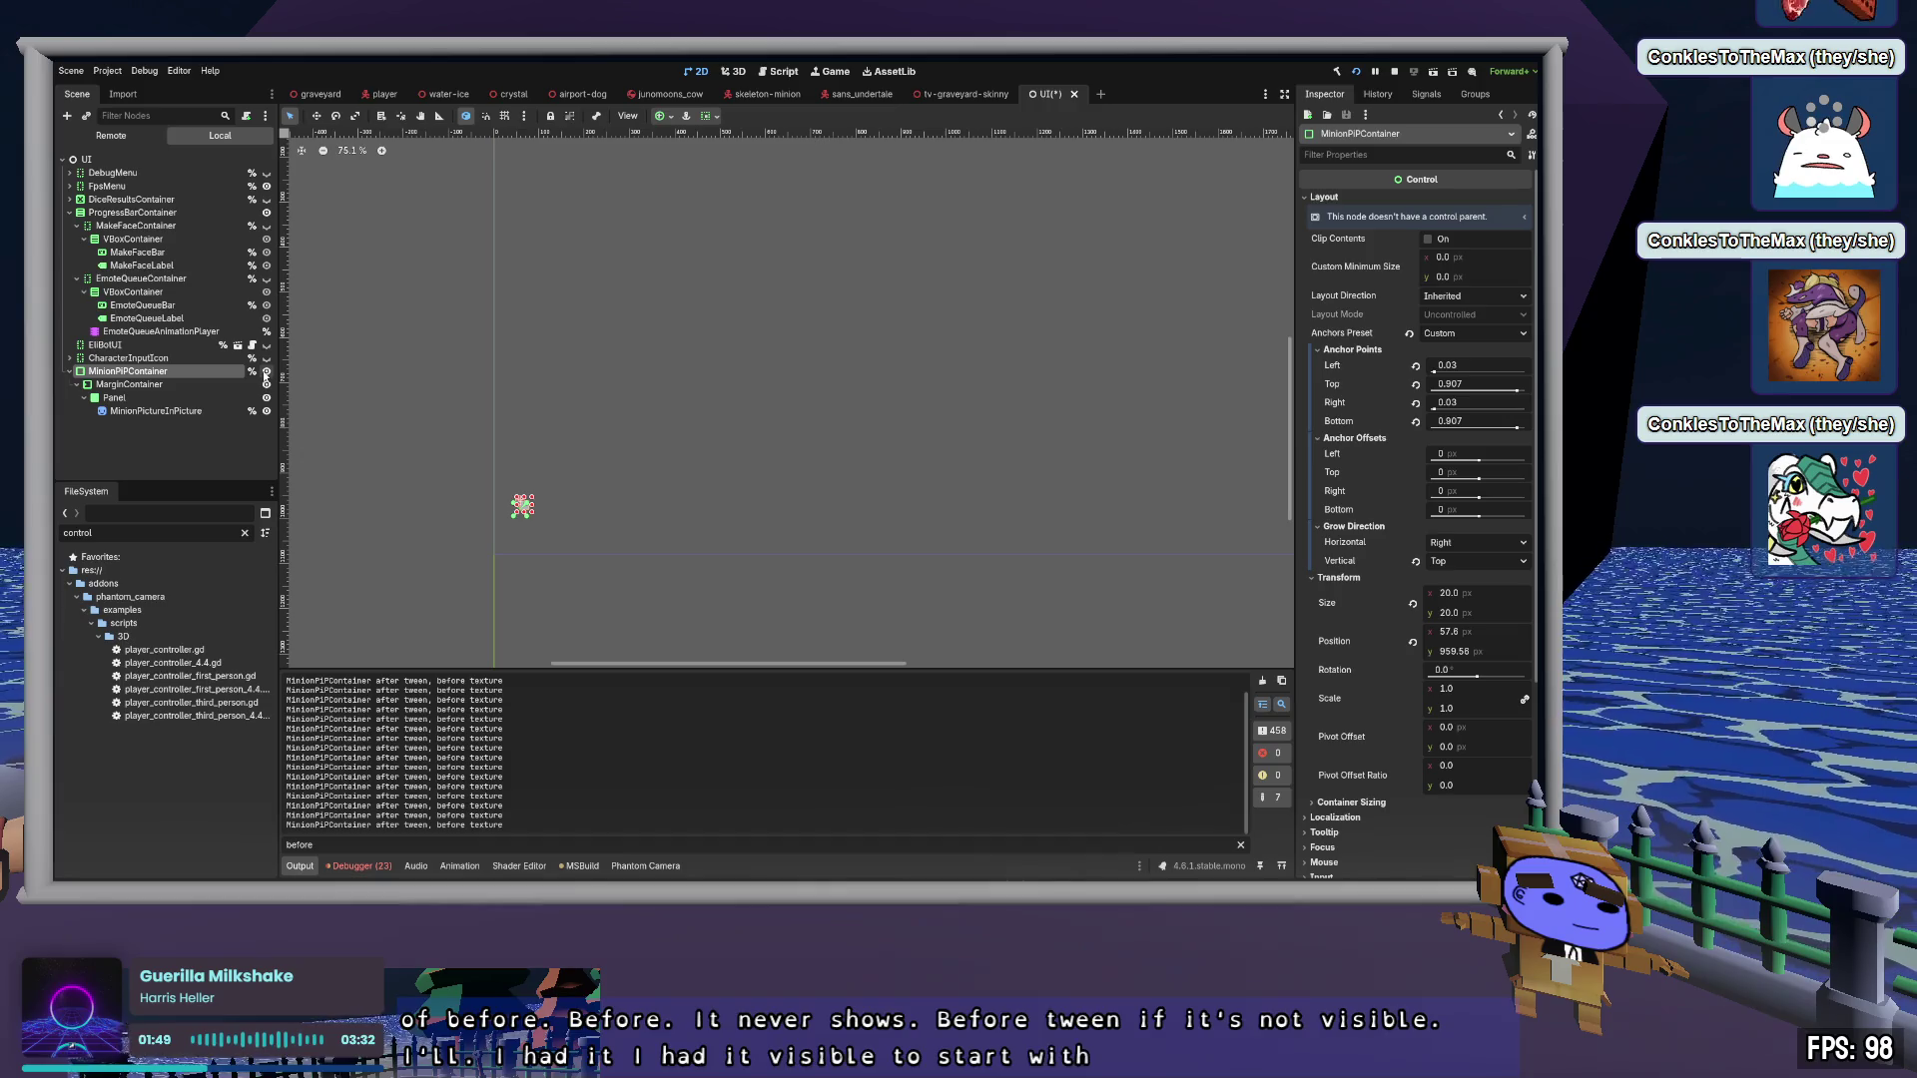
click(267, 372)
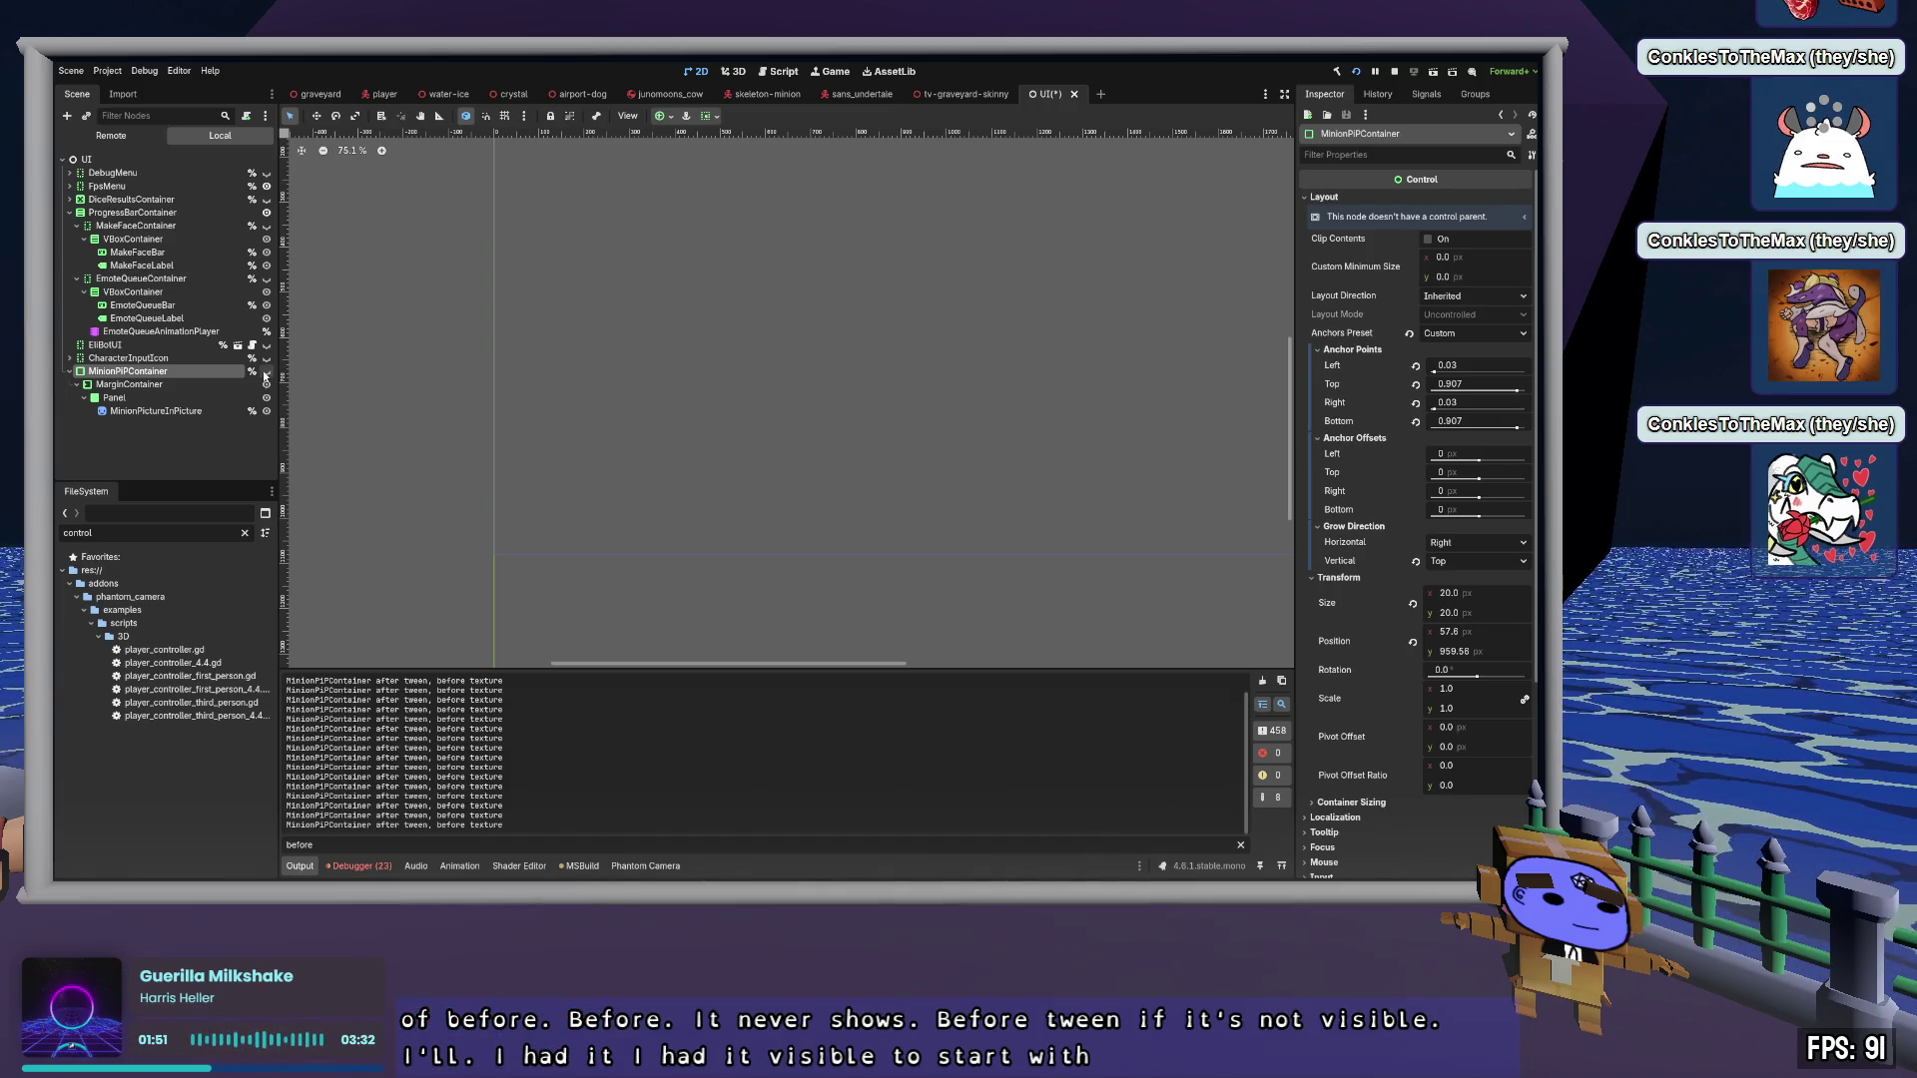
click(265, 374)
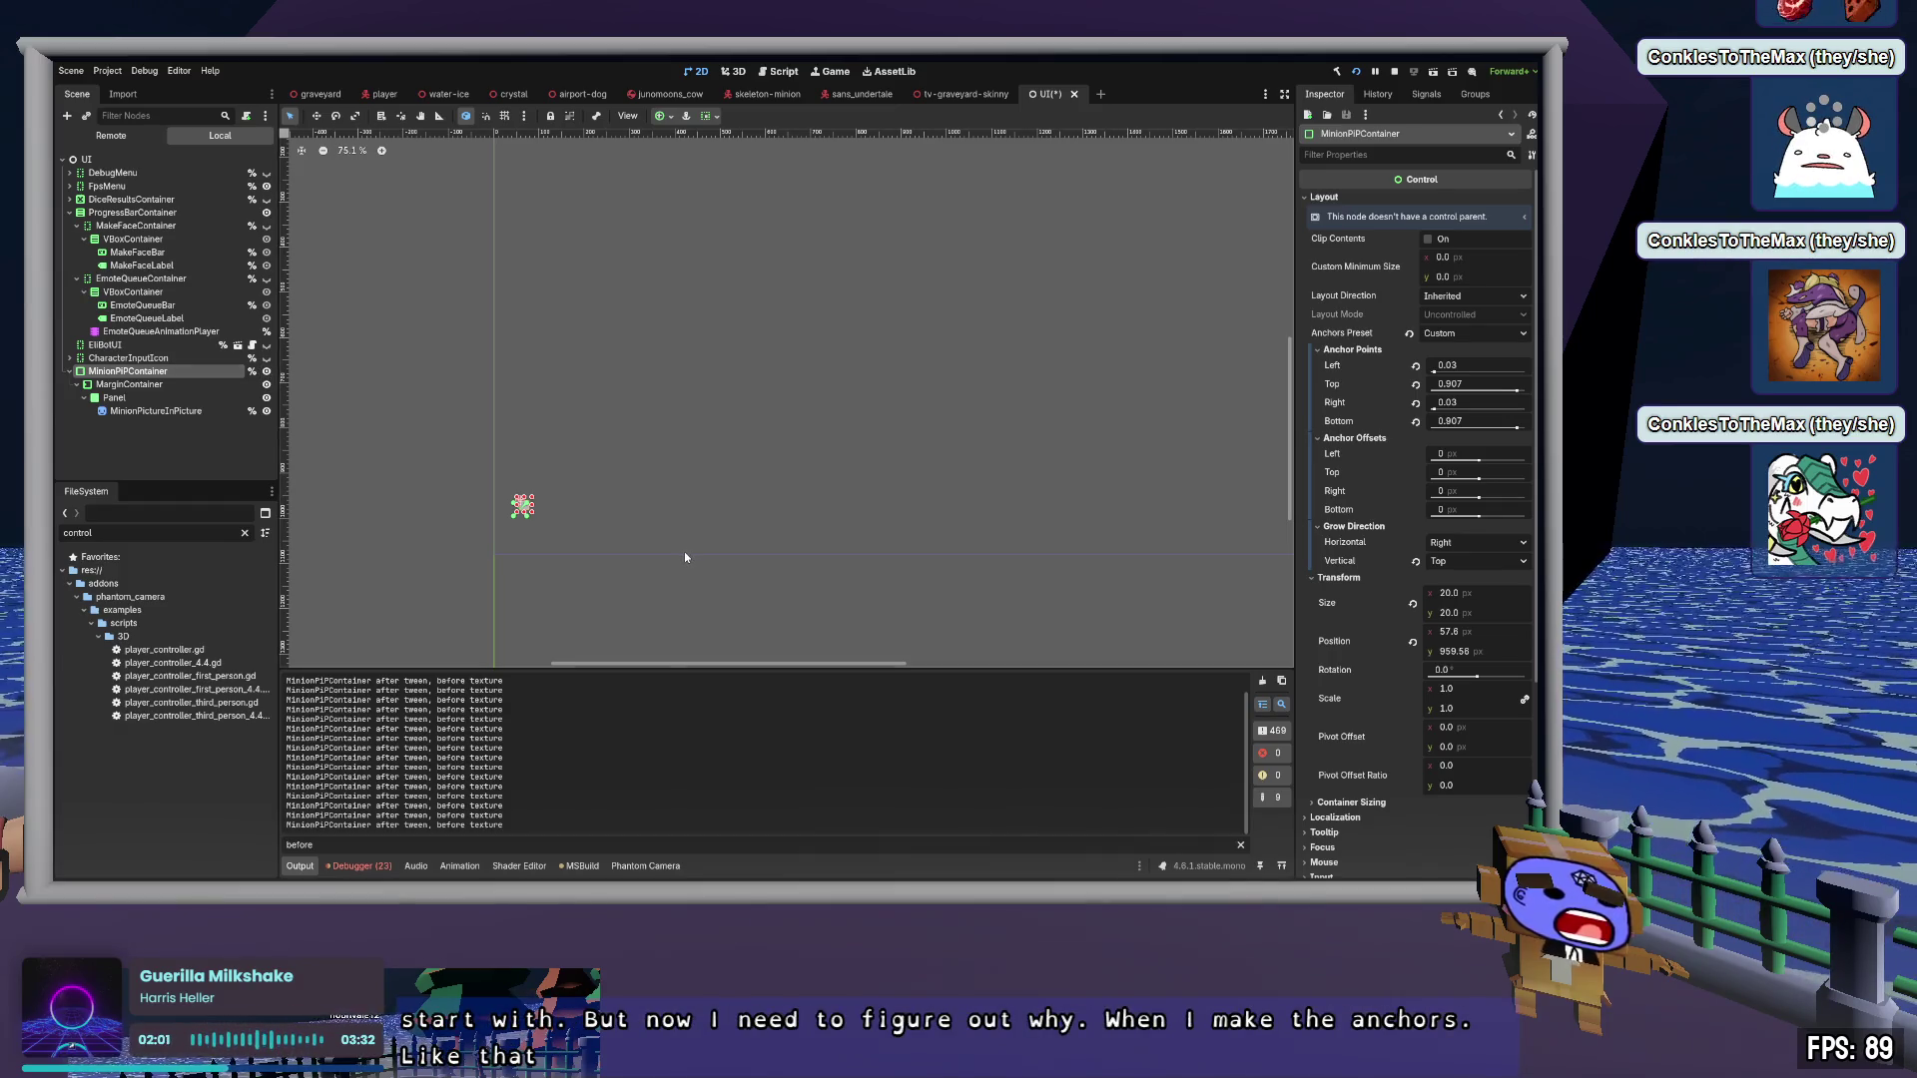
Set MinionPIPContainer's position to 60, 960 and revert vertical grow direction to Bottom
click(1497, 631)
text(60)
key(Tab)
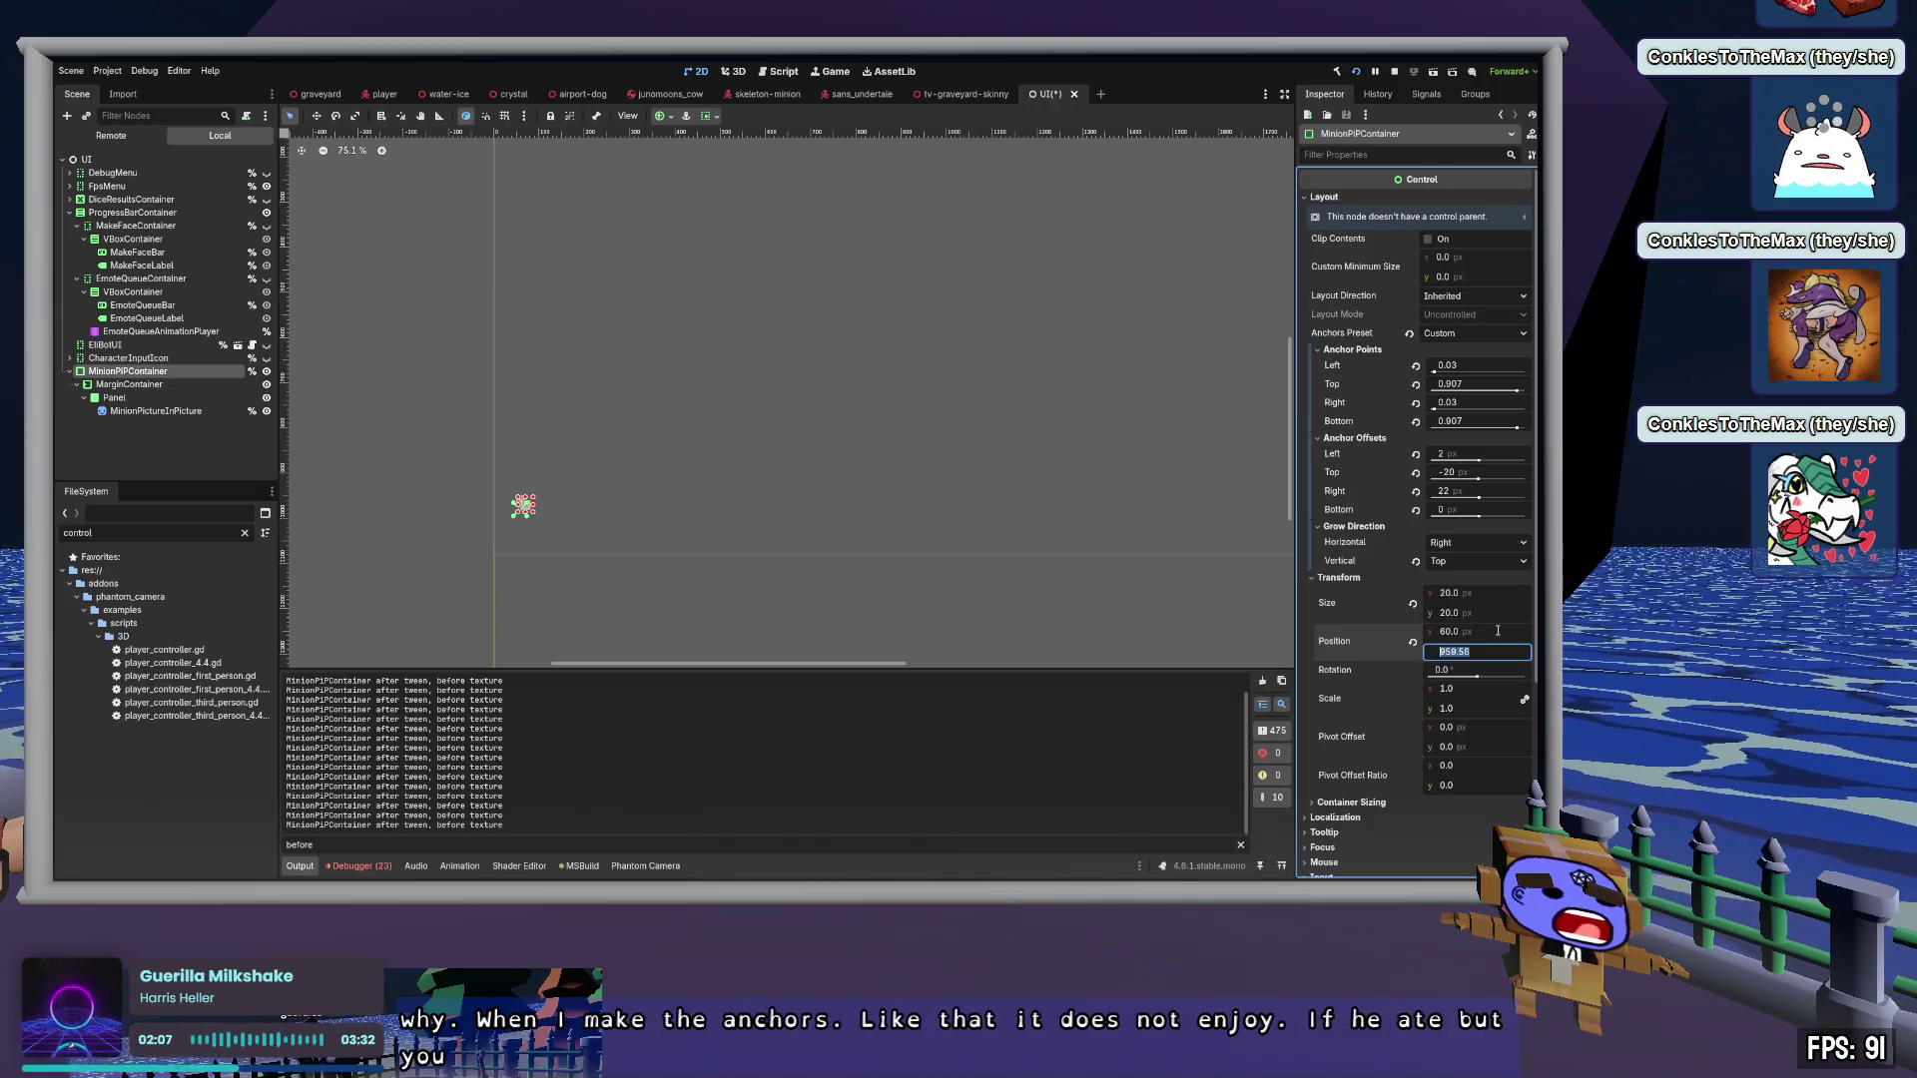
text(960)
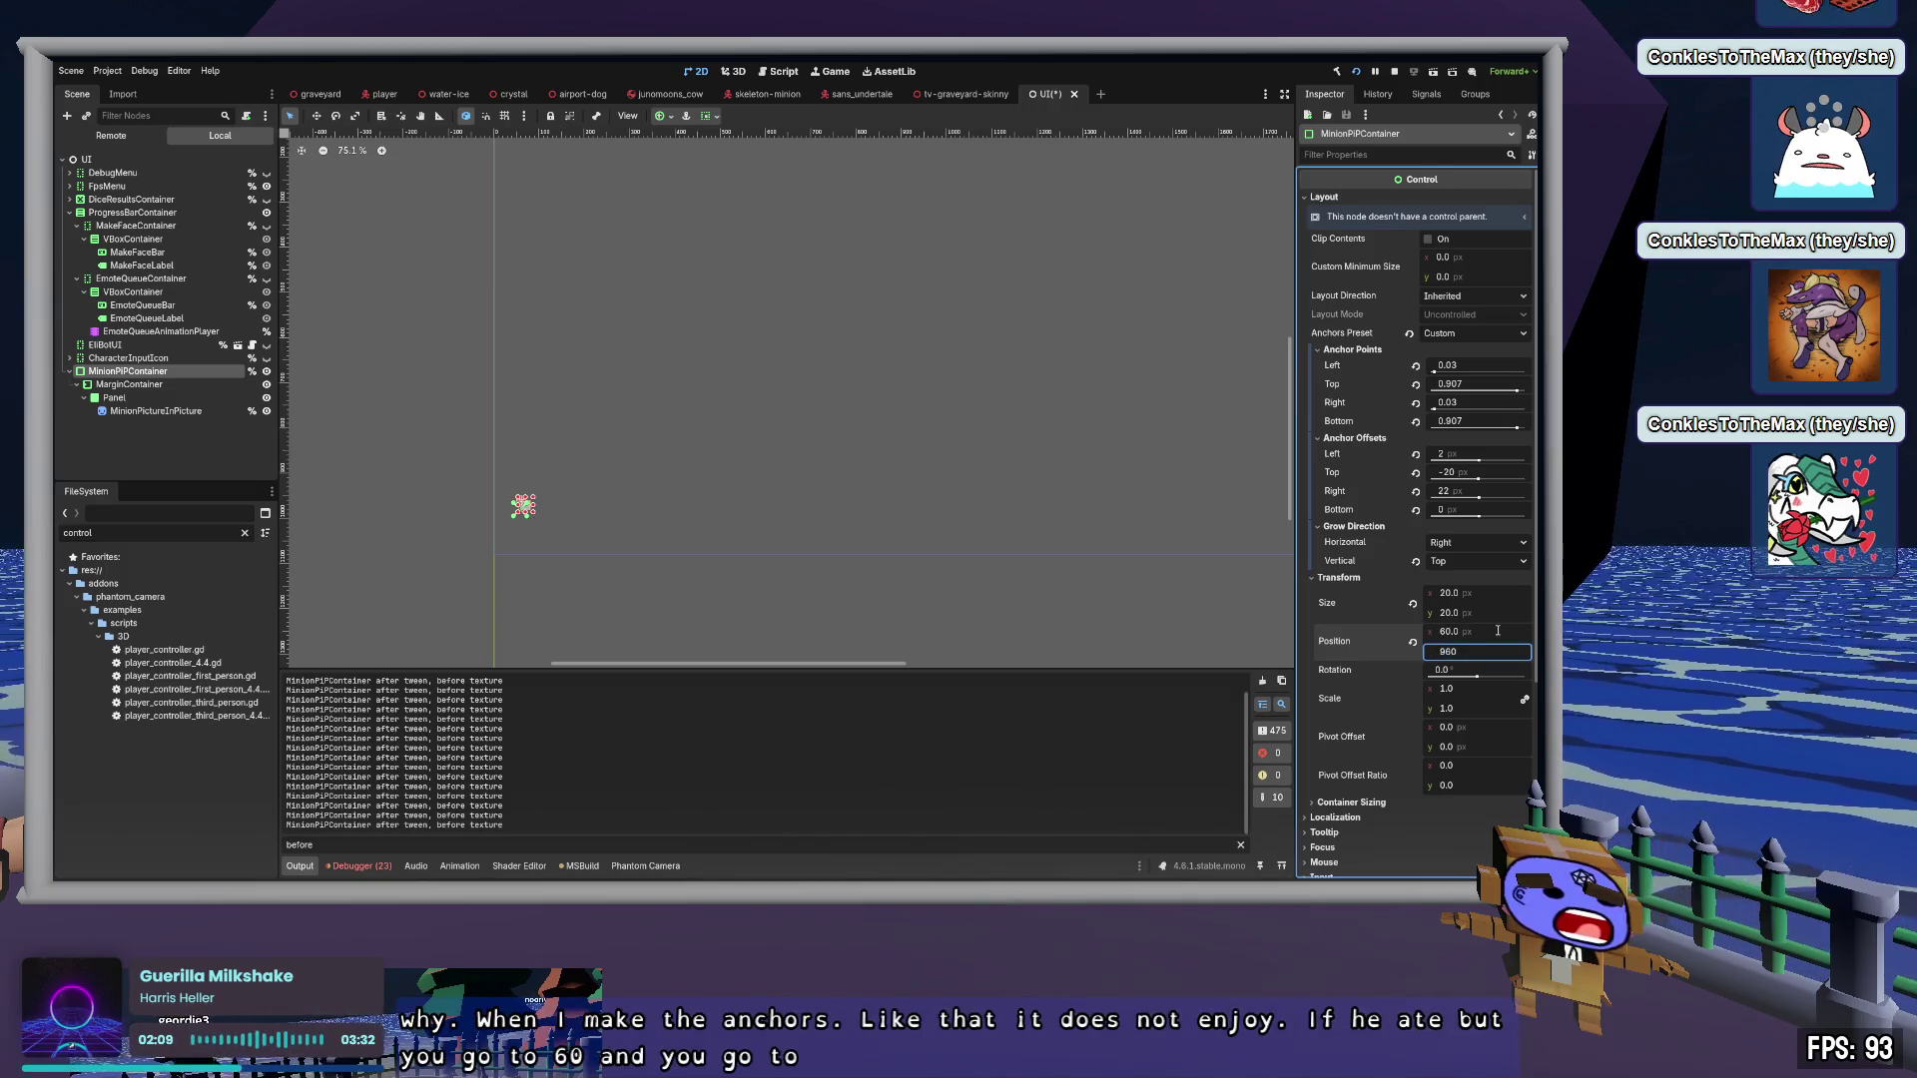
key(Tab)
click(1416, 563)
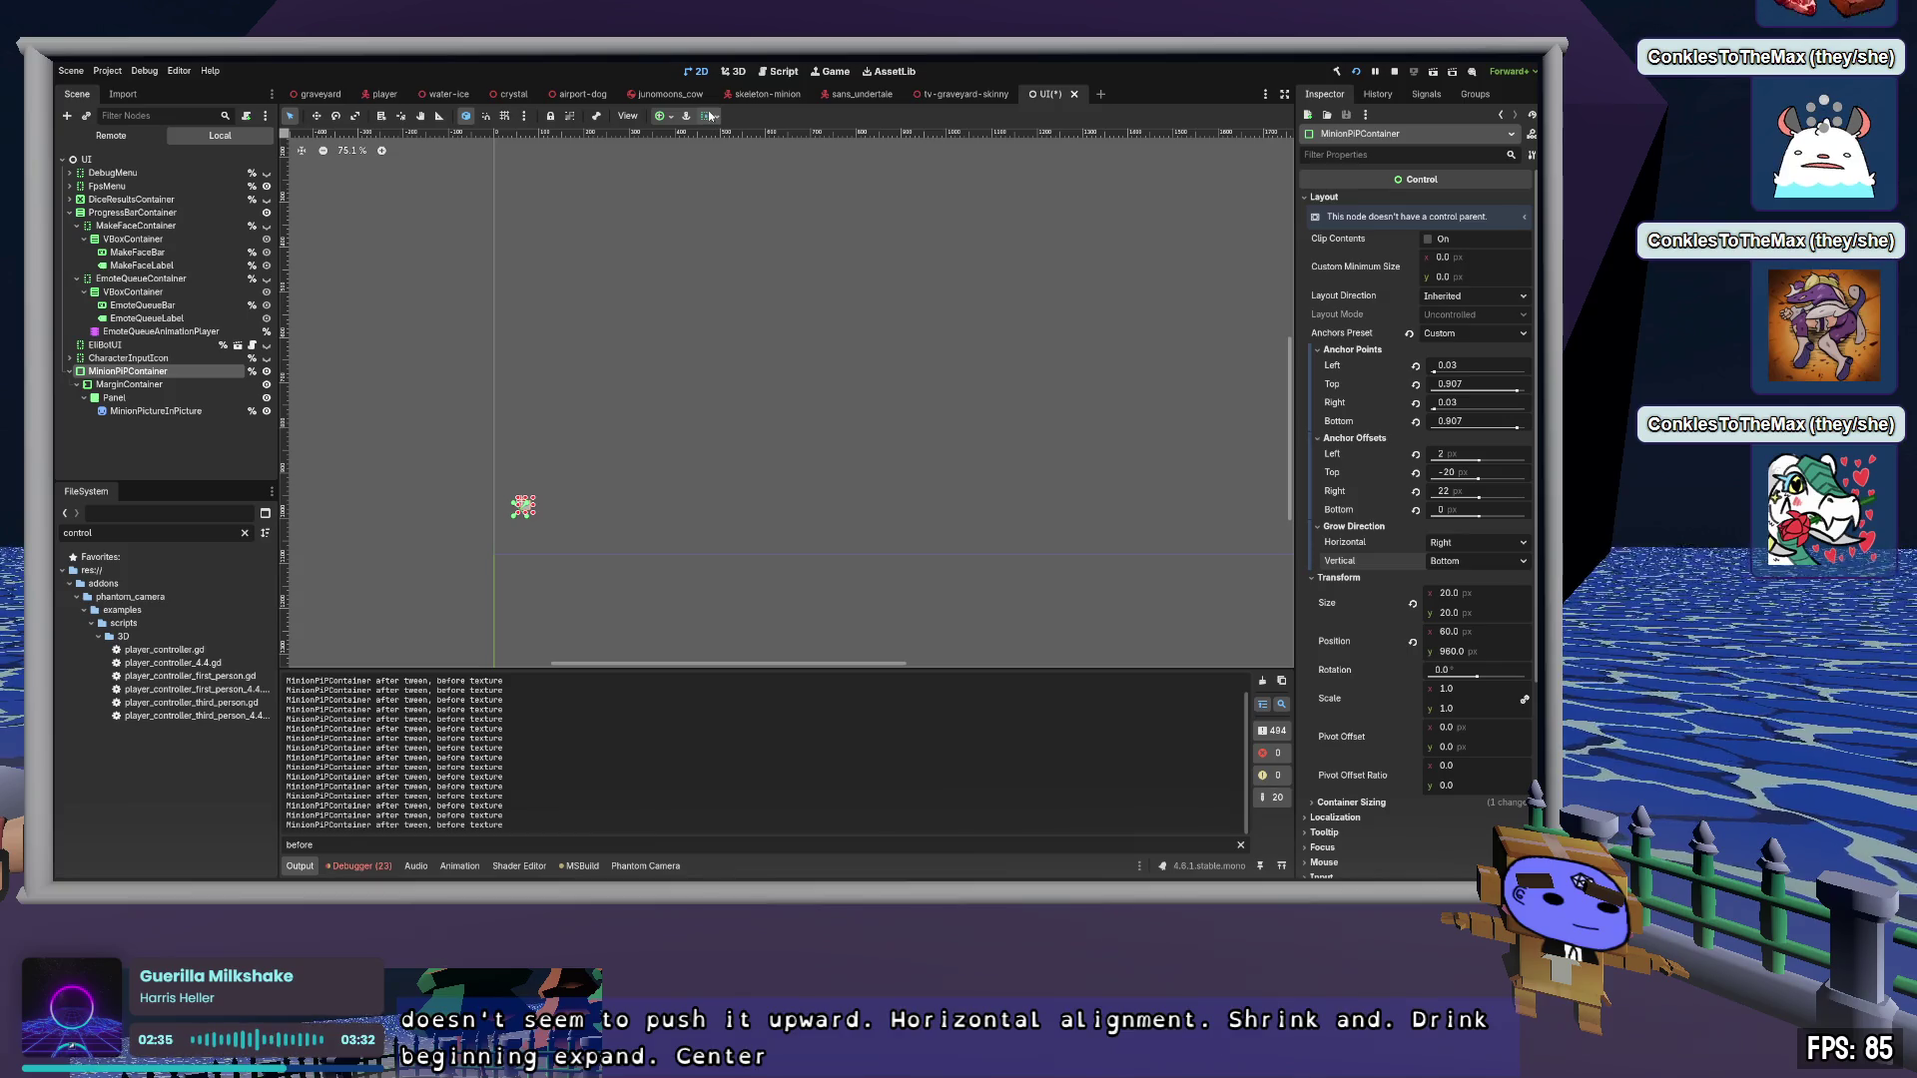
Change Container Sizing from Shrink Center to Horizontal Shrink Begin and Vertical Shrink End
scroll(1354, 529, down, 5)
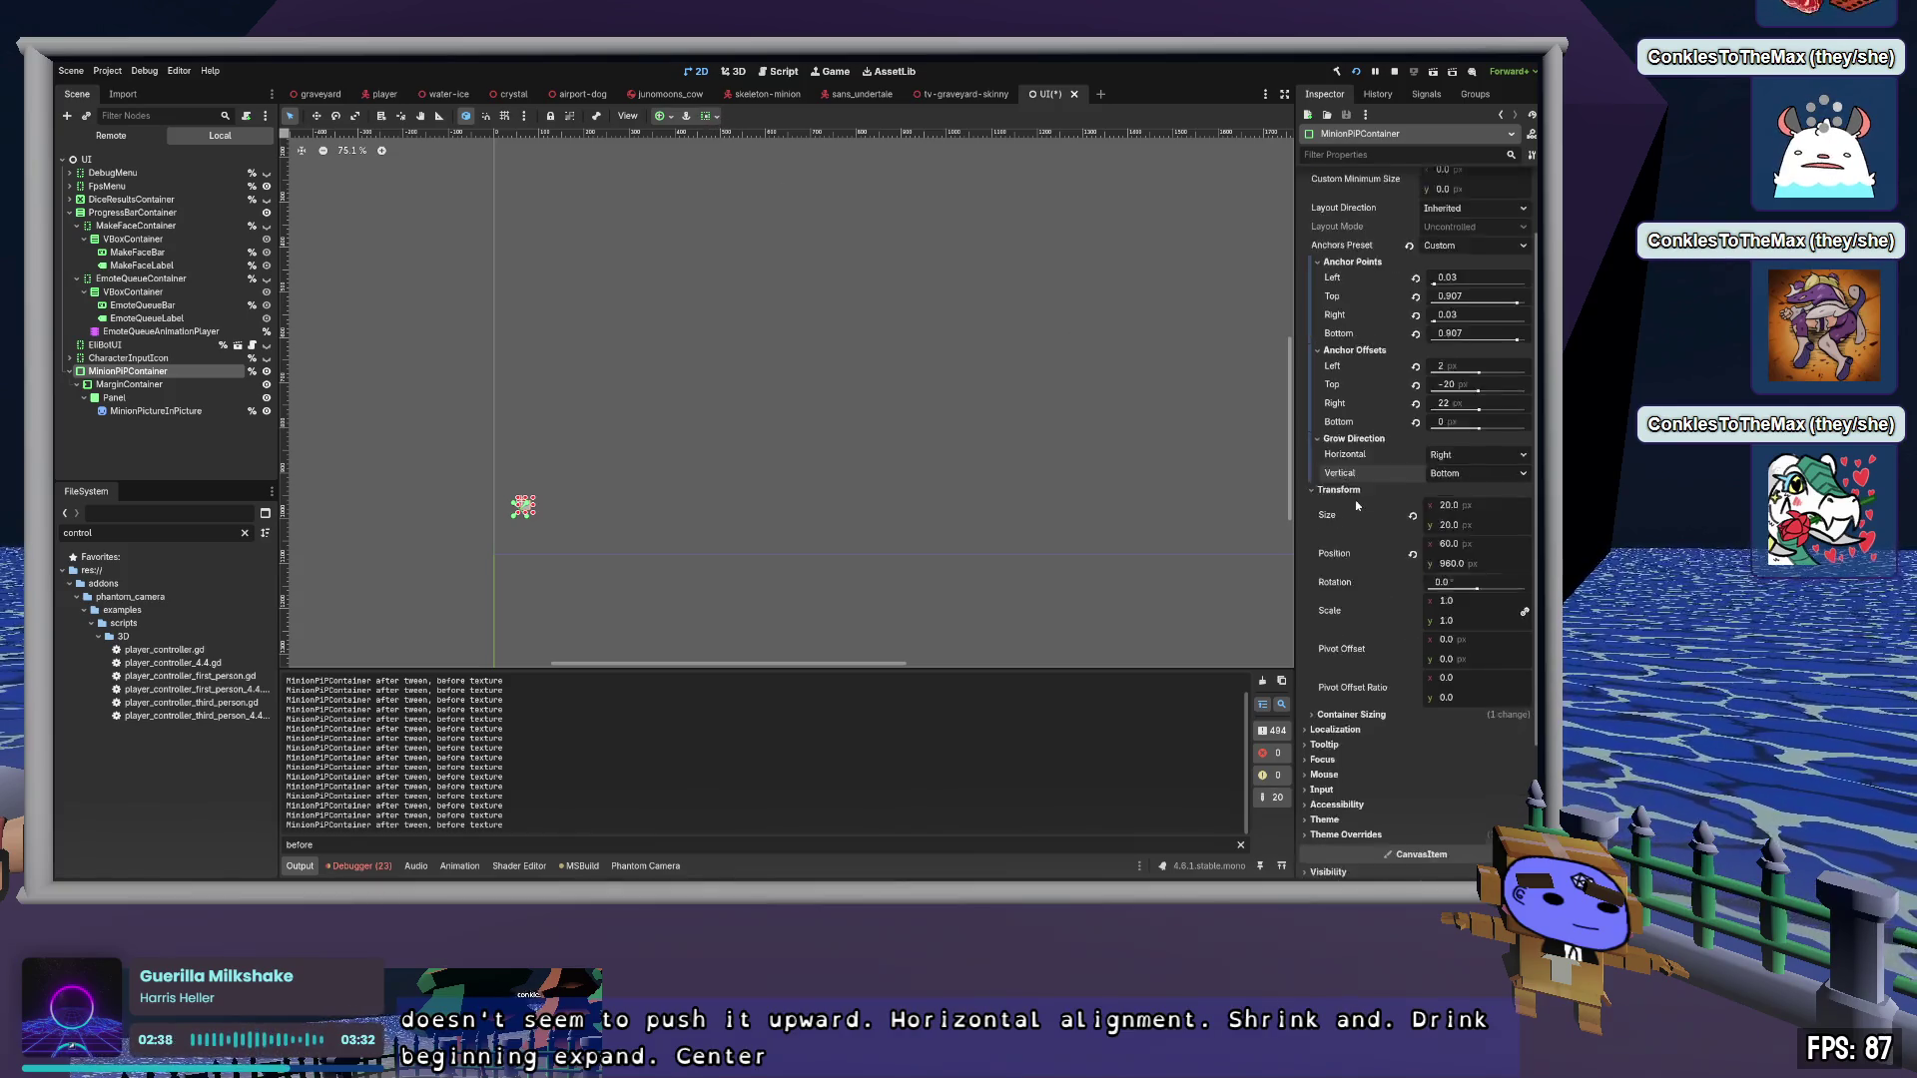
click(1352, 536)
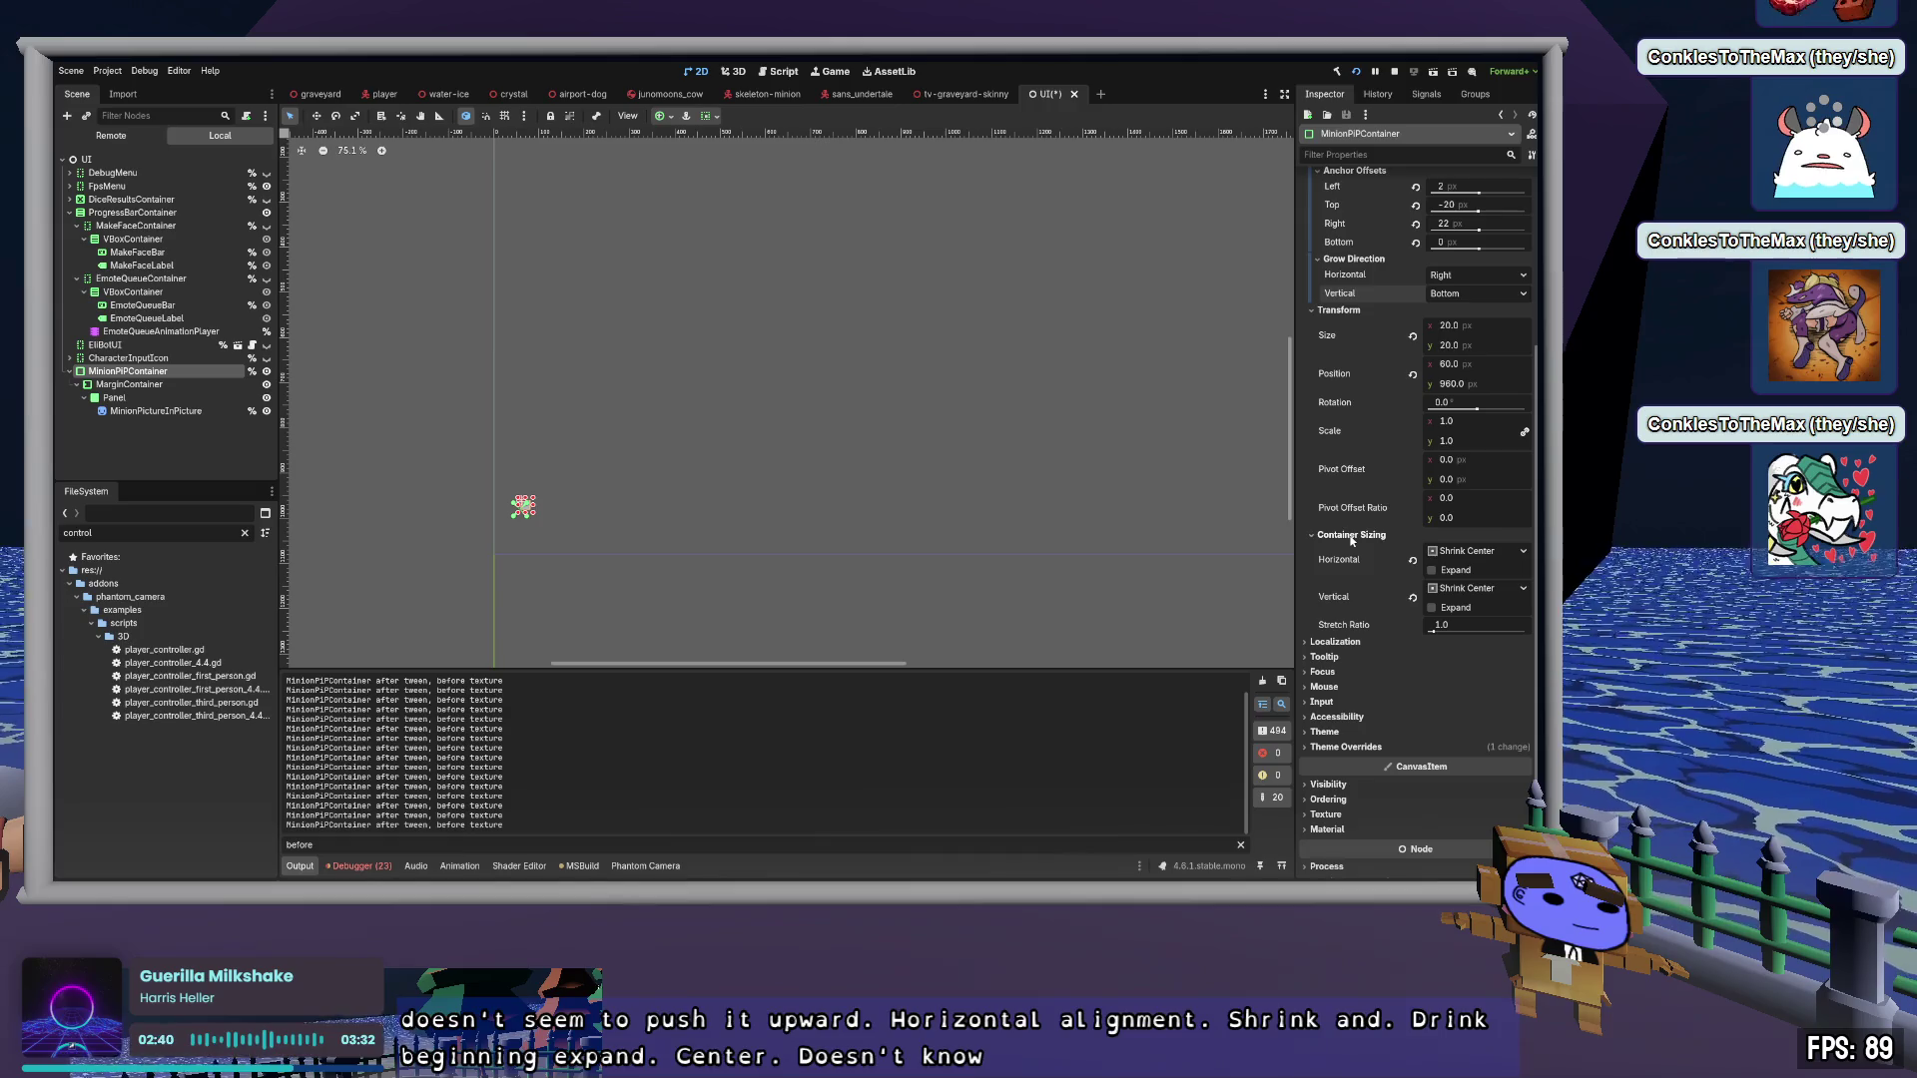
click(1467, 588)
click(1463, 547)
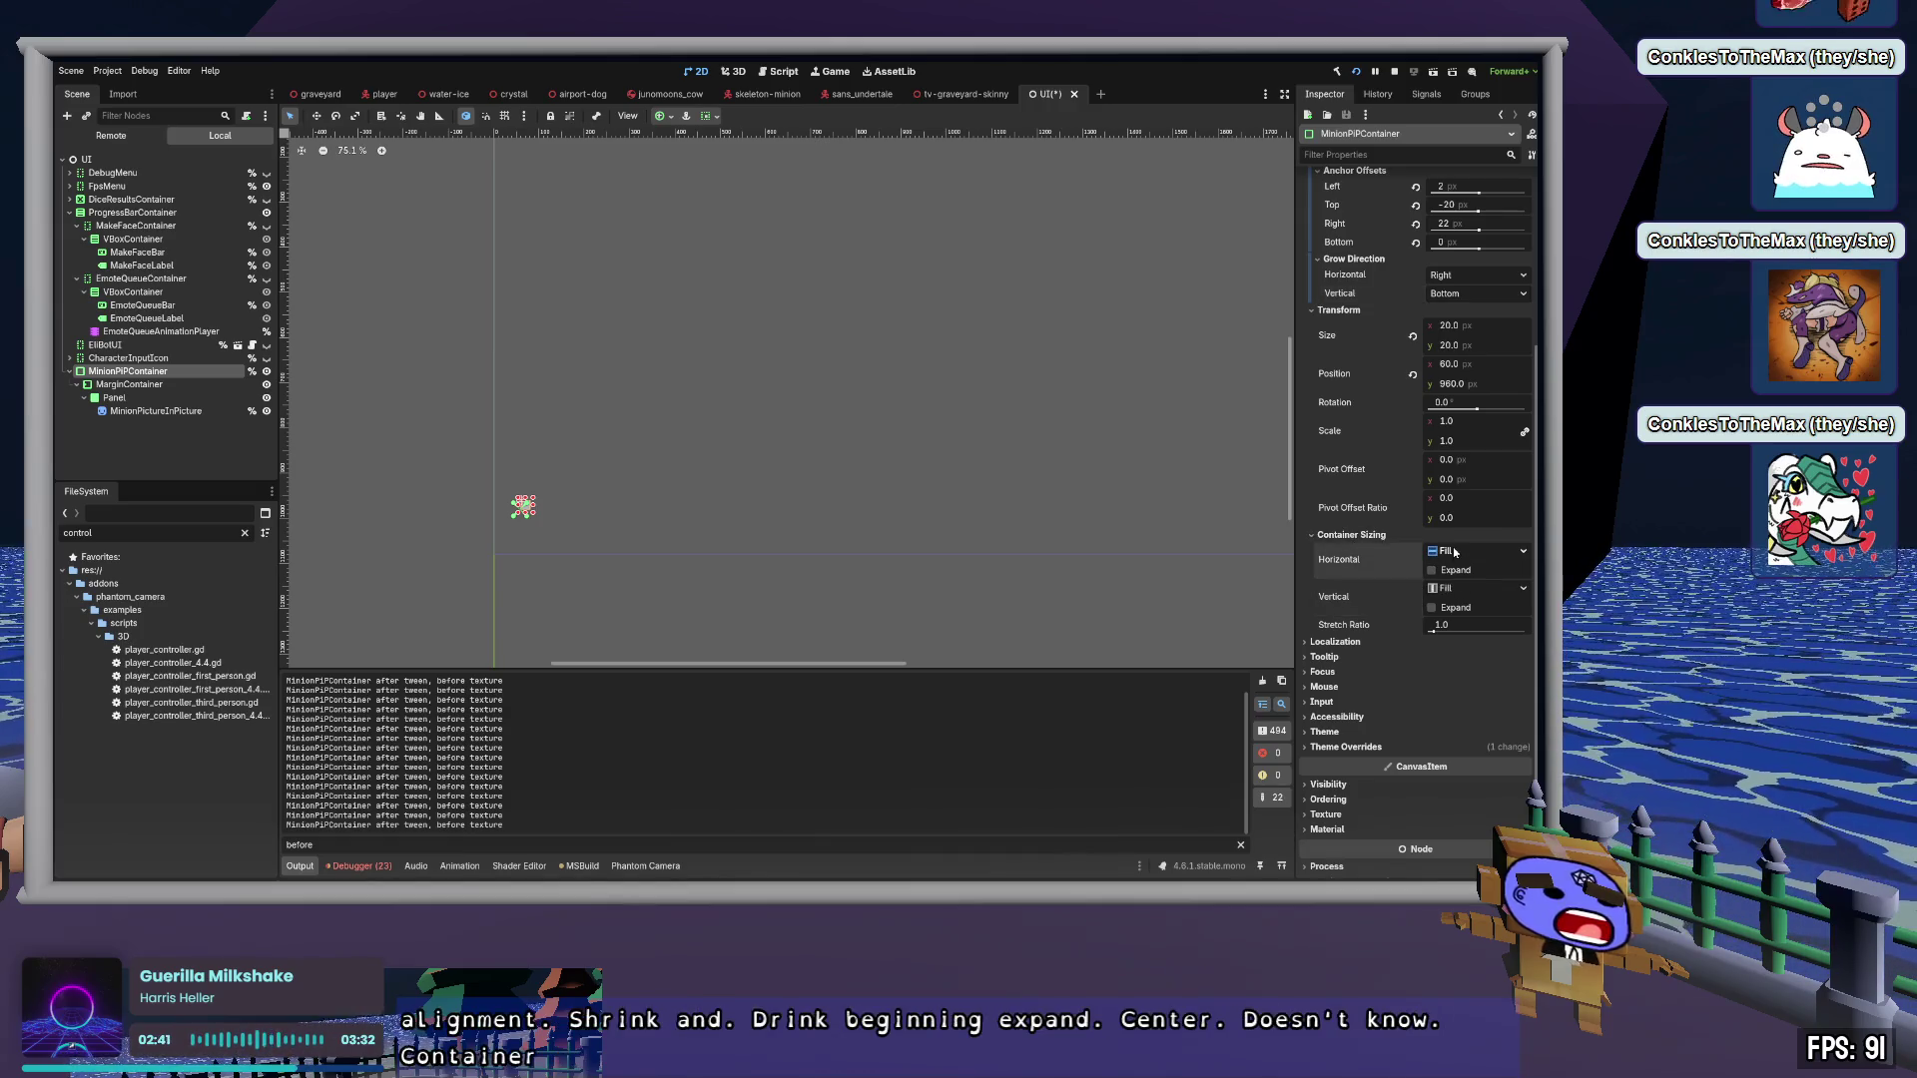
click(1477, 551)
click(1474, 590)
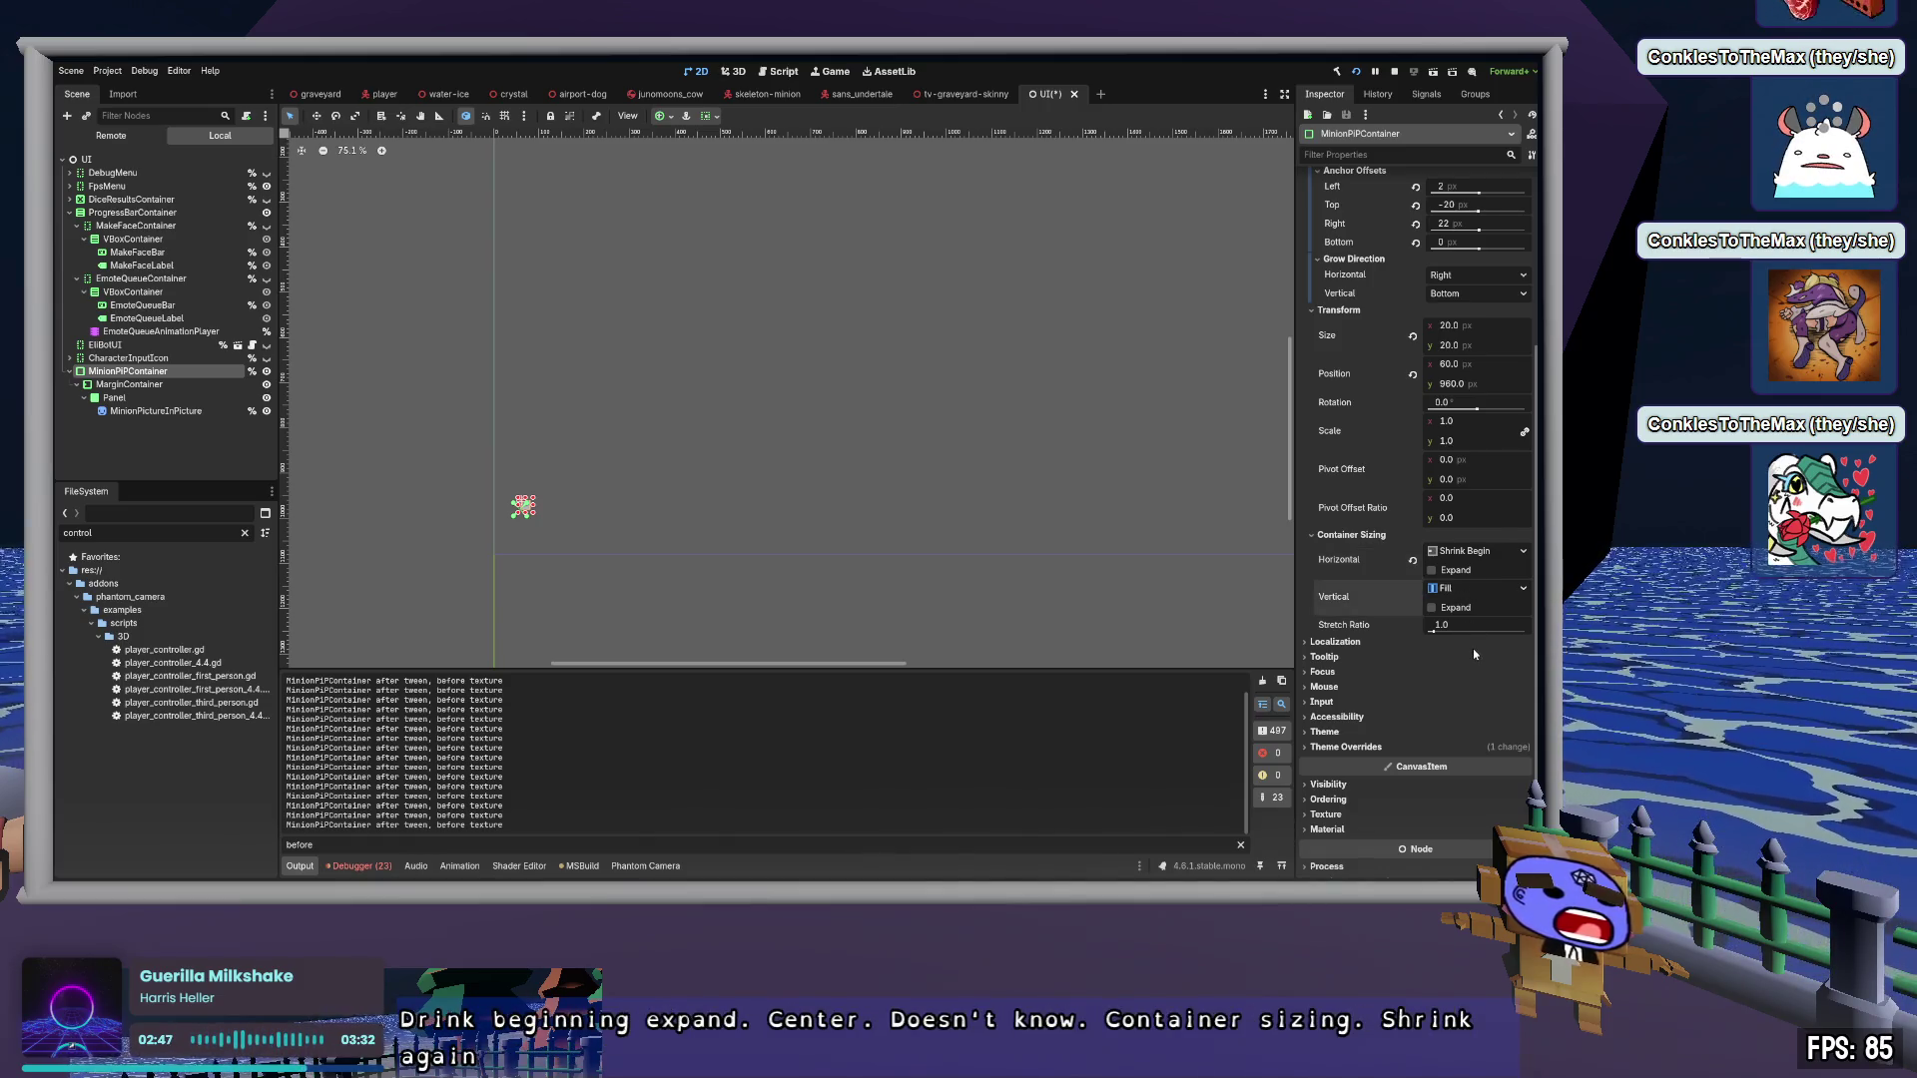
click(1477, 588)
click(1476, 655)
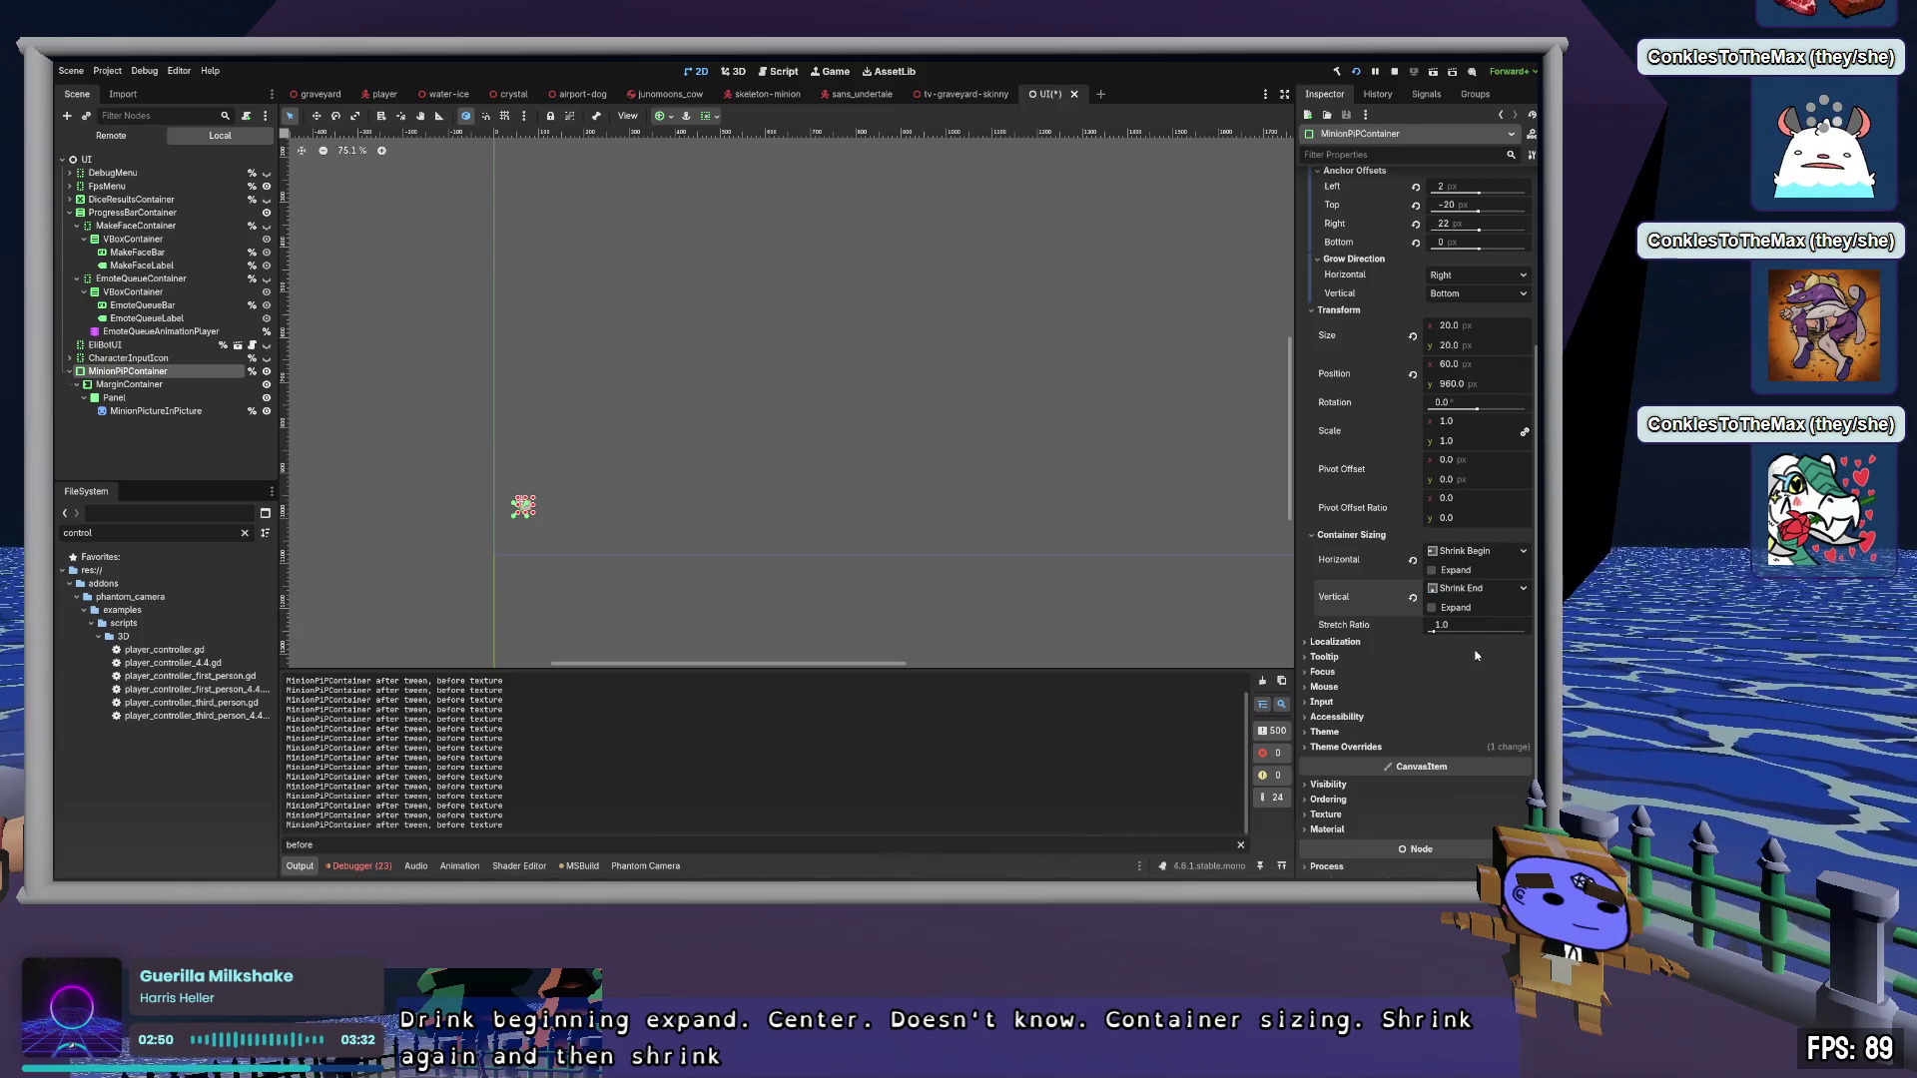